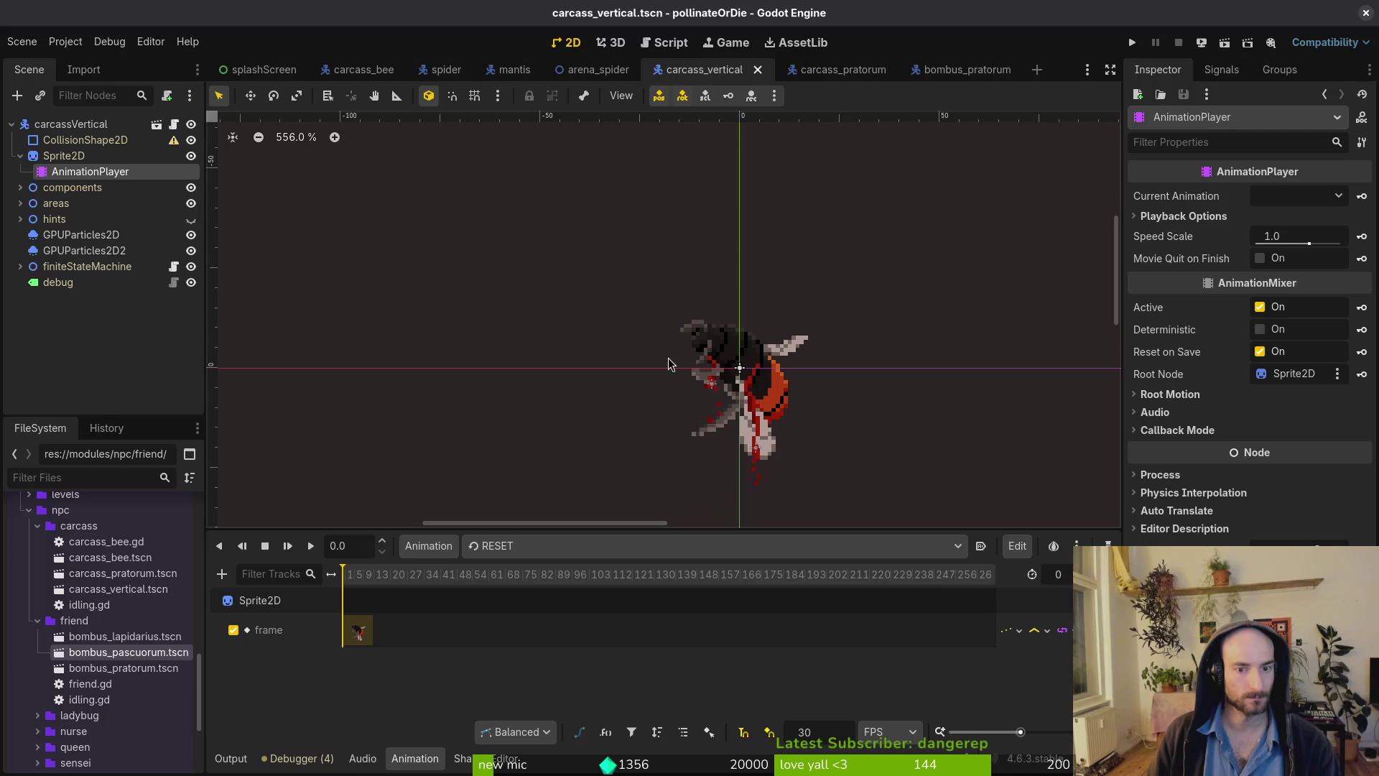
Copy both GPUParticles2D nodes from carcass_vertical into carcass_pratorum, above finiteStateMachine.
left_click(81, 235)
left_click(80, 250, "shift")
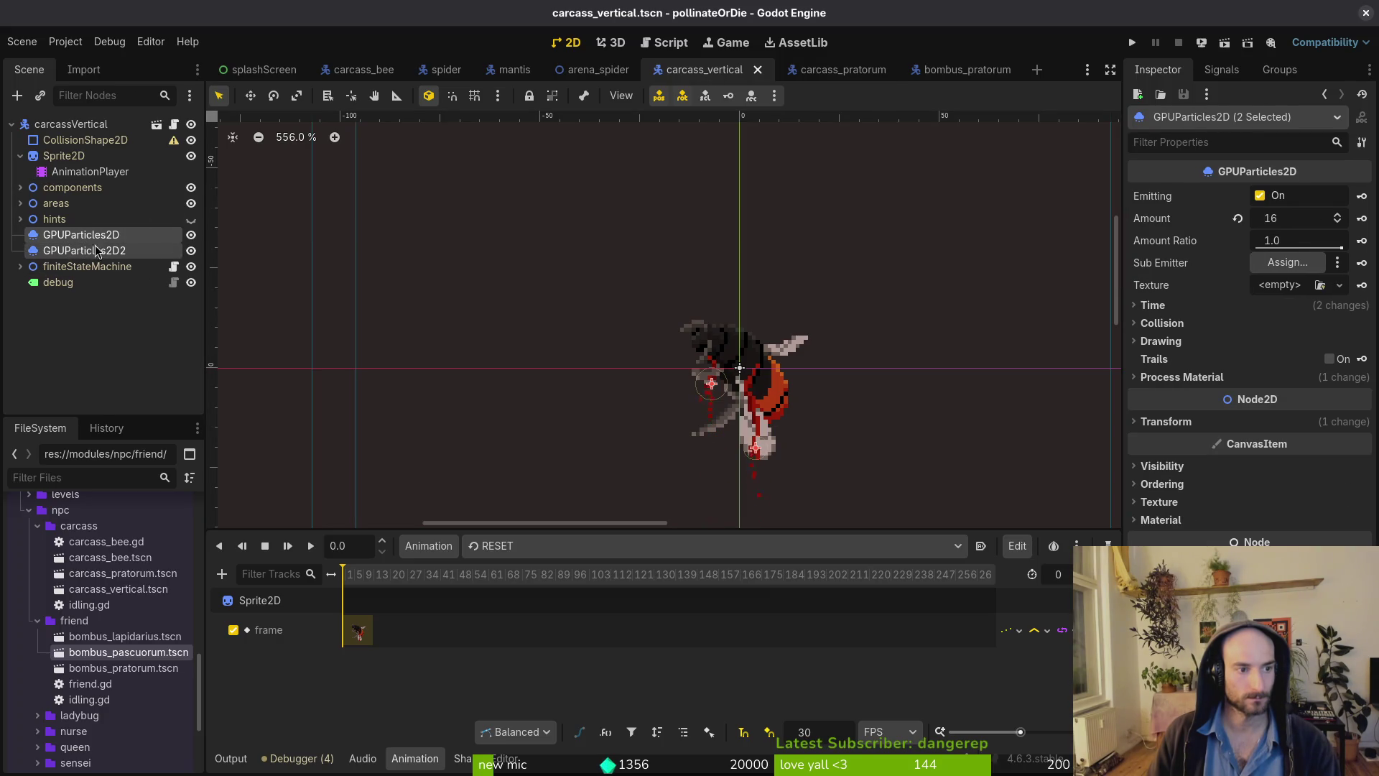
key("ctrl+c")
left_click(833, 70)
key("ctrl+v")
left_click_drag(80, 251, 86, 213)
Position the two particle emitters on the bee's body and save carcass_pratorum.
scroll(678, 340, "up", 5)
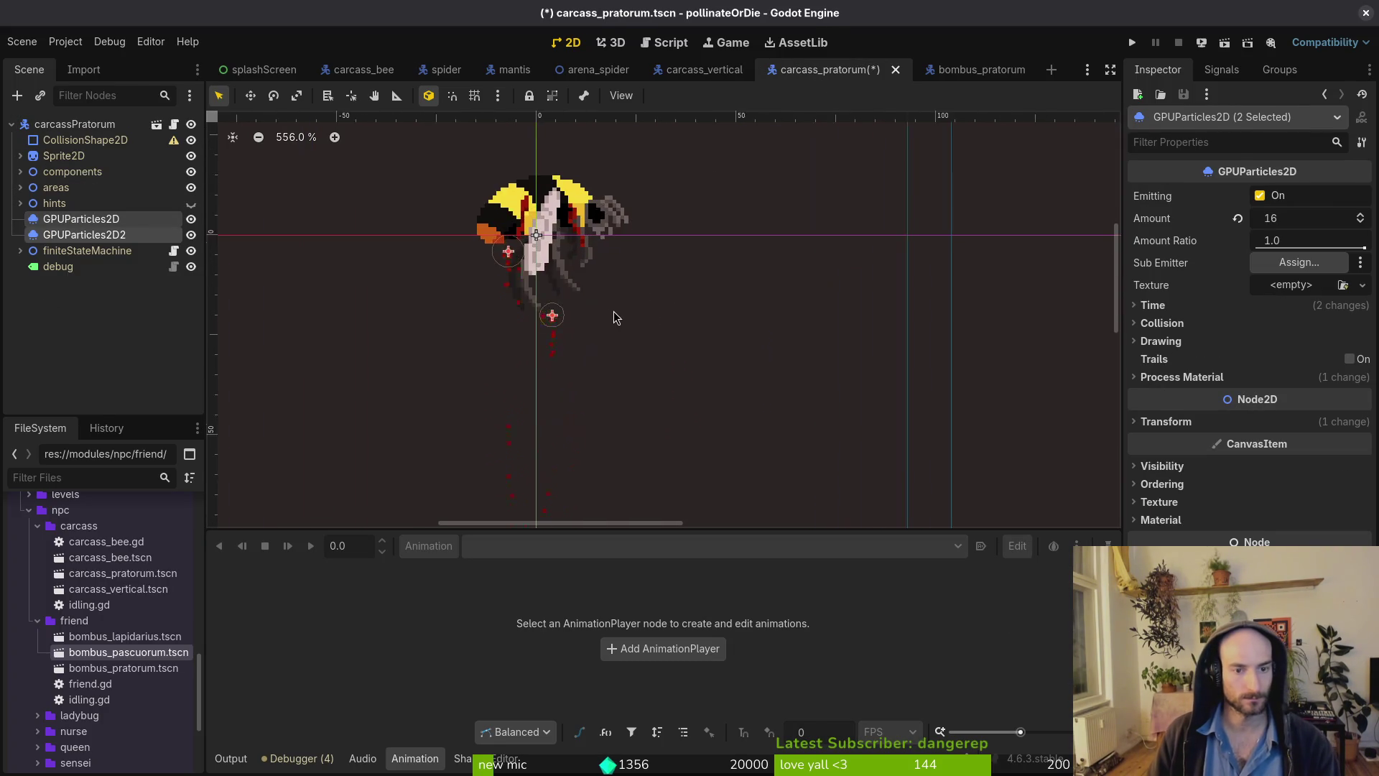
left_click_drag(629, 402, 655, 321)
scroll(656, 322, "up", 1)
key("Escape")
mouse_move(558, 352)
left_mouse_down()
mouse_move(574, 321)
mouse_move(590, 360)
left_mouse_up()
scroll(622, 425, "down", 4)
scroll(591, 350, "up", 5)
scroll(686, 409, "down", 4)
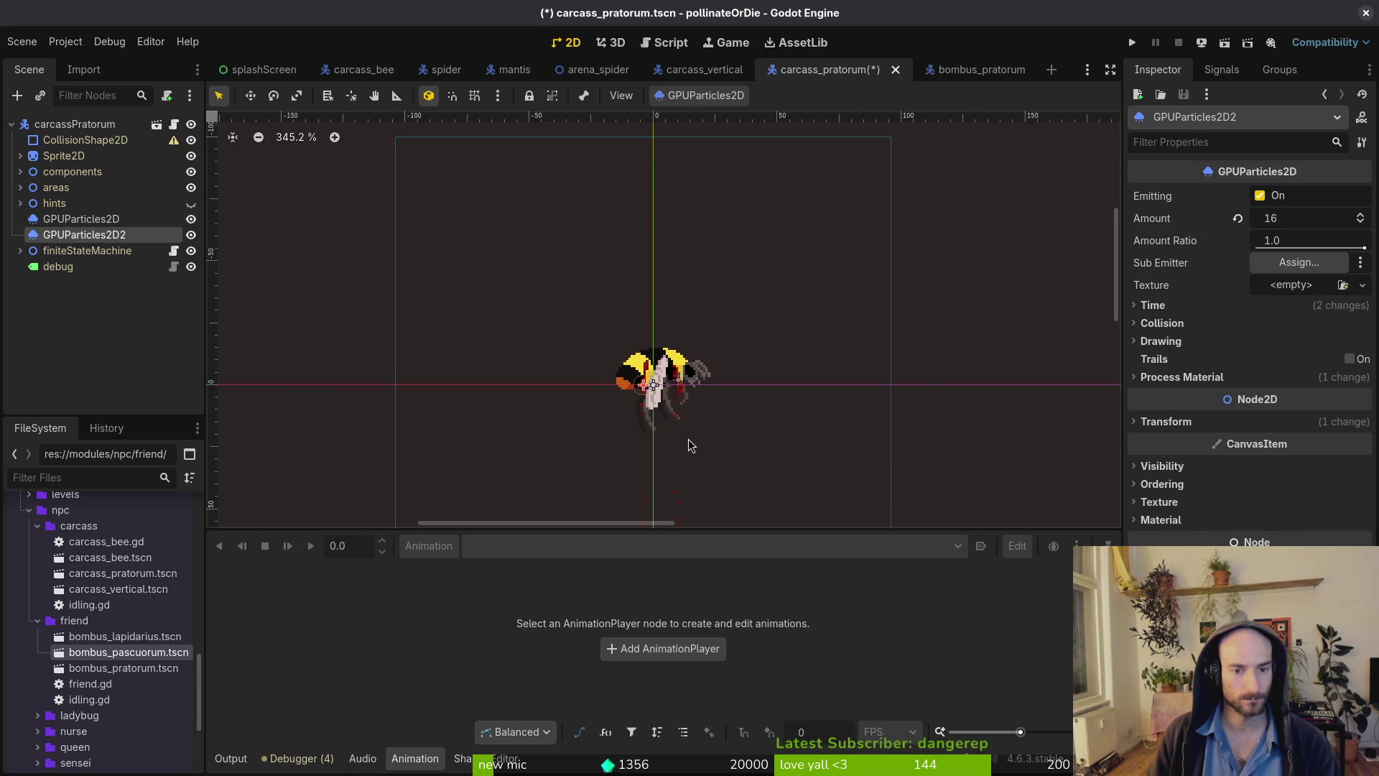
left_click(625, 311)
key("ctrl+s")
scroll(624, 323, "down", 1)
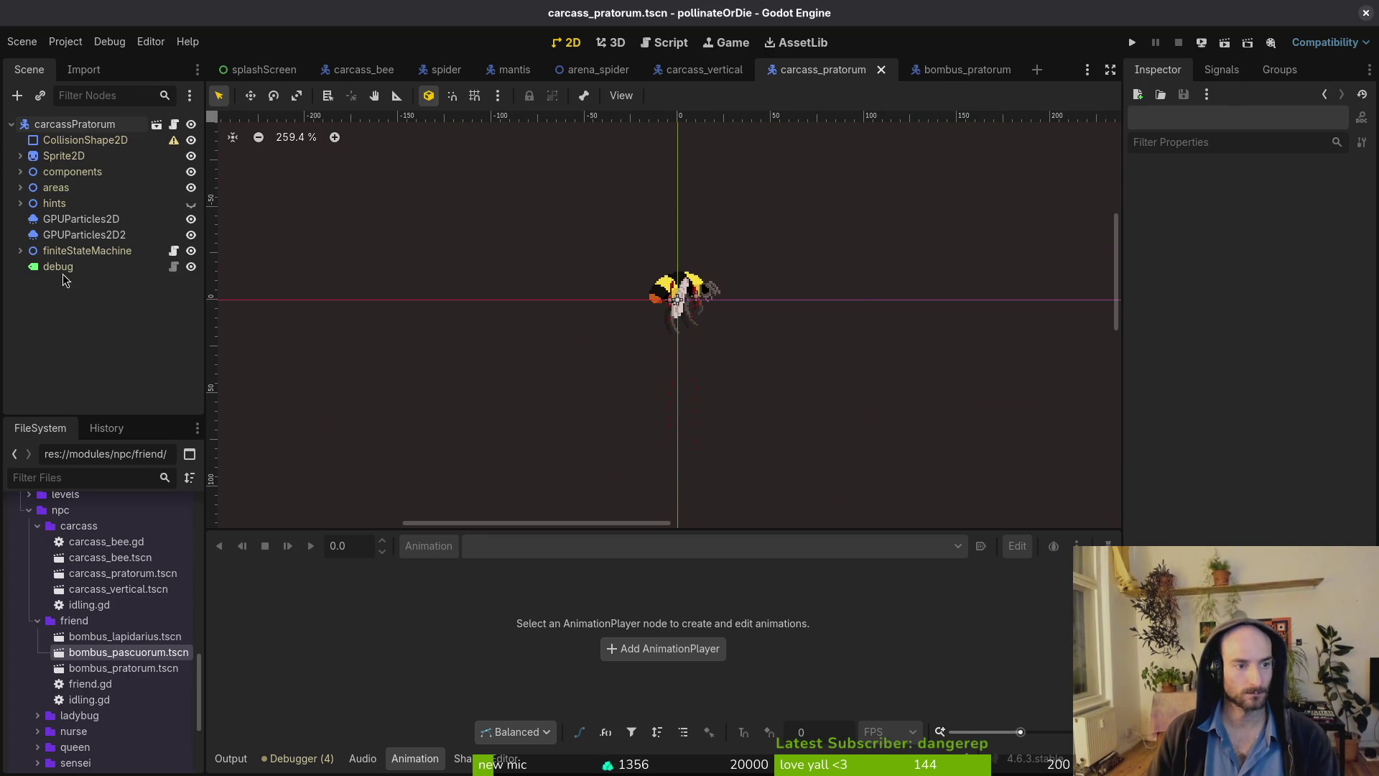
Expand finiteStateMachine and components, inspecting the GravityComponent and notification component settings.
left_click(64, 251)
key("Right")
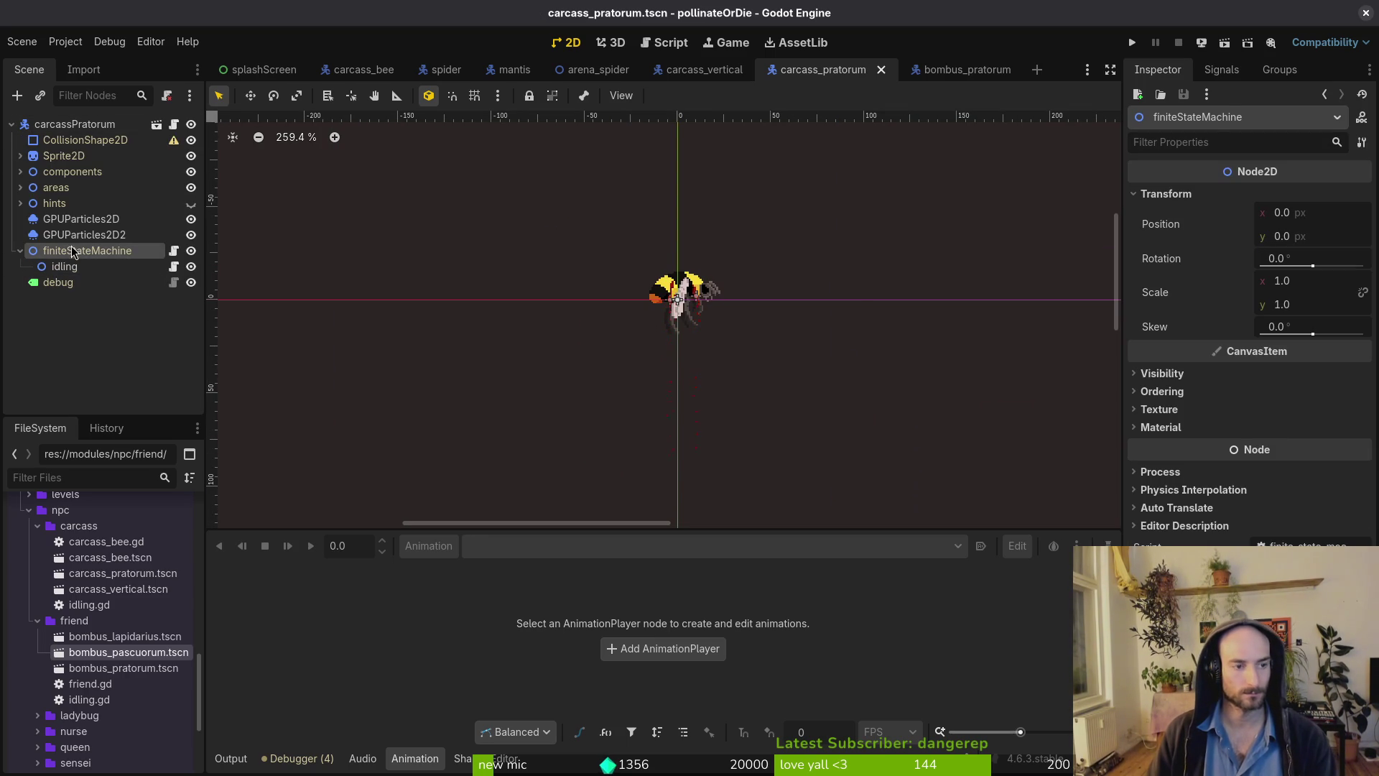
mouse_move(60, 267)
left_mouse_down()
mouse_move(41, 260)
mouse_move(63, 253)
mouse_move(60, 176)
mouse_move(60, 195)
left_mouse_up()
left_click(75, 207)
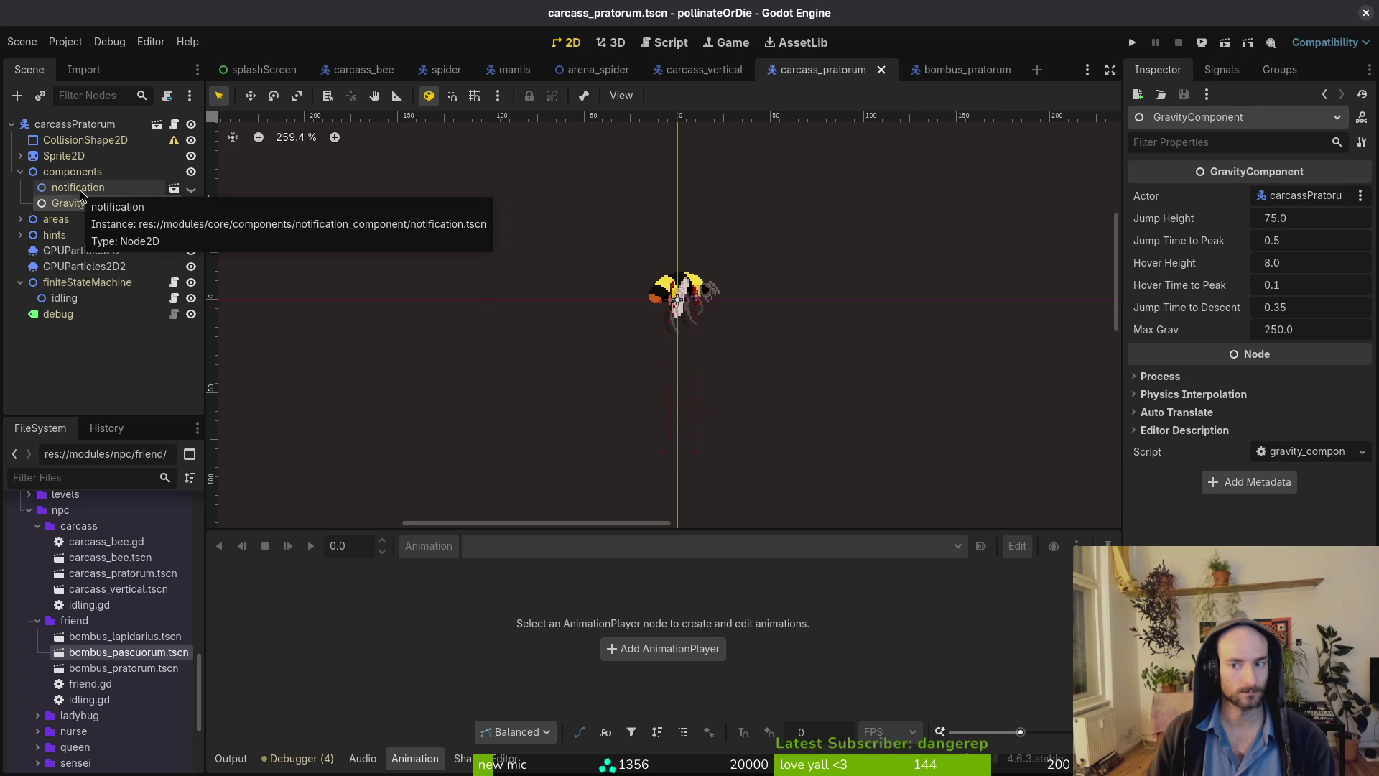
left_click(81, 194)
left_click(21, 172)
left_click(86, 250)
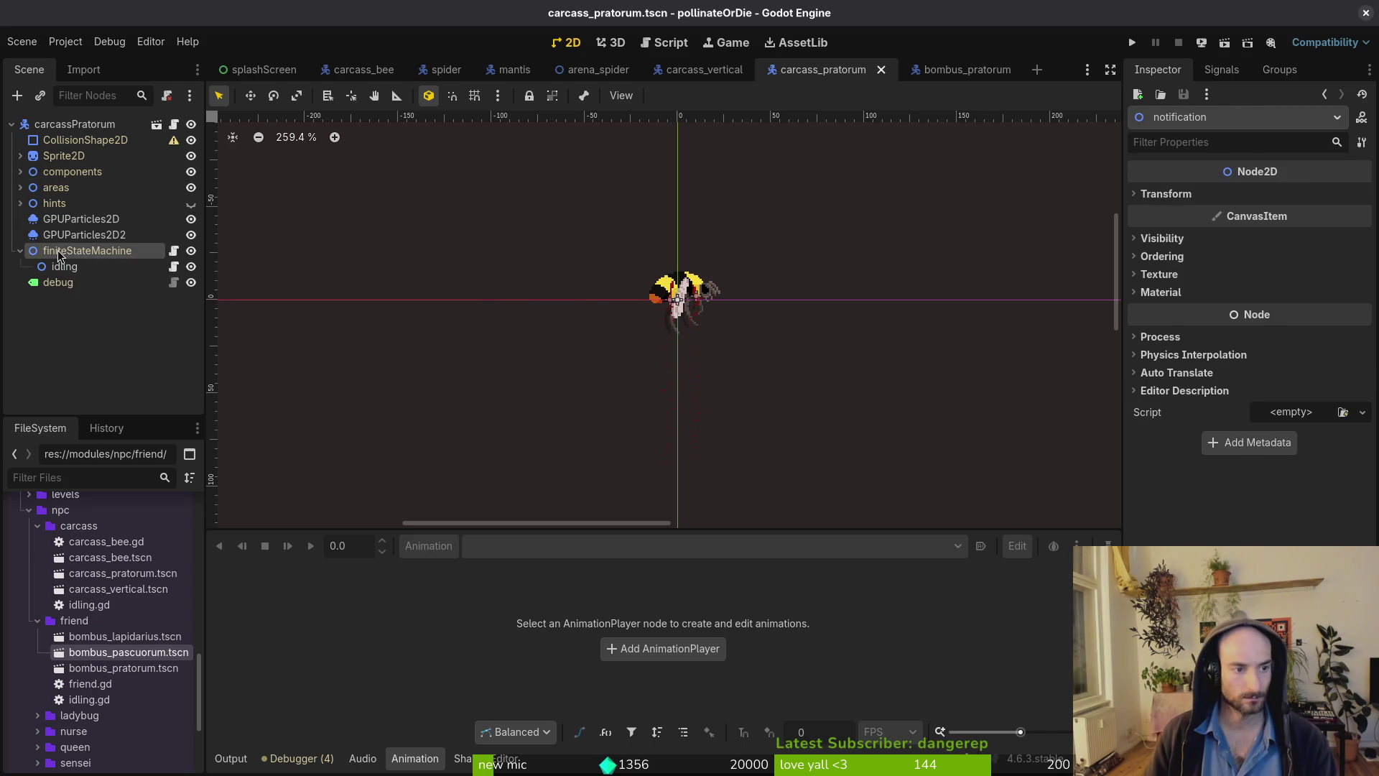
key("ctrl+a")
Add a Node2D child named falling under finiteStateMachine.
type("file")
key("BackSpace")
key("BackSpace")
key("BackSpace")
type("node")
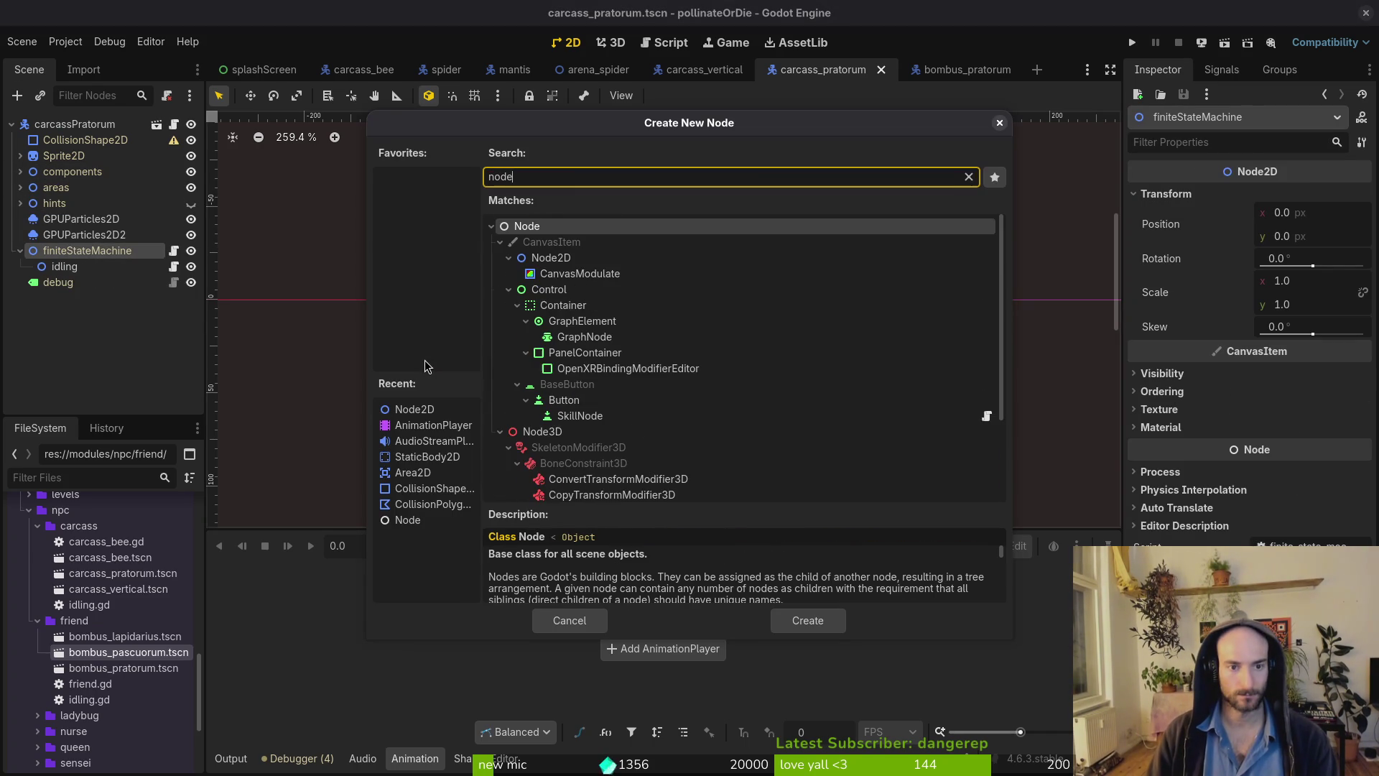
key("Down")
key("Down")
key("Return")
key("F2")
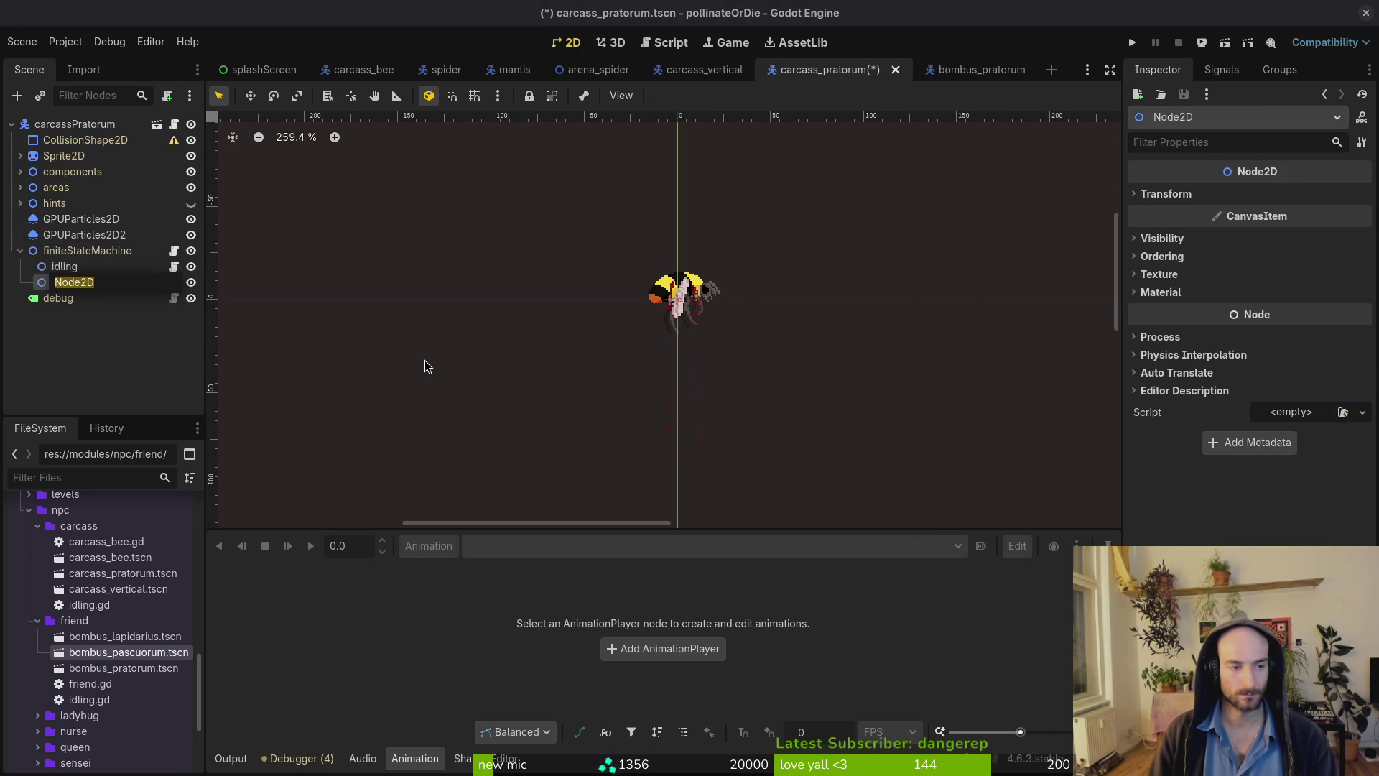
type("falling")
key("Return")
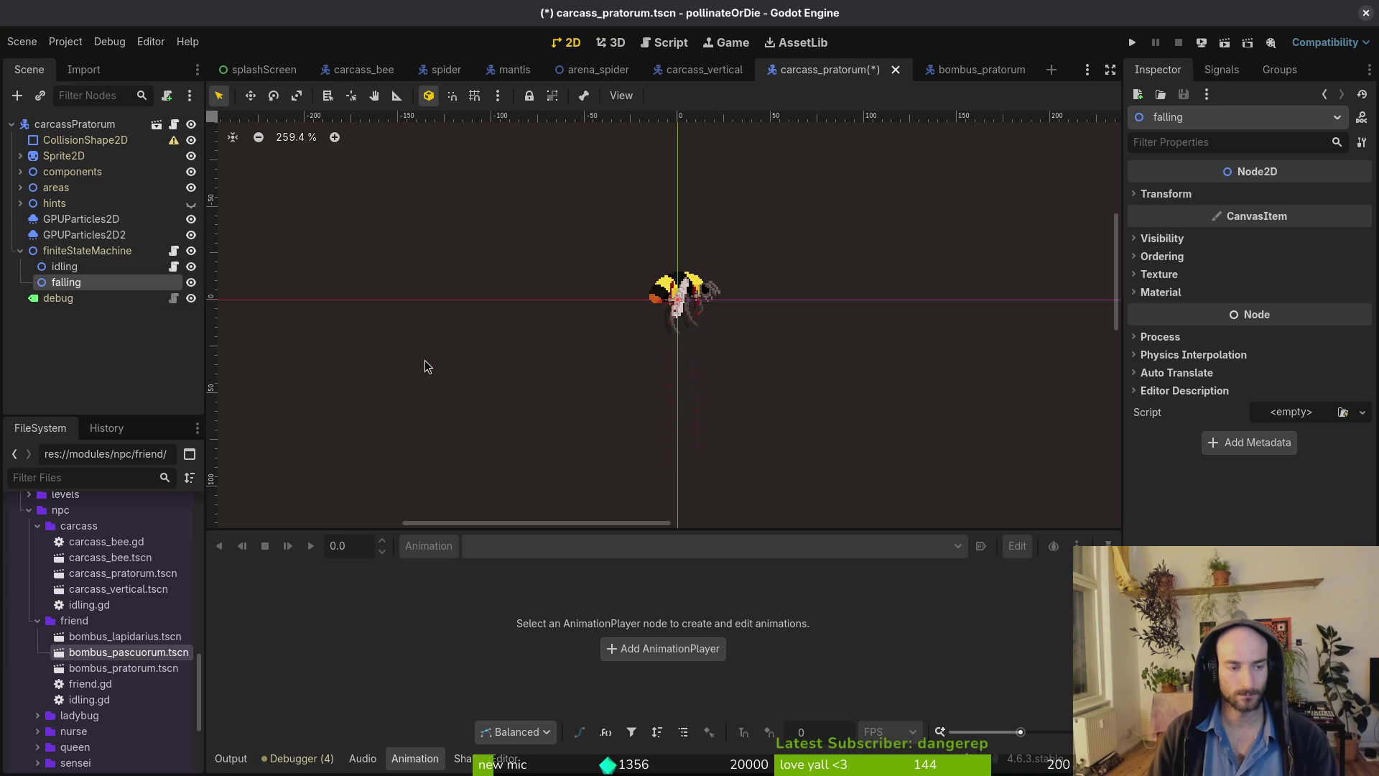
Attach the existing core/state/state.gd script to the falling node.
key("ctrl+shift+a")
left_click(844, 369)
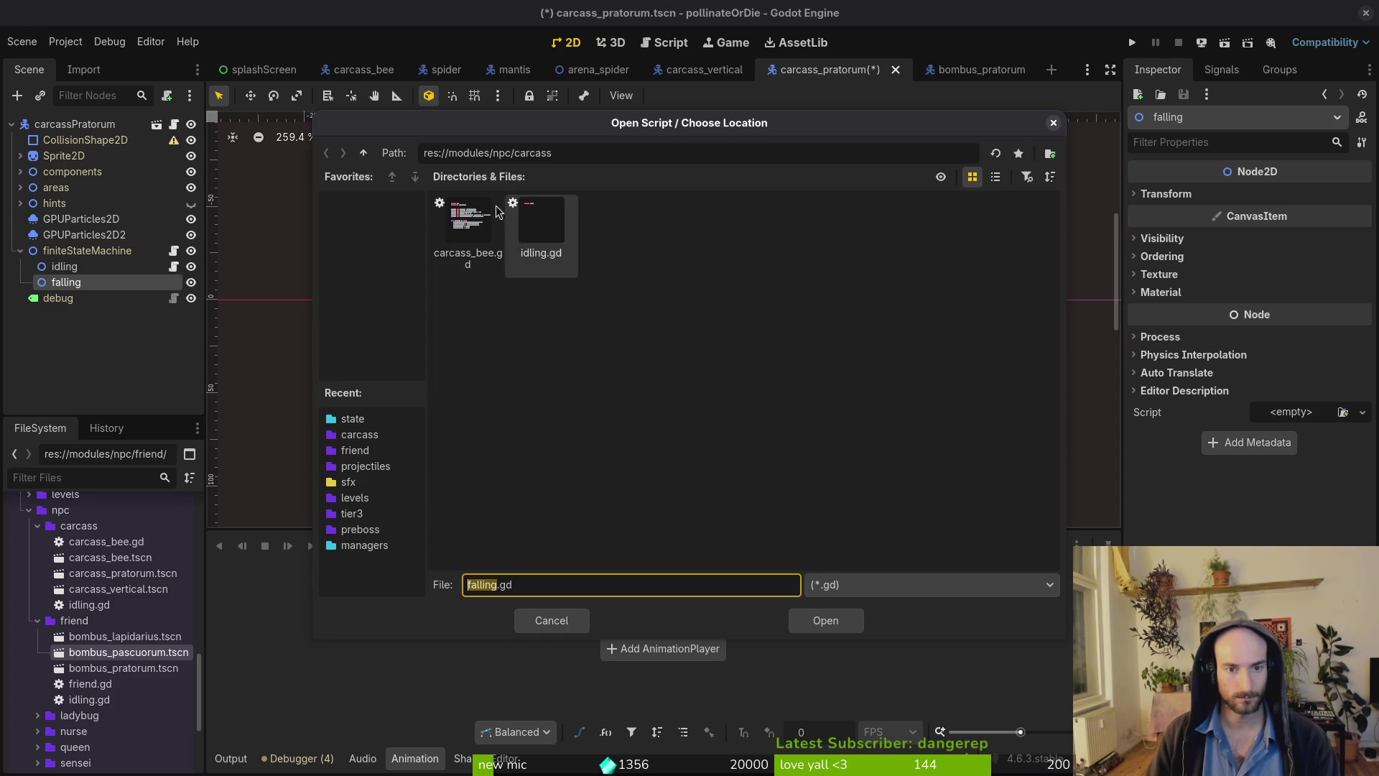
left_click(364, 153)
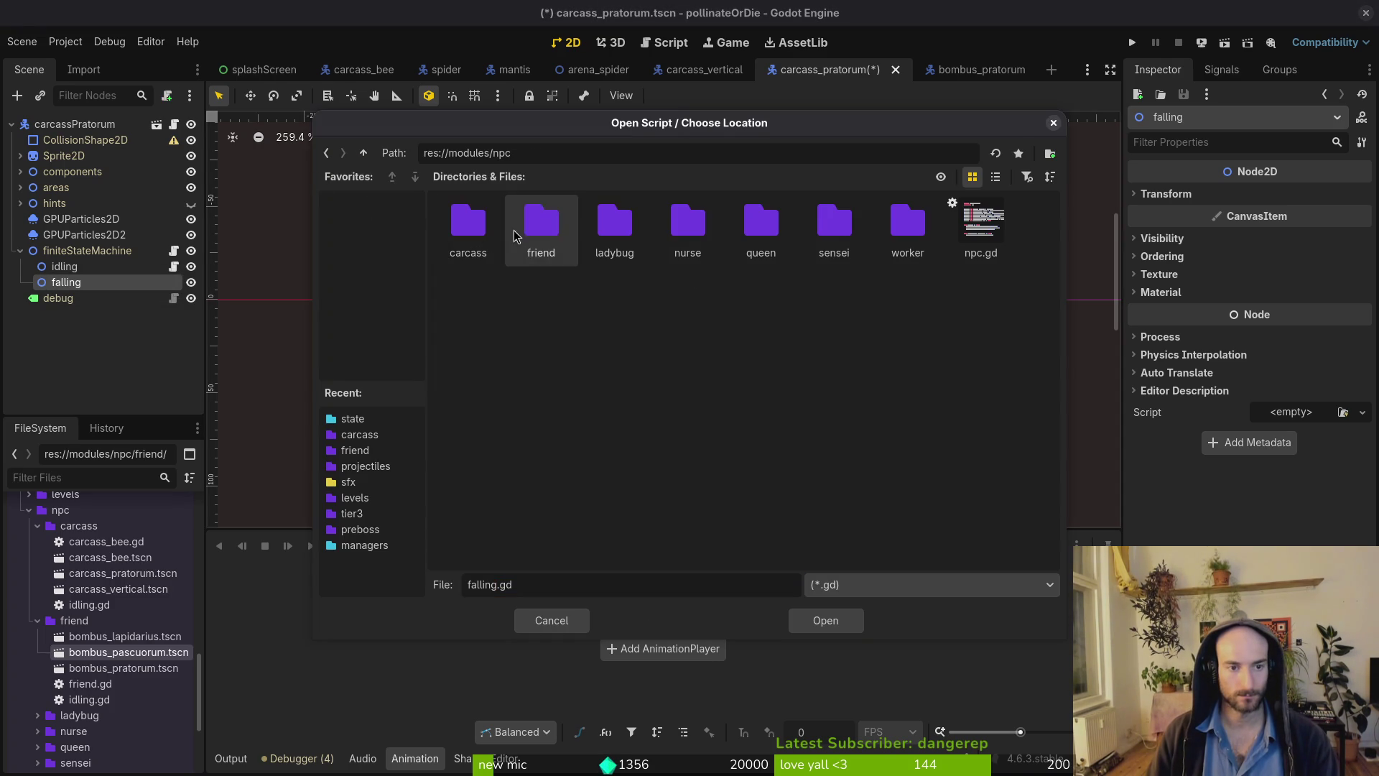
left_click(363, 153)
double_click(468, 223)
double_click(760, 223)
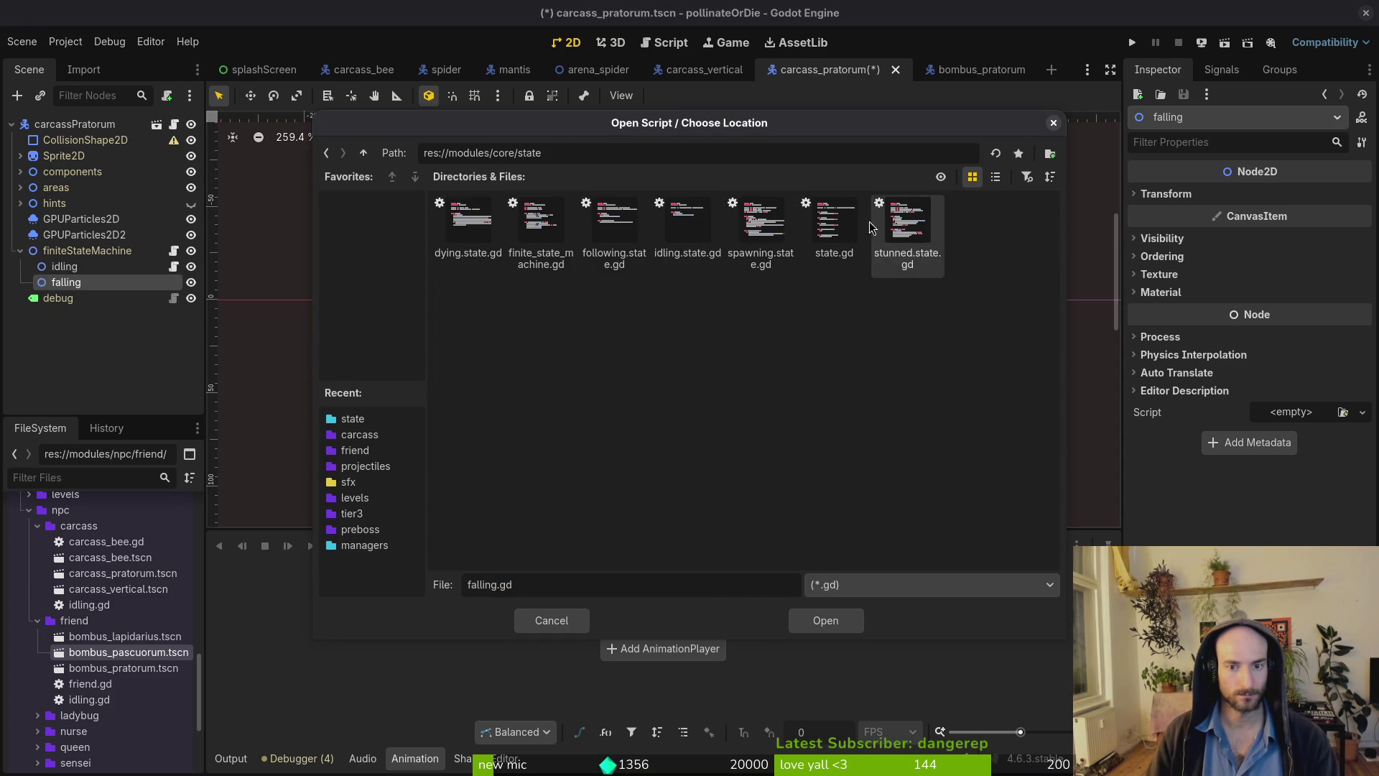
left_click(841, 227)
left_click(820, 622)
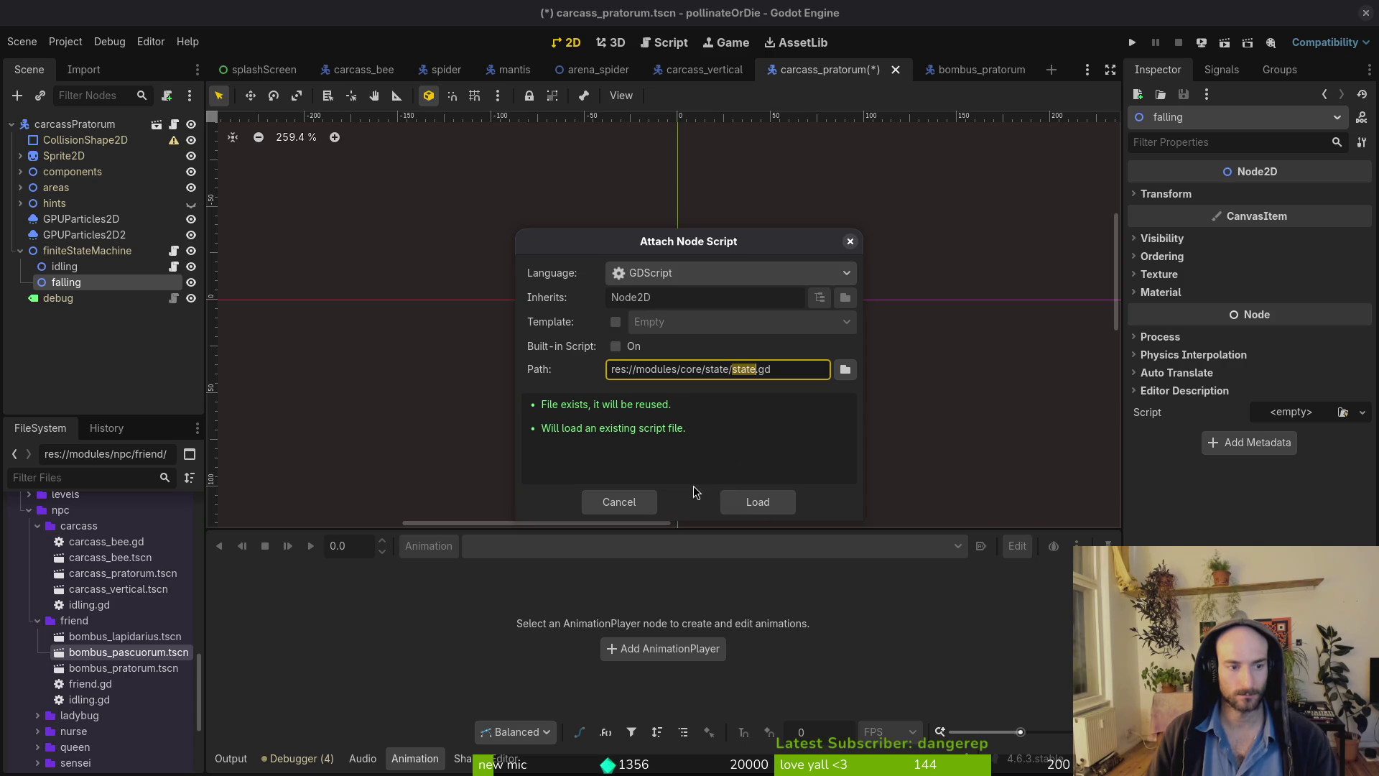
left_click(755, 500)
Extend state.gd into a new falling.gd script and save the scene.
right_click(125, 283)
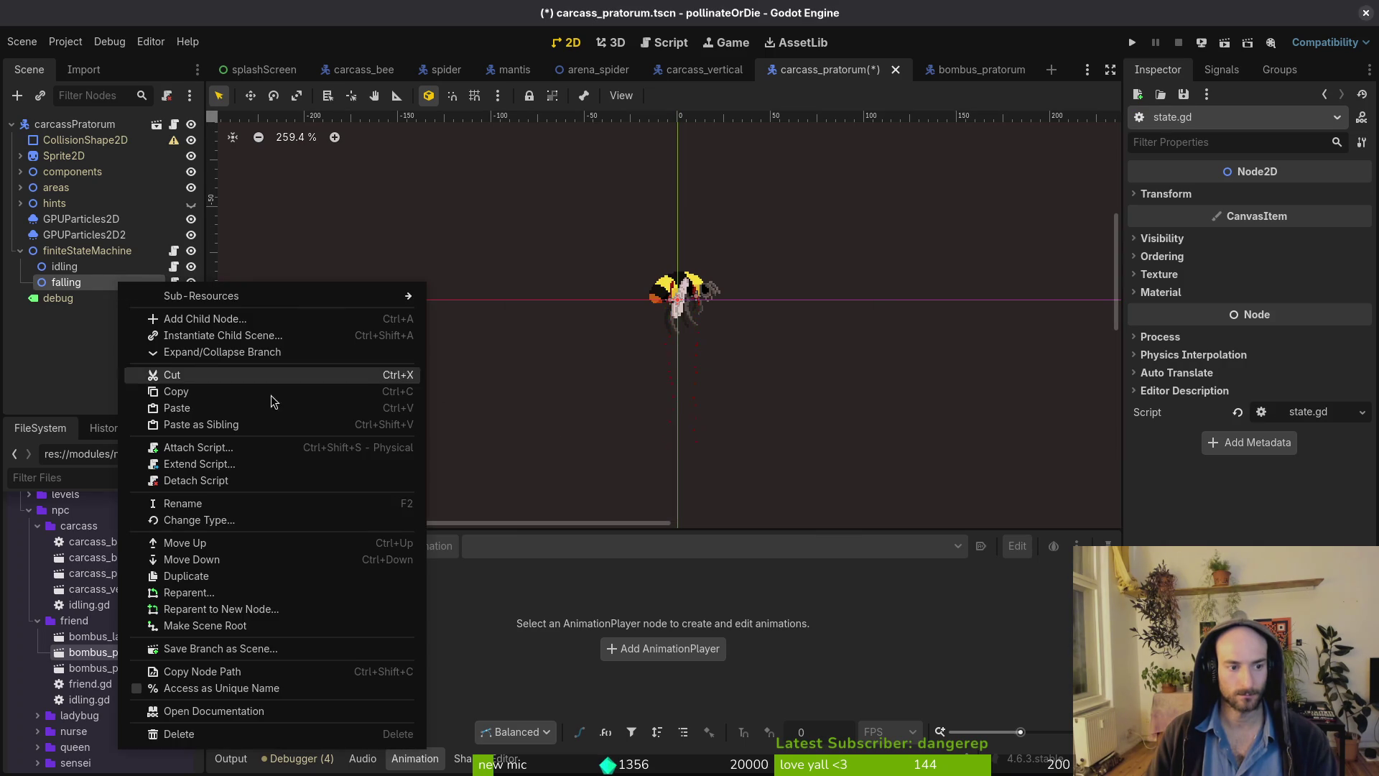
left_click(273, 466)
key("Return")
key("ctrl+s")
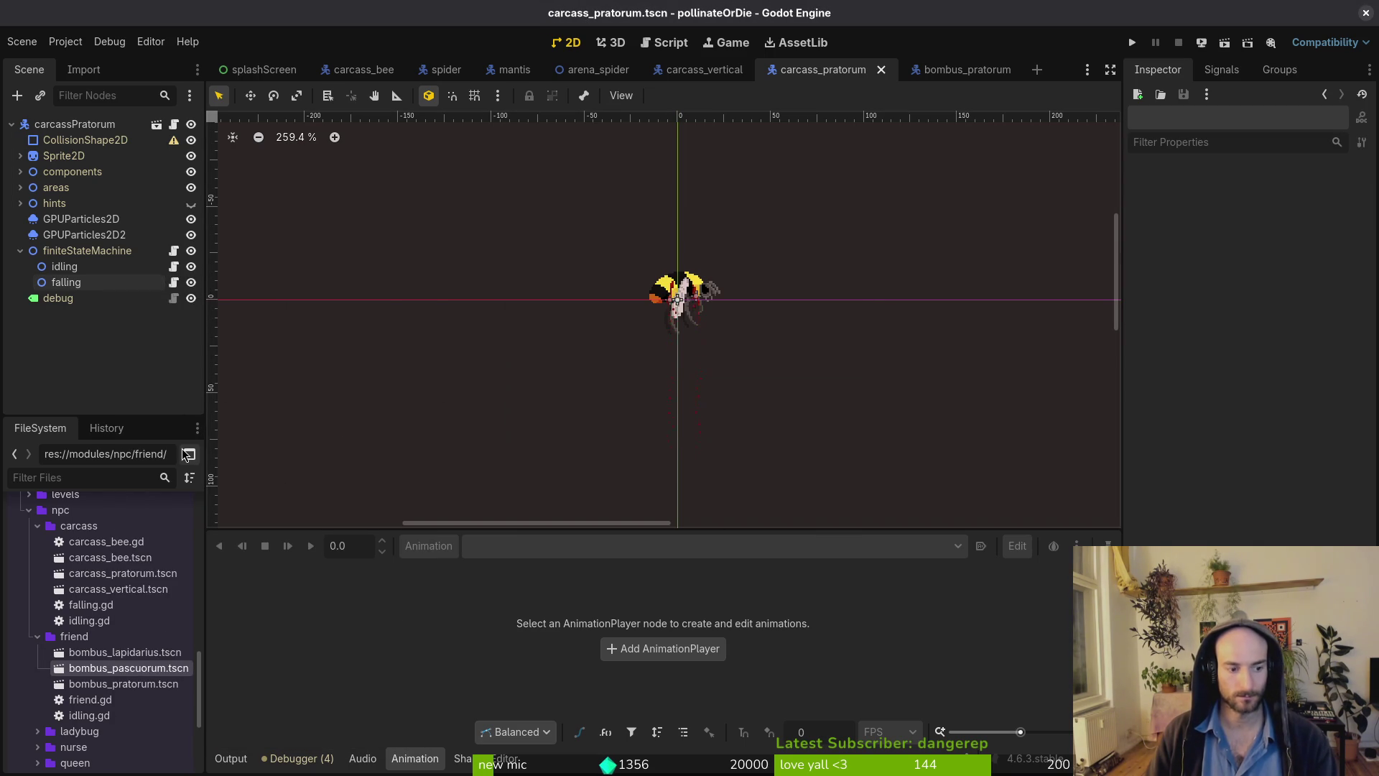
Open the carcass falling.gd, add a blank line below extends State, then open the player's falling.gd.
key("alt+Tab")
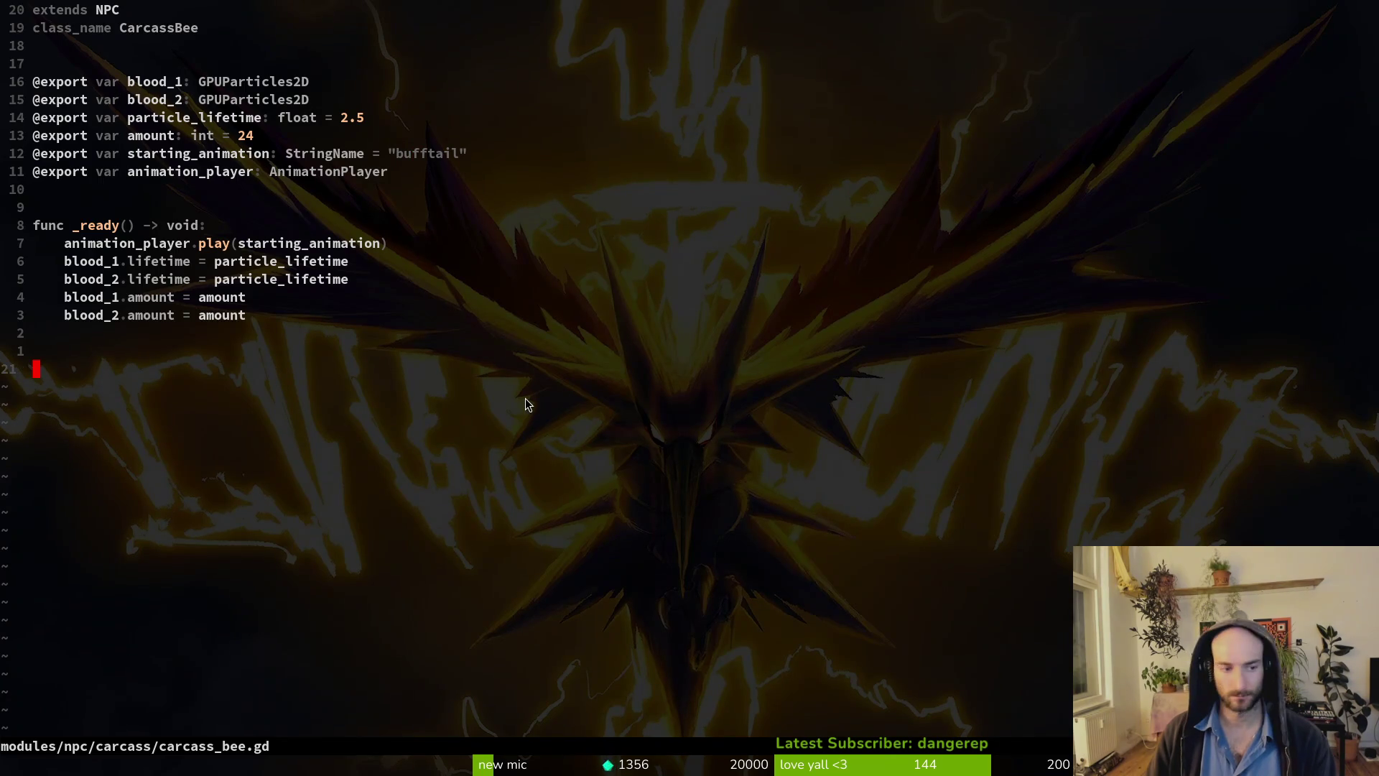
key("space")
key("f")
key("f")
type("falling")
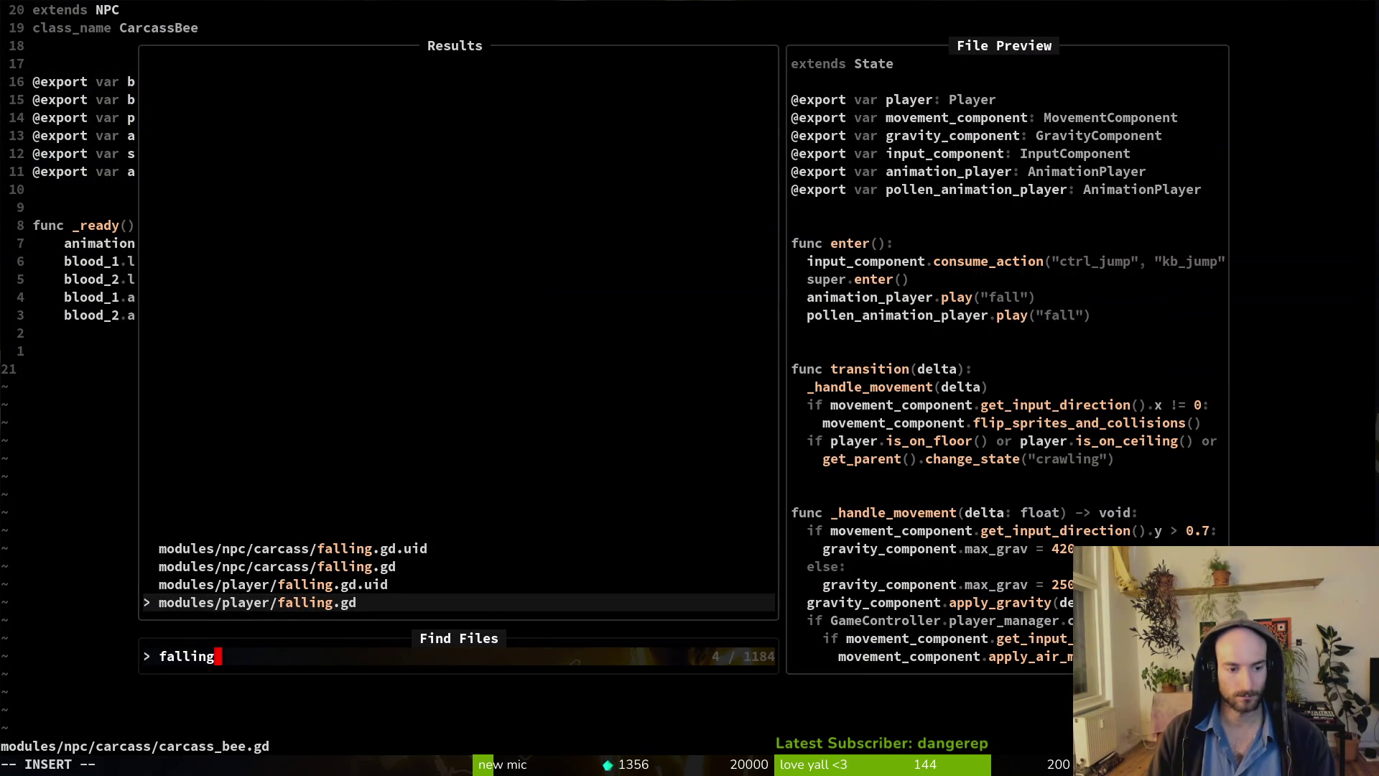
key("Return")
key("o")
key("Return")
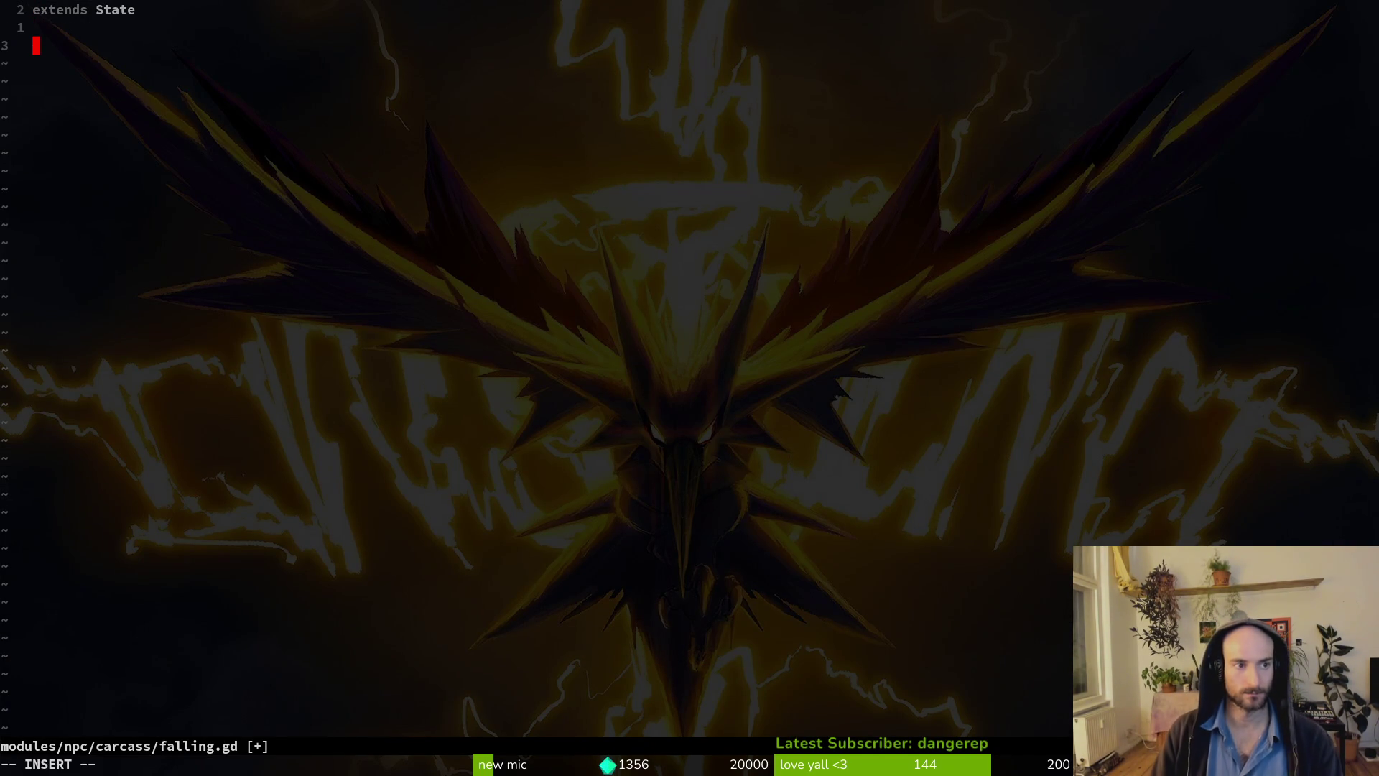
key("Escape")
key("space")
key("f")
key("f")
type("falling")
key("Return")
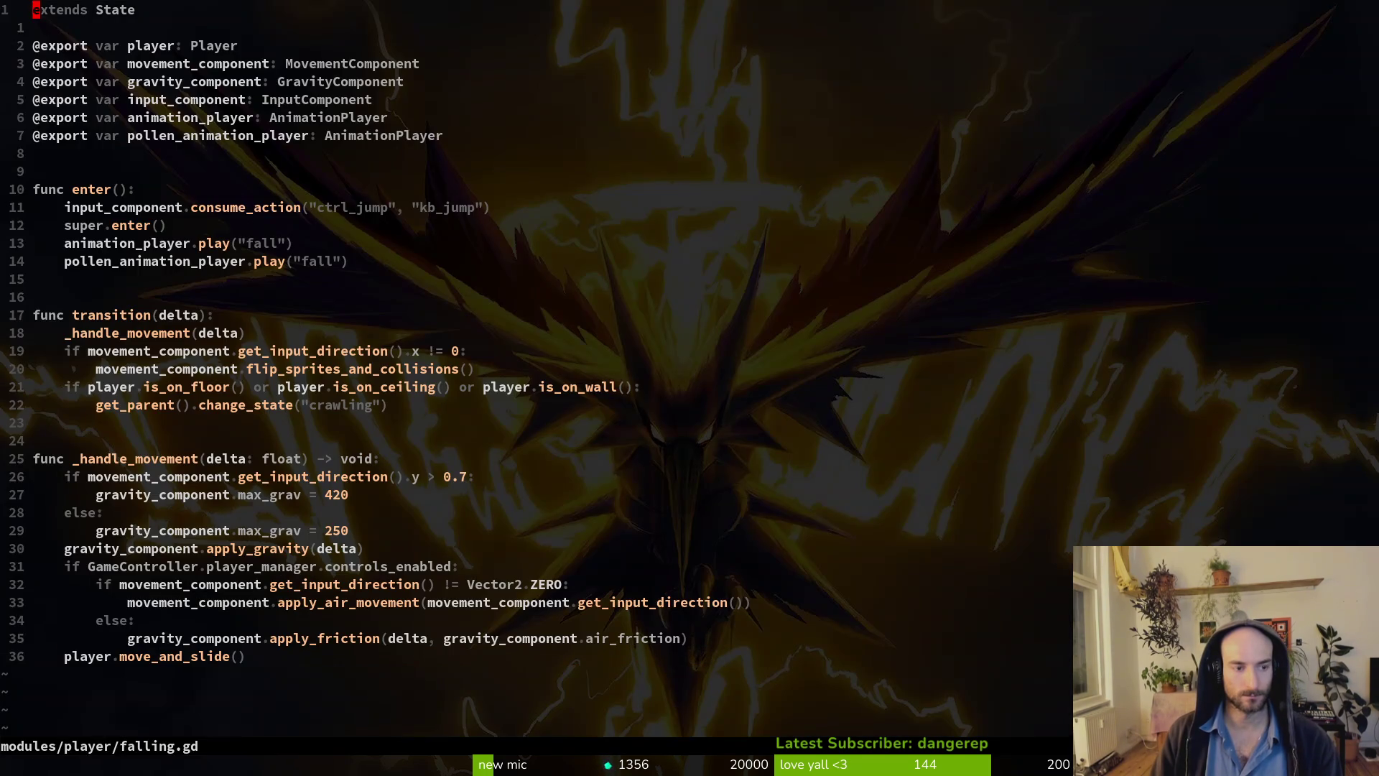
key("j")
key("y")
key("y")
key("ctrl+6")
key("p")
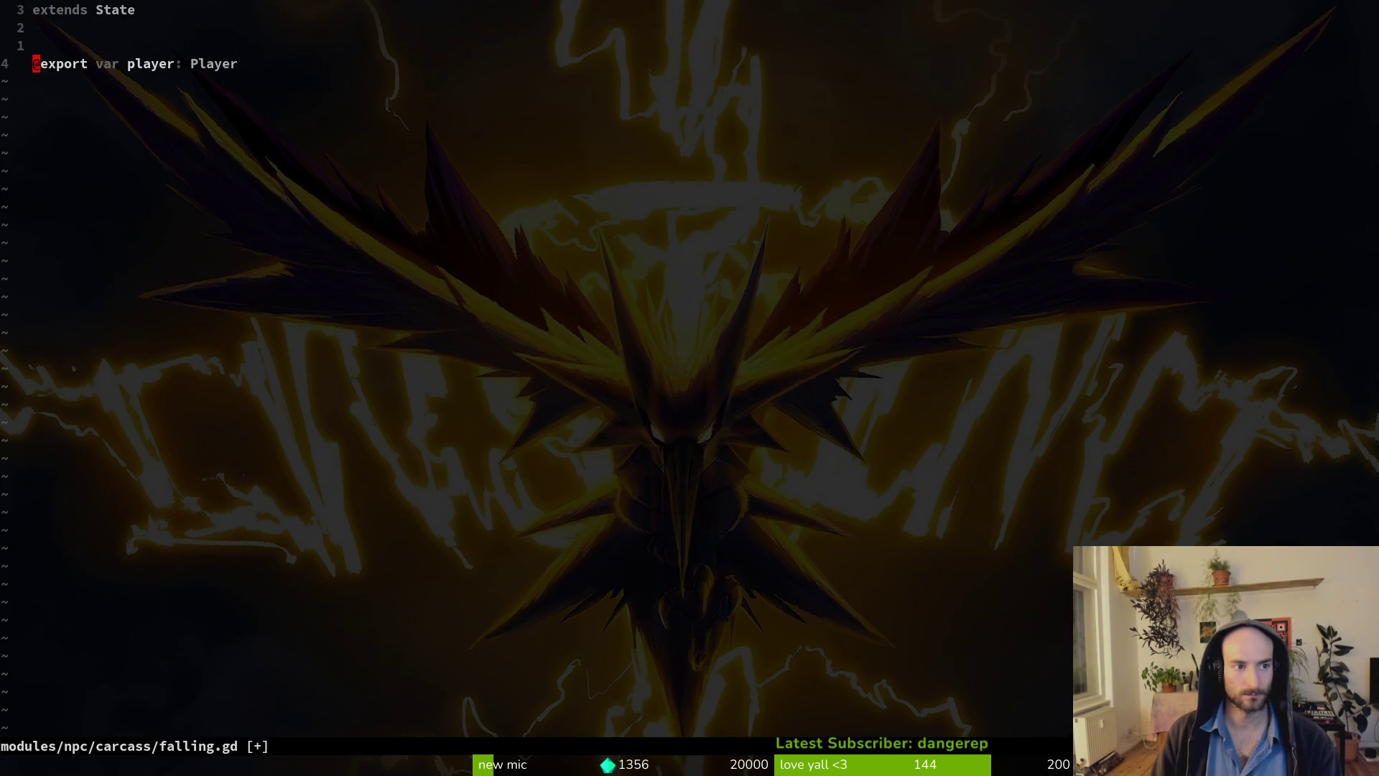
type("cwcarcass")
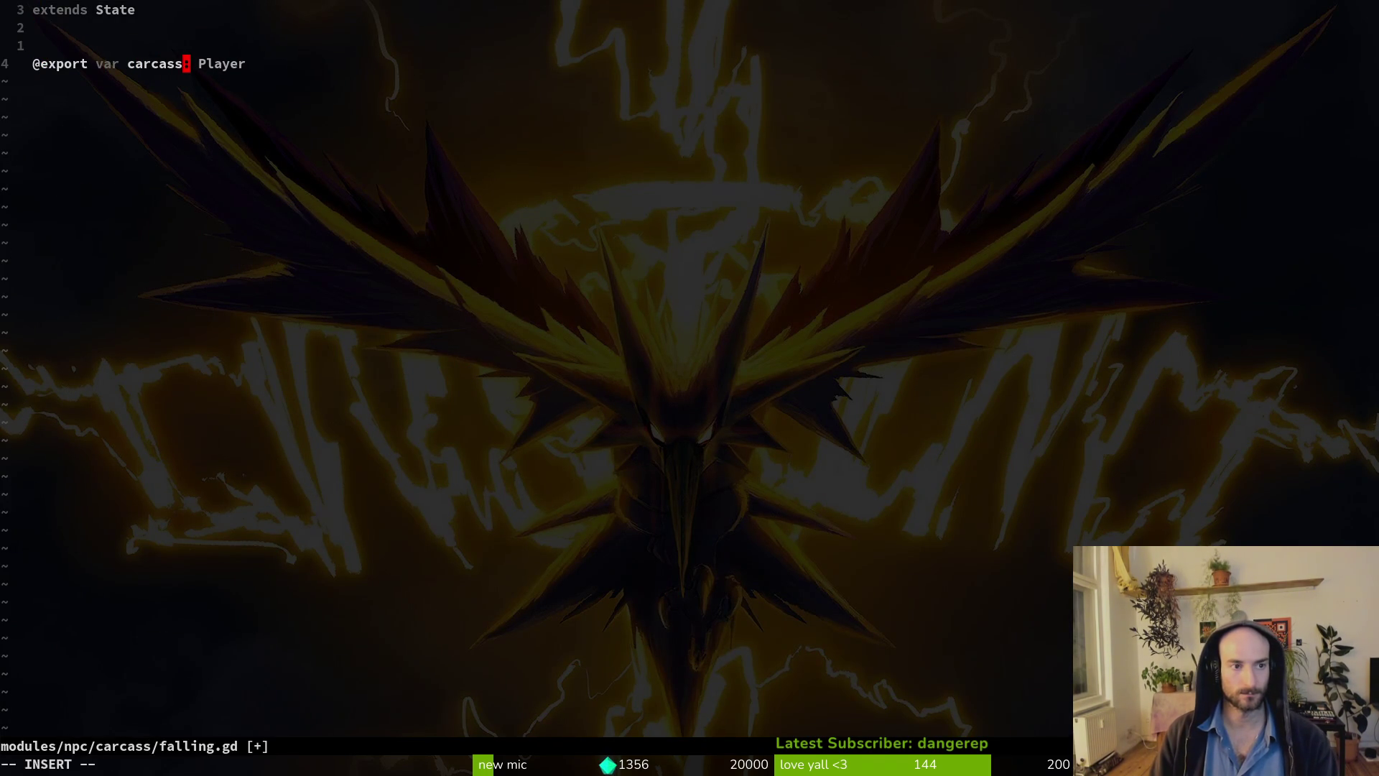
key("Escape")
key("W")
key("c")
key("w")
key("BackSpace")
type("ca")
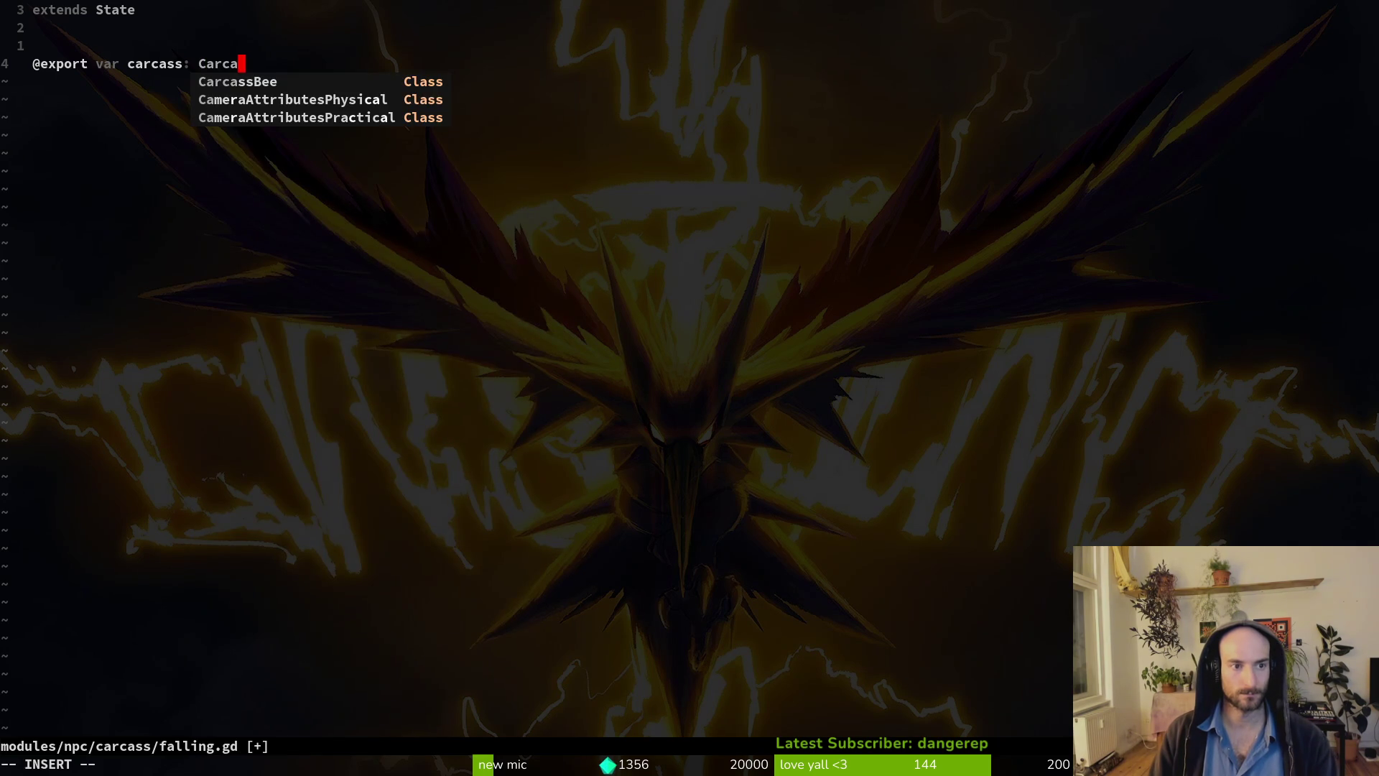
key("ctrl+y")
key("Escape")
type(":write")
key("Return")
Copy the gravity_component export from the player's falling.gd into the carcass script and save.
key("ctrl+o")
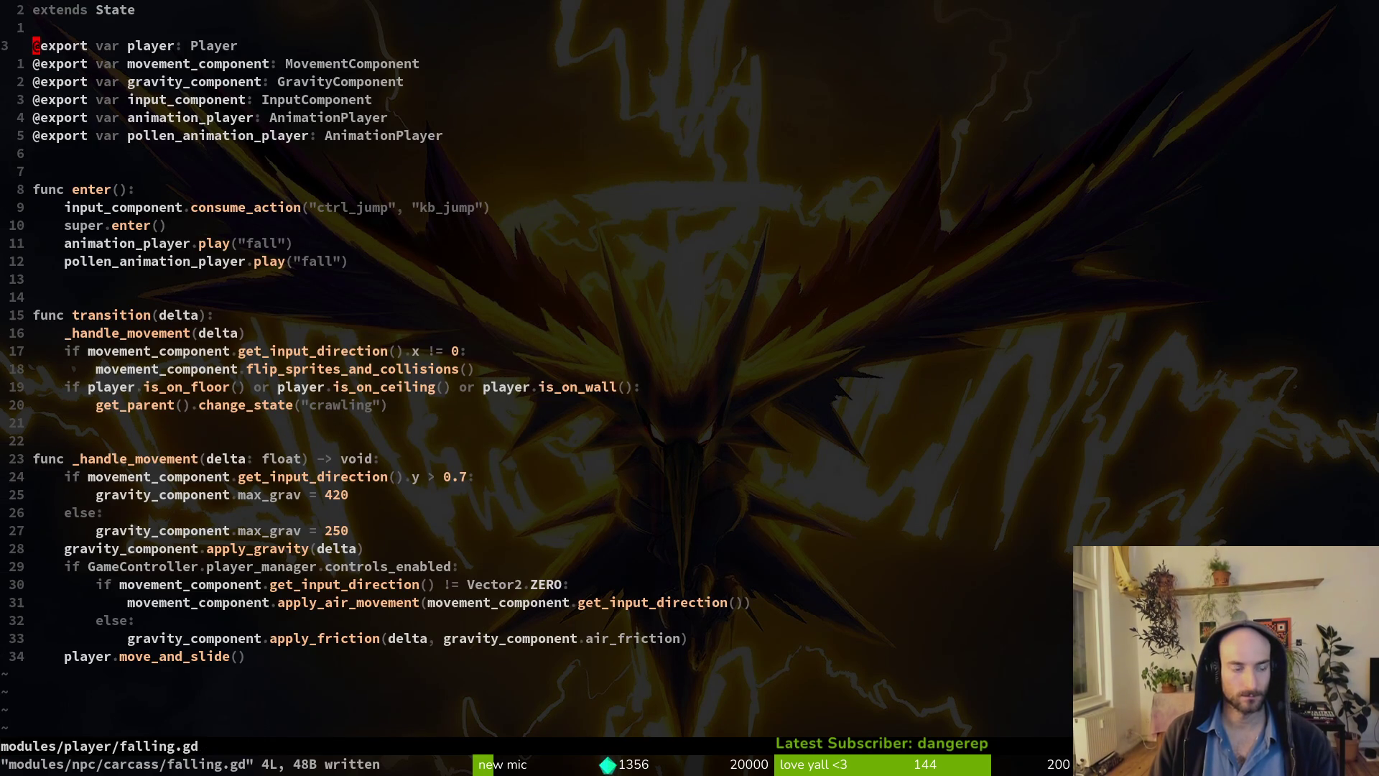
key("j")
key("j")
key("y")
key("y")
key("ctrl+6")
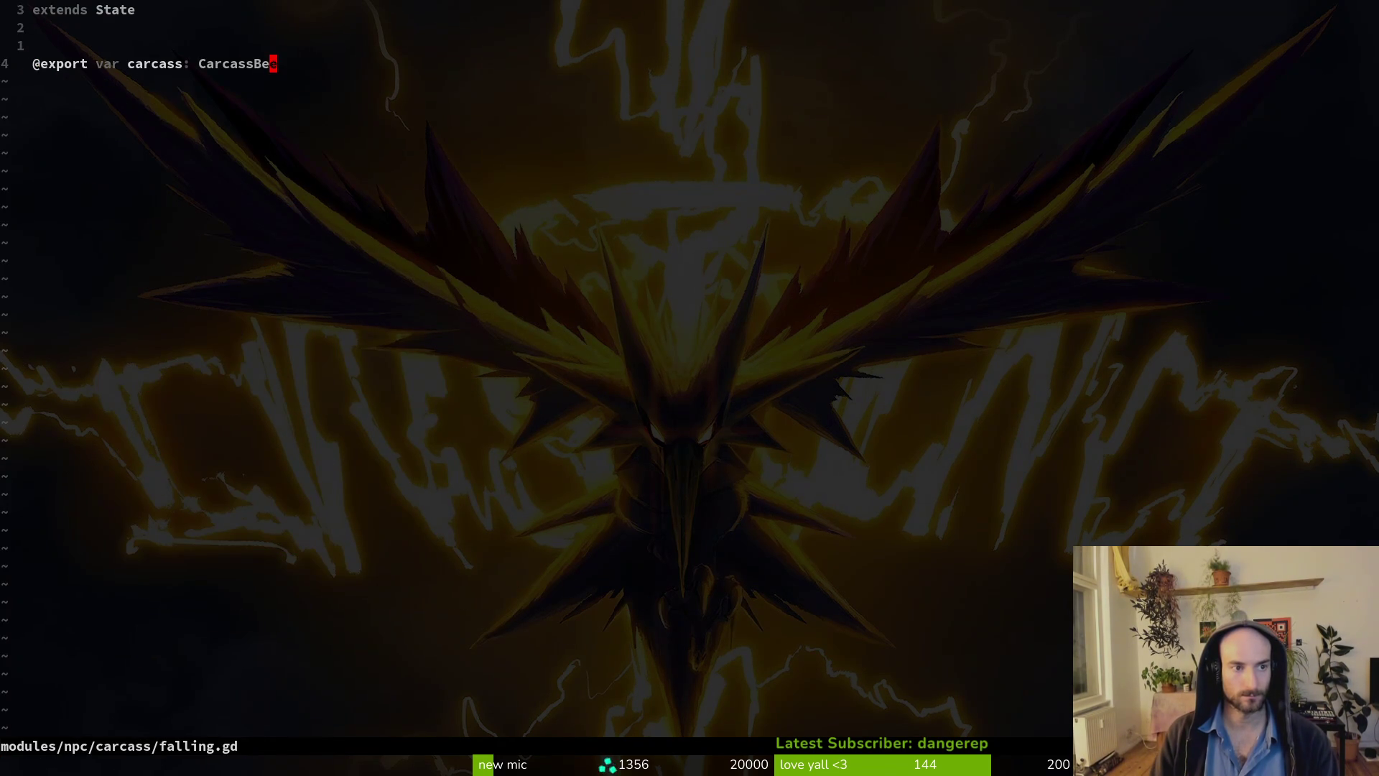
type("p:w")
key("Return")
Copy the player's transition and movement functions into the carcass falling.gd and save.
key("ctrl+6")
key("j")
key("j")
key("j")
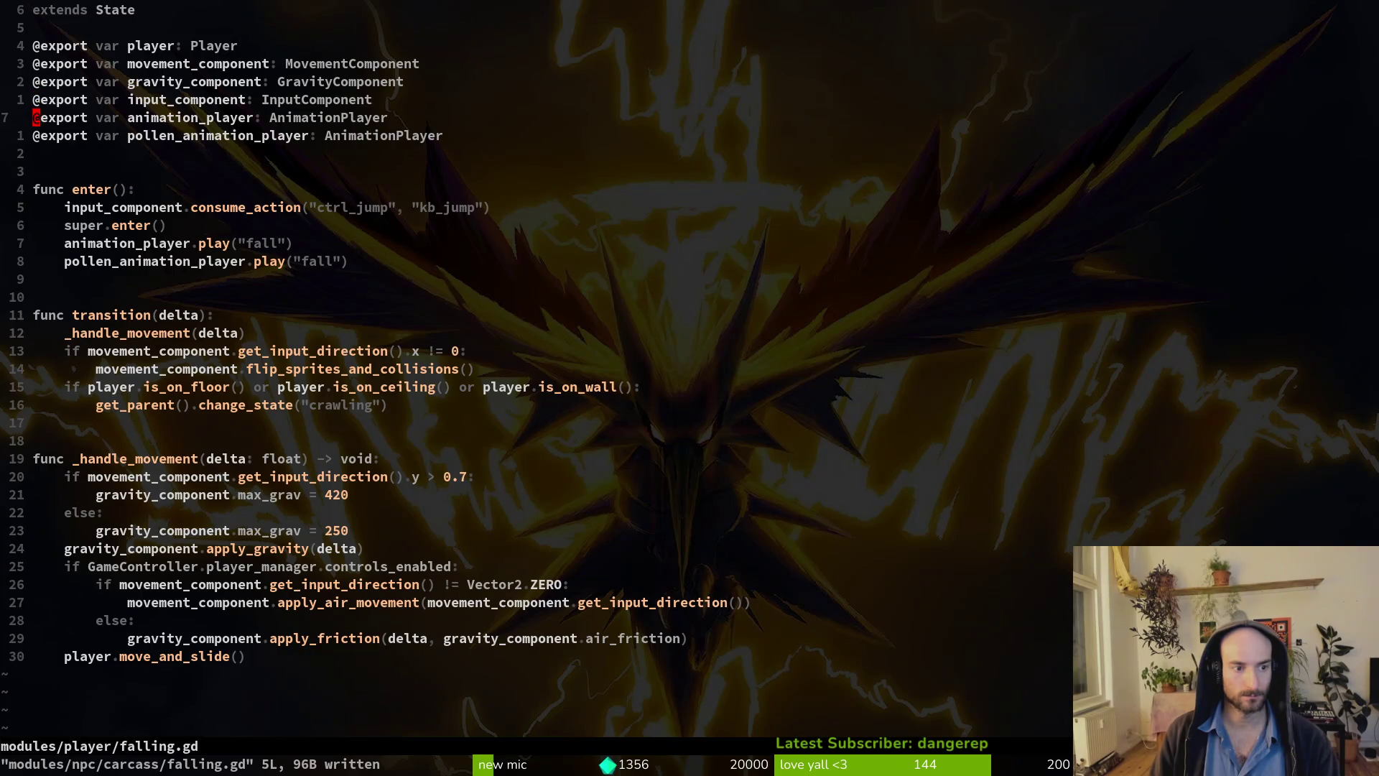
key("j")
key("j")
key("j")
key("shift+v")
key("k")
key("Escape")
key("shift+v")
key("j")
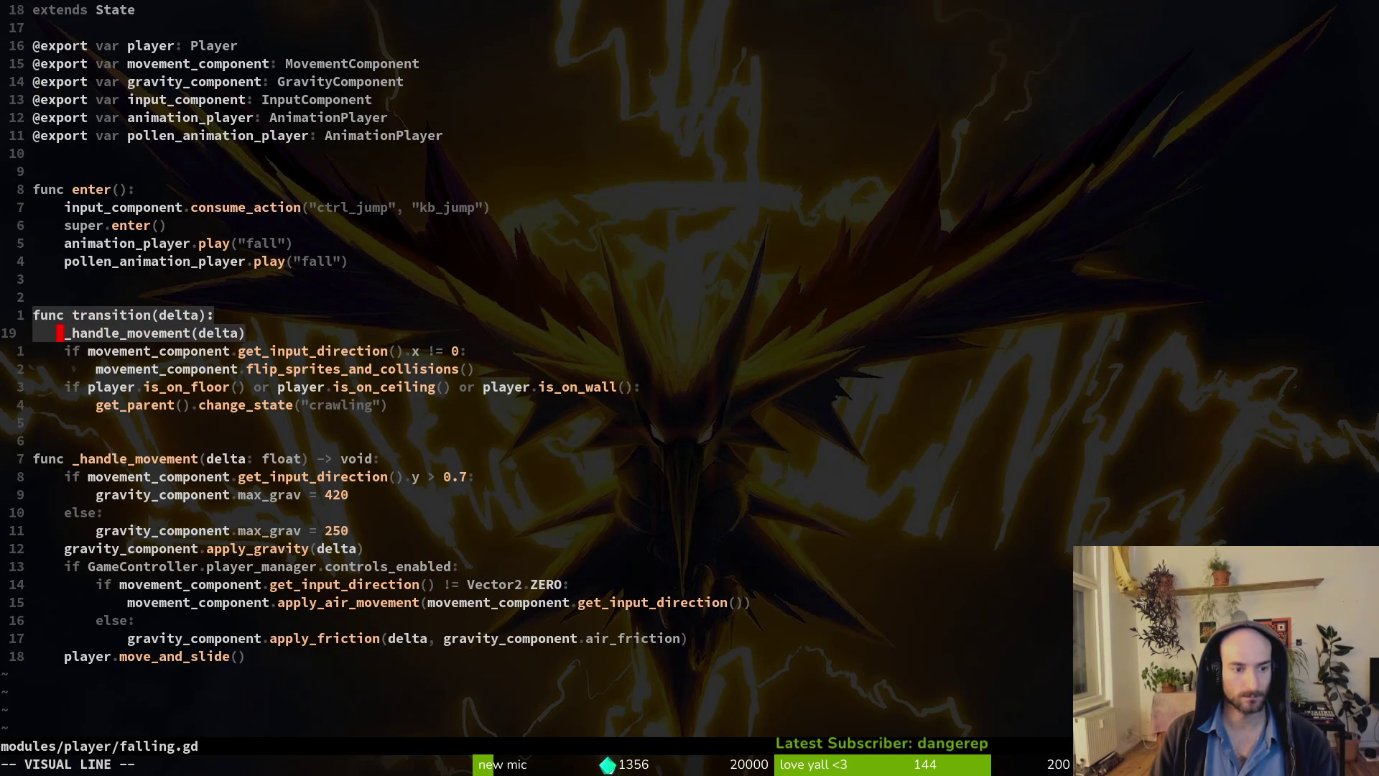
key("j")
key("j")
key("j")
key("G")
key("y")
key("ctrl+6")
key("p")
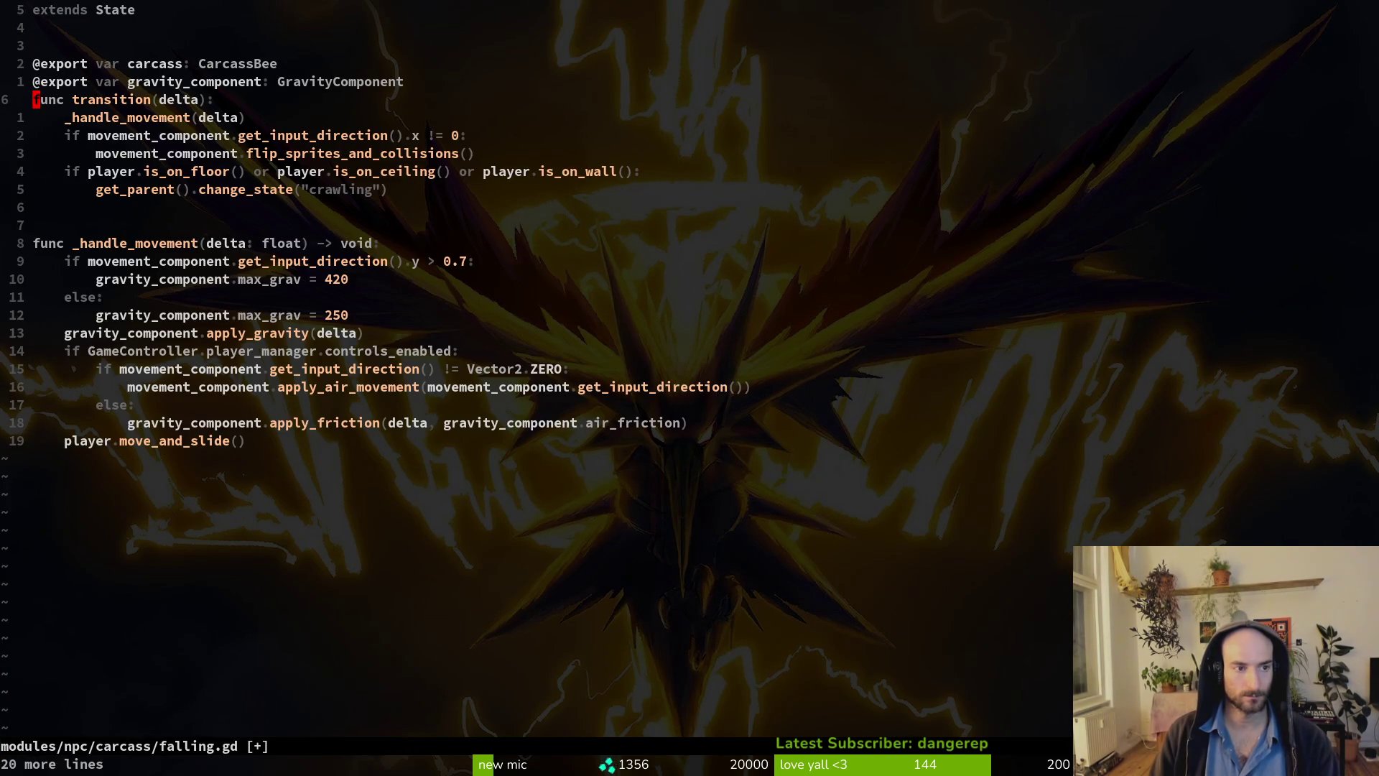
key("O")
key("Escape")
type(":w")
key("Return")
Copy the player's enter function lines, from super.enter() through the play lines.
key("ctrl+6")
key("k")
key("k")
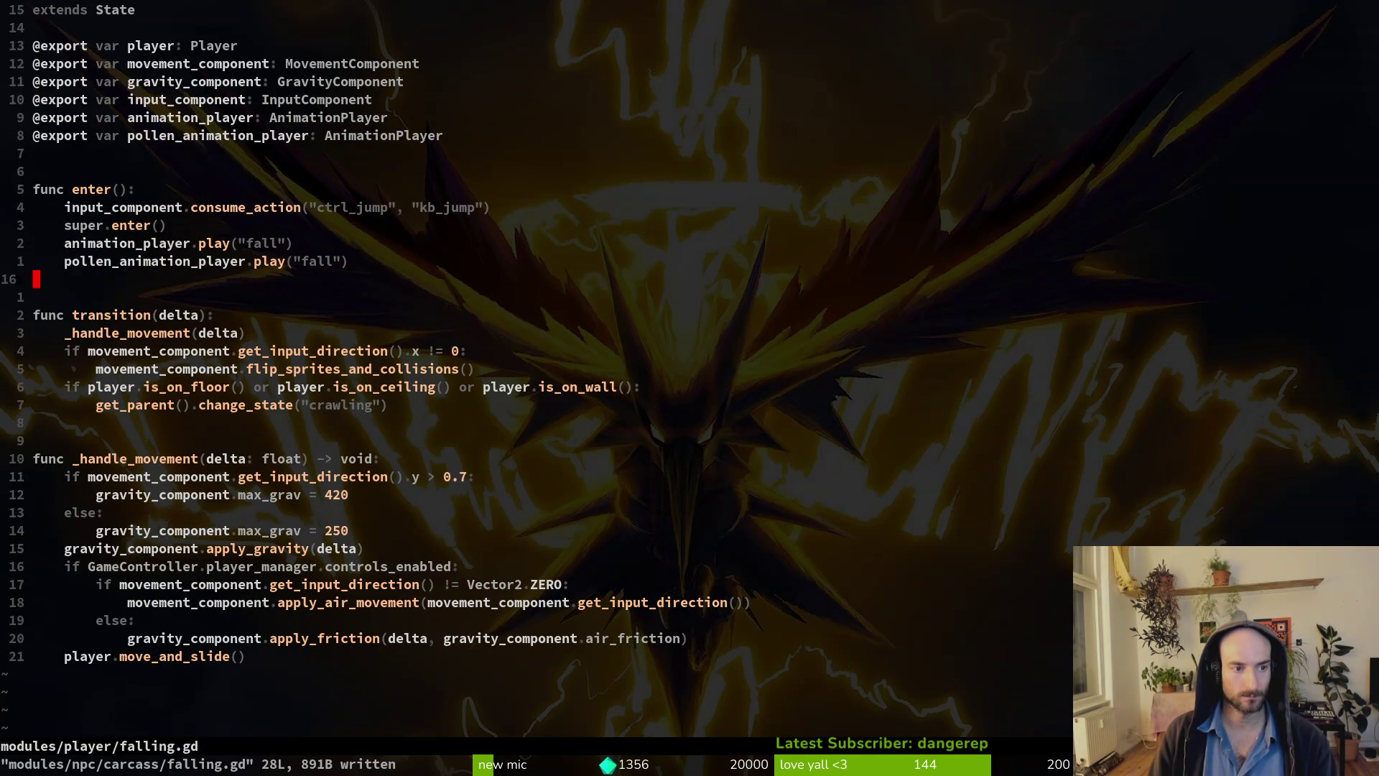
key("k")
key("shift+v")
key("k")
key("k")
key("k")
key("k")
key("y")
key("ctrl+6")
Paste the enter function into the carcass falling.gd and save.
key("p")
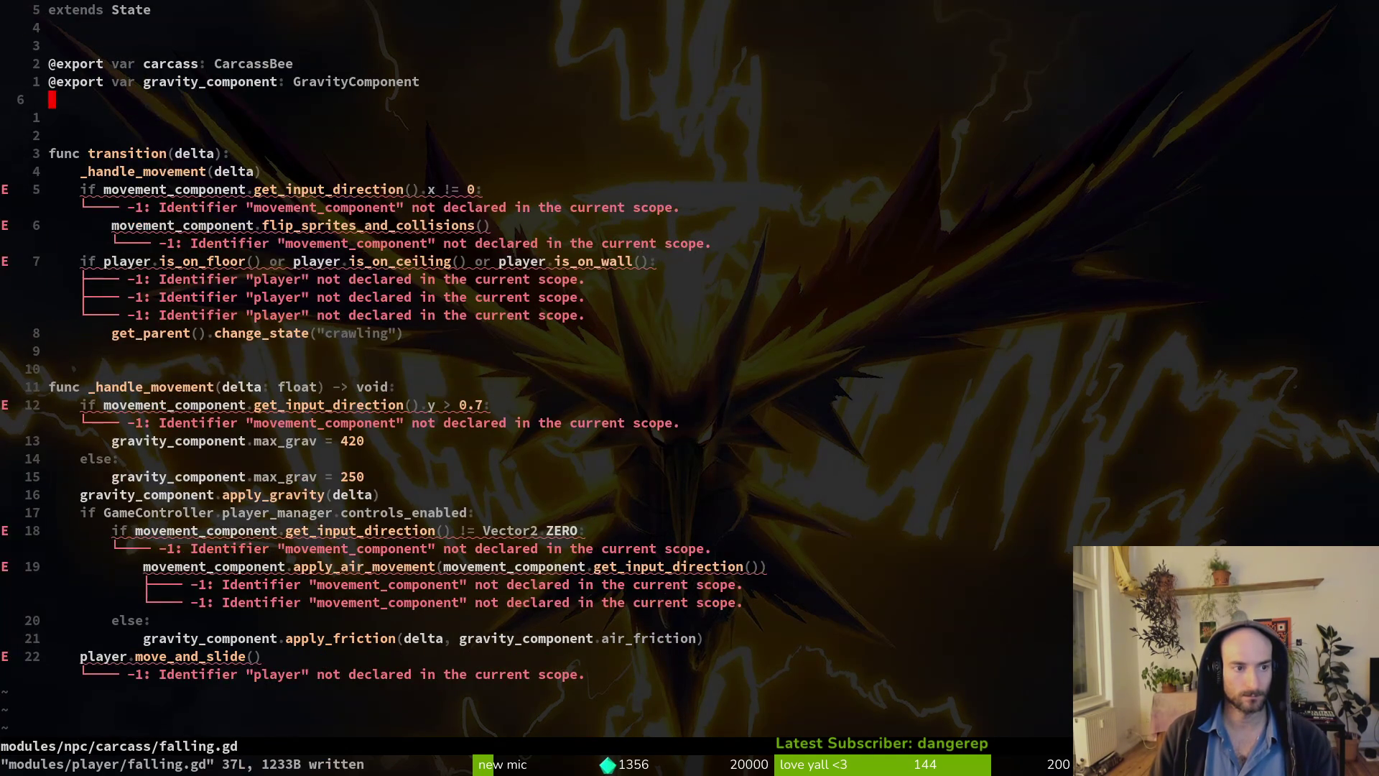
Delete the input_component, animation_player and pollen_animation_player lines from enter(), then save.
key("k")
key("O")
key("Escape")
type(":write")
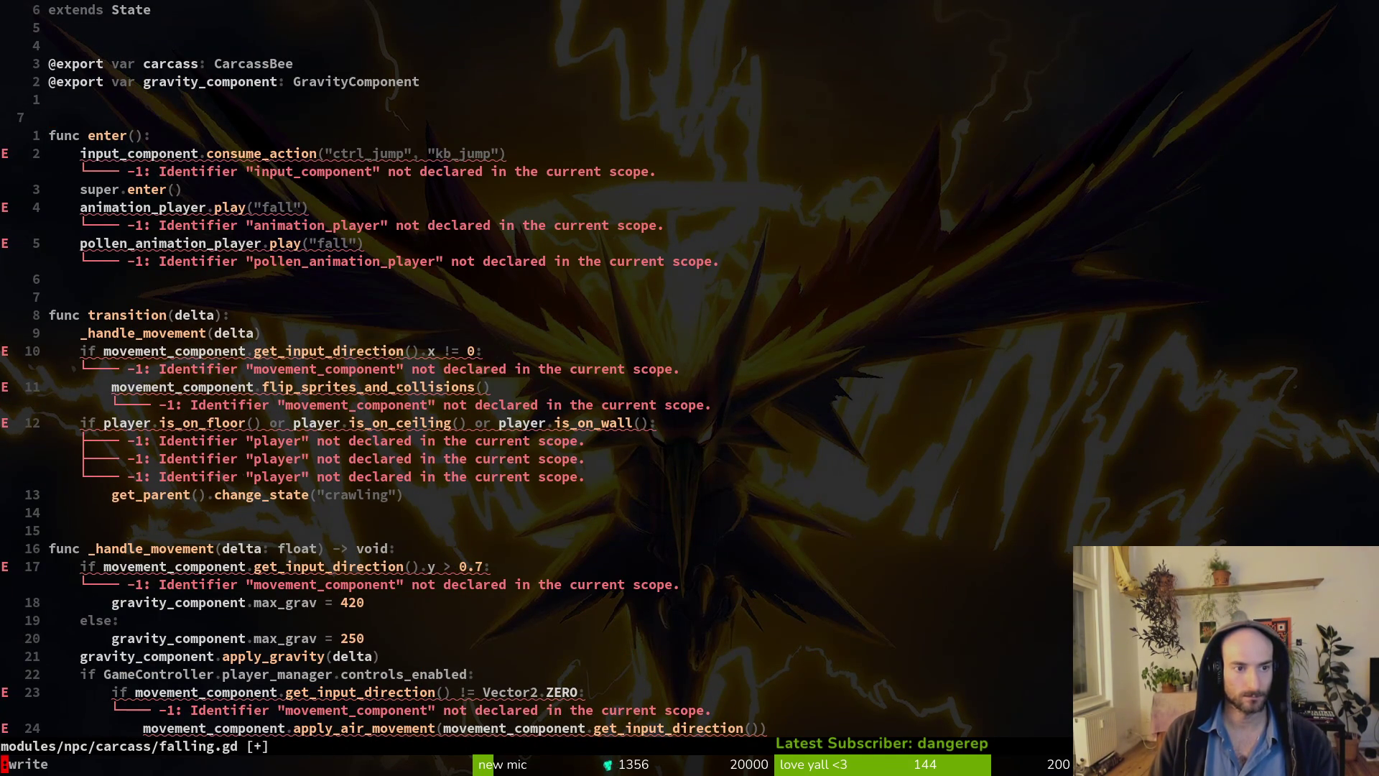
key("Return")
key("j")
key("j")
key("j")
key("k")
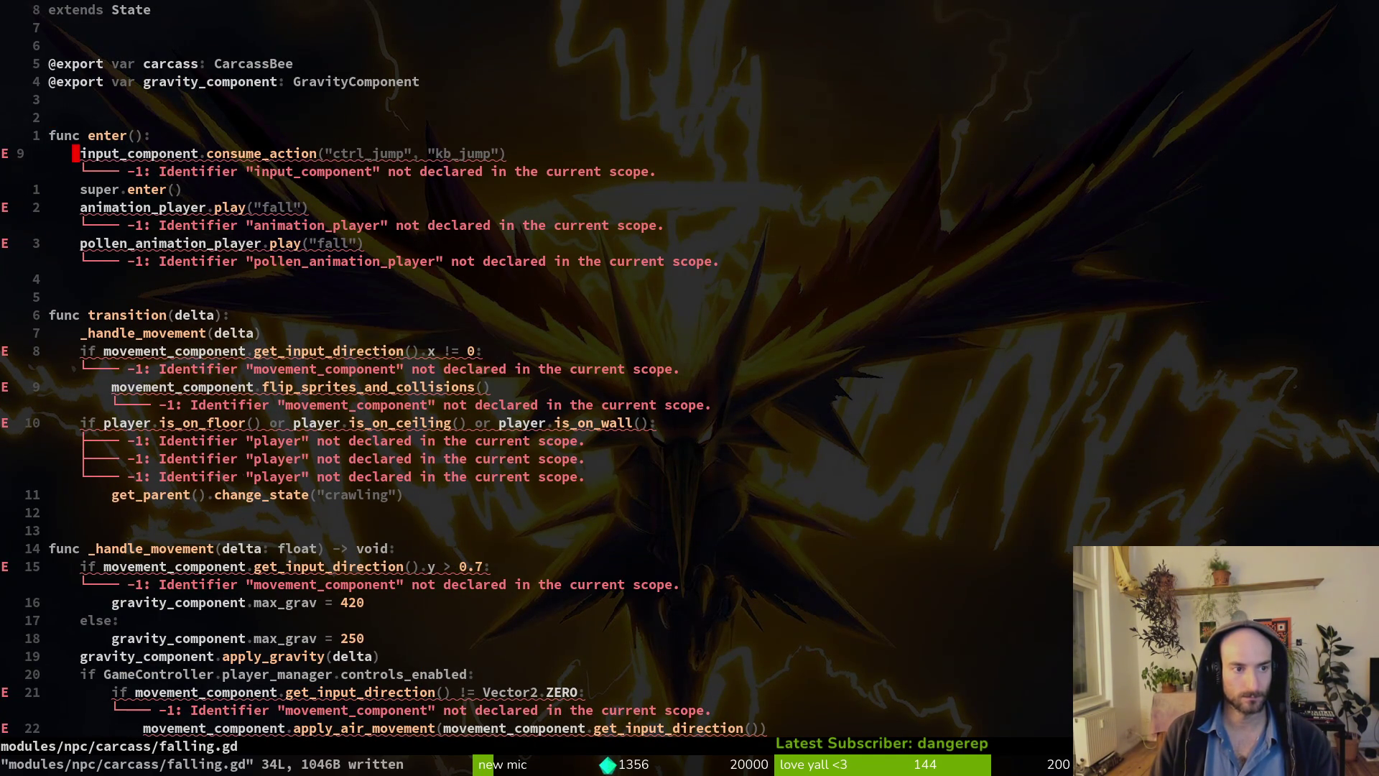
key("d")
key("d")
key("j")
key("d")
key("d")
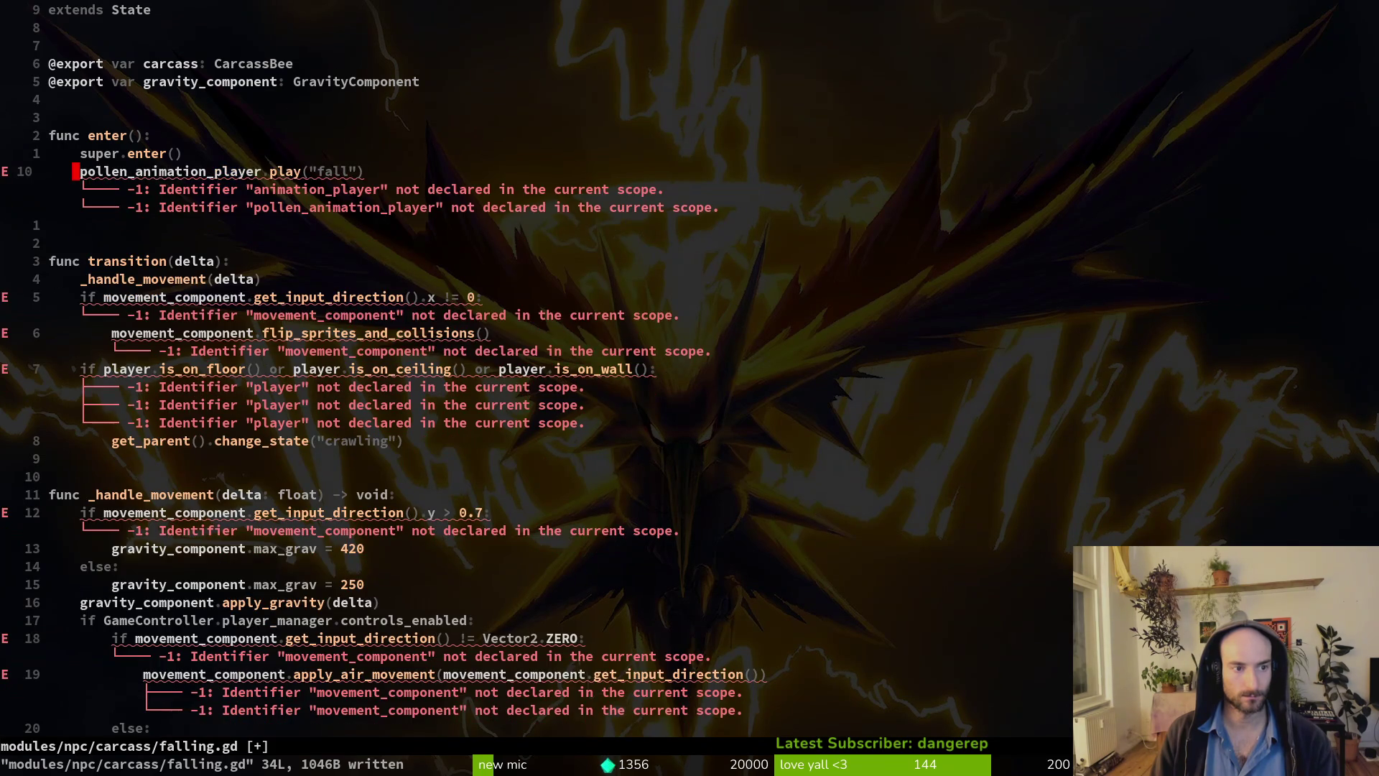
key("d")
key("d")
type(":w")
key("Return")
Remove the direction and movement checks from transition(), through the crawling state change, and save.
key("j")
key("j")
key("j")
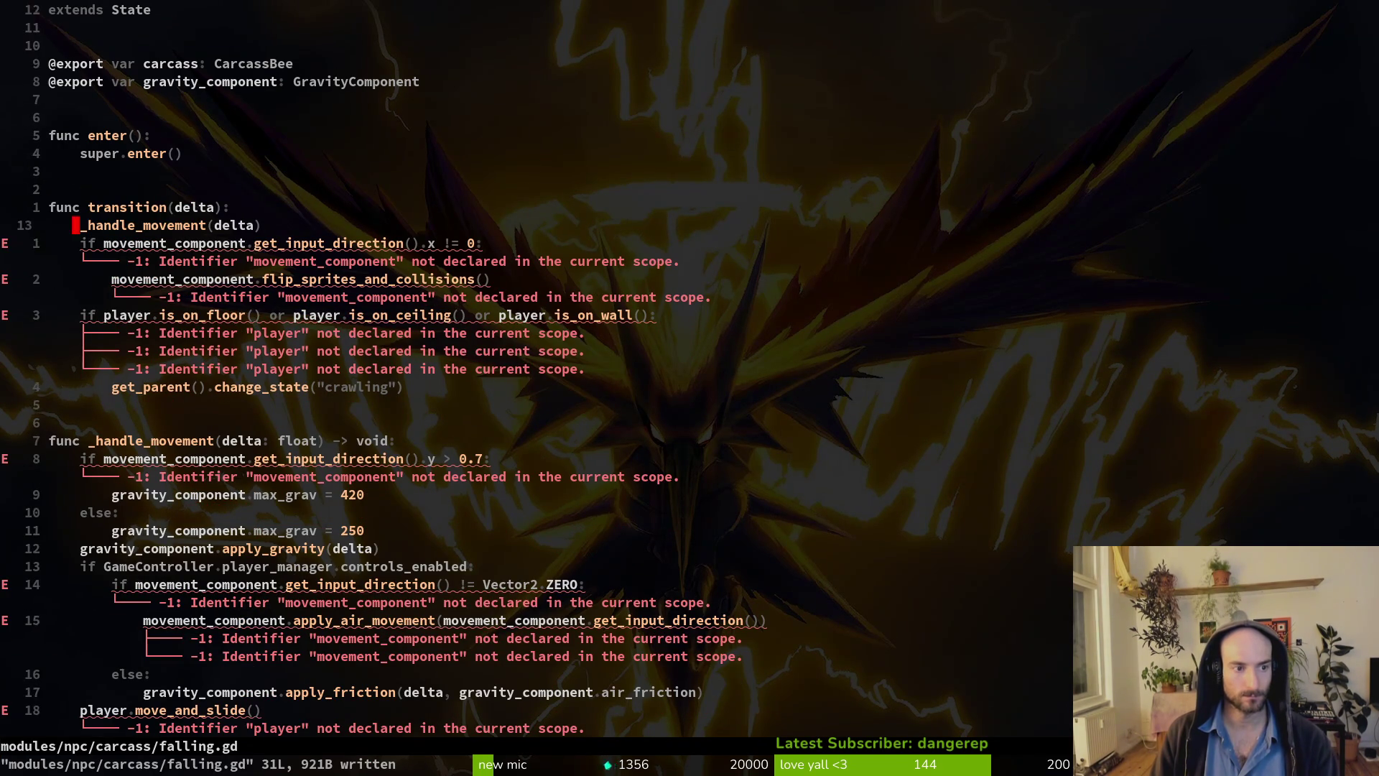
key("j")
key("k")
key("d")
key("j")
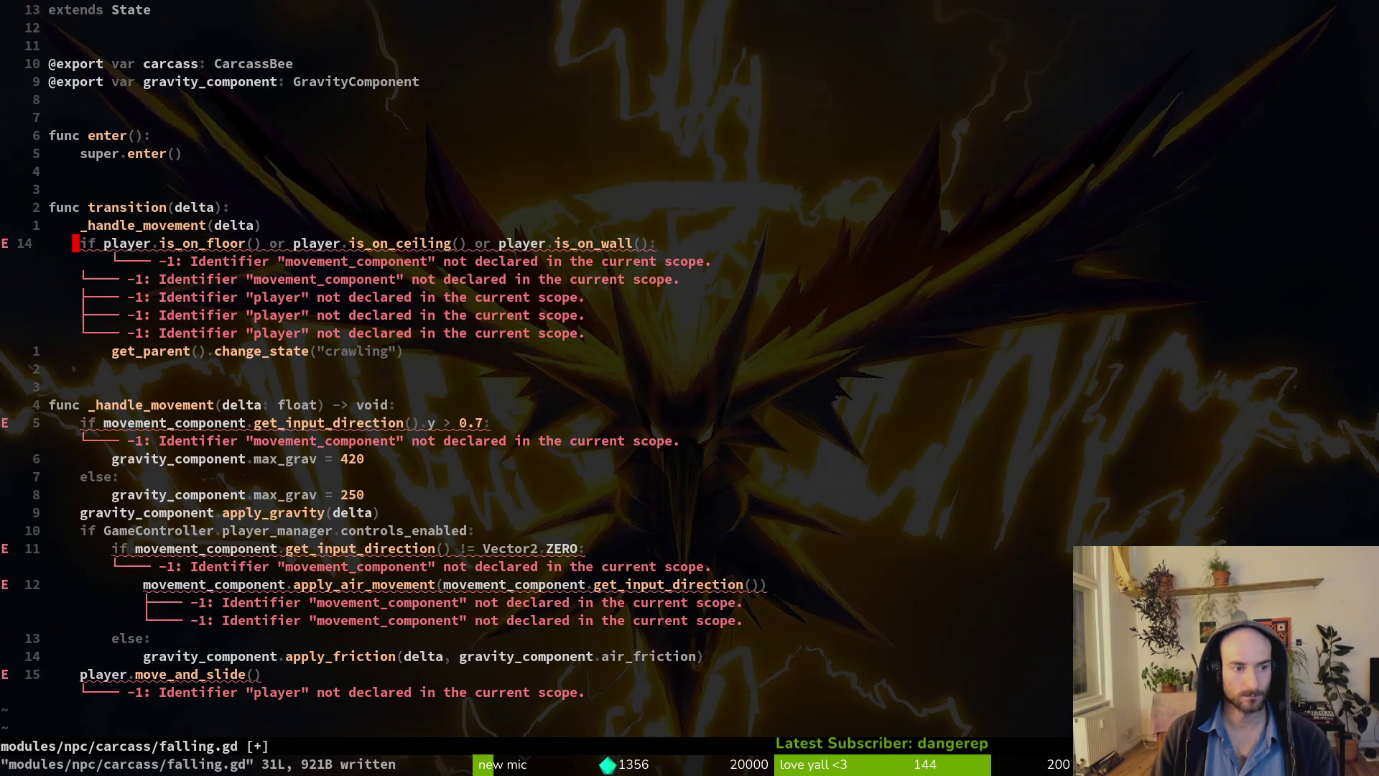
key("j")
key("k")
key("k")
key("p")
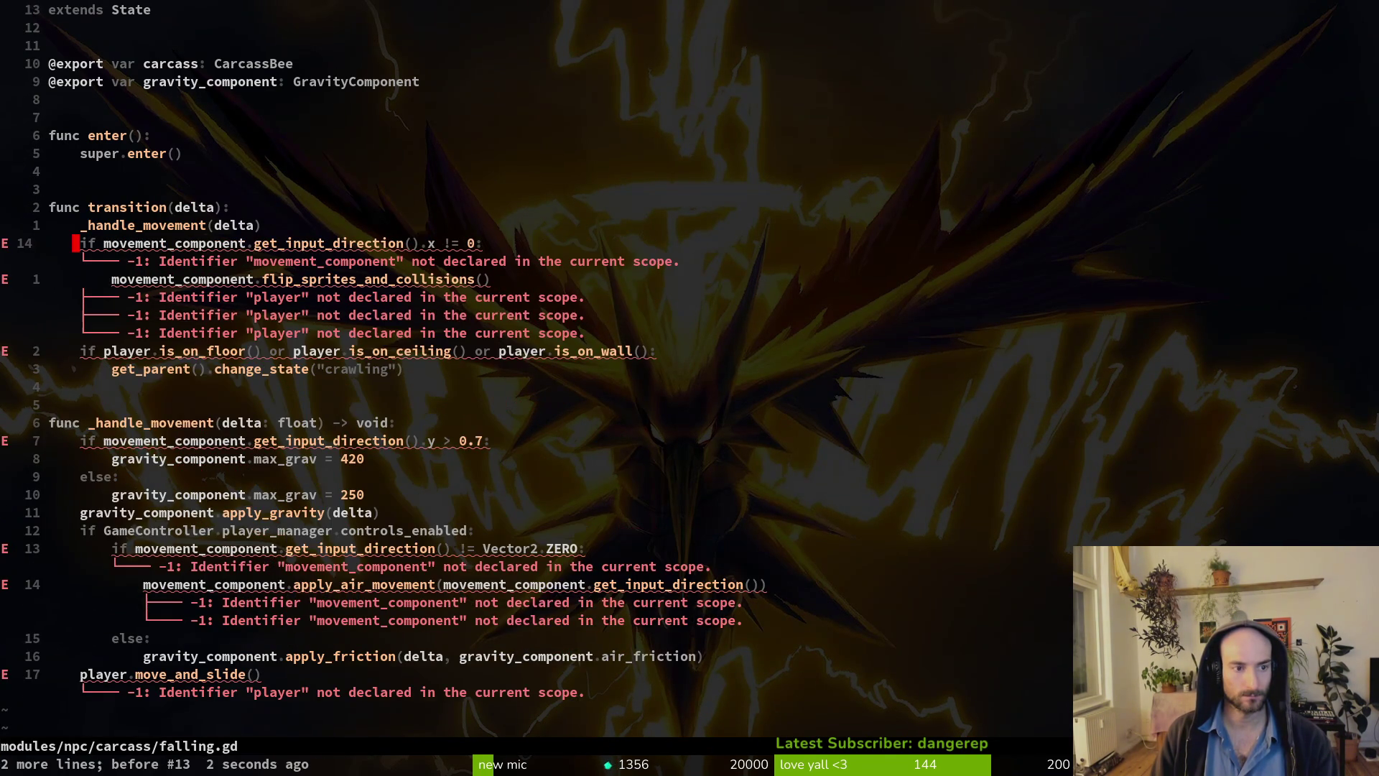
key("V")
key("j")
key("j")
key("j")
type("k")
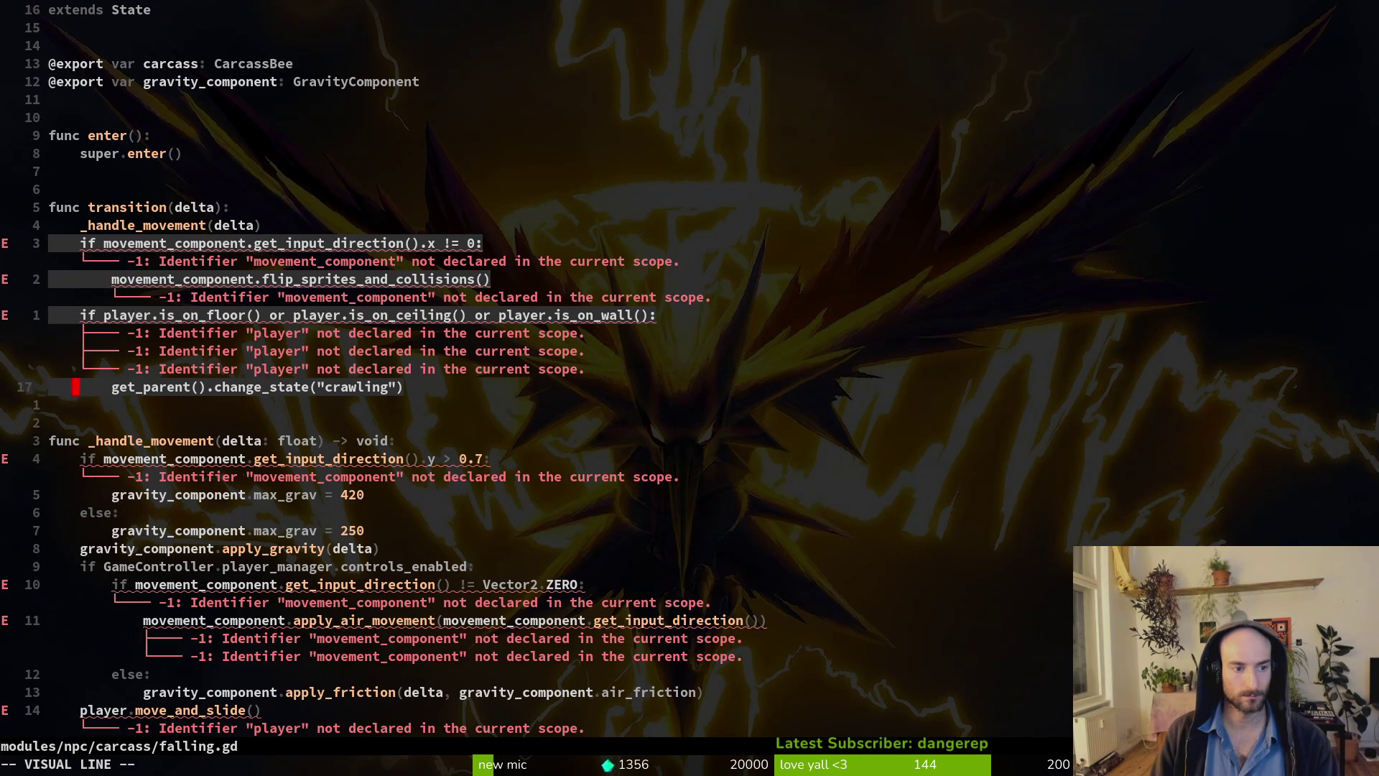
type("d:w")
key("Return")
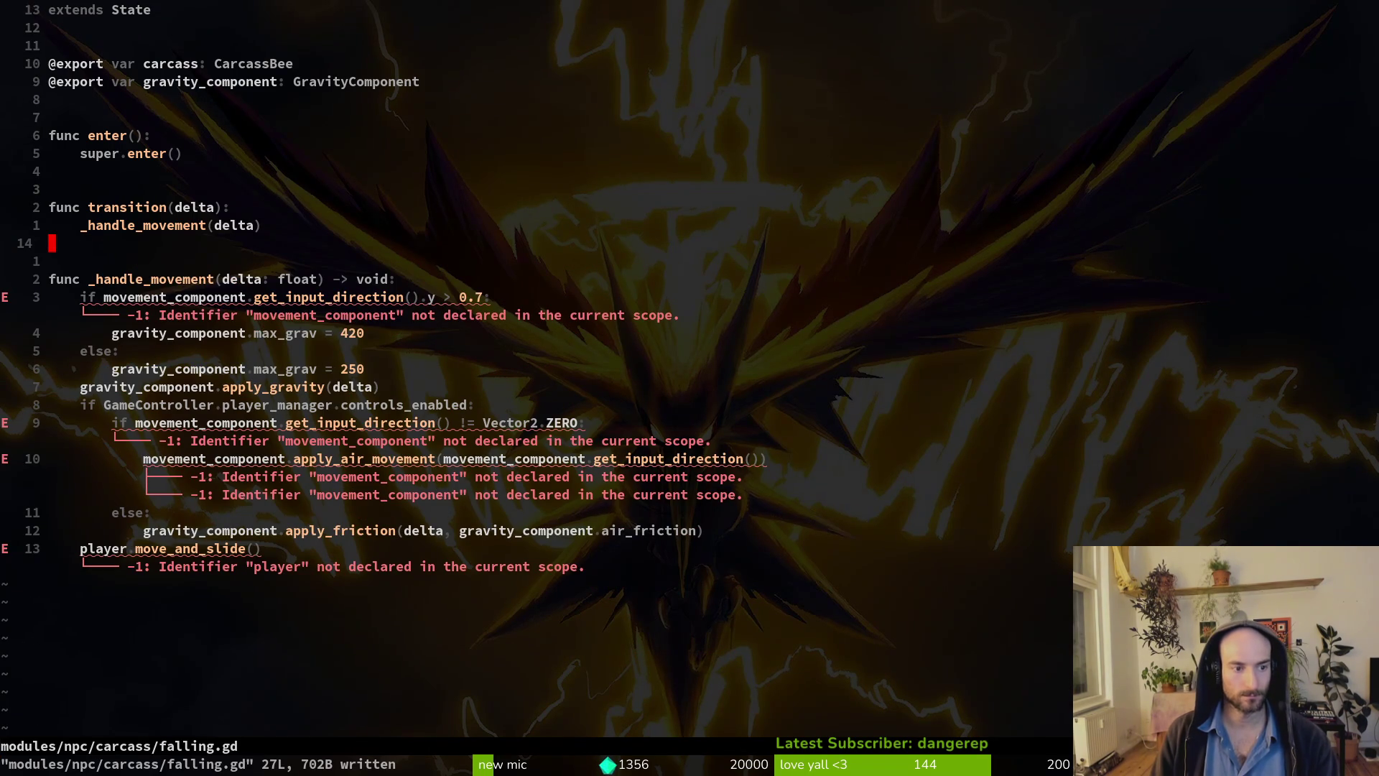
Move the apply_gravity line up into transition, above _handle_movement(delta).
key("j")
key("j")
key("j")
key("j")
key("V")
key("K")
key("K")
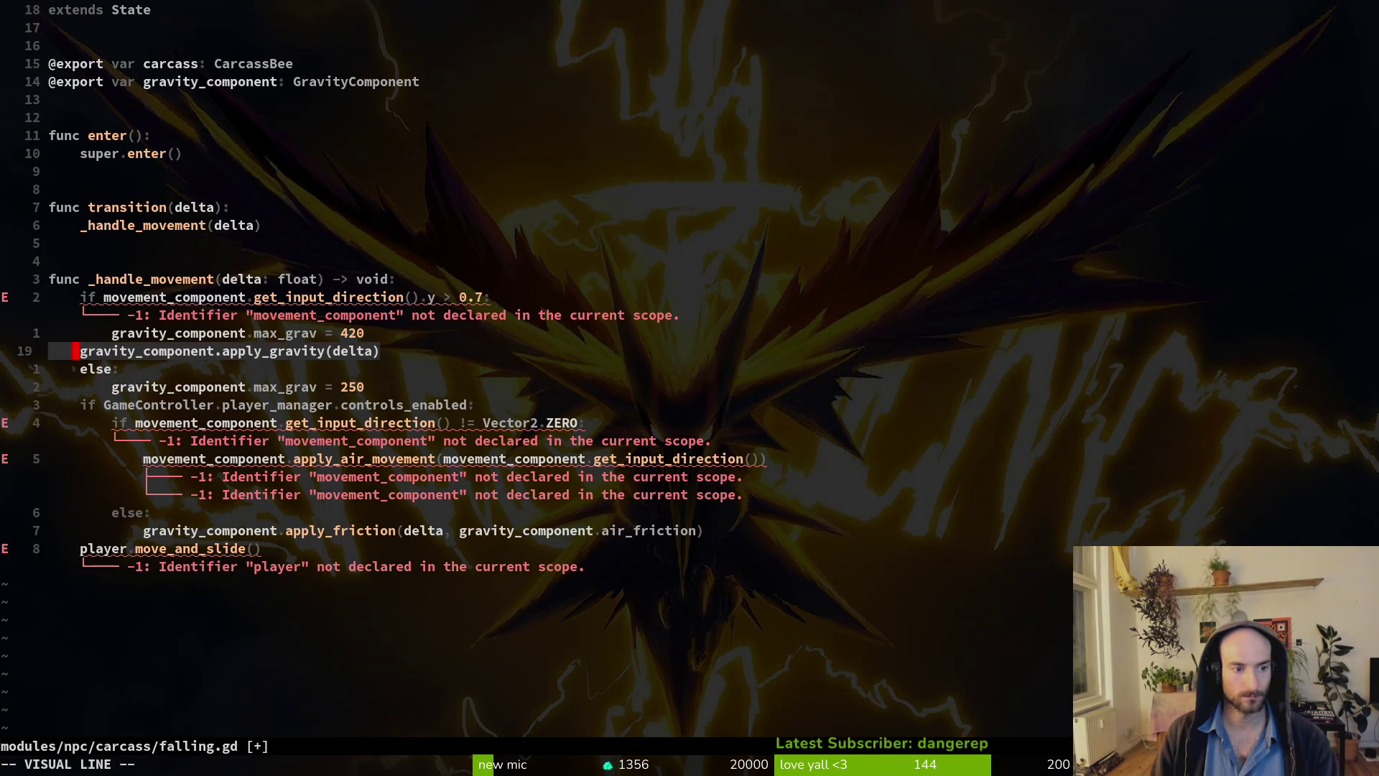
key("K")
key("K")
key("K")
key("K")
key("K")
key("K")
key("Escape")
key("j")
key("V")
key("j")
key("j")
key("j")
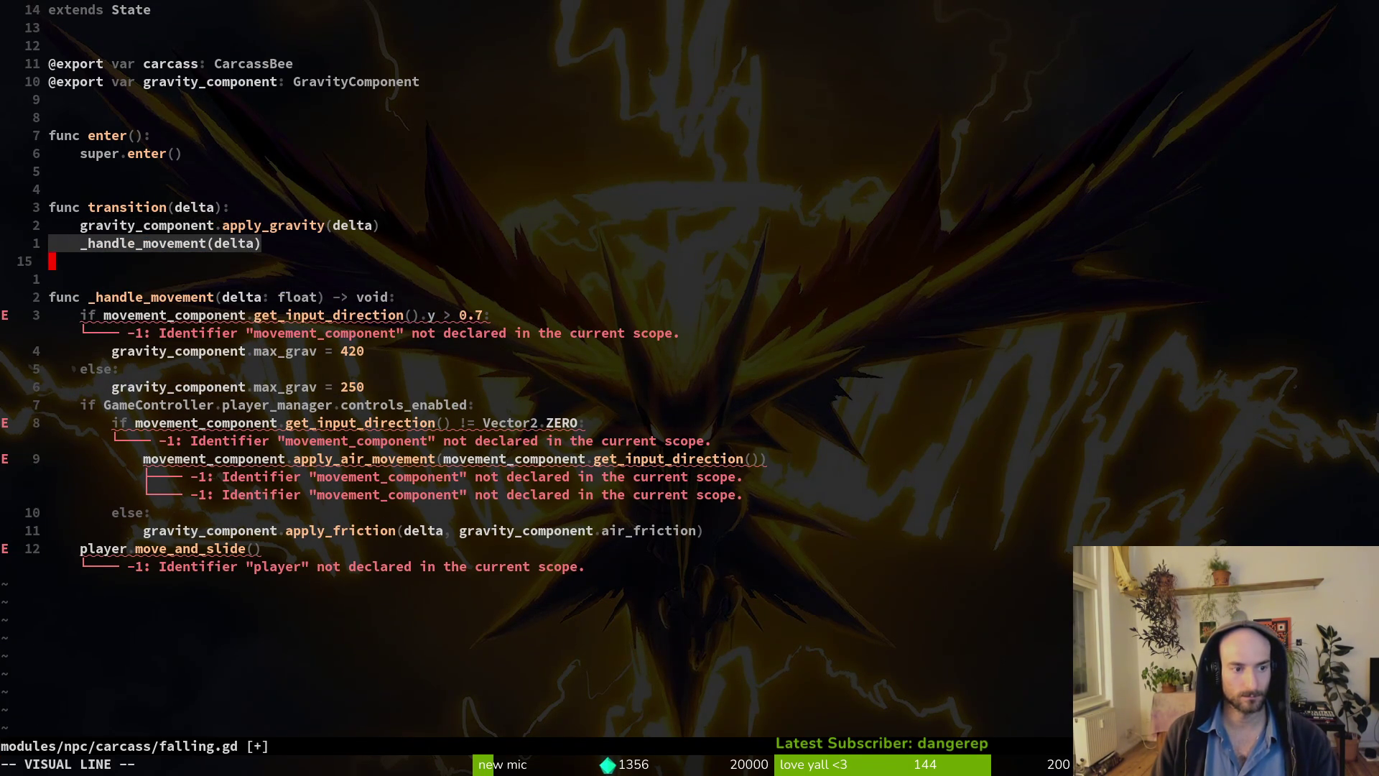
key("d")
key("u")
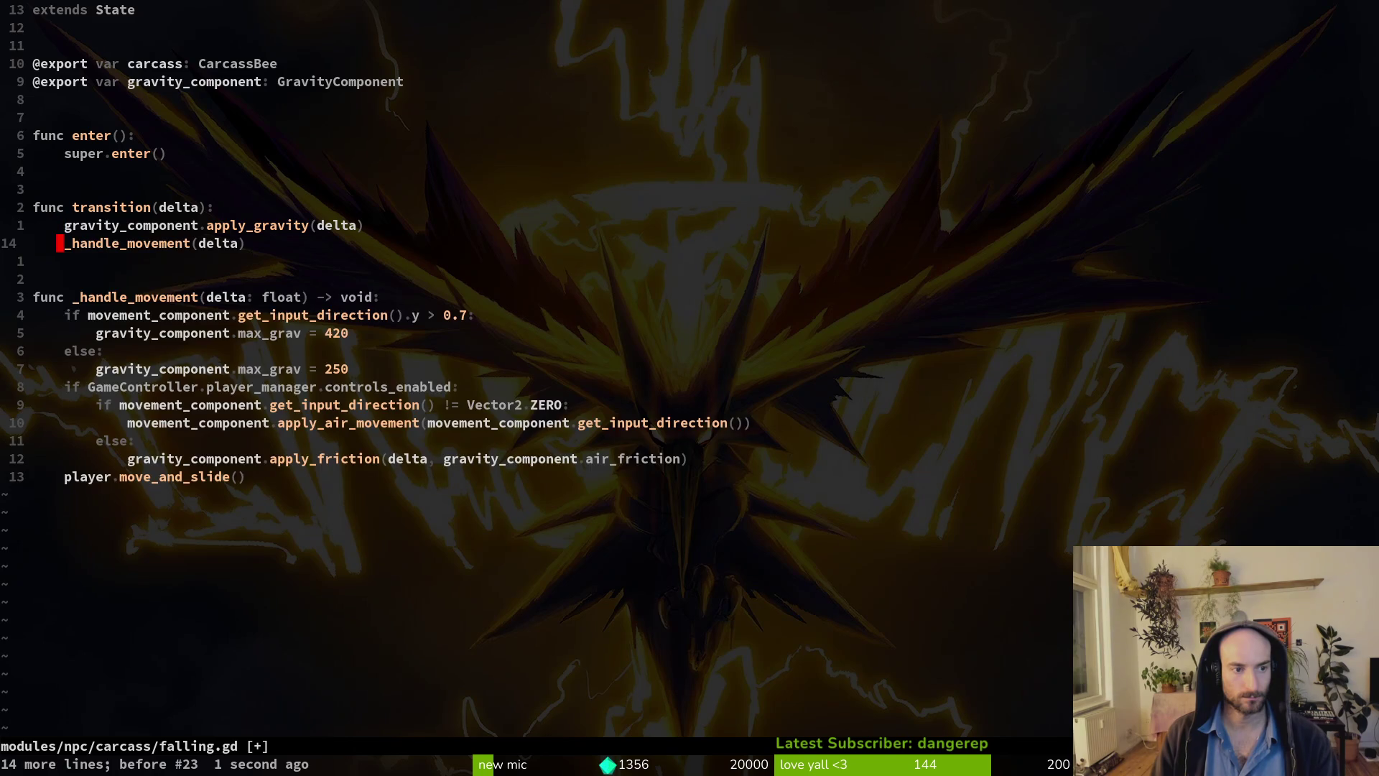
Delete the _handle_movement(delta) call and the whole _handle_movement function.
key("V")
key("G")
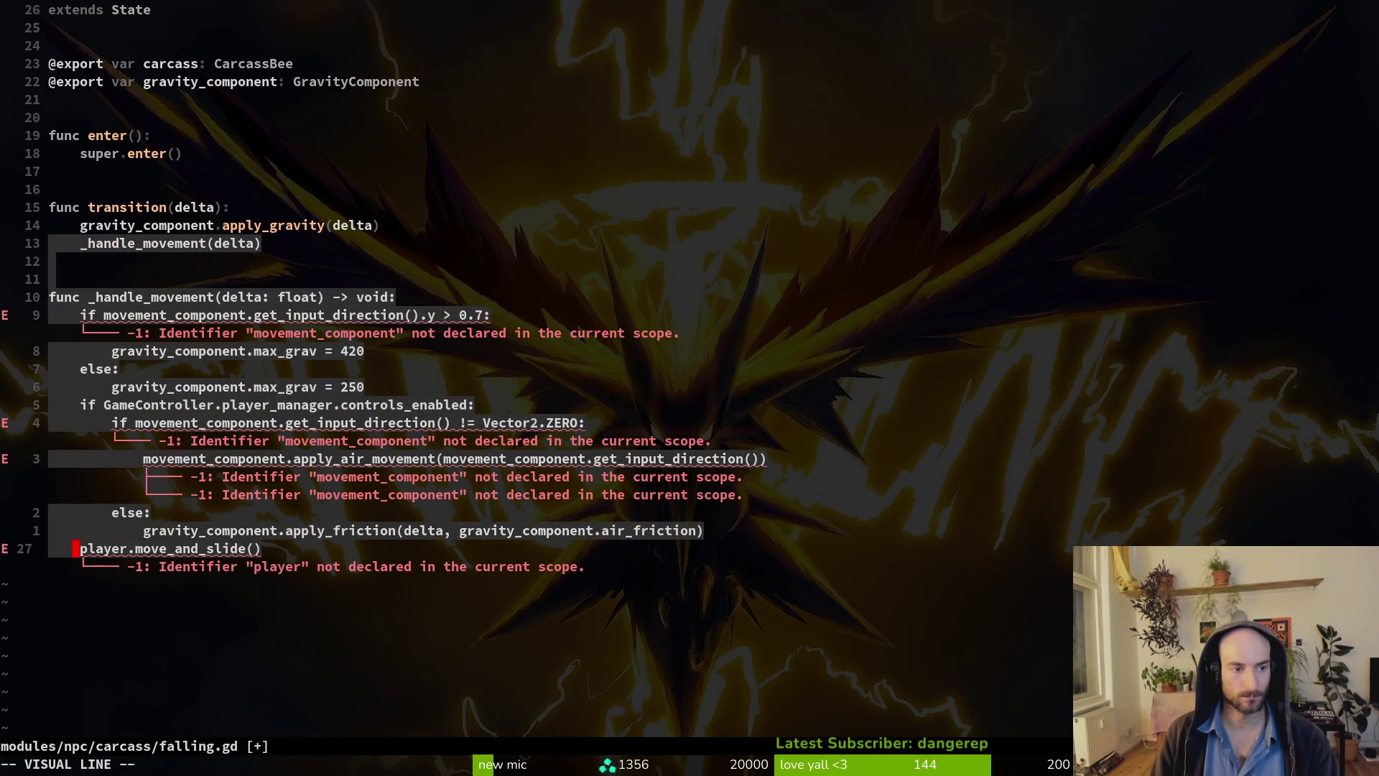
key("Escape")
key("V")
key("k")
key("k")
key("k")
key("k")
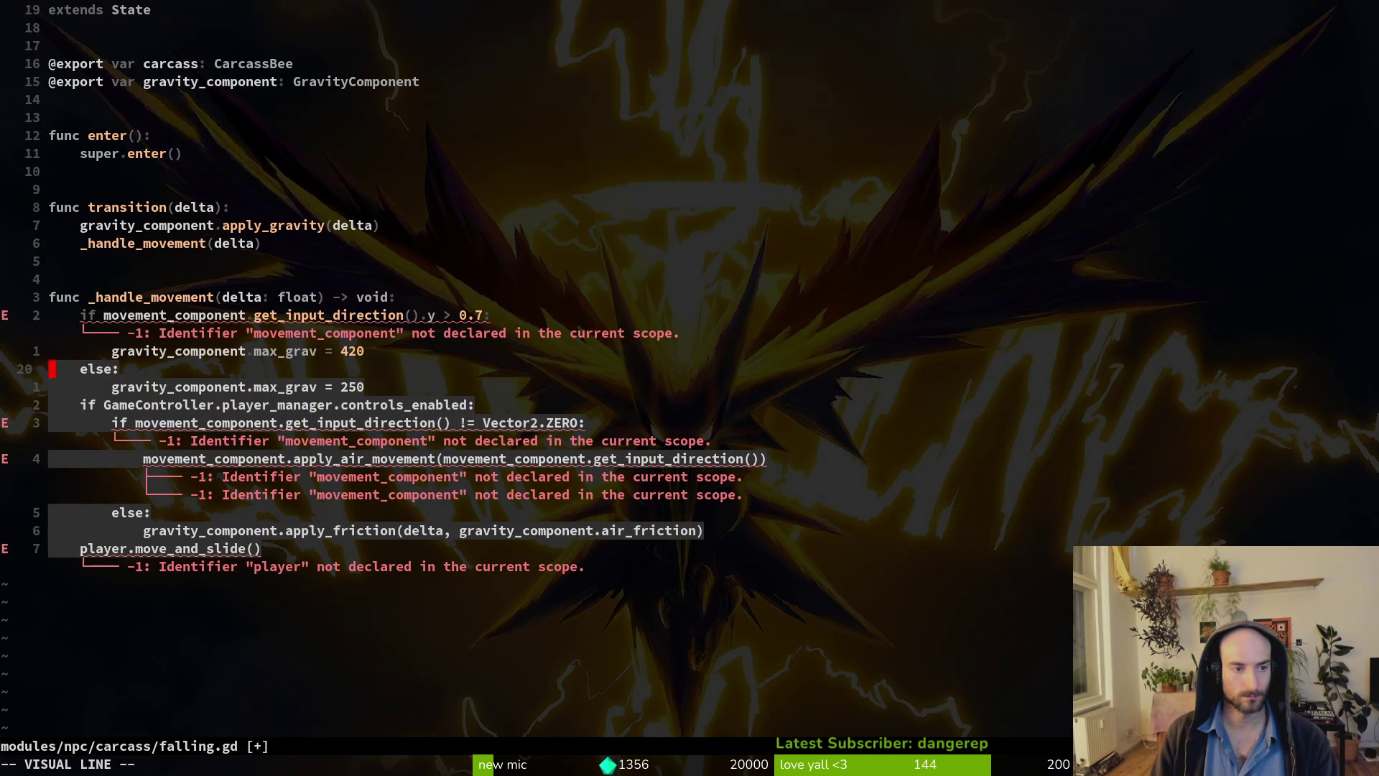
key("j")
key("j")
key("j")
key("k")
key("d")
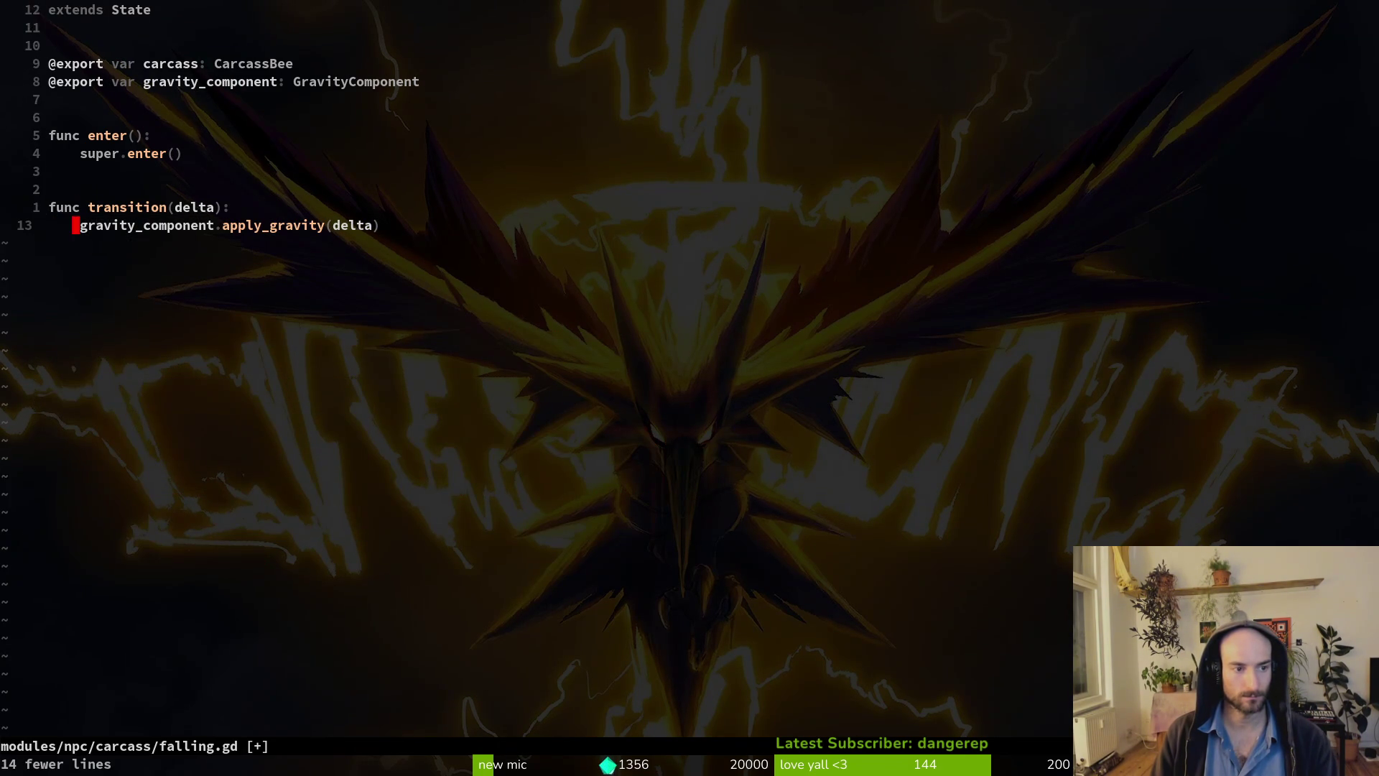
Remove the empty line so apply_gravity sits directly under transition.
key("O")
key("Escape")
key("V")
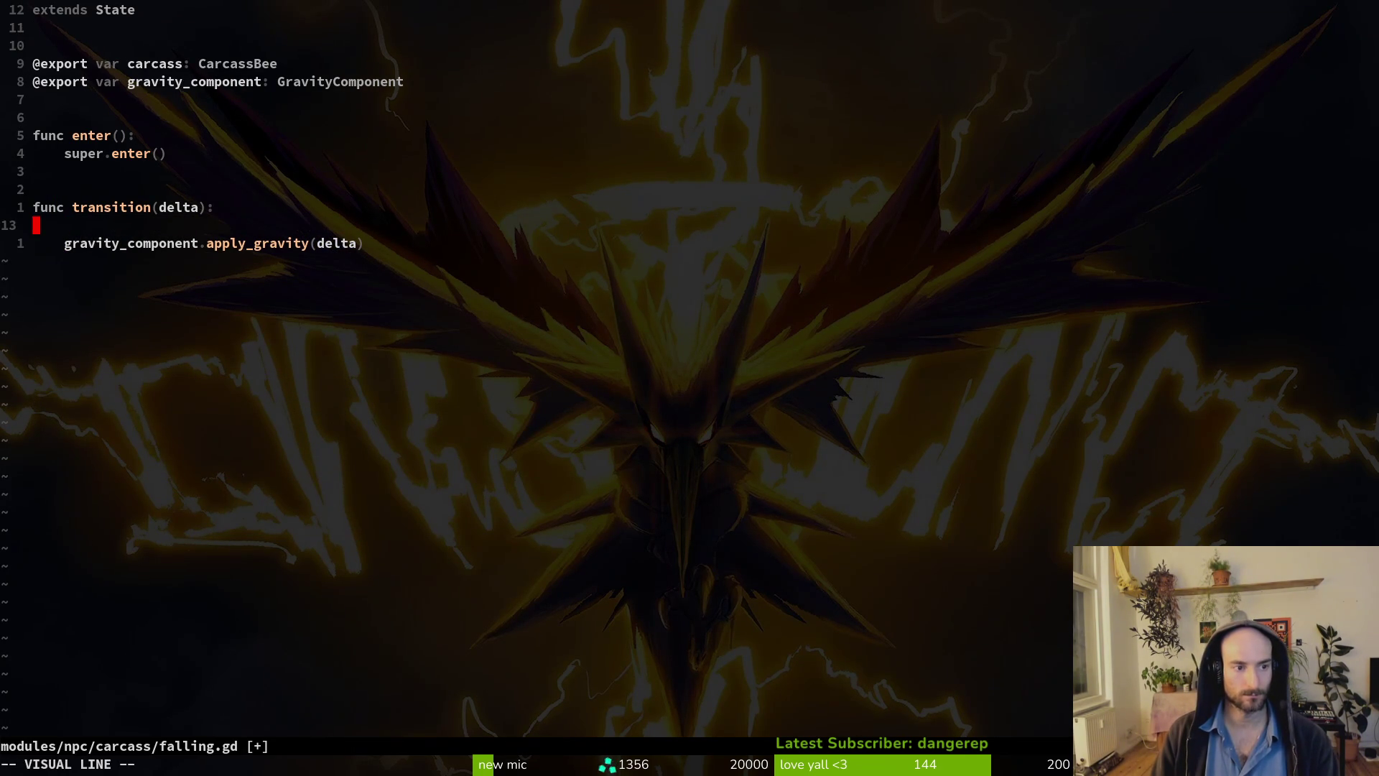
key("J")
key("V")
key("K")
key("J")
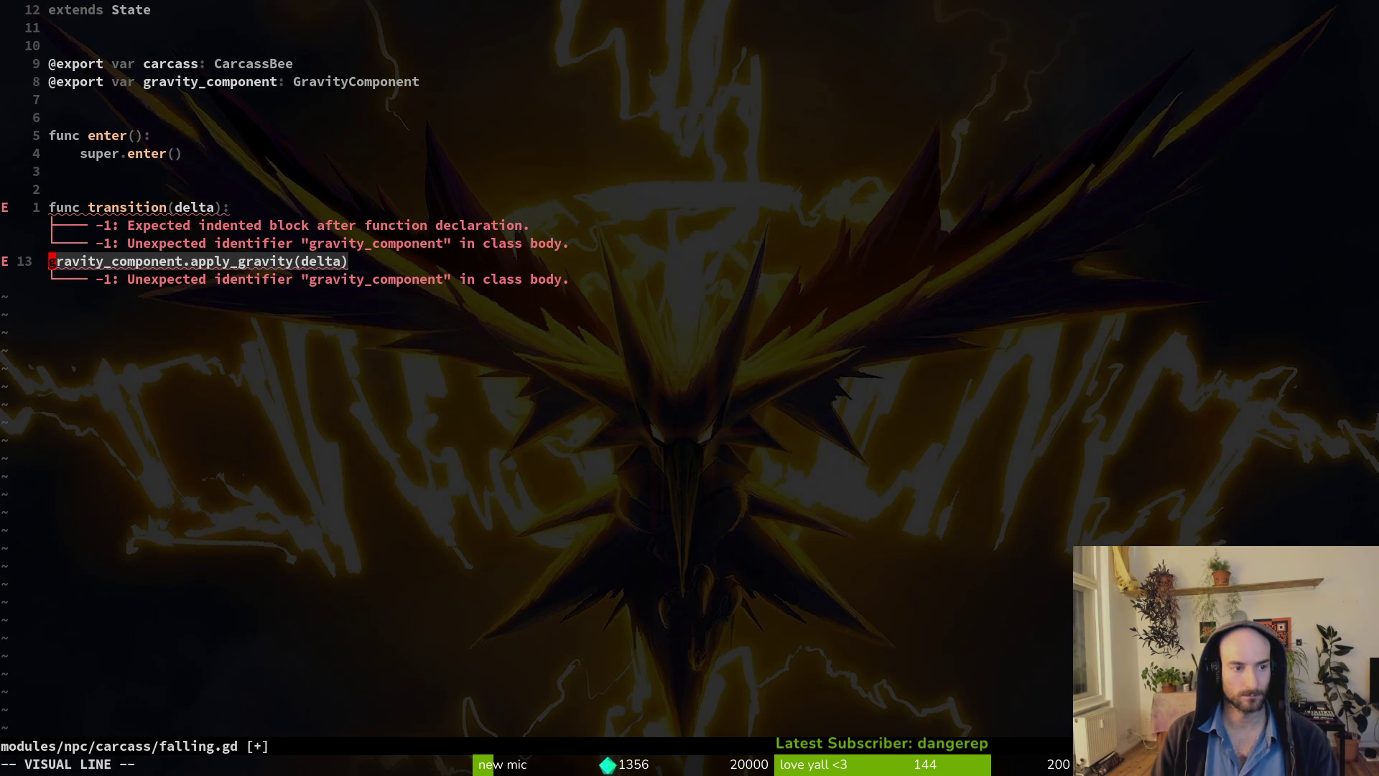
Add carcass.move_and_slide() after apply_gravity and save the script.
type(">o")
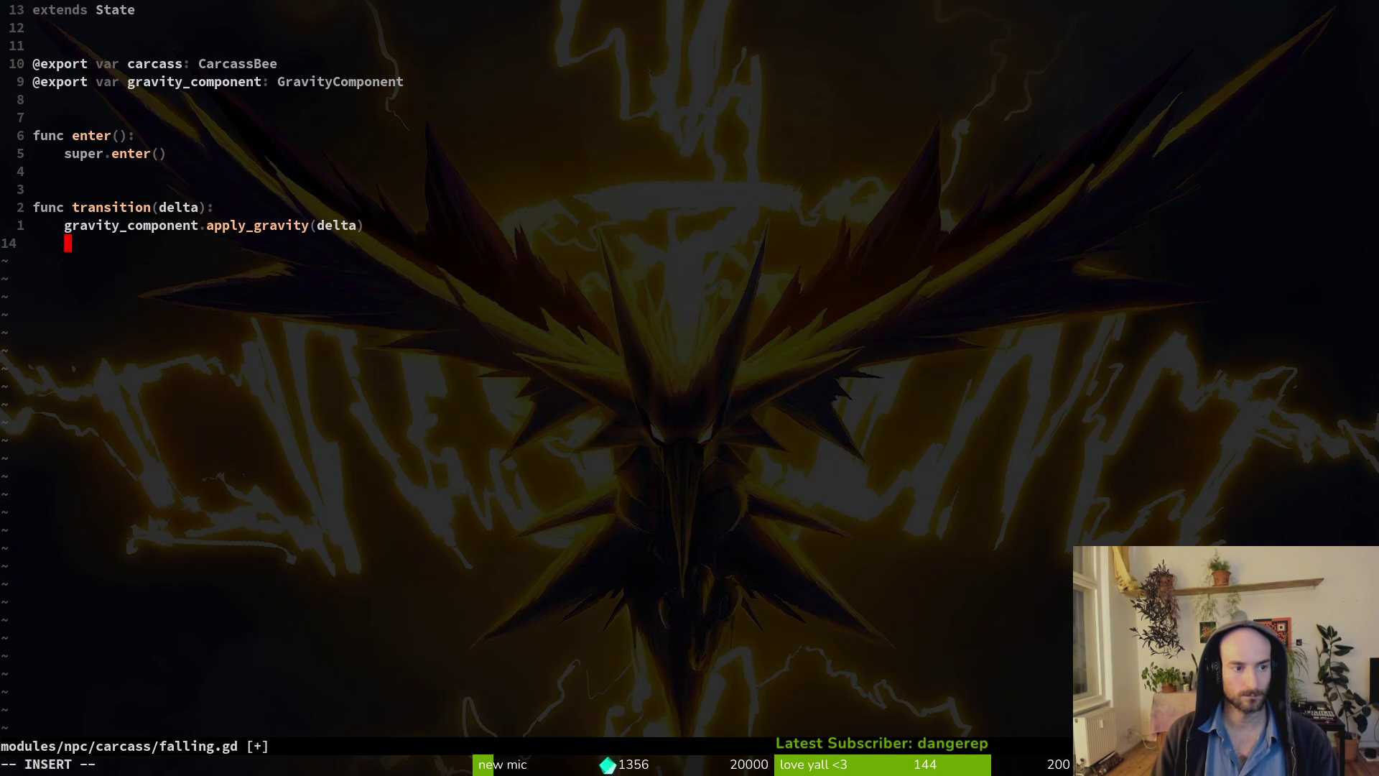
type("arcass.move")
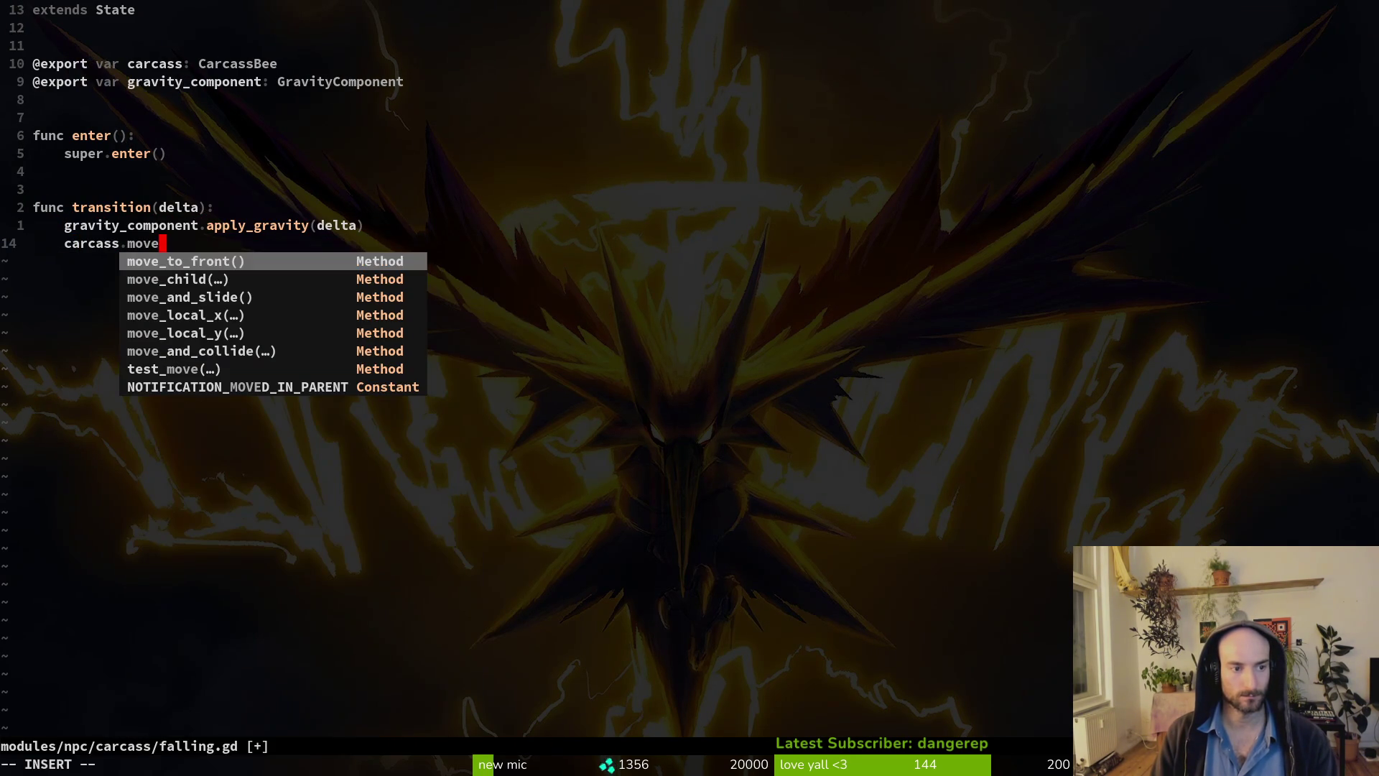
key("Down")
key("Down")
key("Return")
key("Escape")
type(":w")
key("Return")
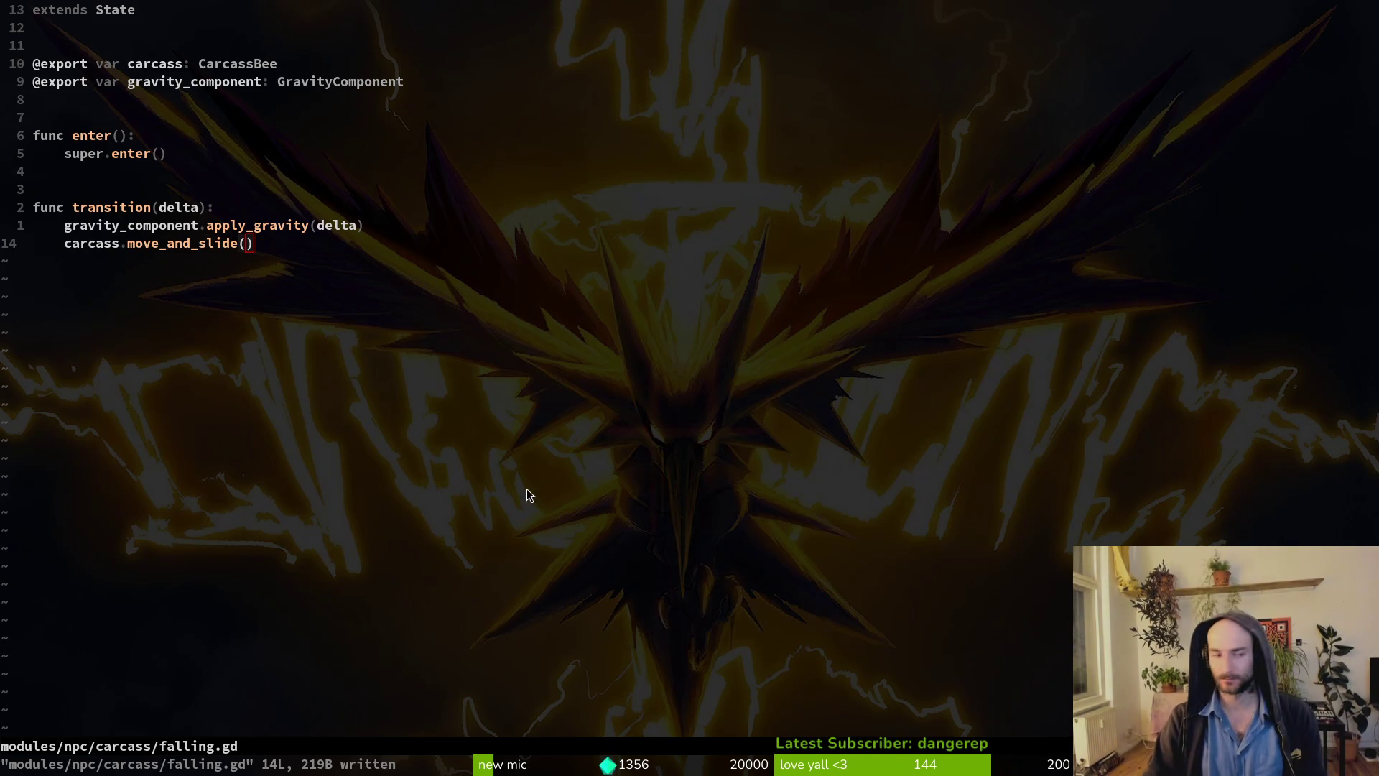
left_click(304, 250)
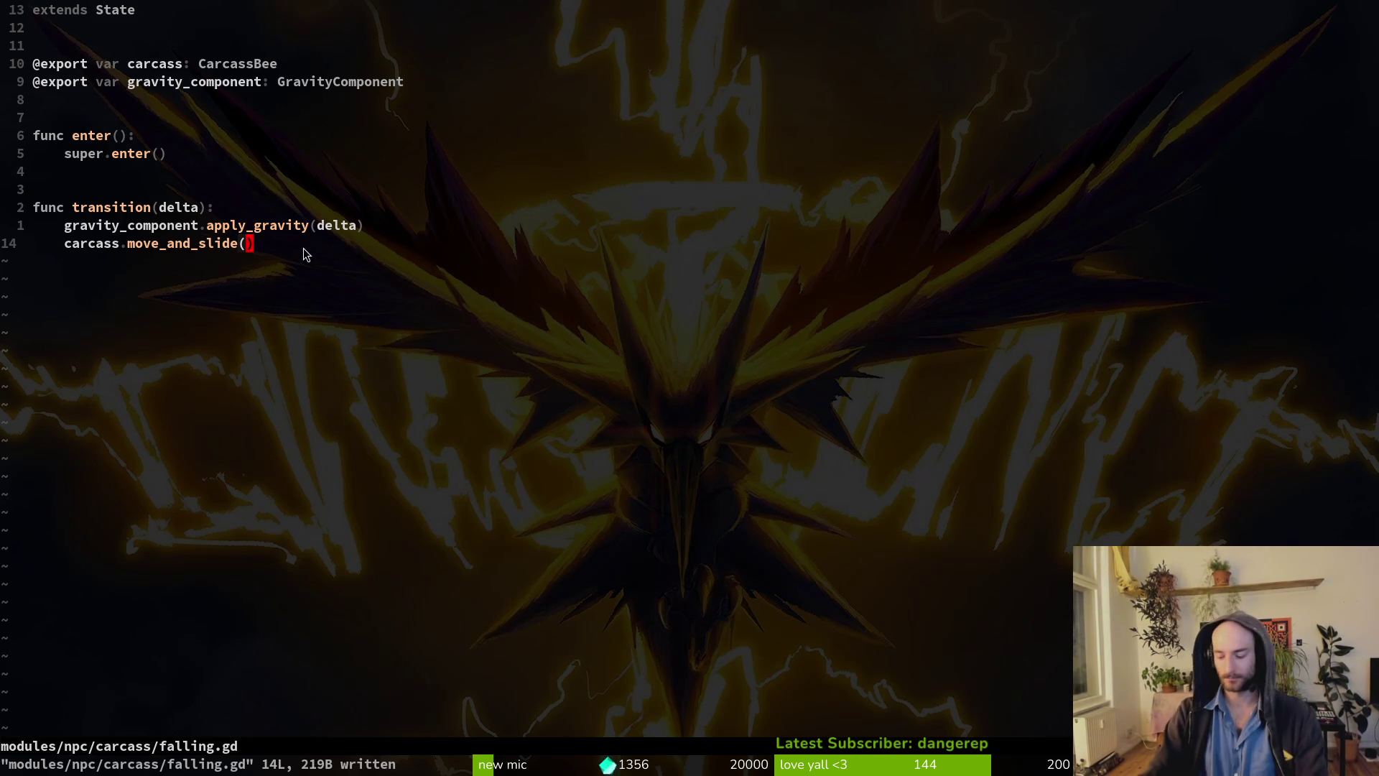
type(":write")
key("Return")
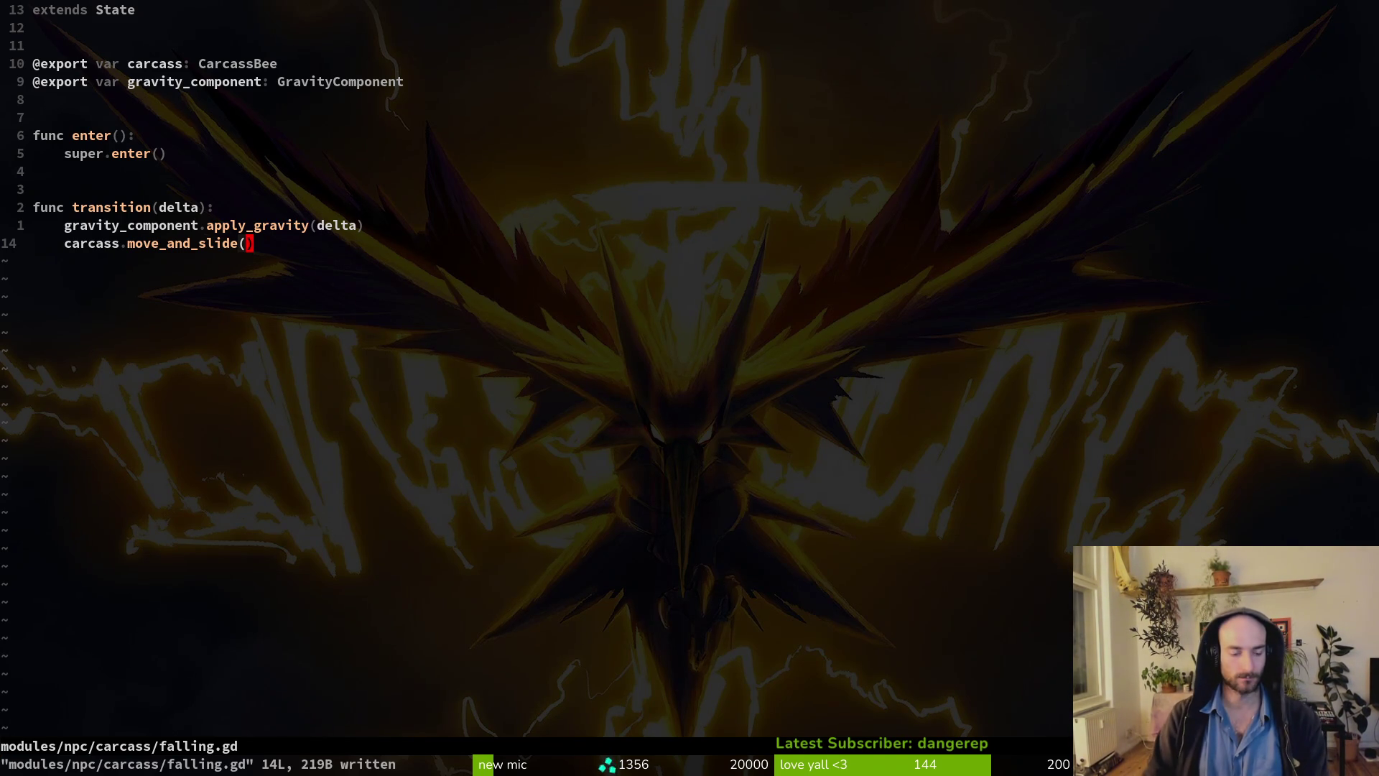
Open spider.gd with the file finder and look through it.
key("space")
key("f")
key("f")
type("sp")
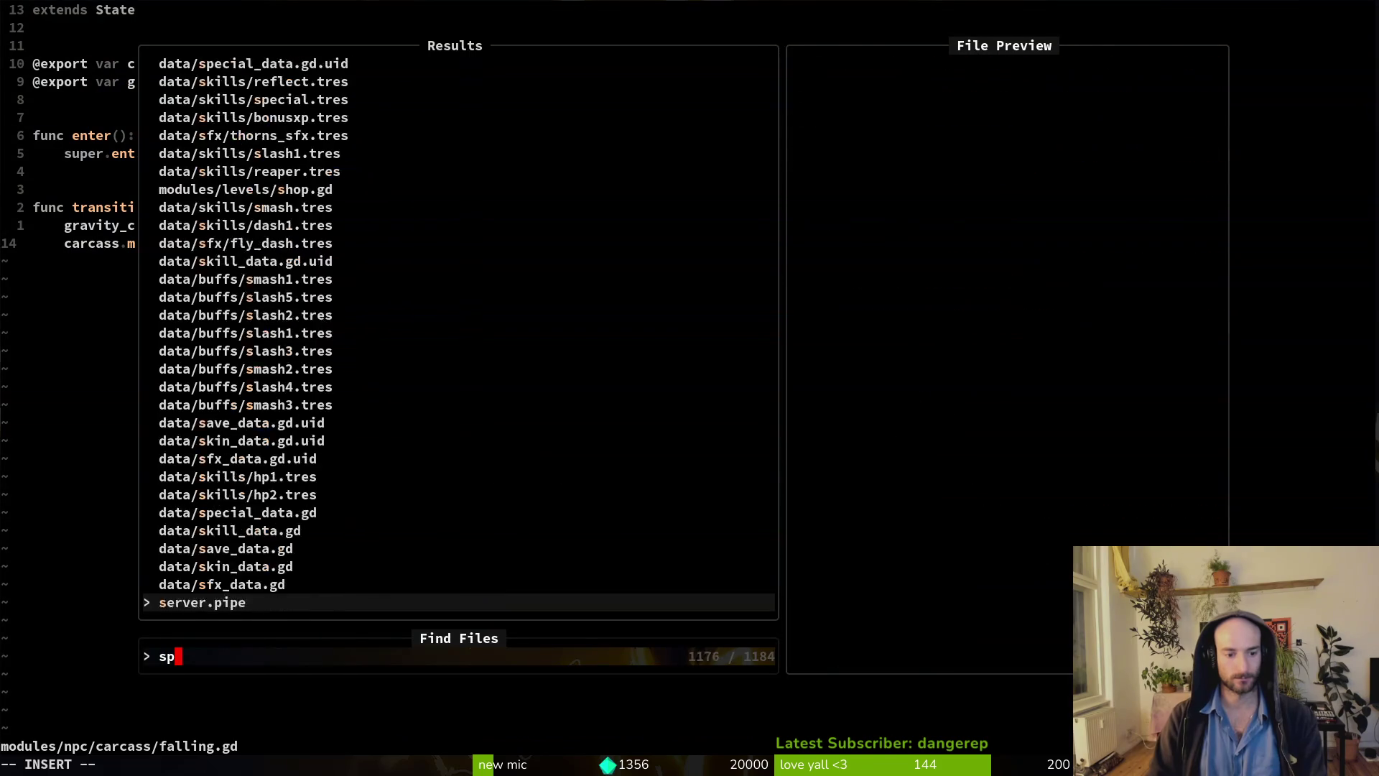
type("iderspdie")
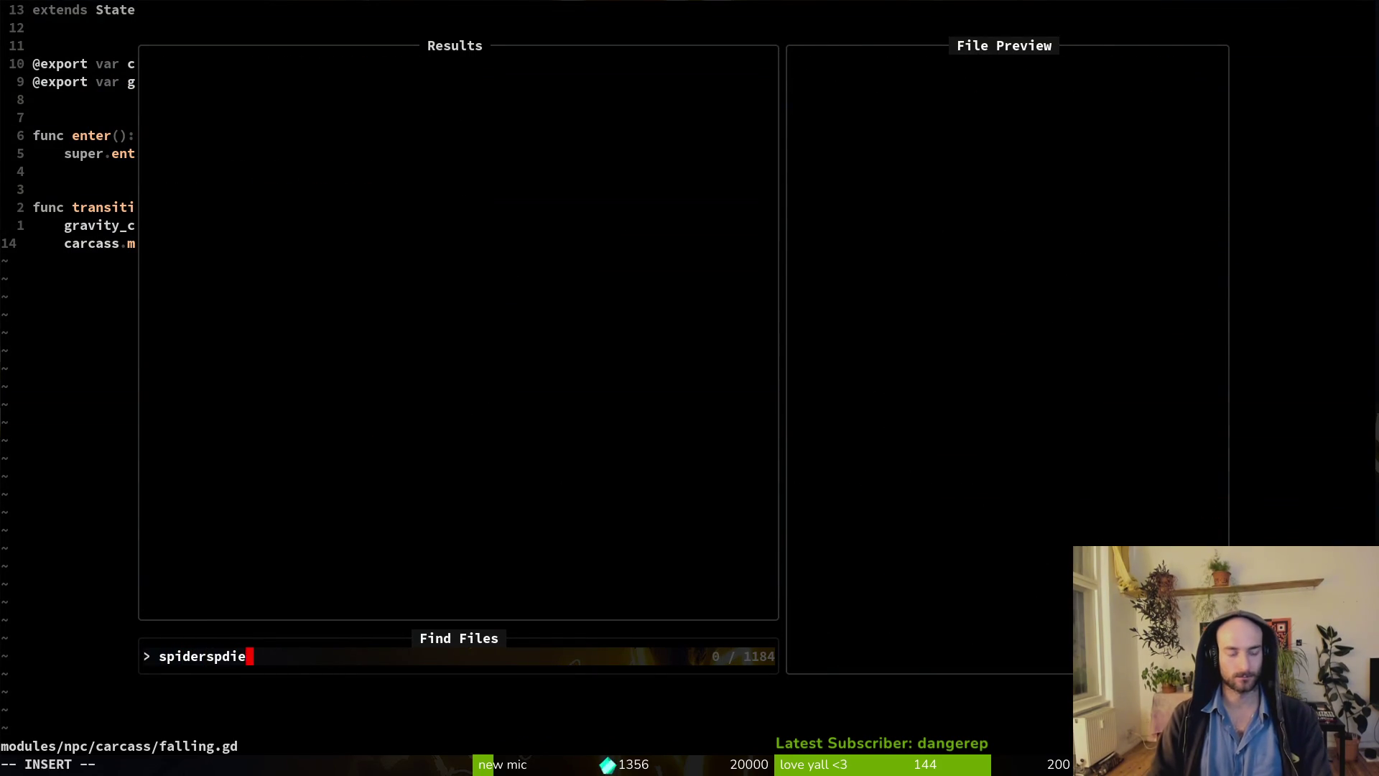
key("BackSpace")
key("BackSpace")
key("BackSpace")
key("Return")
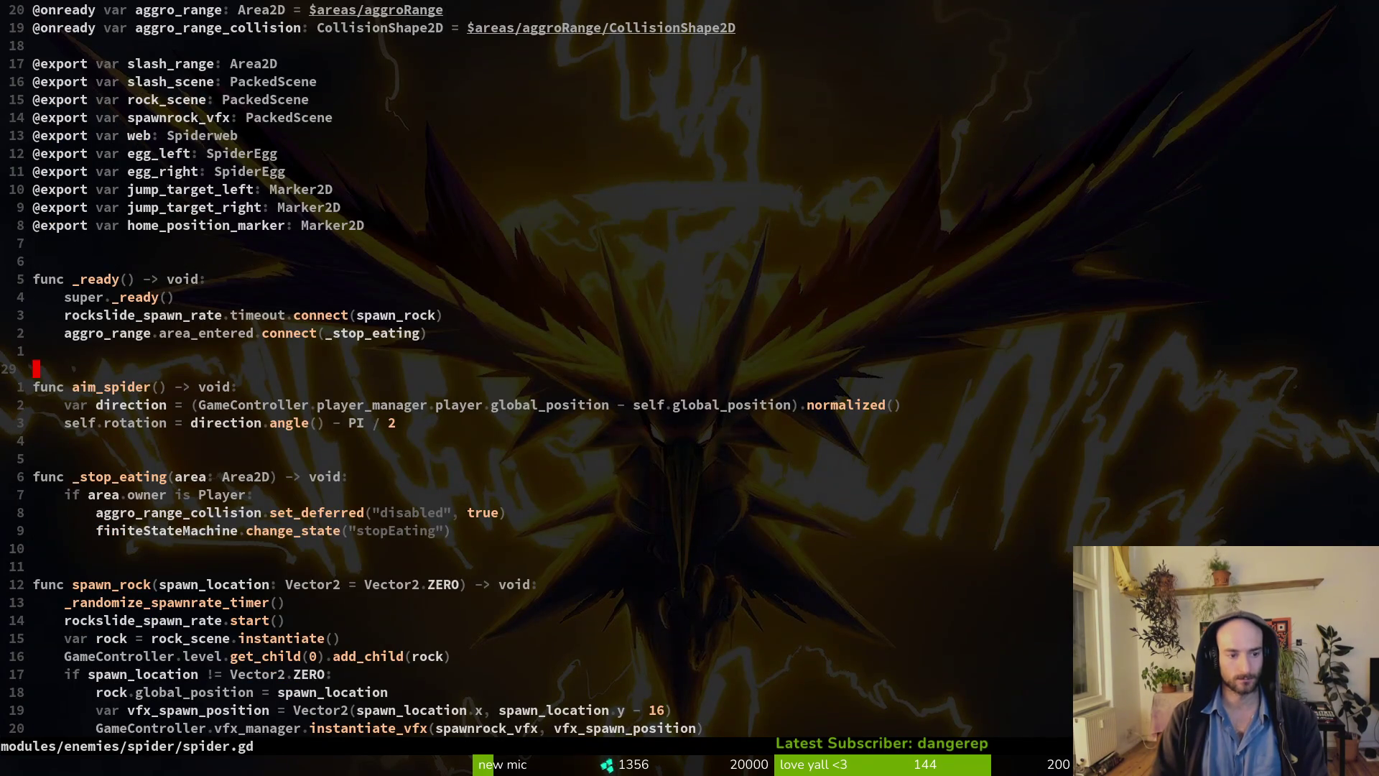
key("ctrl+d")
key("ctrl+u")
Open the spider's stop_eating.gd and go to the animation_finished connect line in enter().
key("space")
key("f")
key("f")
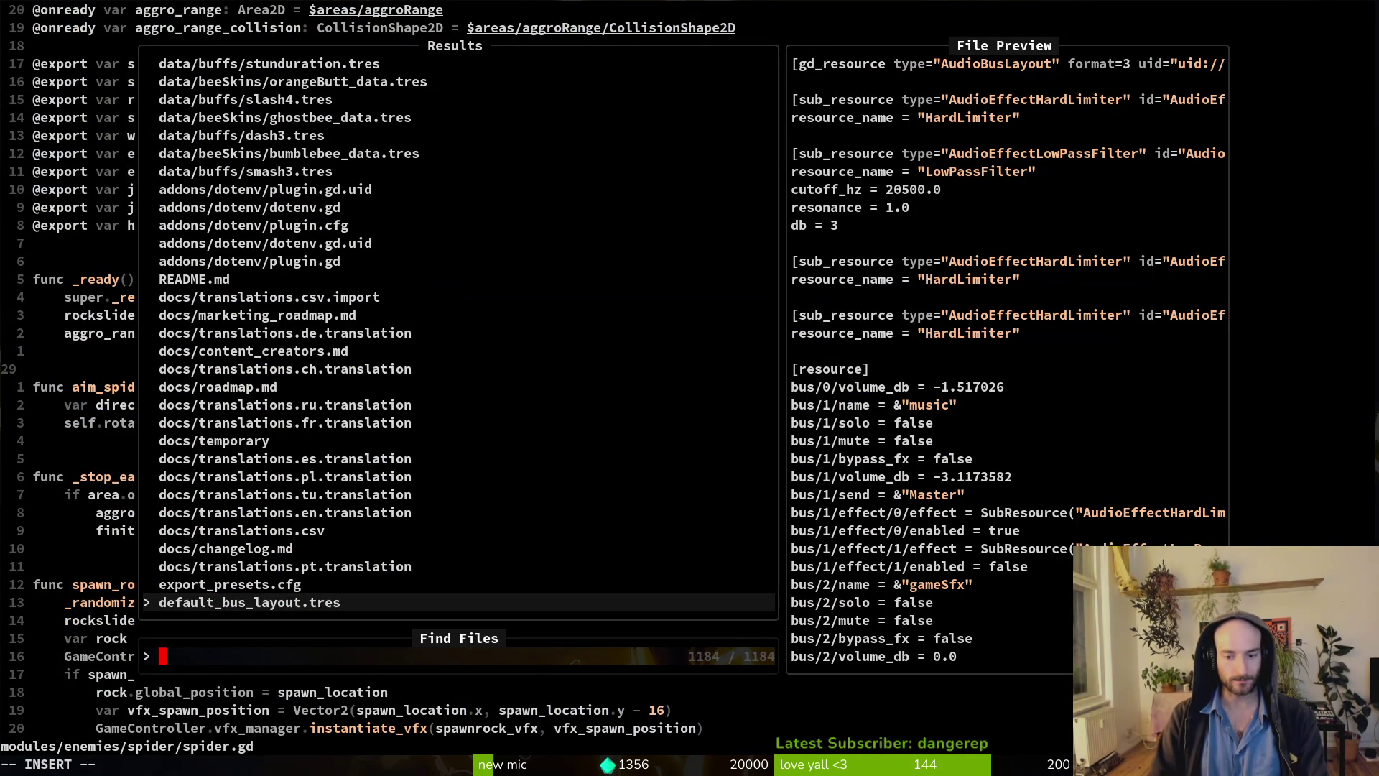
type("spidstop")
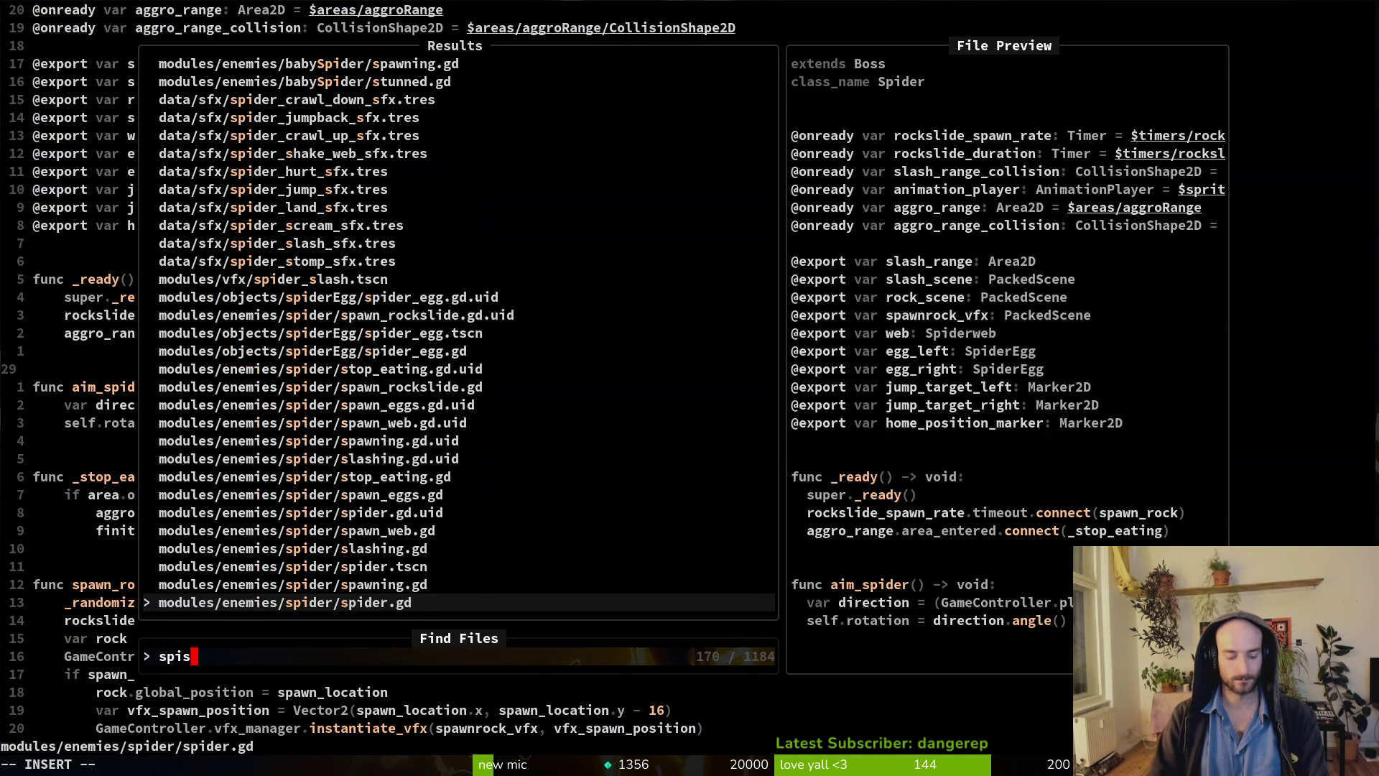
key("Return")
key("k")
key("k")
key("k")
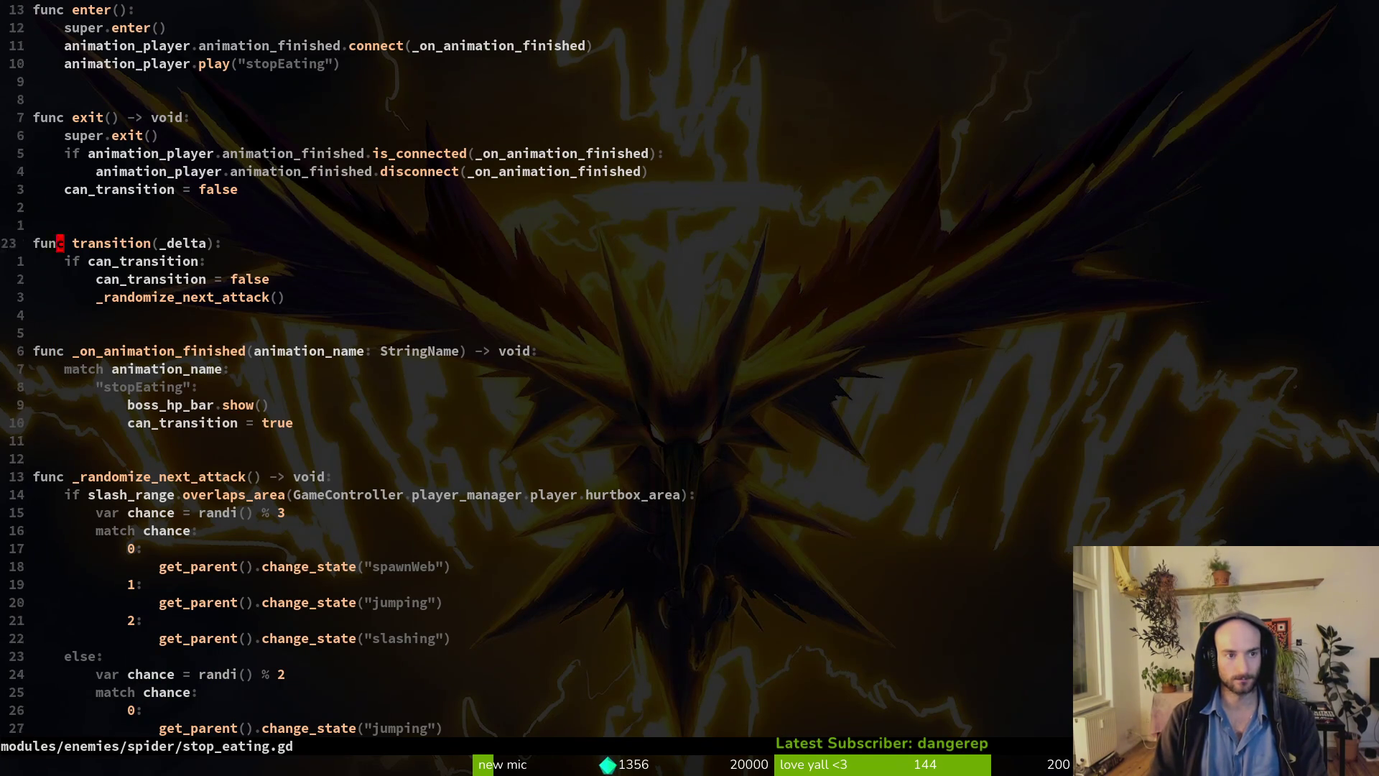
key("j")
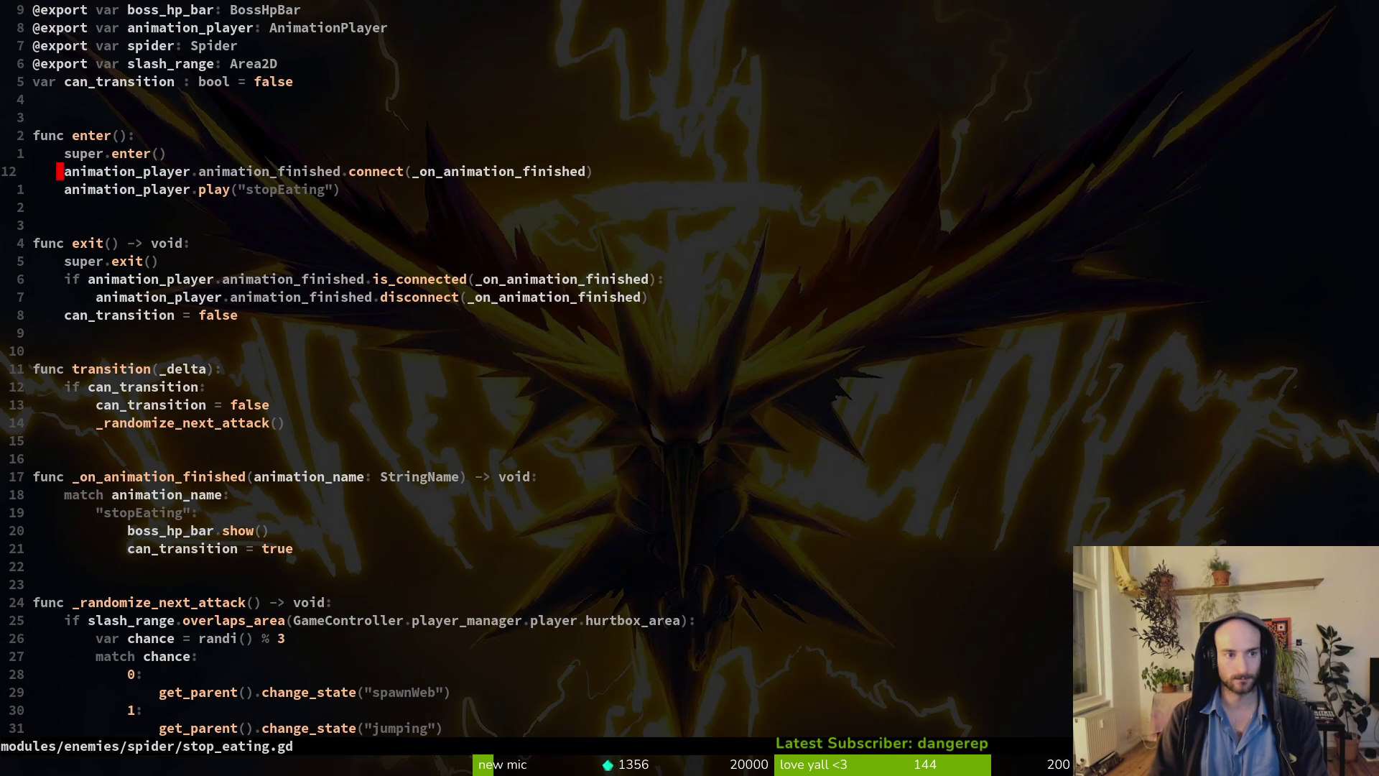
Add GameController.signal_manager.emit_spider_stop_eating.emit() below the connect line and save.
key("o")
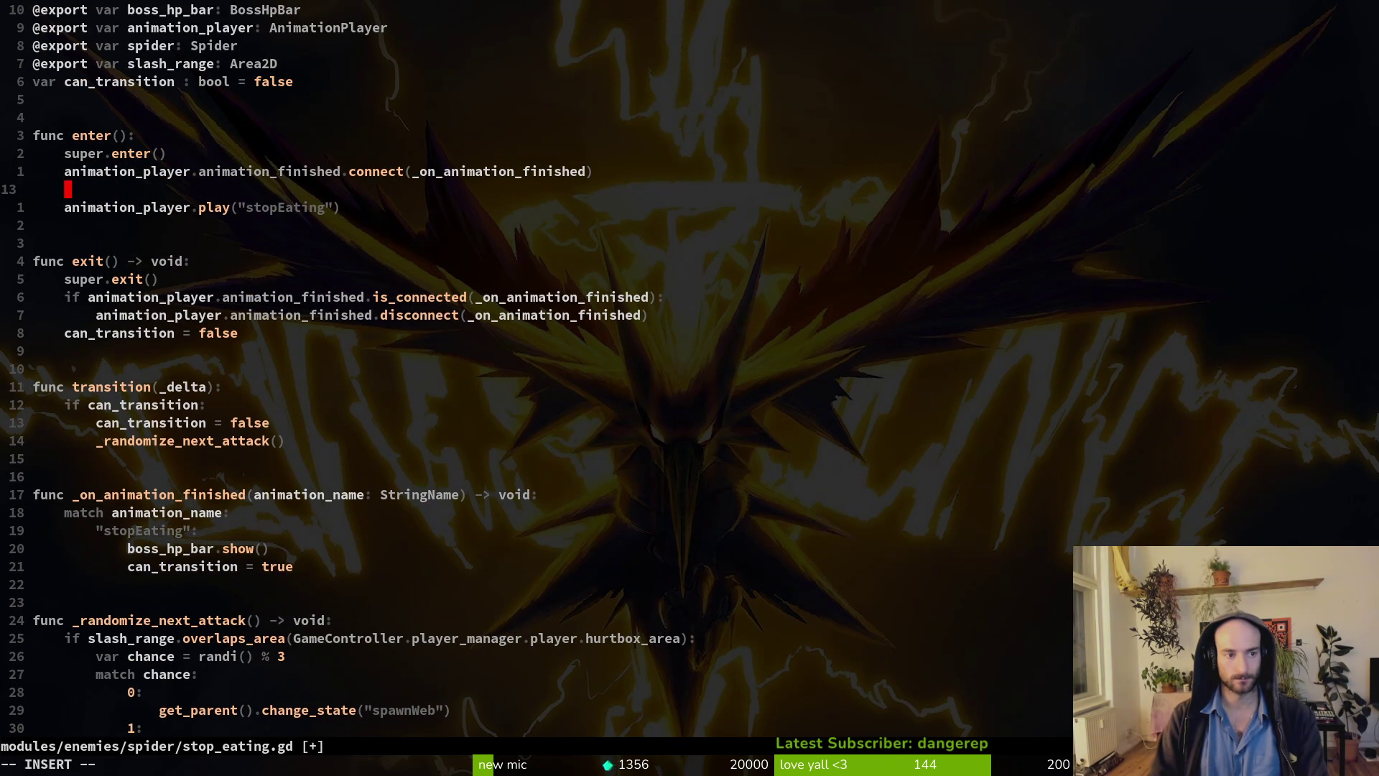
type("GameController.sign")
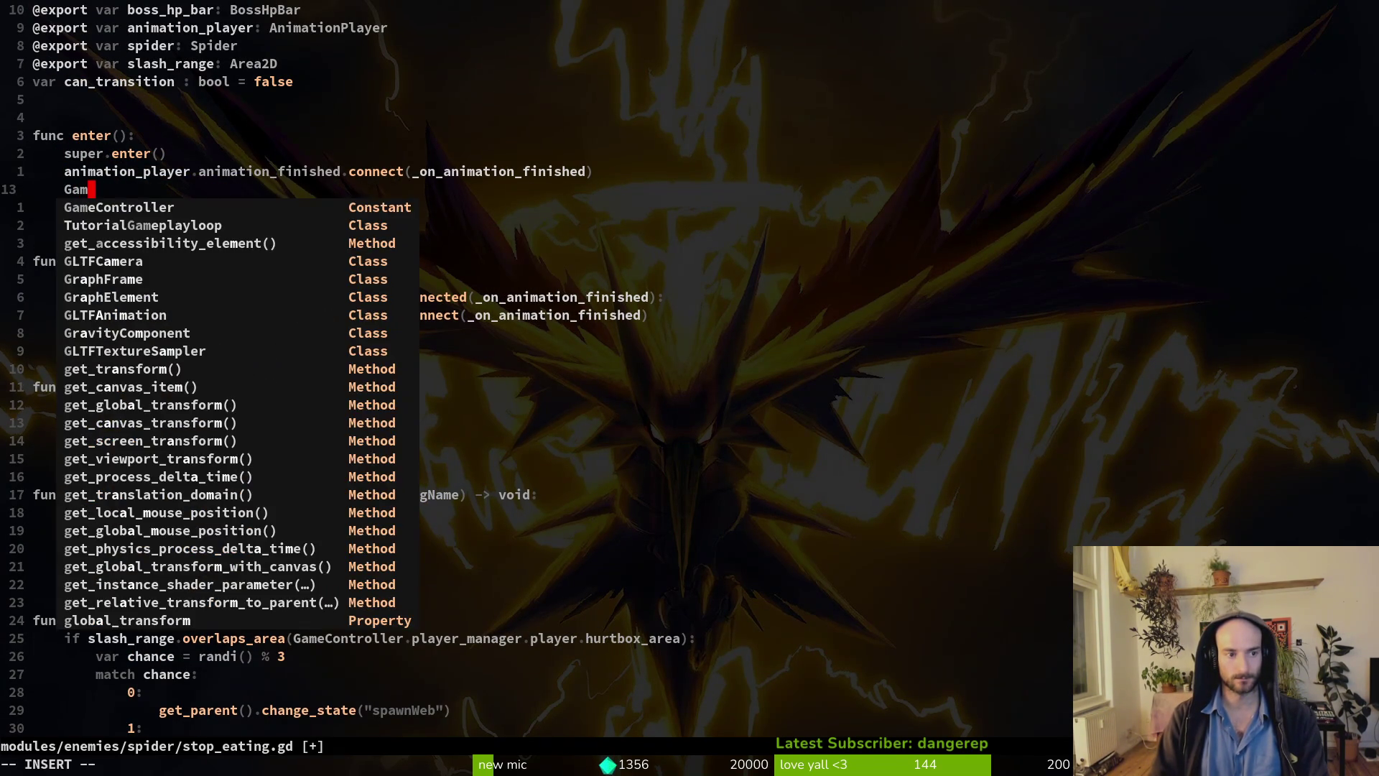
key("Return")
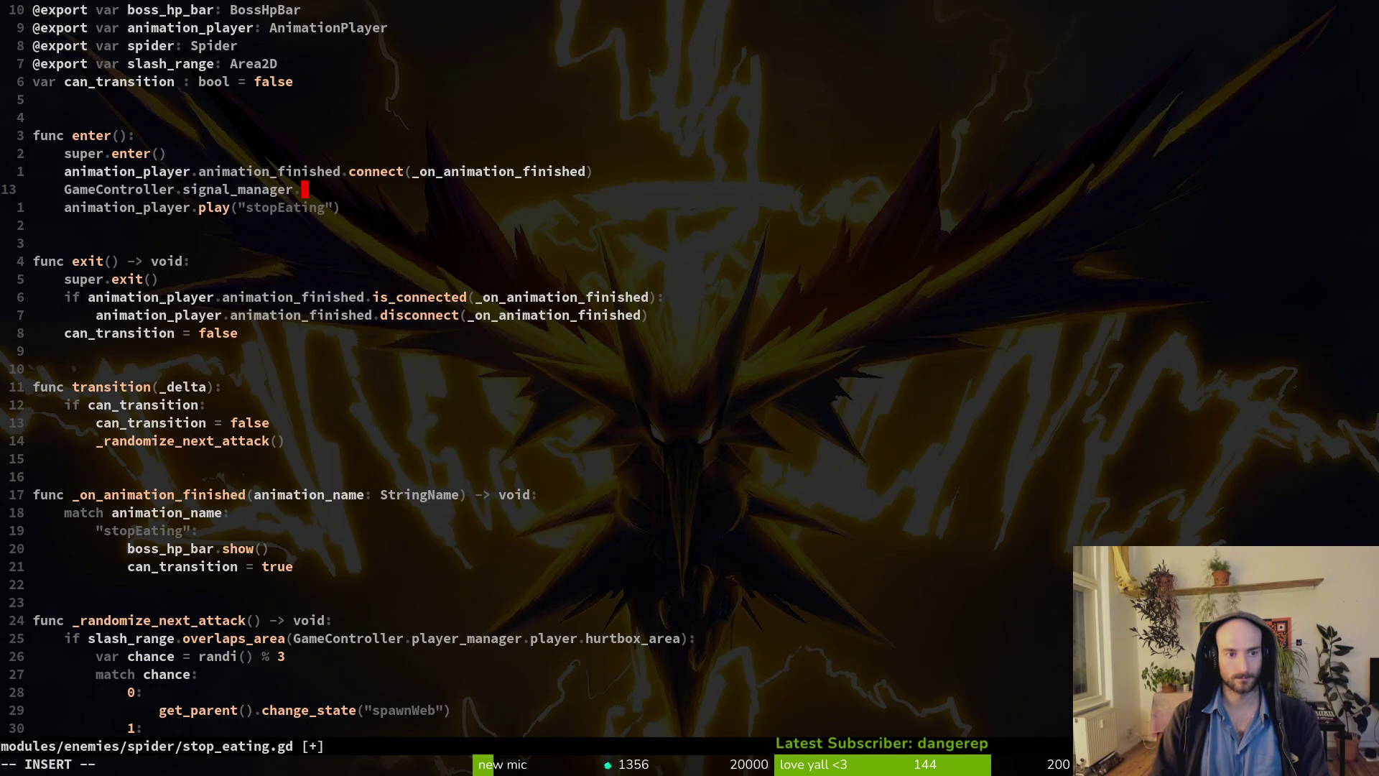
type(".emit")
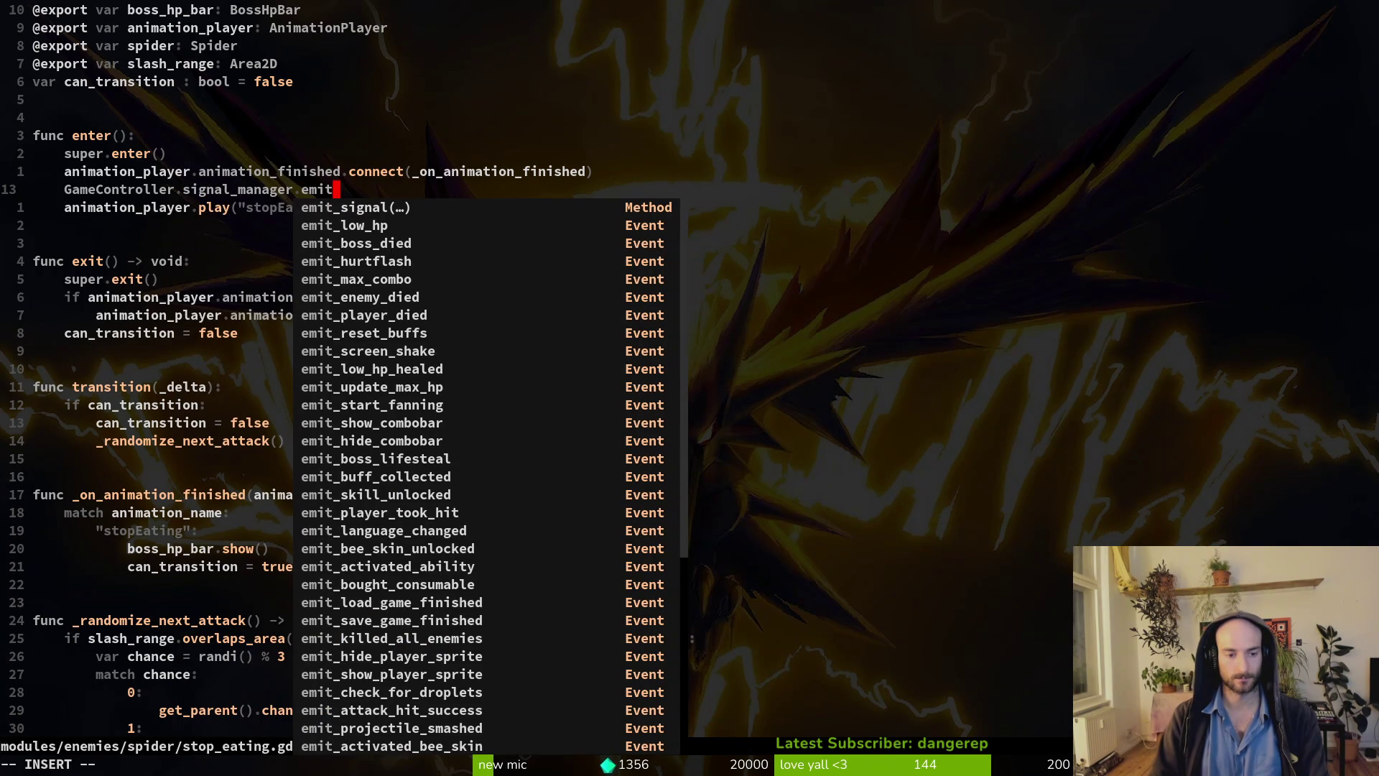
type("_dro")
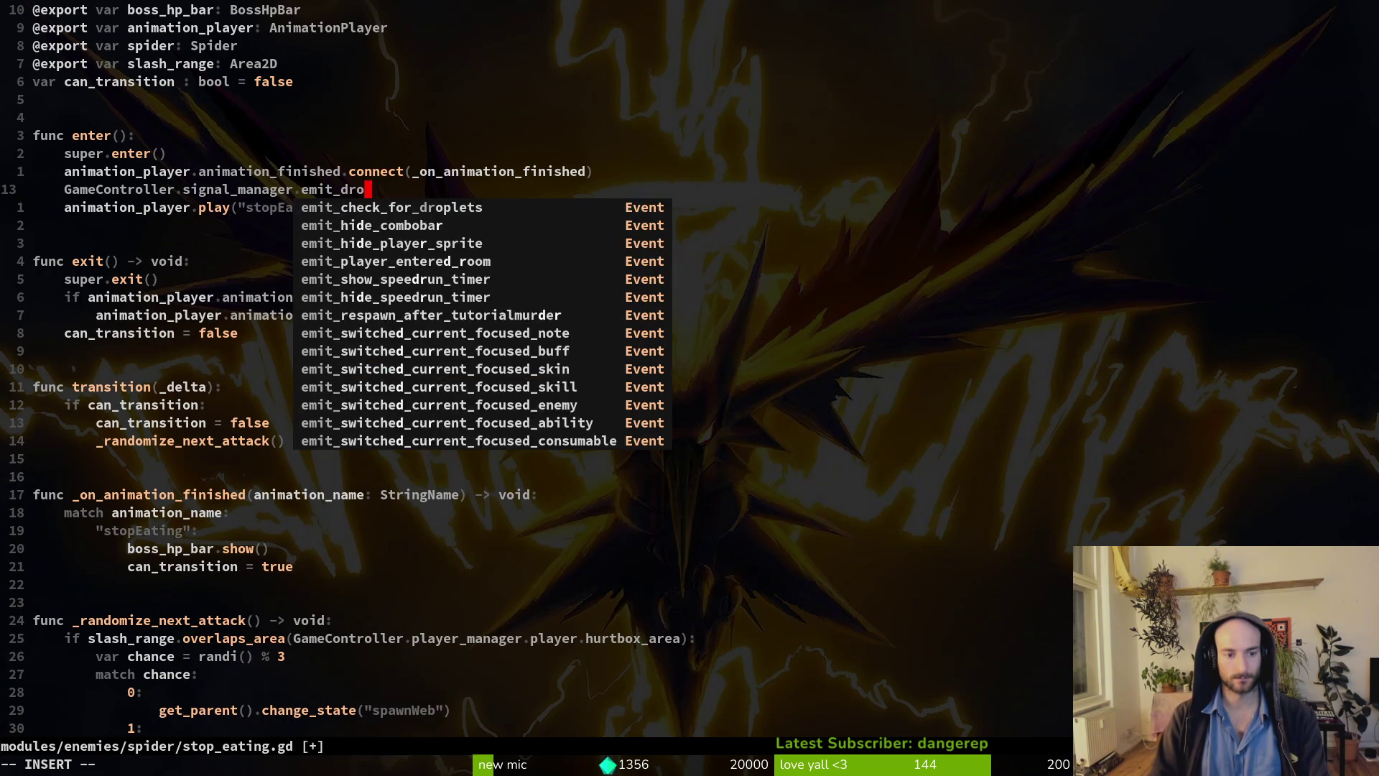
key("BackSpace")
key("BackSpace")
key("BackSpace")
type("spide")
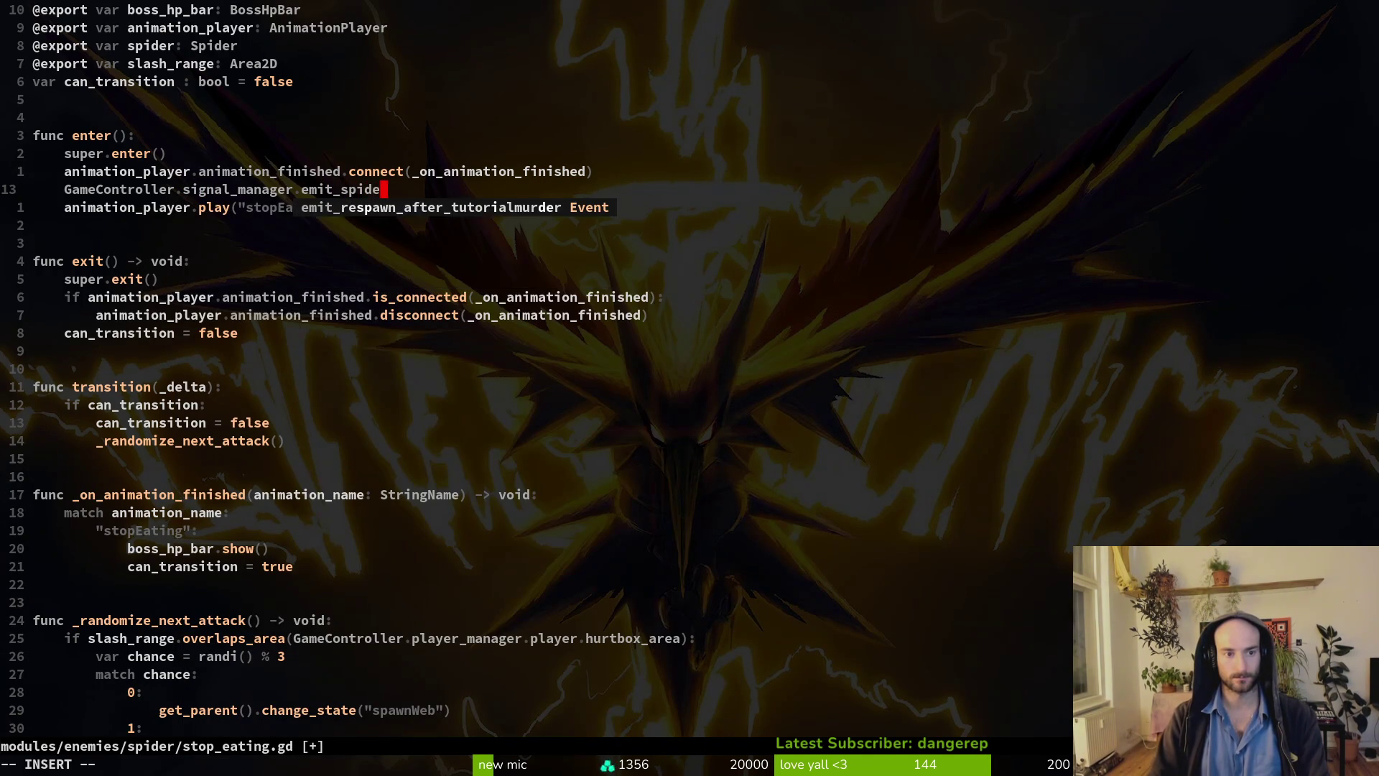
type("r_stop_")
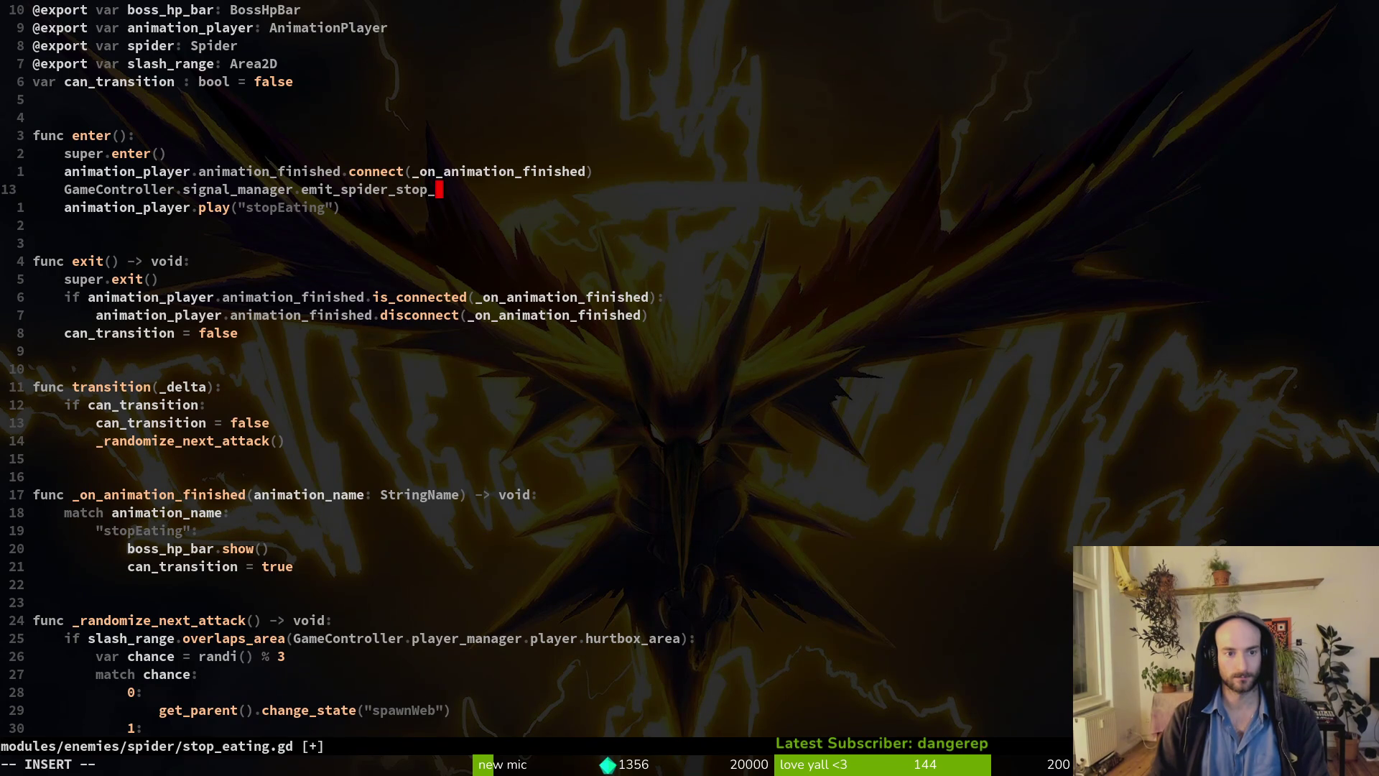
type("eating")
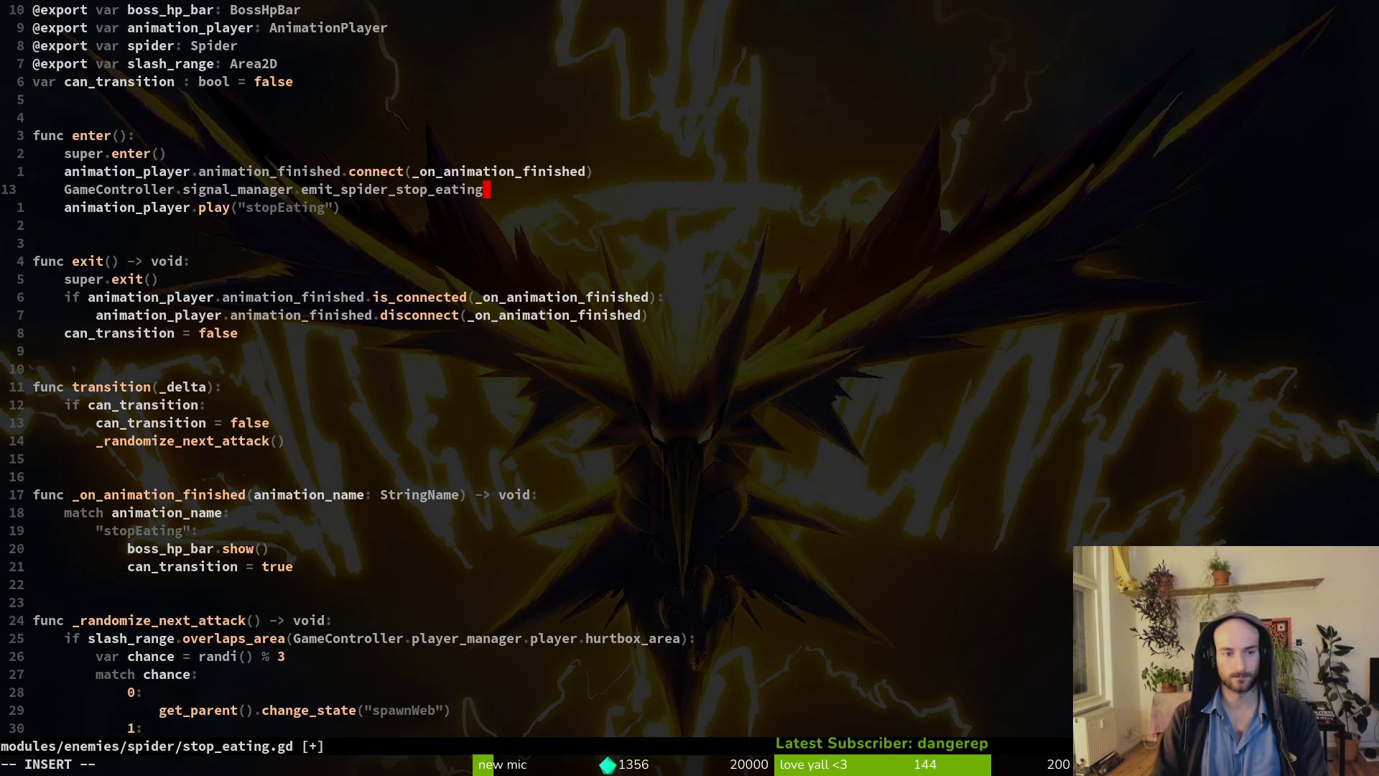
type(".emit()")
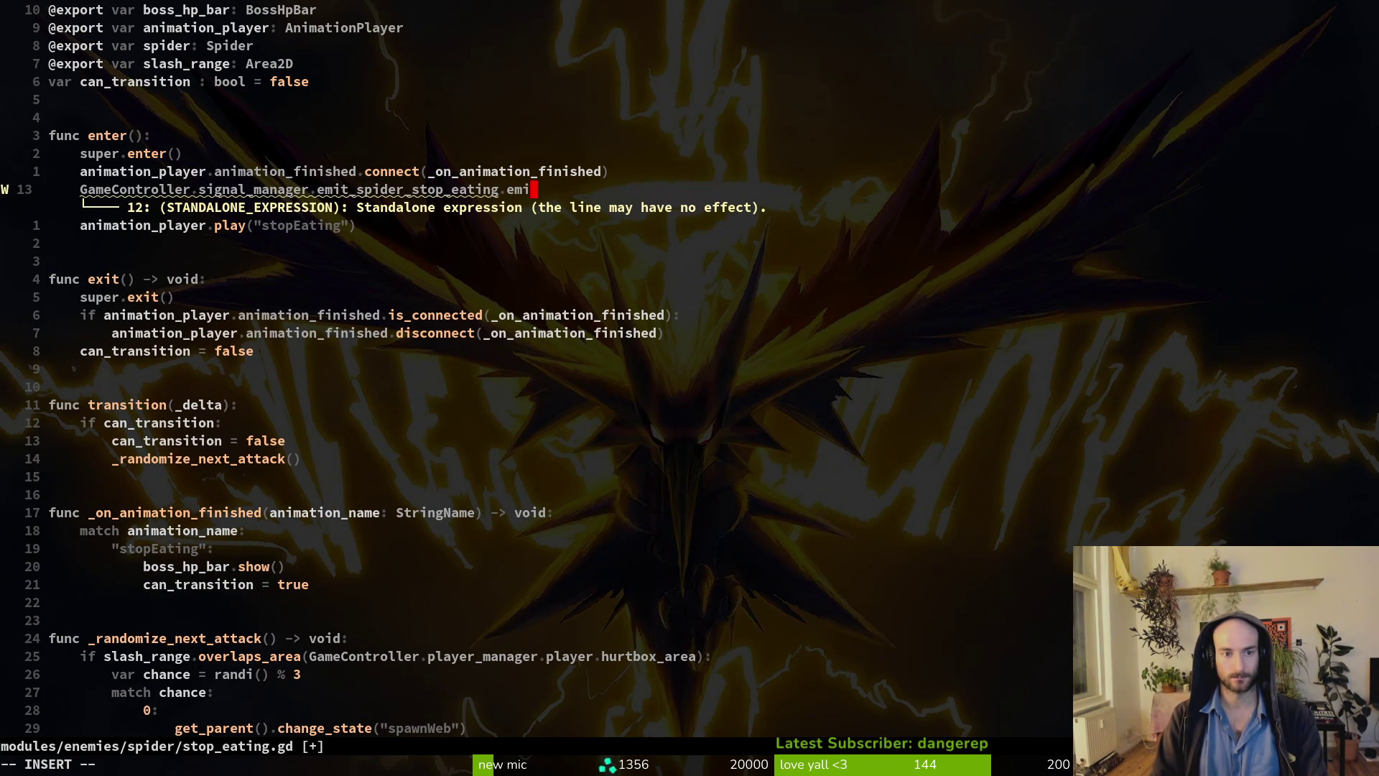
key("Escape")
type(":write")
key("Return")
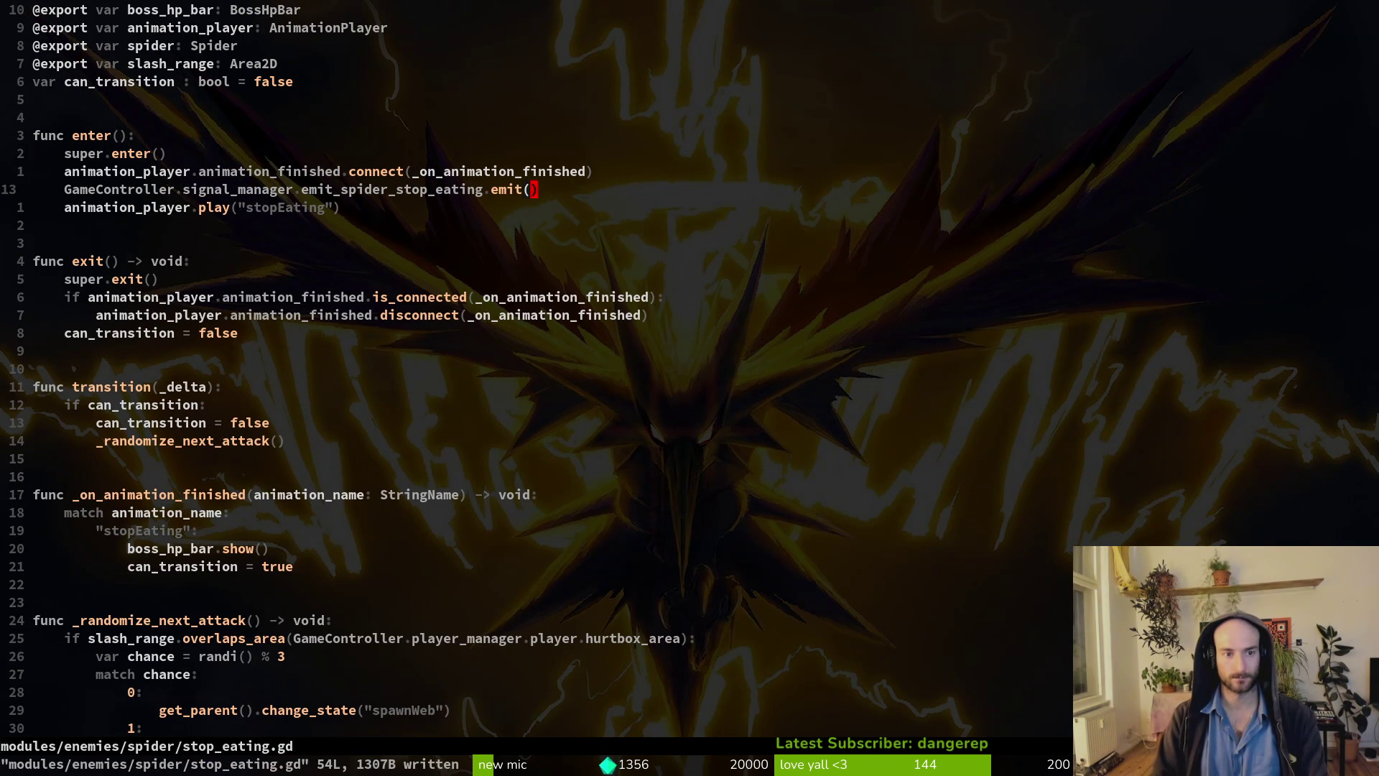
Open signal.manager.gd, then jump back to the stop-eating script.
key("ctrl+p")
type("signam")
key("Return")
key("ctrl+o")
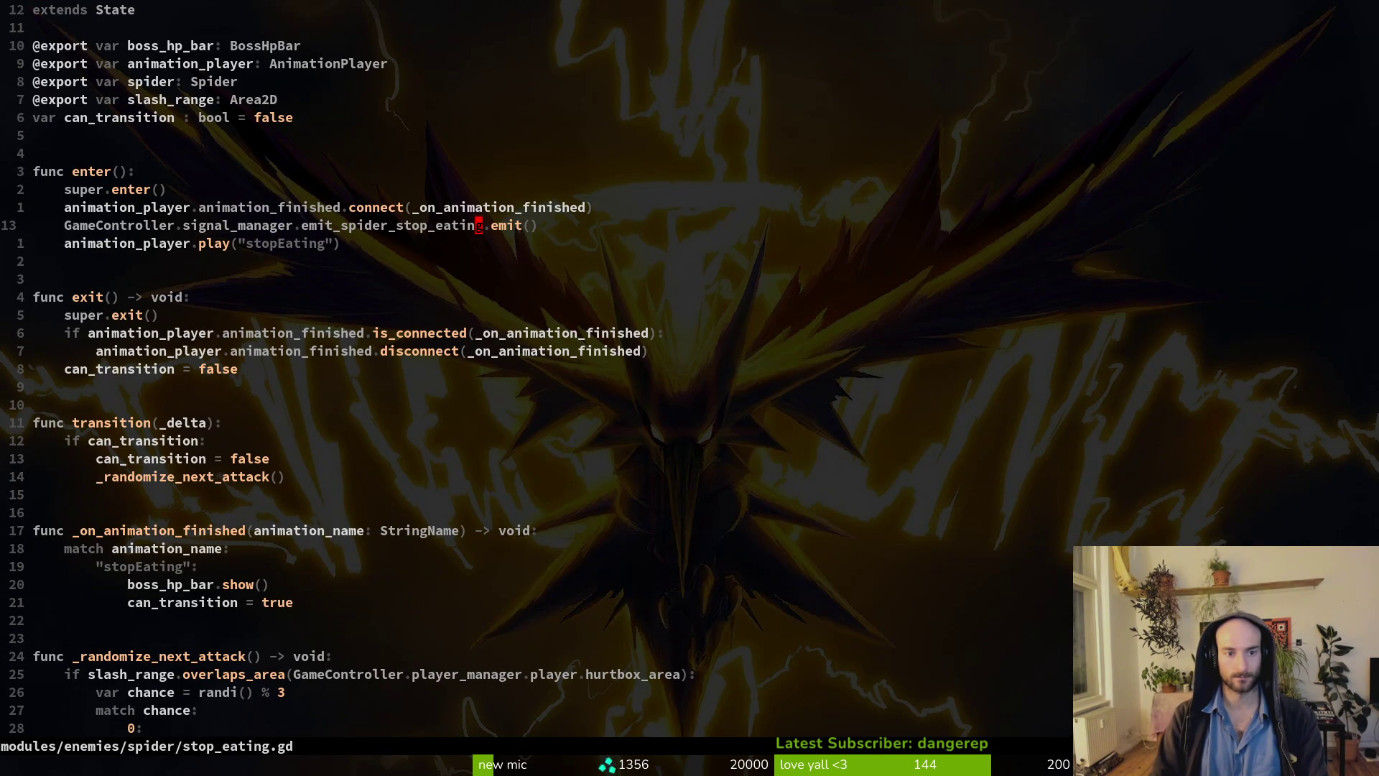
Copy the emit_spider_stop_eating name and paste it after the player signals in signal.manager.gd.
key("Escape")
type(":write")
key("Return")
key("ctrl+i")
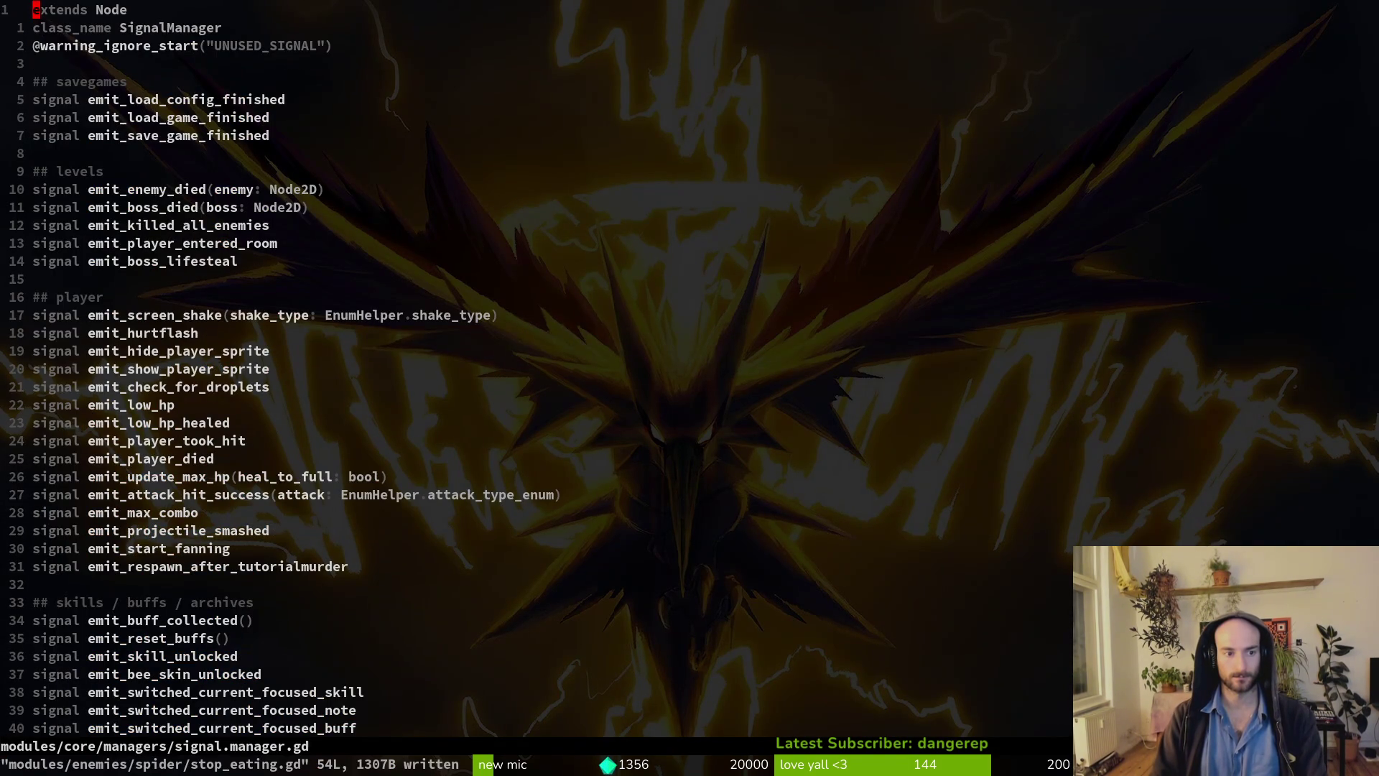
key("j")
key("j")
key("j")
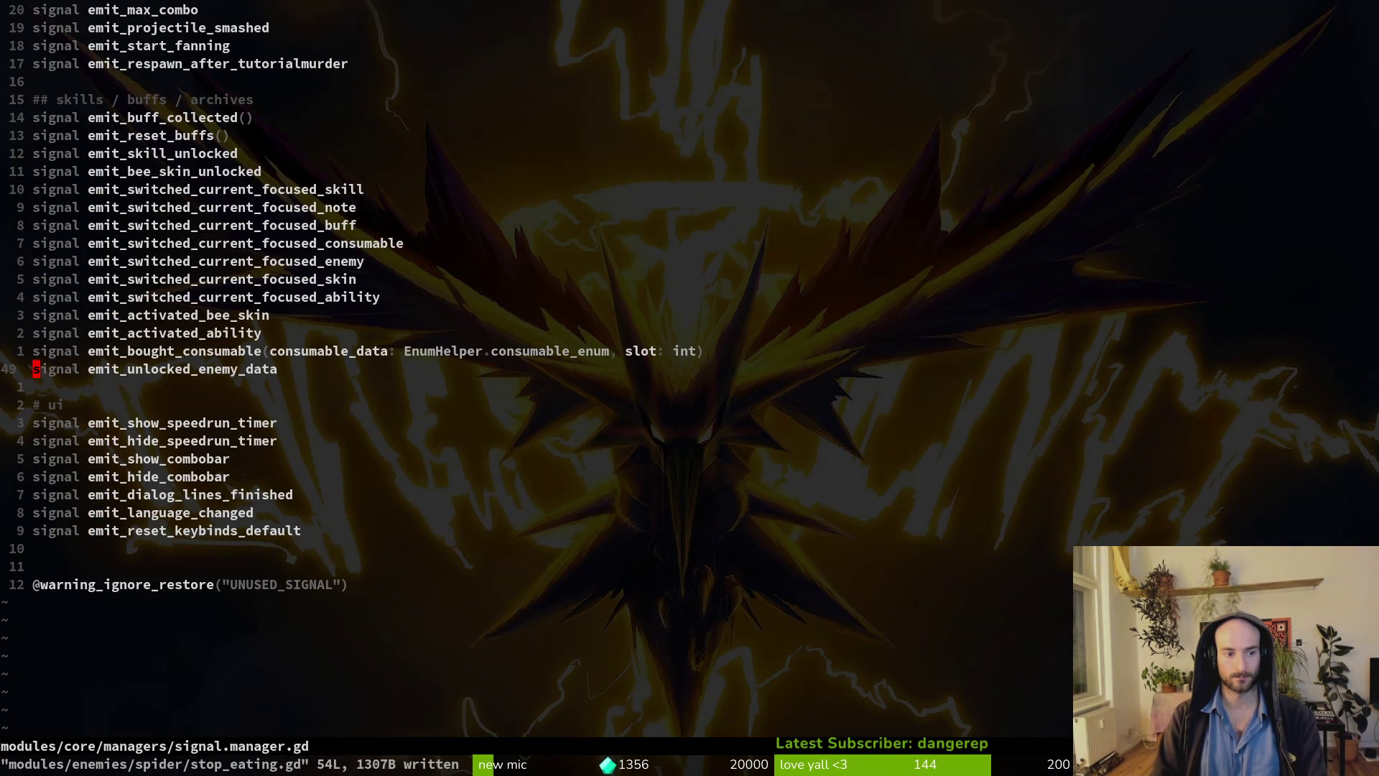
key("ctrl+u")
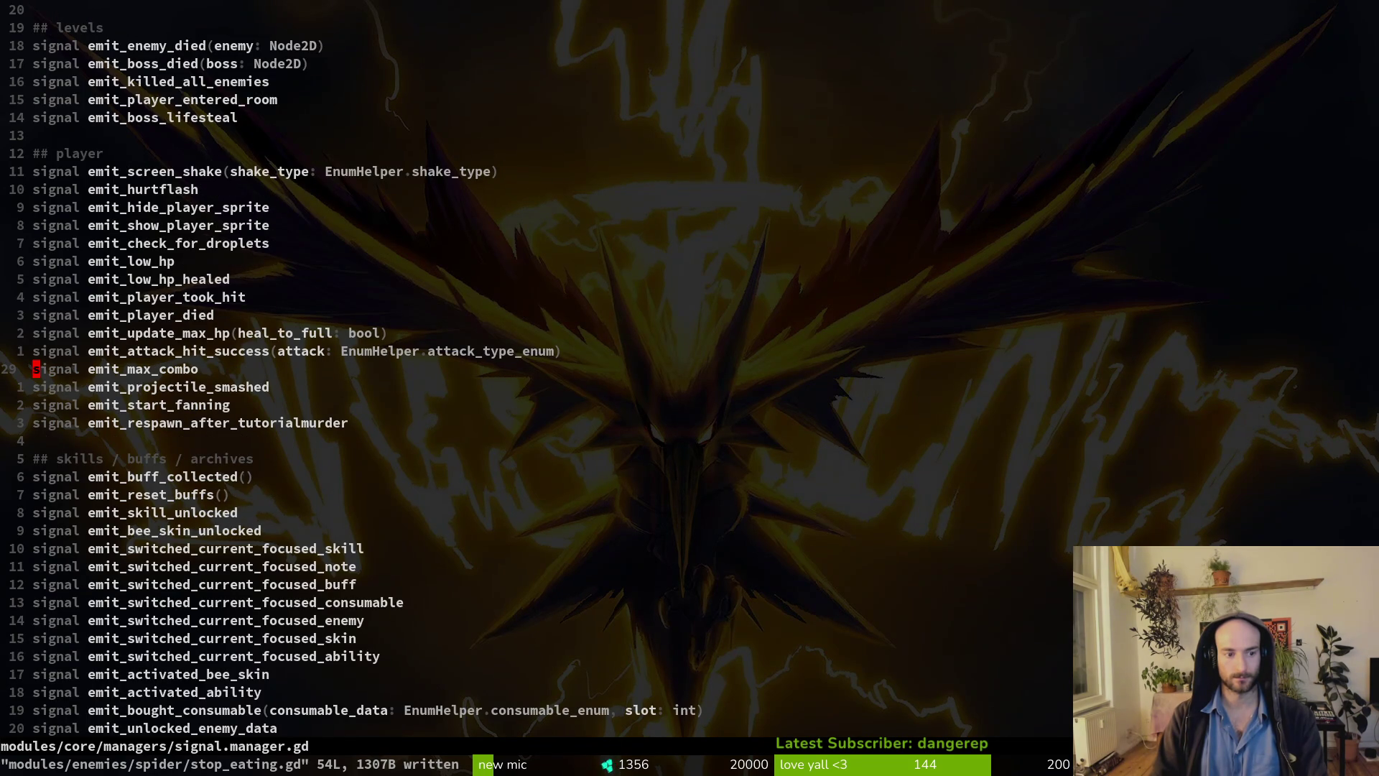
key("j")
key("j")
key("j")
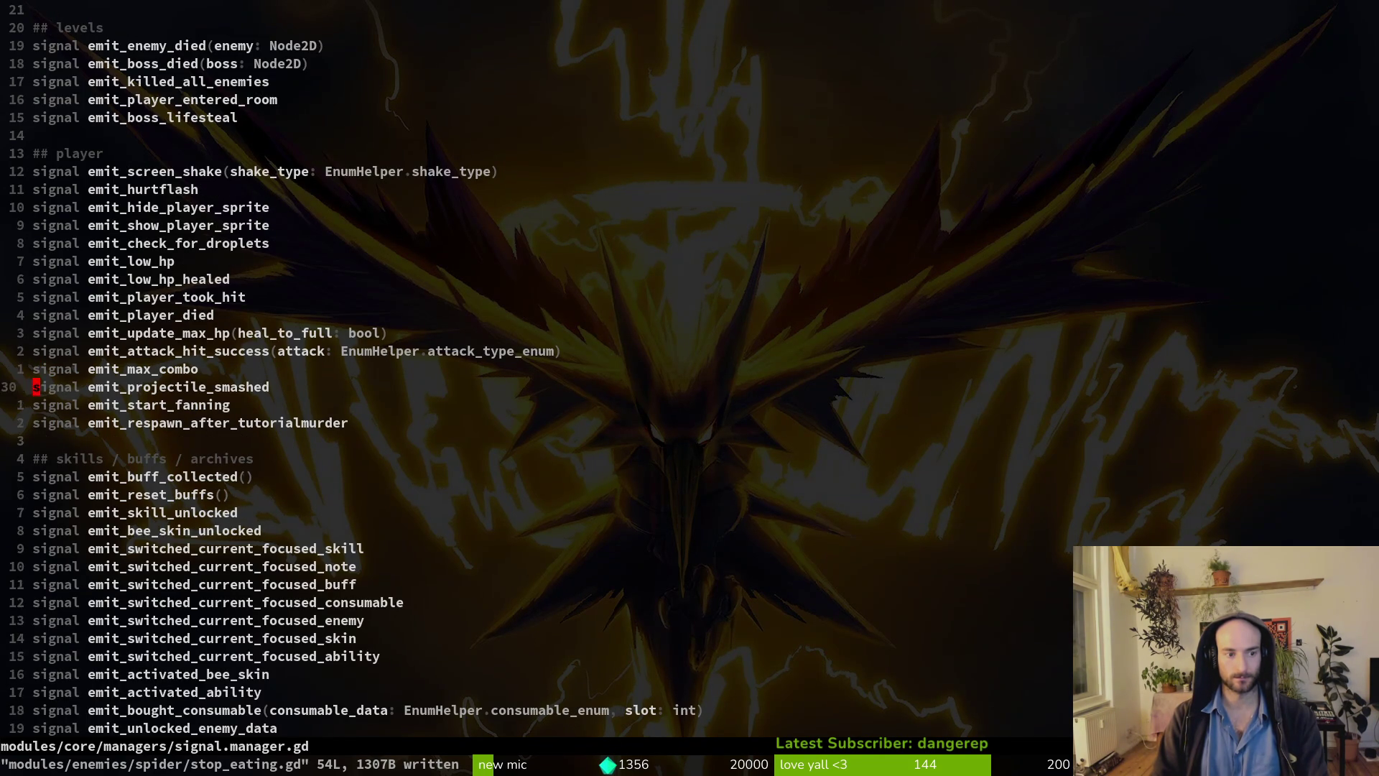
key("p")
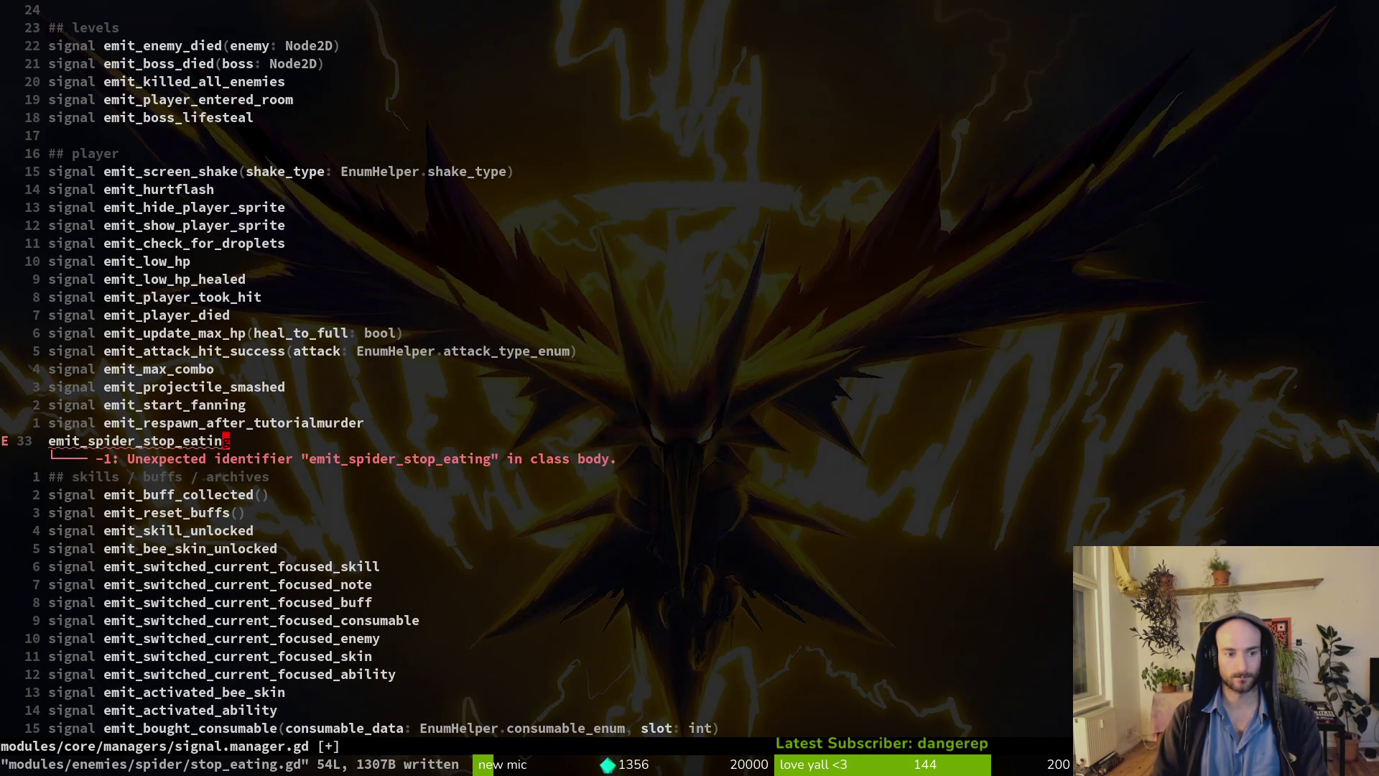
Prefix the line with 'signal' and add blank lines above it.
type("0isign")
type("al")
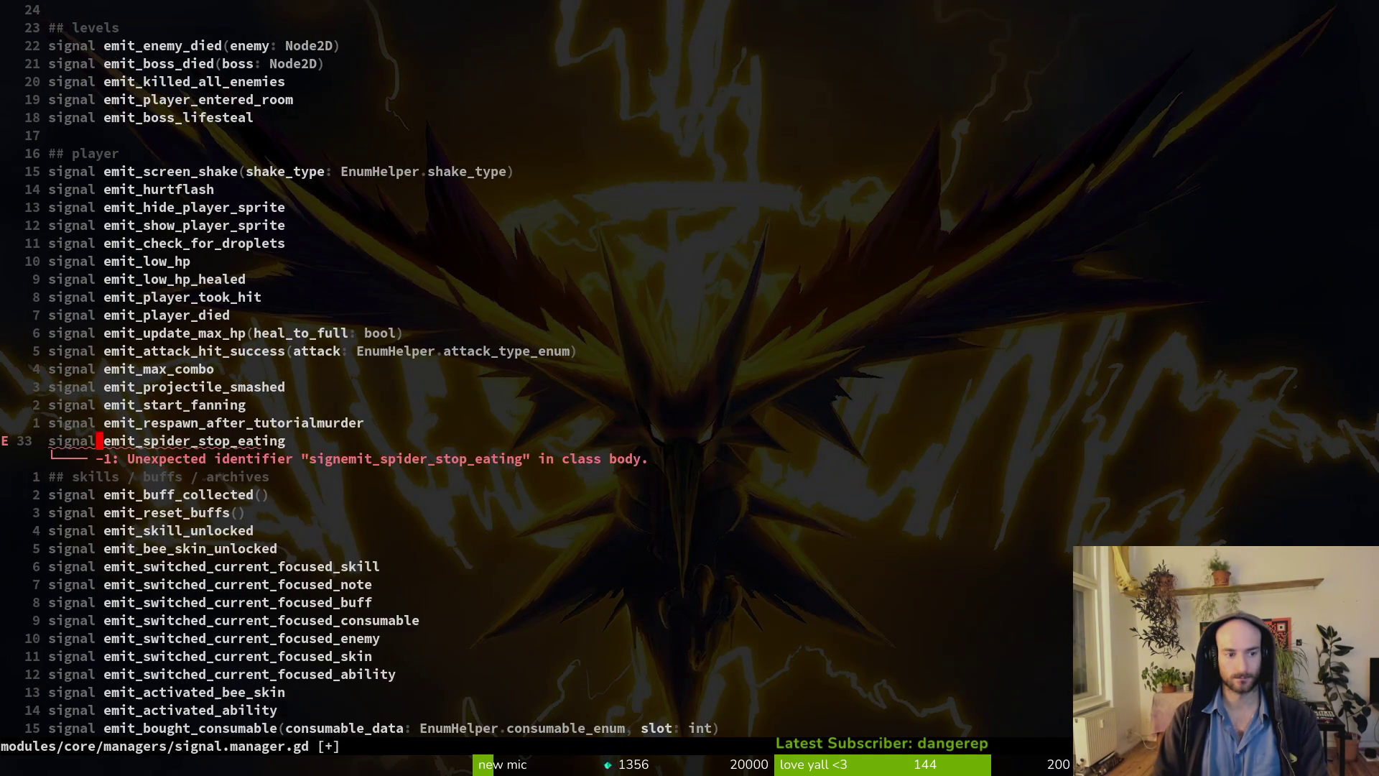
key("Escape")
key("O")
key("Return")
key("Escape")
key("k")
key("P")
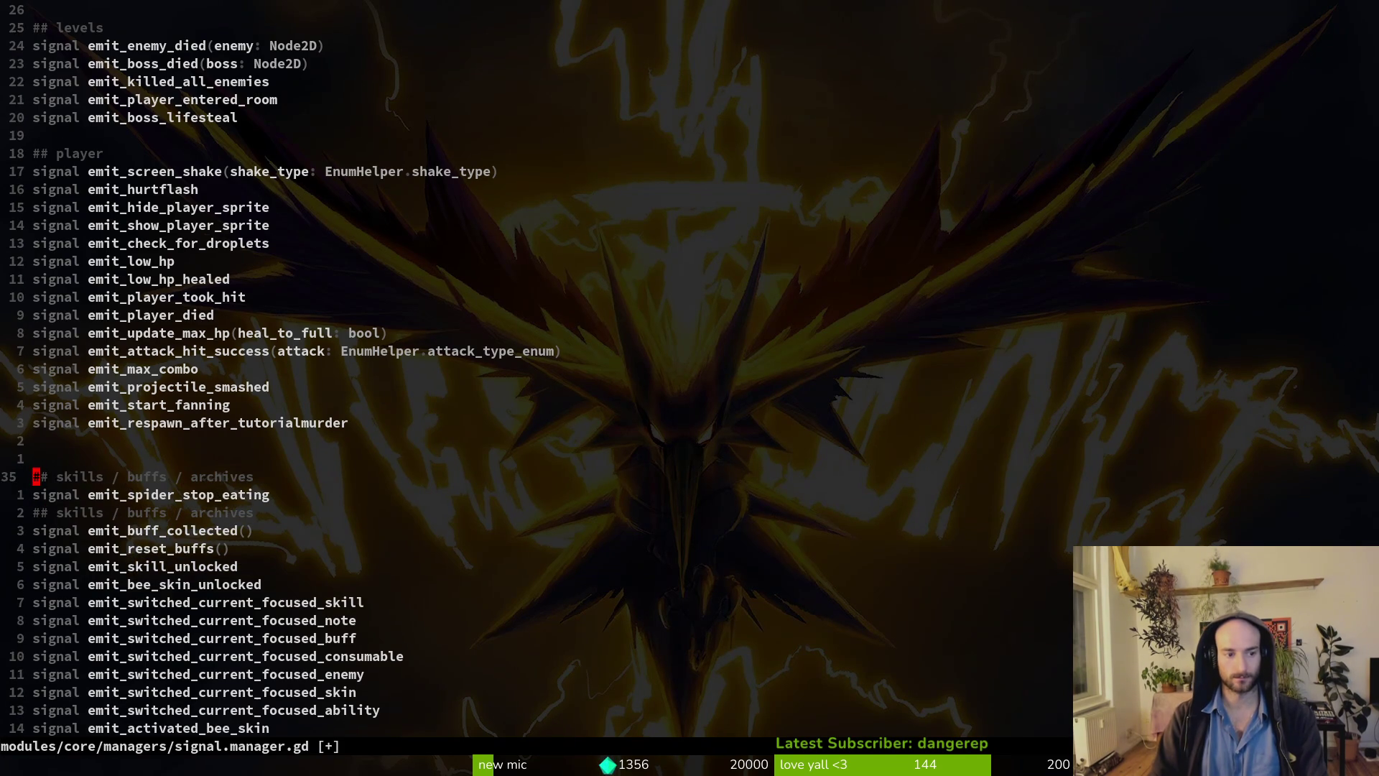
Copy the player section heading above the new signal and rename it to '## enemies'.
key("1")
key("8")
key("k")
key("0")
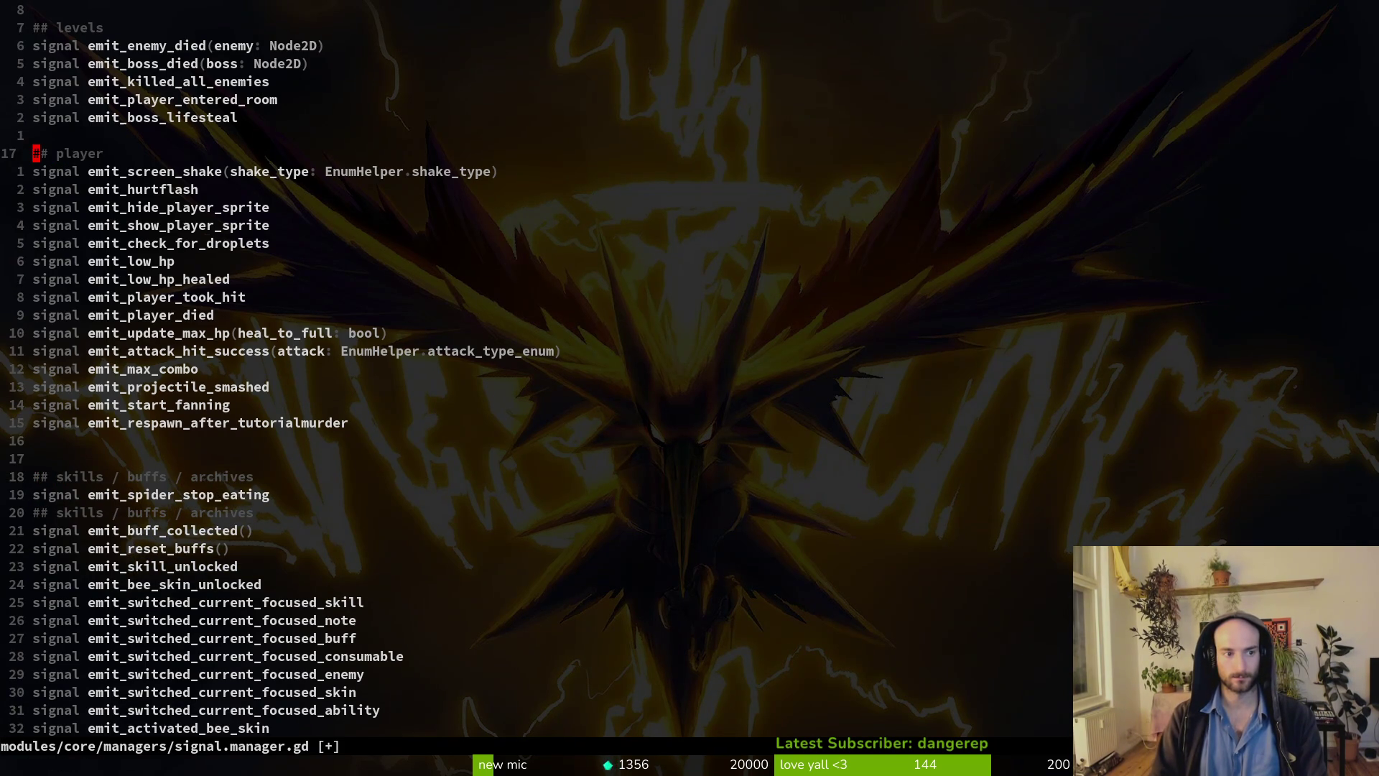
key("y")
key("y")
type("18jVp")
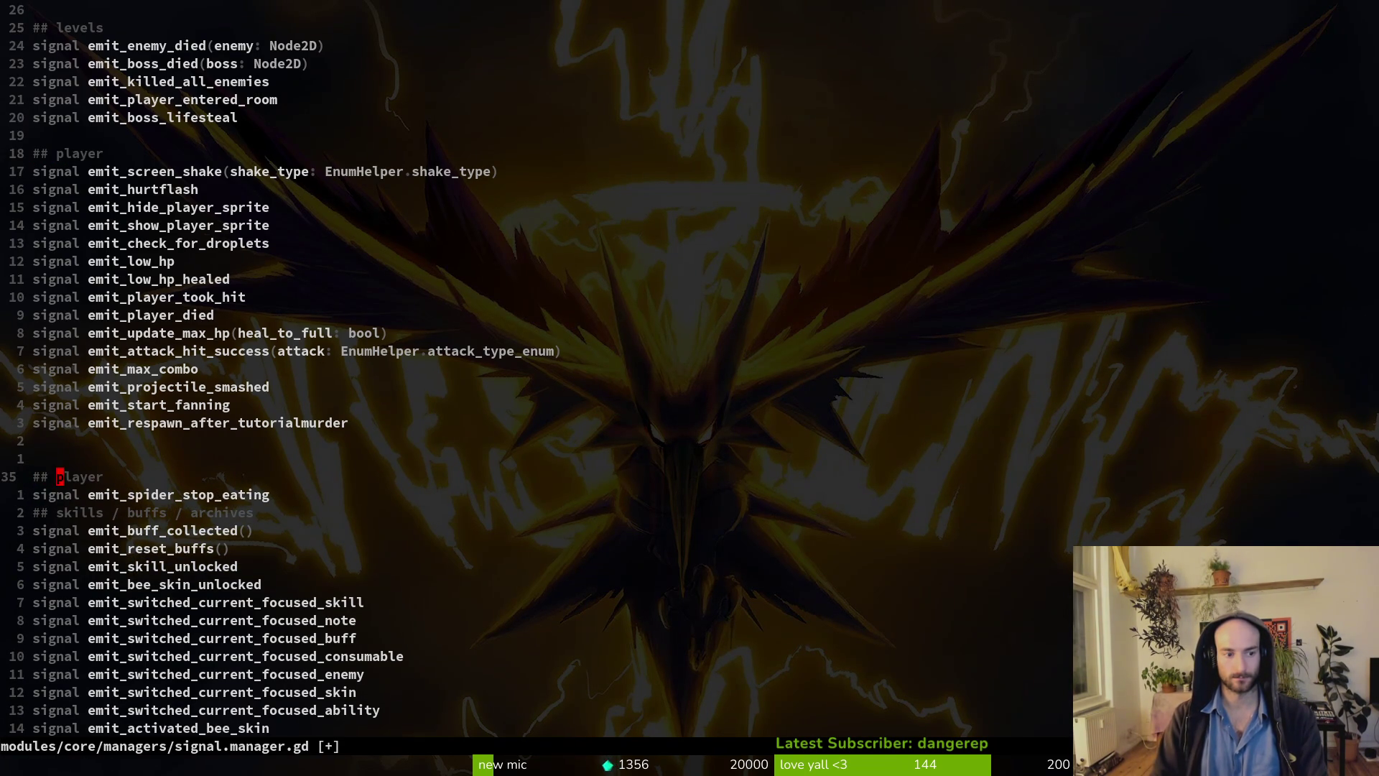
type("cwenemies")
key("Escape")
key("j")
Add blank lines after the spider signal and save the file.
key("o")
key("Return")
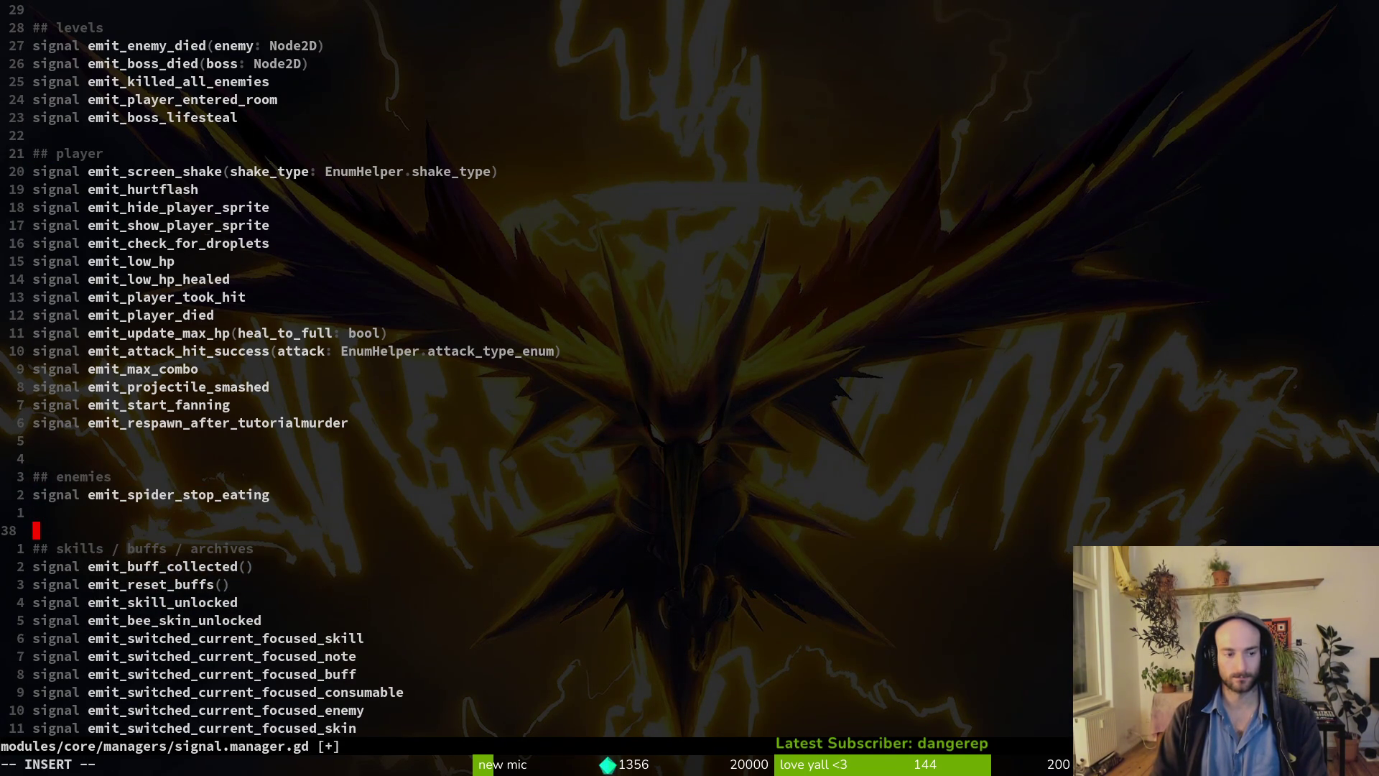
key("Escape")
type(":w")
key("Return")
key("4")
Delete the extra blank lines above '## enemies' and below the signal, then save.
key("k")
key("d")
key("d")
key("j")
key("j")
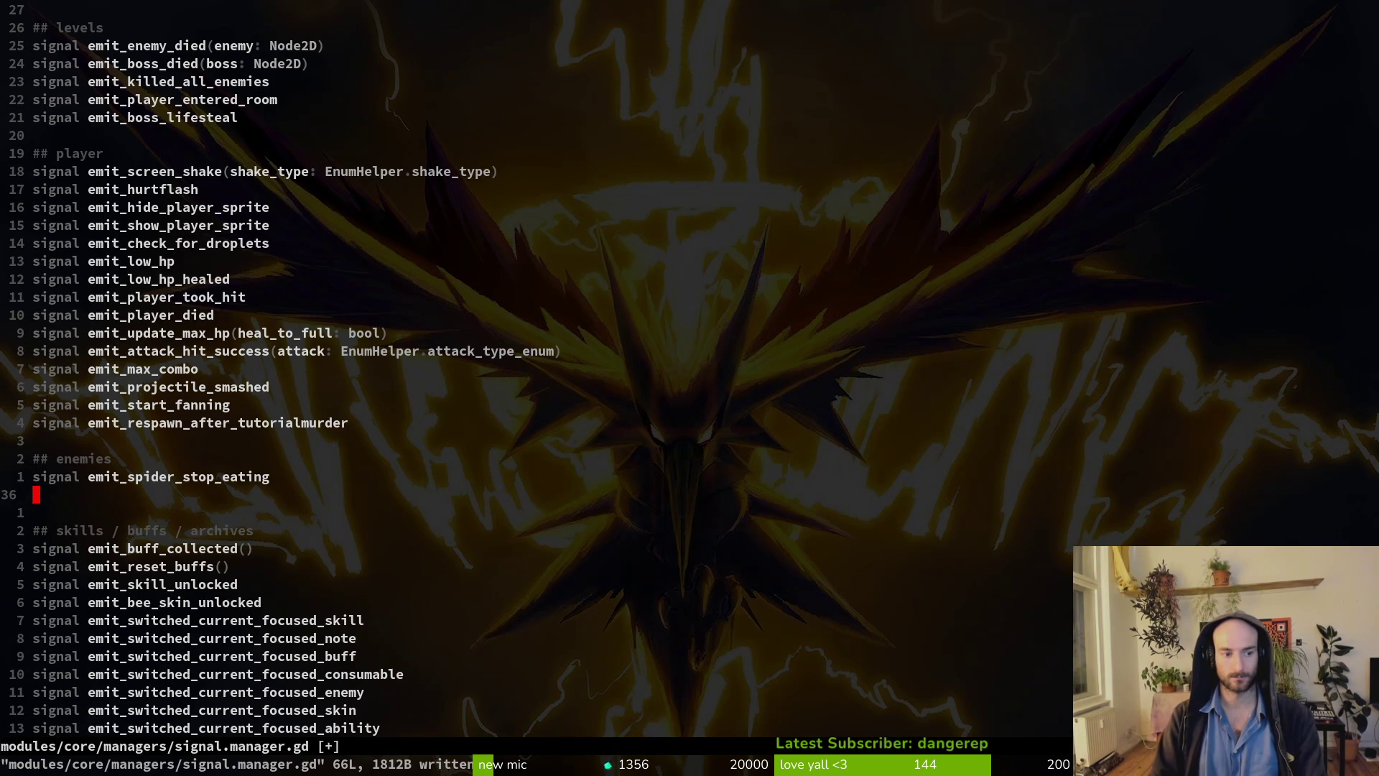
key("d")
key("d")
type(":w")
key("Return")
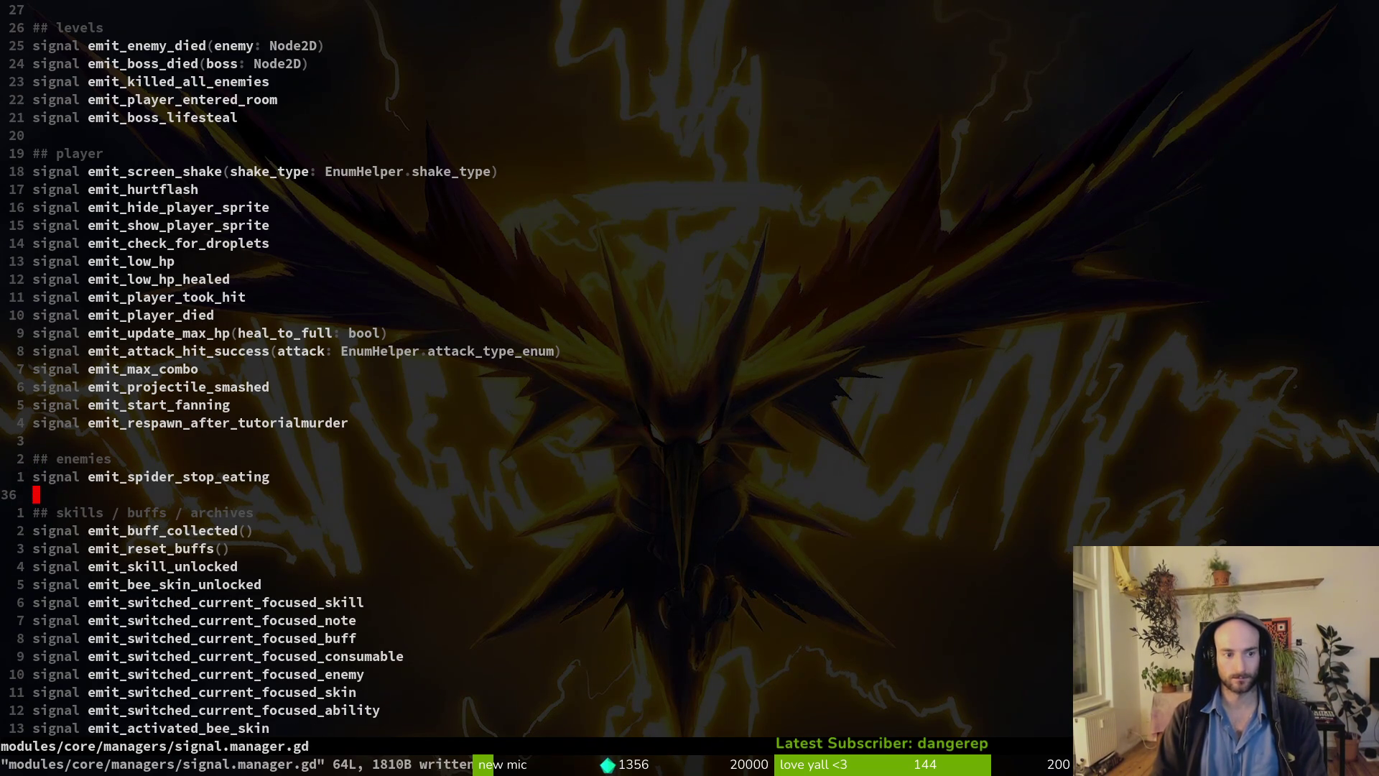
type(":write")
key("Return")
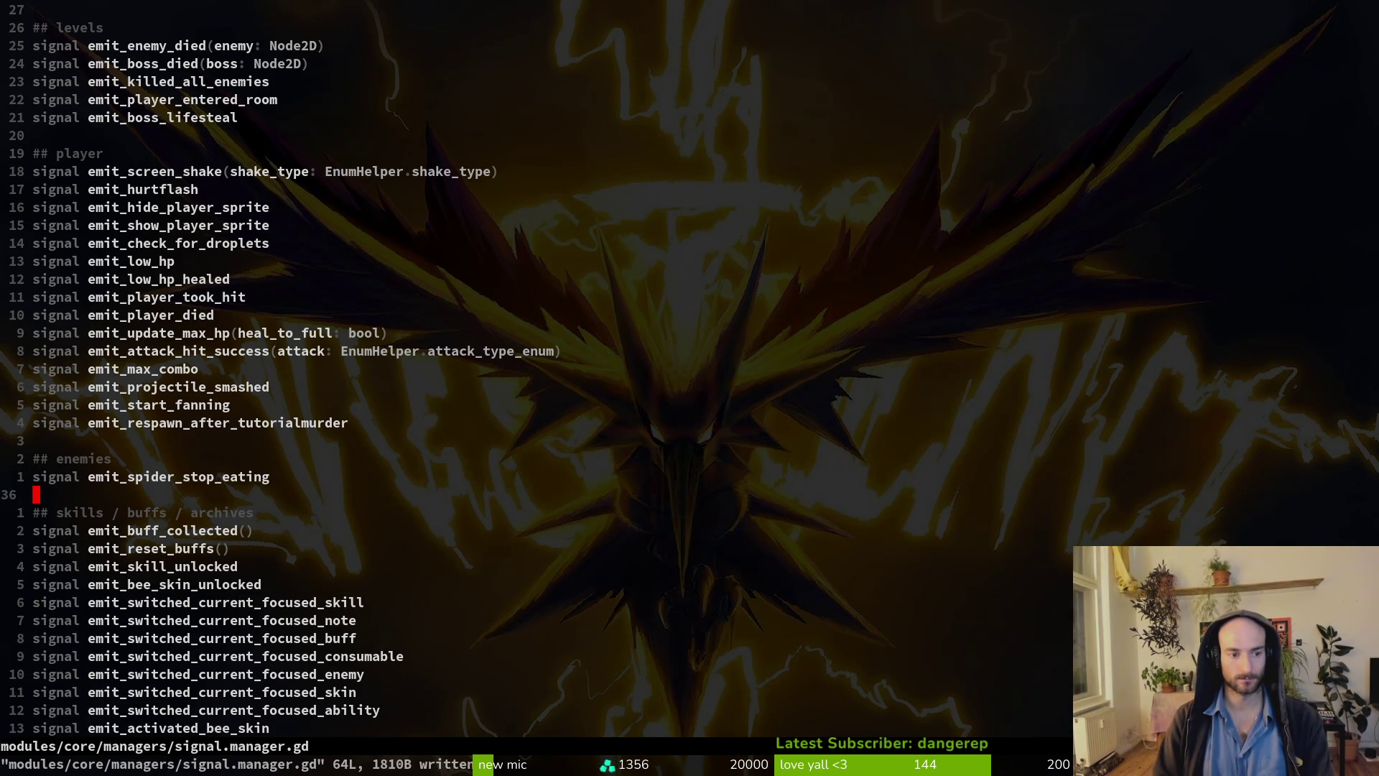
key("ctrl+6")
Save the current file and open carcass_bee.gd by searching project files for 'carca'.
type(":w")
key("Return")
key("space")
key("f")
key("f")
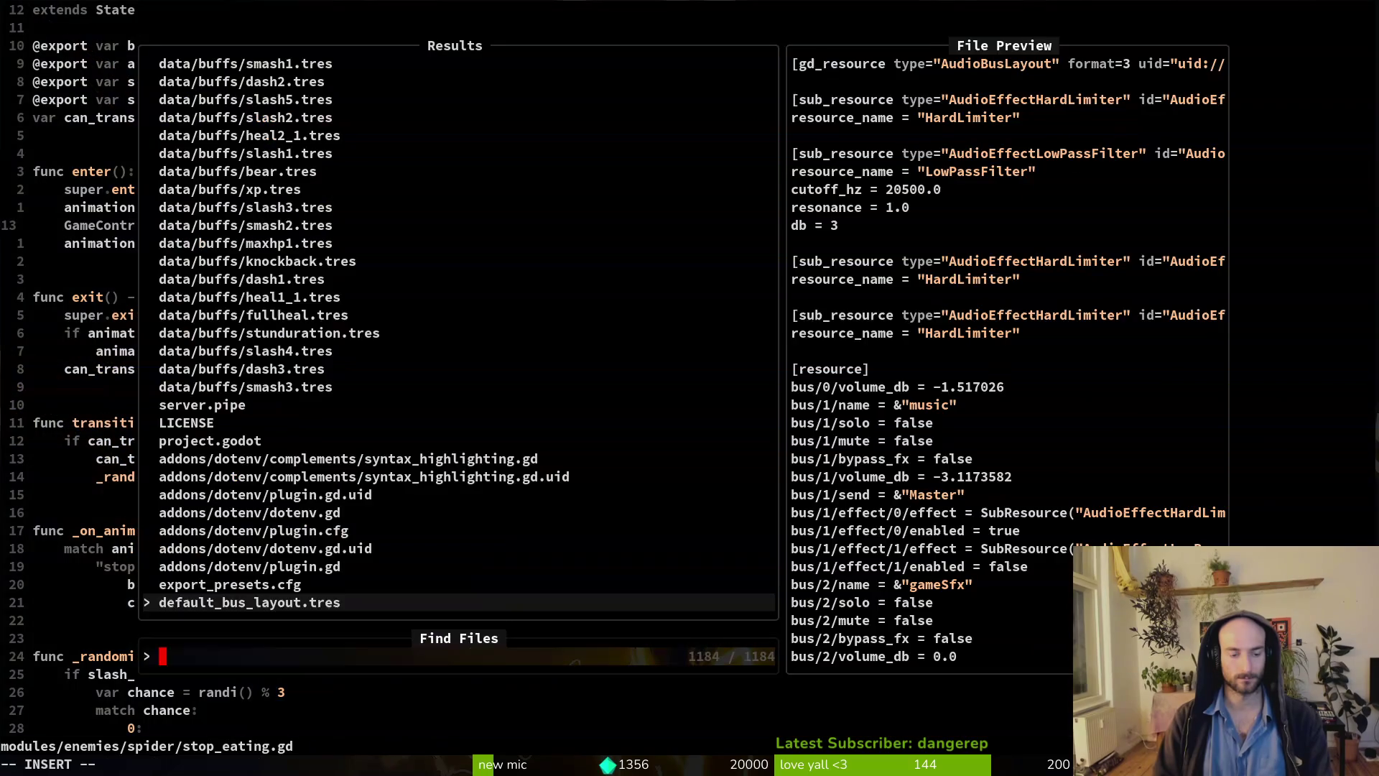
type("carca")
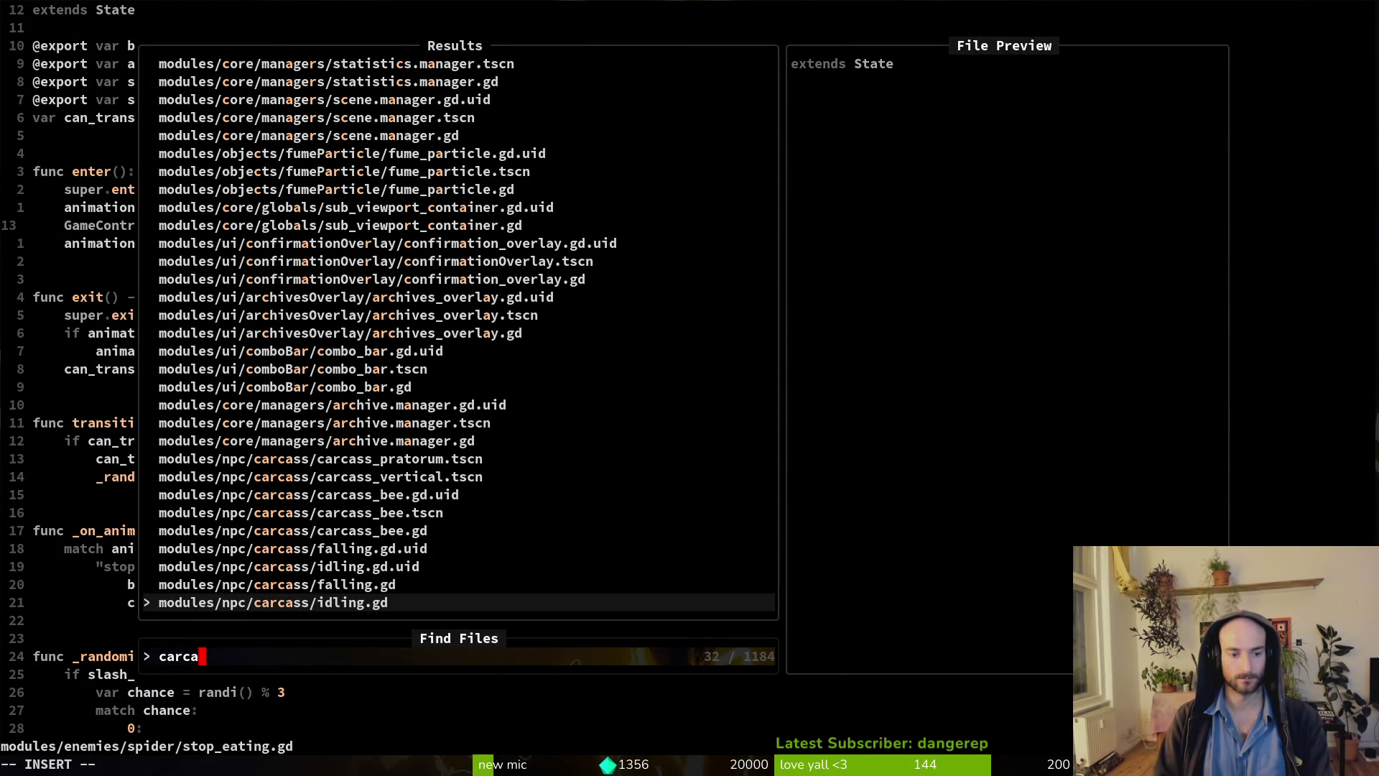
key("ctrl+p")
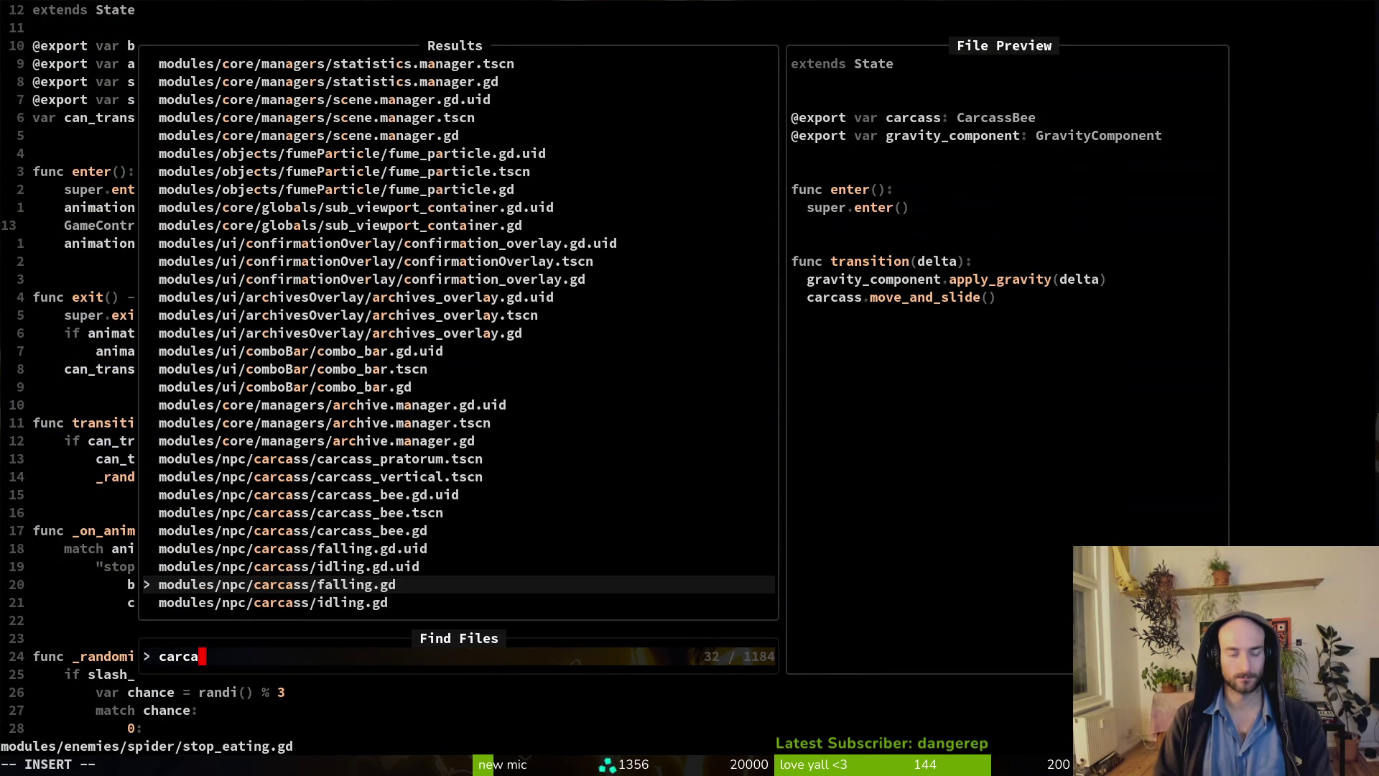
key("ctrl+p")
key("ctrl+p")
key("ctrl+p")
key("Return")
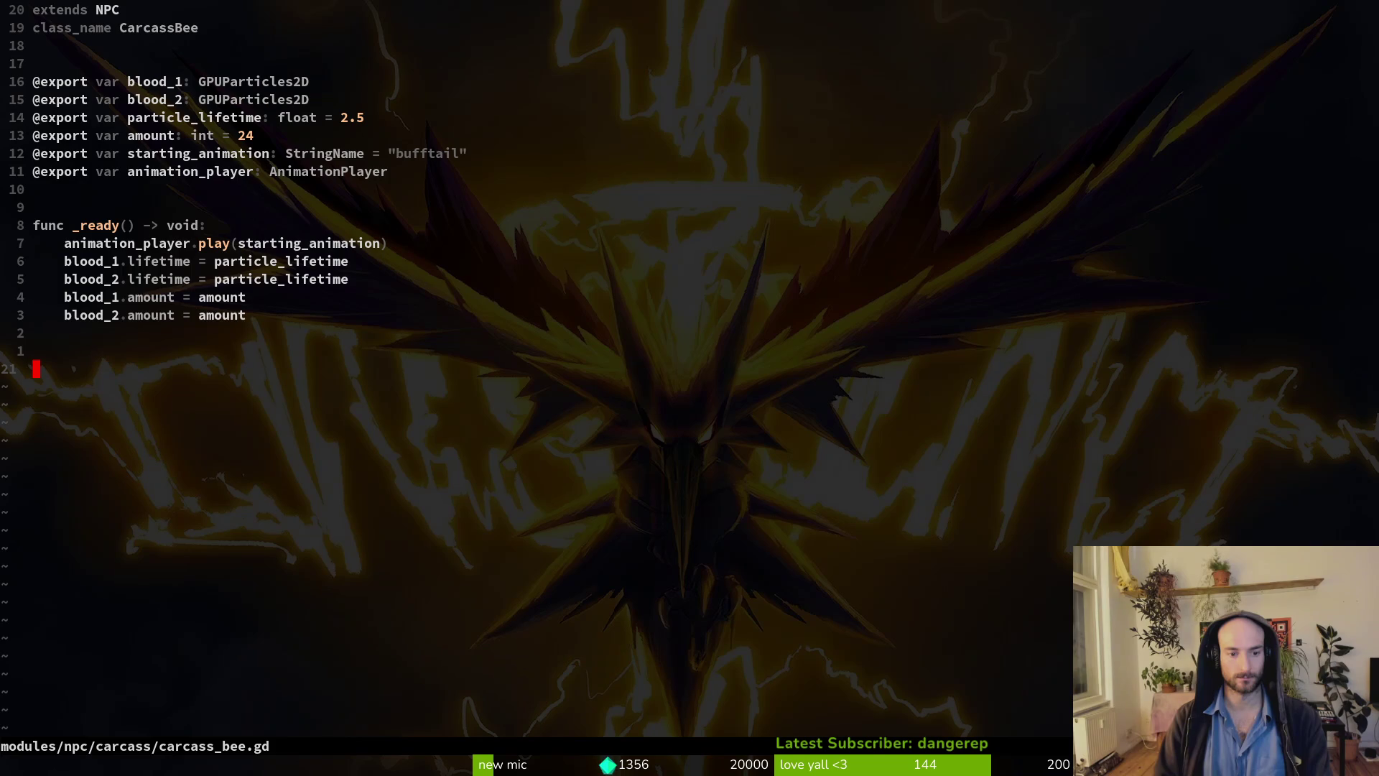
In _ready, add an eController.signal_manager.emit_spider_stop_eating.connect() call.
key("k")
key("k")
key("k")
key("k")
key("k")
key("k")
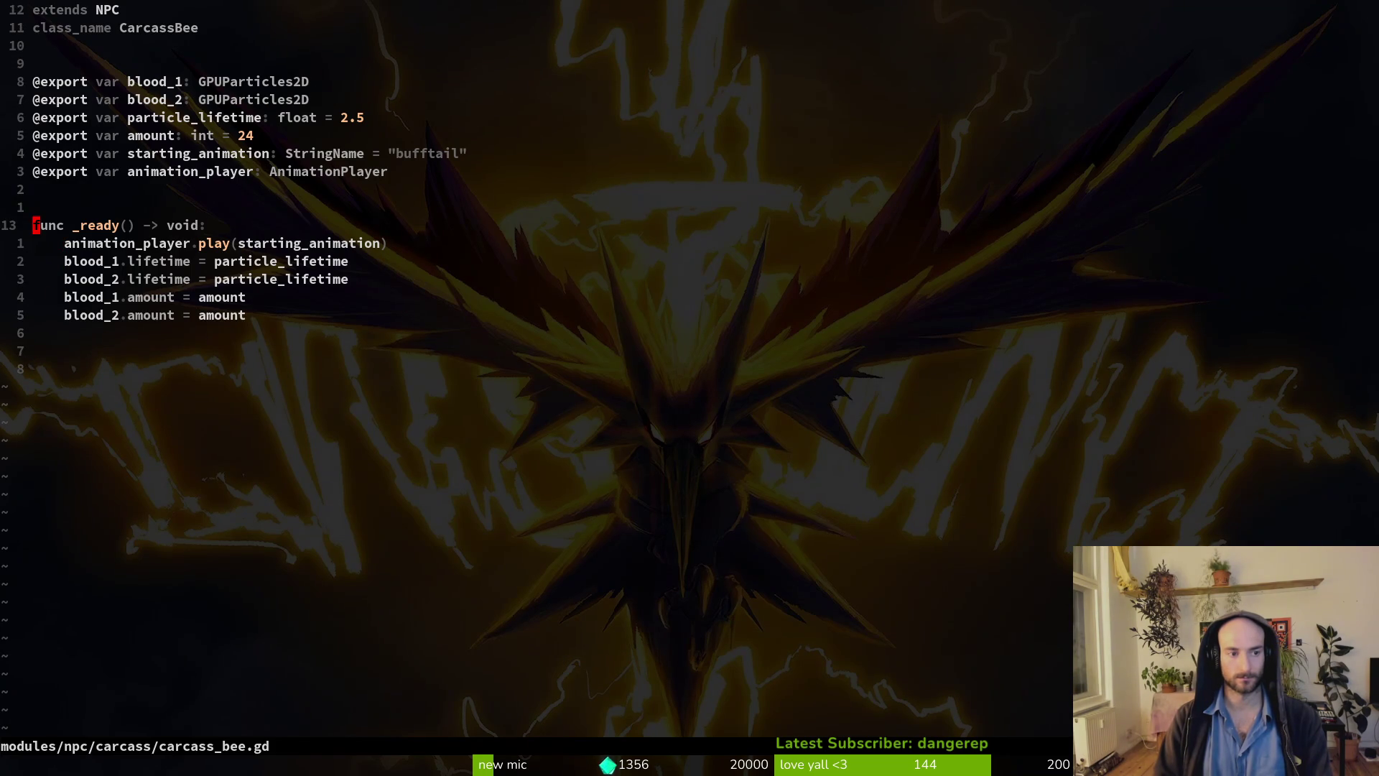
key("o")
type("Gam")
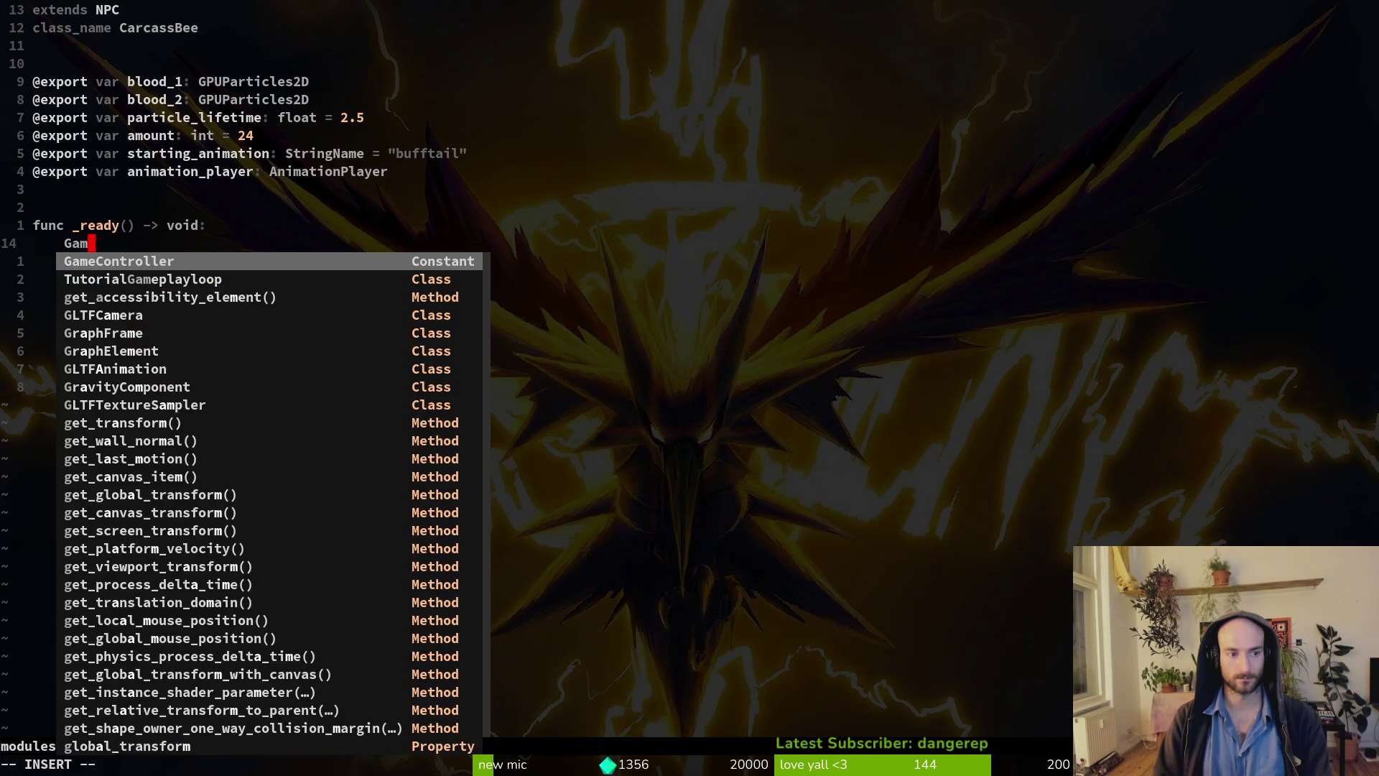
type("eController.signal_manager.")
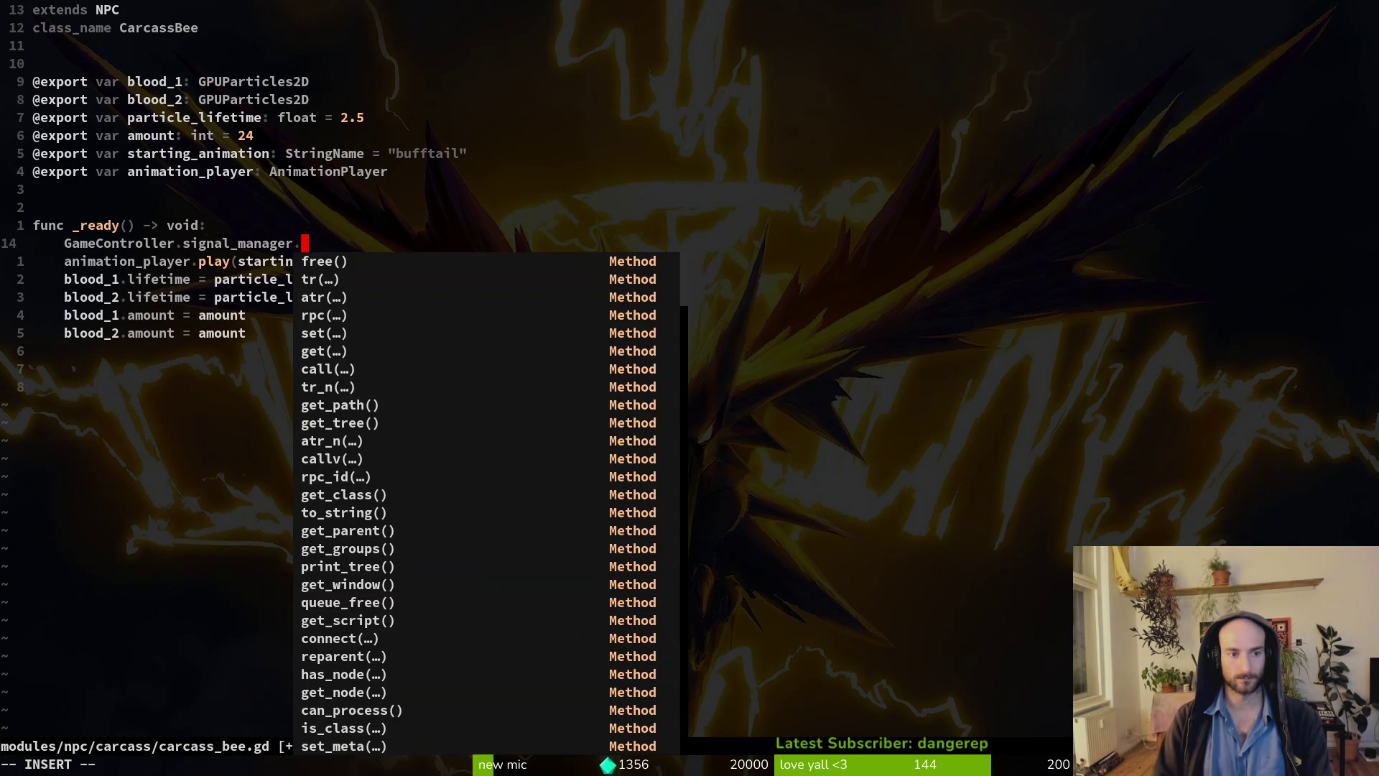
type("emi")
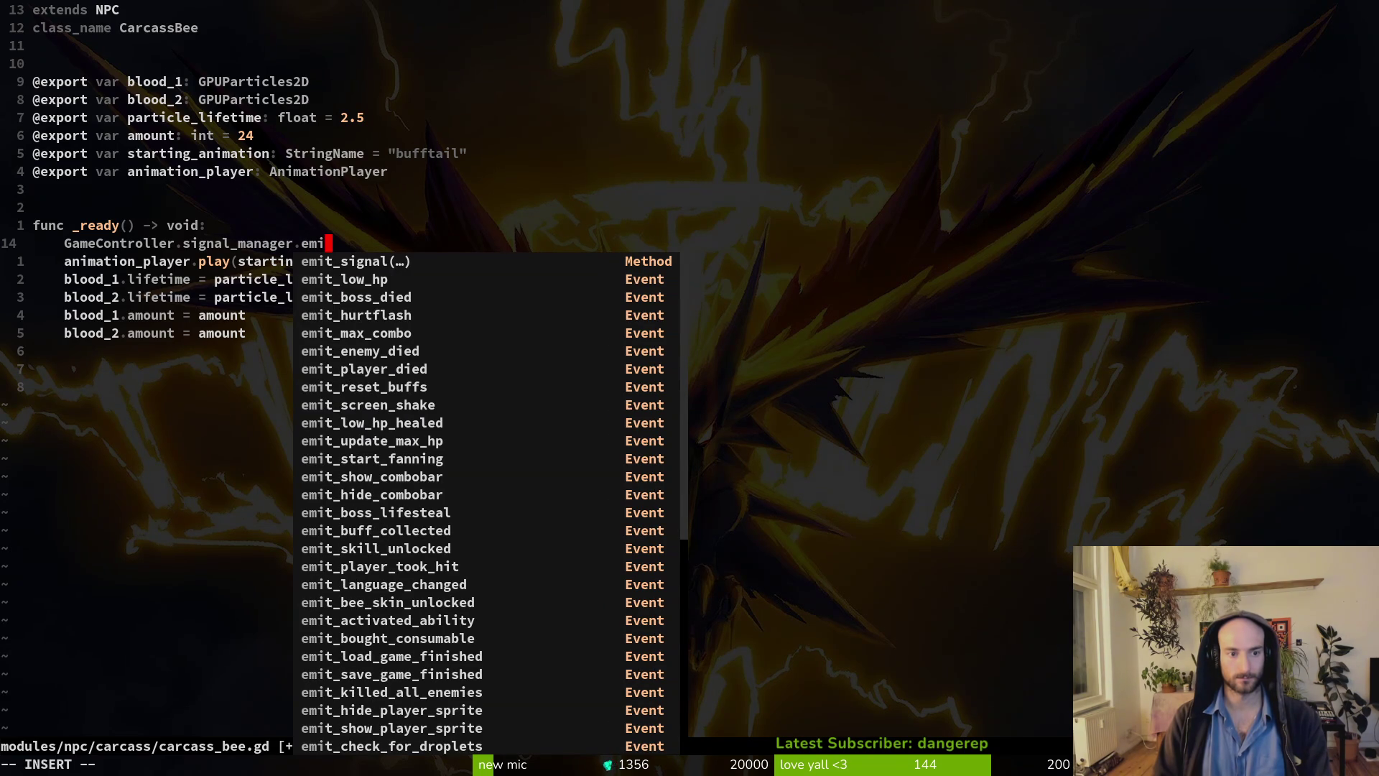
type("st")
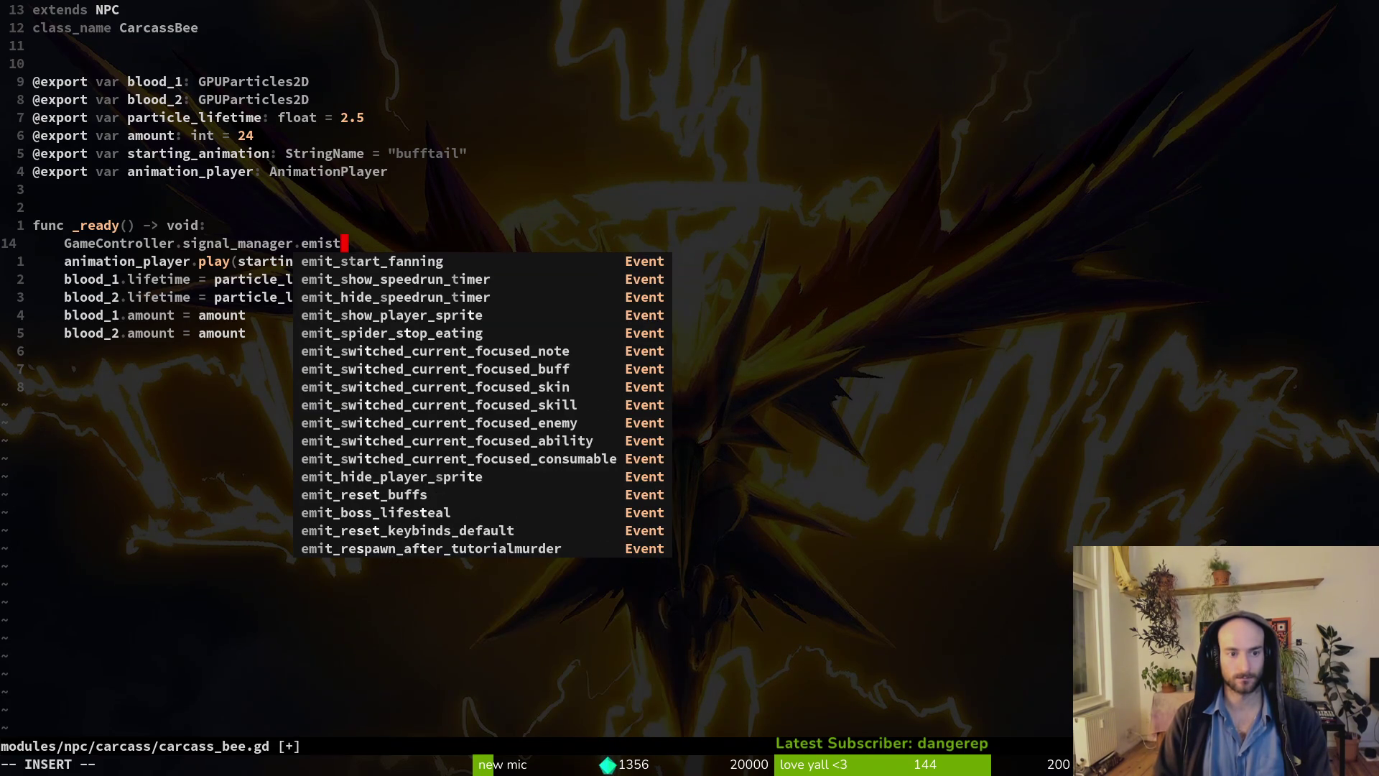
key("Tab")
key("Tab")
key("Tab")
key("Tab")
key("Tab")
type(".conn")
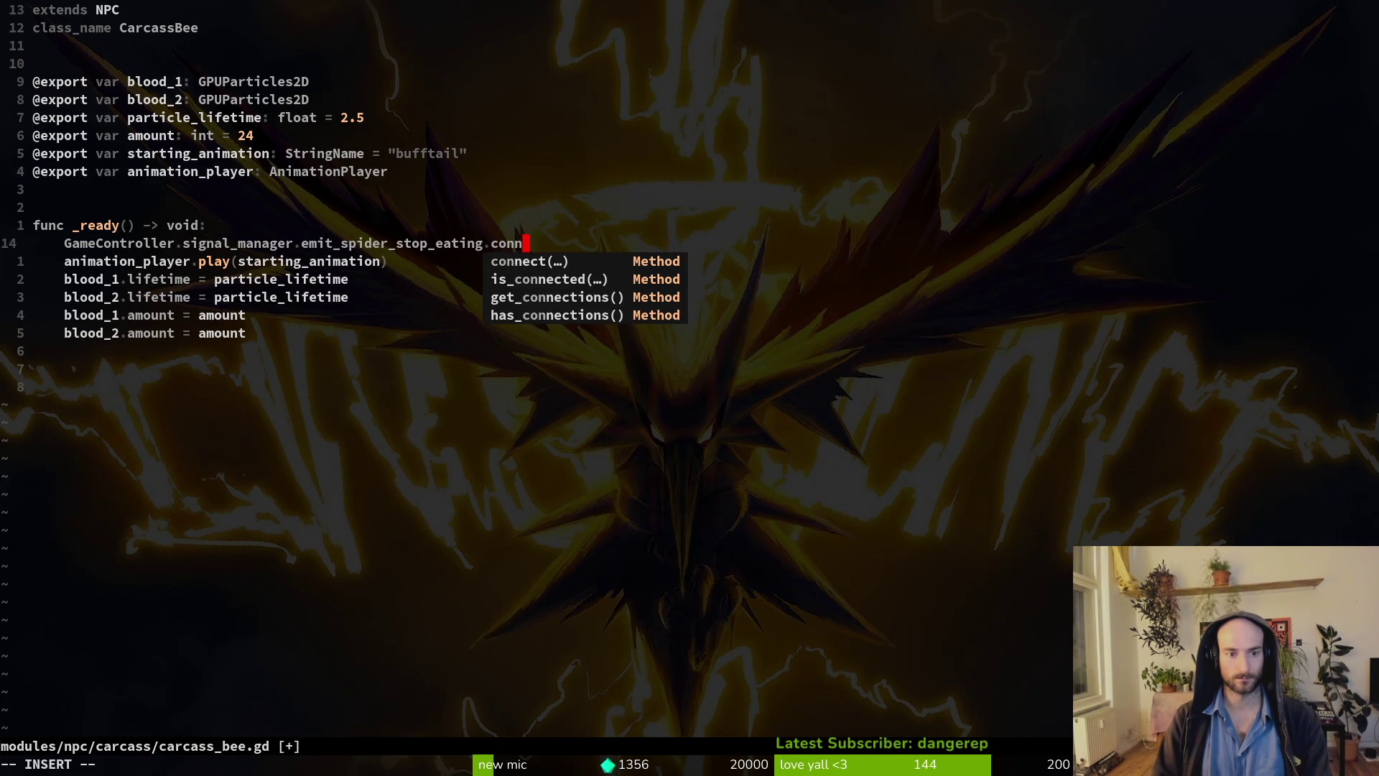
key("Tab")
key("Return")
key("Escape")
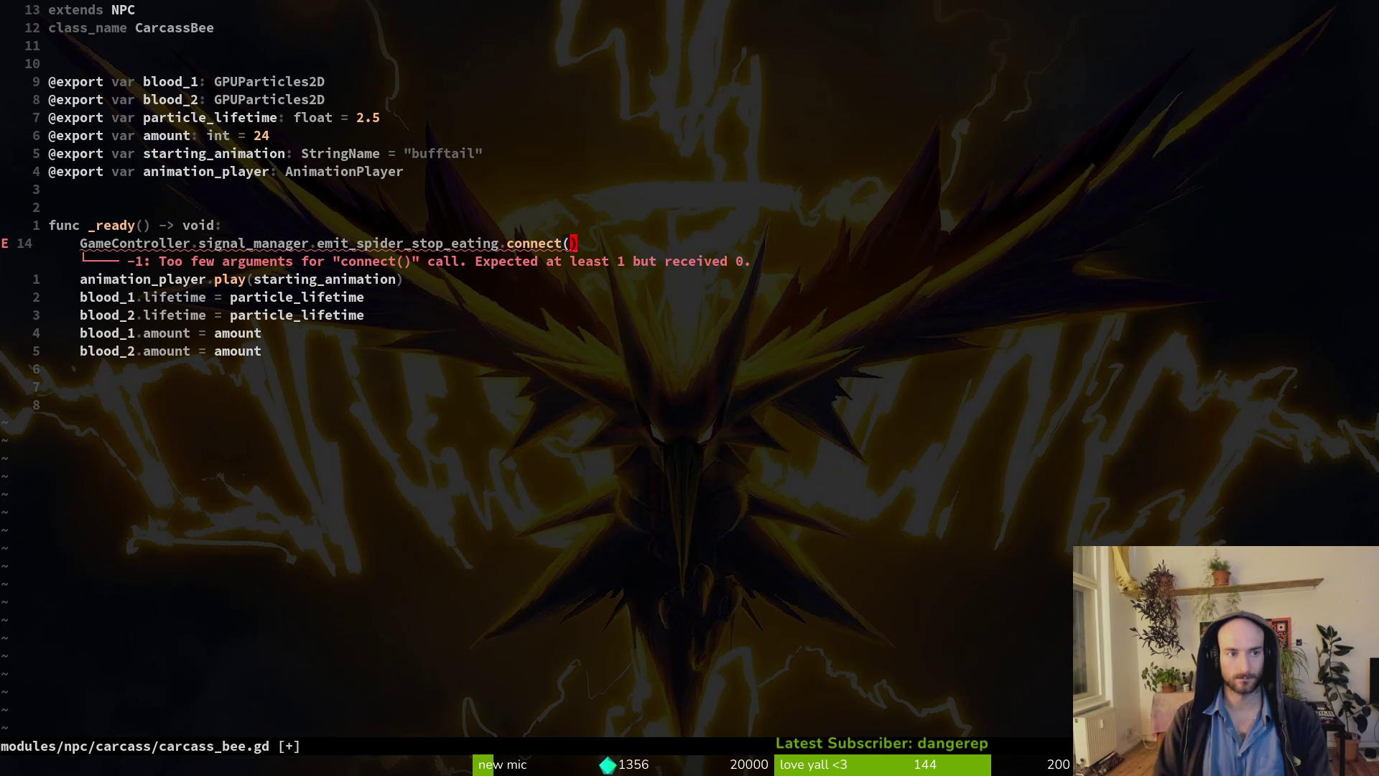
Search the project files for 'npc'.
key("space")
key("f")
key("f")
type("npc")
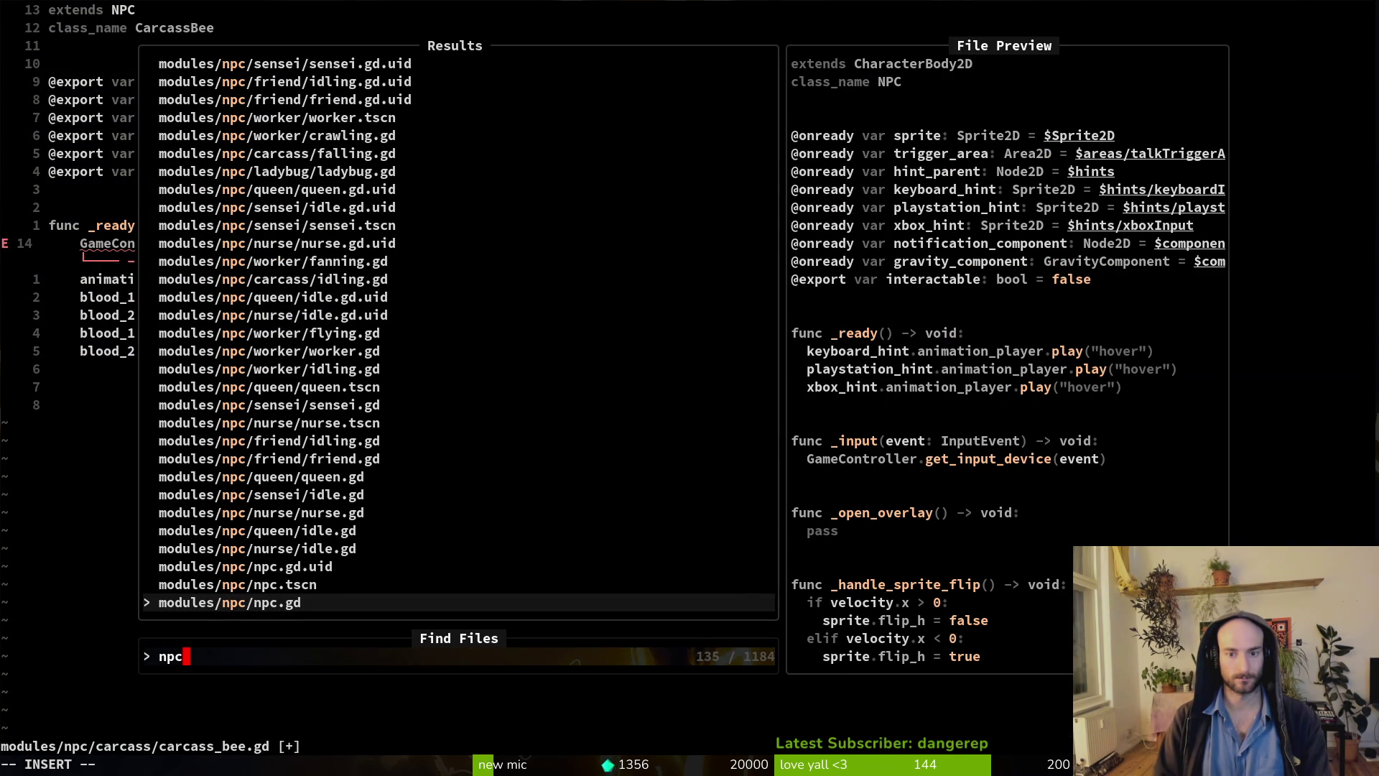
Check npc.gd, then add a new line below carcass_bee.gd's animation_player export.
key("Return")
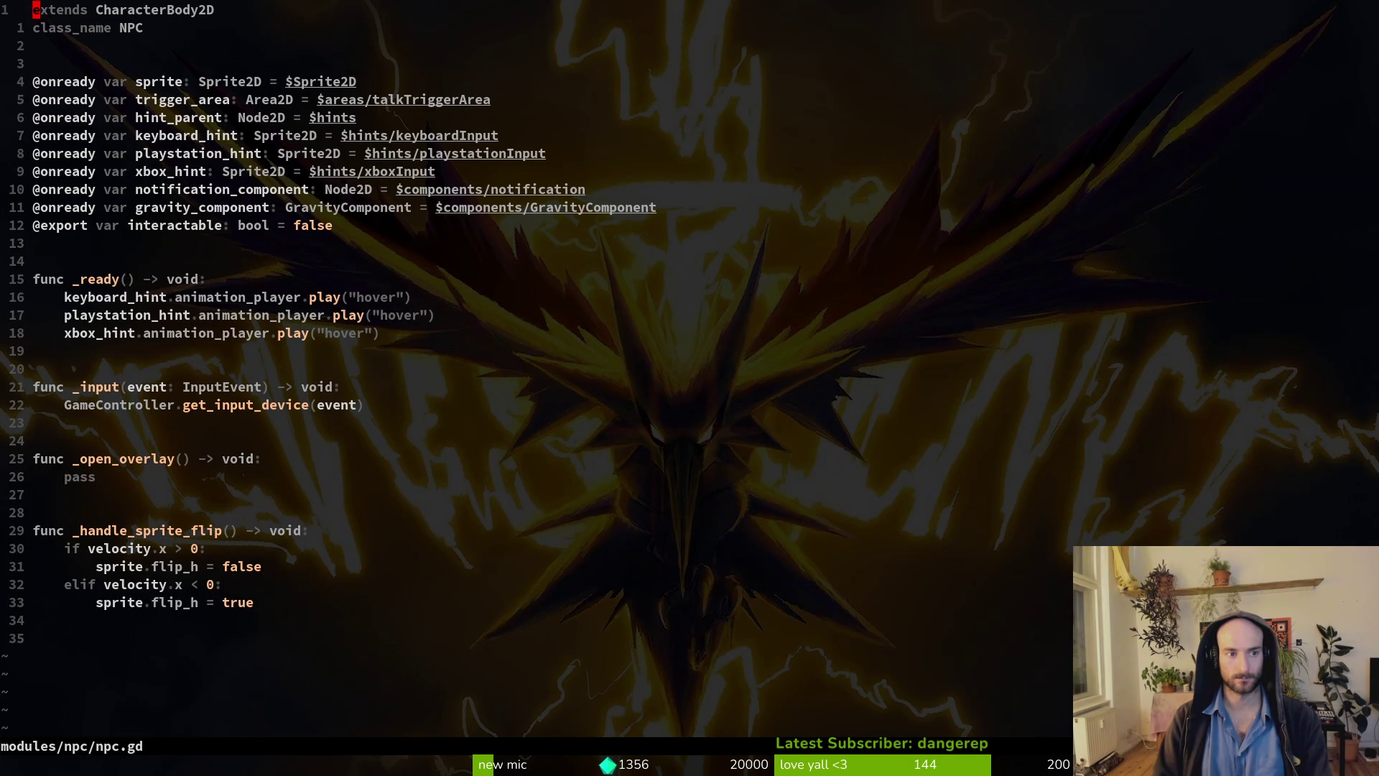
key("ctrl+o")
key("k")
key("k")
key("k")
key("k")
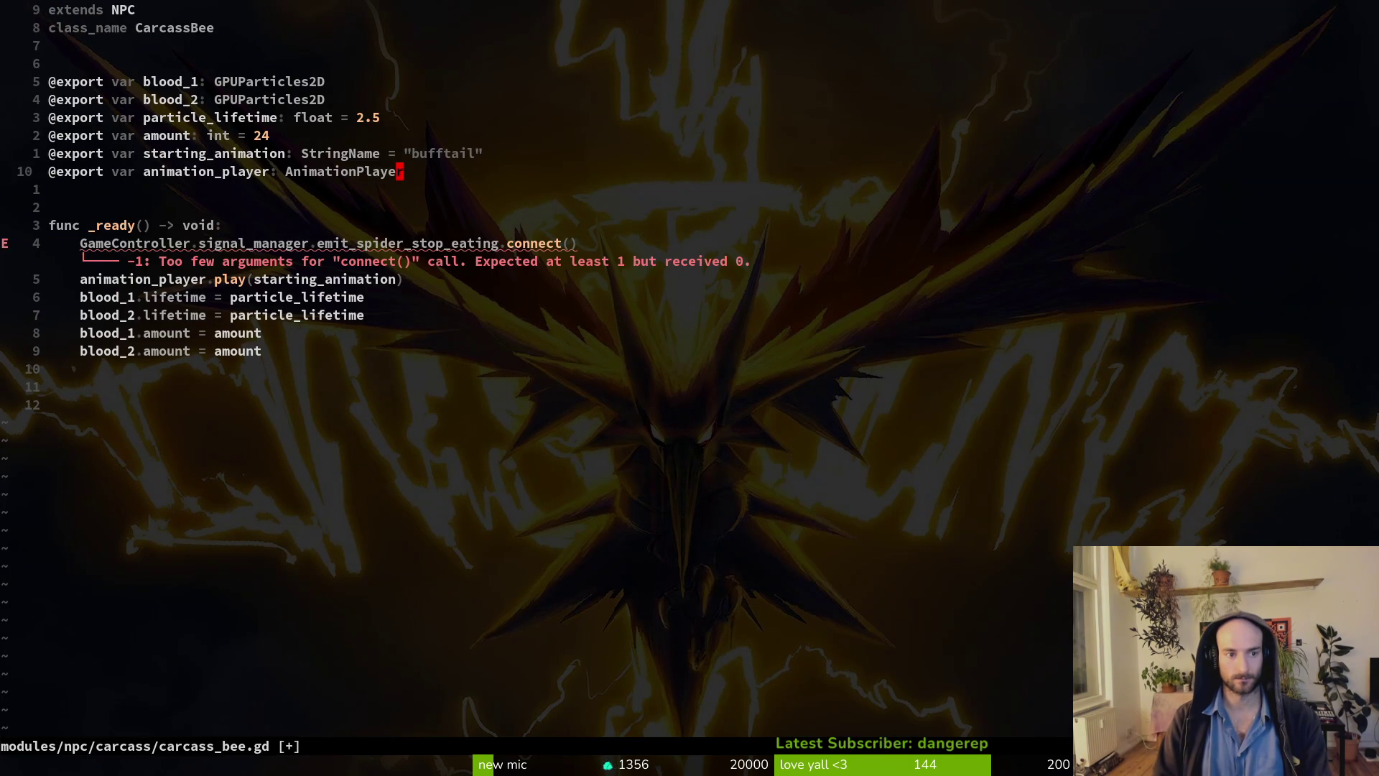
key("ctrl+i")
key("k")
key("ctrl+o")
key("o")
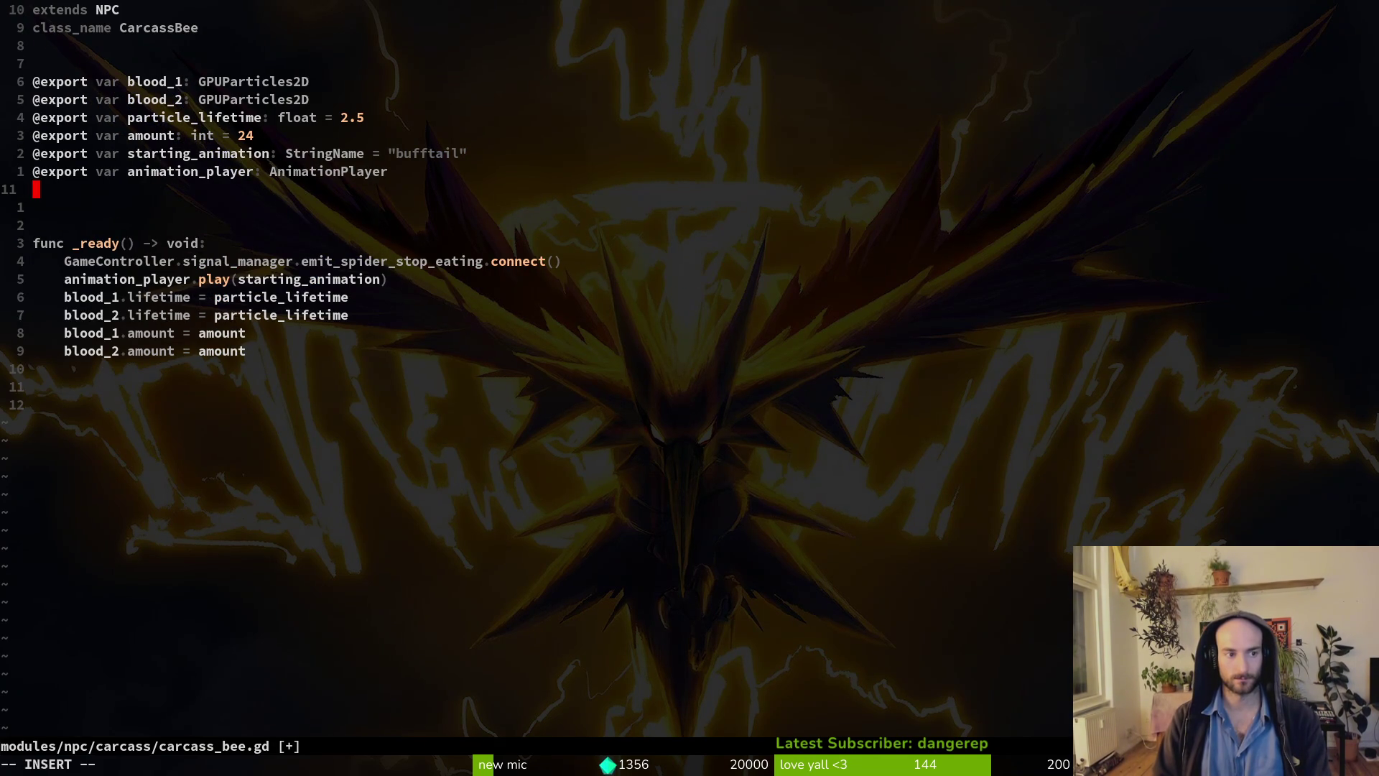
Open player.gd by searching project files for 'player'.
key("ctrl+p")
type("player")
key("Return")
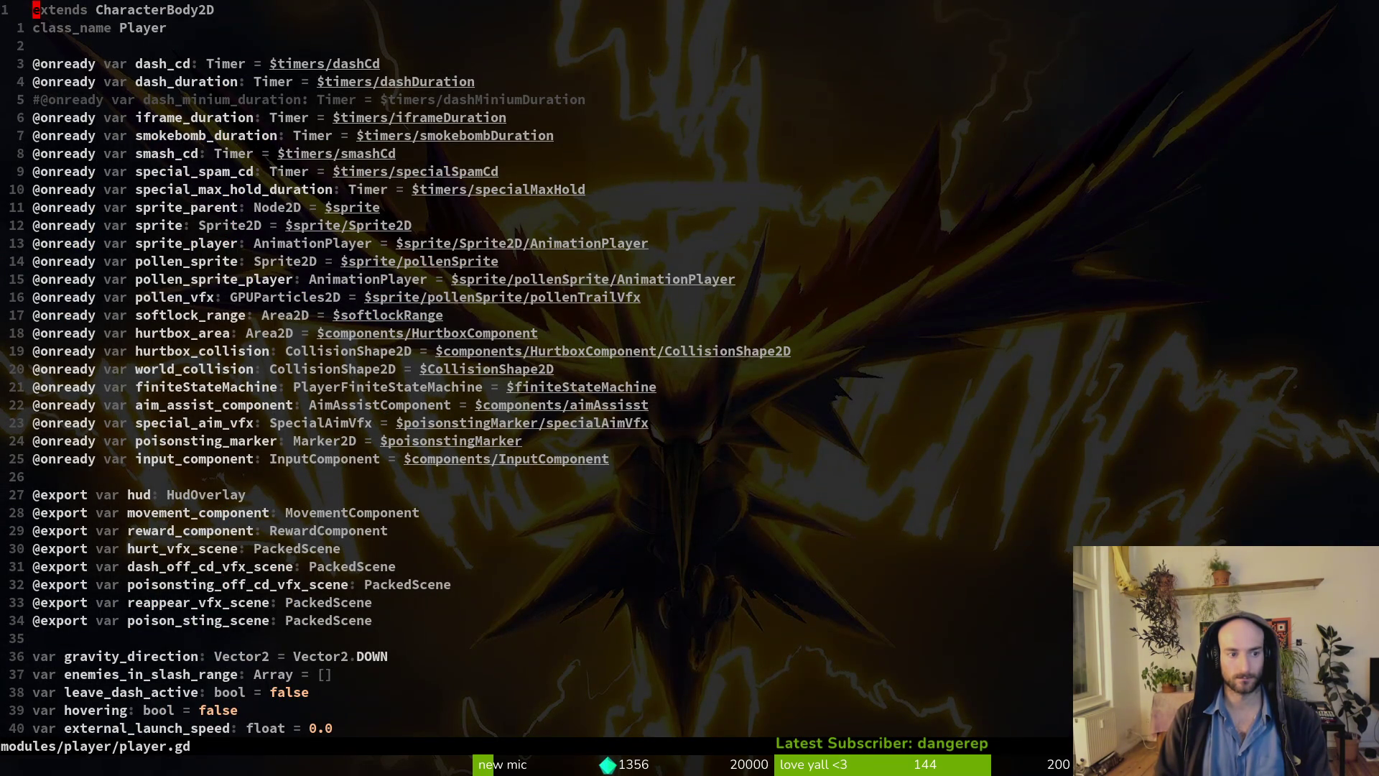
key("2")
key("0")
key("j")
key("y")
key("y")
key("ctrl+6")
key("p")
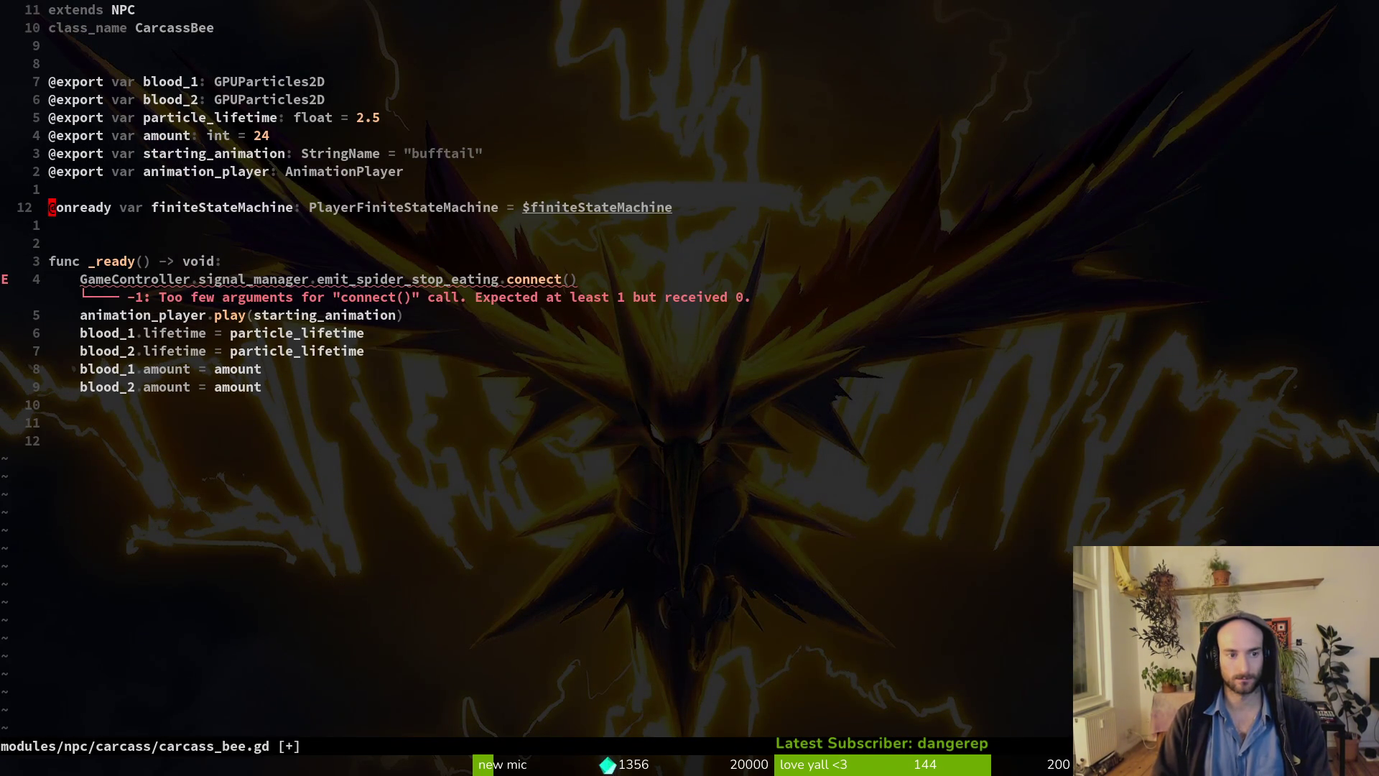
key("V")
type("Klcw")
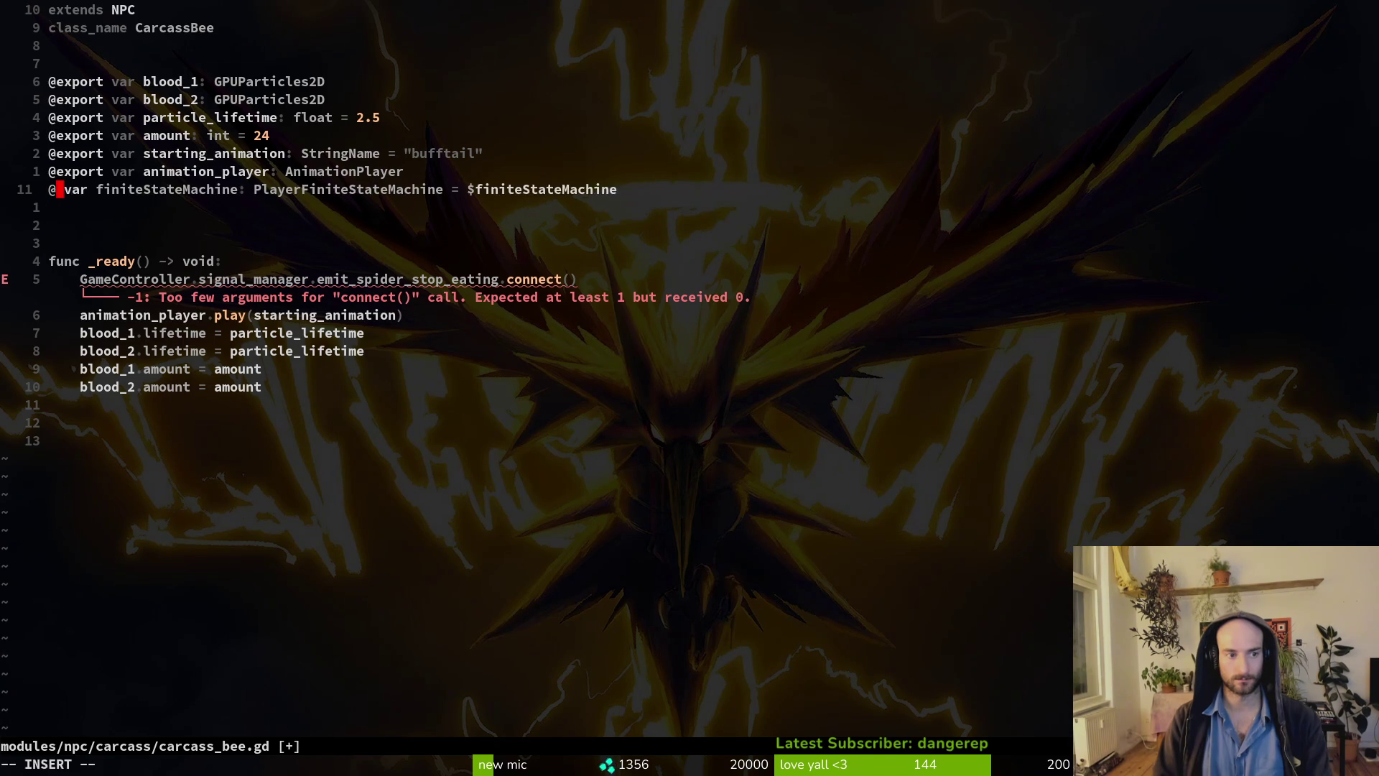
type("export")
key("Escape")
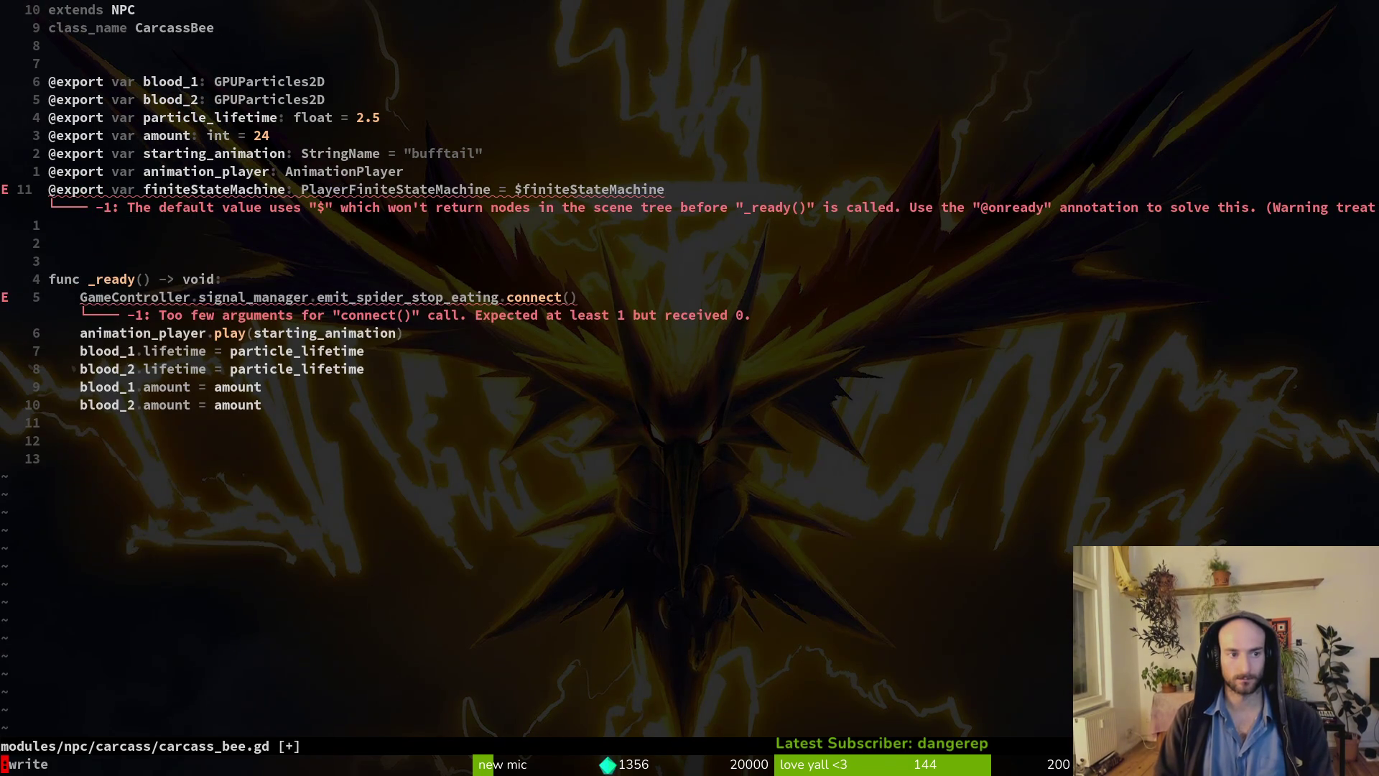
type(":w")
key("Return")
Remove the '= $finiteStateMachine' default from the exported line and save.
key("$")
key("c")
key("i")
key("W")
key("BackSpace")
key("BackSpace")
key("BackSpace")
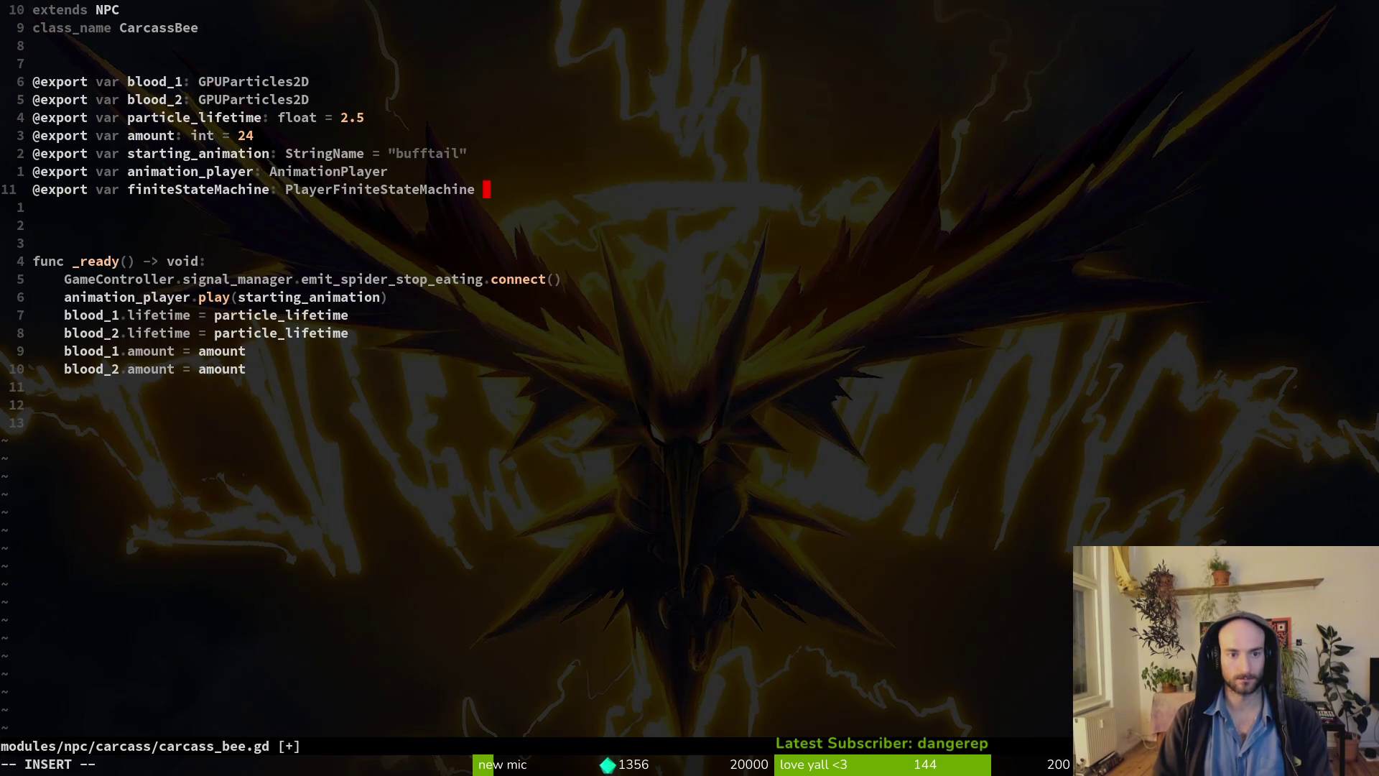
key("Escape")
type(":write")
key("Return")
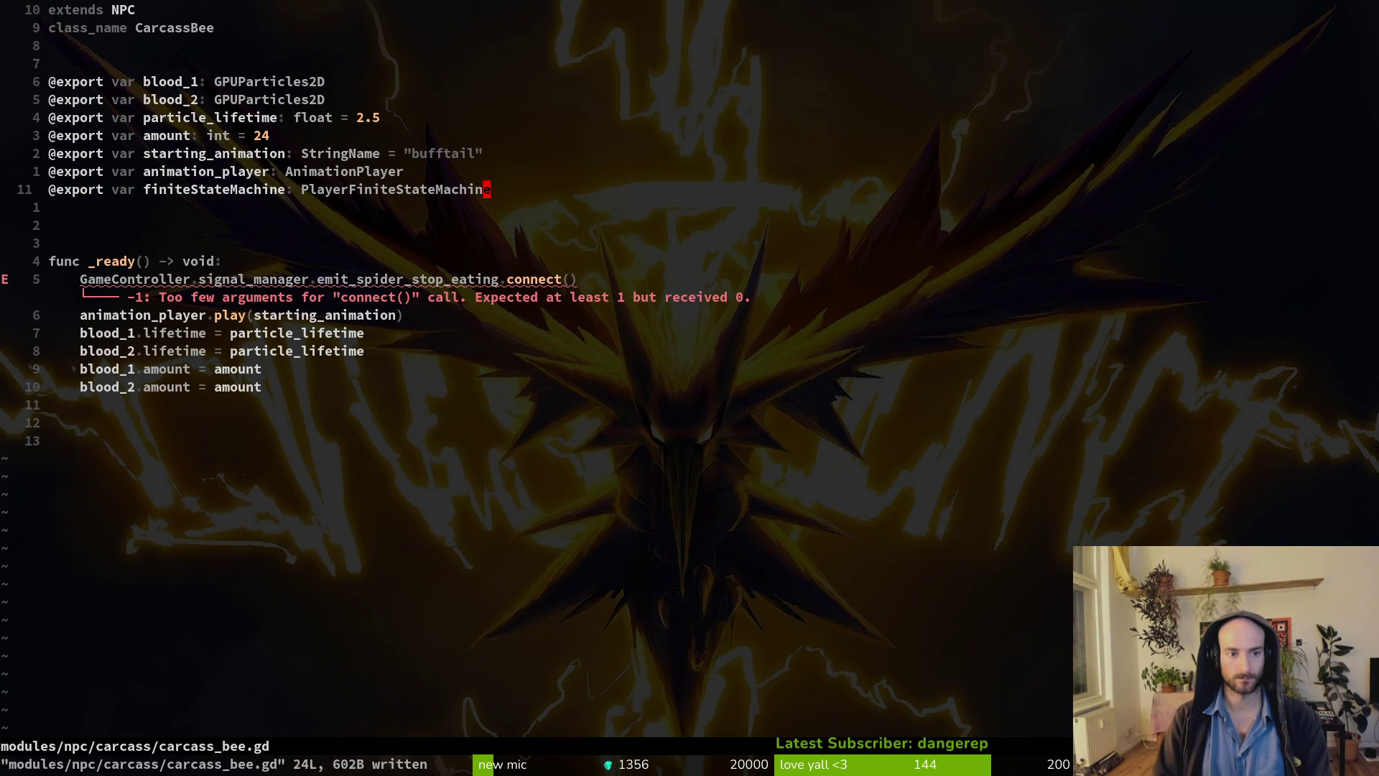
Type the variable as FiniteStateMachine and rename it to finite_state_machine.
type("ciWfini")
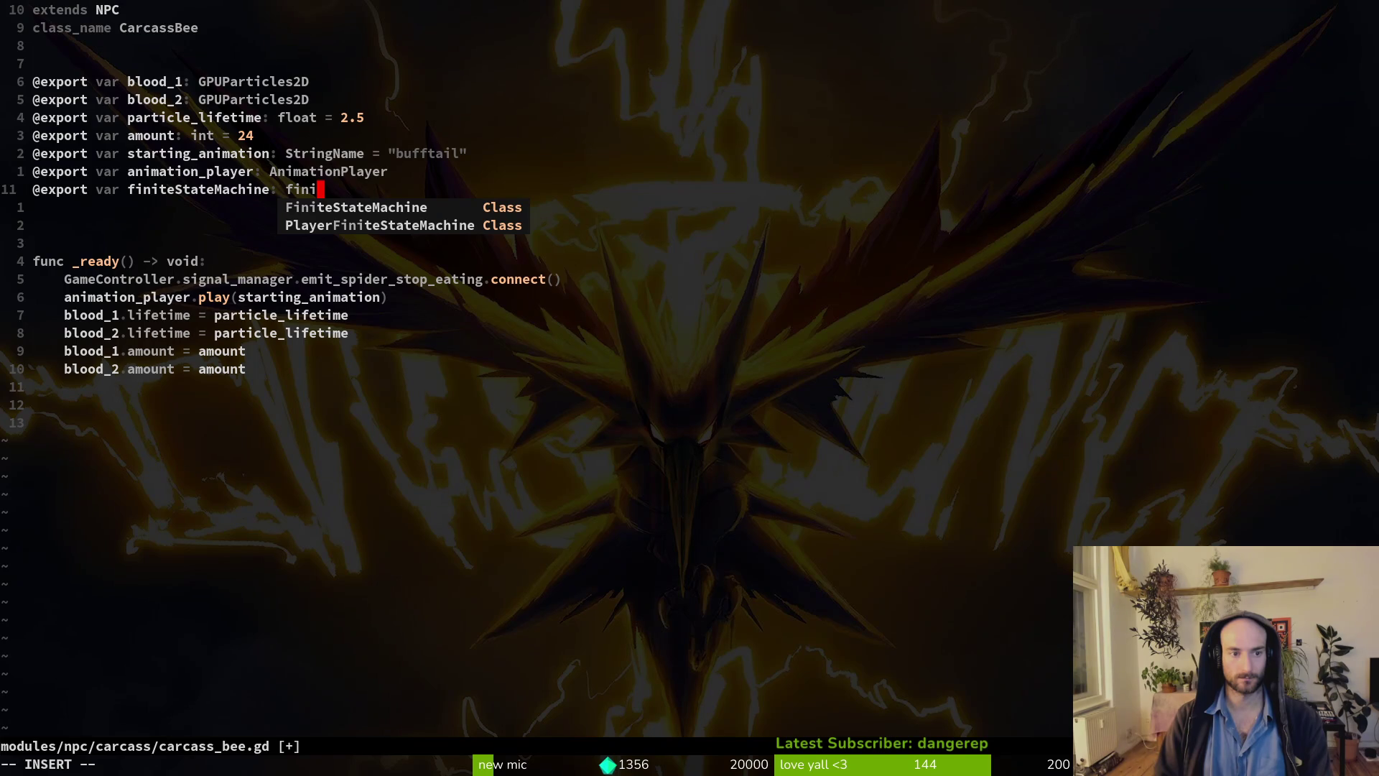
key("Tab")
key("Escape")
type(":write")
key("Return")
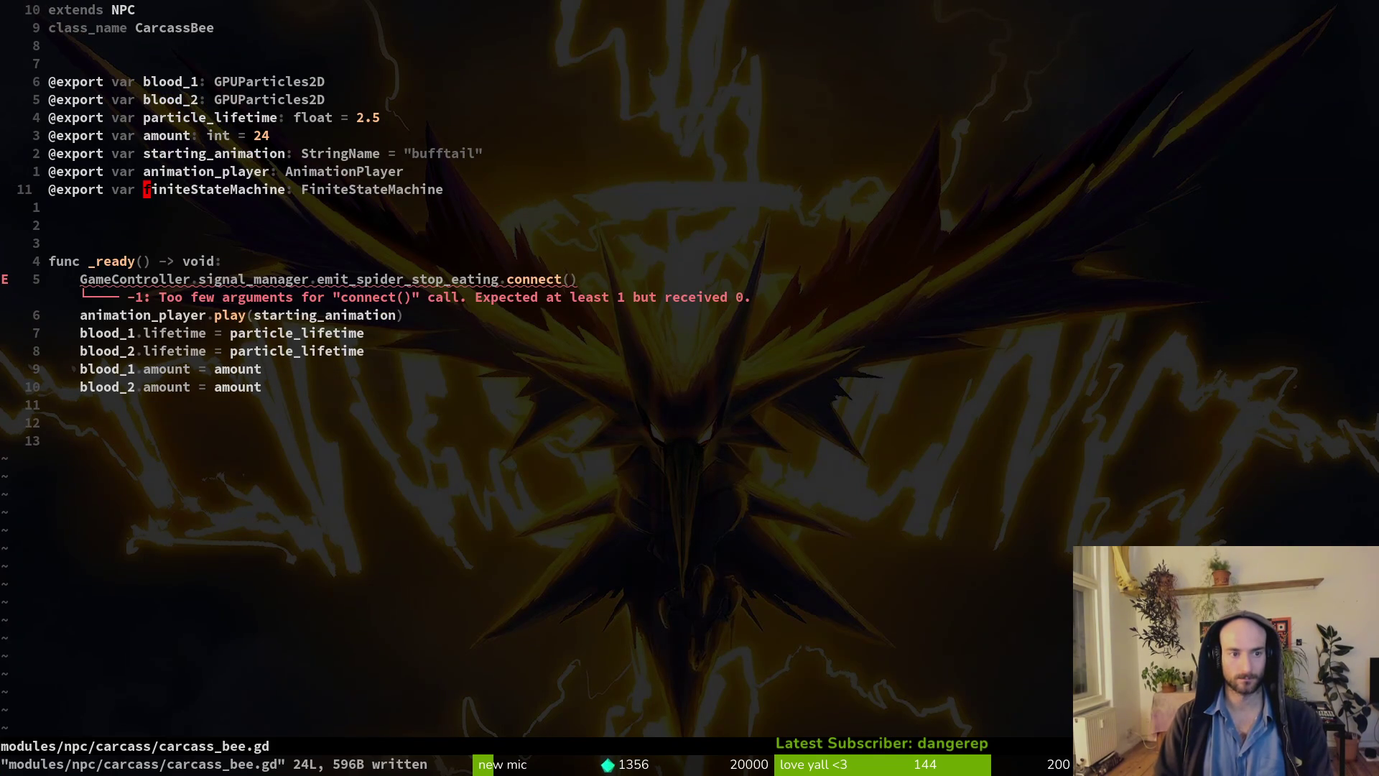
key("b")
key("b")
key("b")
type("ciw")
type("finite_state_machine")
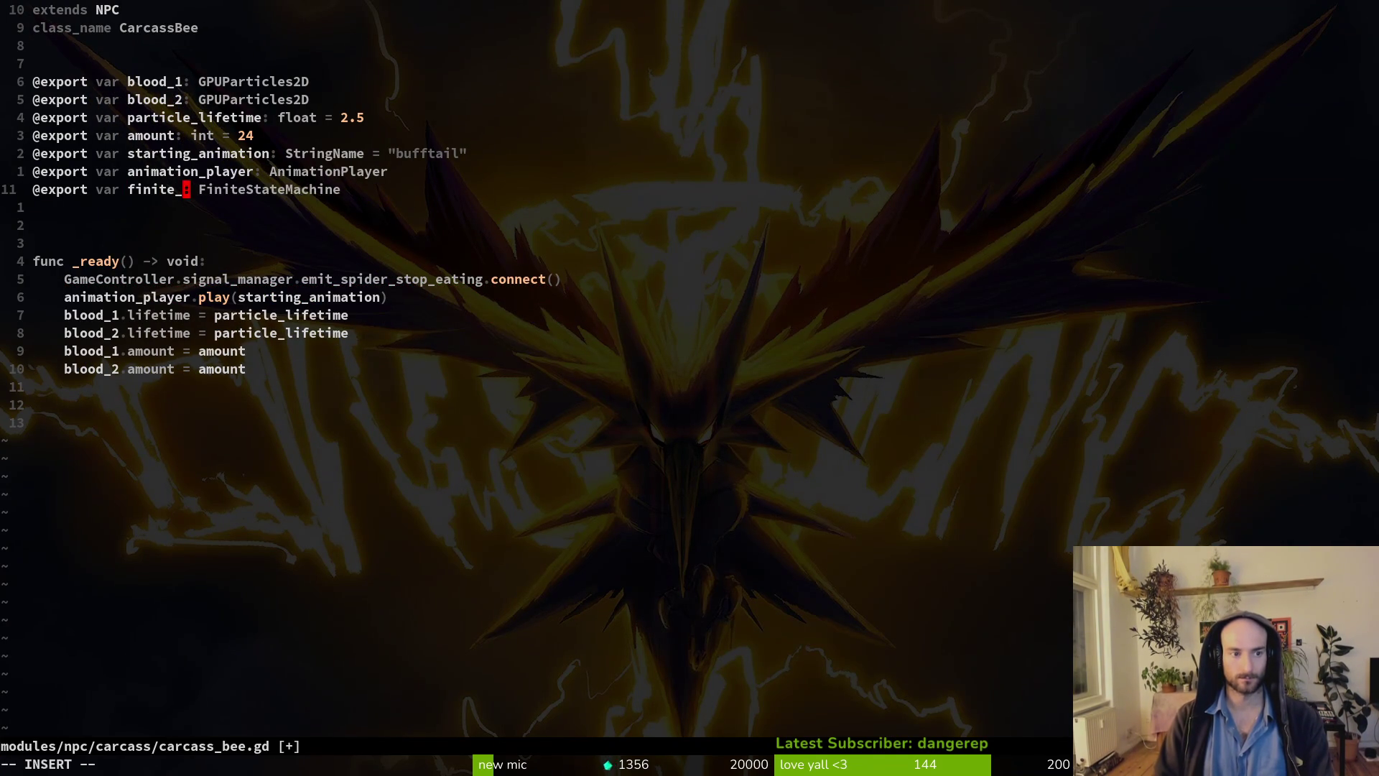
key("Escape")
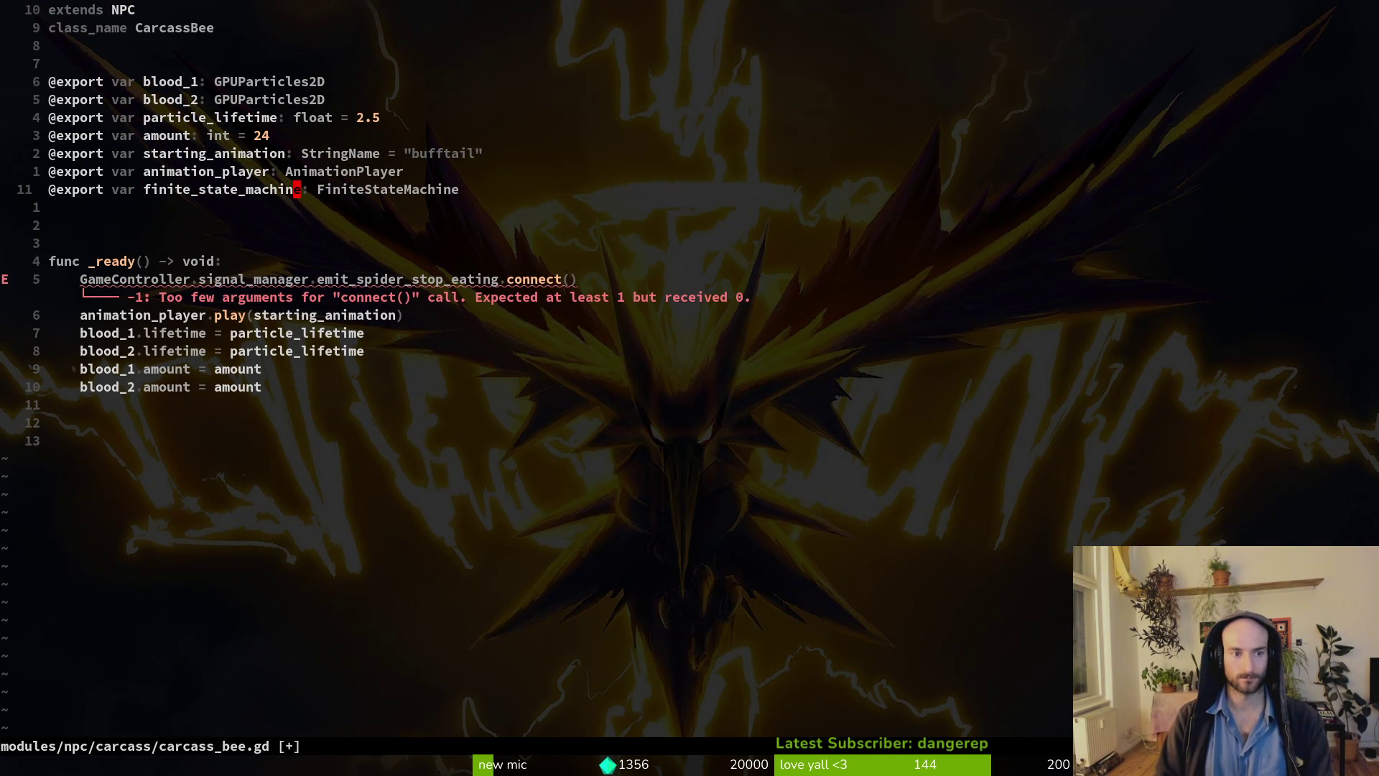
Pass func(): finite_state_machine.change_state("falling") into the connect() call and save.
type(":write")
key("Return")
left_click(148, 279)
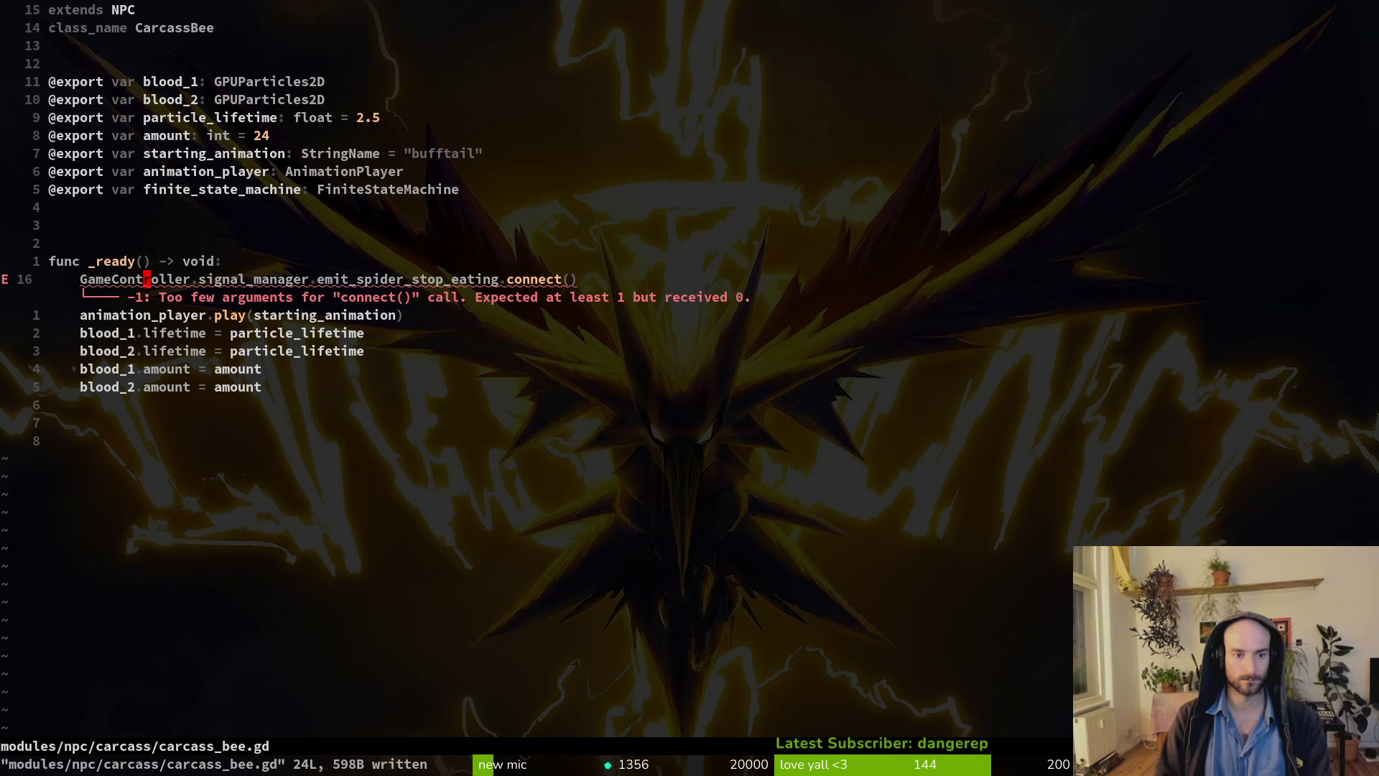
key("a")
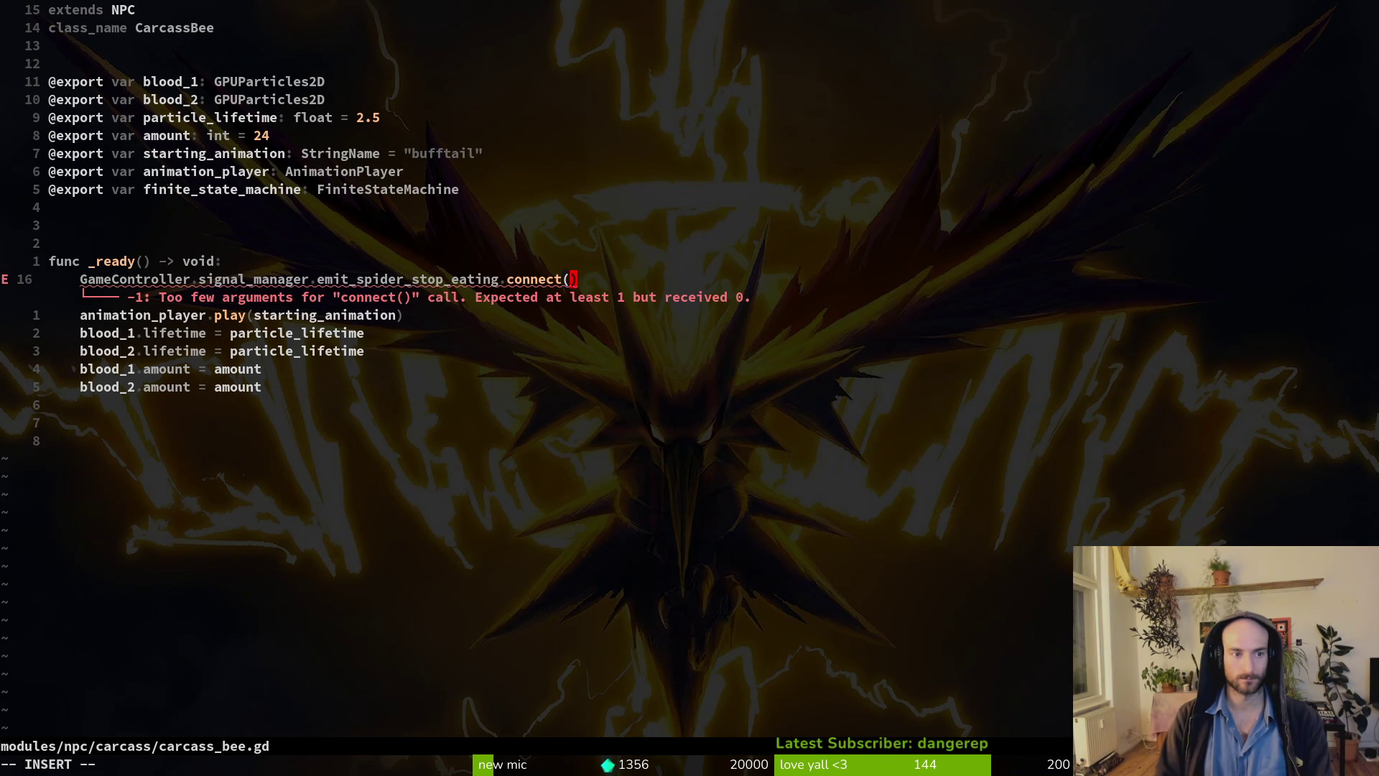
type("fini")
key("Return")
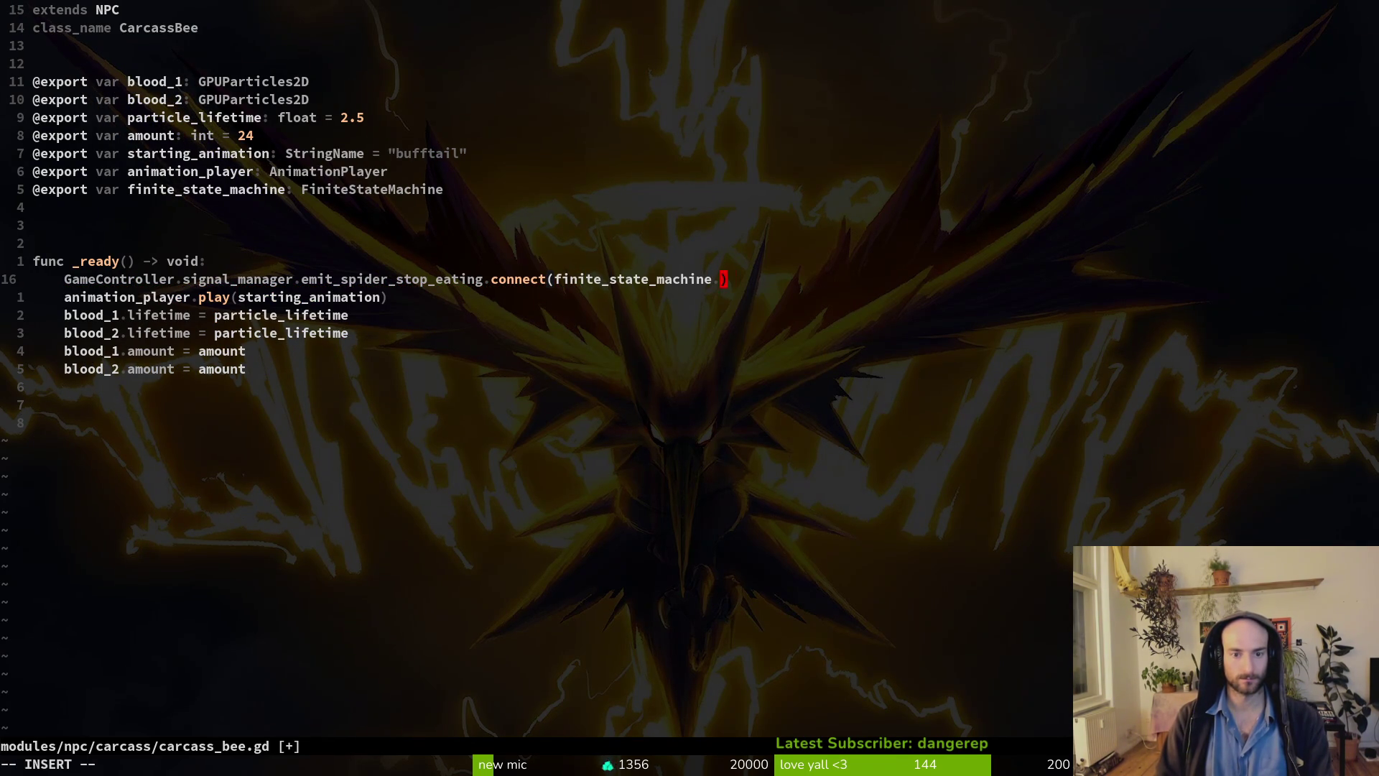
key("Return")
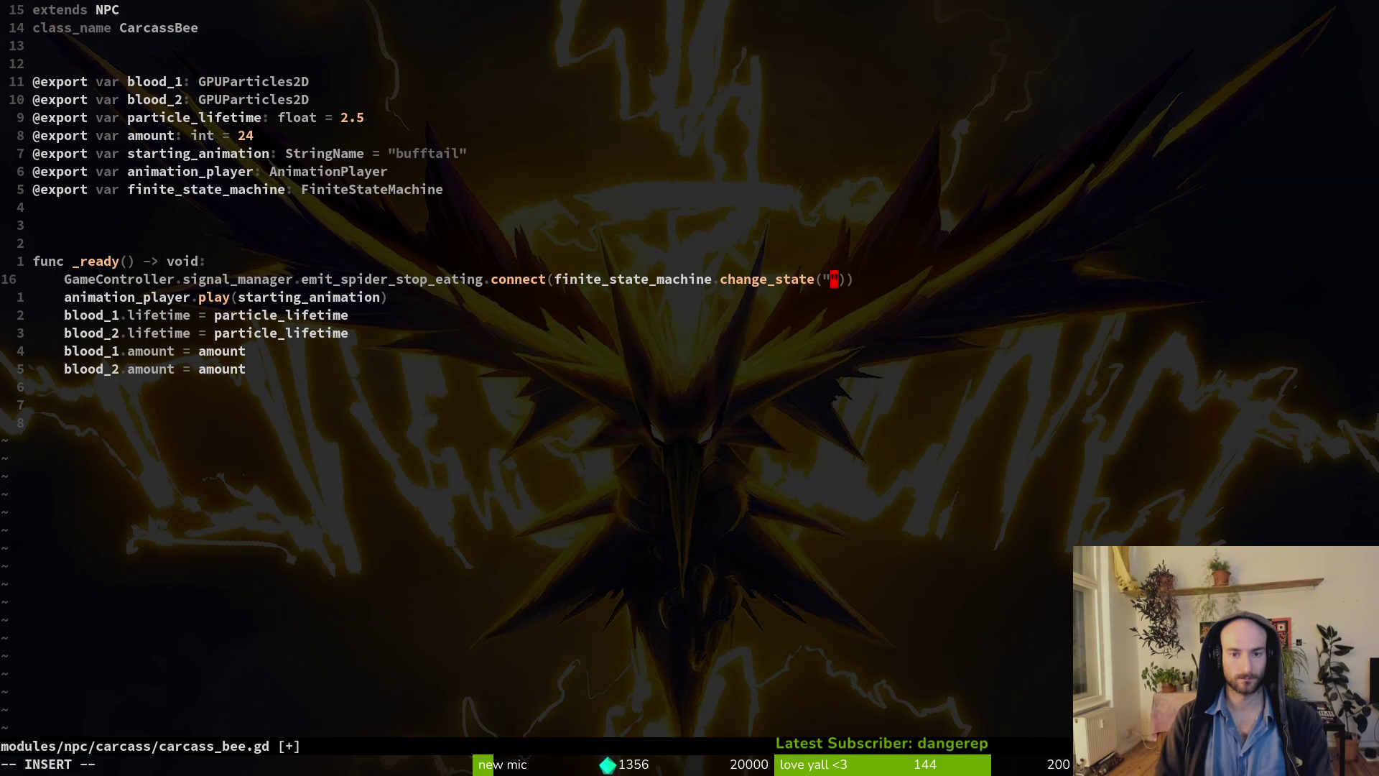
type("falling\"")
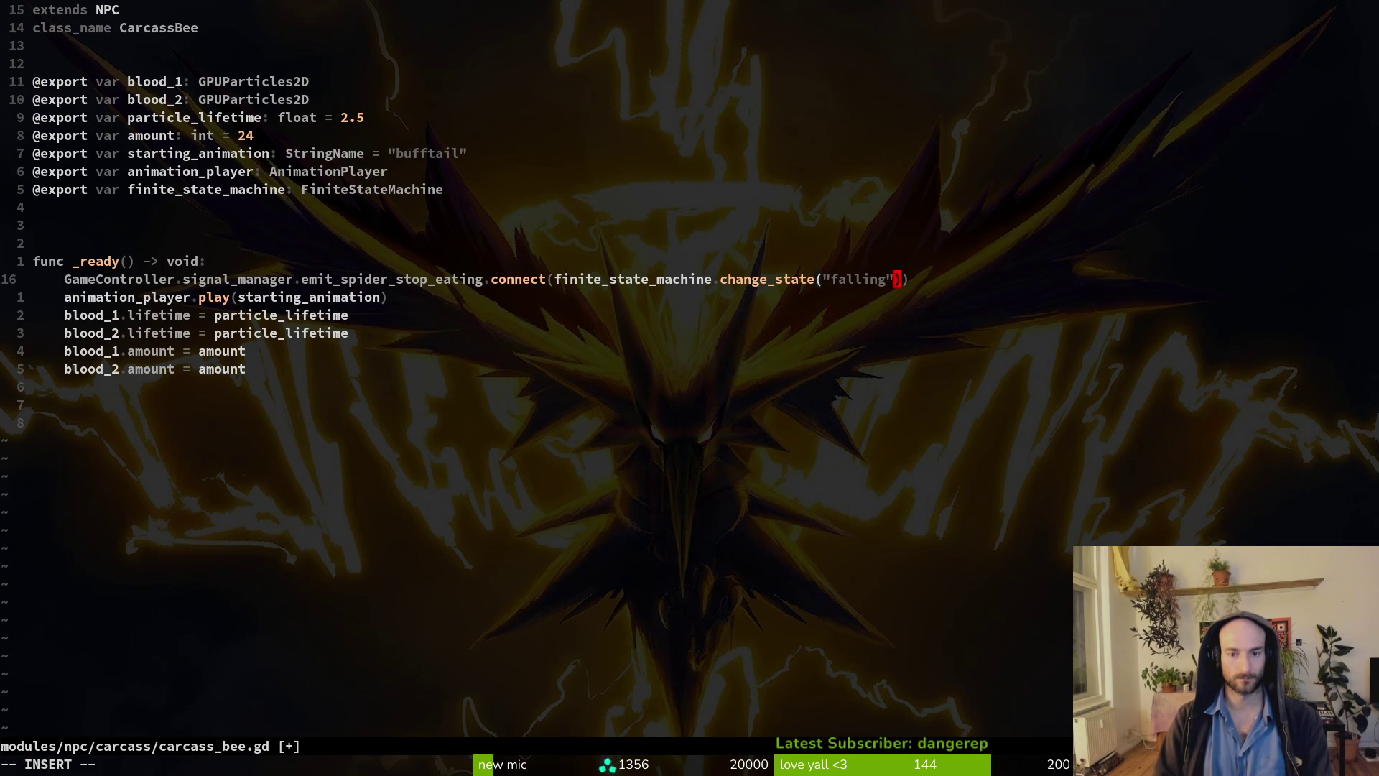
key("Escape")
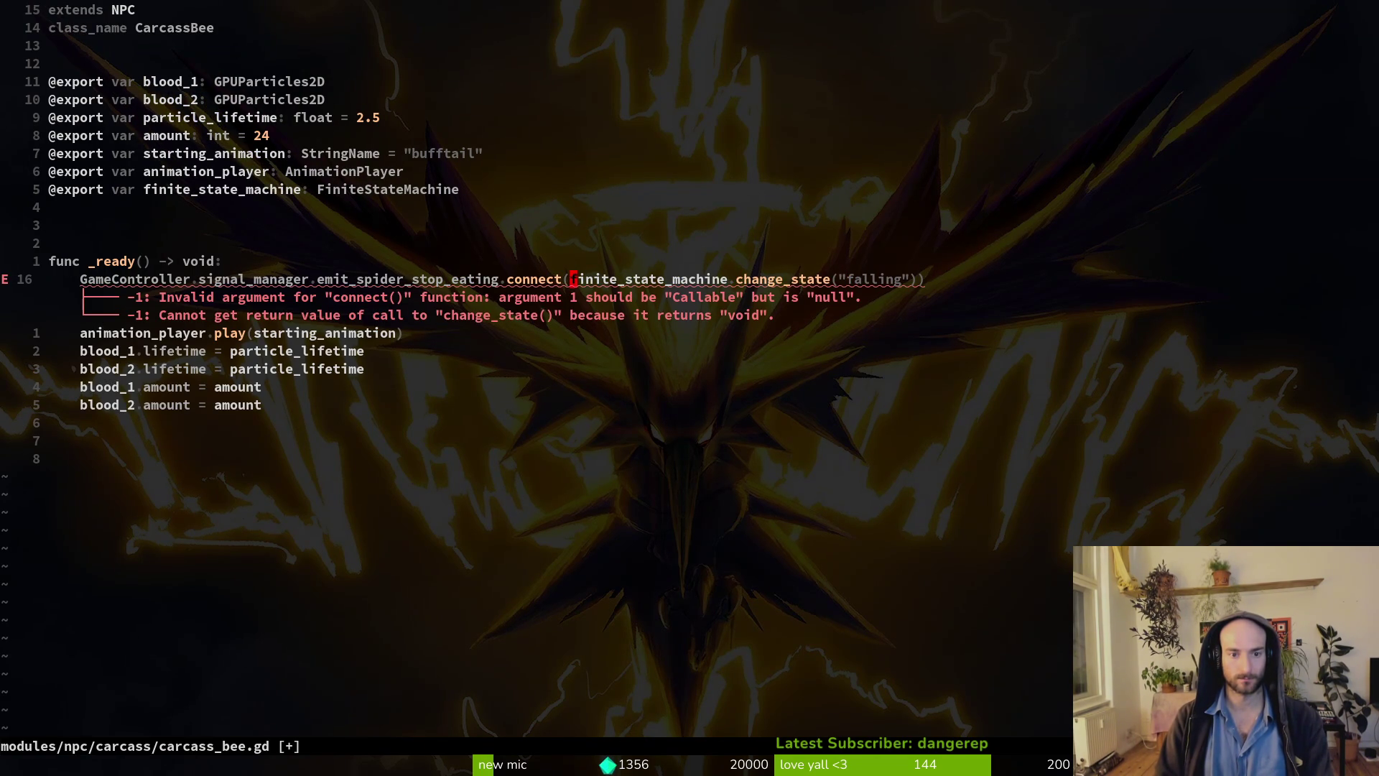
type("ifunc(): f")
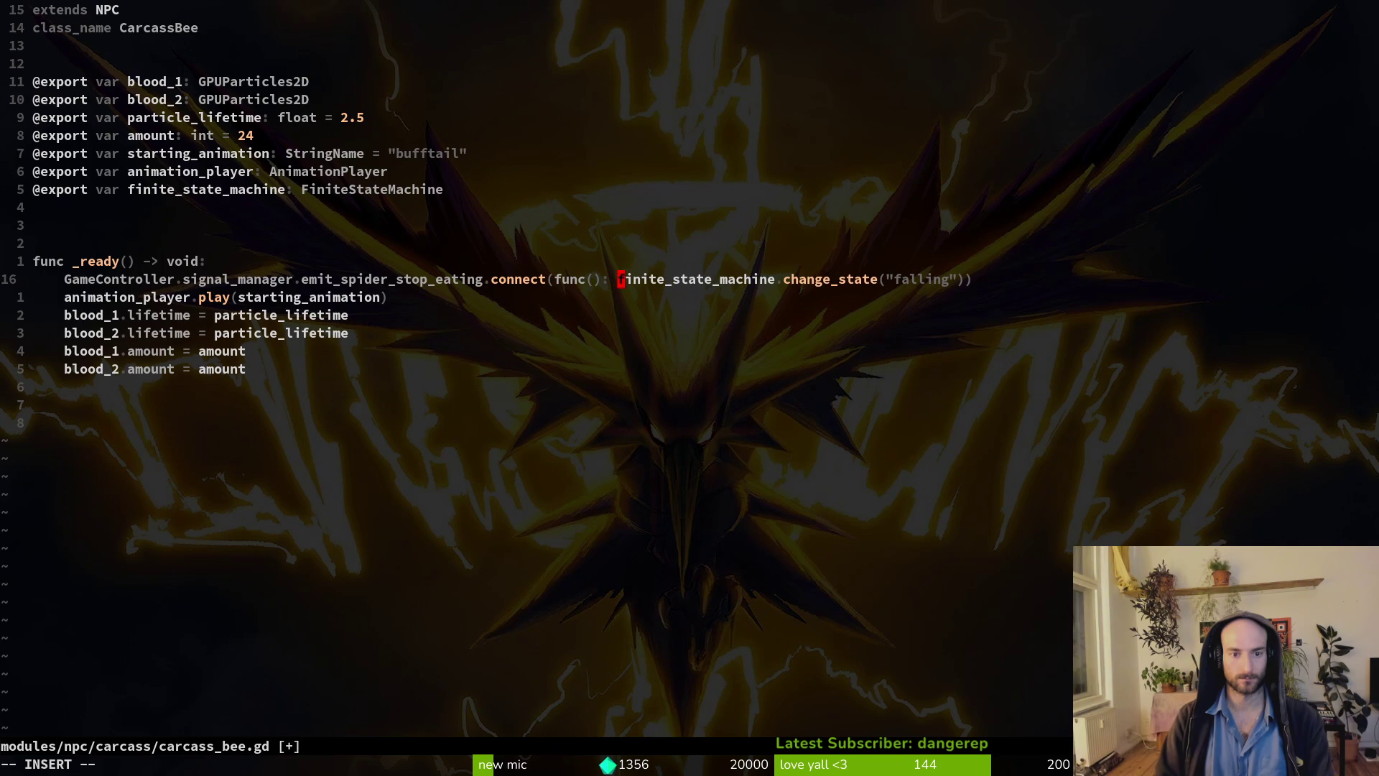
key("Escape")
type(":write")
key("Return")
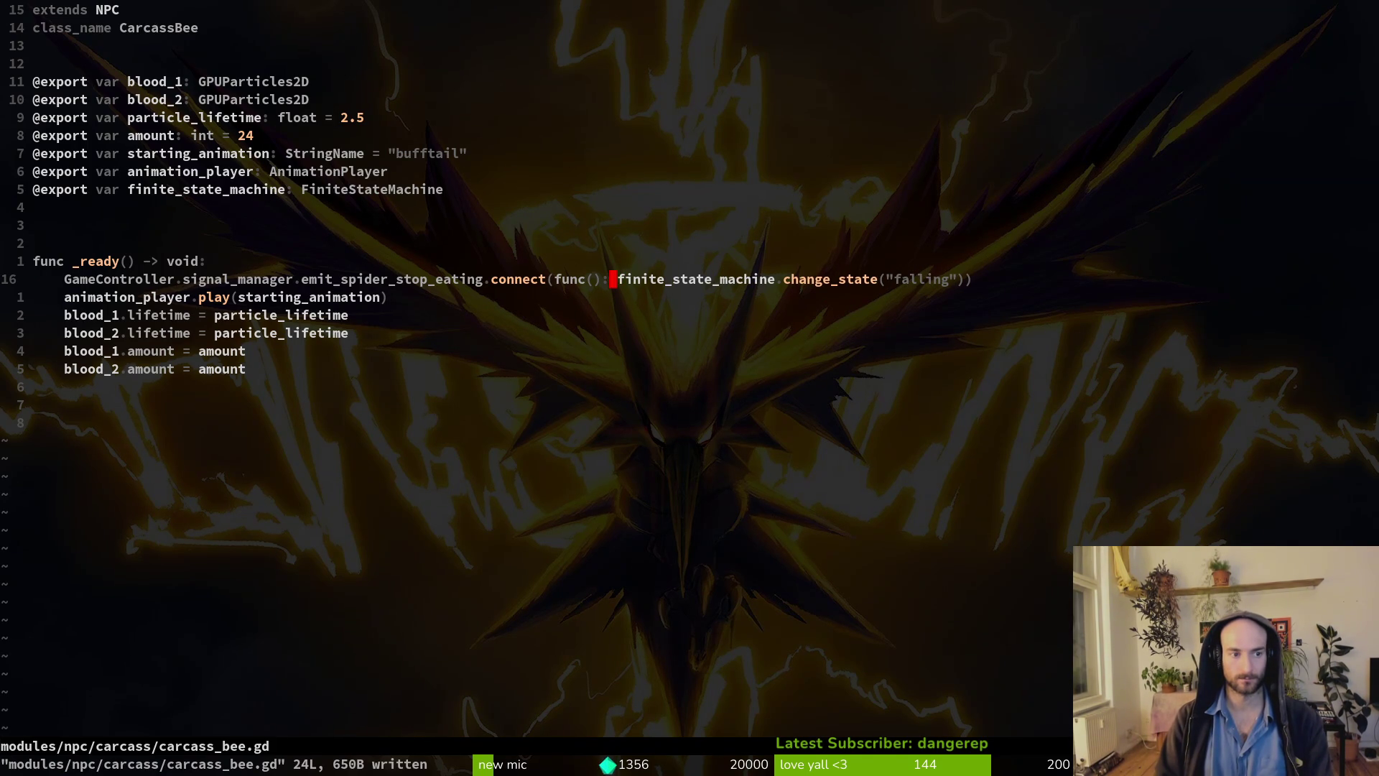
Delete the blank line above func _ready and save carcass_bee.gd.
key("k")
key("k")
key("d")
key("d")
type(":w")
key("Return")
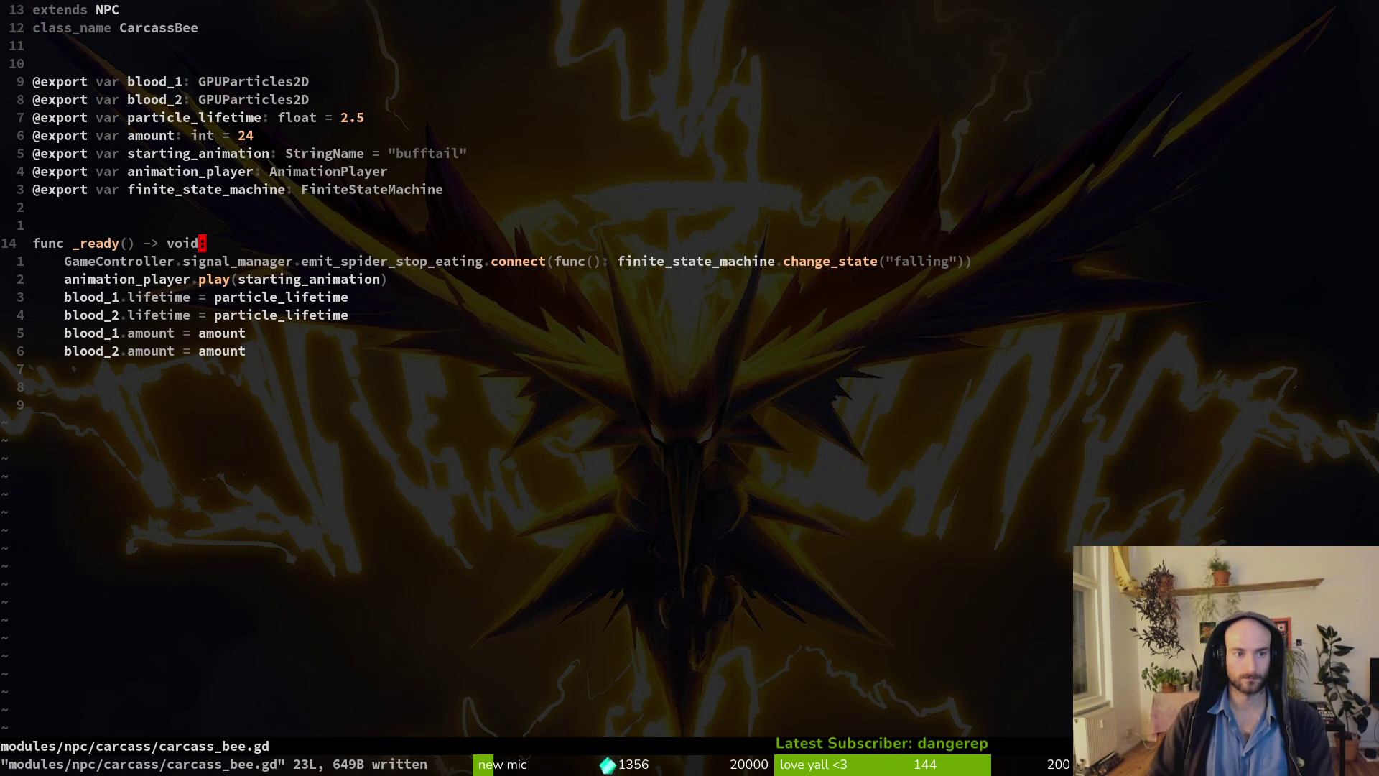
Fold the finiteStateMachine node in Godot's Scene dock, briefly checking the script in Vim.
key("alt+Tab")
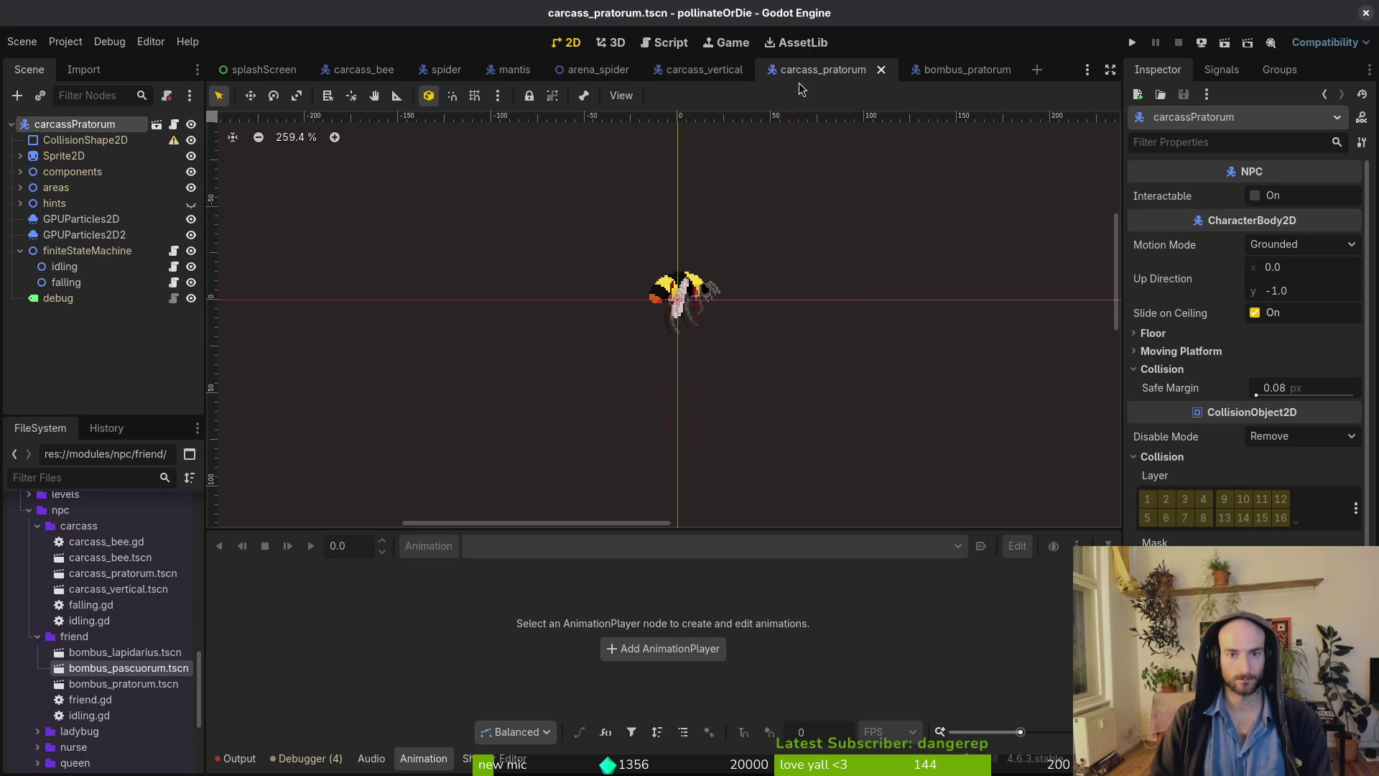
left_click(20, 250)
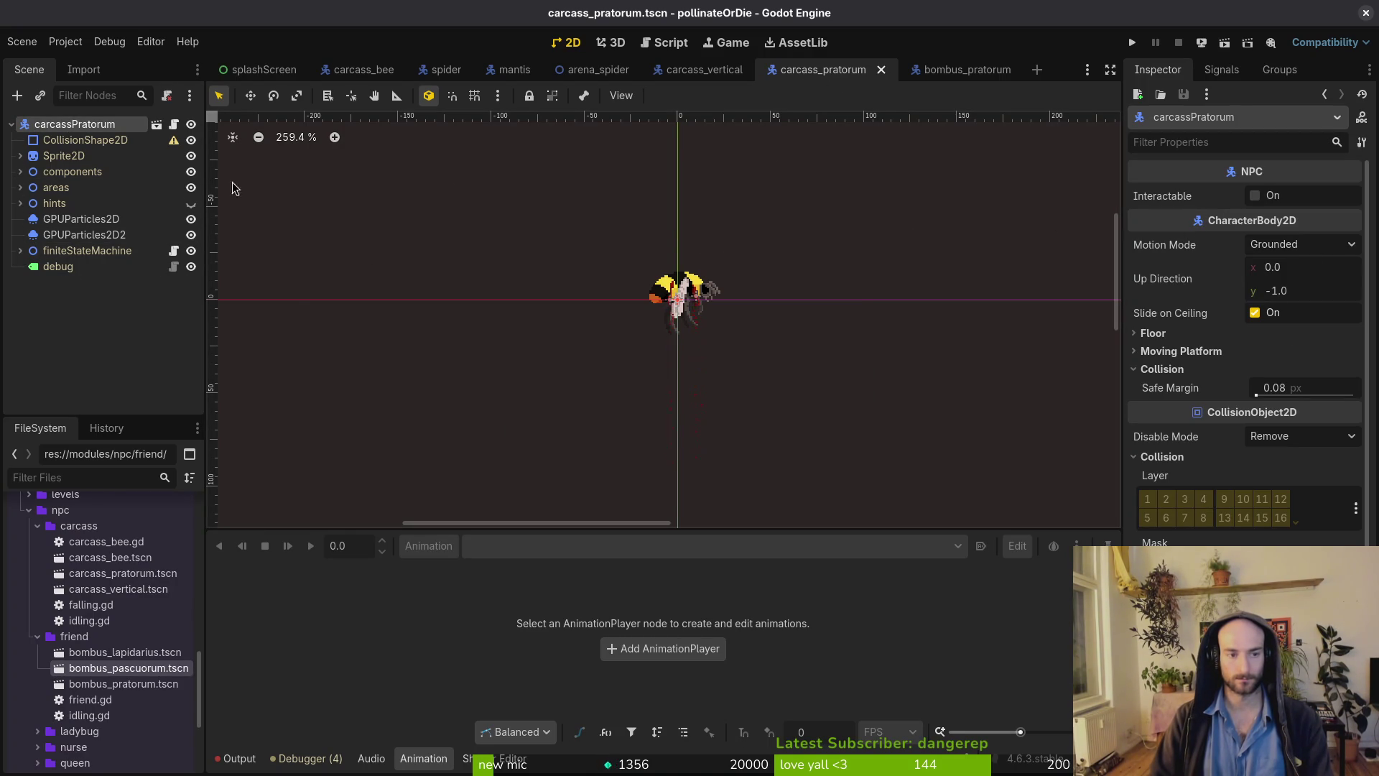
key("alt+Tab")
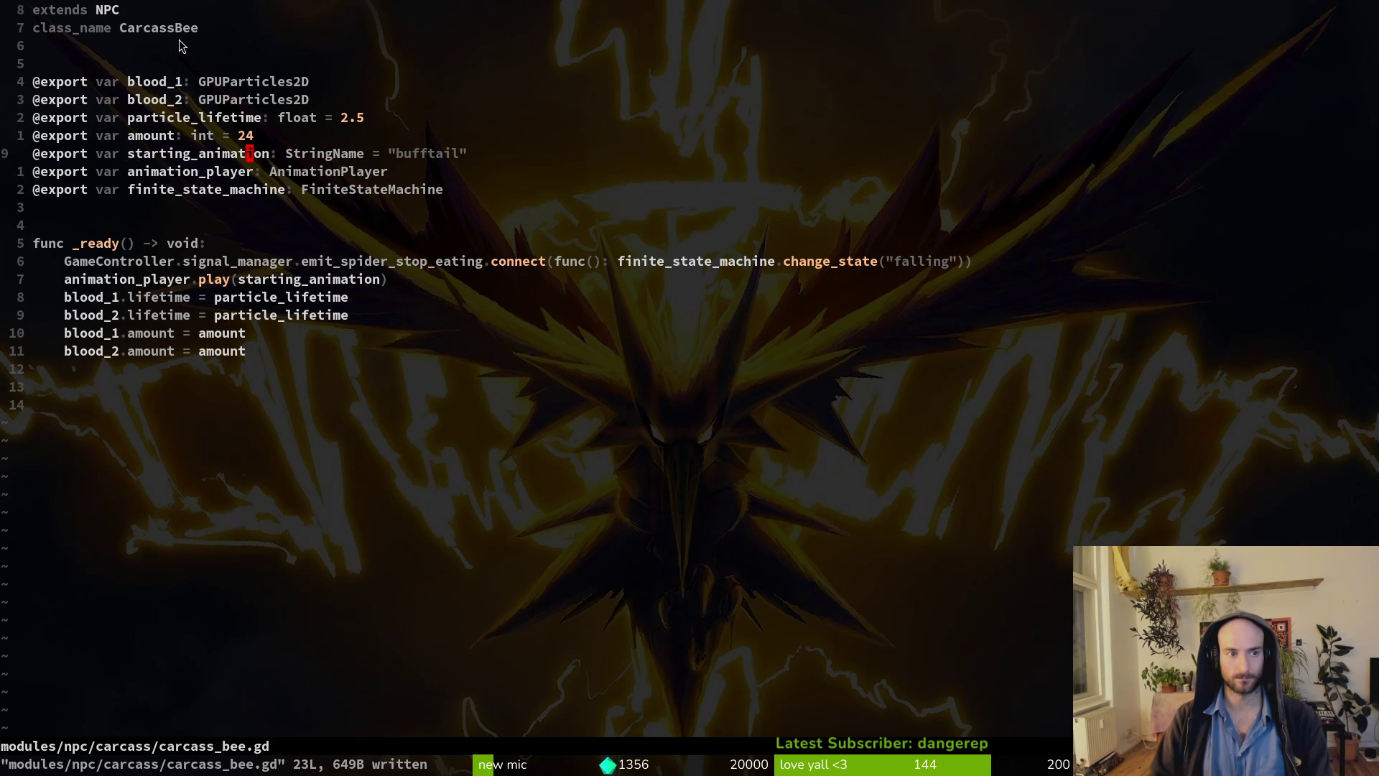
key("alt+Tab")
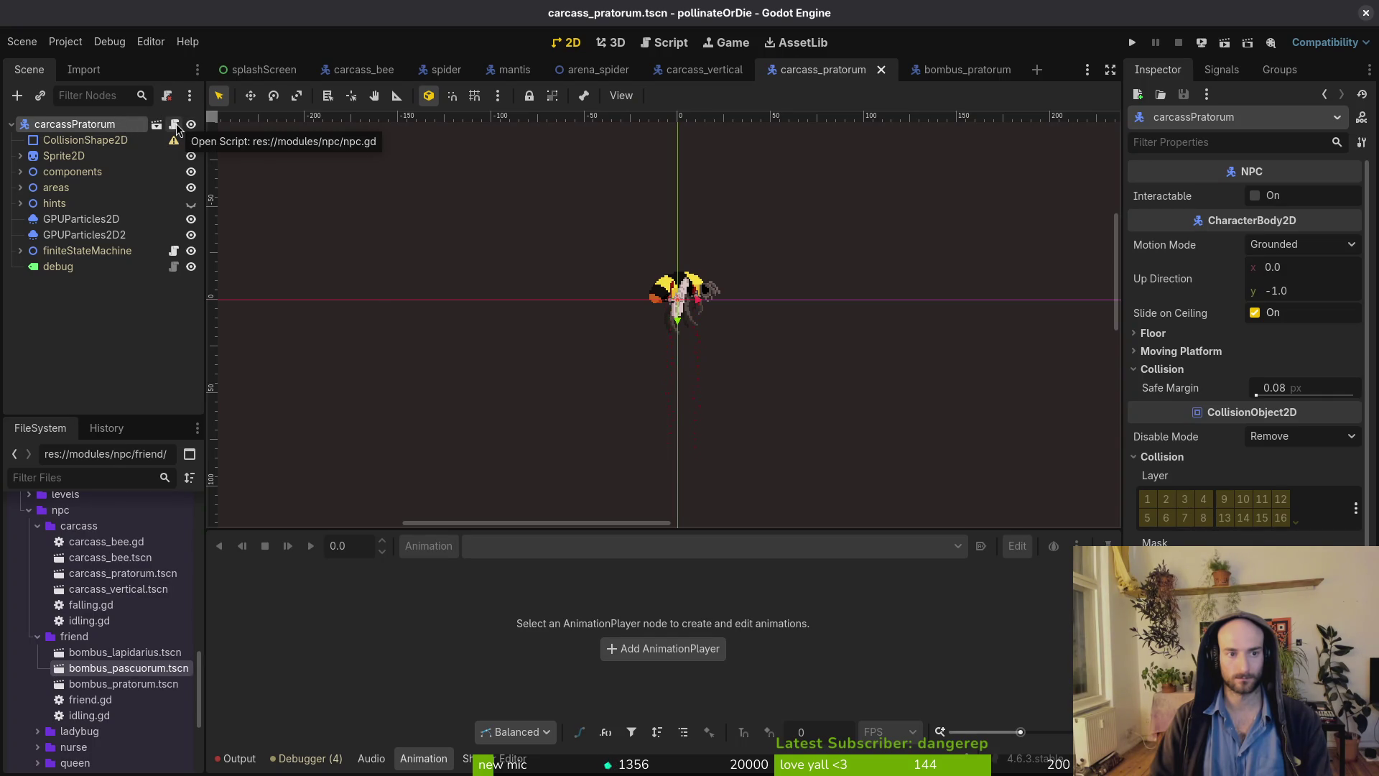
Attach the existing carcass_bee.gd script to carcassPratorum and save the scene.
right_click(176, 127)
left_click(362, 301)
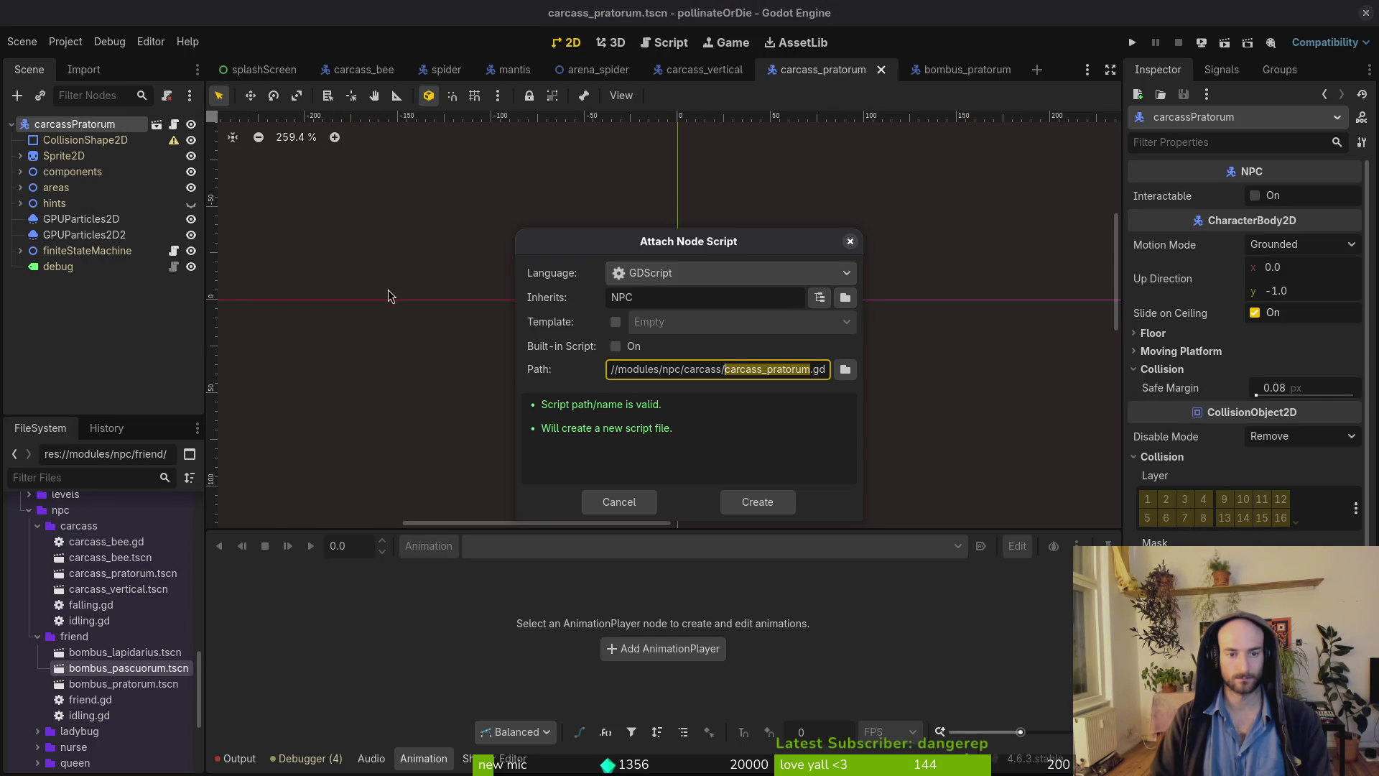
left_click(845, 369)
left_click(468, 224)
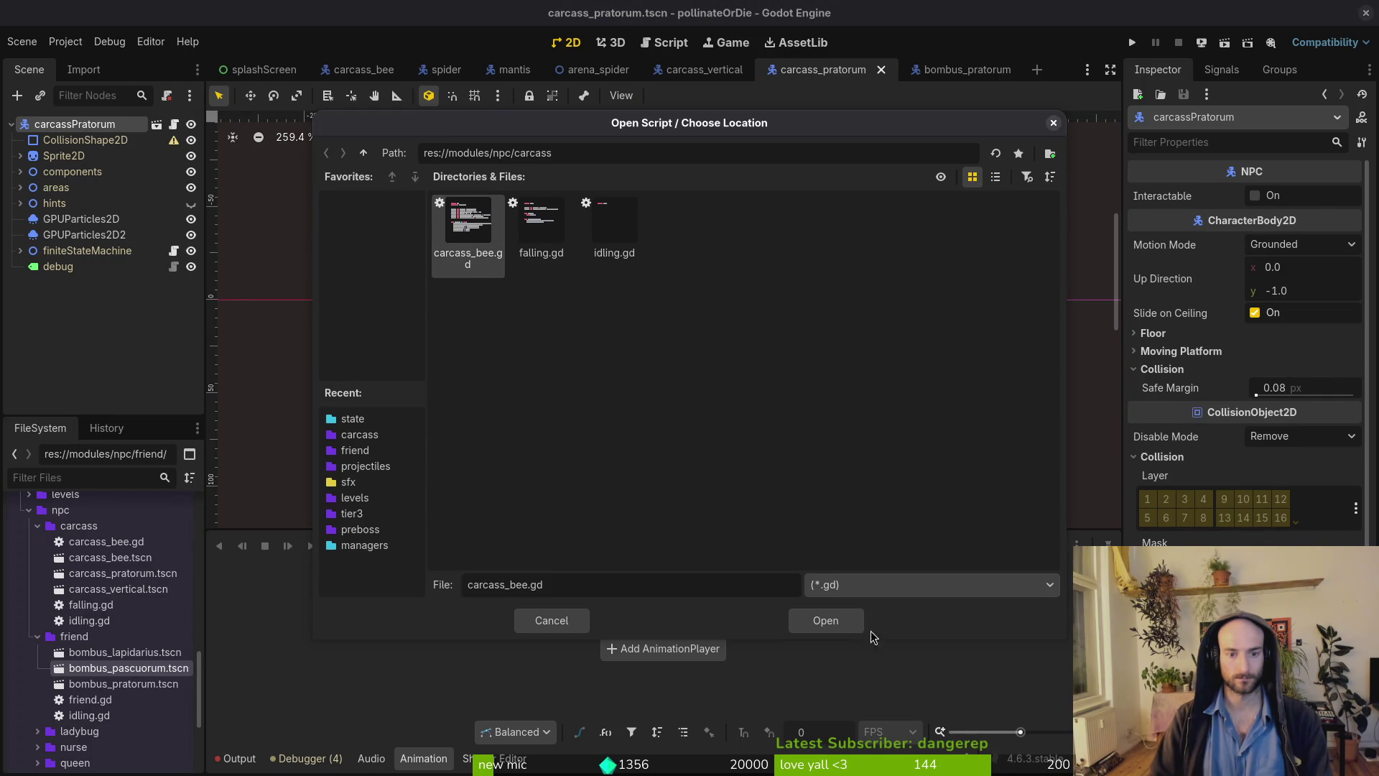
left_click(826, 621)
left_click(759, 500)
key("ctrl+s")
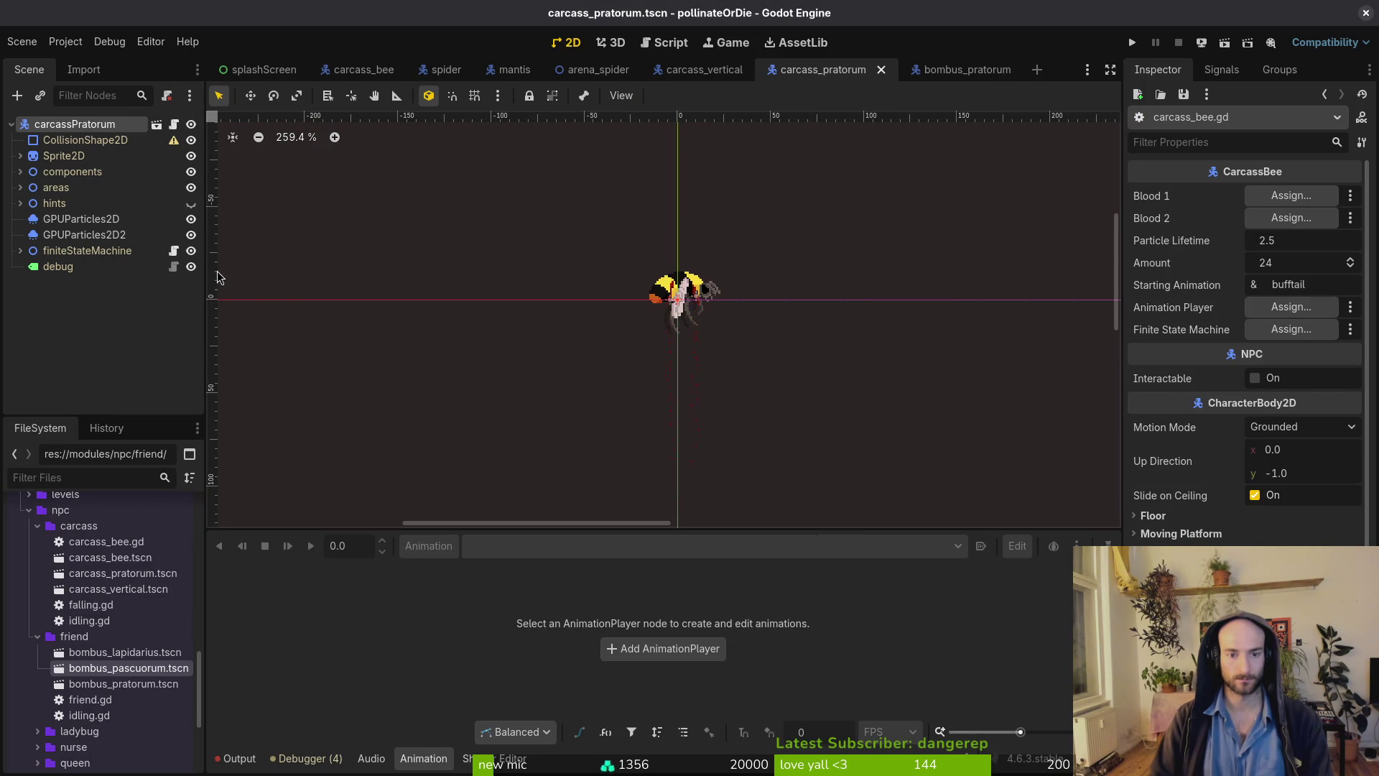
Assign GPUParticles2D to Blood 1 and GPUParticles2D2 to Blood 2.
left_click(1282, 197)
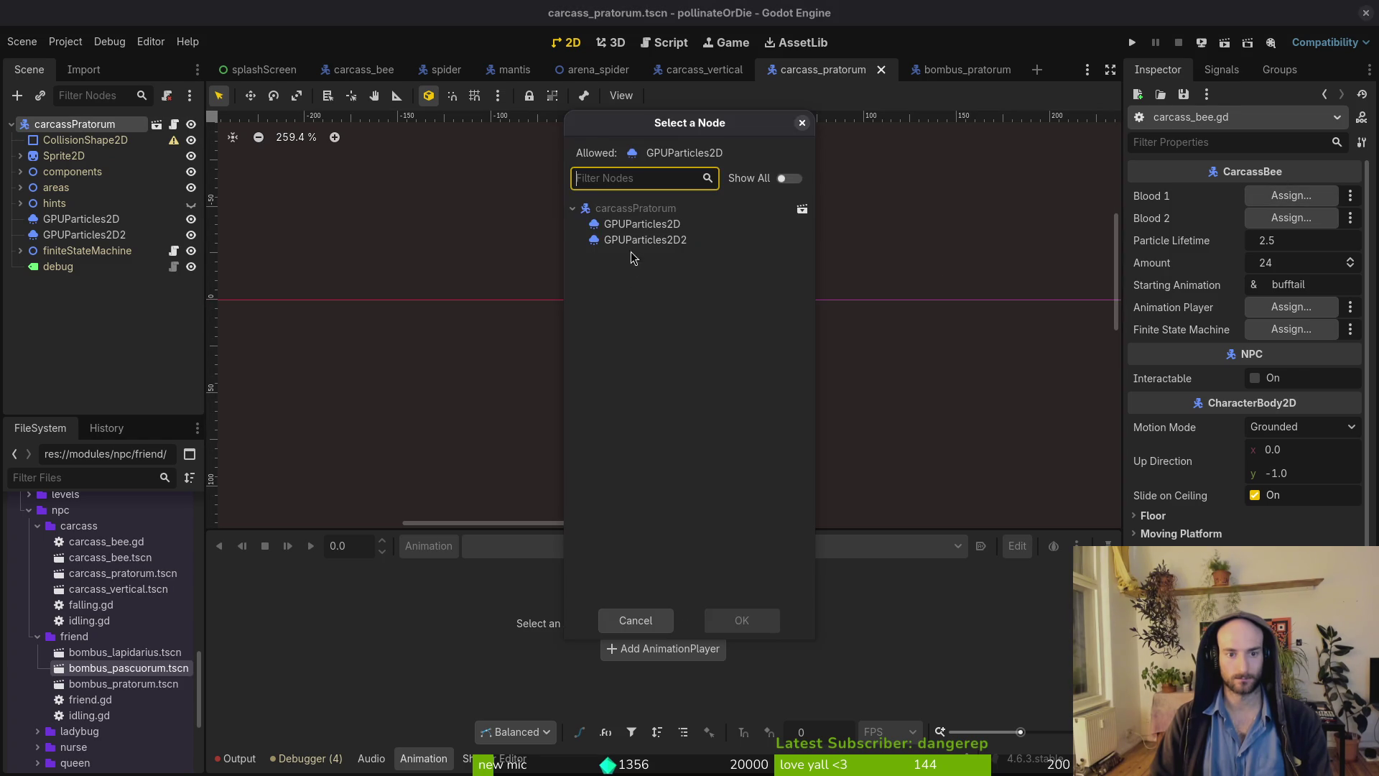
left_click(632, 224)
left_click(745, 620)
left_click(1285, 219)
left_click(675, 237)
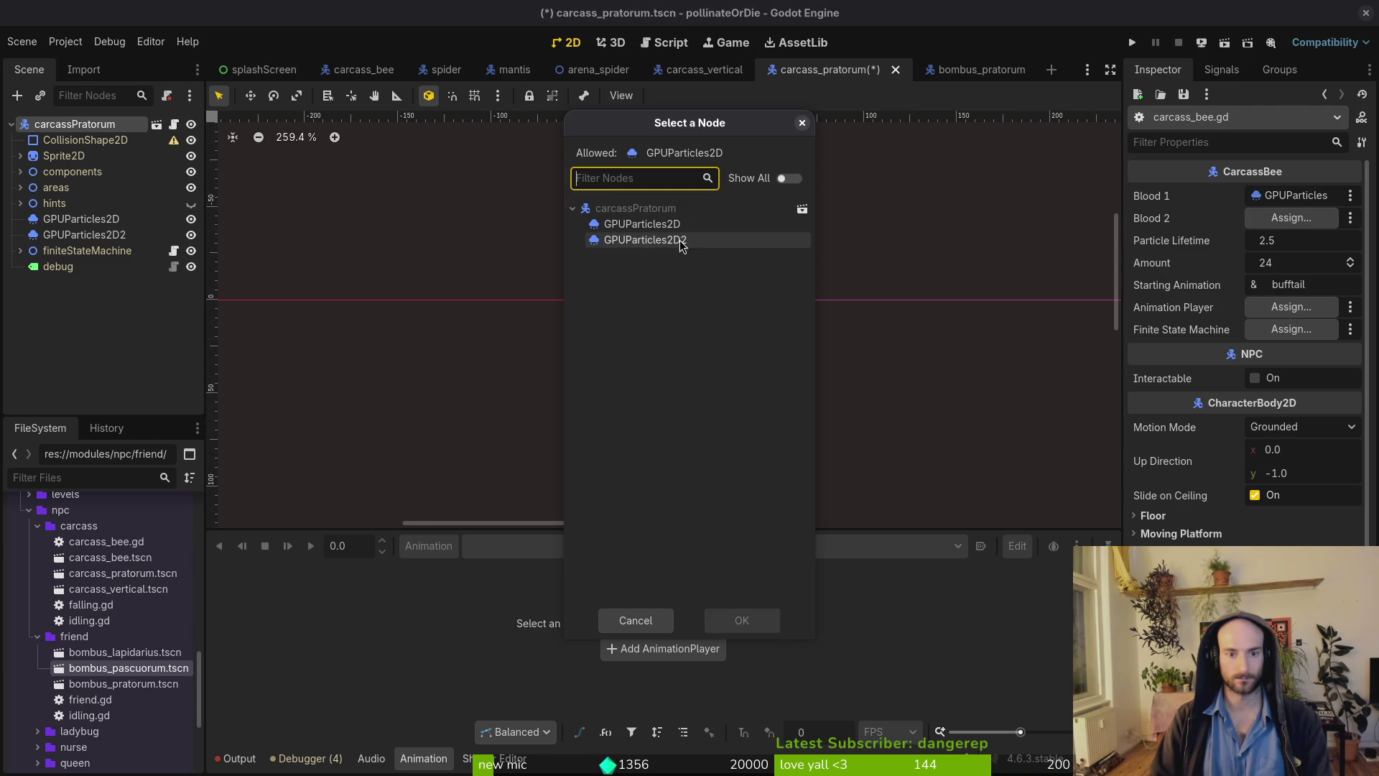
left_click(746, 620)
Look up the AnimationPlayer's animation names and set Starting Animation to 'pratorum'.
key("alt+Tab")
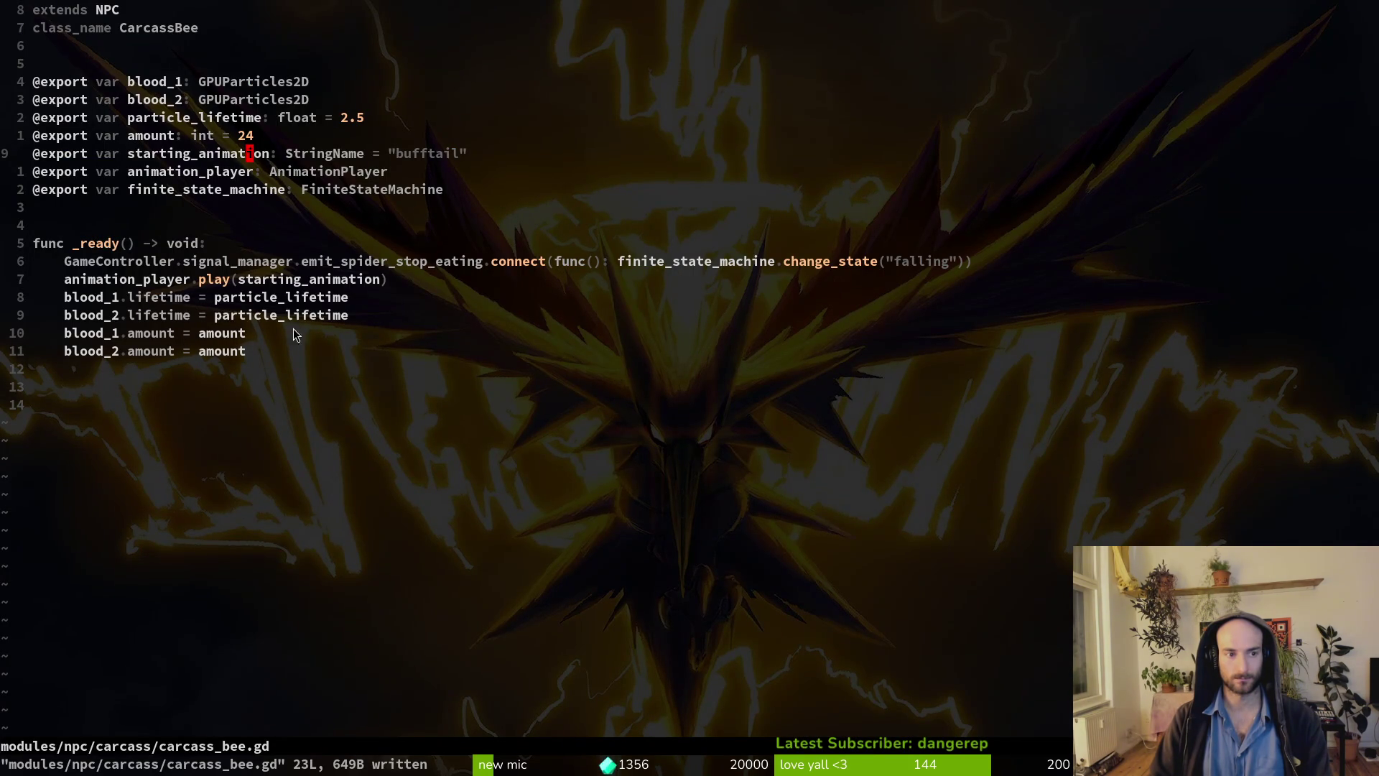
key("alt+Tab")
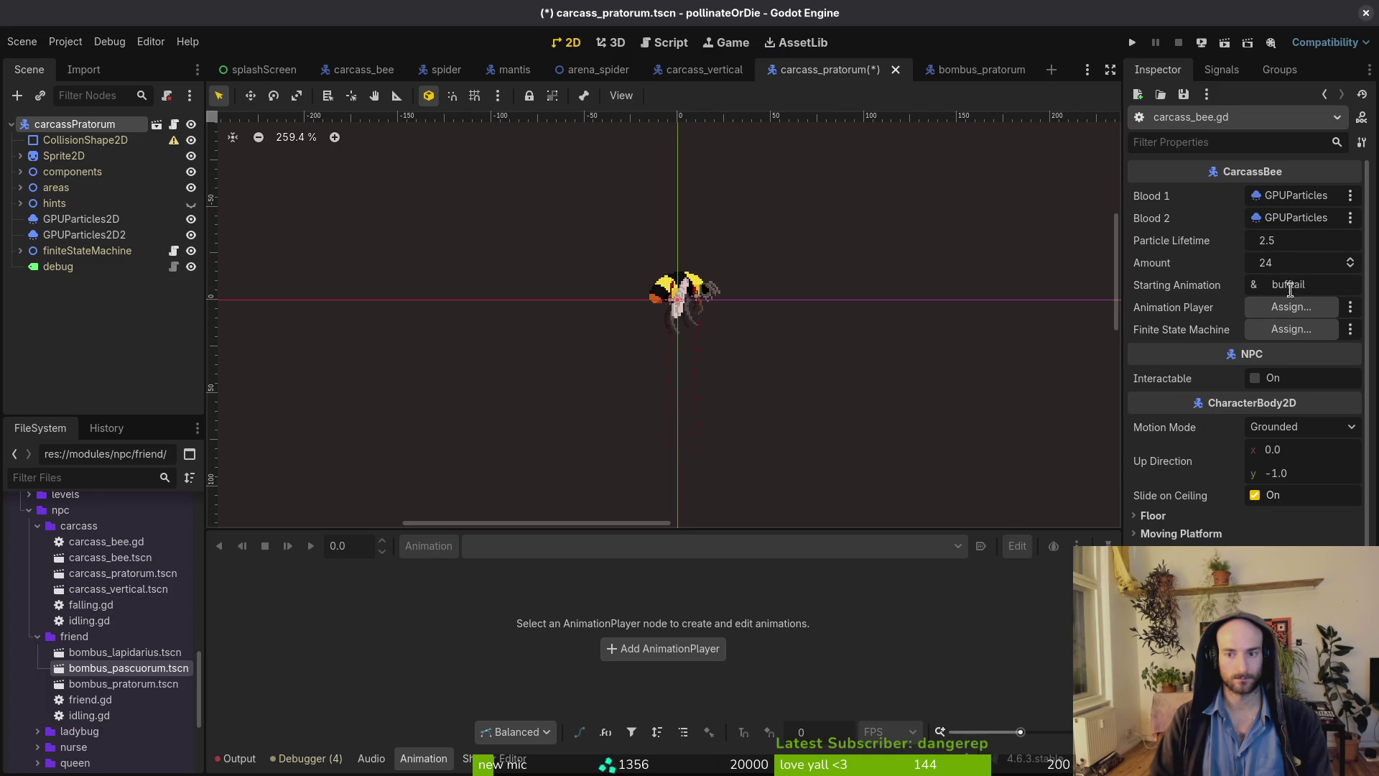
double_click(1317, 289)
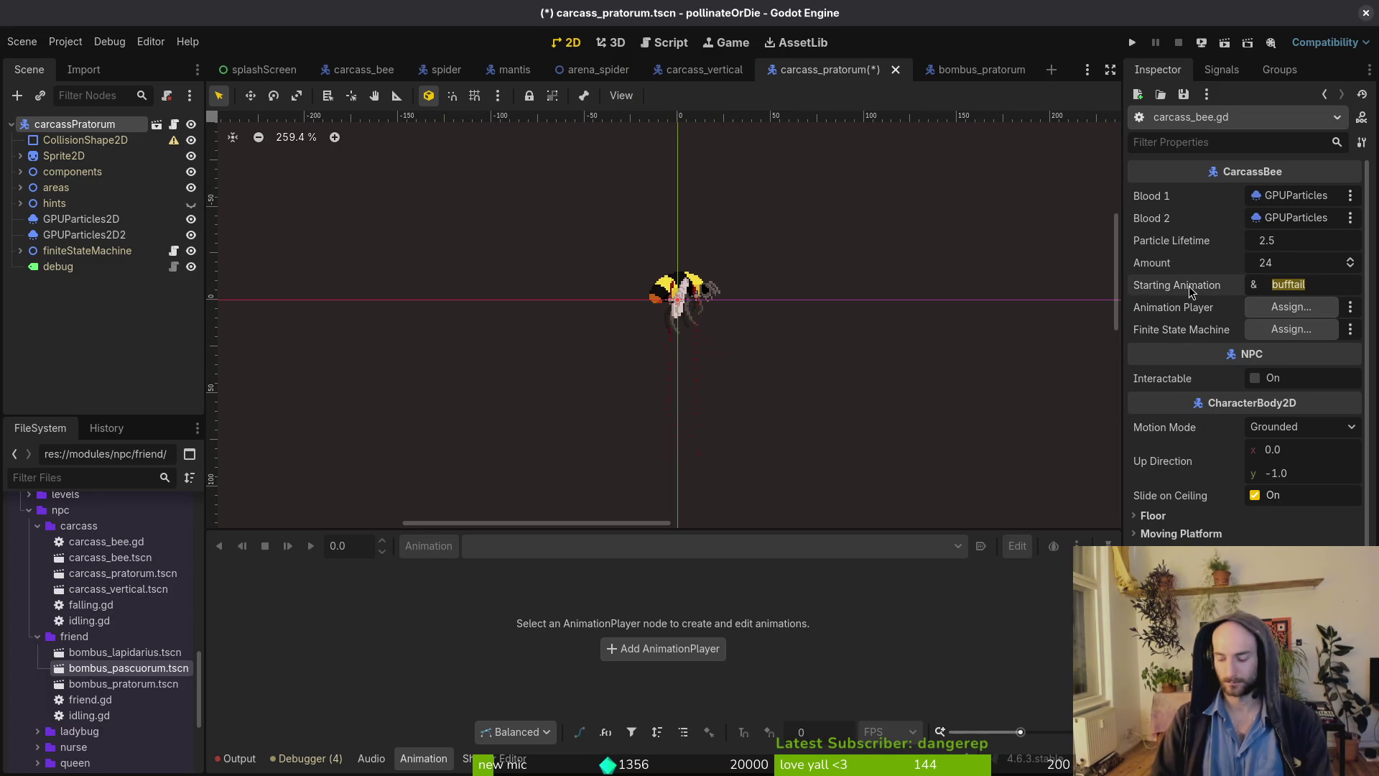
left_click(21, 155)
left_click(90, 172)
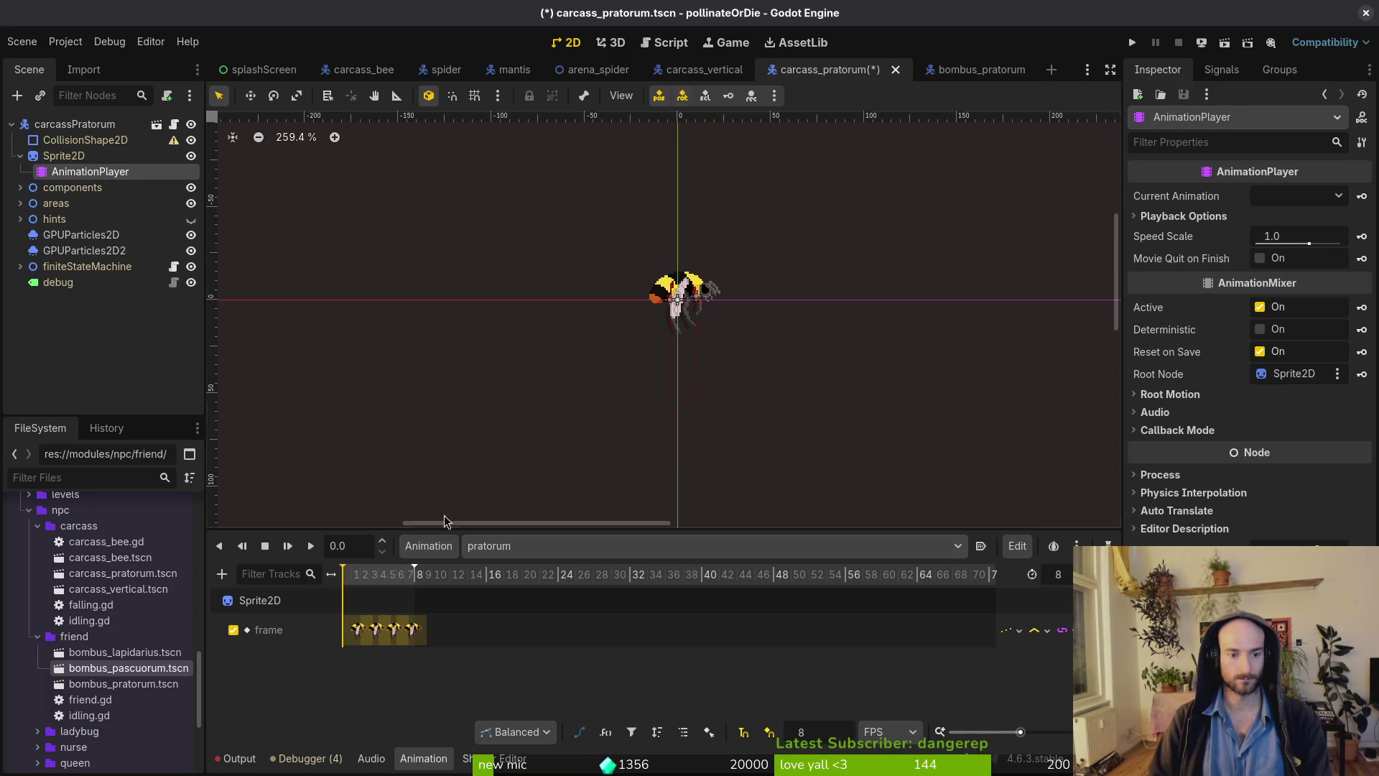
left_click(523, 553)
left_click(522, 553)
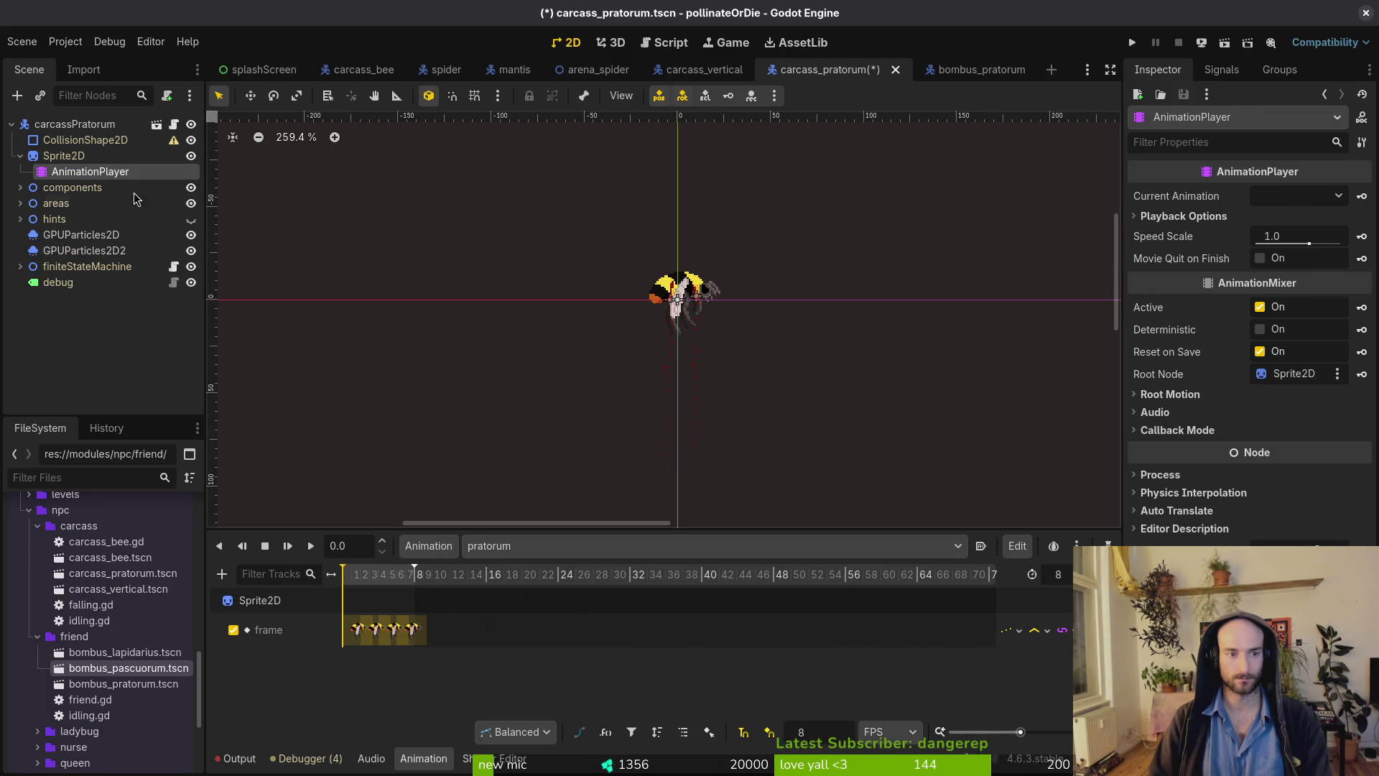
left_click(75, 124)
left_click(1286, 240)
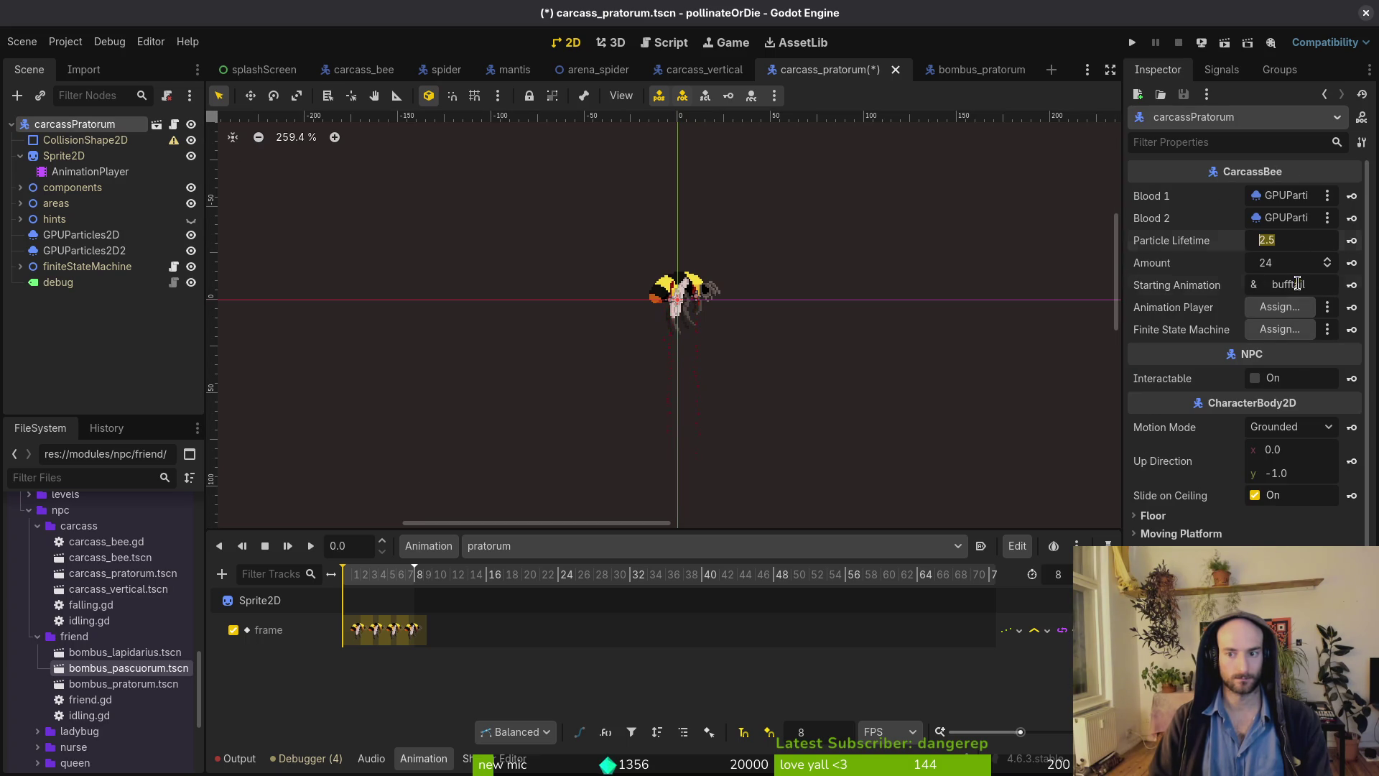
double_click(1297, 284)
type("prato")
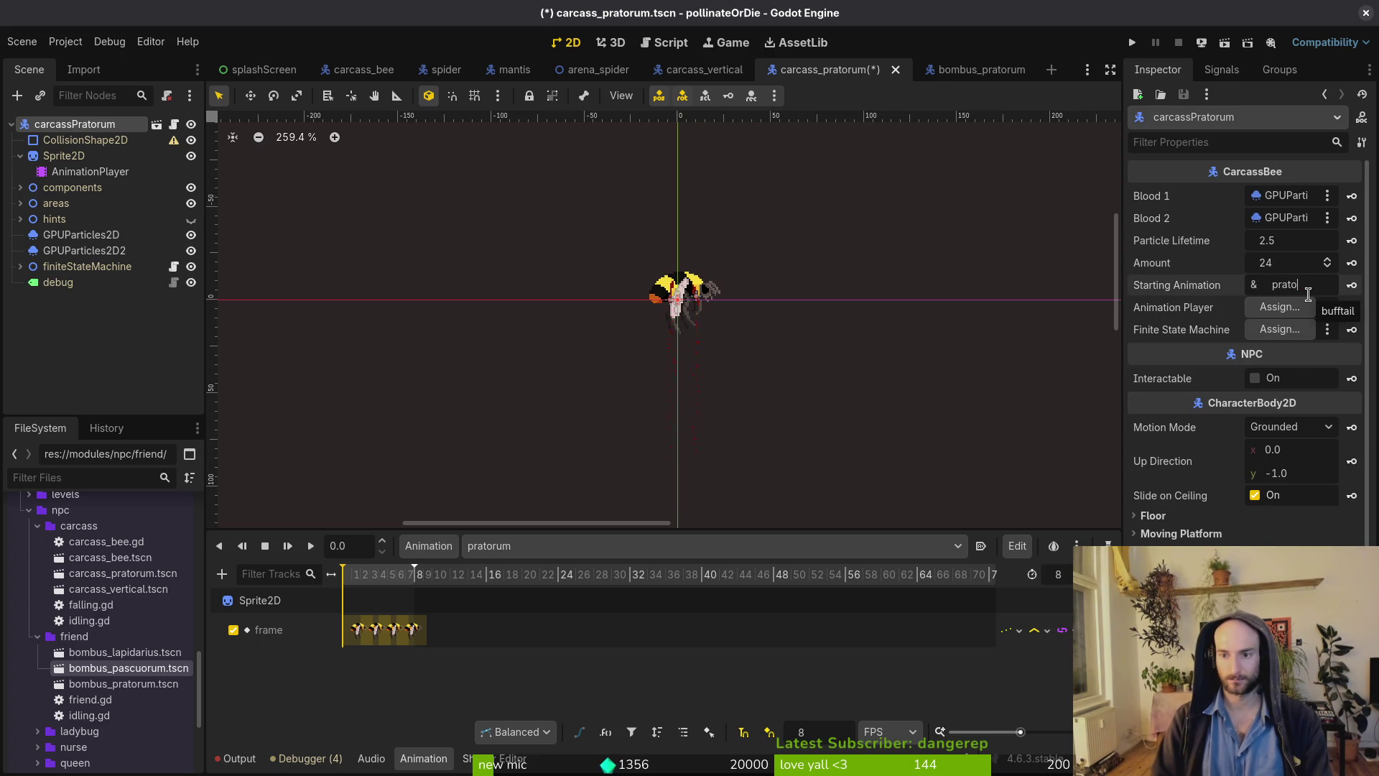
type("rum")
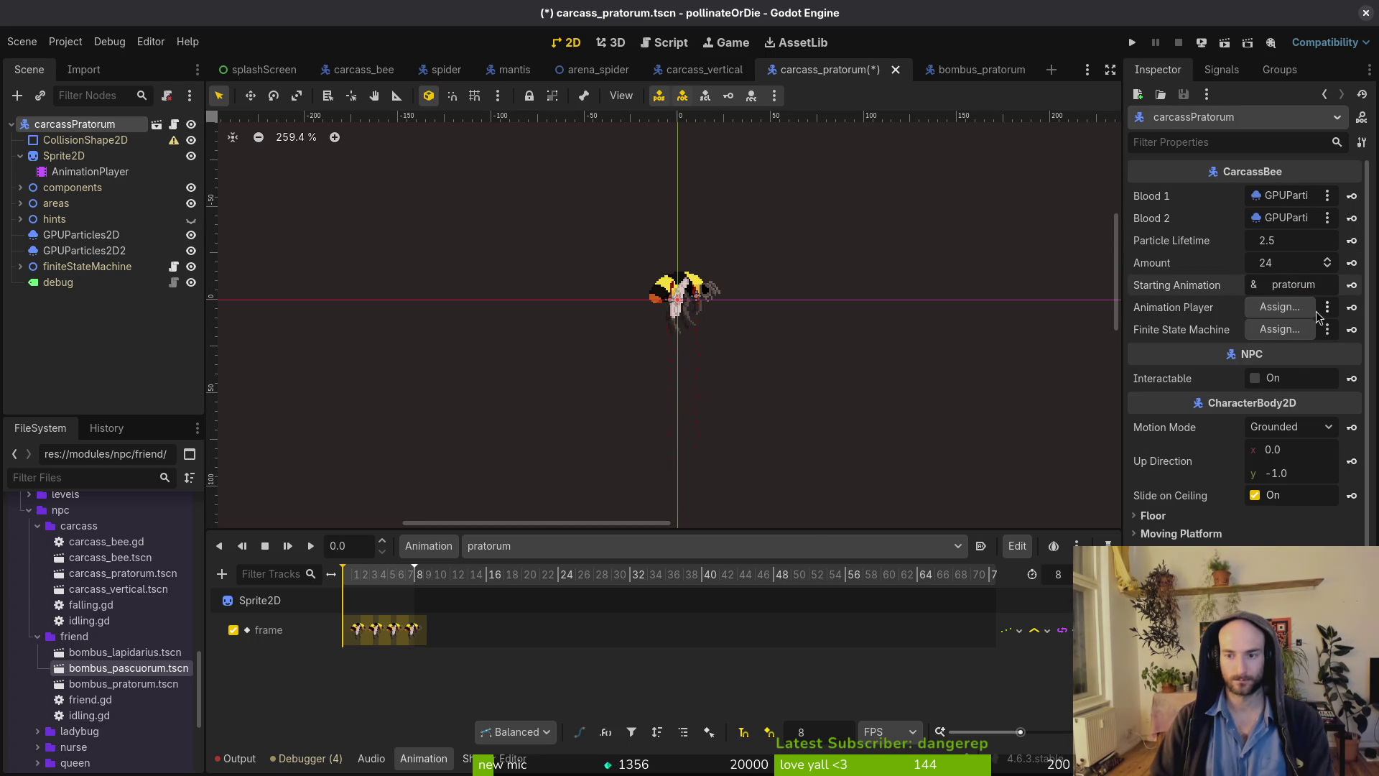
Assign the AnimationPlayer and finiteStateMachine nodes to their properties and save the scene.
left_click(1280, 306)
left_click(636, 241)
left_click(739, 619)
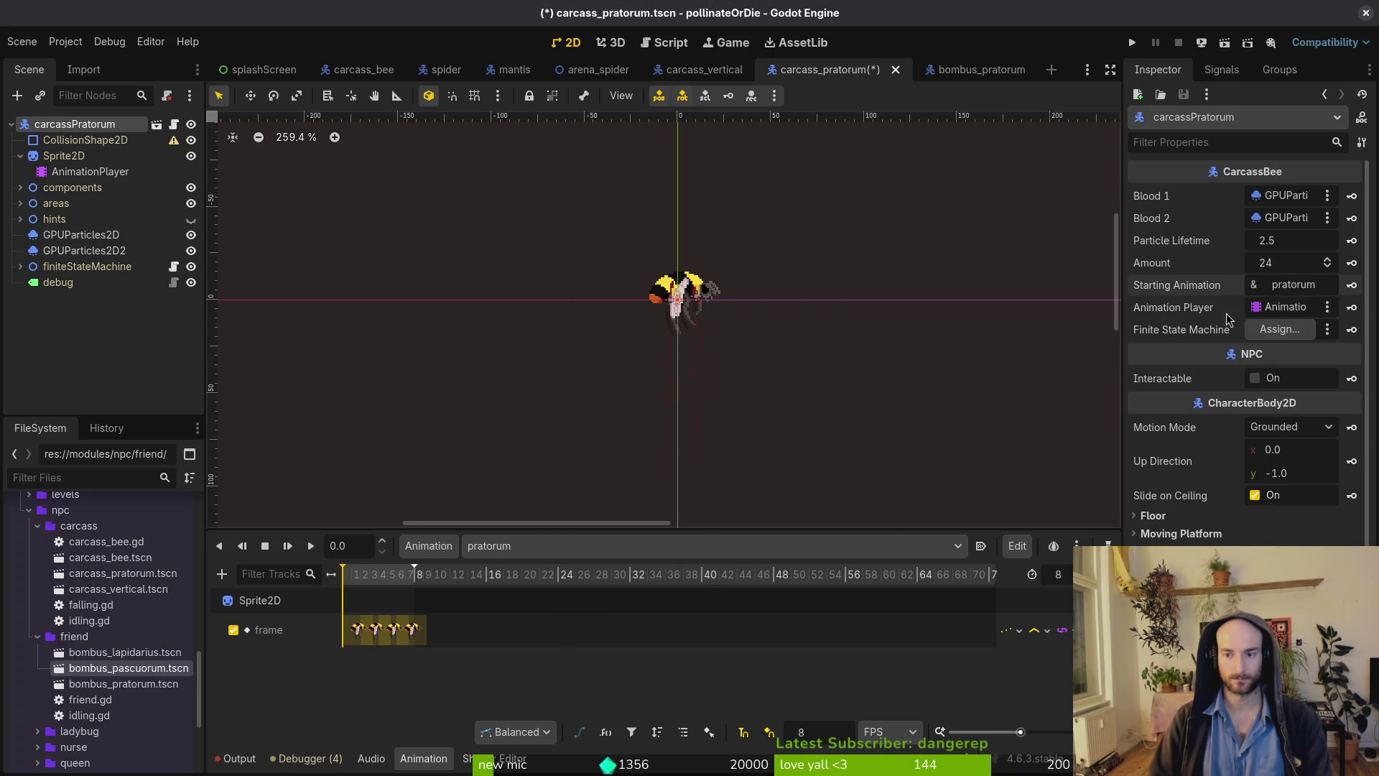
left_click(1264, 330)
left_click(665, 233)
left_click(742, 622)
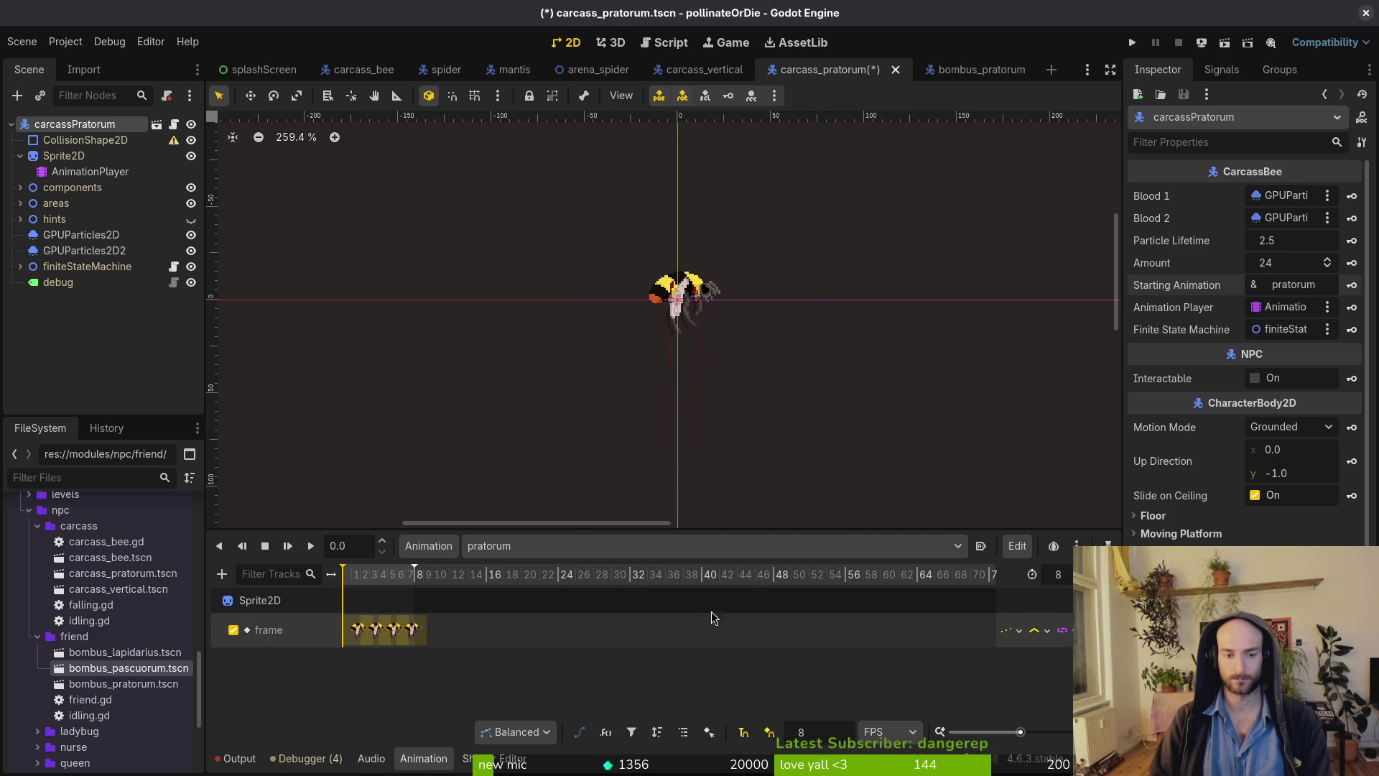
key("ctrl+s")
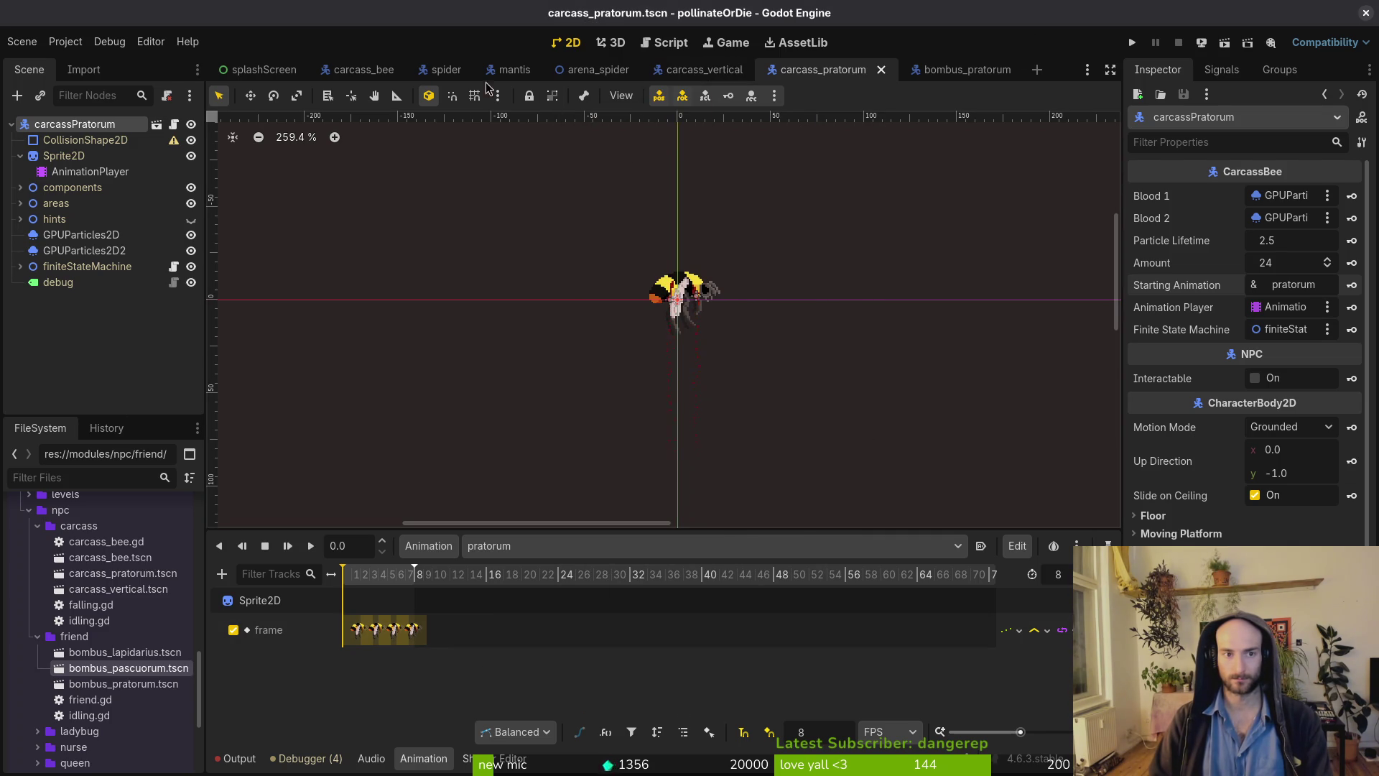
Drag bombus_pascuorum.tscn into the arena_spider scene.
left_click(583, 72)
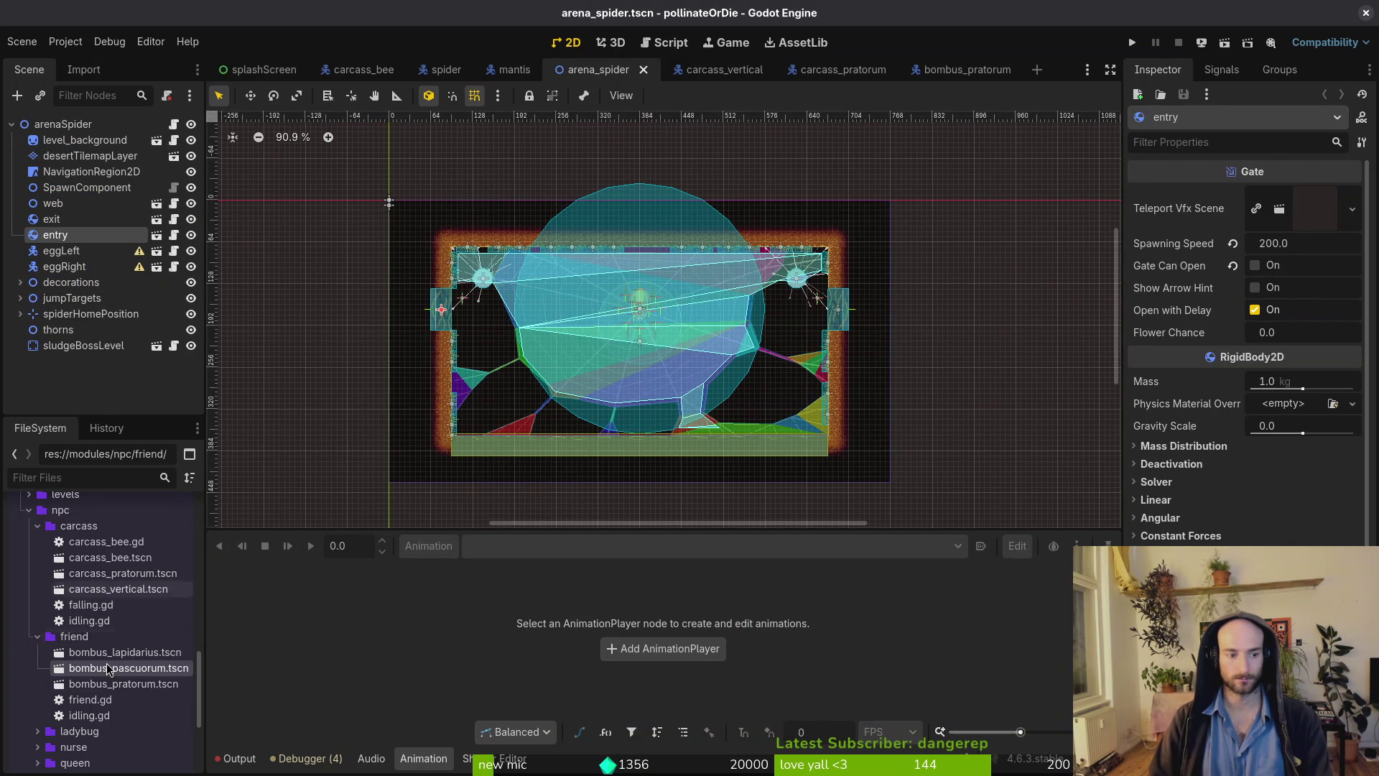
mouse_move(123, 671)
left_mouse_down()
mouse_move(616, 461)
mouse_move(630, 352)
mouse_move(657, 337)
mouse_move(639, 297)
left_mouse_up()
scroll(631, 352, "up", 6)
scroll(657, 320, "up", 1)
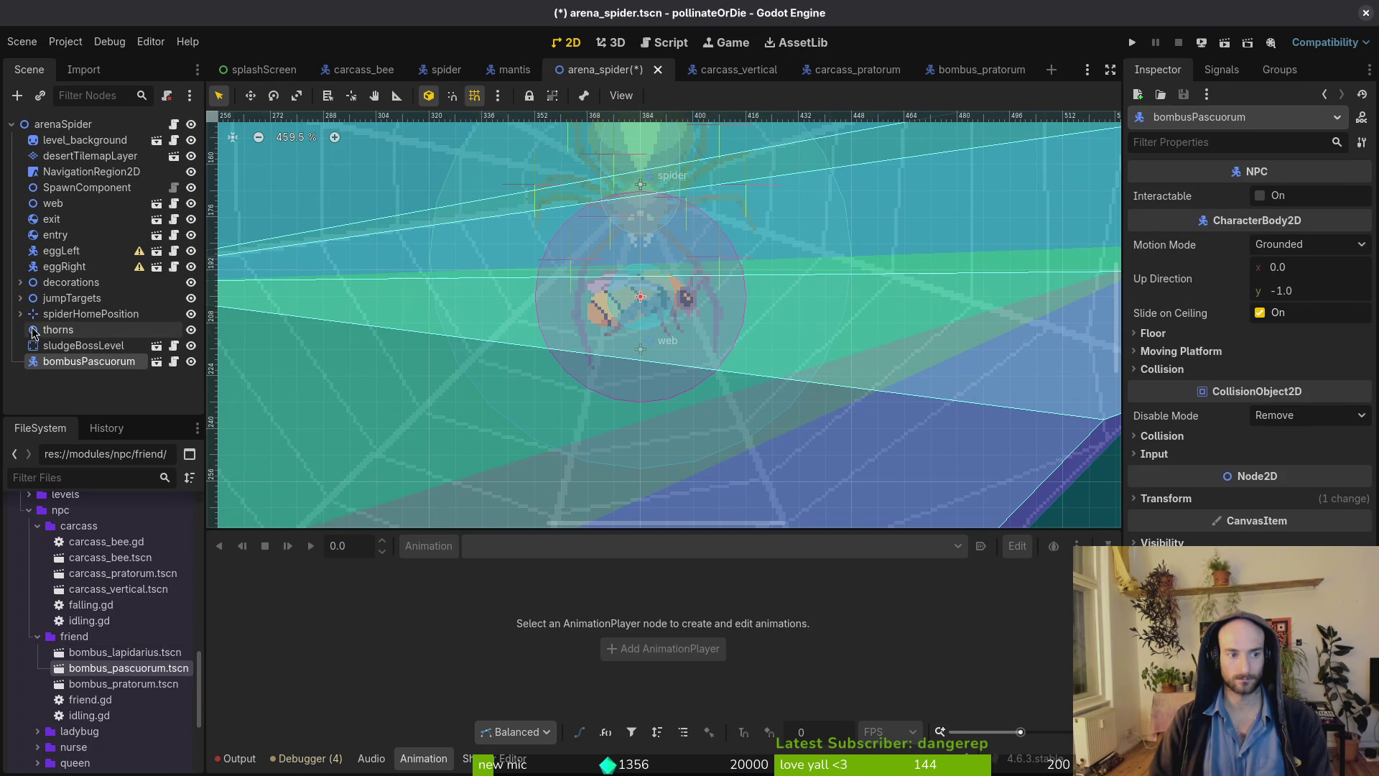
Set the spider Sprite2D's Frame Coords y to 15 in the spider scene.
left_click(446, 69)
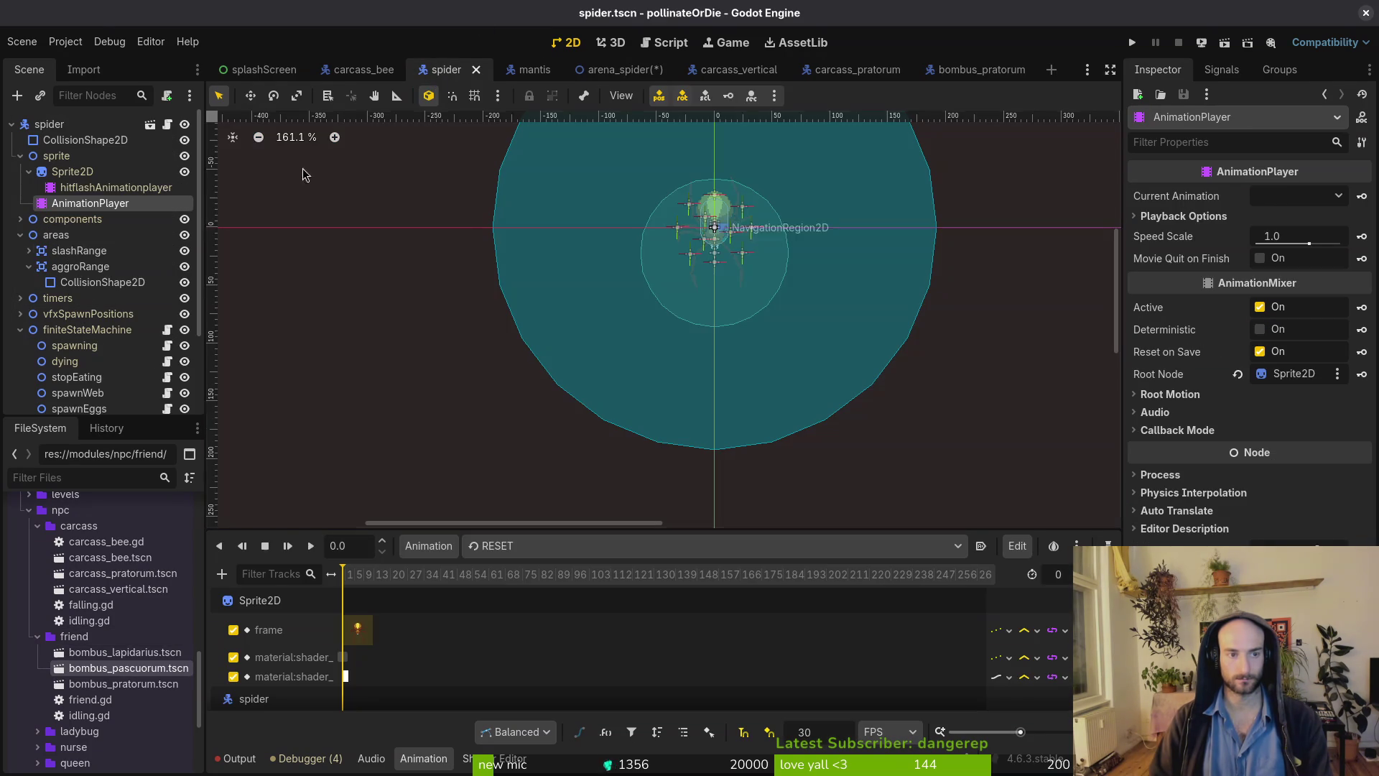
left_click(70, 177)
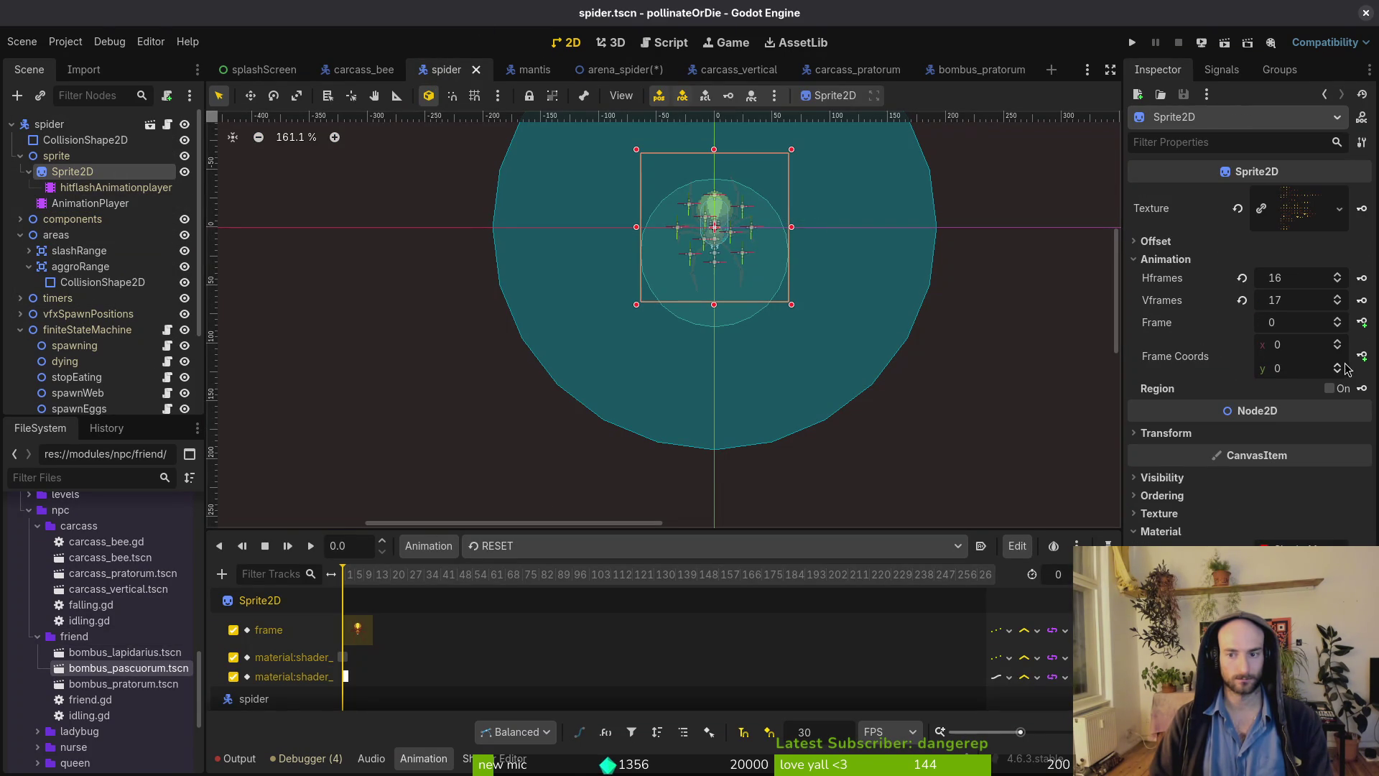
scroll(780, 302, "up", 8)
left_click(1286, 368)
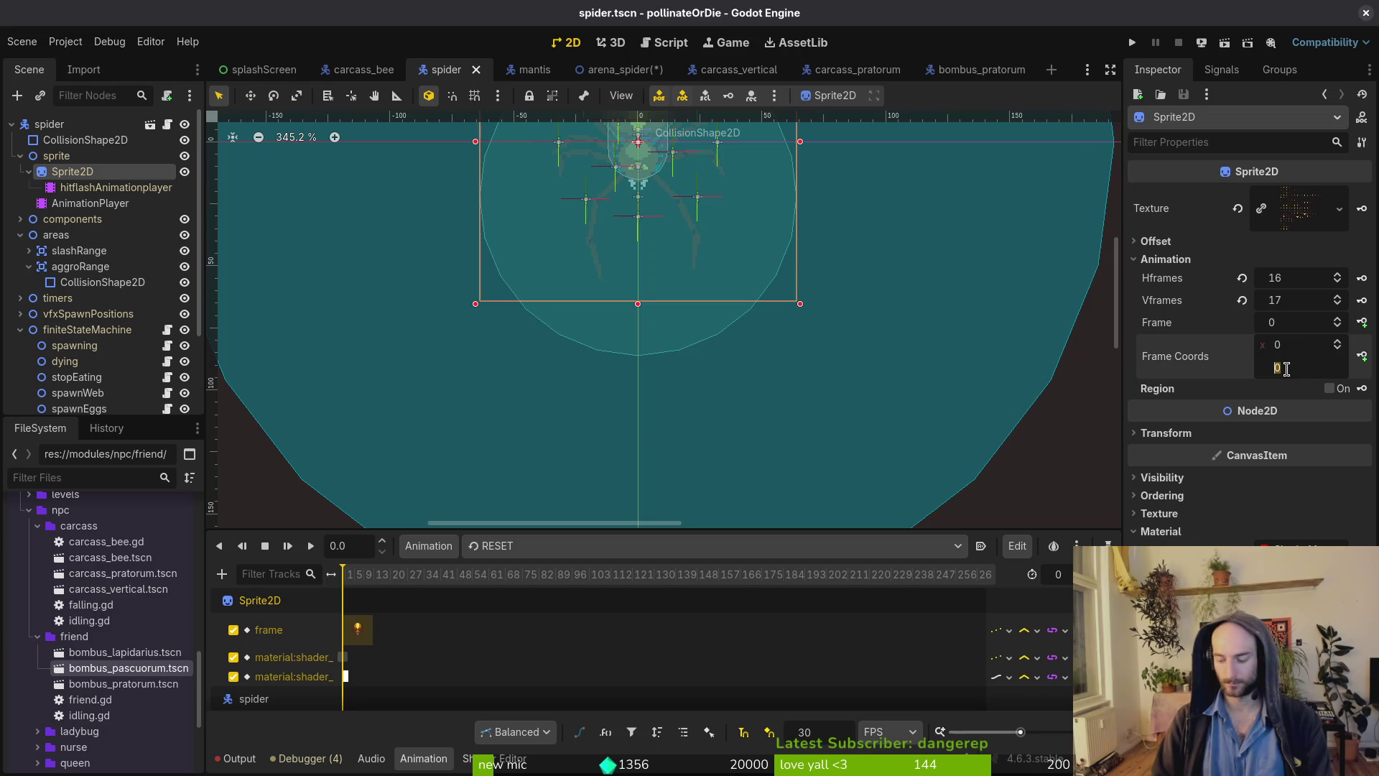
type("16")
key("Return")
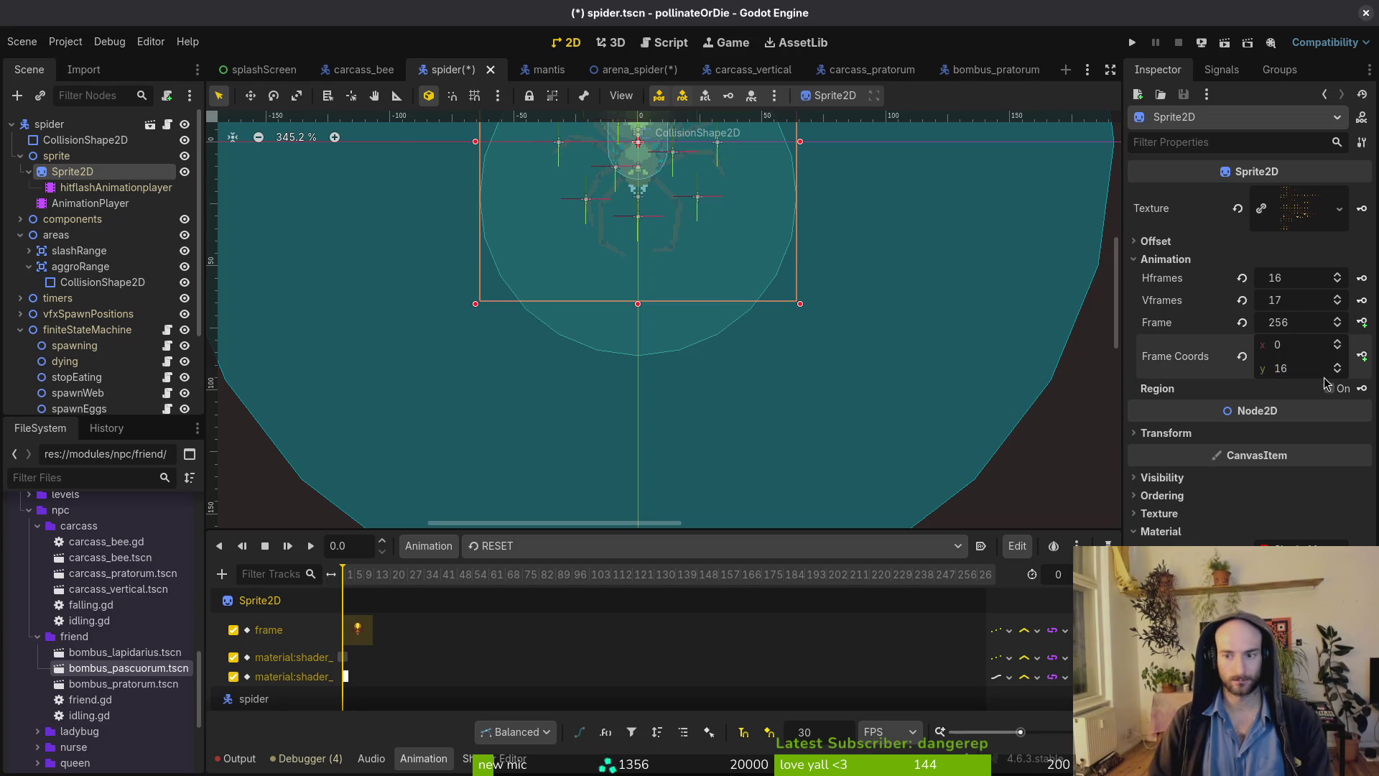
left_click(1336, 372)
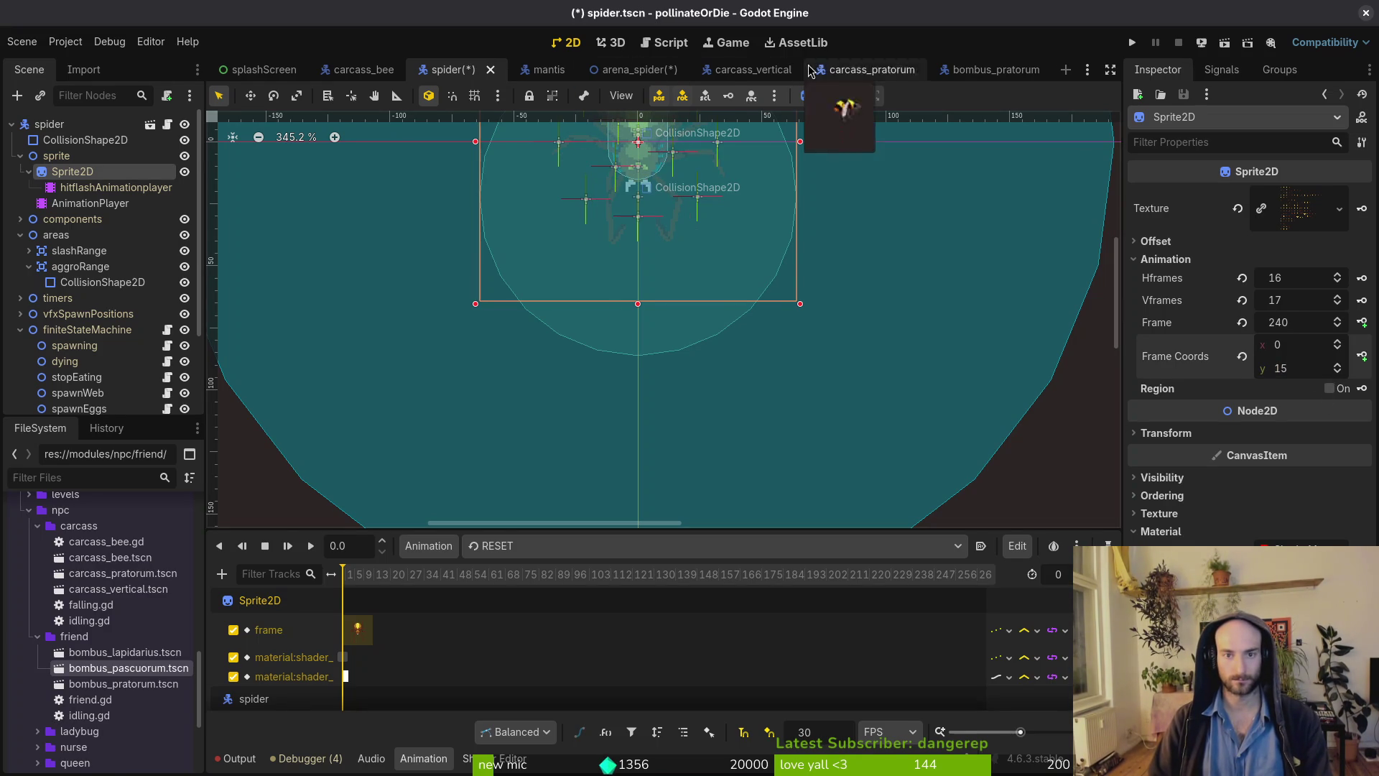
Hide the NavigationRegion2D overlay in the arena_spider scene.
left_click(632, 70)
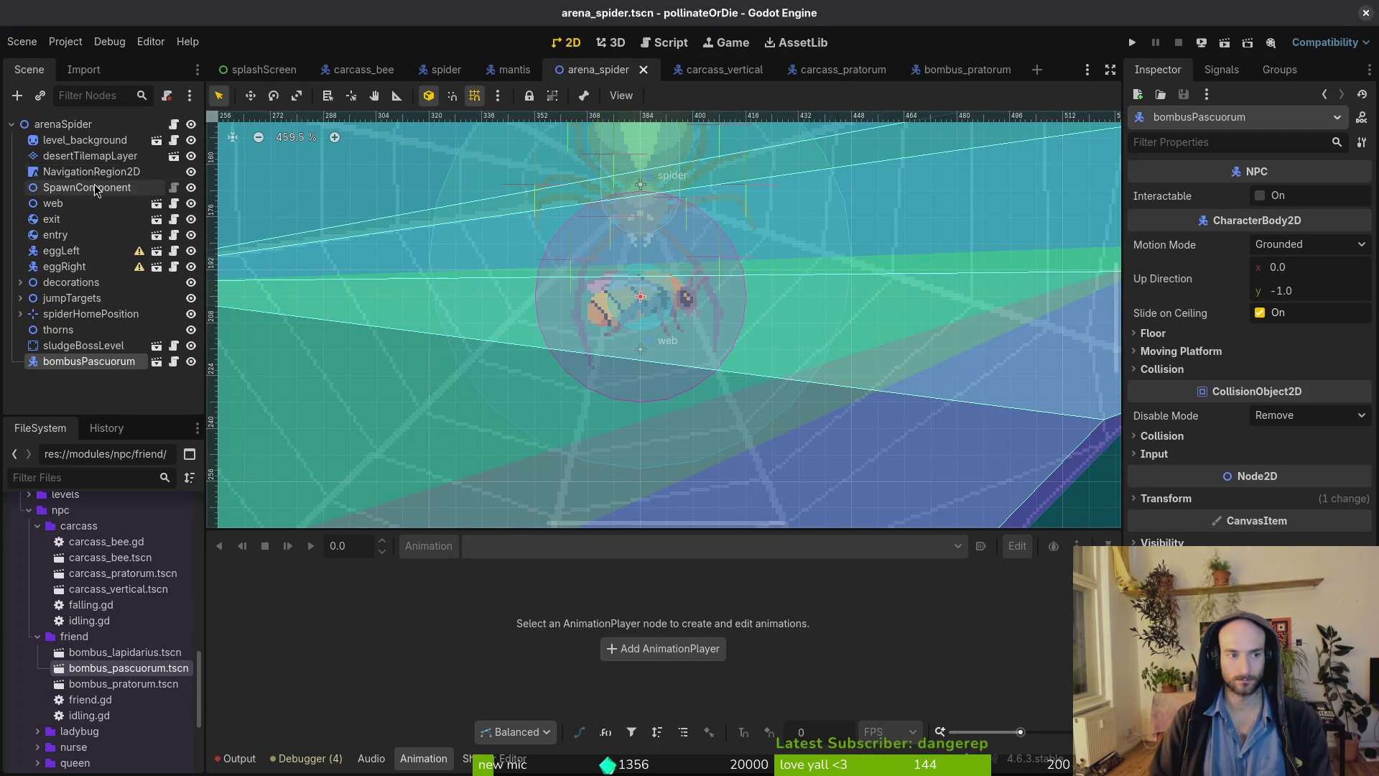
left_click(20, 314)
left_click(66, 330)
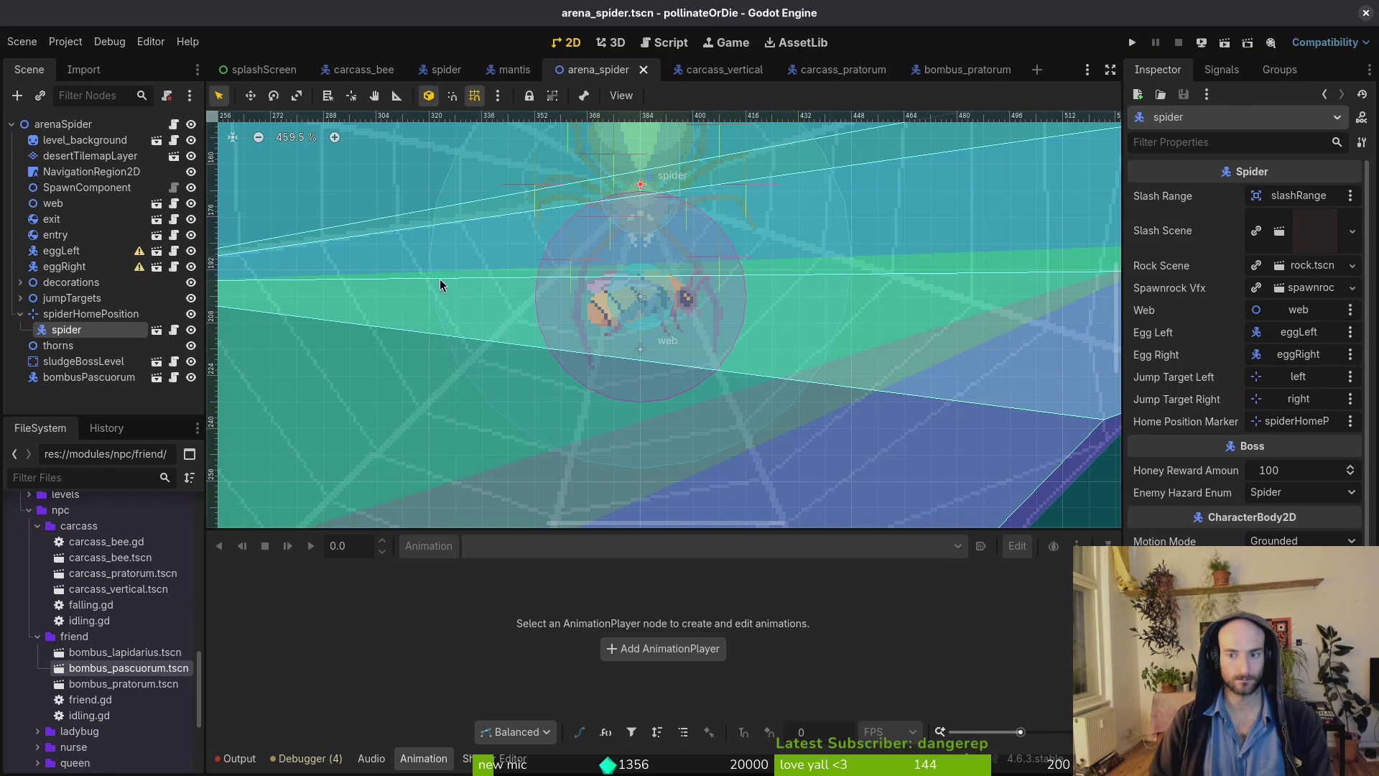
scroll(441, 286, "down", 5)
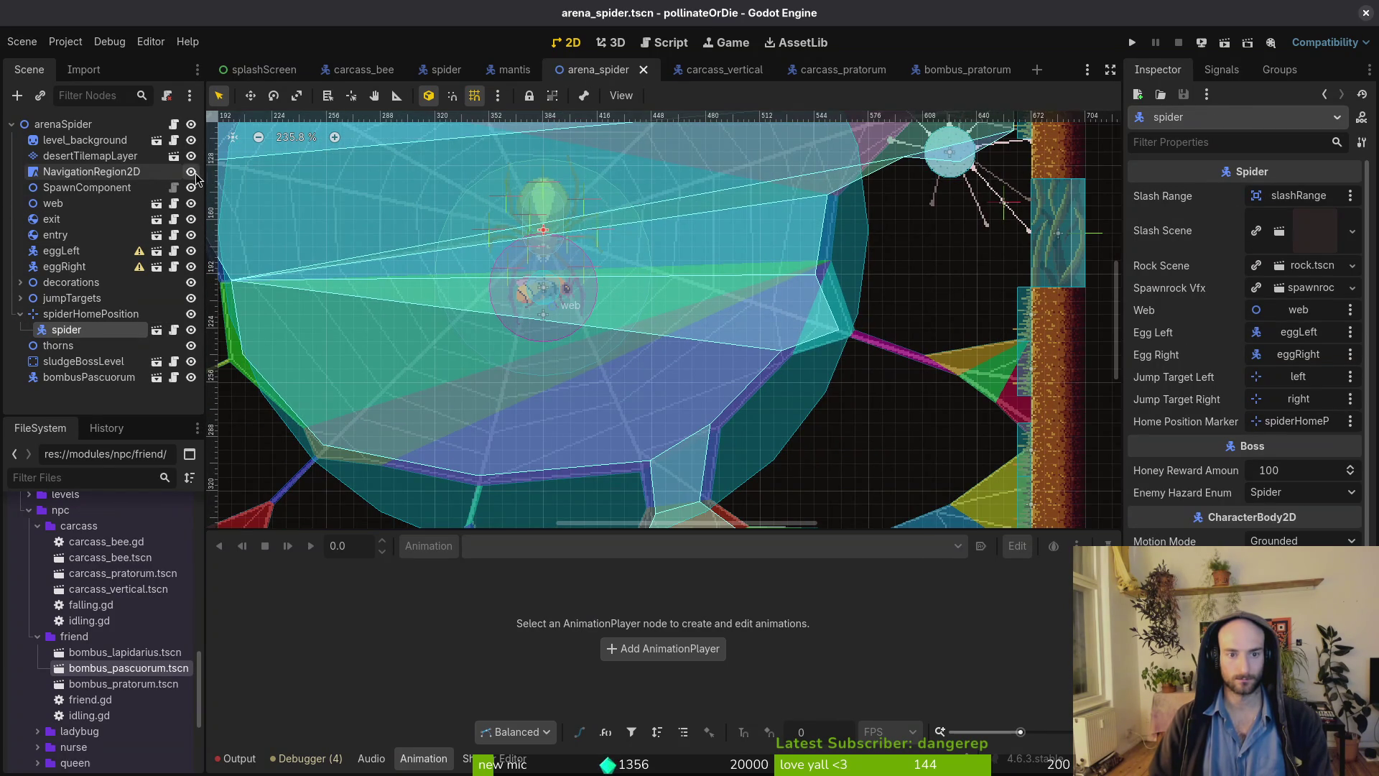
left_click(191, 172)
left_click(191, 172)
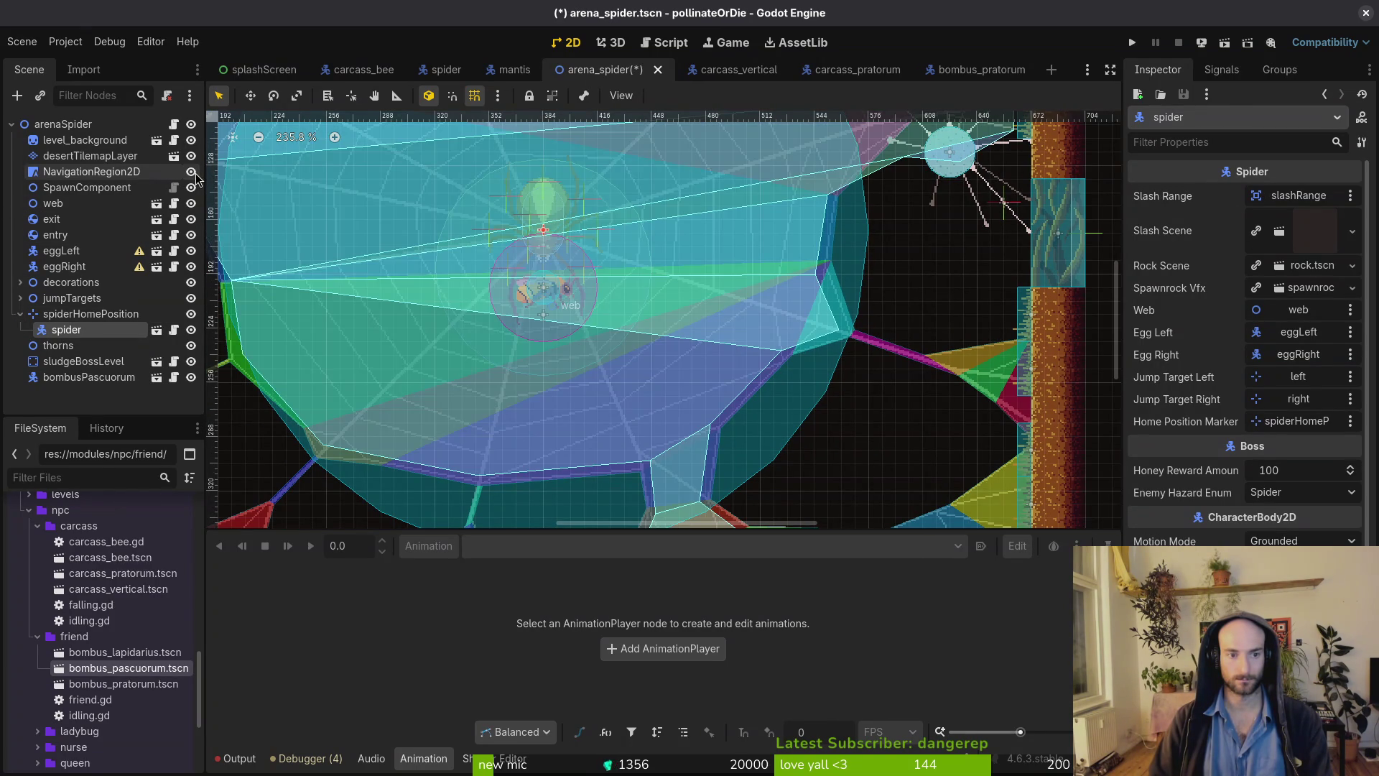
left_click(191, 172)
scroll(379, 354, "up", 3)
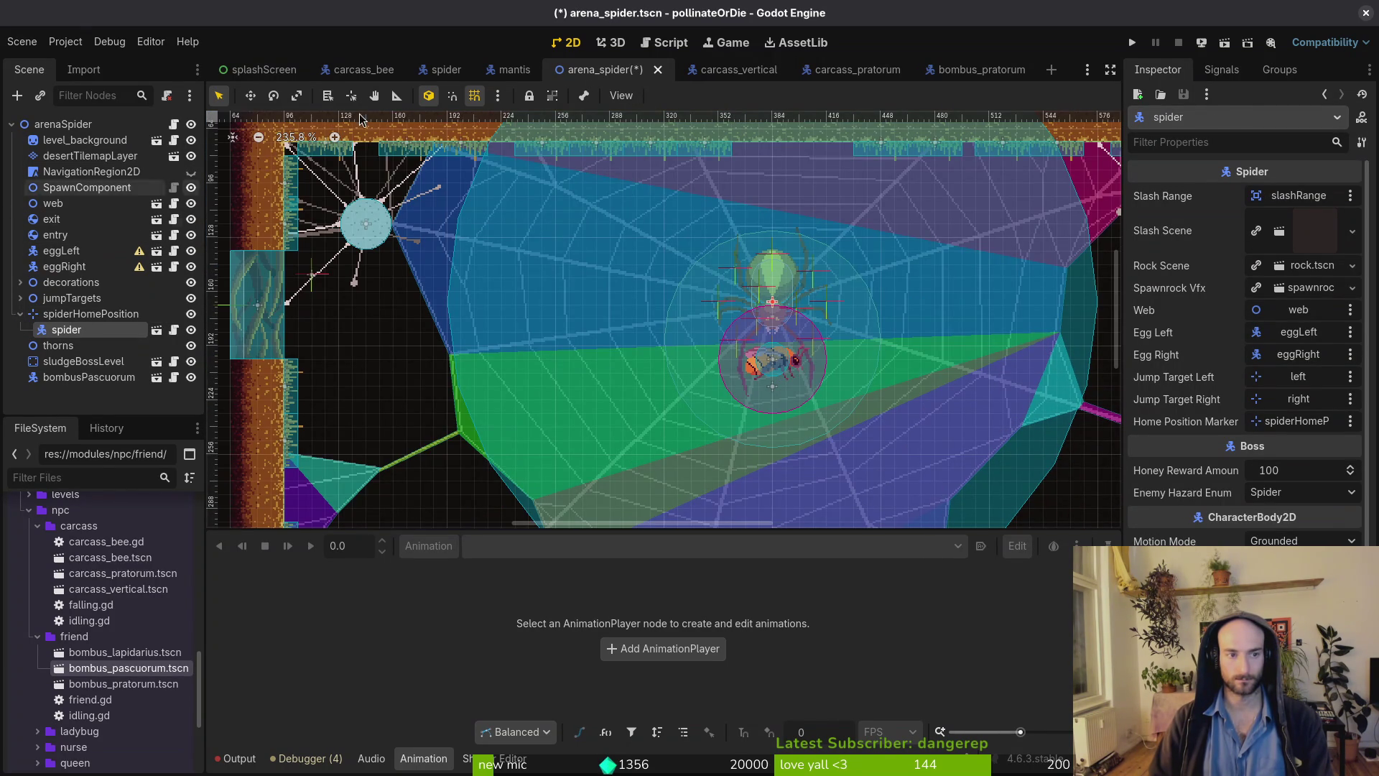
Hide the spider's aggroRange circle, save the spider scene, and return to the arena.
left_click(449, 69)
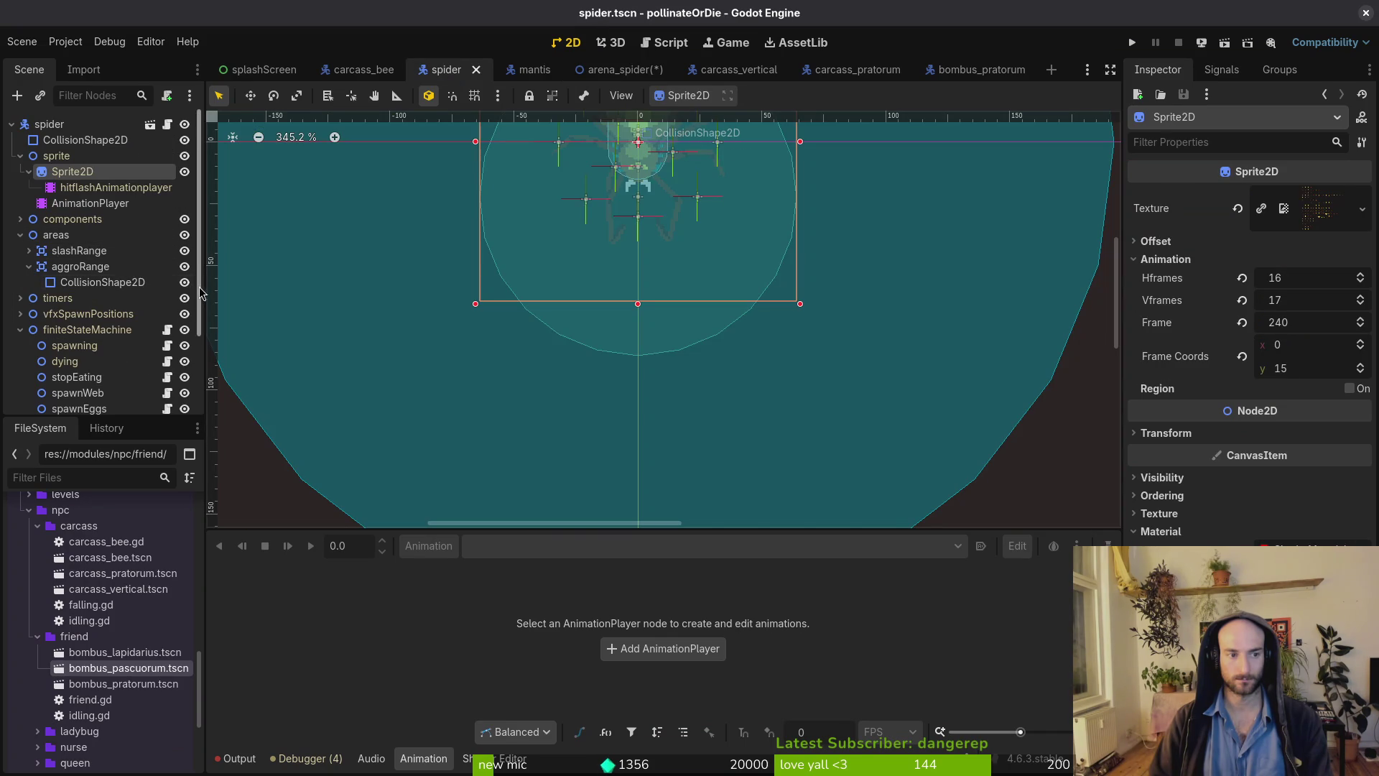
left_click(185, 267)
key("ctrl+s")
left_click(602, 70)
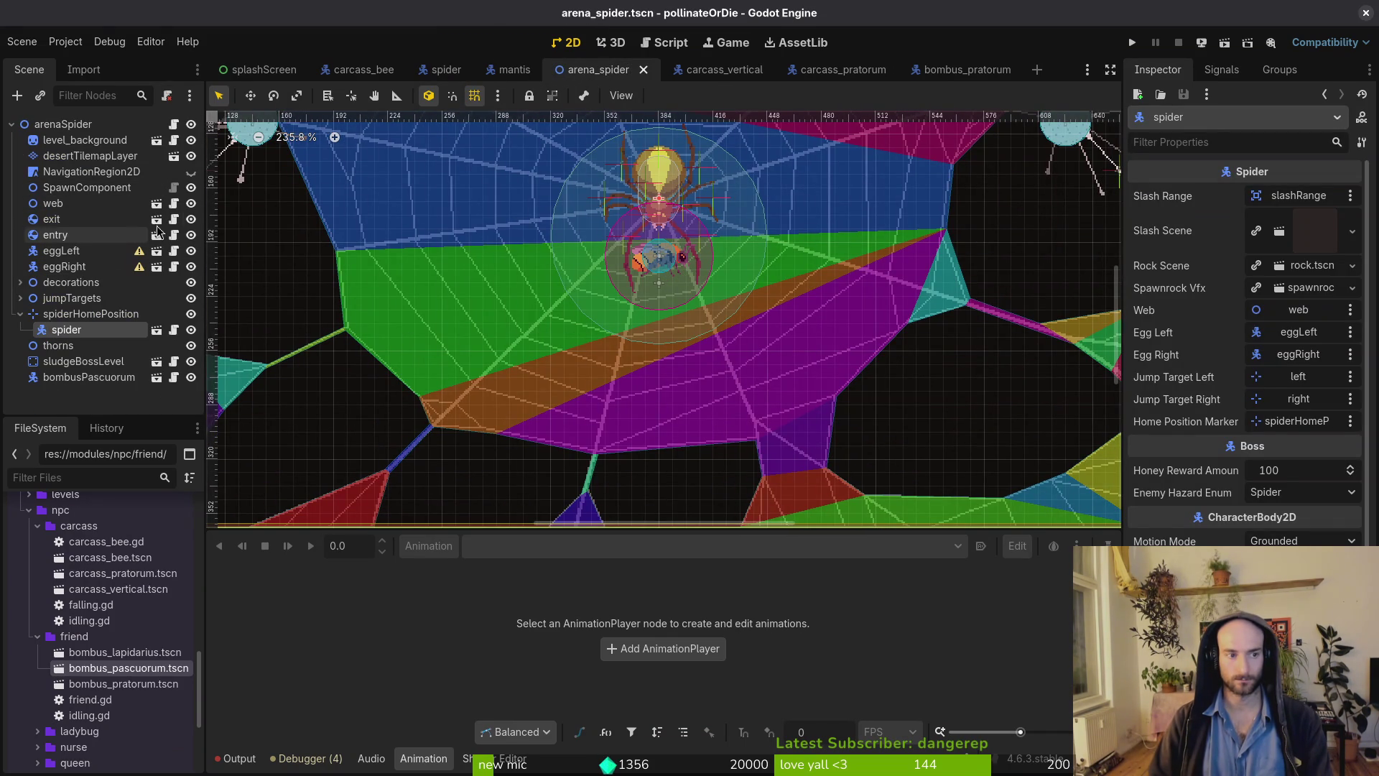
Hide the web and set the spider sprite's frame row to 15, showing frame 240.
left_click(191, 203)
key("f")
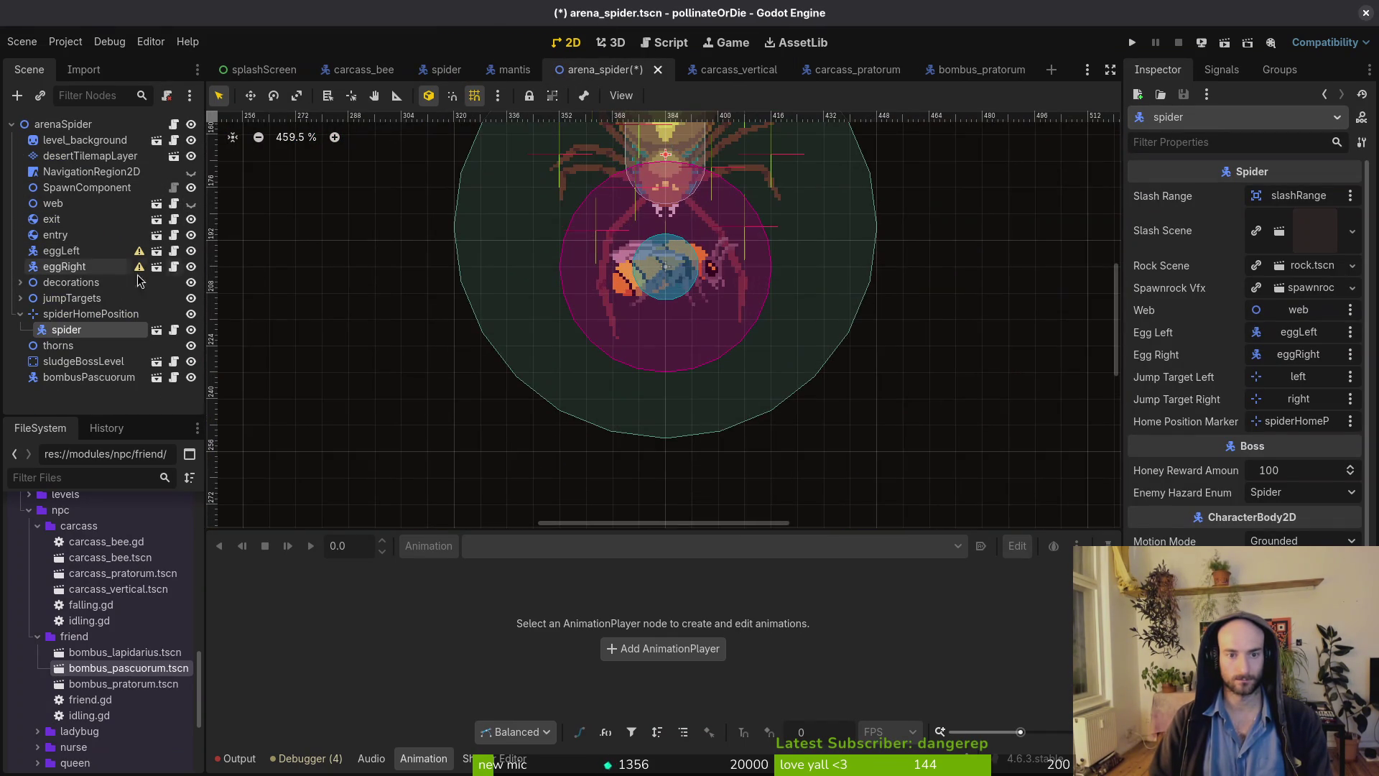
right_click(69, 332)
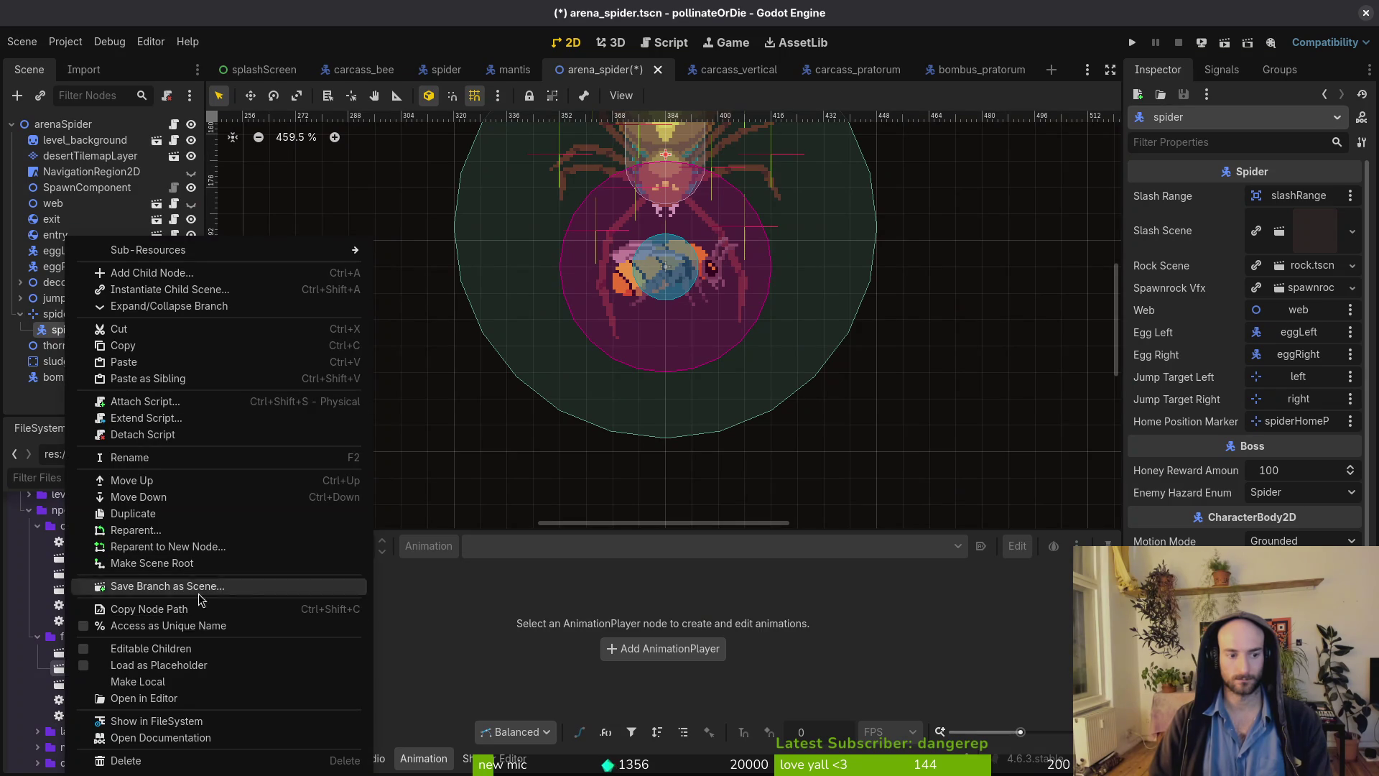
key("Down")
key("Down")
key("Down")
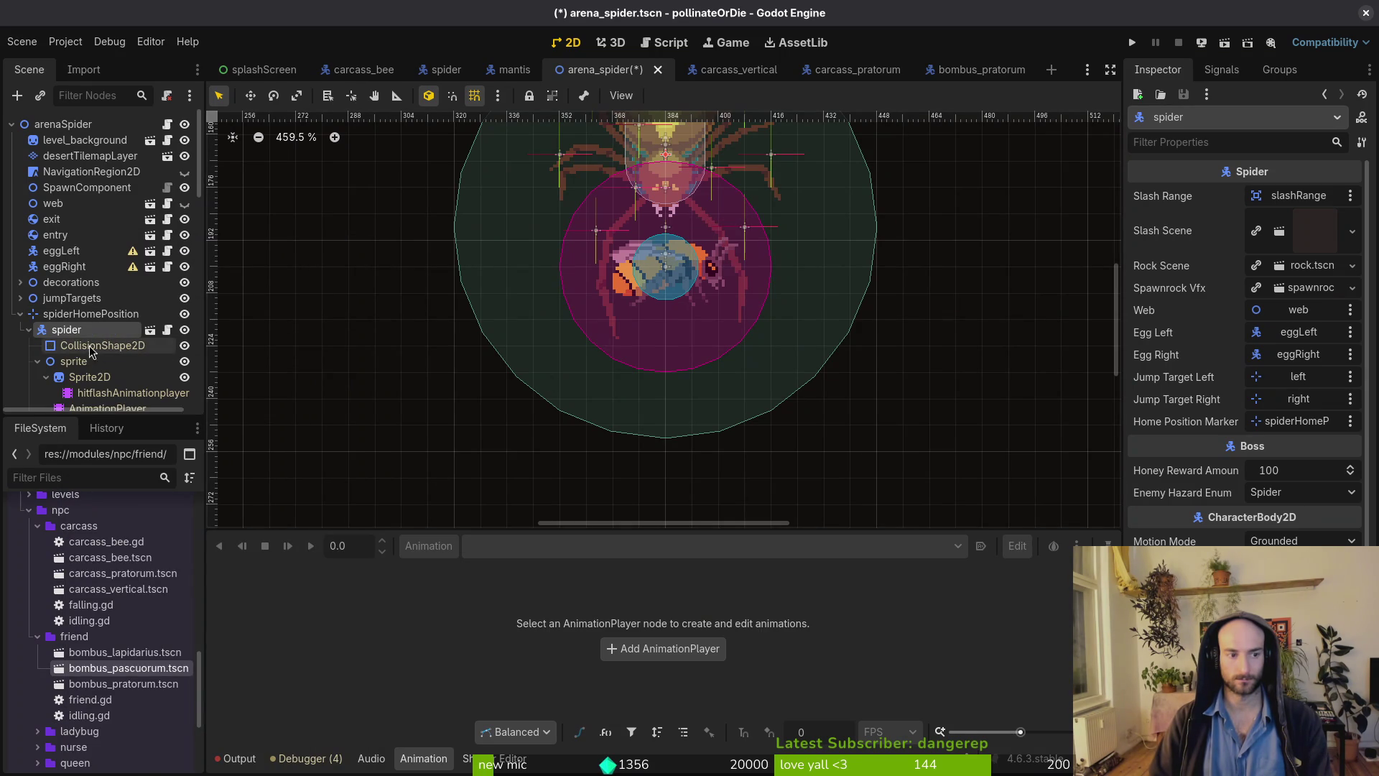
left_click(1167, 260)
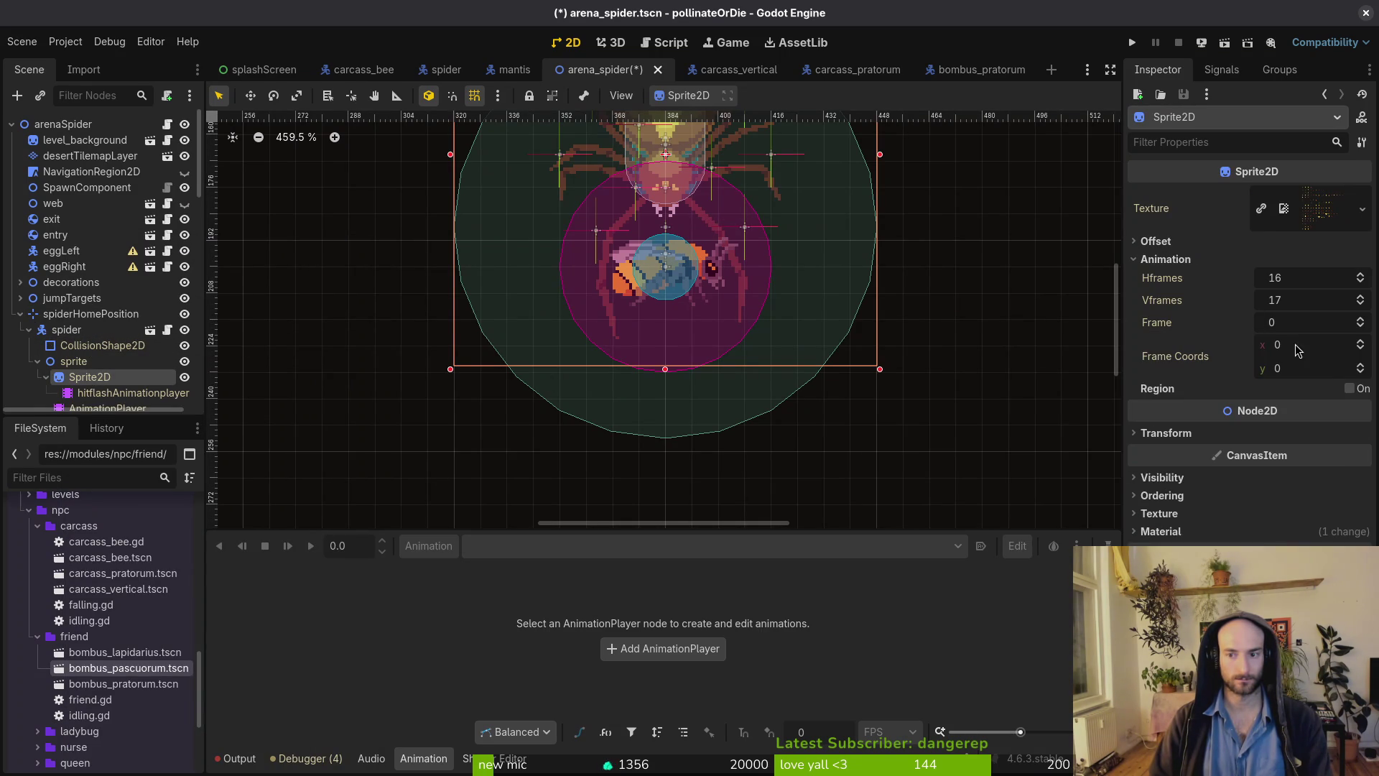
left_click(1291, 368)
type("16")
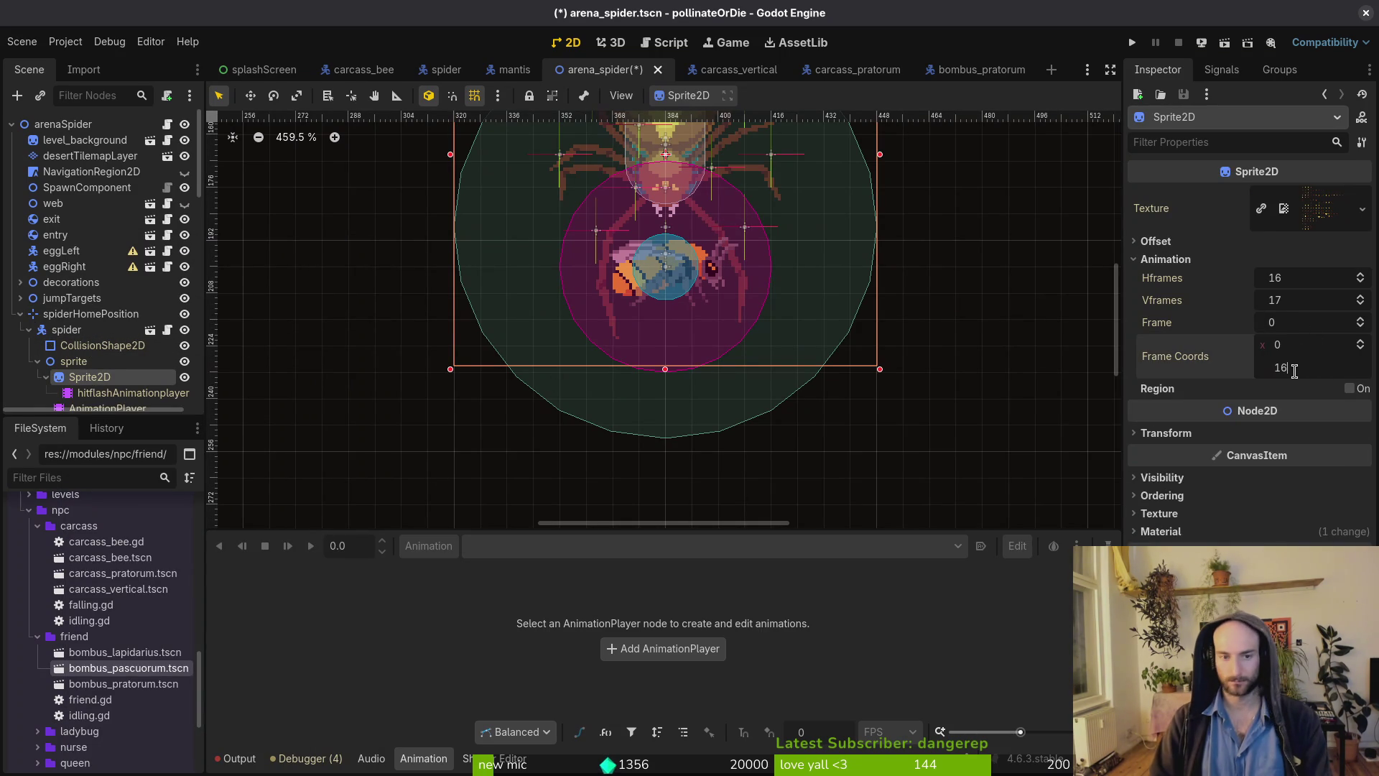
key("Return")
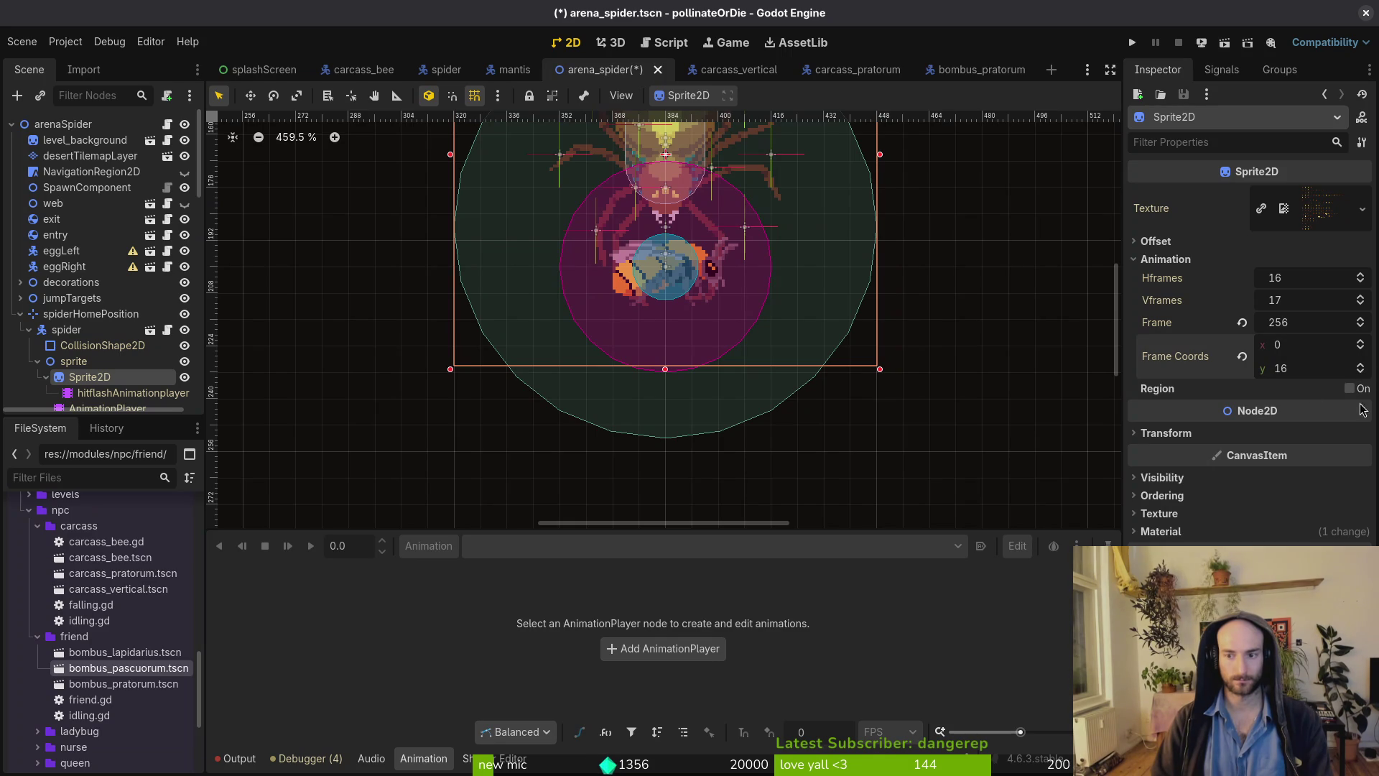
left_click(1360, 372)
Drag the bombusPascuorum bee up beneath the spider.
scroll(86, 287, "down", 2)
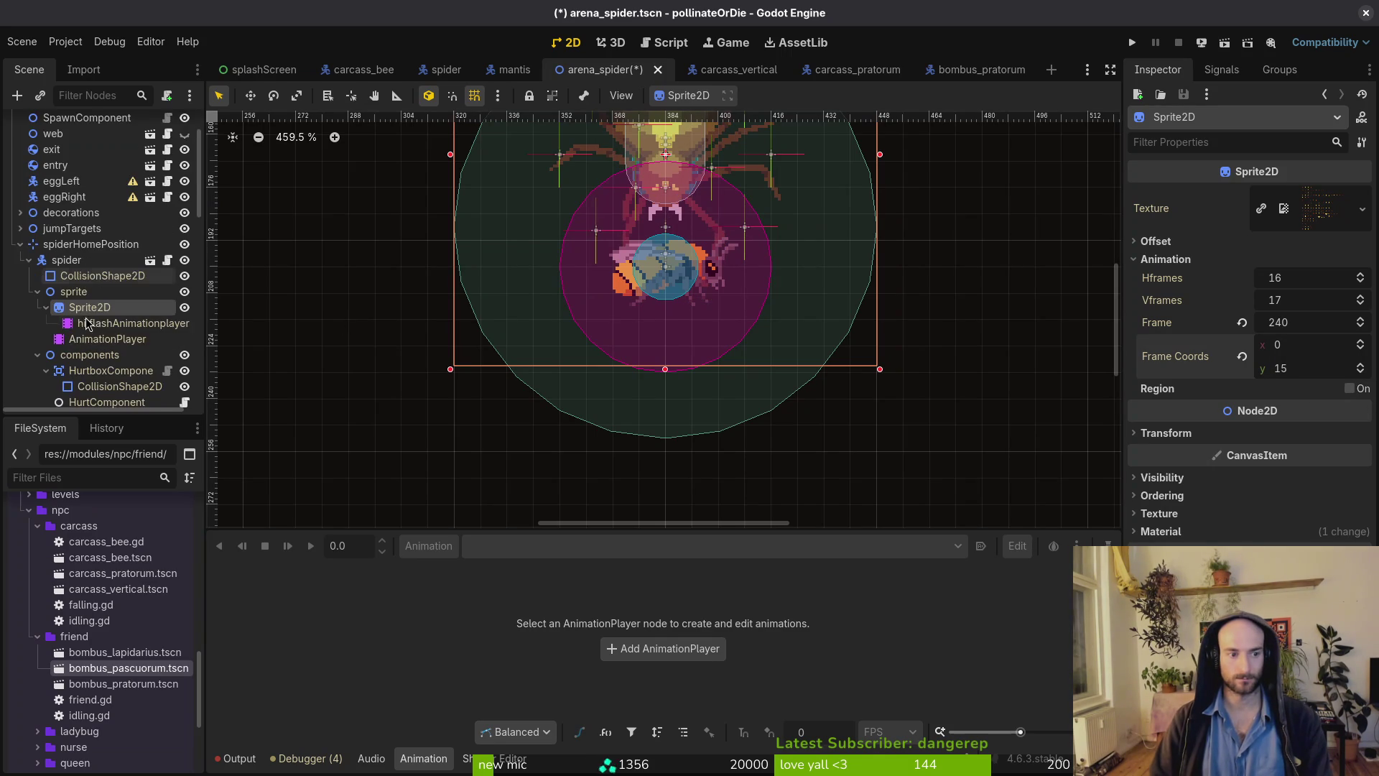
left_click(20, 244)
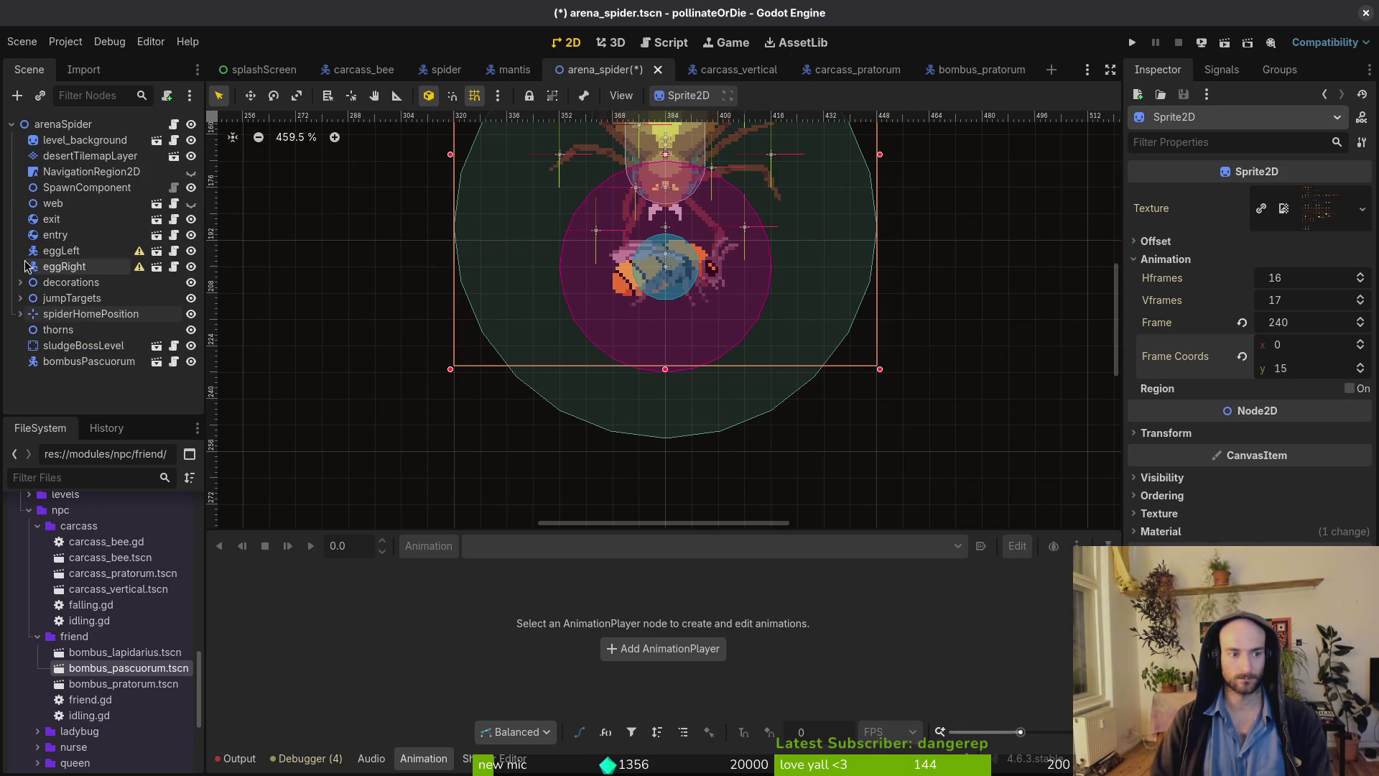
left_click(60, 363)
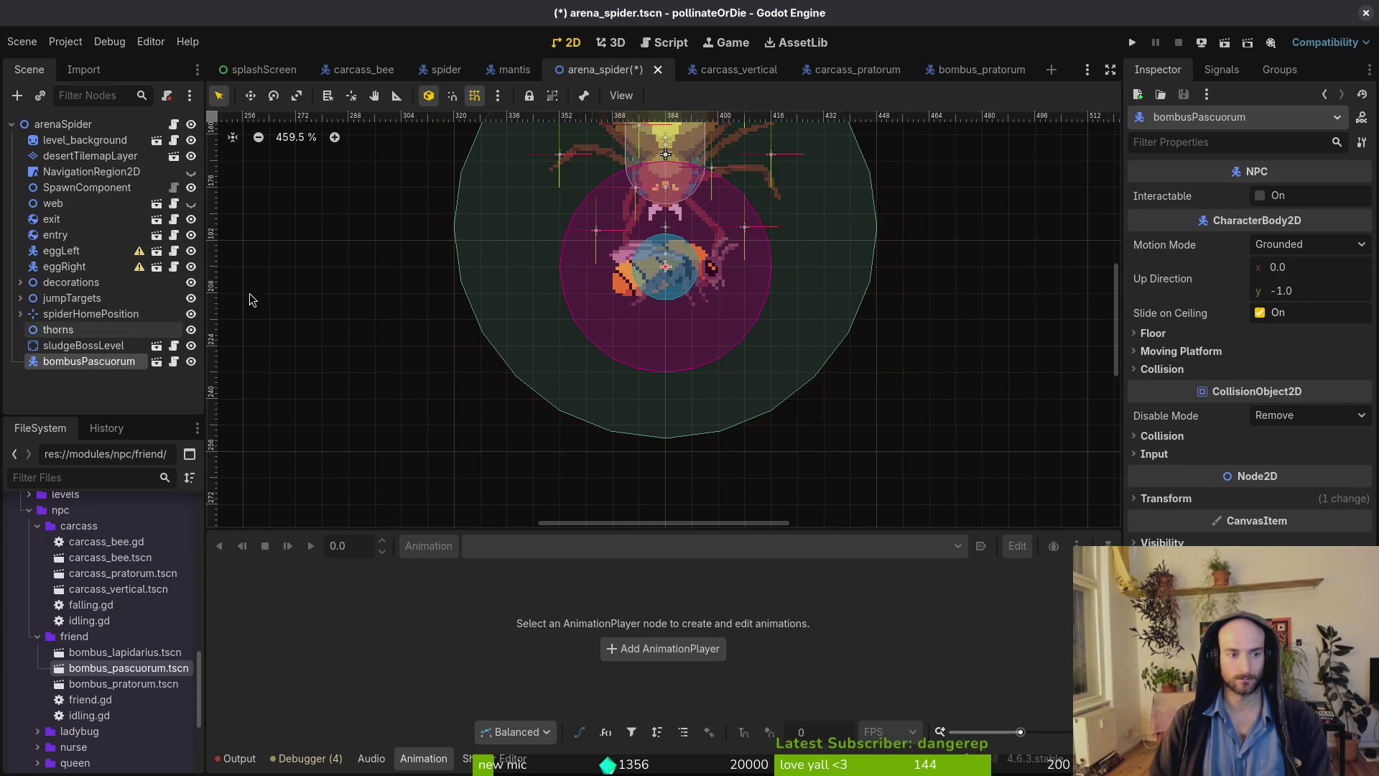
scroll(637, 339, "up", 6)
mouse_move(637, 339)
left_mouse_down()
mouse_move(642, 262)
mouse_move(636, 307)
mouse_move(629, 285)
left_mouse_up()
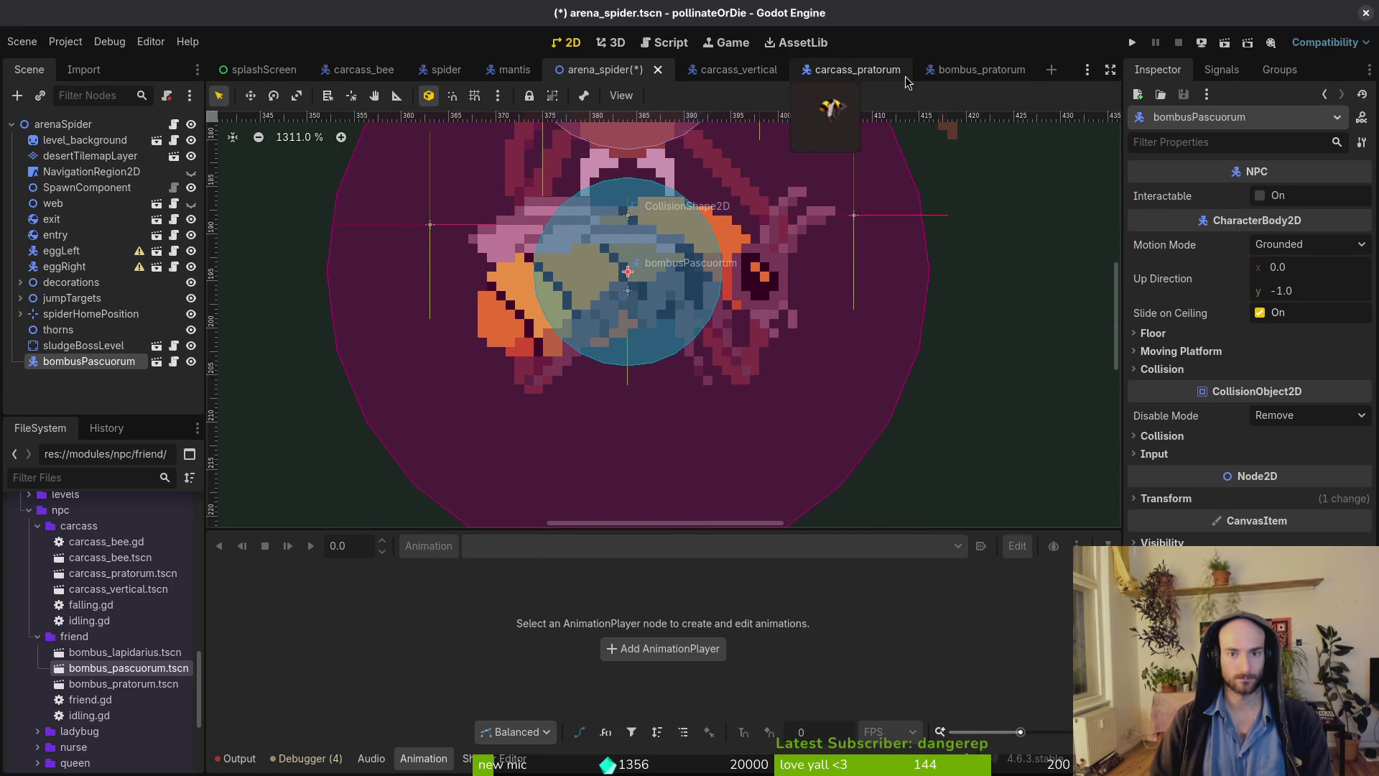
Inspect the bombus_pratorum bee sprite's frame coords, leaving the frame at 0.
left_click(948, 69)
left_click(58, 158)
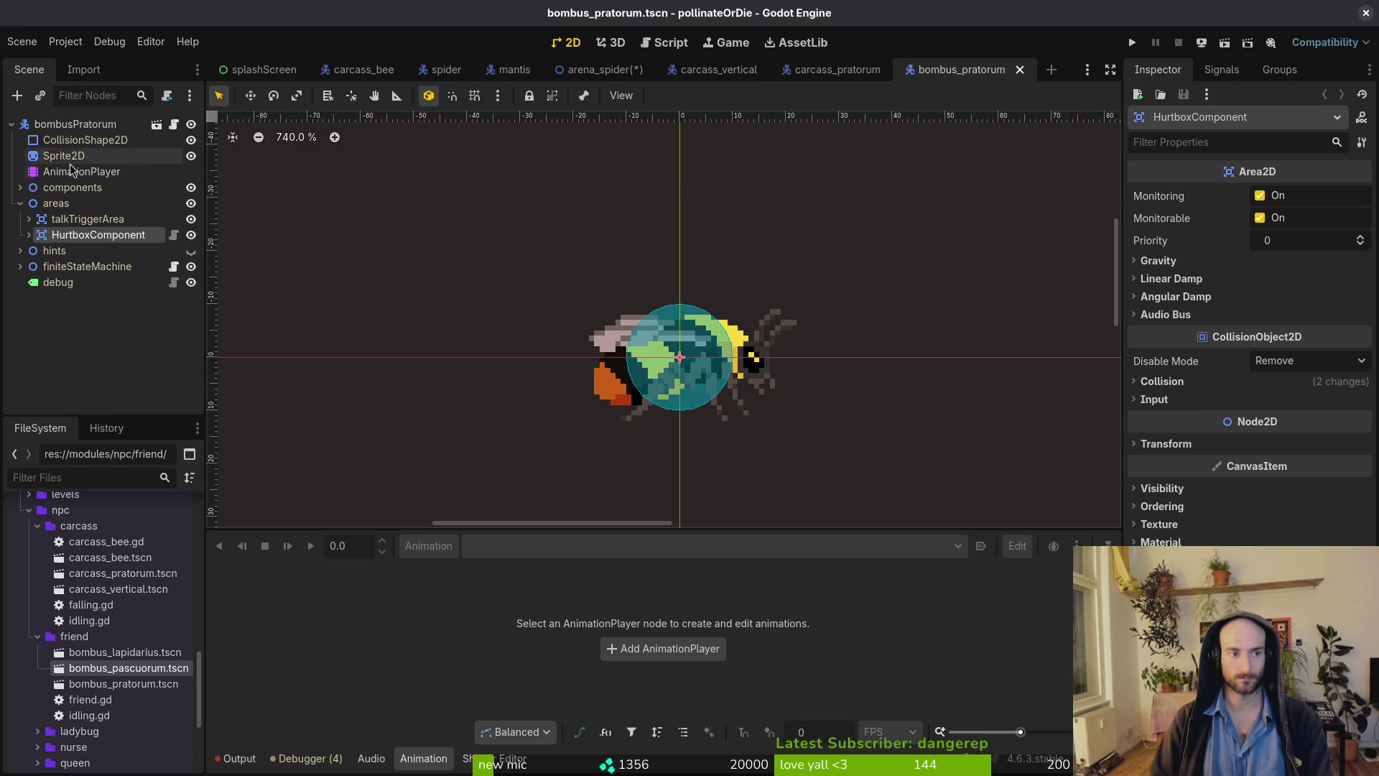
left_click(69, 175)
left_click(63, 155)
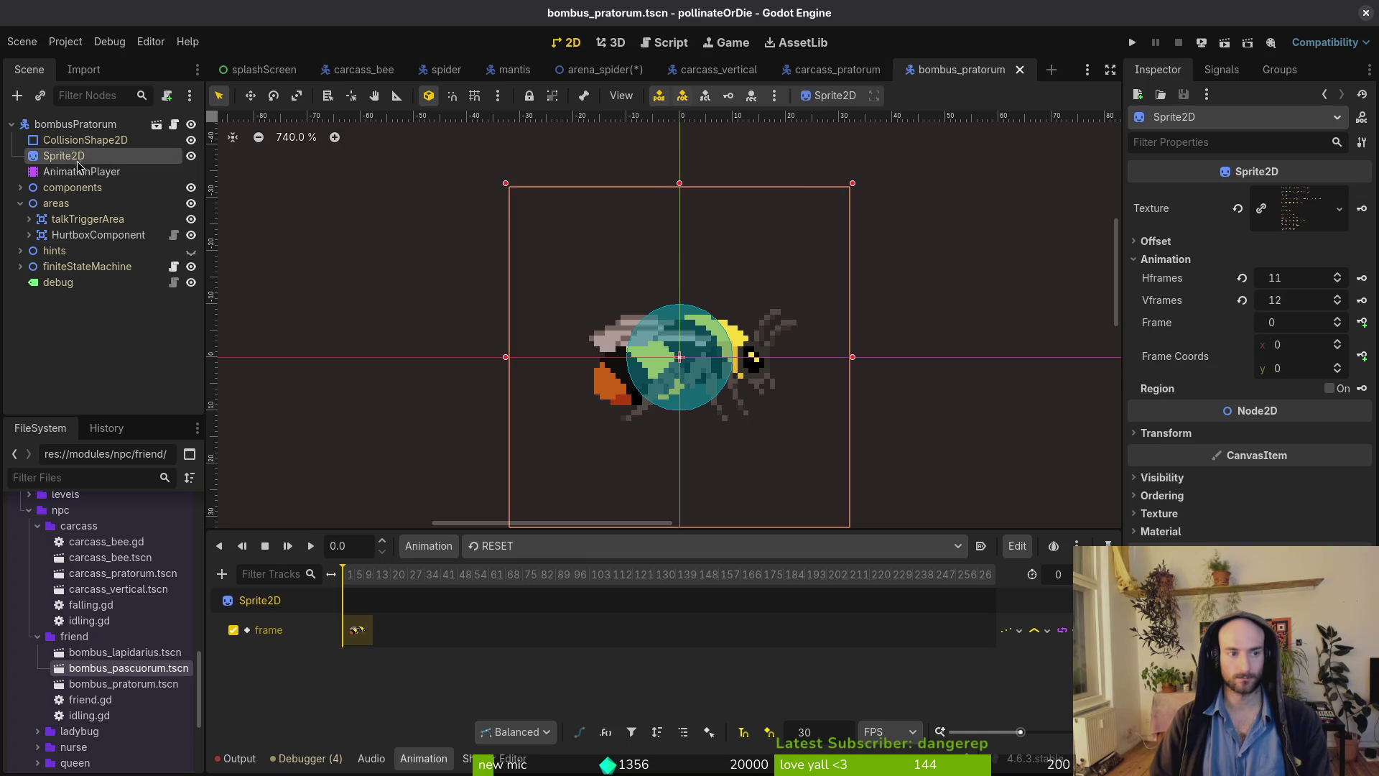
left_click(1338, 367)
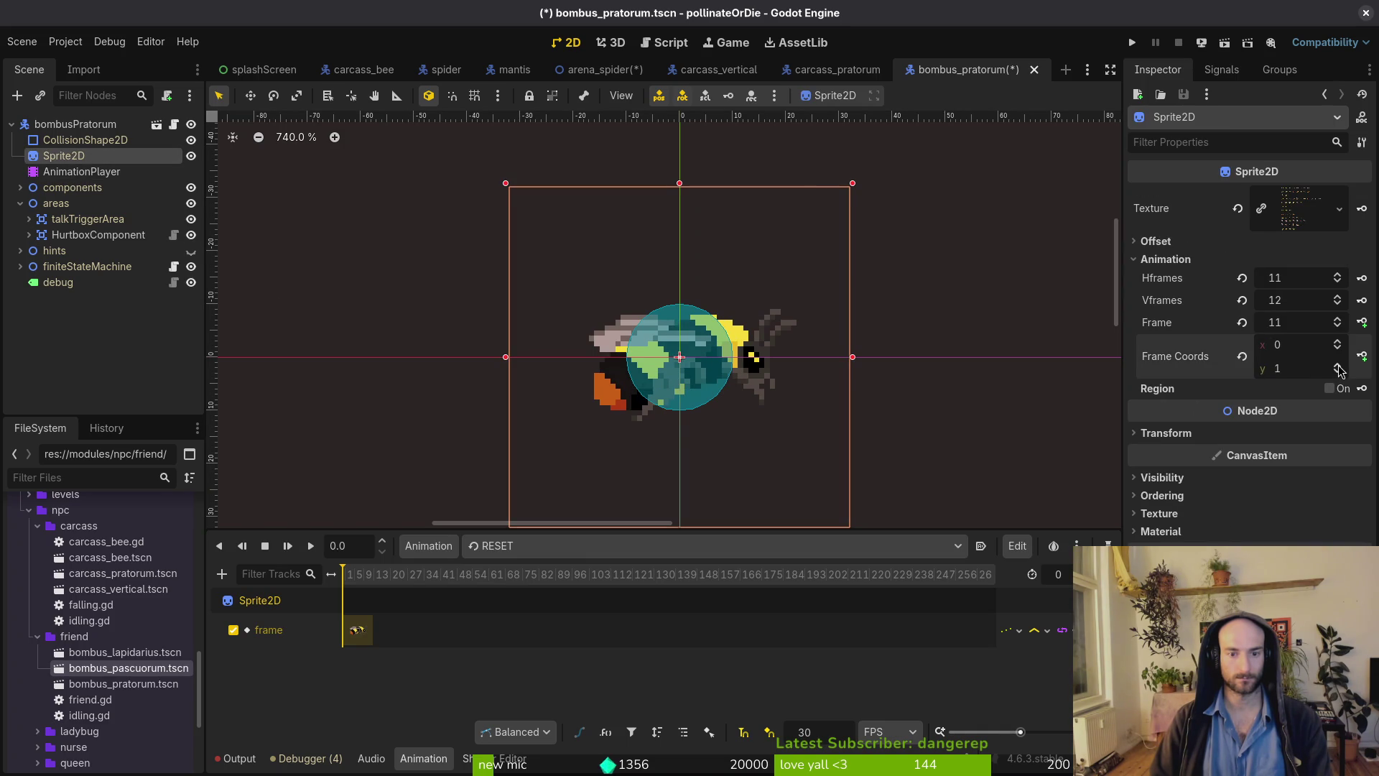
left_click(1338, 372)
Save the bombus_pratorum scene and close its tab.
middle_click(964, 67)
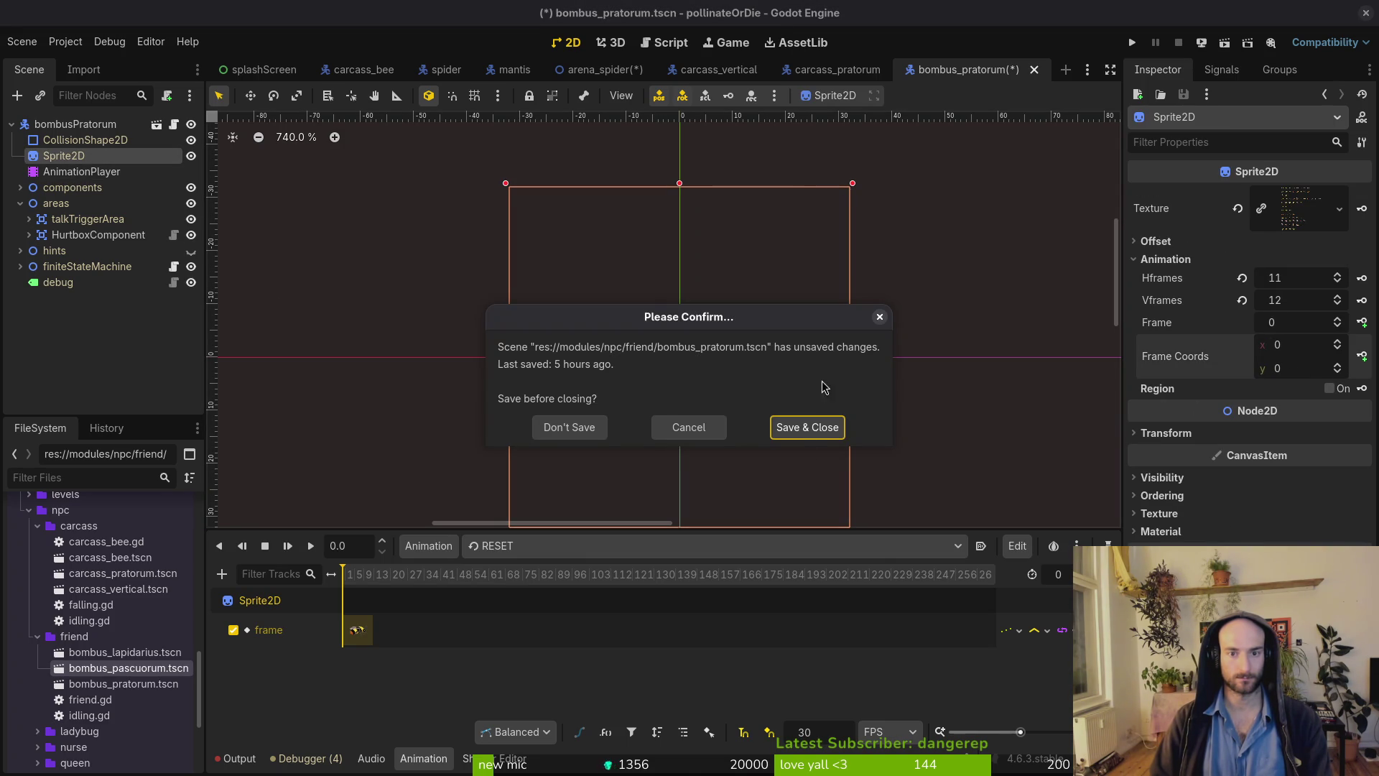
left_click(881, 318)
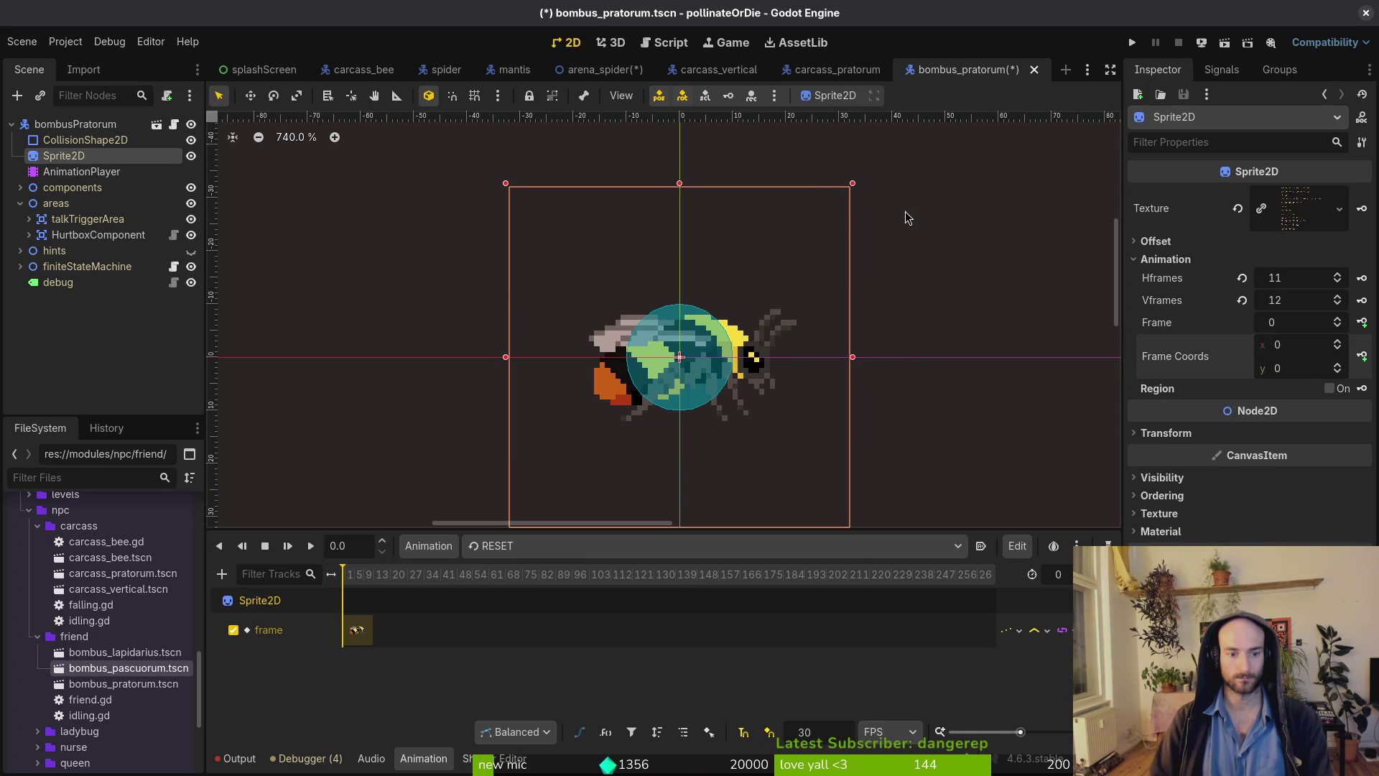
key("ctrl+s")
middle_click(973, 72)
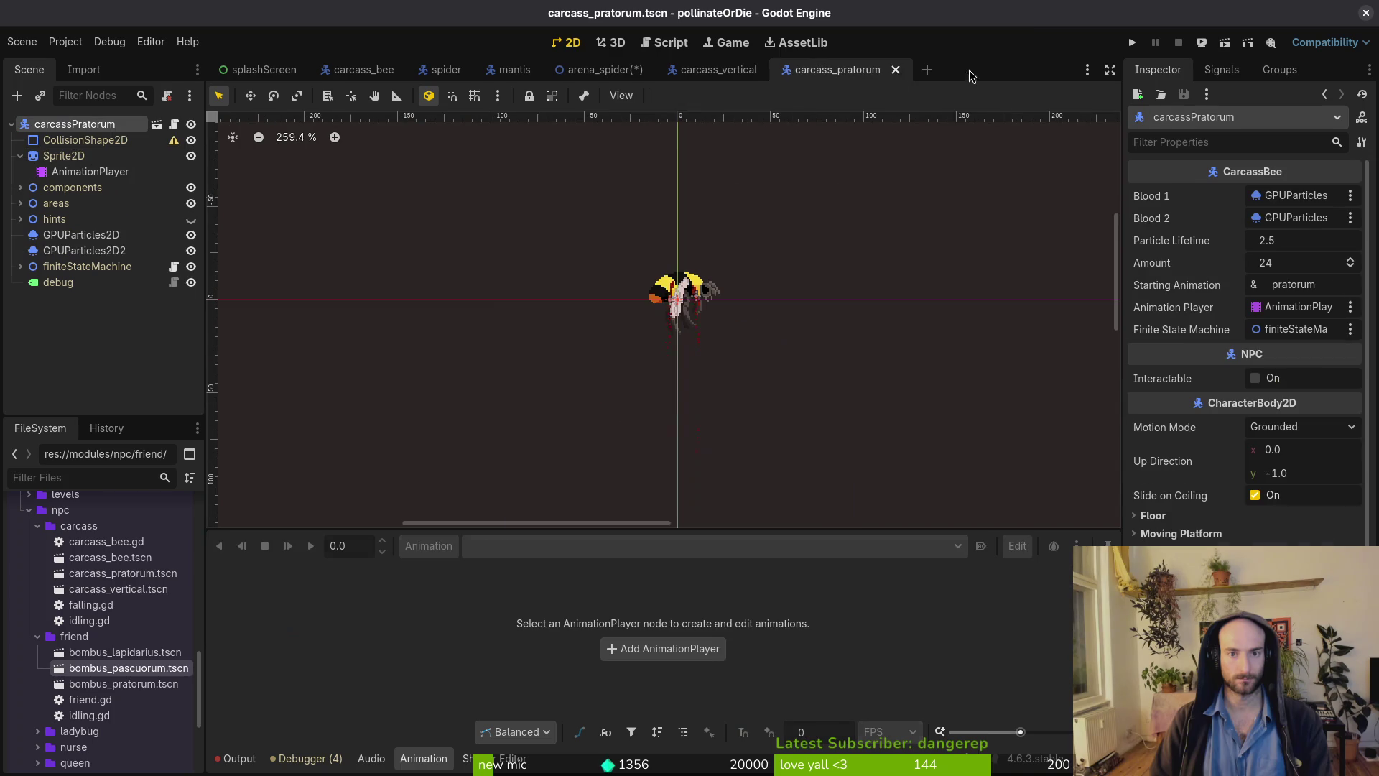
Replace bombusPascuorum with a carcassPratorum instance over the spider, with editable children enabled.
left_click(600, 69)
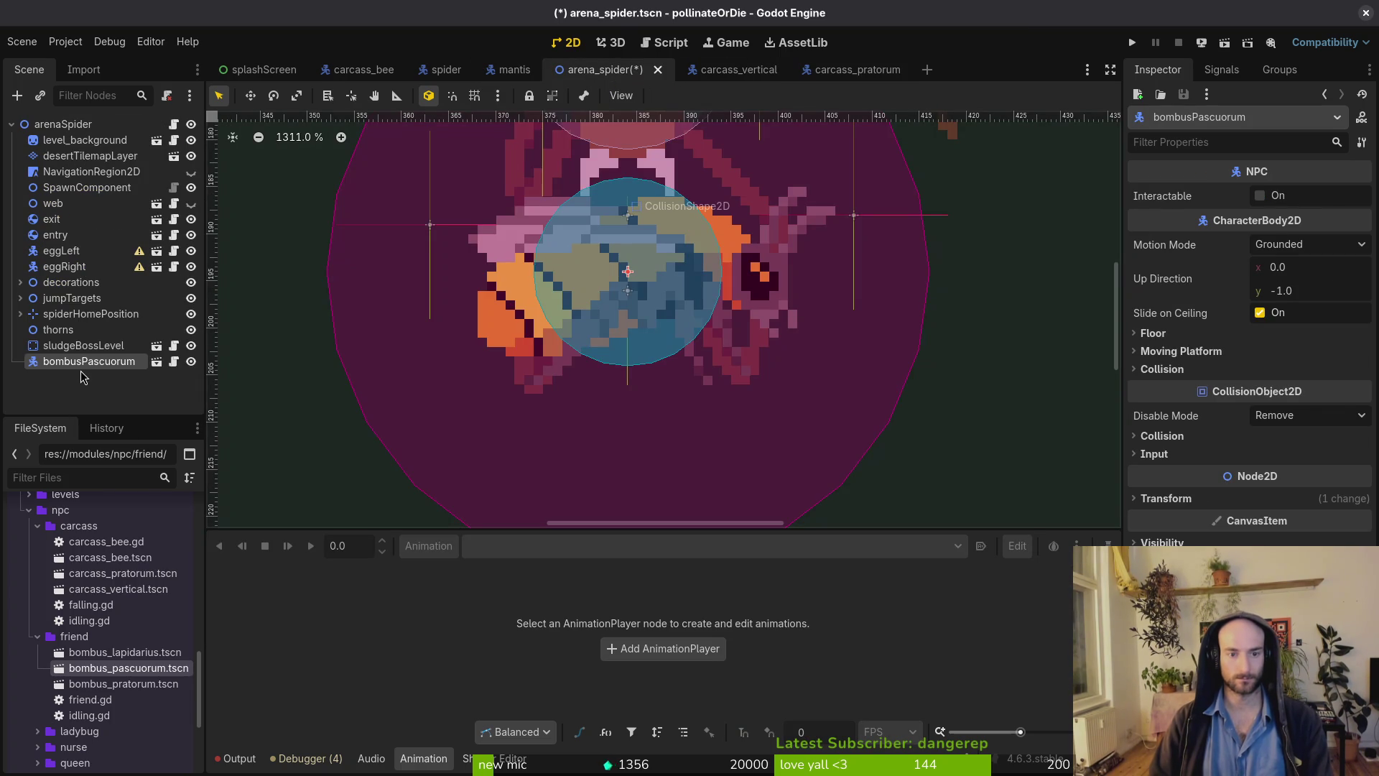
key("Delete")
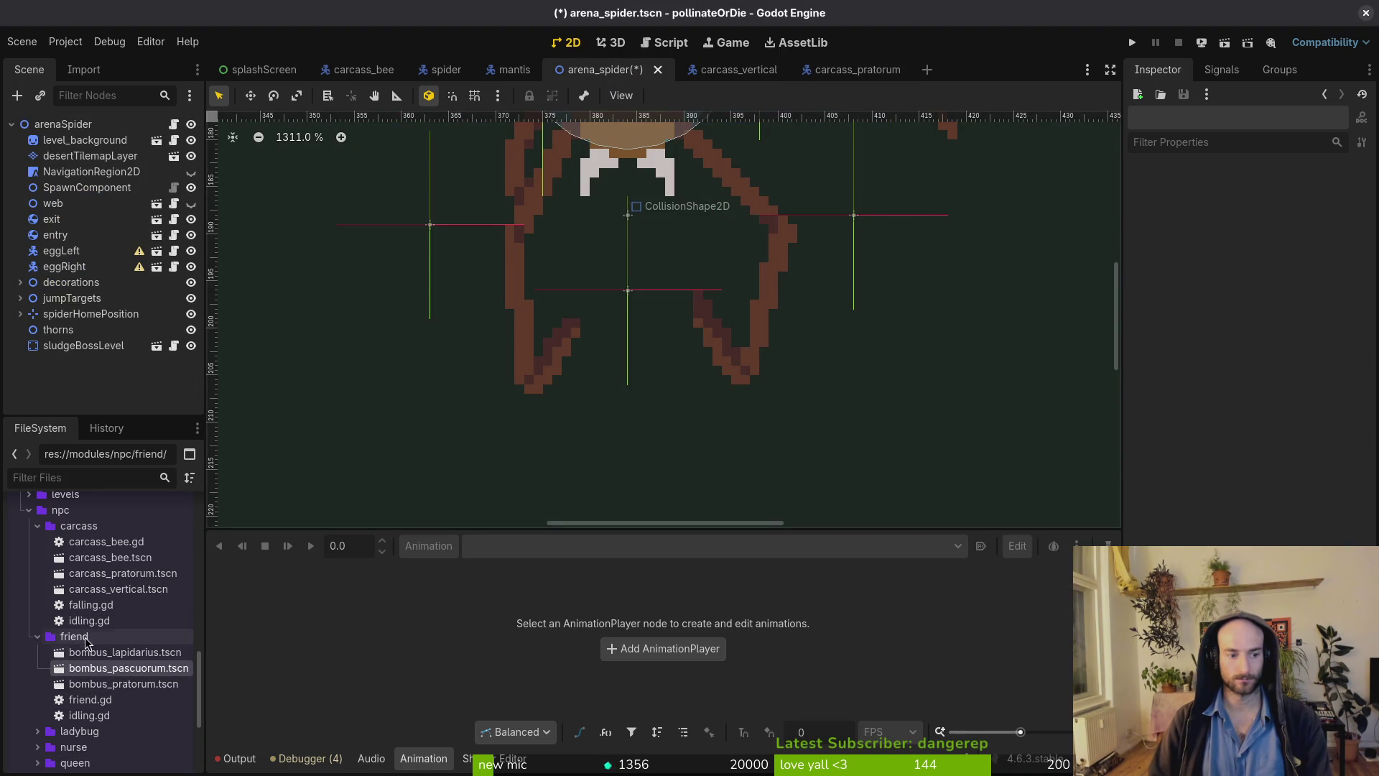
mouse_move(124, 578)
left_mouse_down()
mouse_move(655, 273)
mouse_move(647, 253)
left_mouse_up()
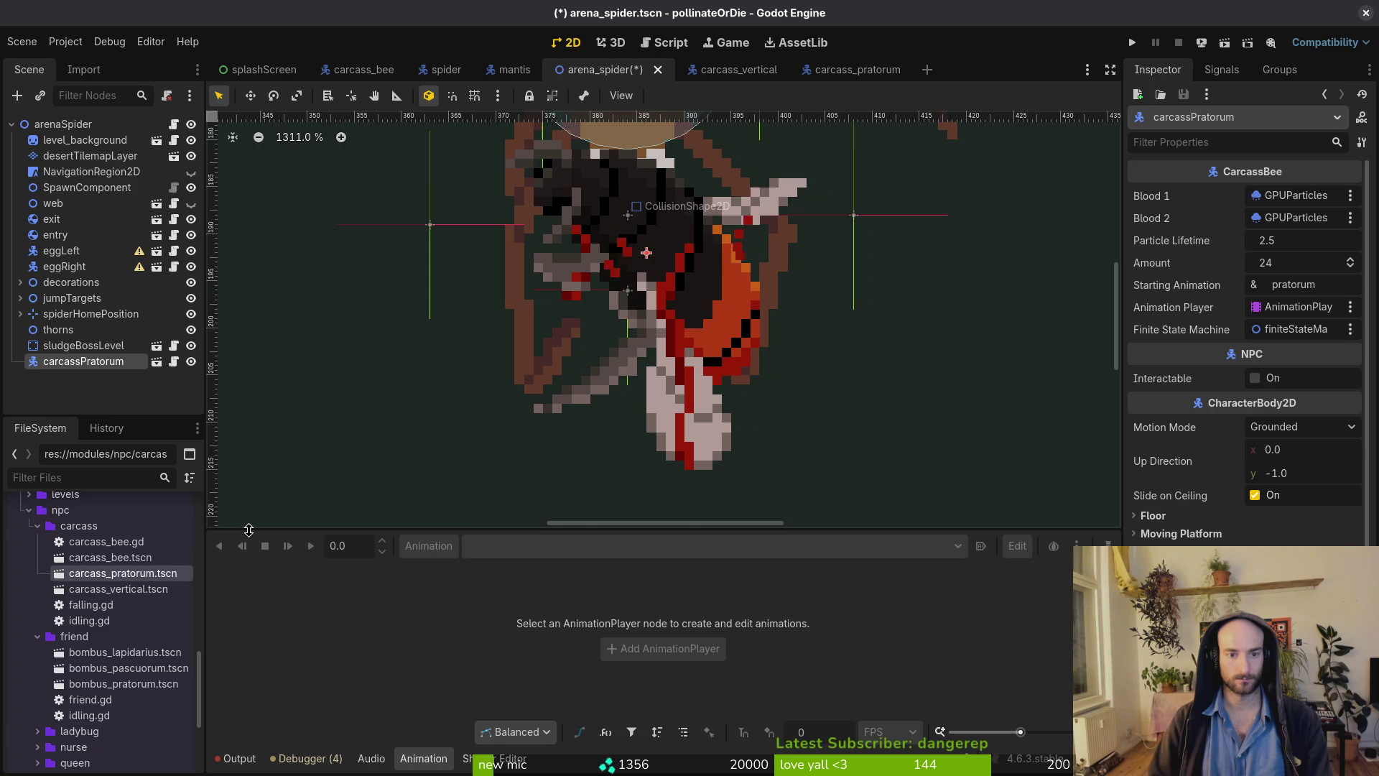
right_click(89, 370)
left_click(216, 650)
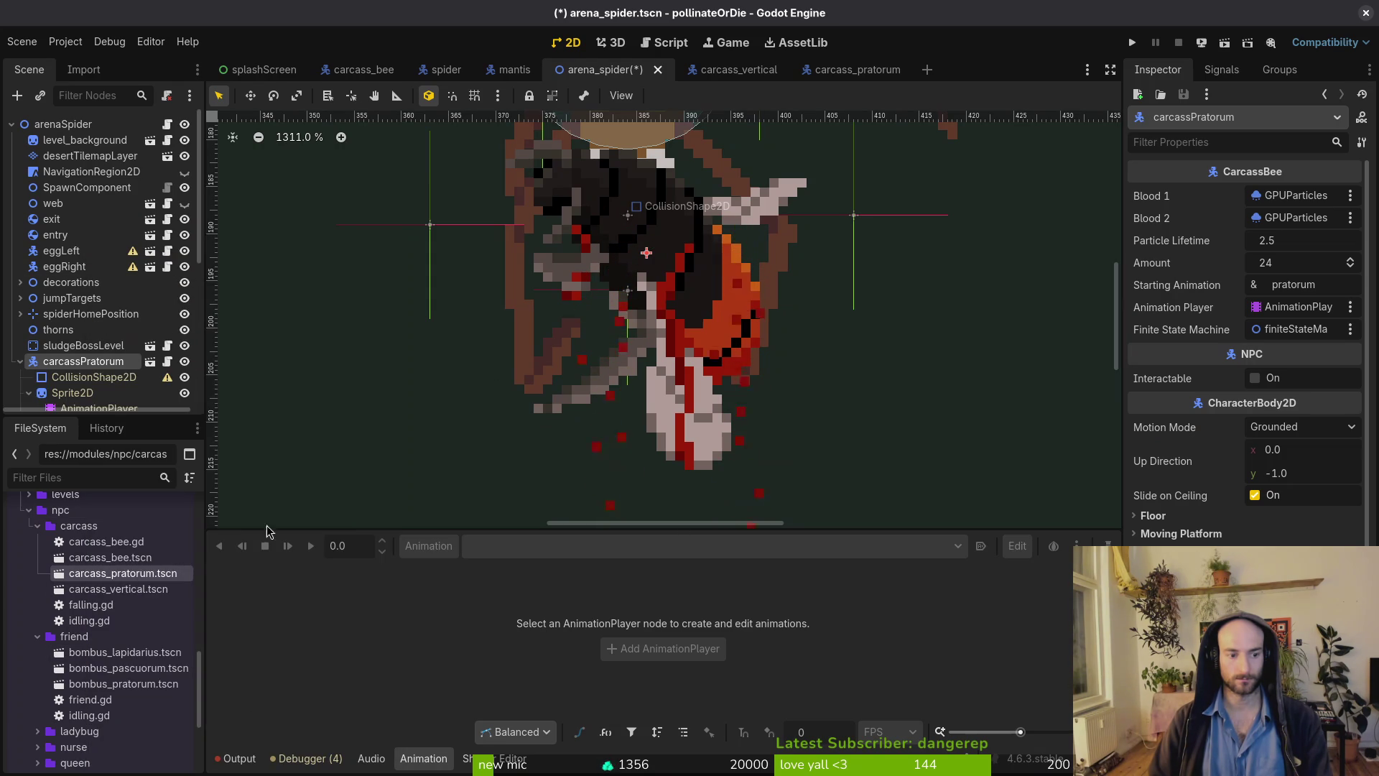
Set the carcass sprite's frame row to 6 (frame 24) and nudge it under the spider.
left_click(72, 393)
left_click(1162, 259)
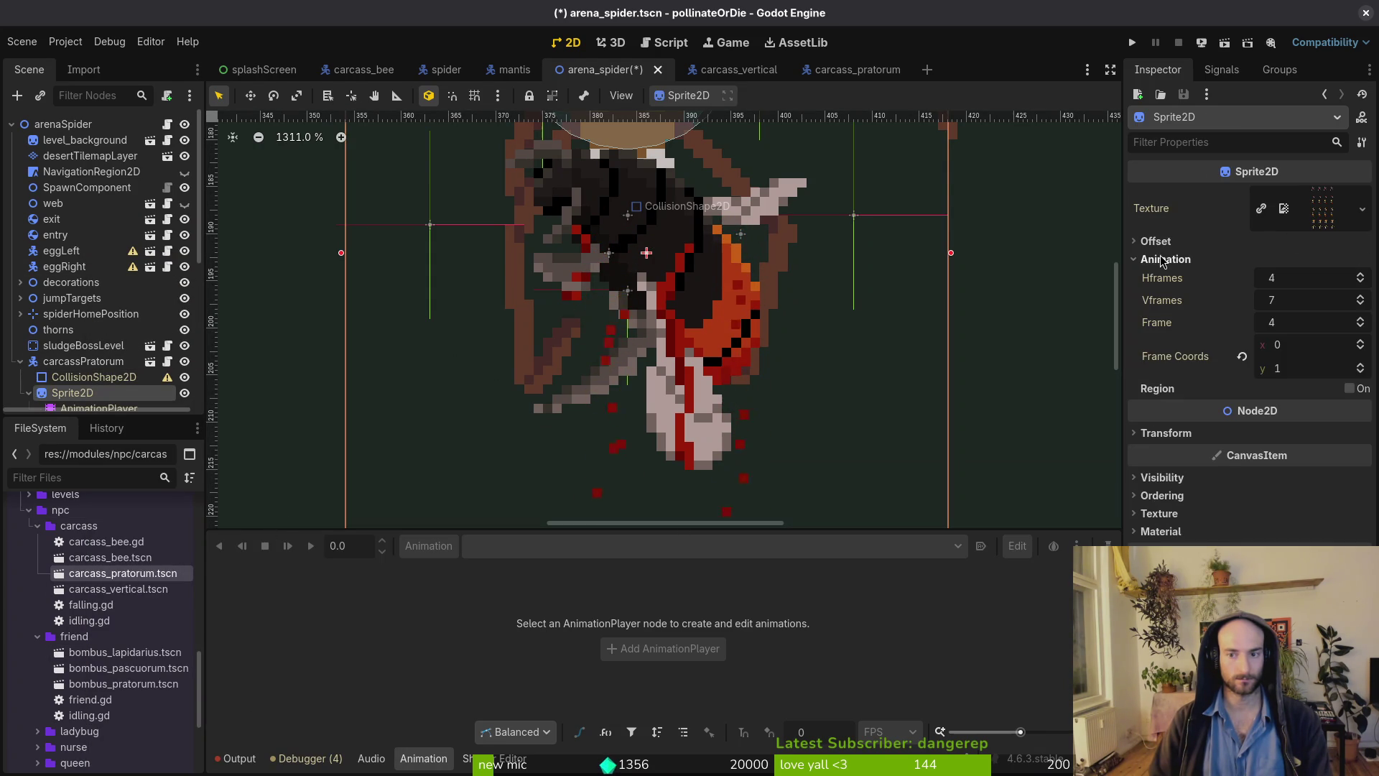
left_click(1360, 367)
left_click(1360, 367)
left_click(1360, 366)
left_click(1360, 367)
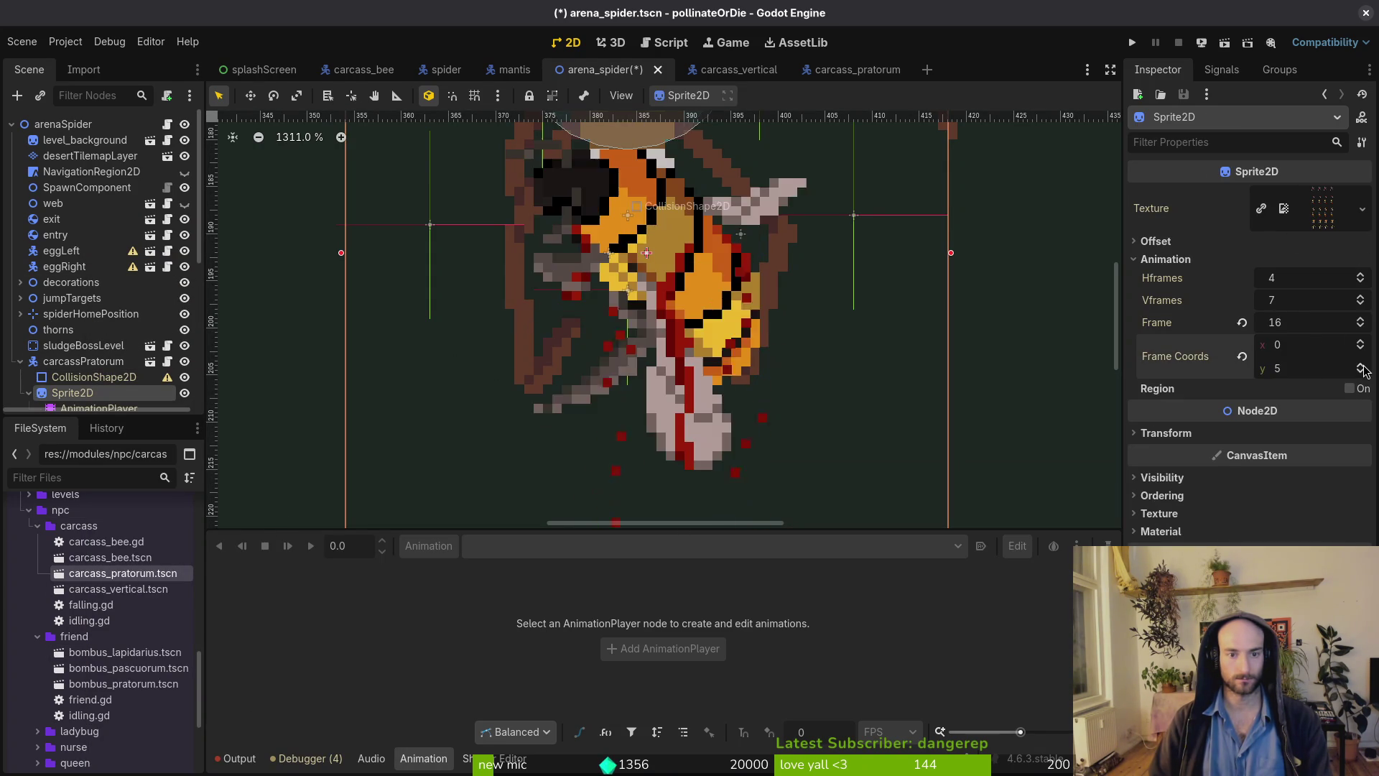
left_click(1360, 367)
scroll(752, 366, "down", 4)
left_click(721, 235)
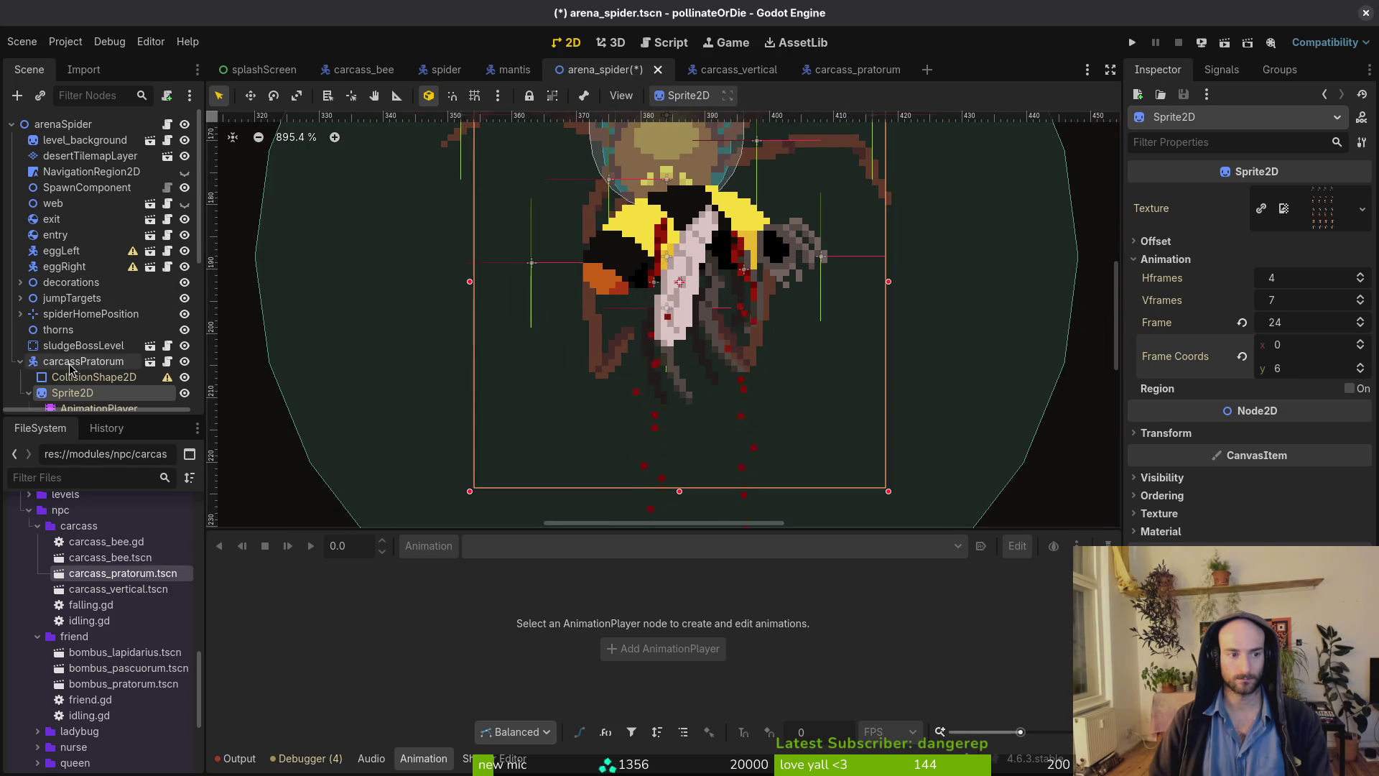
mouse_move(693, 254)
left_mouse_down()
mouse_move(685, 293)
mouse_move(665, 295)
mouse_move(694, 296)
mouse_move(677, 296)
left_mouse_up()
Switch to Aseprite and close the extra bee sprite files.
key("alt+Tab")
key("alt+Tab")
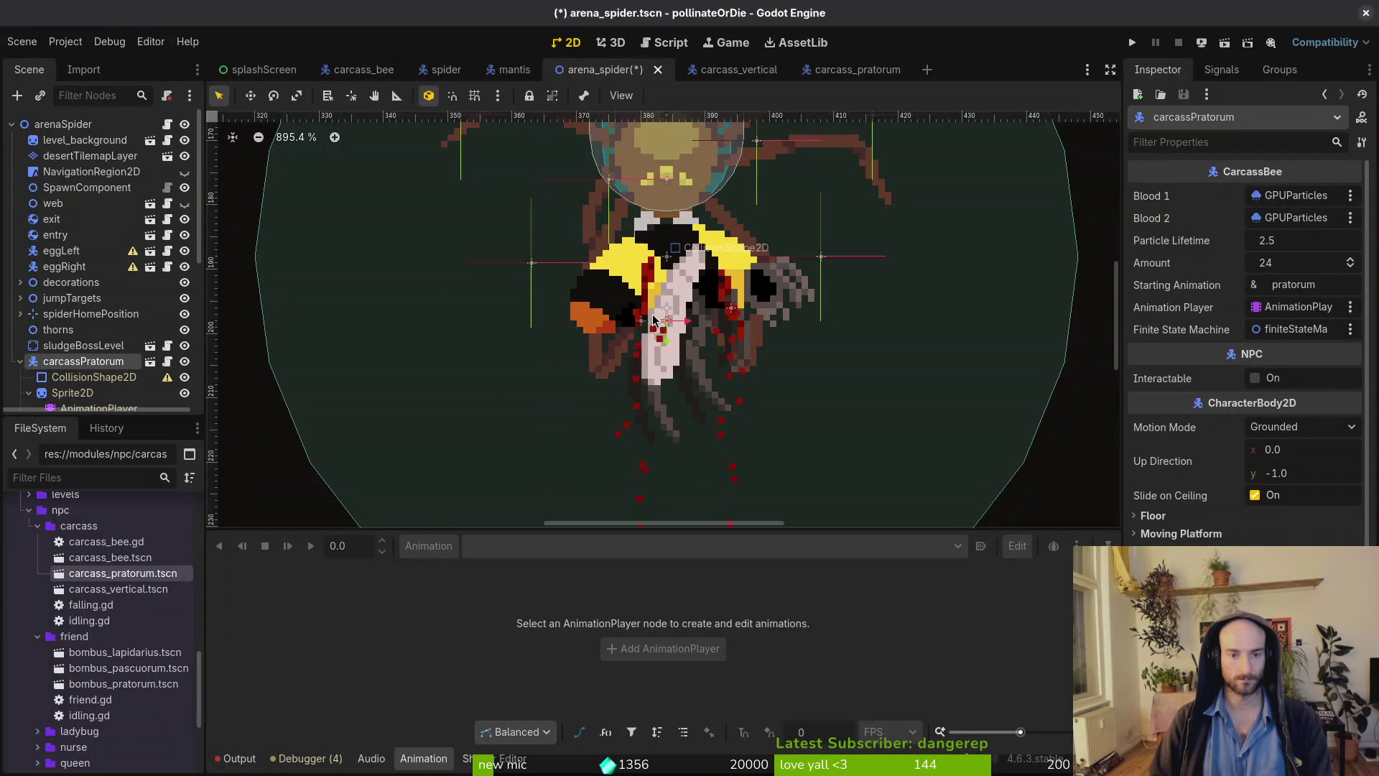
key("alt+Tab")
key("ctrl+w")
key("ctrl+w")
key("ctrl+w")
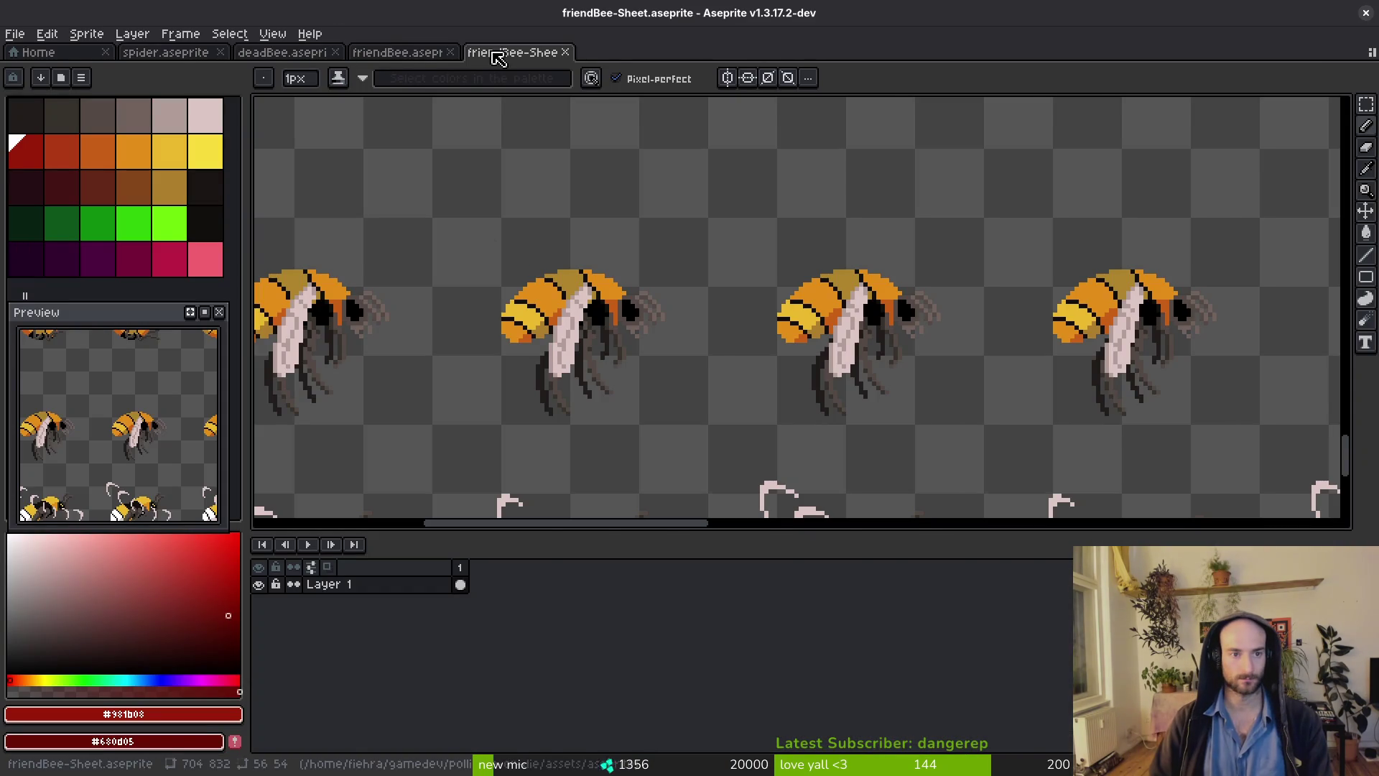
Check the spider artwork in Aseprite, then come back to the Godot editor.
scroll(682, 361, "up", 3)
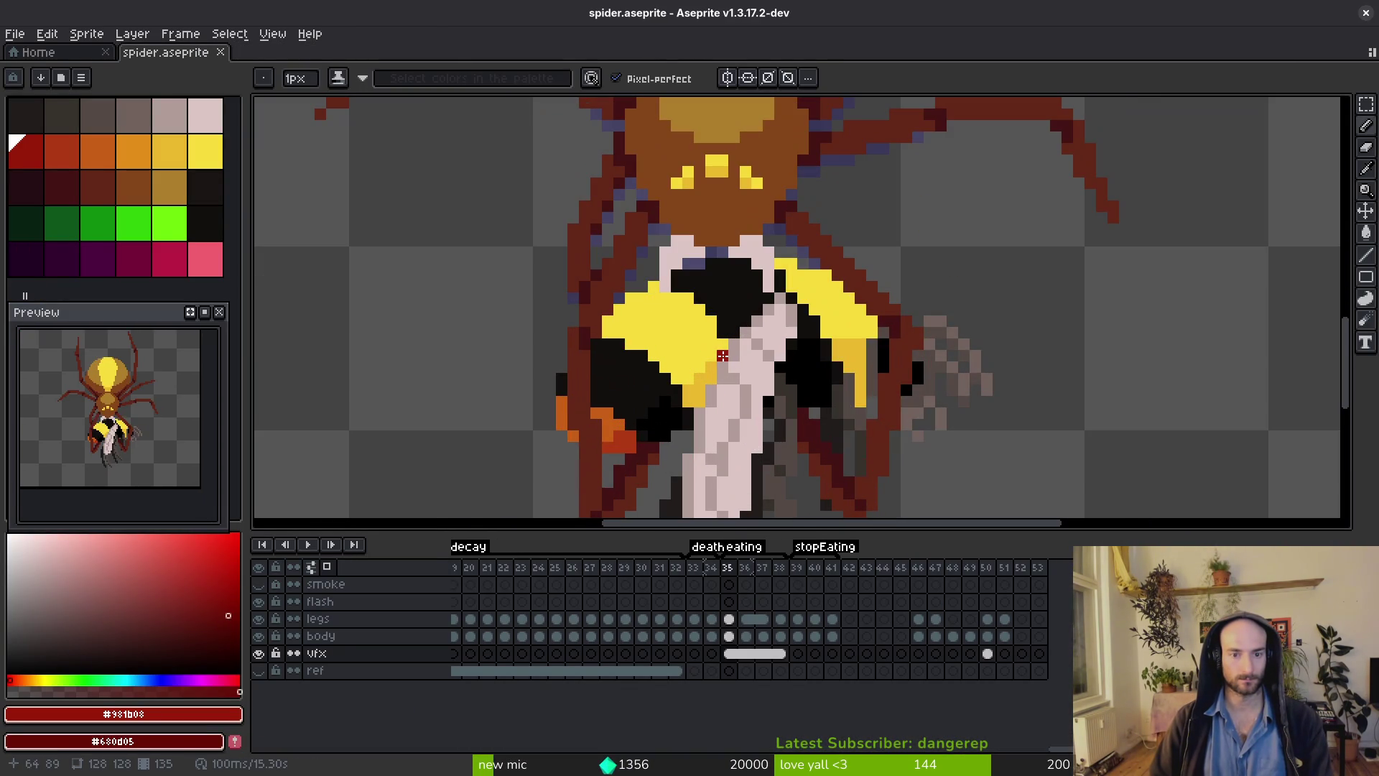
key("alt+Tab")
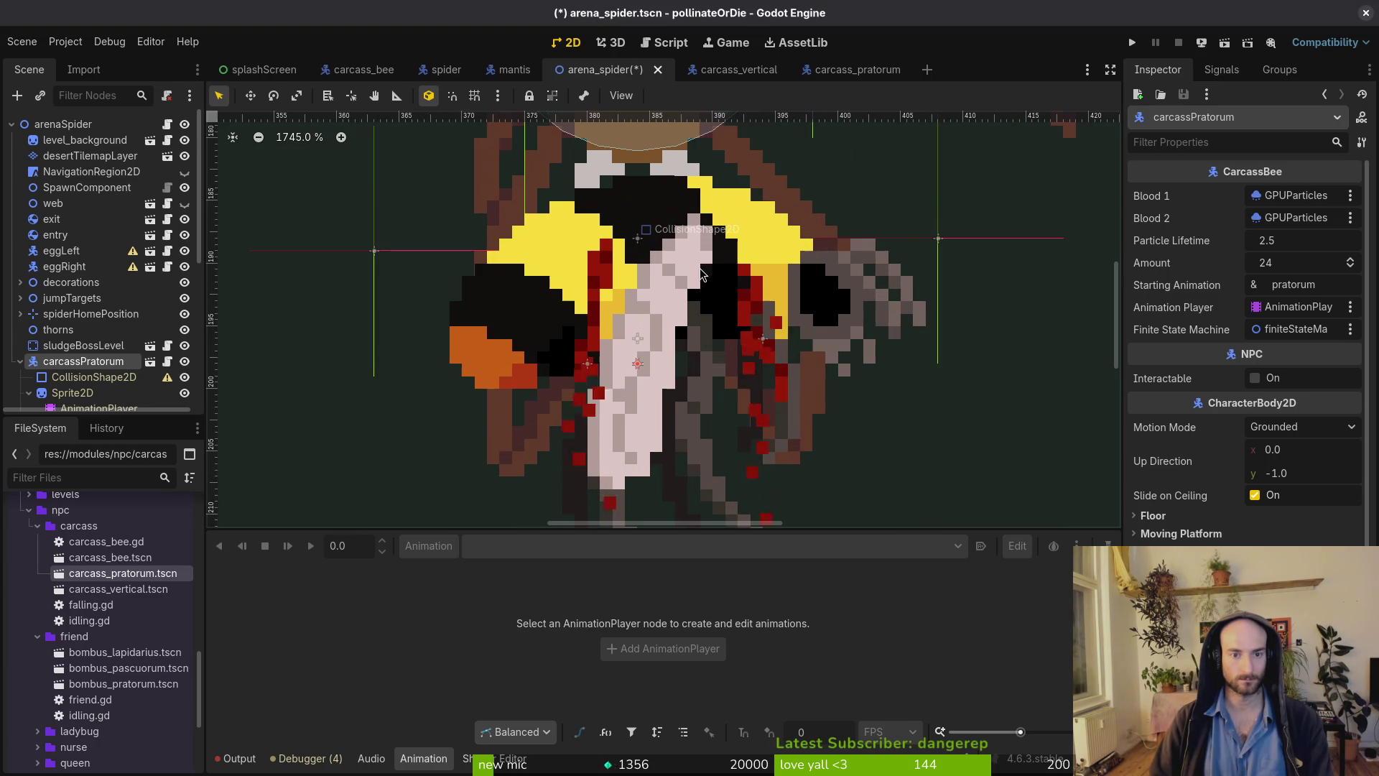
key("alt+Tab")
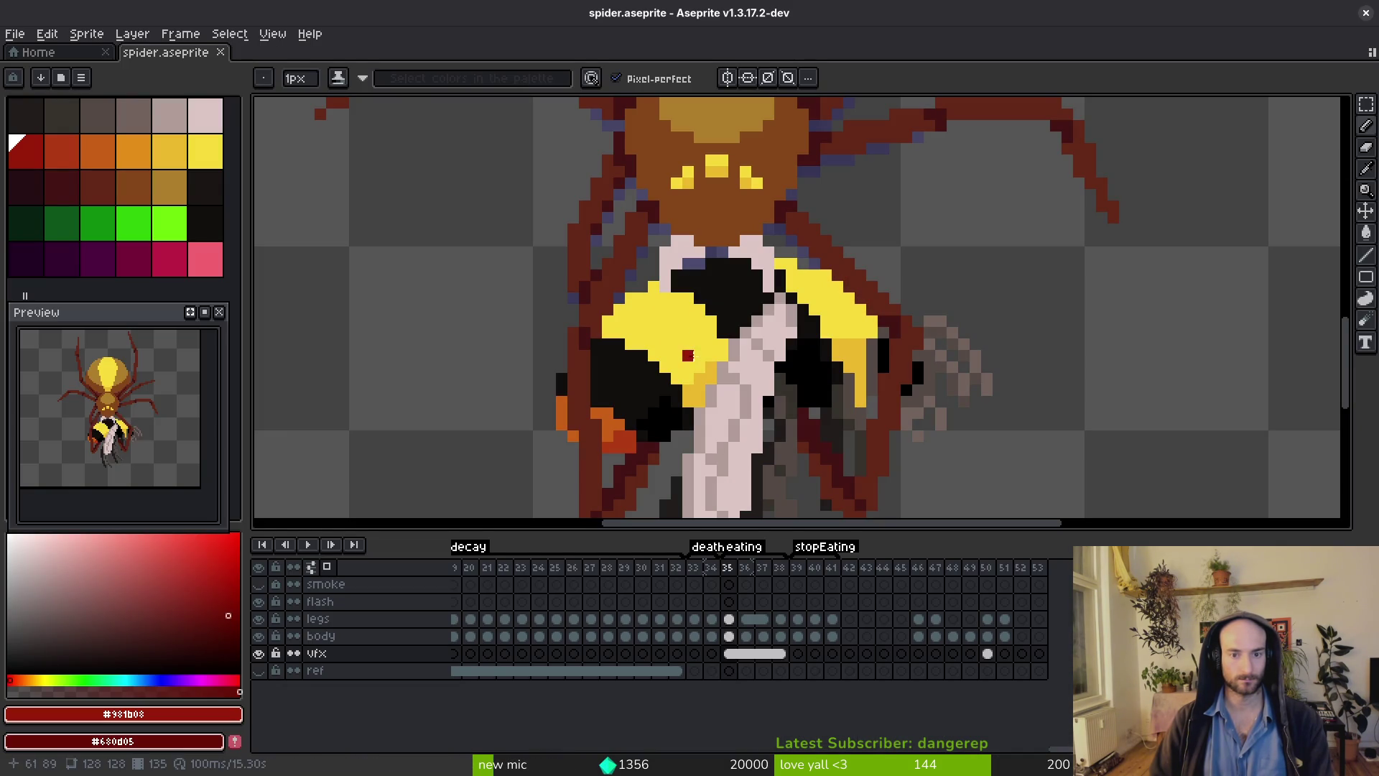
key("alt+Tab")
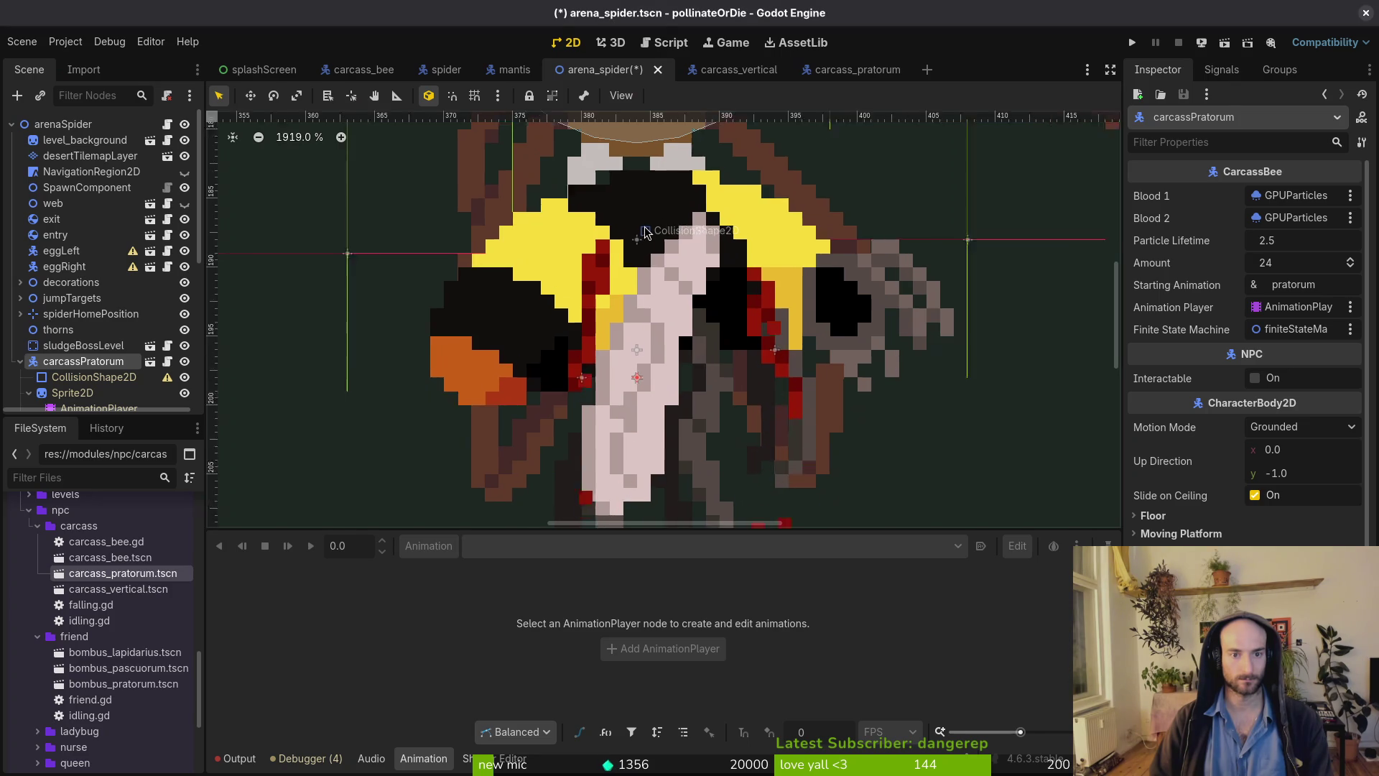
Move the collapsed carcassPratorum node just above spiderHomePosition and save the arena scene.
left_click(647, 240)
left_click(659, 244)
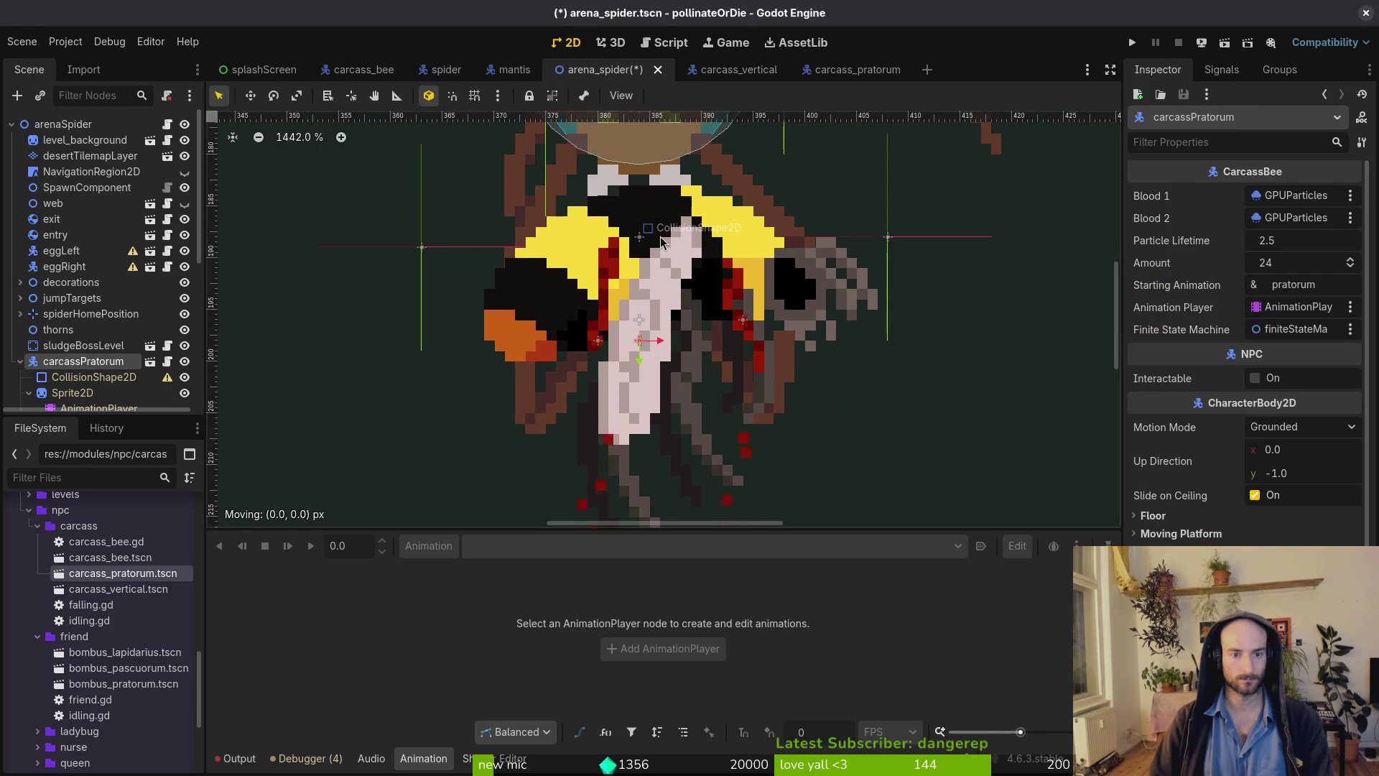
scroll(645, 305, "down", 5)
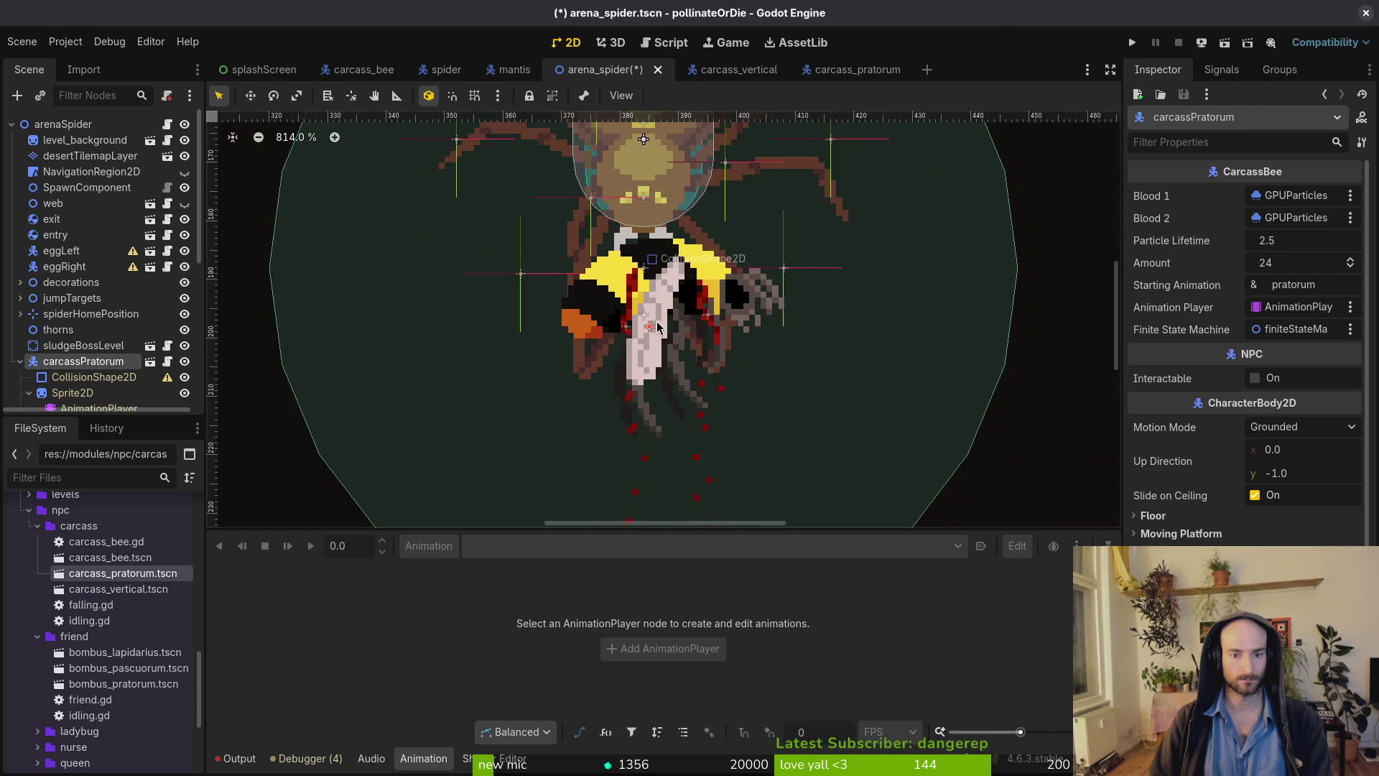
left_click(19, 363)
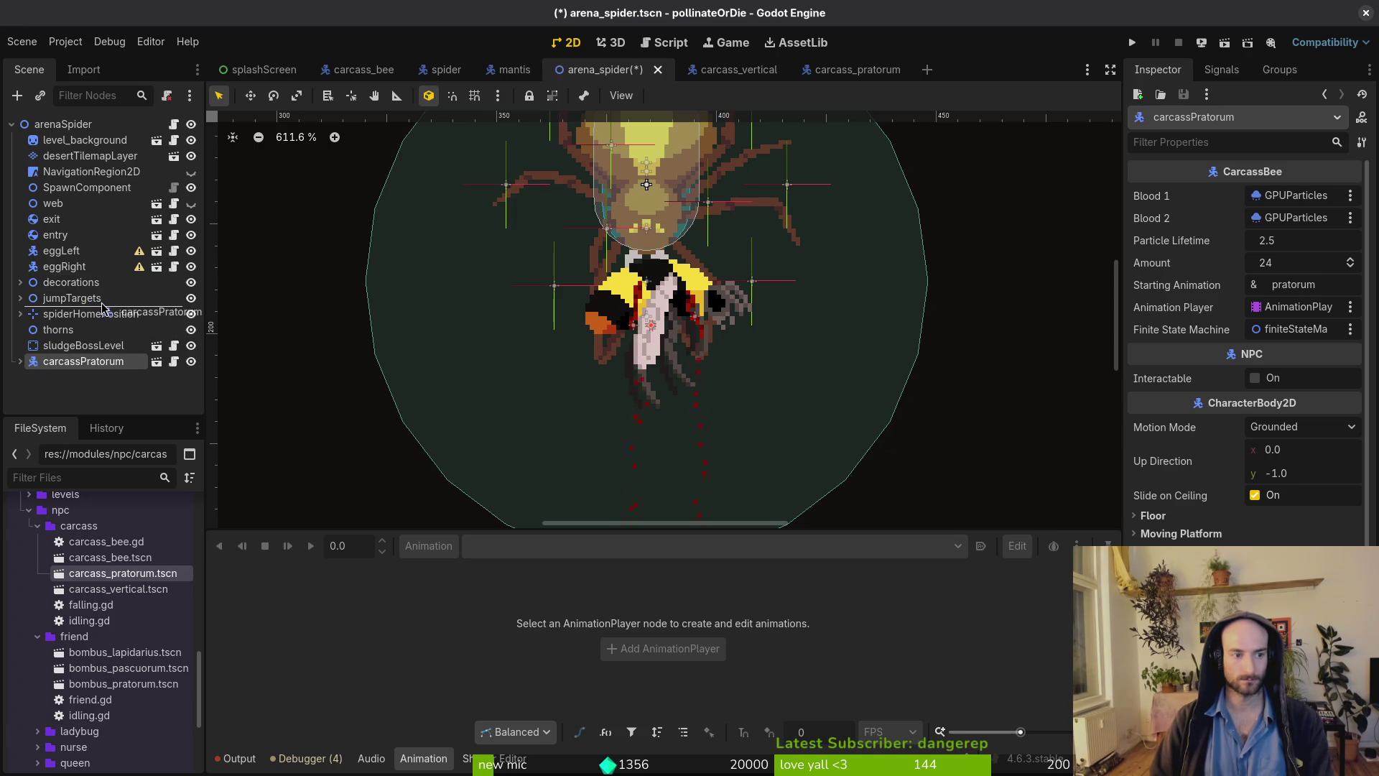
left_click_drag(103, 307, 104, 309)
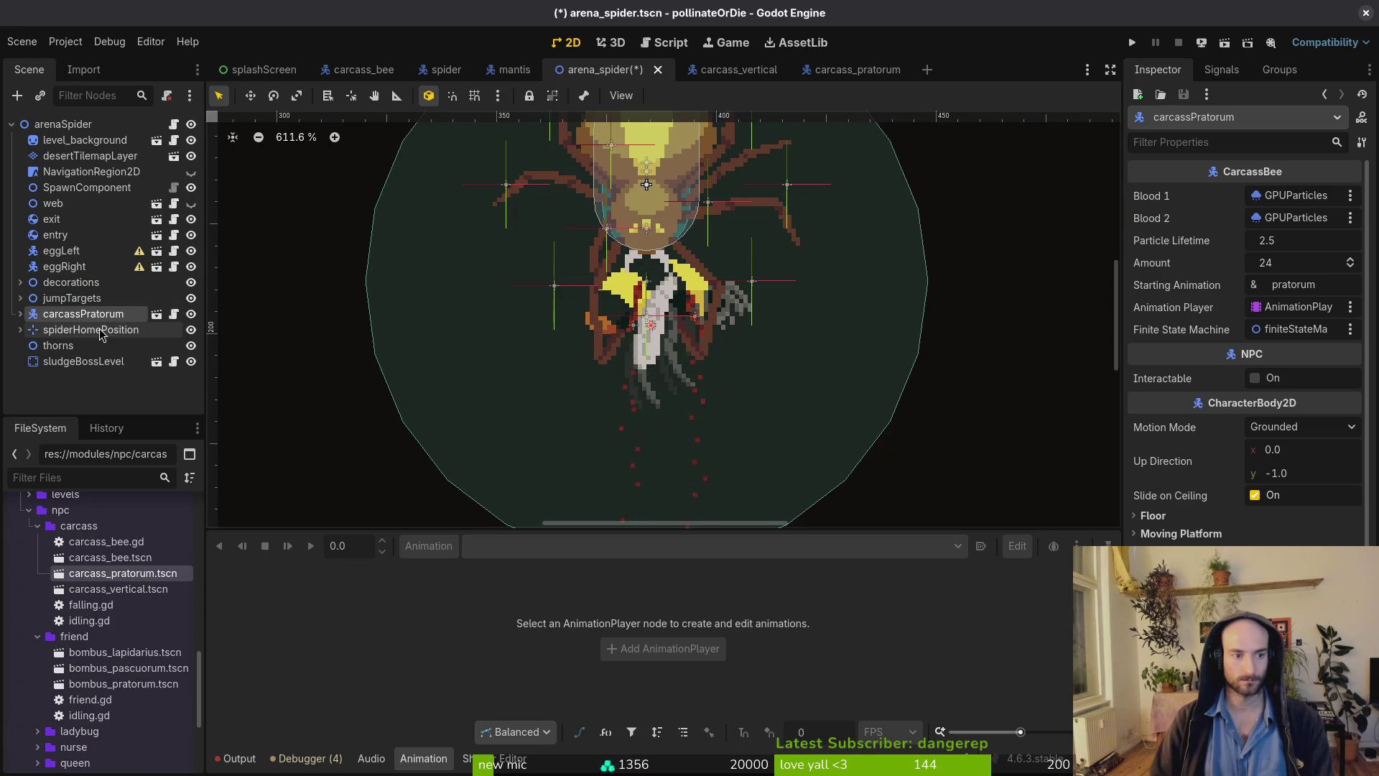
key("ctrl+s")
Disable Editable Children on carcassPratorum, accepting the property revert, and save.
right_click(61, 313)
left_click(173, 649)
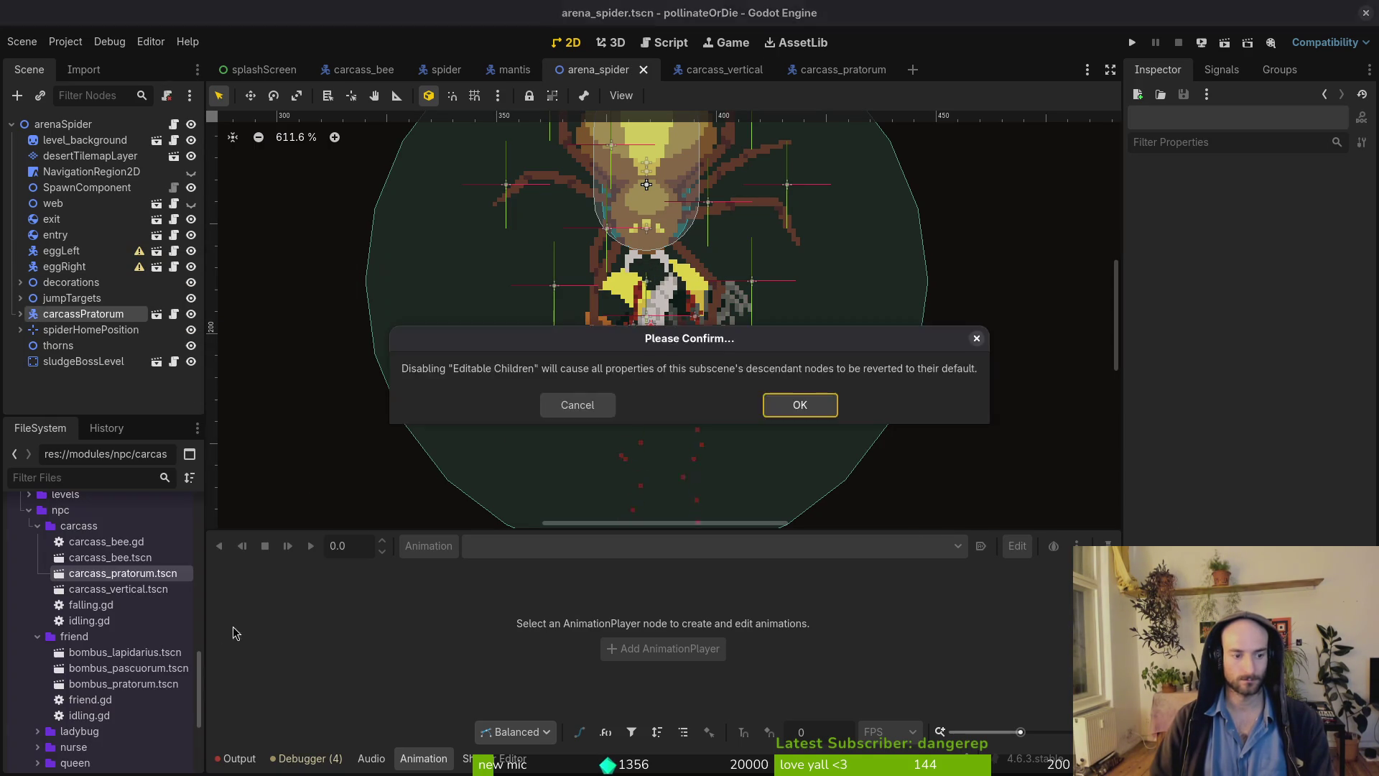
left_click(572, 403)
right_click(91, 313)
left_click(172, 649)
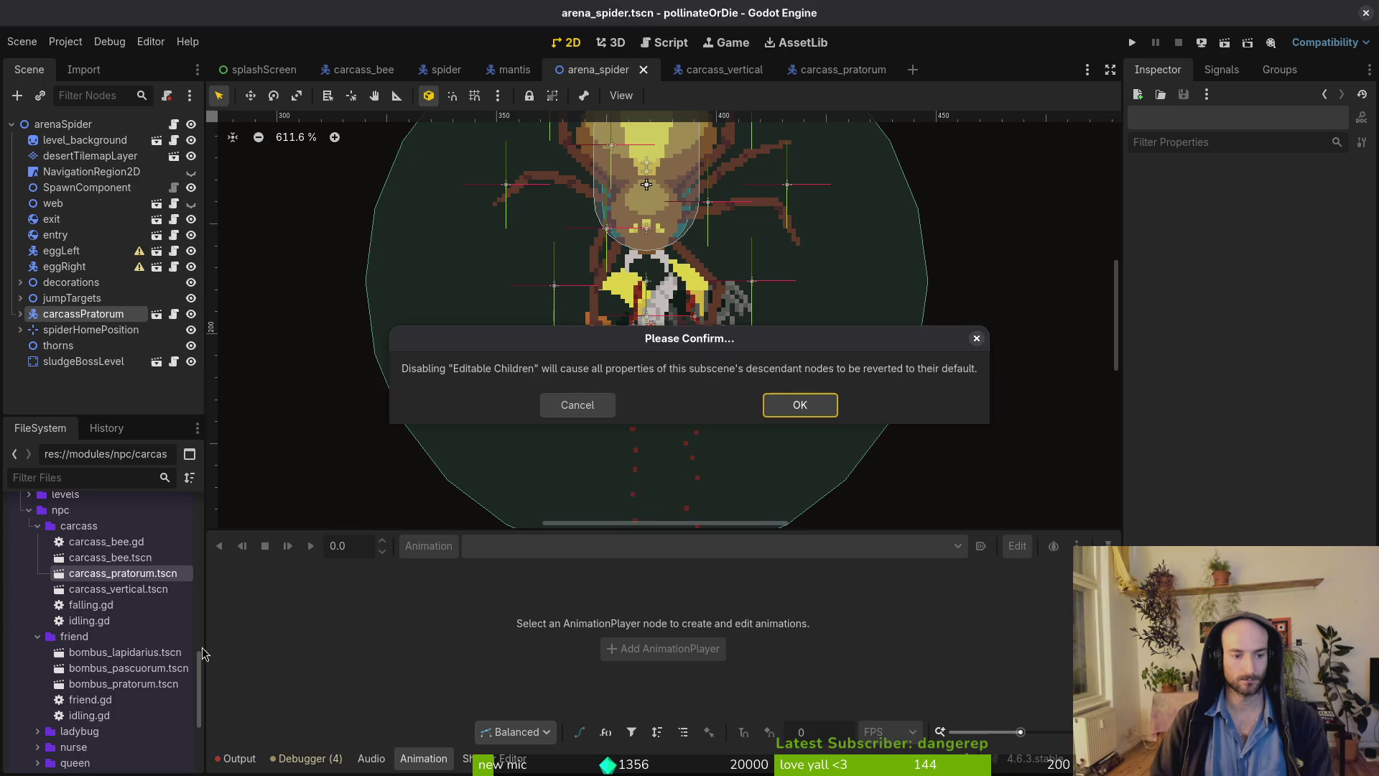
left_click(824, 406)
key("ctrl+s")
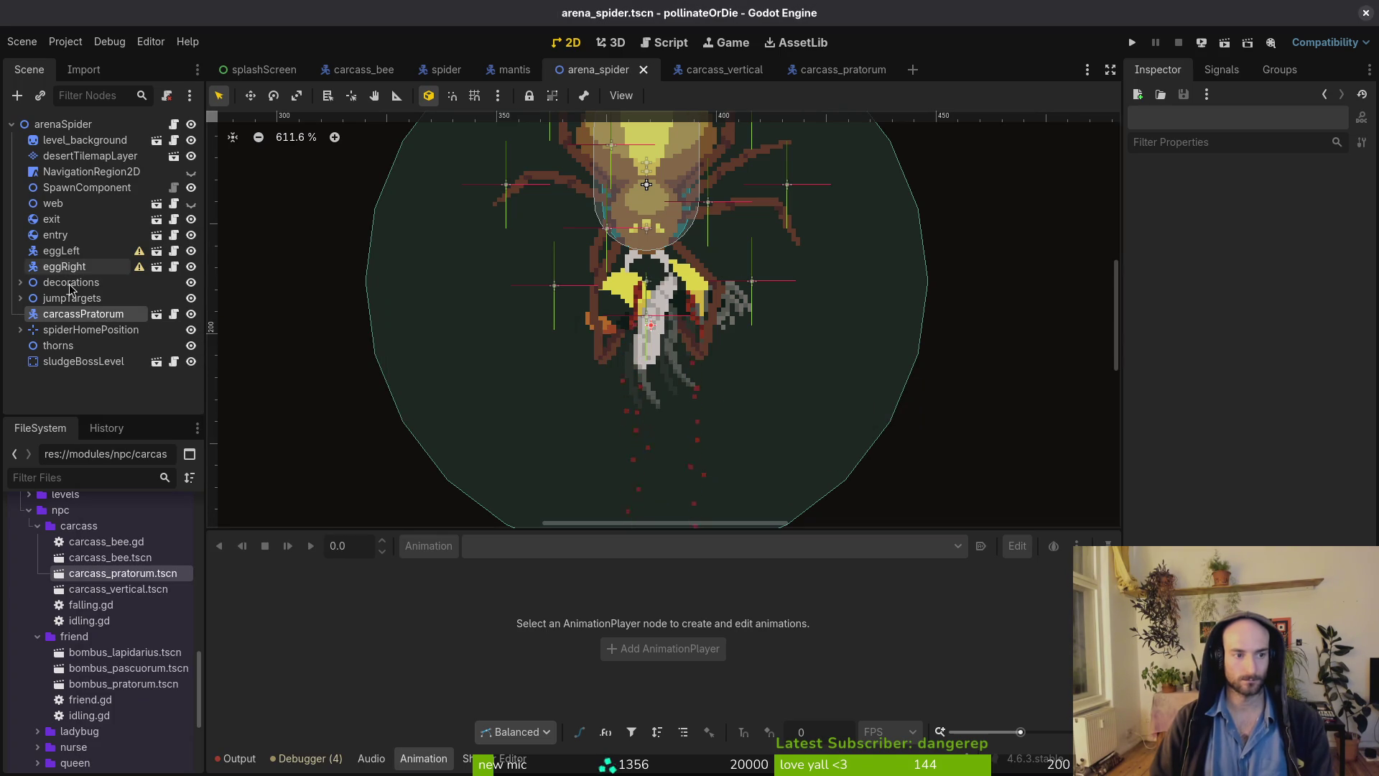
Disable Editable Children on the spider node, save, and reselect carcassPratorum.
left_click(20, 329)
right_click(64, 345)
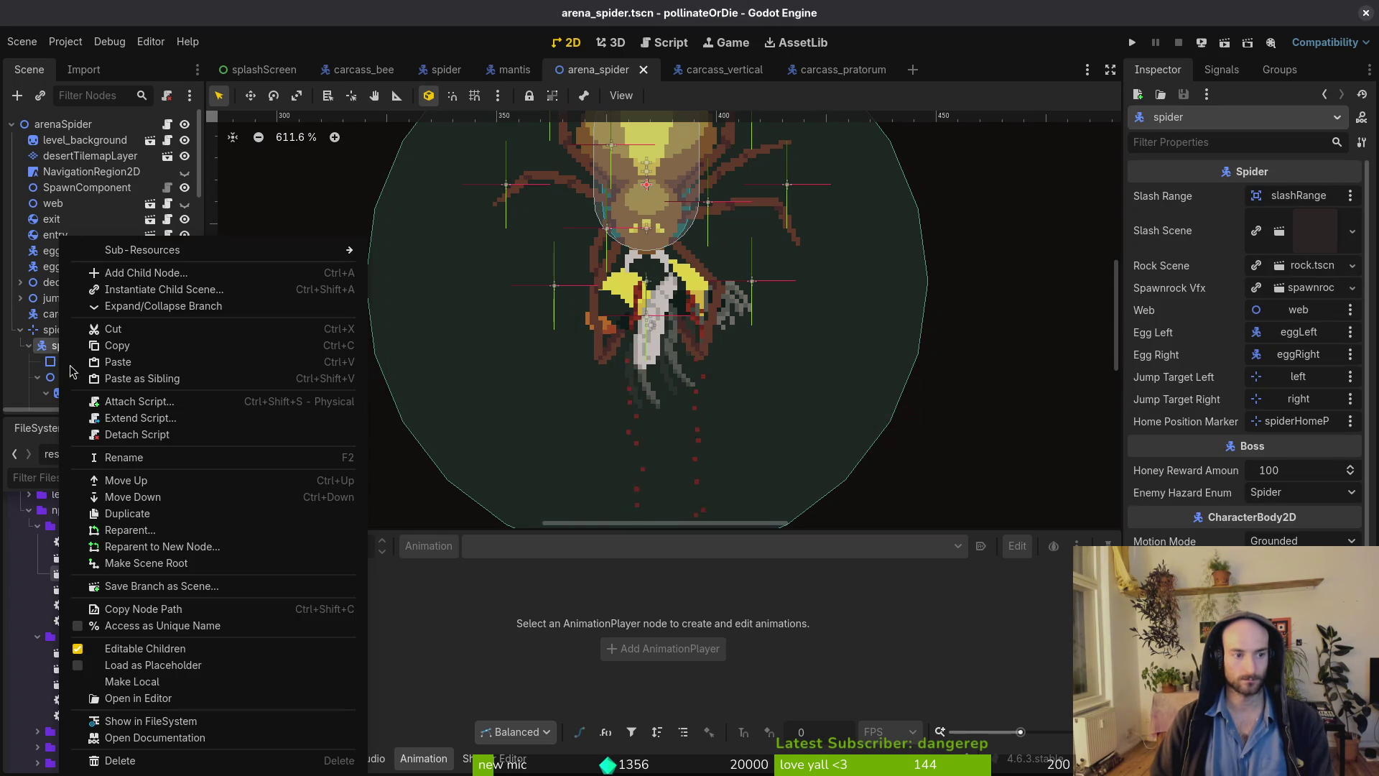
left_click(142, 648)
left_click(793, 406)
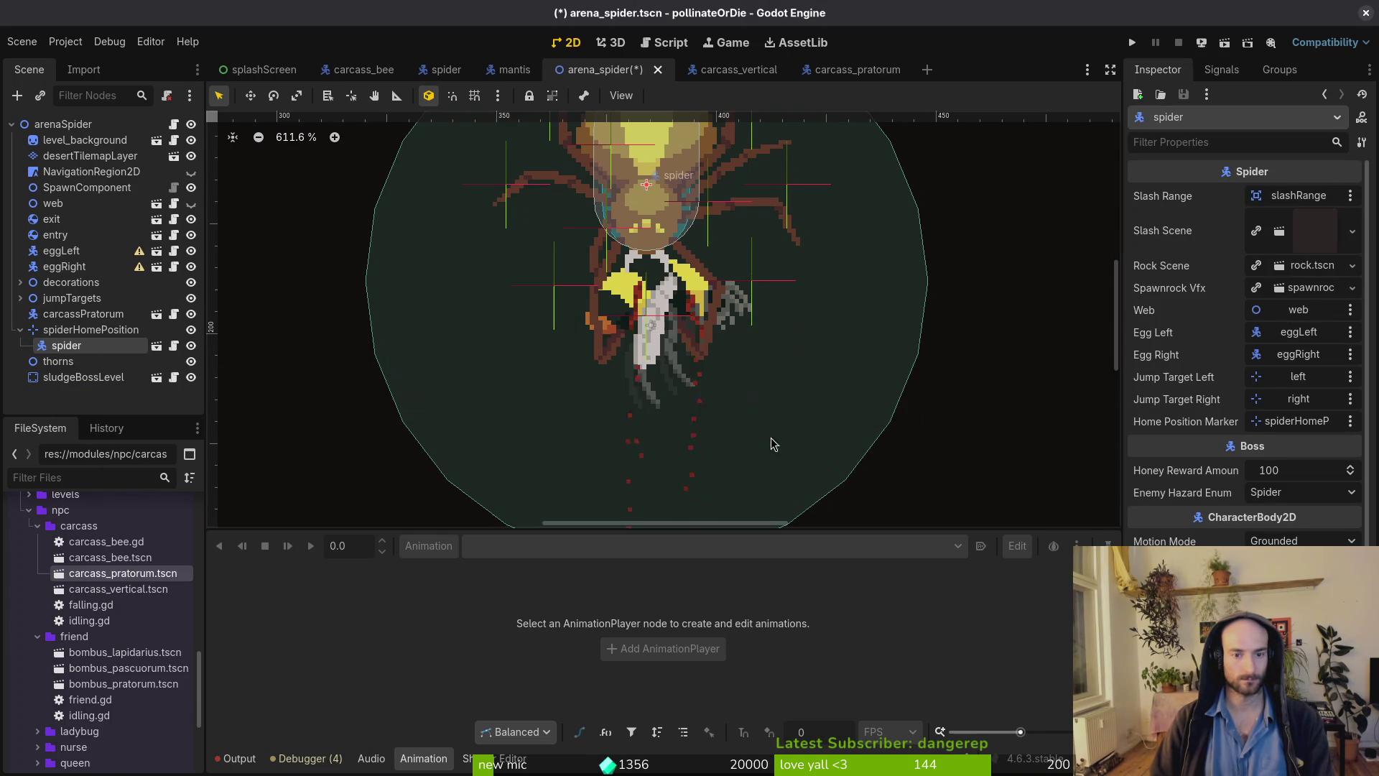
key("ctrl+s")
left_click(20, 330)
left_click(79, 314)
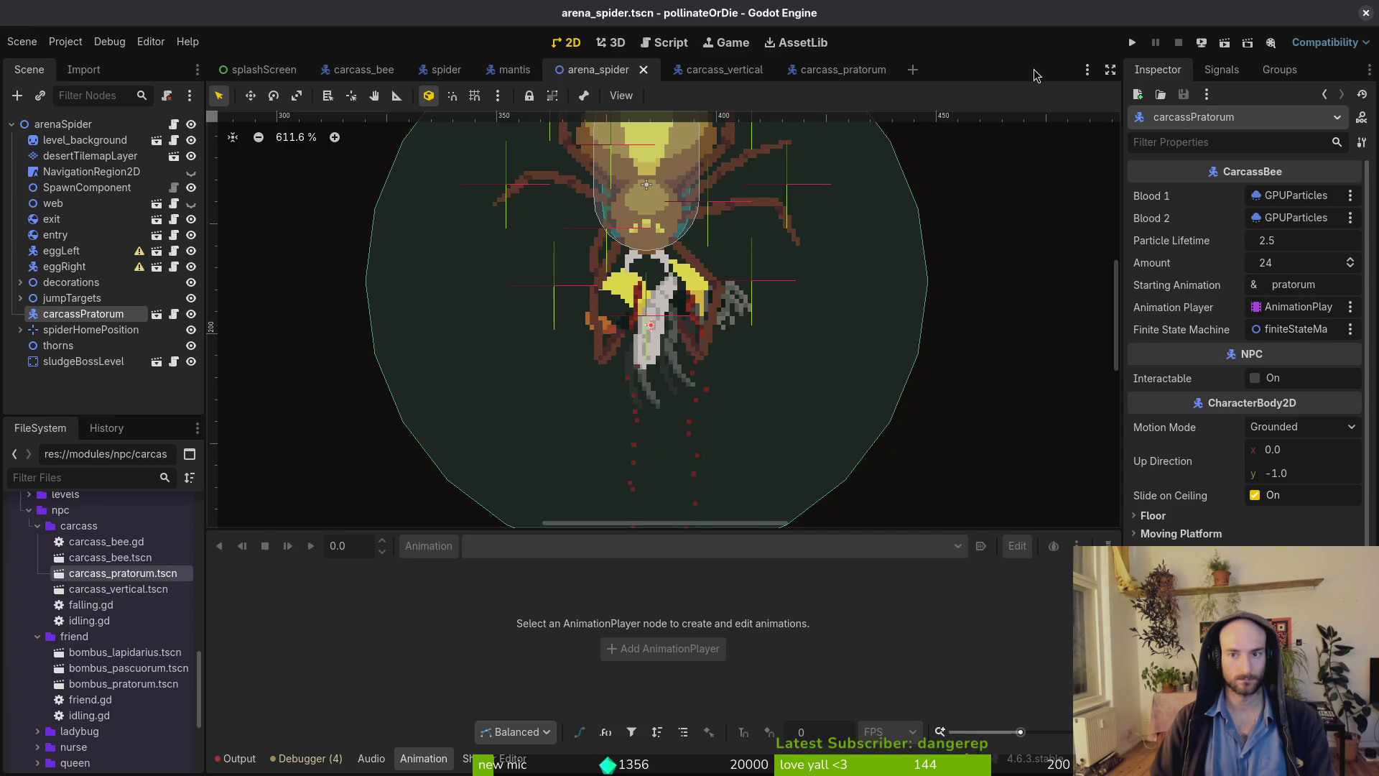
Run the game, enter the spider level from debug select, and fly right until it breaks.
left_click(1132, 45)
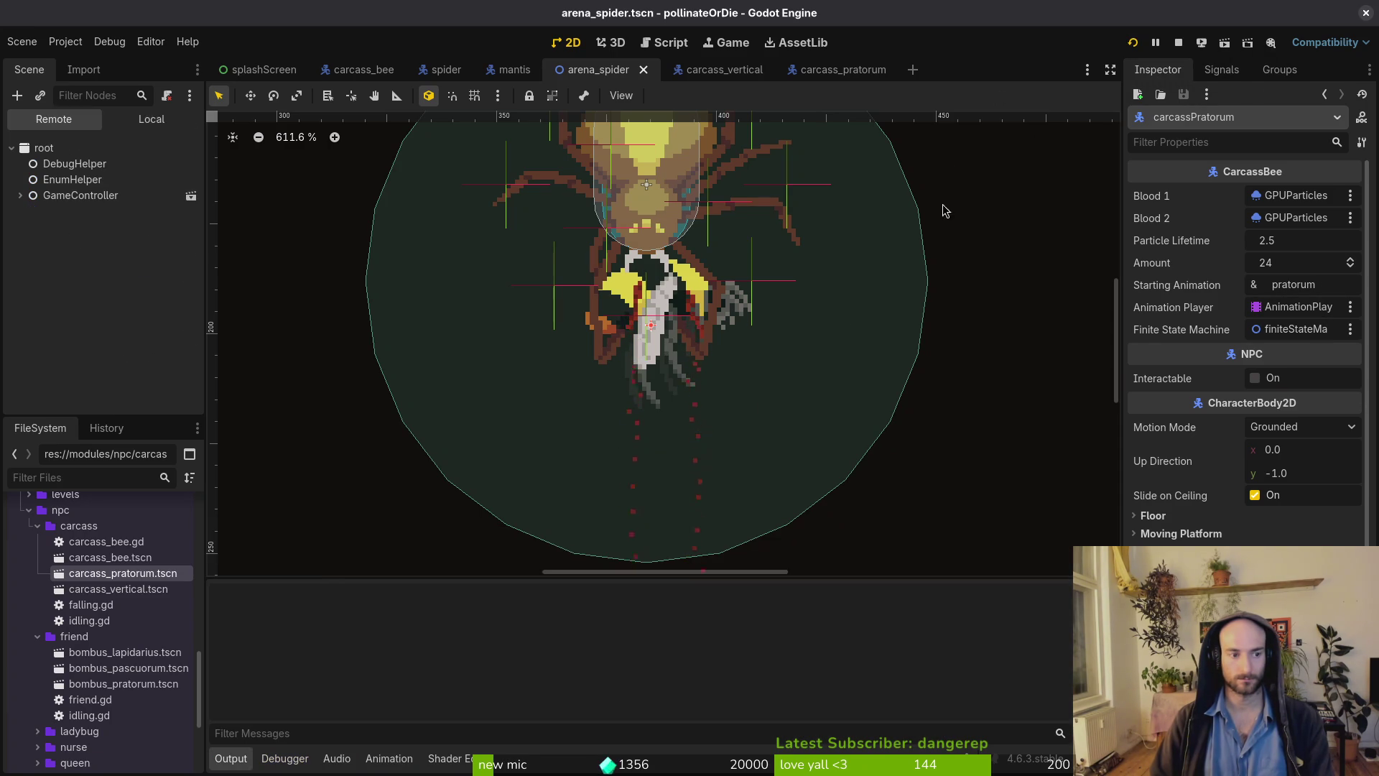
key("Return")
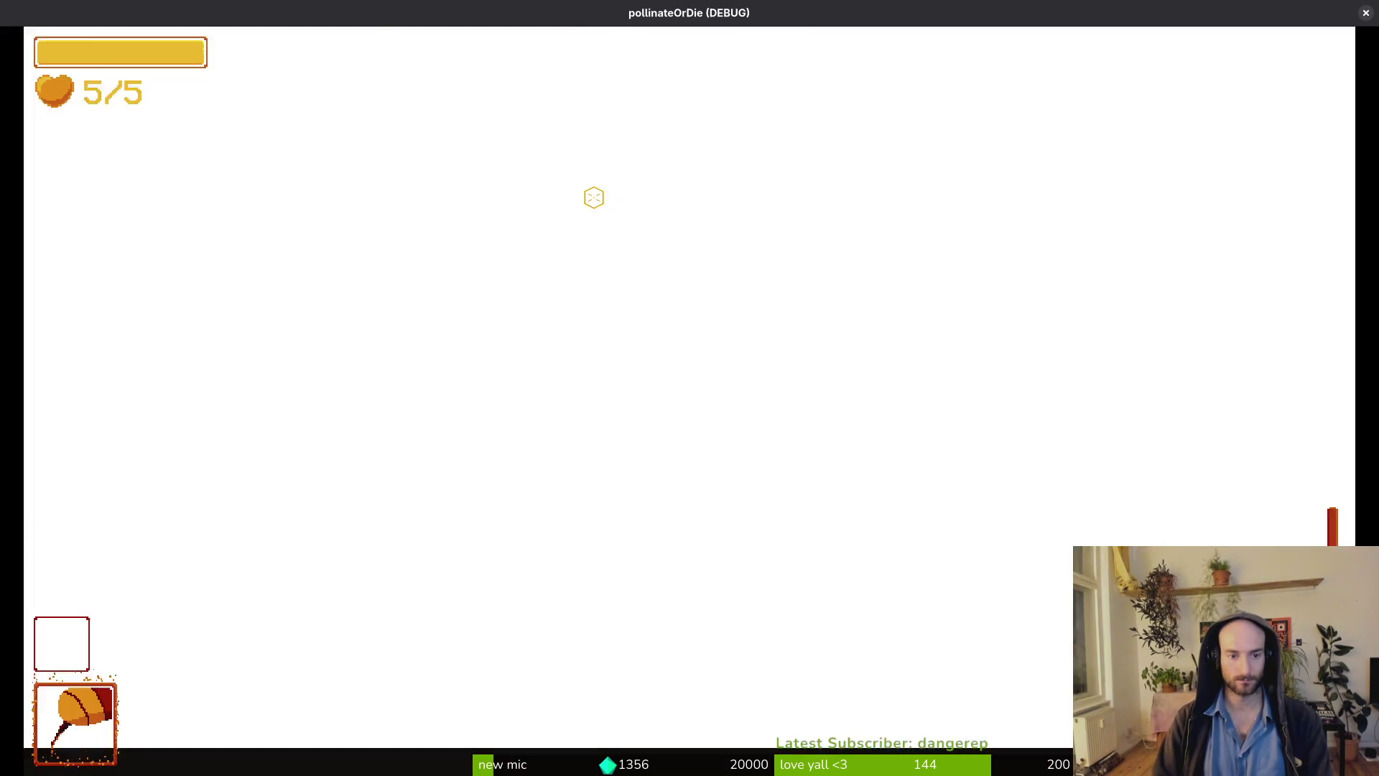
key("Escape")
key("Return")
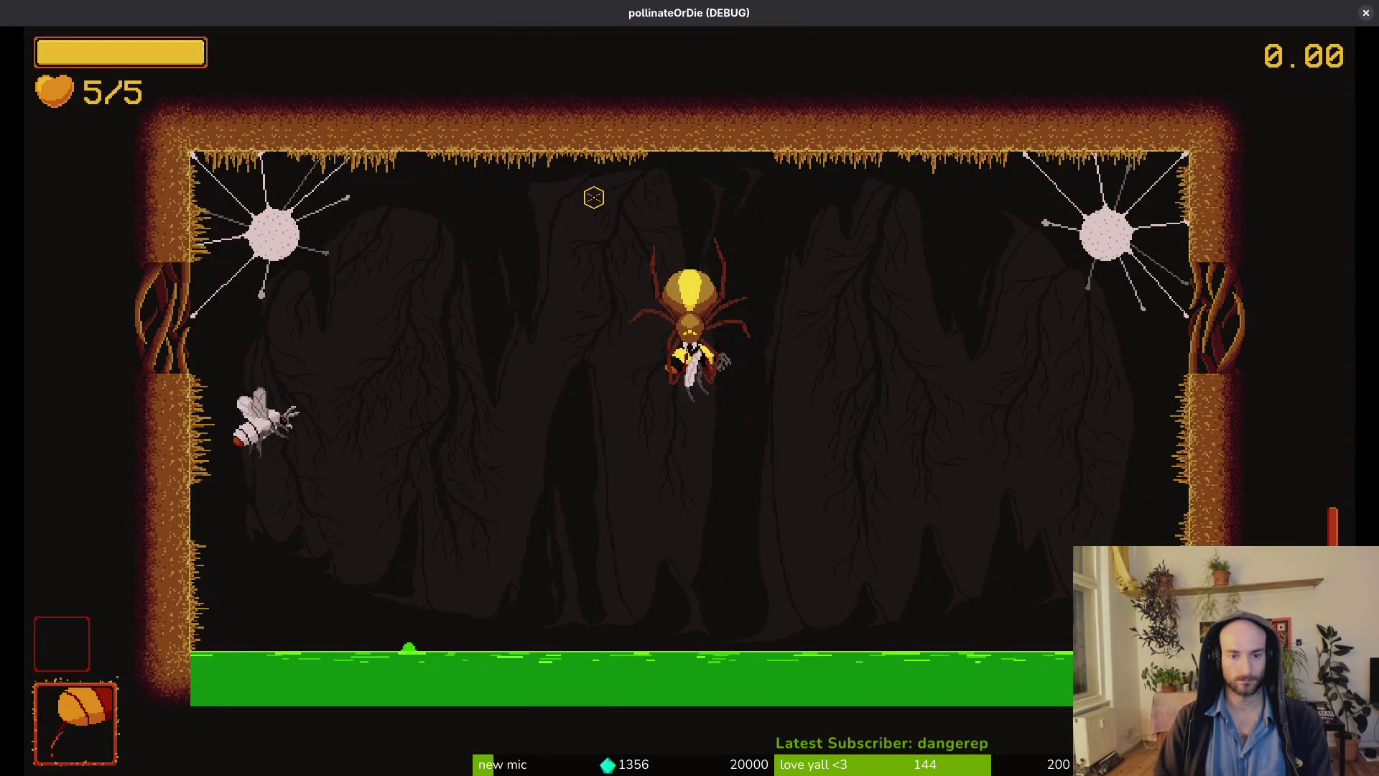
key("d")
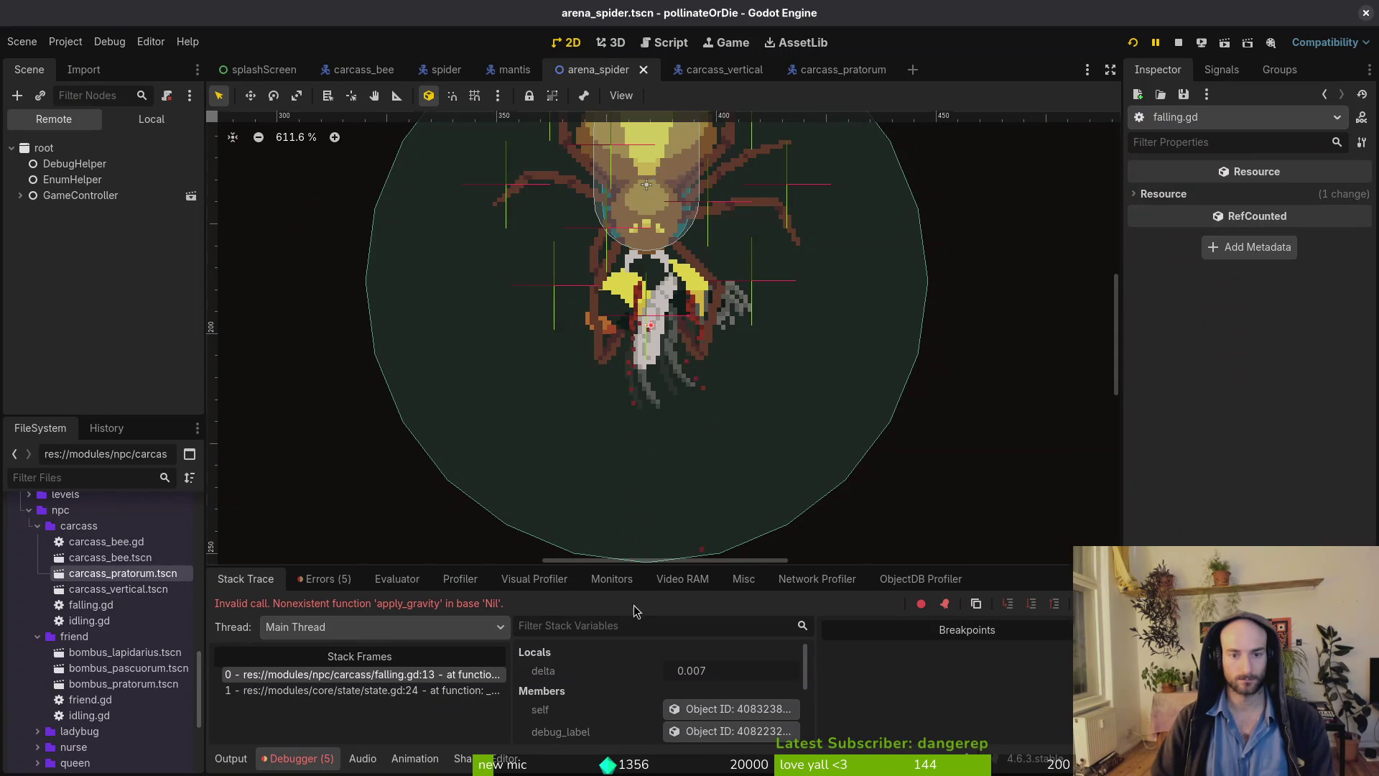
Review the debugger errors, close carcass_vertical, and inspect carcass_pratorum's GravityComponent.
left_click(327, 579)
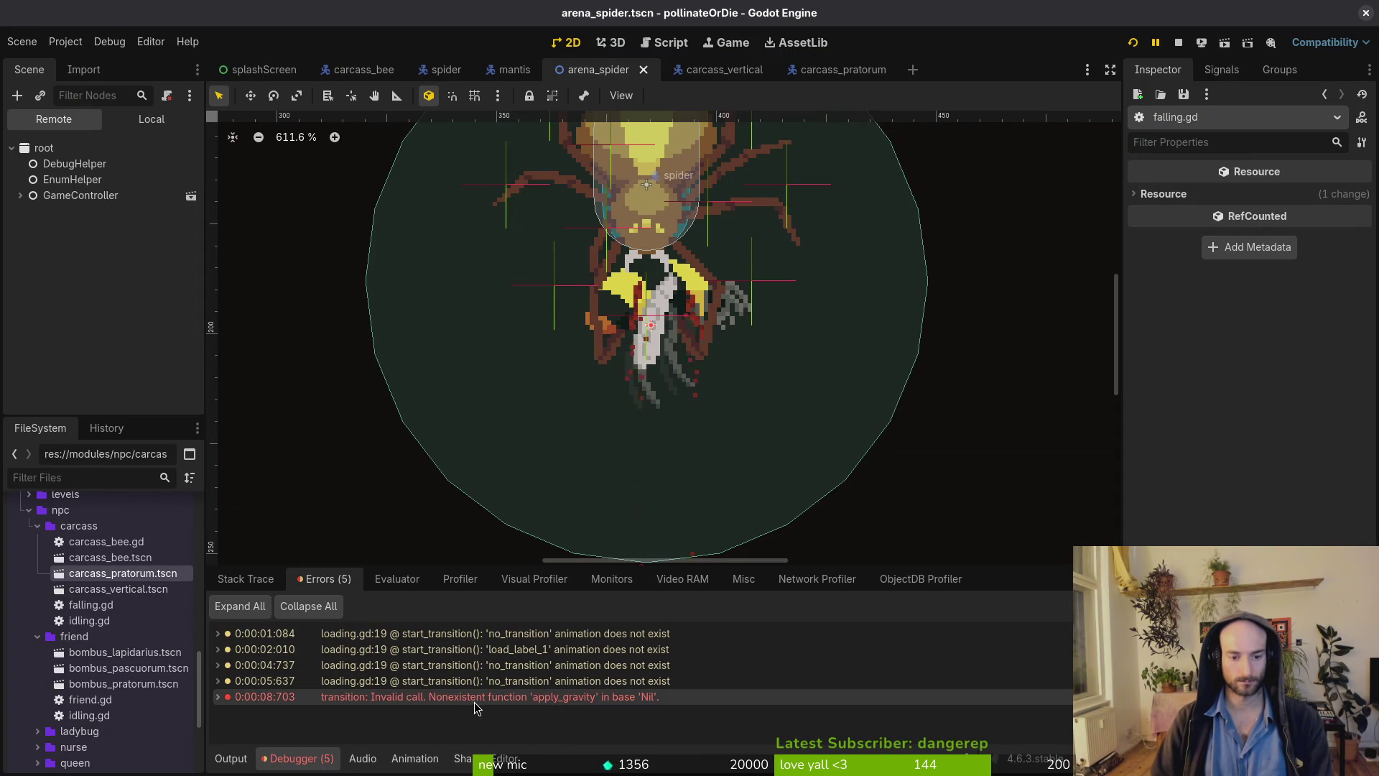
left_click(243, 575)
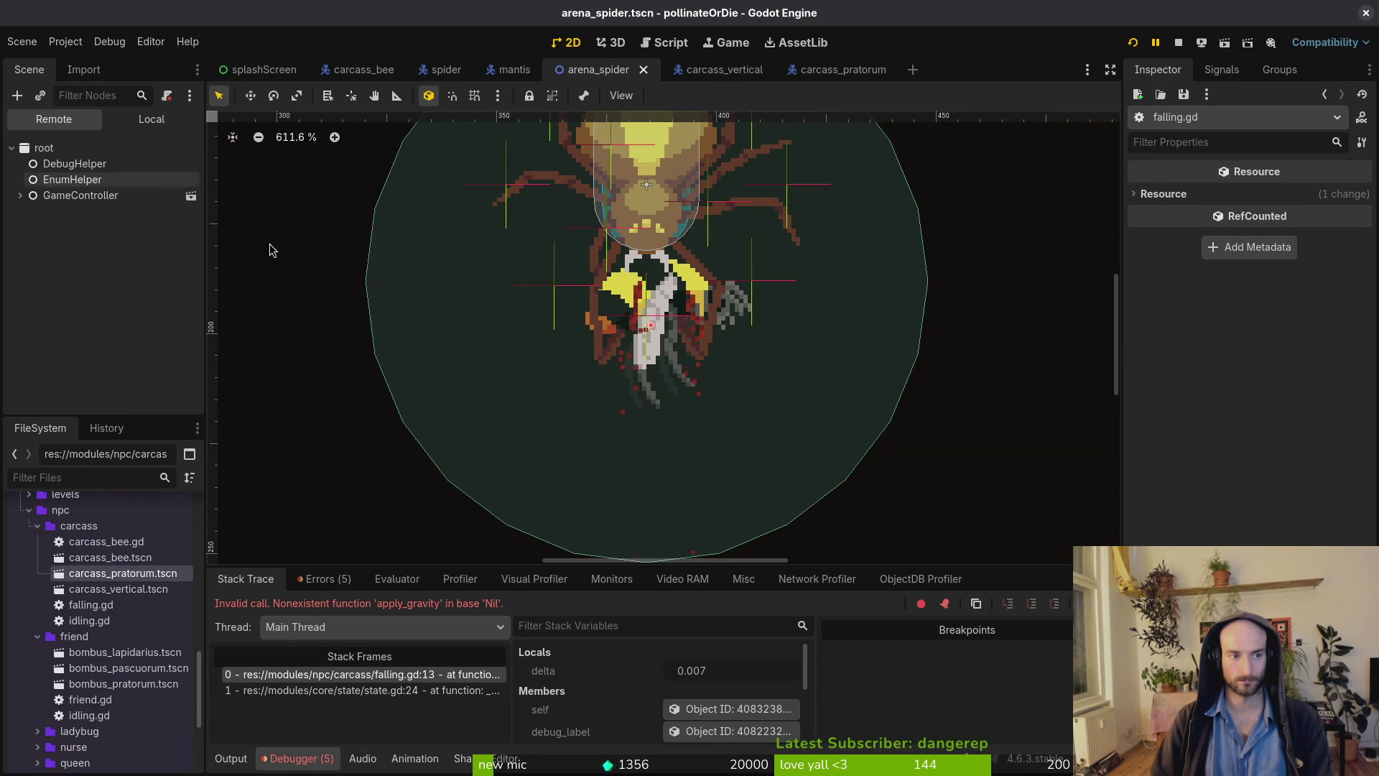
left_click(149, 121)
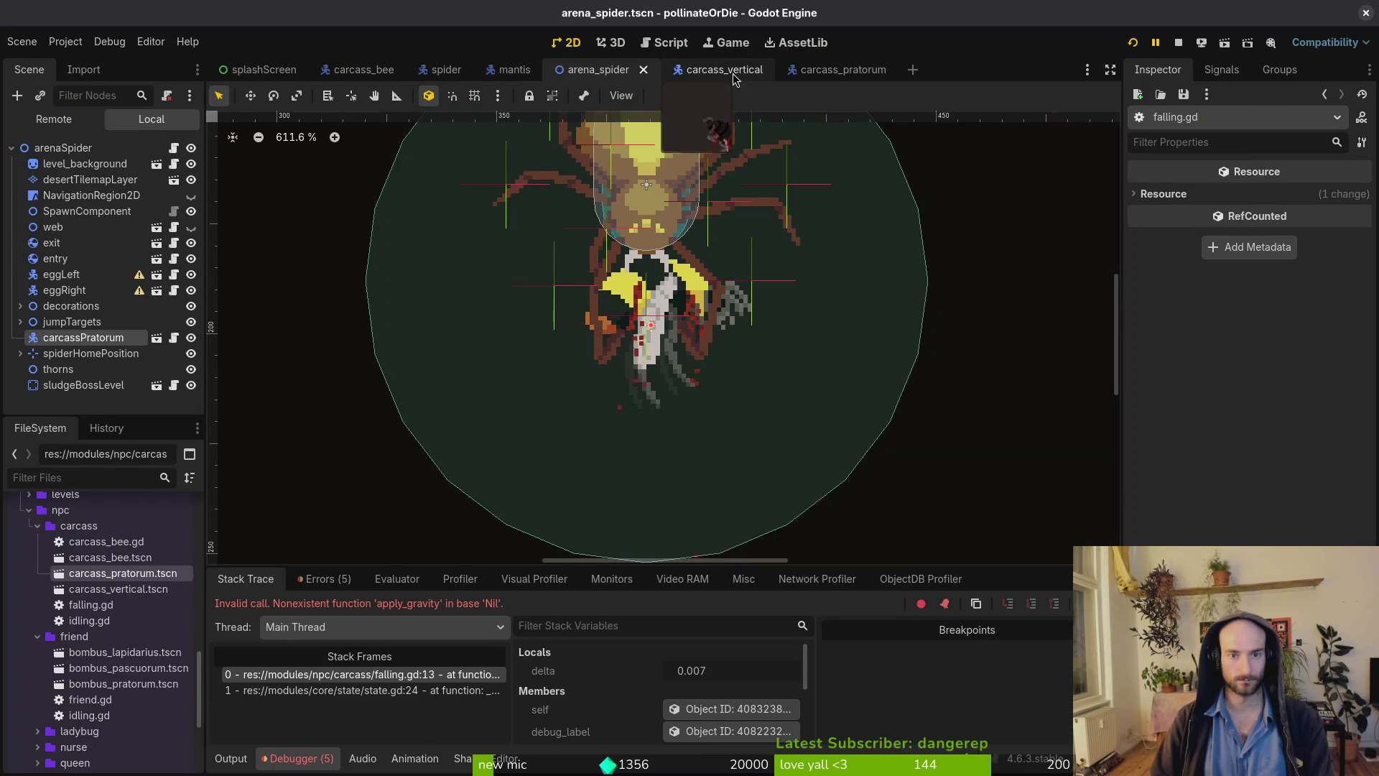
left_click(694, 72)
left_click(758, 70)
left_click(707, 70)
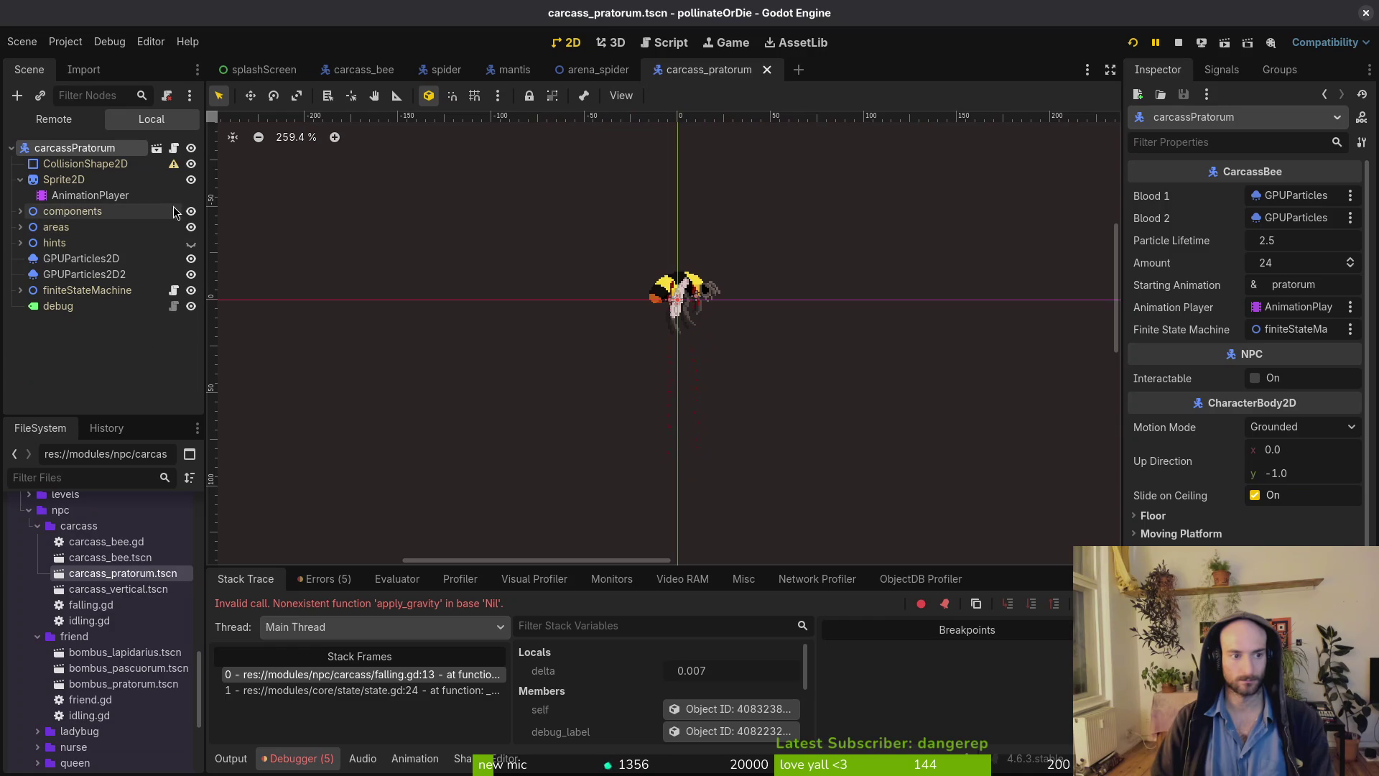
left_click(20, 211)
left_click(97, 243)
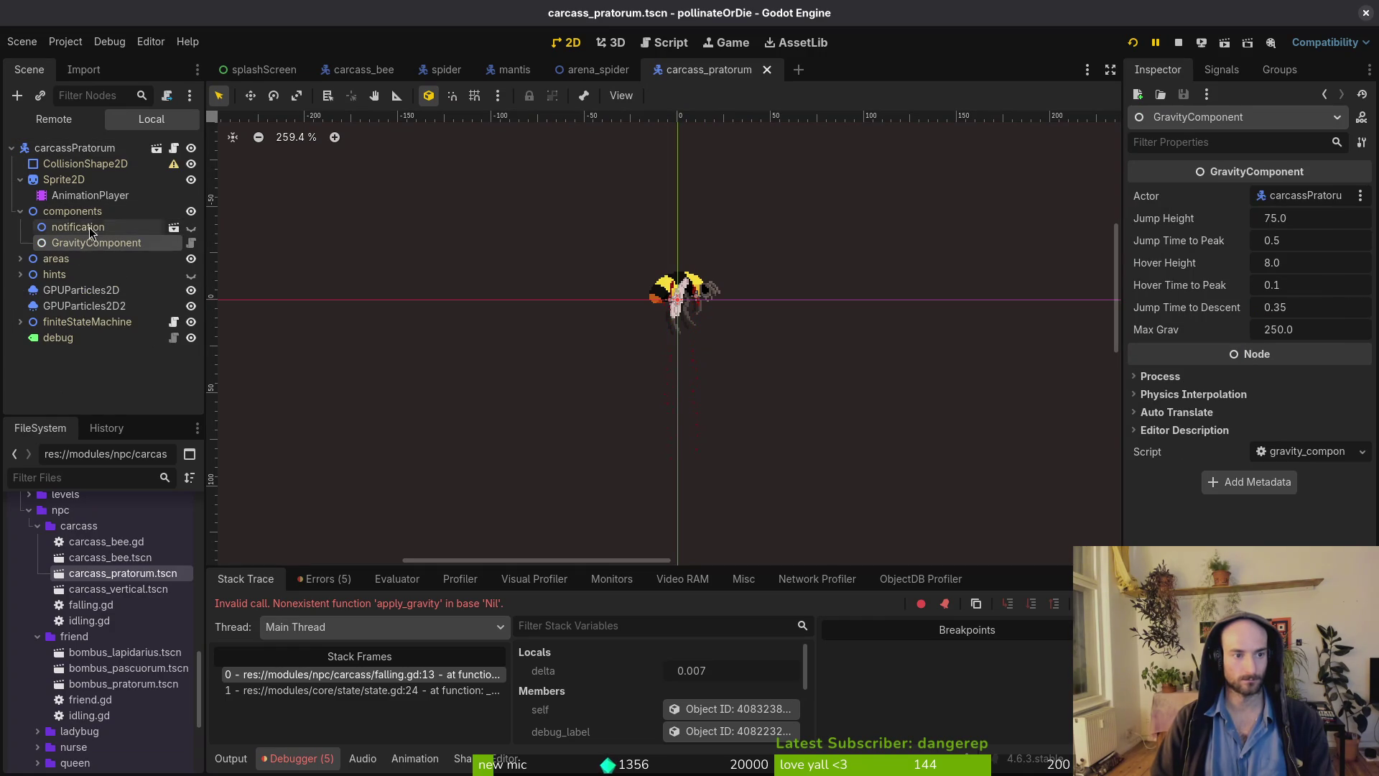
left_click(74, 147)
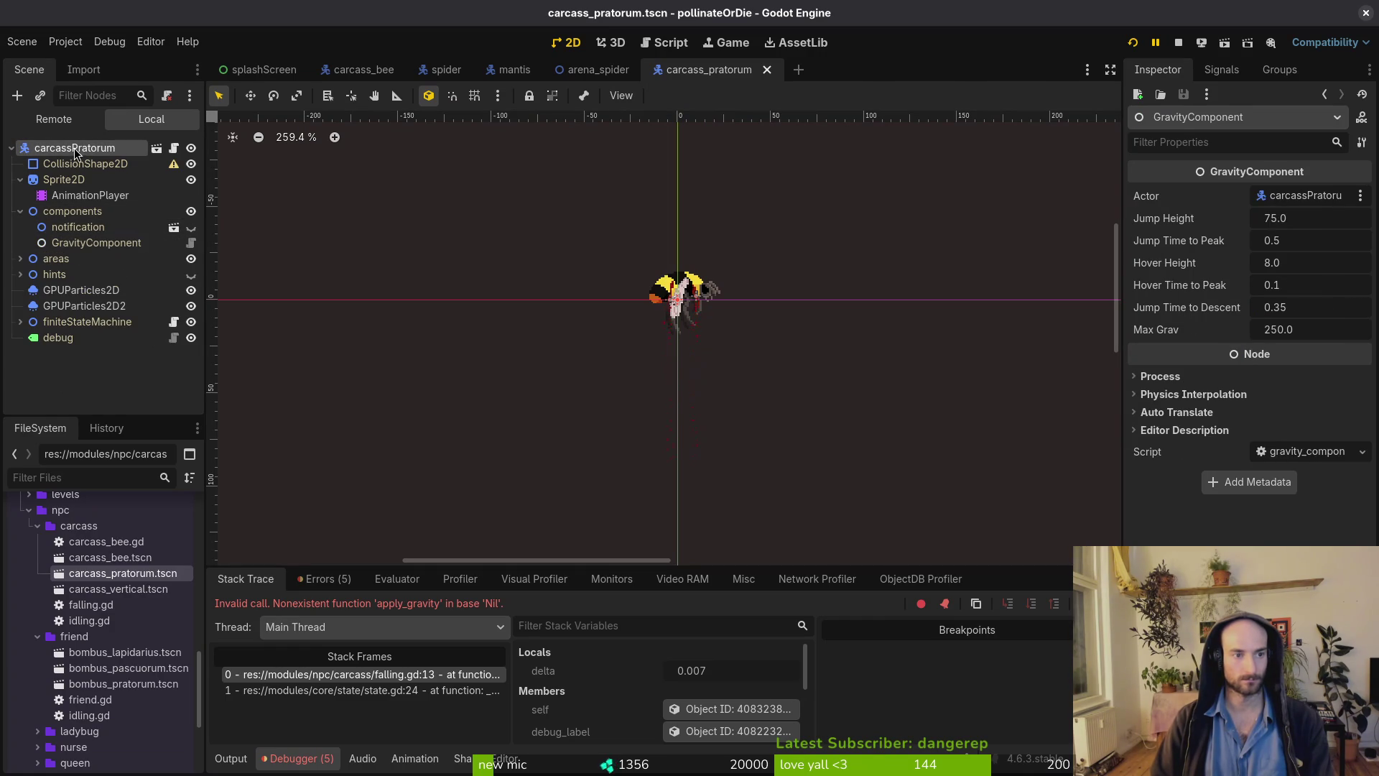
Link the falling state's Carcass to carcassPratorum and Gravity Component to GravityComponent, then save.
left_click(20, 322)
left_click(65, 353)
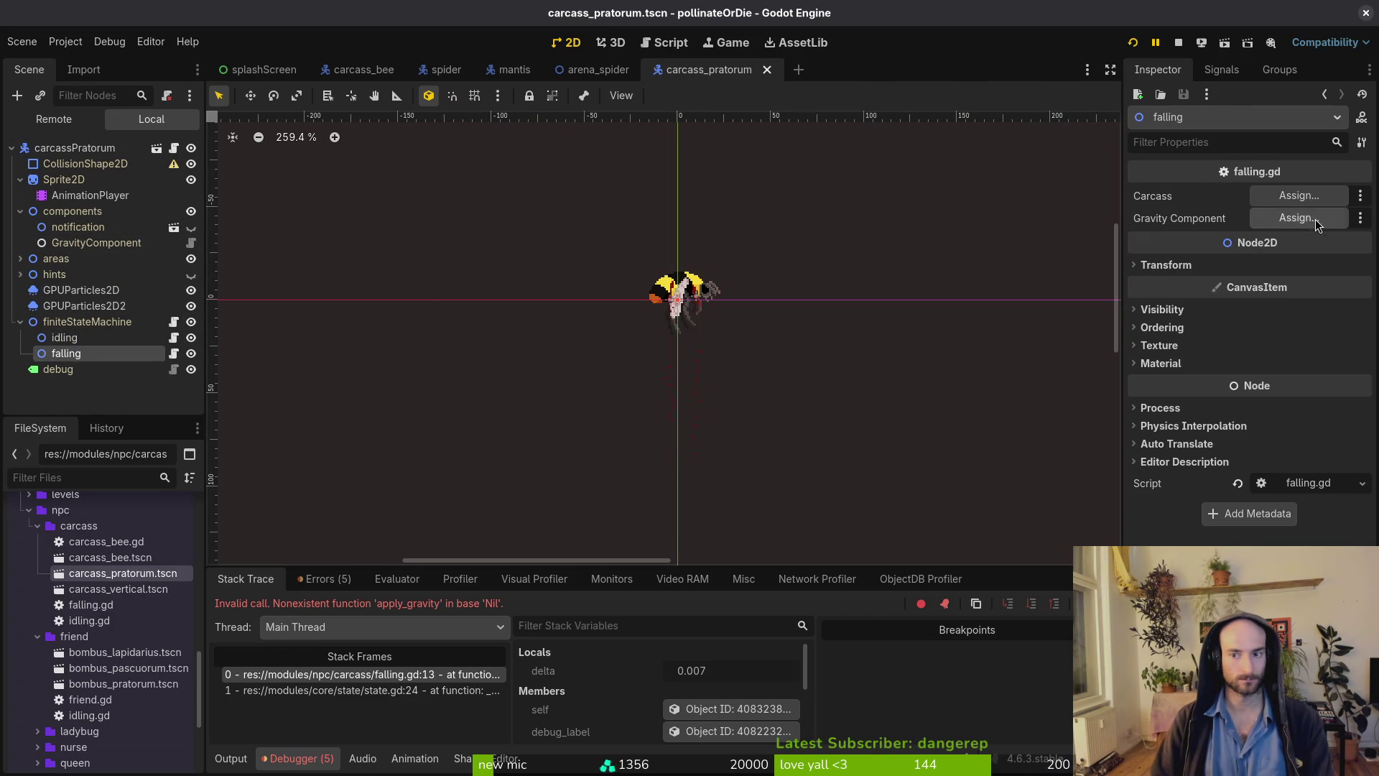
left_click(1298, 195)
left_click(719, 612)
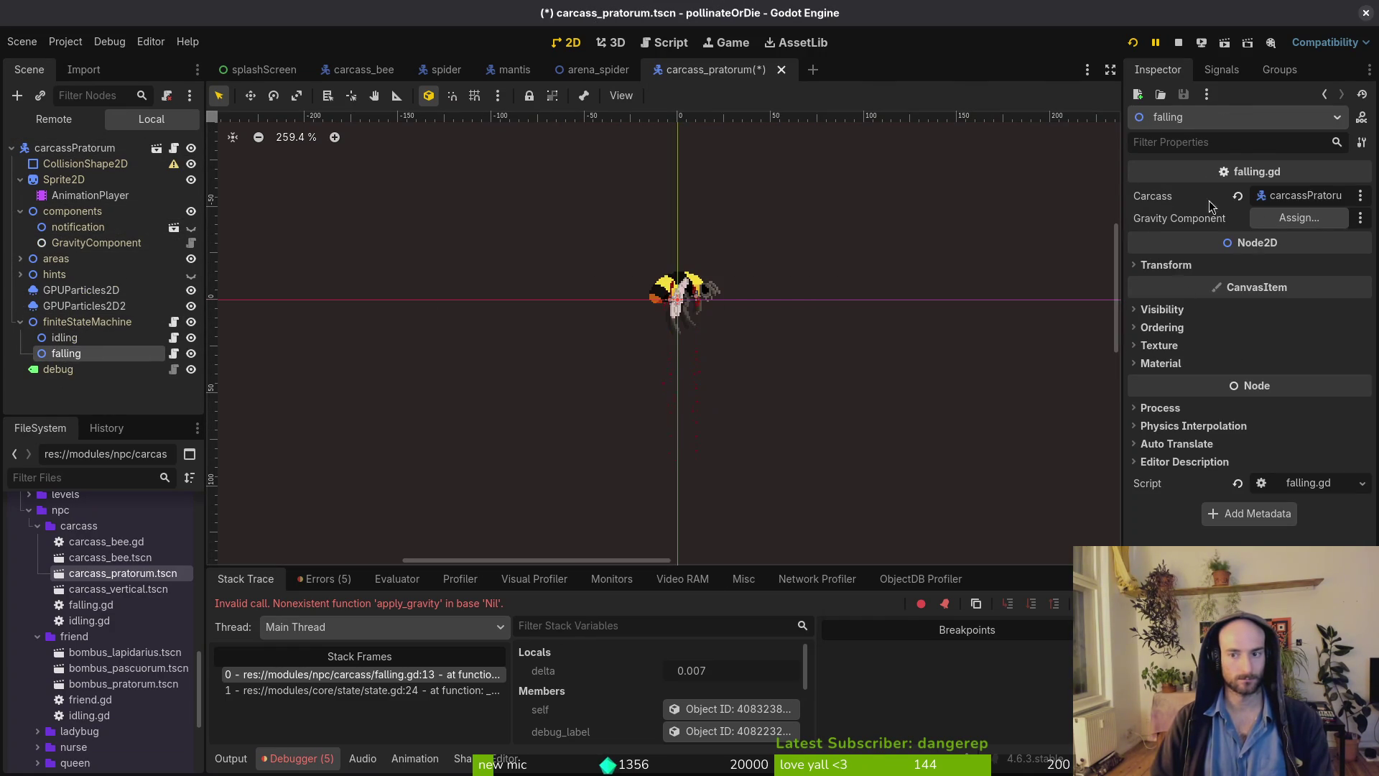
left_click(1299, 217)
left_click(632, 239)
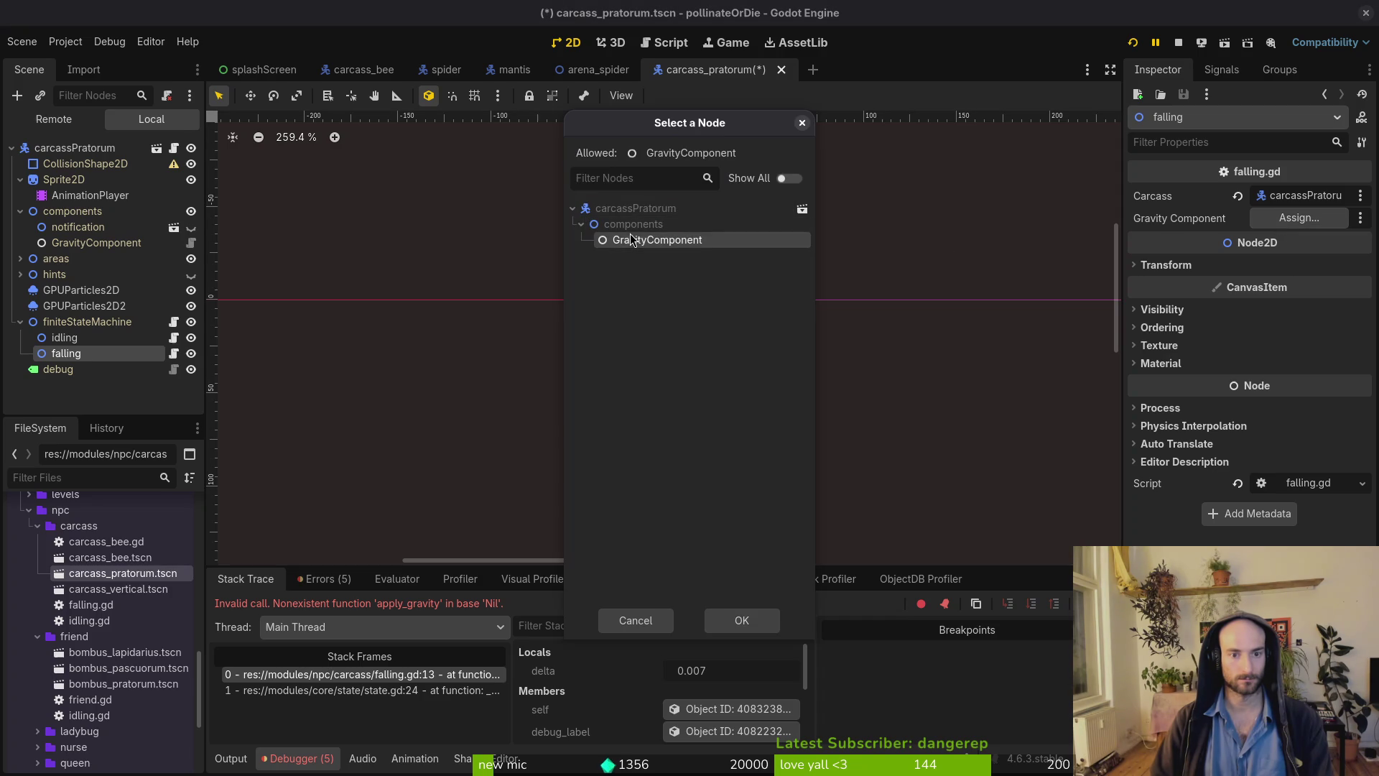
left_click(729, 620)
key("ctrl+s")
left_click(598, 68)
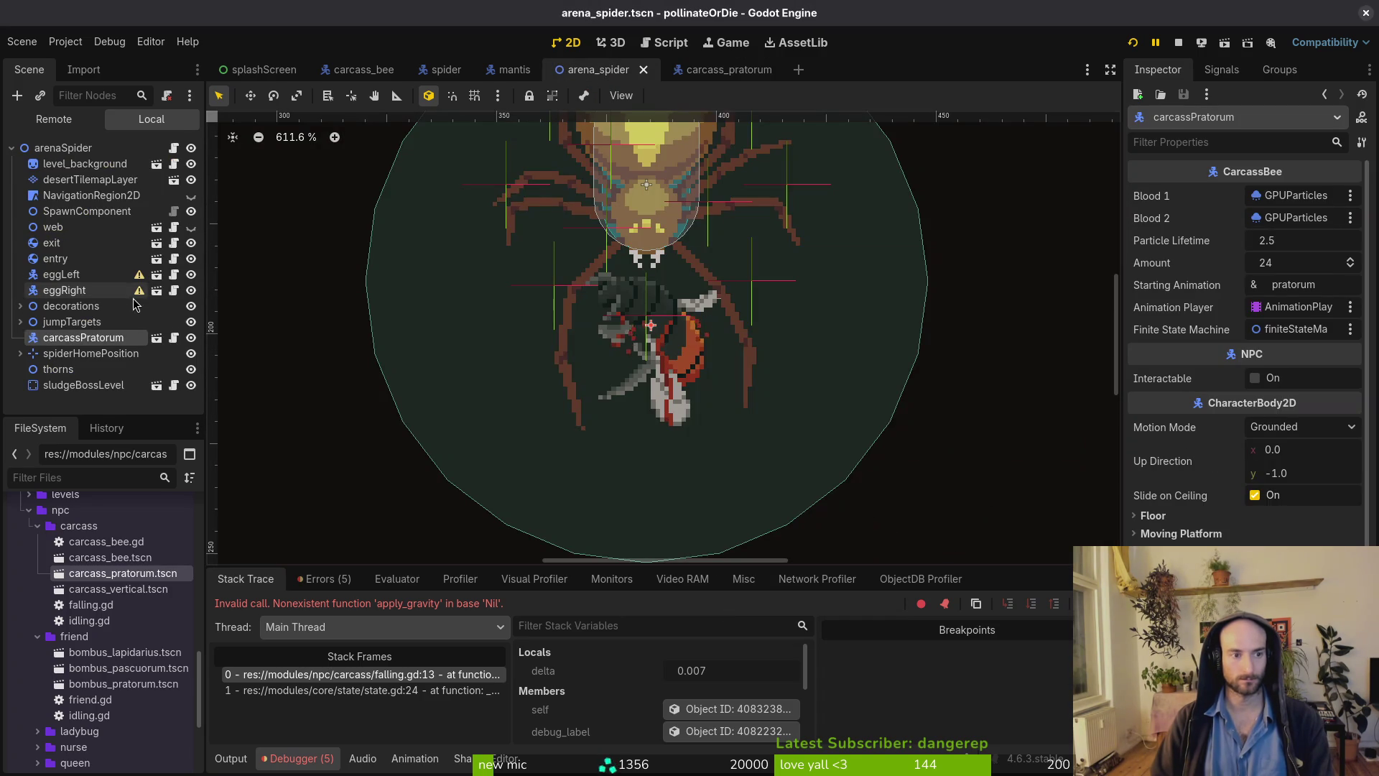
Make the web and NavigationRegion2D visible again and save the arena scene.
left_click(191, 227)
key("ctrl+s")
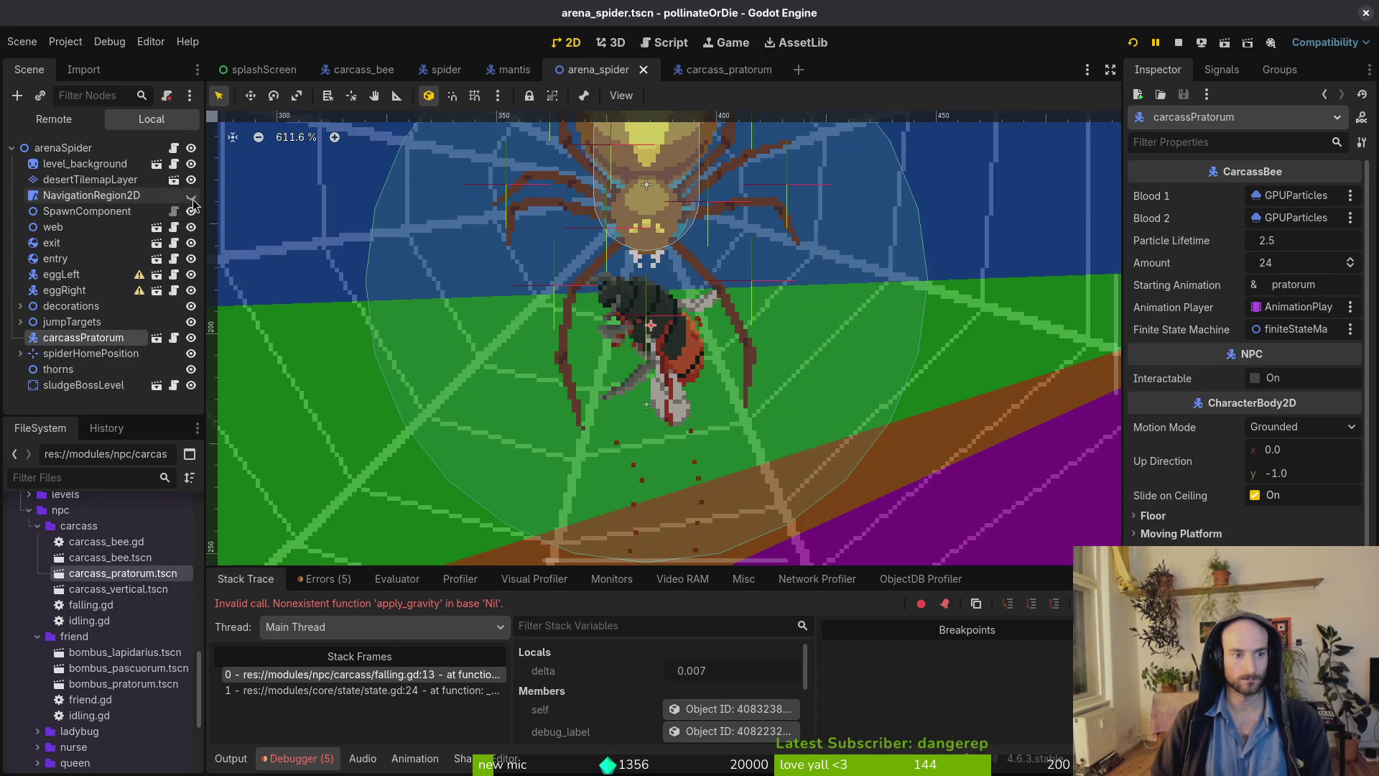
left_click(191, 196)
key("ctrl+s")
Rerun the game into the spider level, stop it with F8, and return to carcass_pratorum.
key("F5")
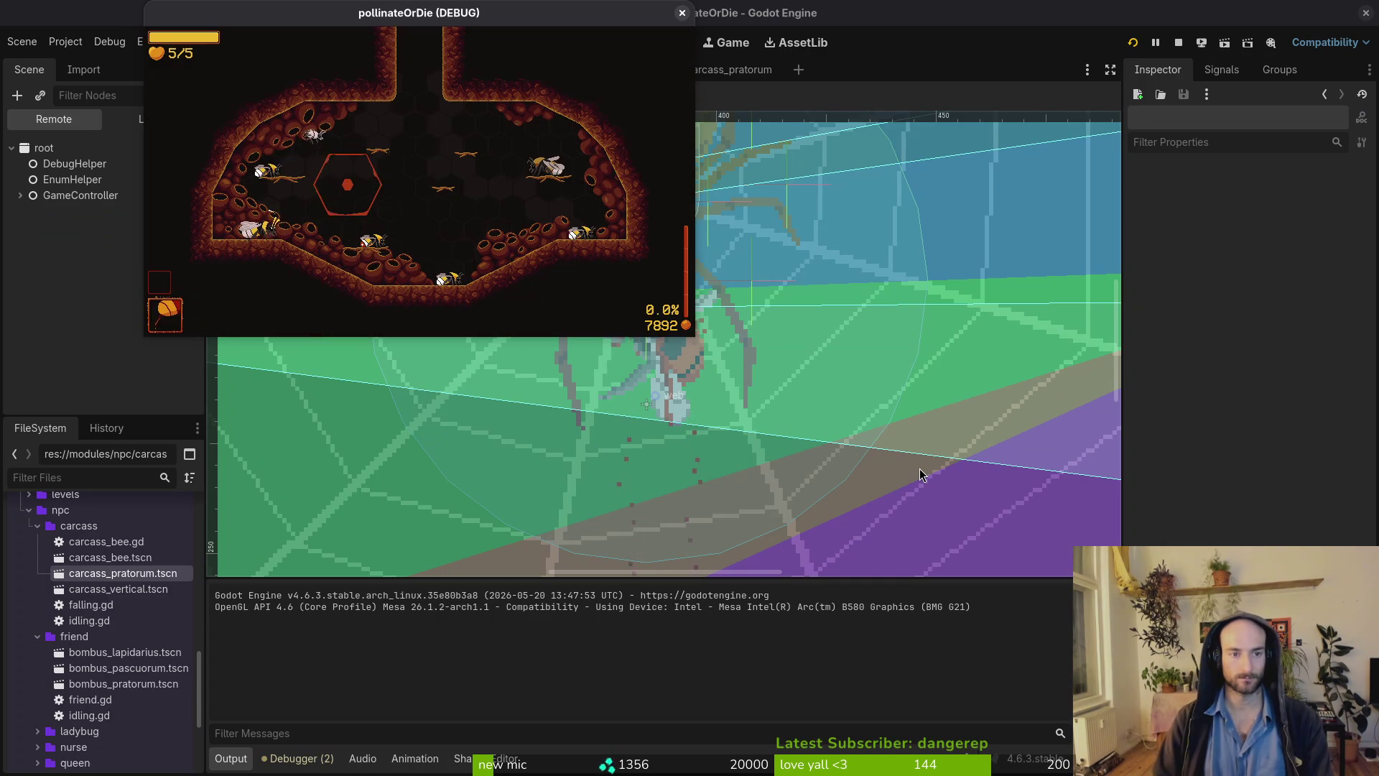
key("Escape")
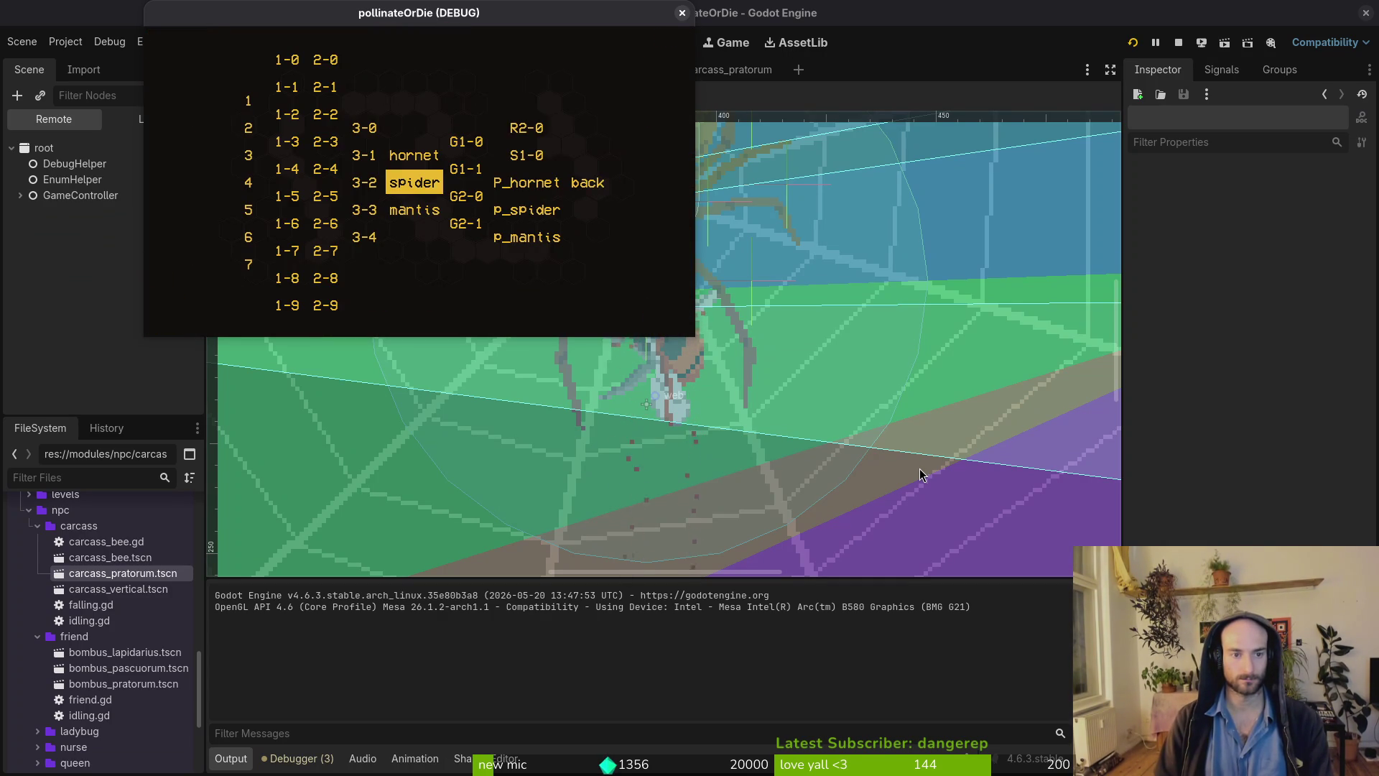
key("Return")
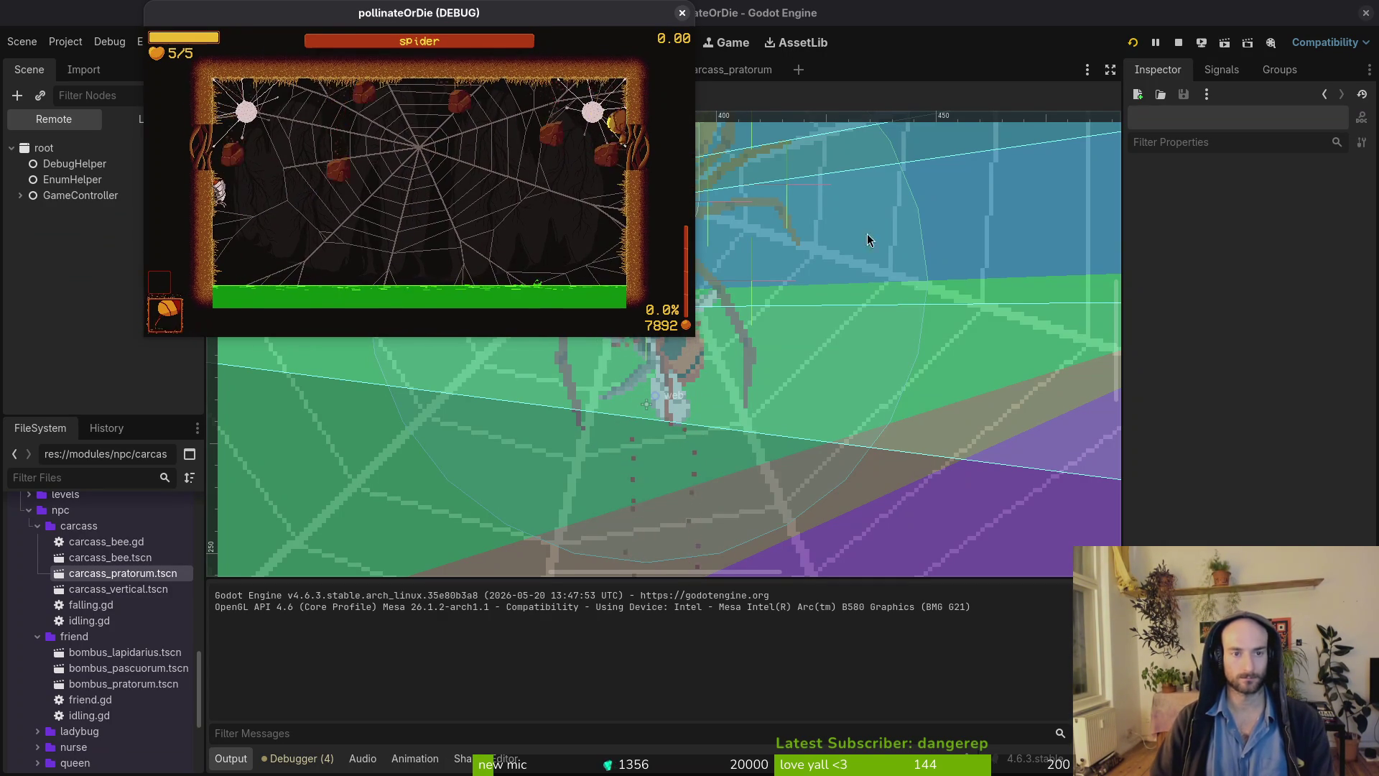
key("F8")
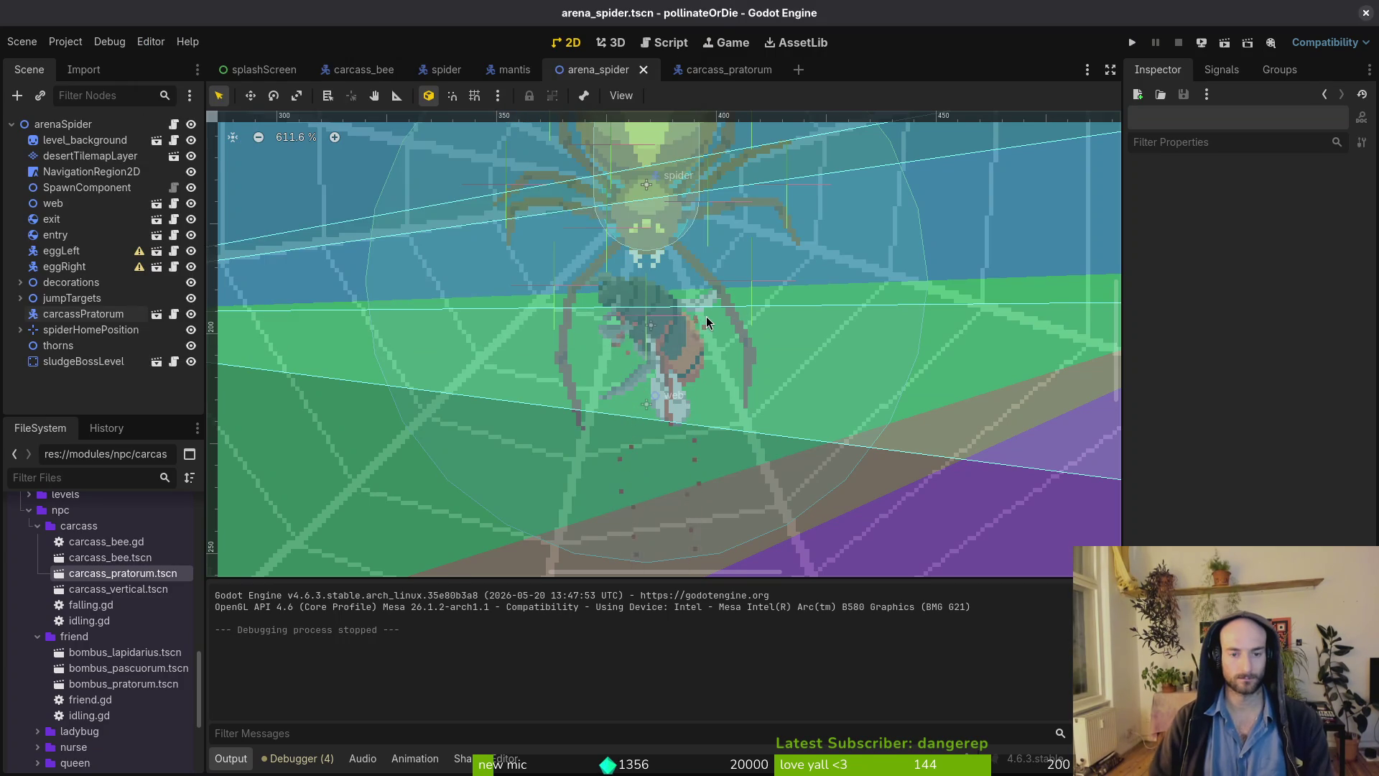
key("alt+Tab")
key("alt+Tab")
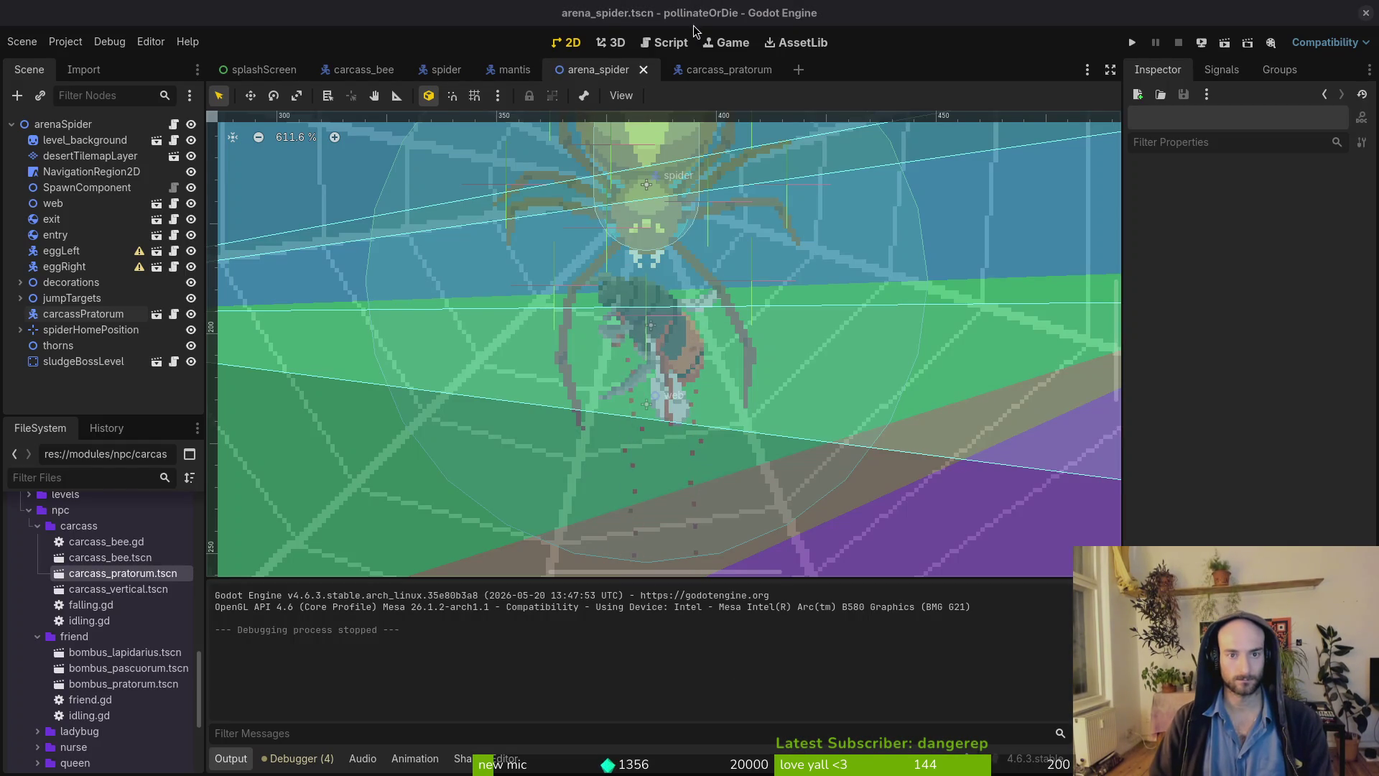
left_click(707, 69)
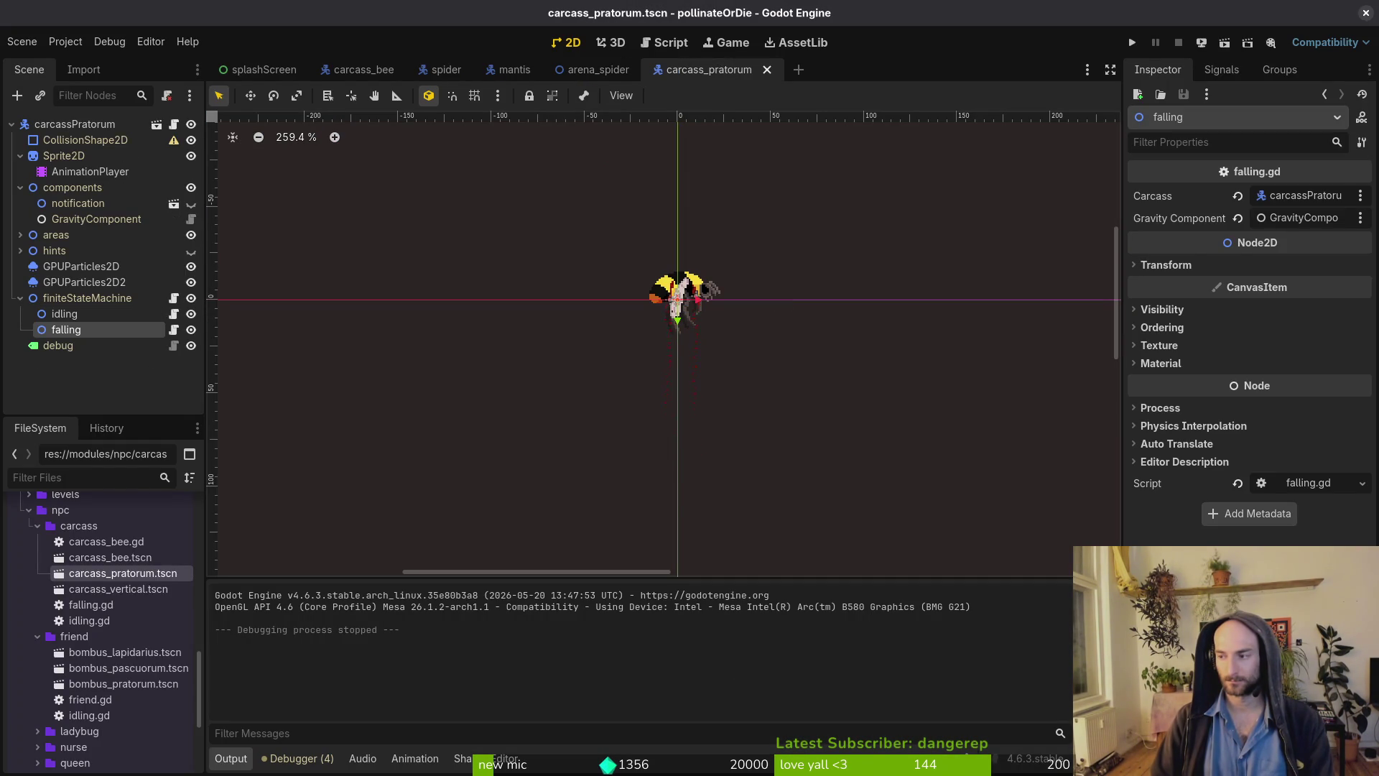
Write carcass_bee.gd in Vim and come back to the Godot editor.
key("alt+Tab")
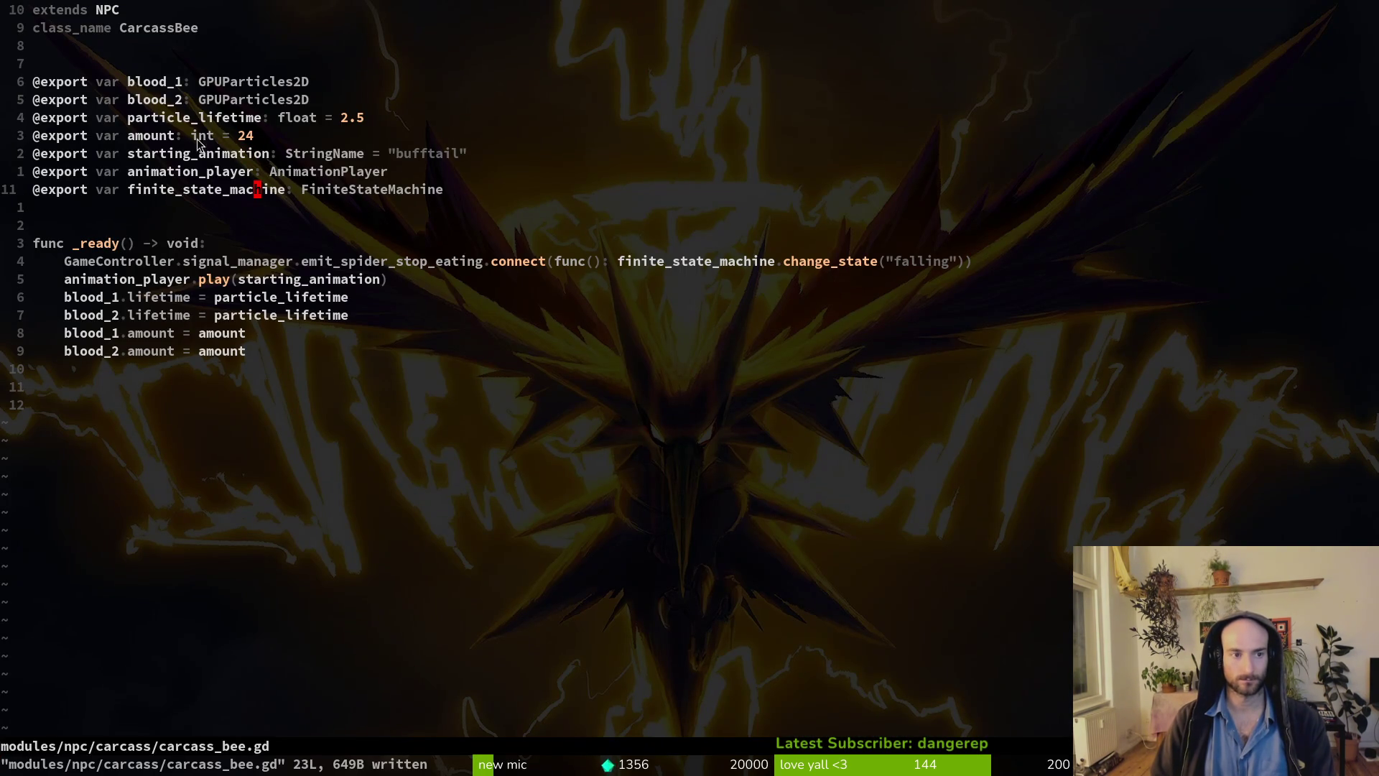
key("alt+Tab")
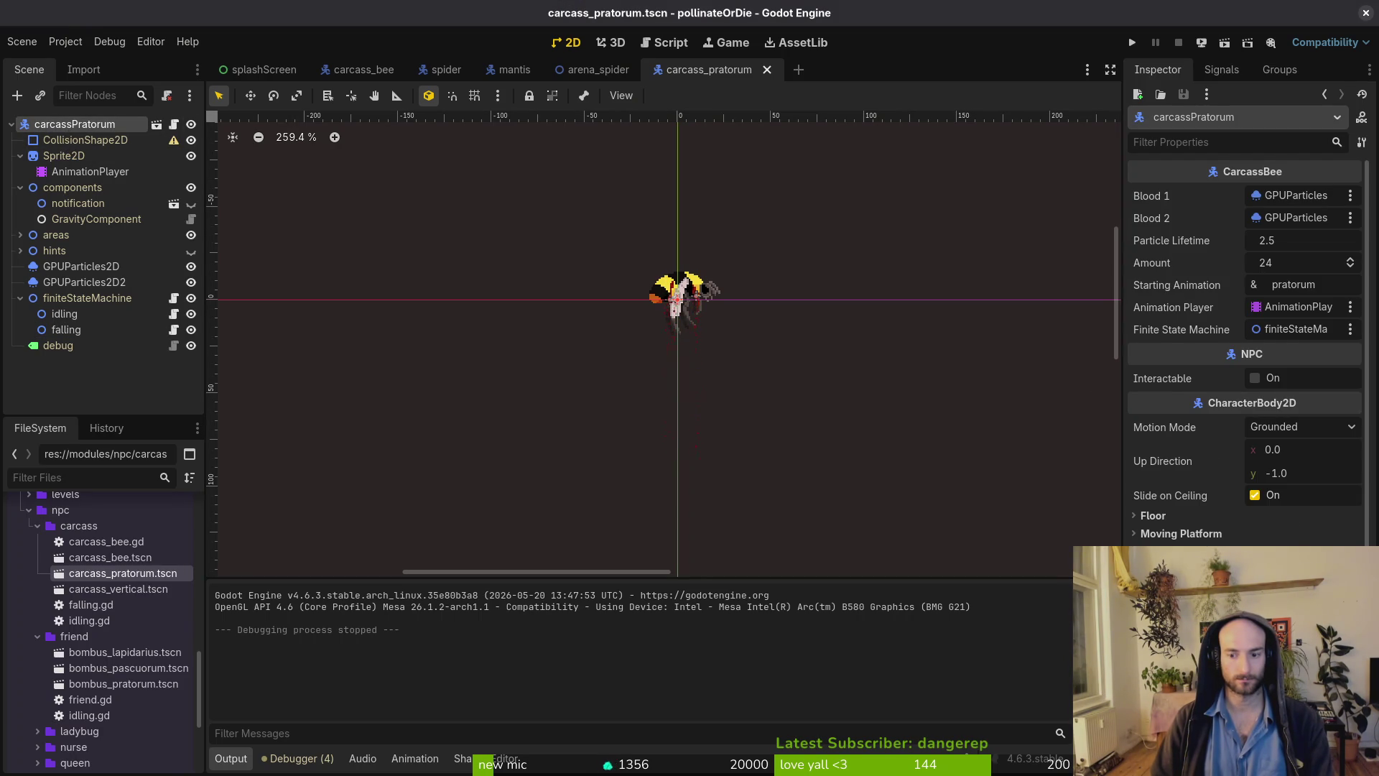
Tidy the scene tree and enable collision layer 1 on the carcassPratorum bee.
scroll(1246, 352, "down", 5)
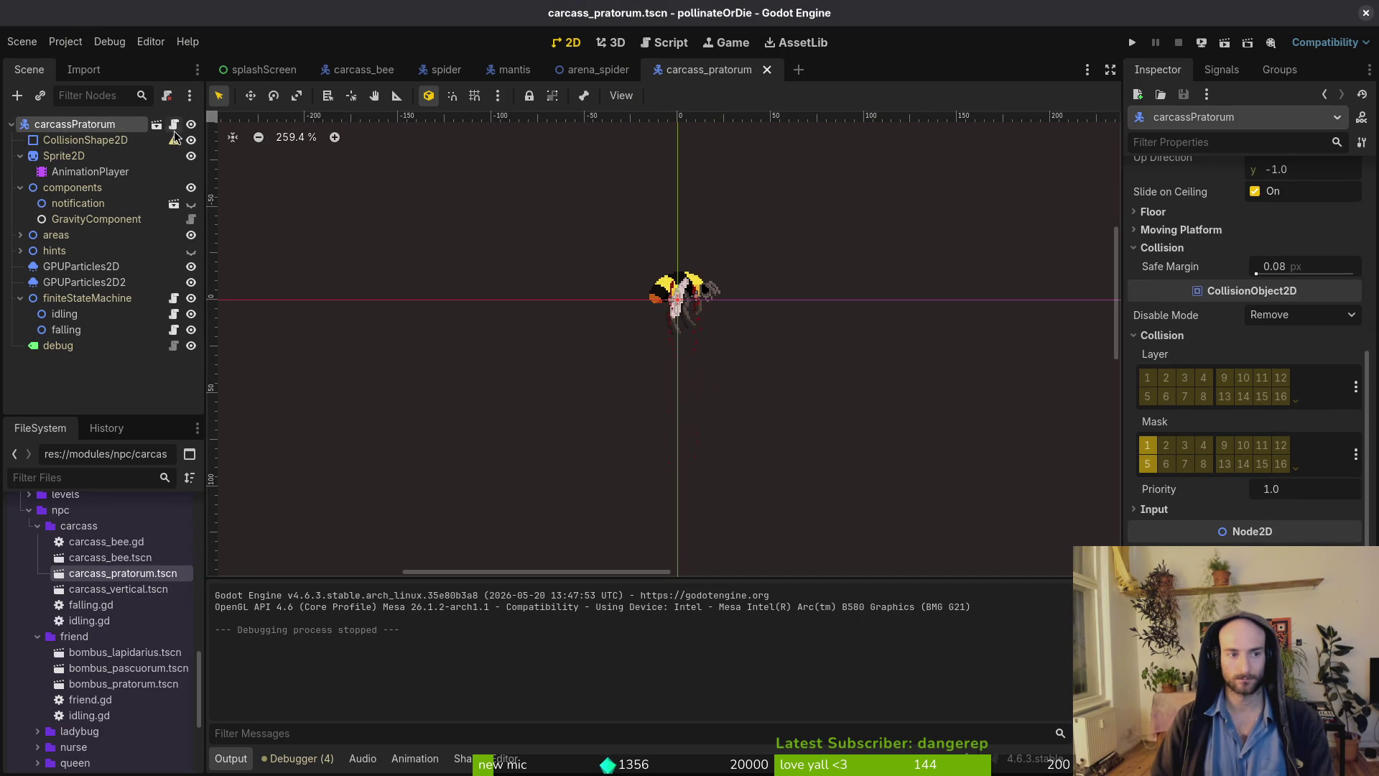
left_click(20, 156)
left_click(20, 172)
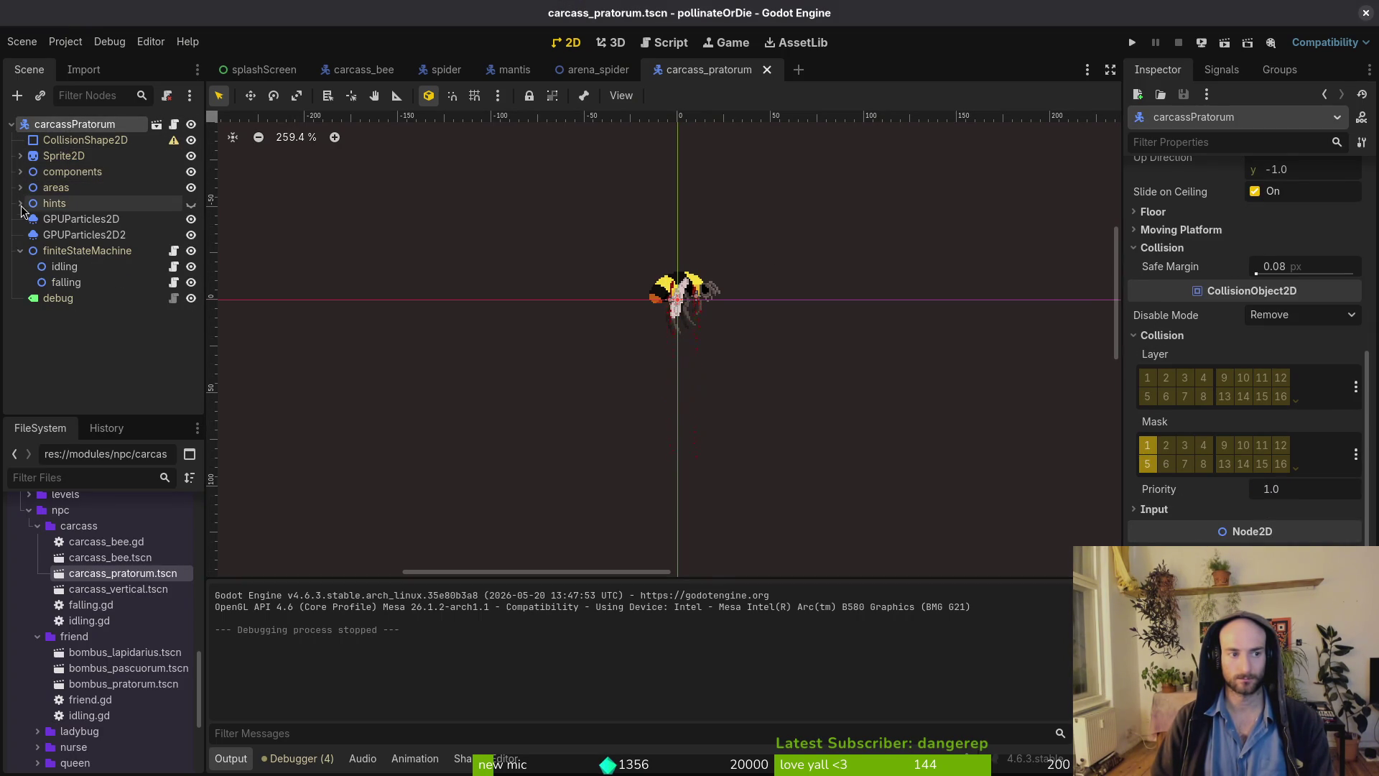
left_click(21, 203)
left_click(20, 203)
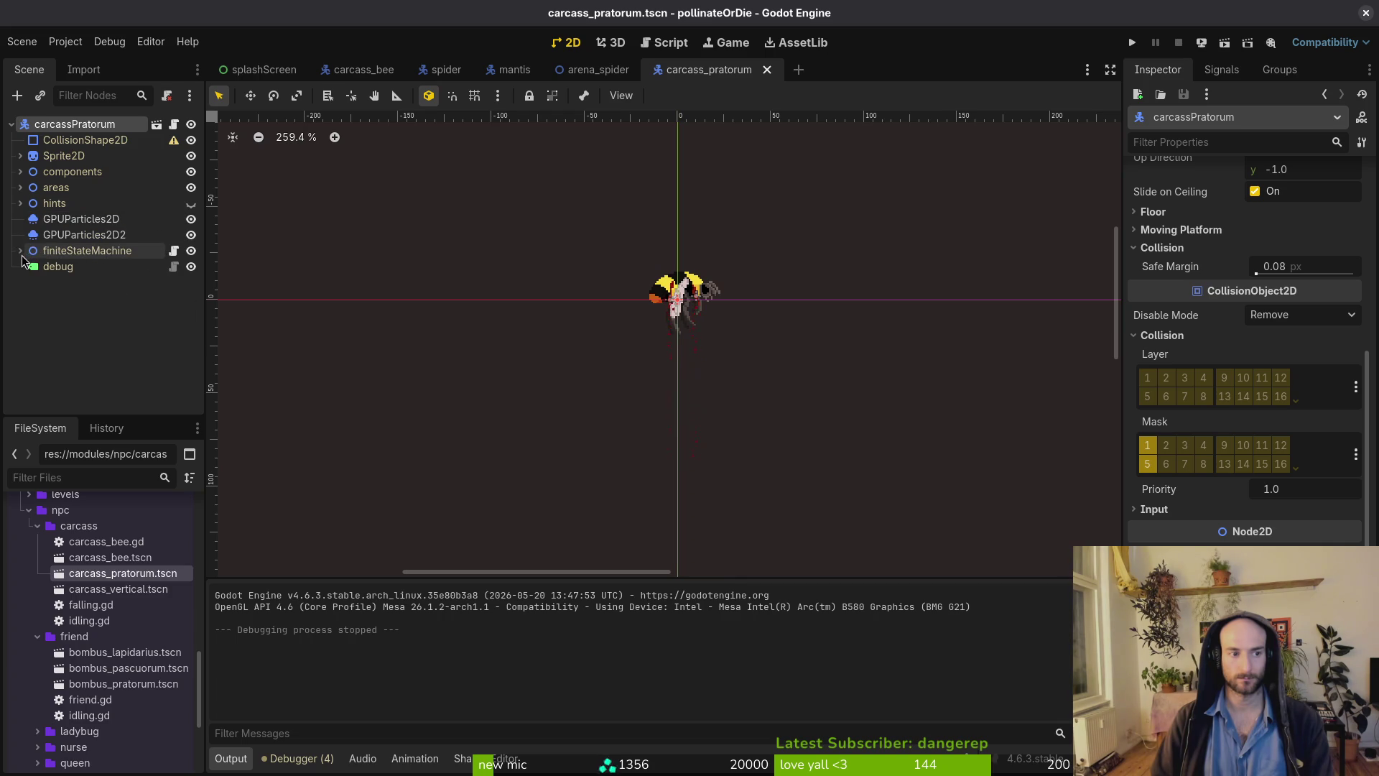
left_click(1147, 384)
Test the bee in the spider level with F5, then reselect the carcassPratorum root.
key("F5")
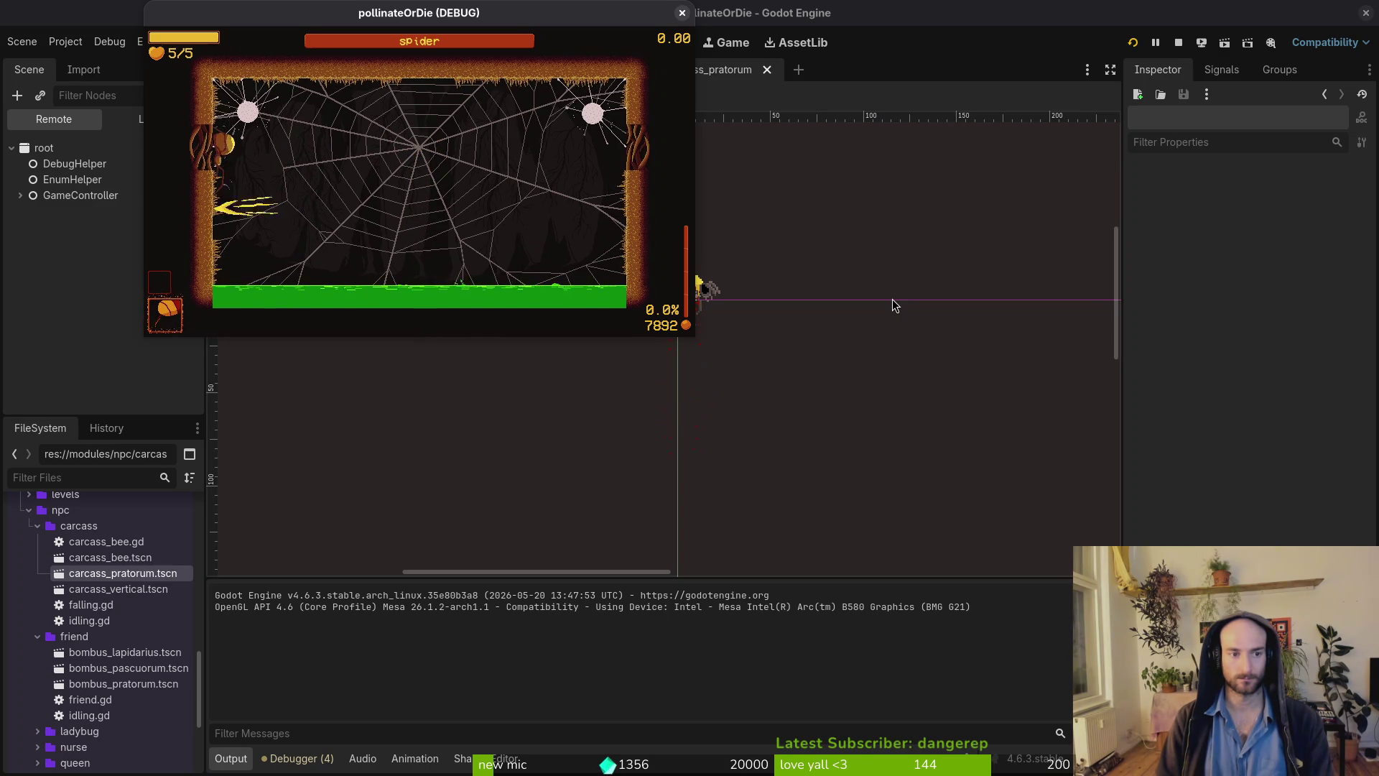
key("Escape")
left_click(893, 302)
left_click(152, 122)
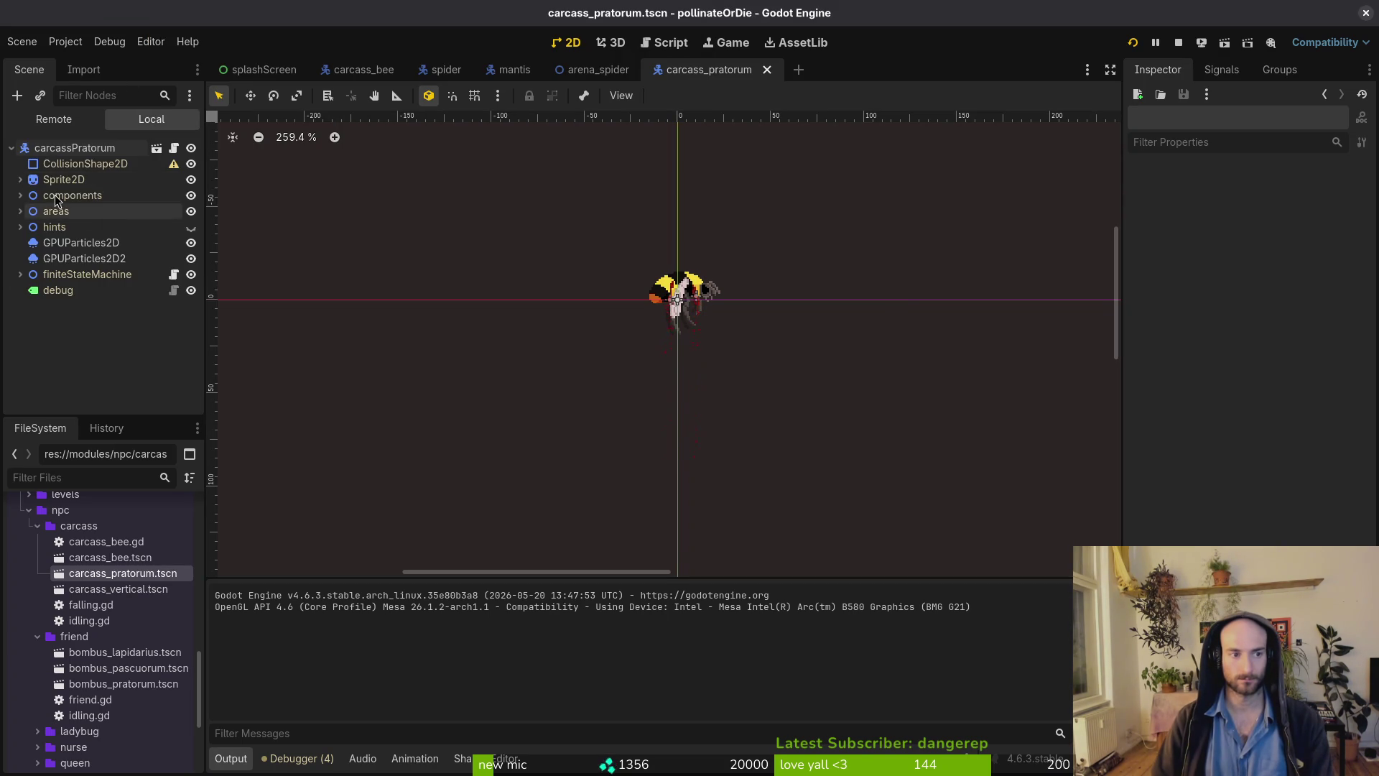
left_click(75, 148)
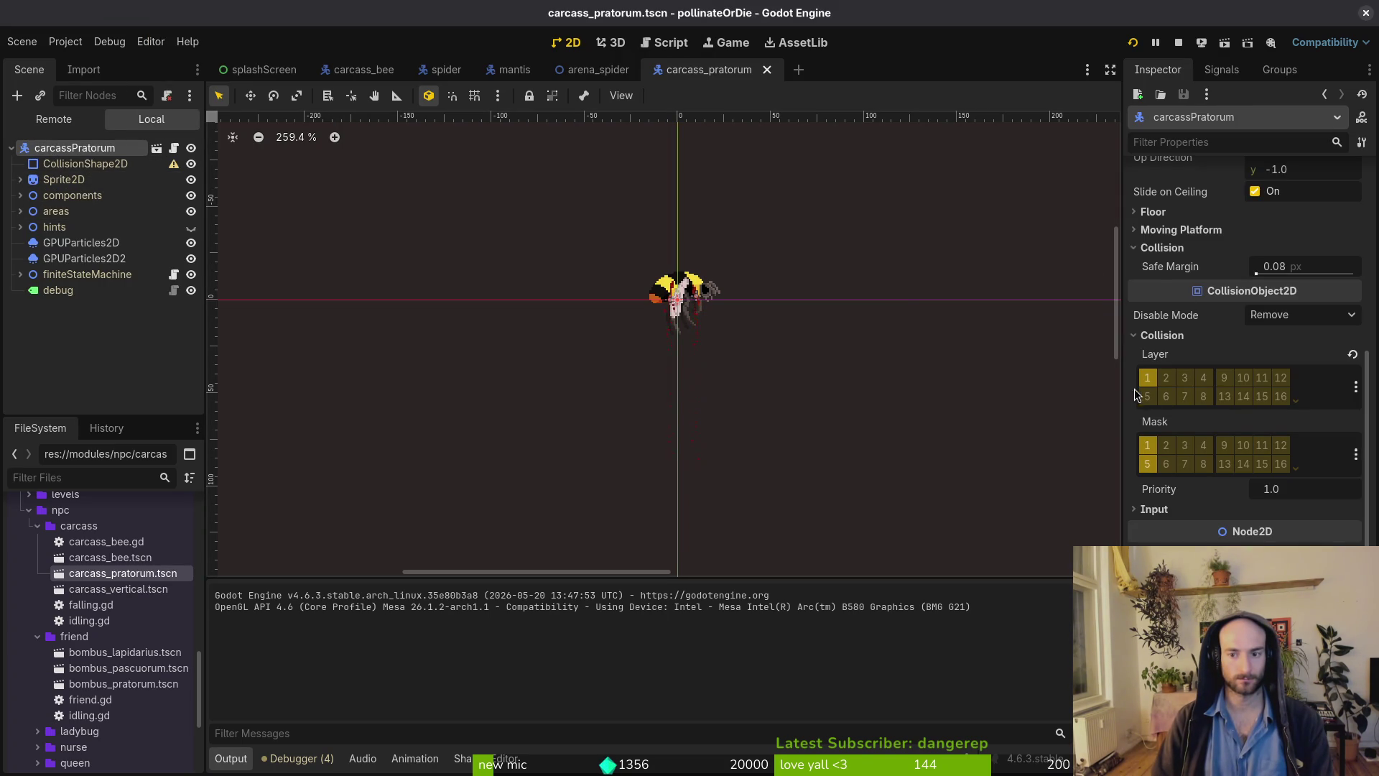
scroll(1277, 260, "up", 5)
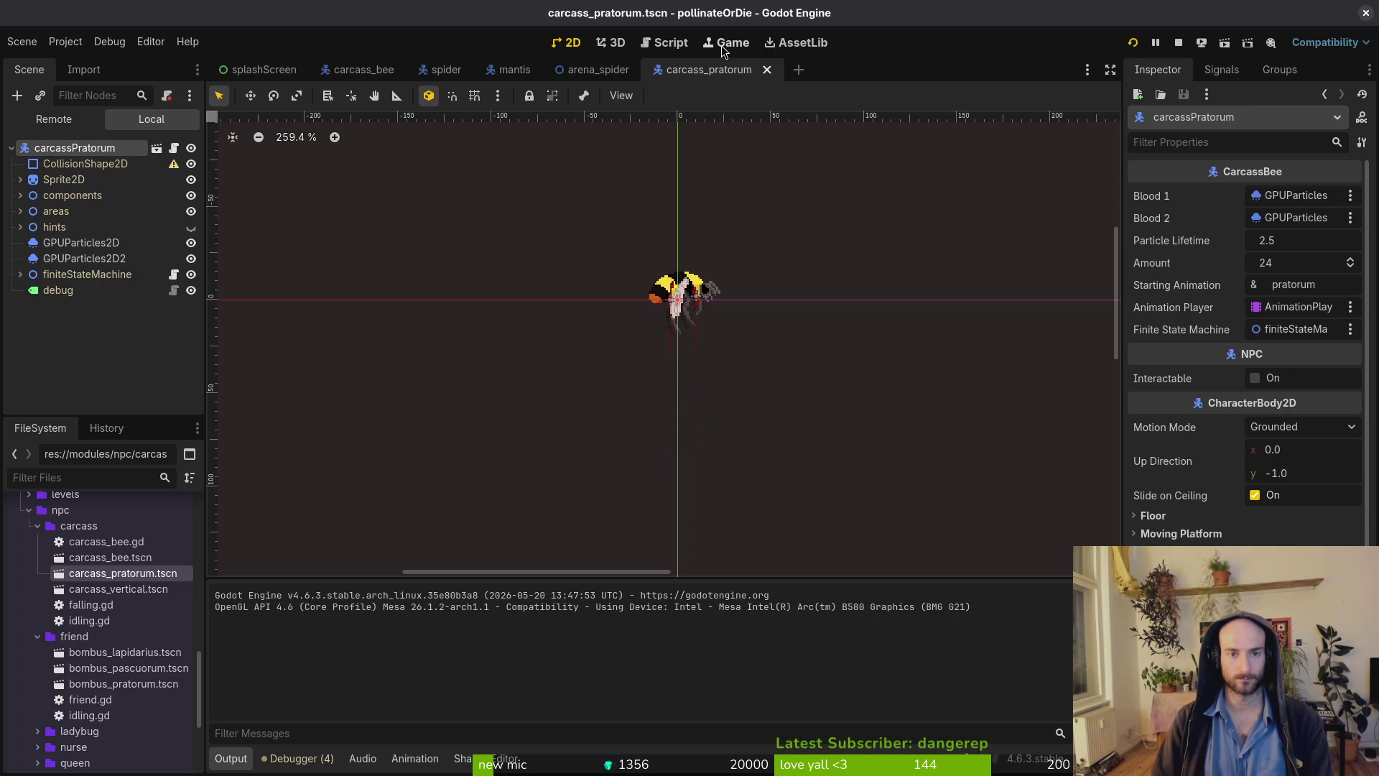
Search the Select Resource quick-open dialog with 'sludgetsc' to list sludge_spider.tscn.
key("alt+shift+o")
type("sl")
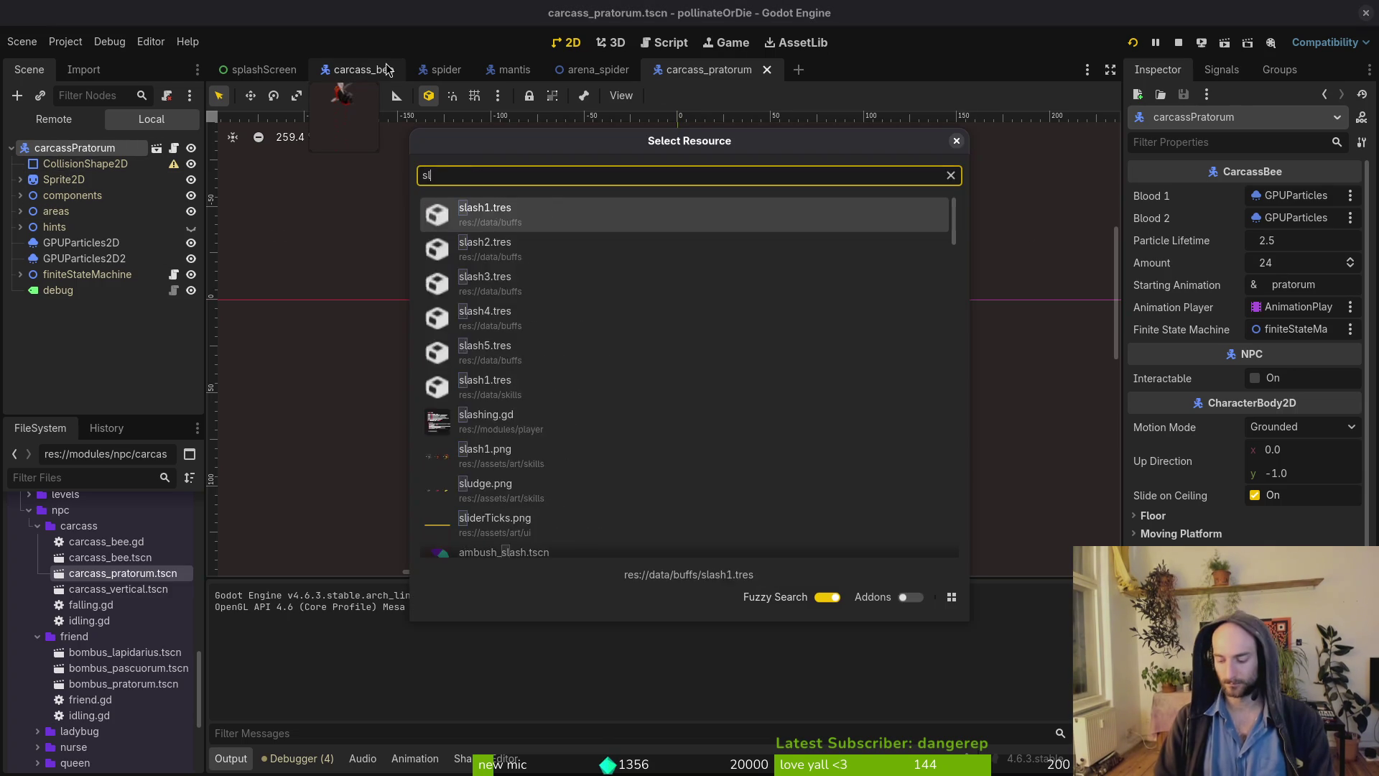
type("udts")
key("Down")
key("Down")
key("Down")
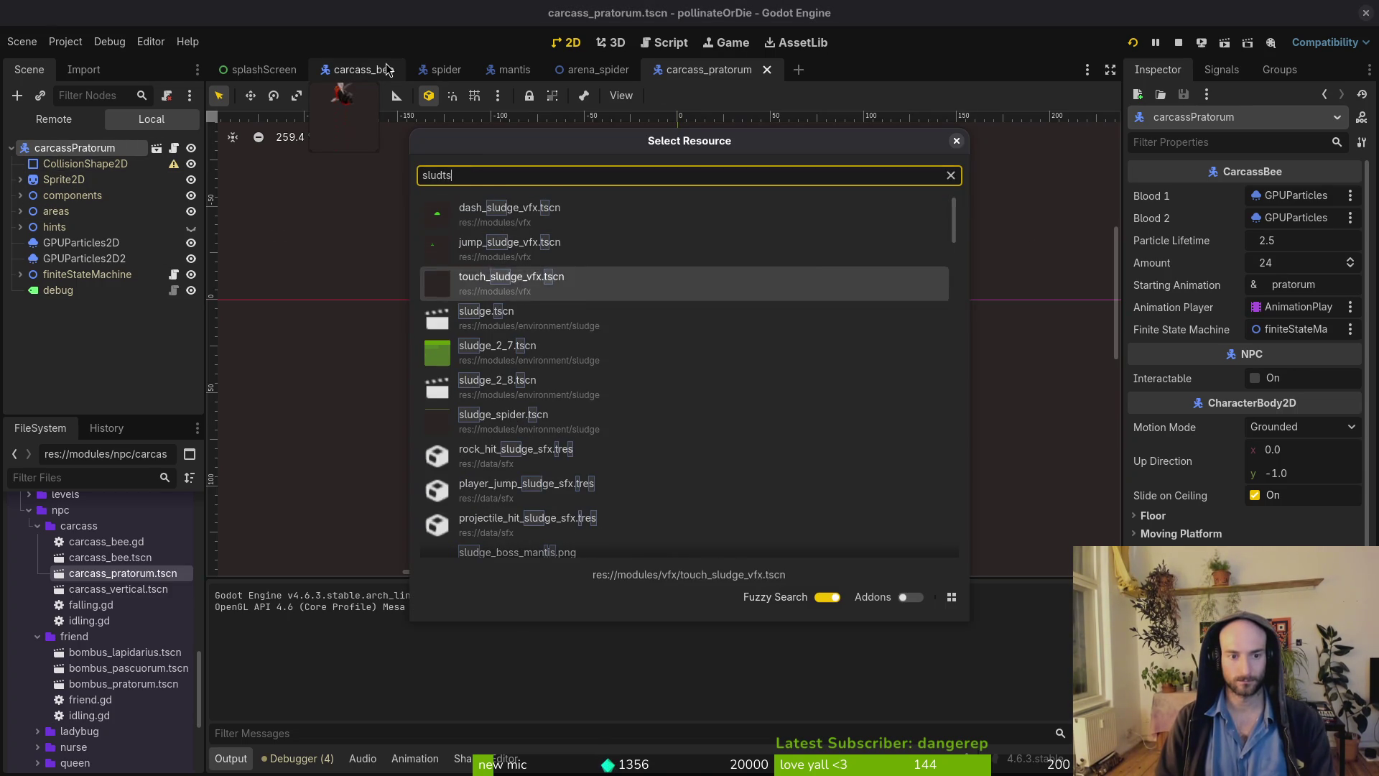
key("BackSpace")
key("BackSpace")
type("boss")
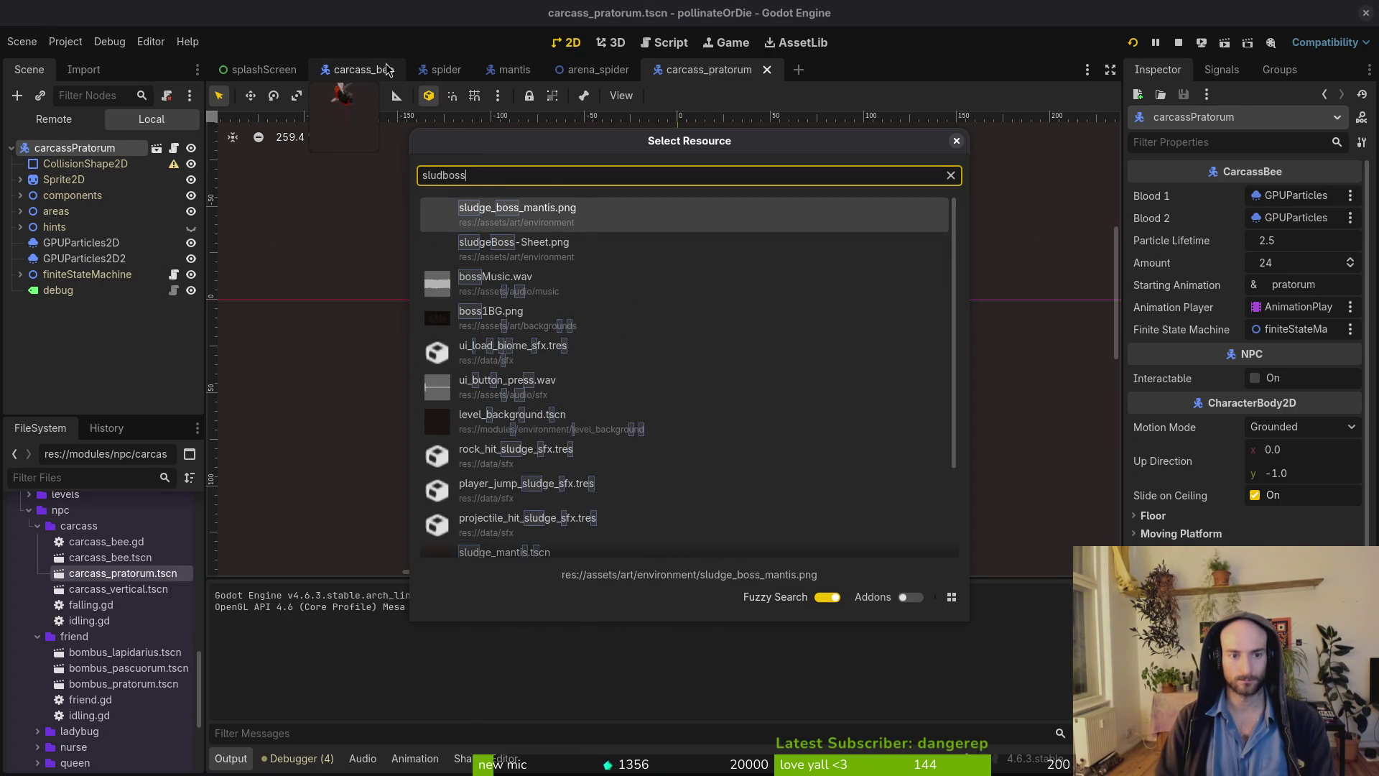
key("BackSpace")
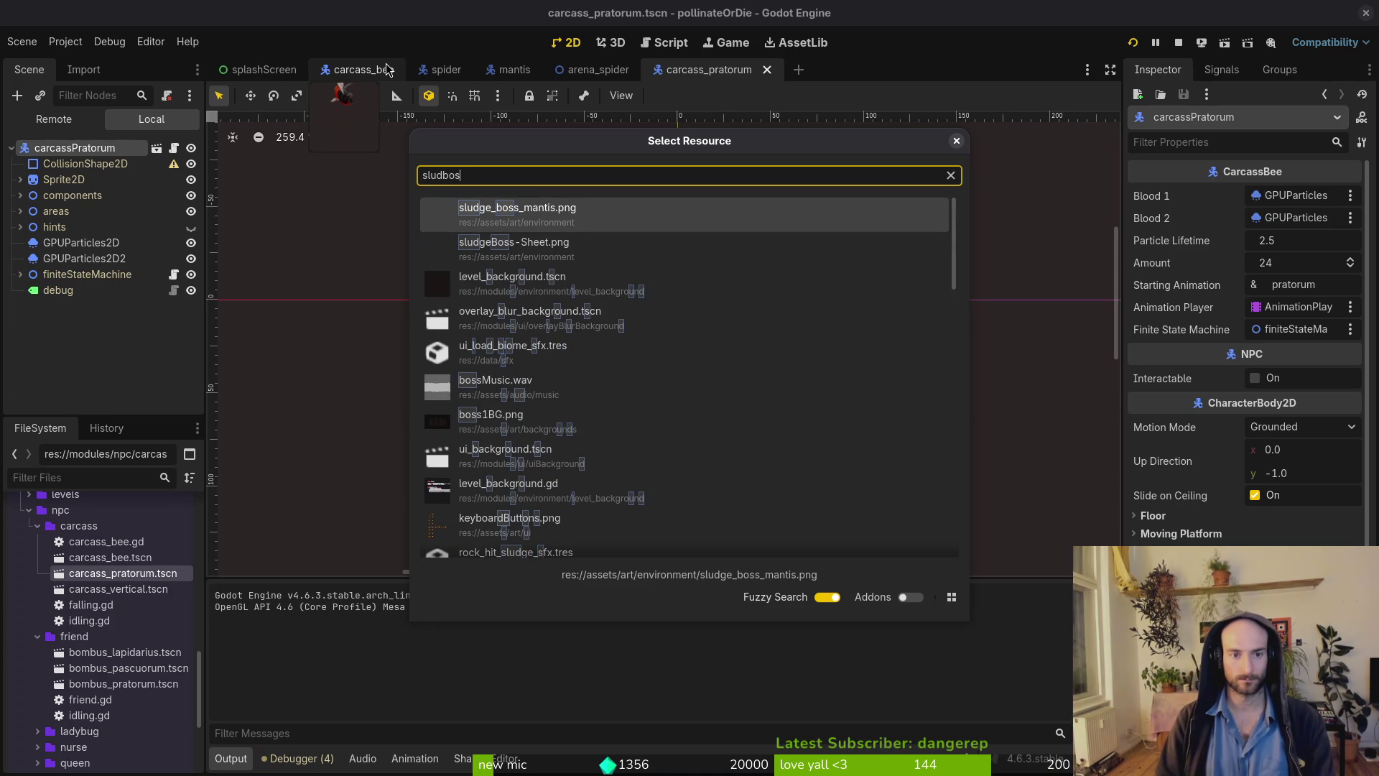
key("BackSpace")
key("BackSpace")
key("BackSpace")
type("bosslu")
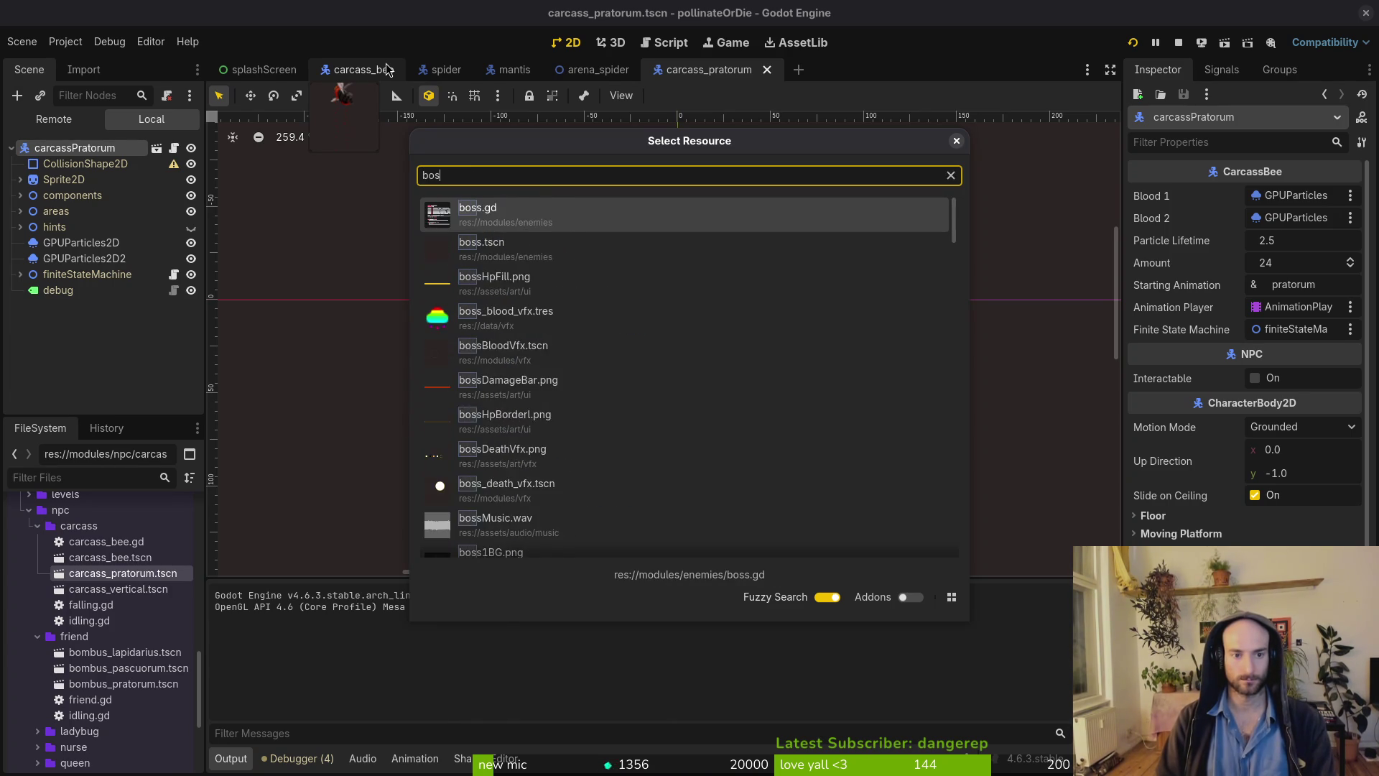
type("dge")
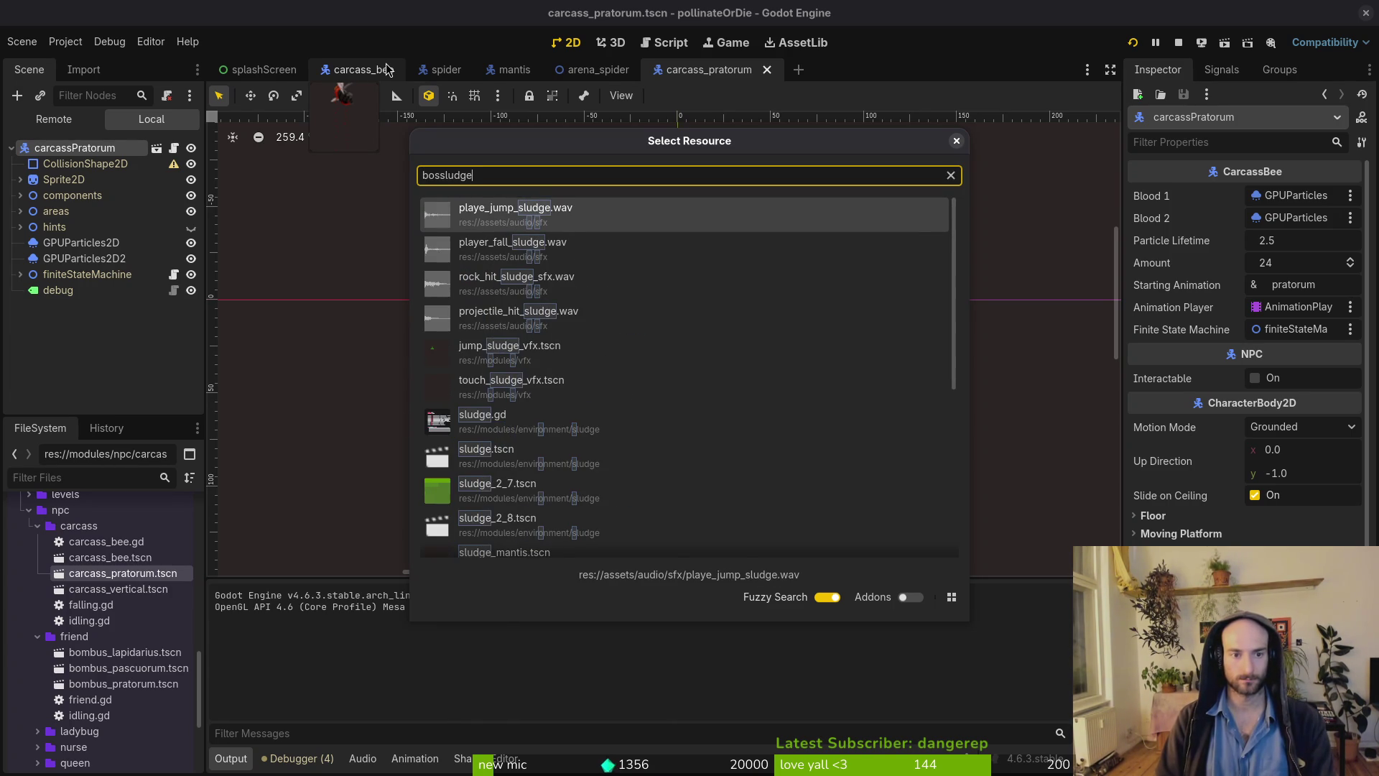
key("BackSpace")
key("BackSpace")
key("BackSpace")
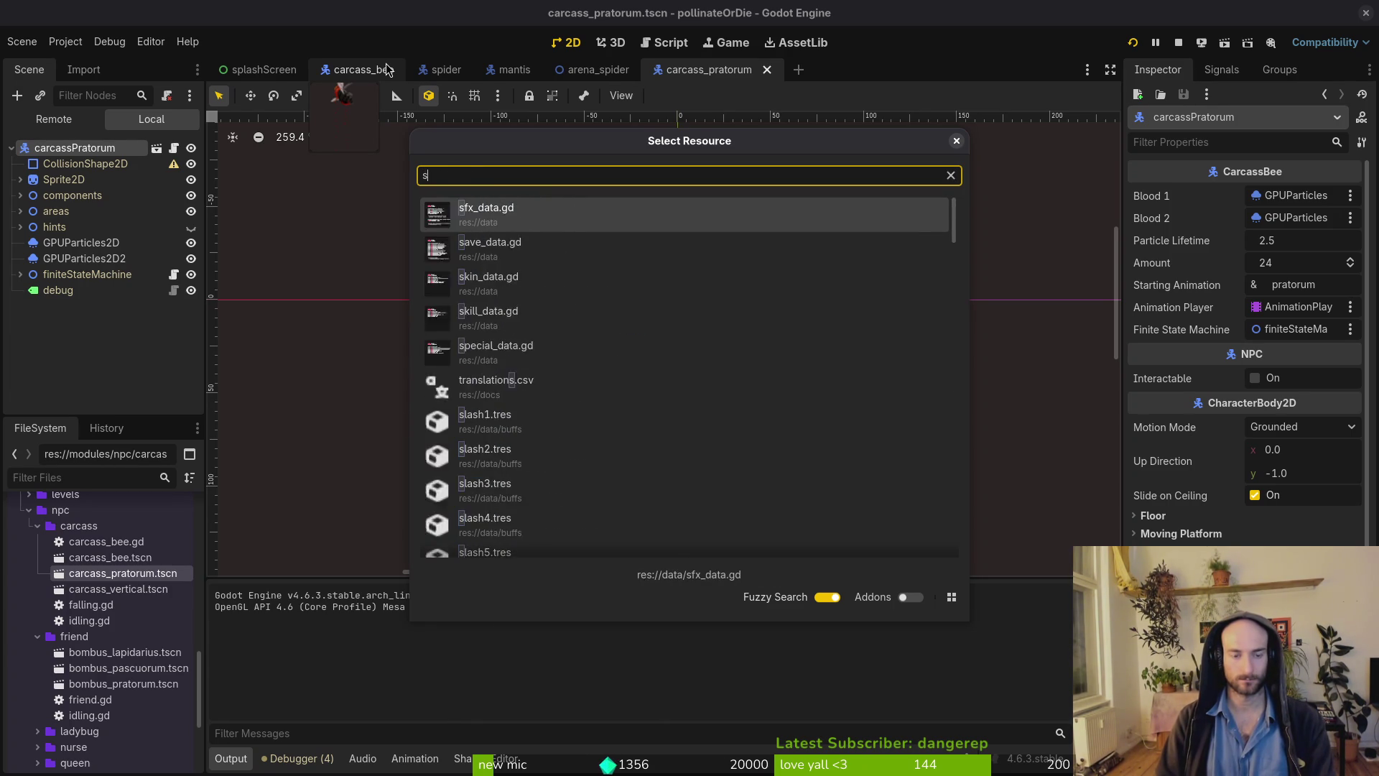
type("sludge")
key("Down")
key("Down")
key("Down")
key("Down")
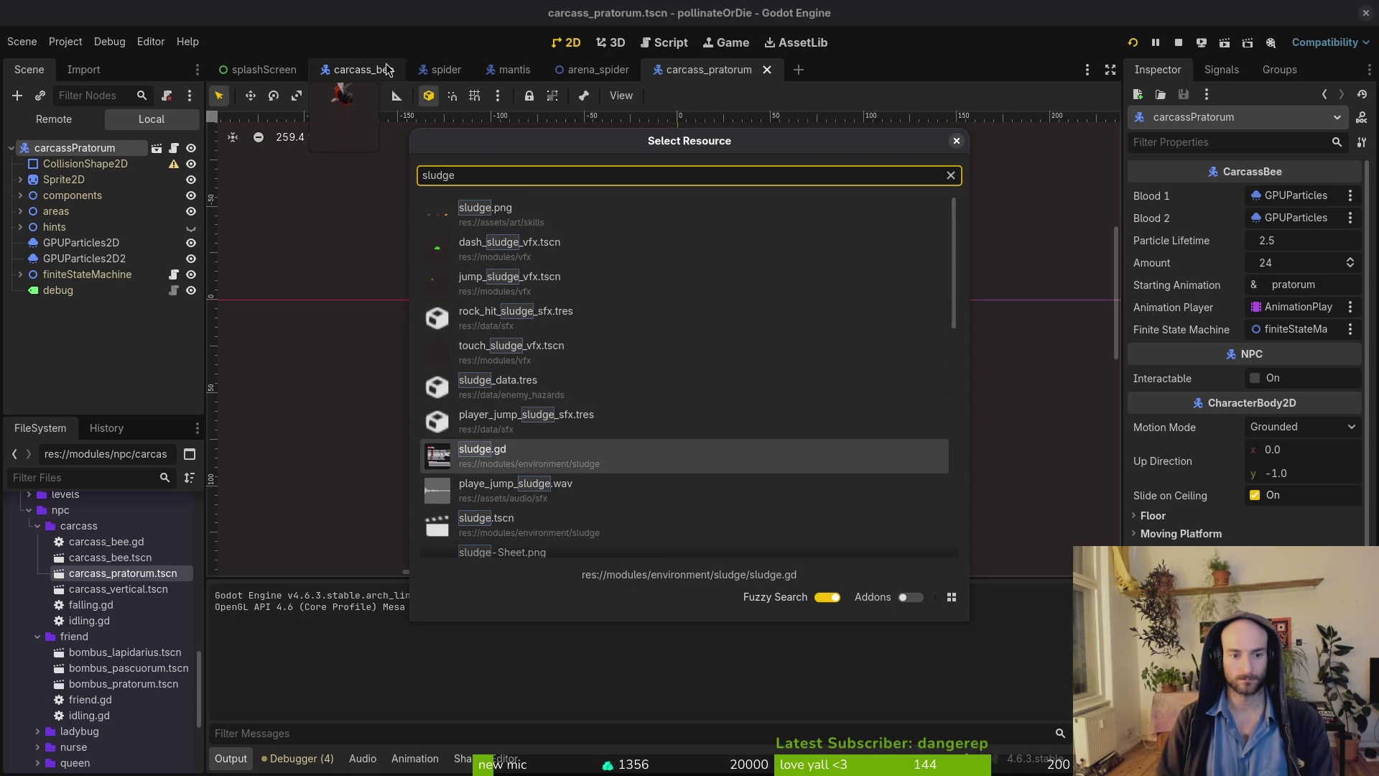
type("tsc")
key("Down")
key("Down")
key("Down")
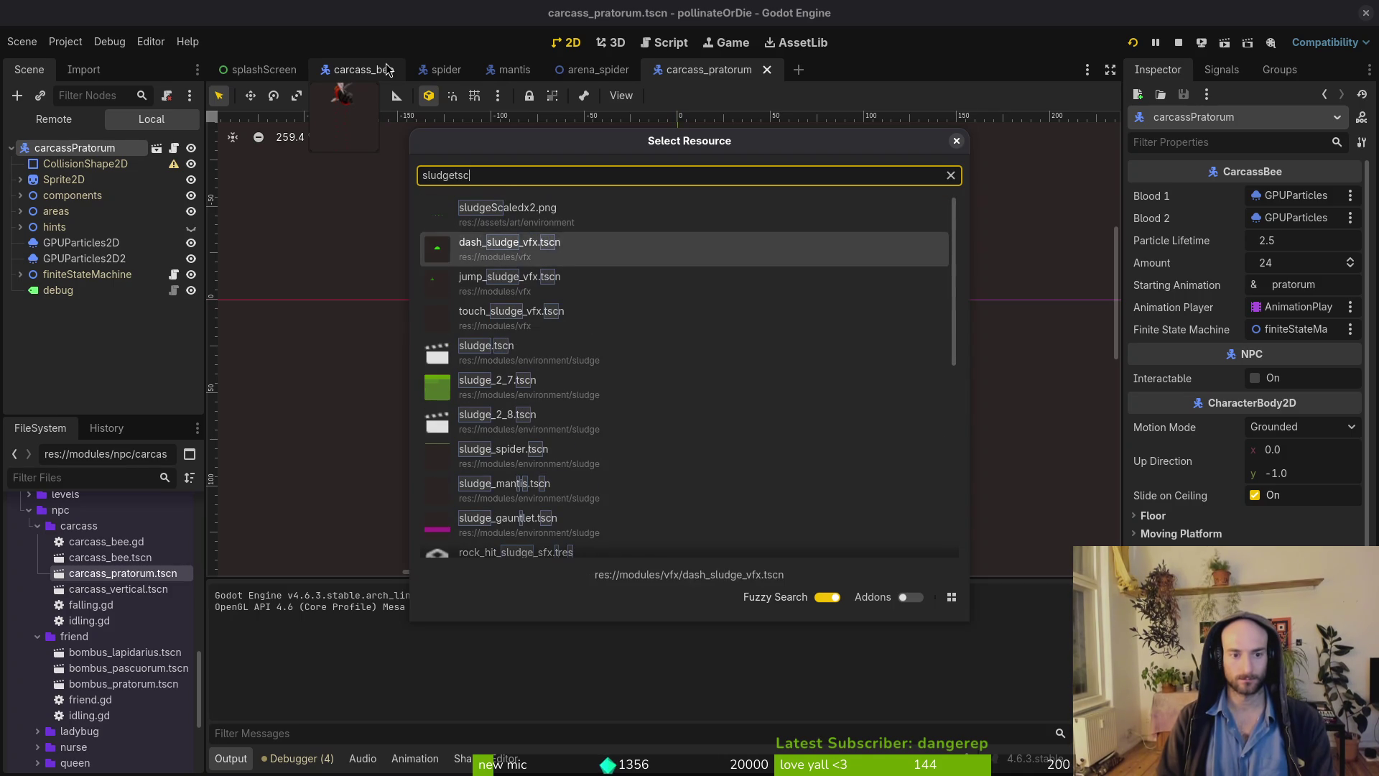
Open sludge_spider.tscn and inspect the HitboxComponent's collision layers and mask.
key("Return")
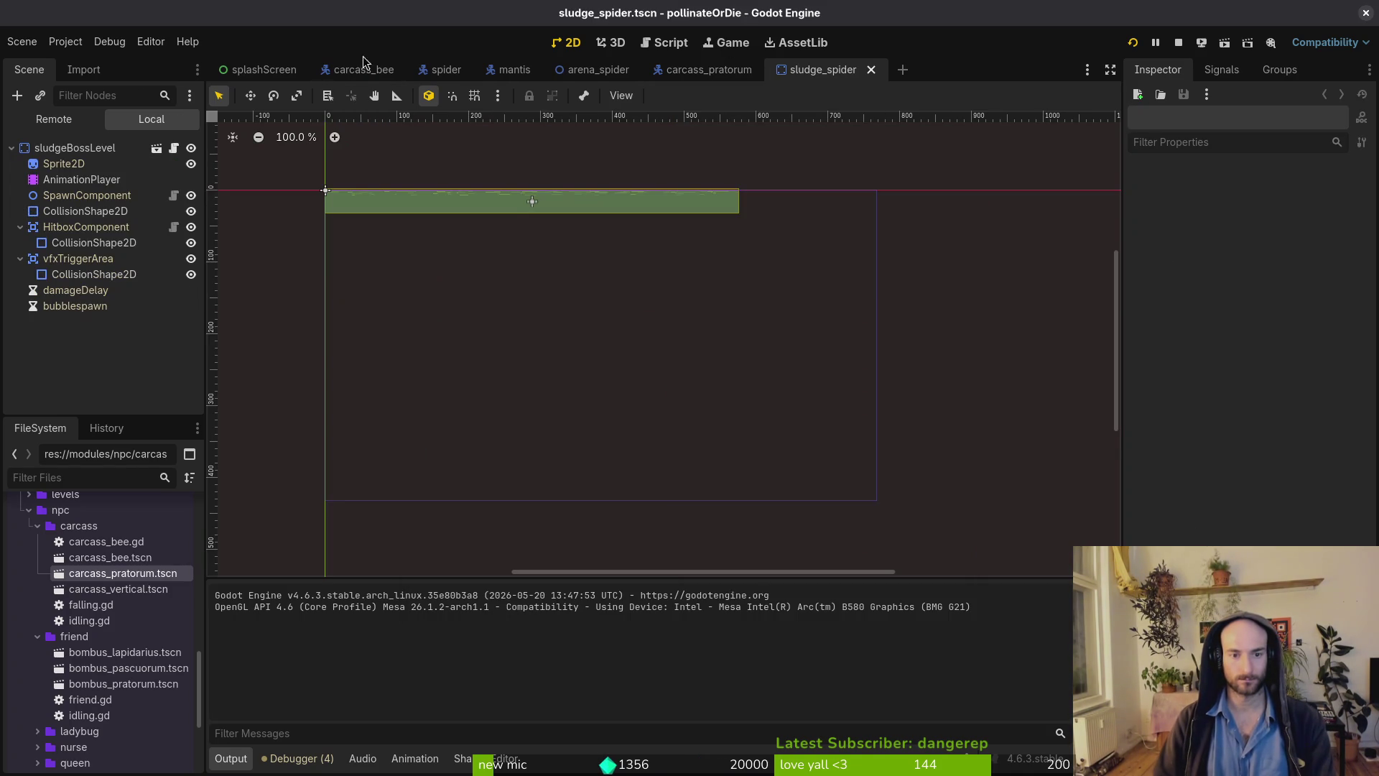
left_click(72, 148)
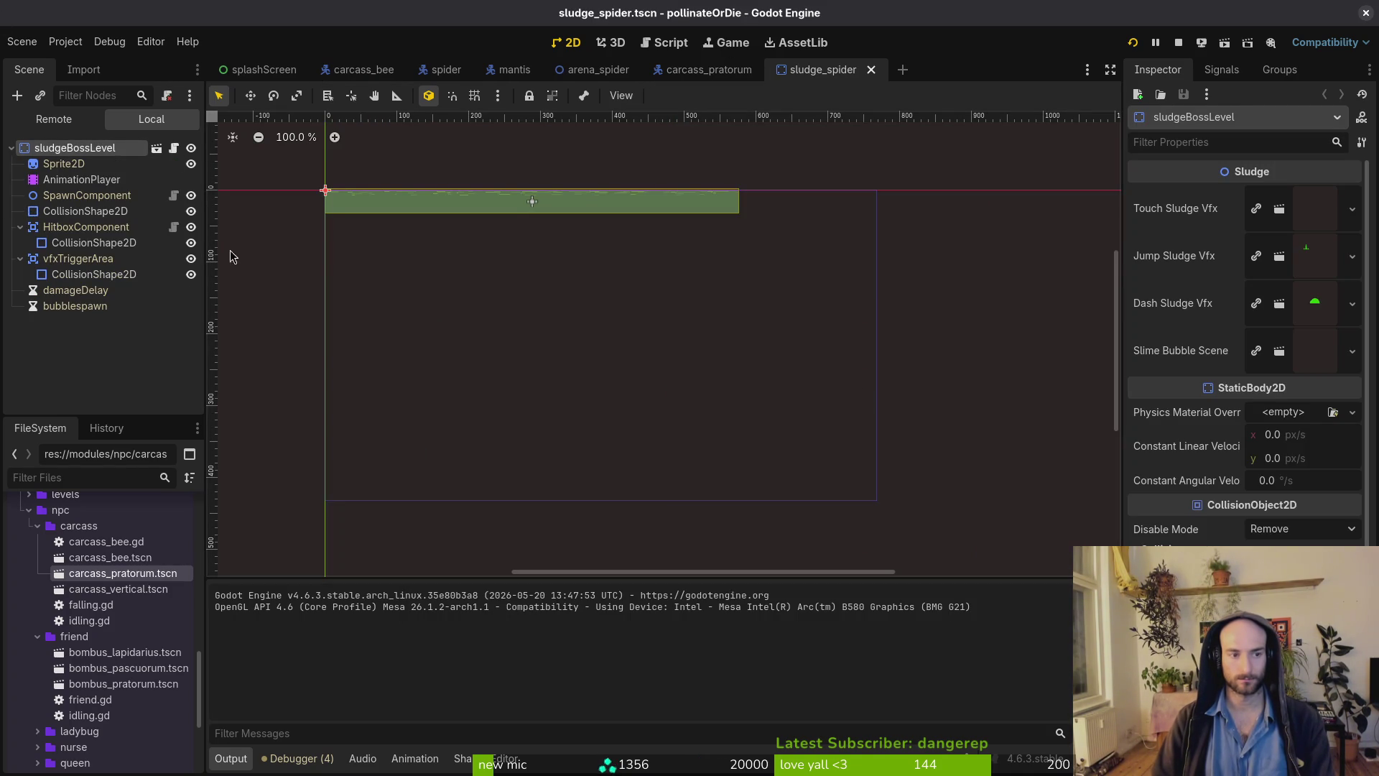
scroll(395, 233, "up", 2)
scroll(395, 236, "up", 3)
left_click(83, 227)
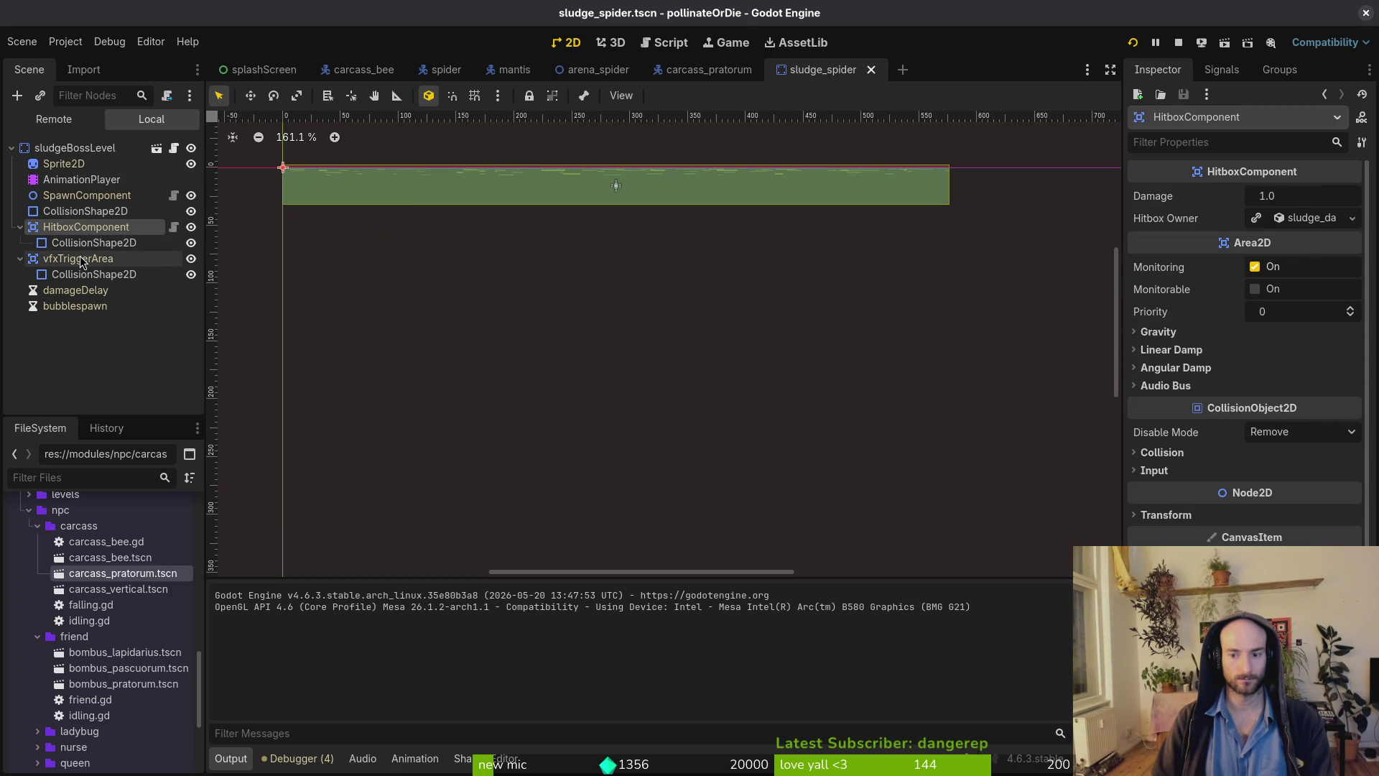
left_click(1160, 452)
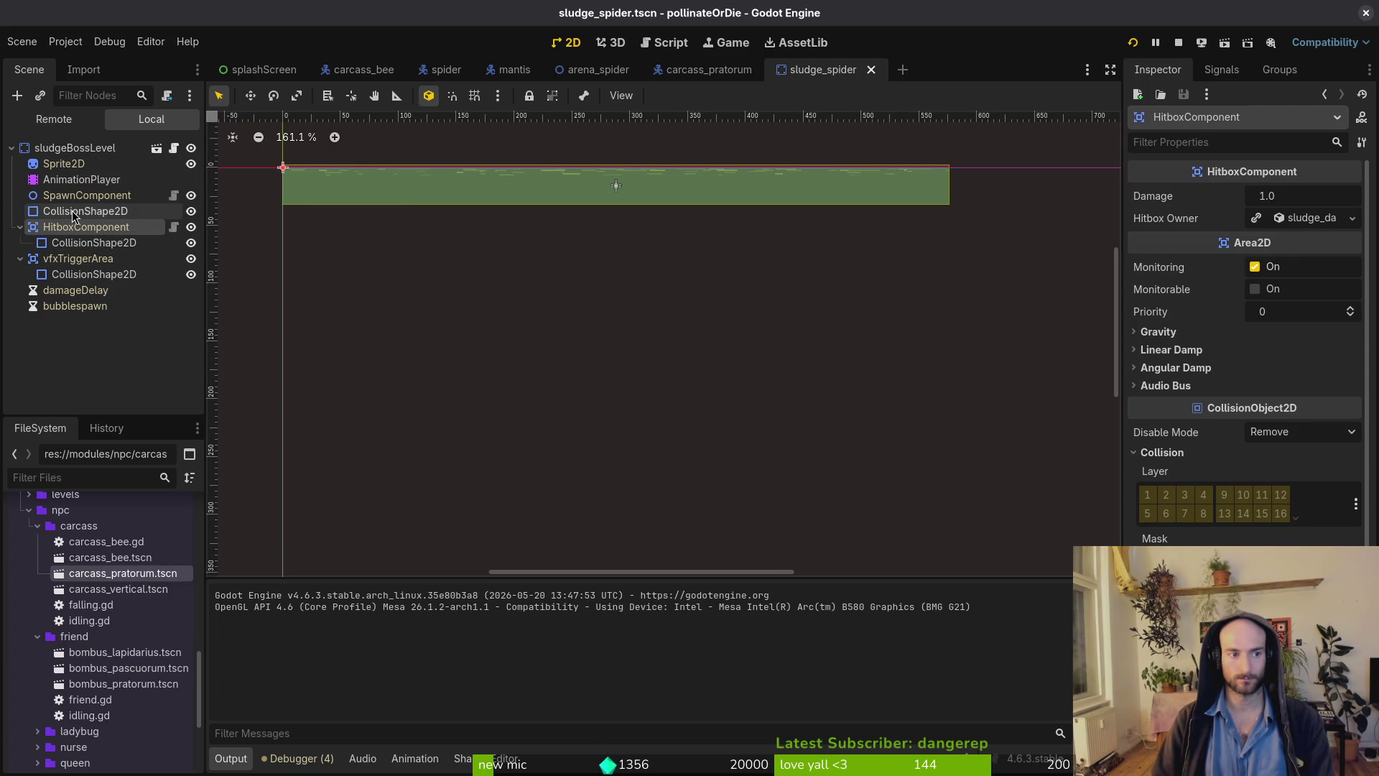
Save the sludge spider scene and return to the carcass_pratorum scene.
left_click(60, 150)
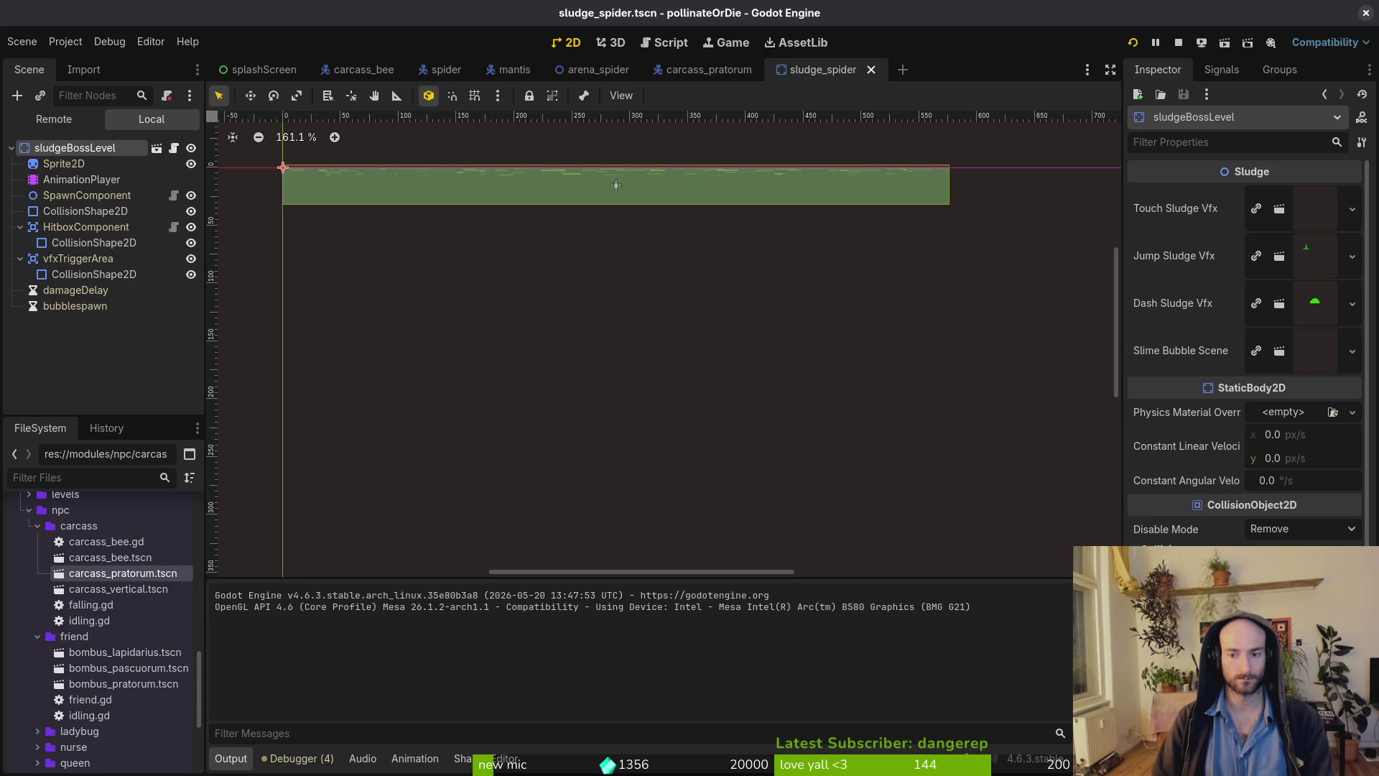
key("ctrl+s")
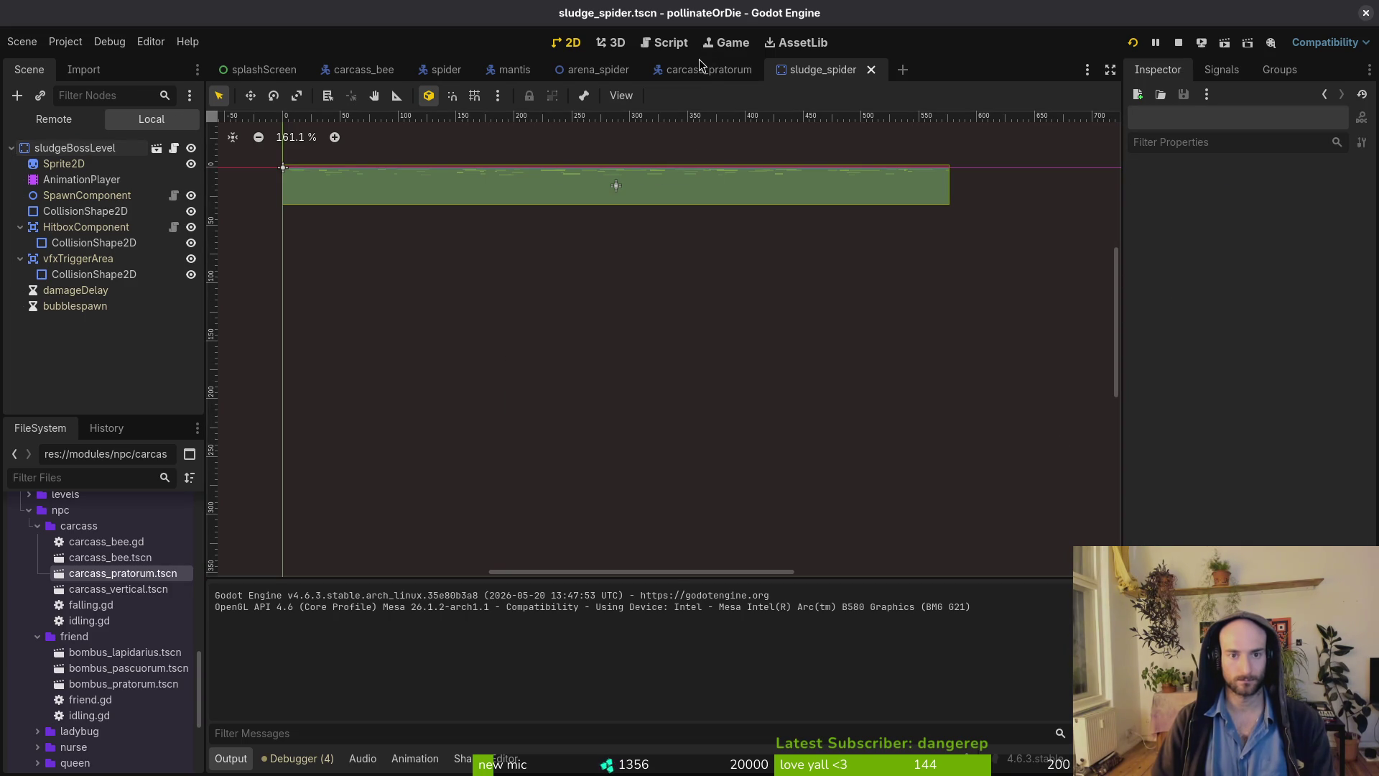
left_click(695, 71)
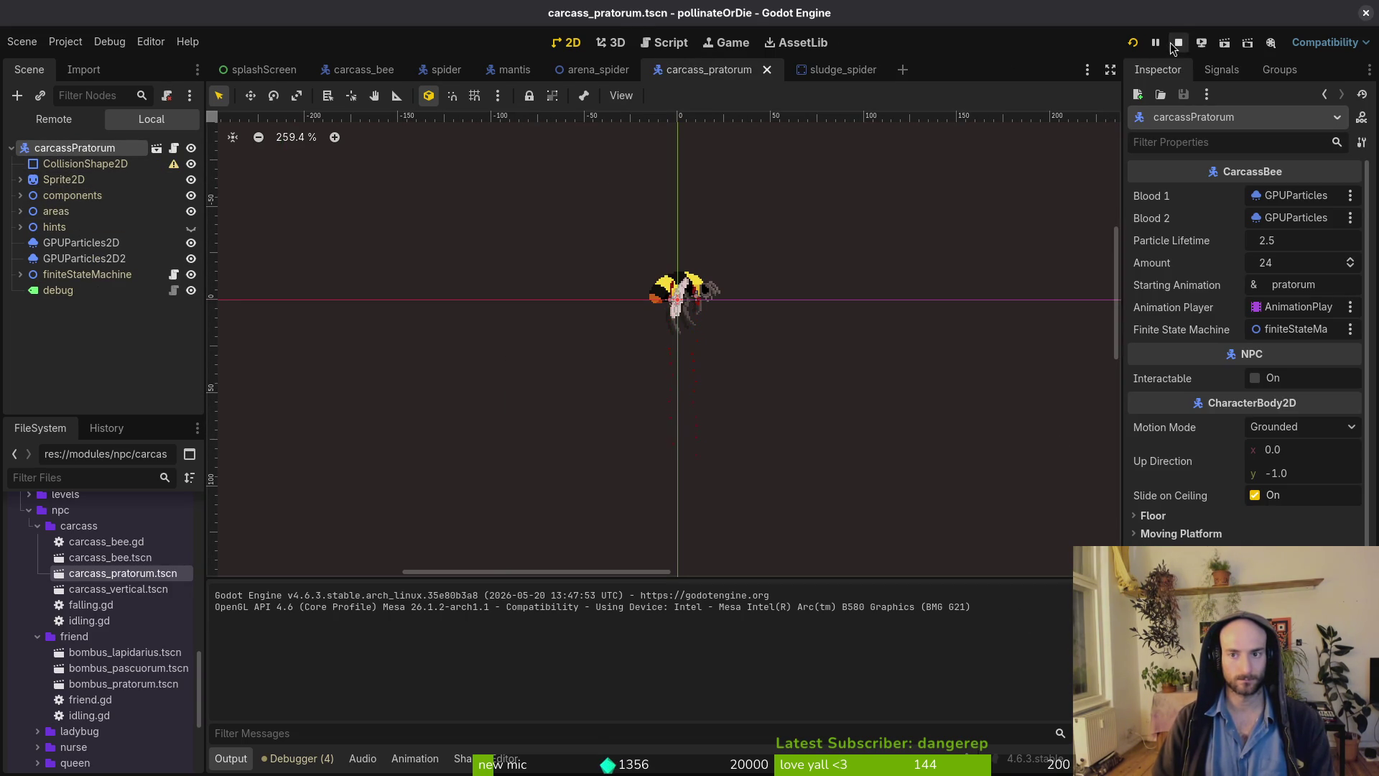
Run the game and load the spider level from the debug level list, twice.
left_click(1134, 44)
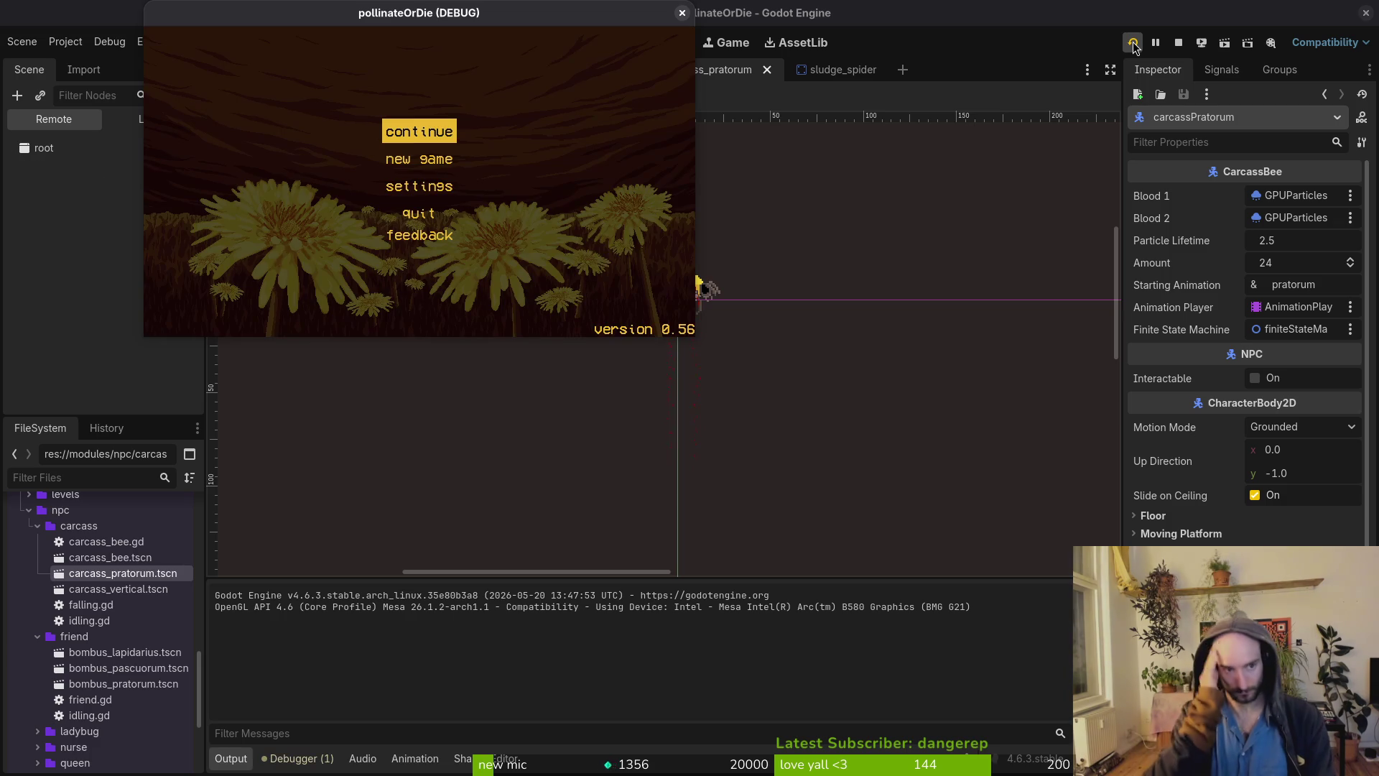
key("Return")
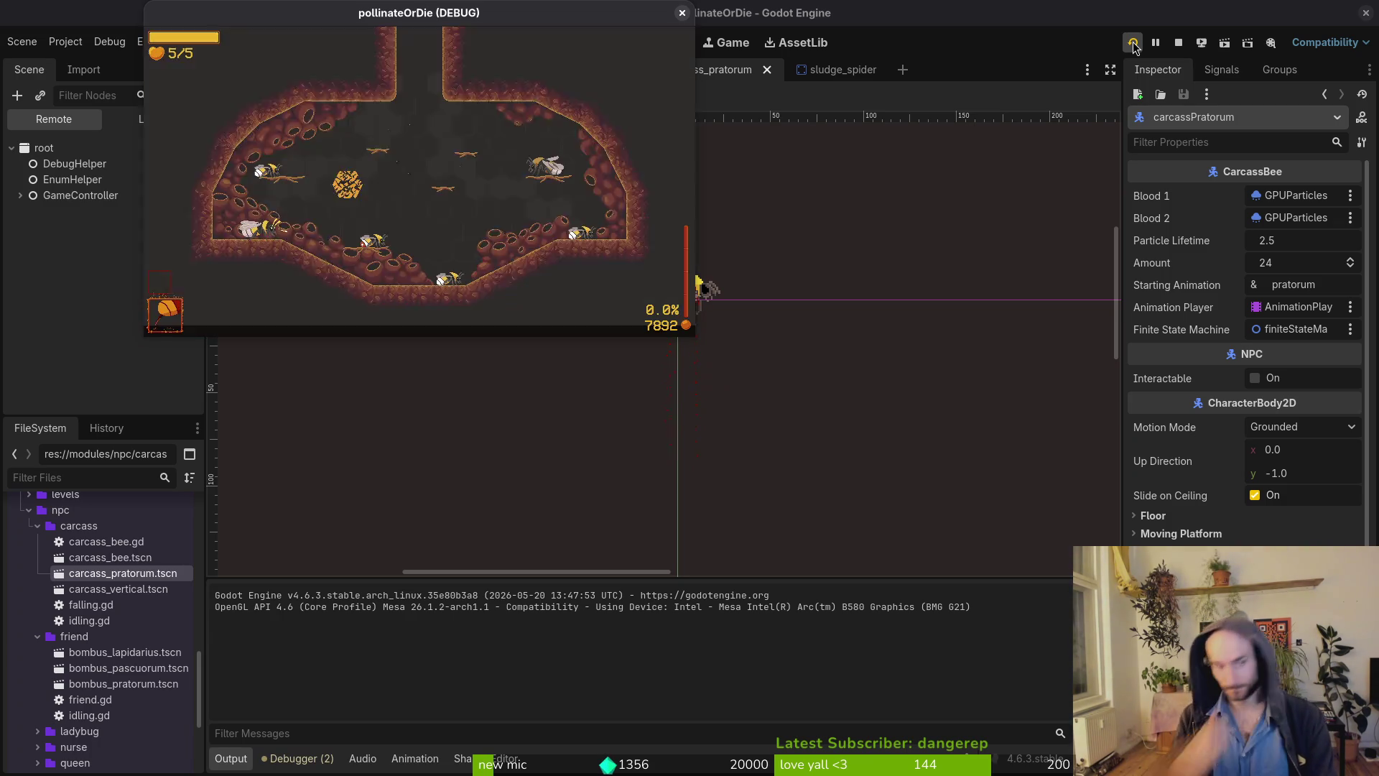
key("Escape")
key("Return")
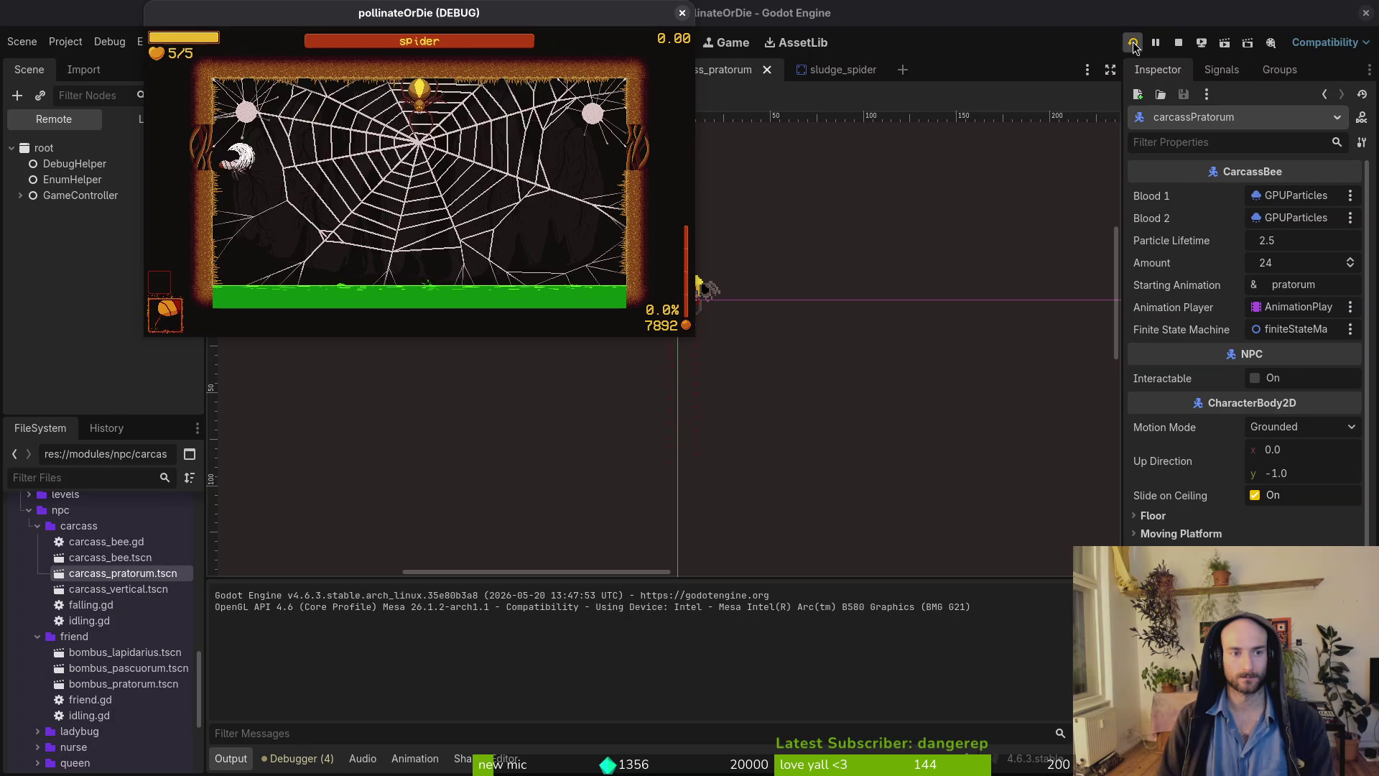
key("Escape")
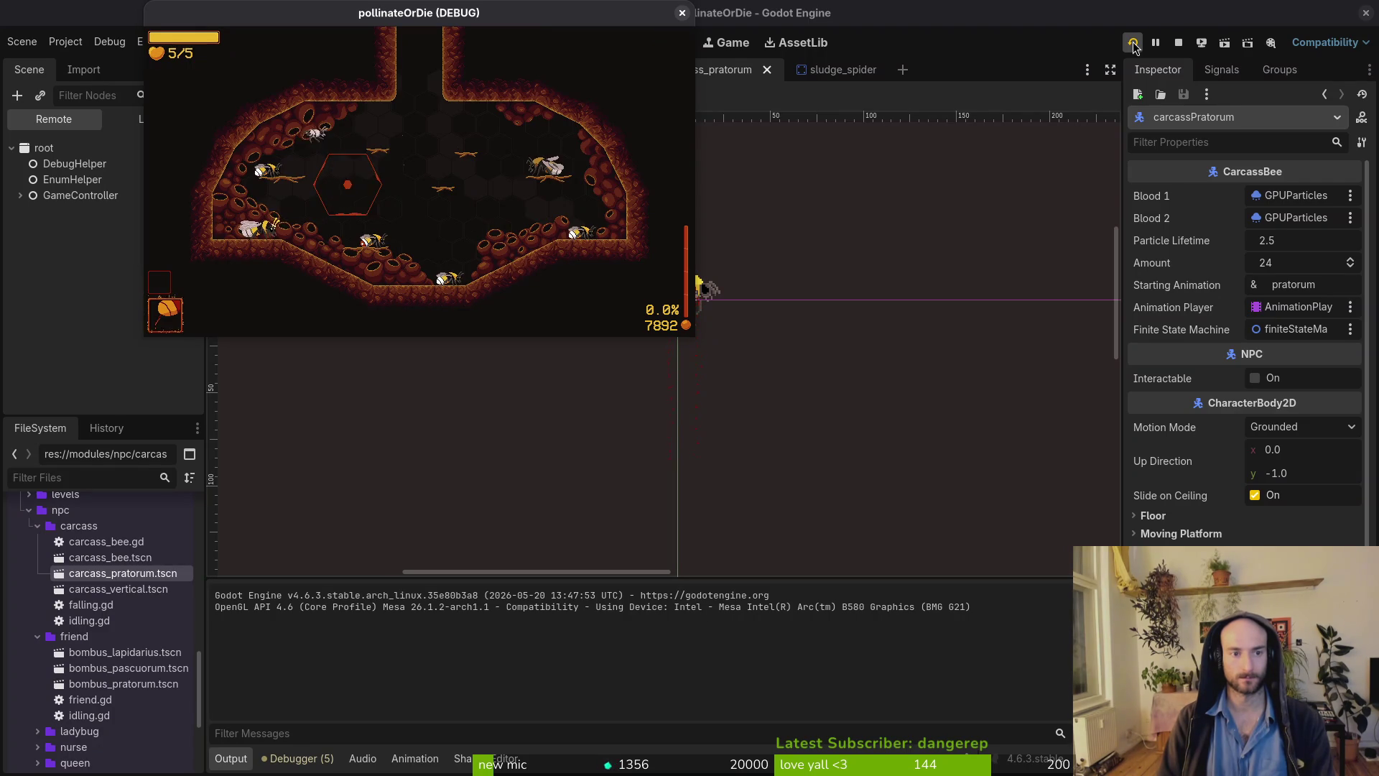
key("Escape")
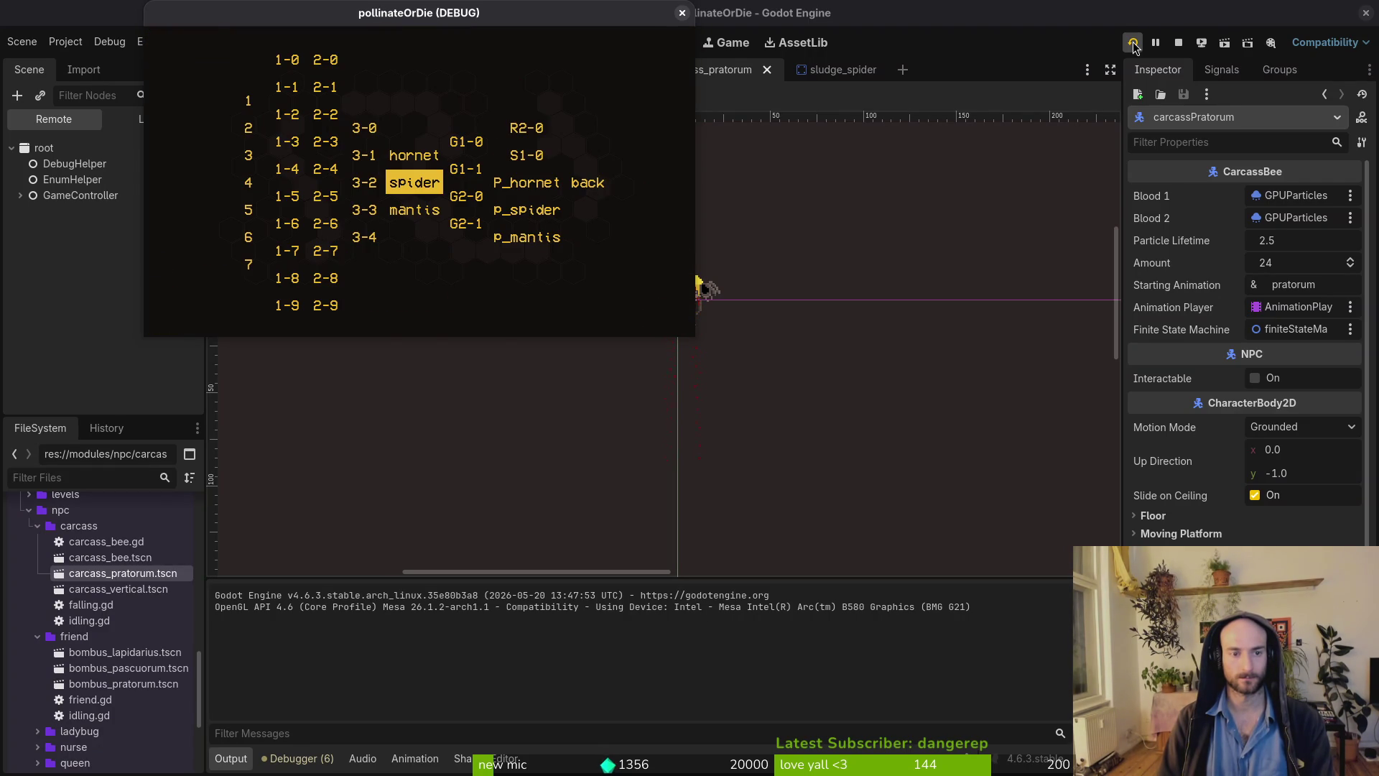
key("Return")
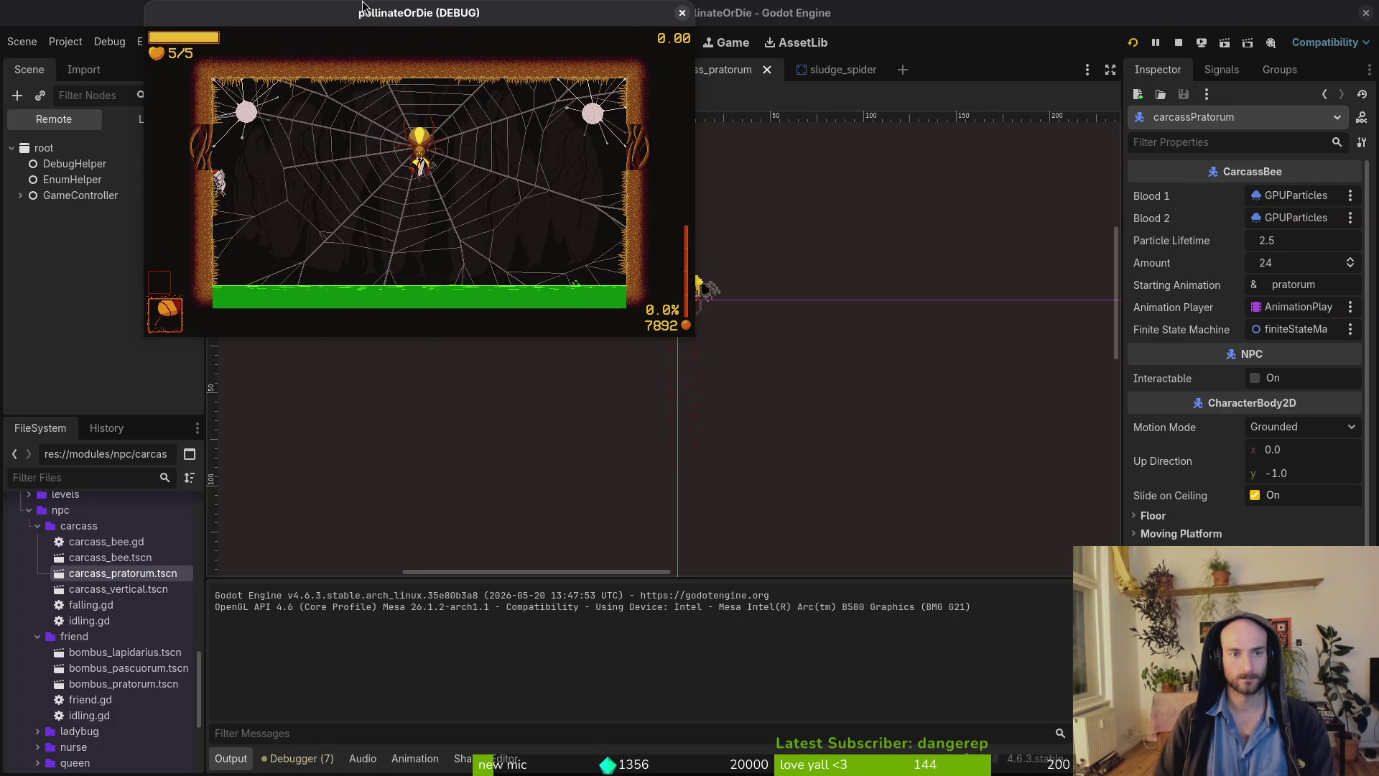
Maximise the game window, reload the spider level, then close the game.
double_click(363, 7)
key("Escape")
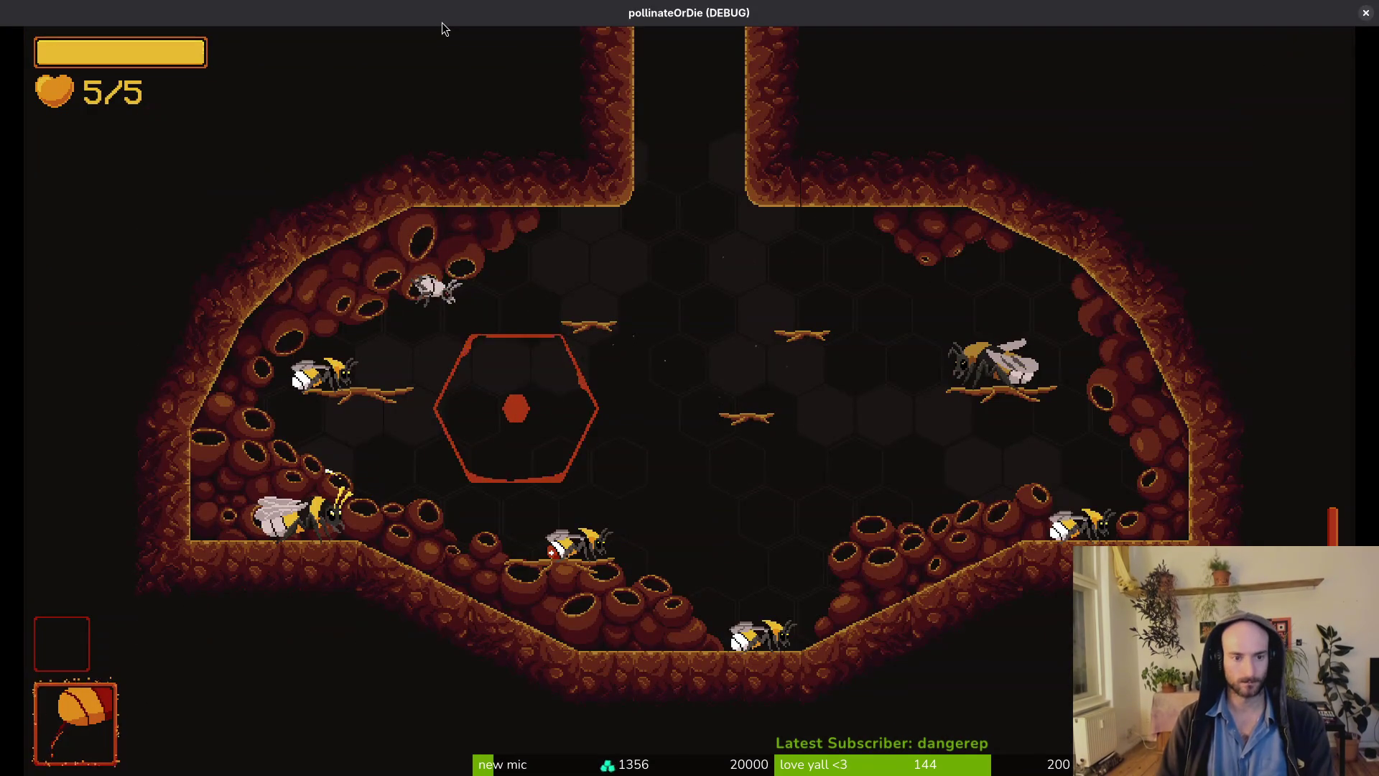
key("Escape")
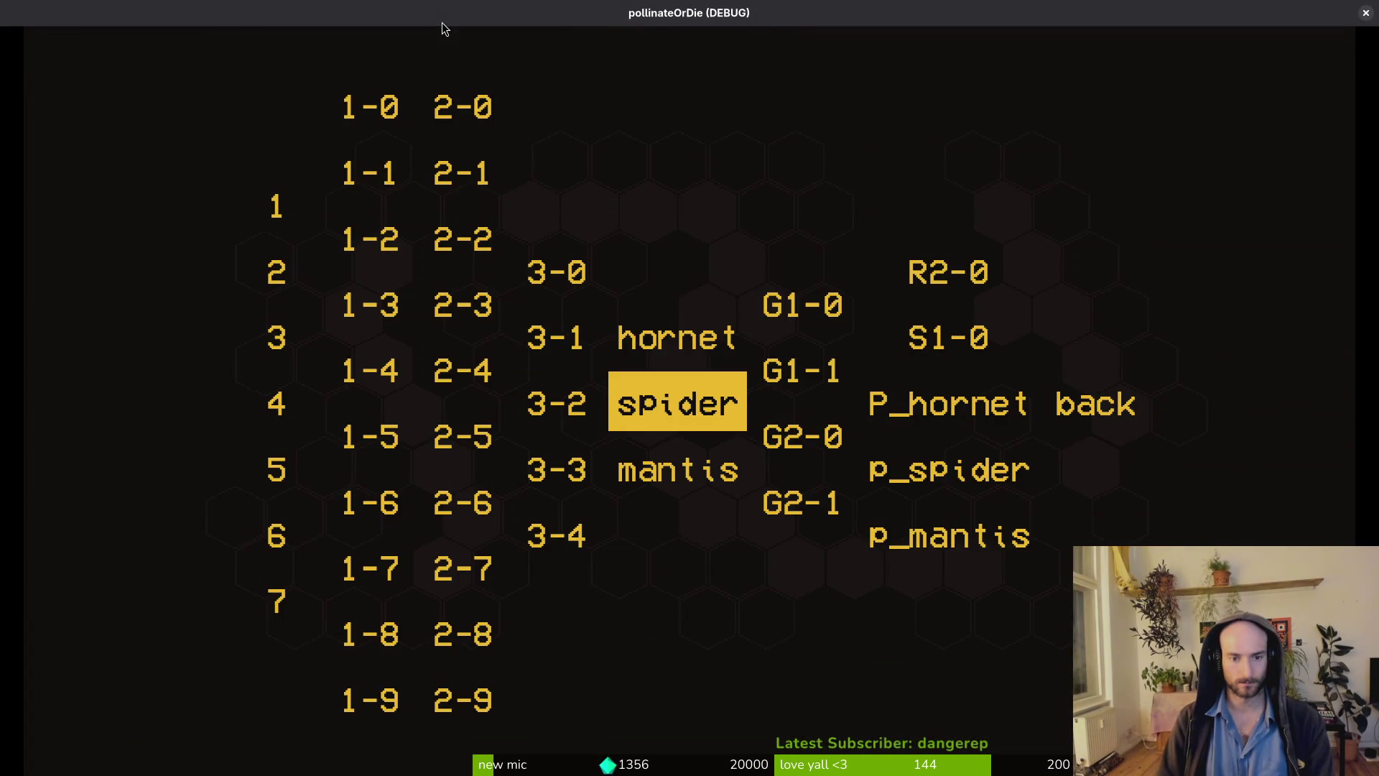
key("Return")
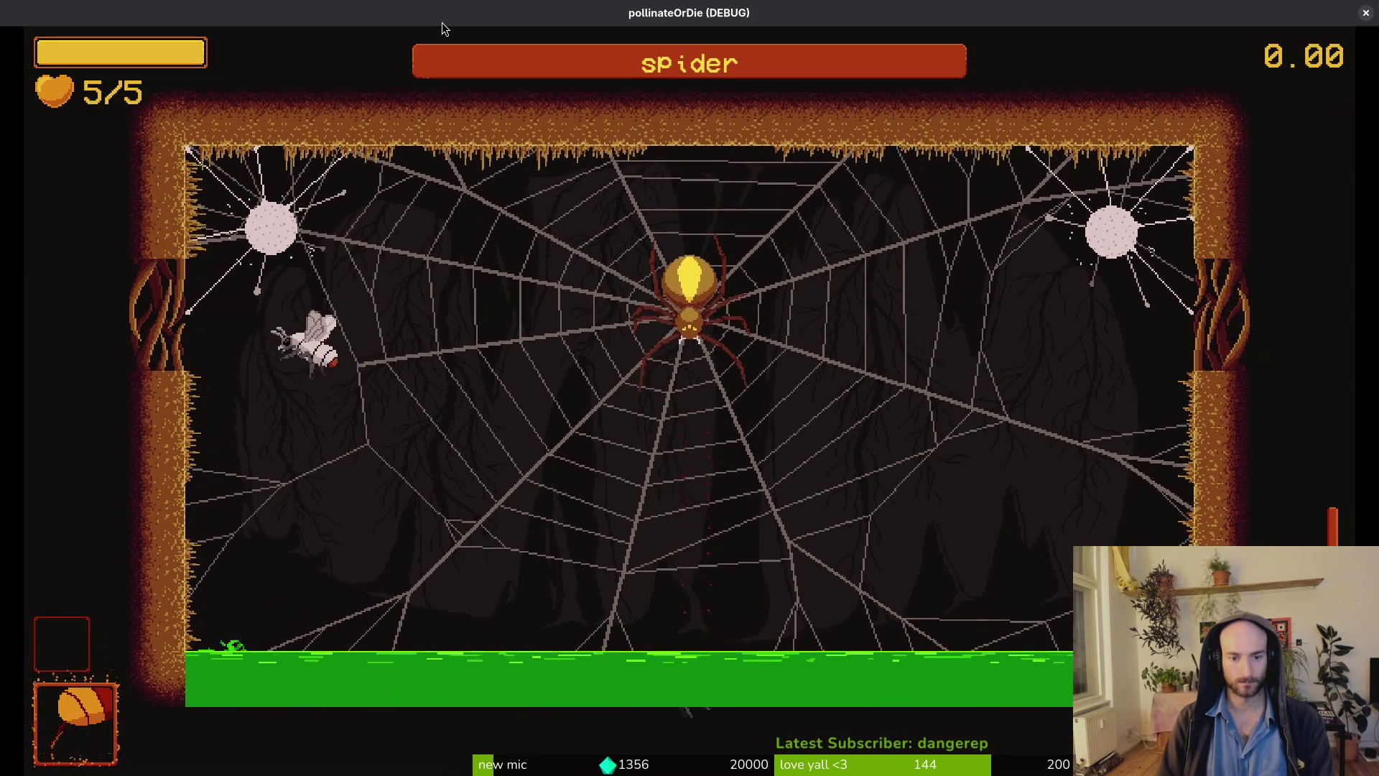
left_click(1367, 13)
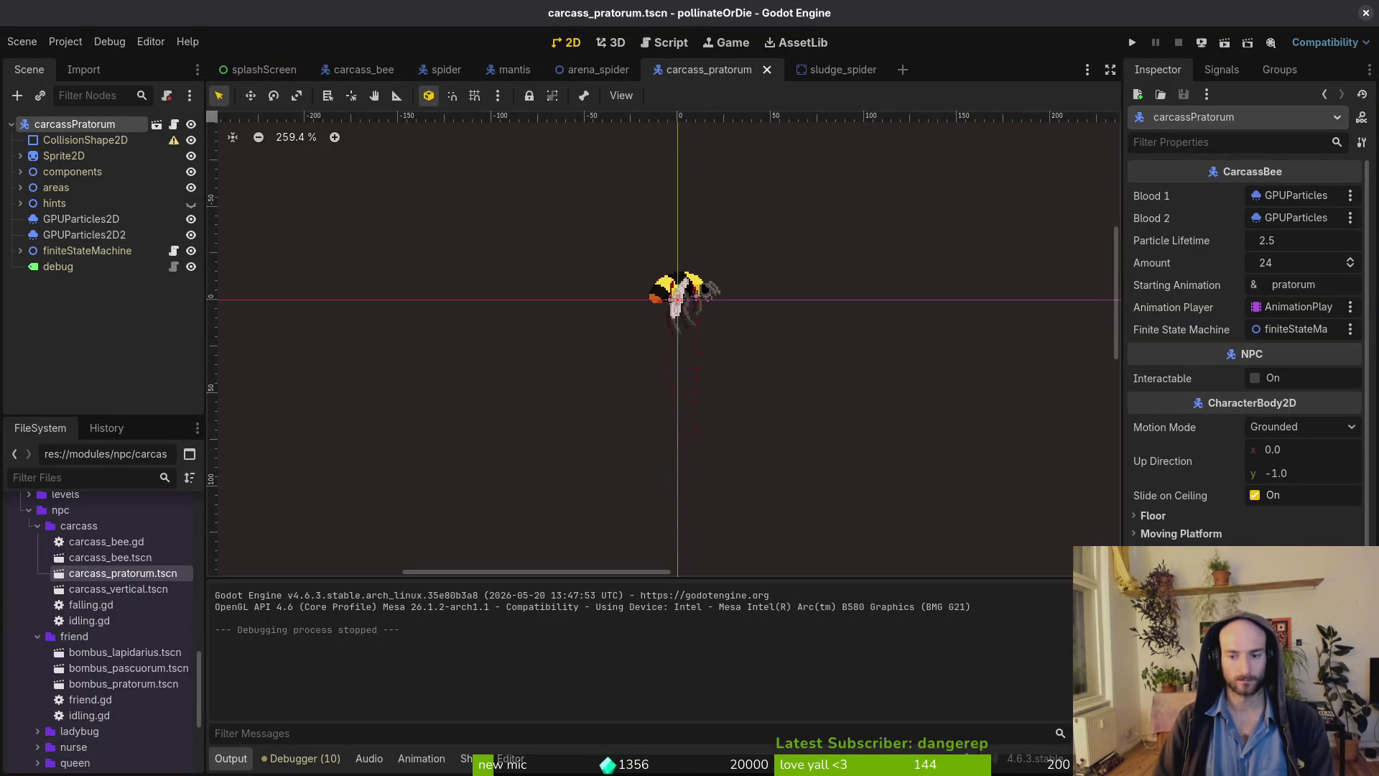
Give the bee's CollisionShape2D a new CircleShape2D.
scroll(1246, 352, "down", 5)
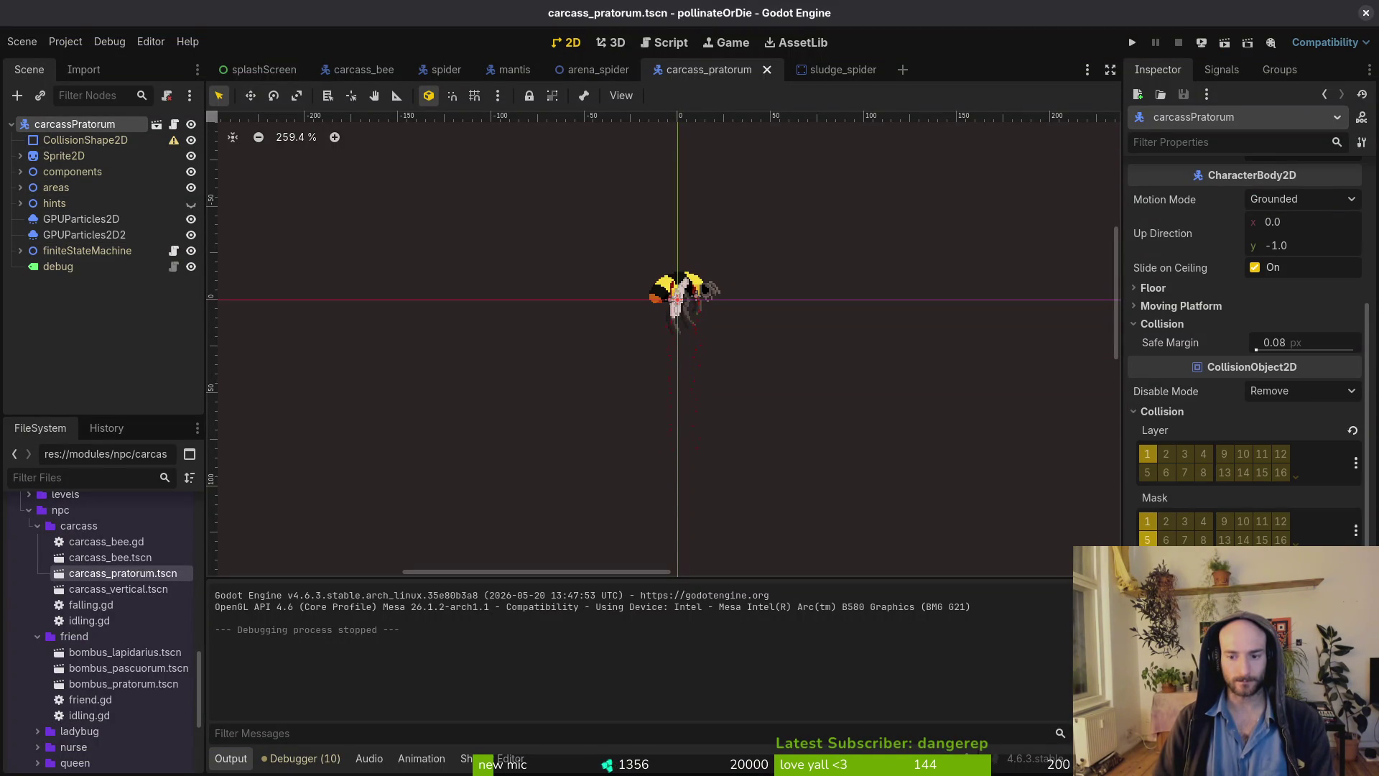
left_click(85, 140)
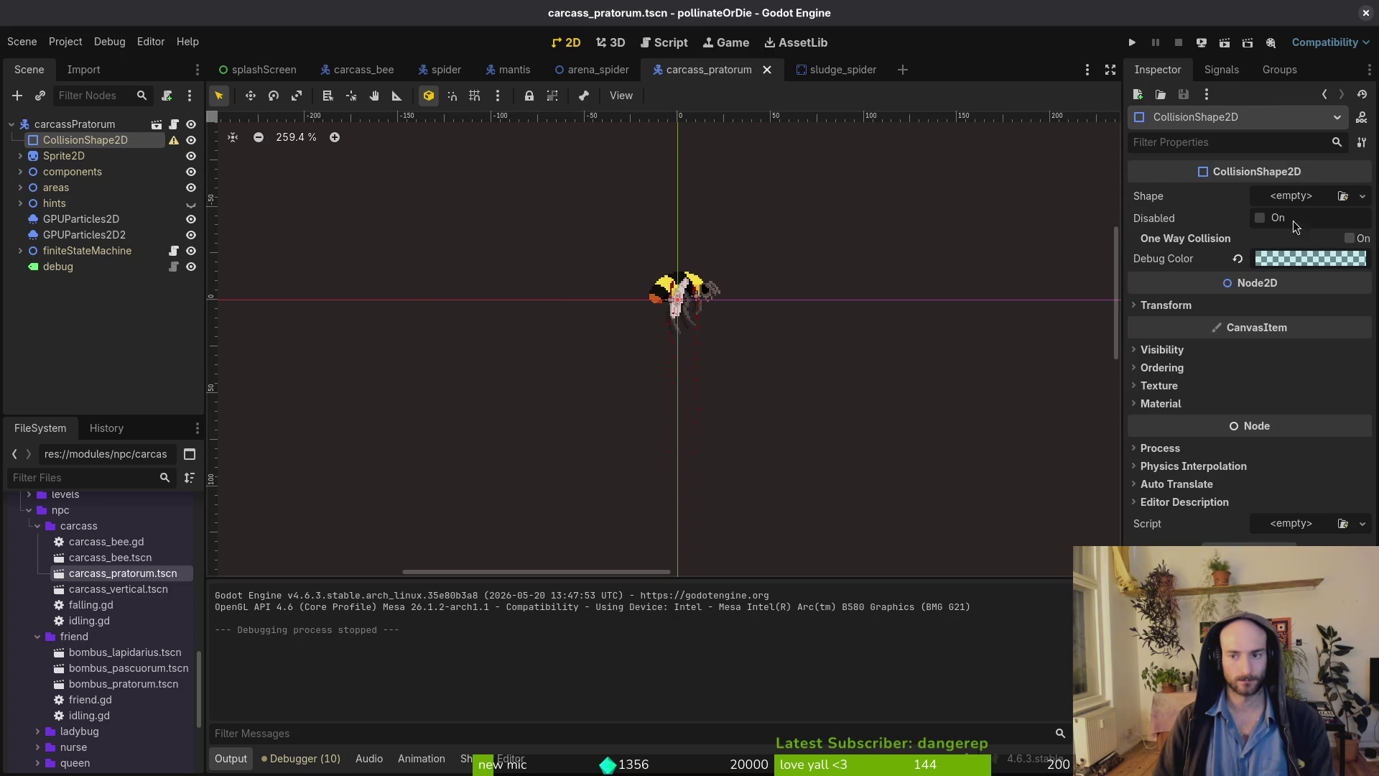
scroll(782, 316, "up", 4)
scroll(782, 316, "up", 4)
left_click(1288, 196)
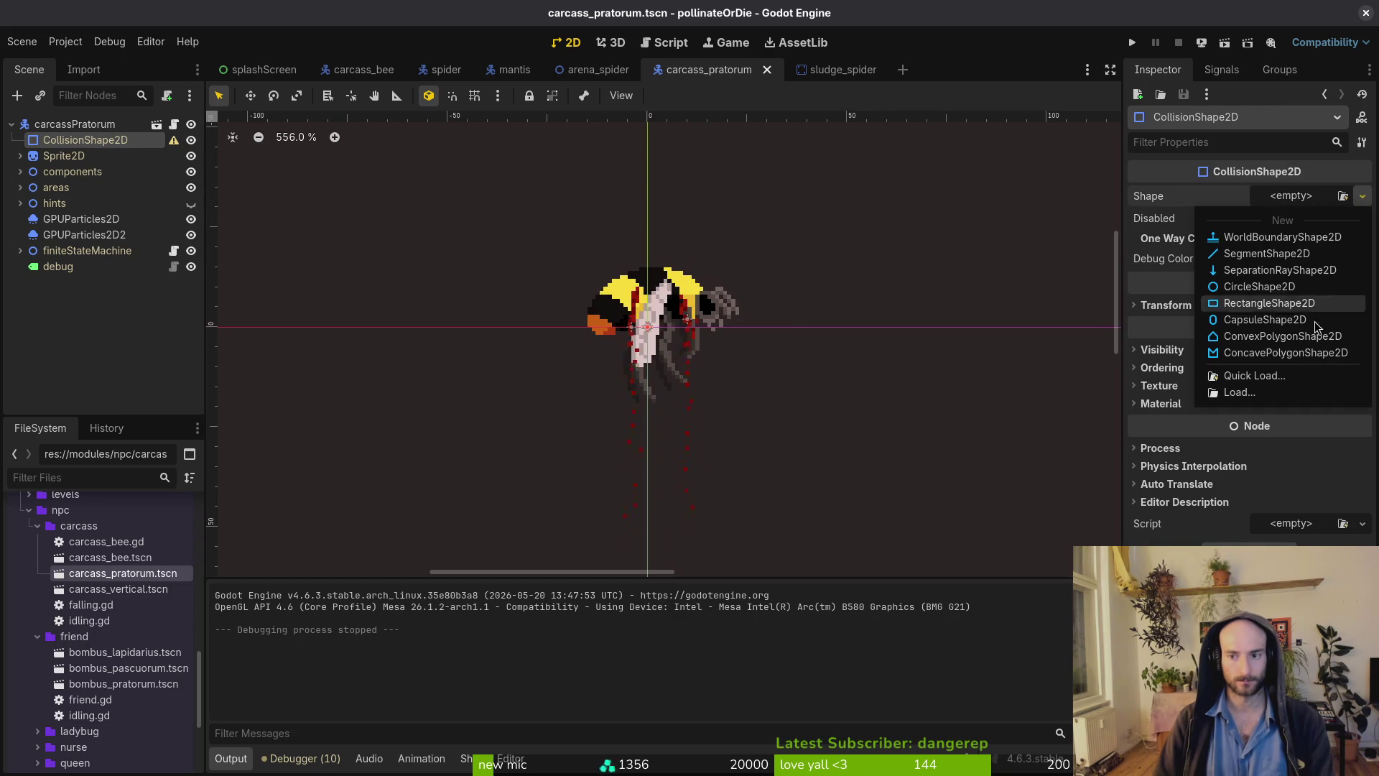
left_click(1262, 288)
Move the collision circle up to (0, -6) over the bee's body, then save and run.
scroll(754, 341, "up", 9)
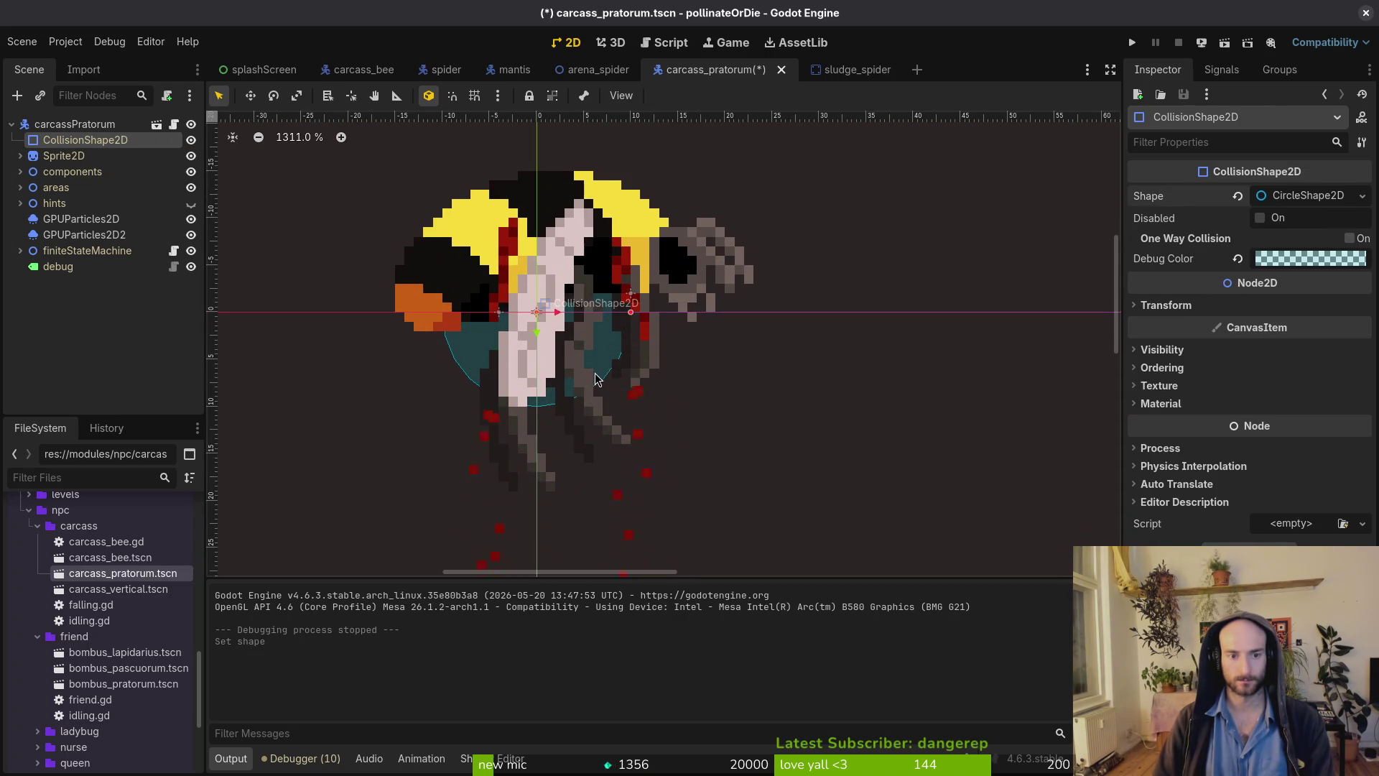
left_click_drag(595, 379, 595, 321)
left_click(1074, 169)
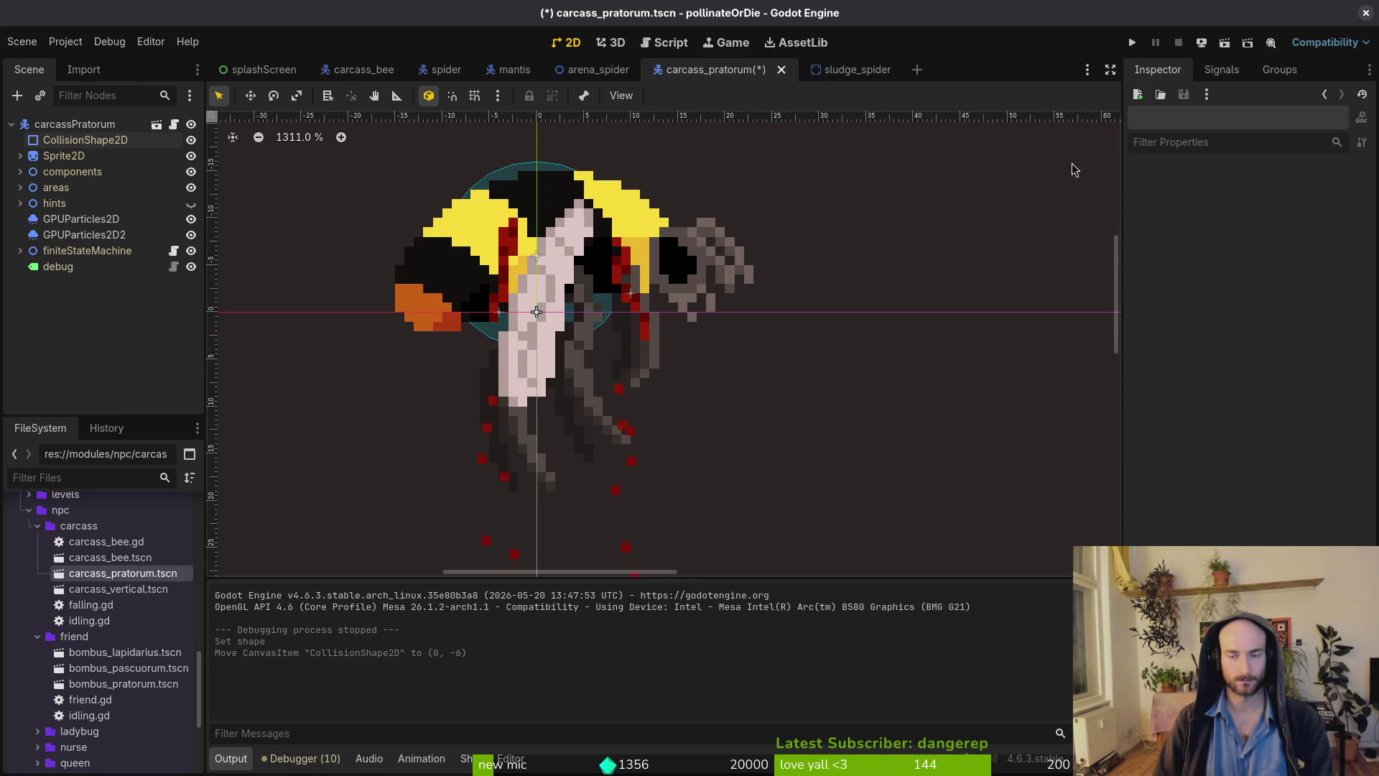
key("F5")
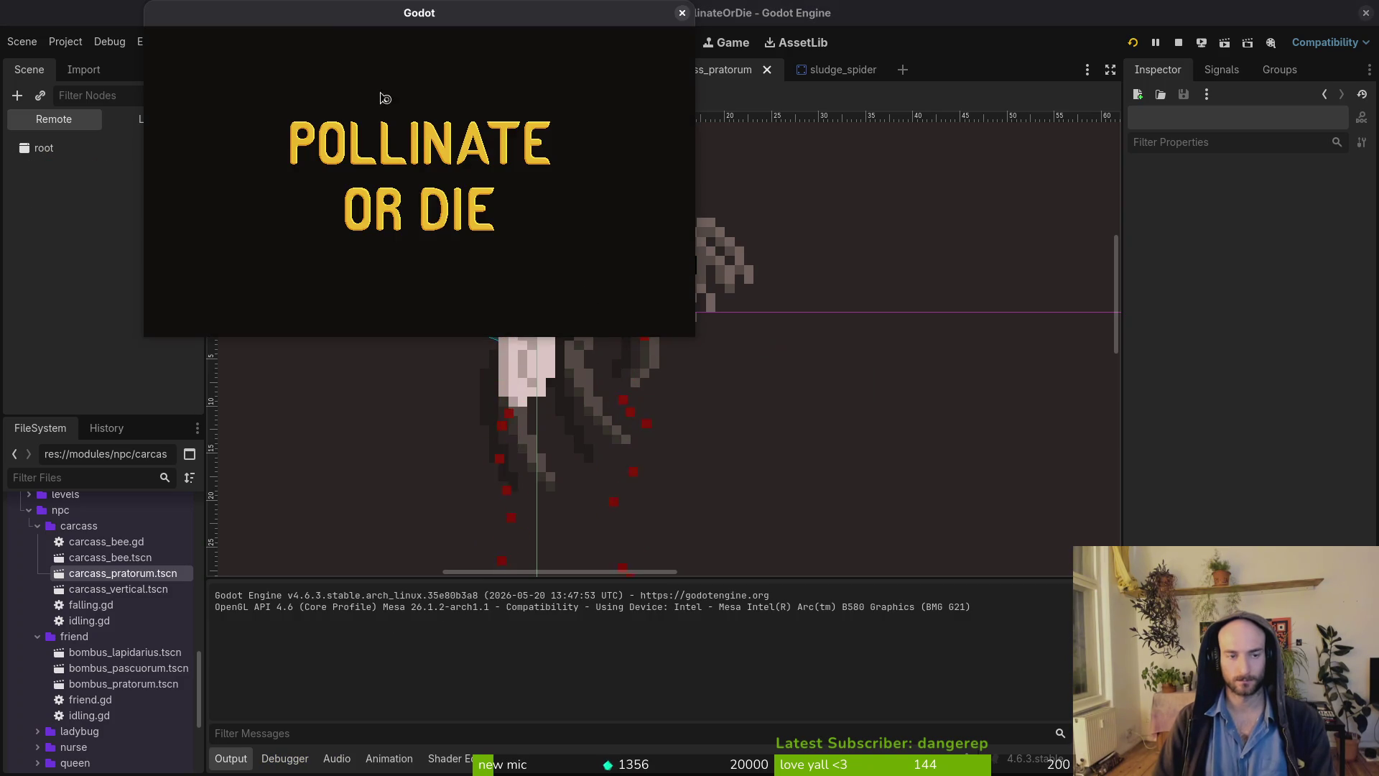
Load the spider arena from the debug list to test the bee, then switch to carcass_bee.gd in Neovim.
key("Return")
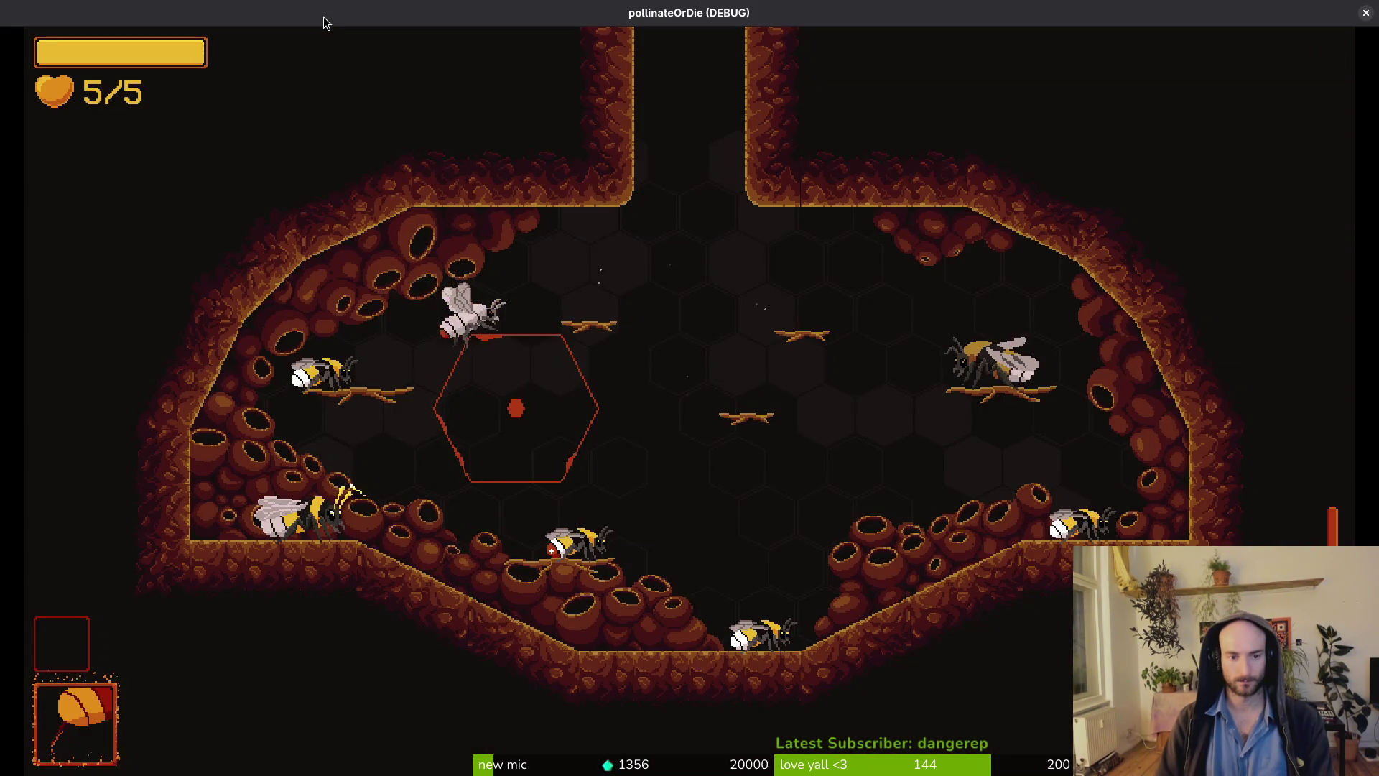
key("F1")
key("Return")
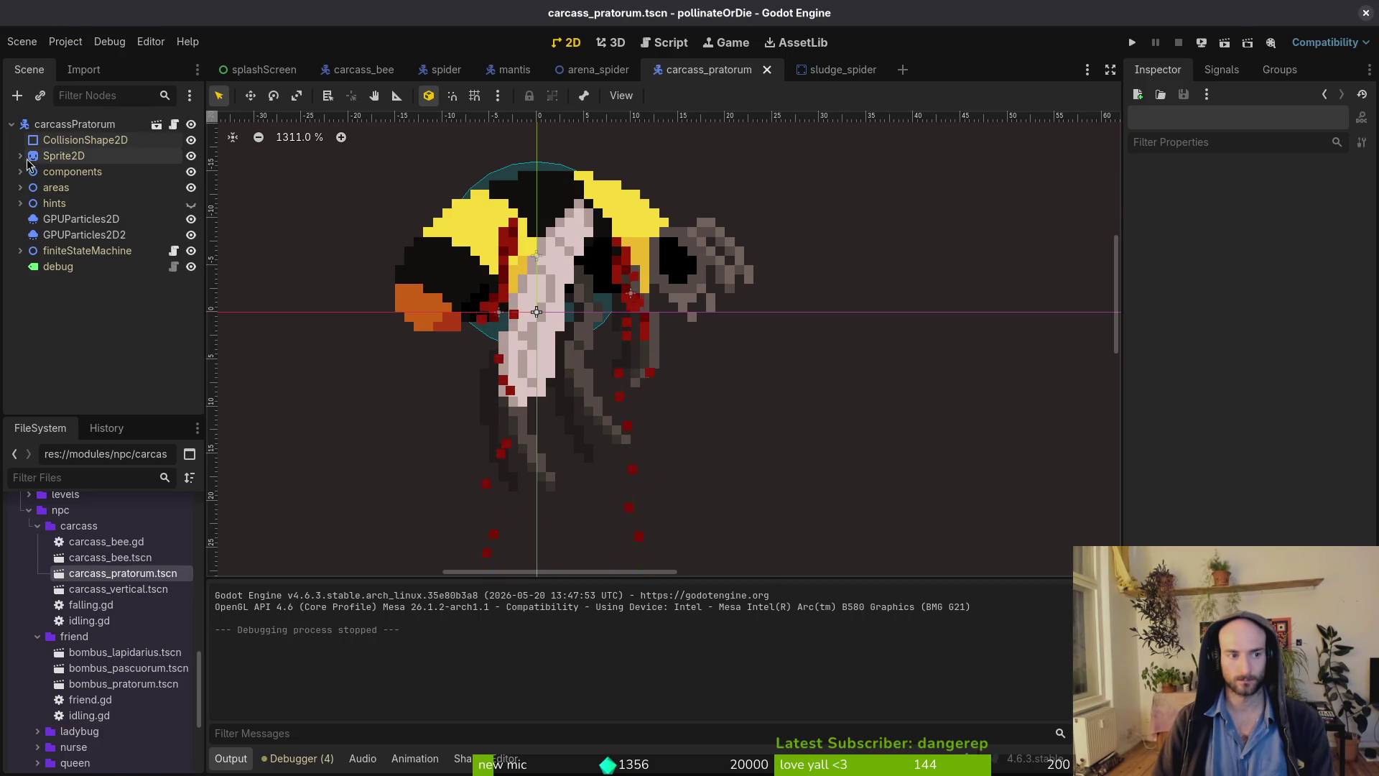
key("alt+Tab")
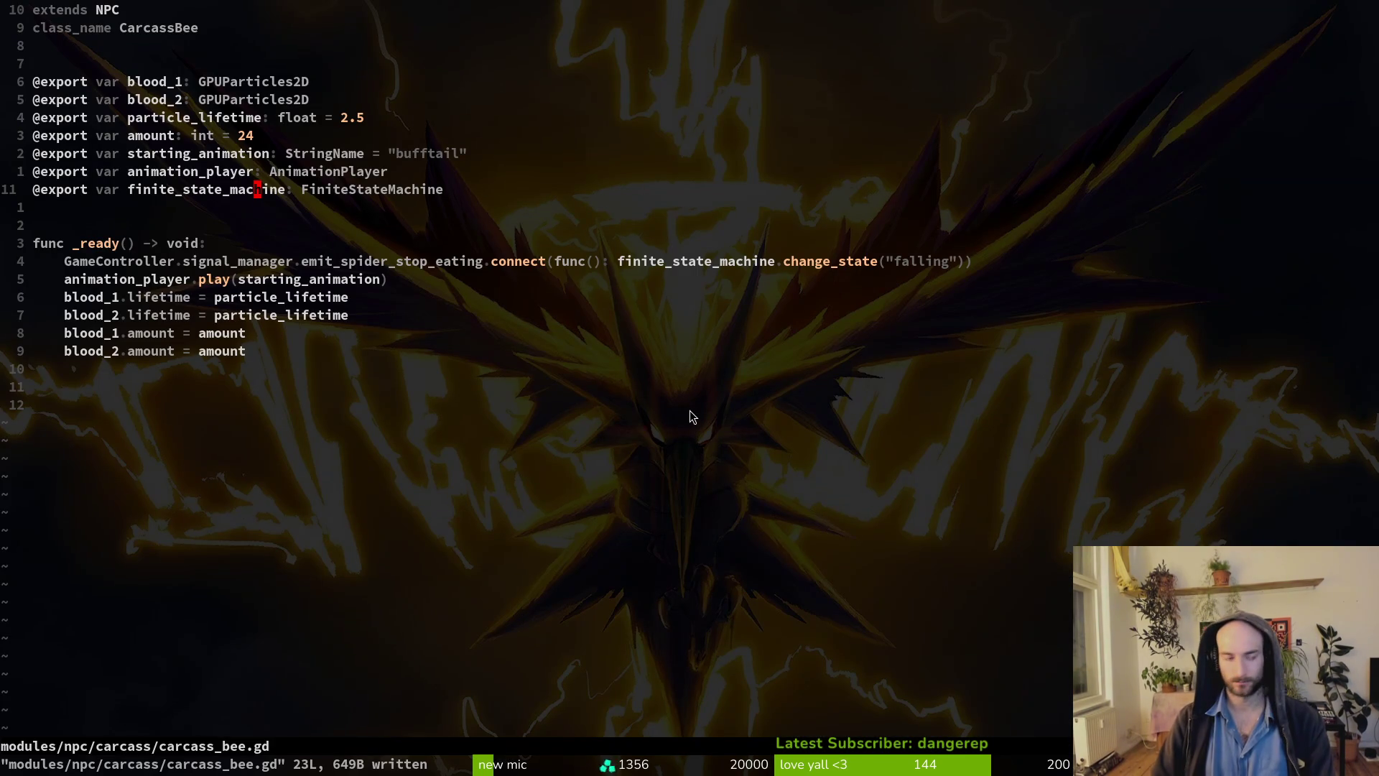
Open sludge.gd with the Telescope file finder.
key("space")
key("f")
key("f")
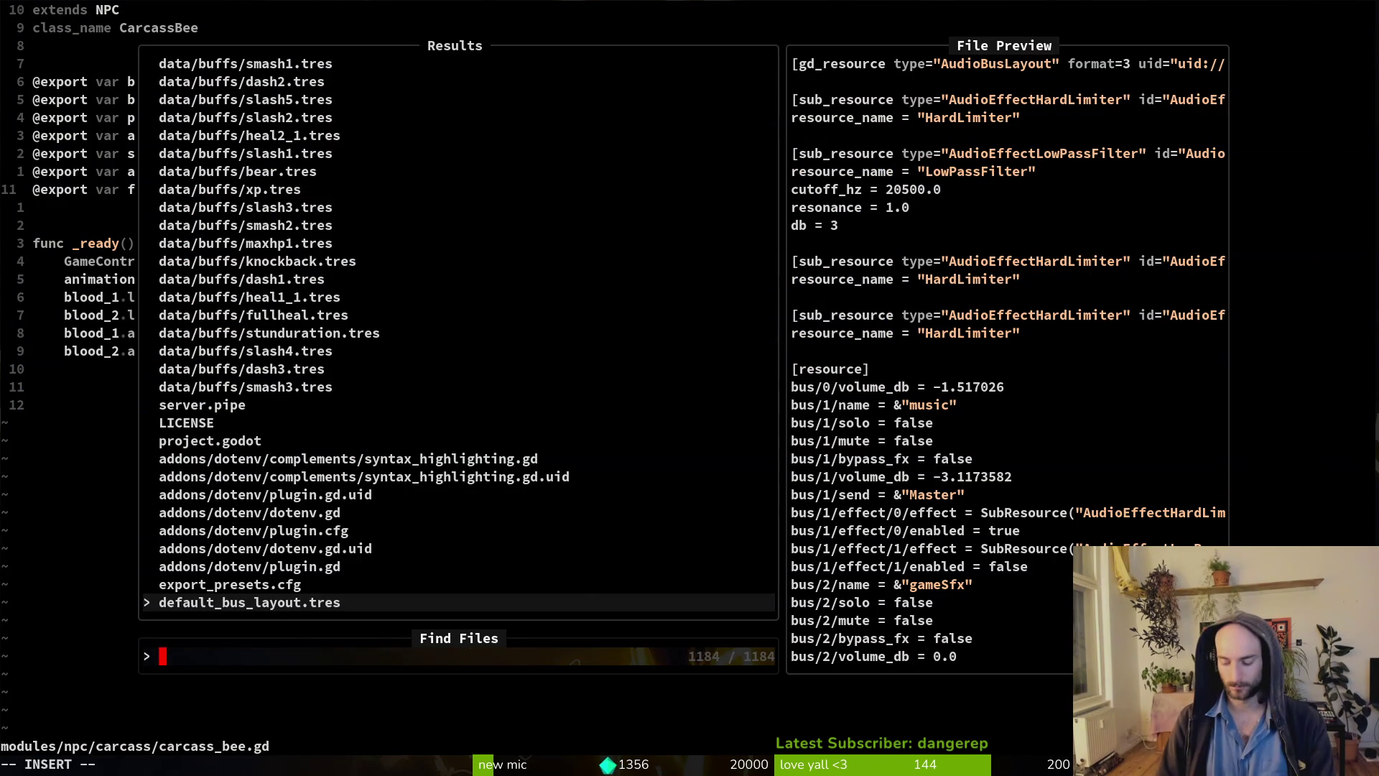
type("sludge")
key("Up")
key("Return")
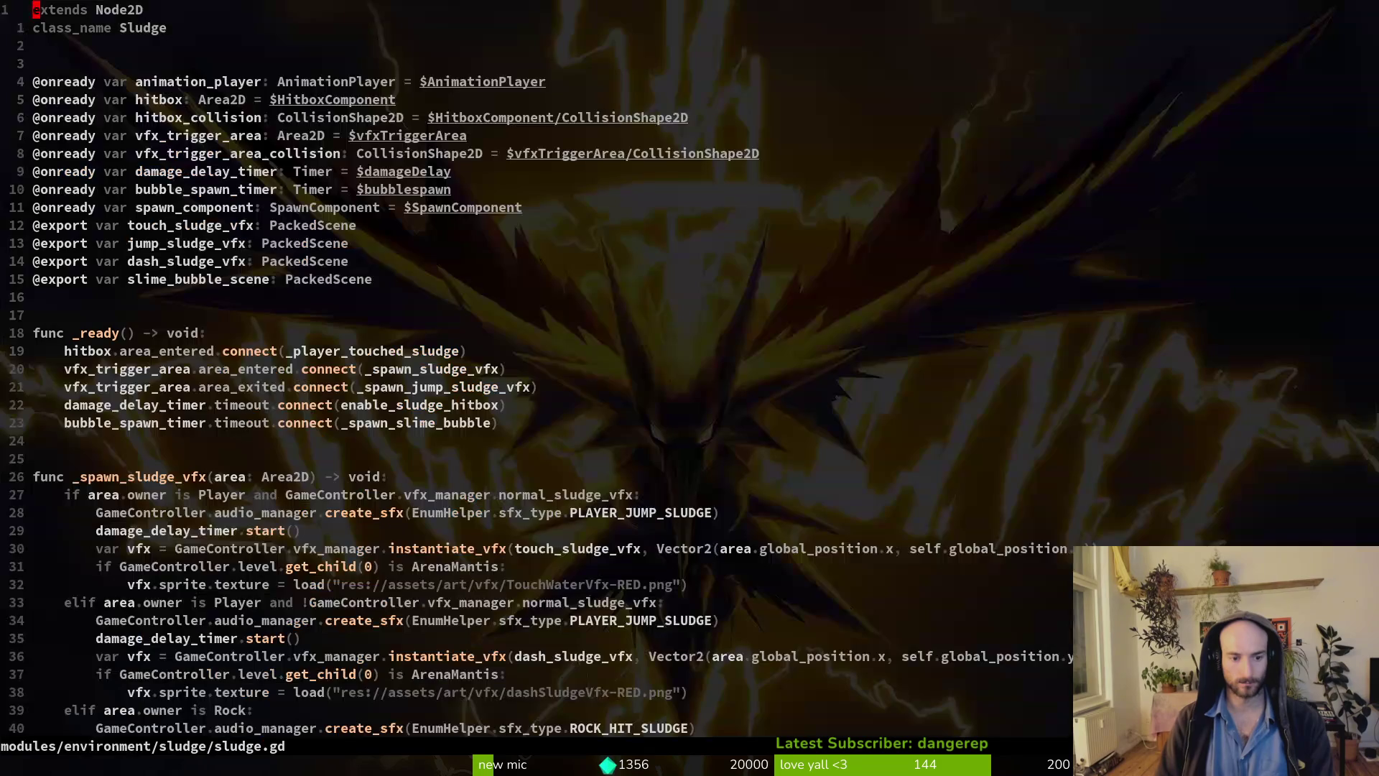
Yank the seven-line Spider branch in _spawn_sludge_vfx.
key("j")
key("j")
key("j")
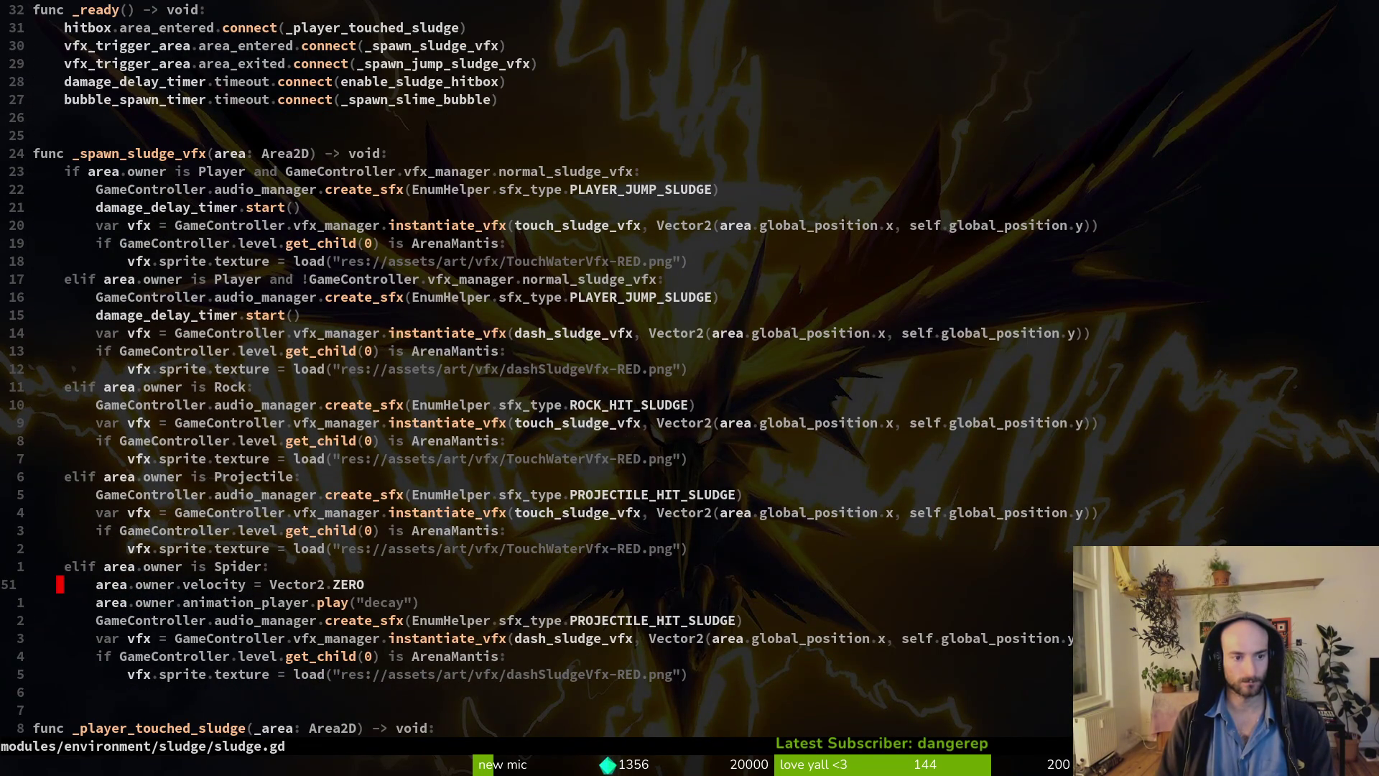
key("k")
key("V")
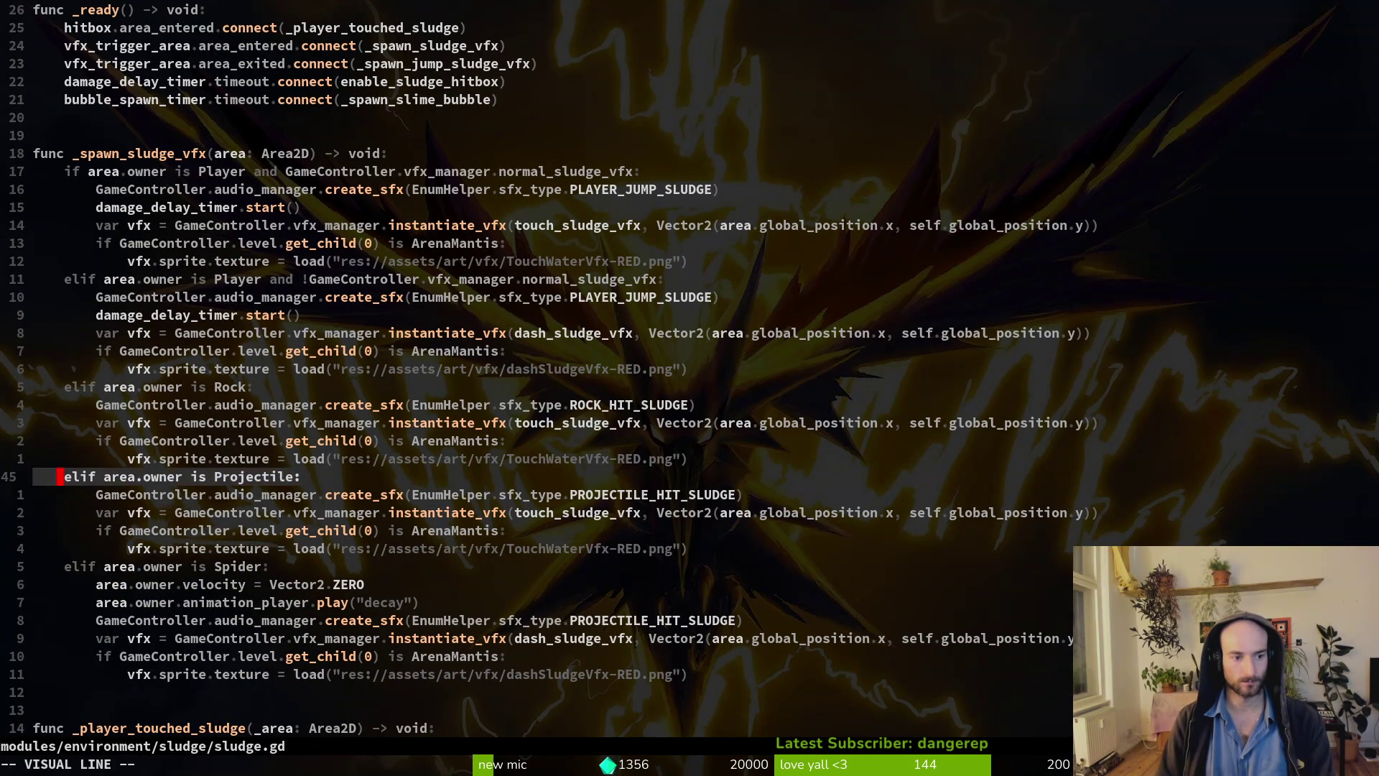
key("j")
key("j")
key("j")
key("y")
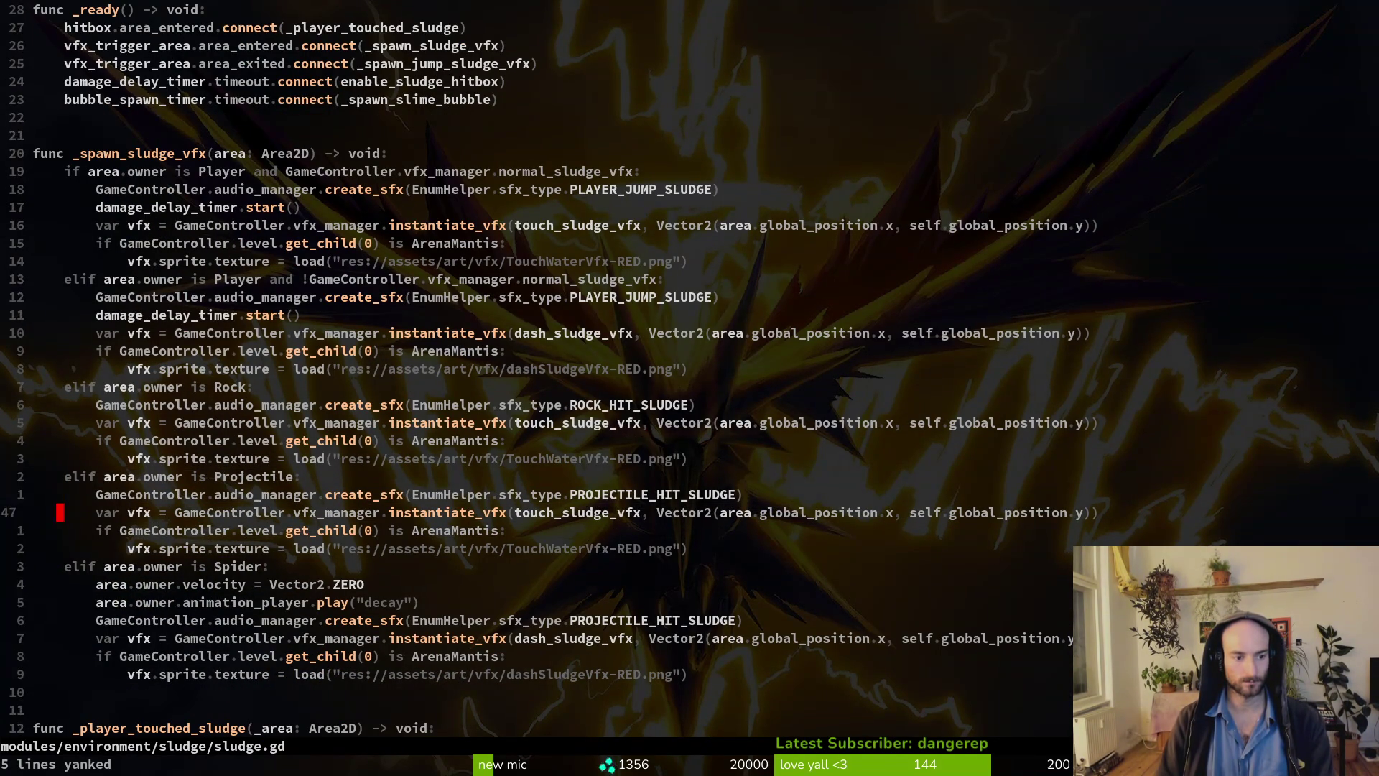
key("V")
key("j")
key("j")
key("j")
key("y")
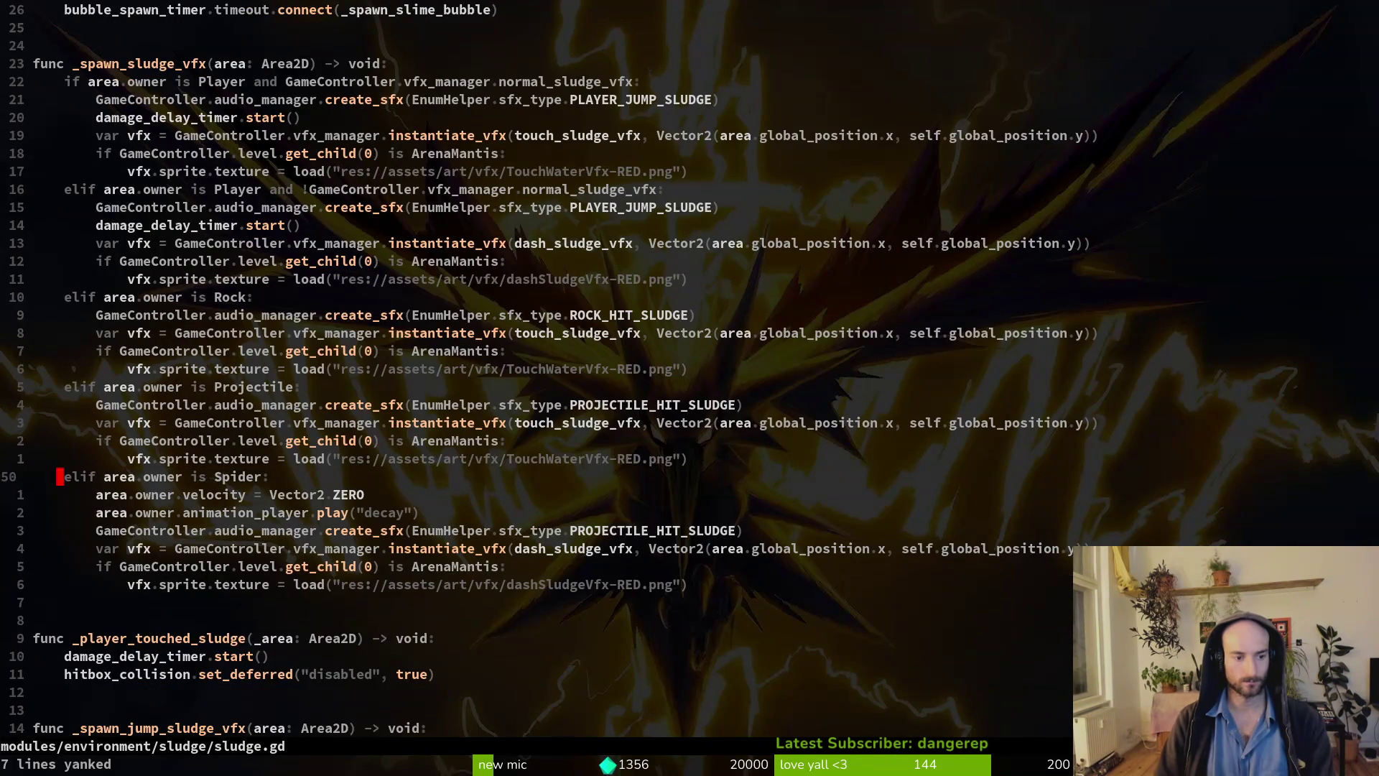
Paste the Spider branch below itself and rename its class to CarcassBee.
key("j")
key("j")
key("j")
key("p")
key("V")
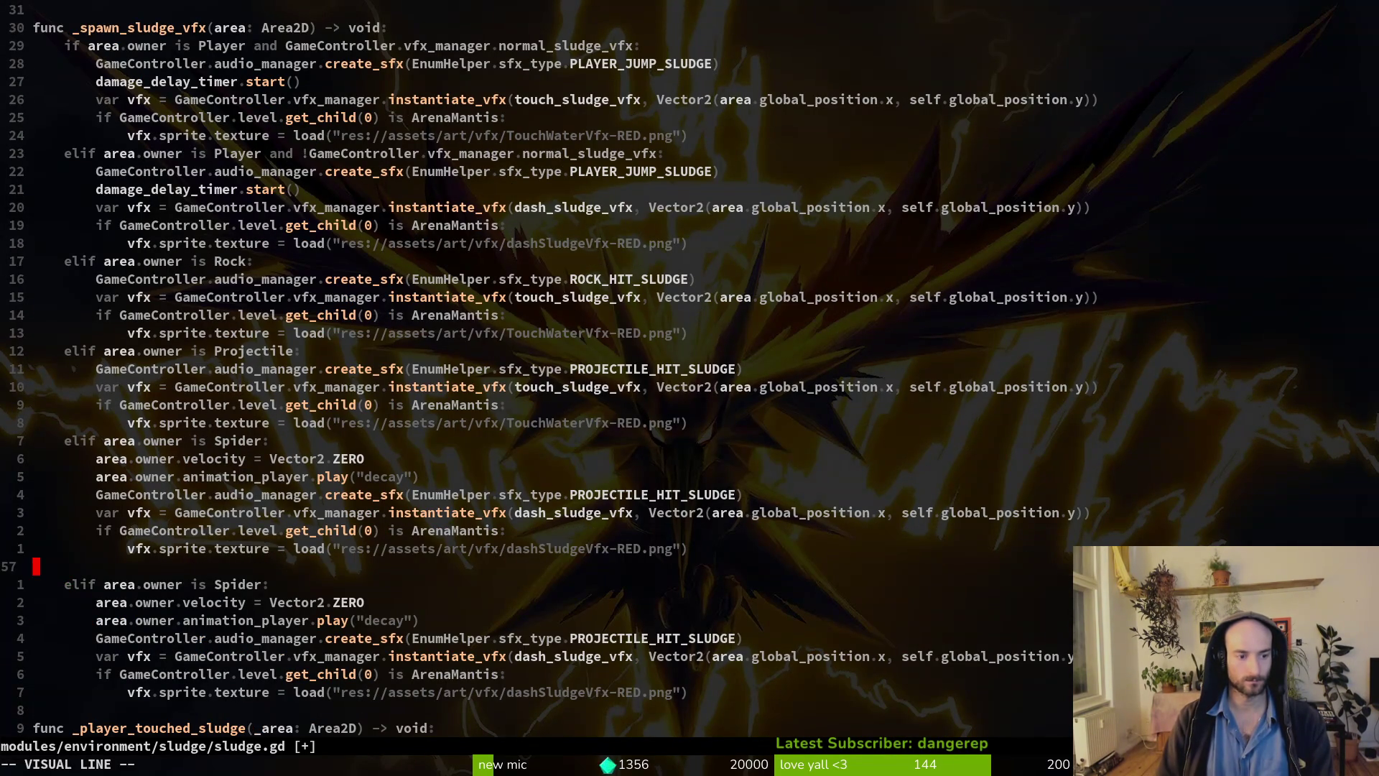
key("Escape")
type("C")
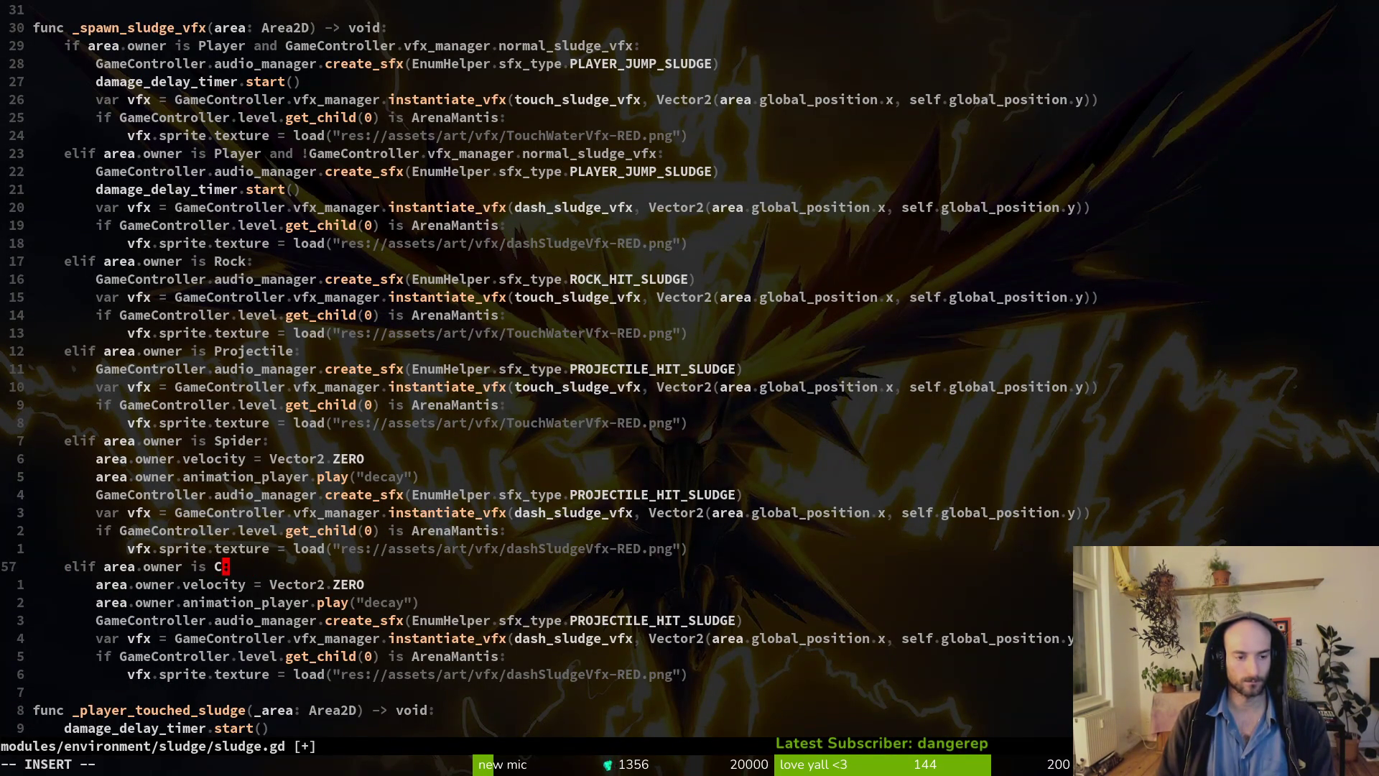
type("arc")
key("Tab")
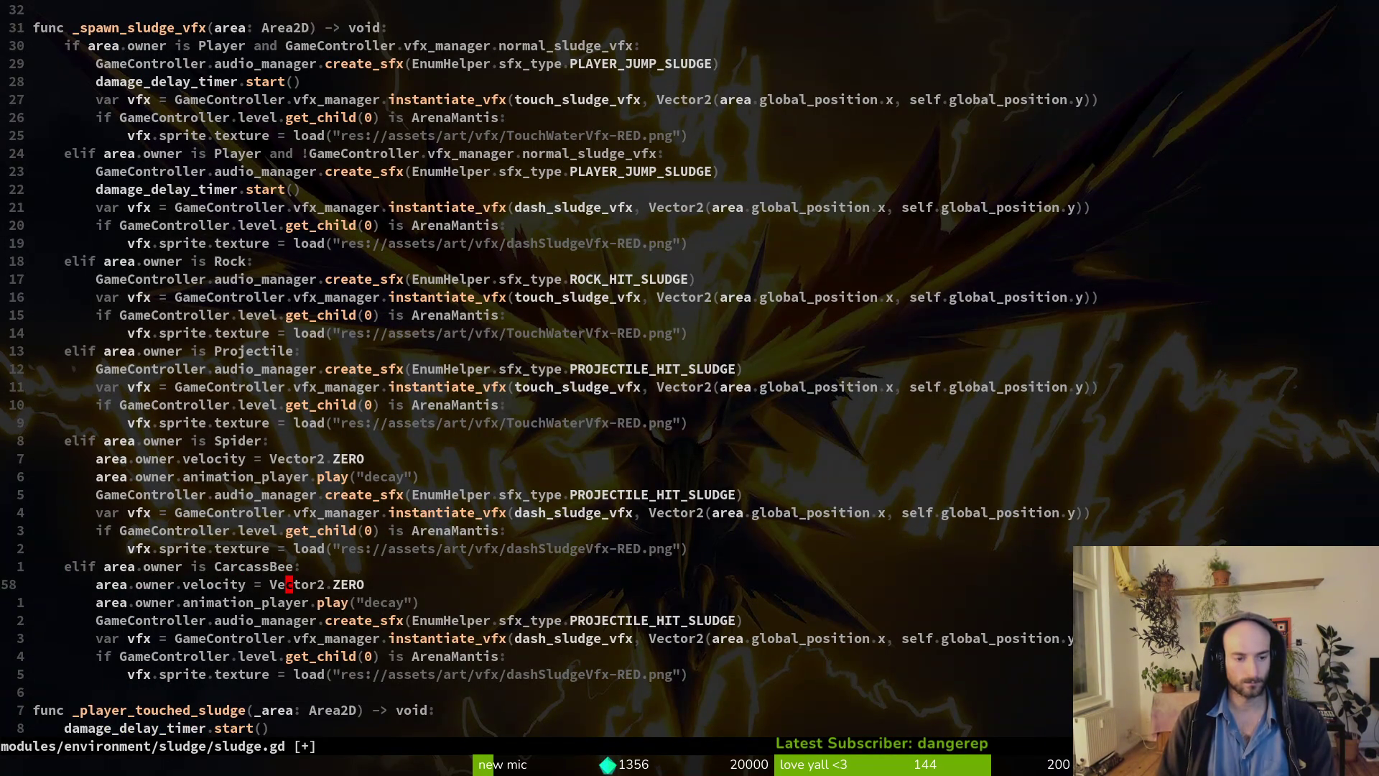
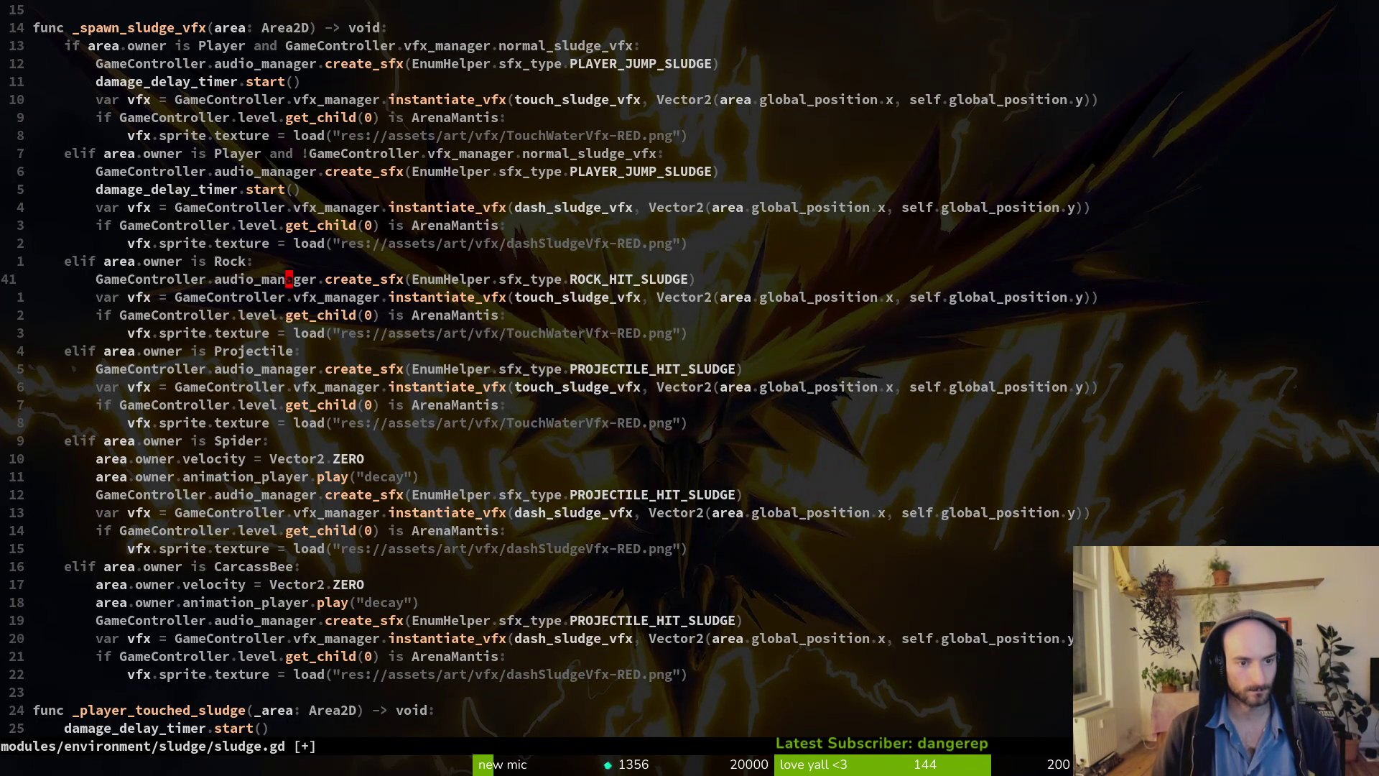
Copy the four Rock branch sound and effect lines over the CarcassBee branch body.
key("V")
key("Escape")
key("V")
key("j")
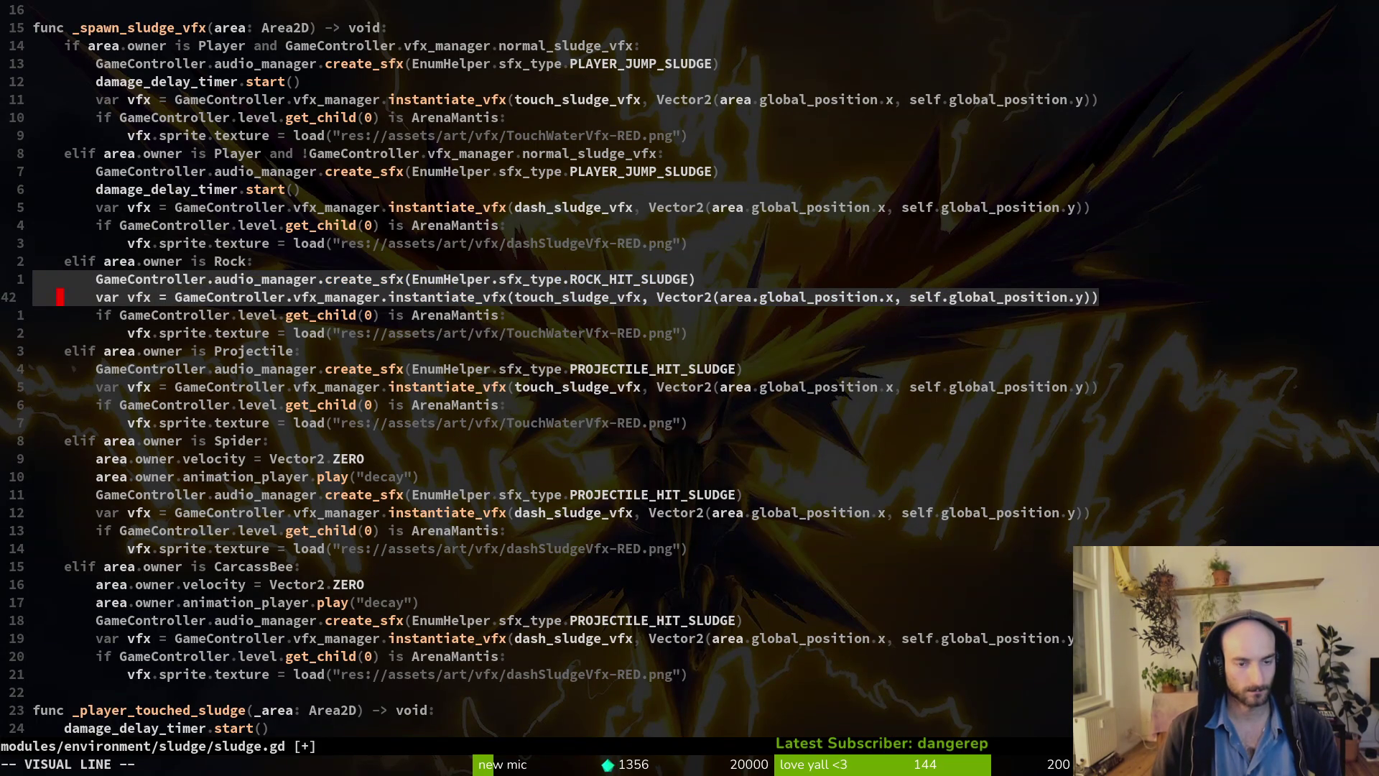
key("j")
key("j")
key("y")
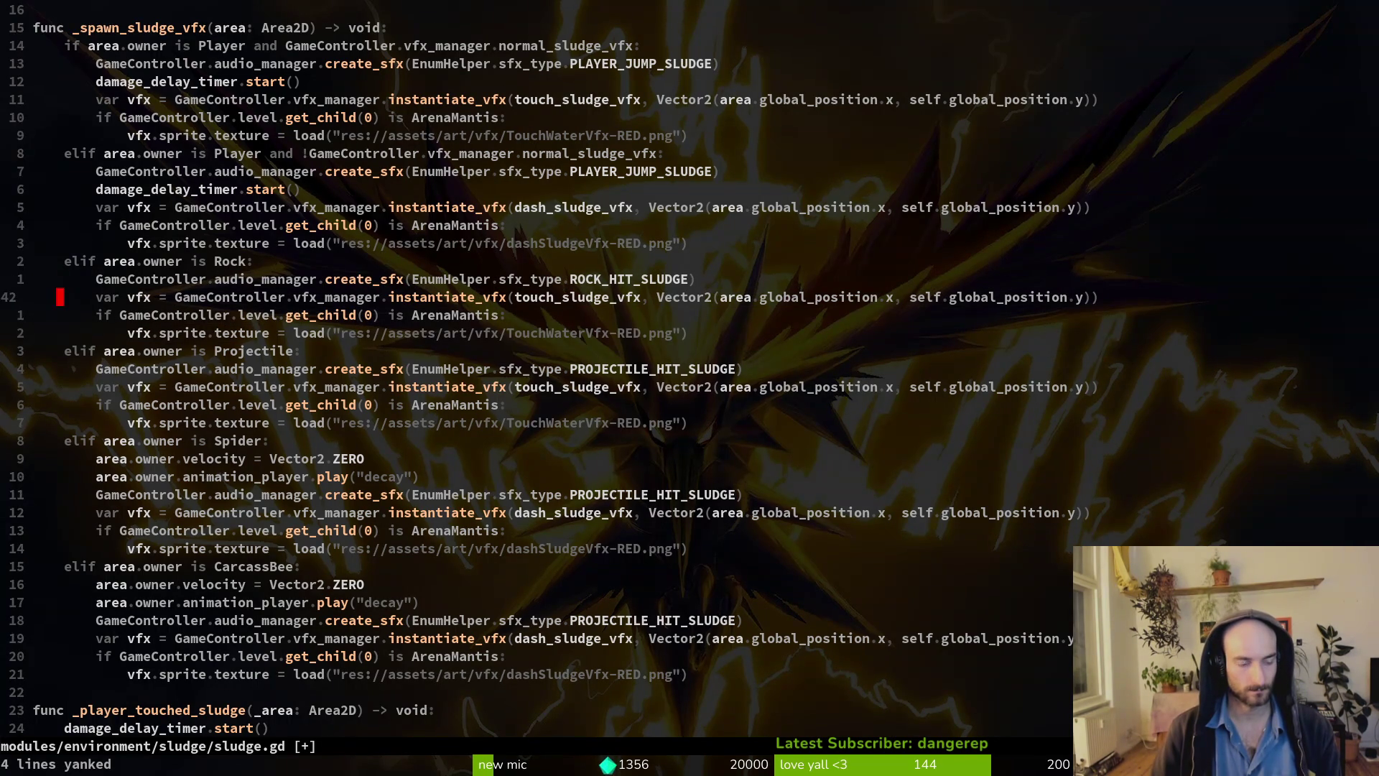
key("j")
key("j")
key("j")
key("V")
key("j")
key("j")
key("j")
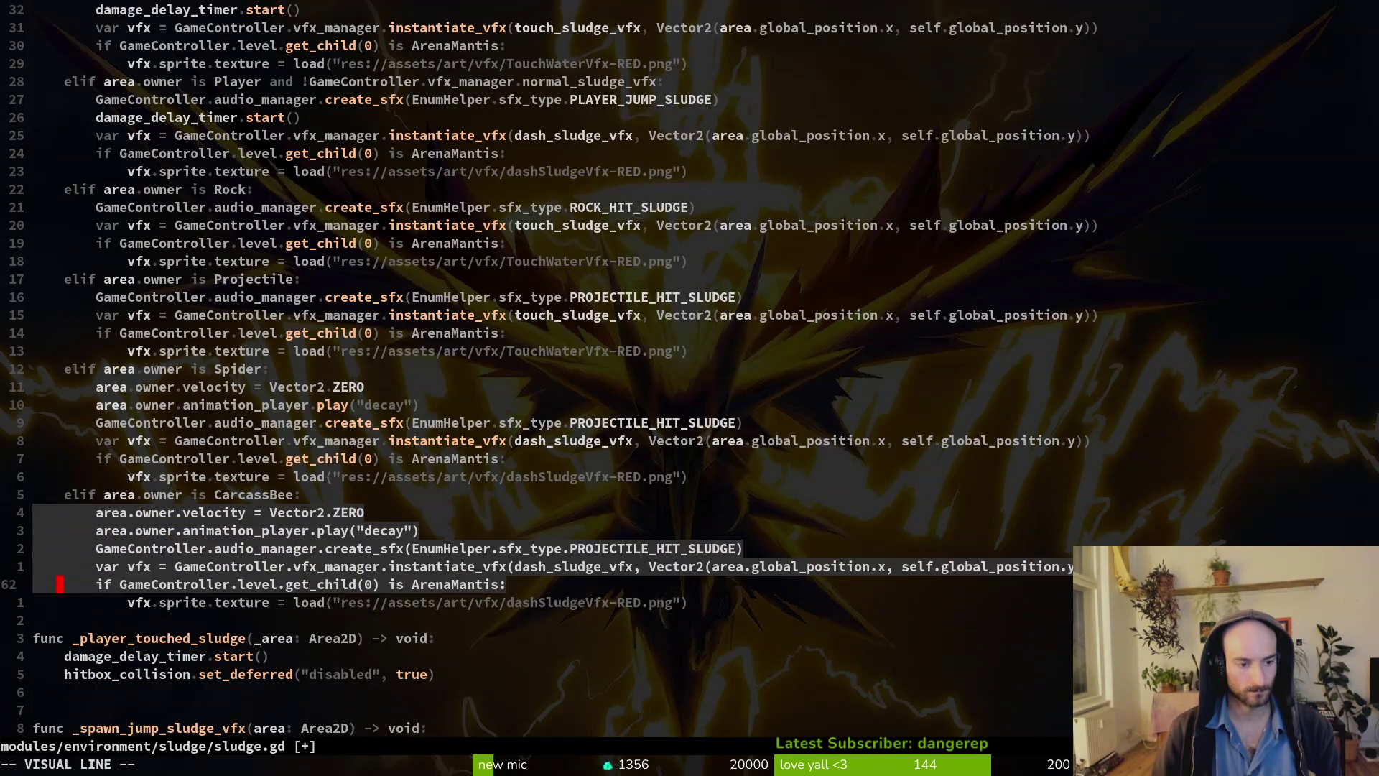
key("j")
key("p")
Add a blank line after the pasted block, then delete and restore the ArenaMantis check lines.
key("j")
key("o")
key("Escape")
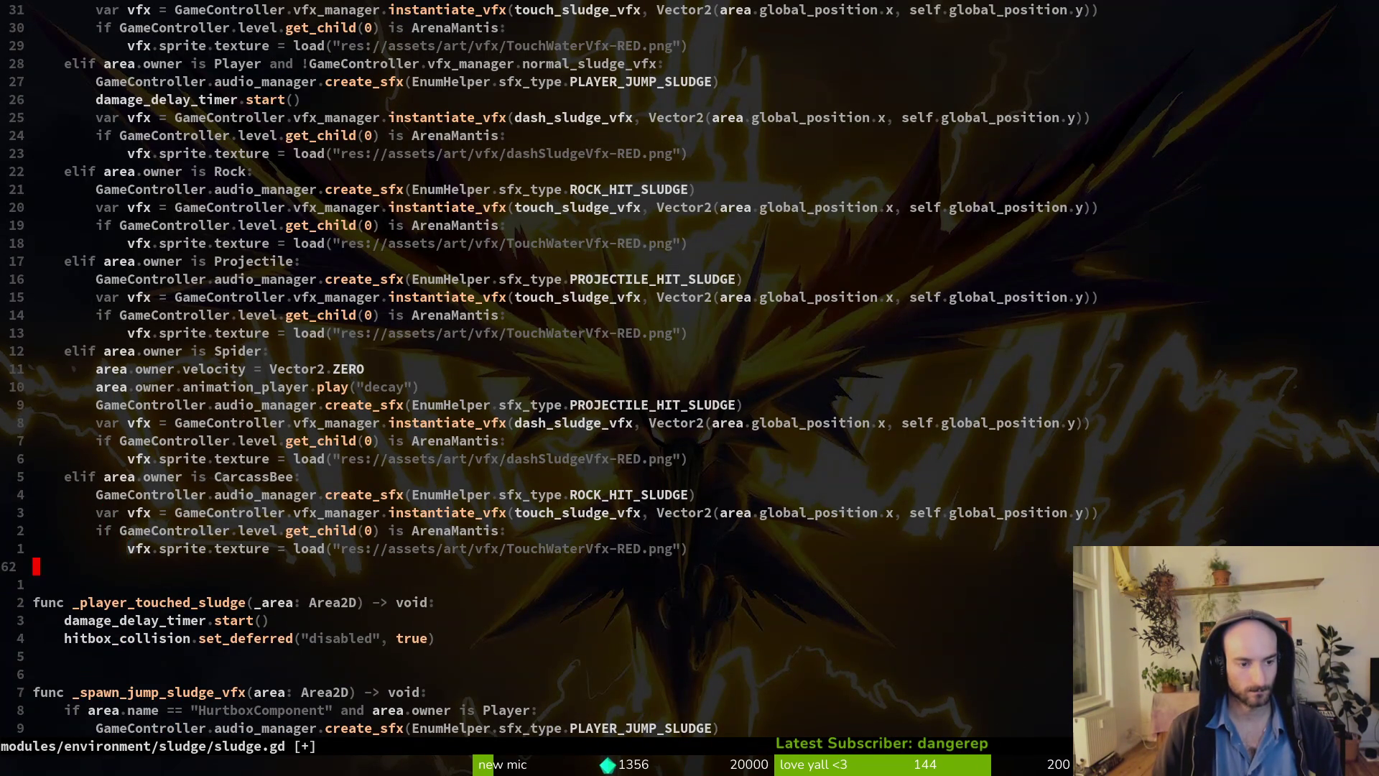
key("V")
key("j")
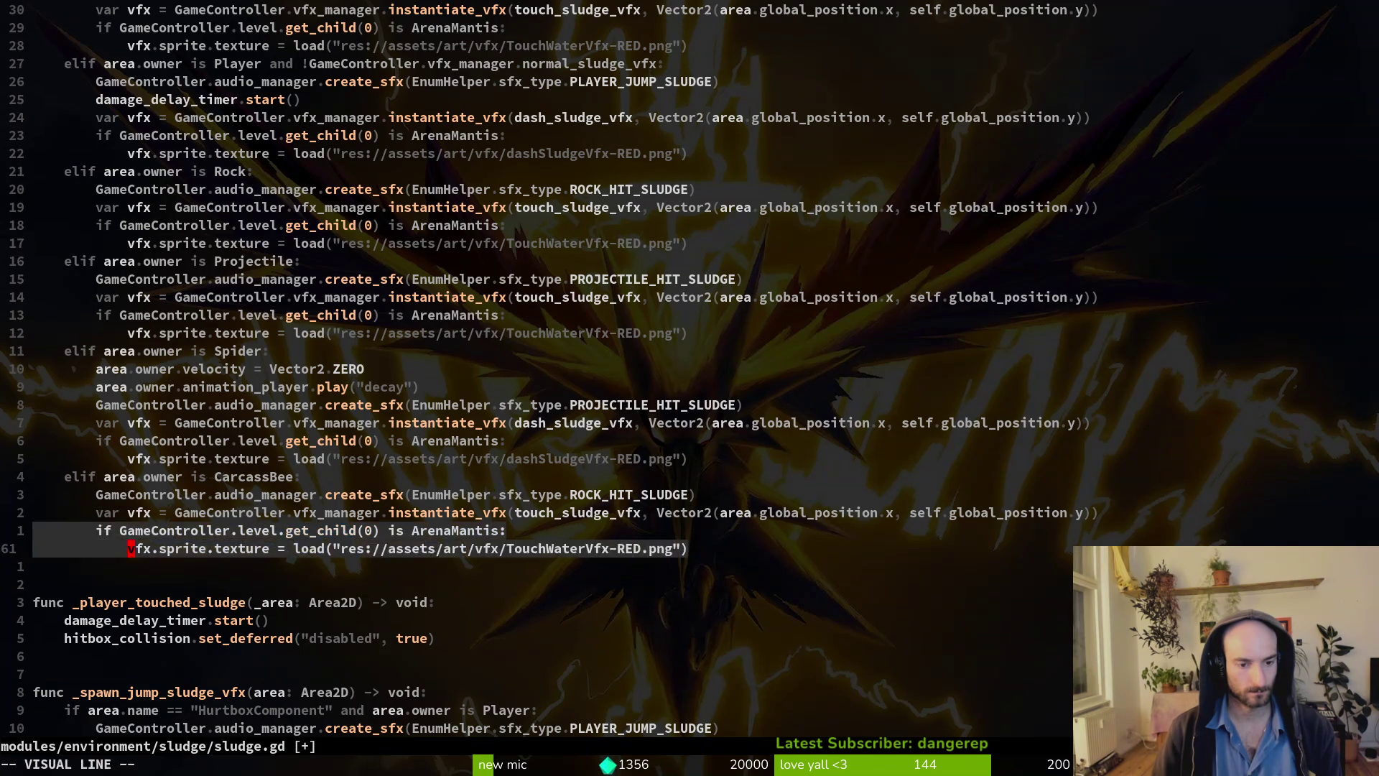
key("d")
key("u")
key("V")
key("j")
key("d")
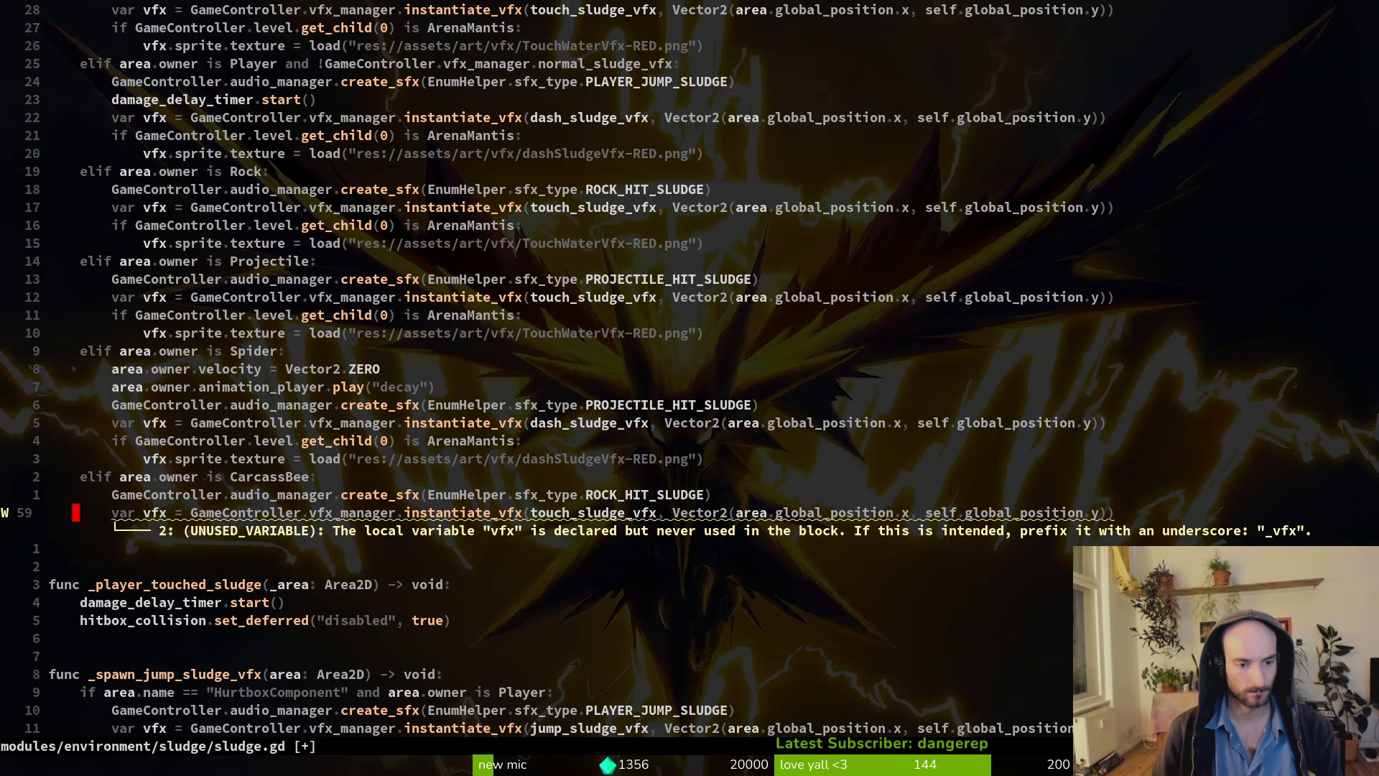
key("u")
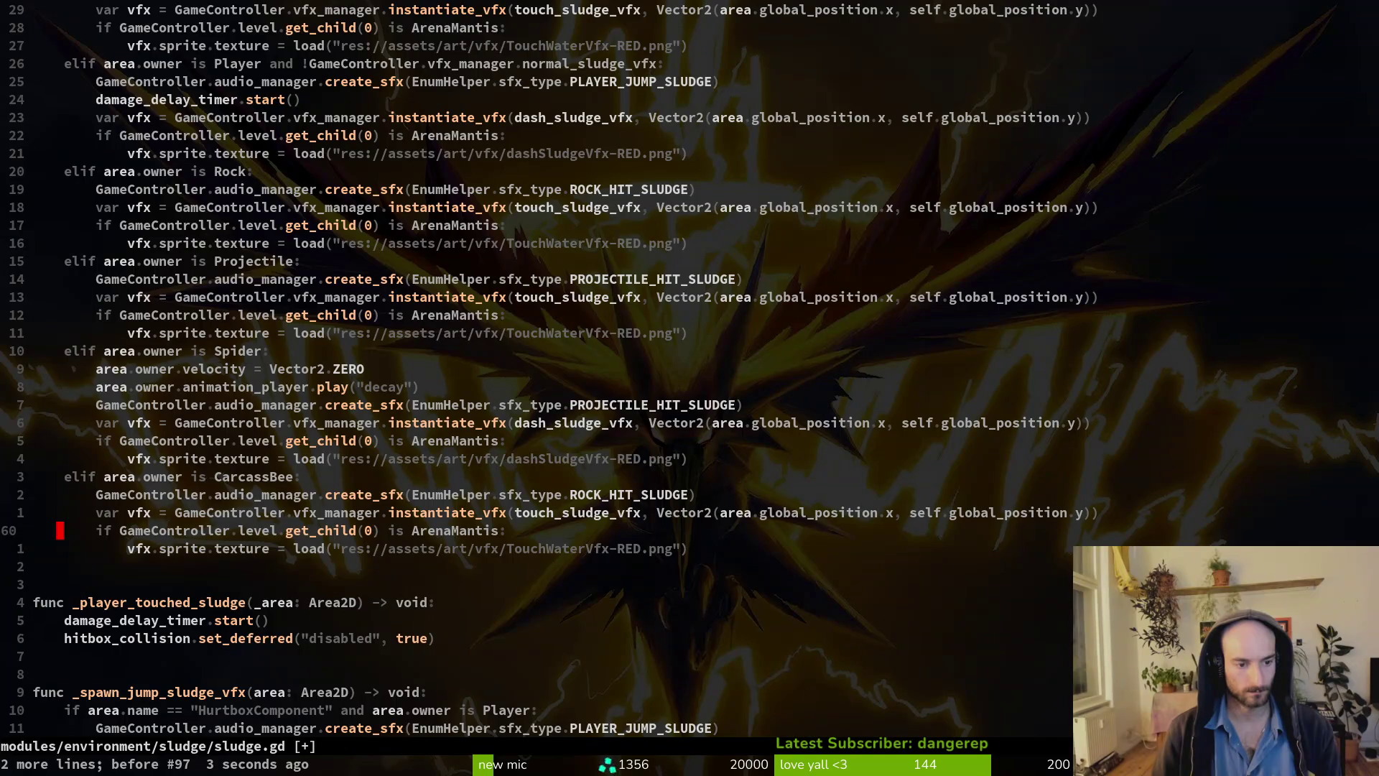
Add an area.owner.queue_free() line to the CarcassBee branch and save sludge.gd.
key("Return")
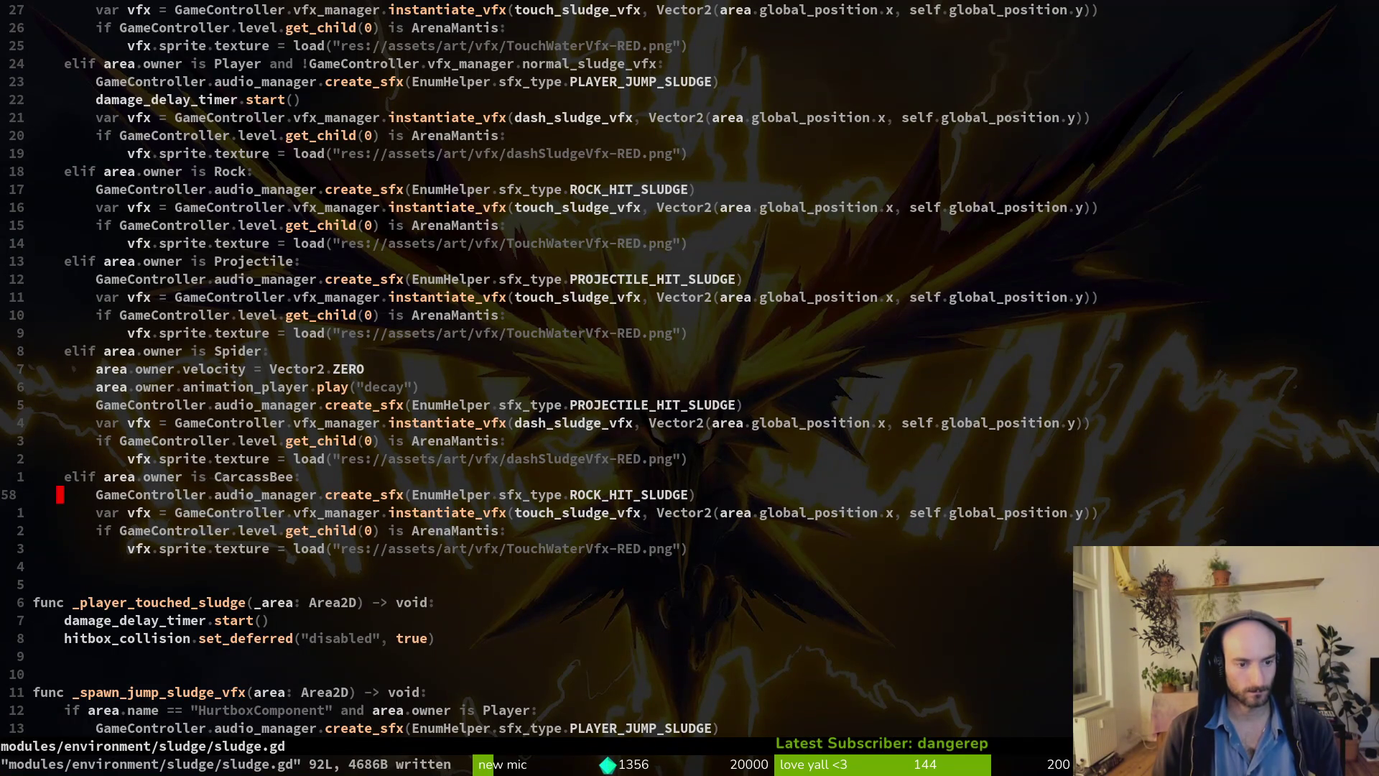
type("jo")
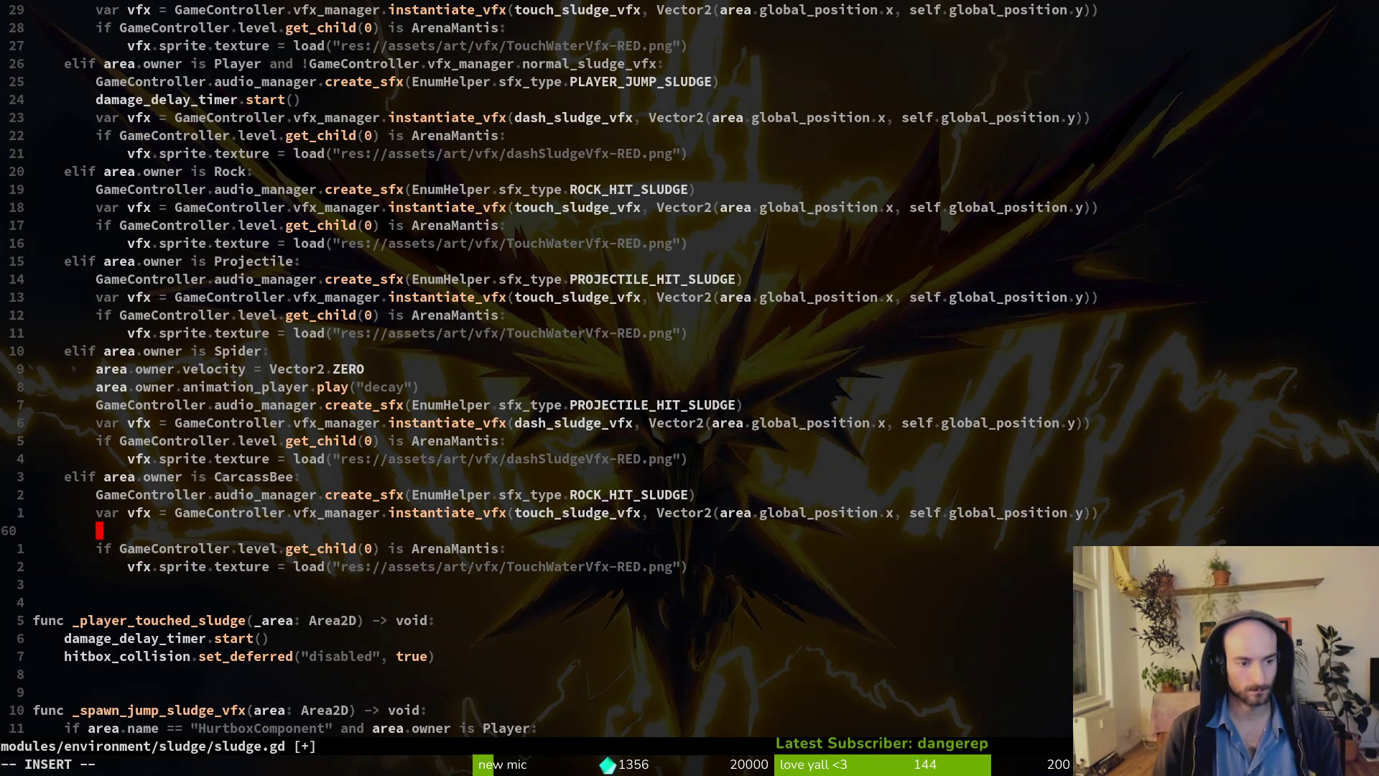
type("a.owner.")
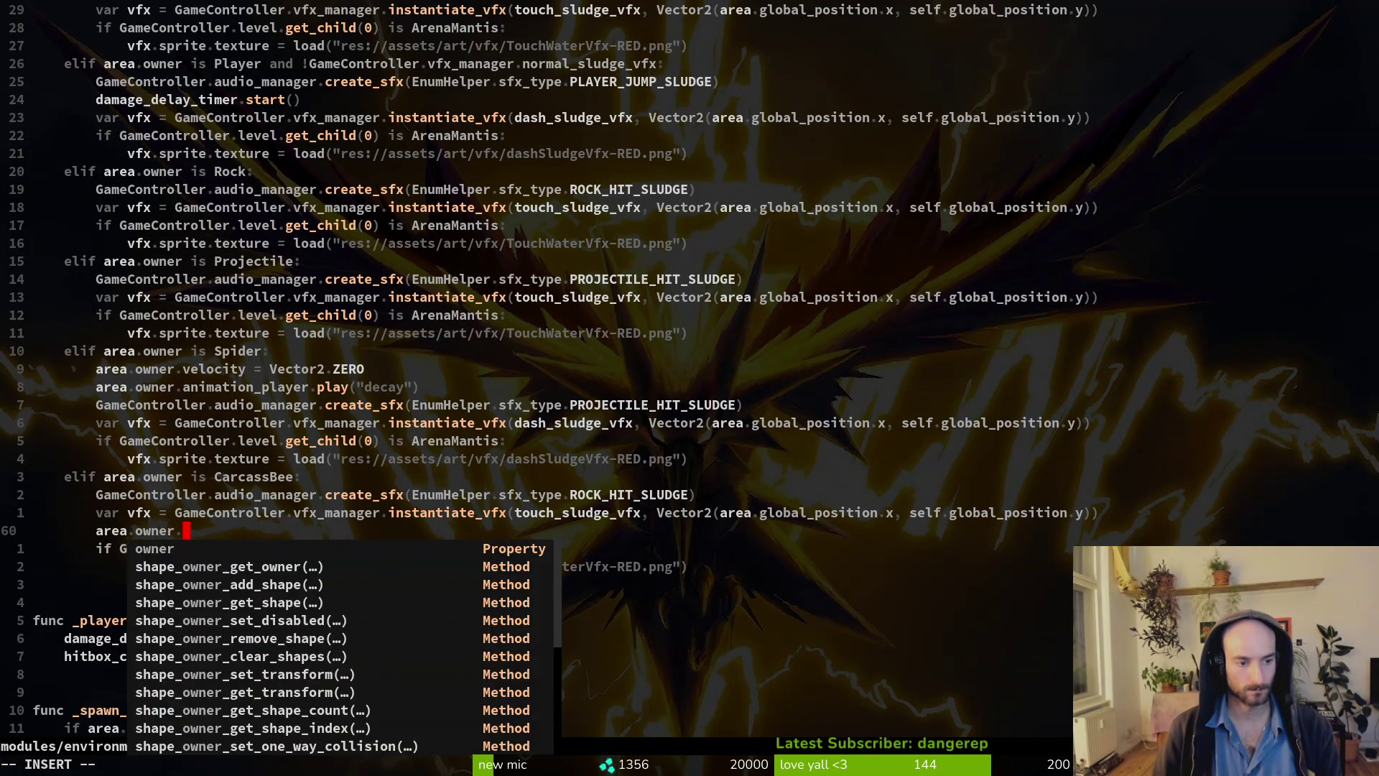
type("queue_free()")
key("Escape")
key("shift+v")
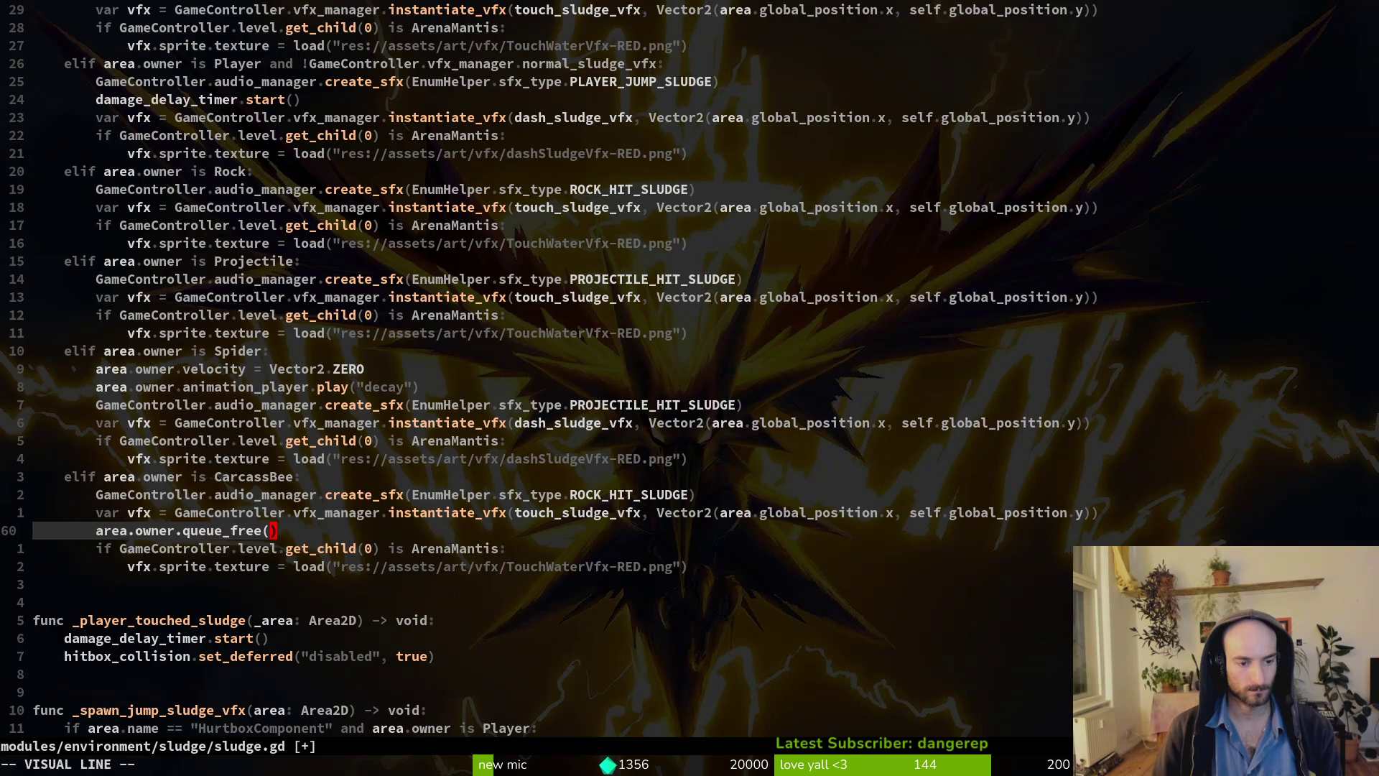
key("shift+j")
key("shift+k")
key("Escape")
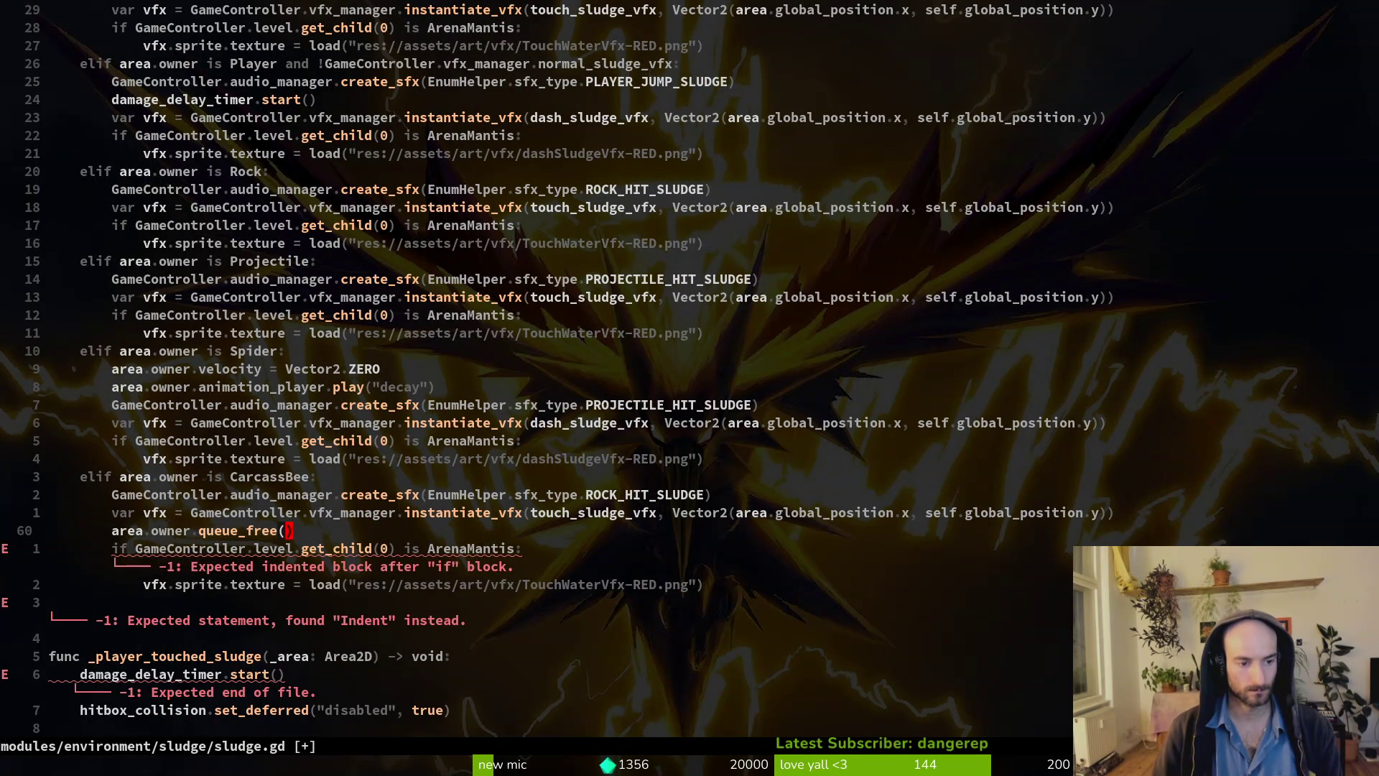
key("Return")
key("alt+Tab")
key("F5")
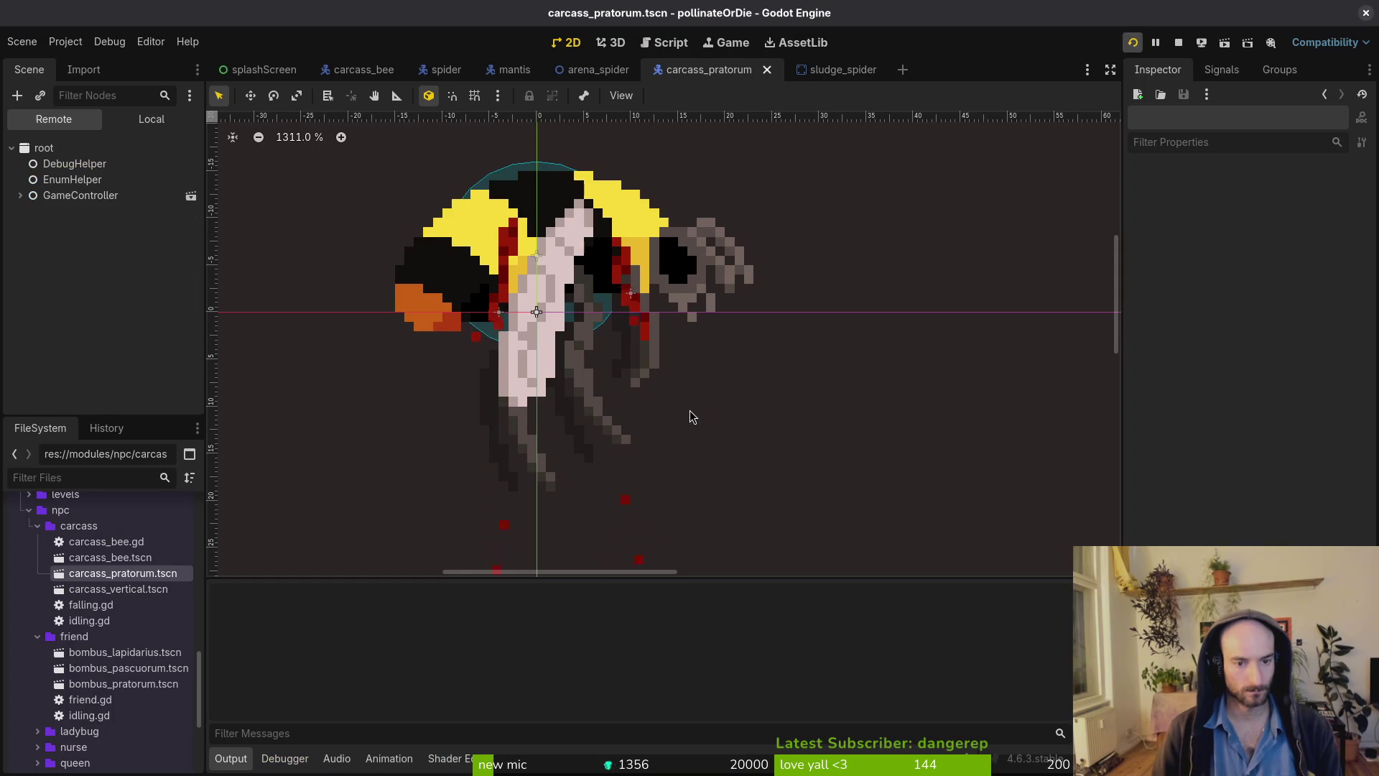
key("Return")
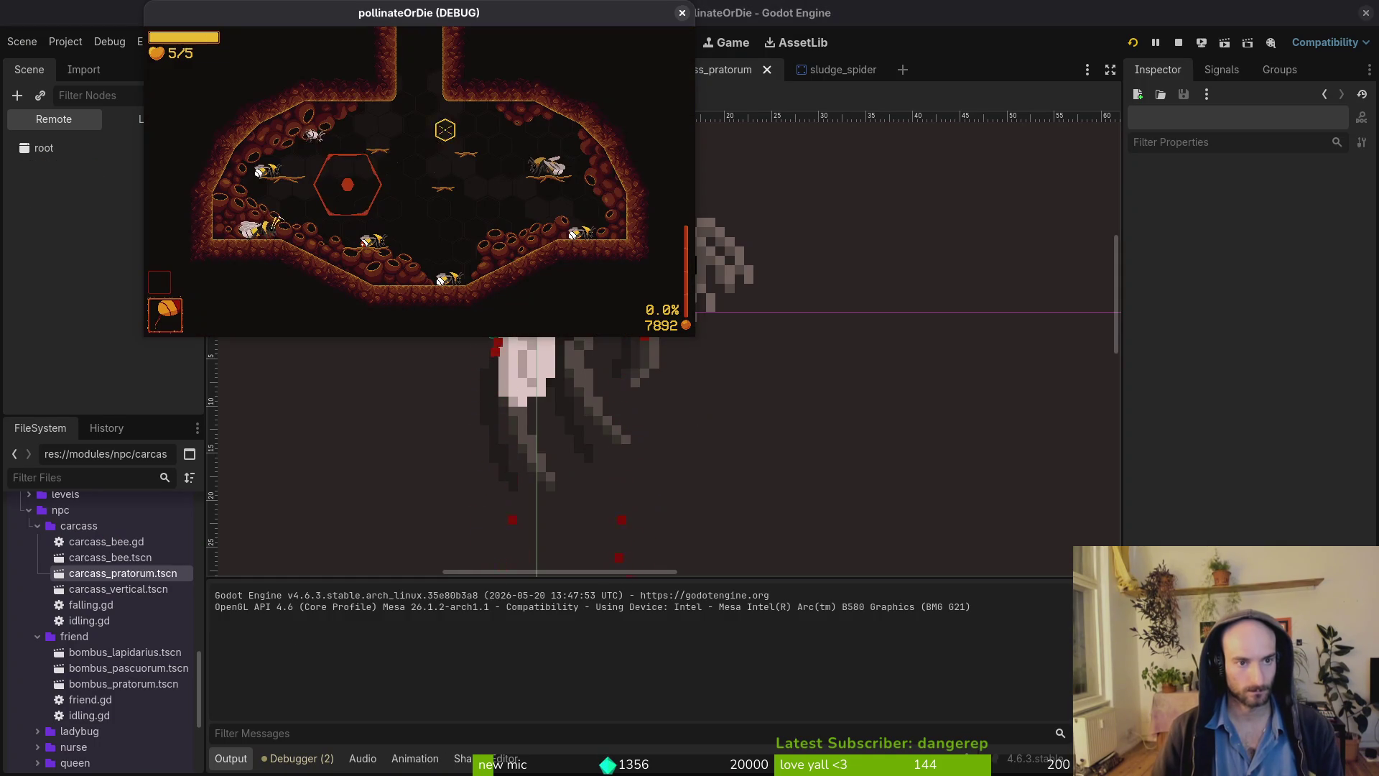
double_click(264, 17)
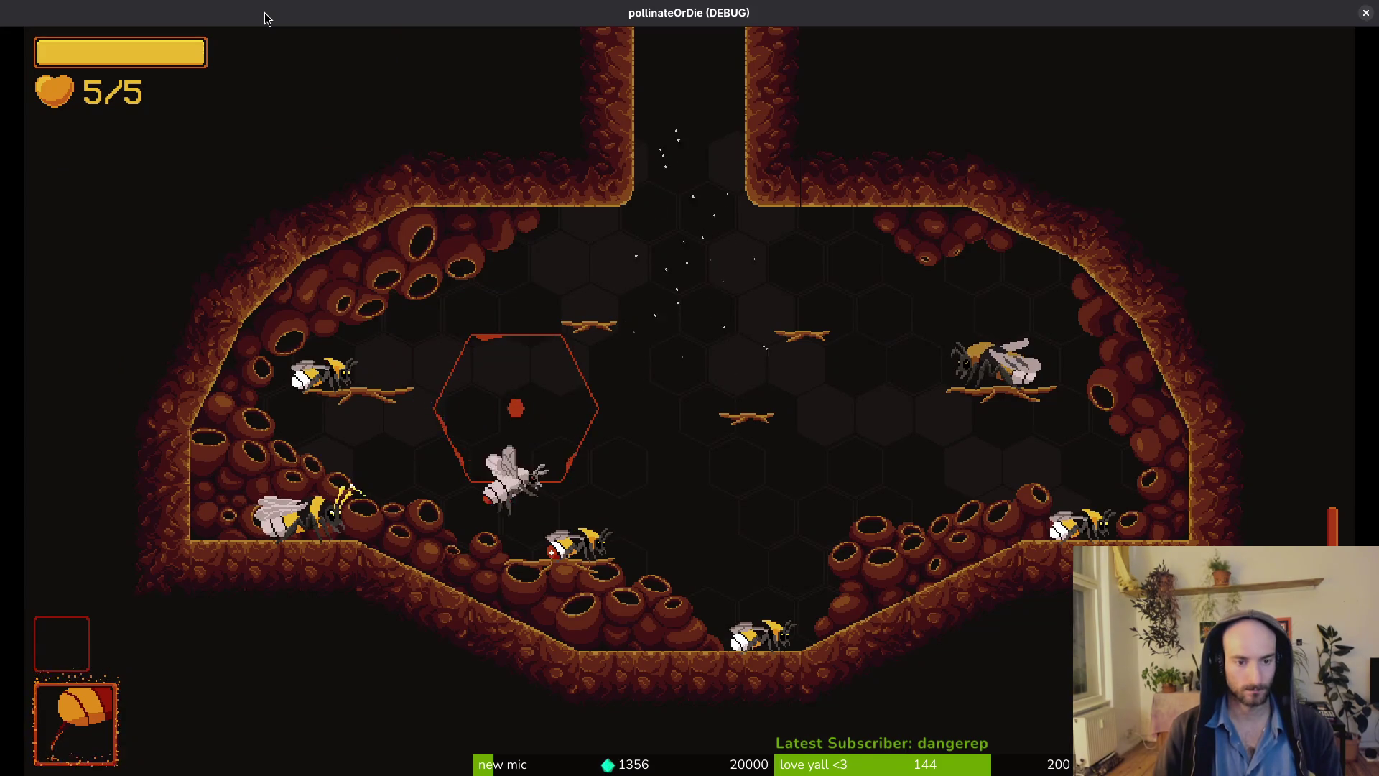
key("Escape")
key("Return")
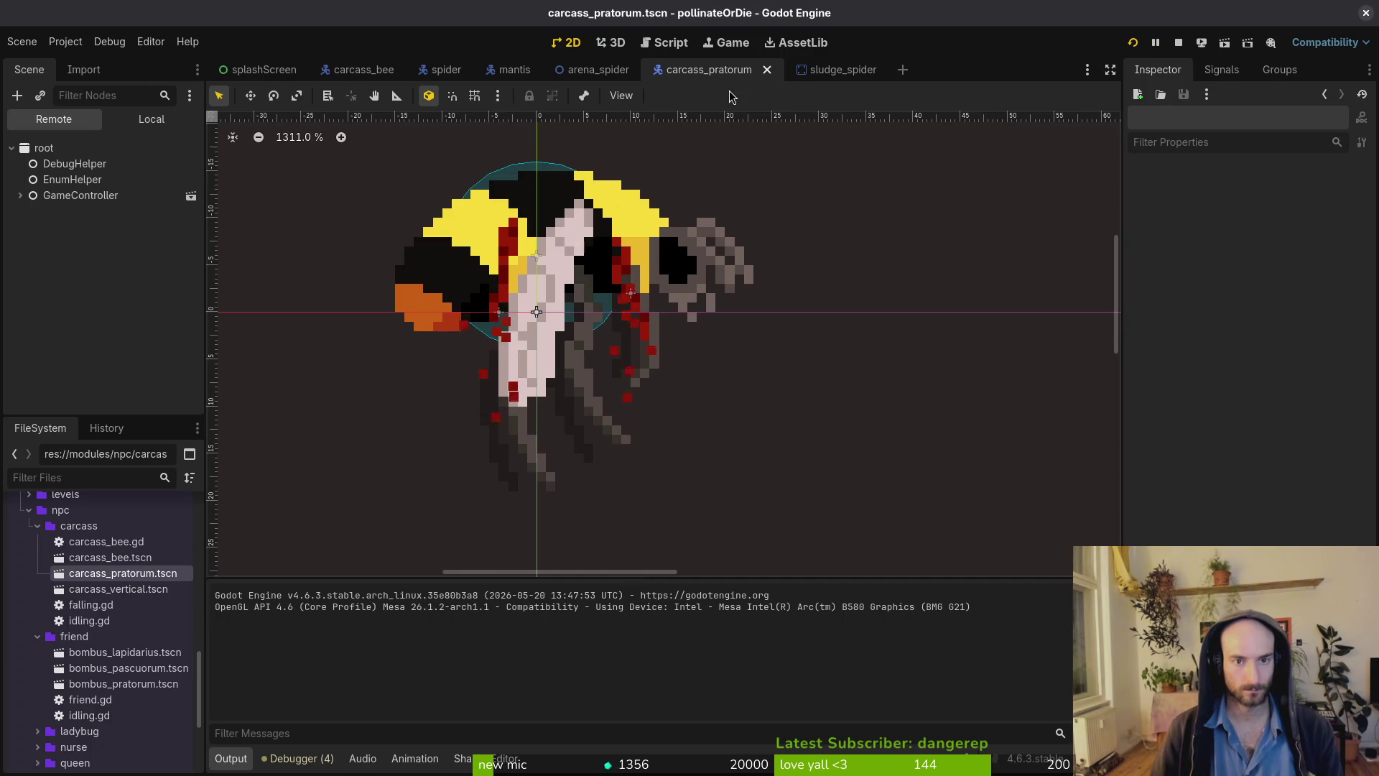
left_click(833, 69)
In the carcass_pratorum scene, add a HurtboxComponent under the areas node.
left_click(696, 70)
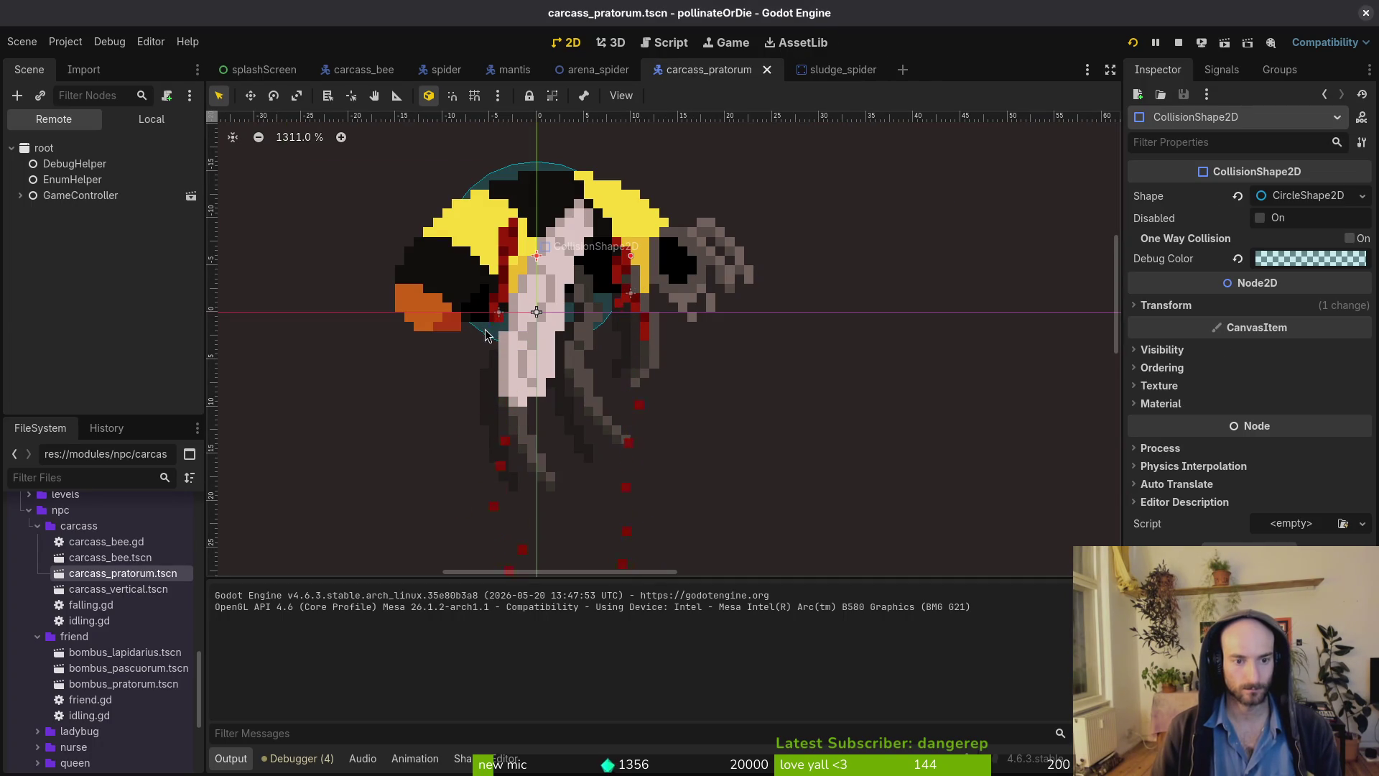
left_click(131, 124)
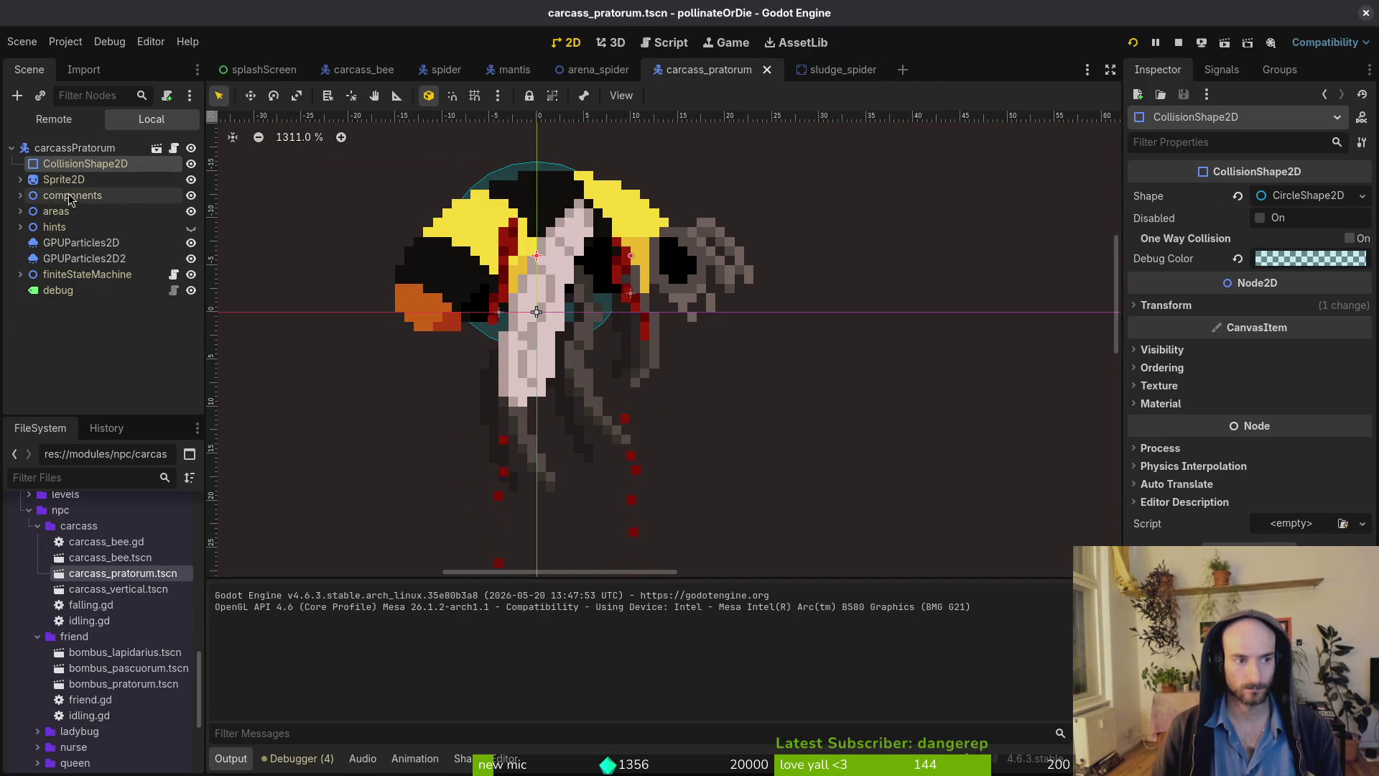
left_click(20, 211)
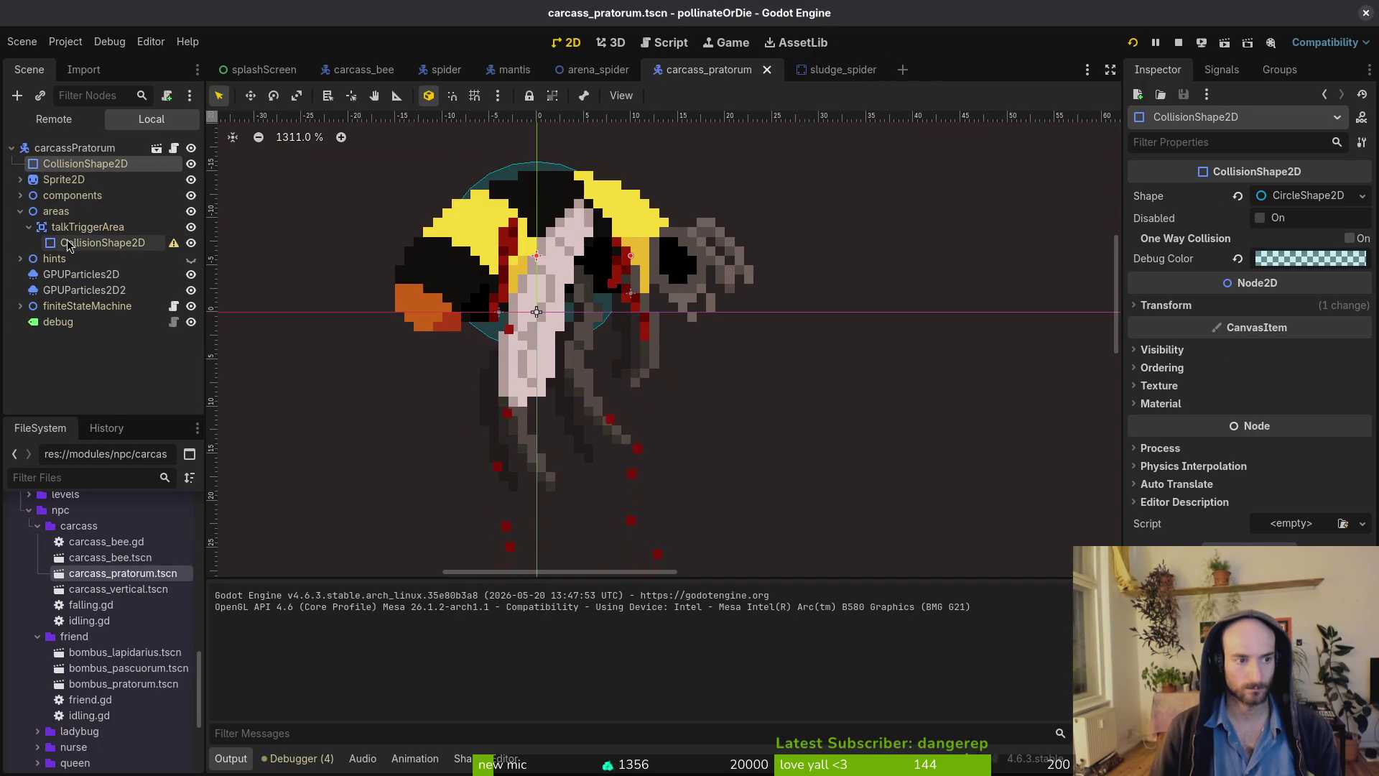
left_click(64, 212)
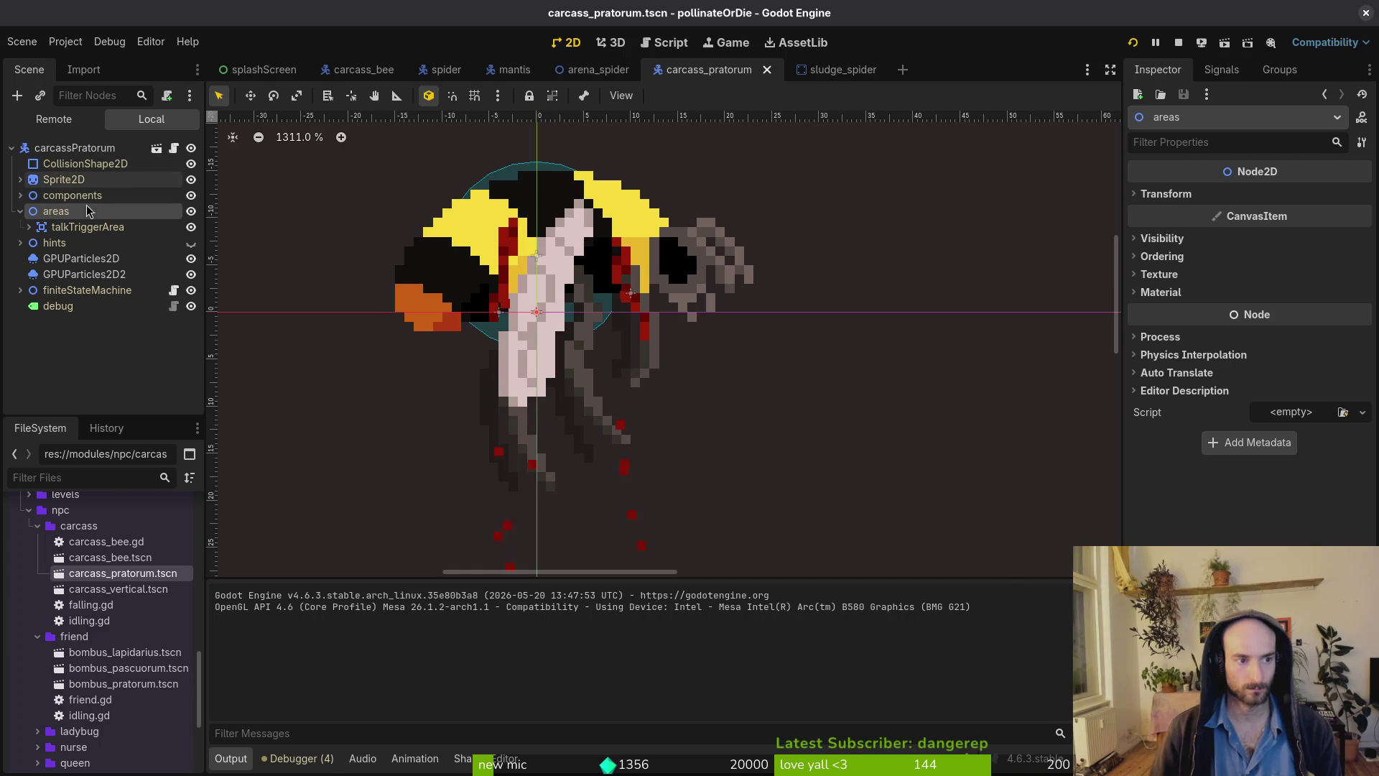
key("ctrl+a")
type("hurt")
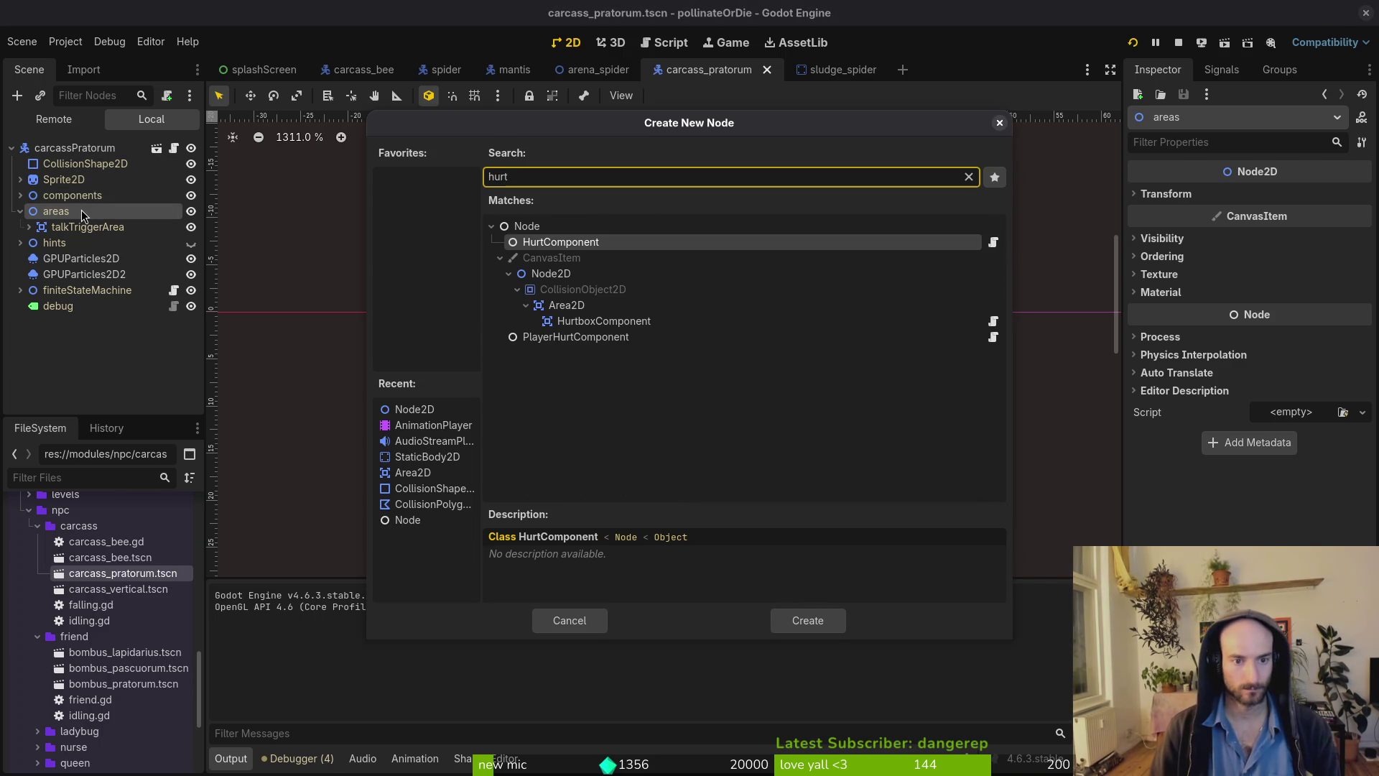
type("box")
key("Return")
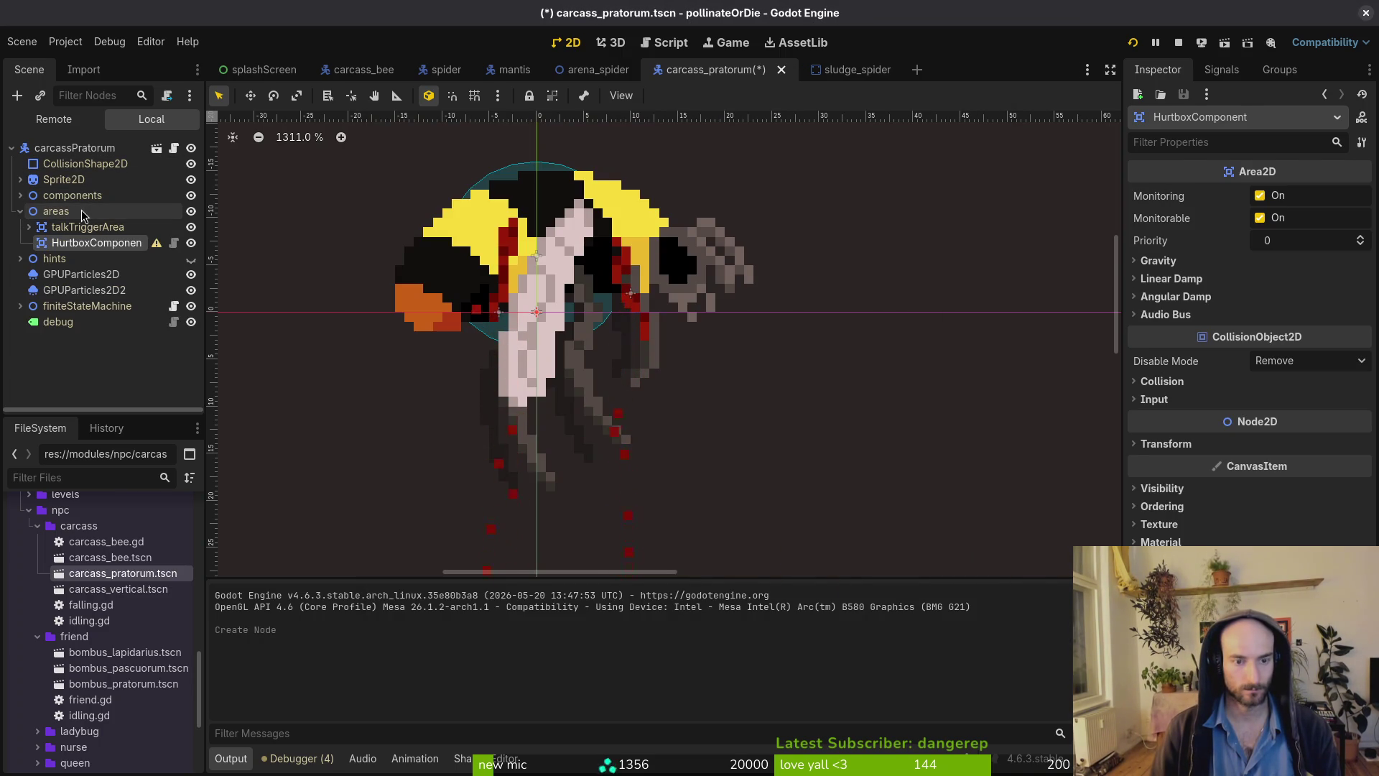
Add a CollisionShape2D under HurtboxComponent, enable collision layer 1, and save the scene.
key("ctrl+a")
type("collisionsh")
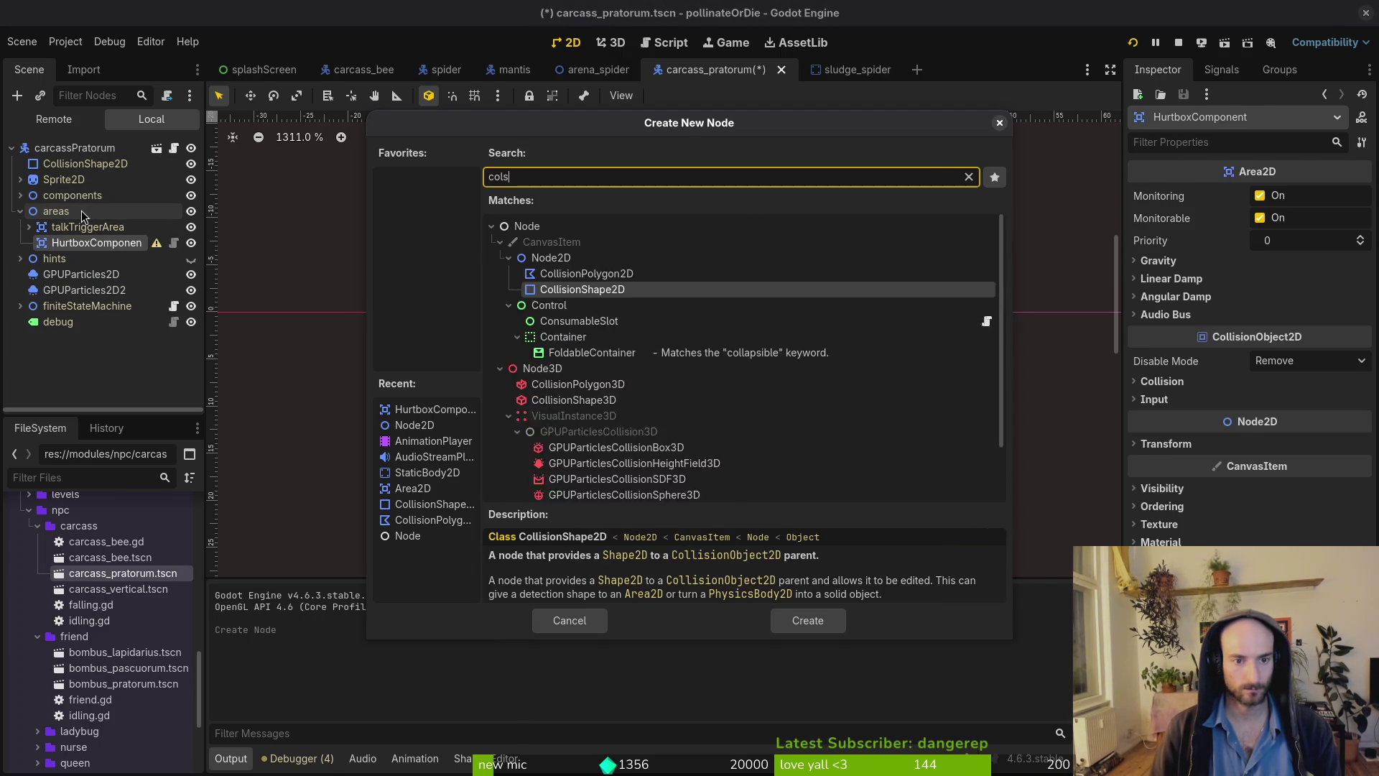
key("Return")
left_click(98, 243)
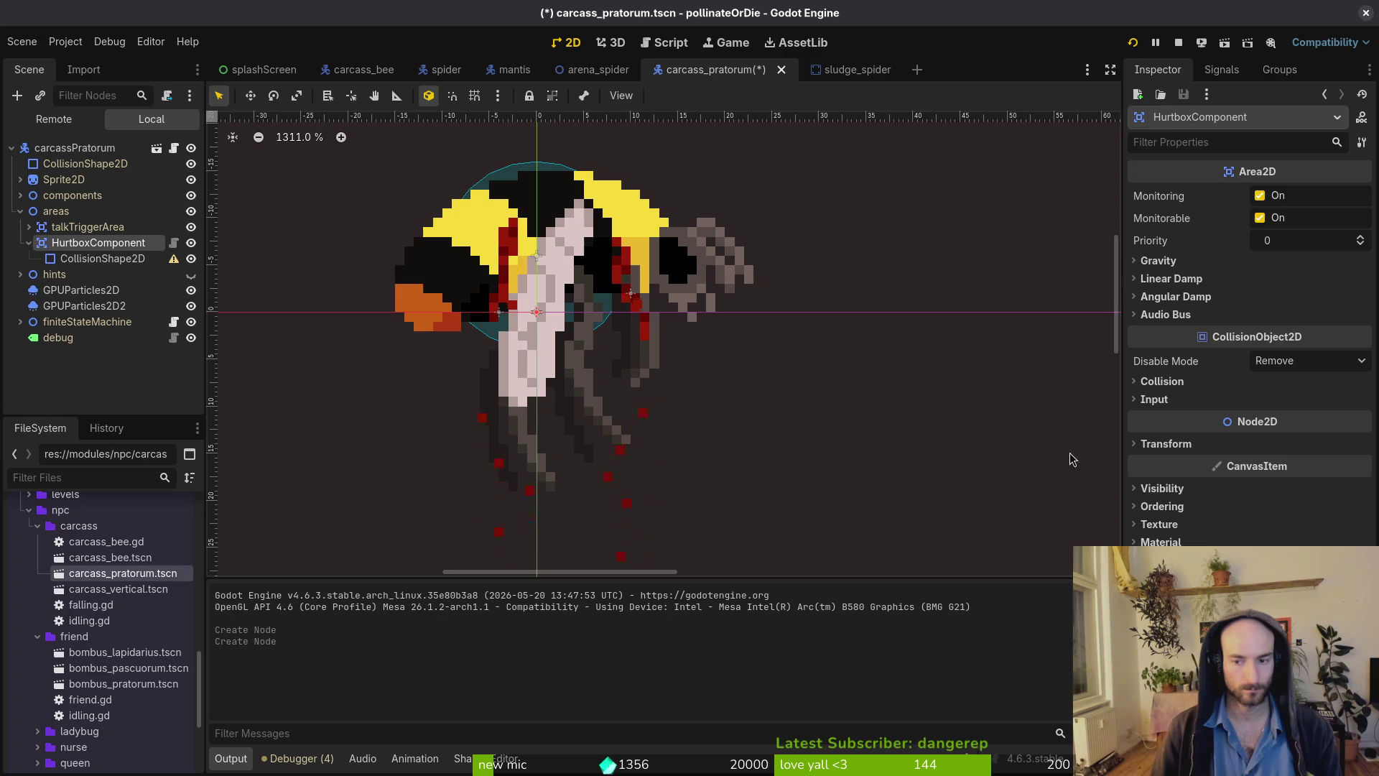
left_click(1172, 384)
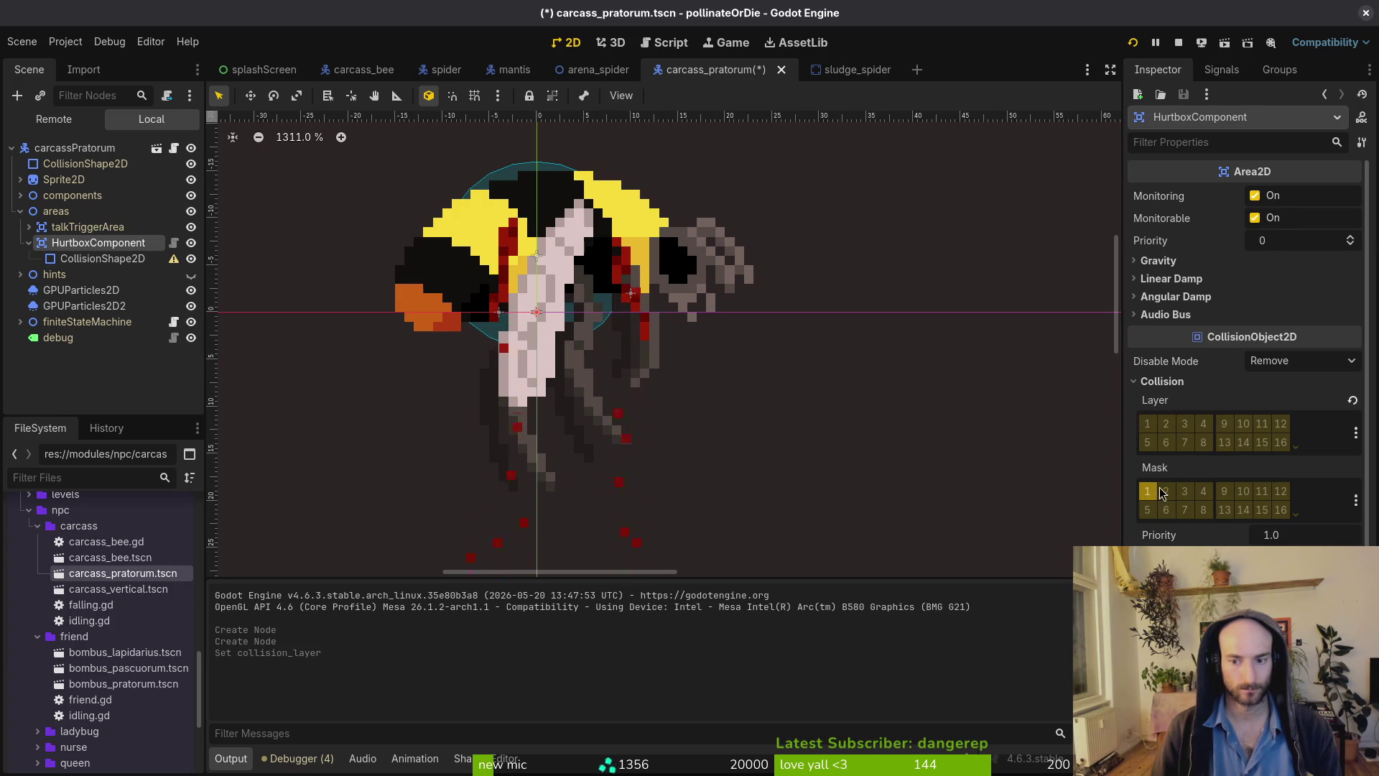
left_click(1149, 428)
key("ctrl+s")
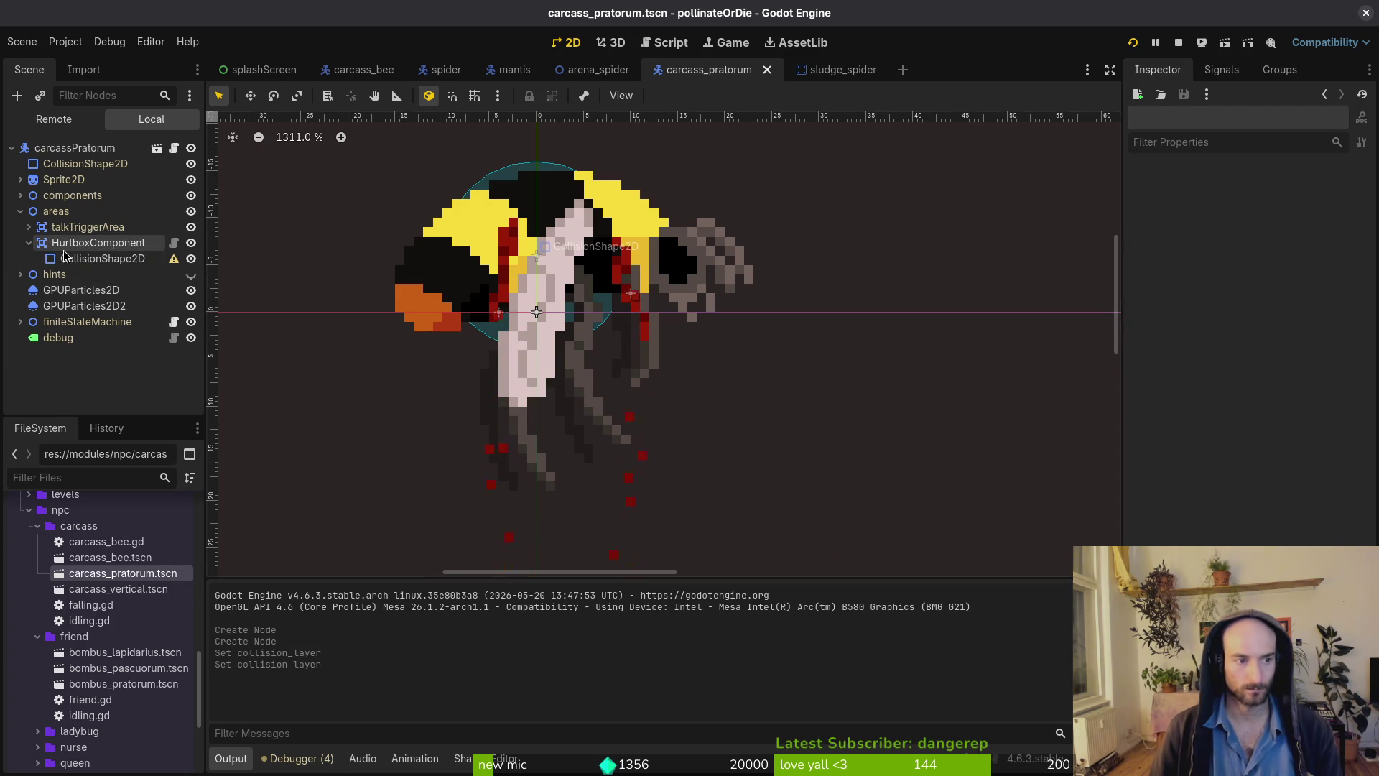
Give the hurtbox a circle shape and position it over the bee.
left_click(69, 261)
left_click(1279, 195)
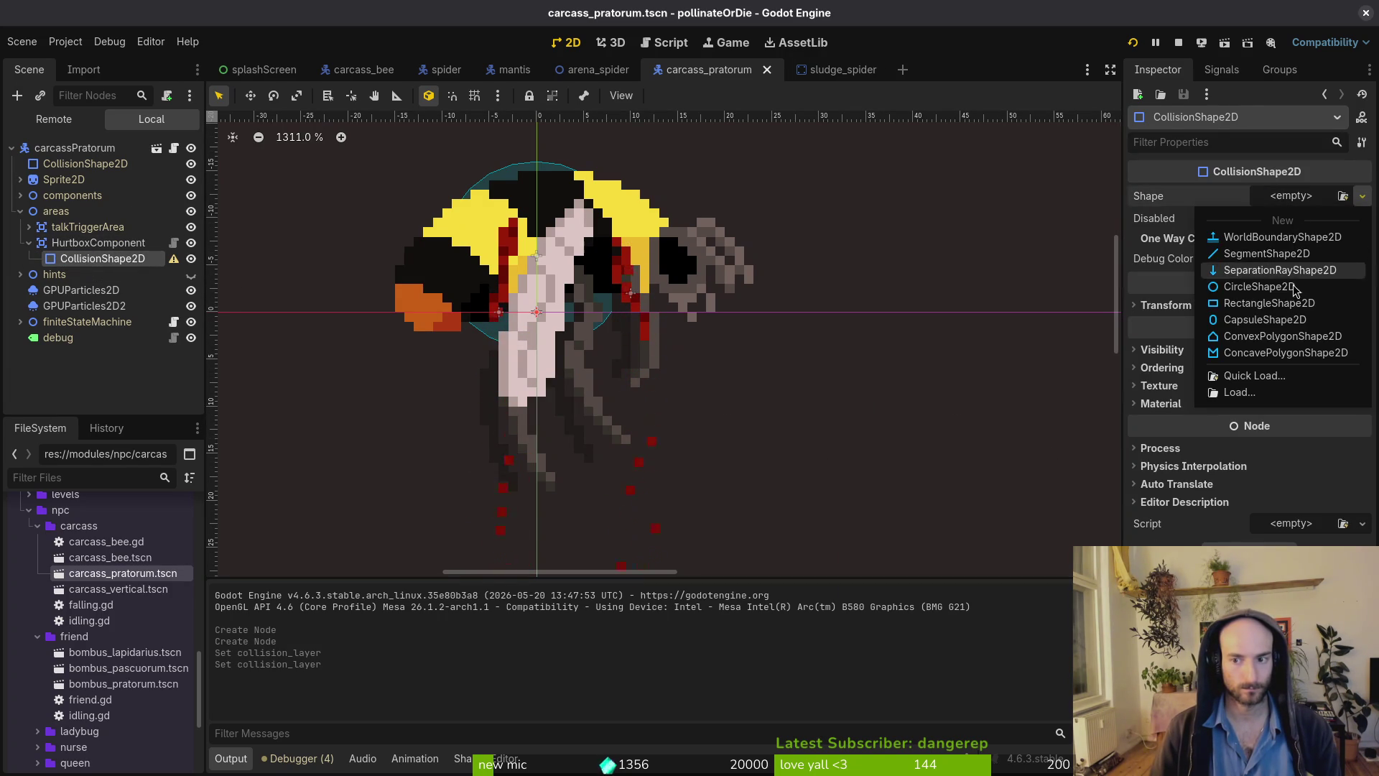
left_click(1261, 287)
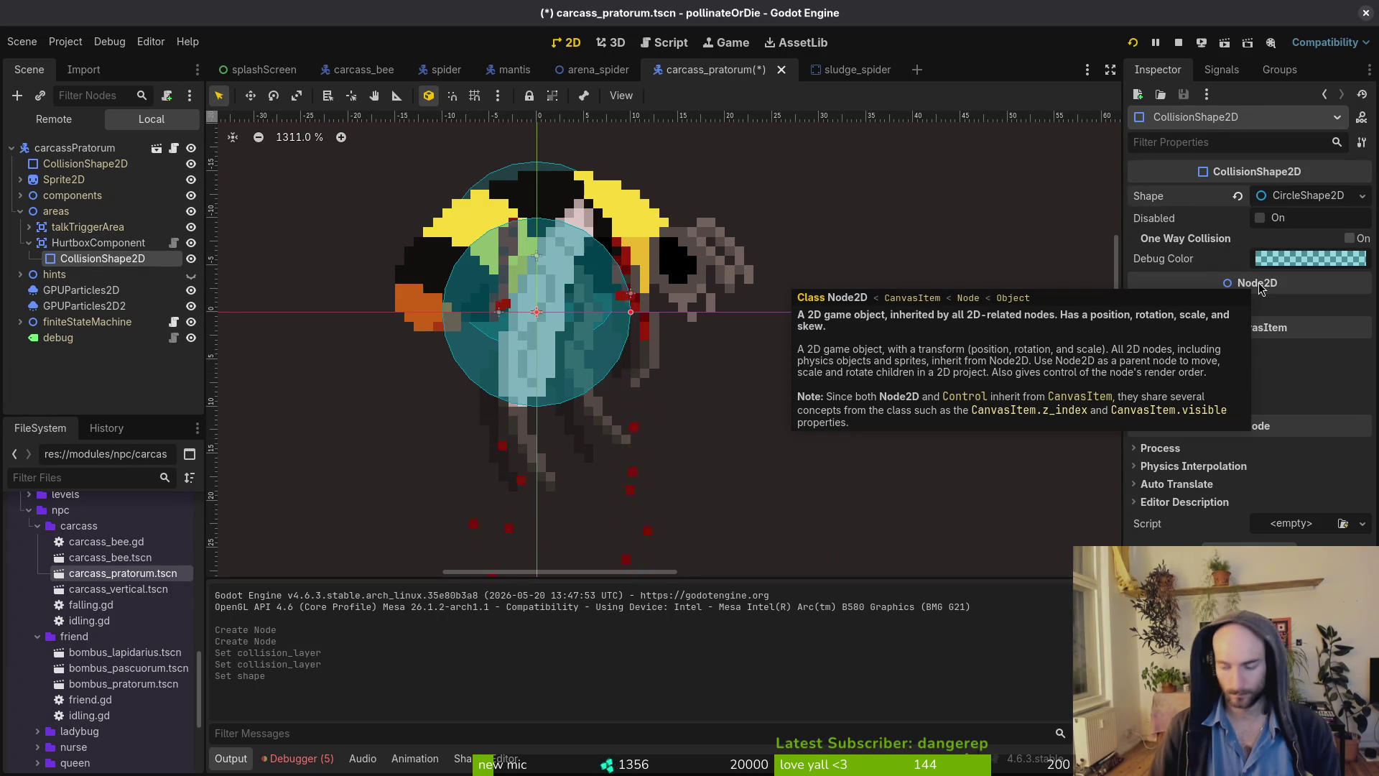
left_click_drag(506, 330, 506, 274)
left_click_drag(579, 324, 577, 306)
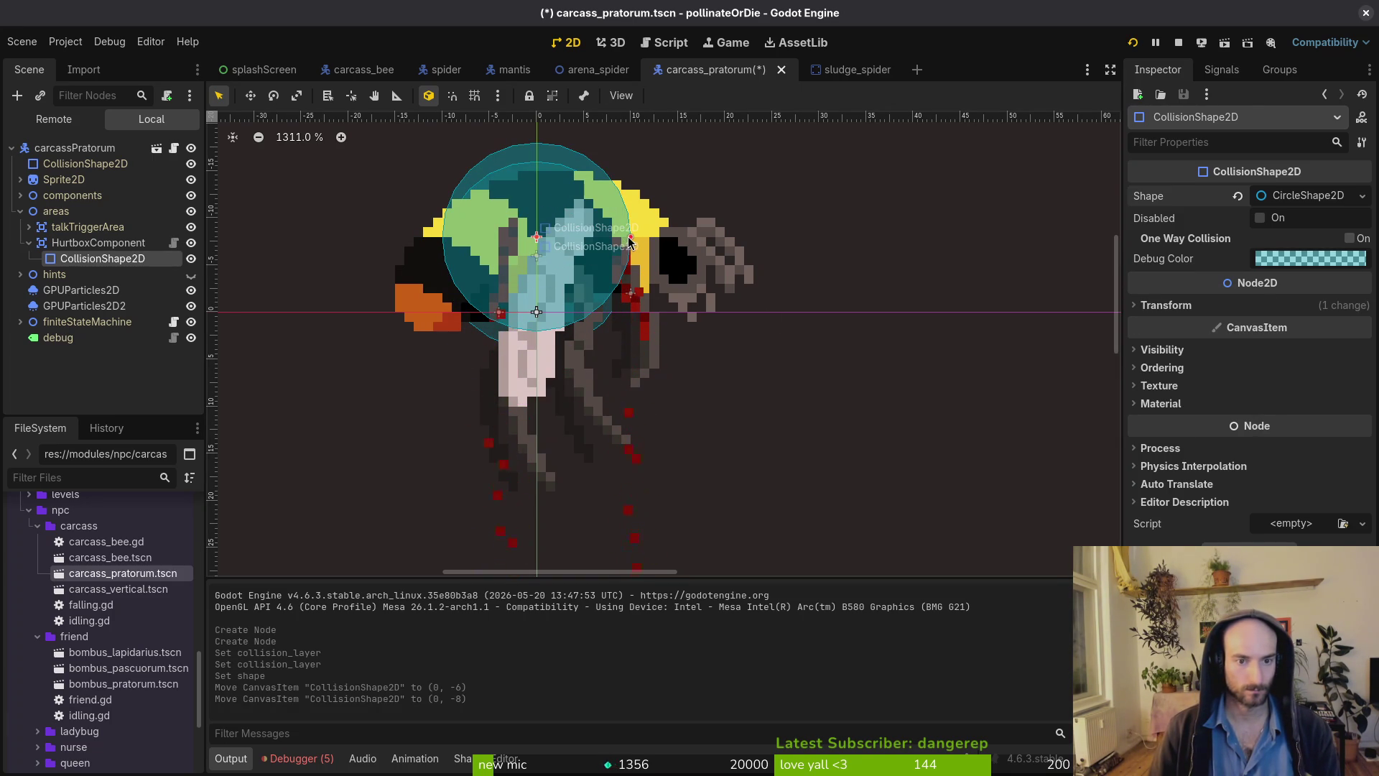
Shrink the inherited top-level collision circle's radius from 10 px to 9 px.
left_click(87, 168)
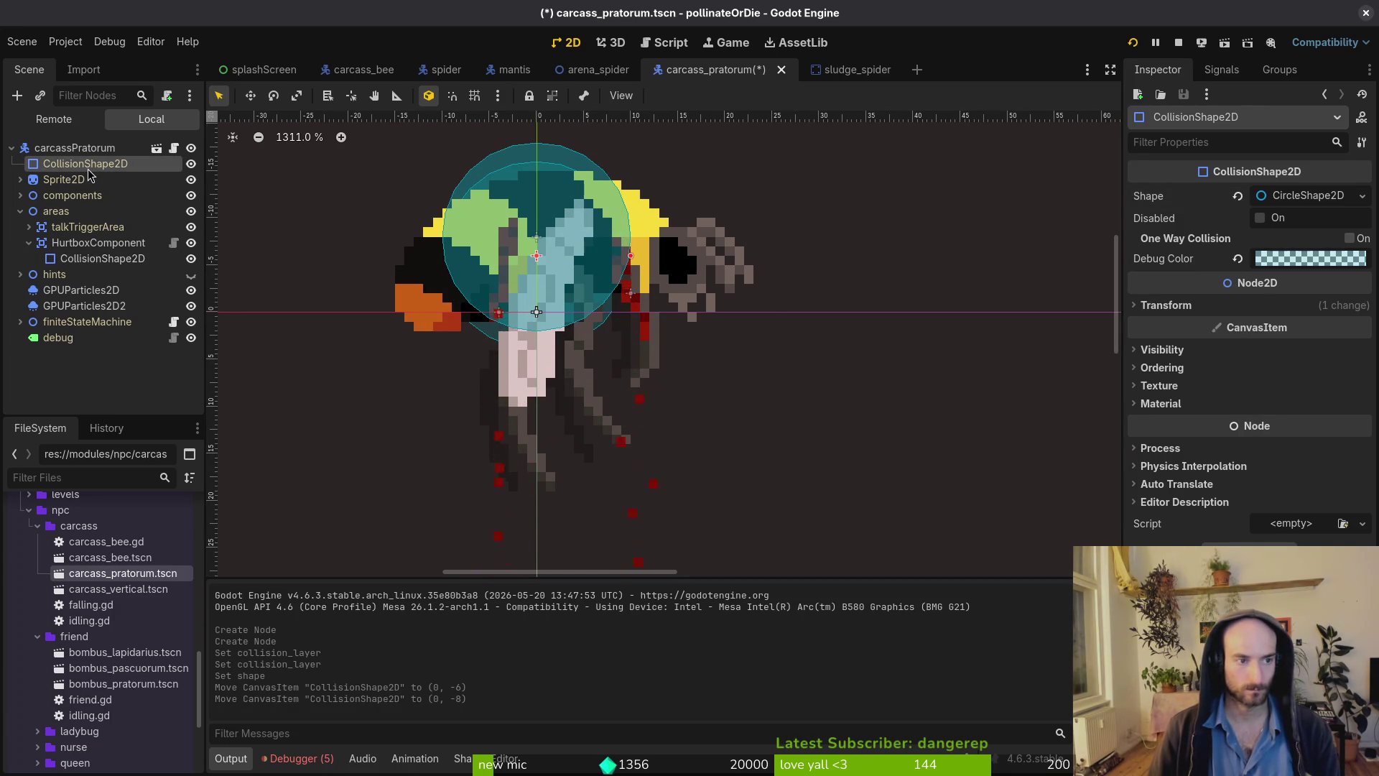
key("Delete")
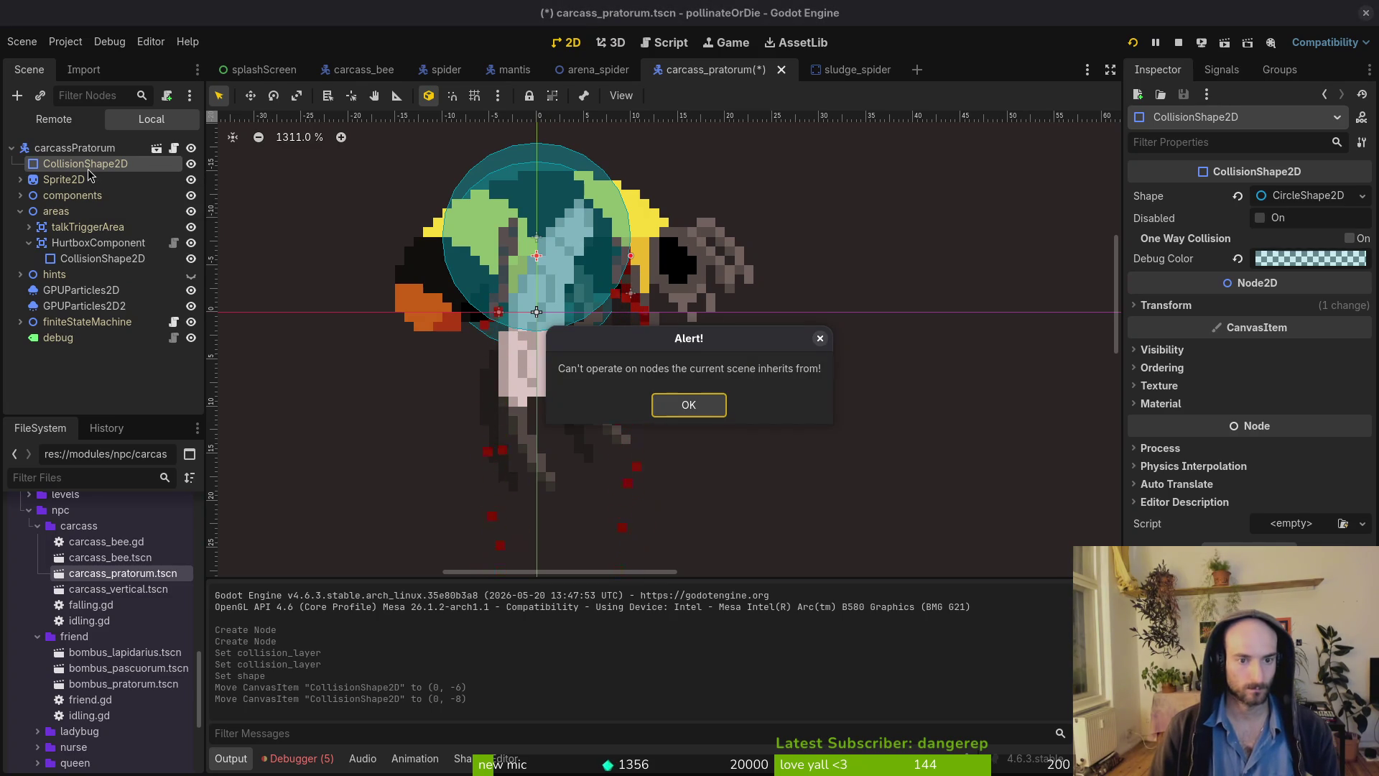
key("Return")
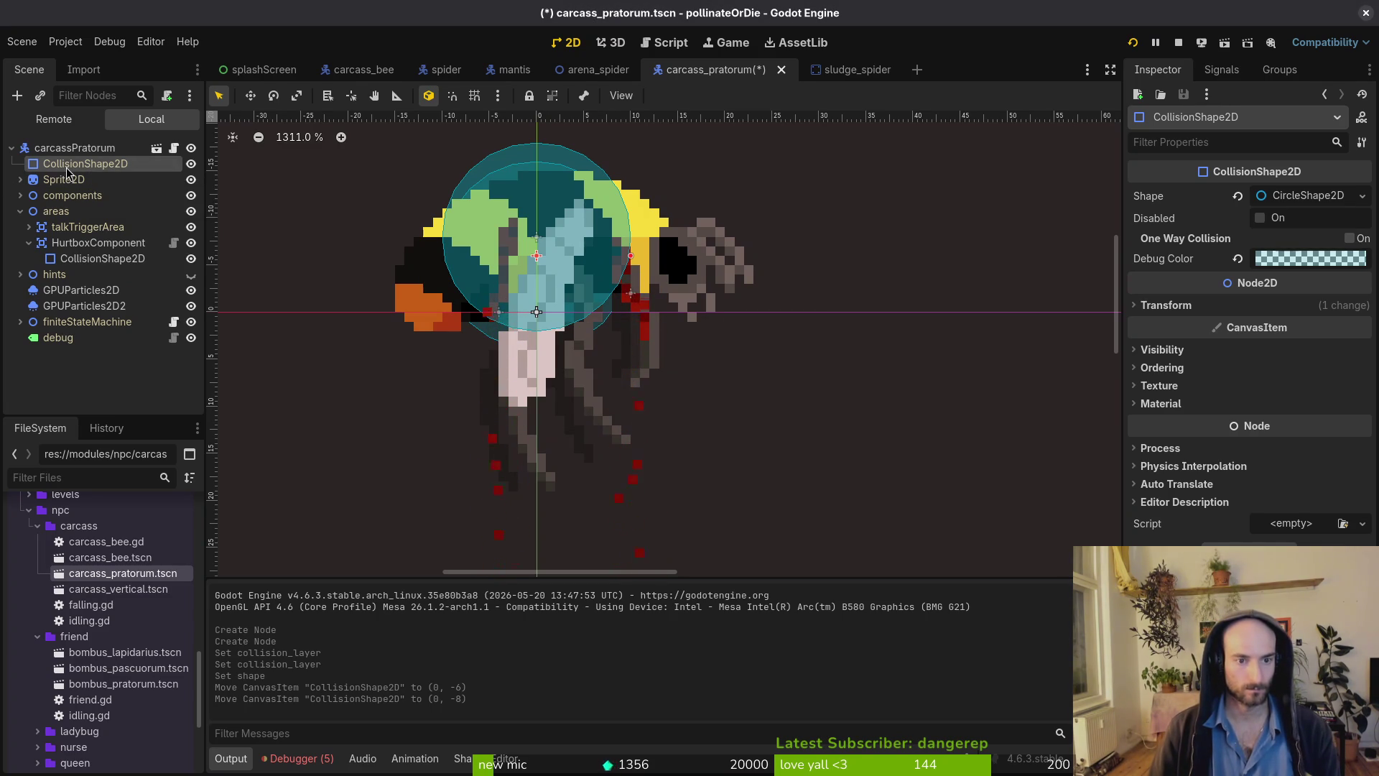
key("ctrl+s")
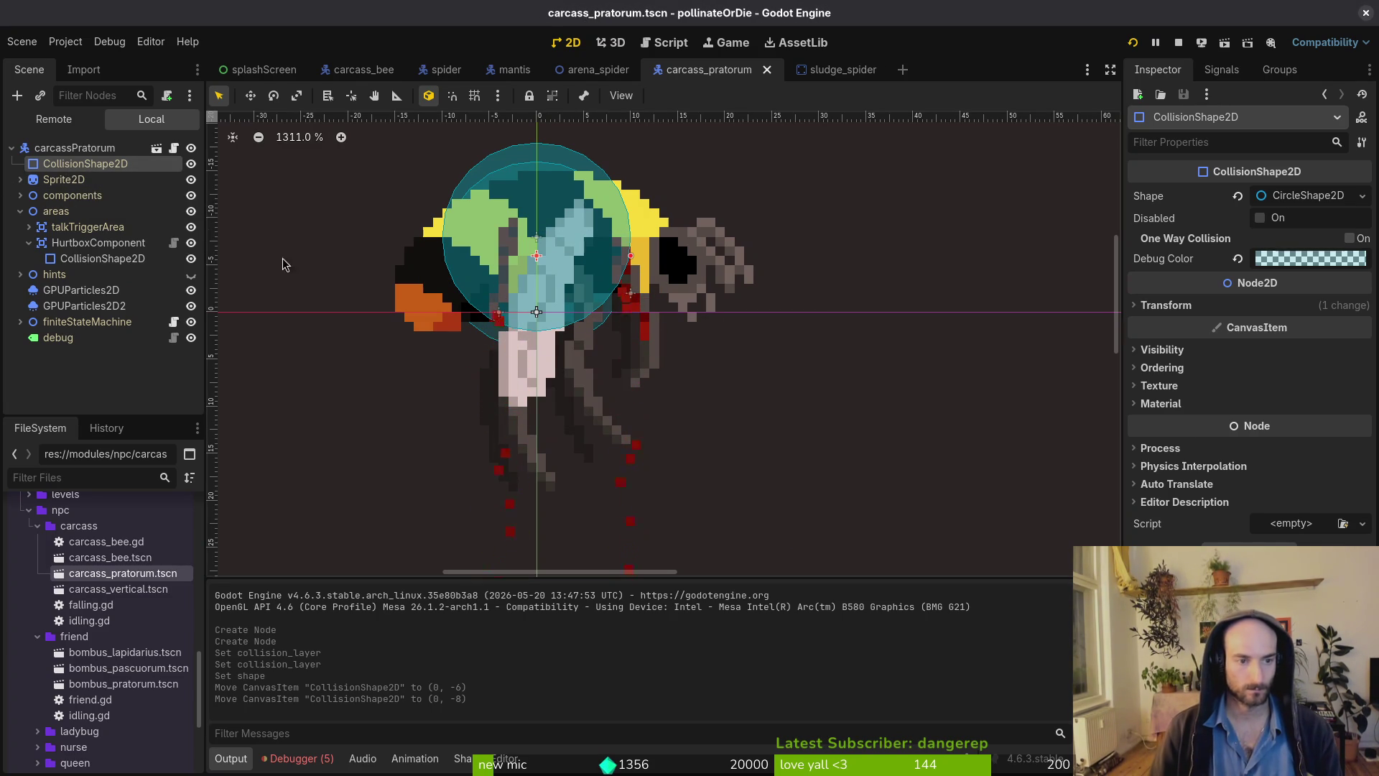
left_click(624, 289)
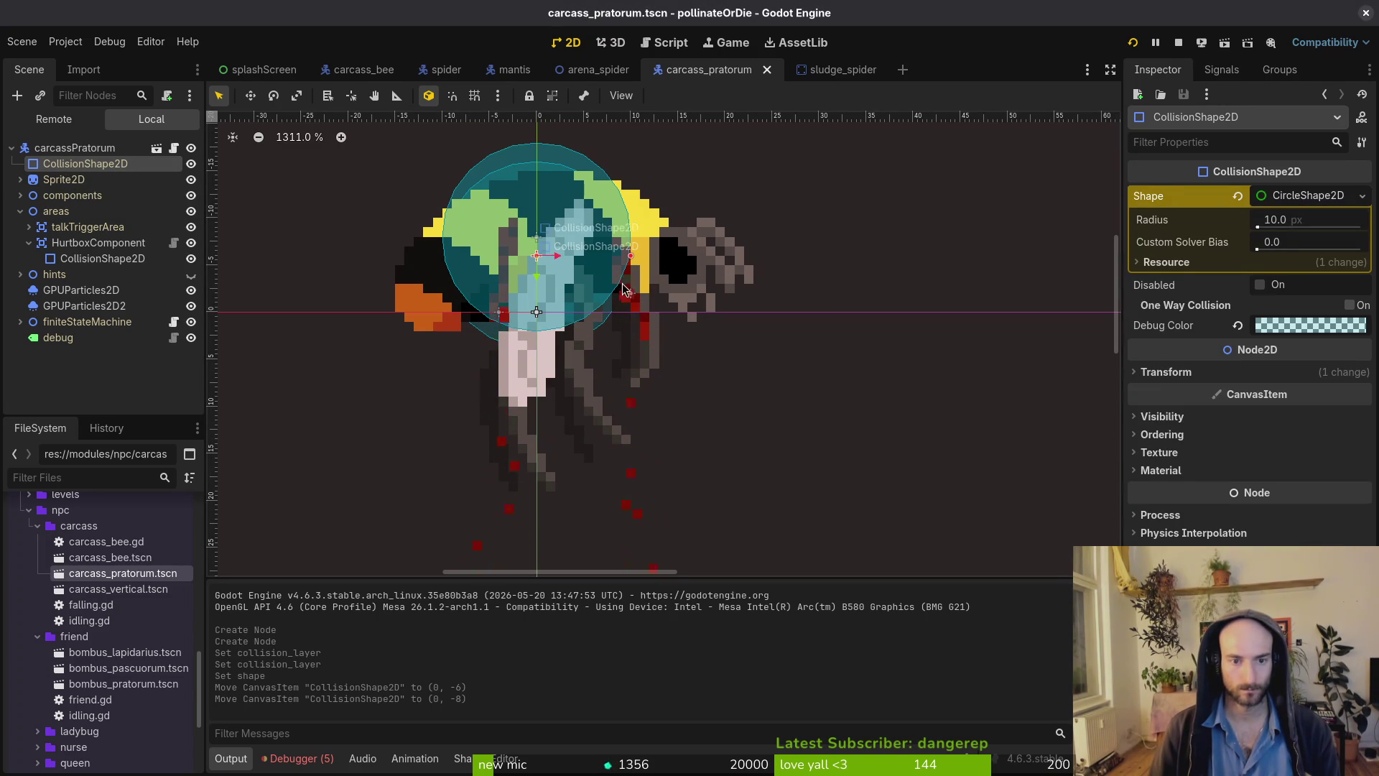
left_click_drag(632, 260, 543, 266)
Run the game and load the hornet level from the debug level-select menu.
key("F5")
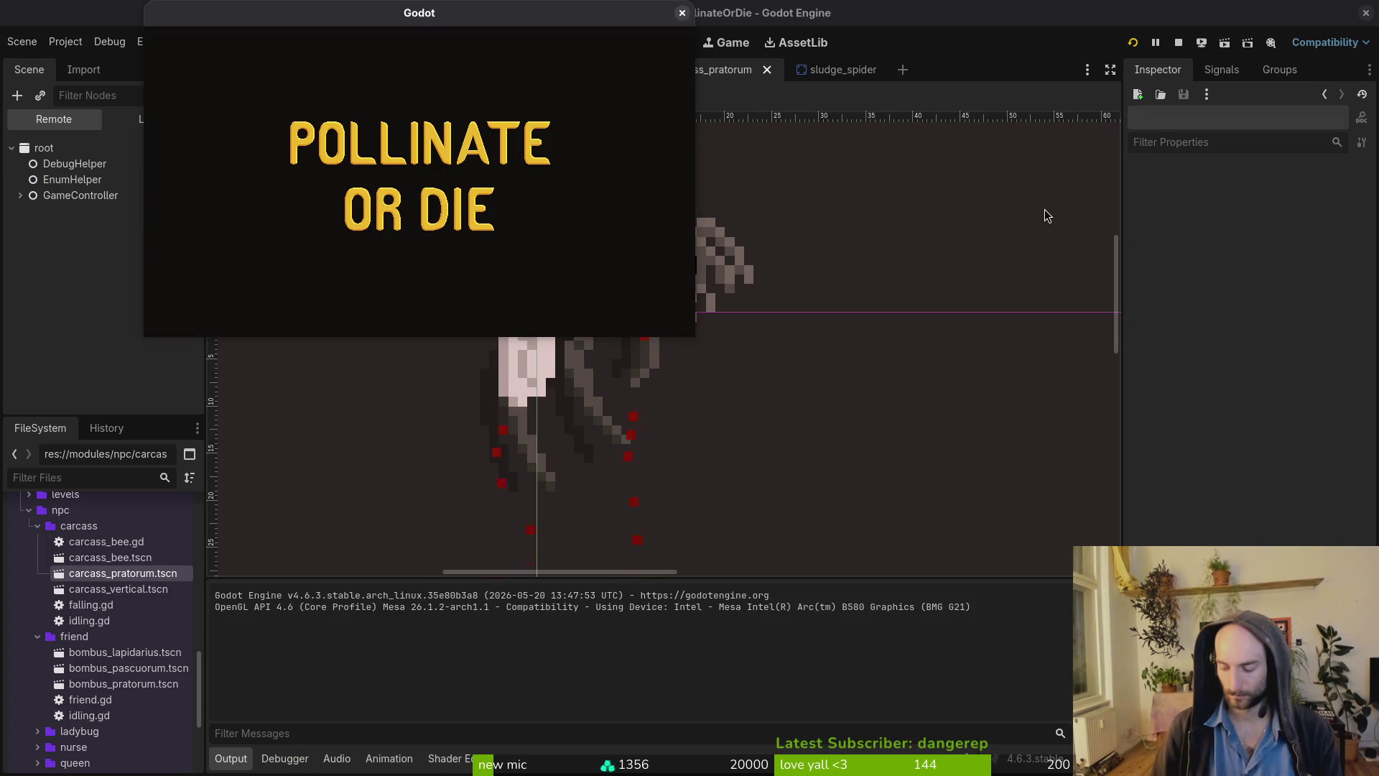
key("Return")
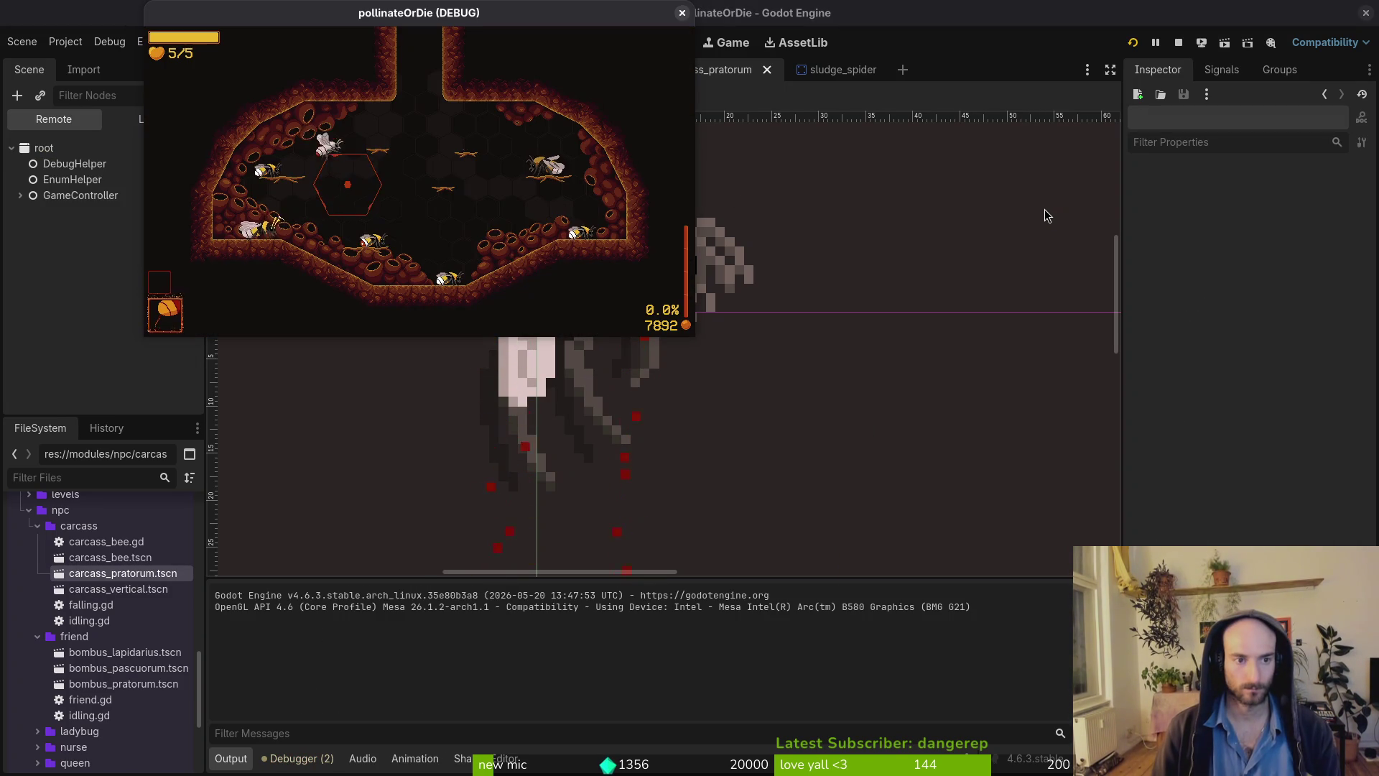
key("Escape")
key("Right")
key("Left")
key("Return")
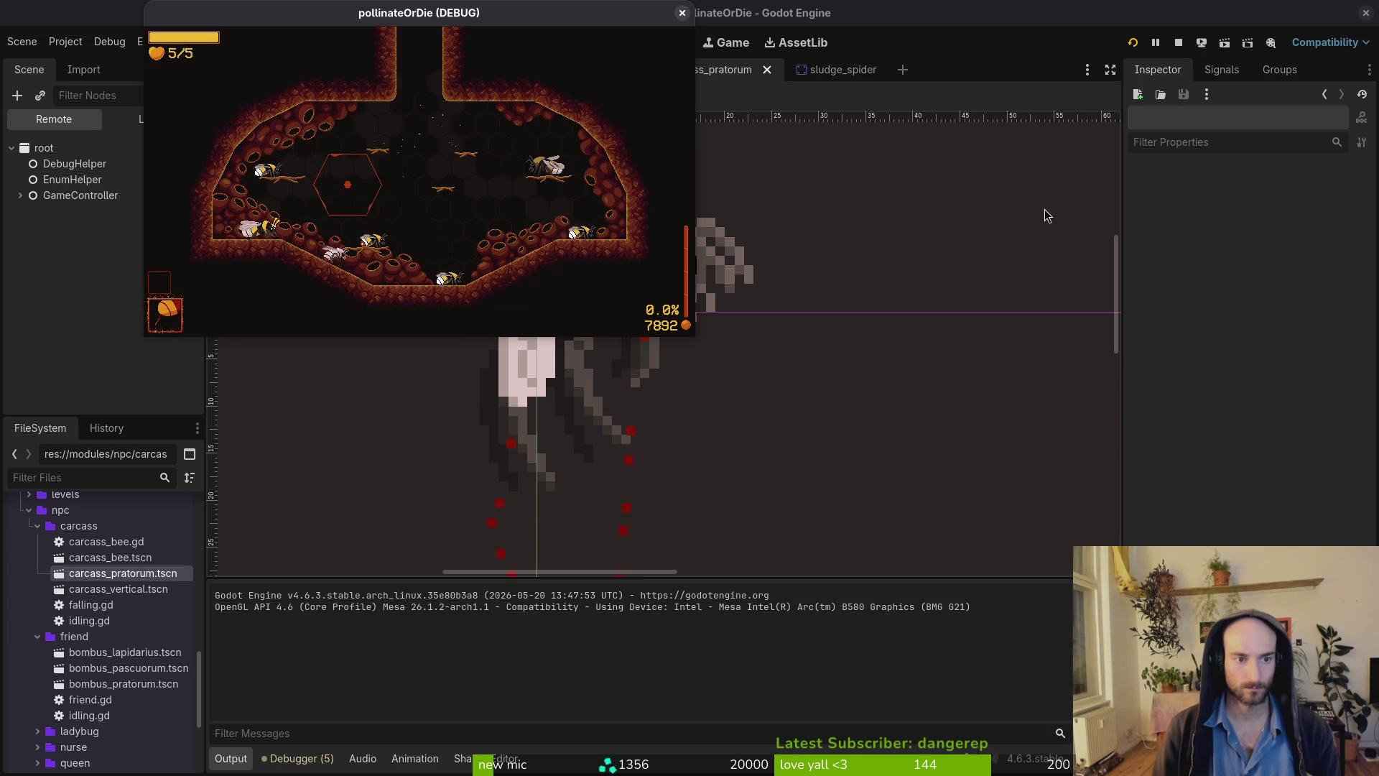
Load the spider level, stop the game, and collapse the HurtboxComponent node.
key("Escape")
key("Down")
key("Up")
key("Return")
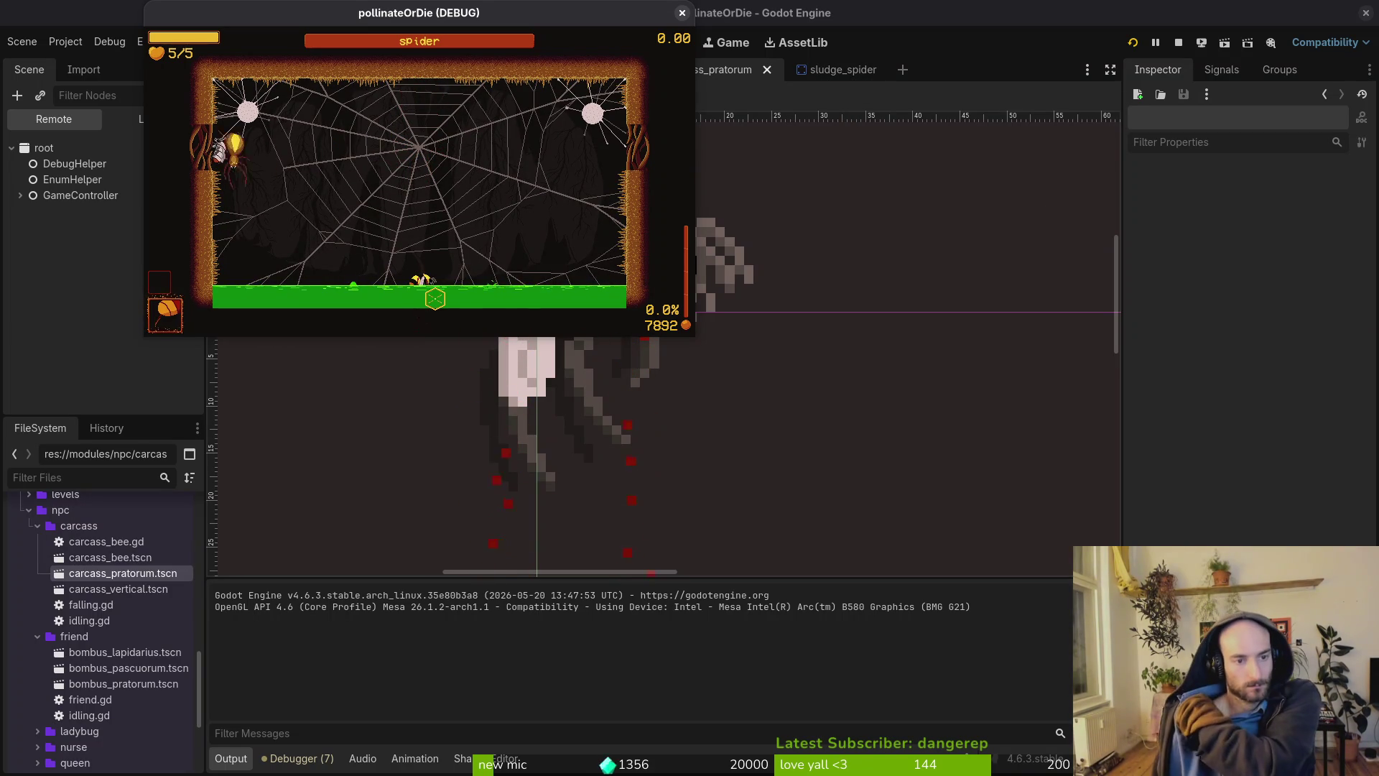
key("Escape")
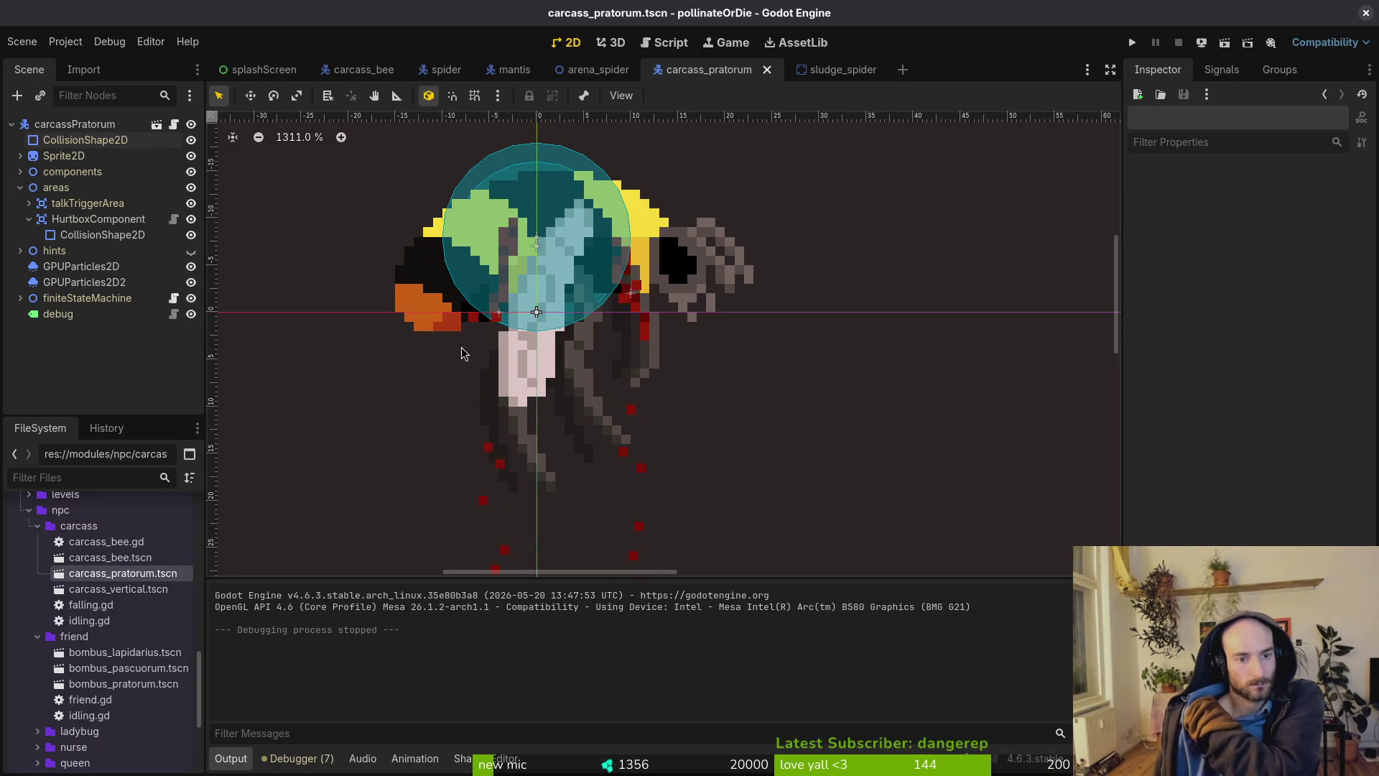
left_click(97, 219)
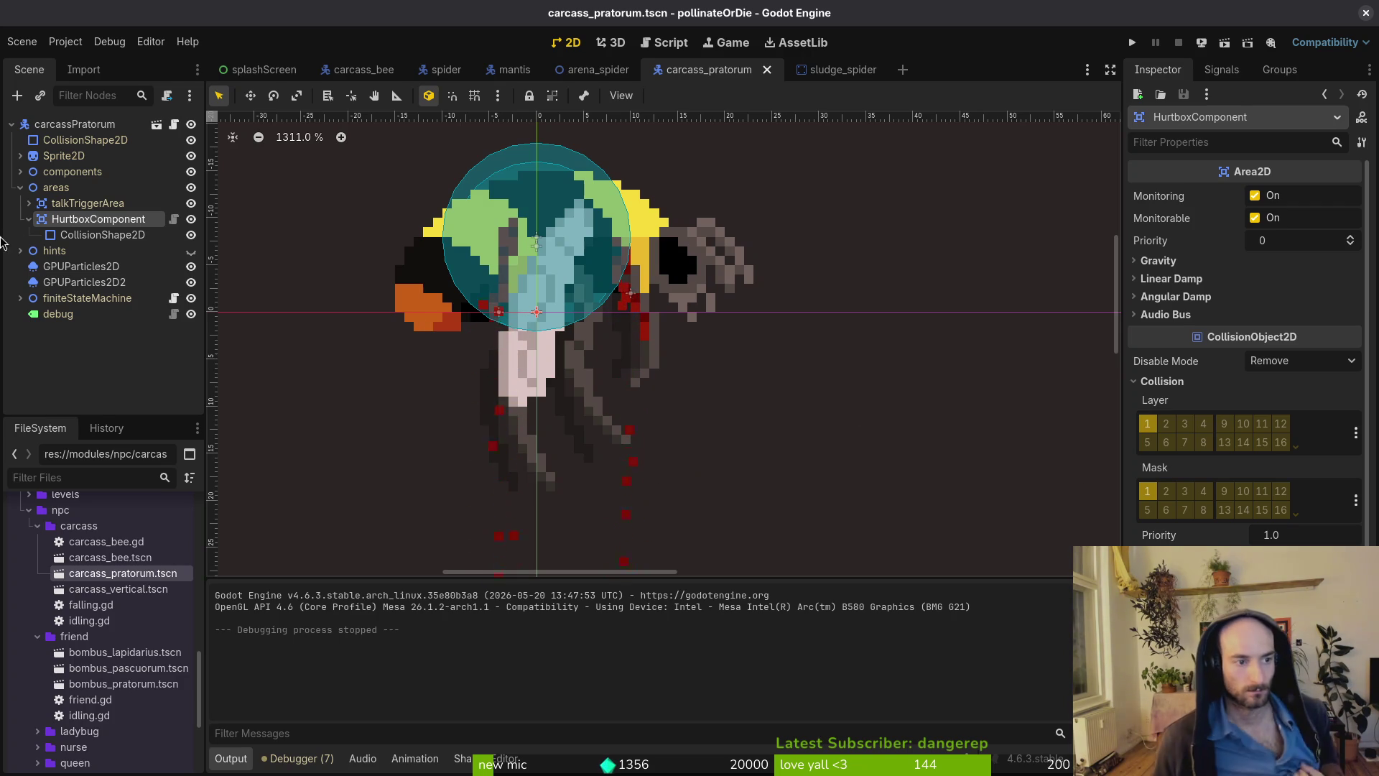
left_click(28, 219)
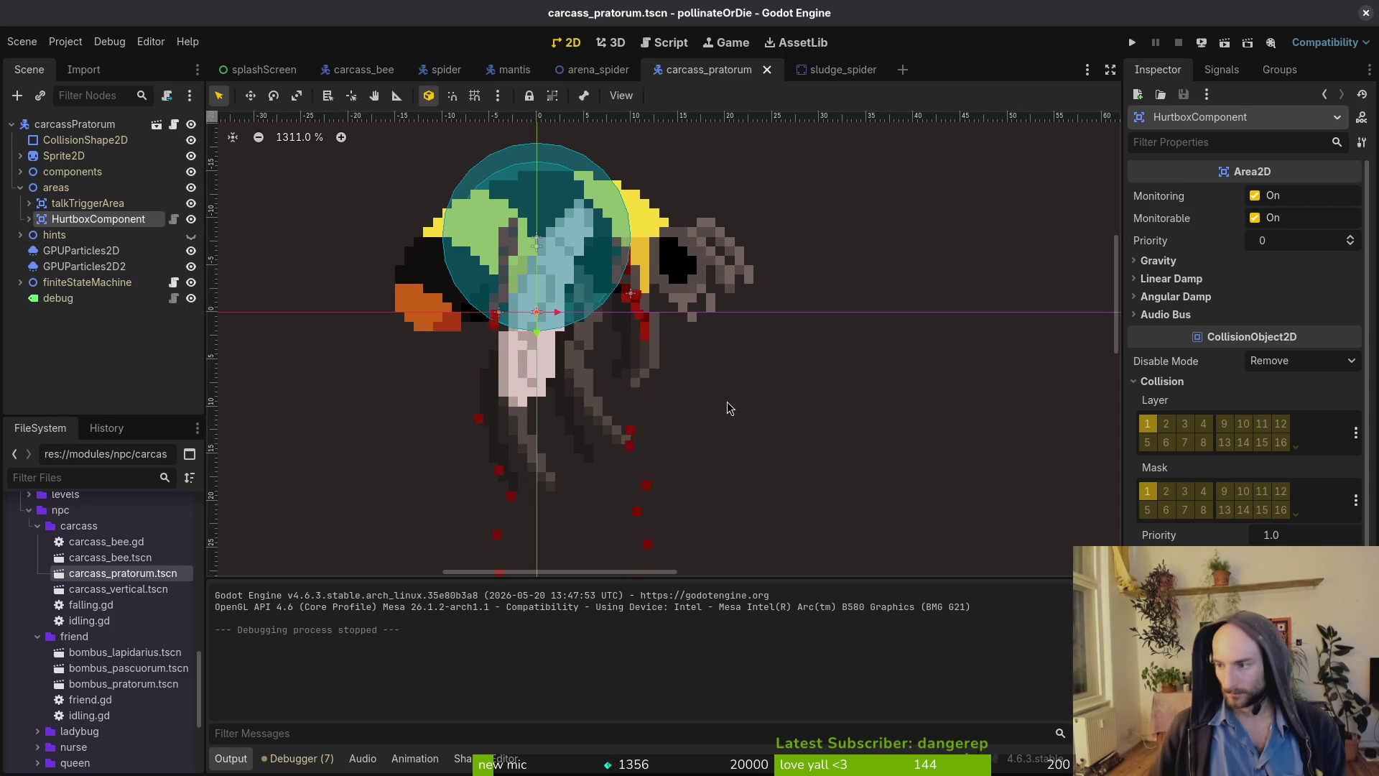
key("alt+Tab")
Insert print_debug("carcass") below the CarcassBee elif, write sludge.gd, and return to Godot.
key("k")
key("k")
key("k")
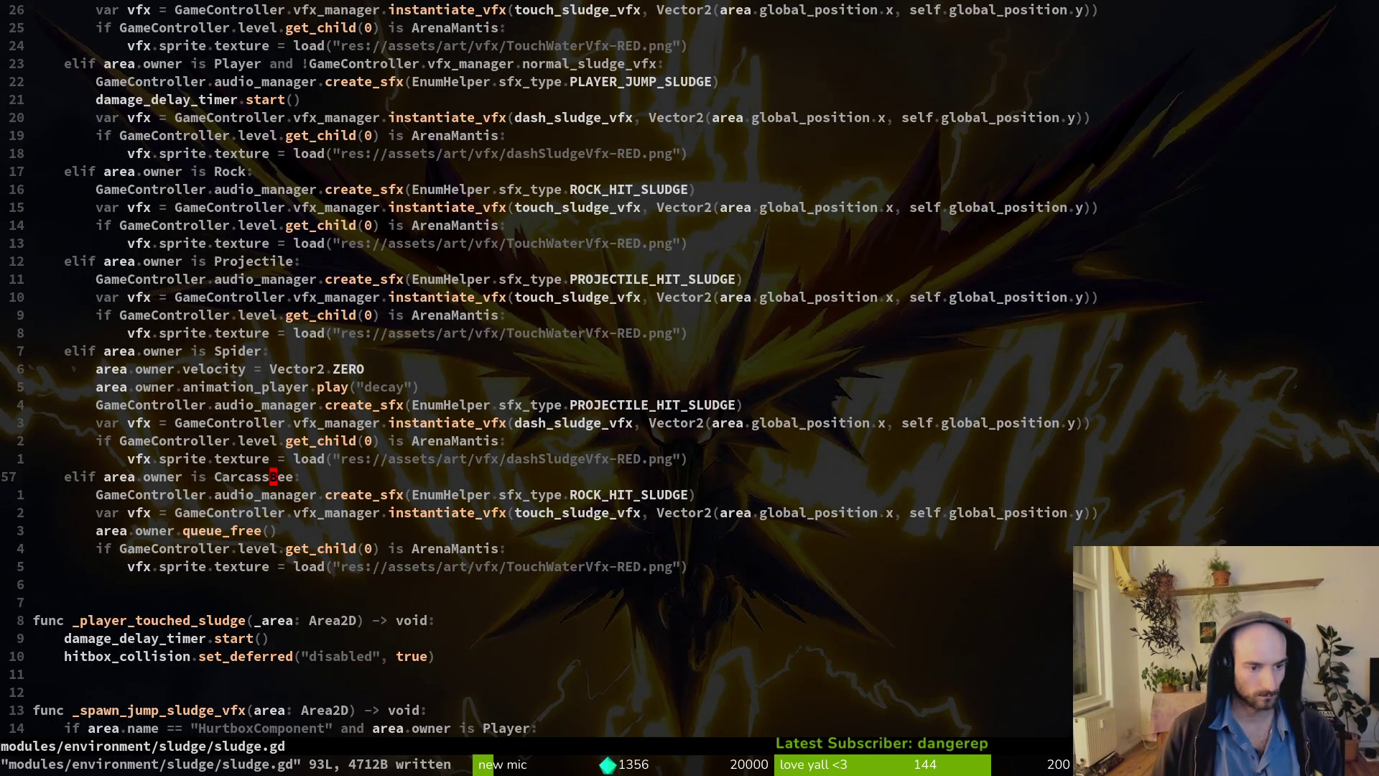
type("o")
type("e")
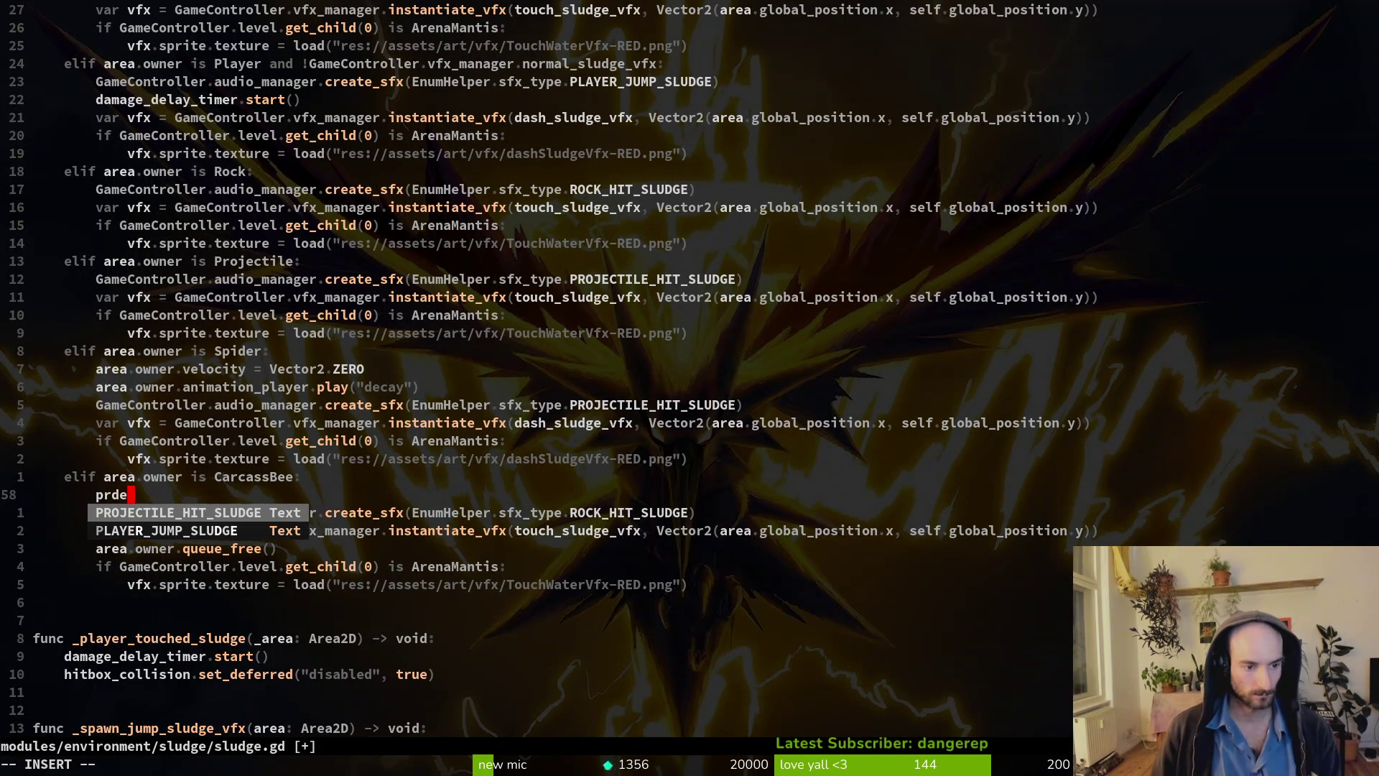
key("Tab")
type("(\"")
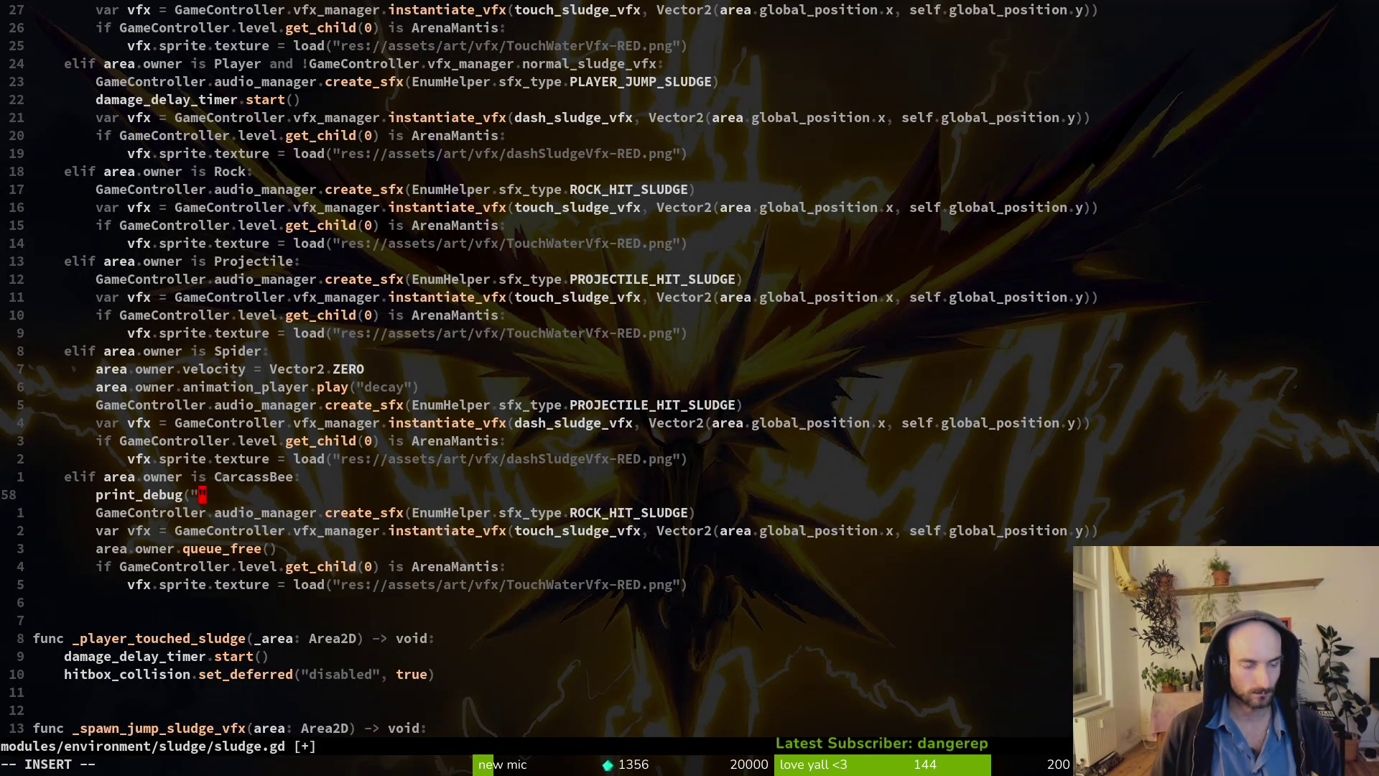
type("carcass\")")
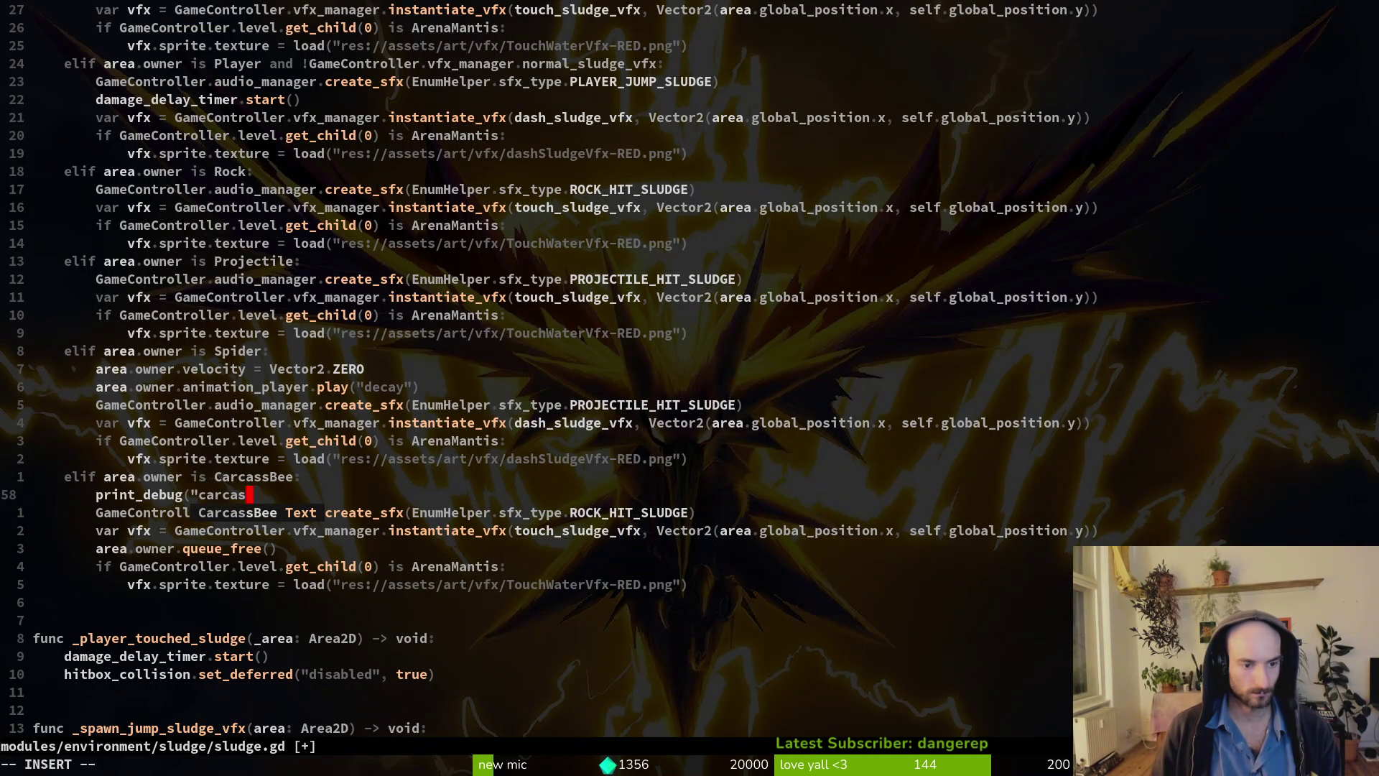
key("Escape")
type(":w")
key("Return")
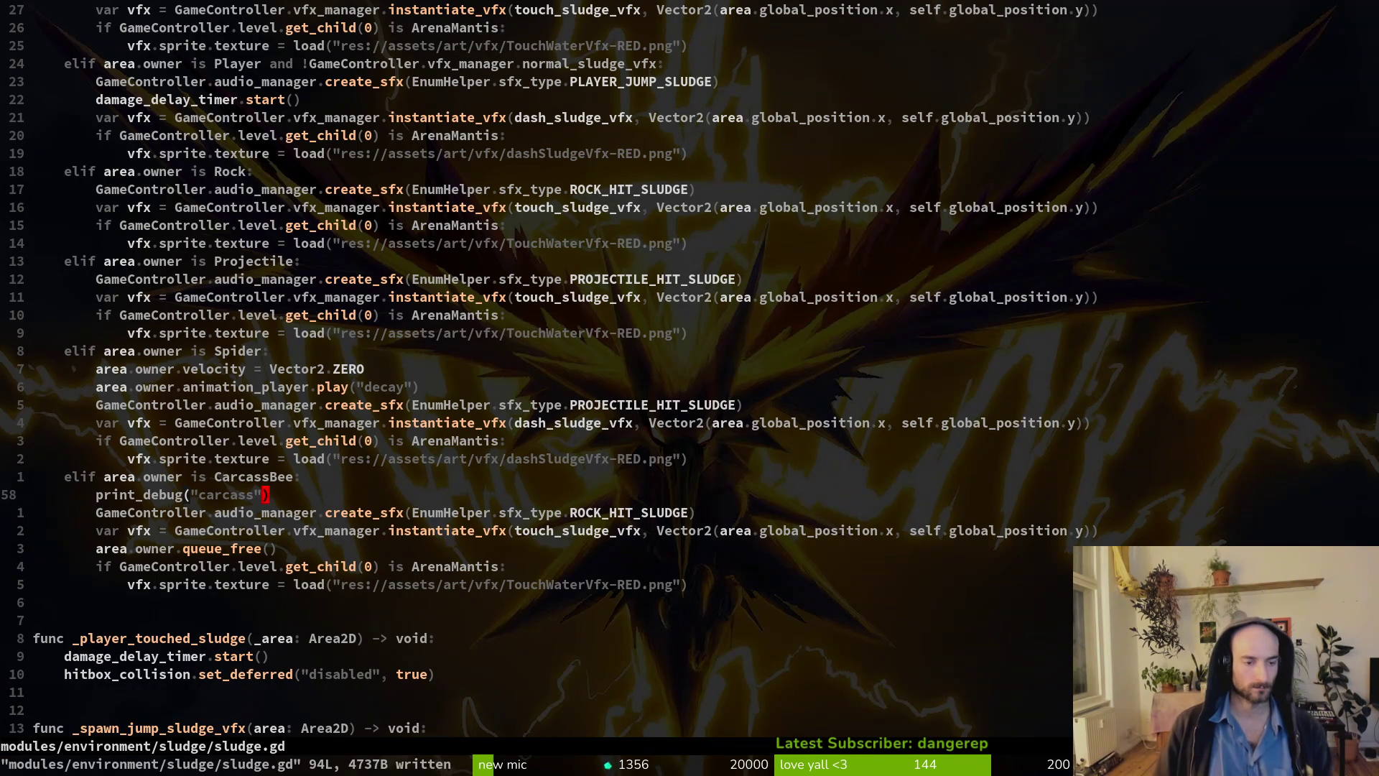
key("alt+Tab")
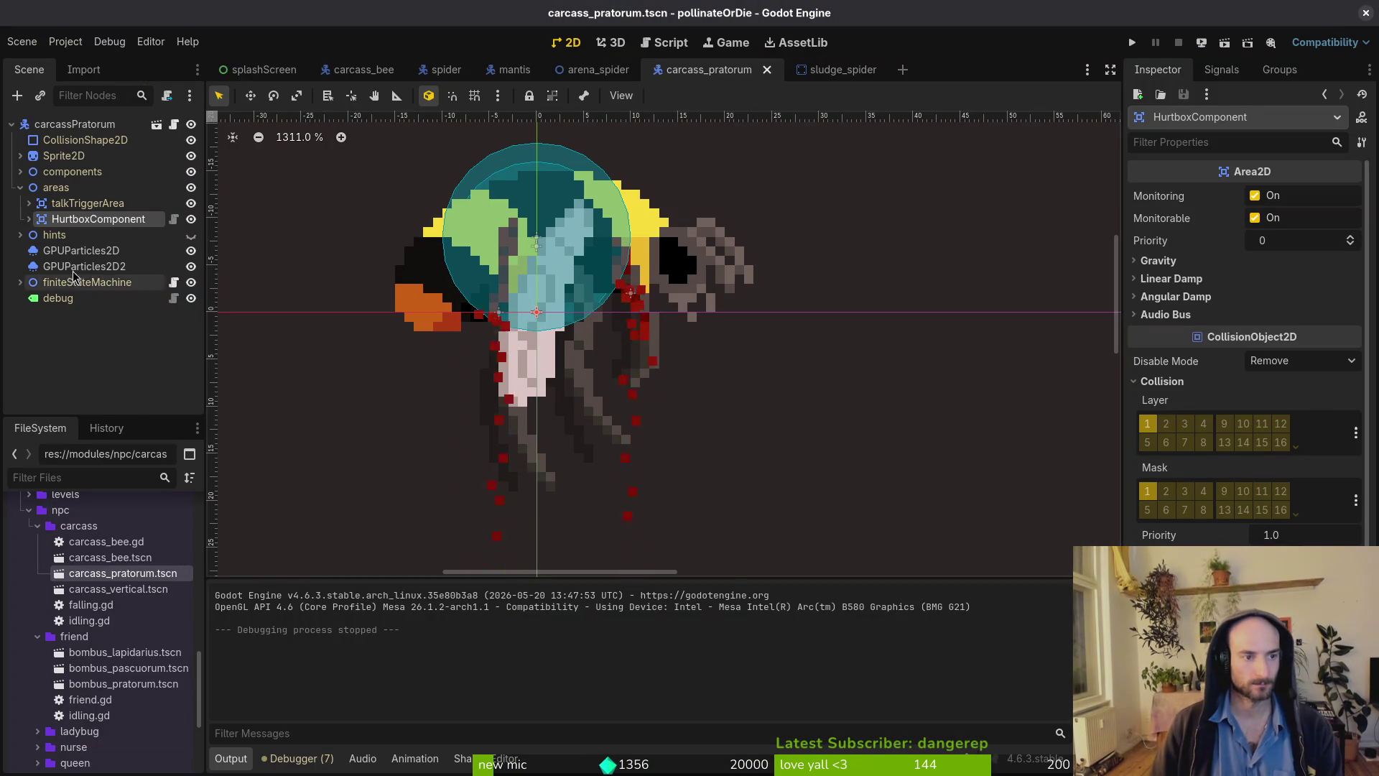
Clear the shape from the carcass's top-level CollisionShape2D and save the scene.
left_click(72, 142)
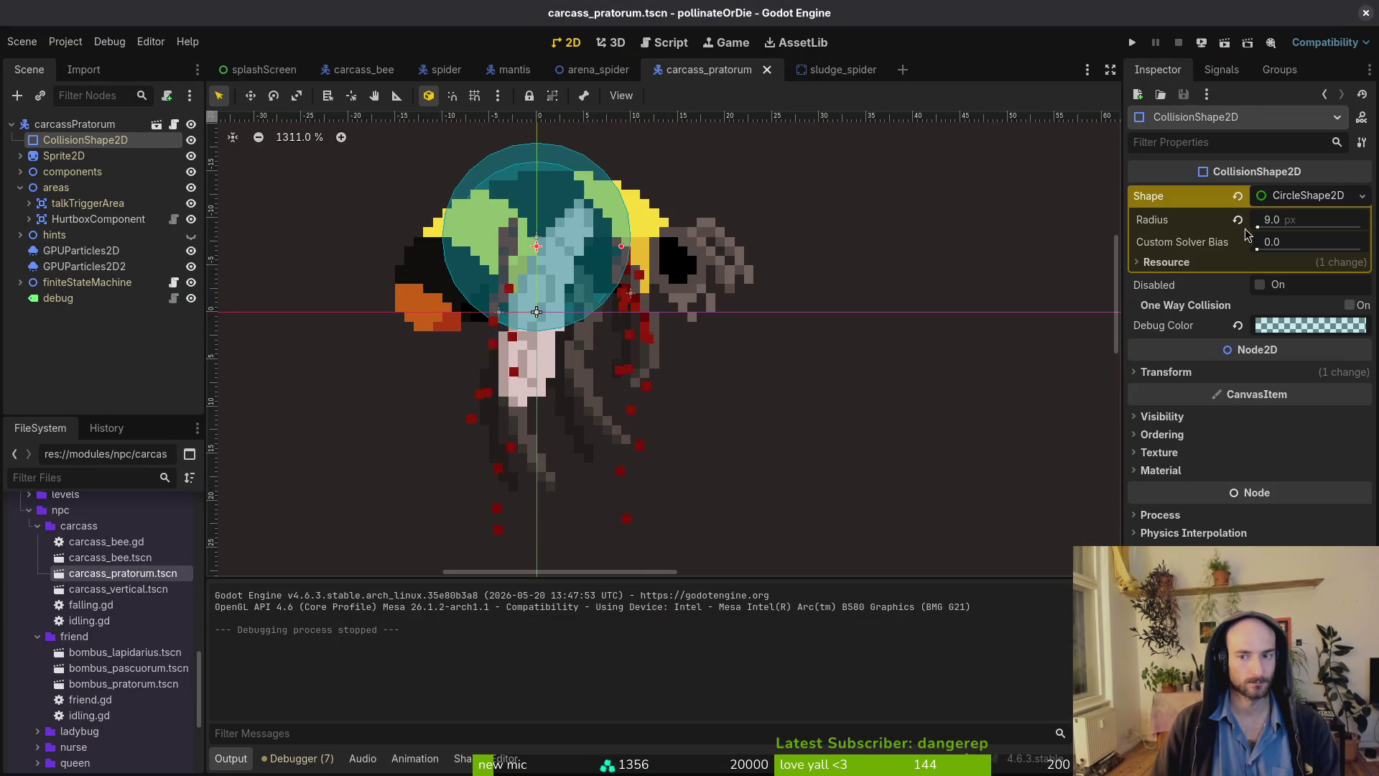
key("ctrl+s")
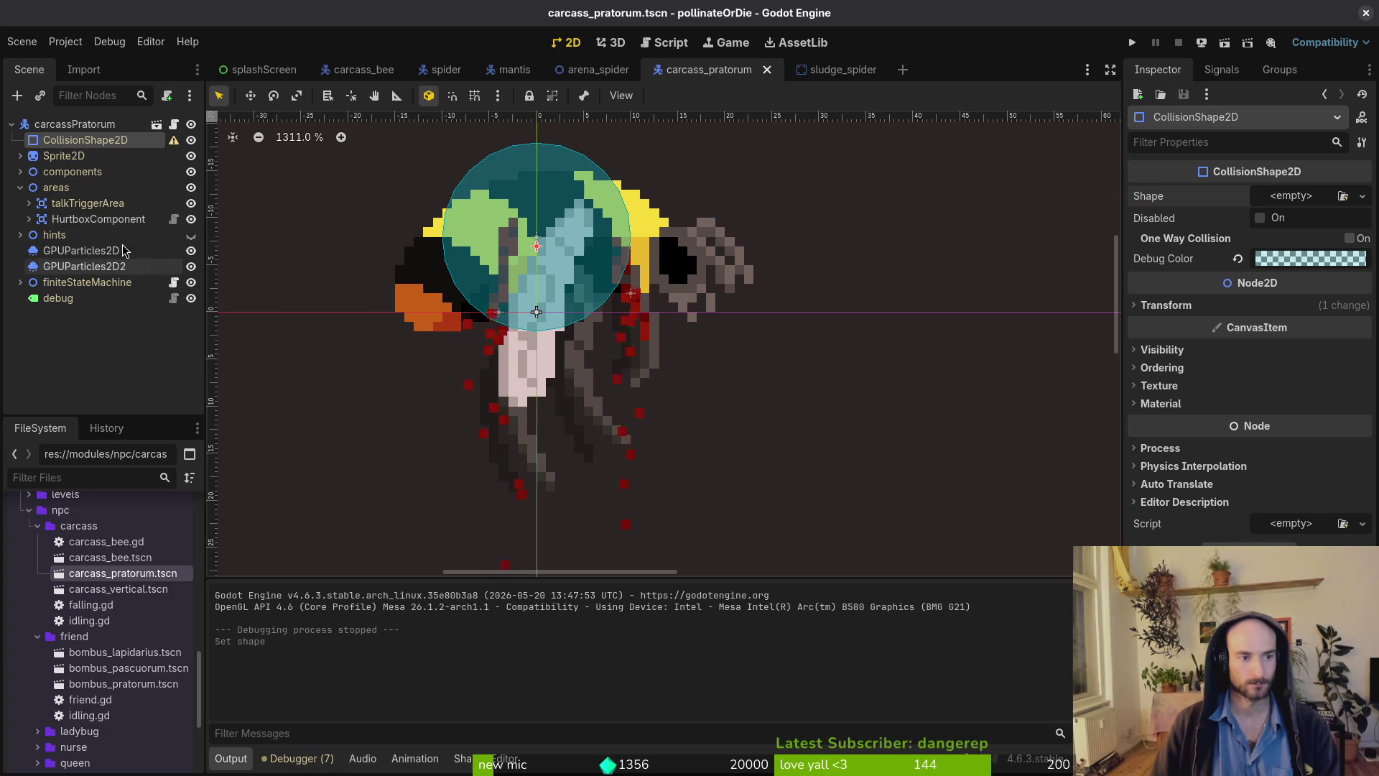
left_click(20, 188)
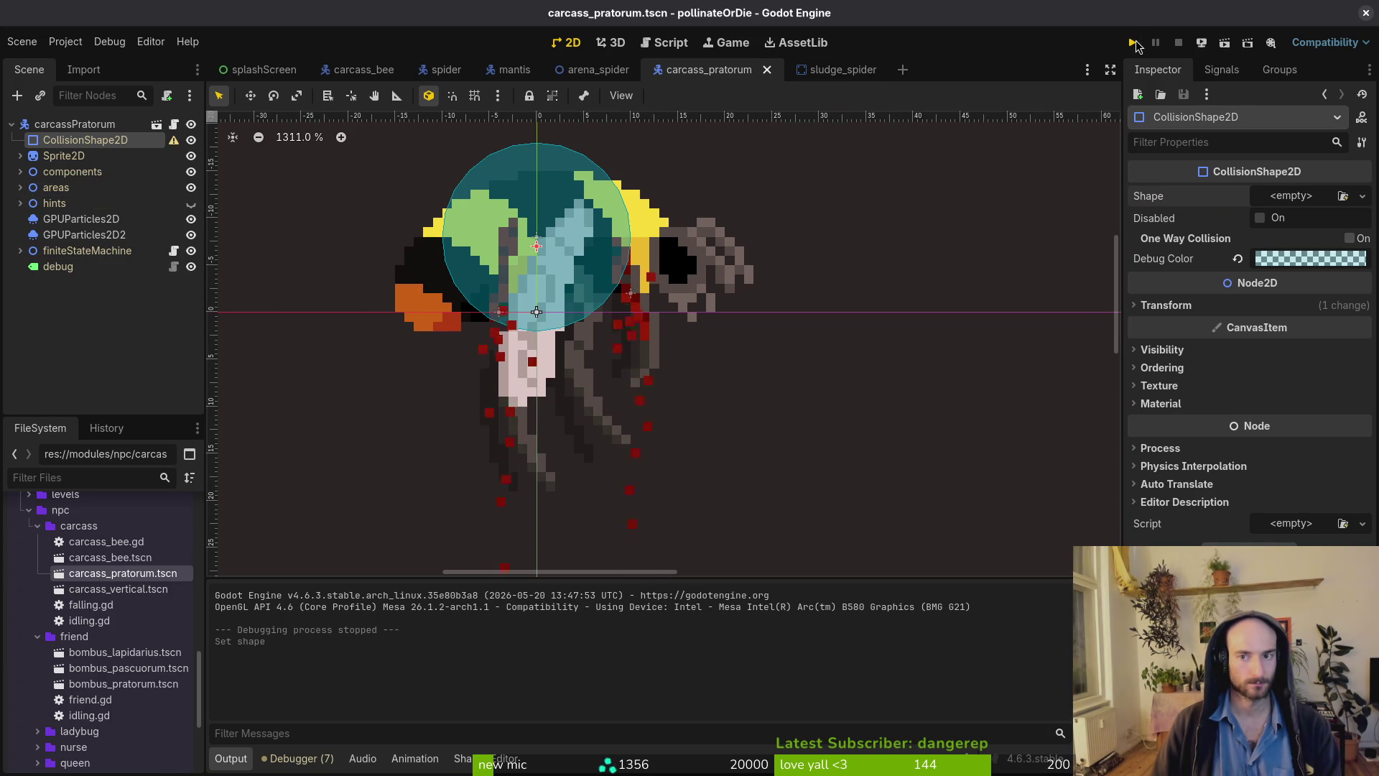
Playtest the spider level from the debug menu, close the game, then undo the shape removal.
left_click(1133, 43)
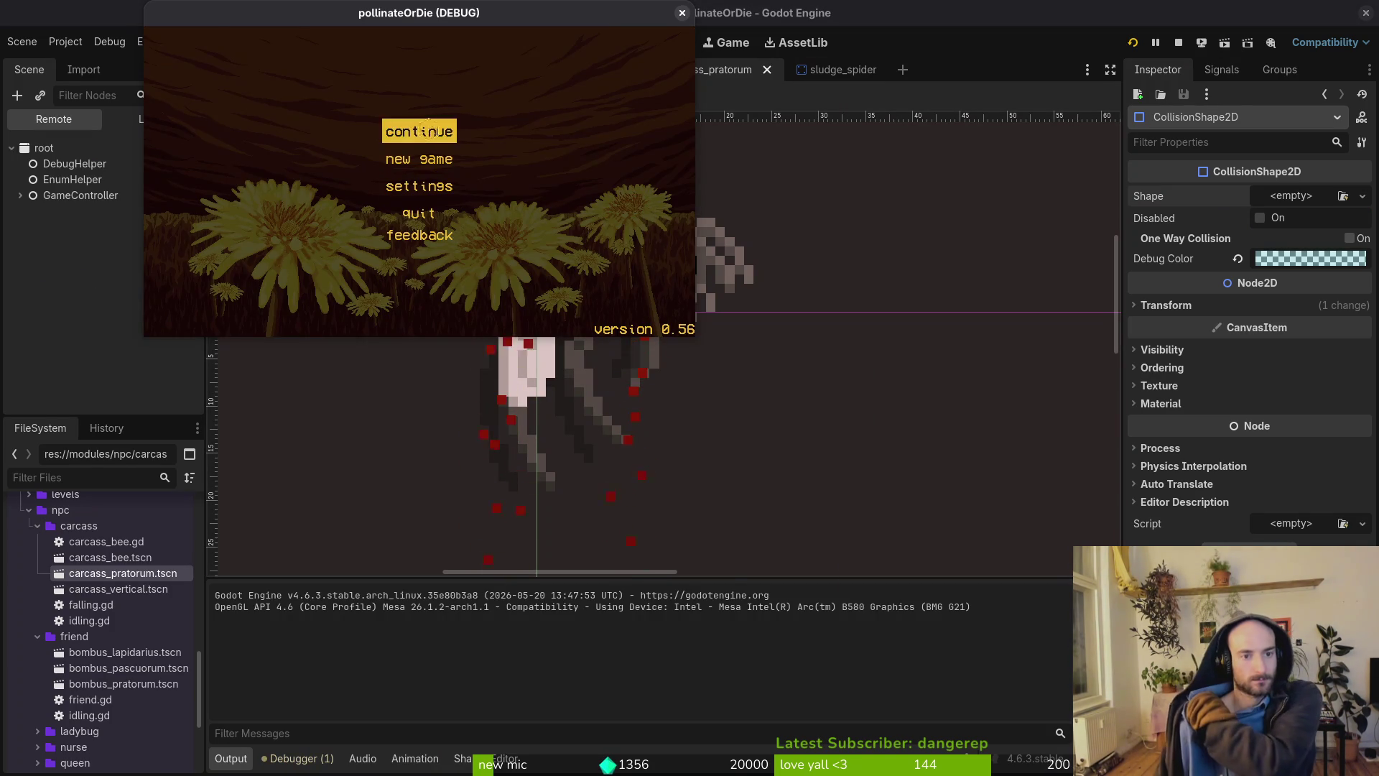
left_click(428, 128)
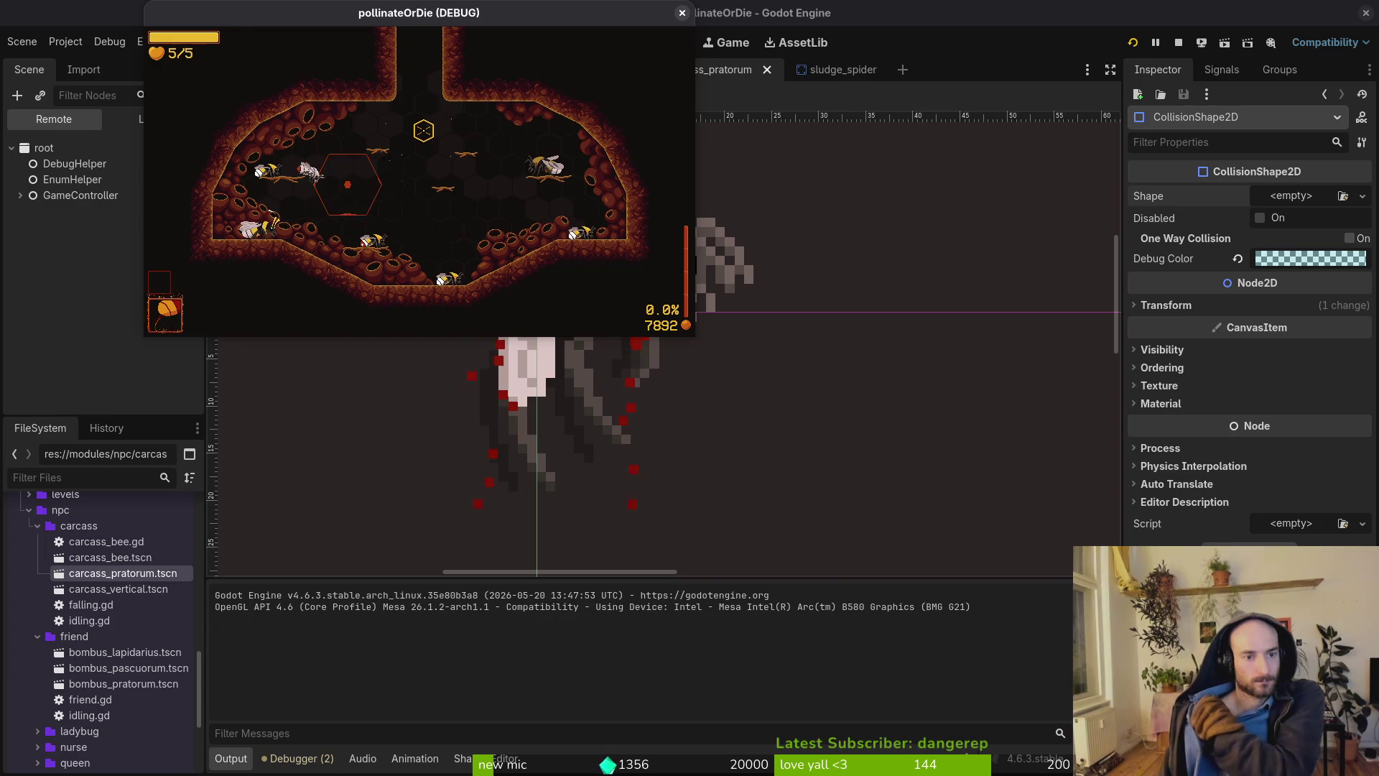
left_click(347, 185)
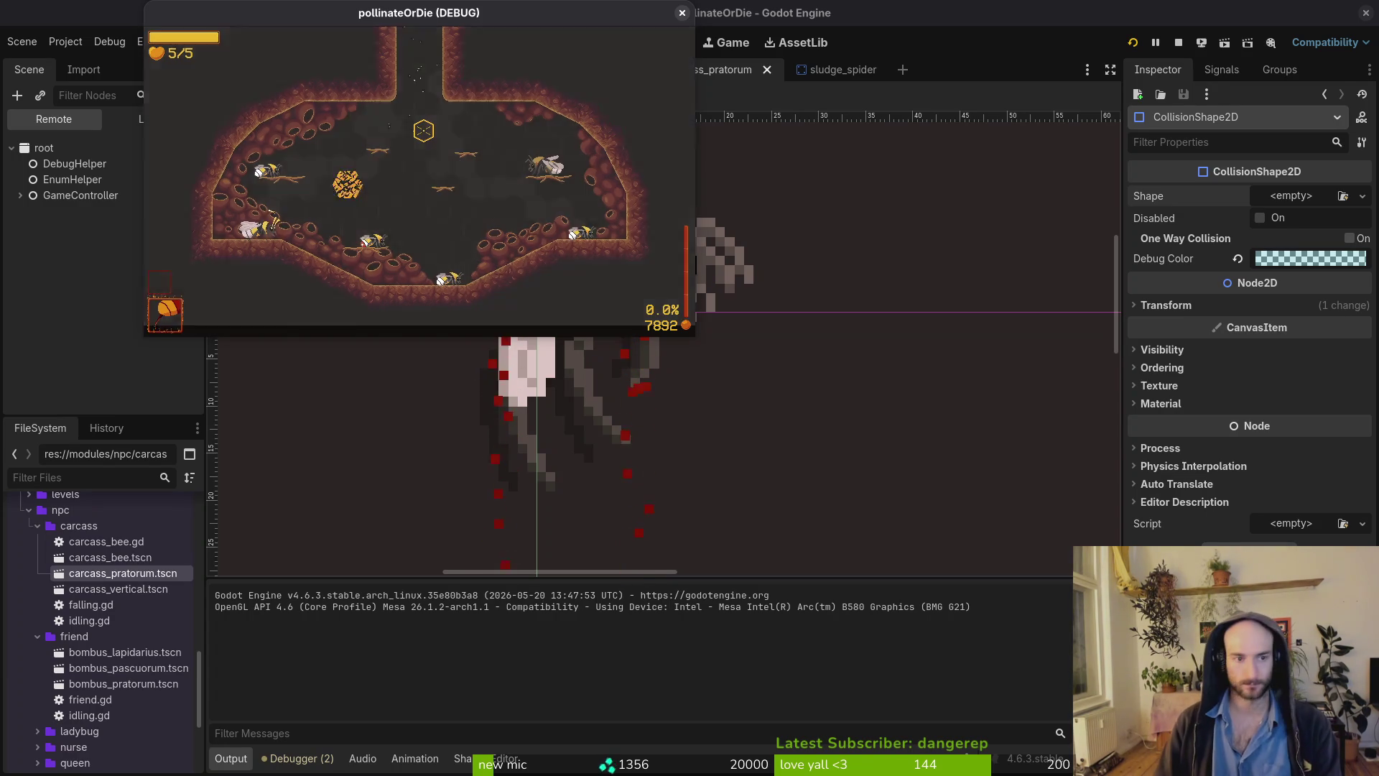
key("Escape")
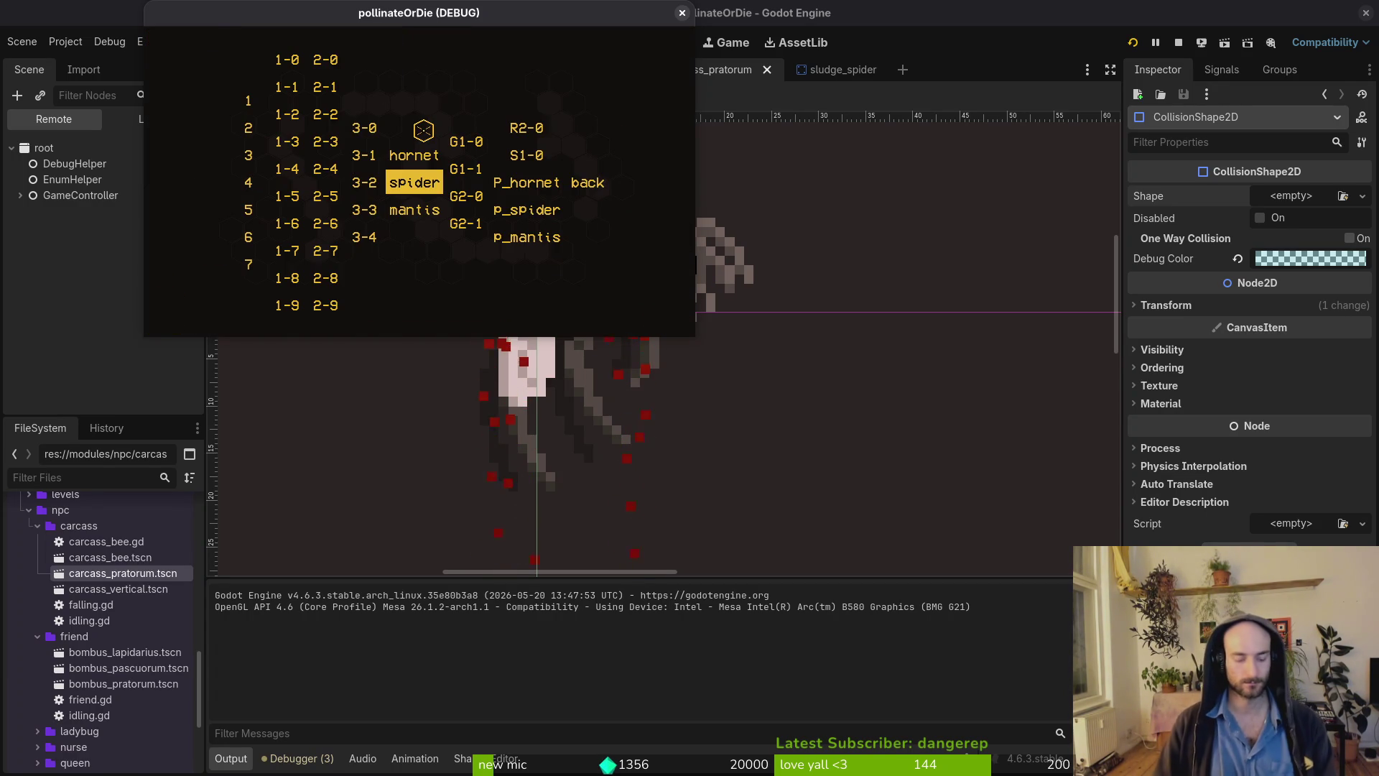
key("Return")
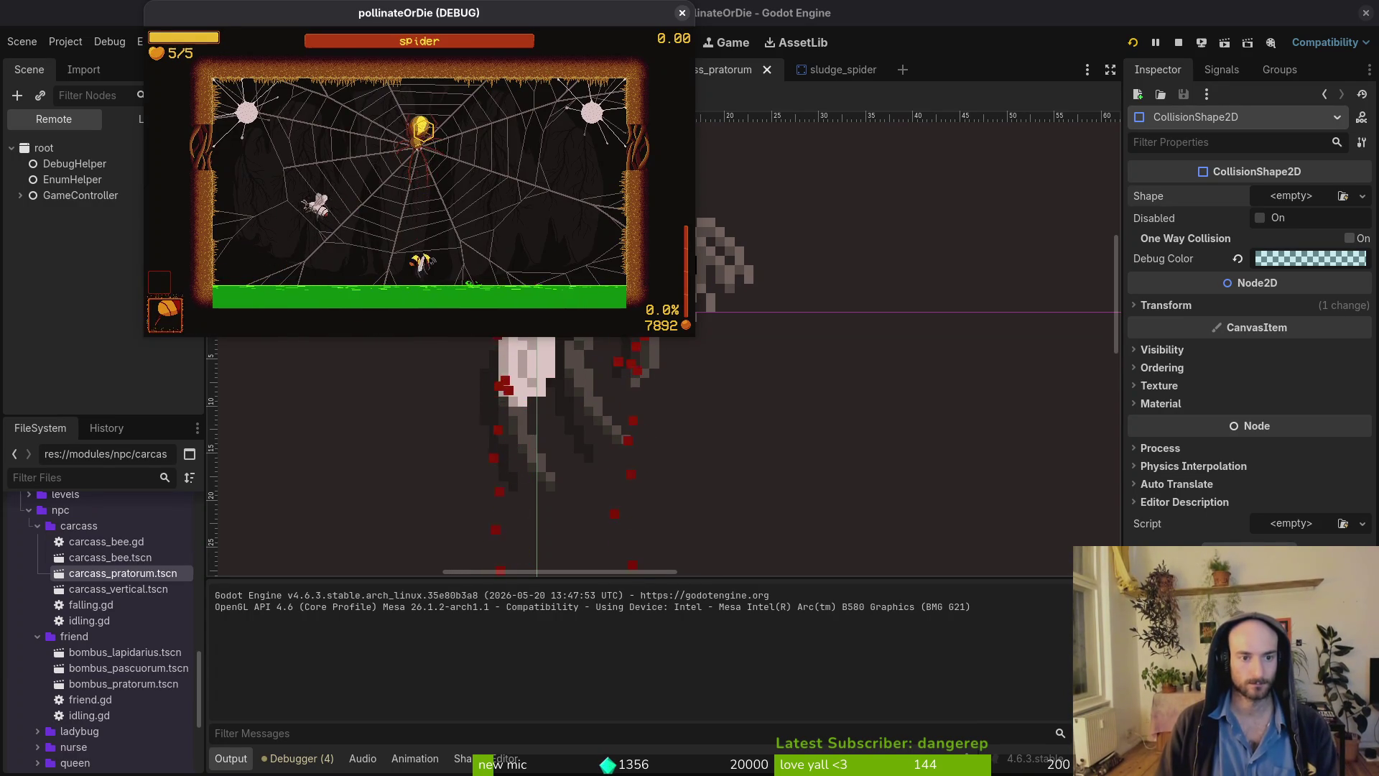
key("Escape")
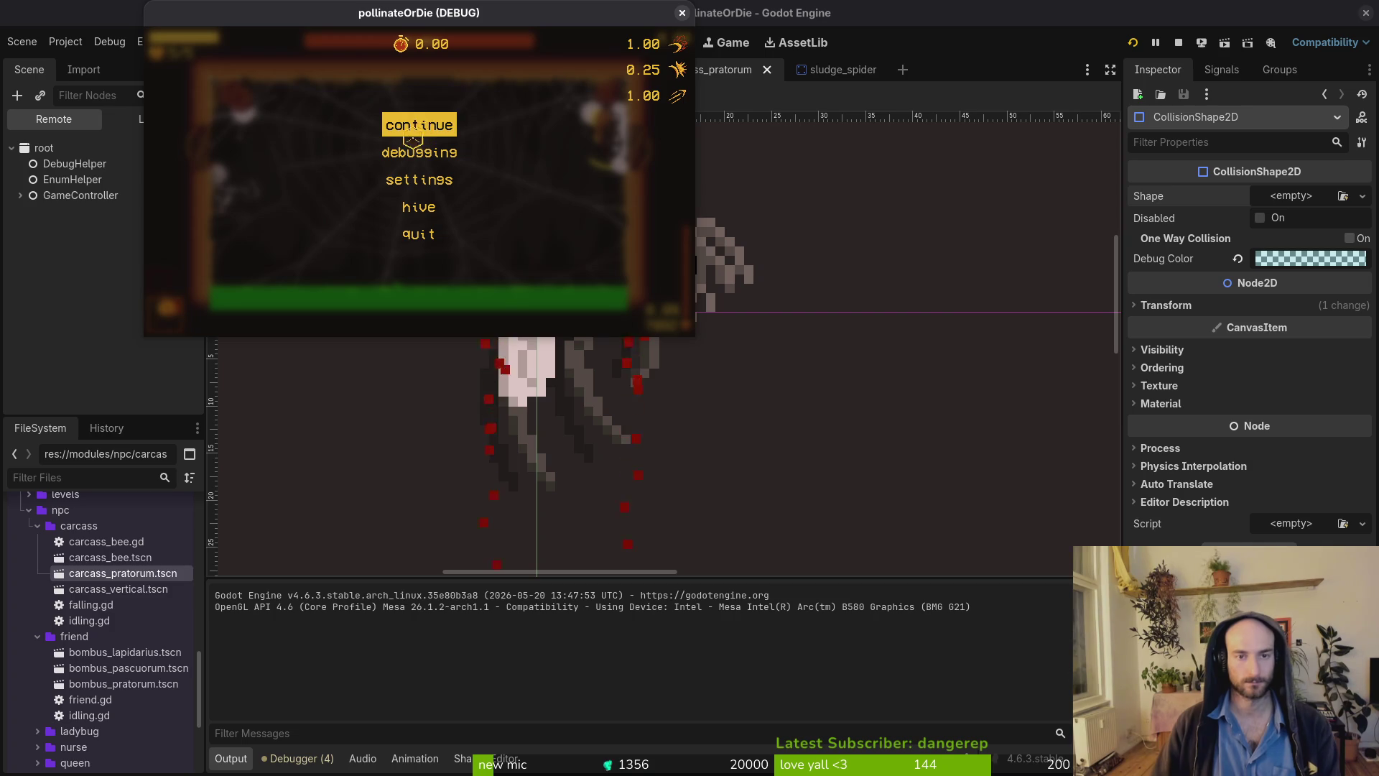
left_click(682, 13)
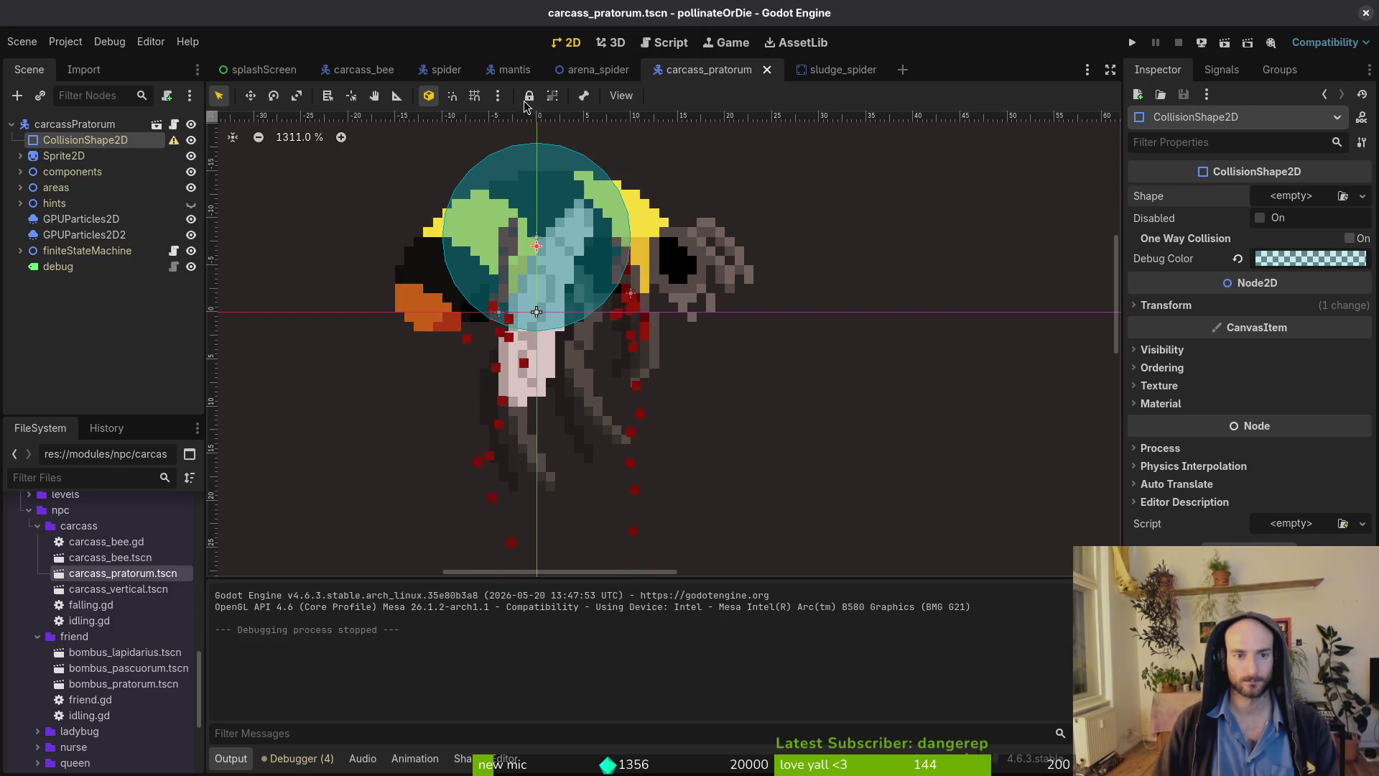
key("ctrl+z")
key("ctrl+s")
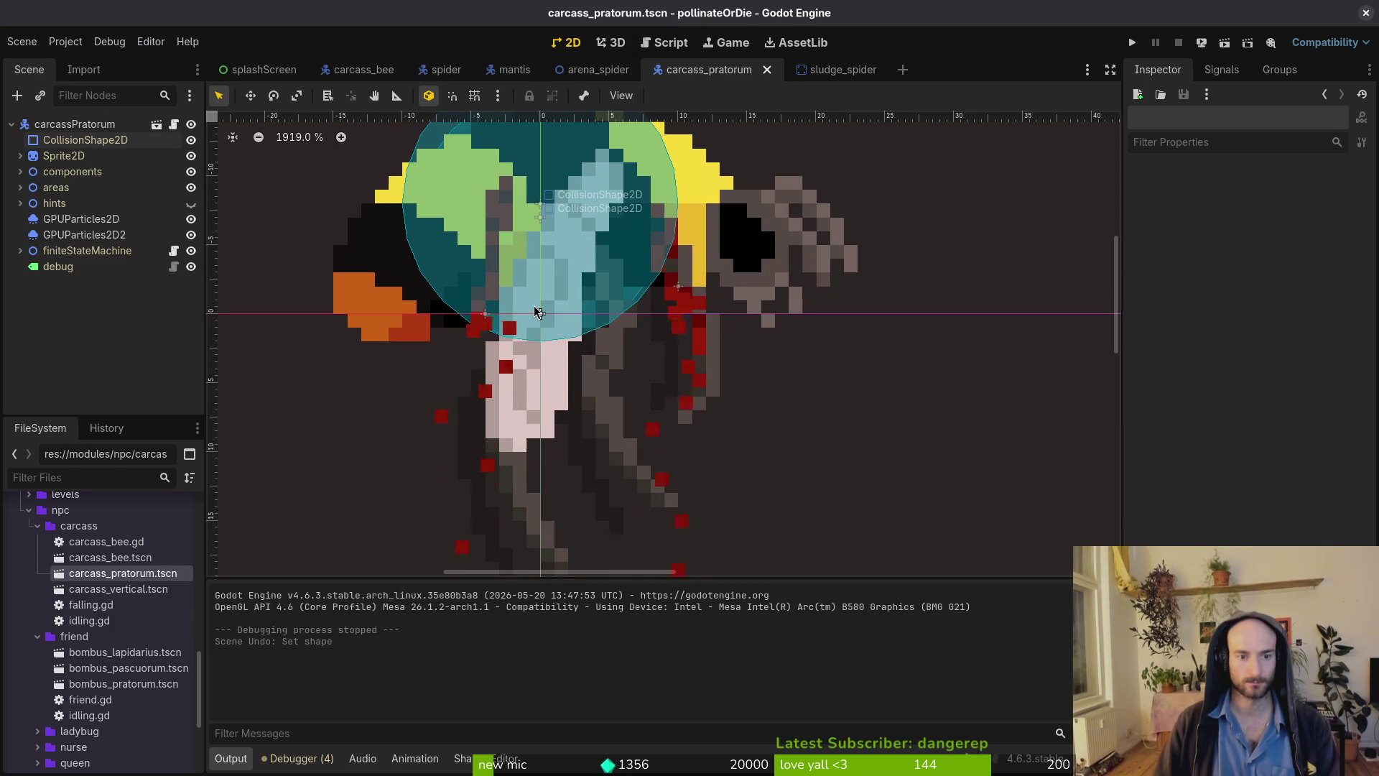
Move the hurtbox collision circle down to (0,-7) and save the scene.
scroll(551, 324, "up", 2)
scroll(556, 327, "up", 2)
left_click(562, 327)
left_click_drag(562, 322, 565, 346)
key("ctrl+s")
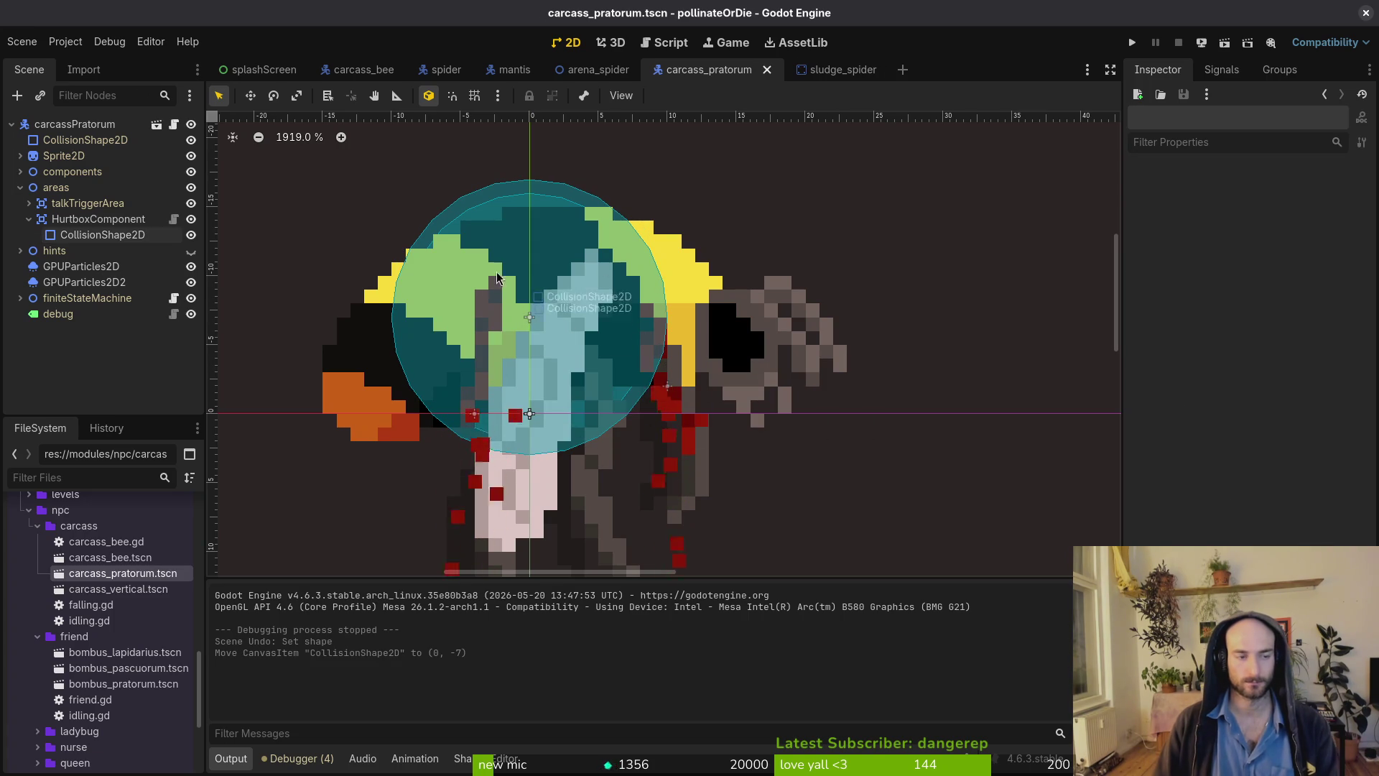
Run the game, start the spider level from the debug menu, then stop with F8.
left_click(1133, 42)
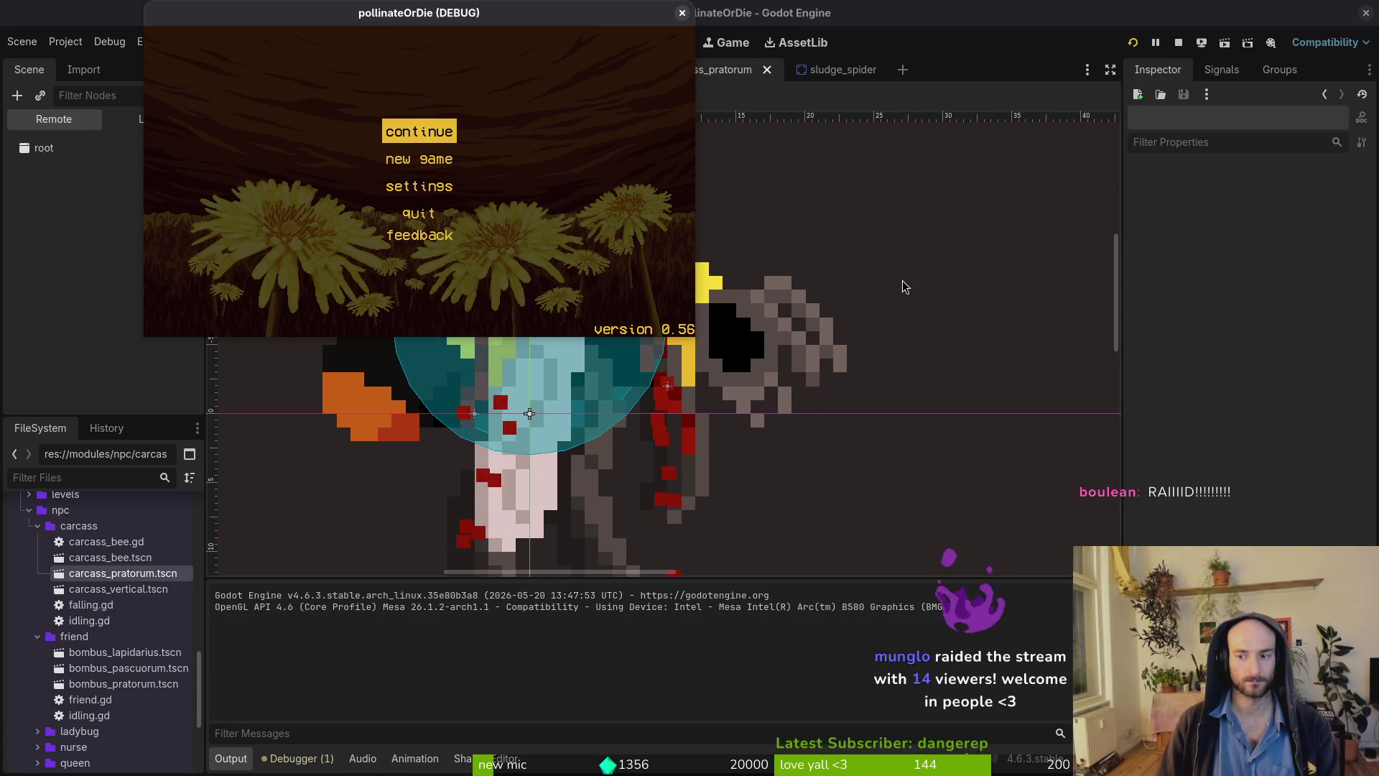
key("Return")
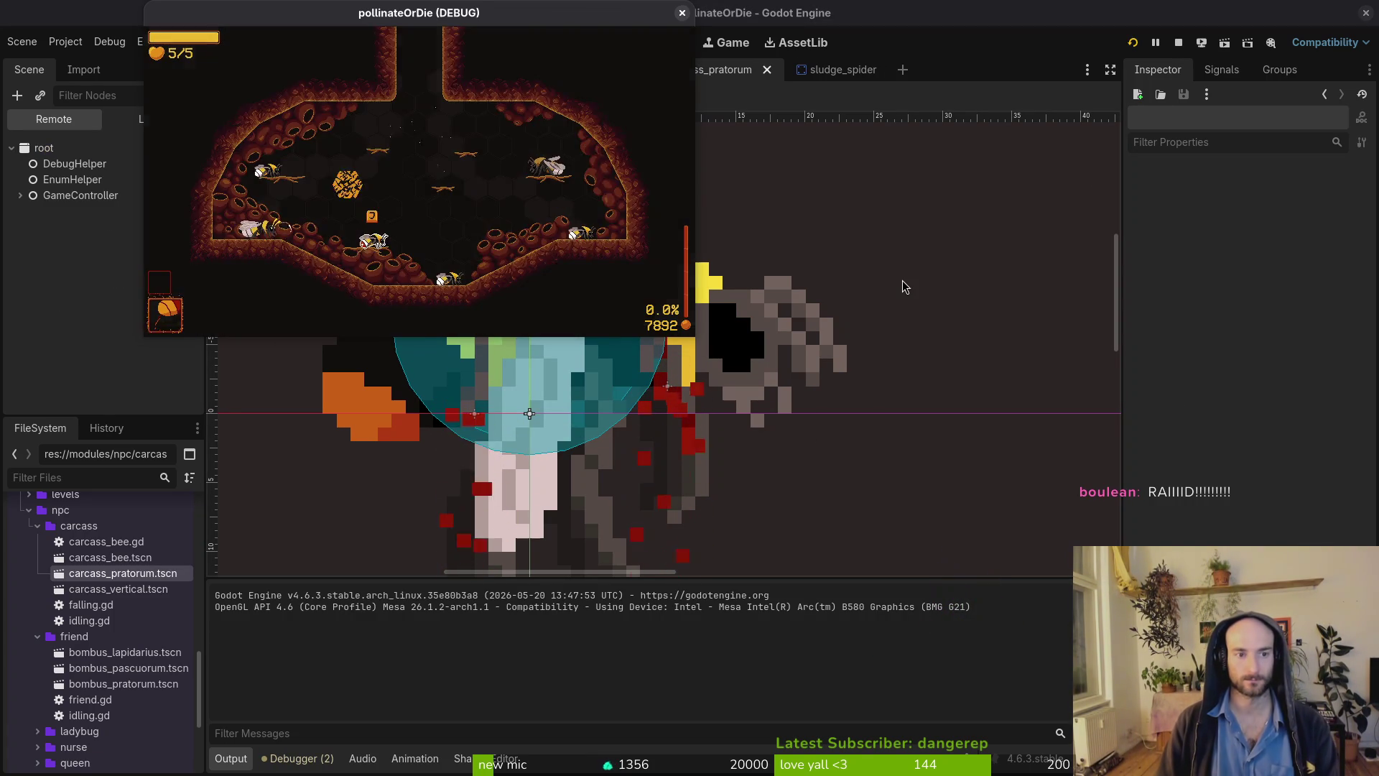
key("Escape")
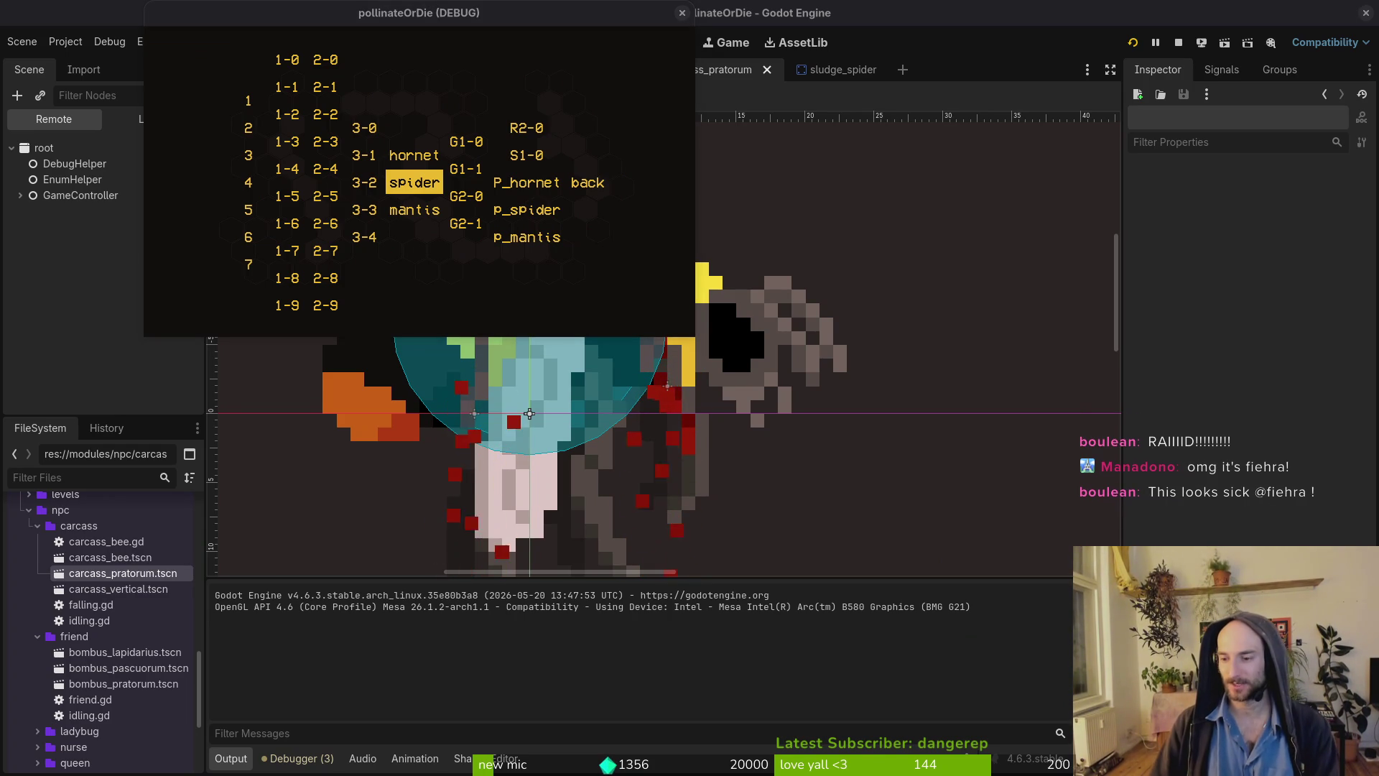
double_click(520, 14)
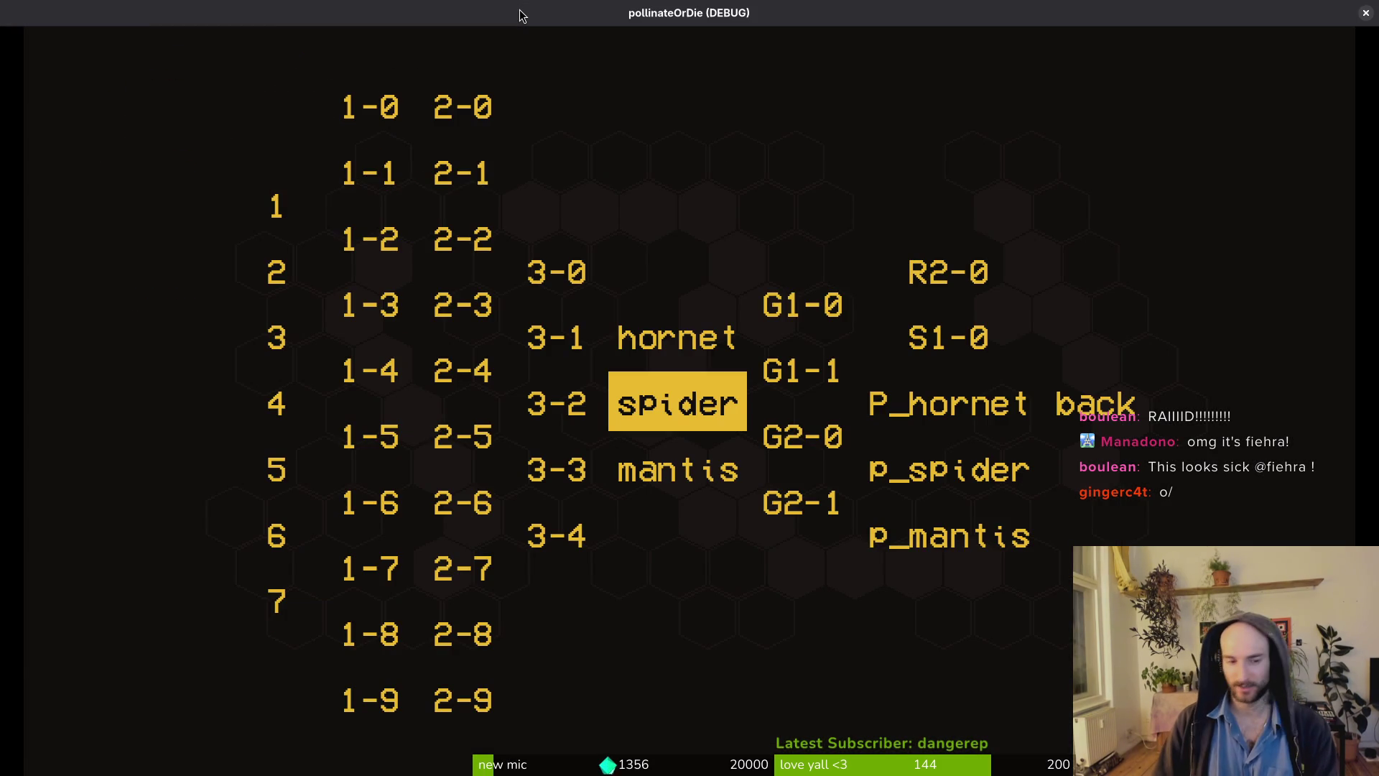
key("Return")
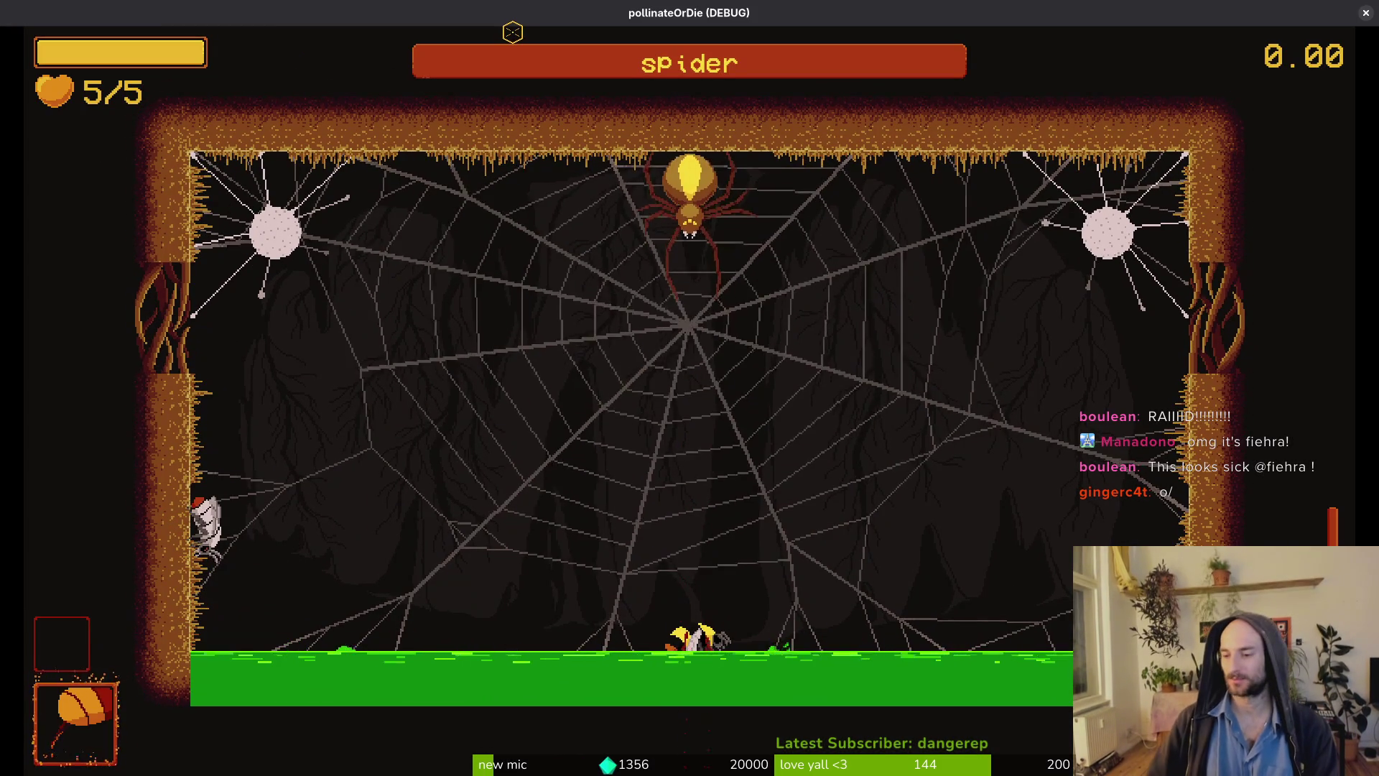
key("F8")
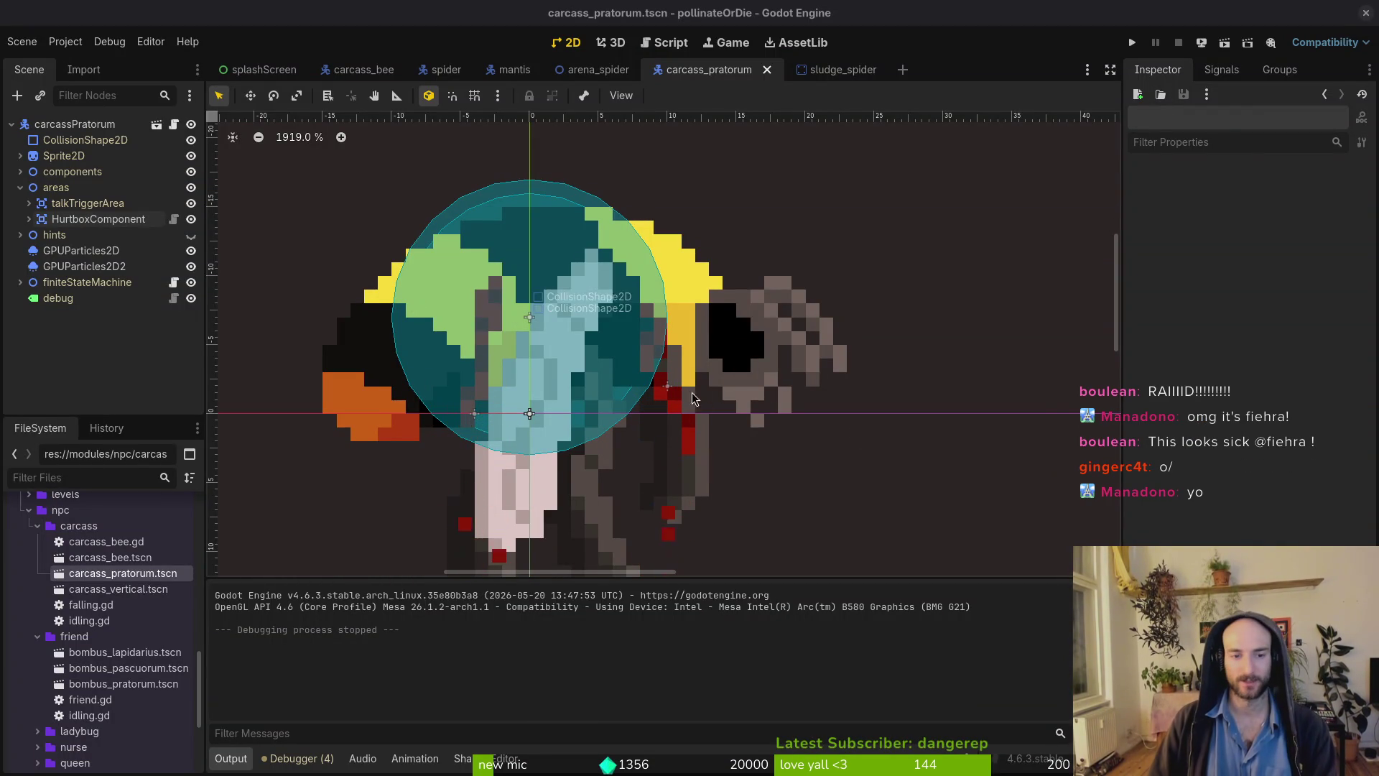
Turn on collision layer 2 for the HurtboxComponent and launch a test run.
scroll(693, 398, "down", 2)
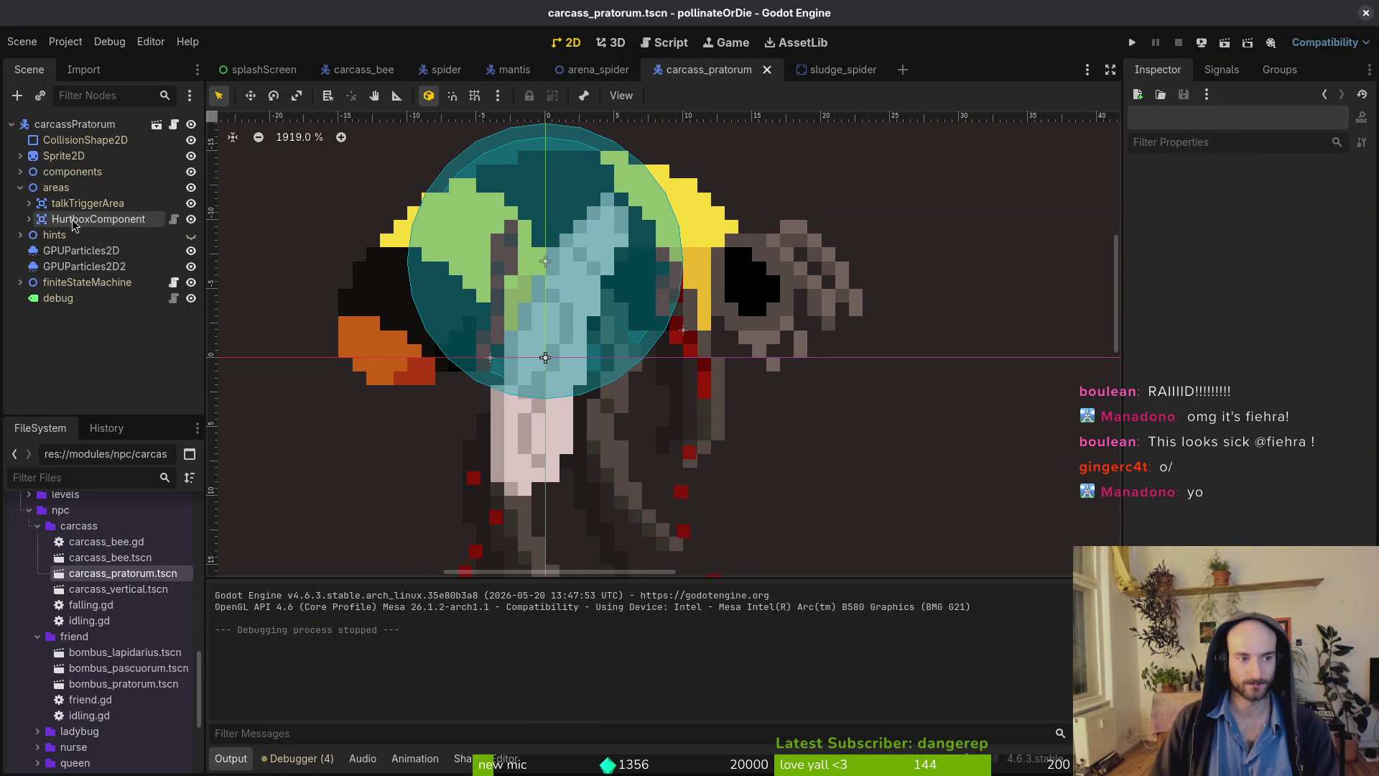
left_click(74, 223)
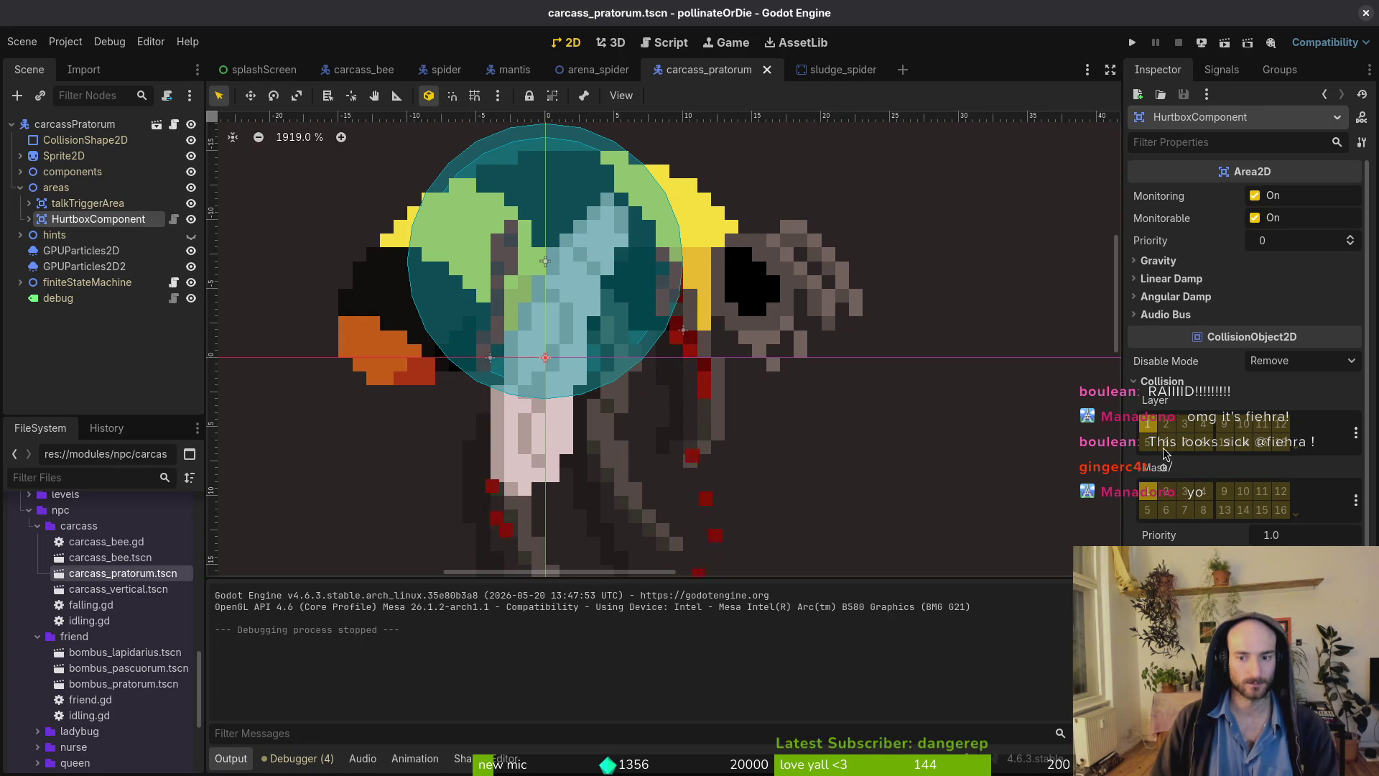
left_click(1164, 427)
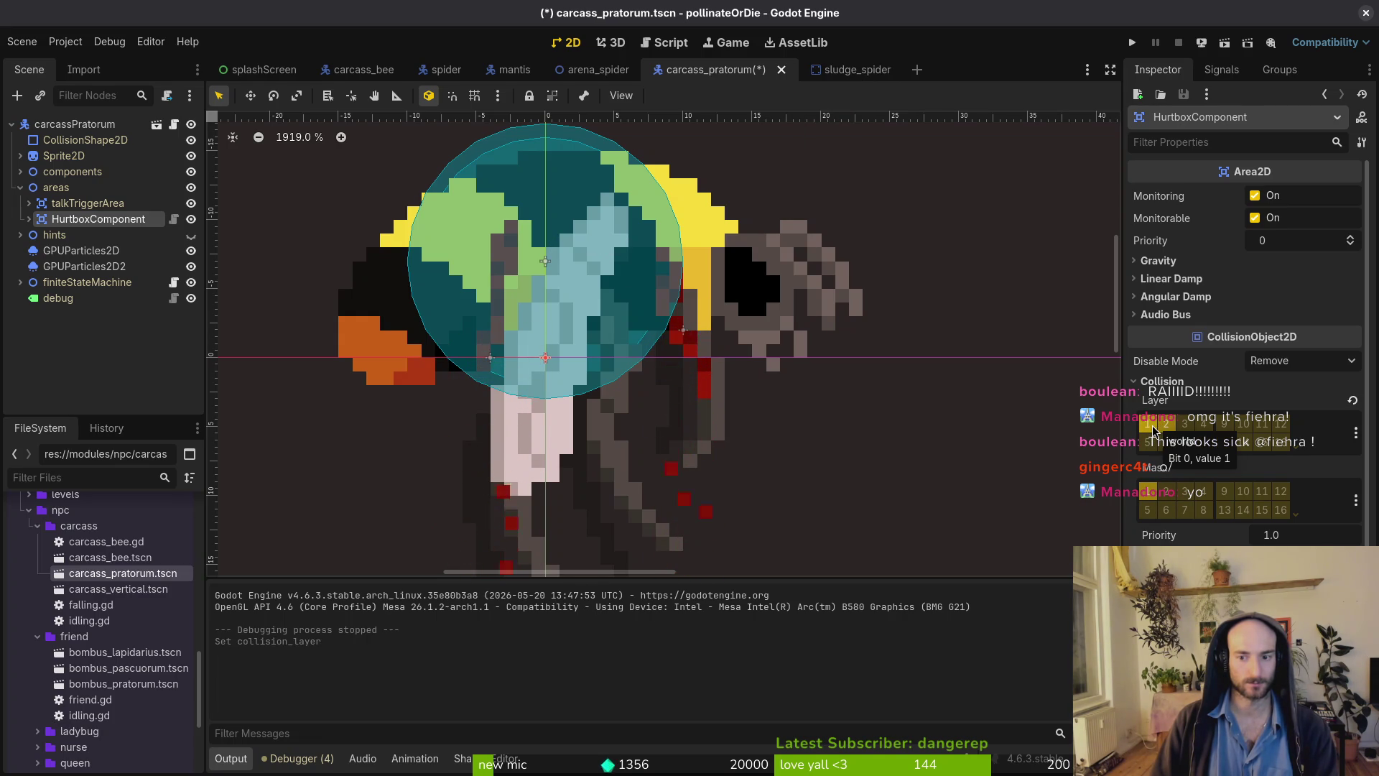
left_click(1132, 46)
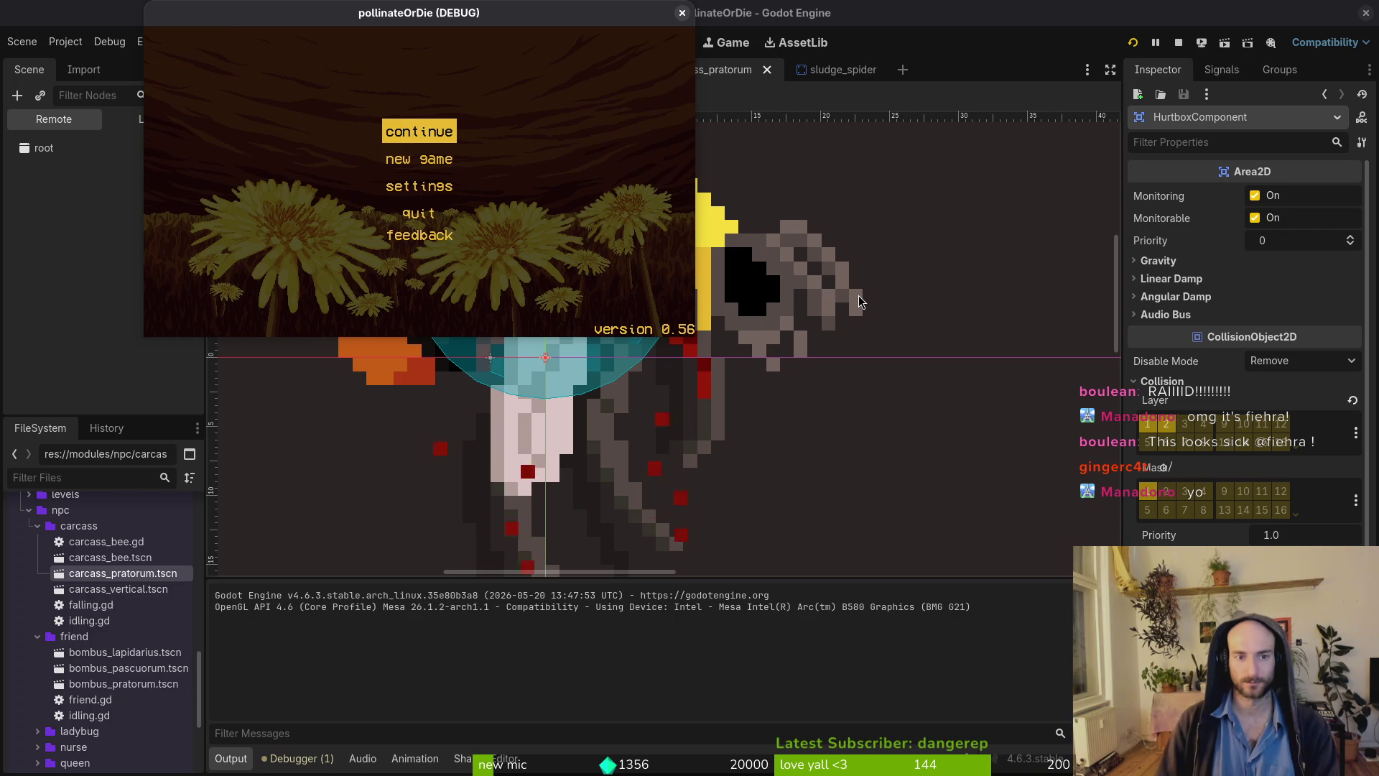
Continue into gameplay, load the spider level repeatedly via the debug menu, then close the game.
key("Return")
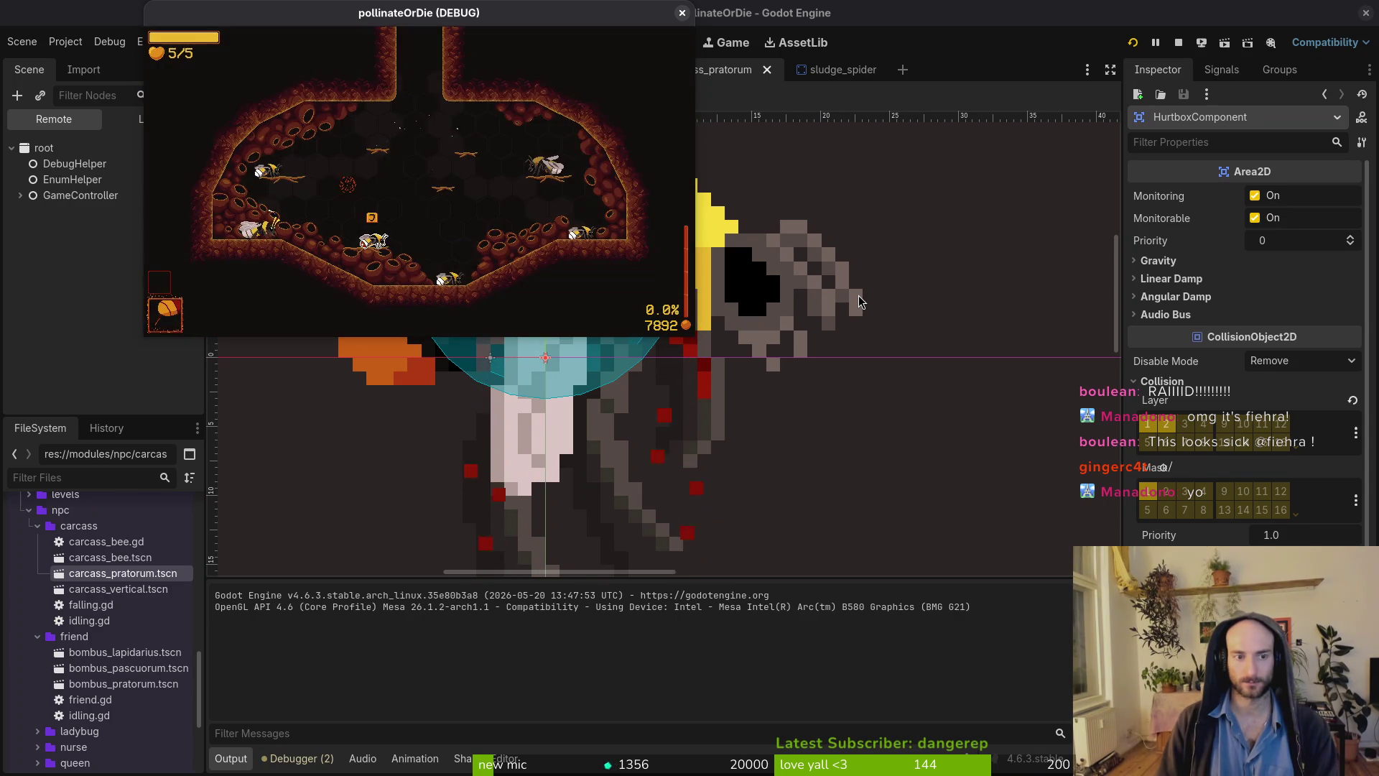
key("F1")
key("Return")
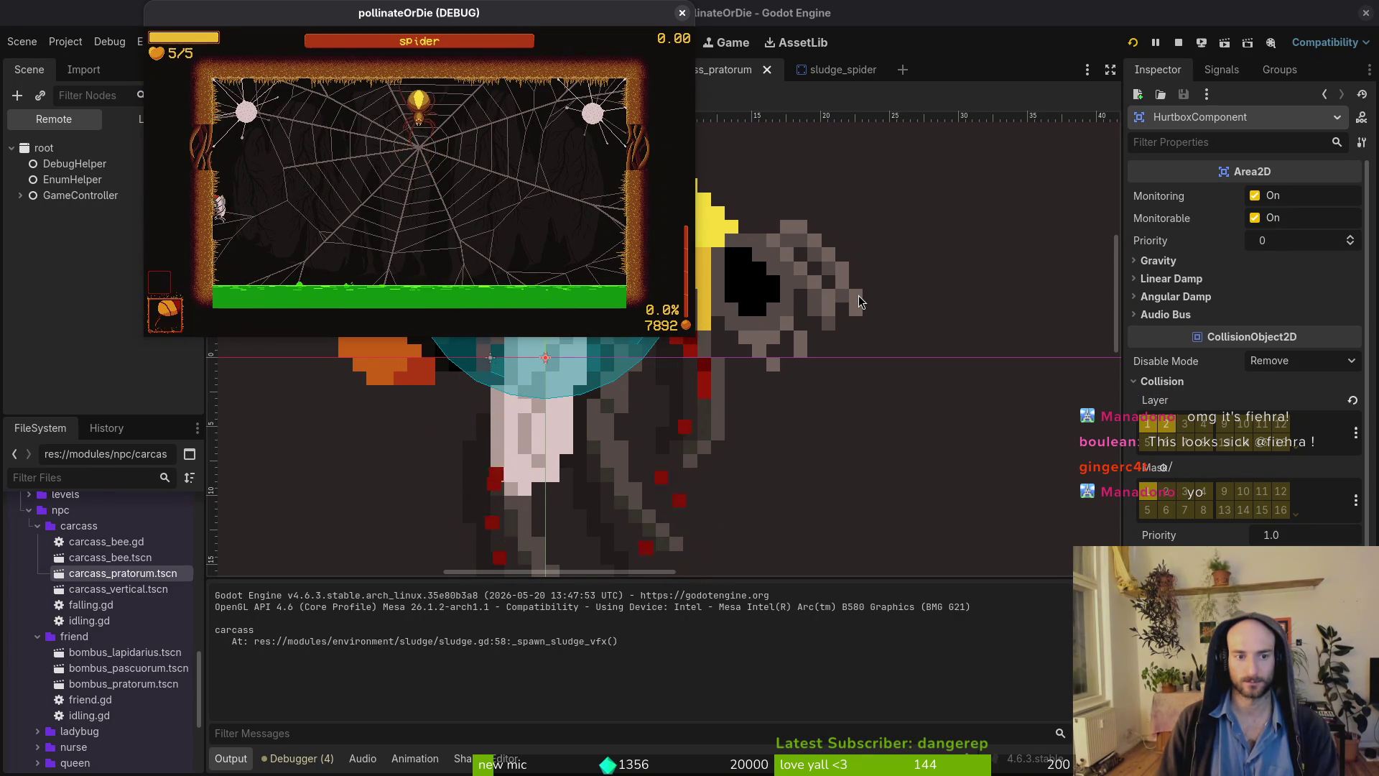
double_click(489, 15)
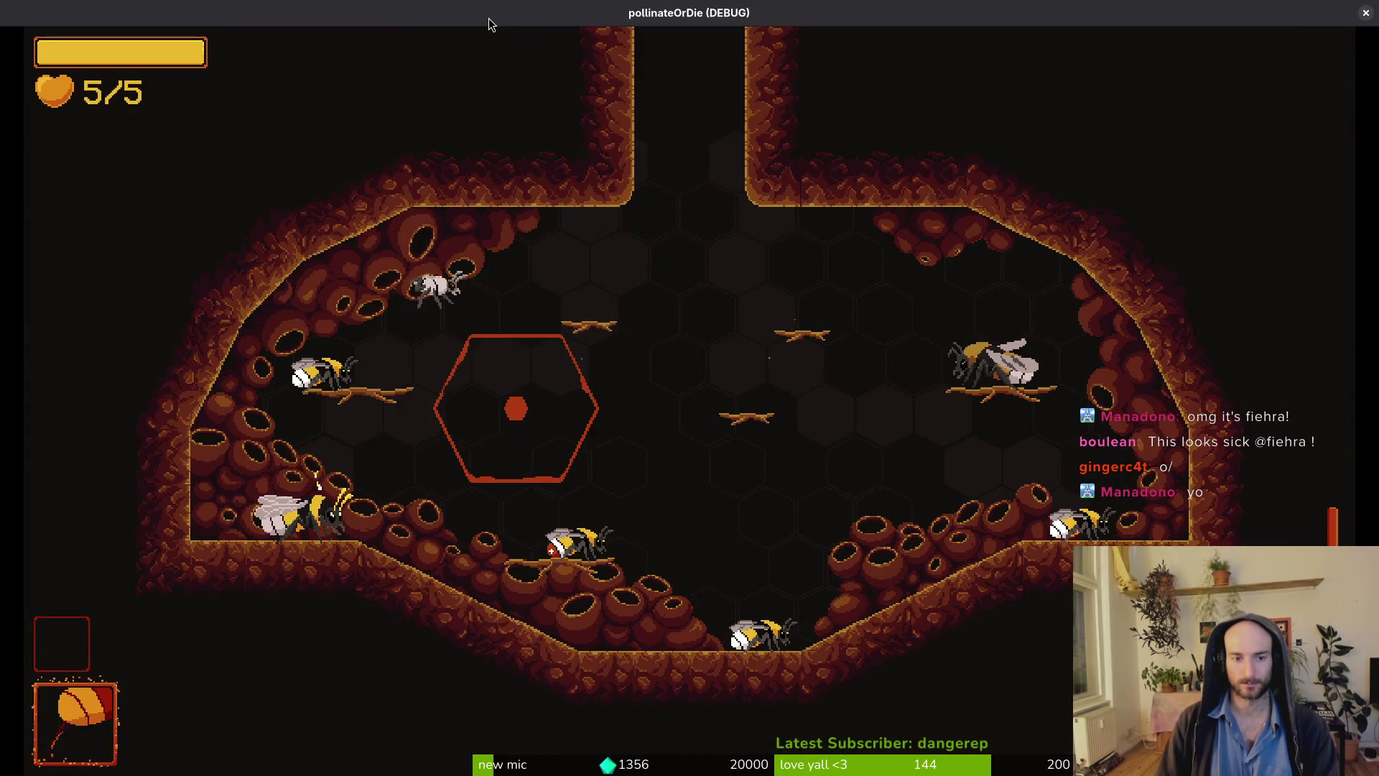
key("F1")
key("Return")
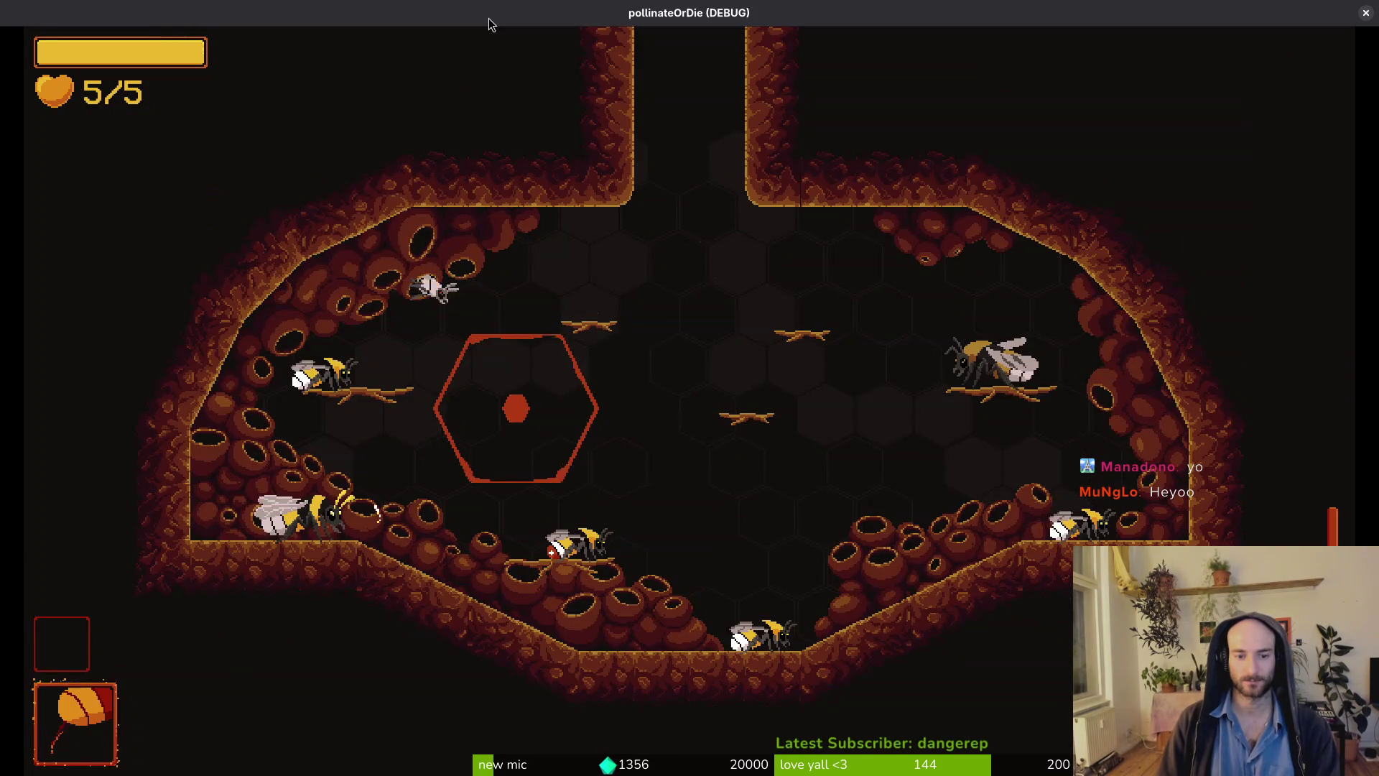
key("Escape")
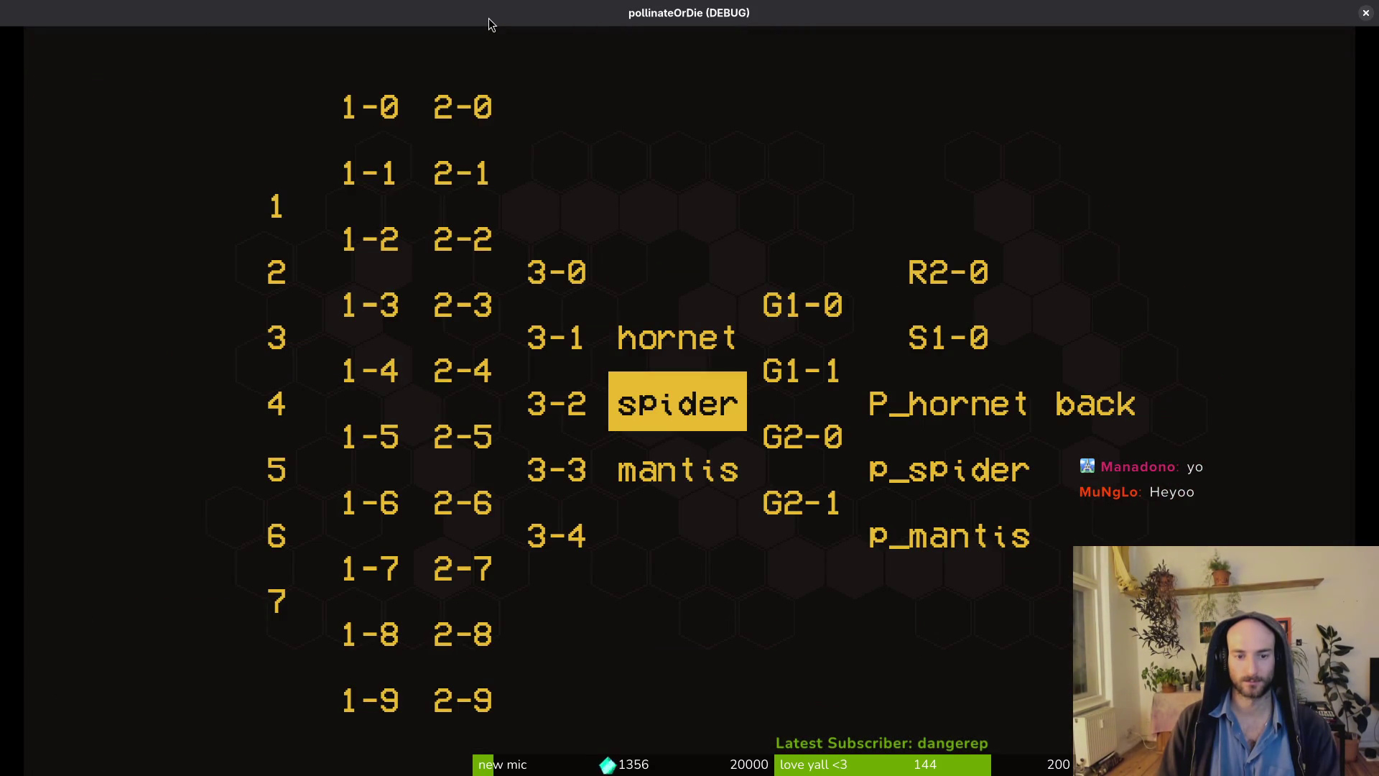
key("Return")
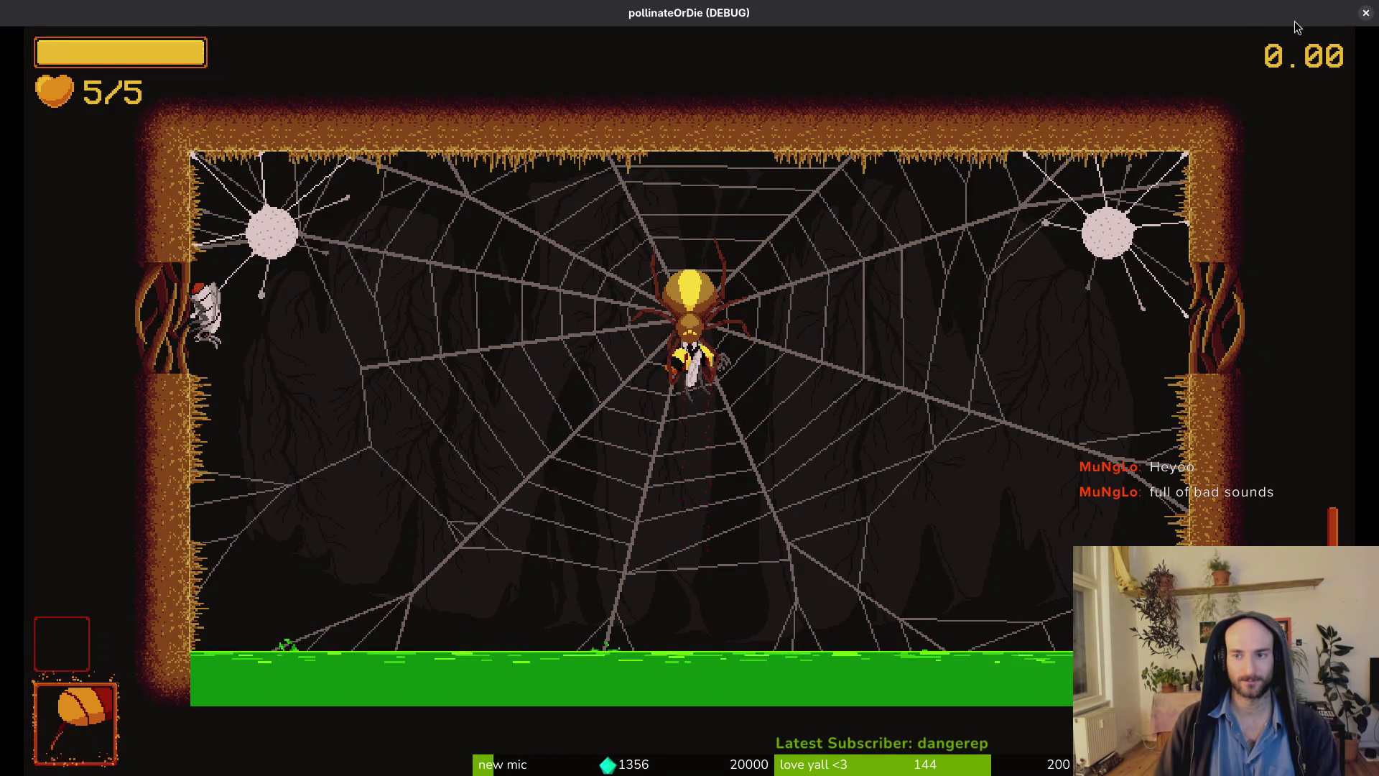
left_click(1365, 13)
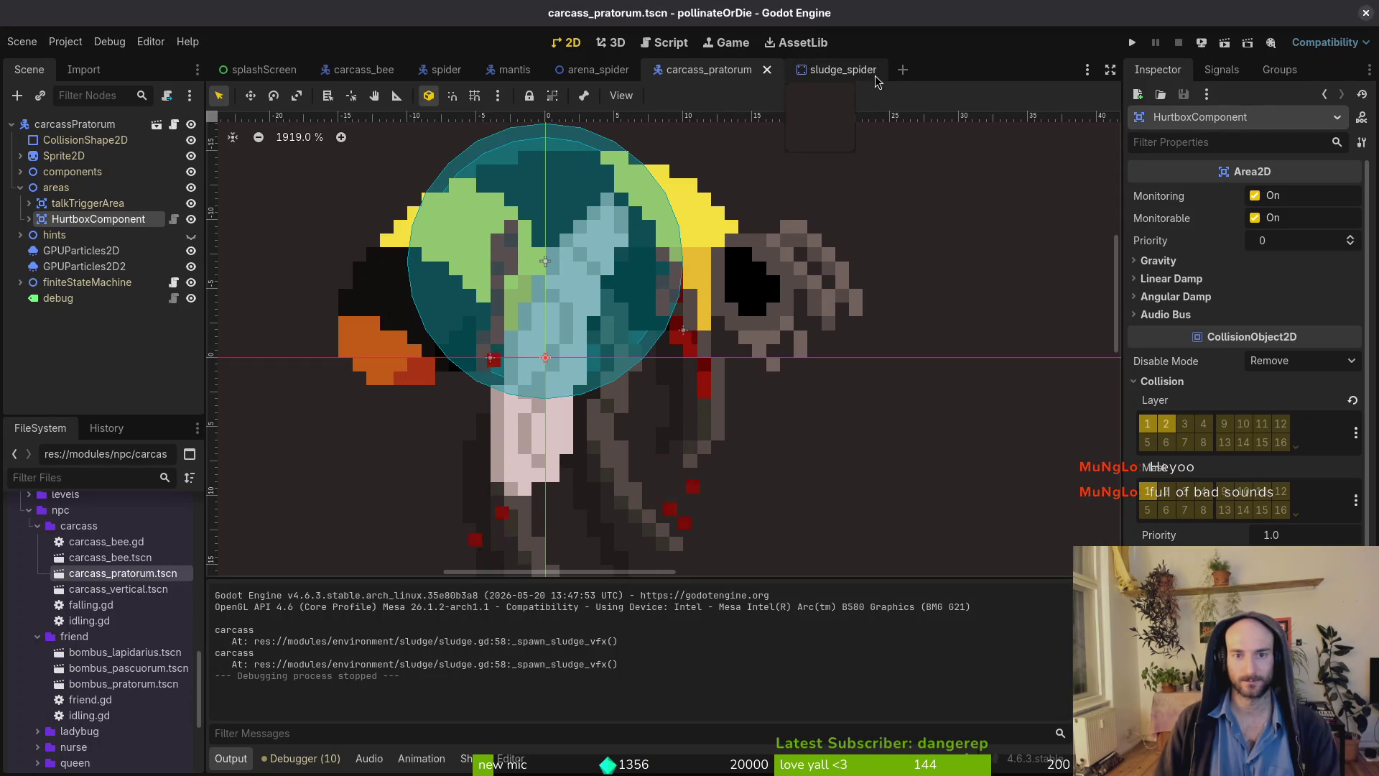
Back in Neovim, open spider_egg.gd through the project file finder.
mouse_move(632, 77)
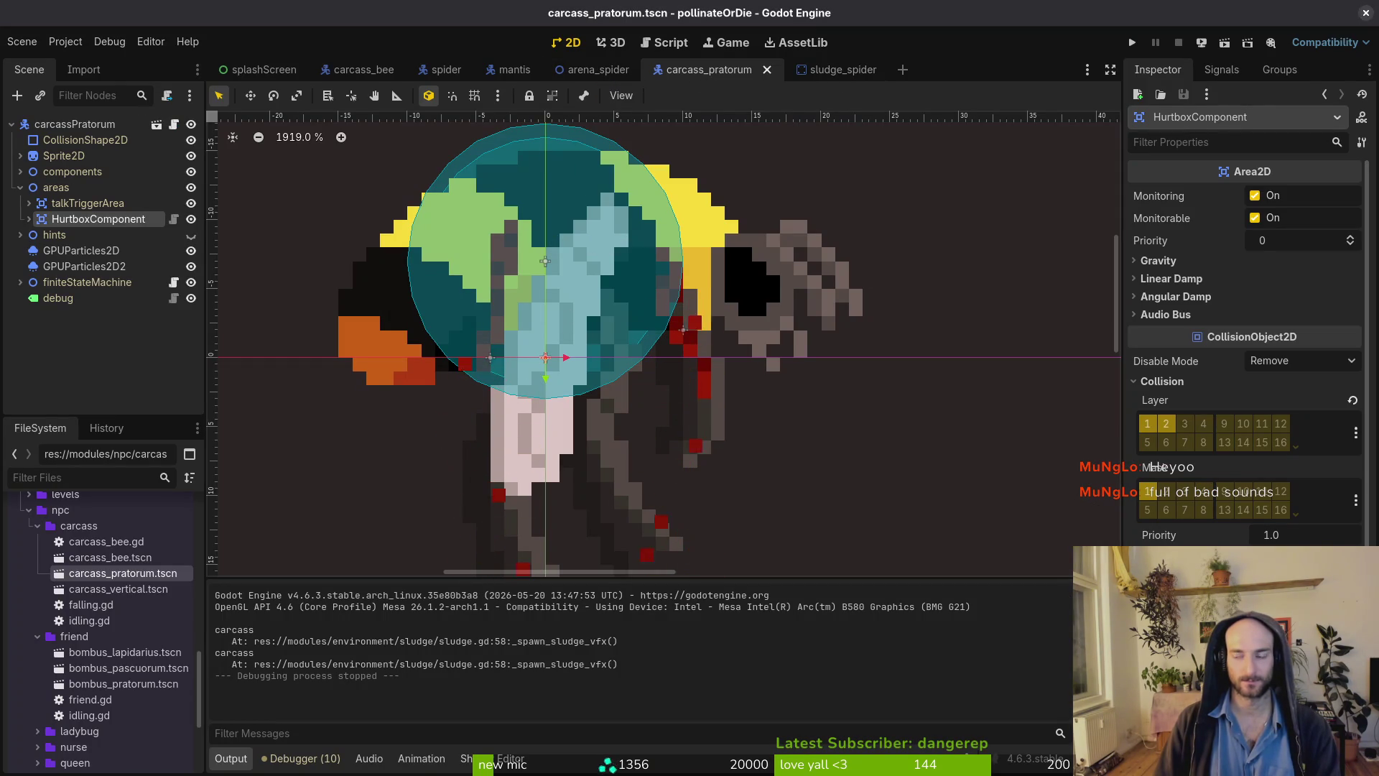
key("alt+Tab")
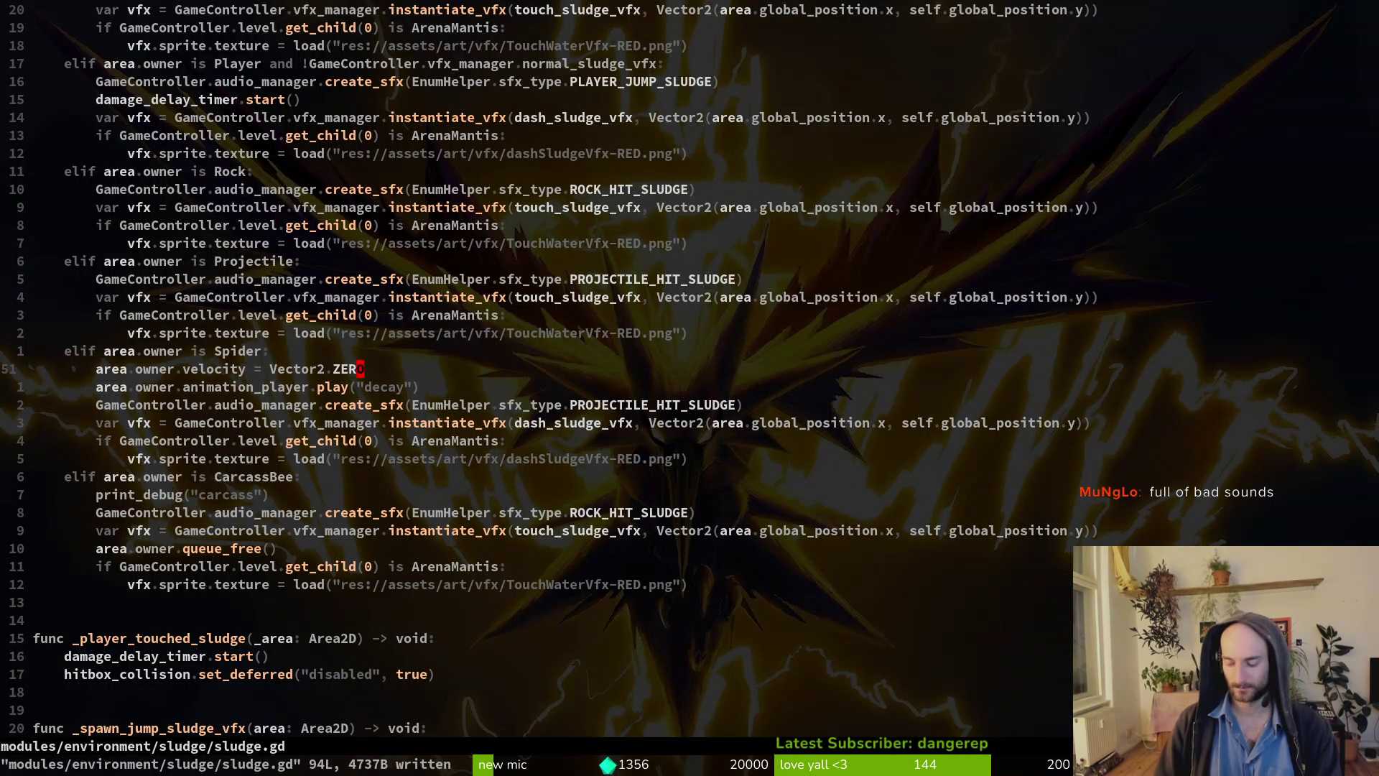
key("ctrl+o")
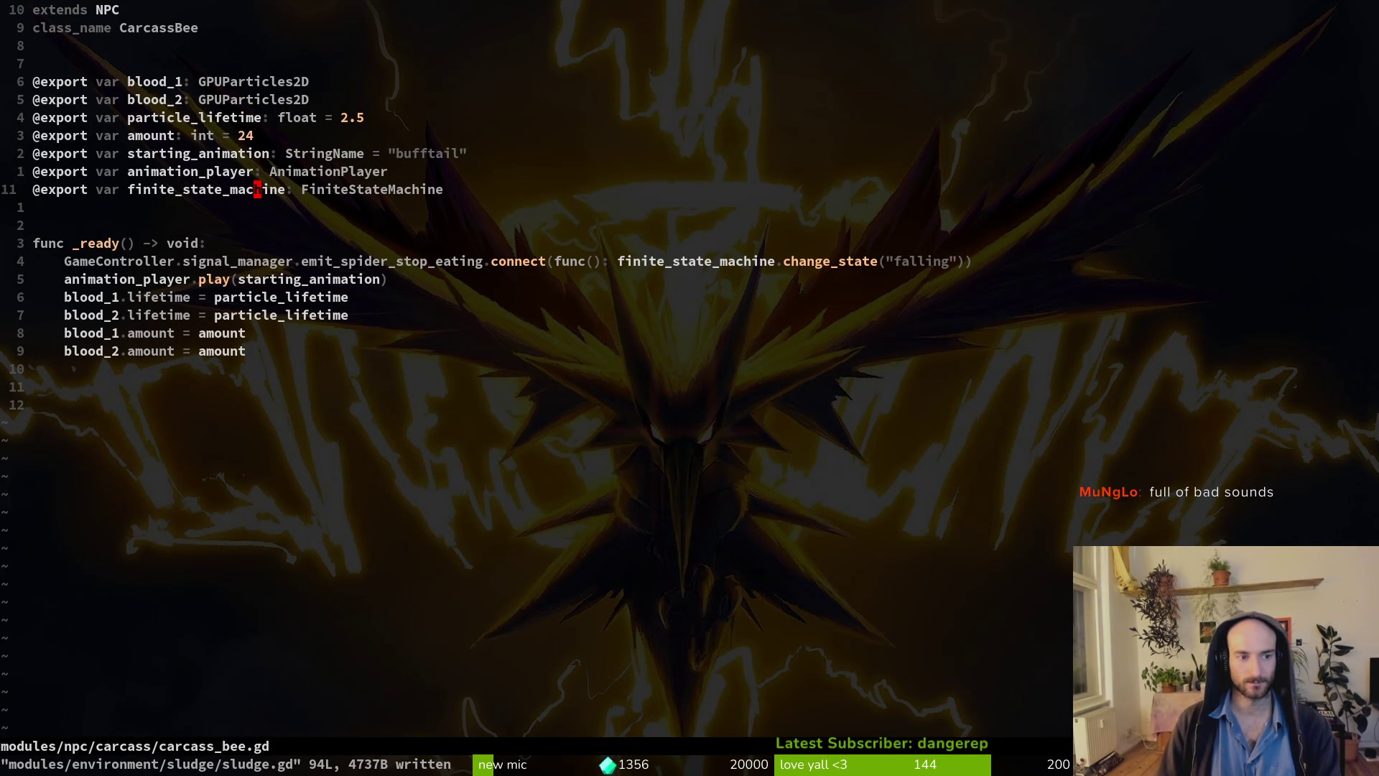
key("ctrl+o")
key("ctrl+p")
type("spegg")
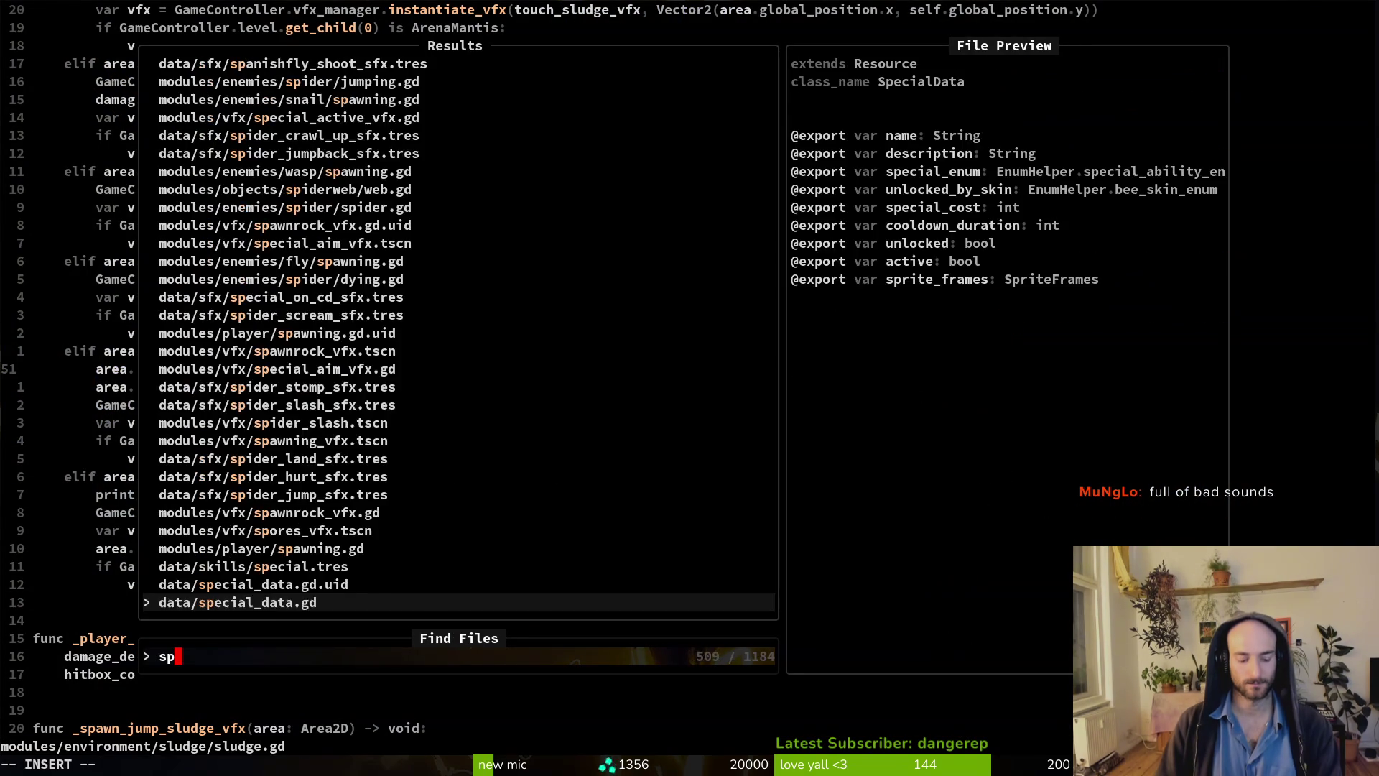
key("Up")
key("Up")
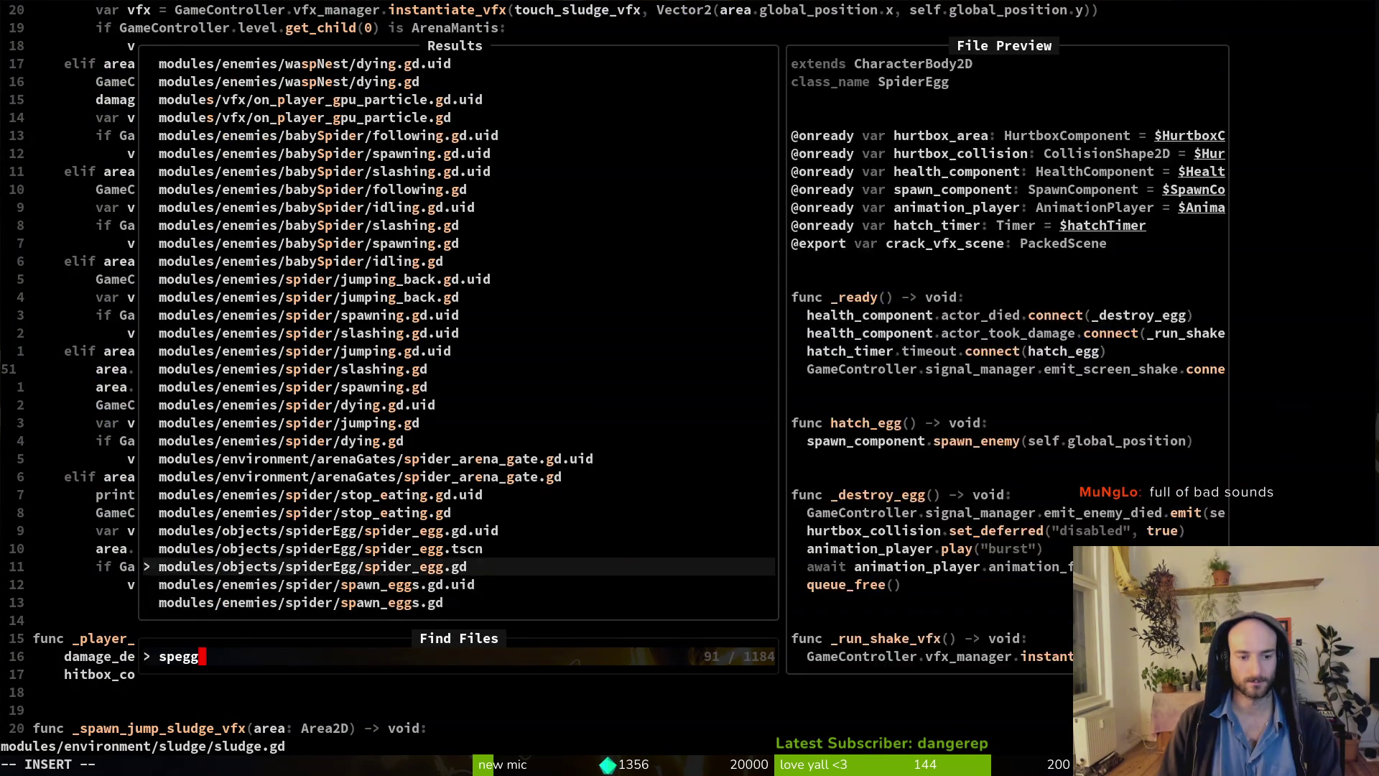
key("Return")
Add and remove a blank line above vfx_manager, save spider_egg.gd, and review _destroy_egg's emit call.
key("j")
key("j")
key("j")
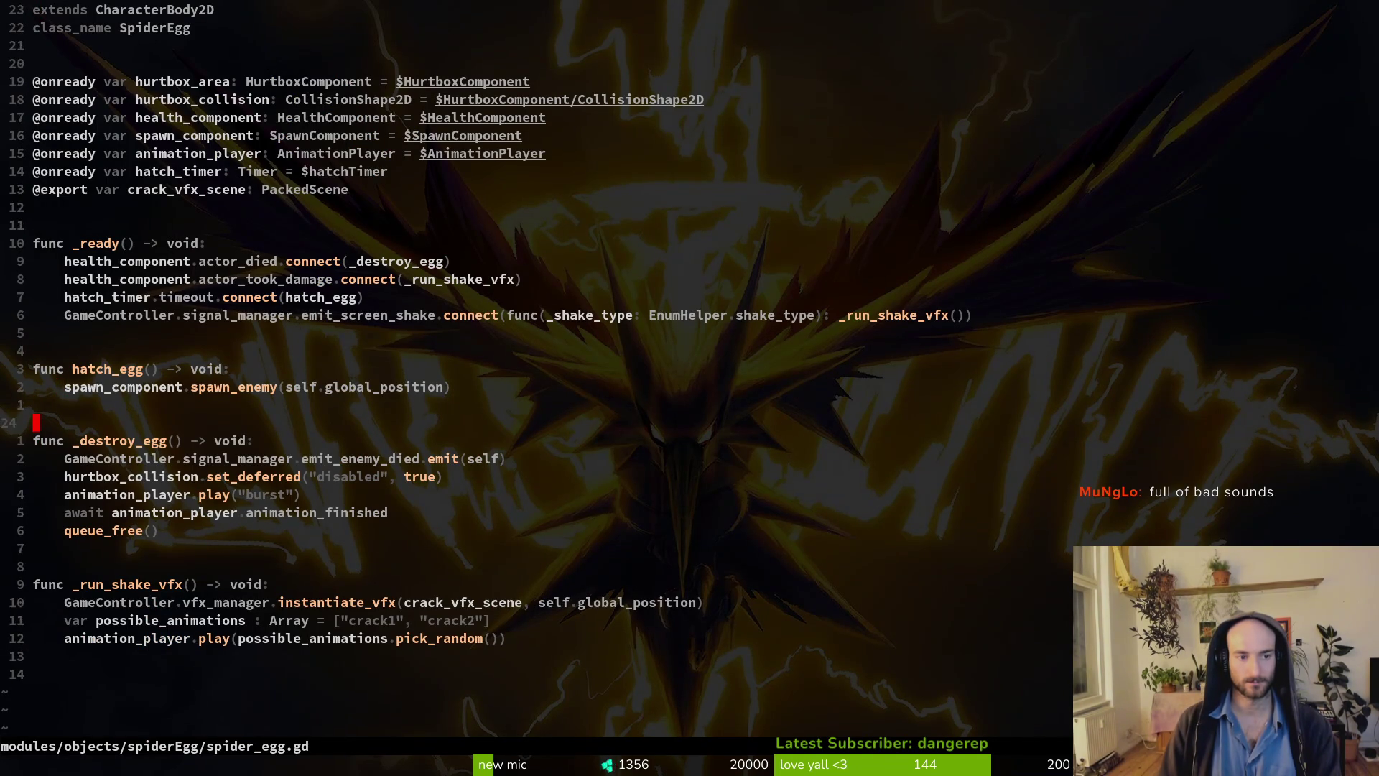
key("j")
key("j")
key("j")
key("shift+o")
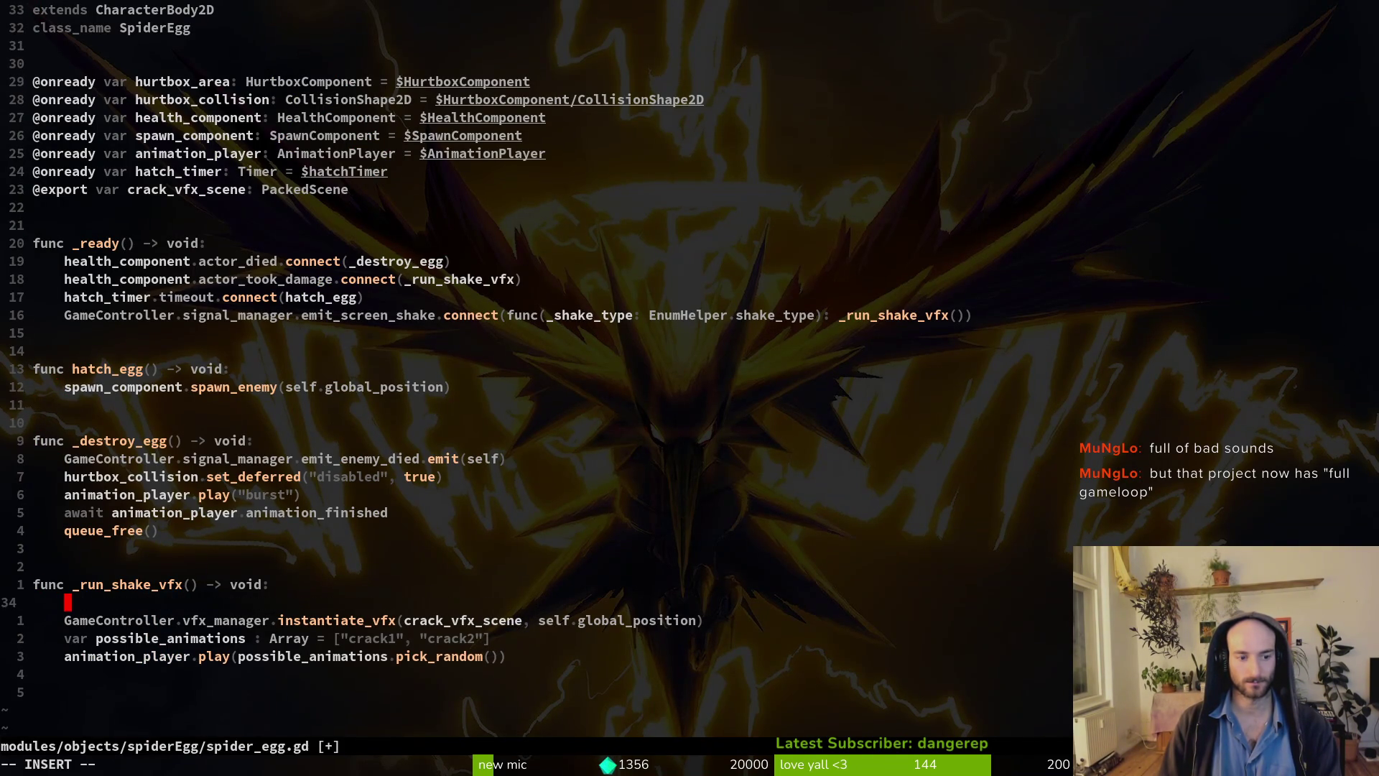
key("Escape")
key("d")
key("d")
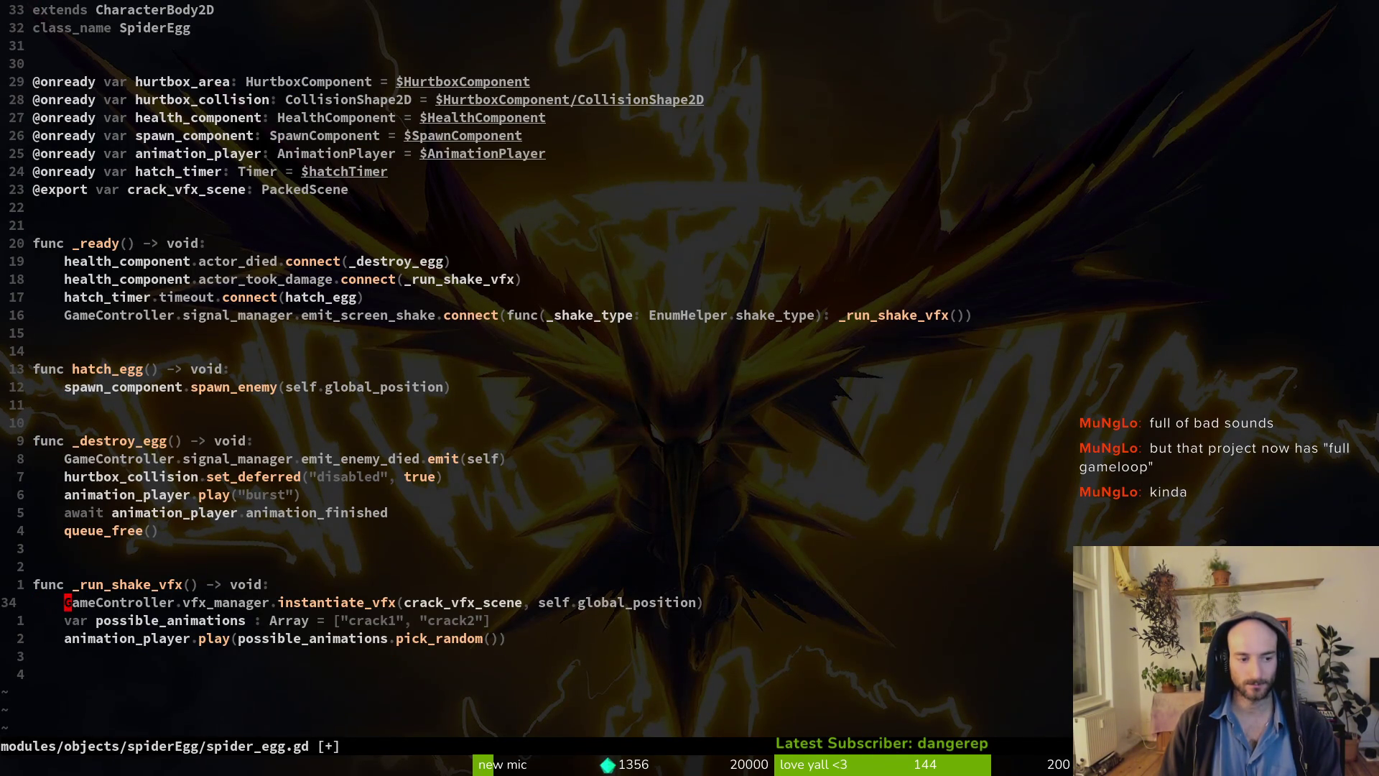
key("Return")
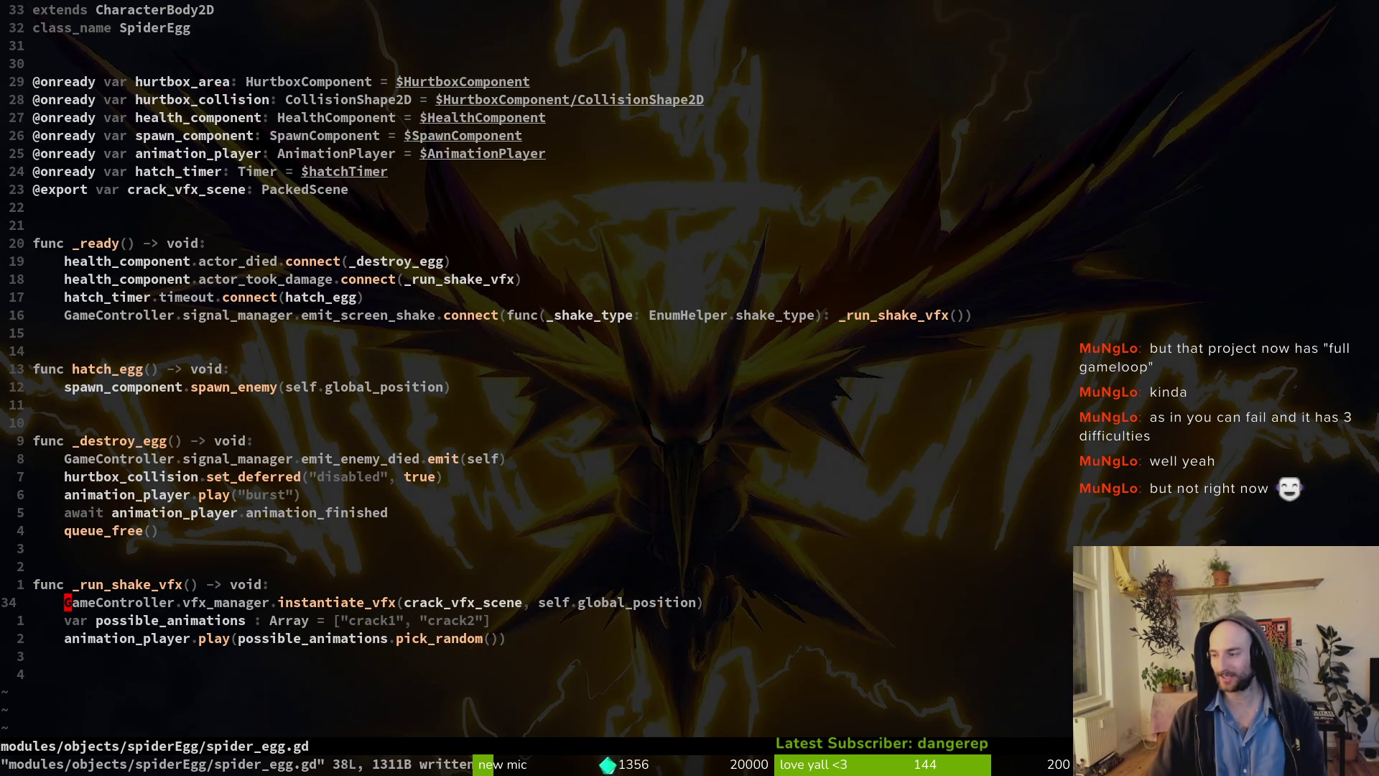
left_click(462, 458)
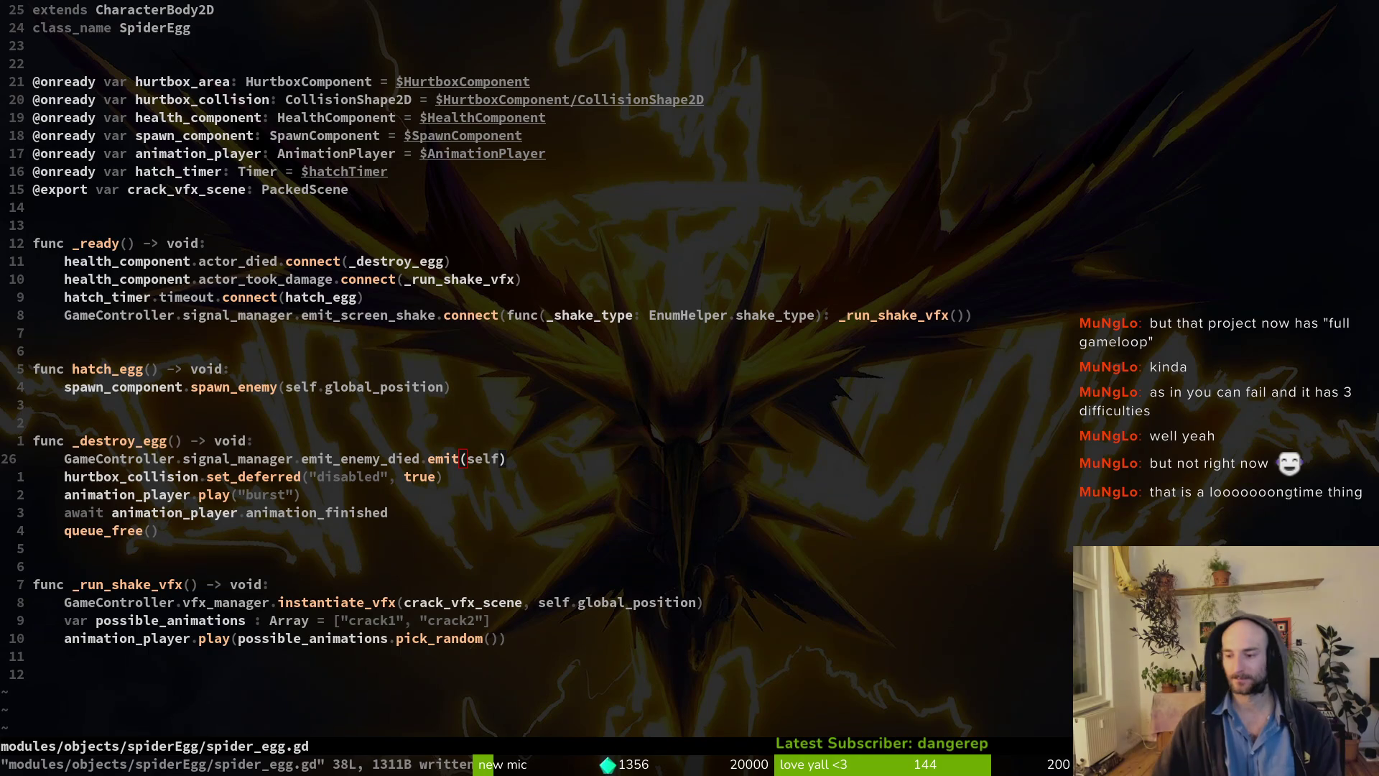
key("alt+Tab")
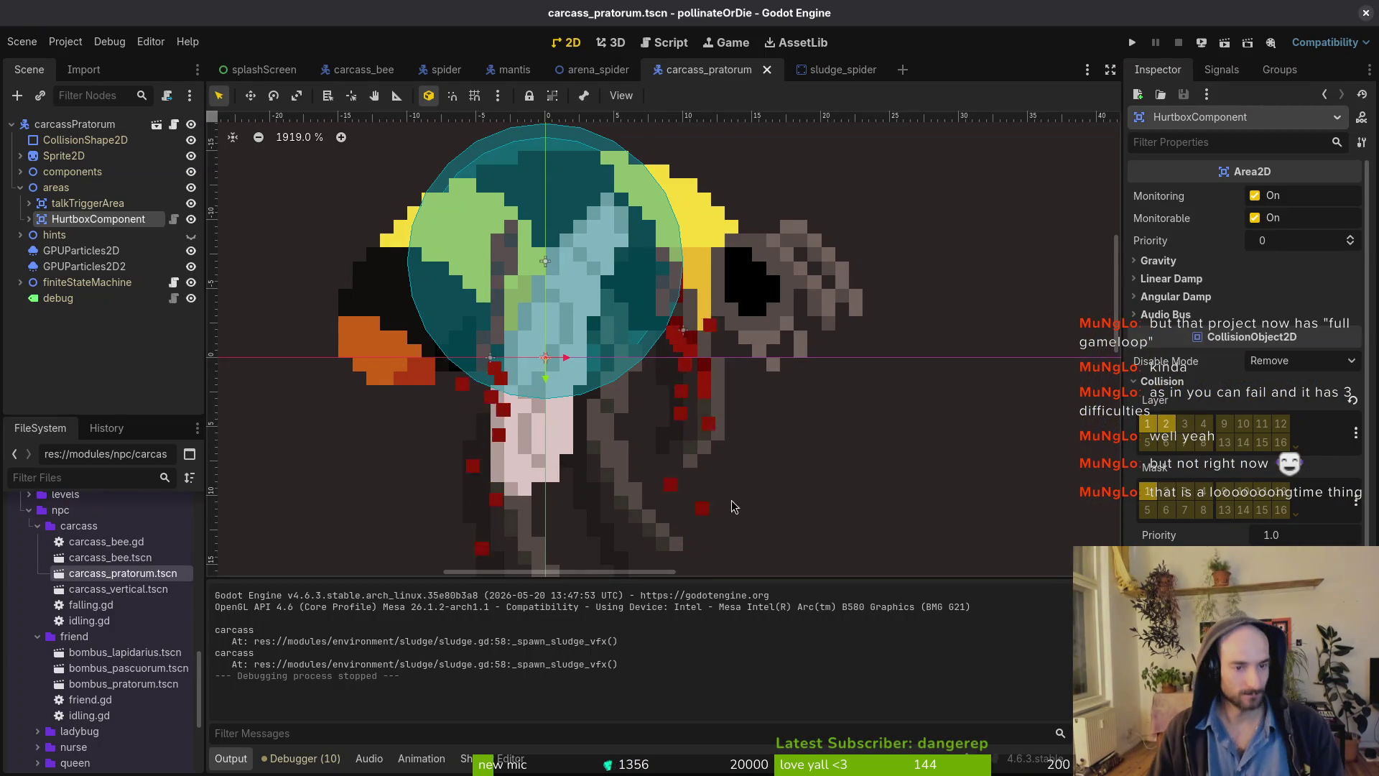
Compare the arena_spider and spider scenes and make the aggroRange area visible.
left_click(598, 69)
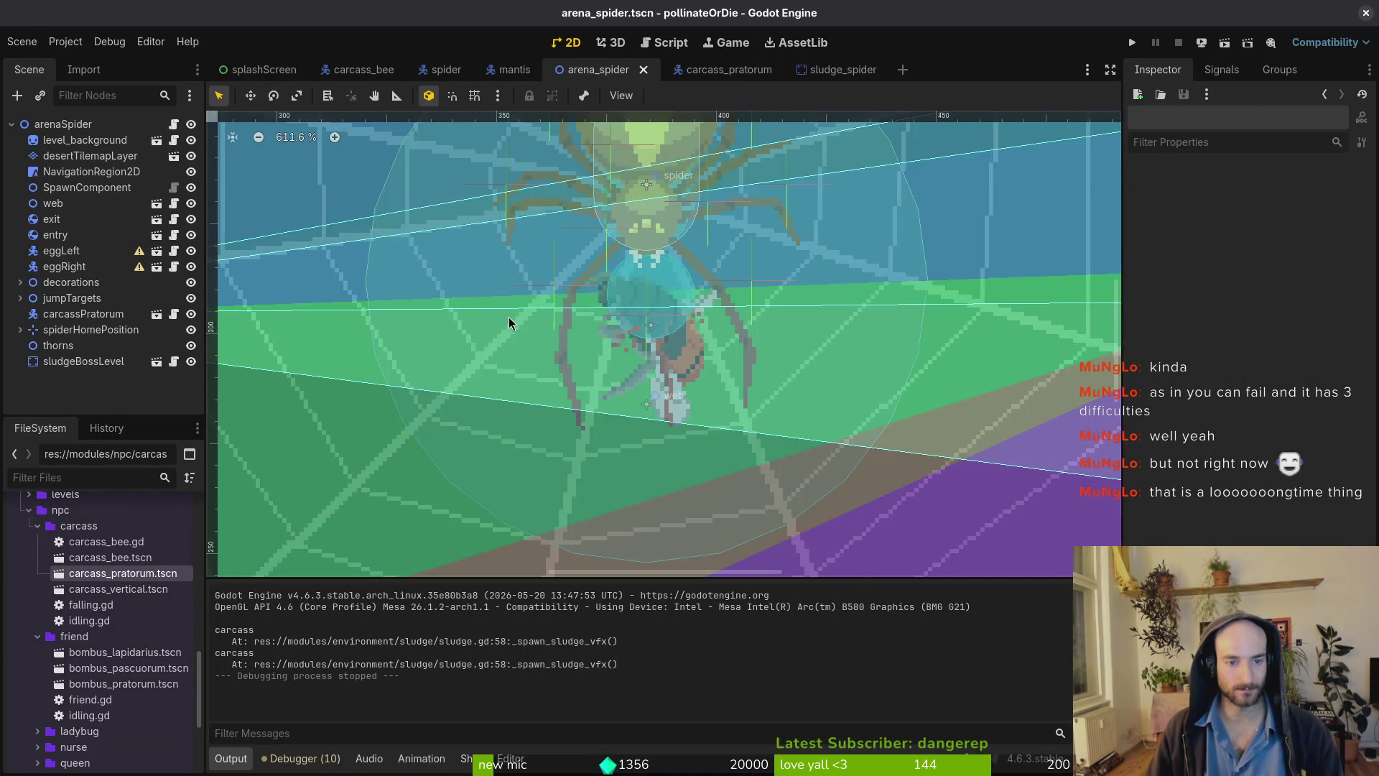
scroll(502, 349, "left", 5)
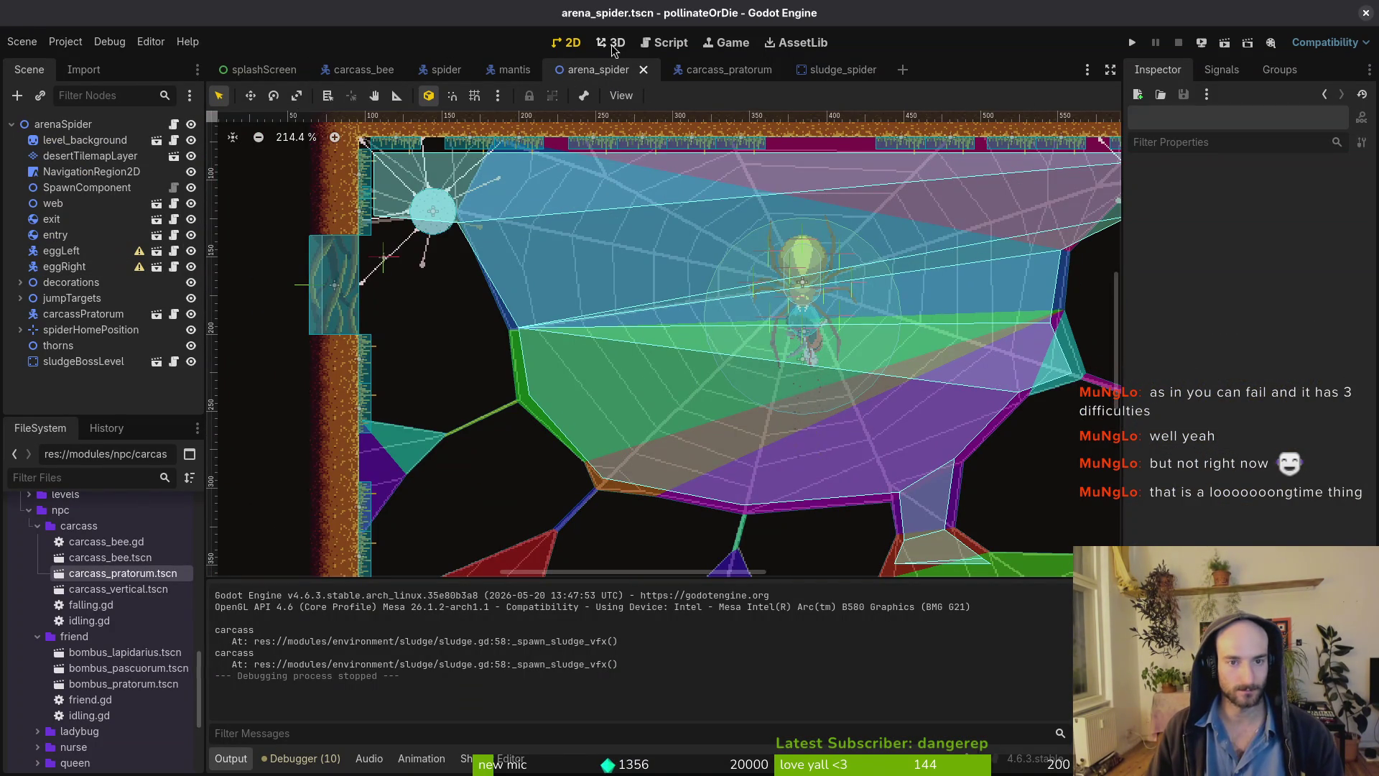
left_click(431, 73)
left_click(184, 266)
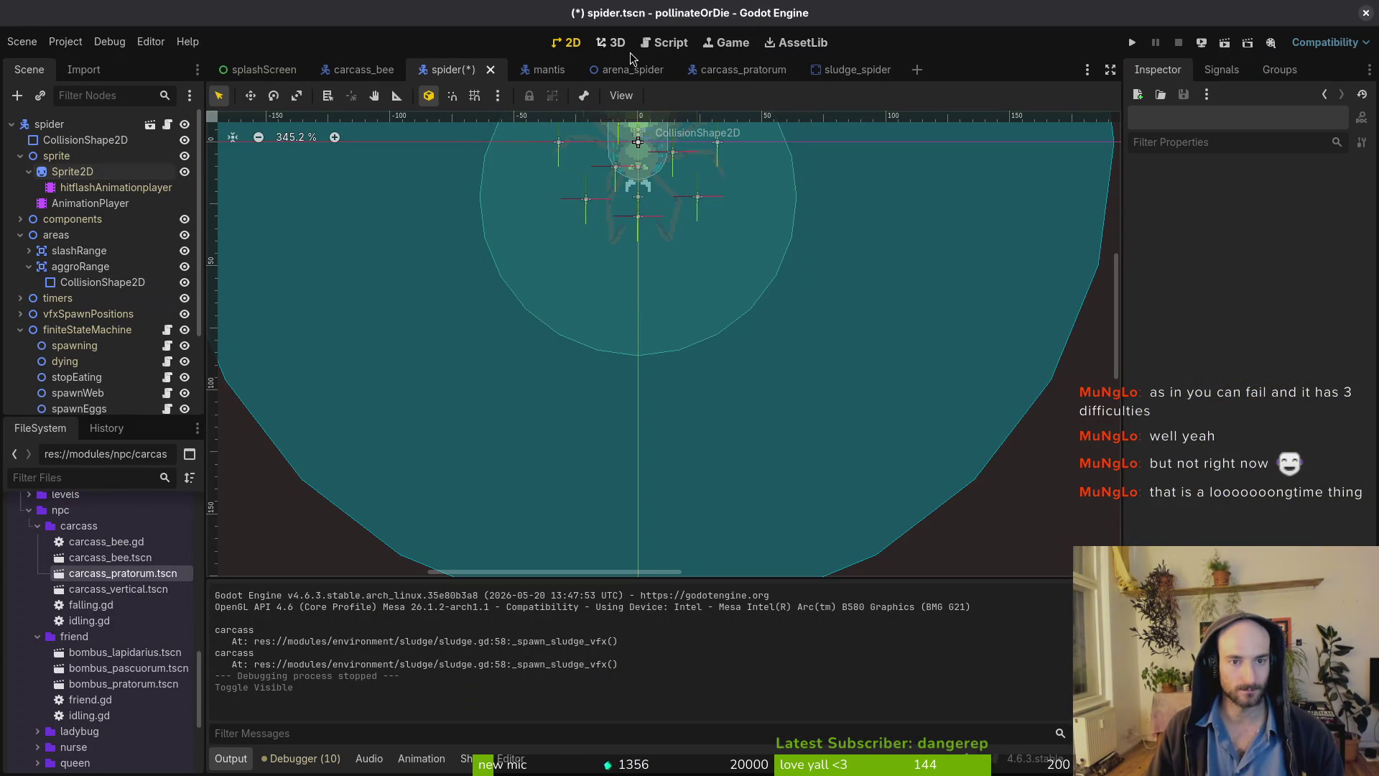
left_click(614, 72)
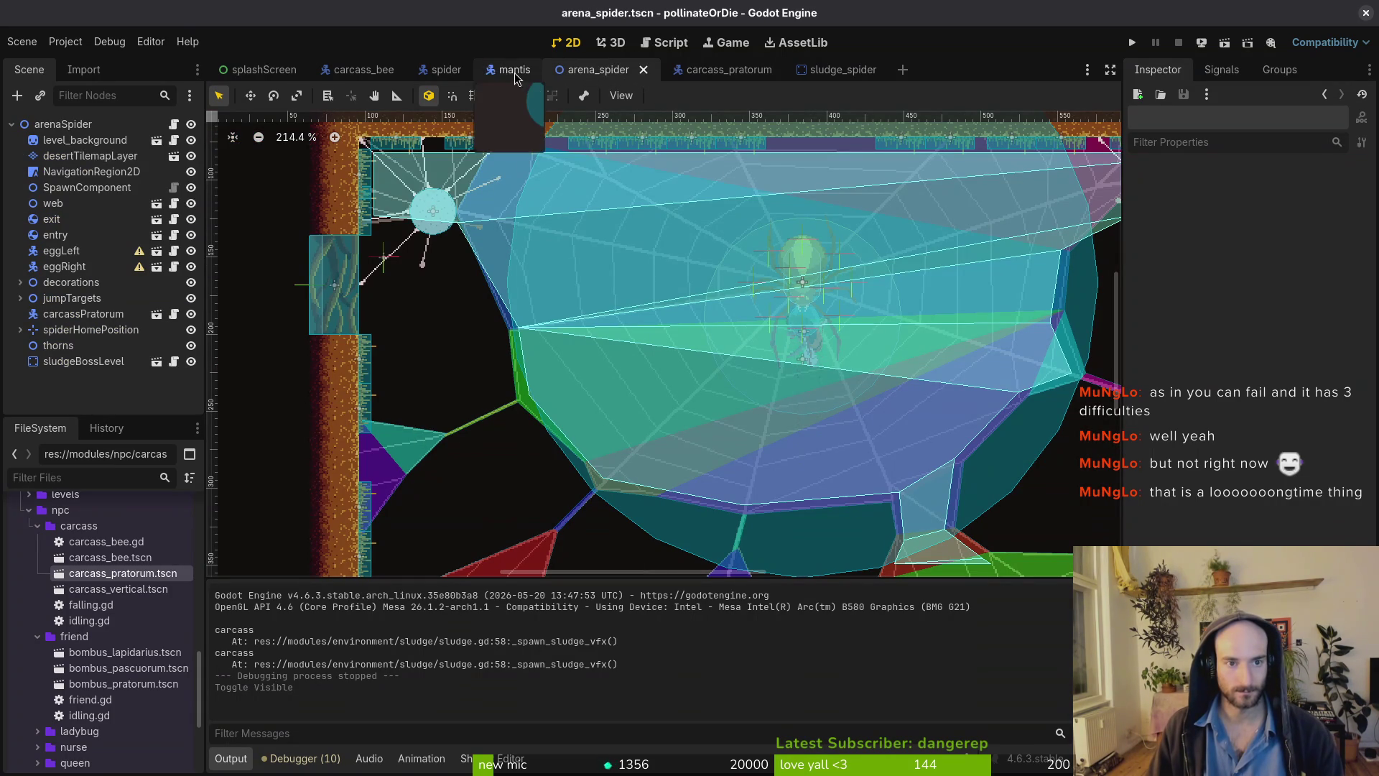
left_click(457, 74)
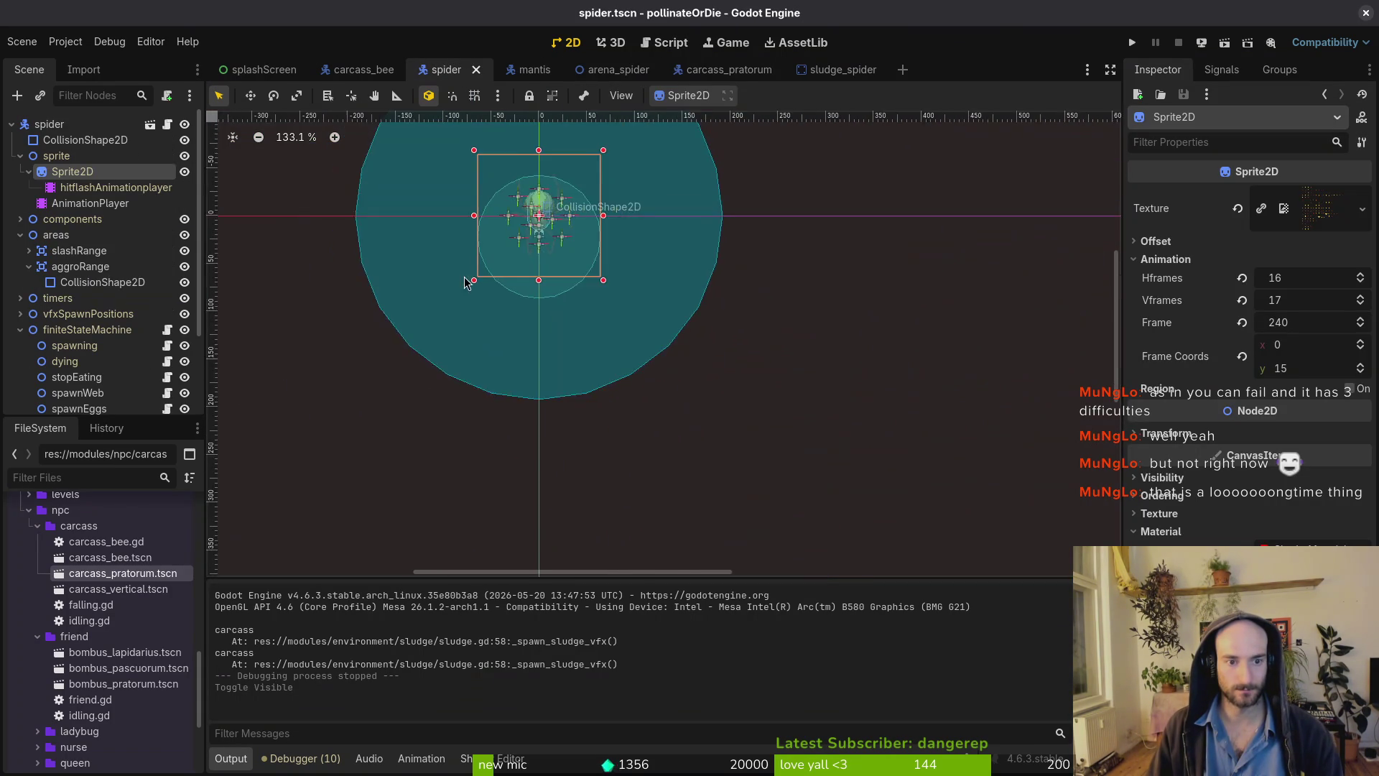
Add a CollisionShape2D under aggroRange and give it a RectangleShape2D shape.
left_click(89, 270)
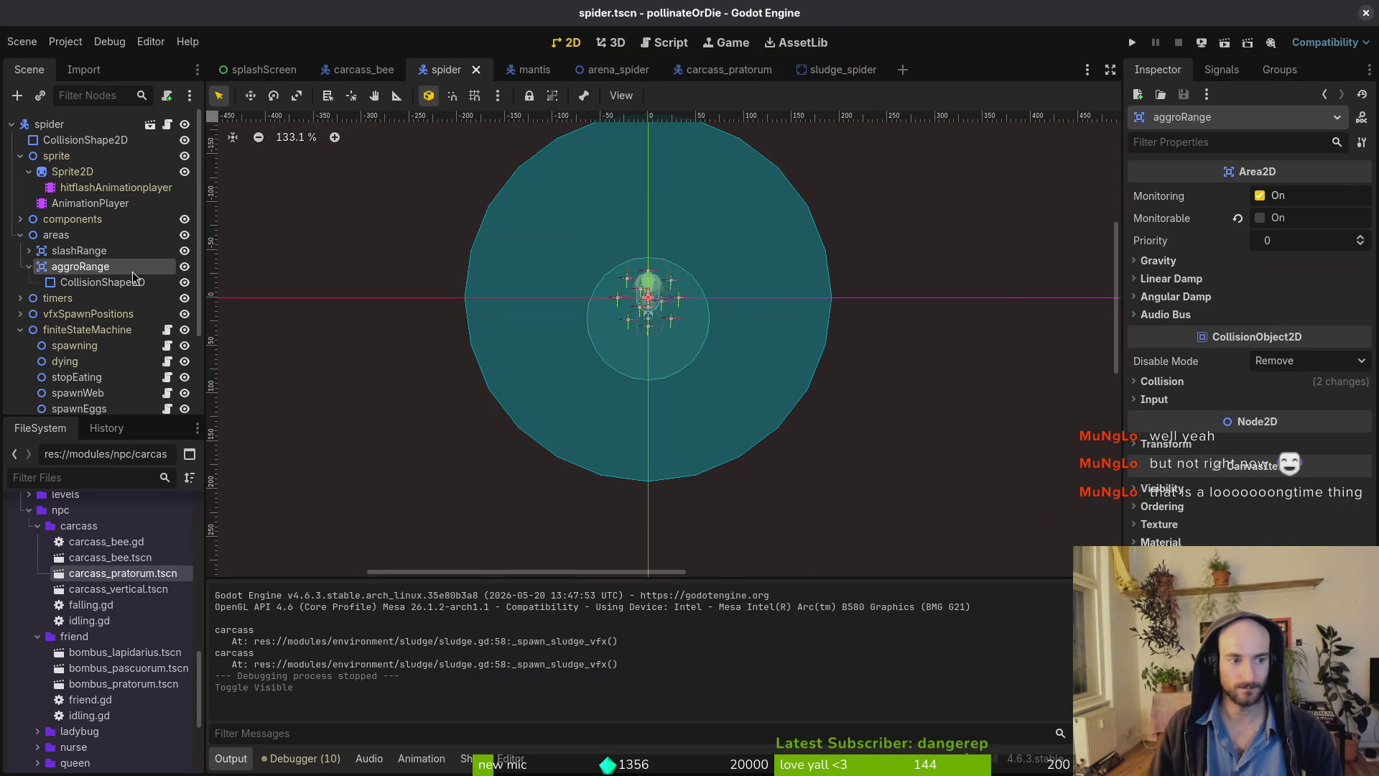
key("ctrl+a")
type("cosh")
key("Return")
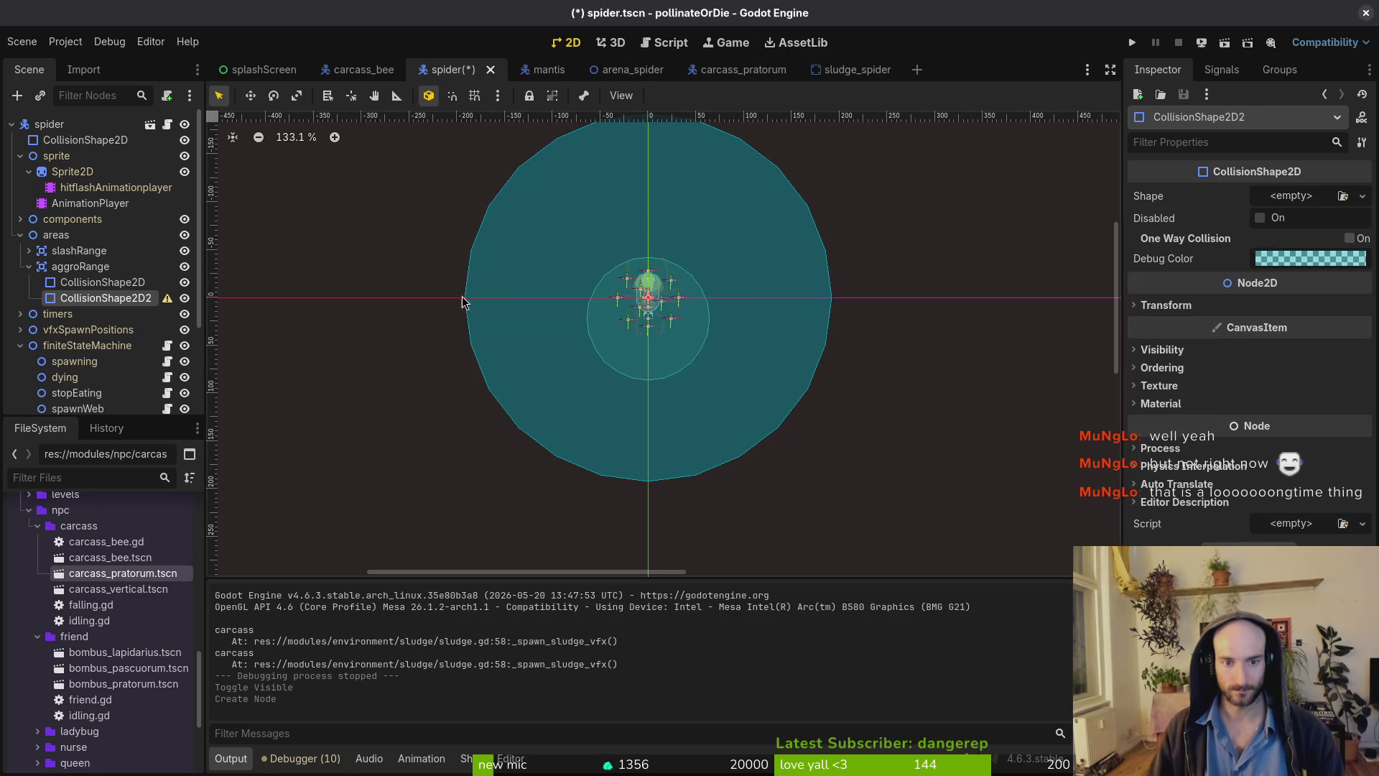
left_click(1290, 195)
left_click(1286, 299)
Drag the rectangle into place above the spider, stretched wide.
scroll(646, 302, "up", 4)
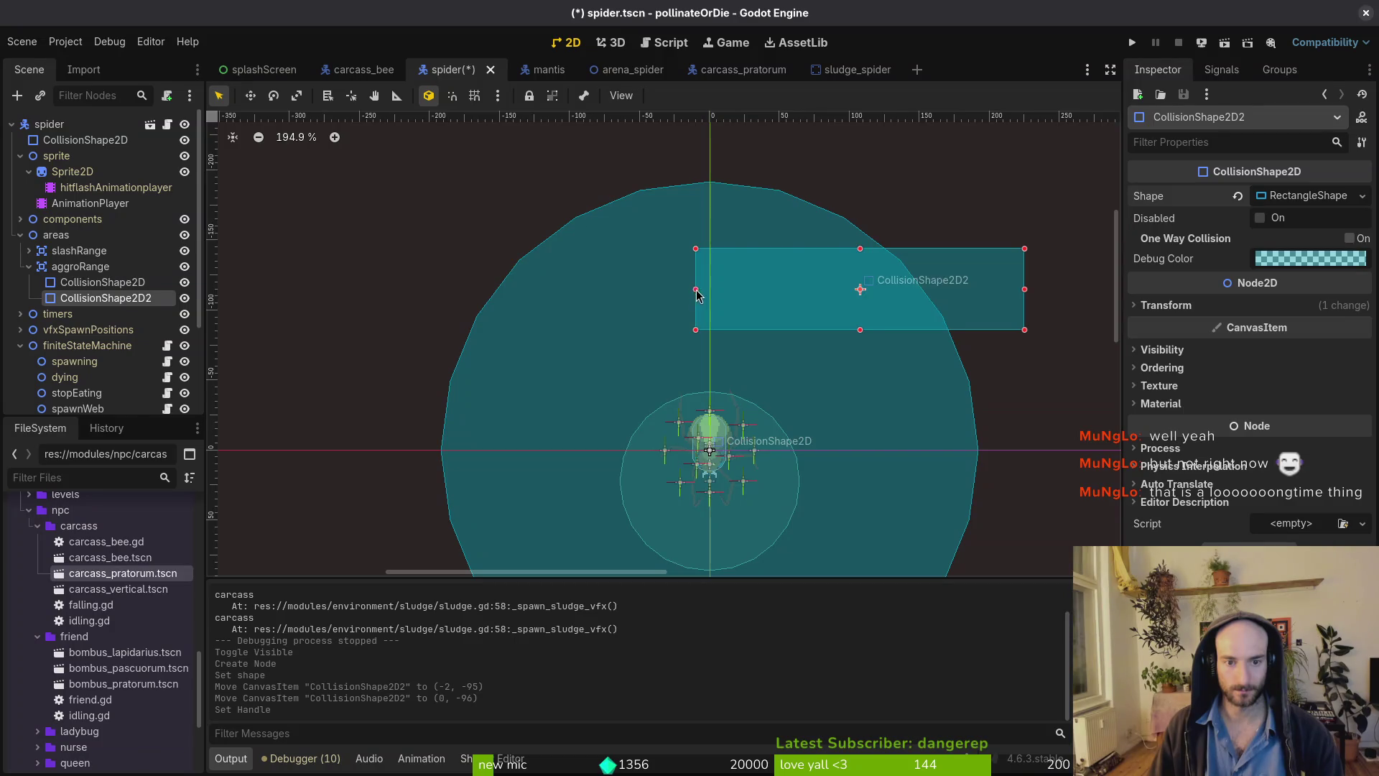
left_click_drag(692, 289, 394, 187)
scroll(702, 297, "up", 6)
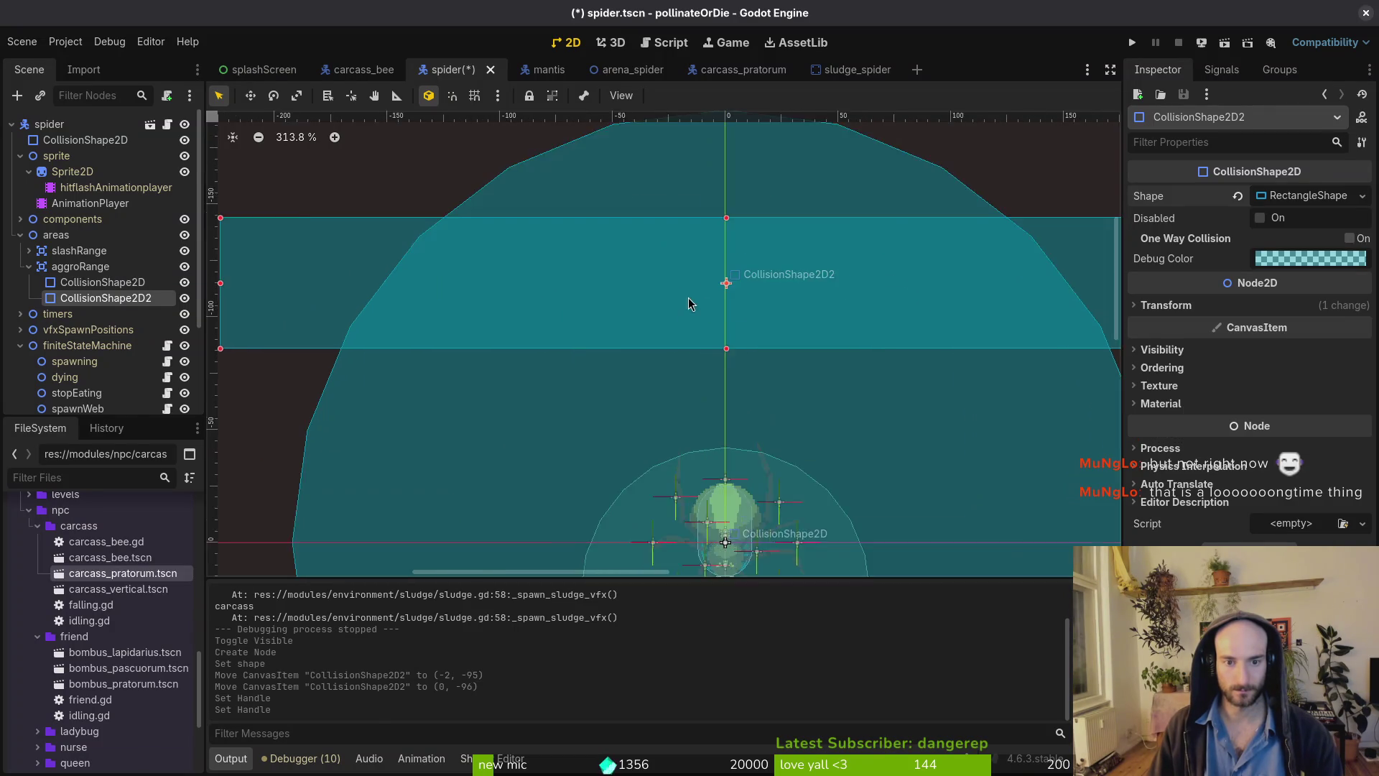
scroll(732, 271, "down", 3)
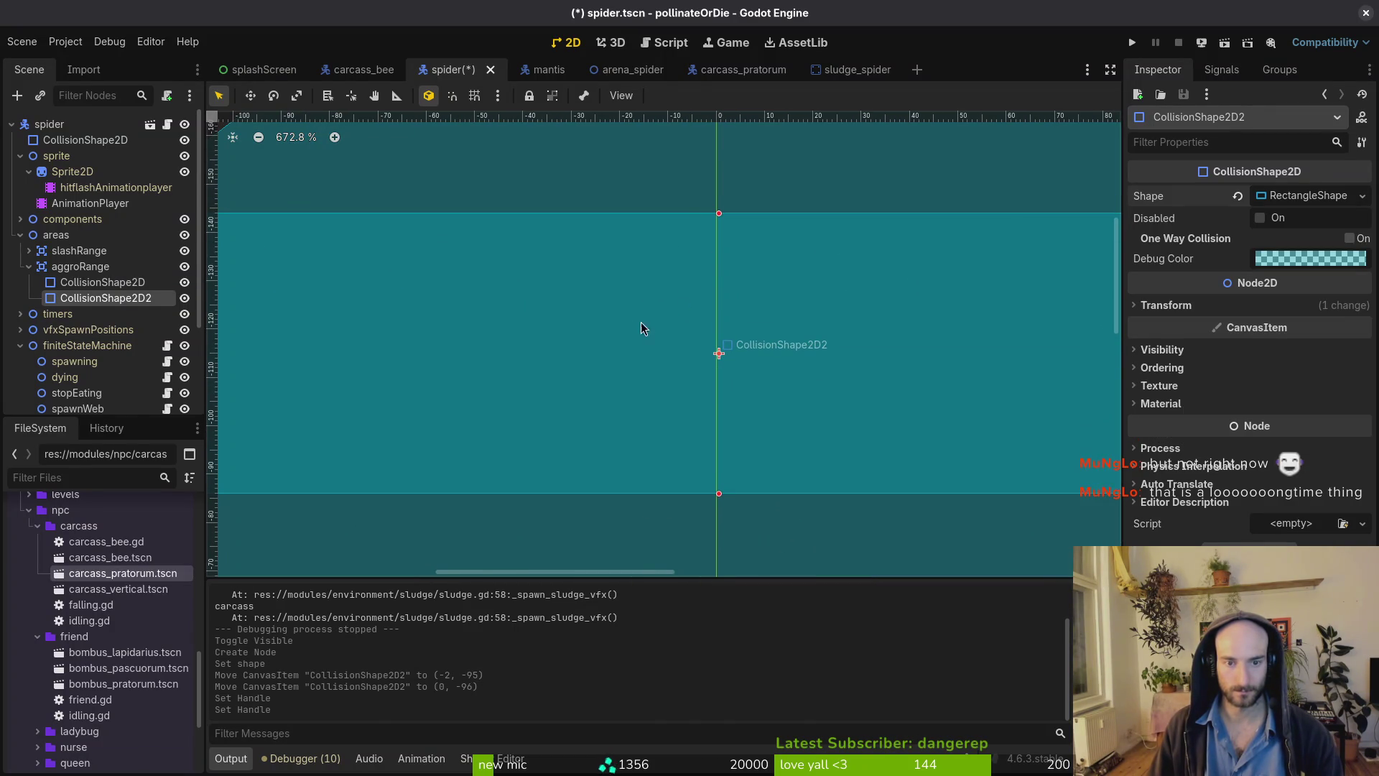
scroll(718, 337, "left", 4)
scroll(416, 345, "left", 4)
scroll(495, 348, "down", 2)
scroll(582, 364, "up", 2)
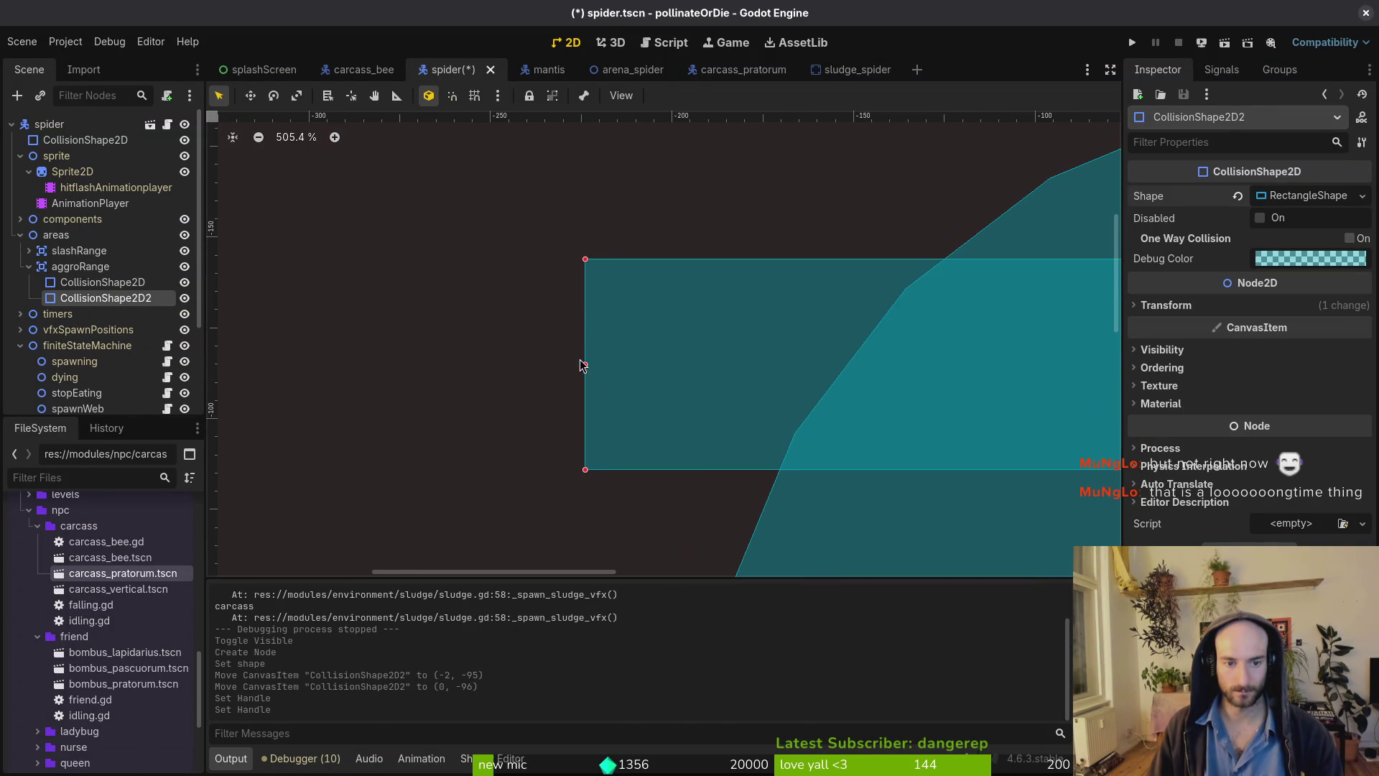
left_click_drag(586, 367, 583, 368)
scroll(711, 283, "down", 2)
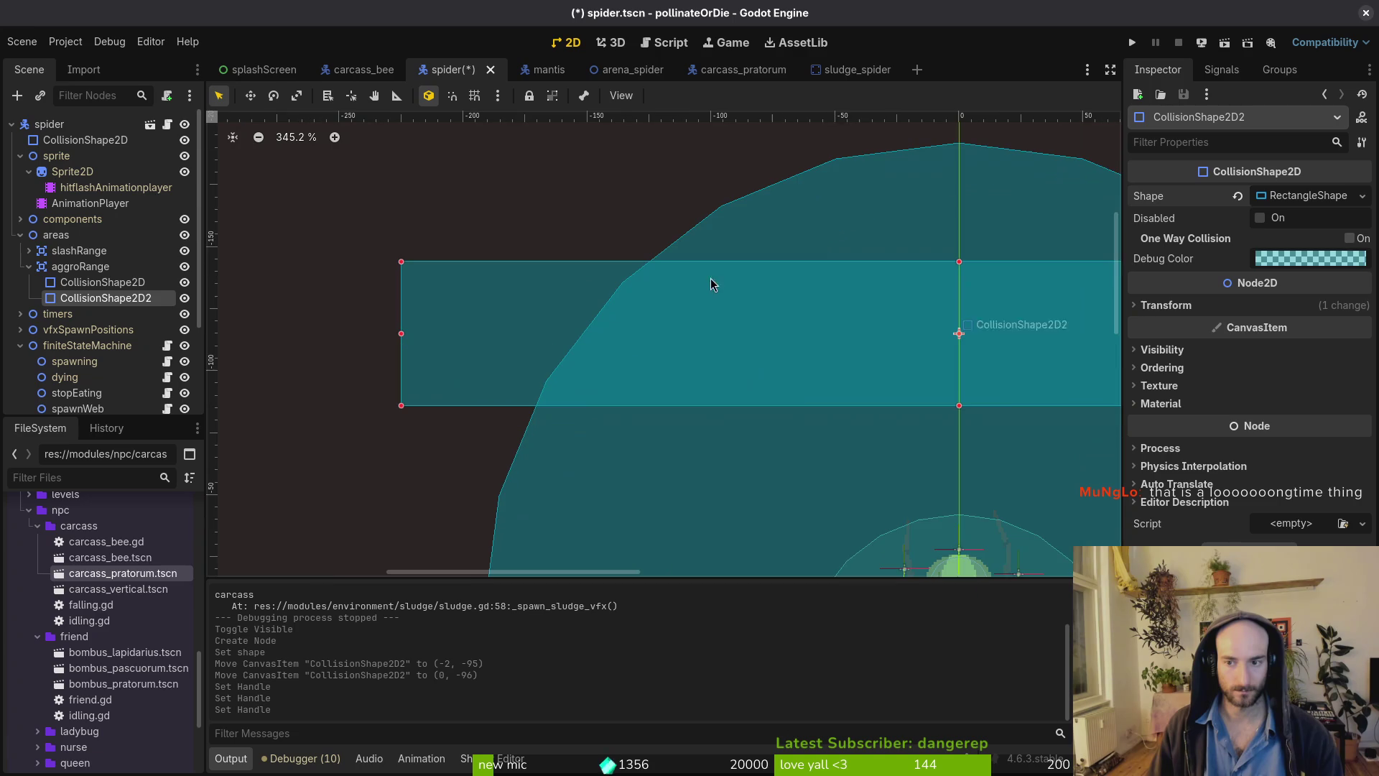
Size the rectangle to 512×111, save the spider scene, and return to arena_spider.
left_click(1320, 198)
left_click(1305, 220)
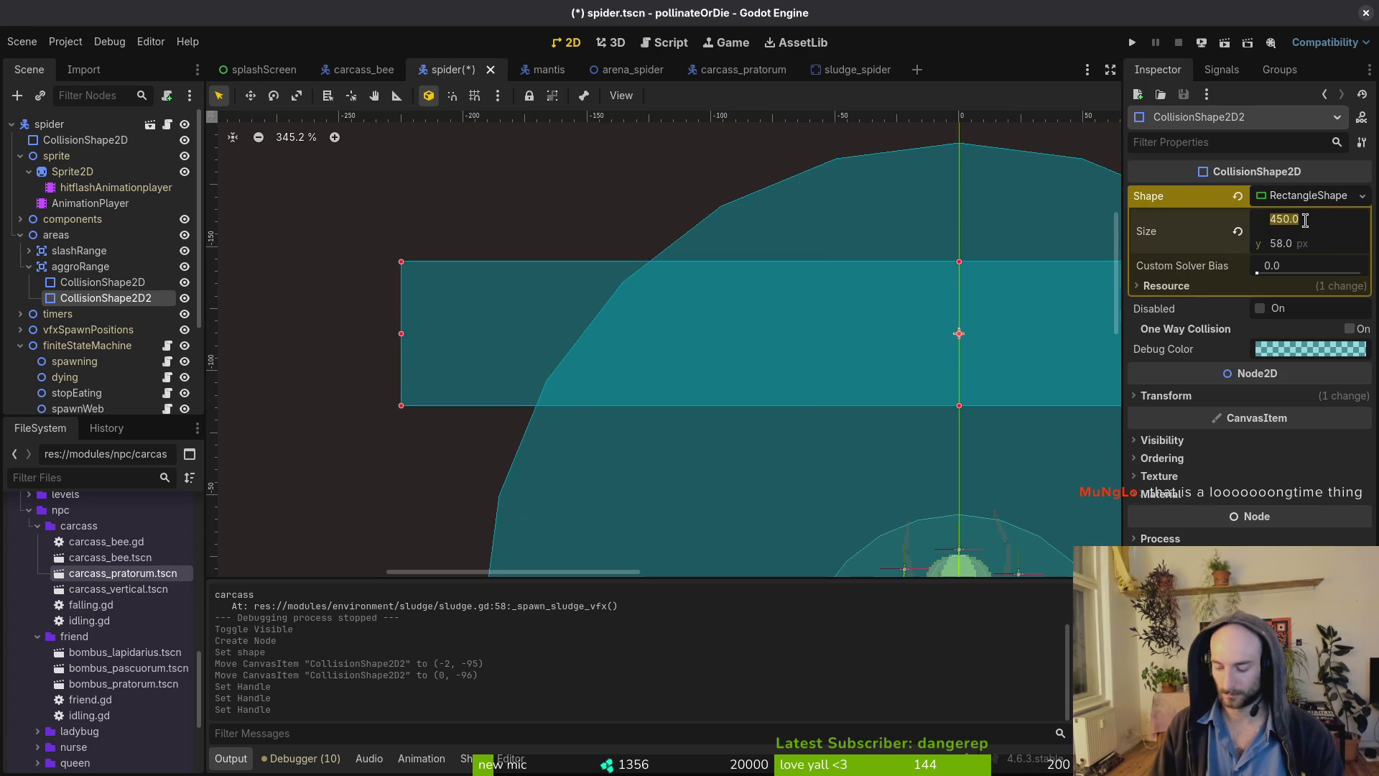
type("4")
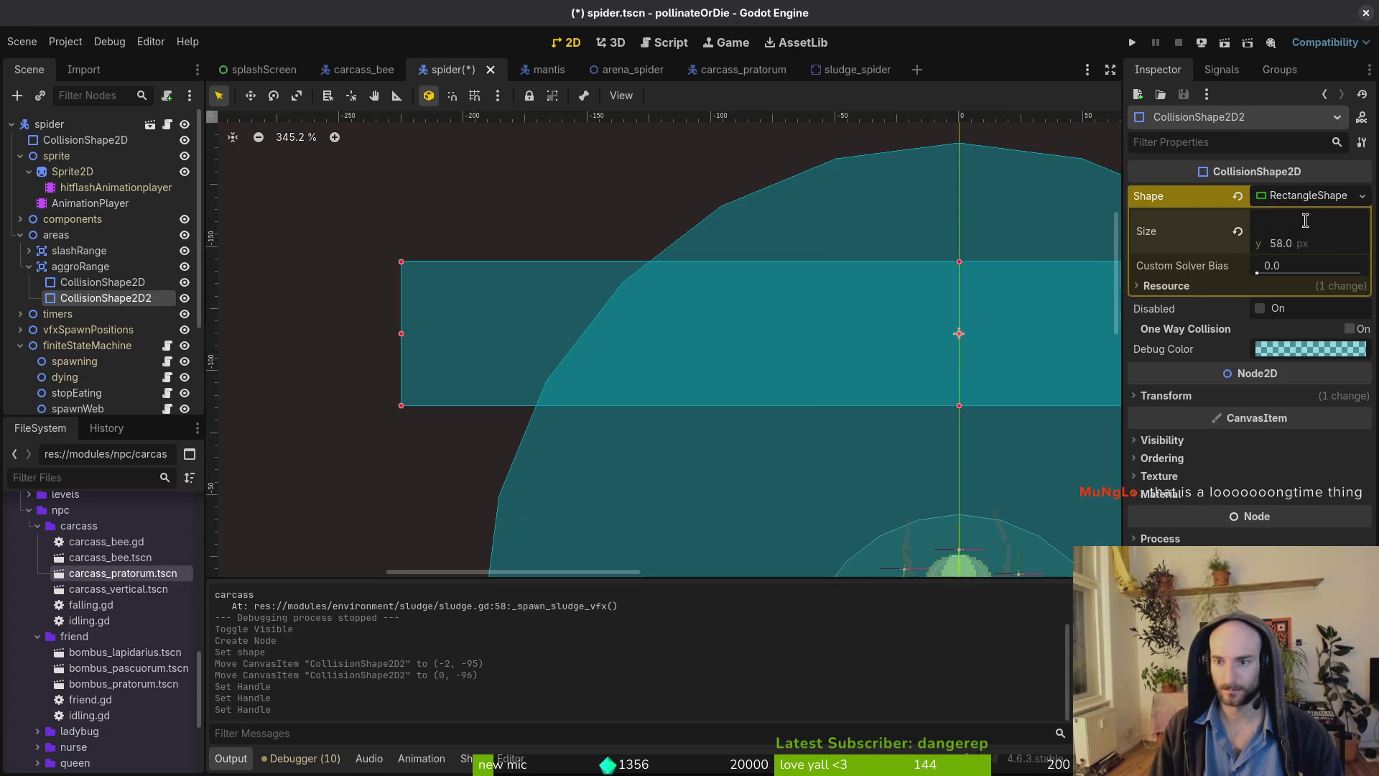
key("Return")
scroll(890, 310, "up", 3)
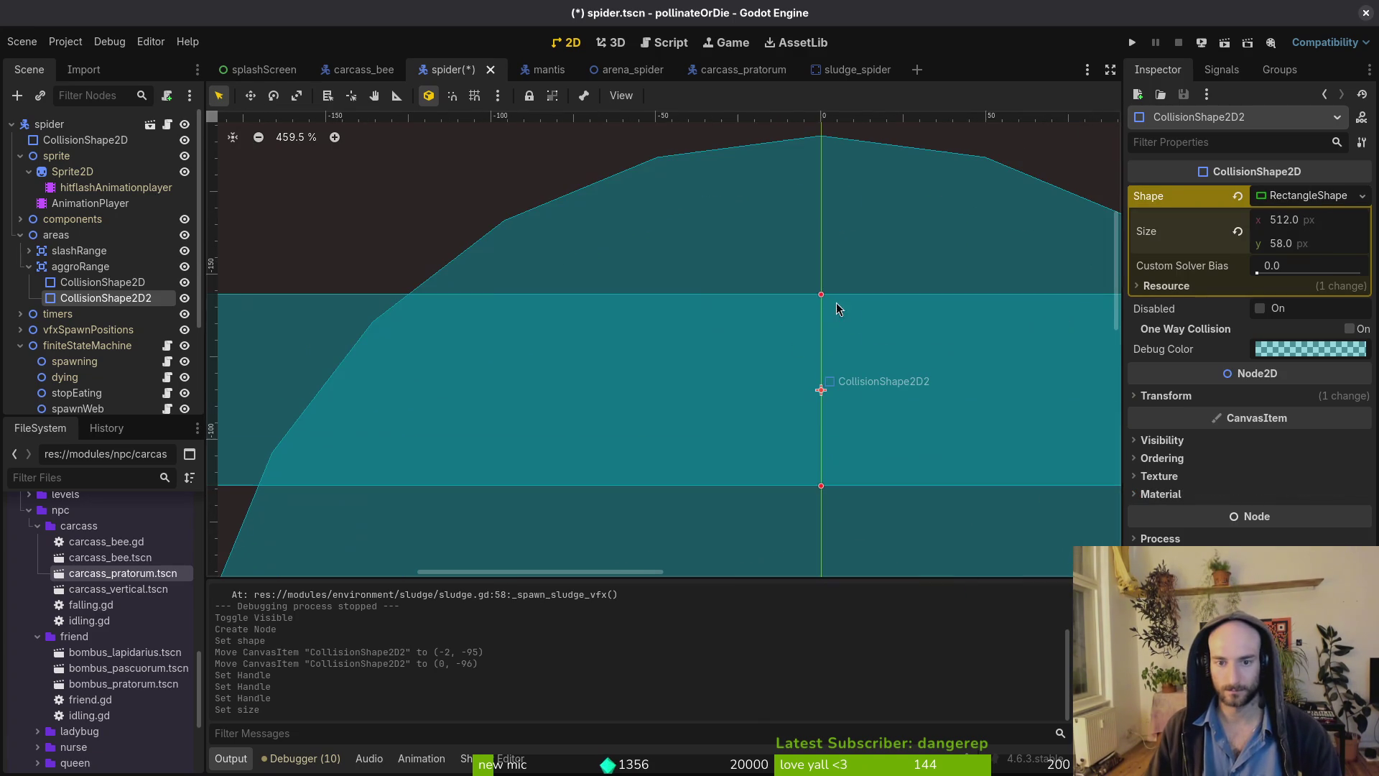
left_click_drag(820, 295, 821, 121)
scroll(774, 287, "down", 5)
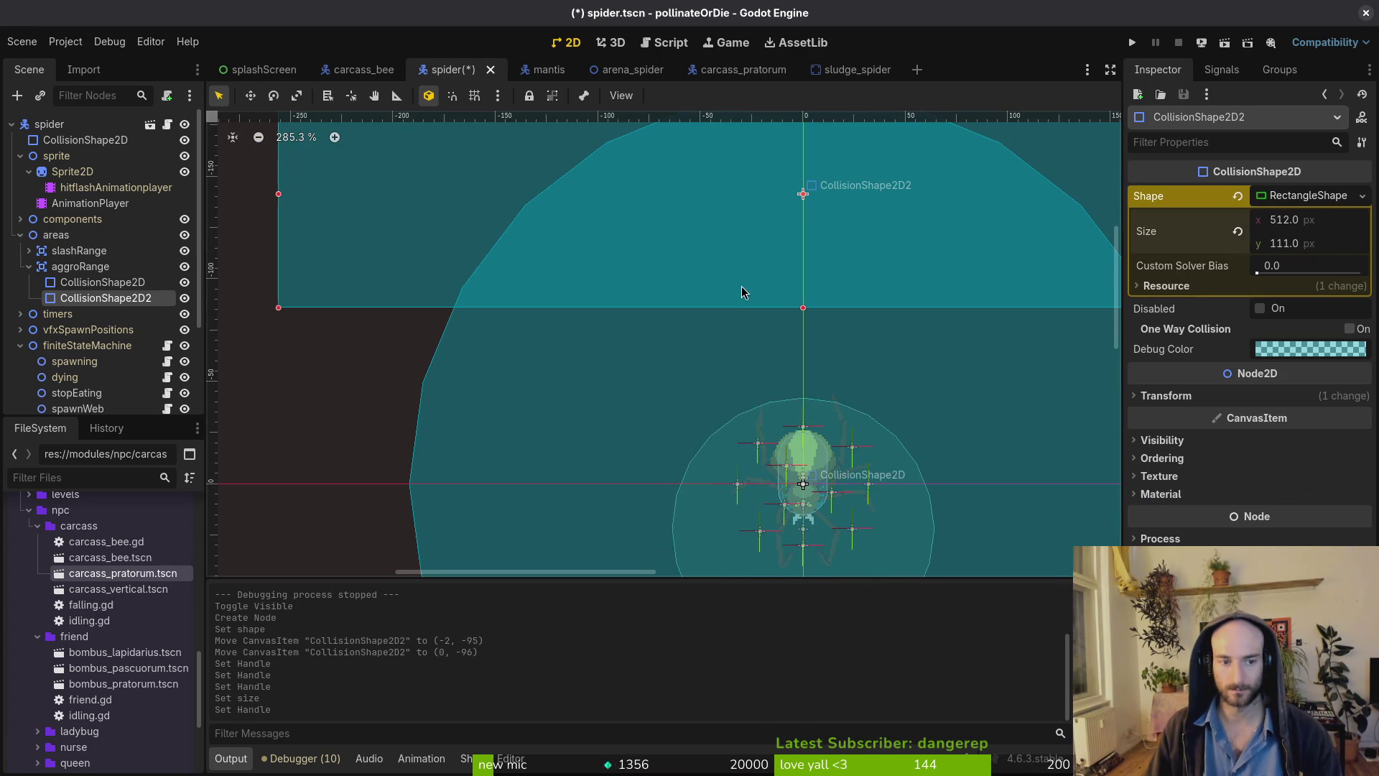
key("ctrl+s")
left_click(616, 70)
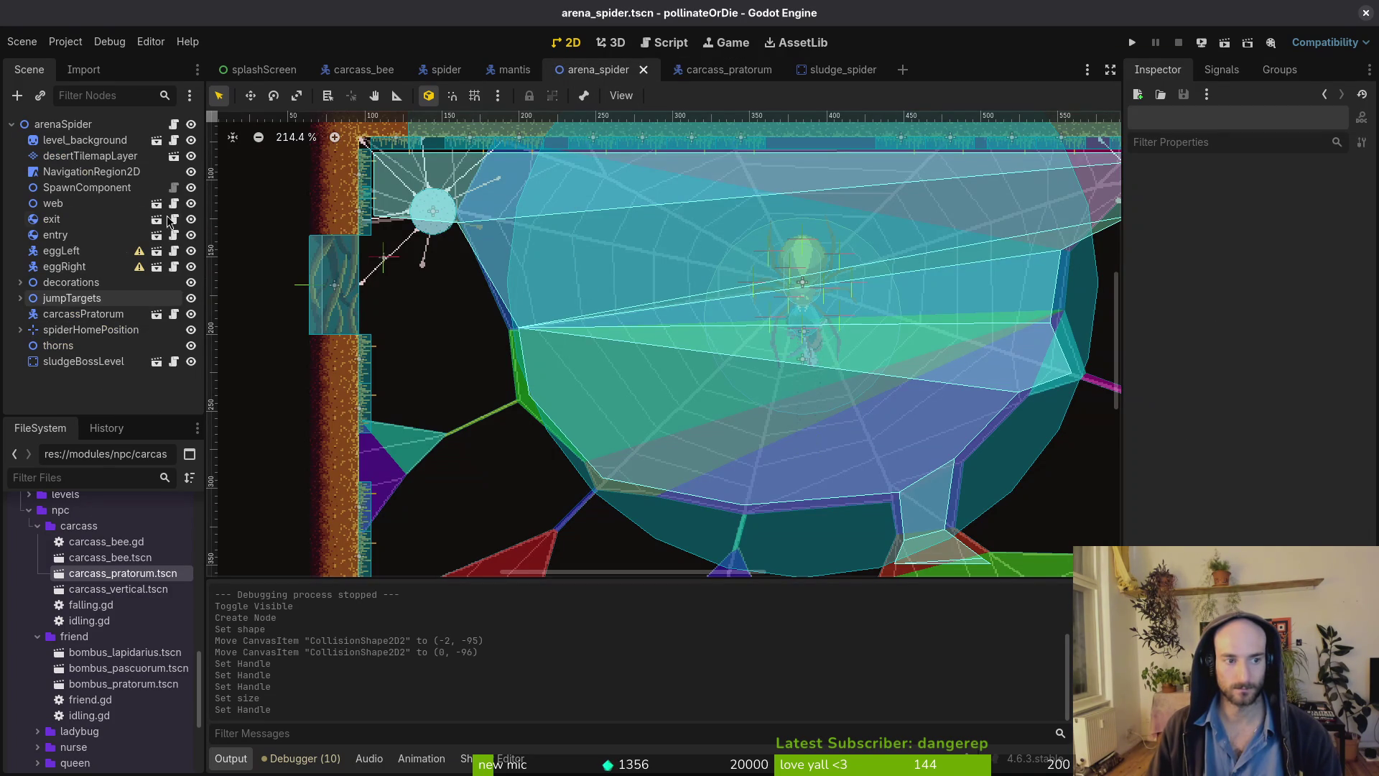
Look over the arena_spider scene and select the spider node there.
left_click(491, 73)
left_click(575, 69)
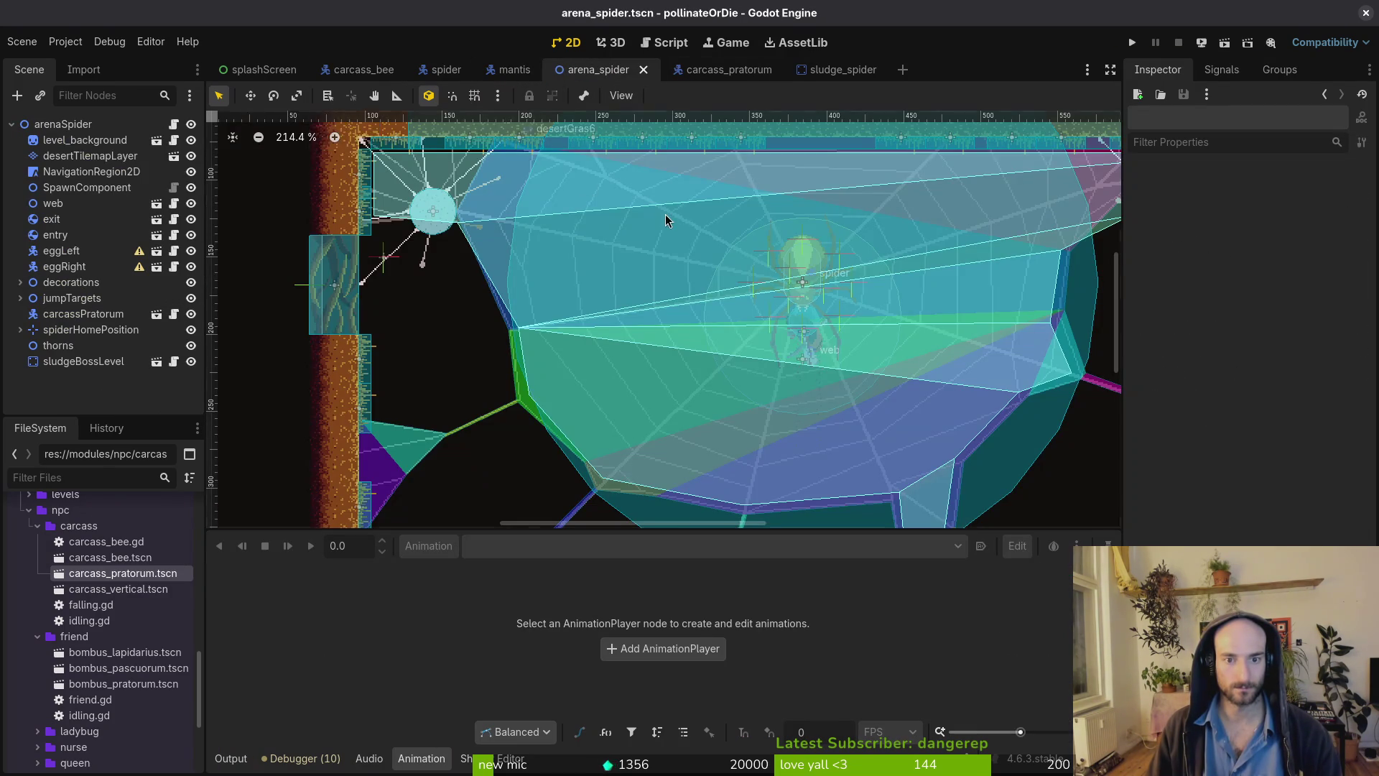
scroll(646, 230, "down", 5)
left_click(570, 165)
scroll(630, 187, "up", 6)
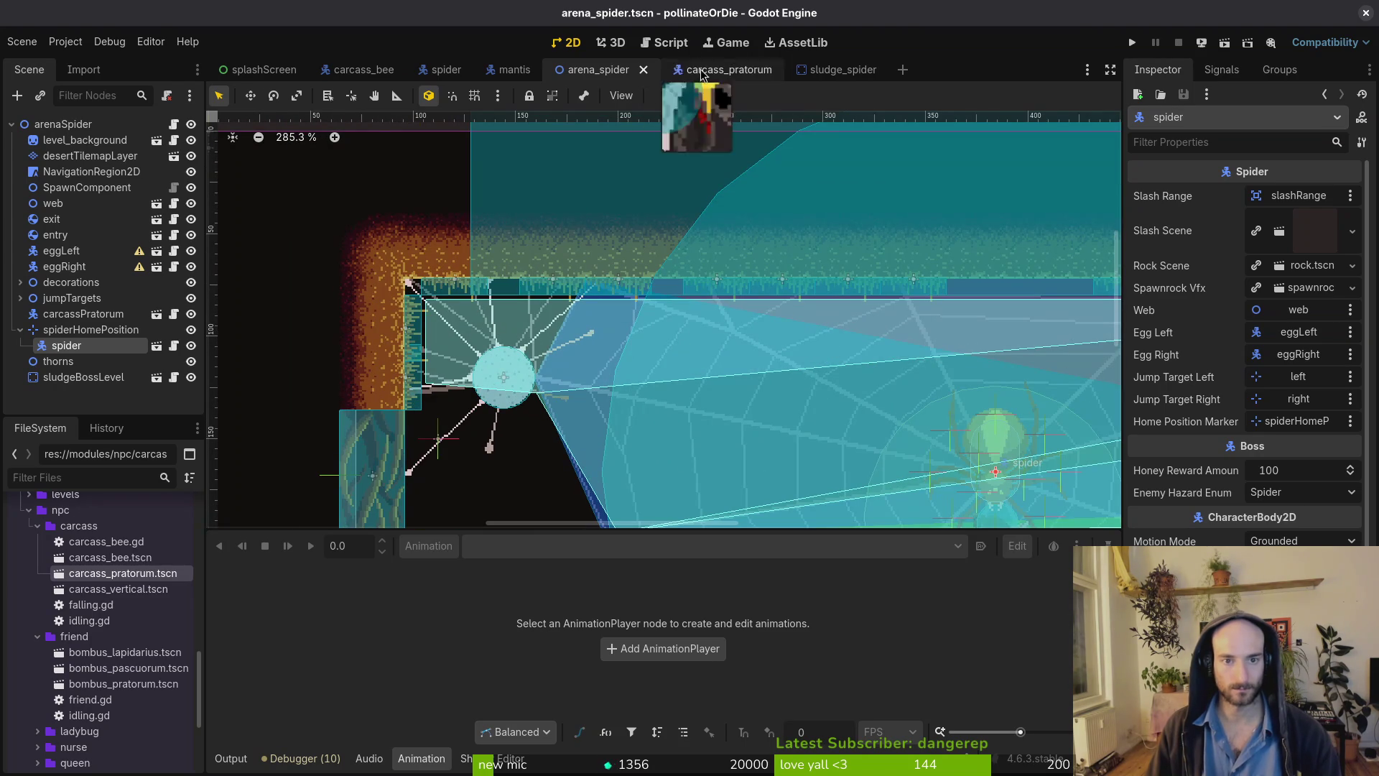
Nudge the aggro rectangle two steps down in the spider scene, save, and check the arena.
left_click(446, 70)
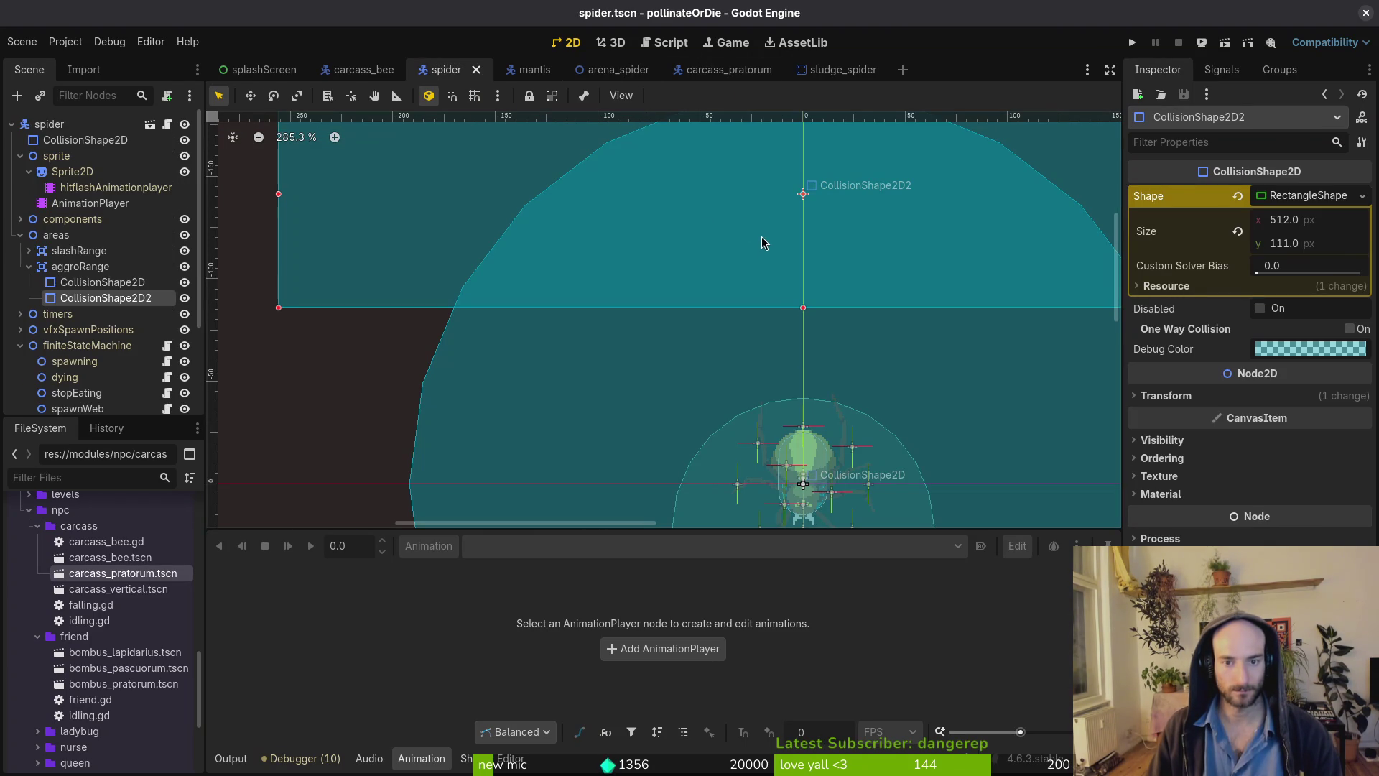
key("Down")
key("Down")
key("Down")
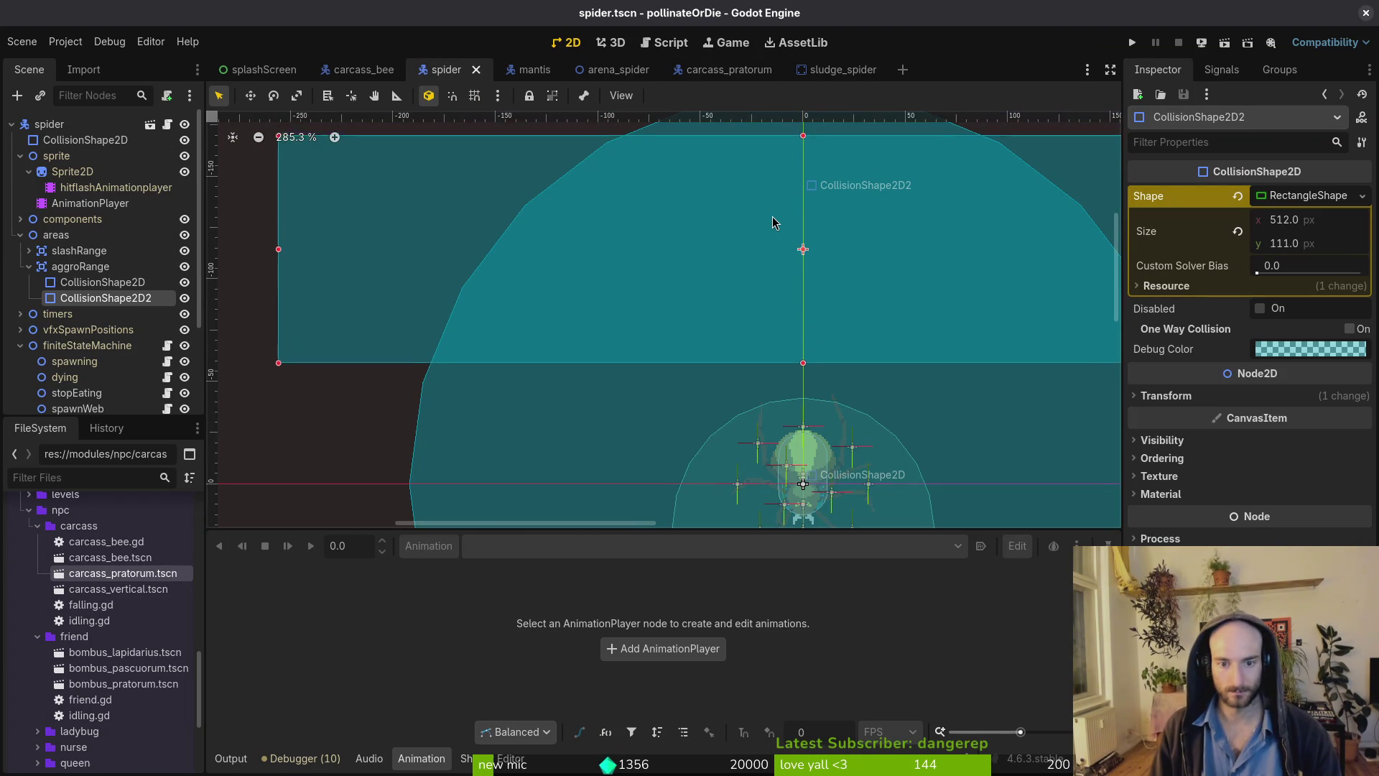
key("Down")
key("Down")
key("Down")
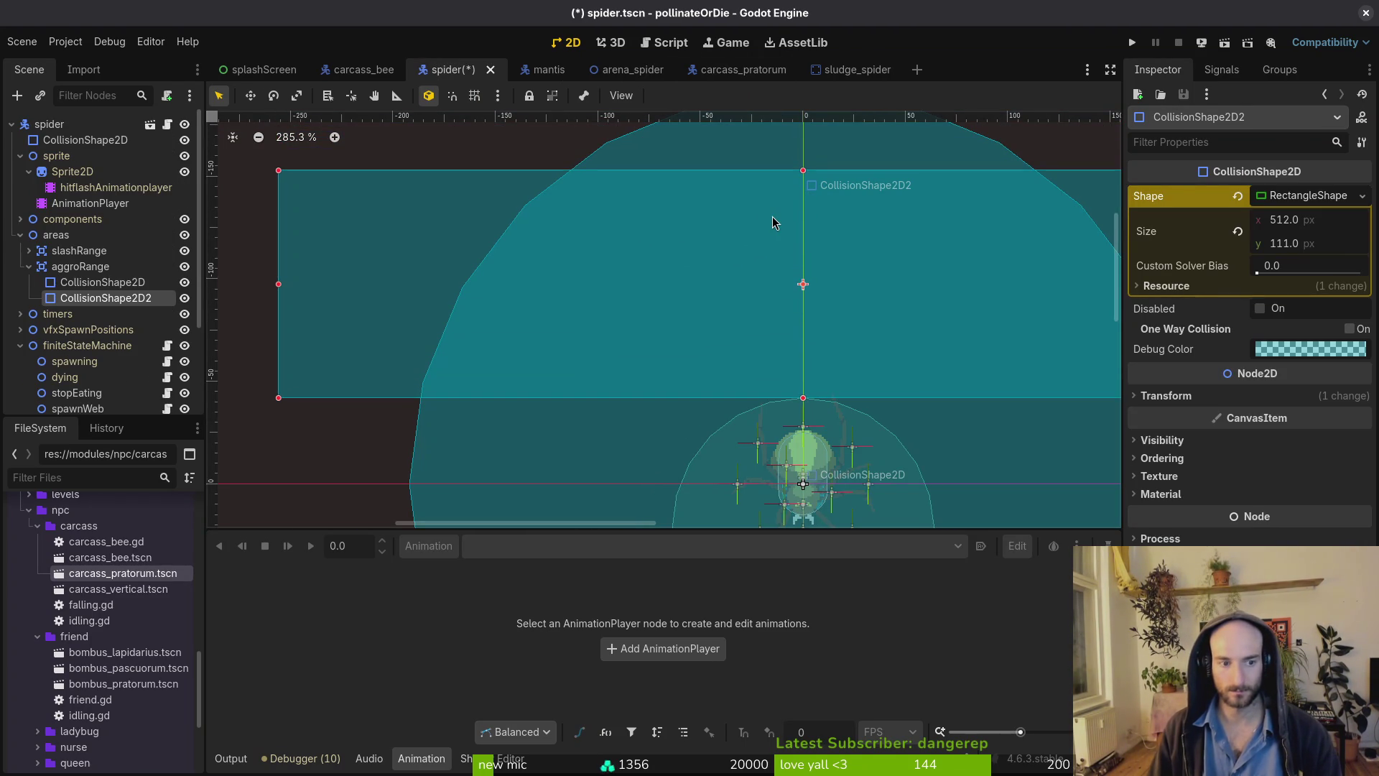
key("ctrl+s")
left_click(604, 70)
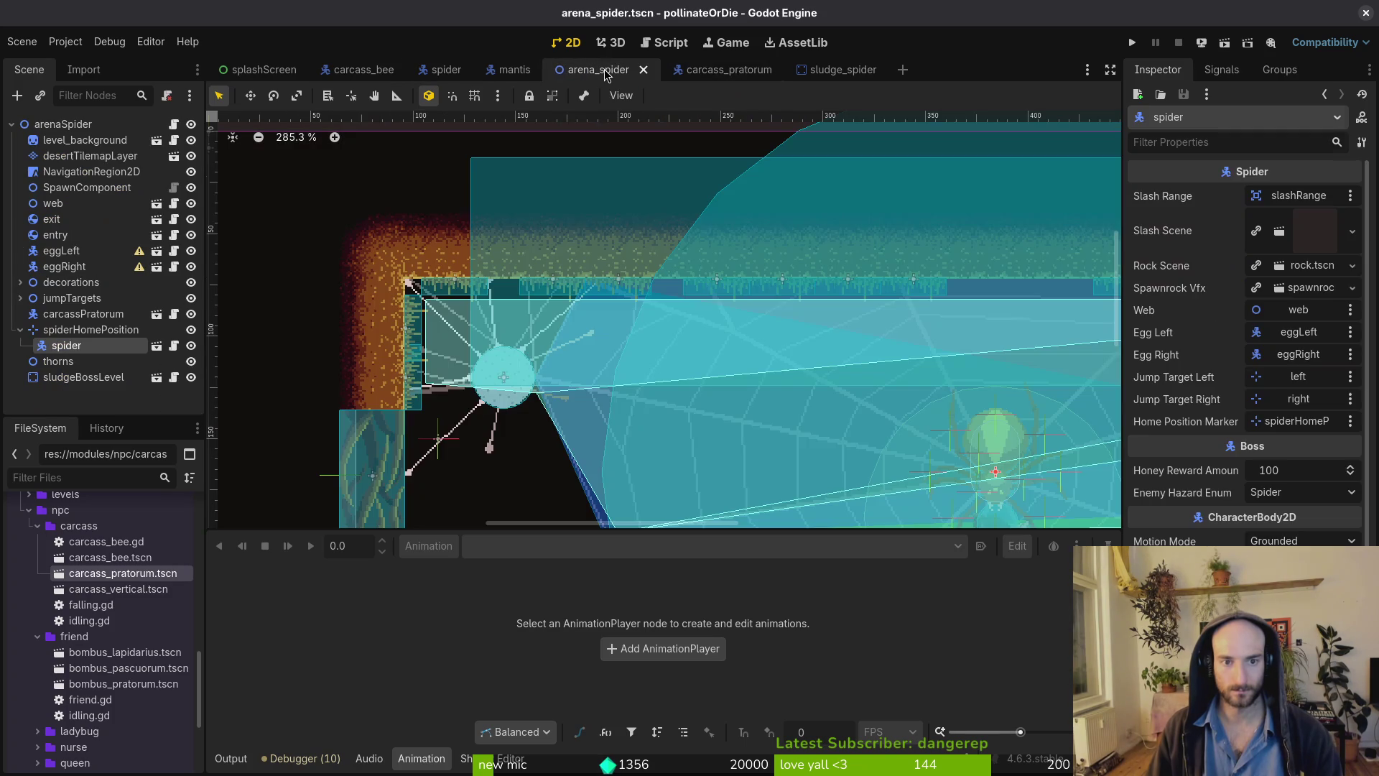
scroll(540, 295, "down", 5)
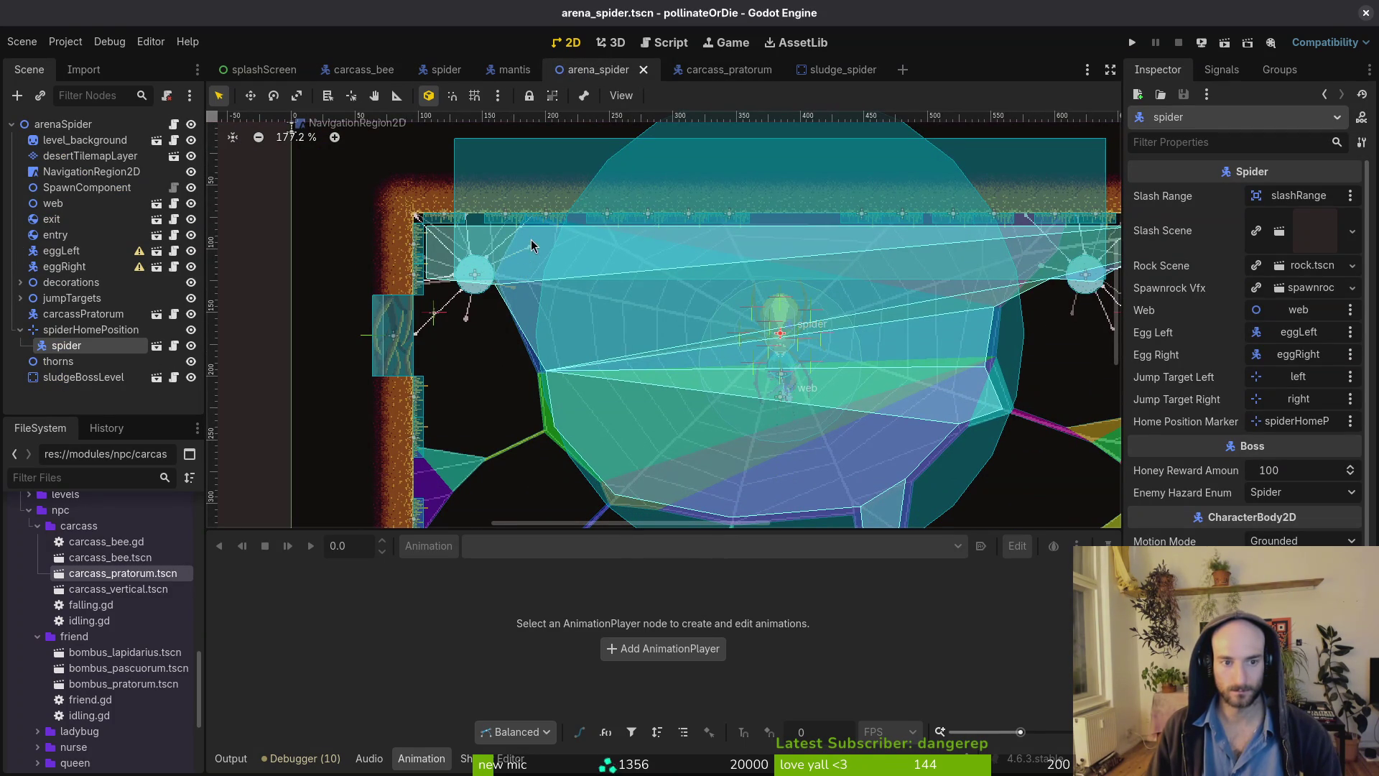
mouse_move(736, 69)
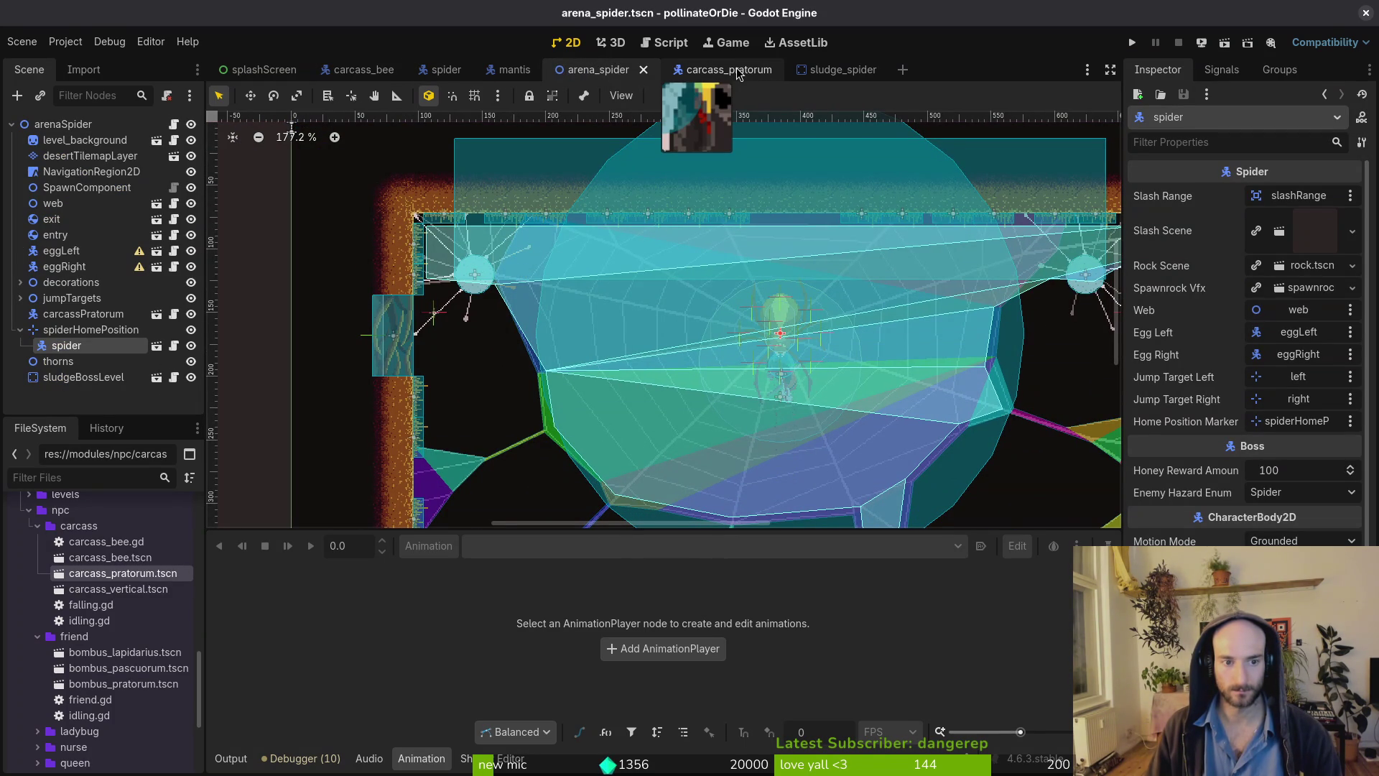
Set the rectangle width to 544, nudge it down twice, save, and check the arena.
left_click(435, 71)
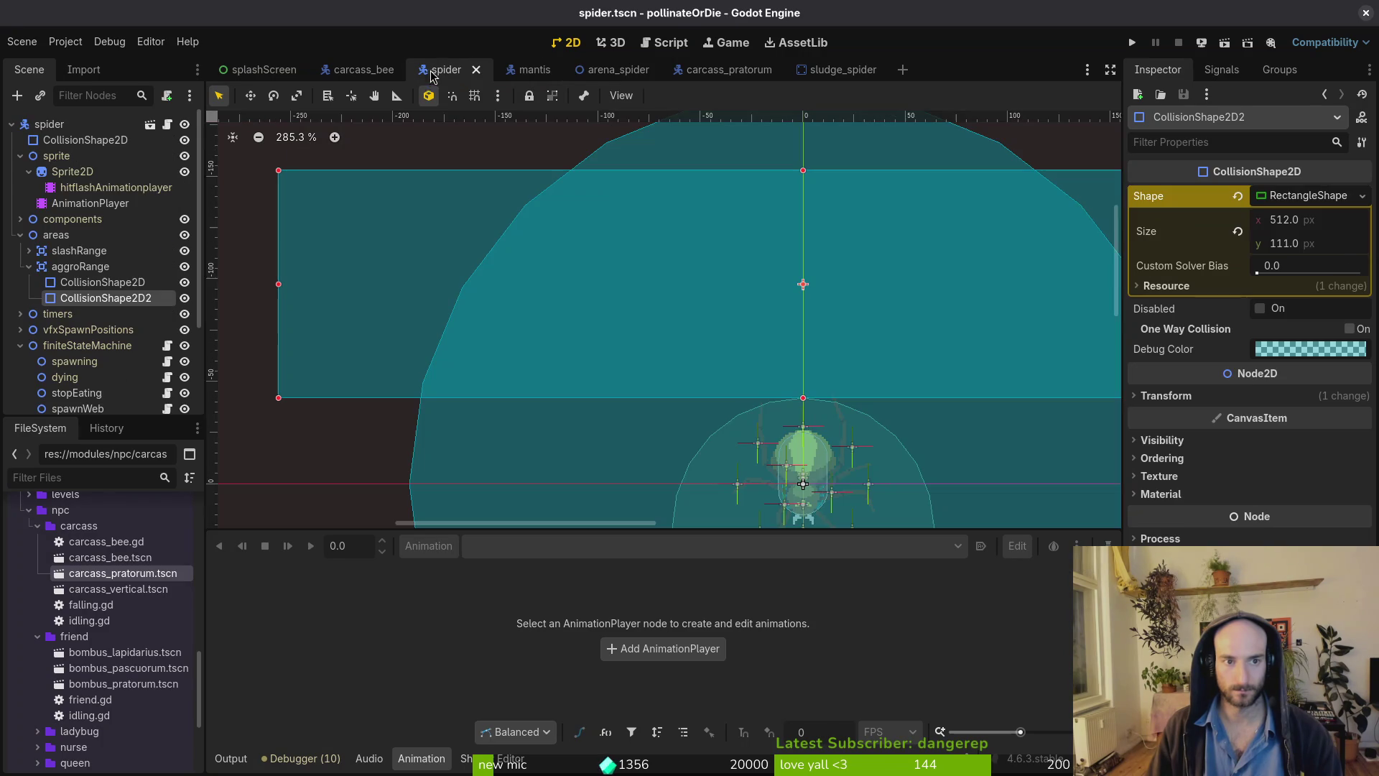
left_click(1315, 226)
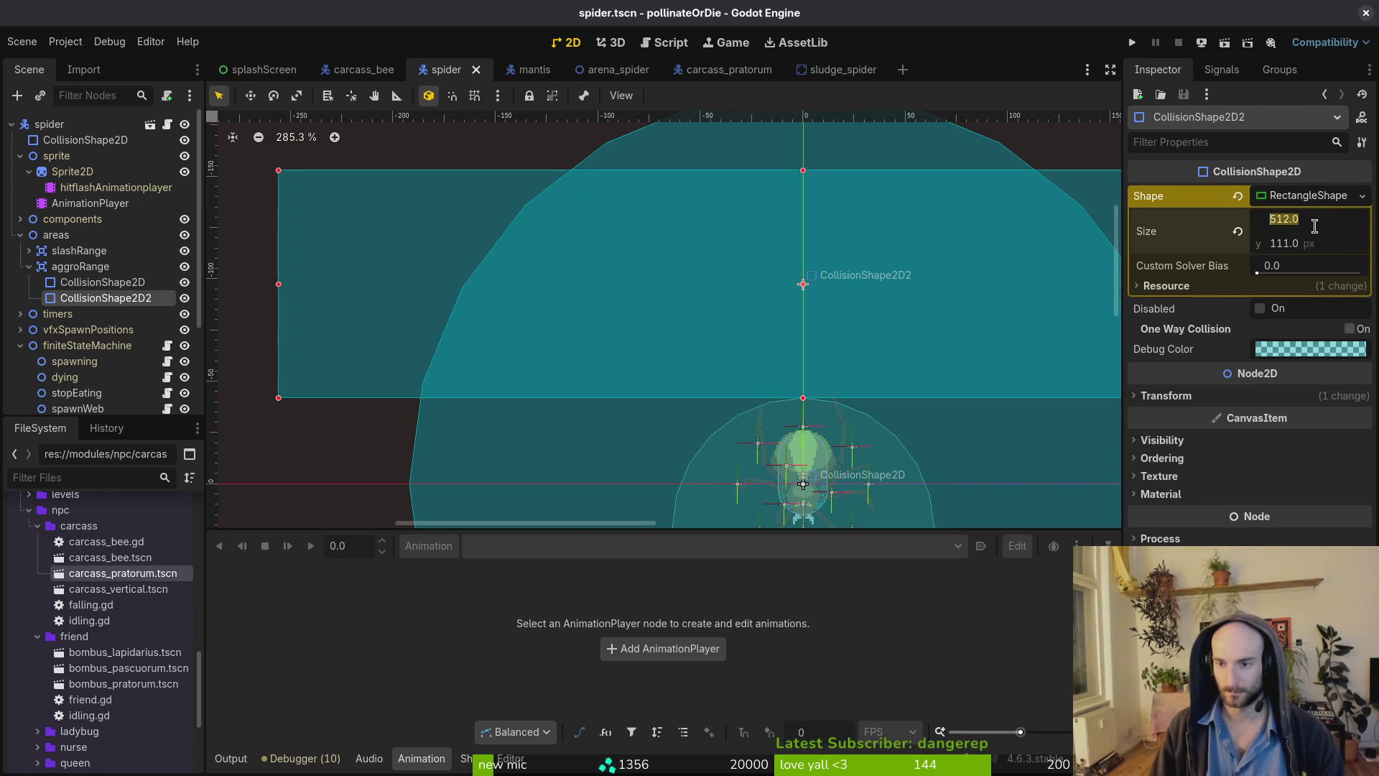
type("544")
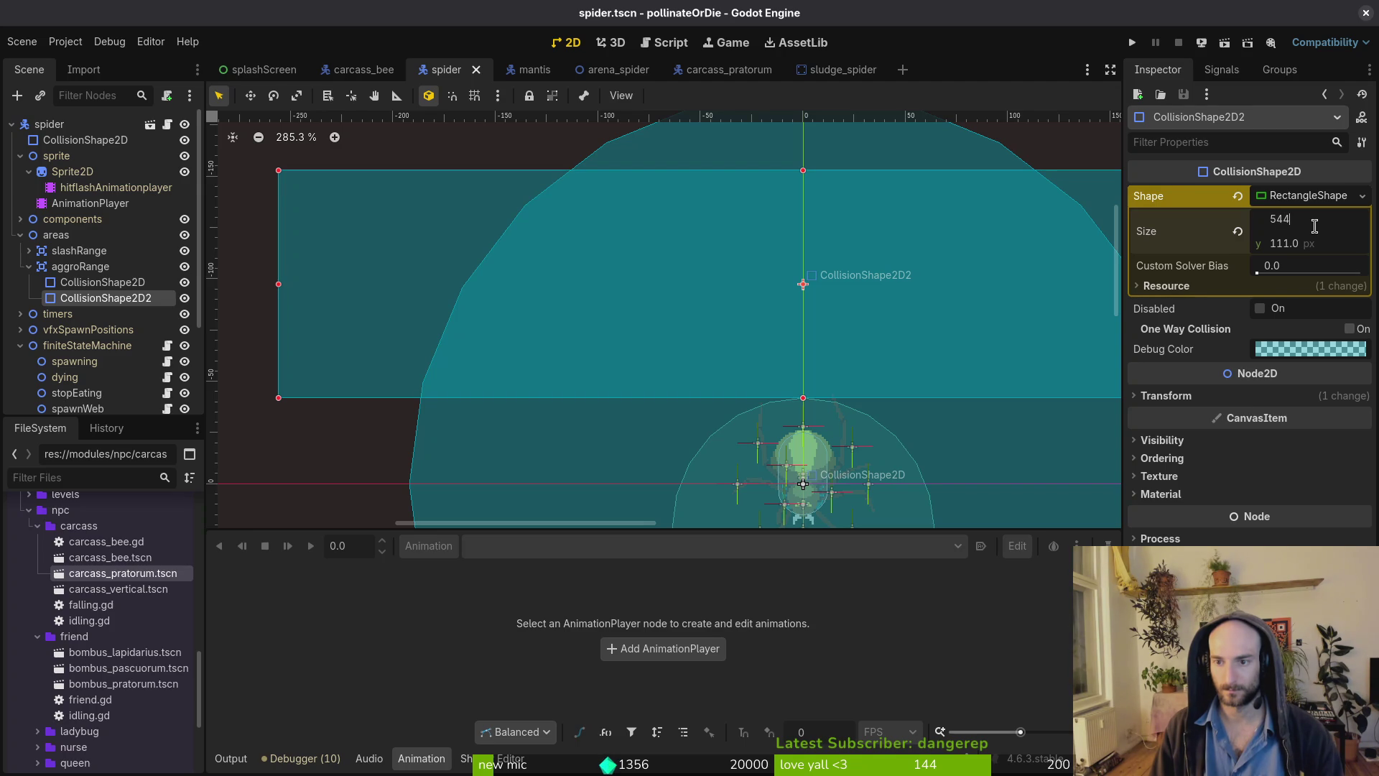
key("Return")
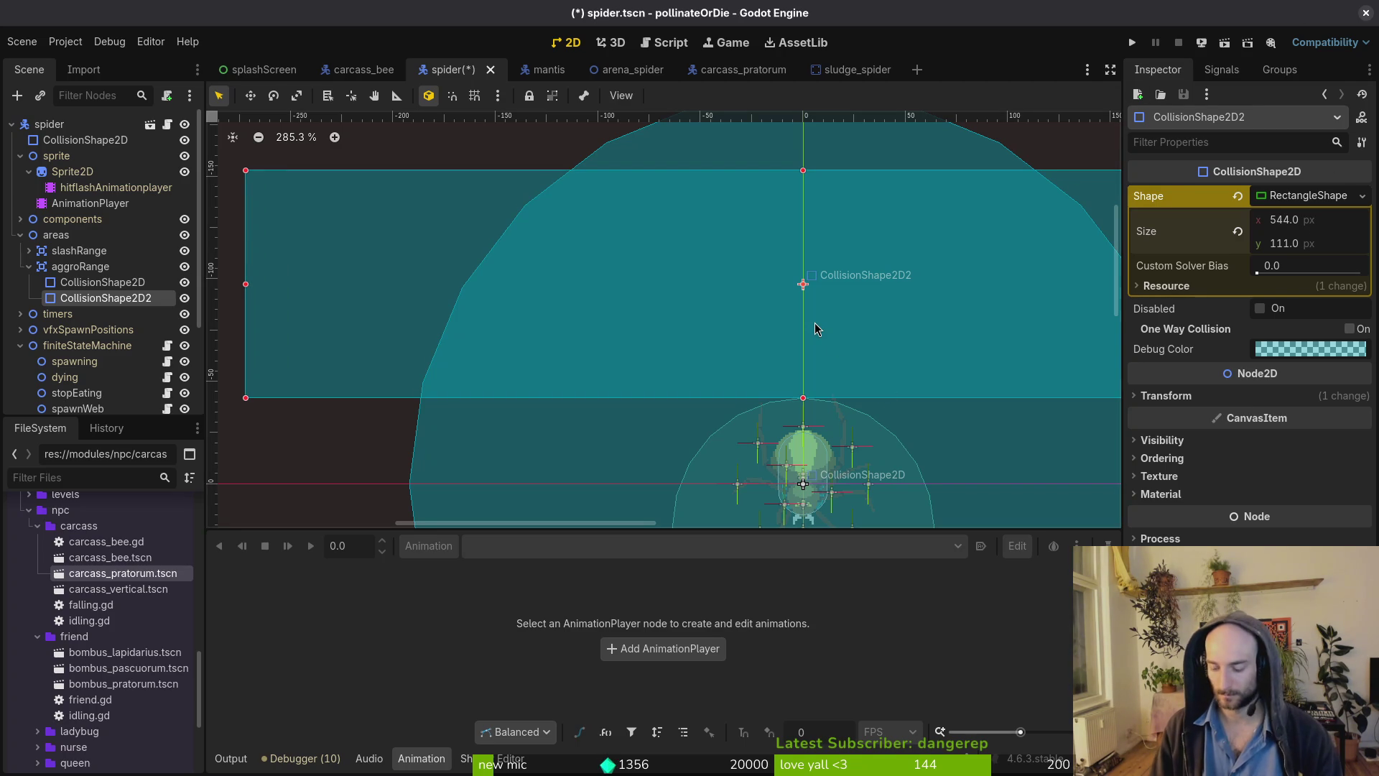
key("Down")
key("Down")
key("Down")
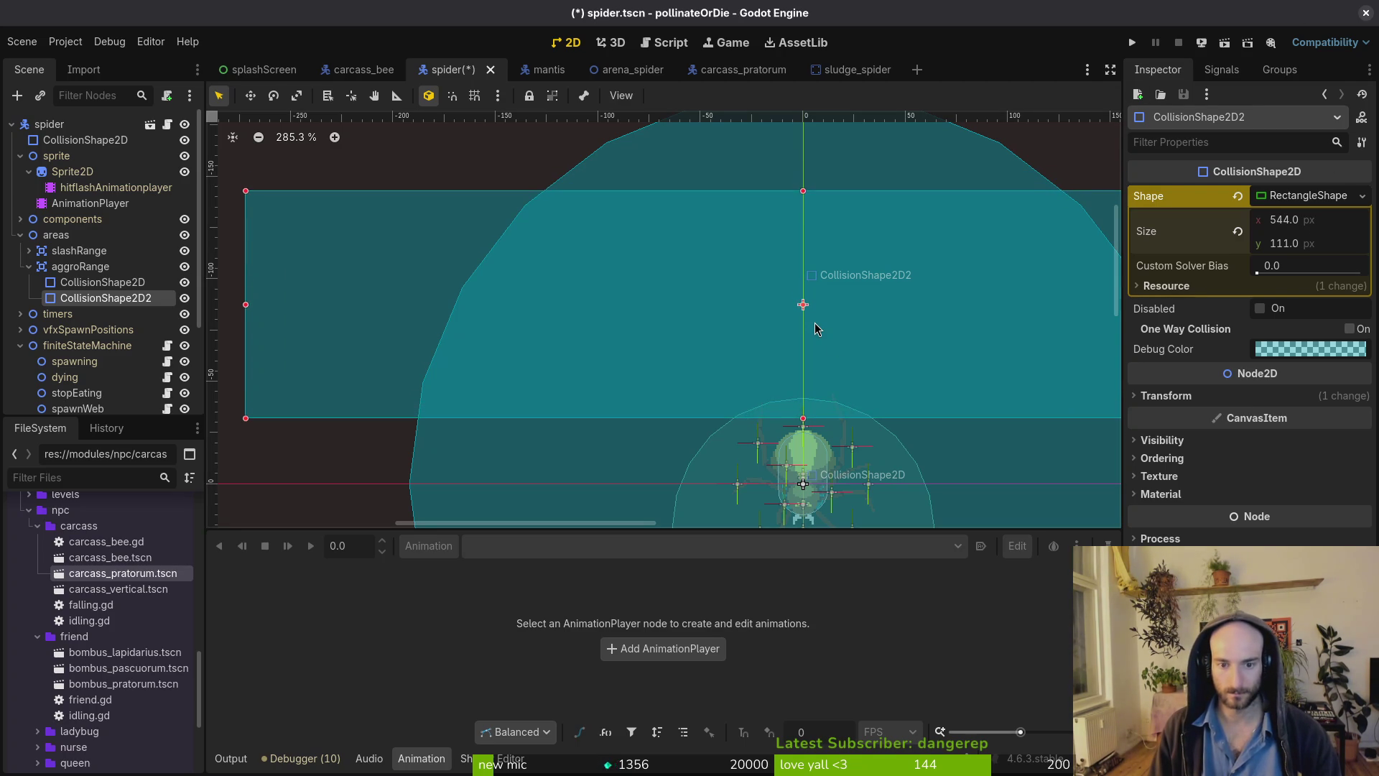
key("Down")
key("Down")
key("Down")
key("ctrl+s")
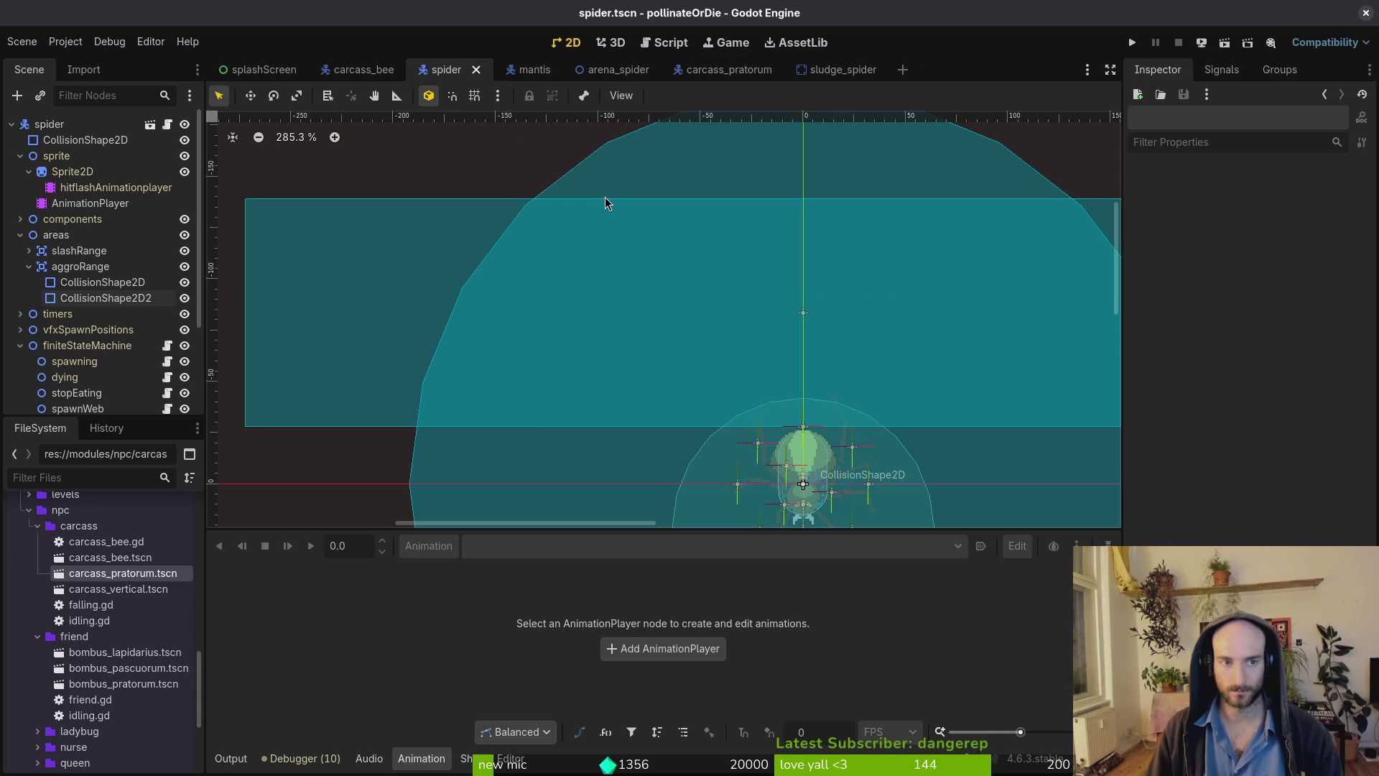
left_click(594, 71)
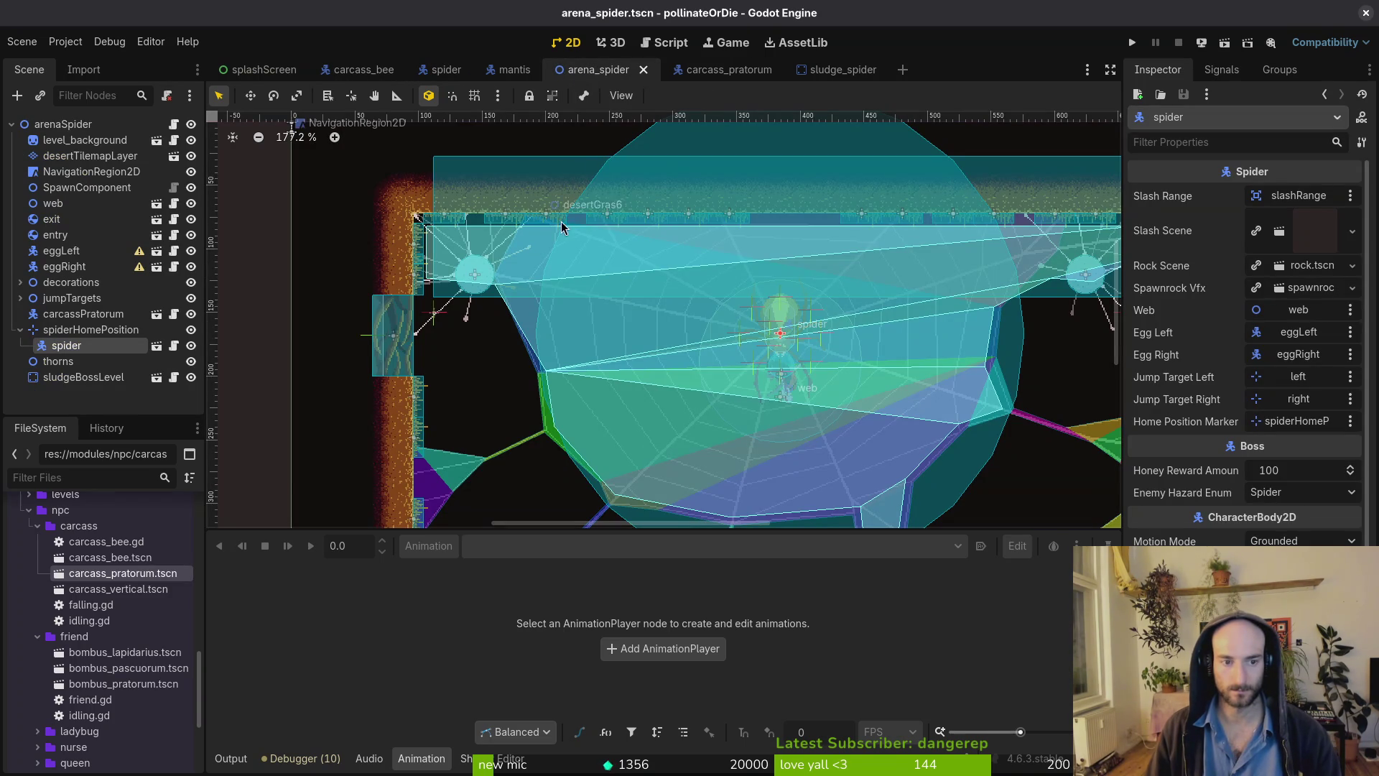
scroll(703, 346, "down", 3)
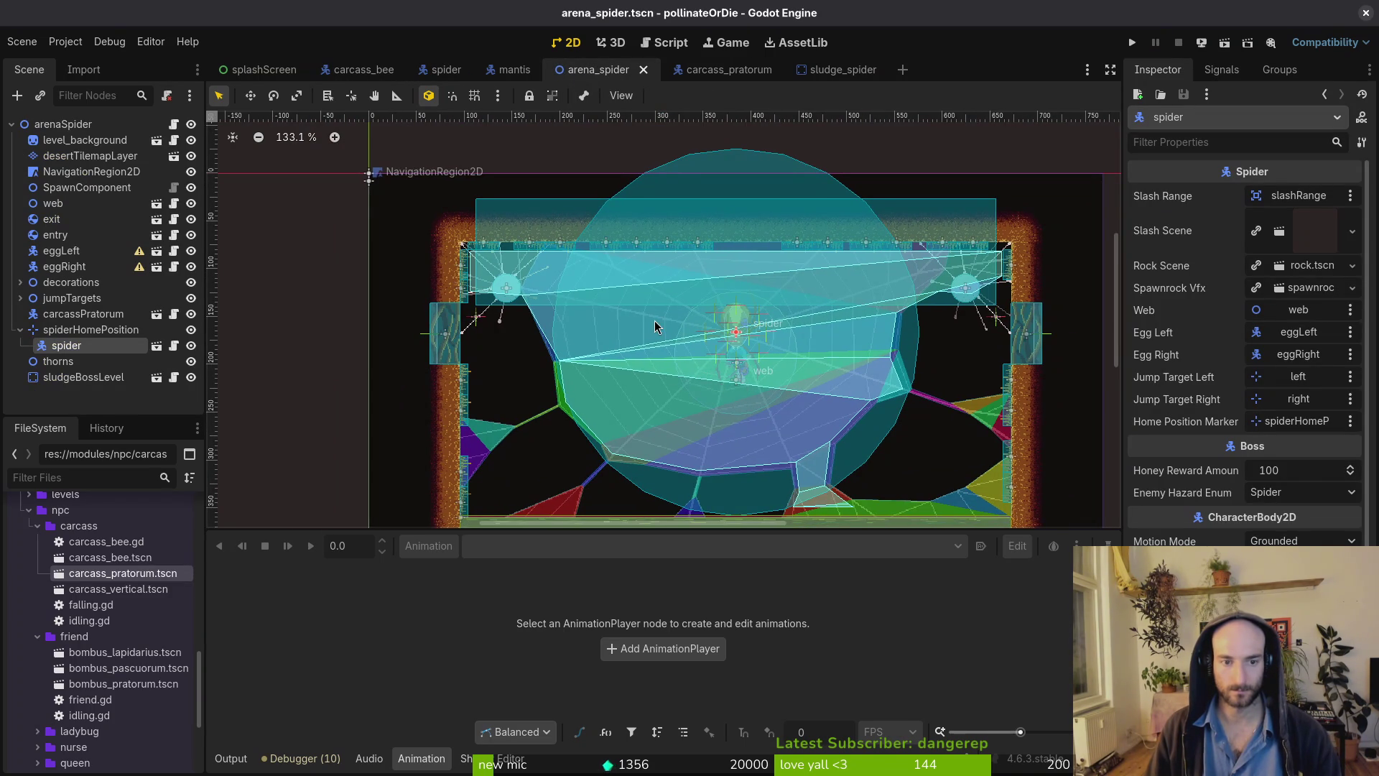
scroll(574, 280, "up", 5)
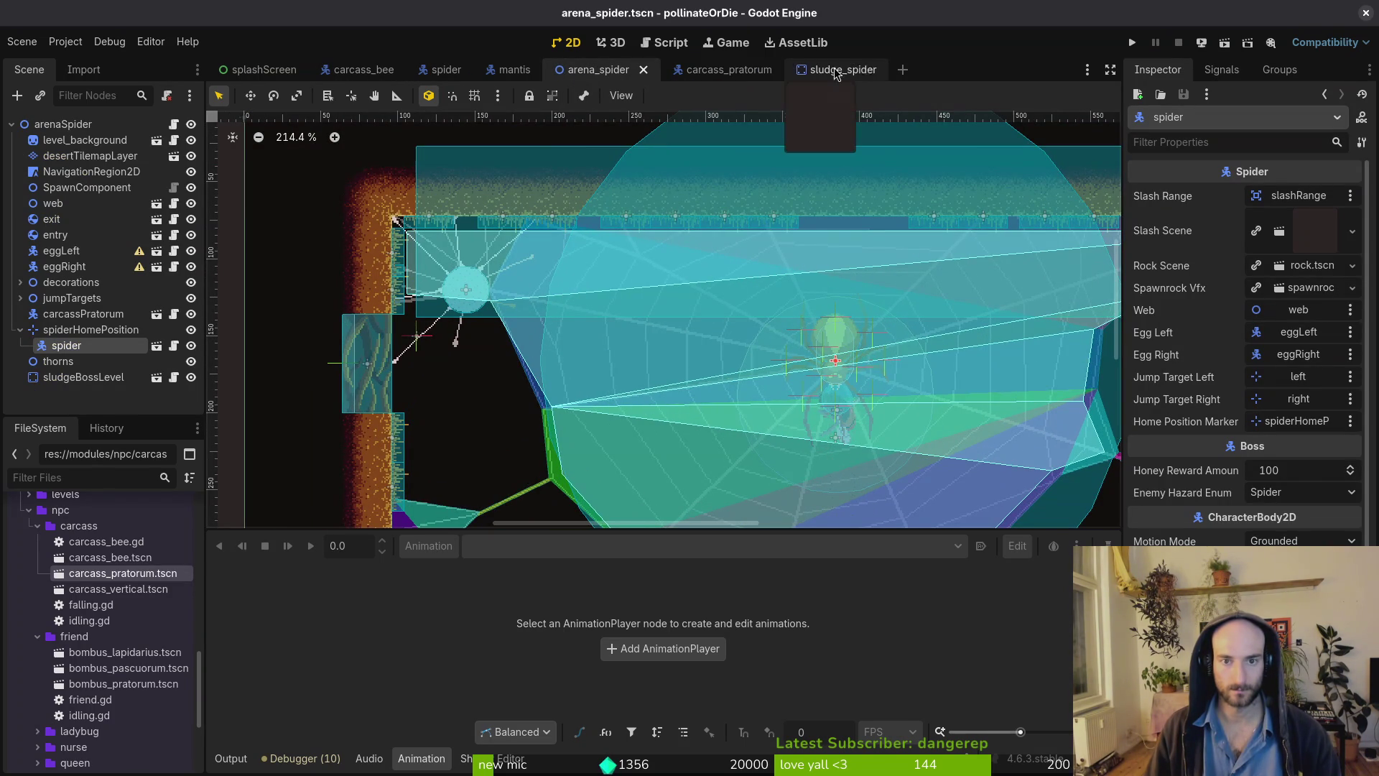
Change the rectangle width to 560 px and save the spider scene.
left_click(446, 72)
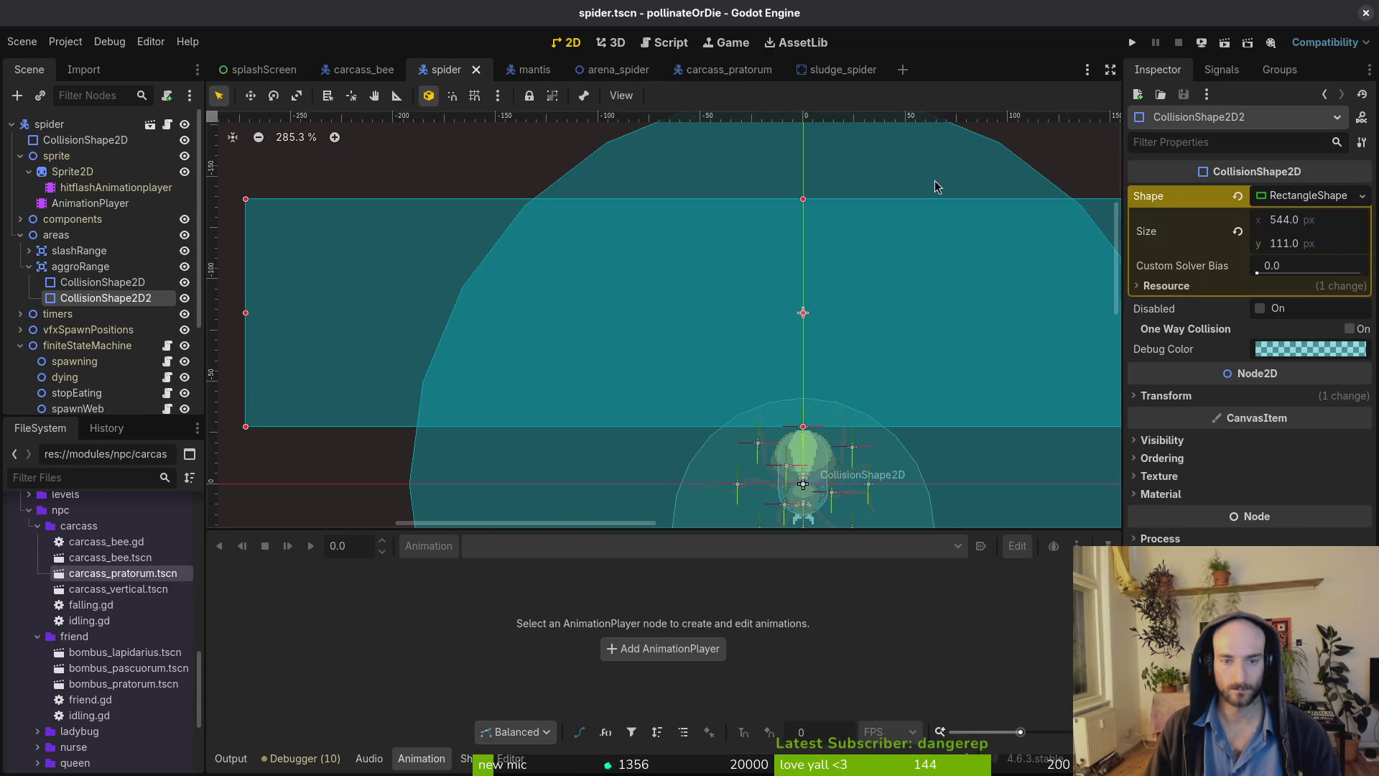
left_click(1348, 231)
type("56")
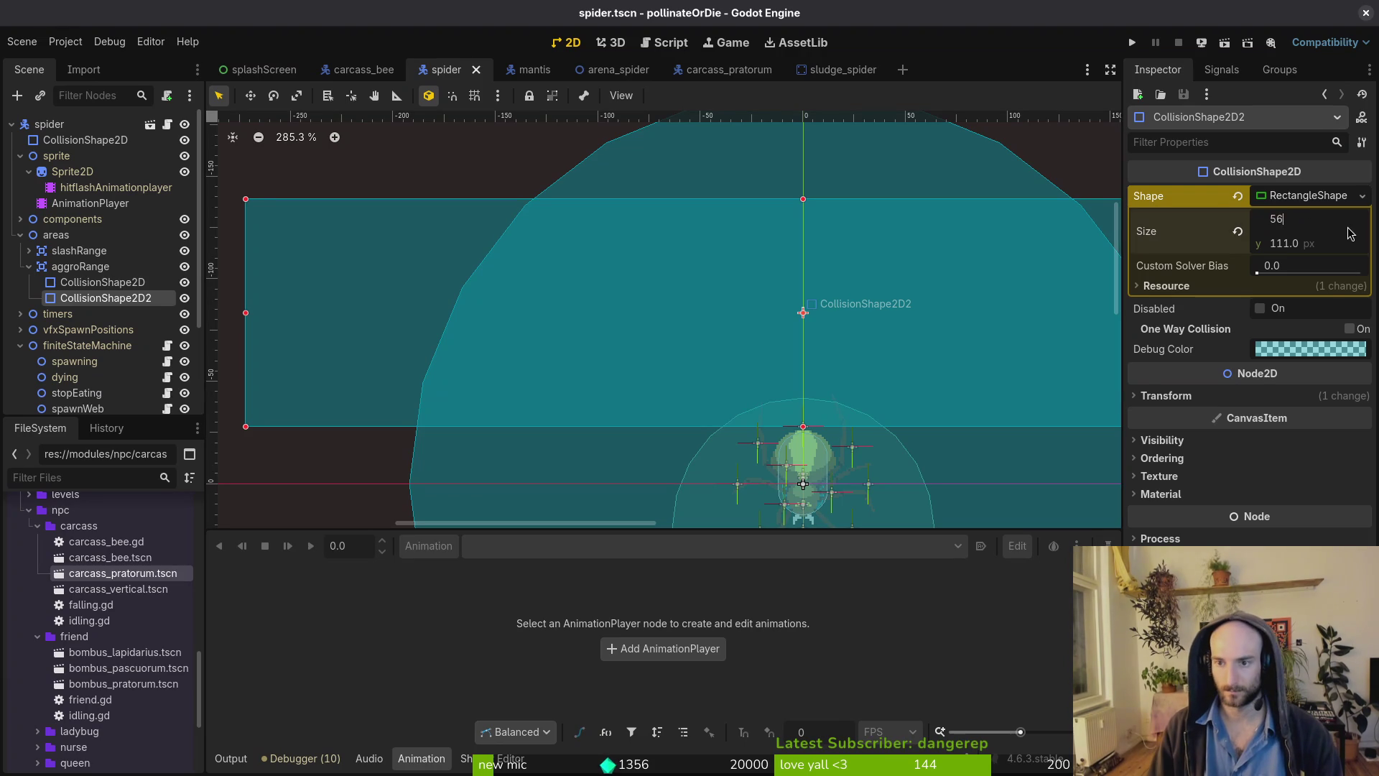
type("0")
key("Return")
key("ctrl+s")
left_click(593, 70)
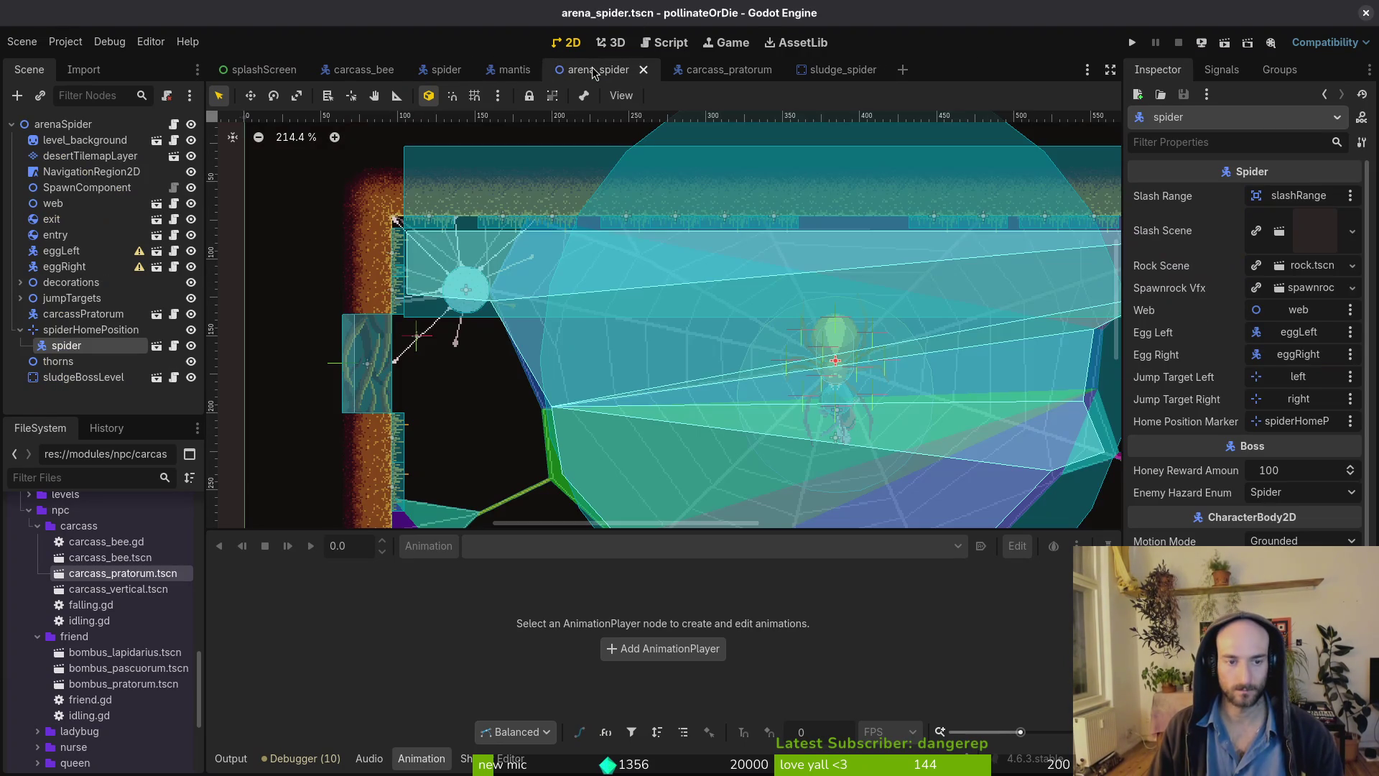
Playtest the game, load the spider arena via F1 level select, then pause.
left_click(1132, 42)
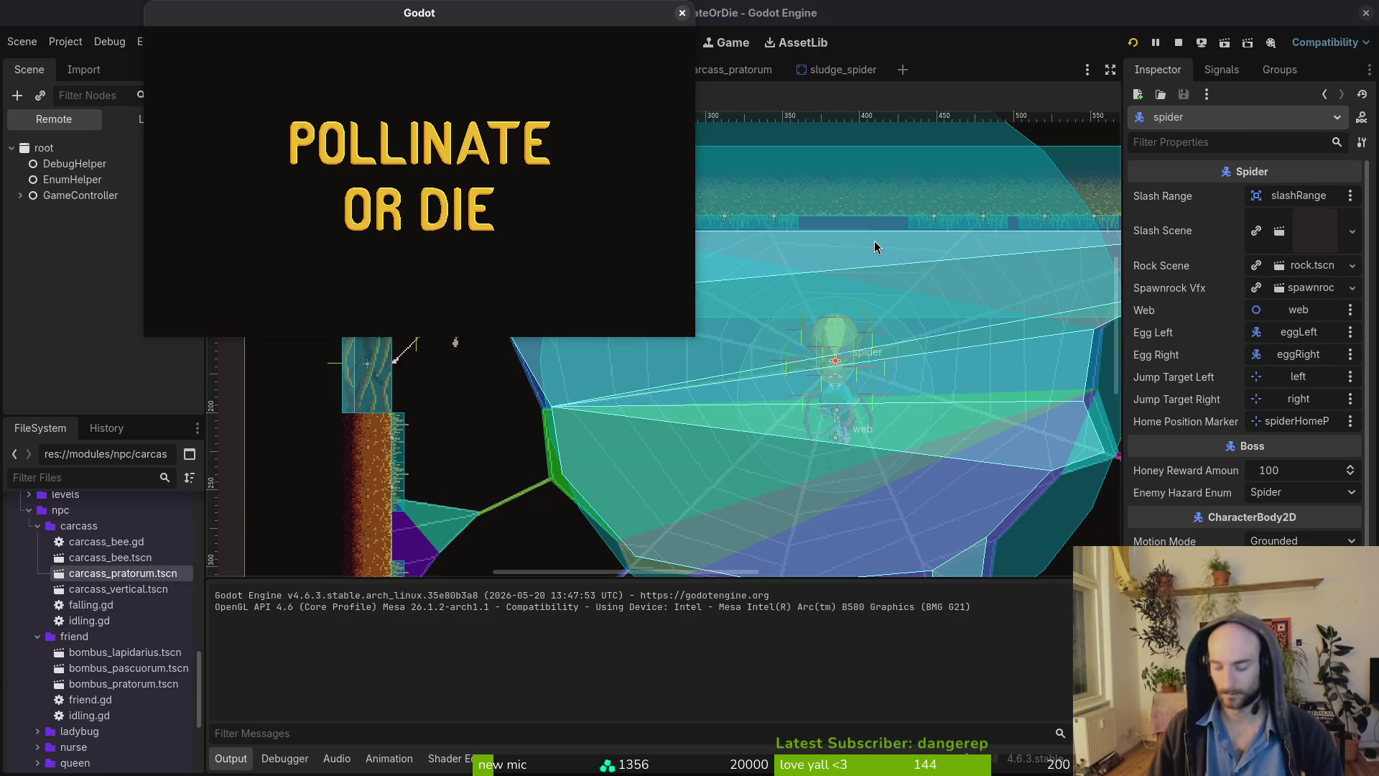
key("Return")
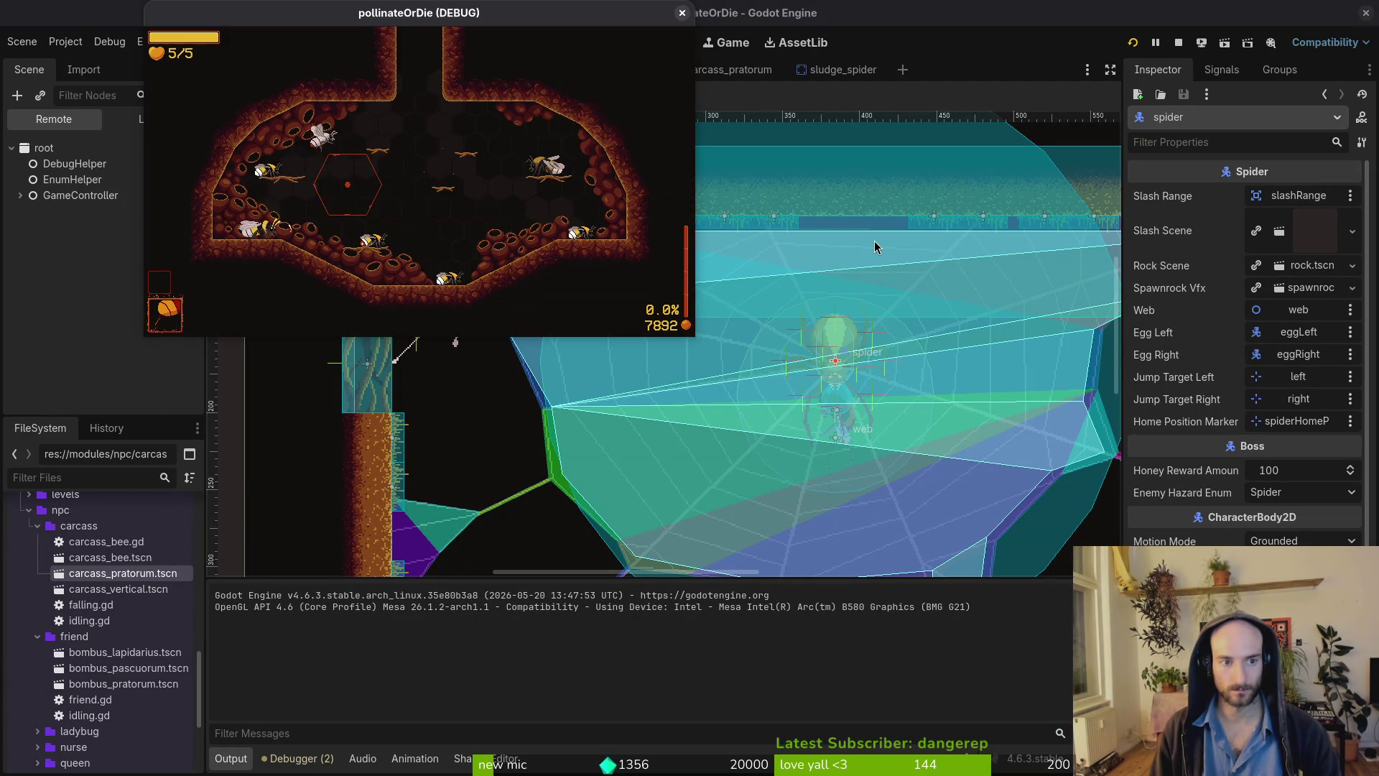
key("F1")
key("Return")
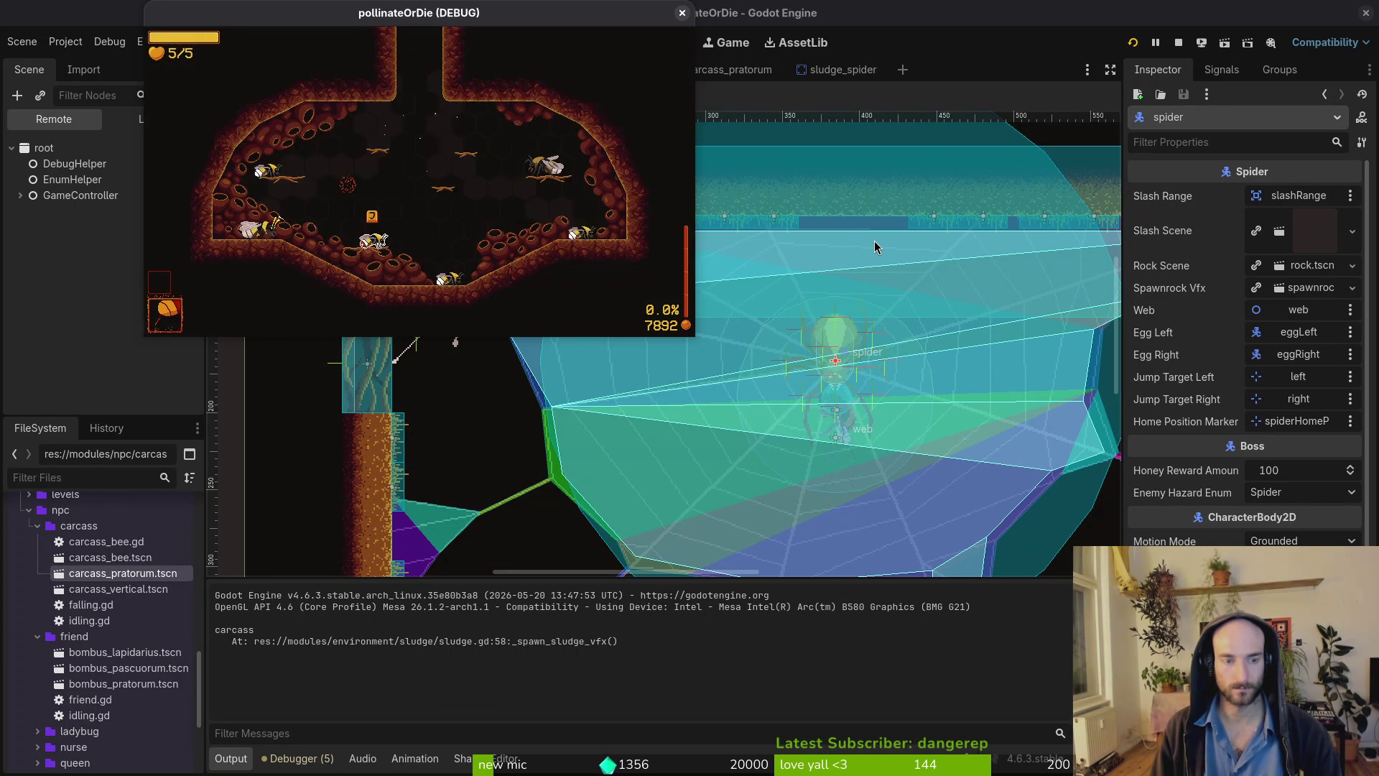
key("F1")
key("Return")
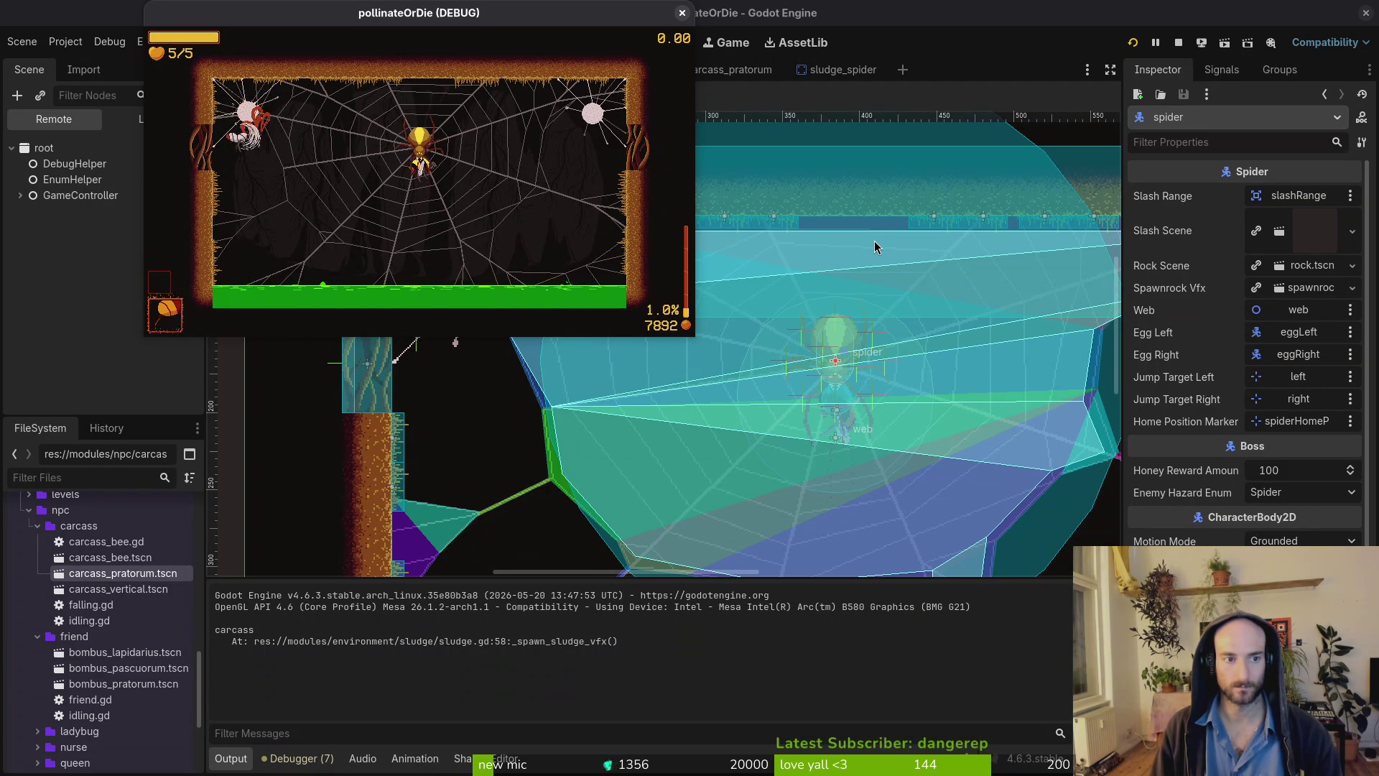
key("Escape")
Stop the playtest and delete the rectangular CollisionShape2D2 from the spider scene.
left_click(682, 12)
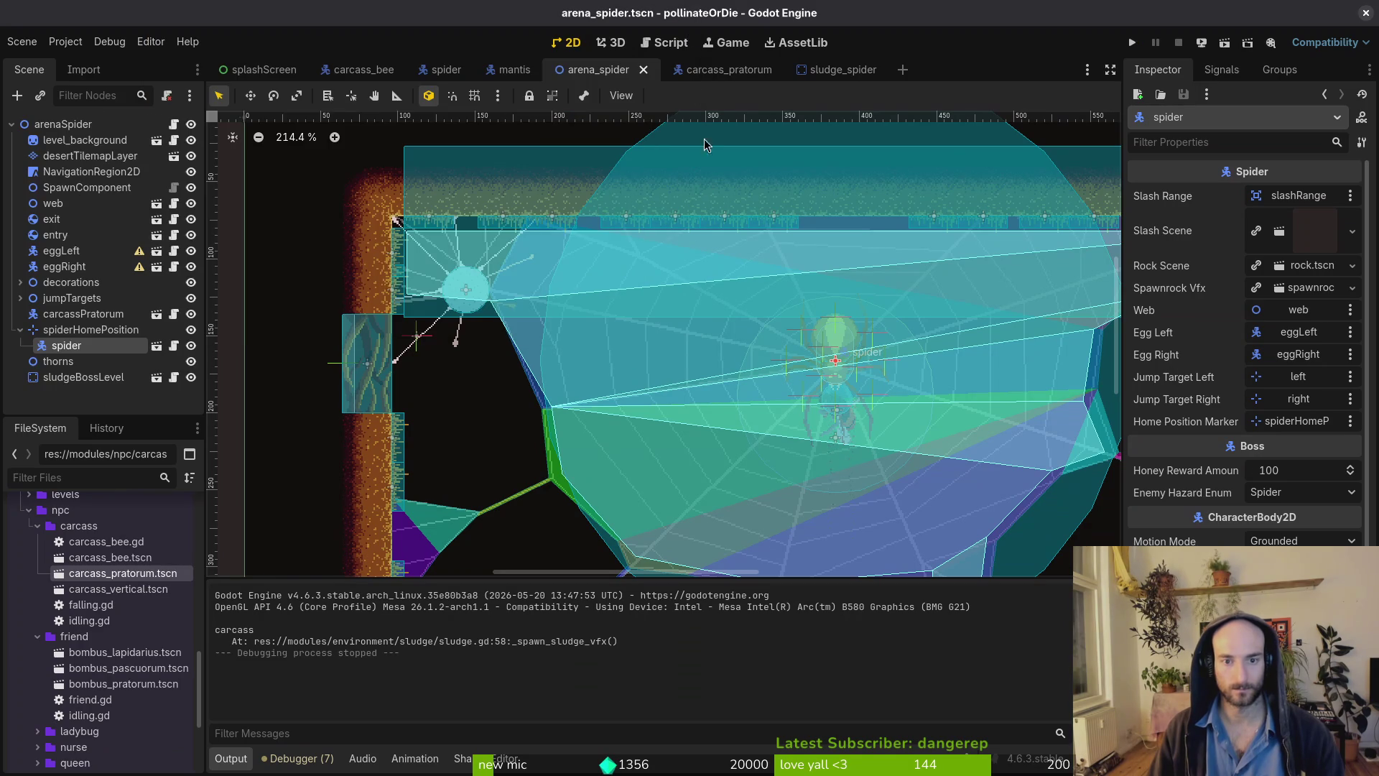
left_click(438, 69)
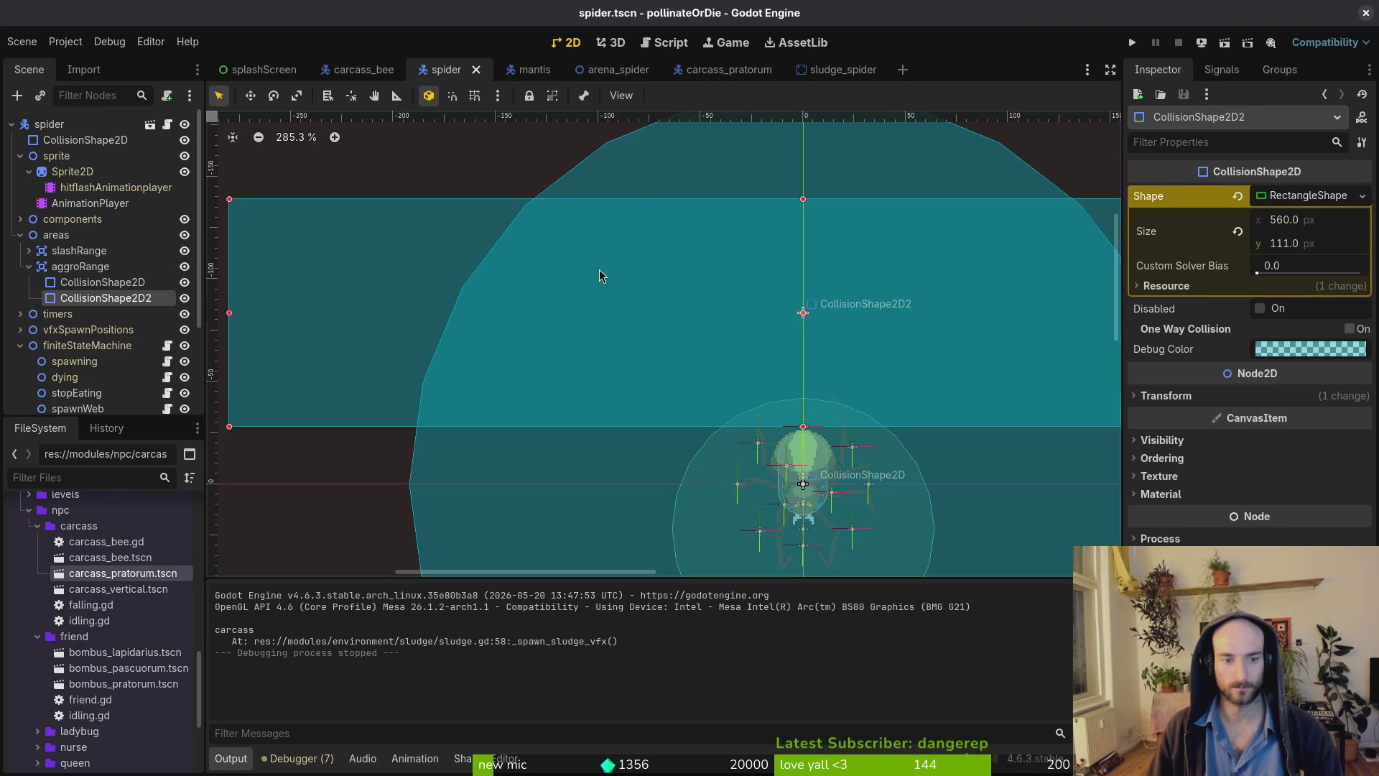
key("Delete")
key("Return")
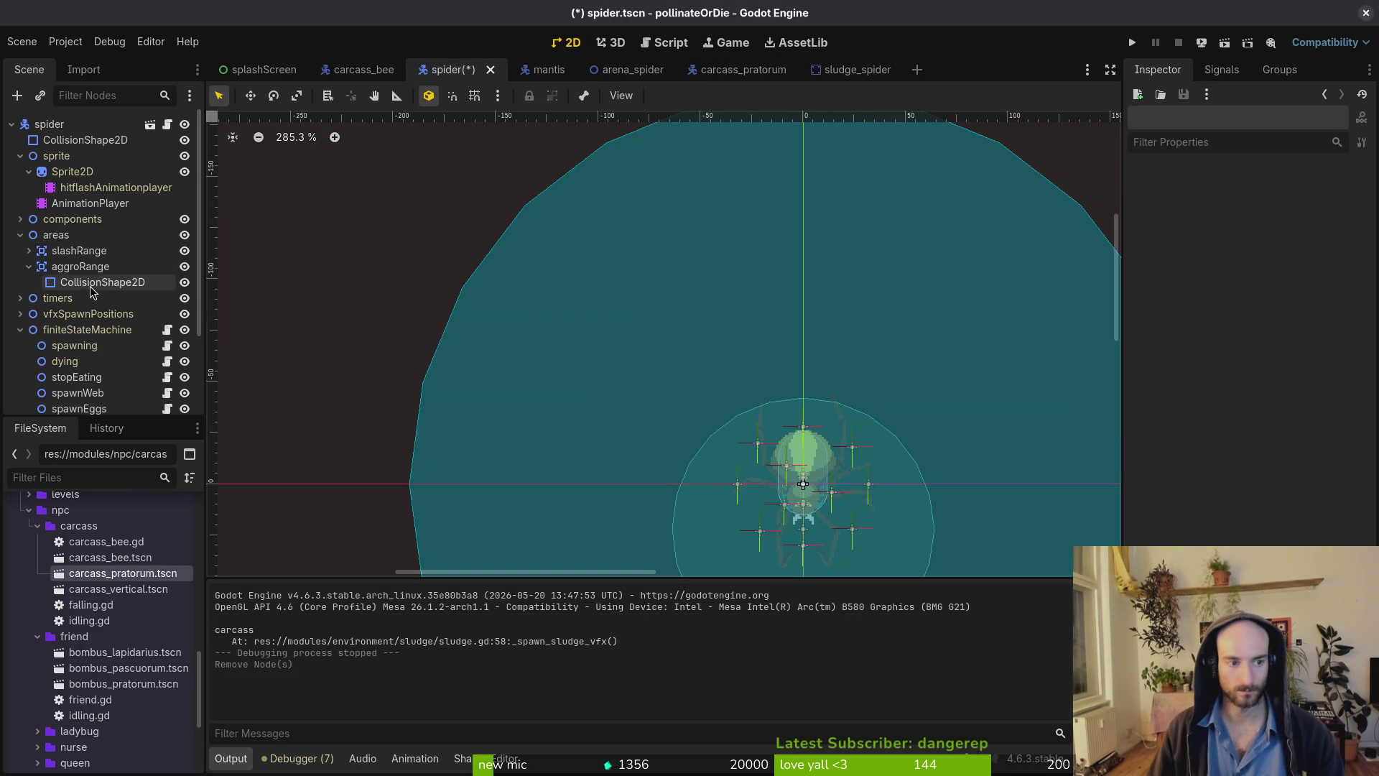
scroll(751, 373, "down", 3)
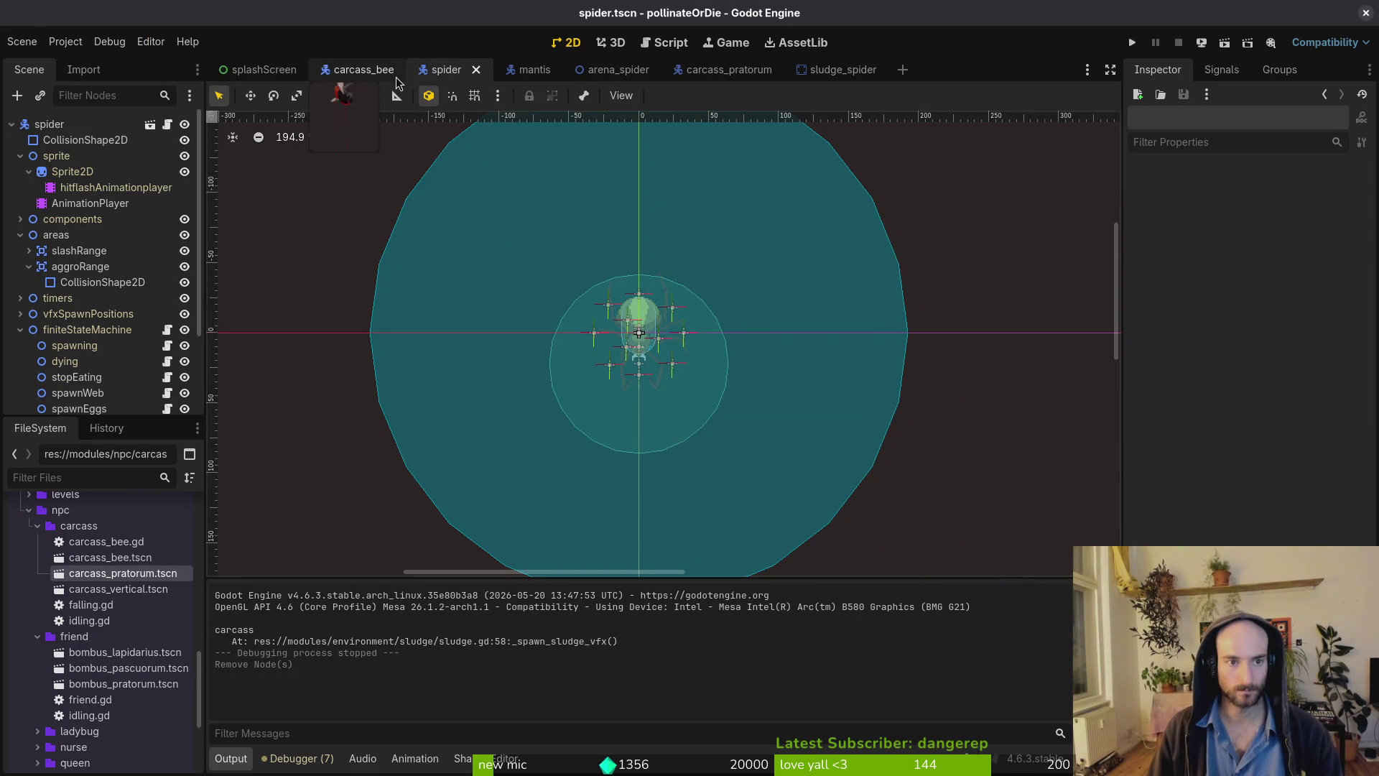
Open spider_egg.gd in Neovim and move to the _run_shake_vfx function.
key("alt+Tab")
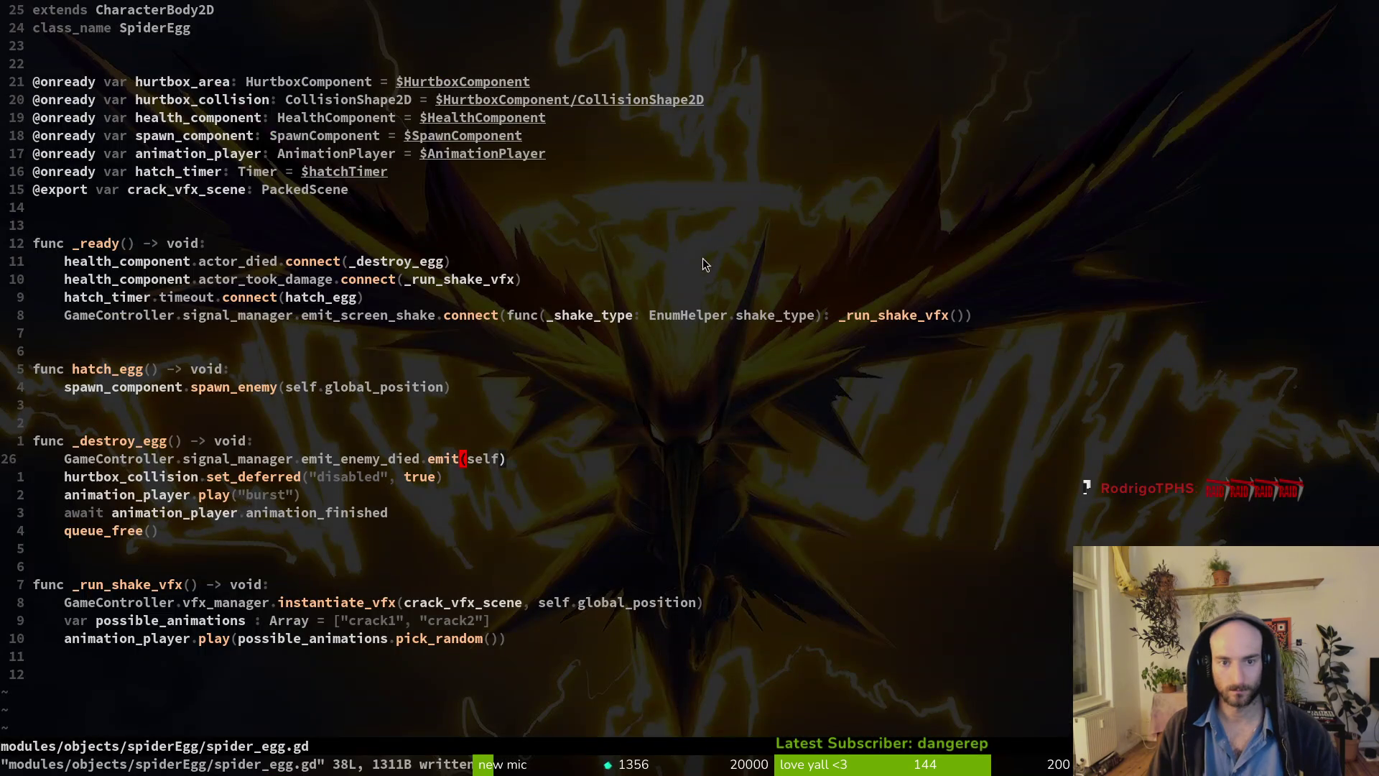
key("space")
key("f")
key("f")
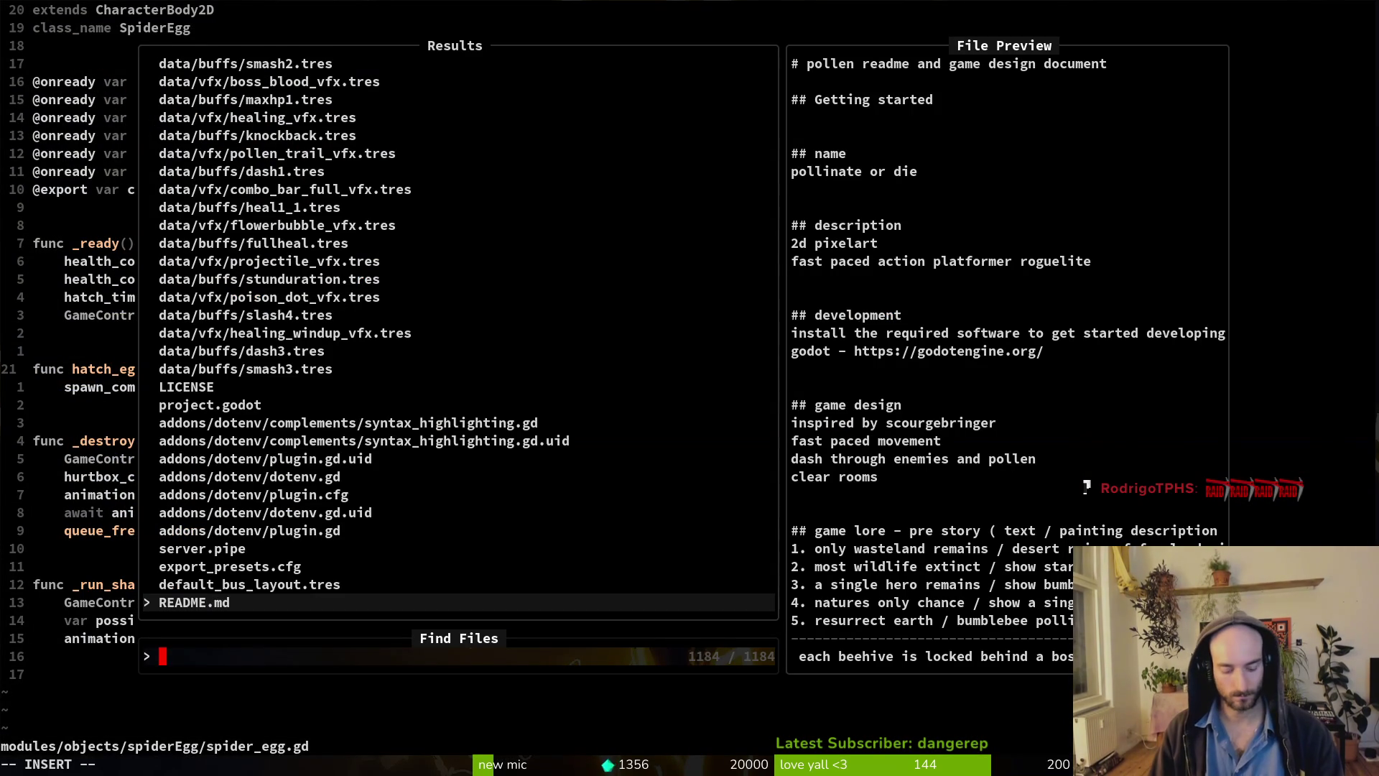
type("spideeg")
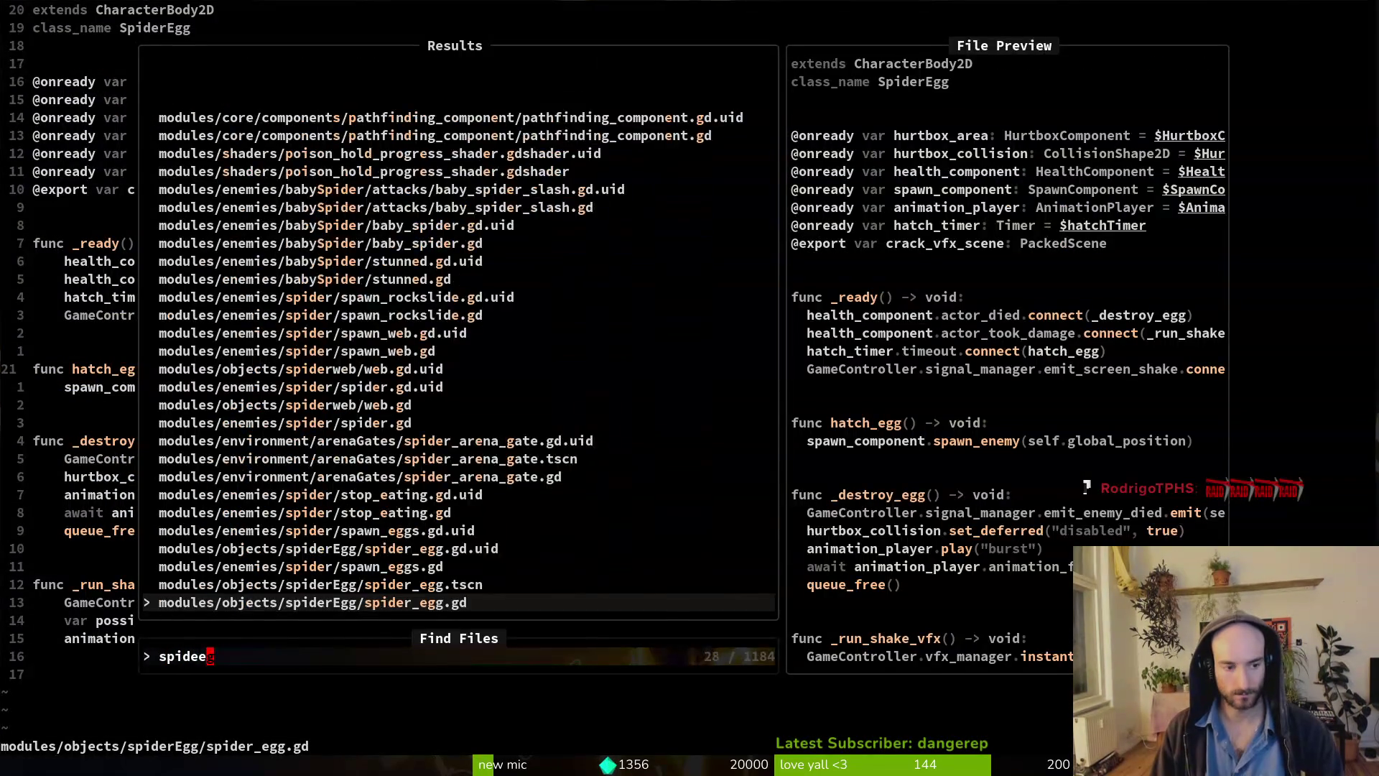
key("Return")
left_click(36, 566)
left_click(150, 530)
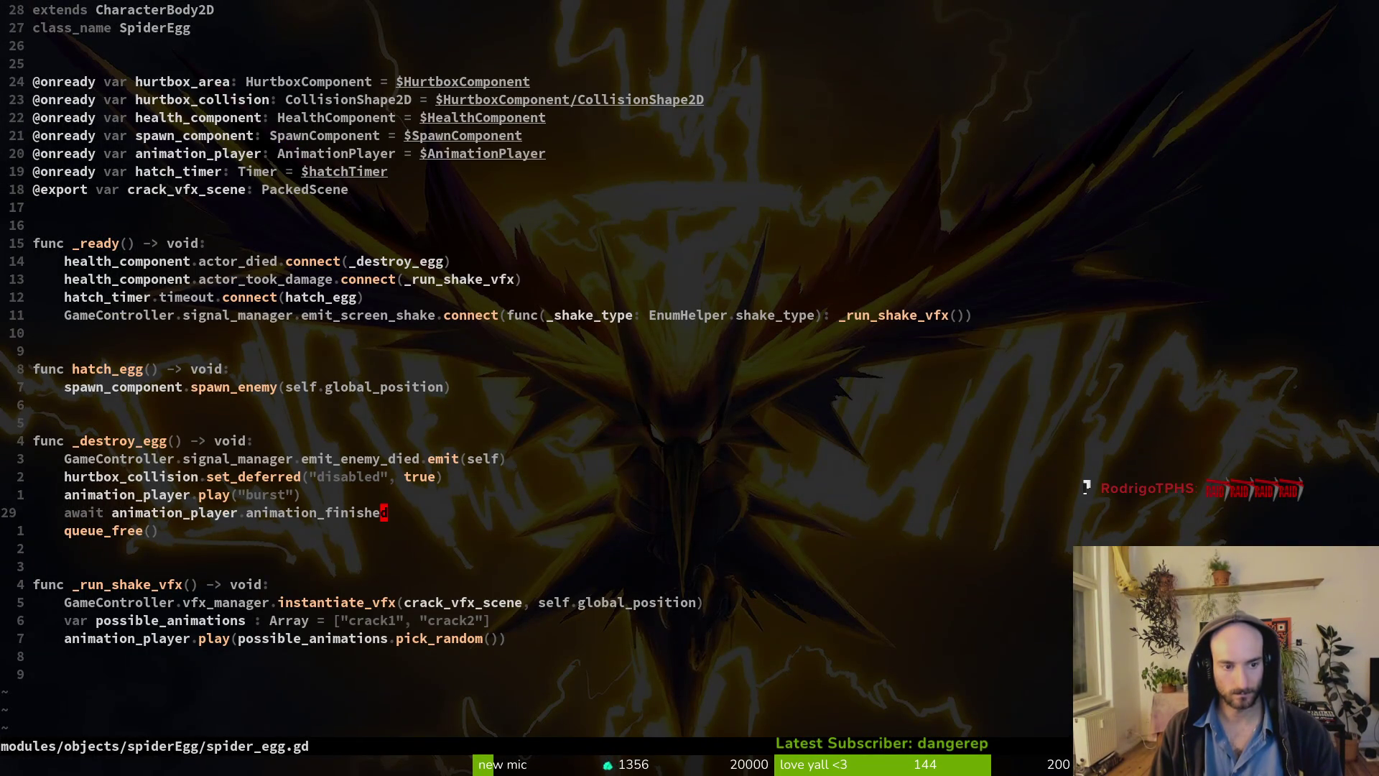
left_click(227, 369)
left_click(360, 297)
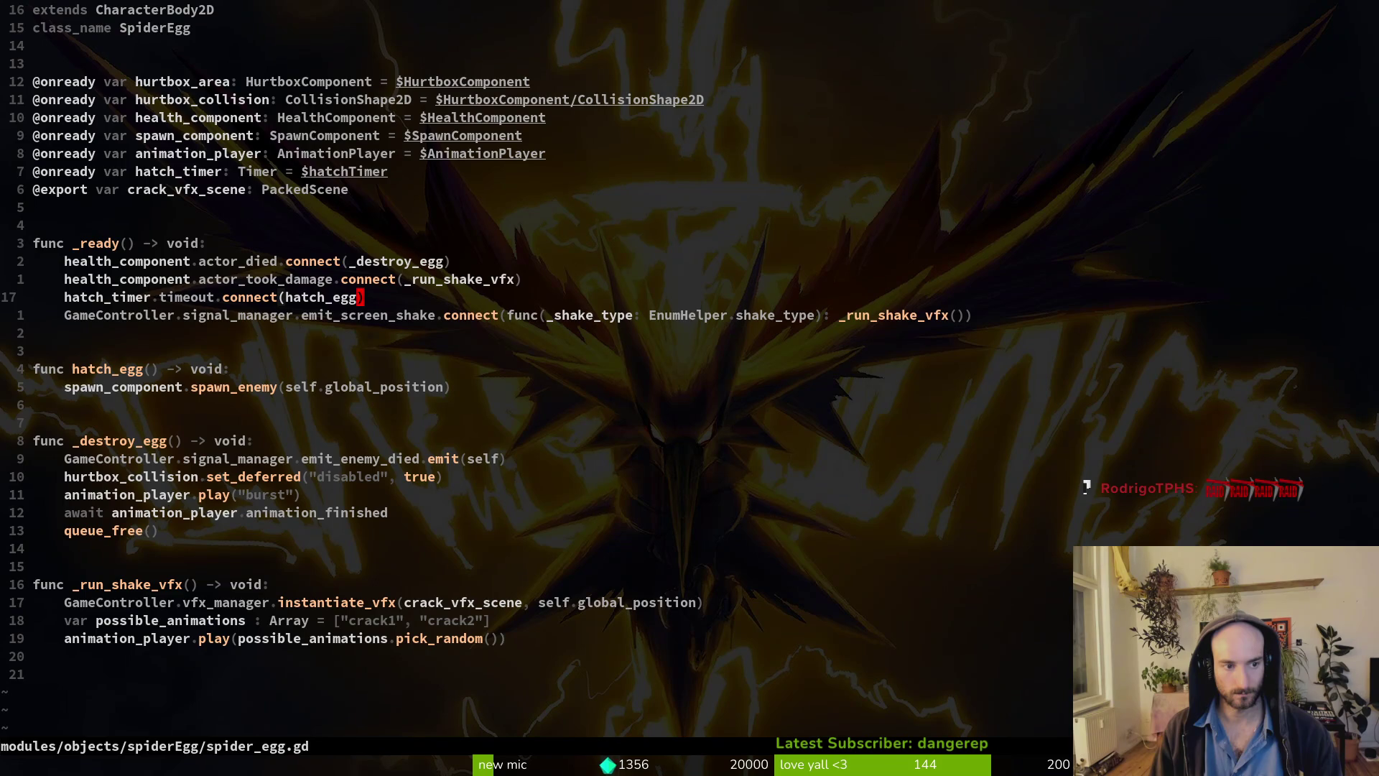
left_click(588, 315)
left_click(518, 279)
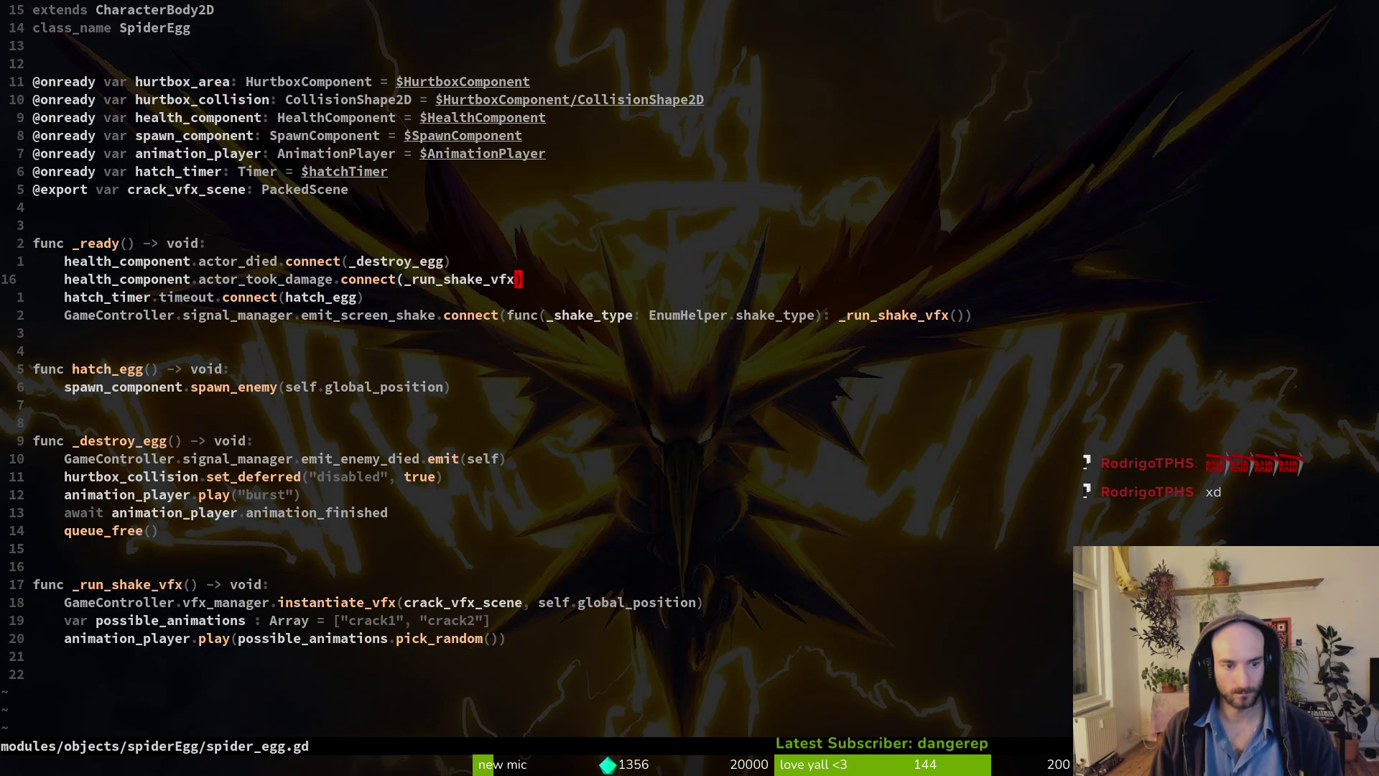
key("j")
key("j")
key("j")
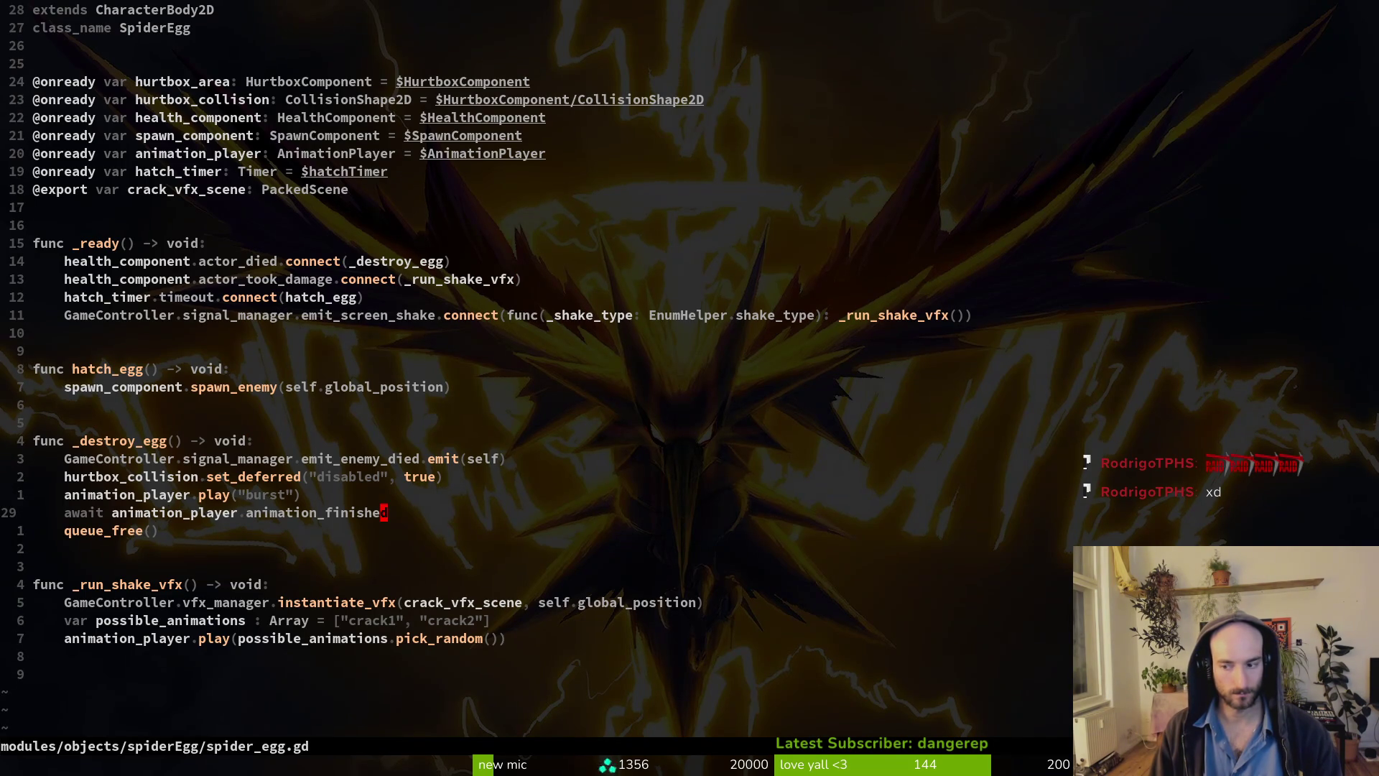
Add a GameController.signal_manager.emit_spider_stop_eating.emit() line and save.
key("j")
key("j")
key("j")
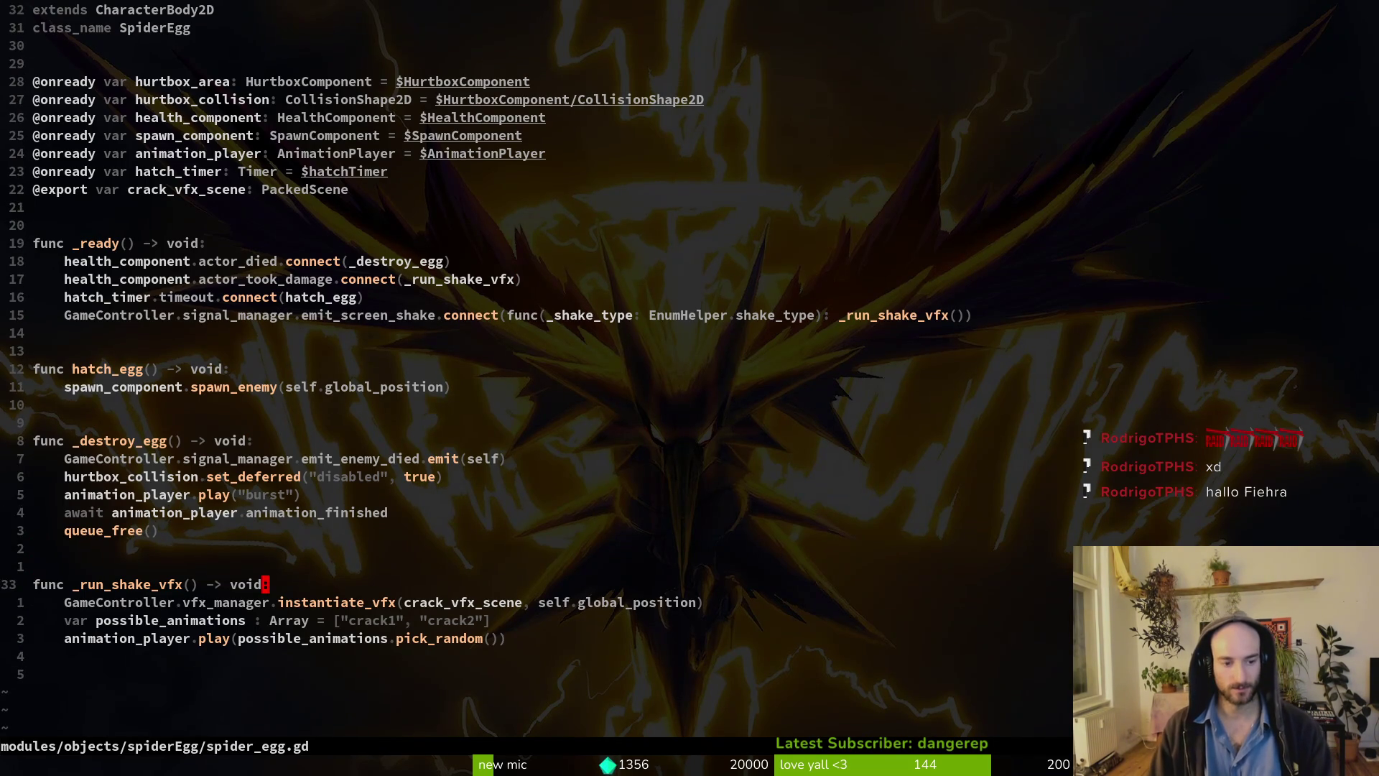
type("o")
type("GameController.")
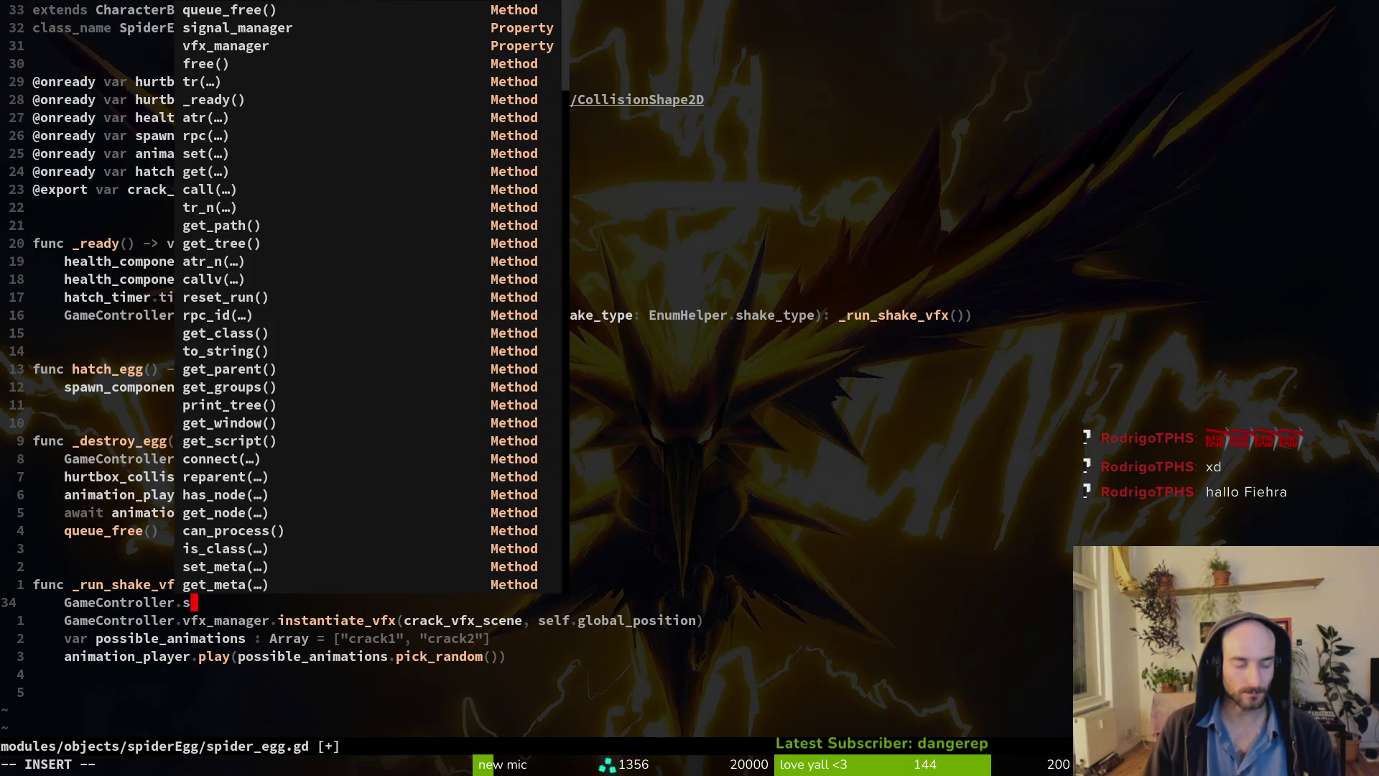
type("ignal_manager.e")
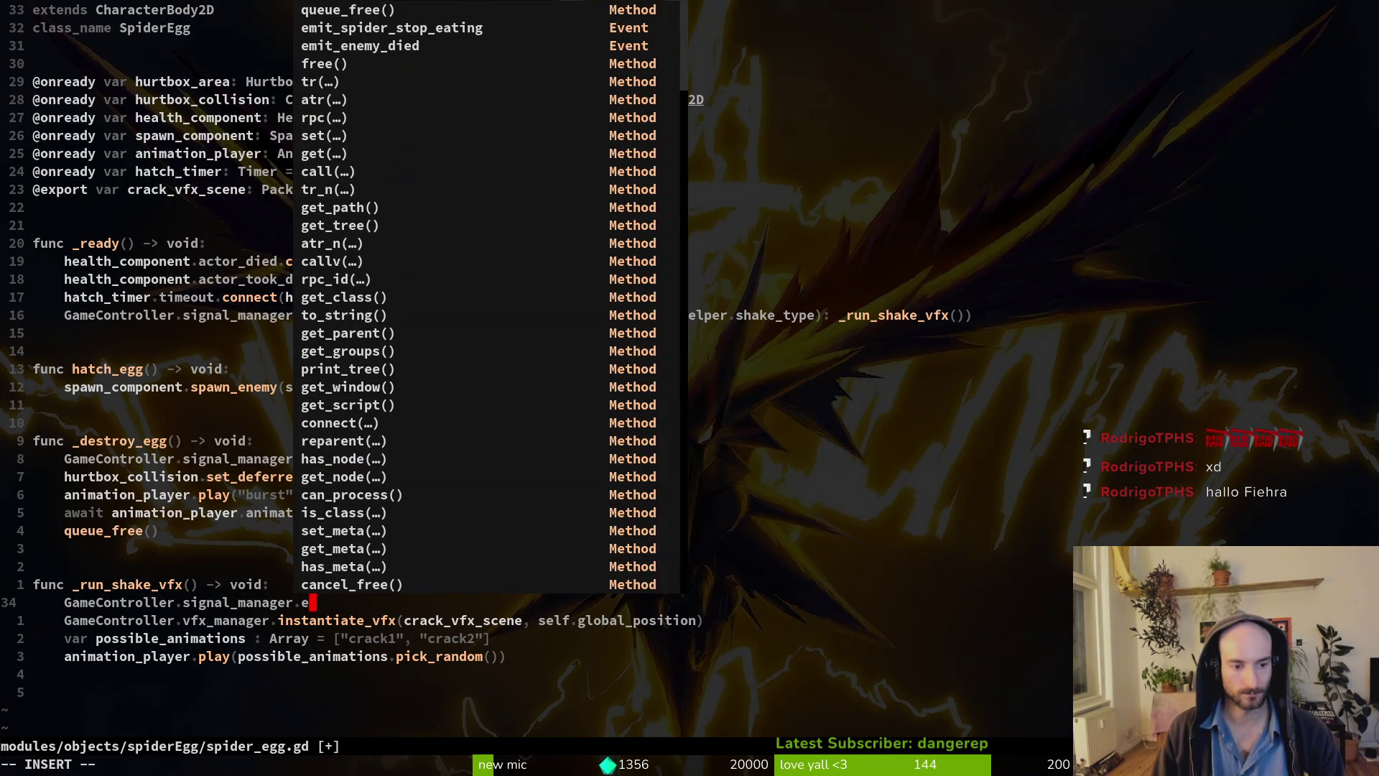
type("misp")
key("Return")
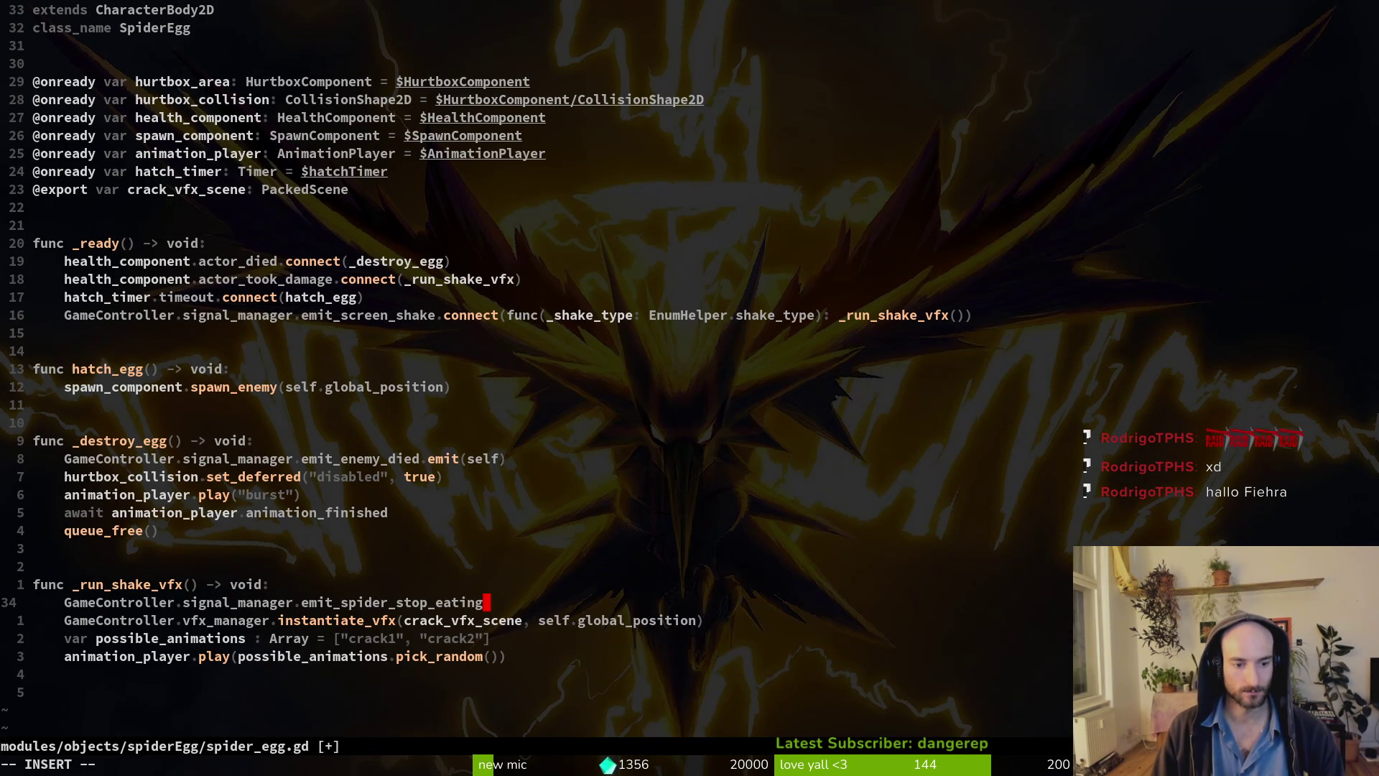
type(".e")
type("mit(")
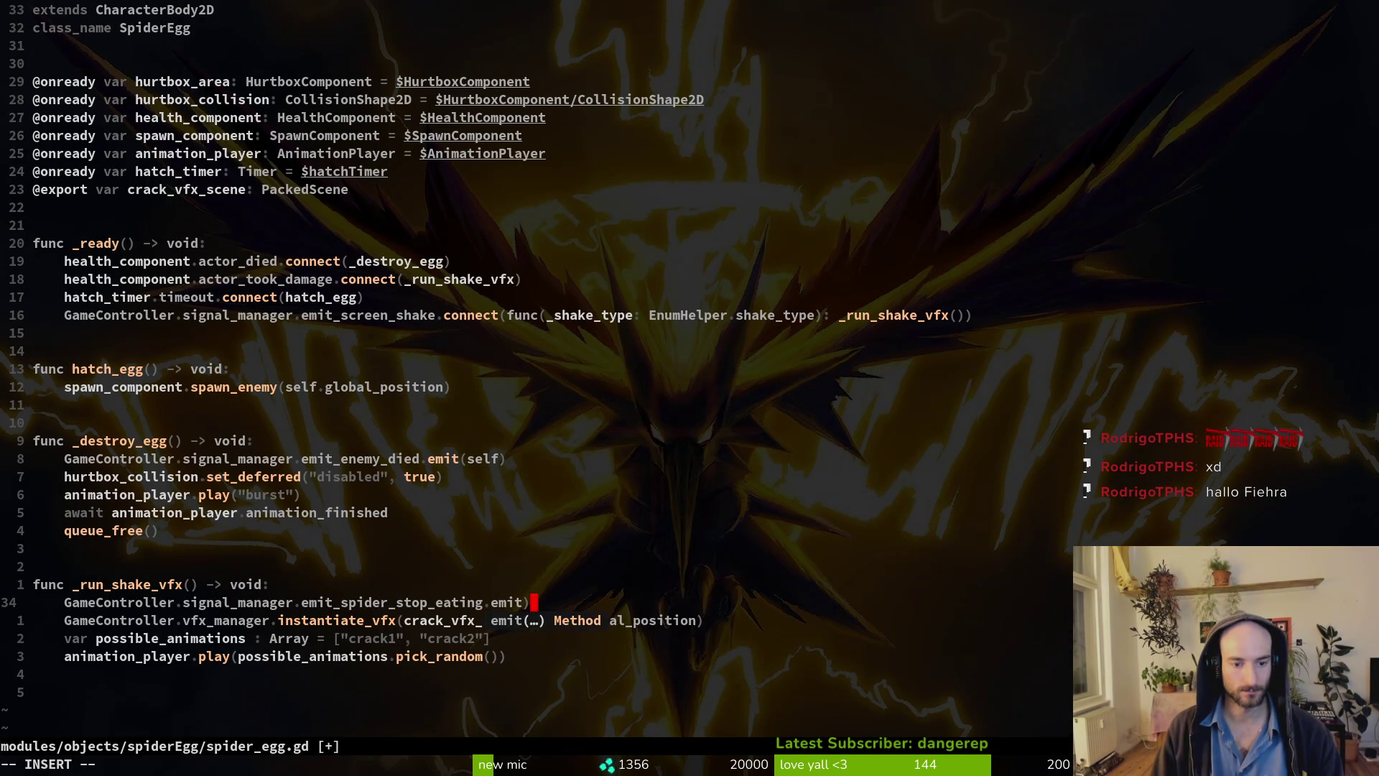
type(")")
key("Escape")
type(":w")
key("Return")
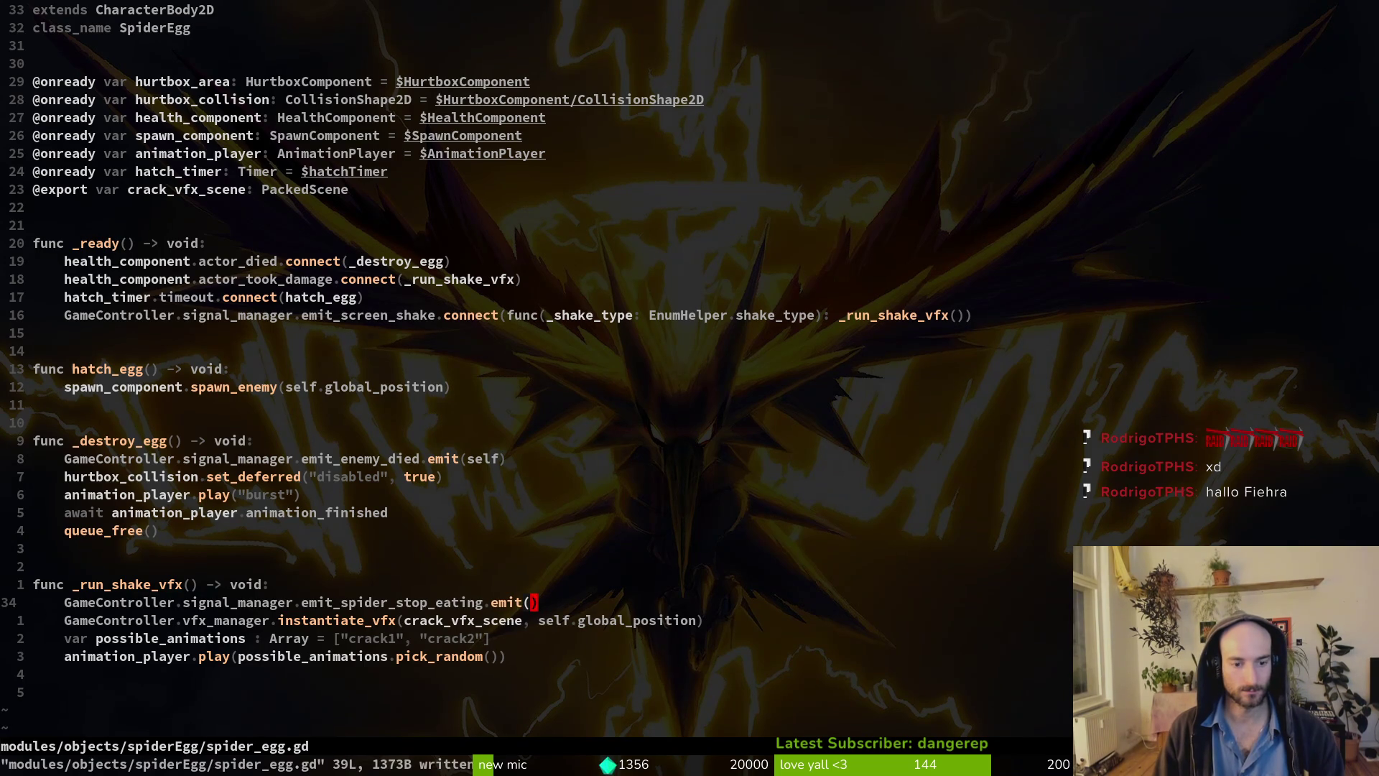
Delete the stop-eating emit line and save spider_egg.gd.
key("shift+v")
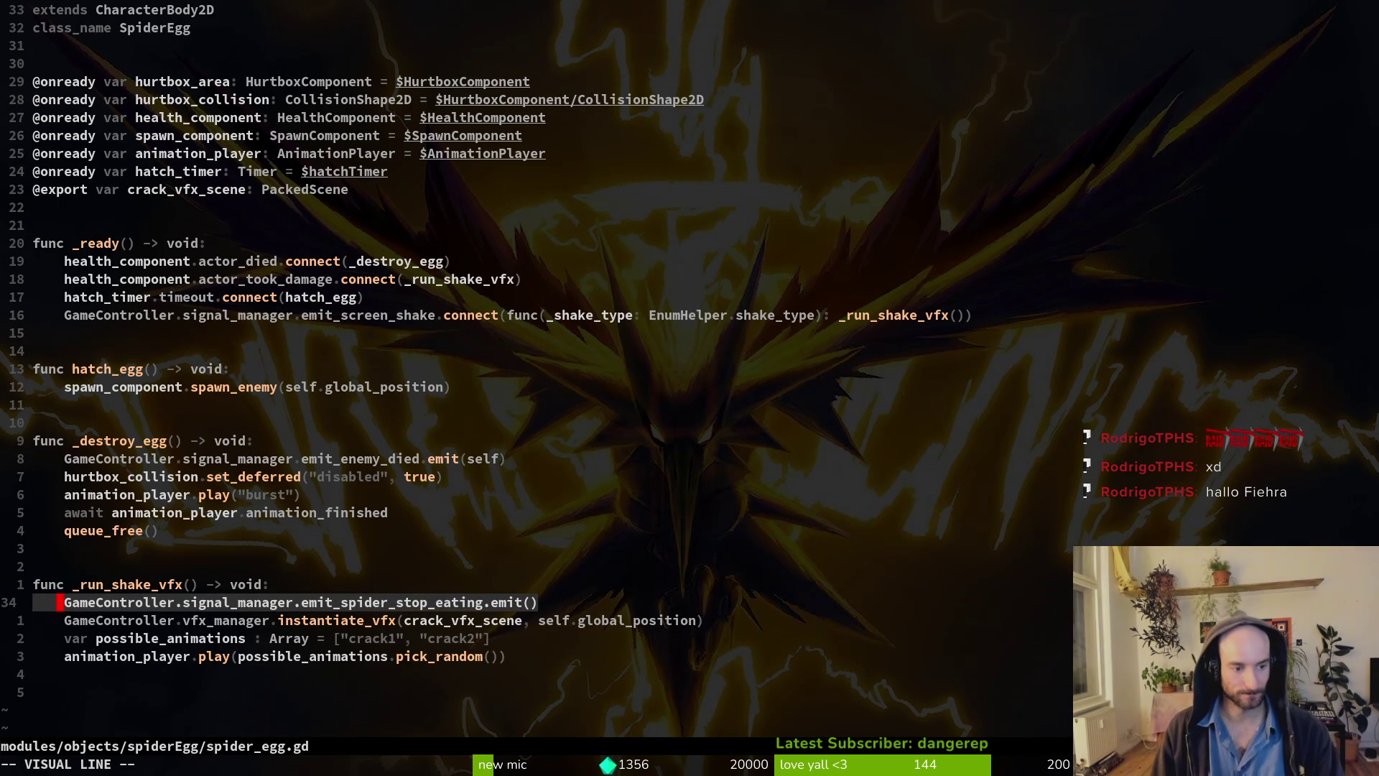
key("Escape")
key("d")
key("d")
type(":w")
key("Return")
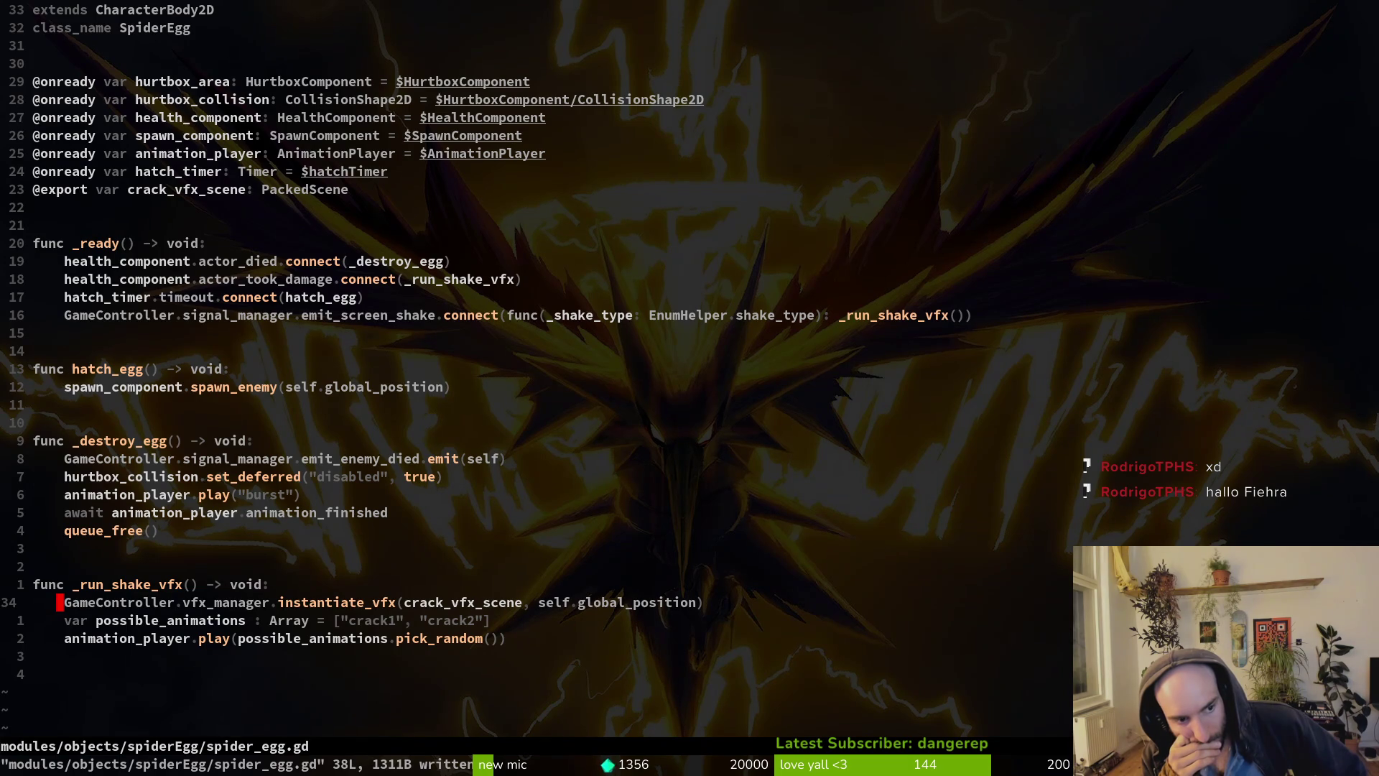
Restore the emit line and add an 'if _in_combat:' line above it.
key("ctrl+r")
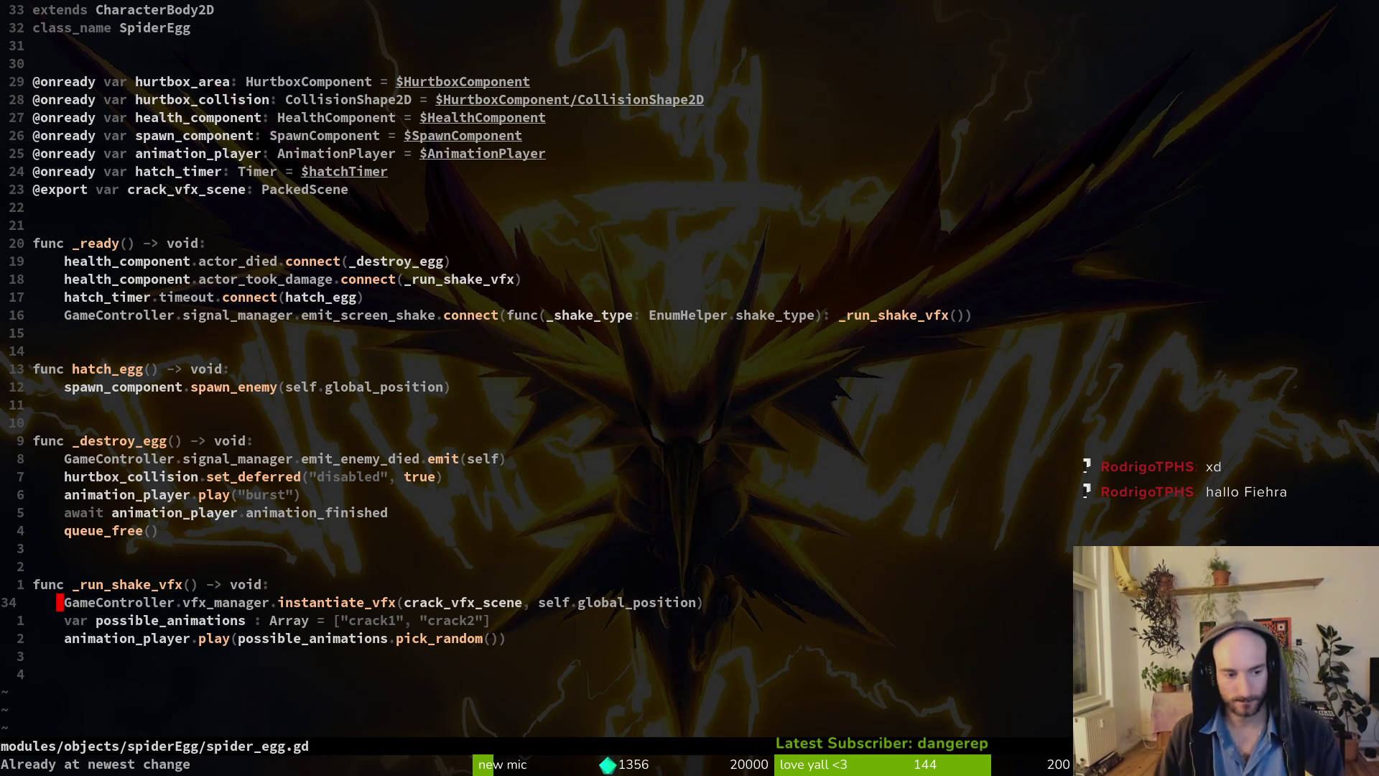
type("uO")
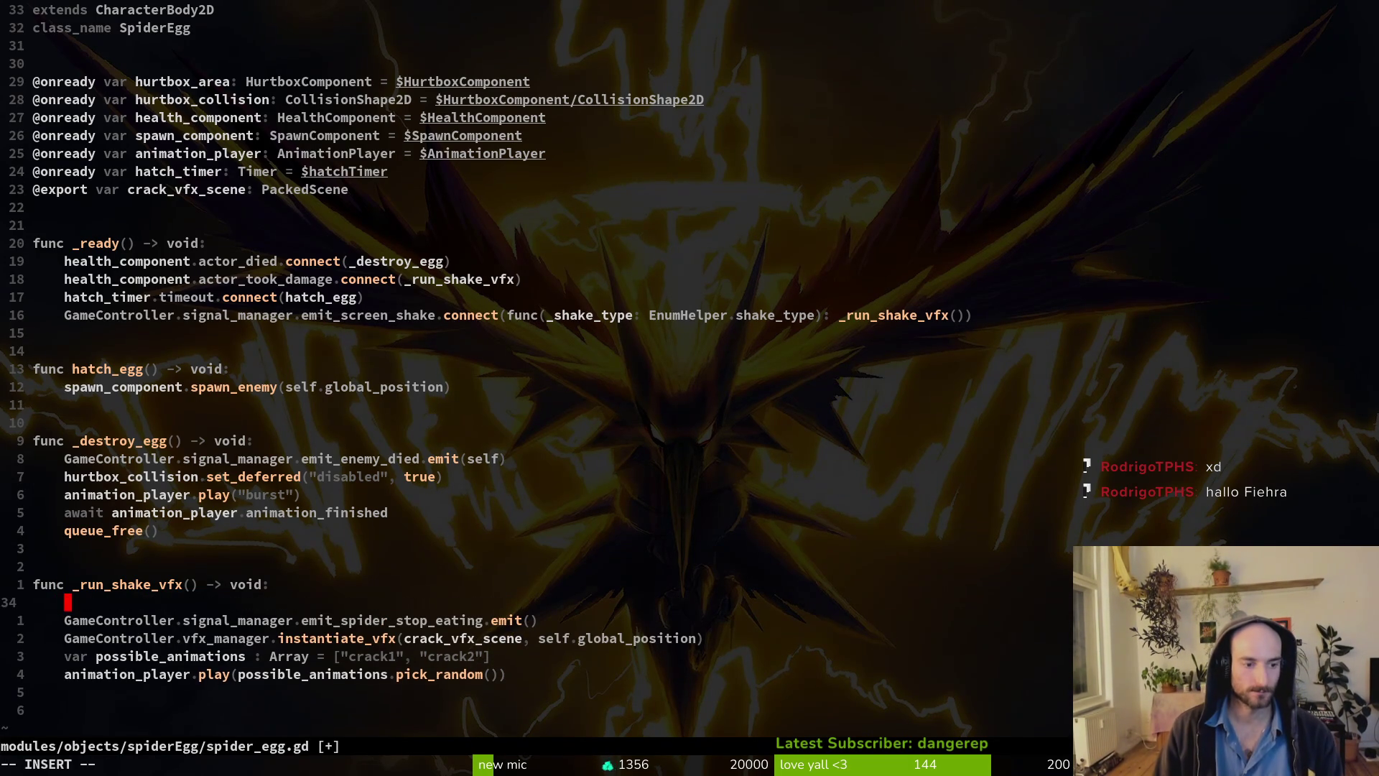
type("if ")
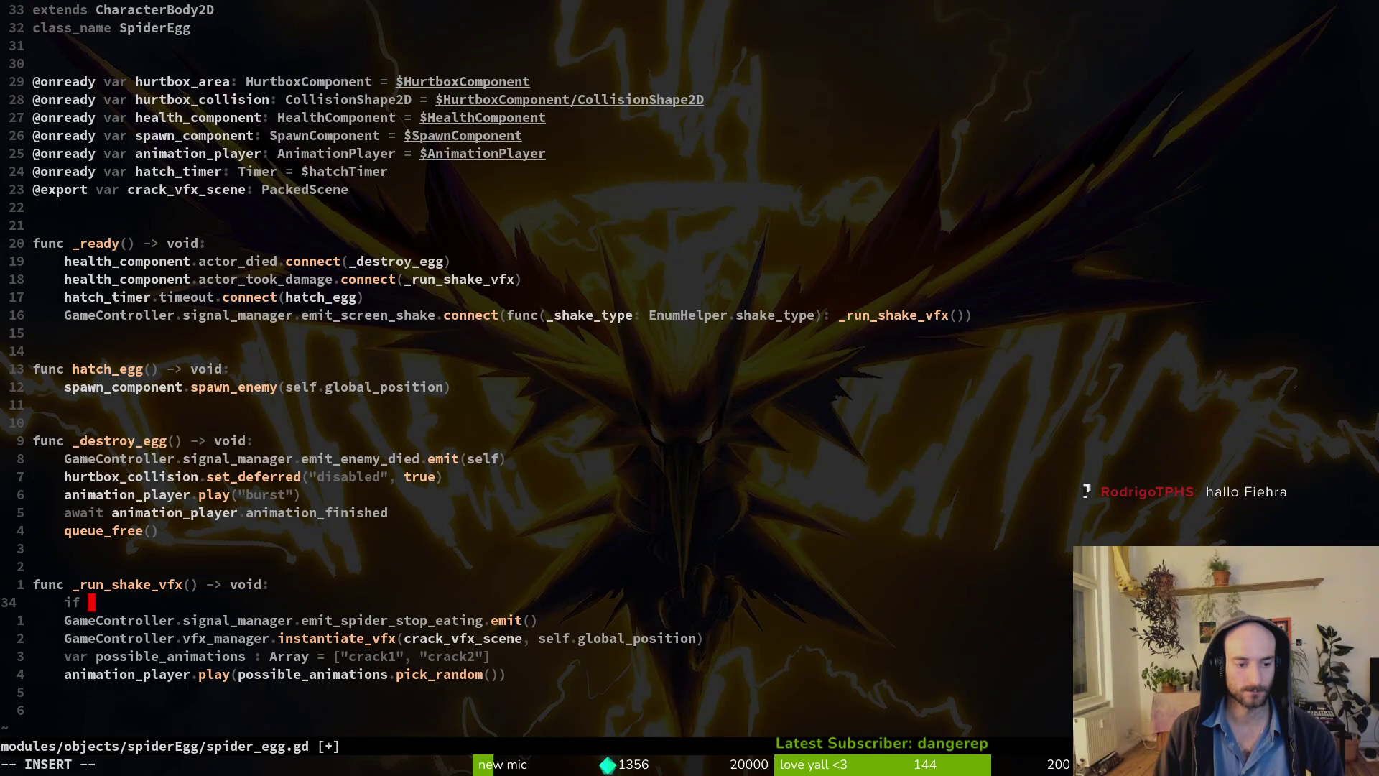
type("combat_")
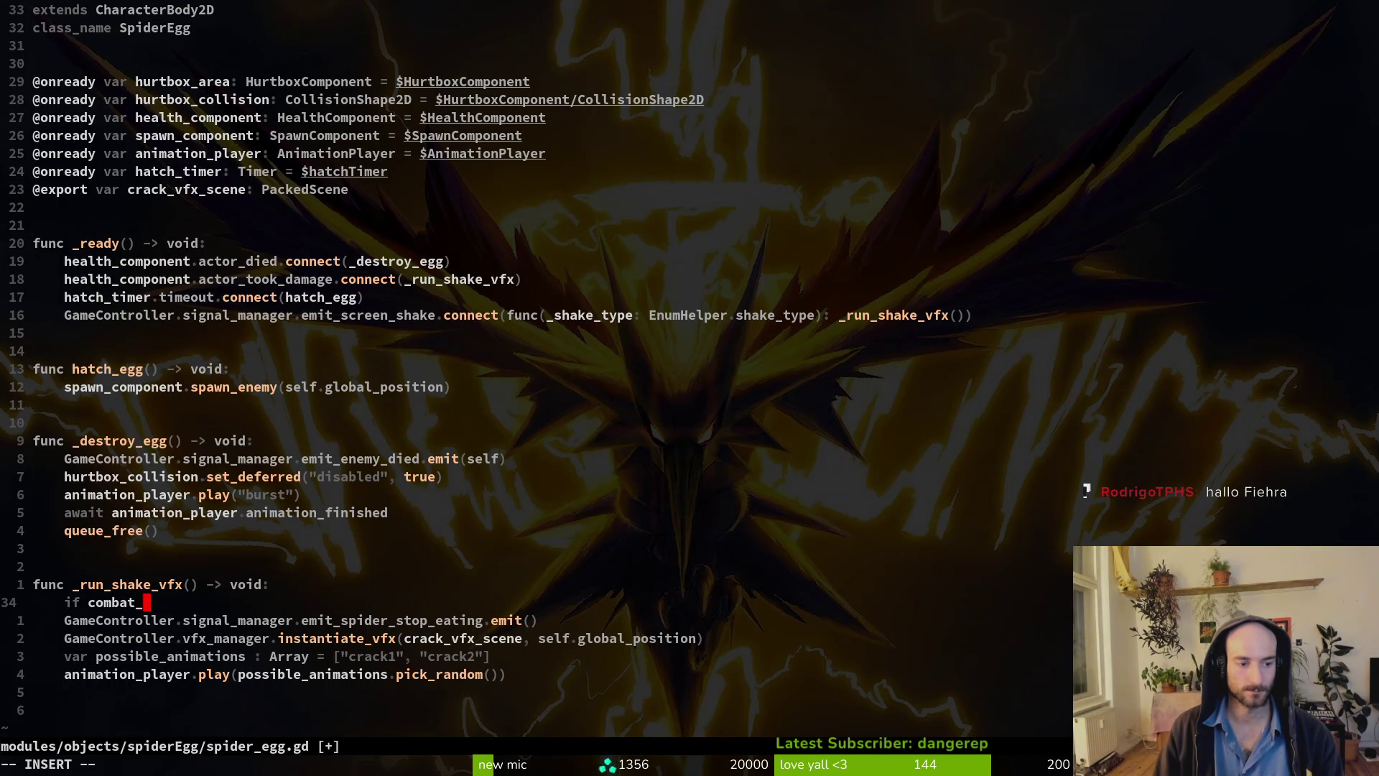
type("started")
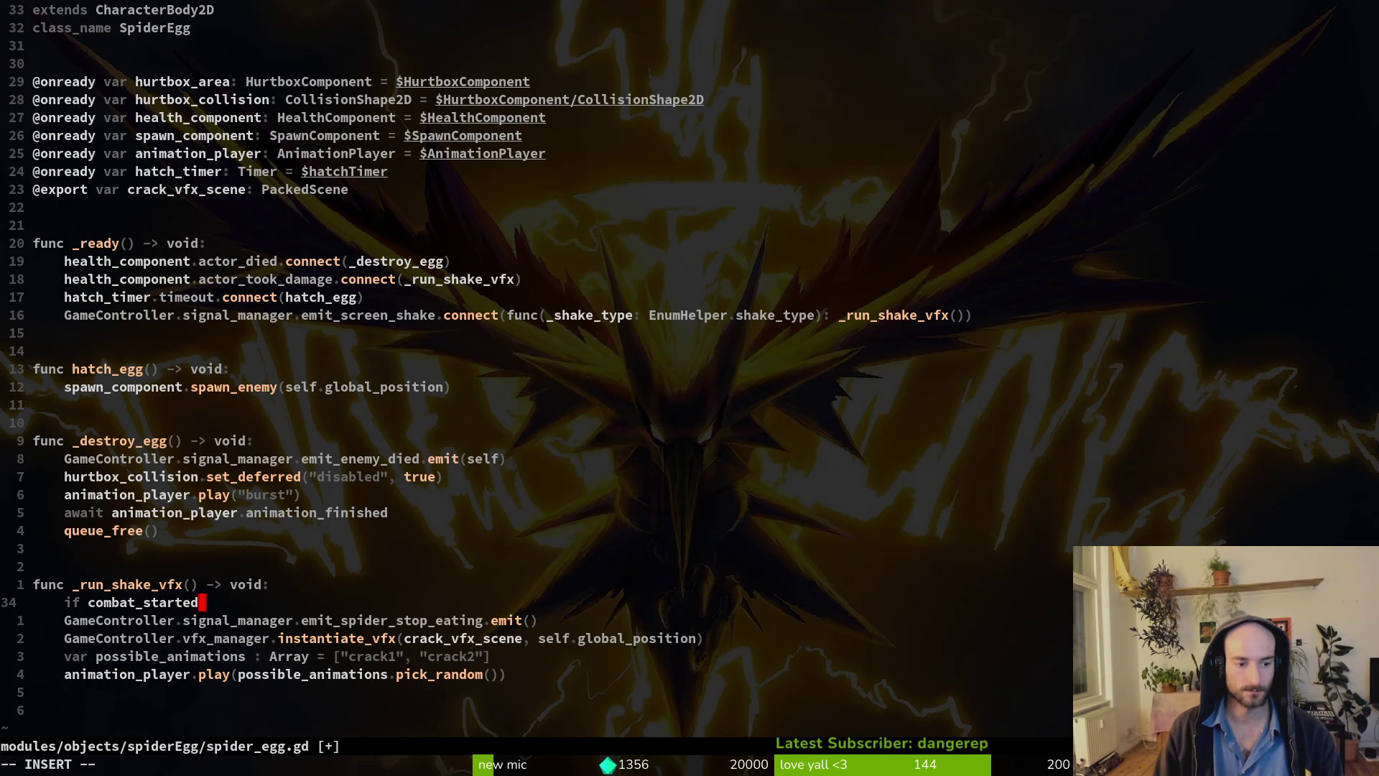
key("ctrl+w")
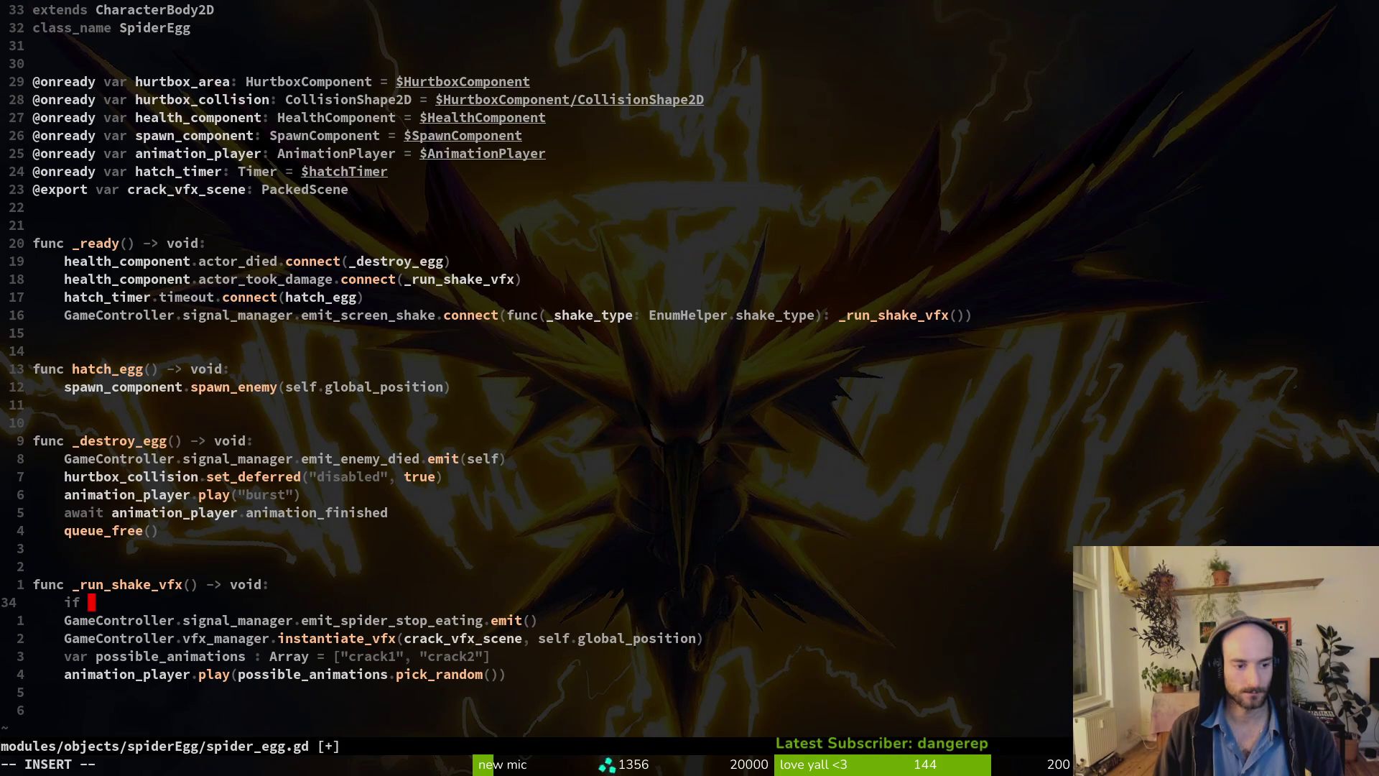
type("in_combat")
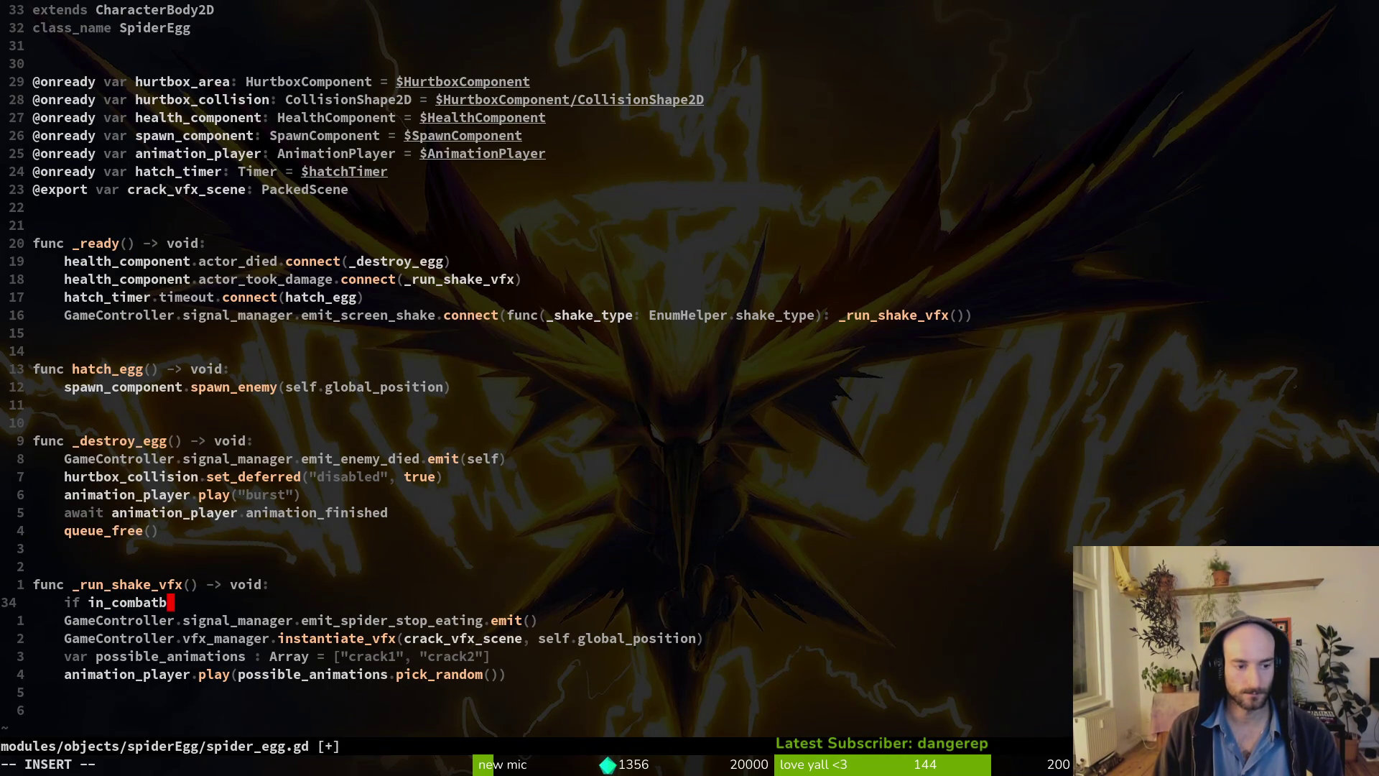
key("Escape")
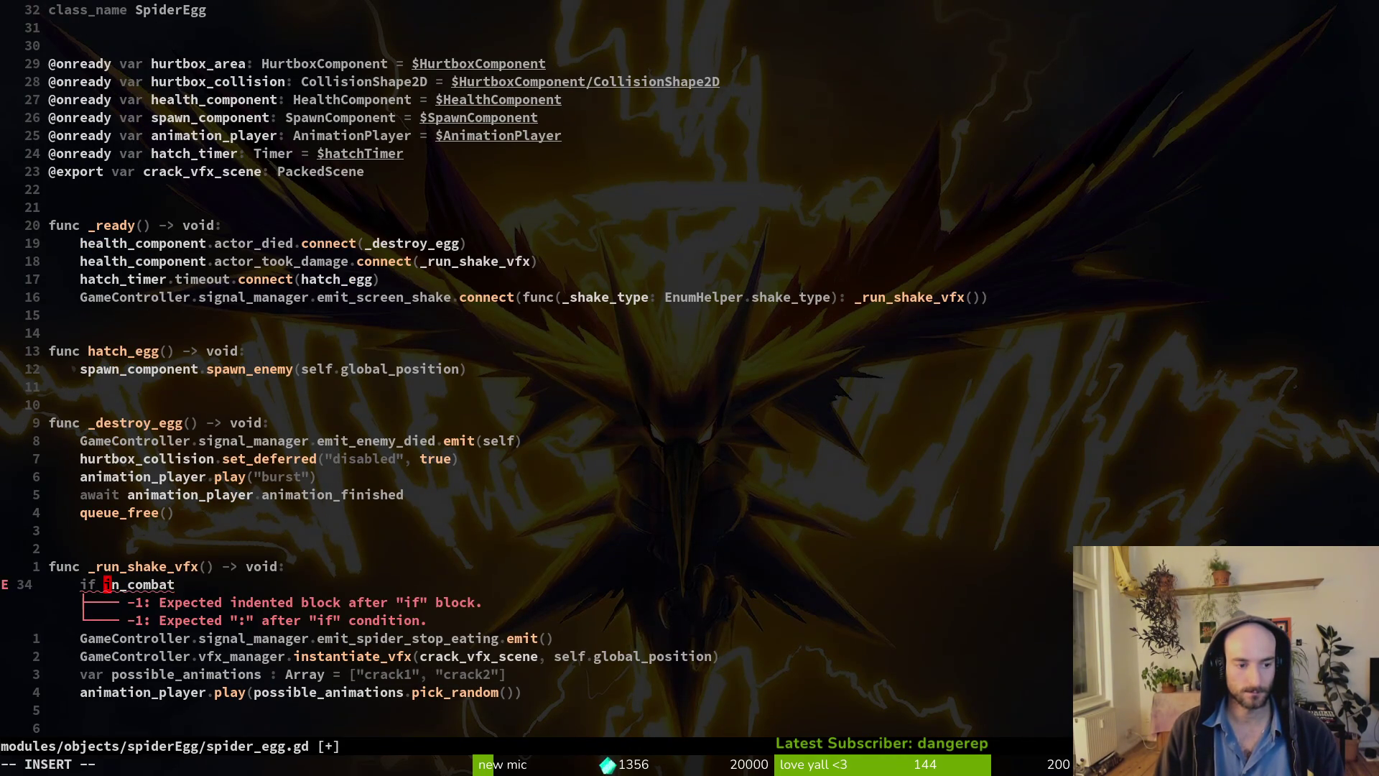
type("_")
key("Escape")
type("A:")
key("Escape")
Indent the emit under the if, negate it to '!_in_combat', and save.
key("j")
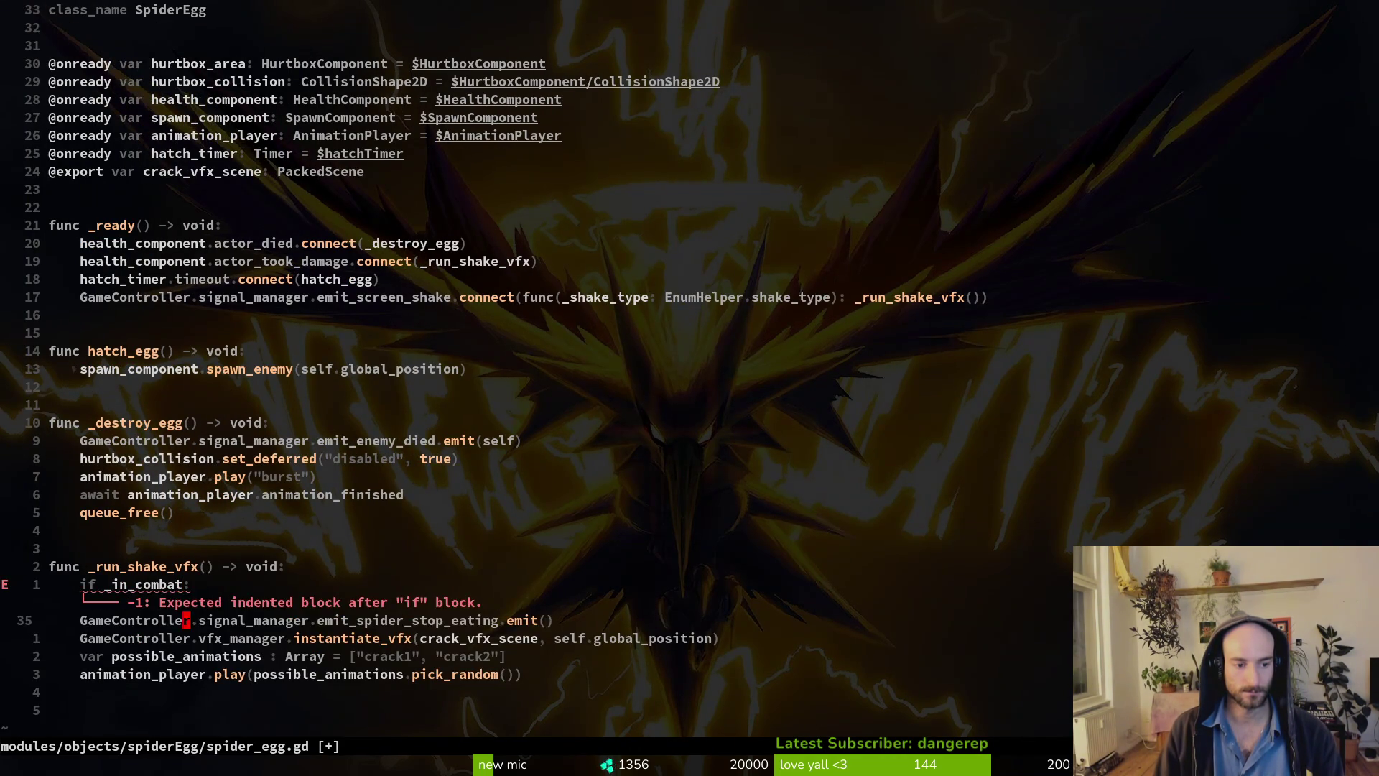
key("greater")
key("greater")
key("k")
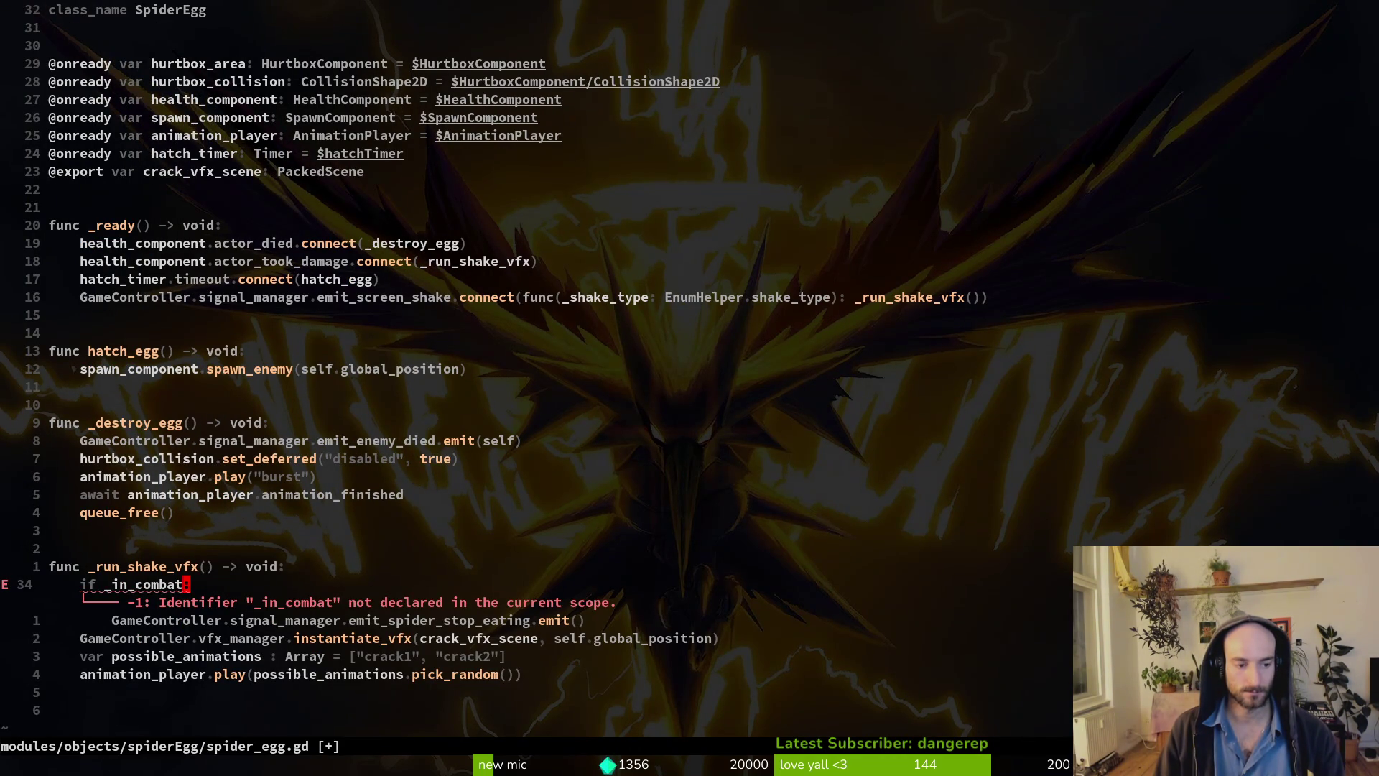
type("!")
key("Escape")
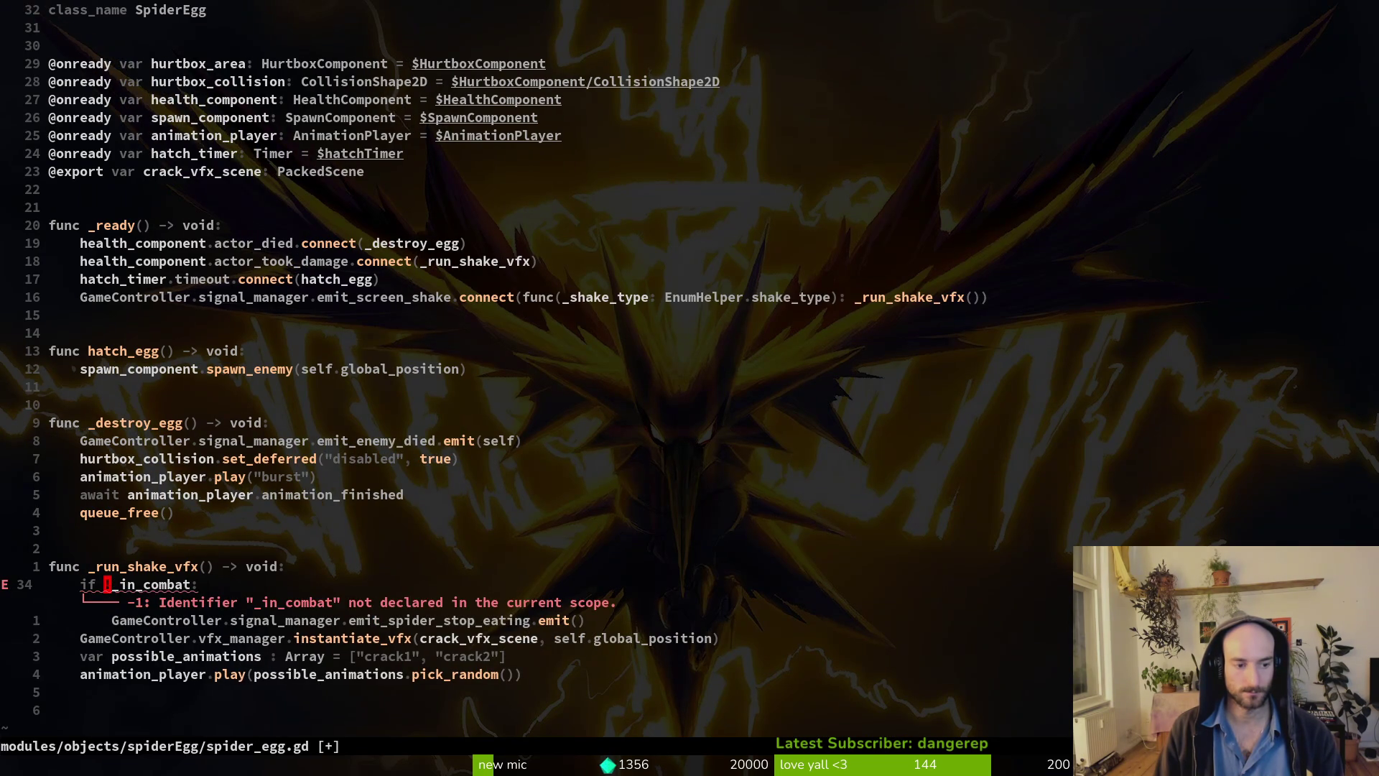
key("A")
key("Escape")
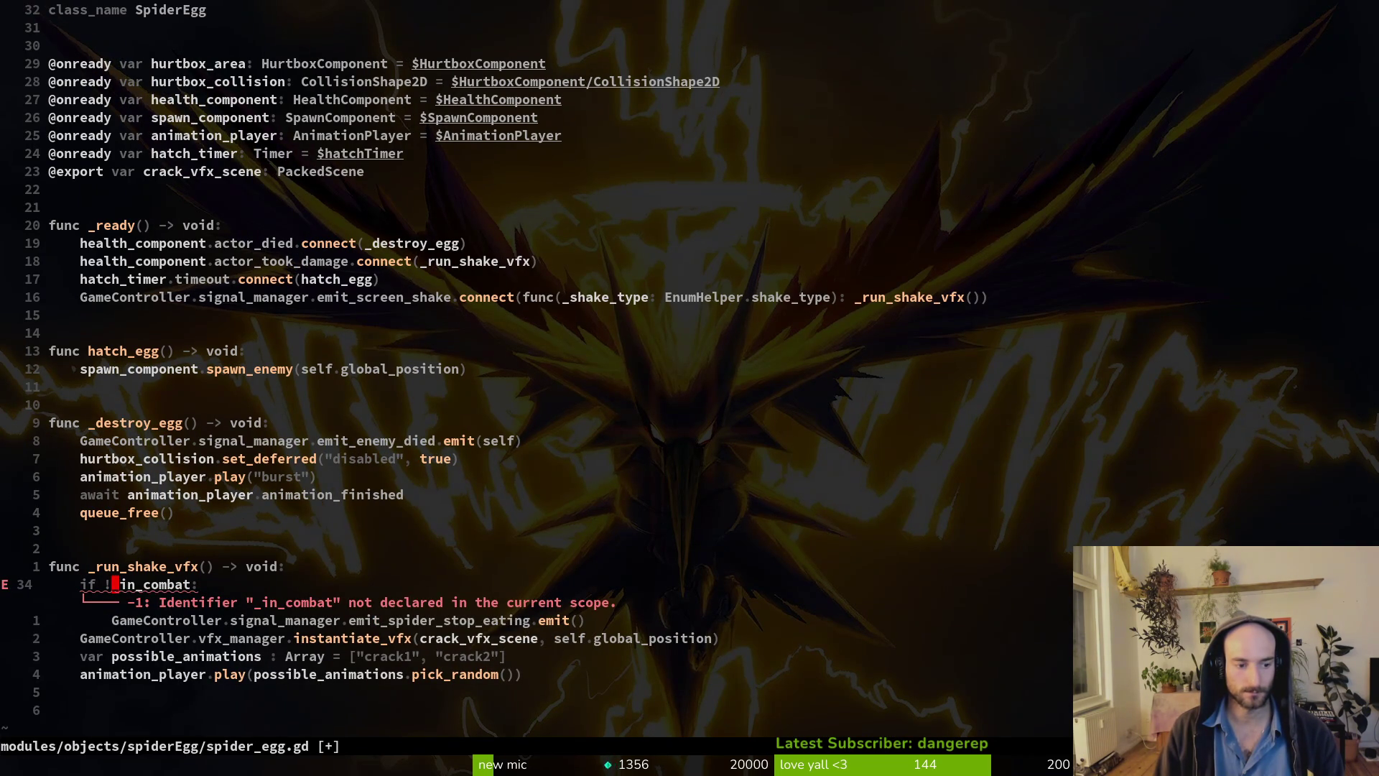
type(":w")
key("Return")
Declare 'var _in_combat: bool = false' with the variables and save.
key("k")
key("k")
key("k")
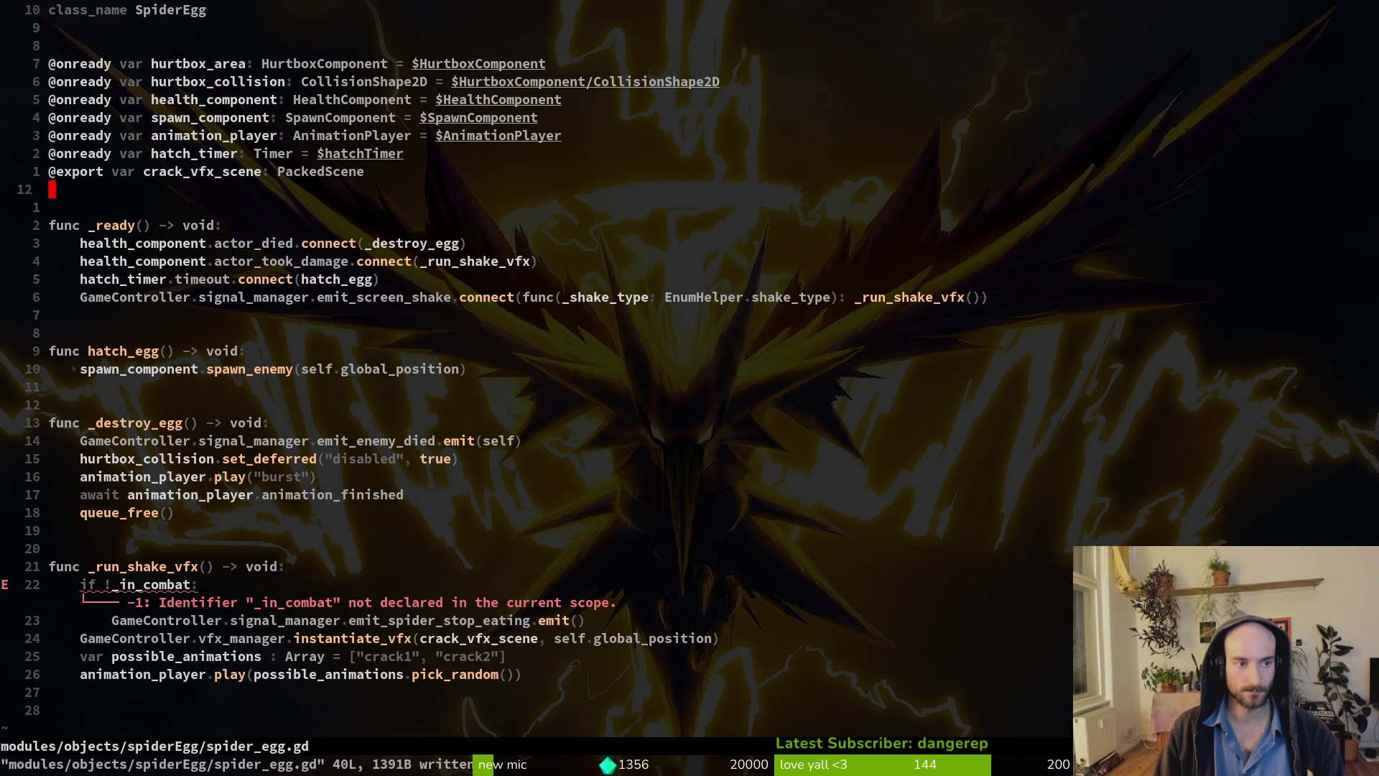
type("Ovar _in_combat")
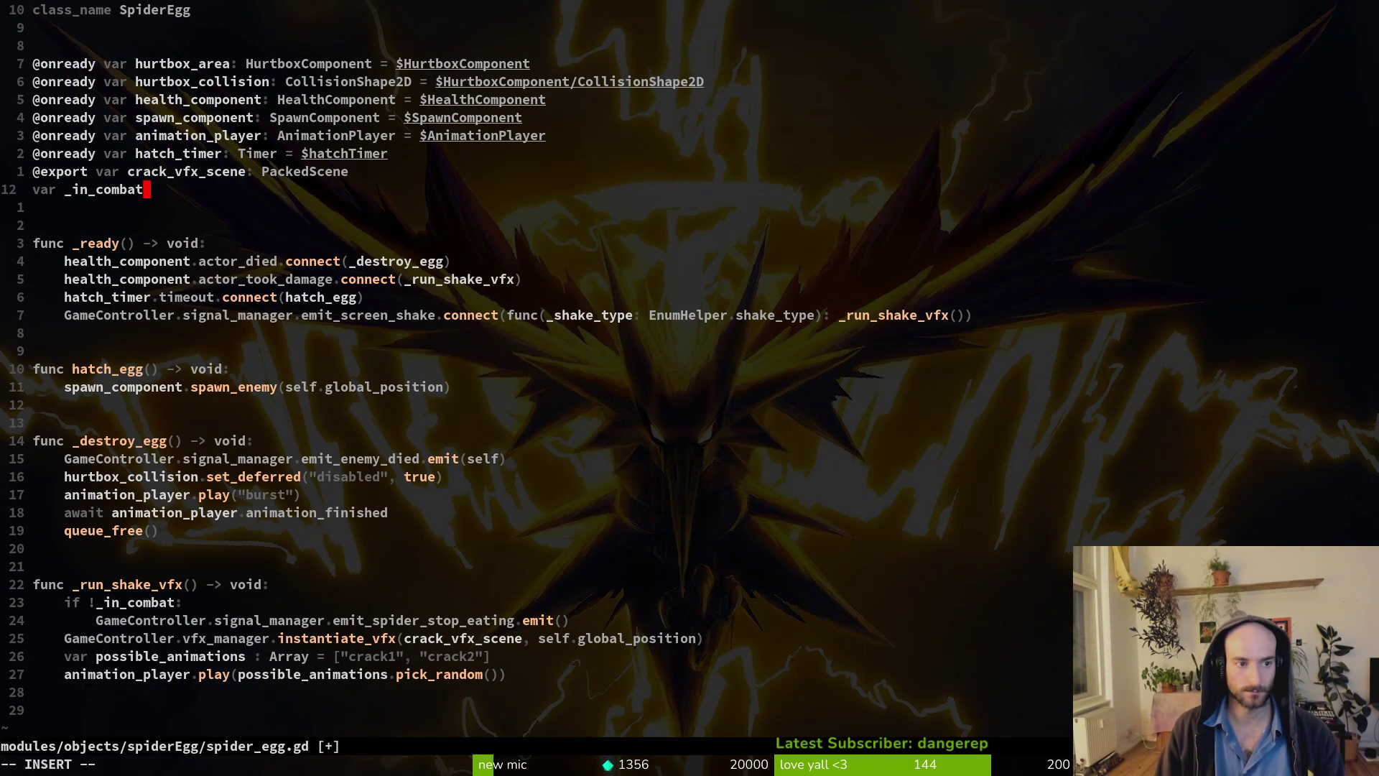
type(": bool = ")
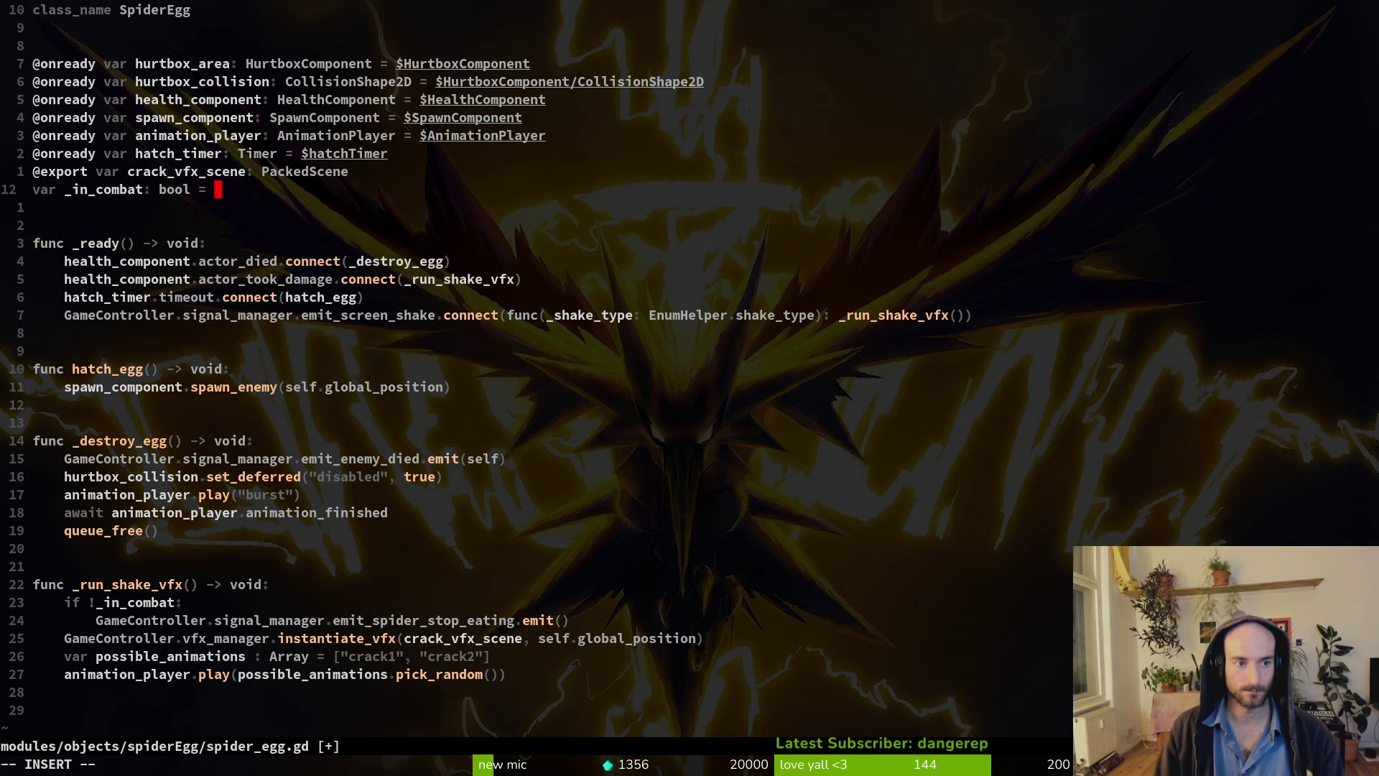
type("false")
key("Escape")
type(":w")
key("Return")
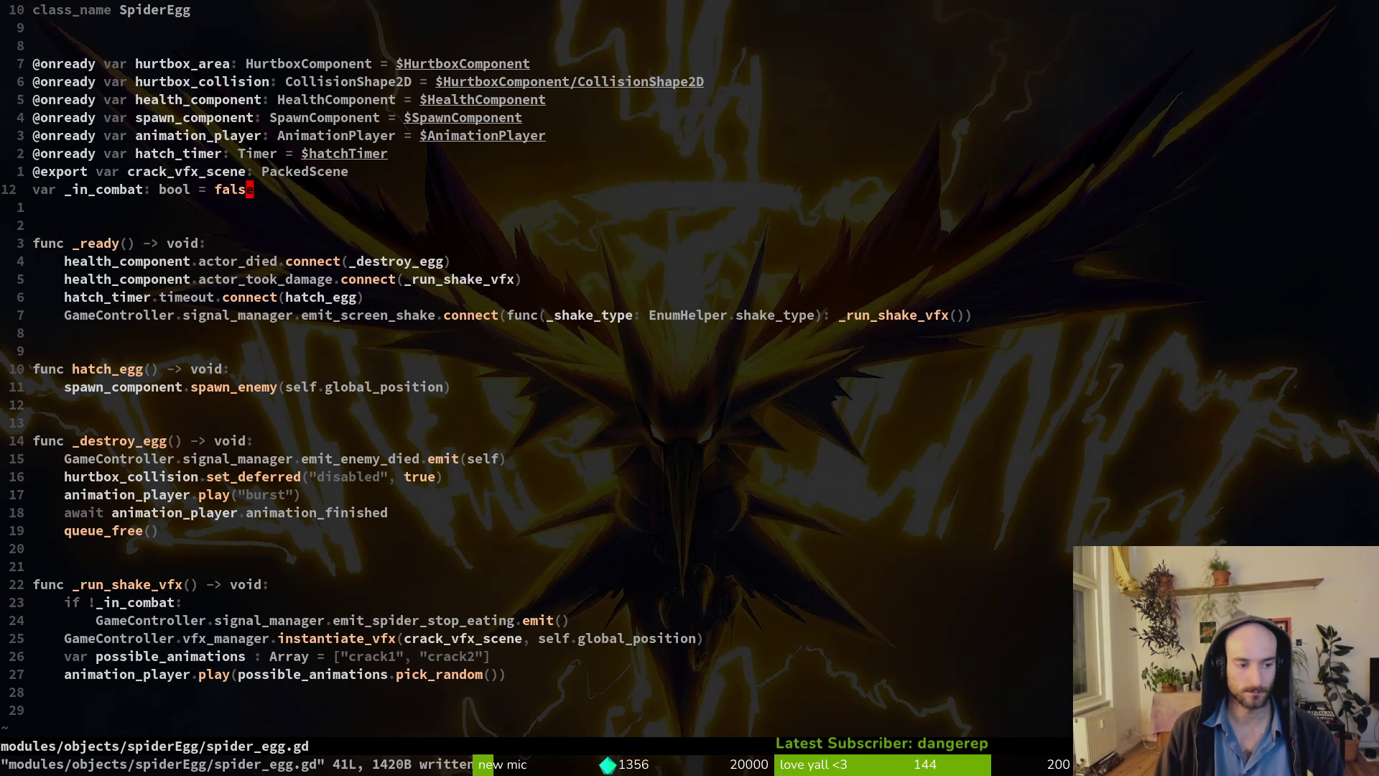
Add '_in_combat = true' below the stop-eating emit and save spider_egg.gd.
key("2")
key("3")
key("j")
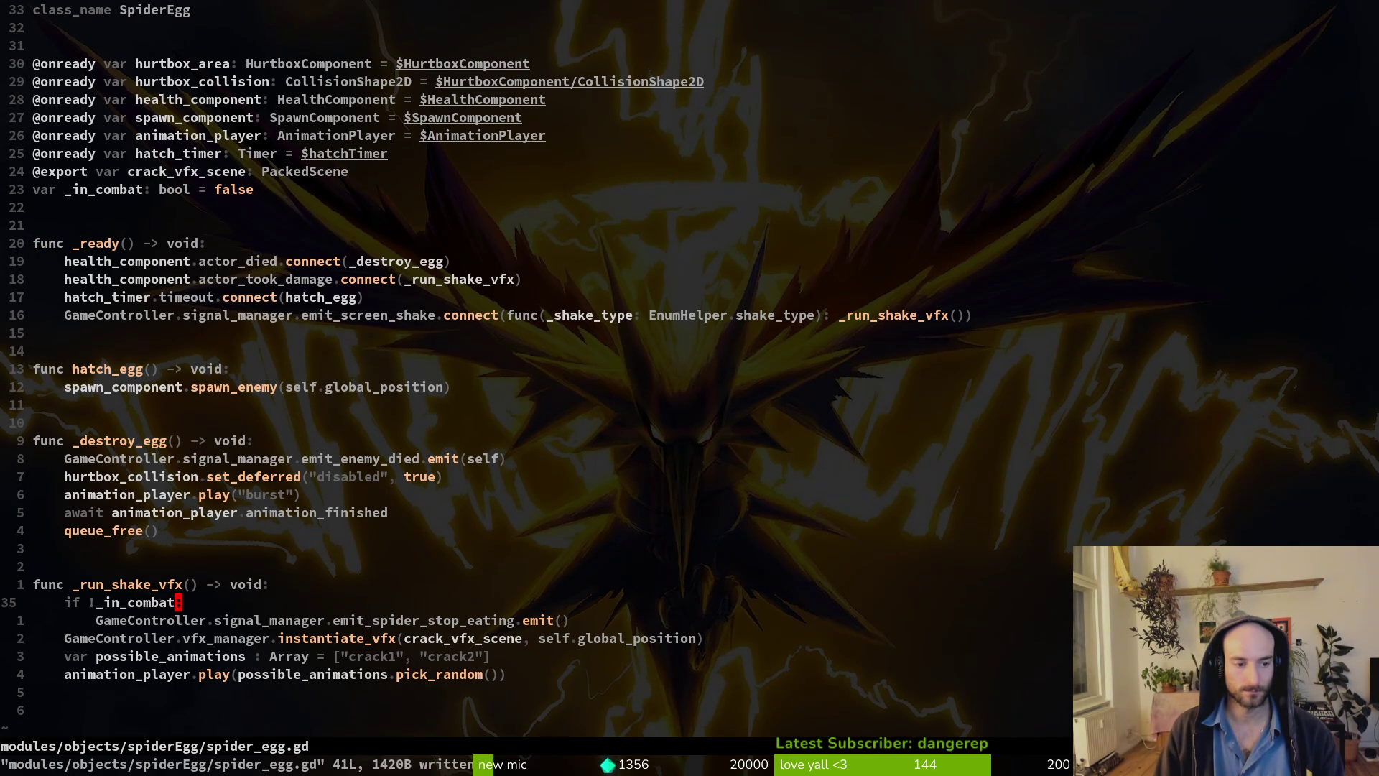
type("join")
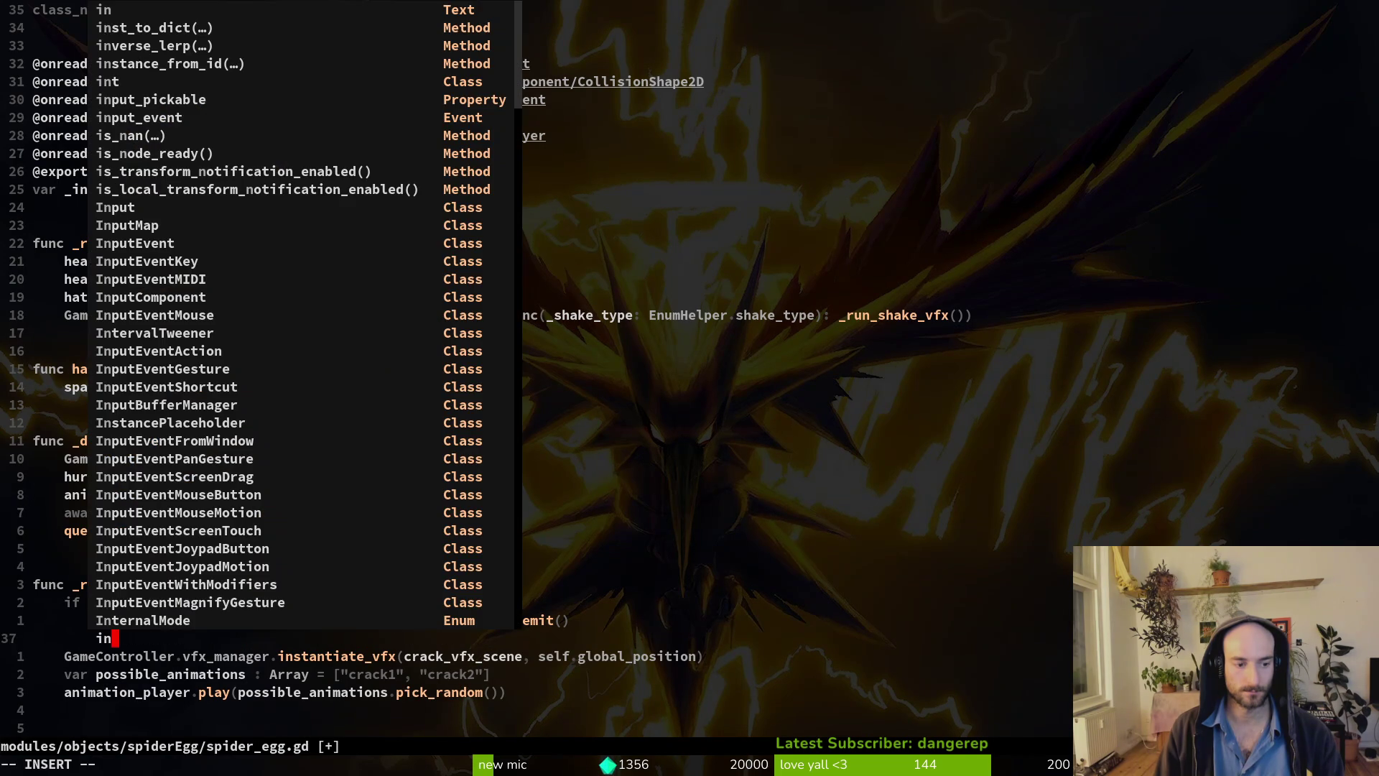
type("com")
key("Tab")
key("Tab")
key("Tab")
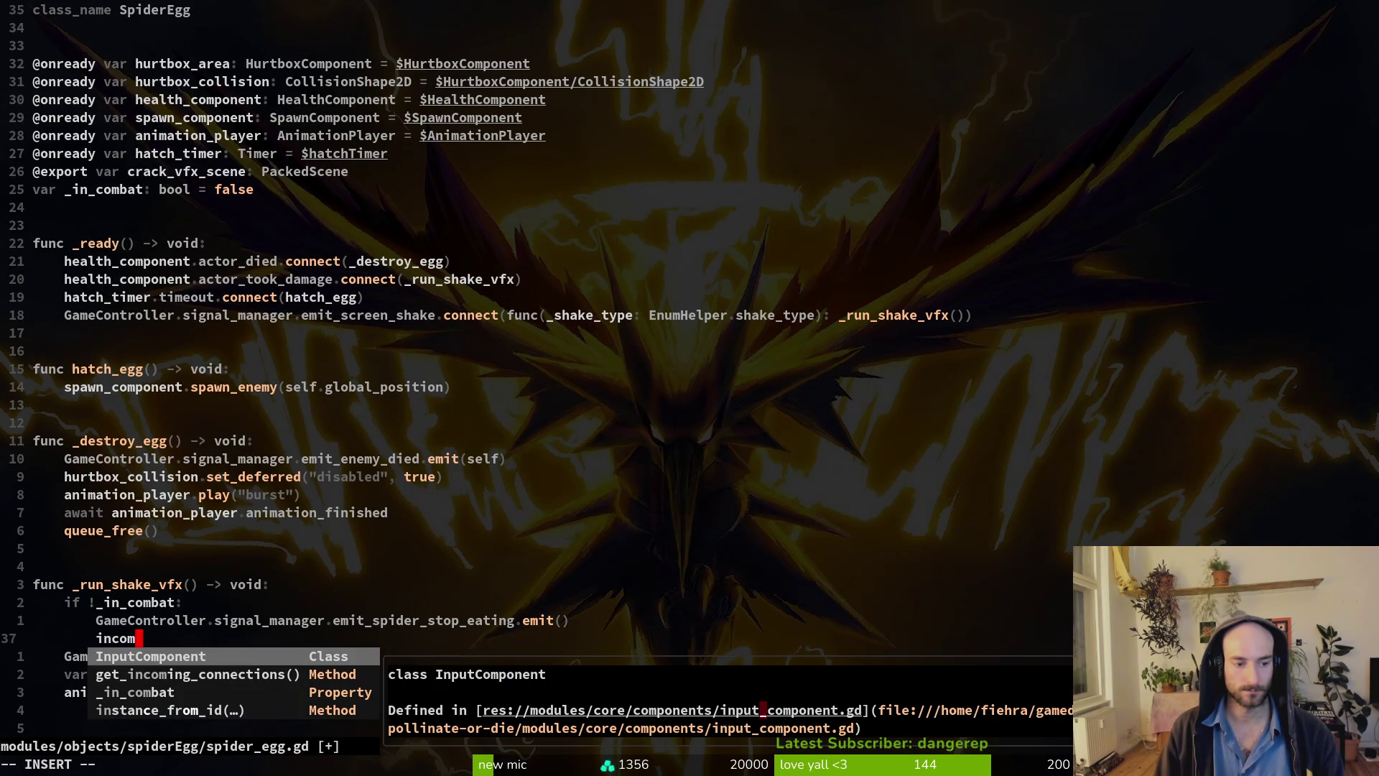
key("Return")
type("= true")
key("Escape")
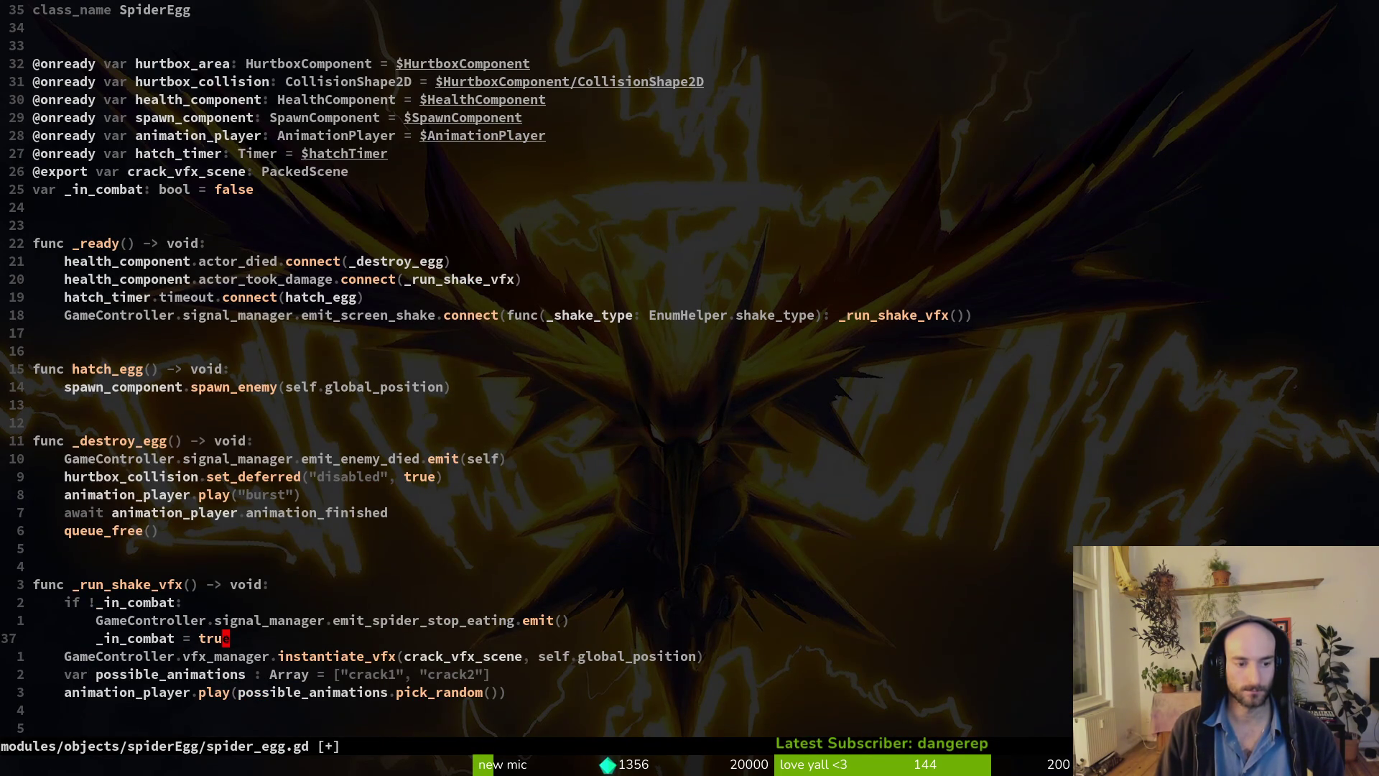
type(":w")
key("Return")
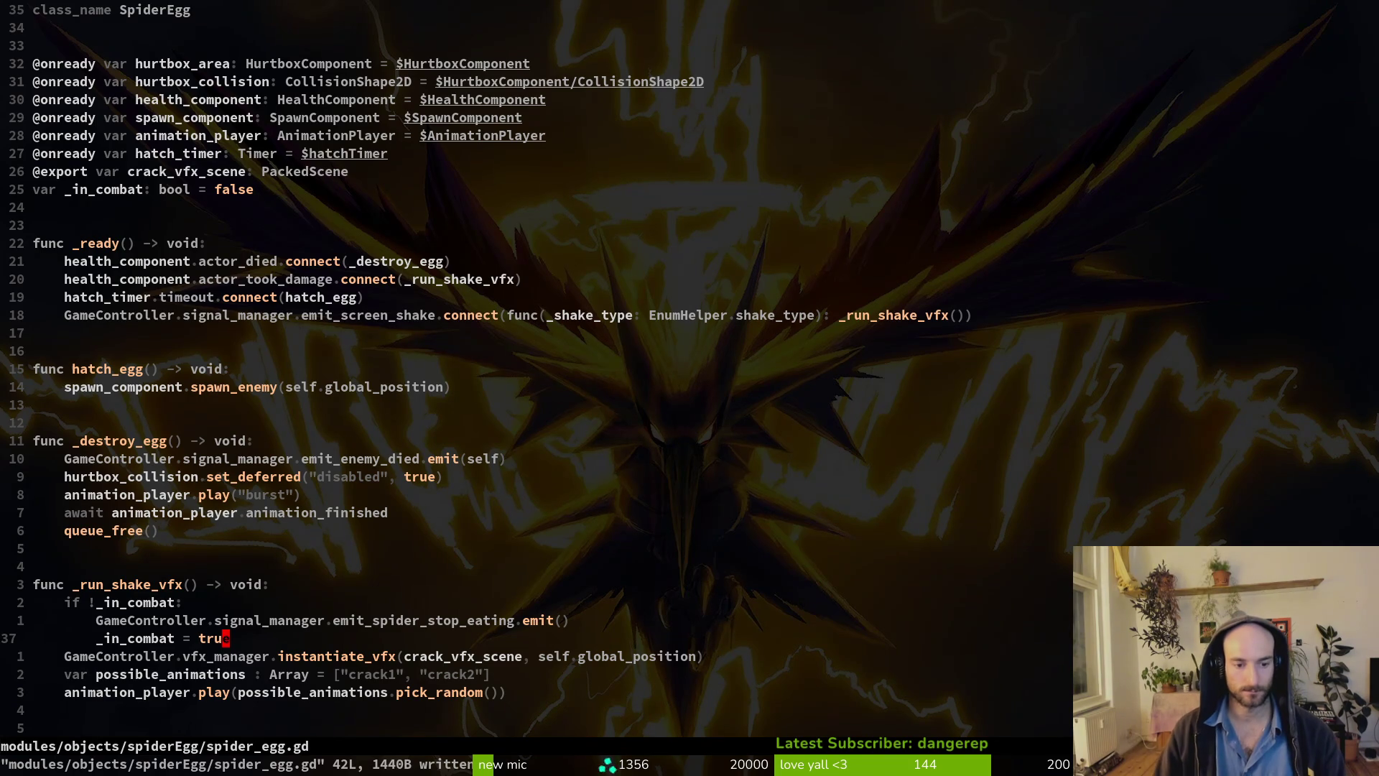
key("space")
Open spider.gd through the project file finder.
key("f")
key("f")
type("spispidspd")
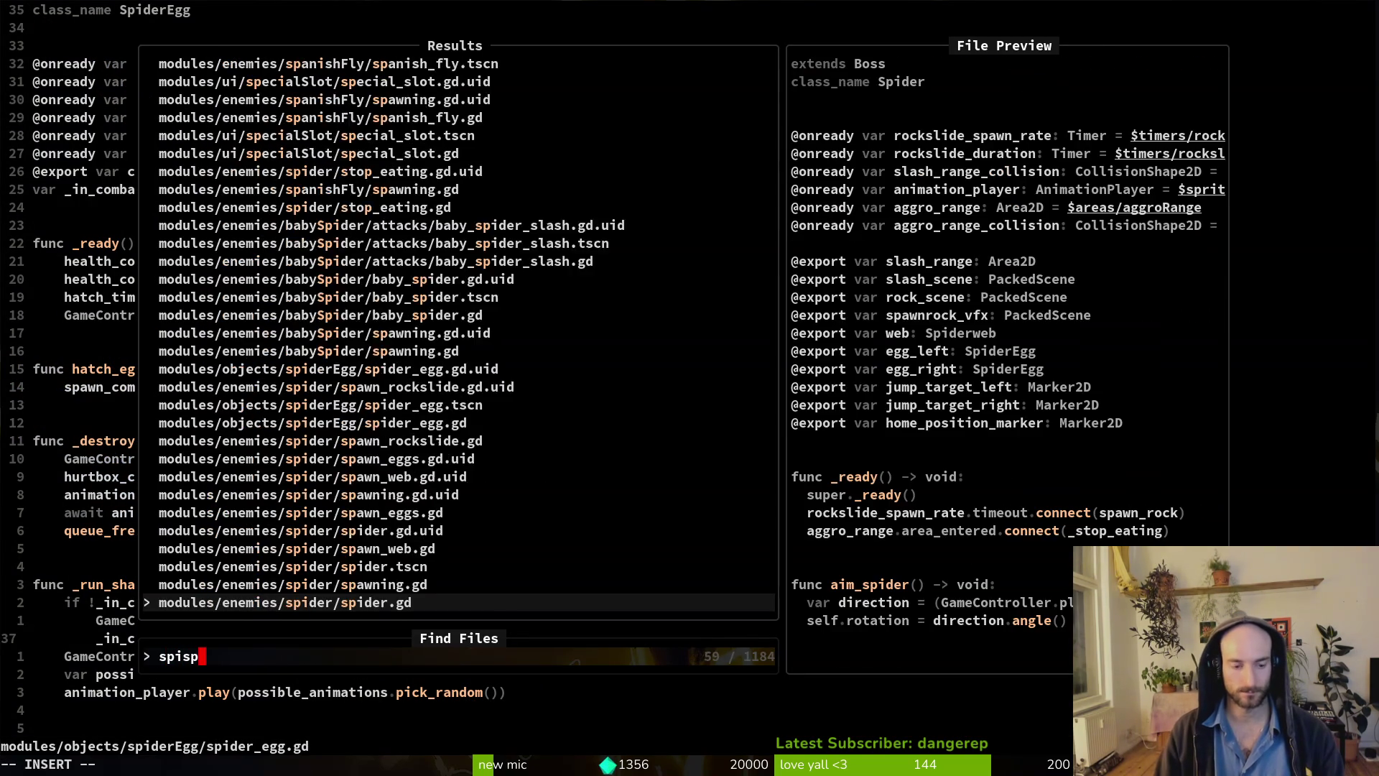
key("Return")
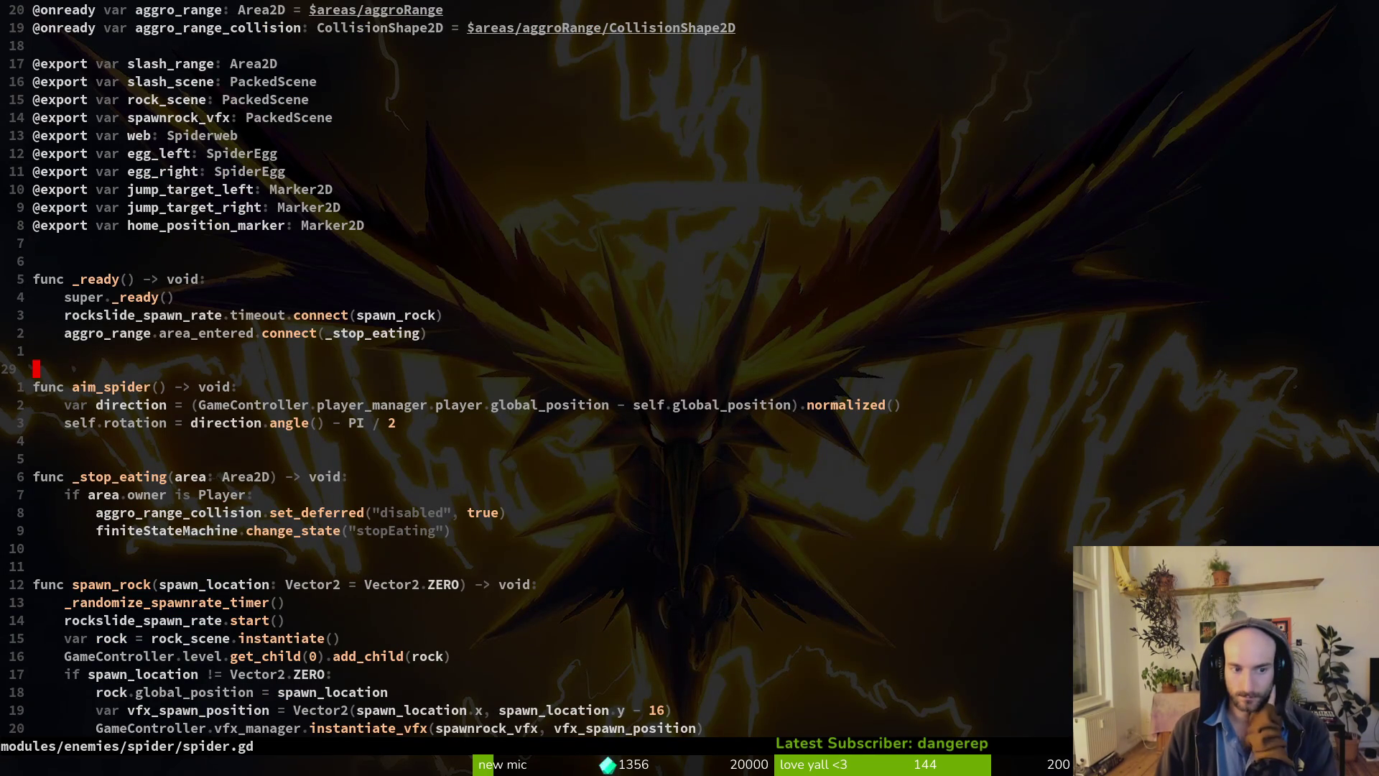
Search the whole project for usages of _stop_eating.
key("j")
key("j")
key("j")
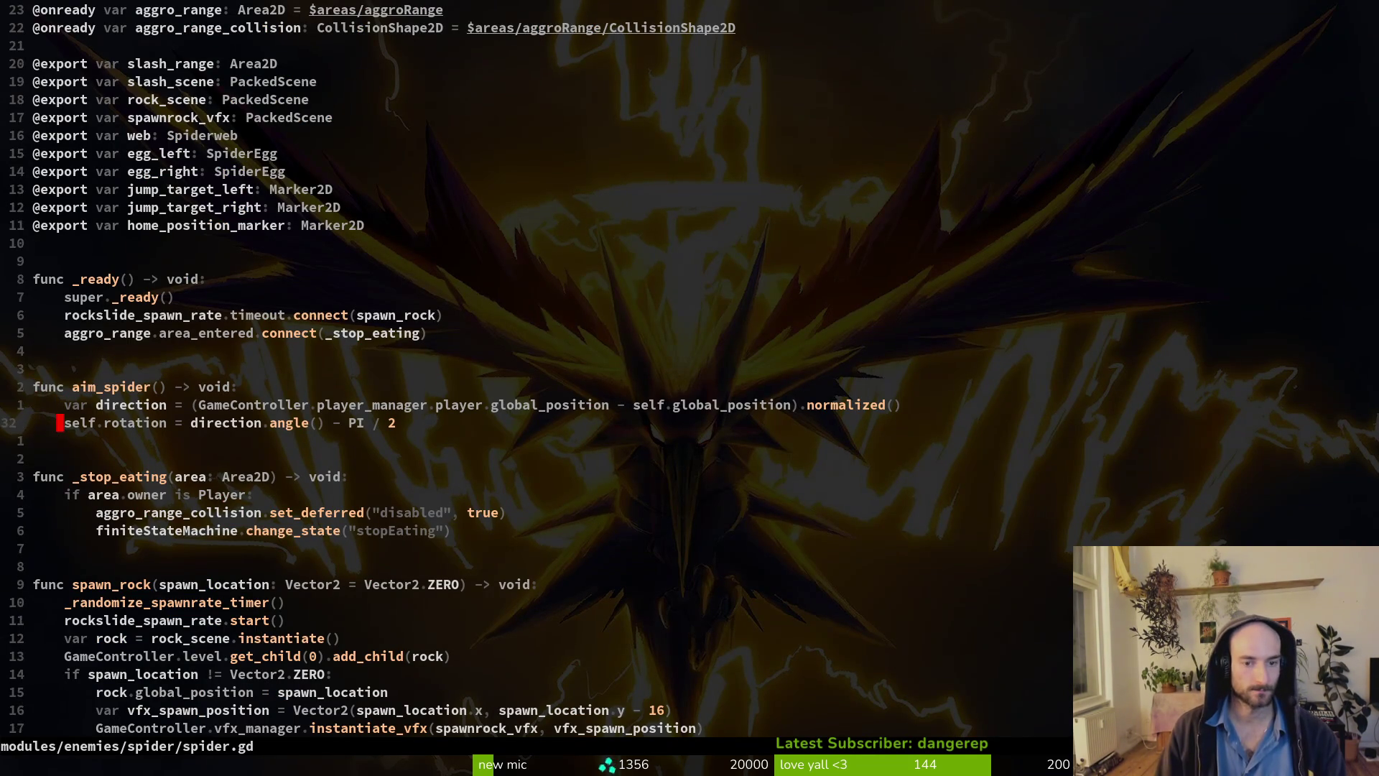
key("k")
key("w")
key("v")
key("i")
key("w")
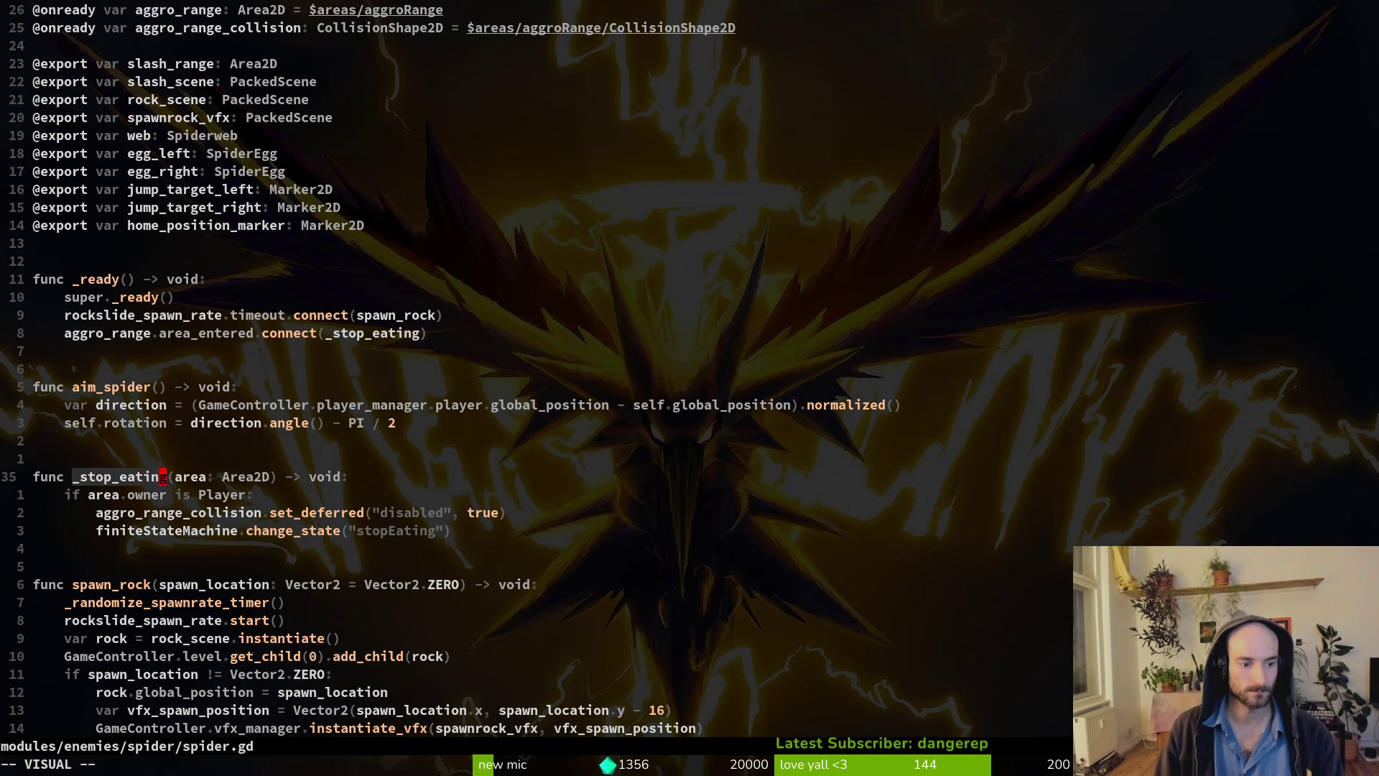
key("y")
key("space")
type("ps_stop_eating")
key("Return")
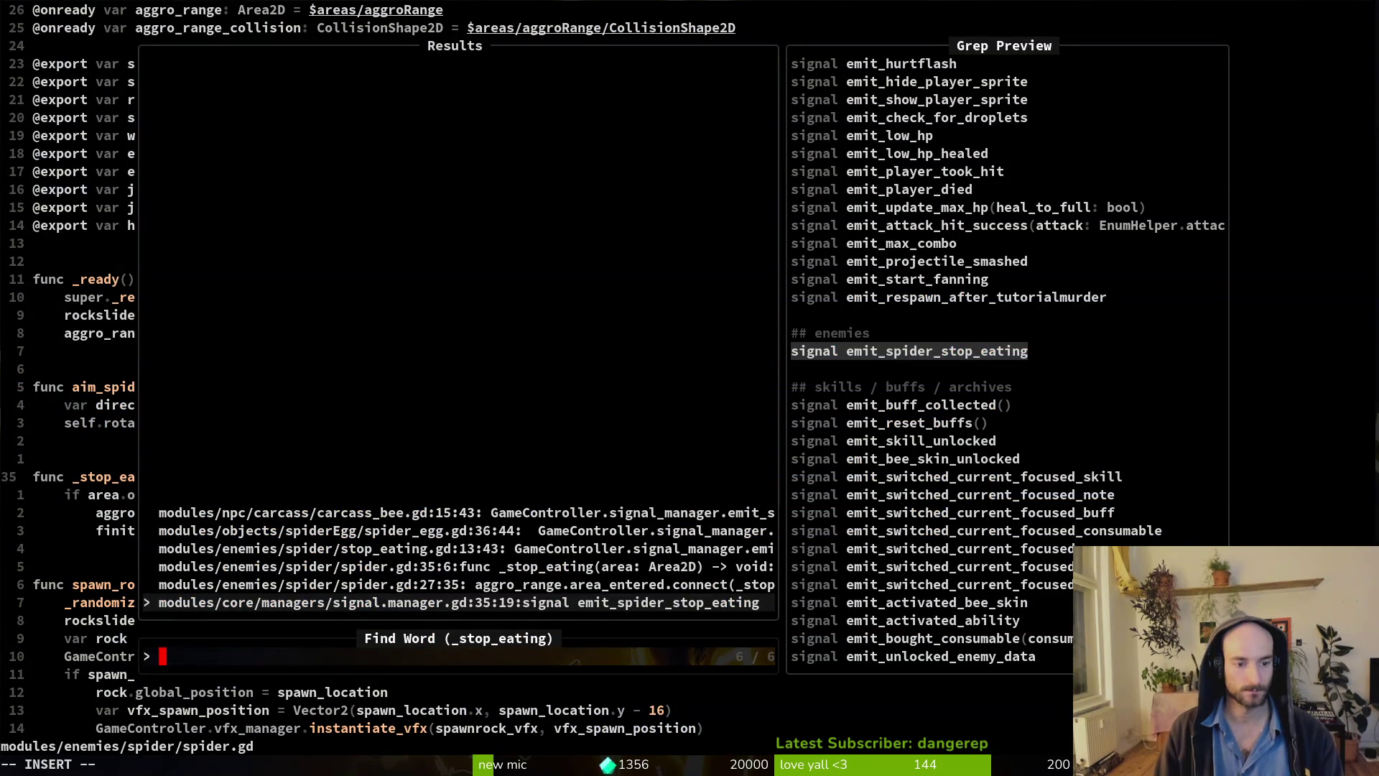
Delete the stop-eating emit line from stop_eating.gd, save, and return to spider.gd.
key("Up")
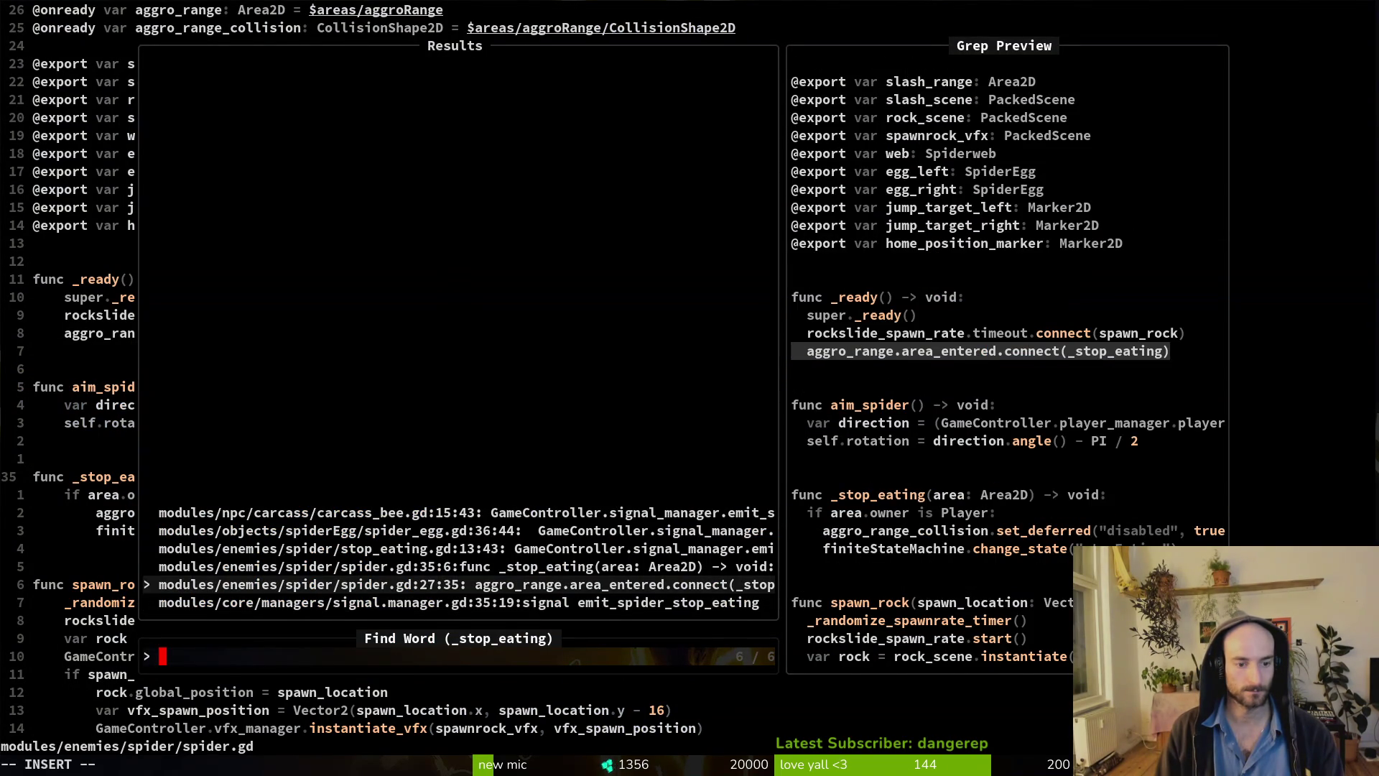
key("Up")
key("Up")
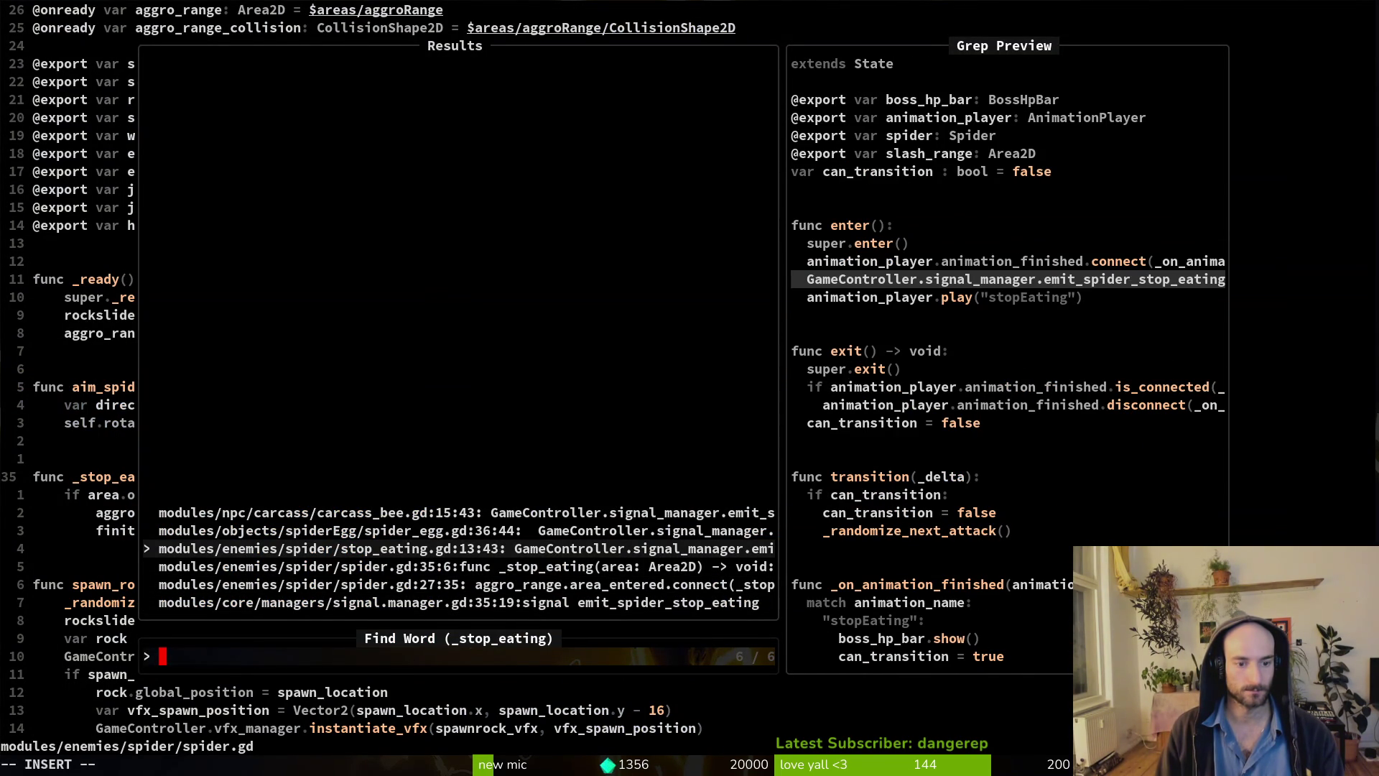
key("Return")
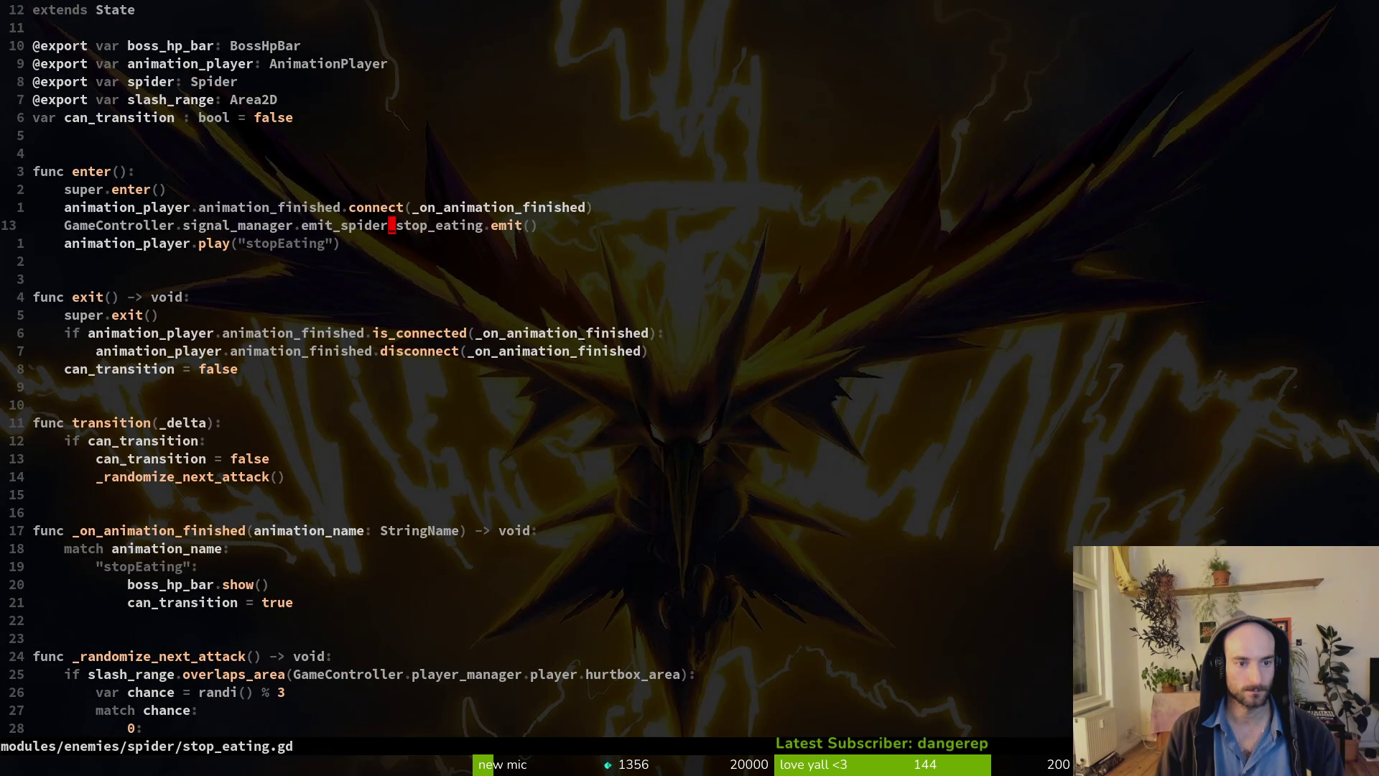
key("shift+v")
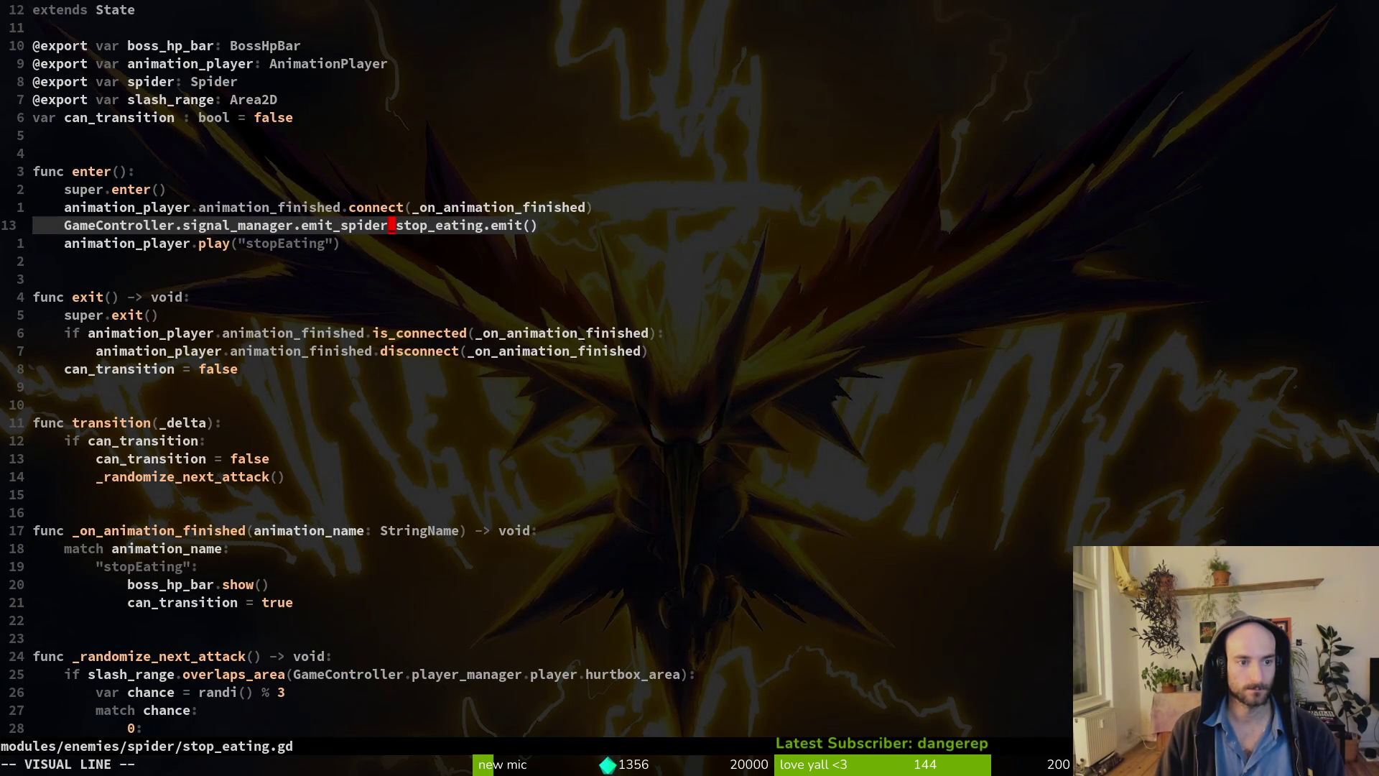
type("d")
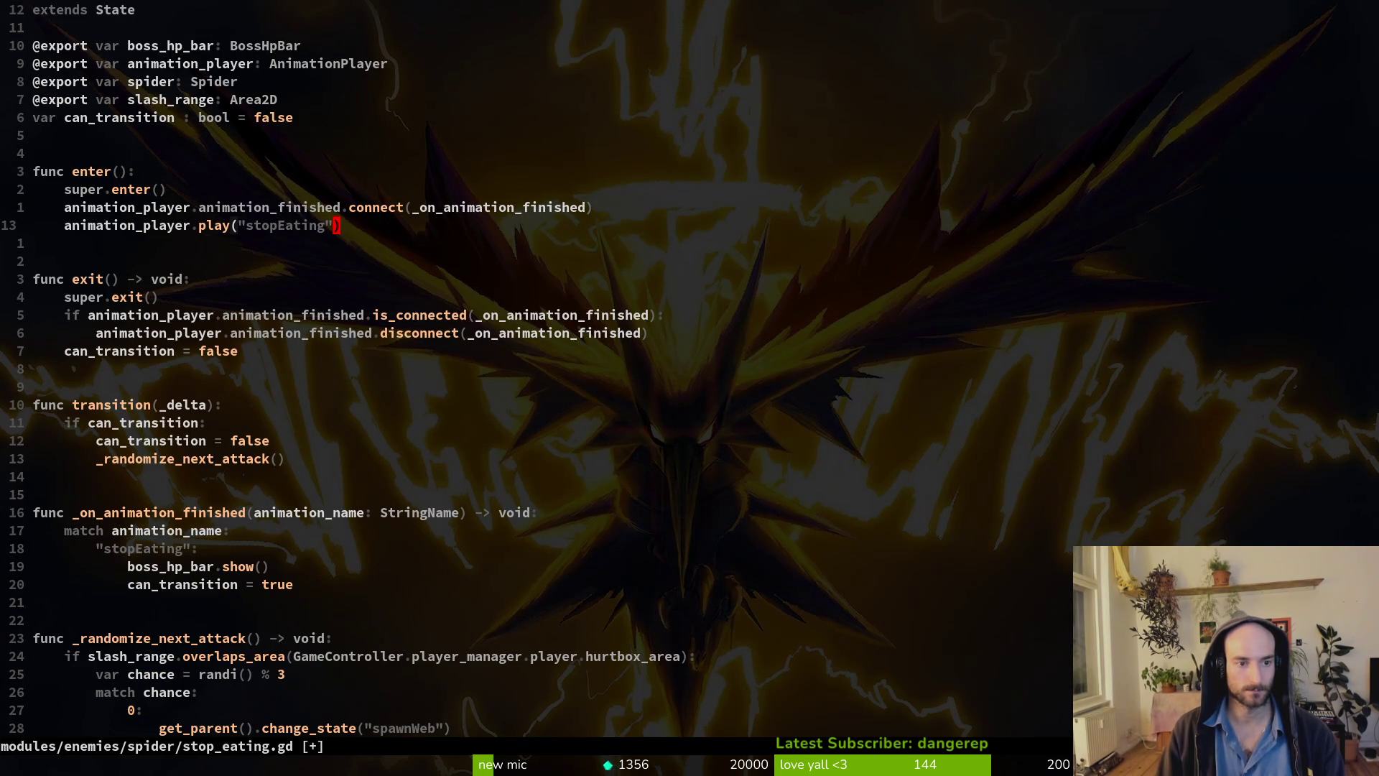
type(":w")
key("Return")
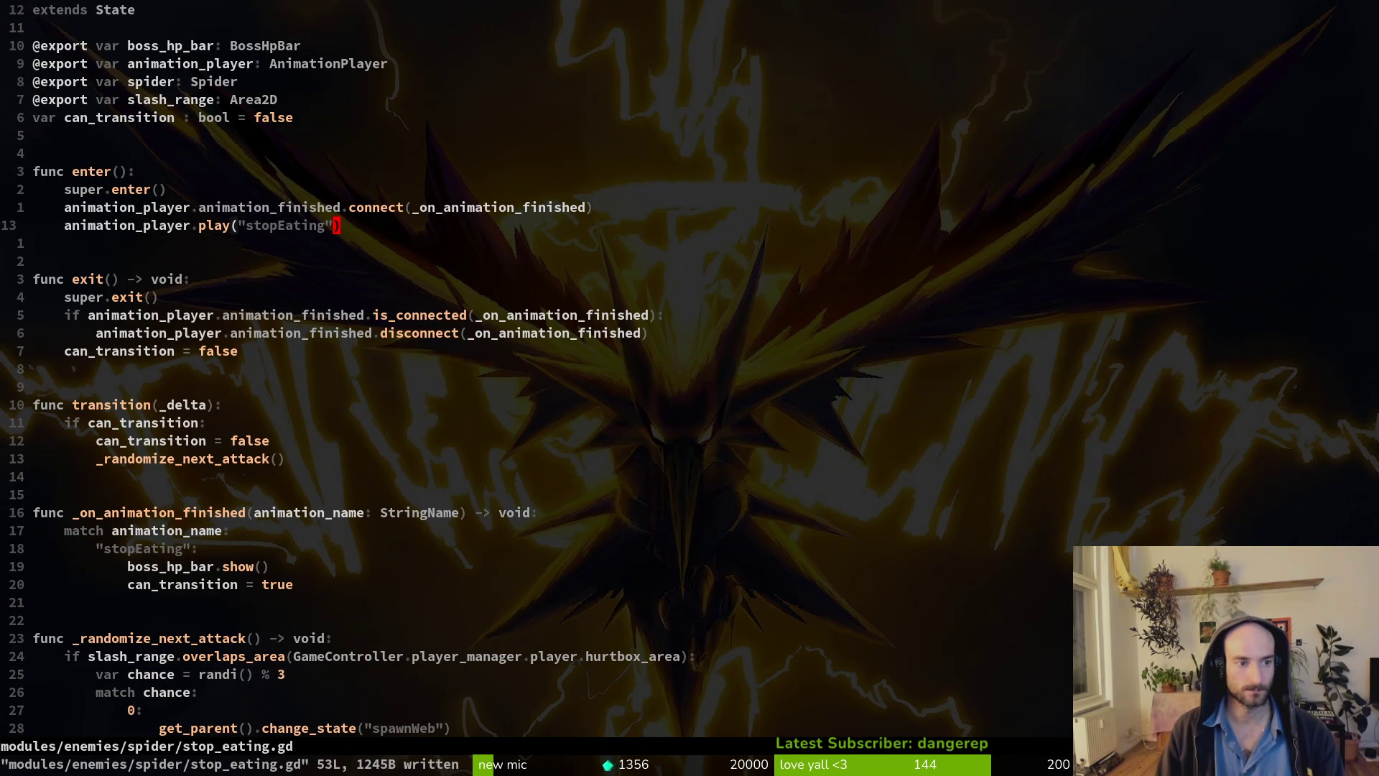
key("ctrl+o")
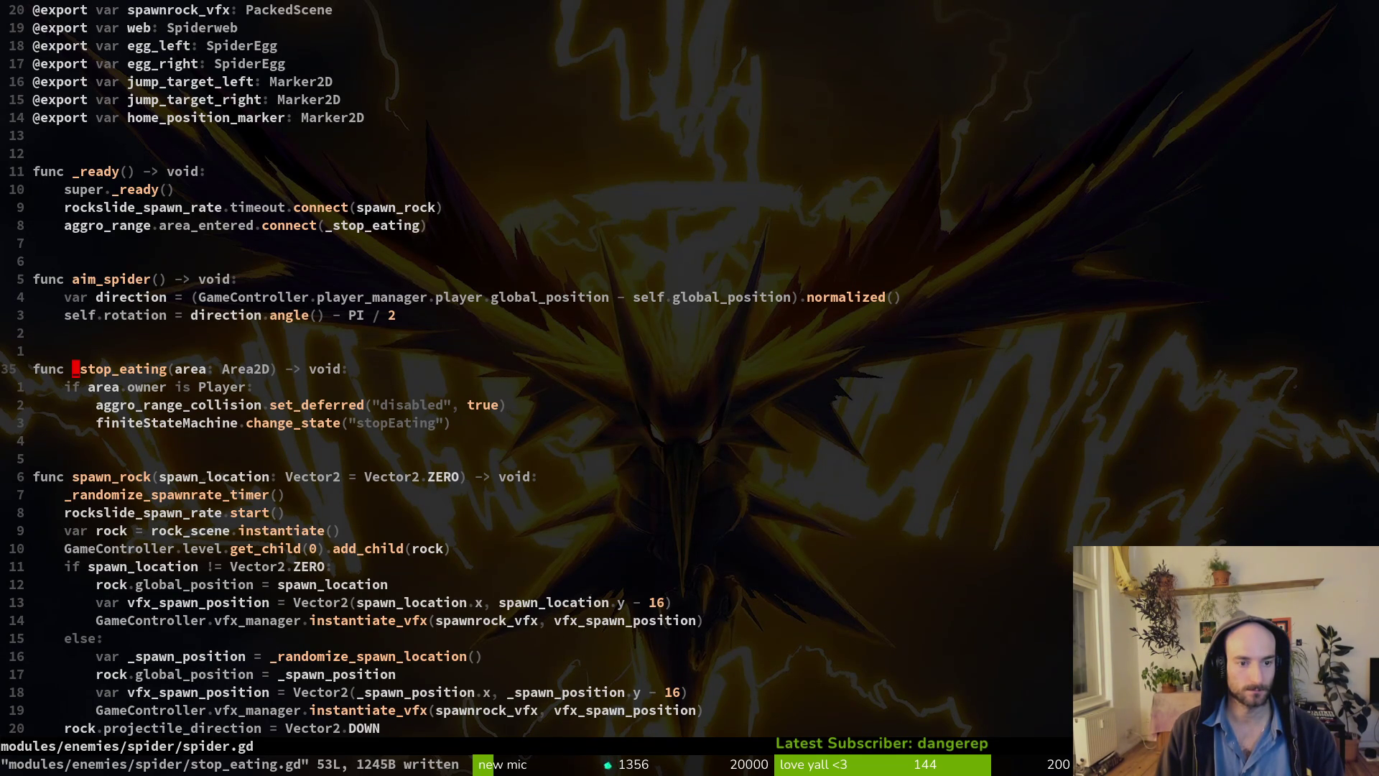
Paste the emit line into _stop_eating, then remove it again and save spider.gd.
key("p")
key("ctrl+s")
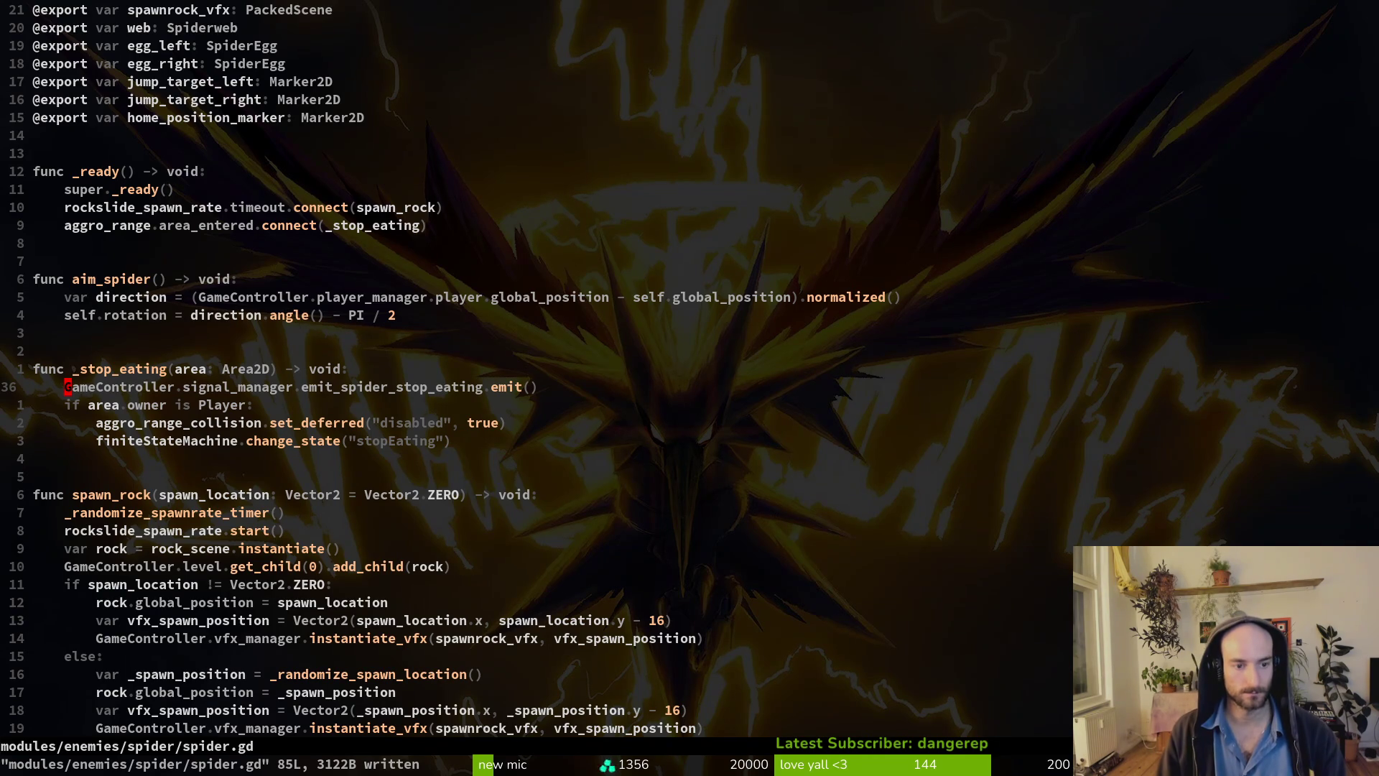
key("shift+v")
key("d")
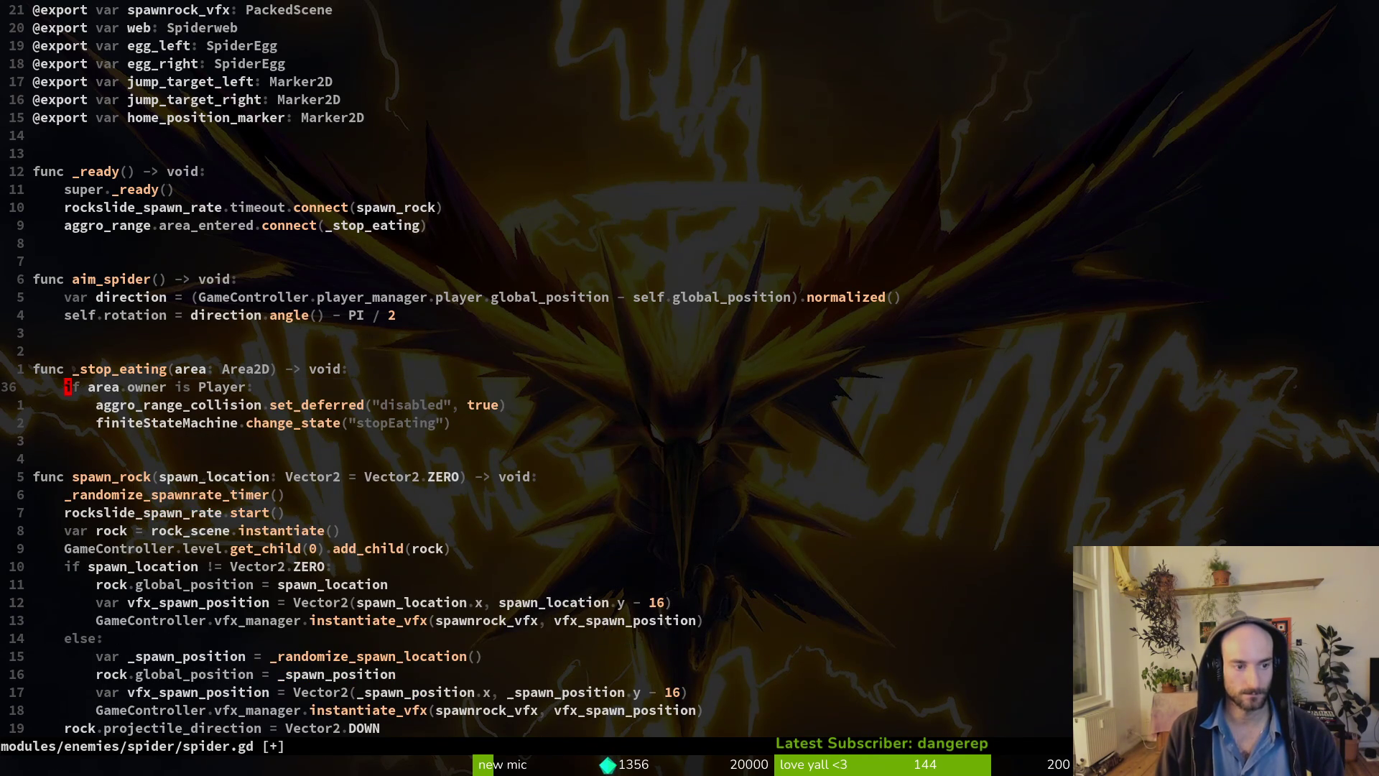
key("ctrl+s")
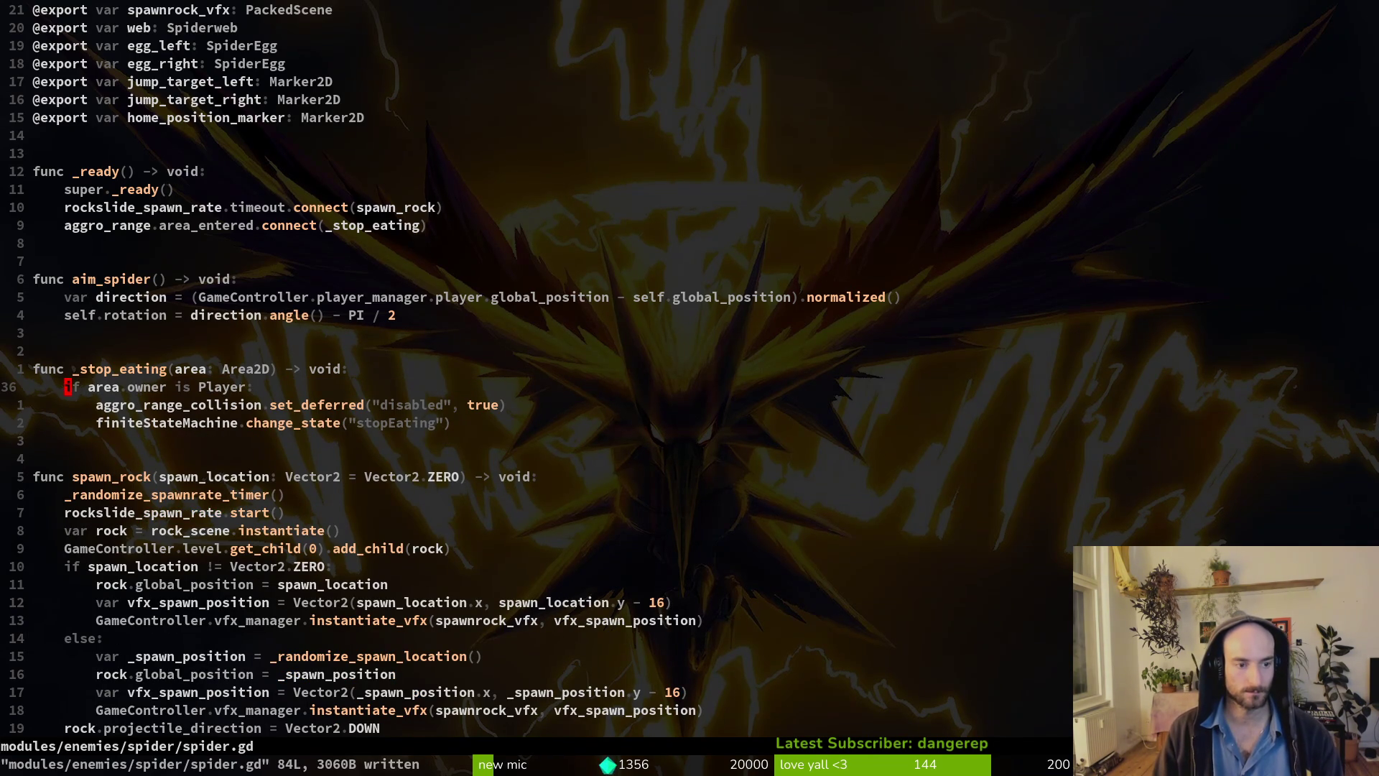
Try pasting the emit line near _stop_eating, undoing each attempt and saving.
key("k")
key("k")
key("k")
key("o")
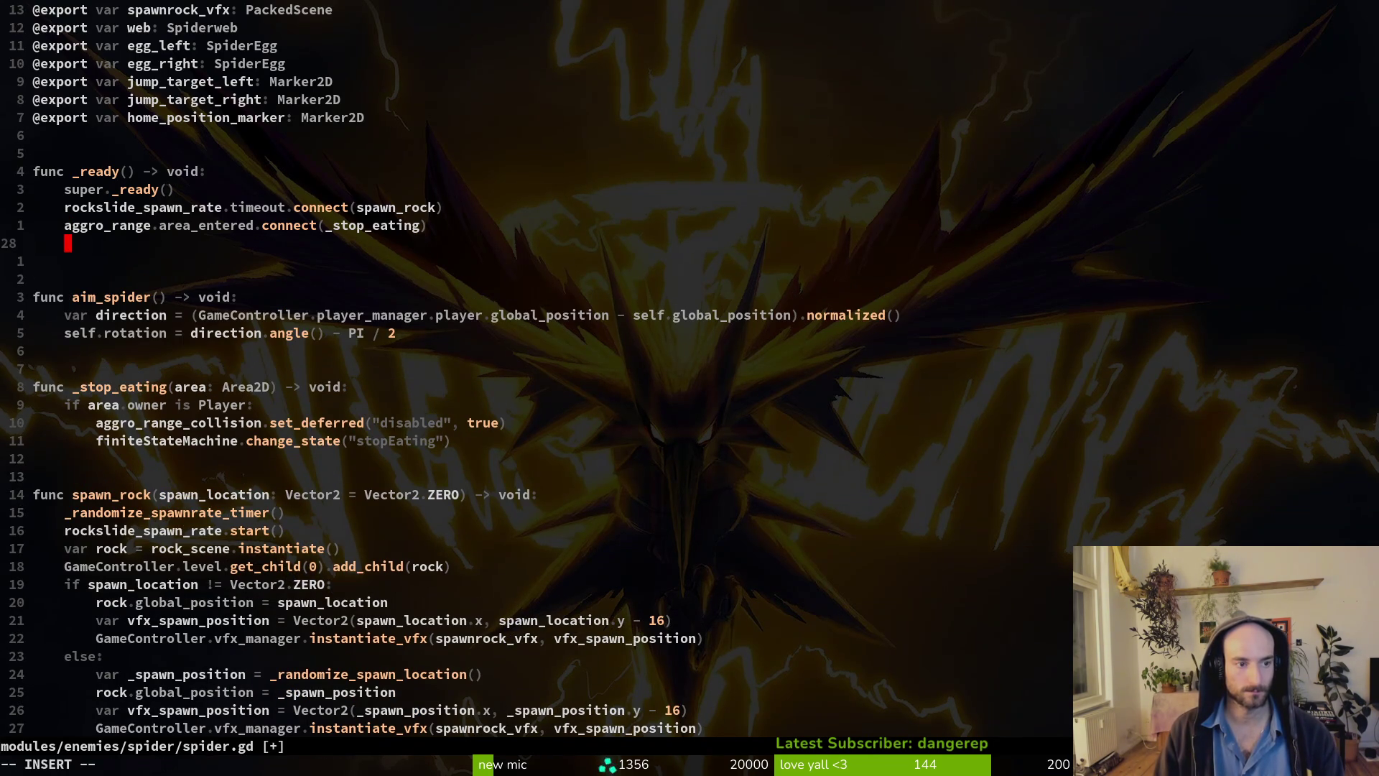
key("Escape")
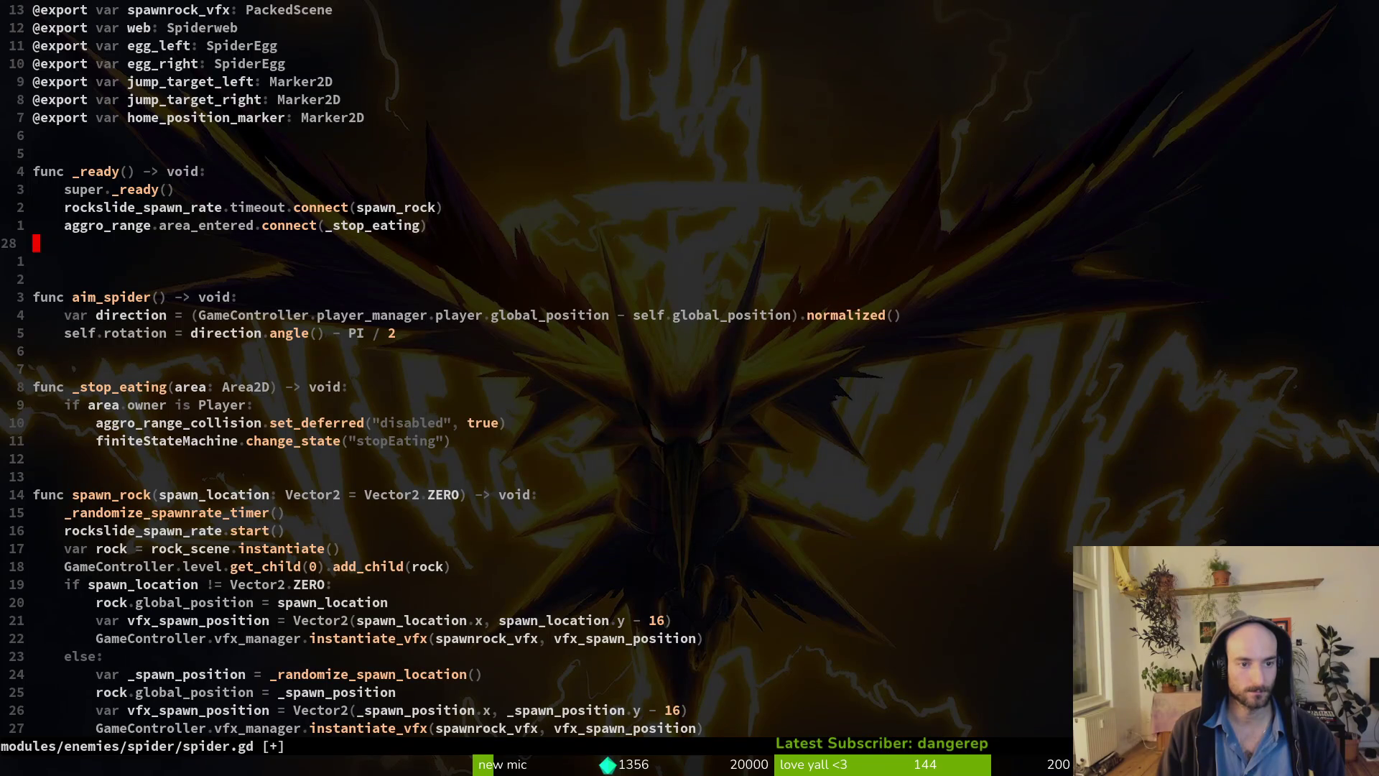
key("j")
key("j")
key("j")
key("e")
key("l")
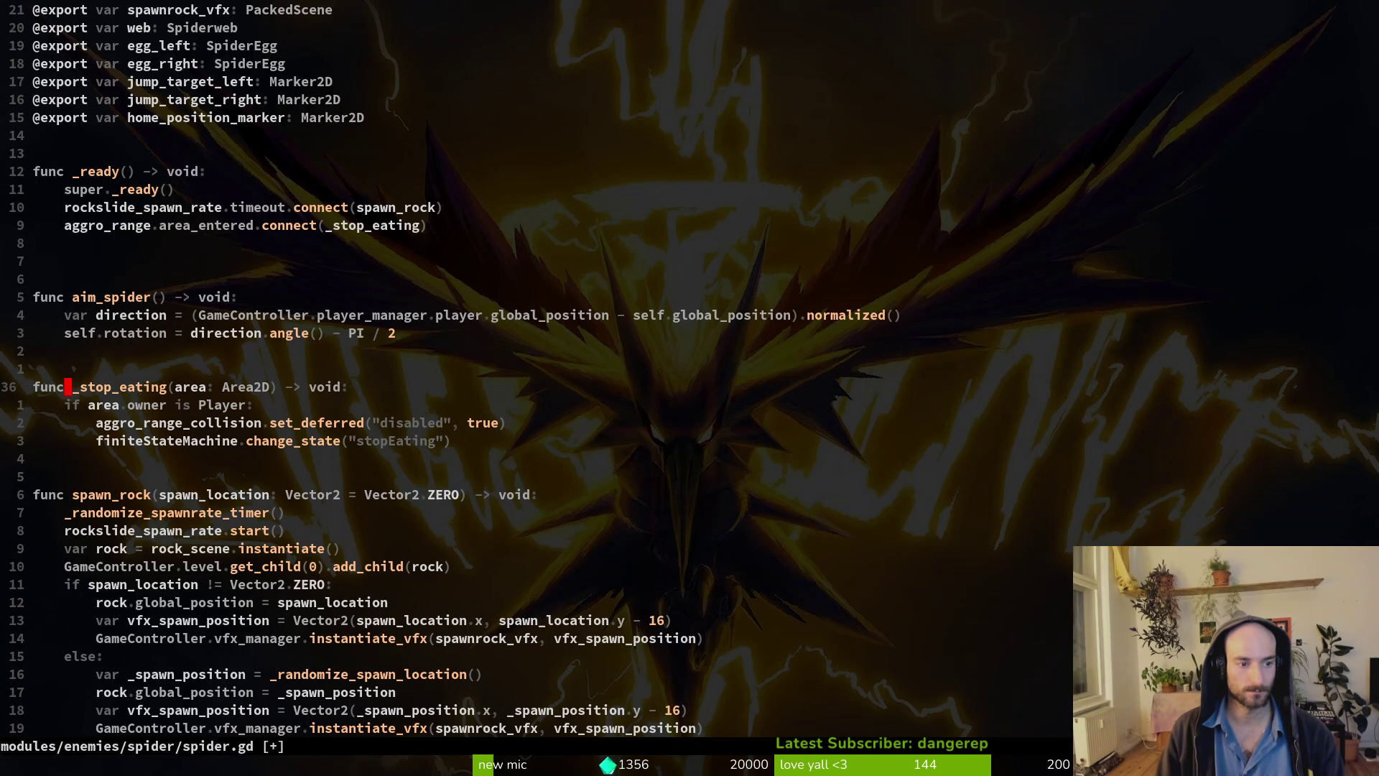
type("pider_stop_eating.emit(")
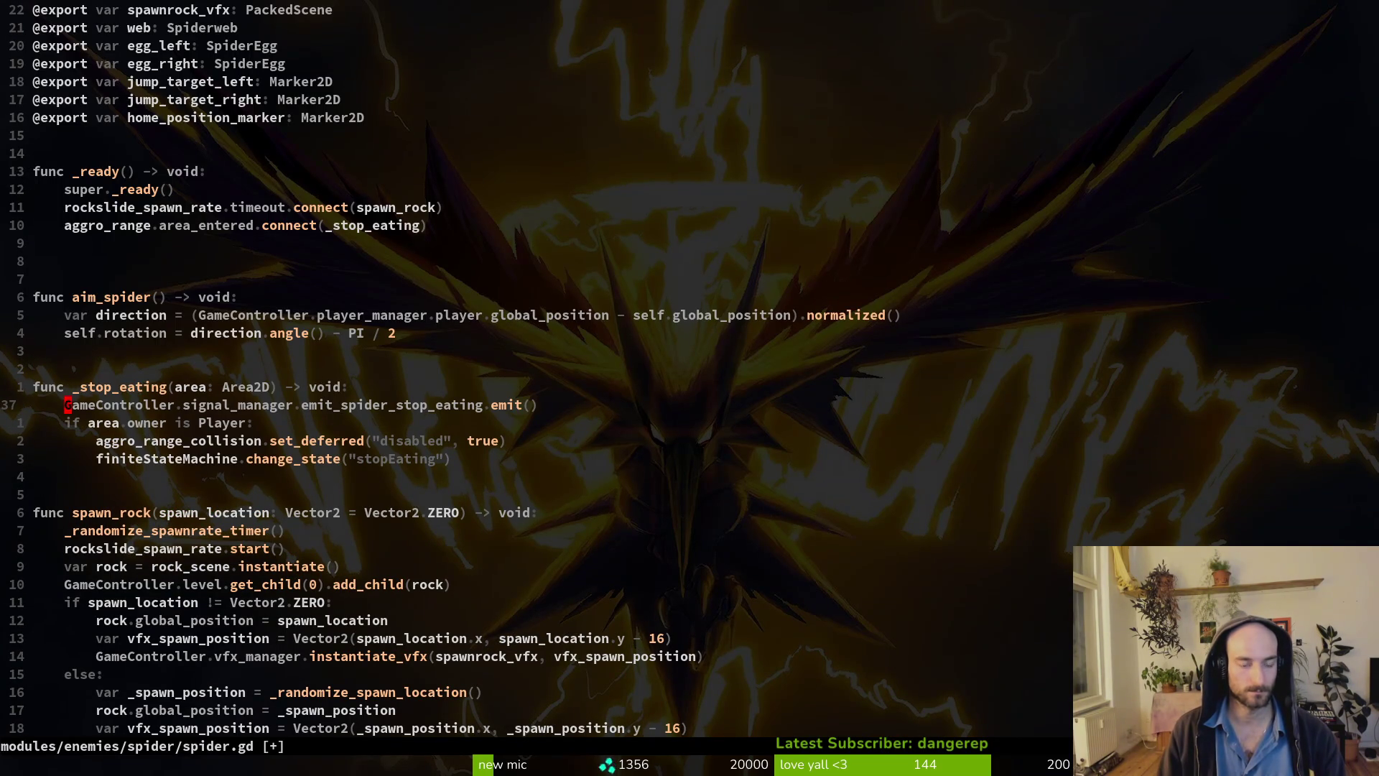
type(":w")
key("Return")
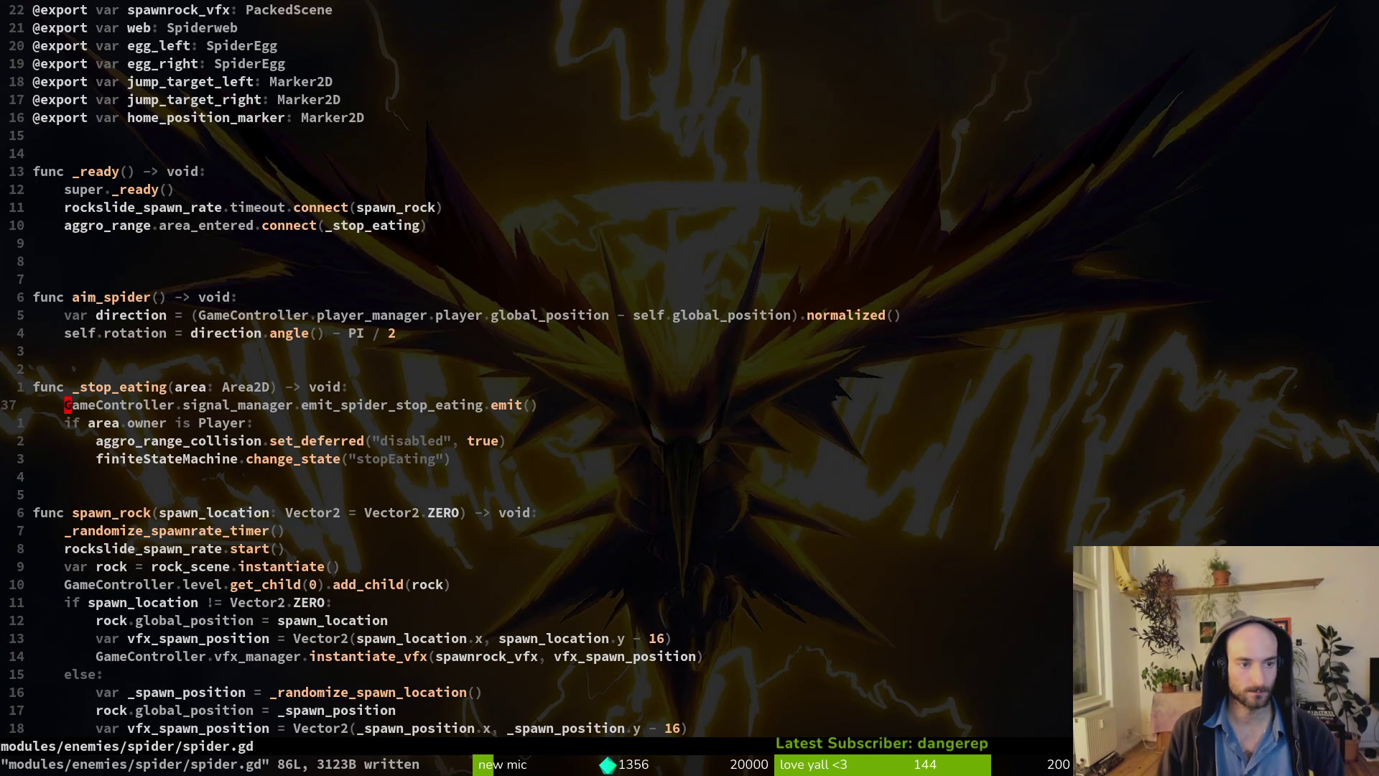
type("u")
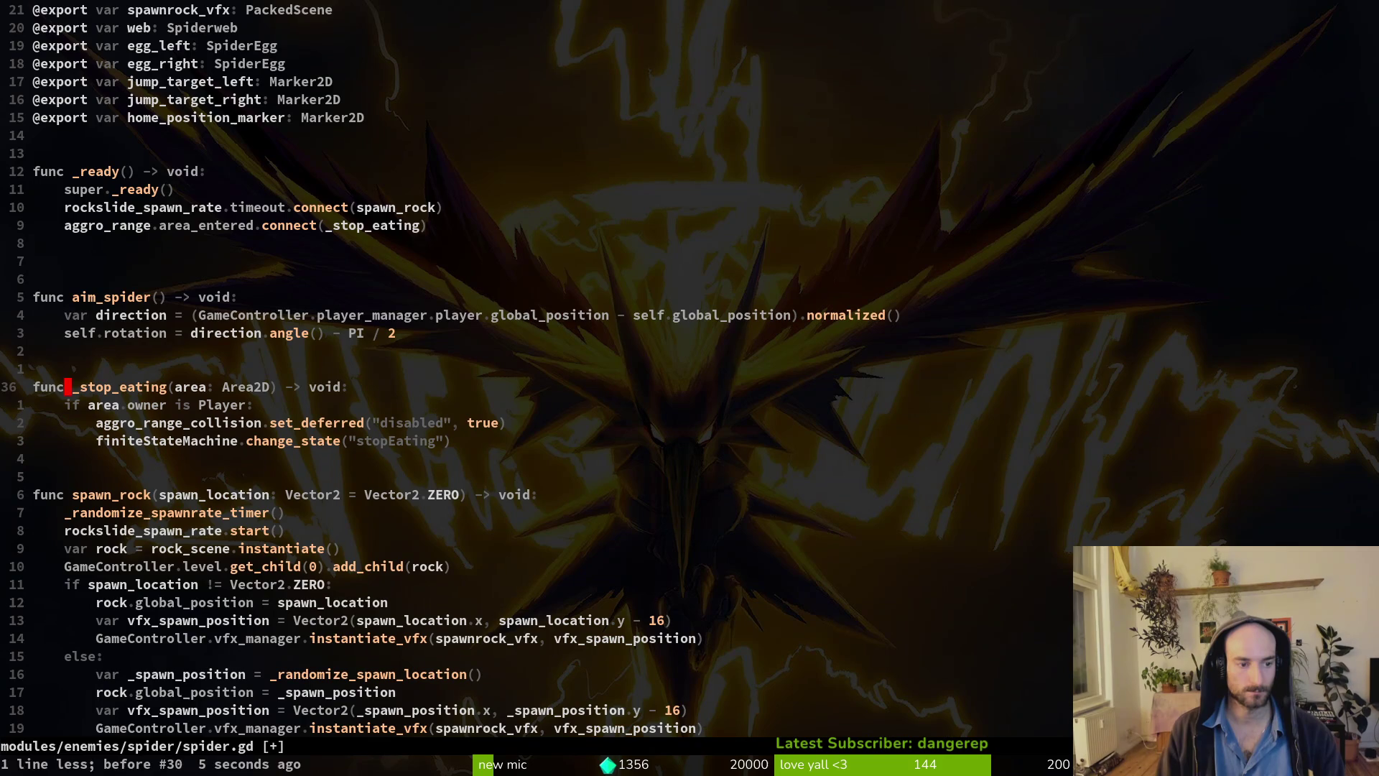
type(":w")
key("Return")
key("p")
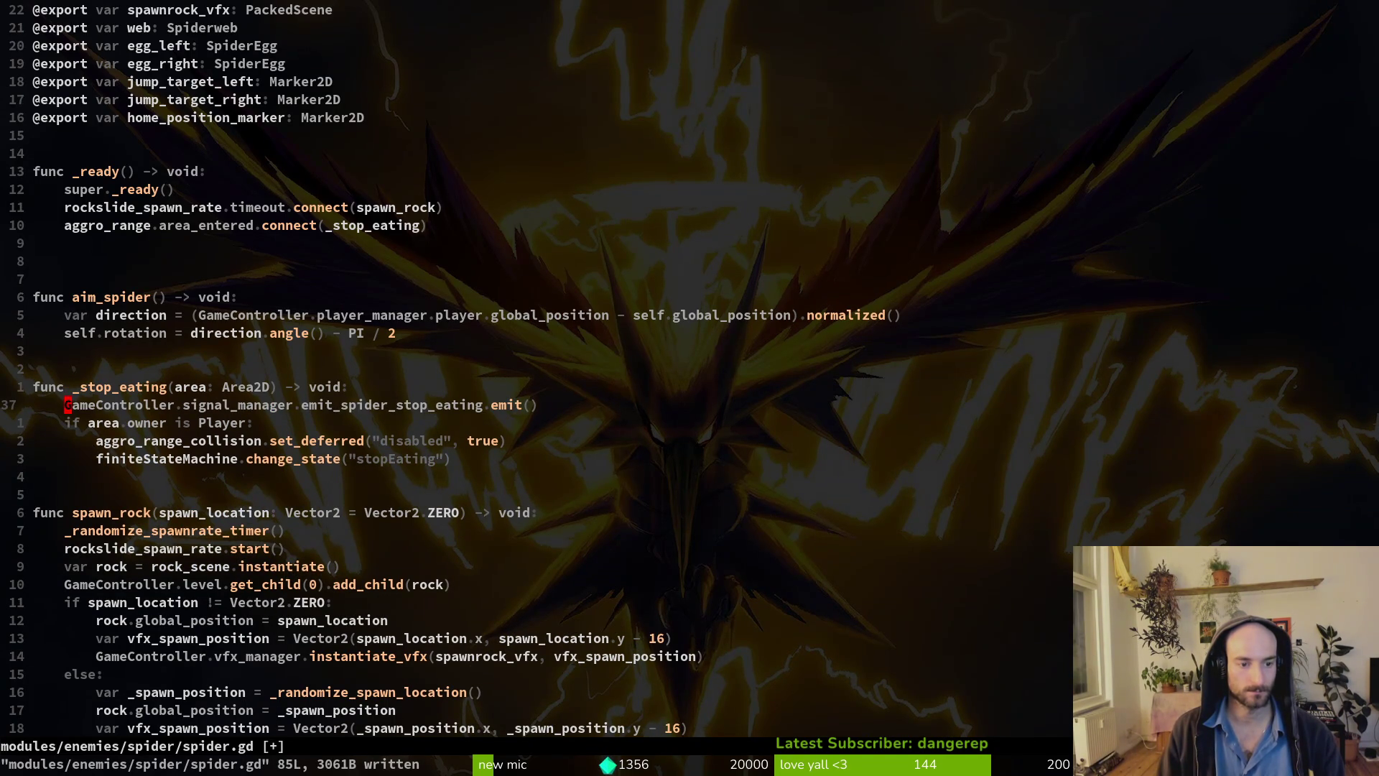
type("u:w")
key("Return")
key("k")
key("k")
key("k")
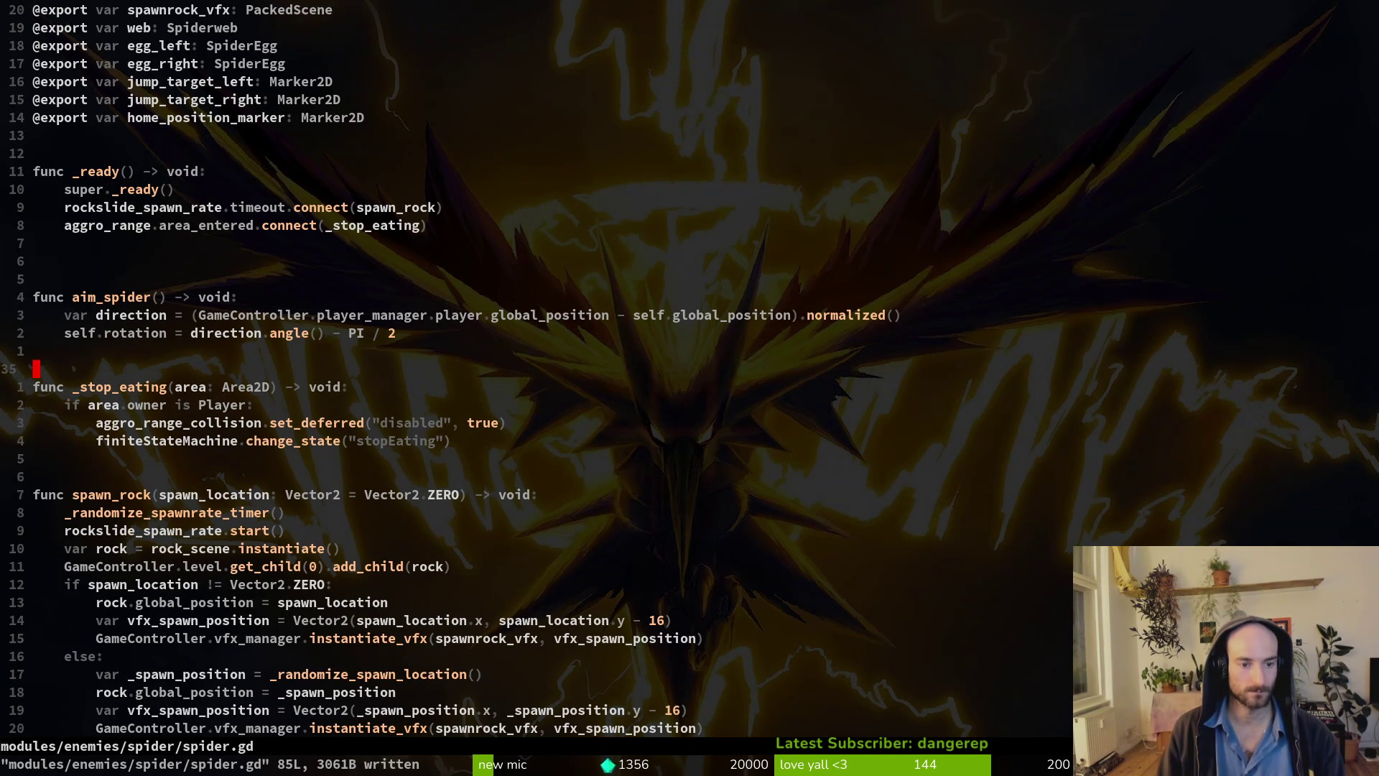
Put the emit line under the aggro_range connect in _ready, drop the blank line, and save.
key("k")
key("k")
key("o")
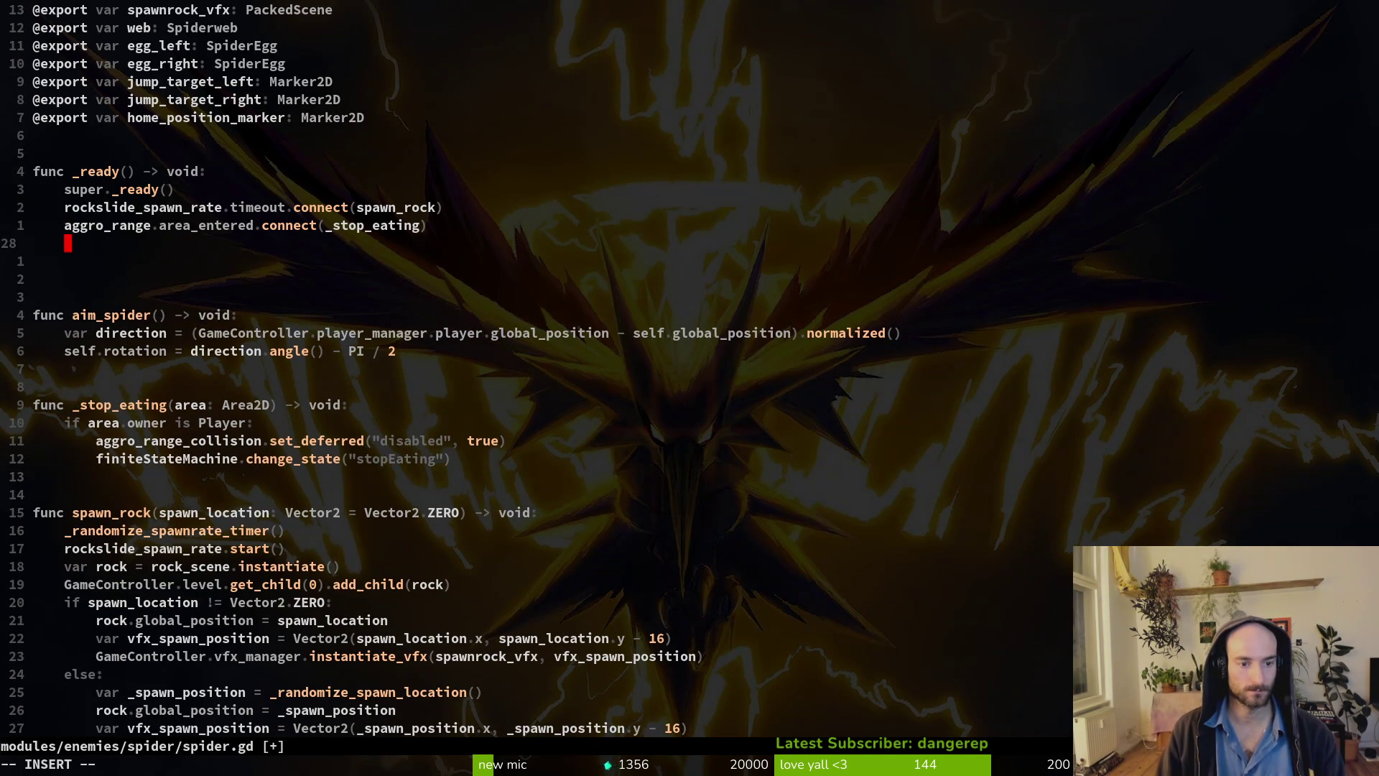
key("Escape")
key("p")
key("k")
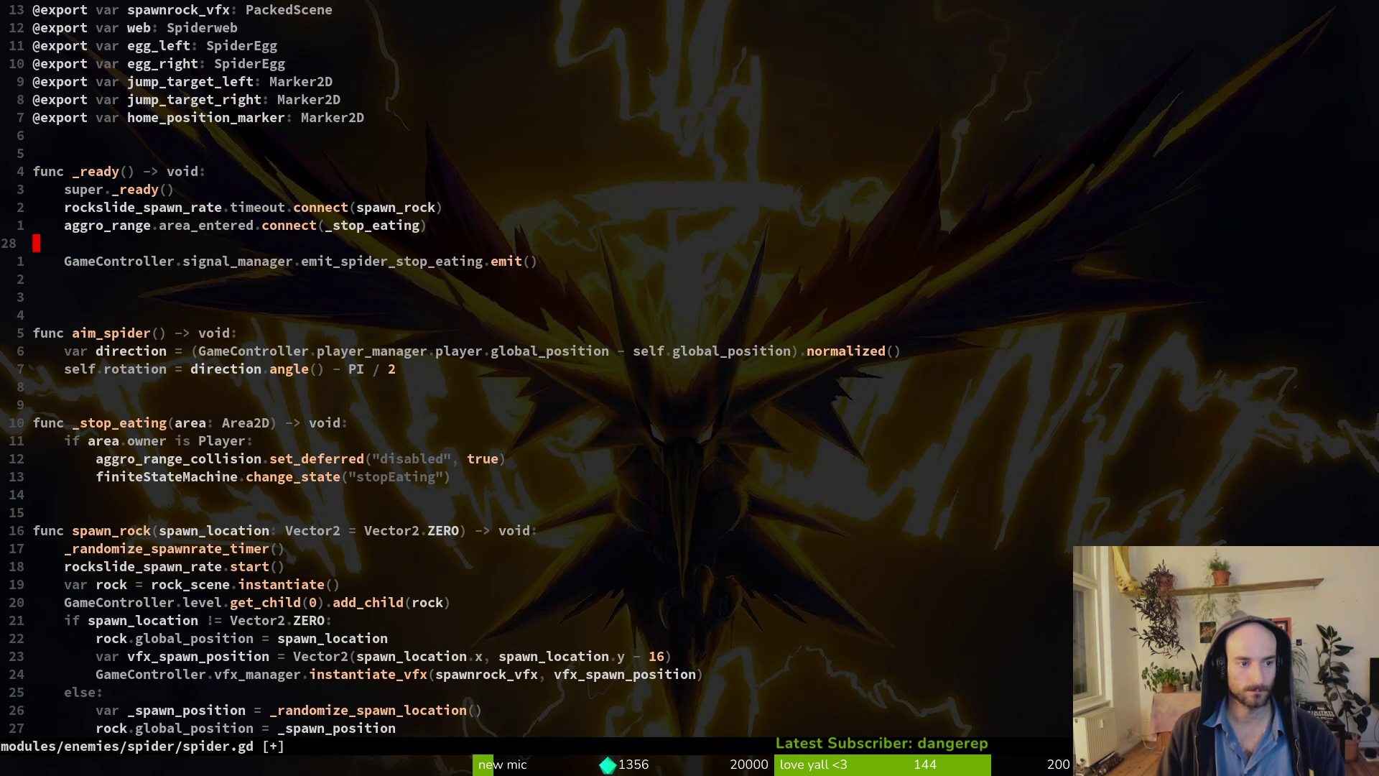
key("d")
key("d")
type(":w")
key("Return")
Confirm stop_eating.gd lacks the emit line, save it, and return to spider.gd.
key("ctrl+6")
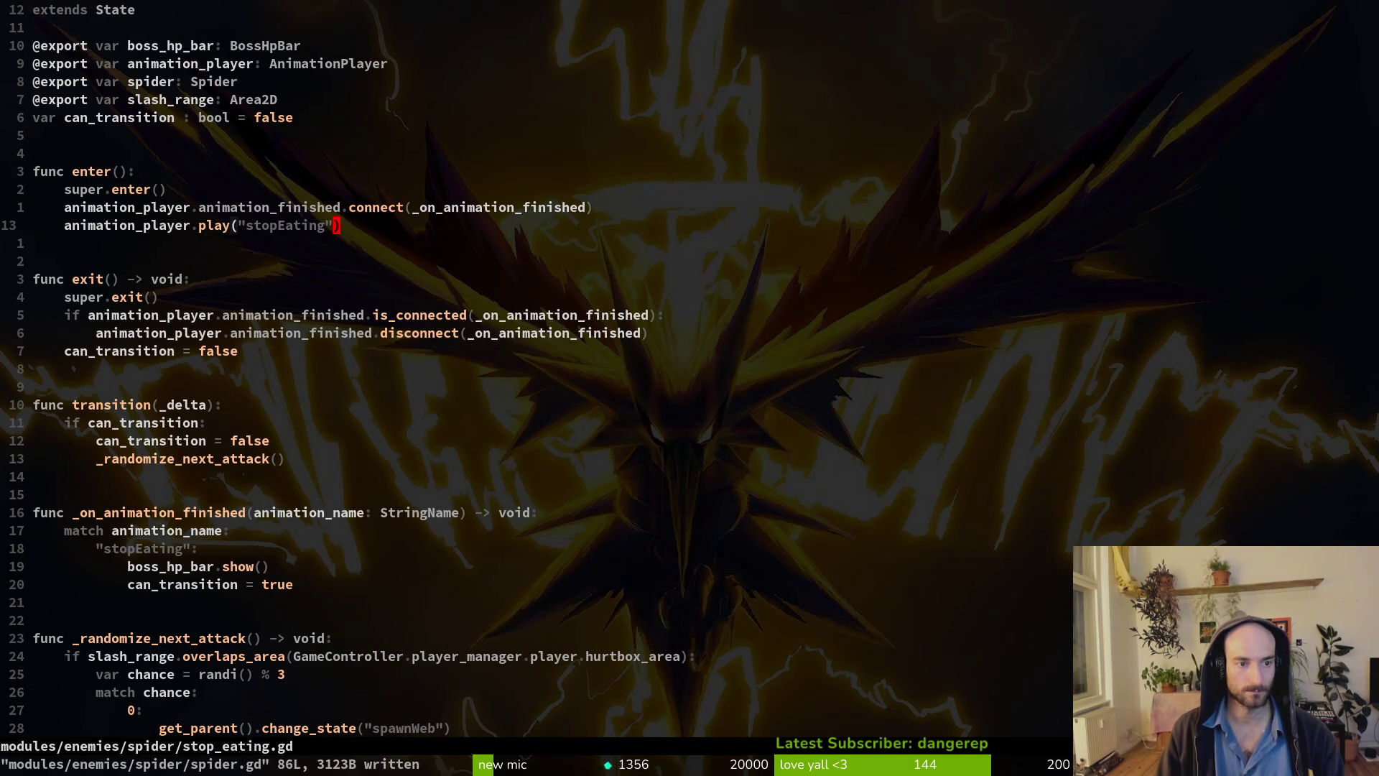
key("u")
key("d")
key("d")
type(":w")
key("Return")
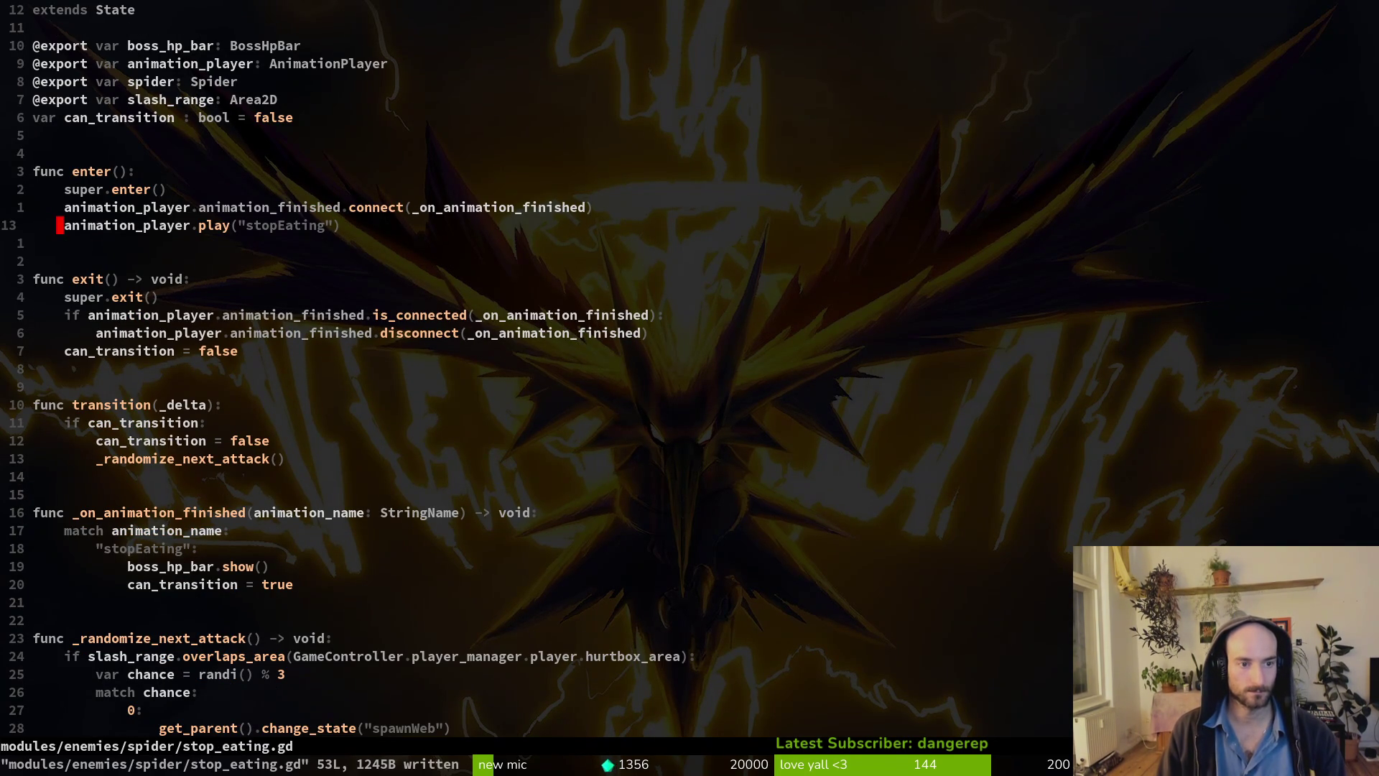
key("ctrl+6")
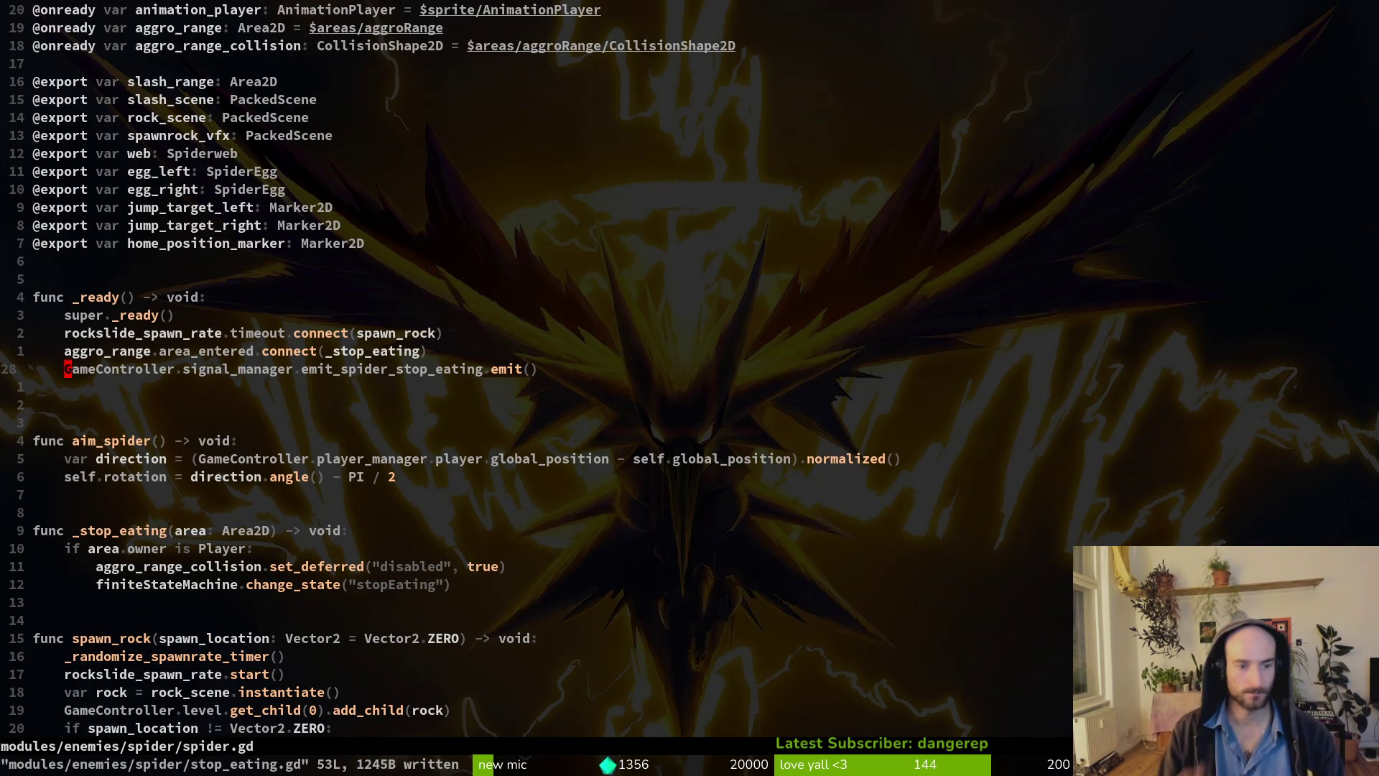
Grep the project for emit_spider_stop_eating and open its carcass_bee.gd usage.
key("w")
key("w")
key("w")
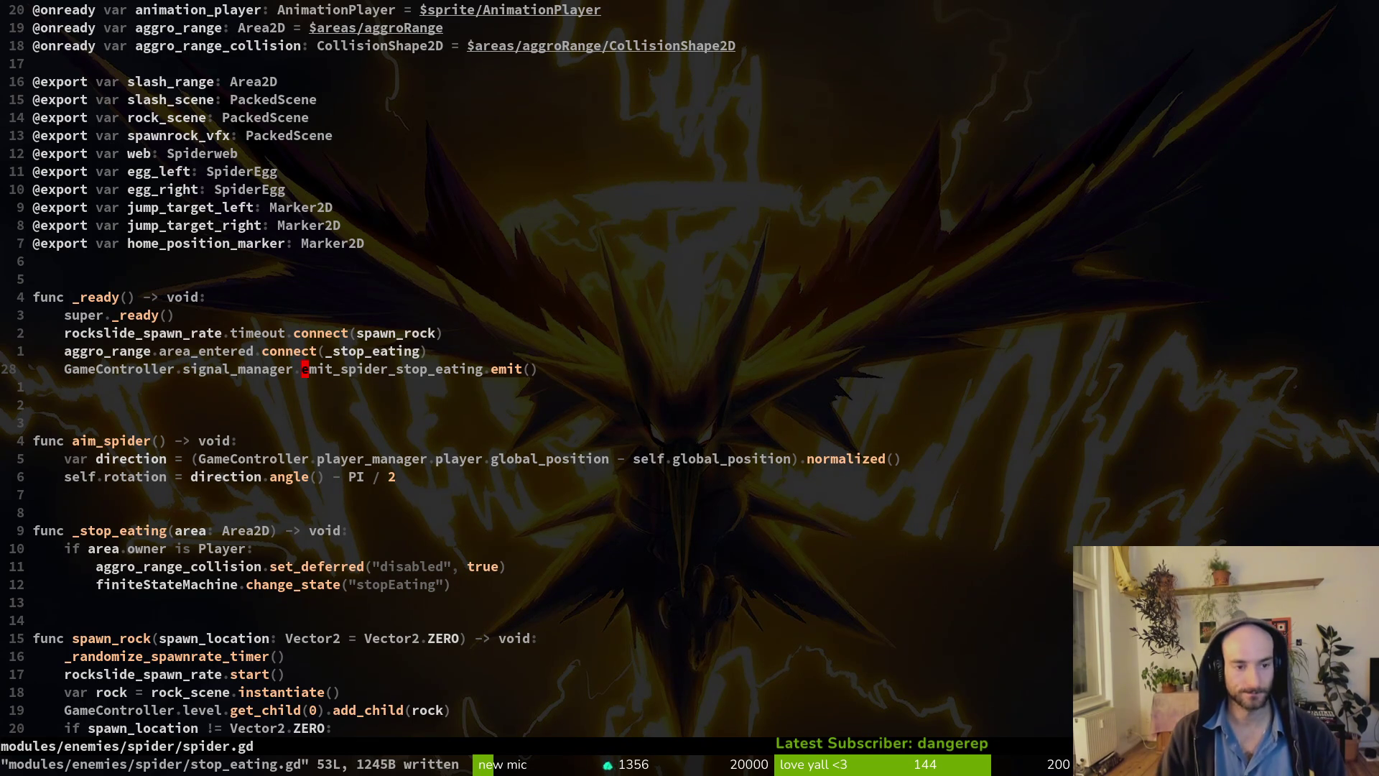
key("v")
key("i")
key("w")
key("space")
key("f")
key("w")
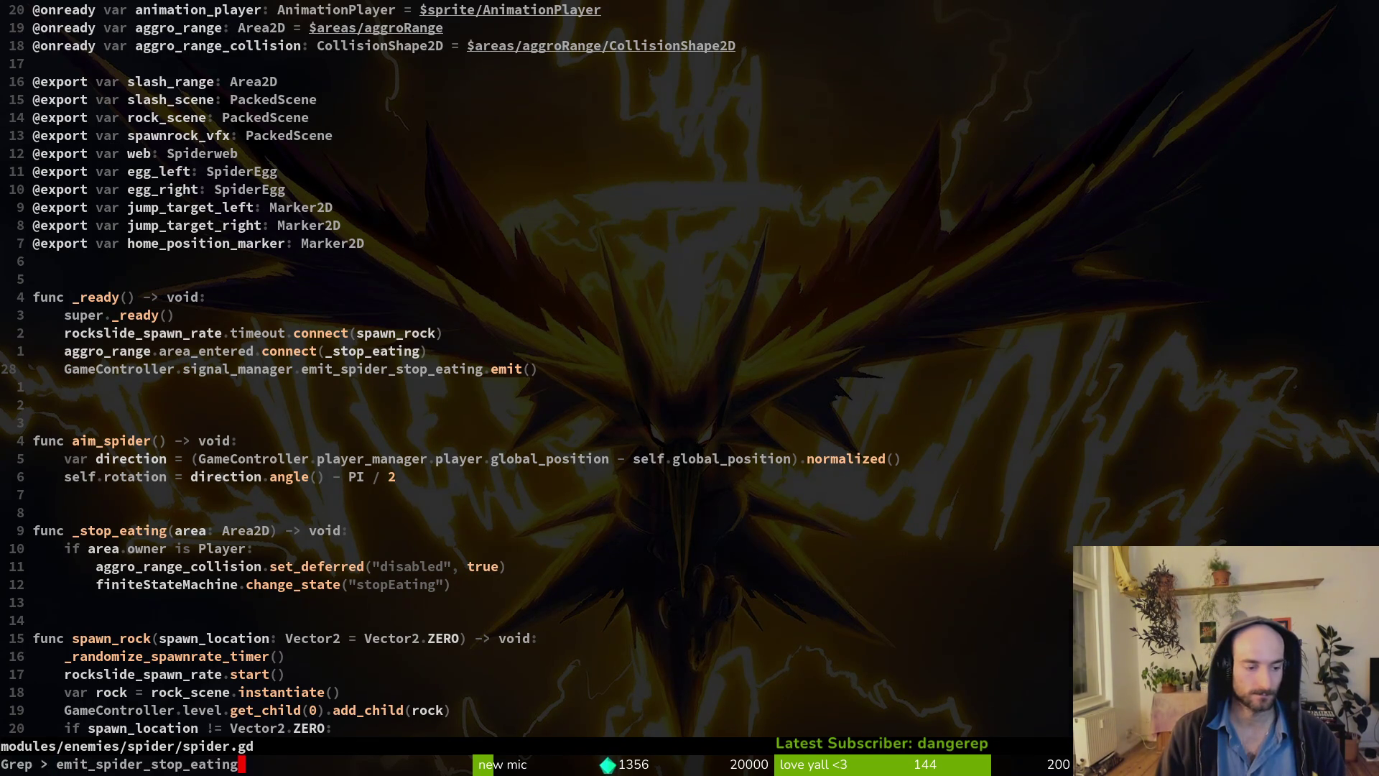
key("Return")
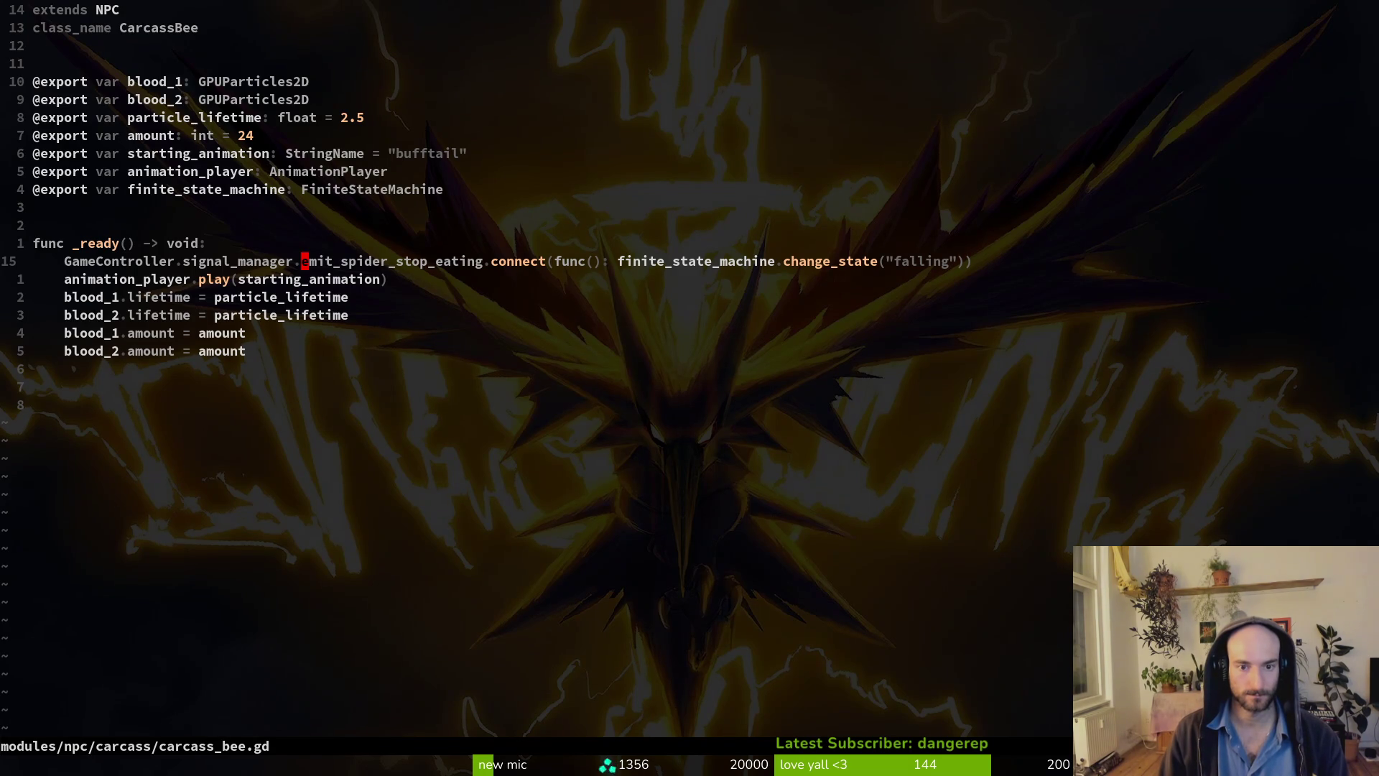
Quit Neovim back to the shell prompt.
key("ctrl+c")
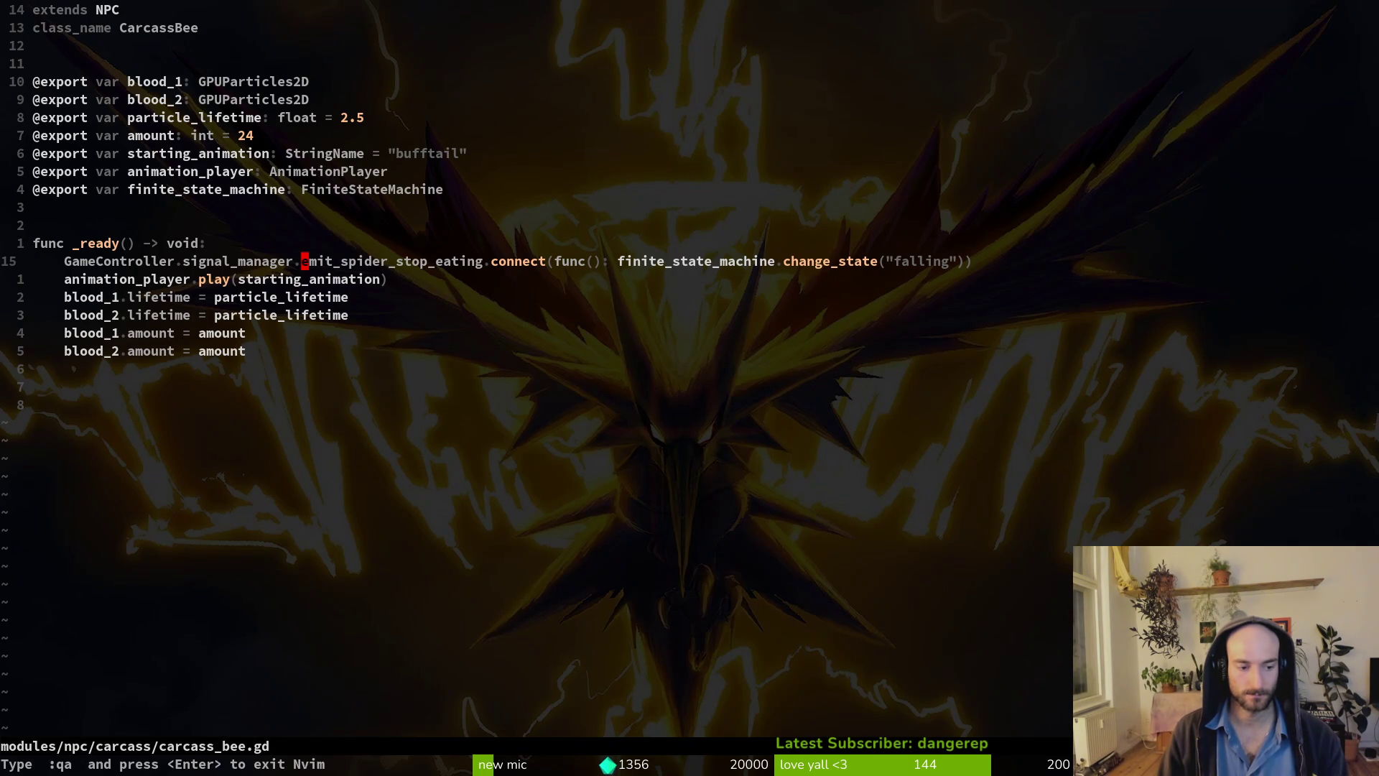
type(":q")
key("Return")
Relaunch vim and open spider.gd with the file finder.
type("vim")
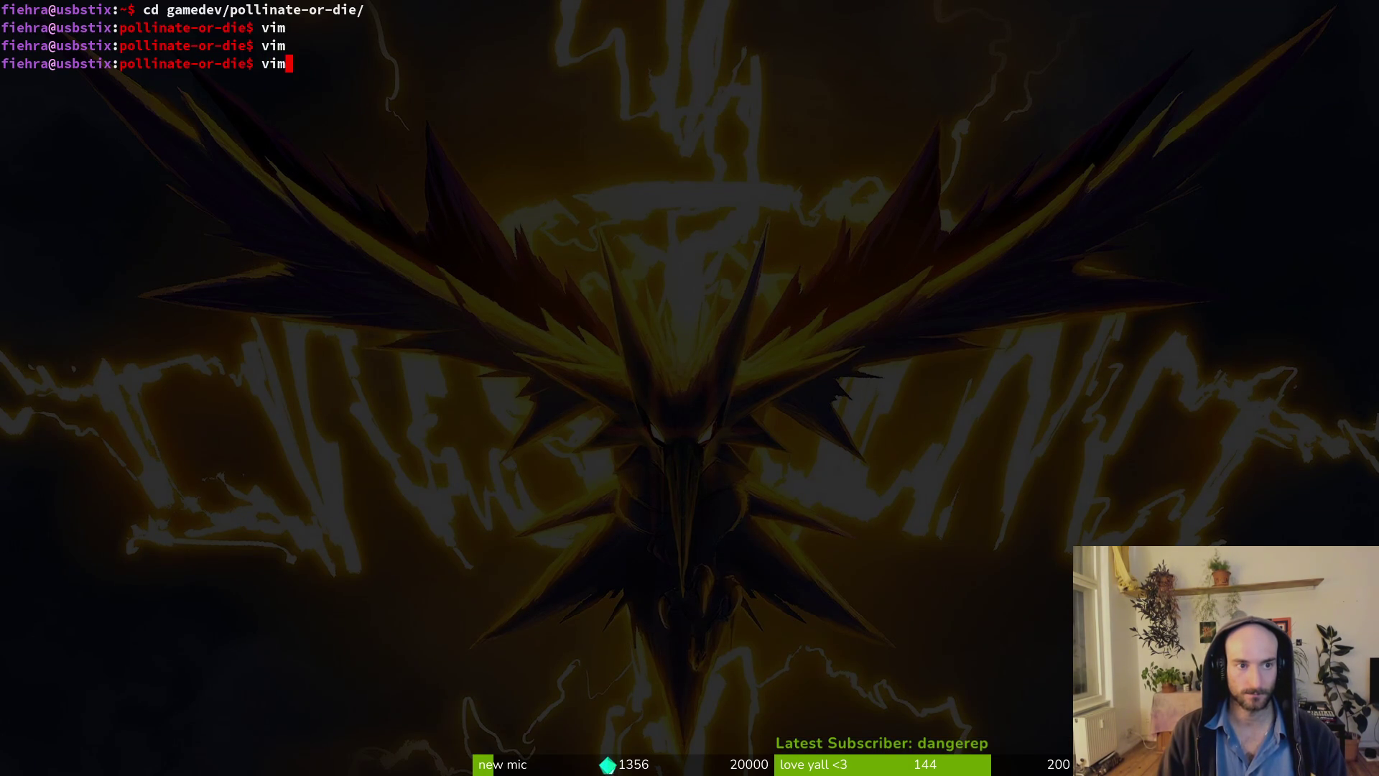
key("Return")
key("space")
key("f")
key("f")
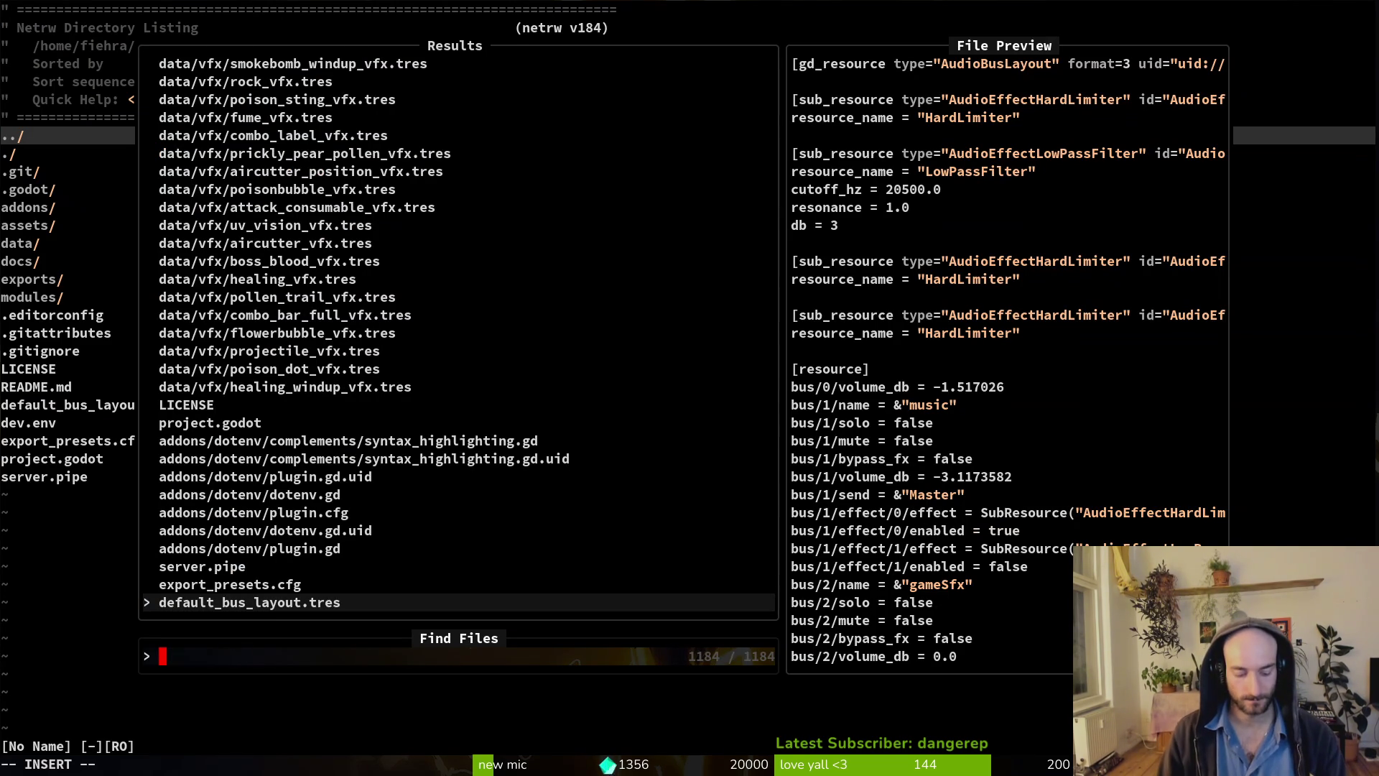
type("spidespd")
key("BackSpace")
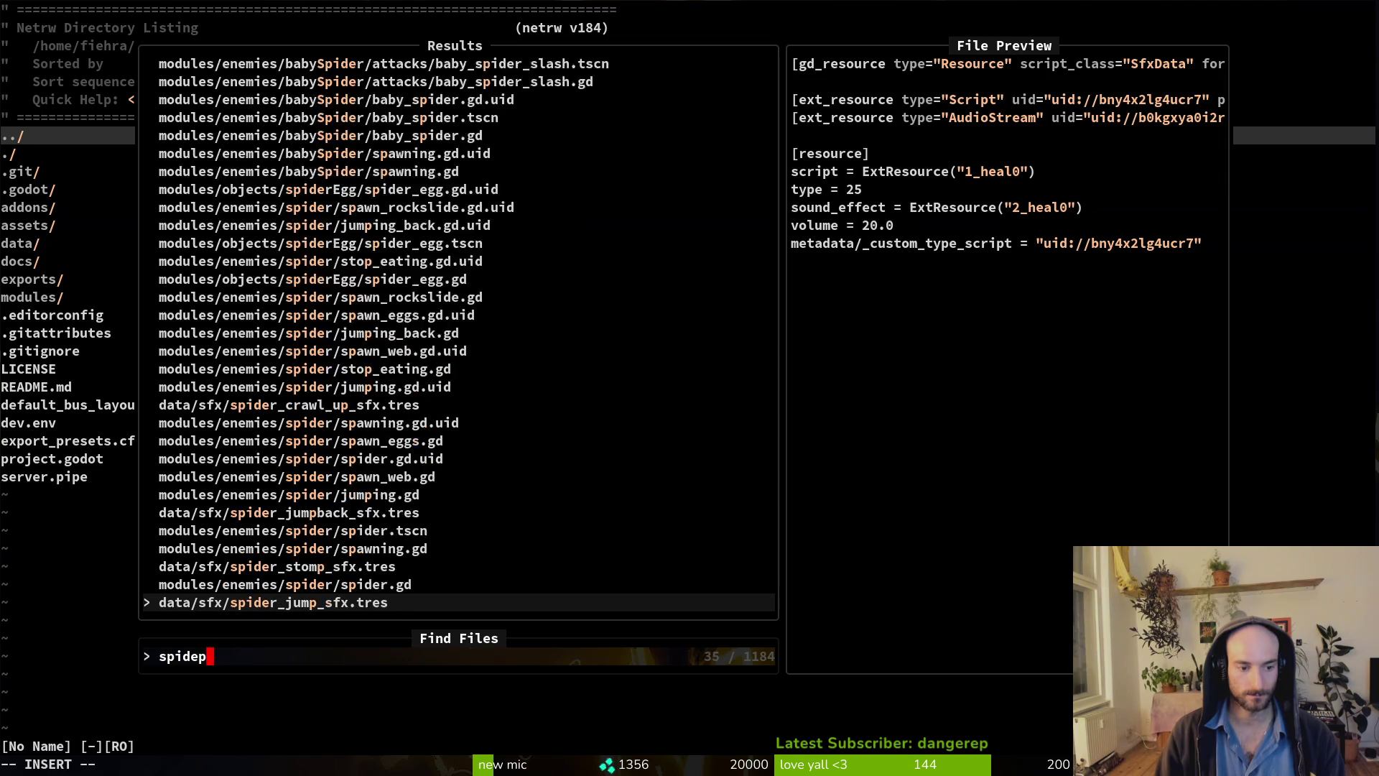
type("d")
key("Return")
key("space")
key("f")
key("f")
type("spidepd")
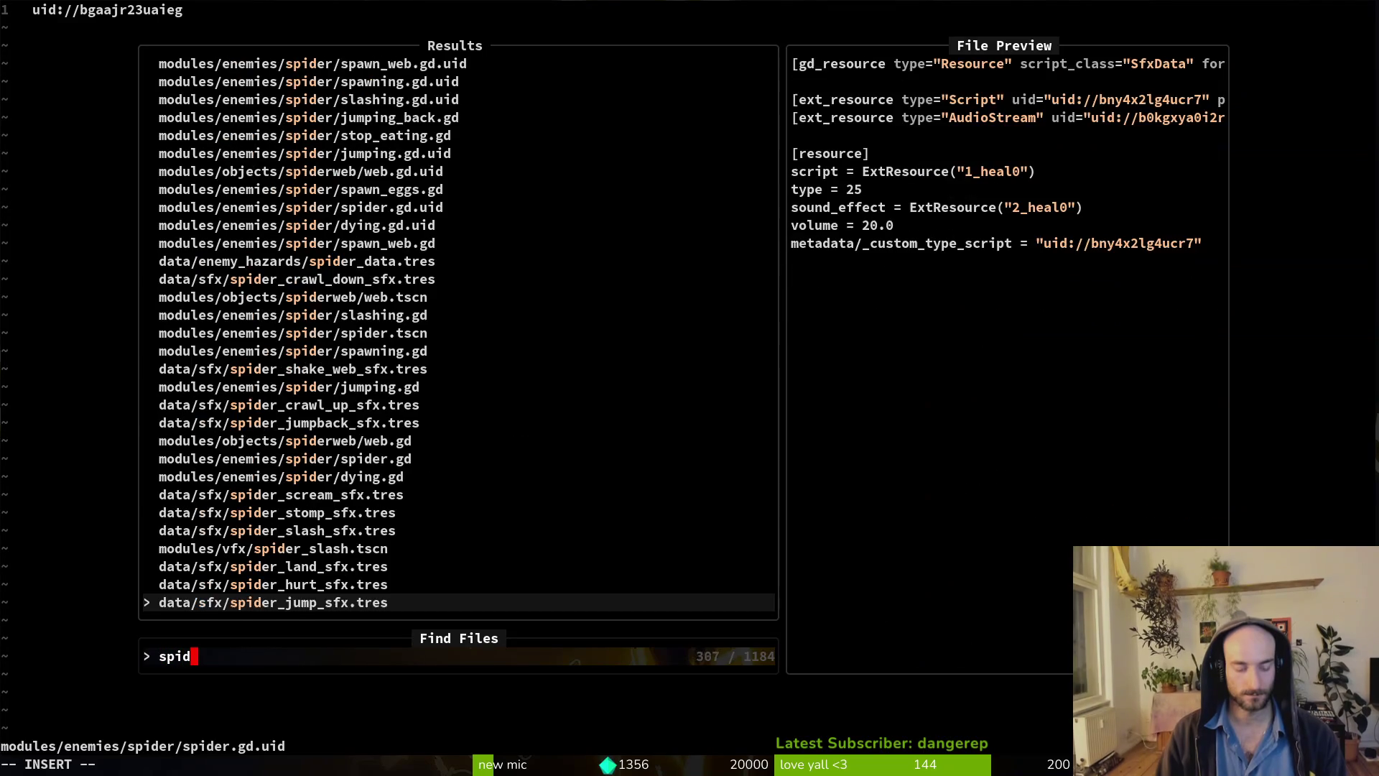
key("Return")
On line 28, change emit to connect(_stop_eating) for the stop-eating signal.
key("j")
key("j")
key("j")
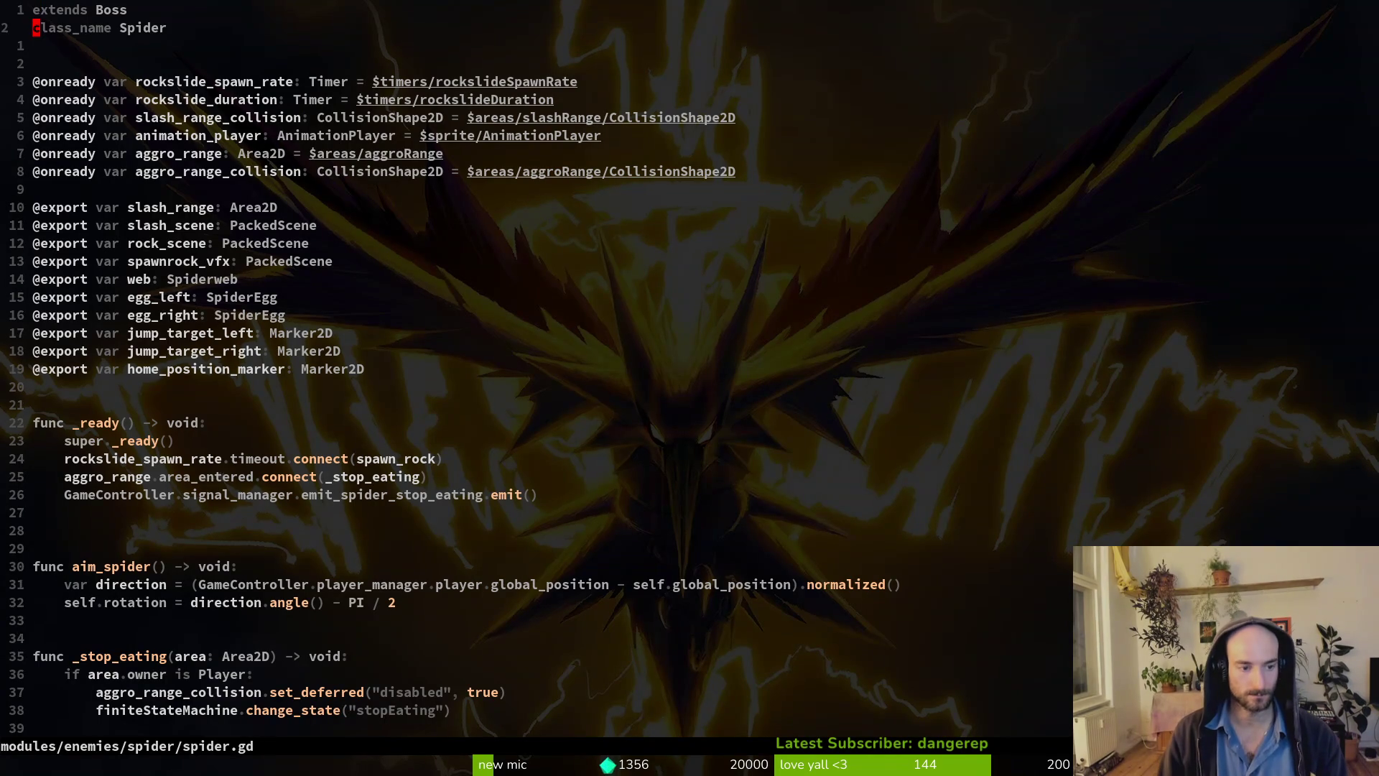
key("k")
key("k")
key("k")
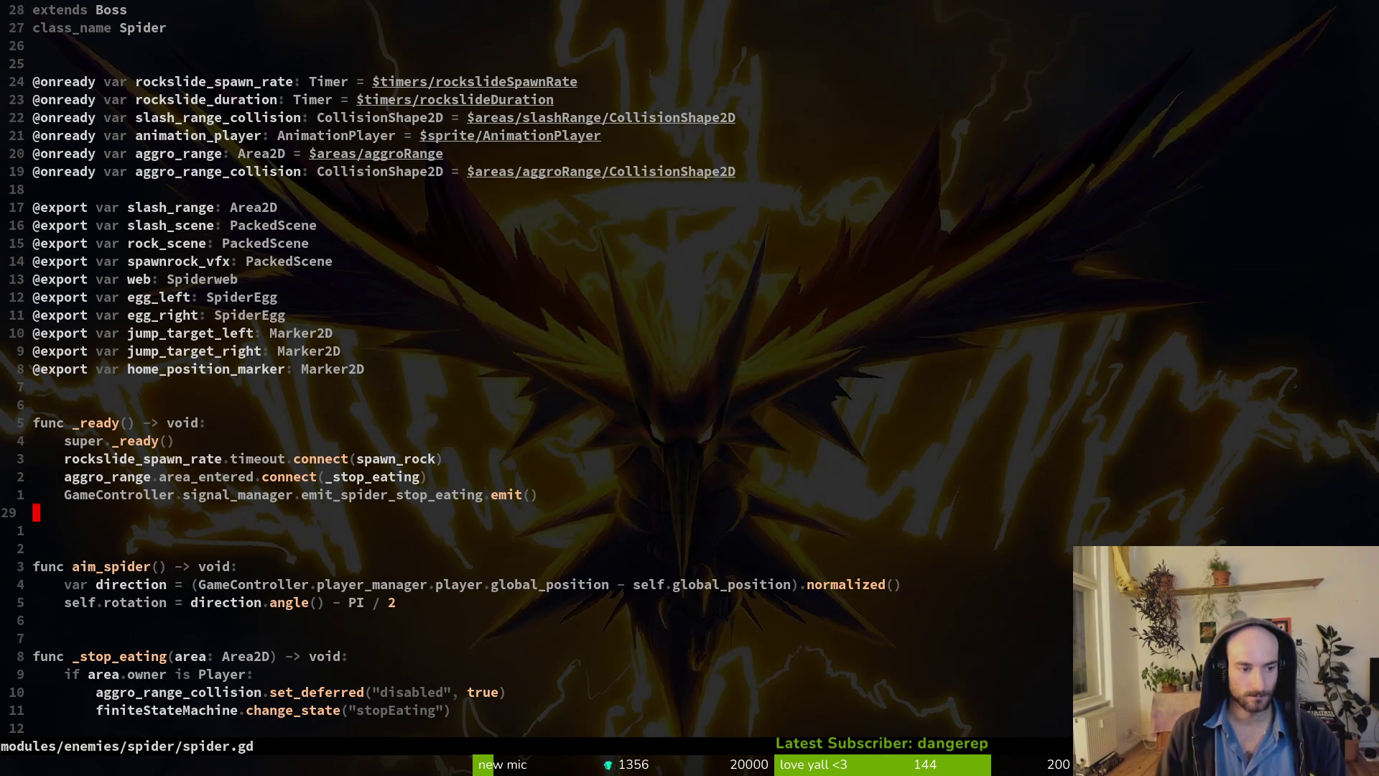
key("$")
key("b")
key("b")
type("ciw")
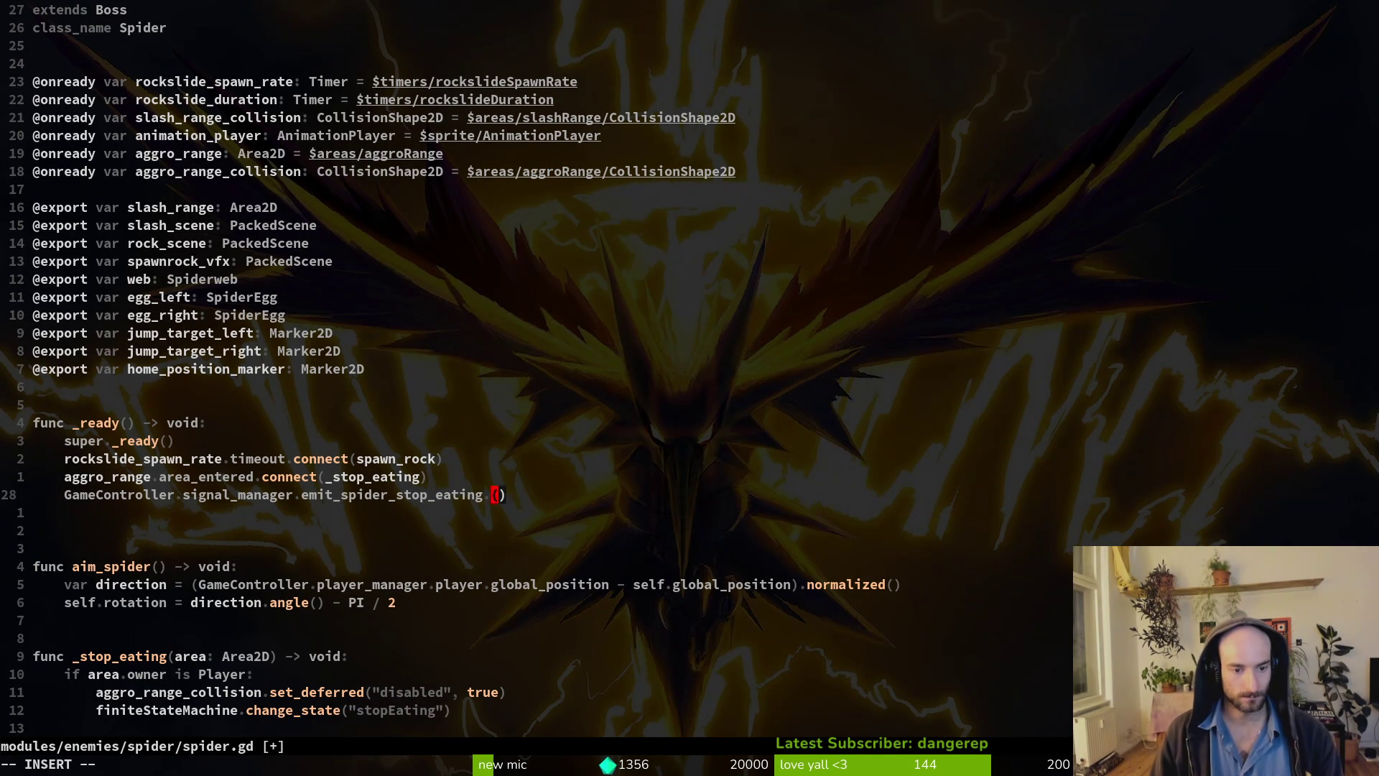
type("connect")
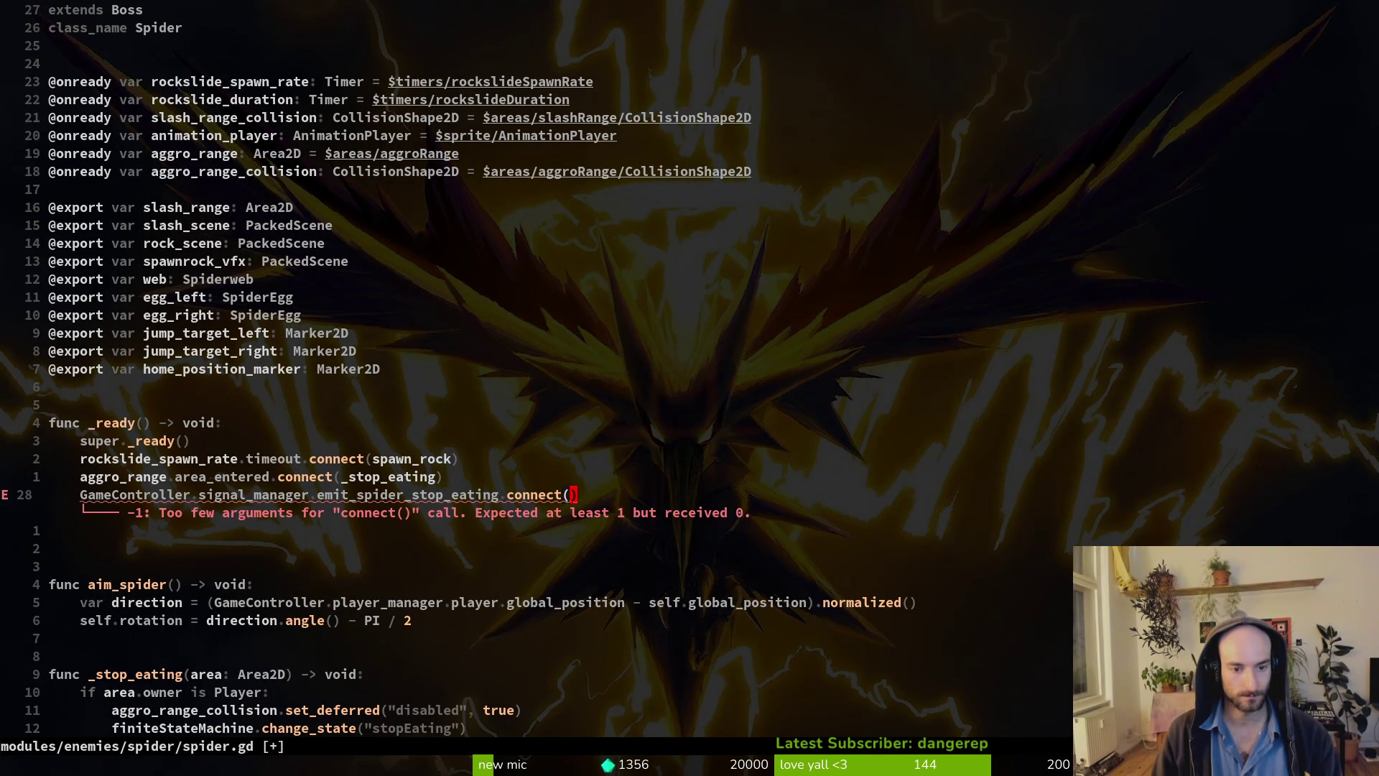
type("_stop_eating")
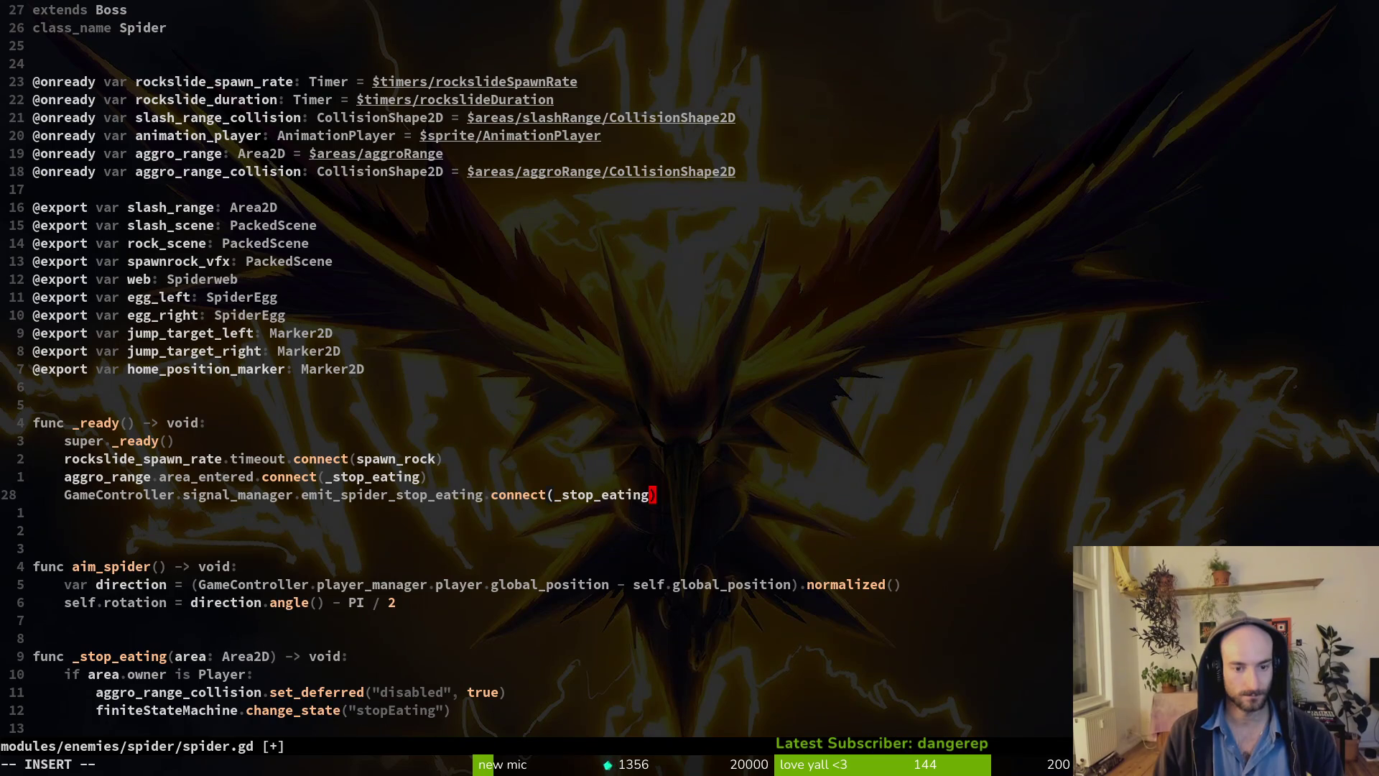
key("Escape")
Replace _stop_eating with a lambda starting func(): finiteStateMachine.change_state.
key("k")
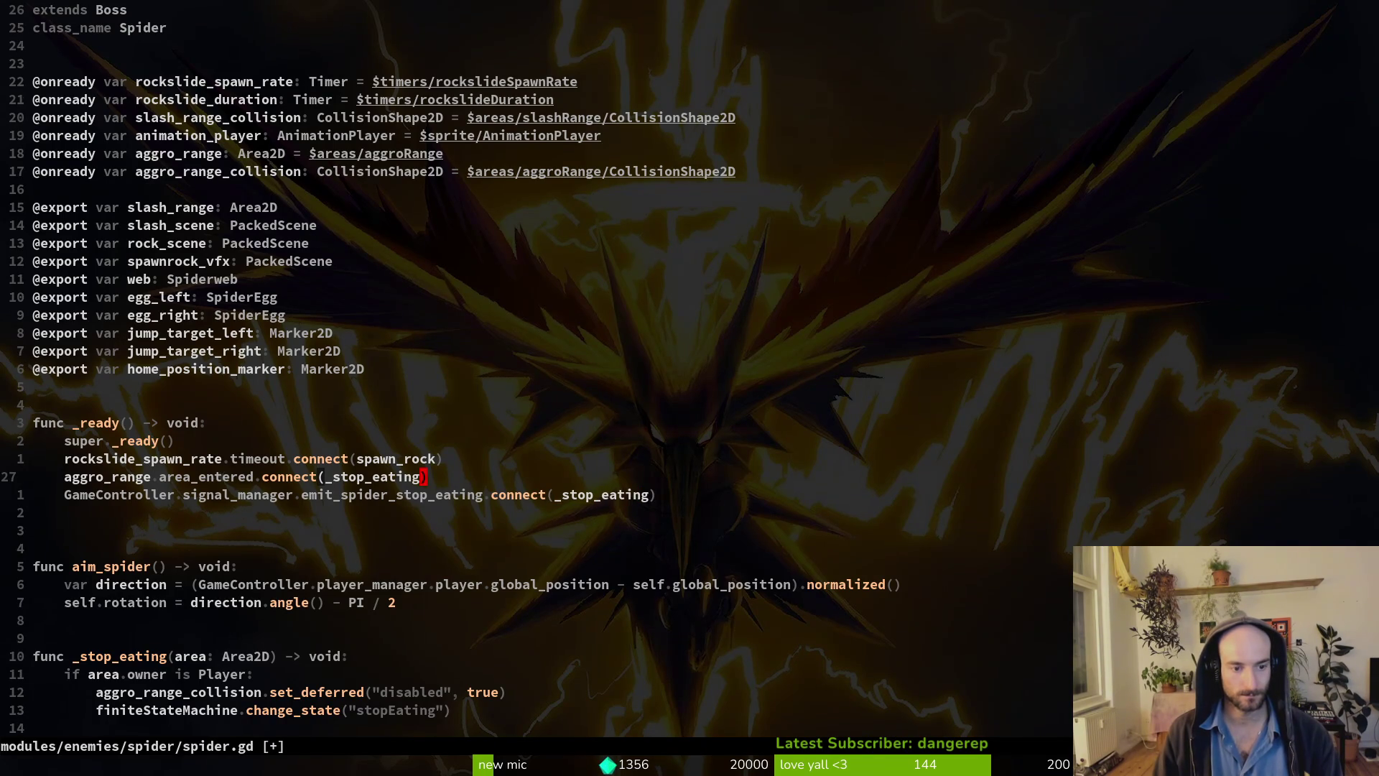
key("j")
key("j")
key("j")
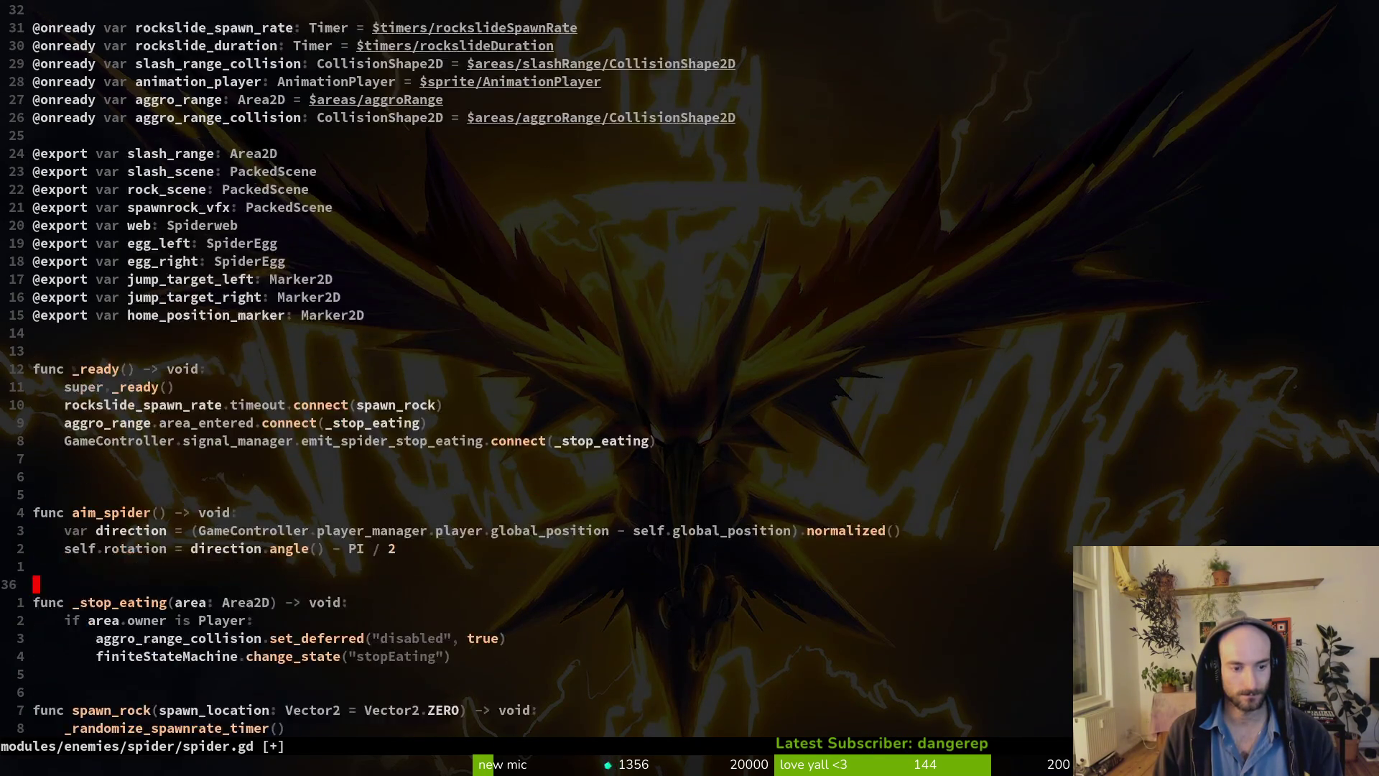
key("k")
key("k")
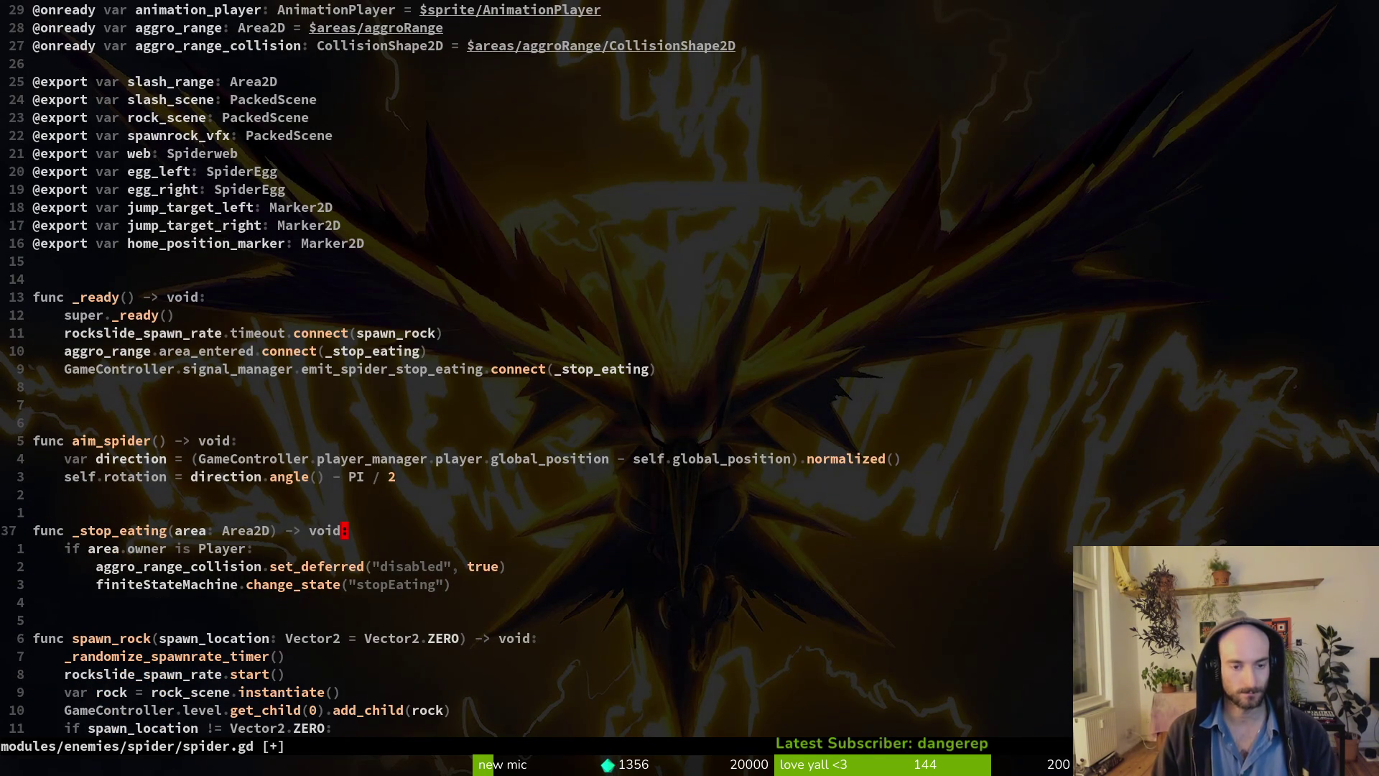
key("k")
key("k")
key("k")
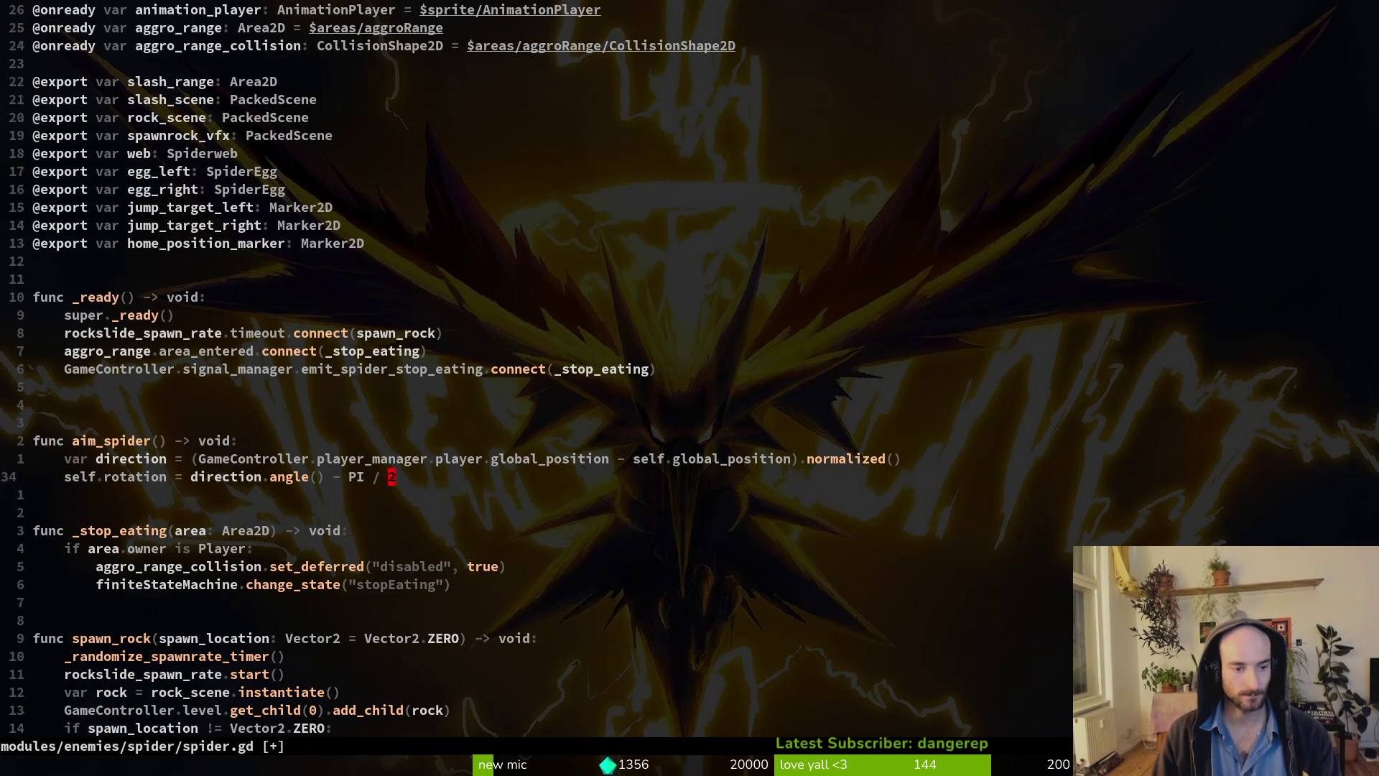
key("j")
key("j")
key("j")
key("k")
key("k")
key("k")
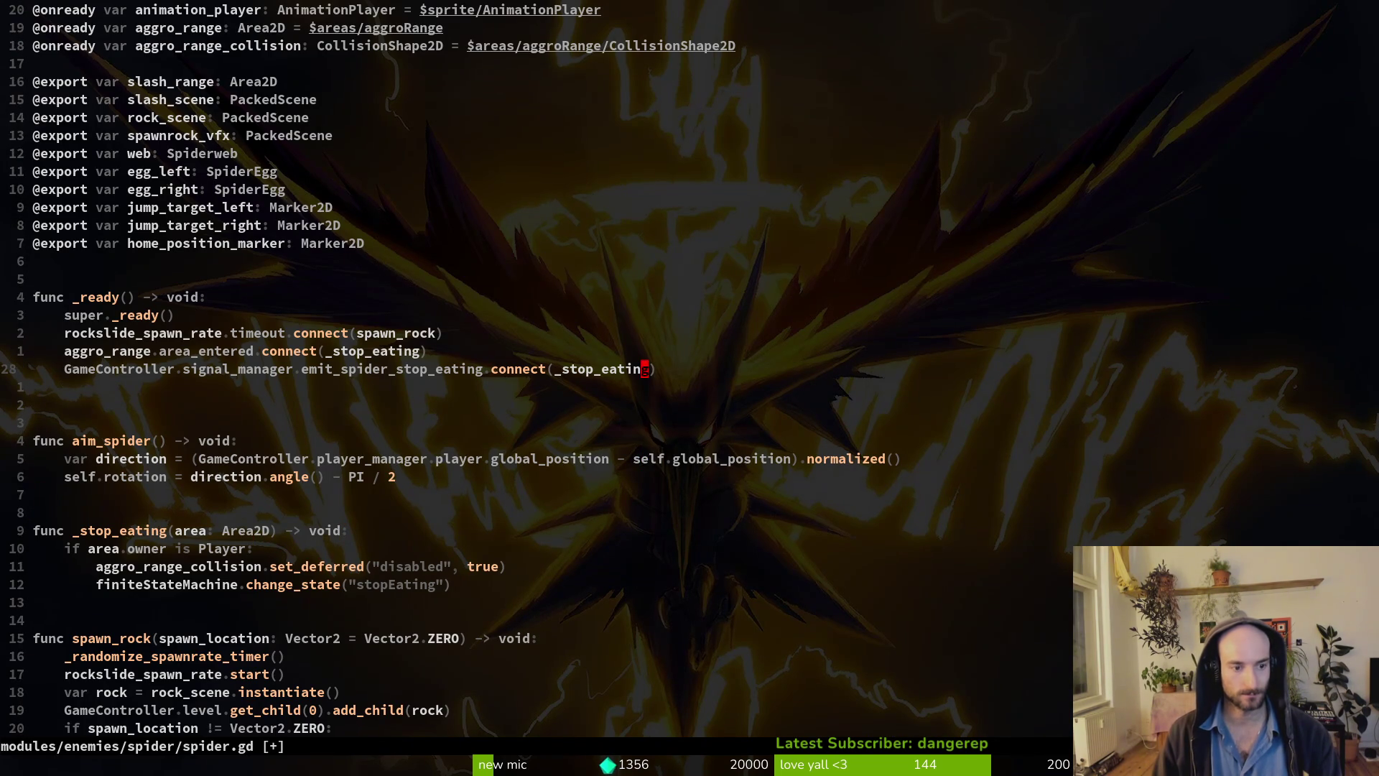
type("ciwfuncfj")
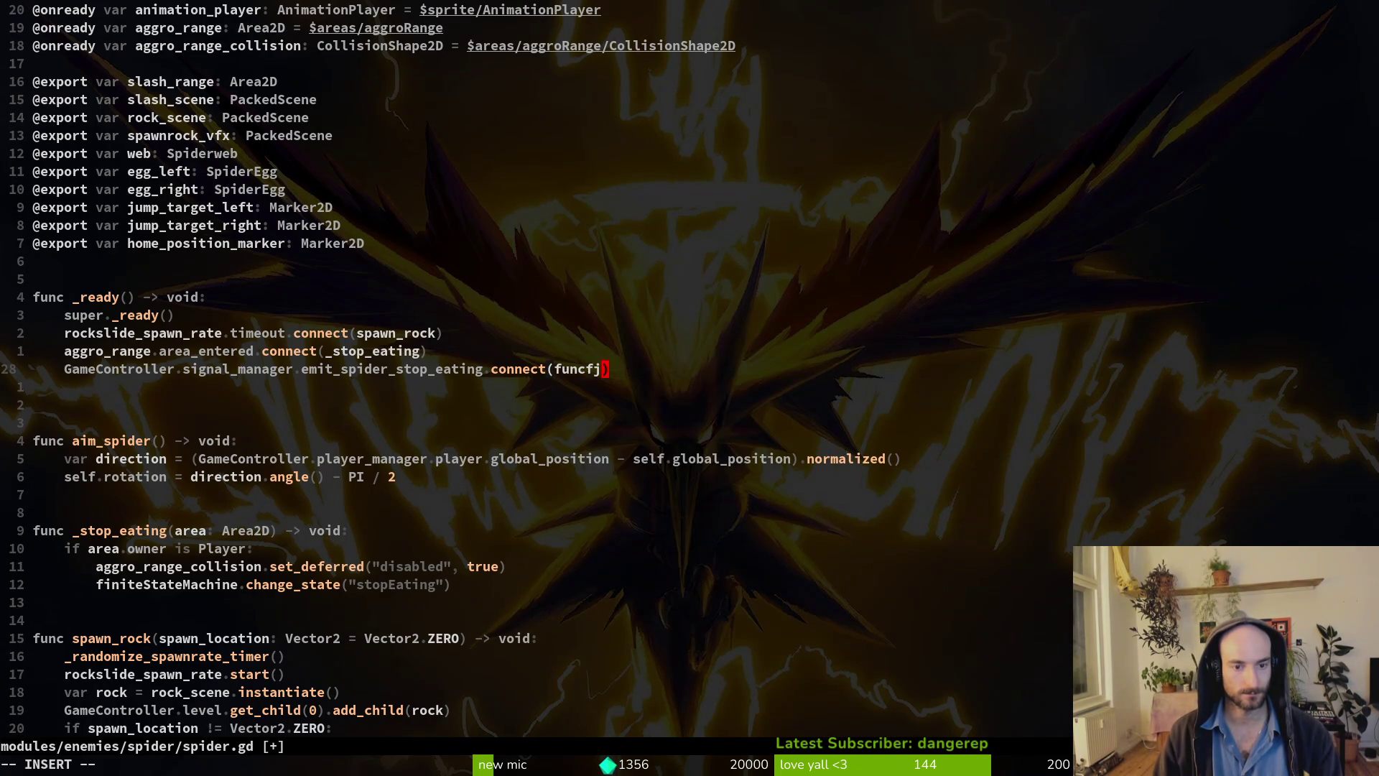
key("BackSpace")
key("BackSpace")
type("()")
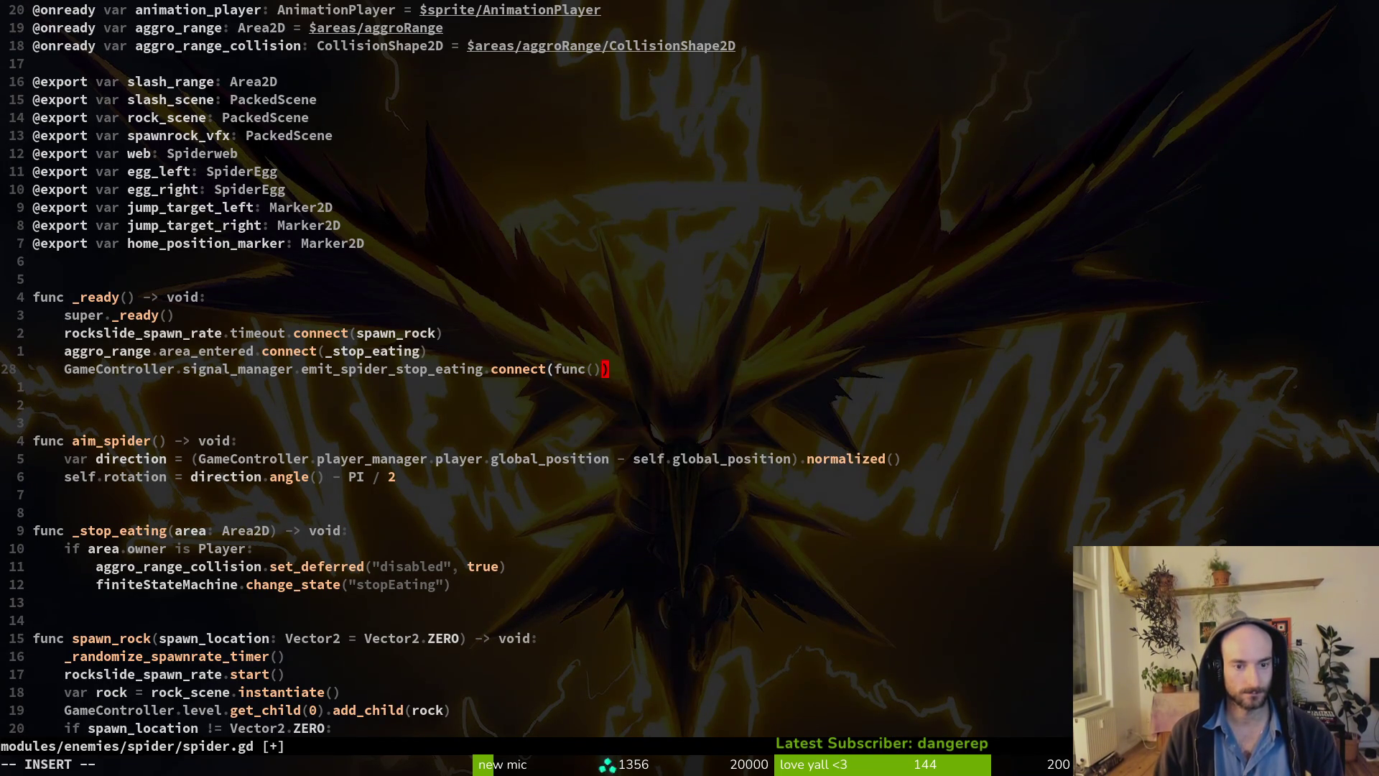
type(": ")
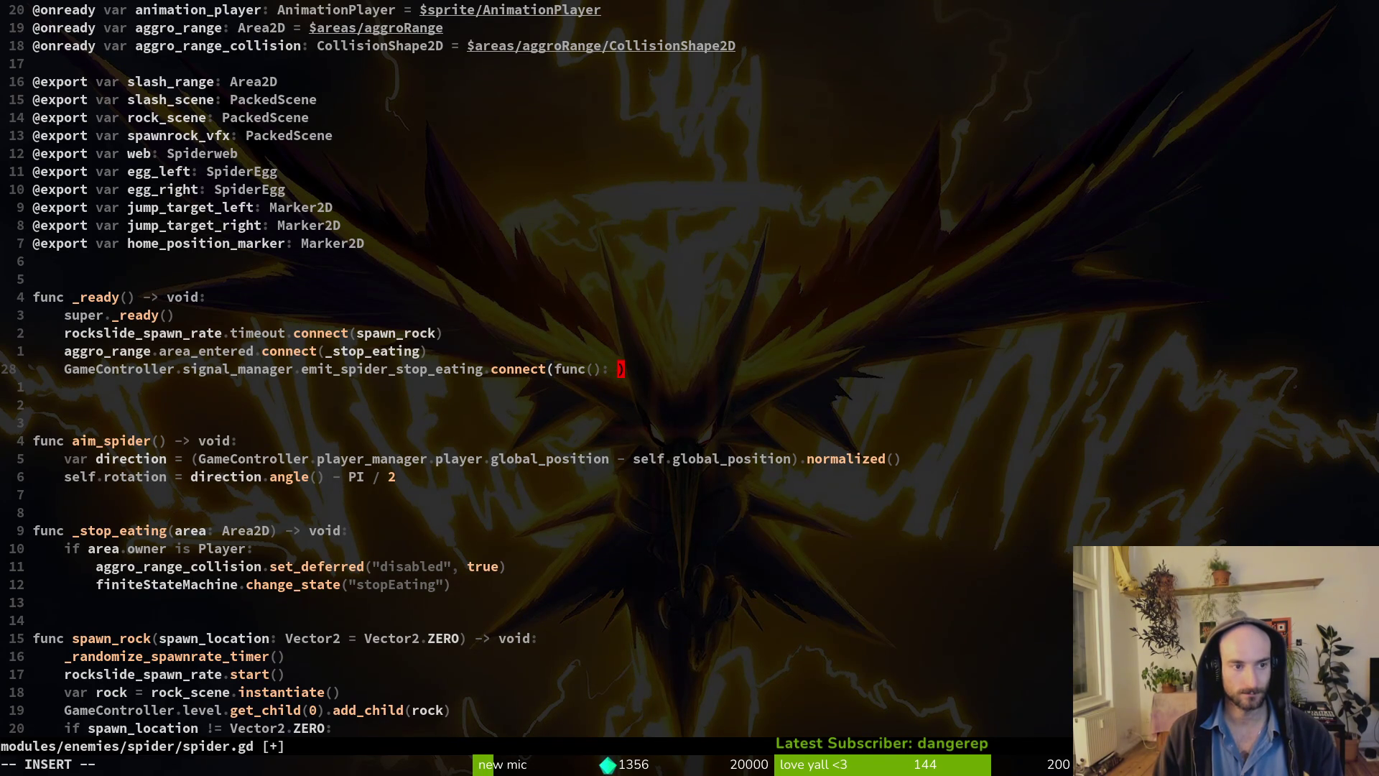
type("fini")
key("Tab")
type(".ch")
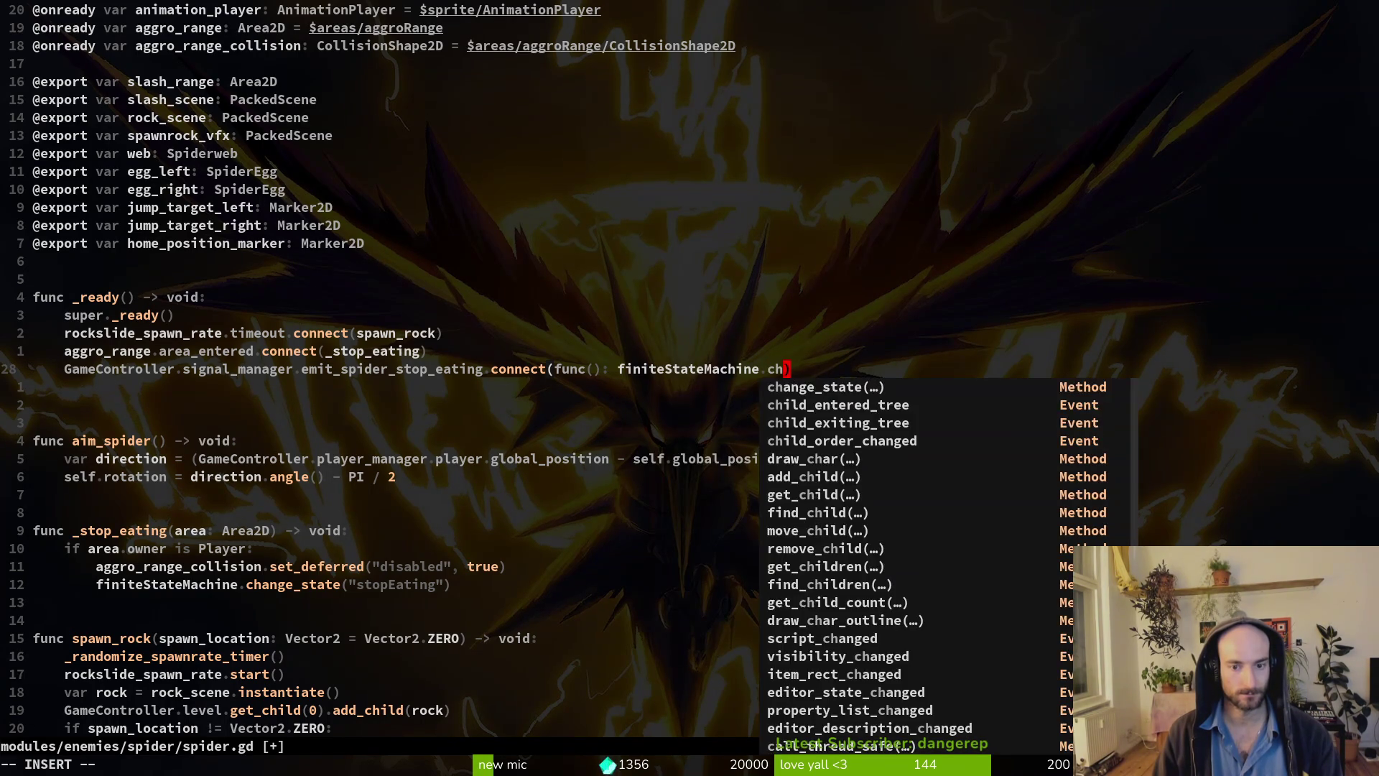
key("Tab")
Pass "stopEating" to change_state, close the parenthesis, and save spider.gd.
type("\"stop")
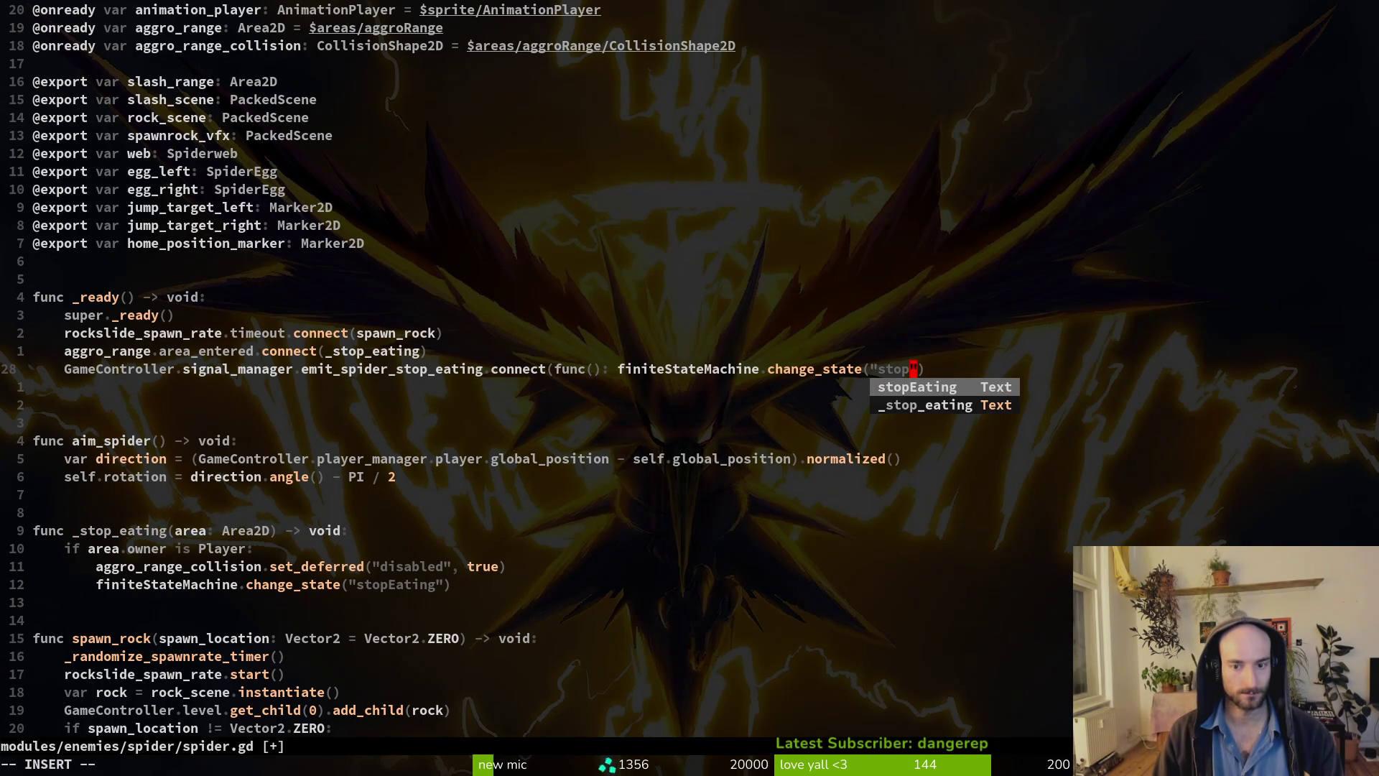
key("Tab")
key("Escape")
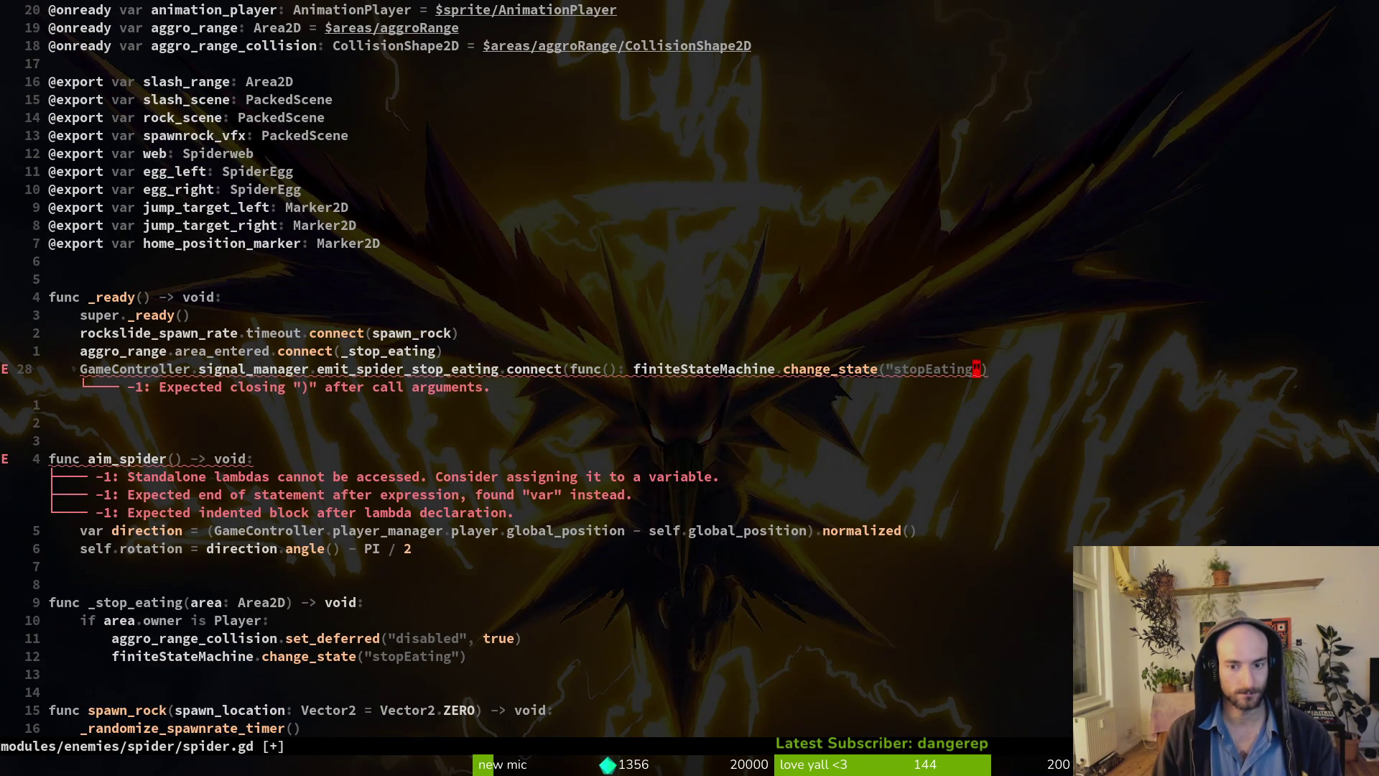
type("a)")
key("Escape")
type(":w")
key("Return")
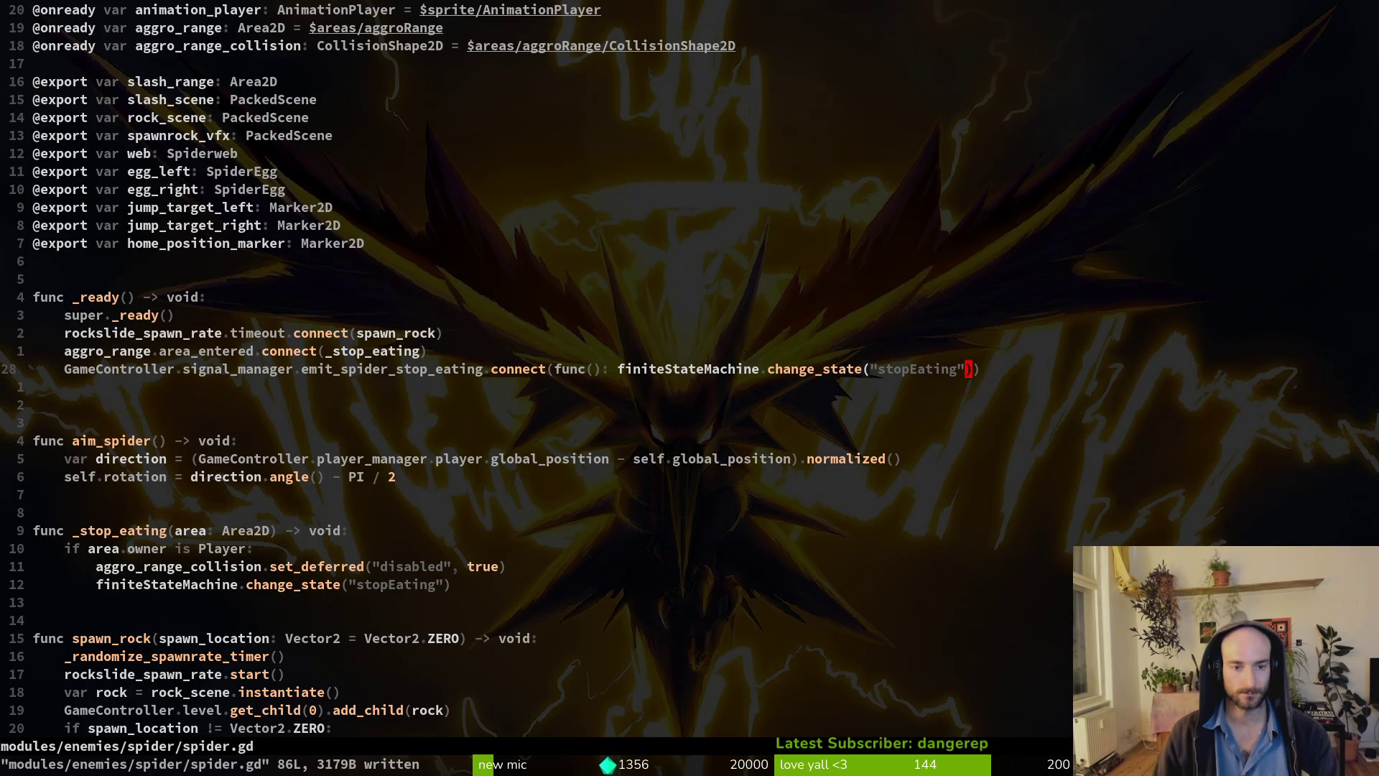
Duplicate the aggro_range area_entered connect line below itself.
key("k")
key("o")
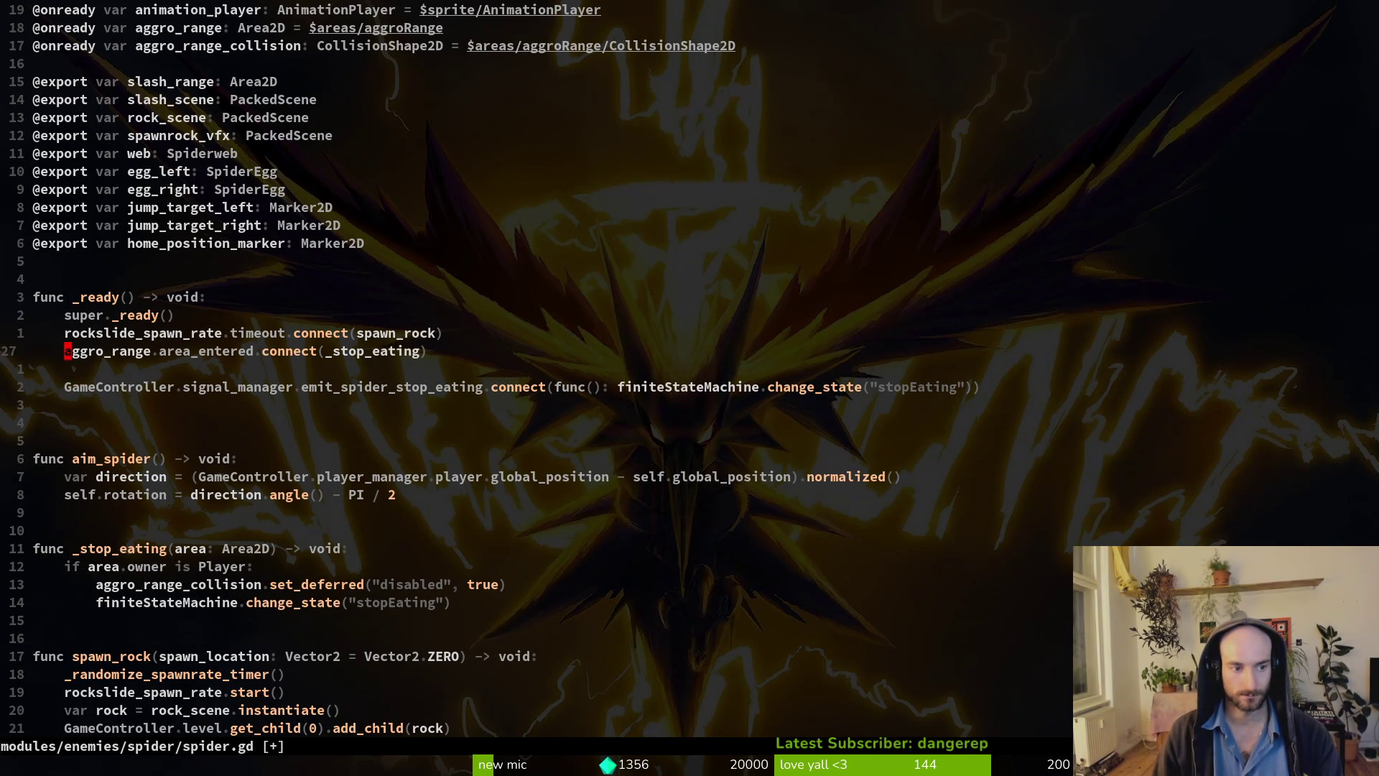
type("VY")
key("Escape")
key("d")
key("d")
key("k")
key("y")
key("y")
key("p")
key("j")
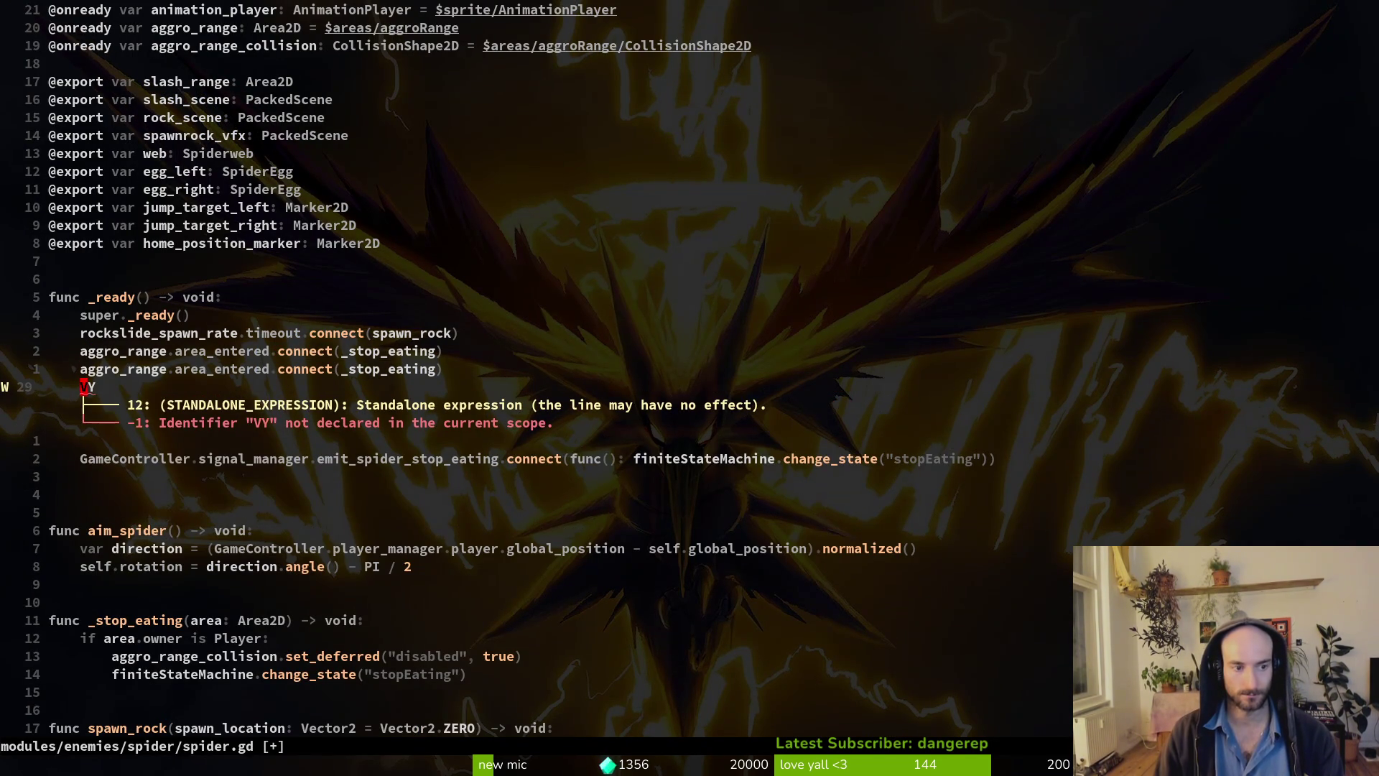
key("k")
Make the copy connect func(): GameController.signal_manager.emit_spider_stop_eating.emit().
key("w")
key("w")
key("w")
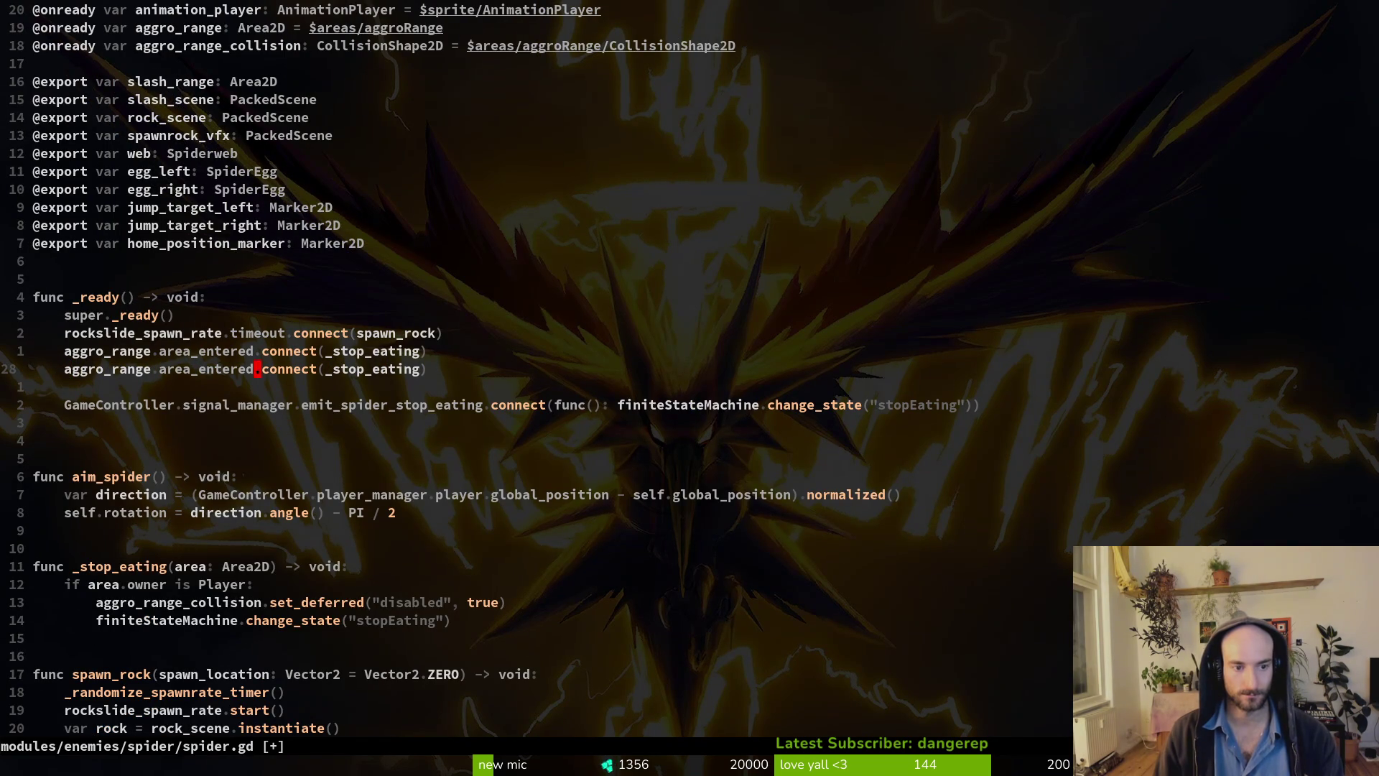
key("c")
key("i")
key("w")
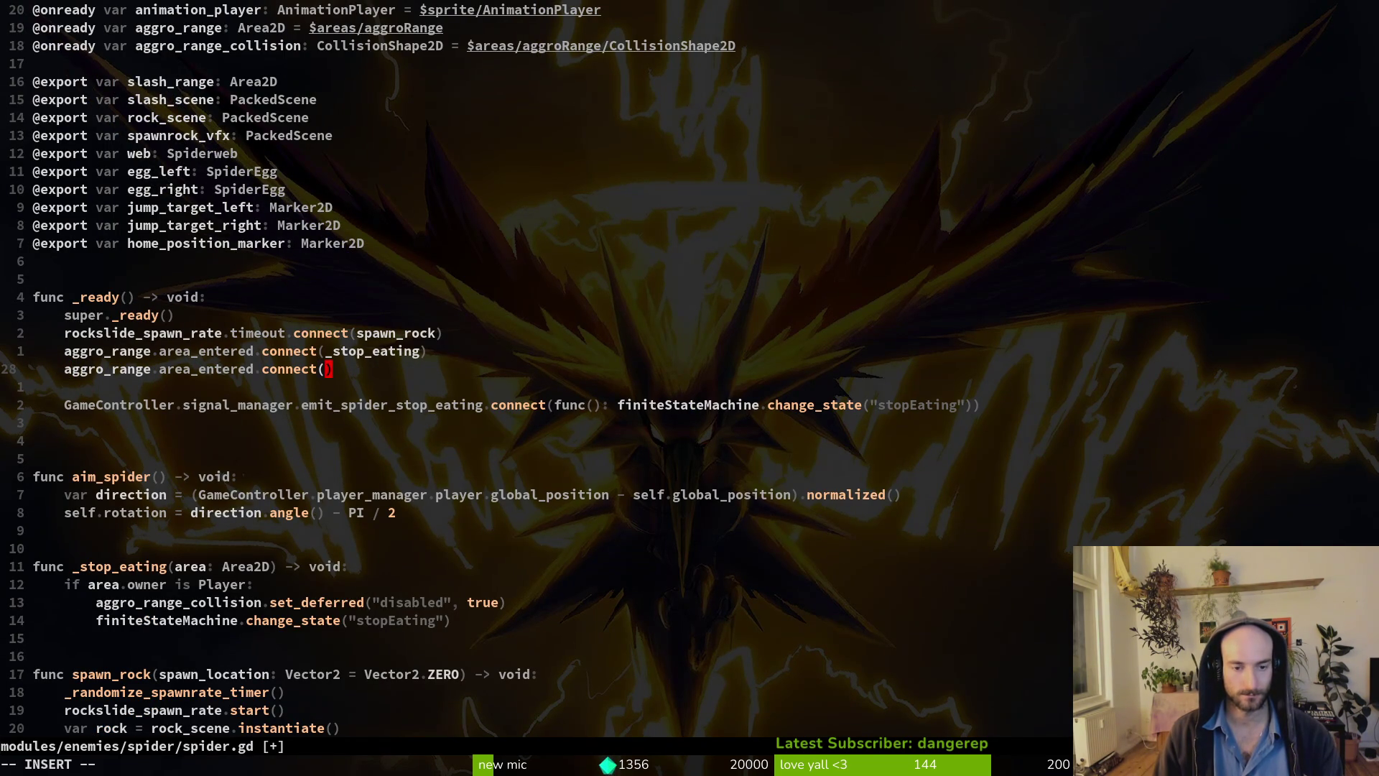
type("func")
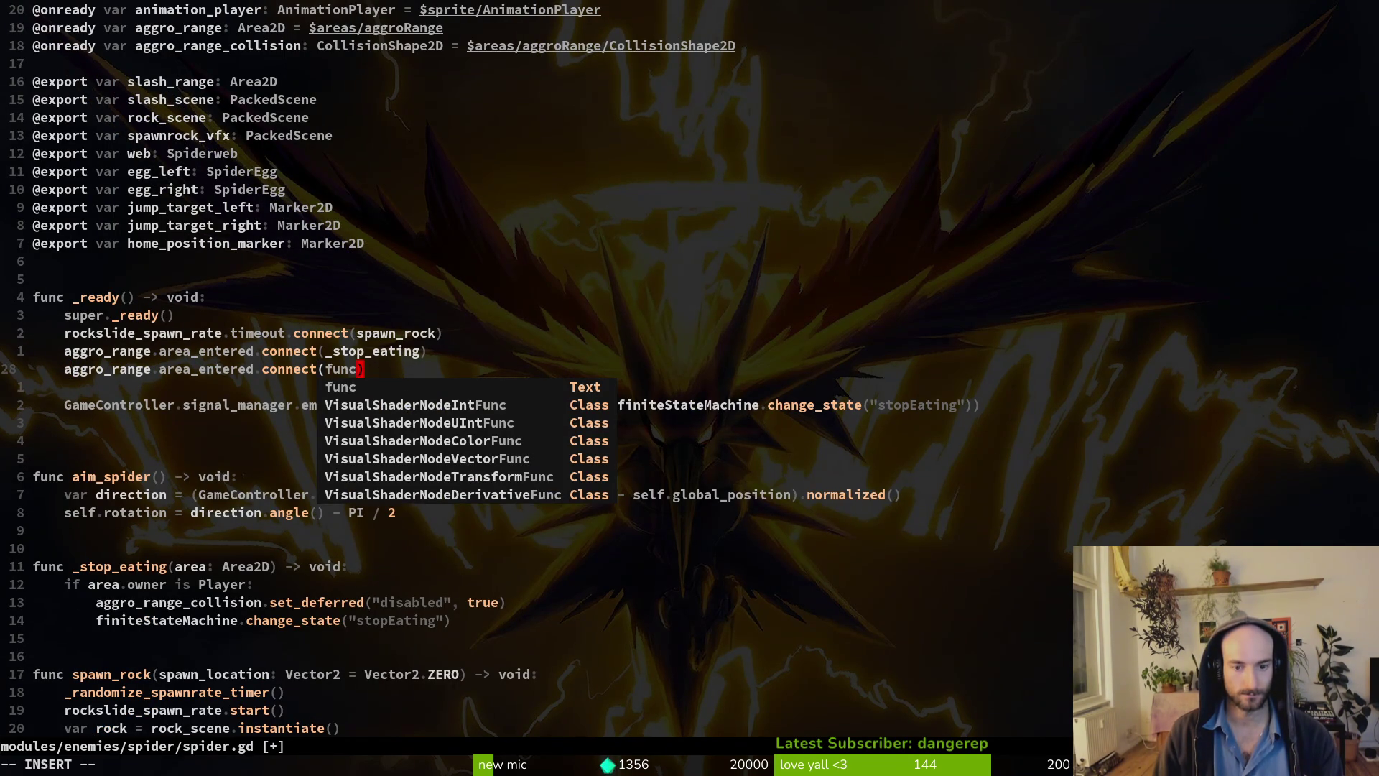
type("()")
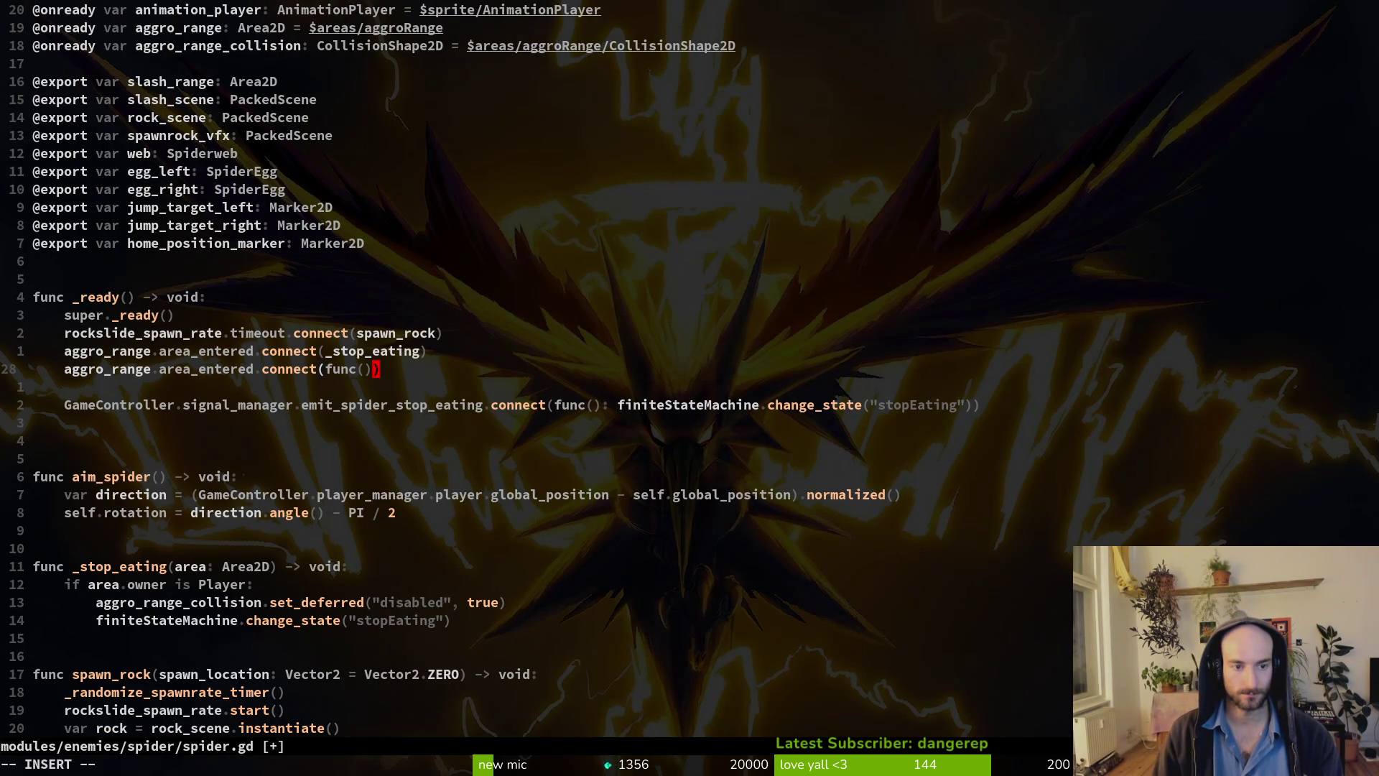
type(": Ga")
key("Return")
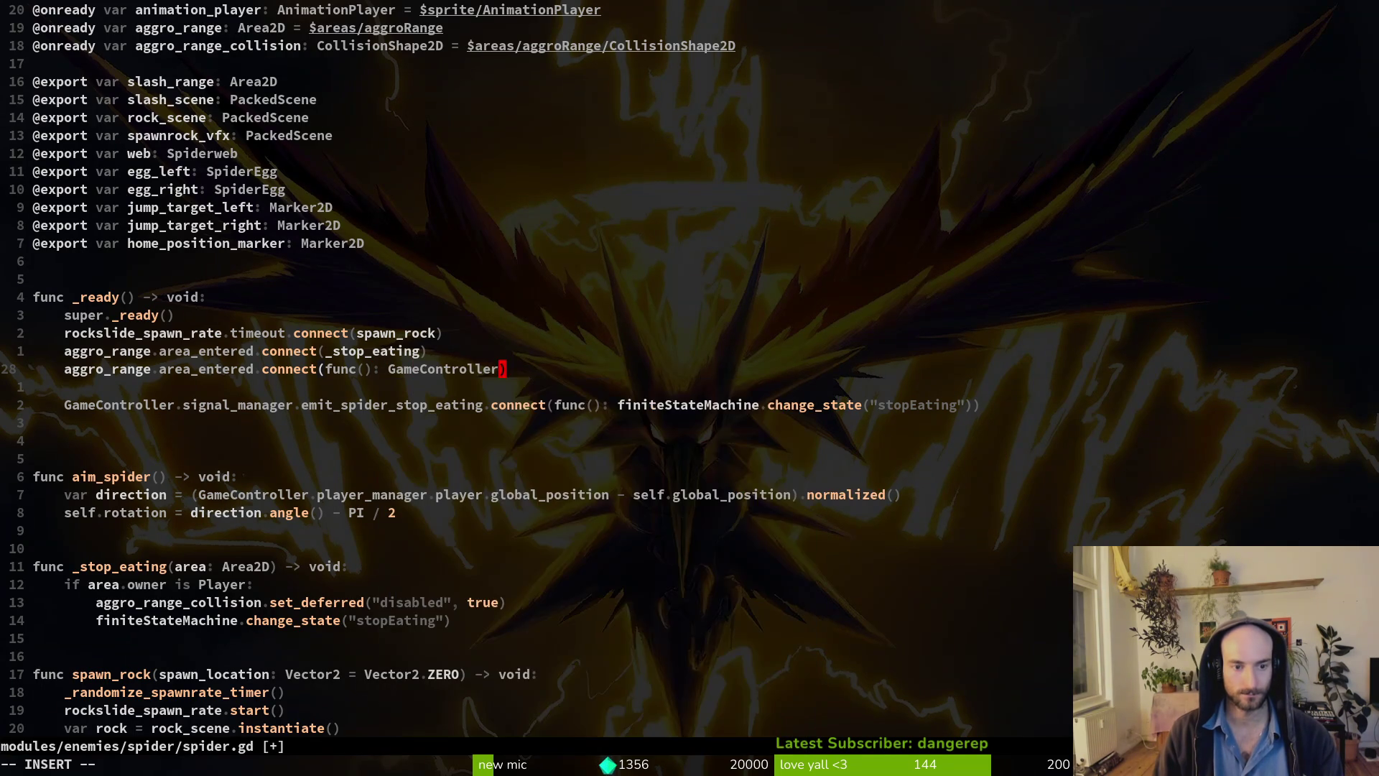
type(".si")
key("Return")
type(".emi")
key("Return")
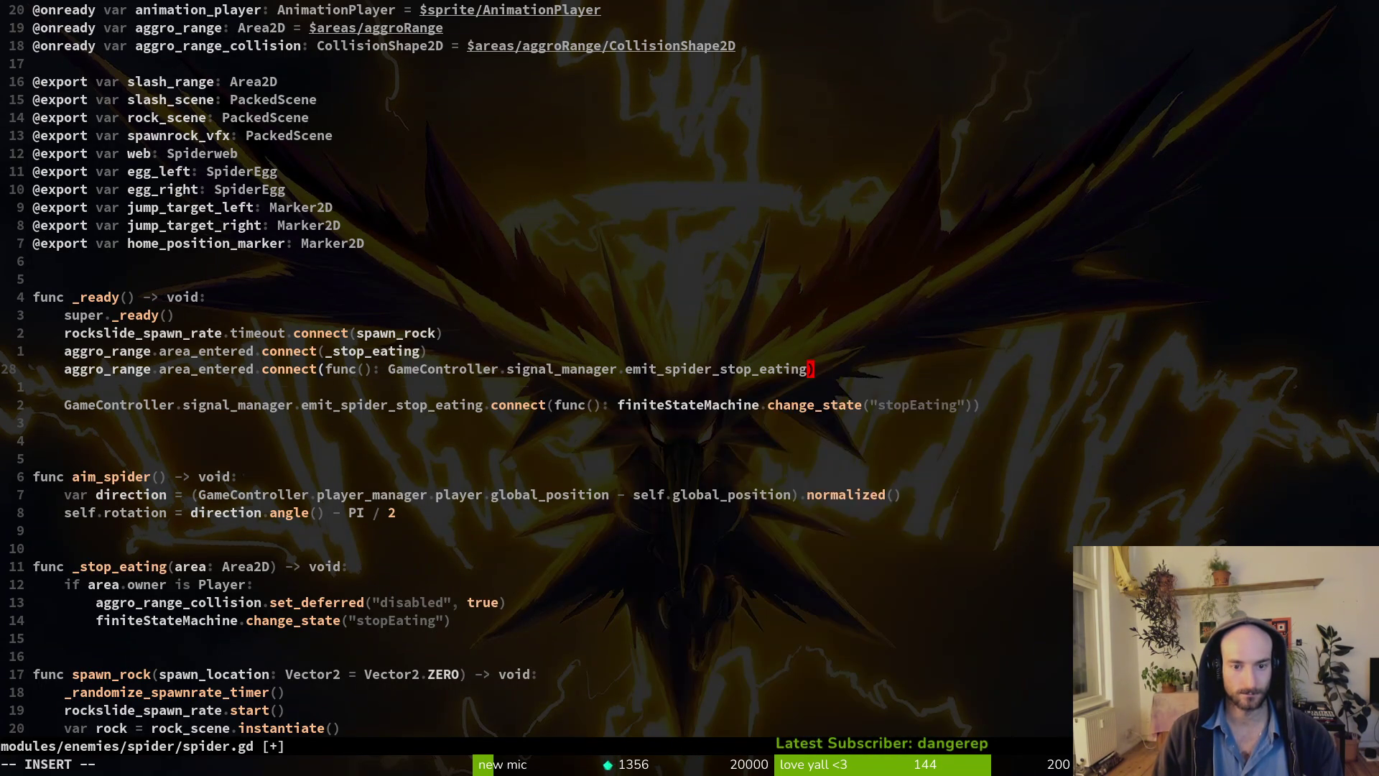
type(".emit")
type("()")
key("Escape")
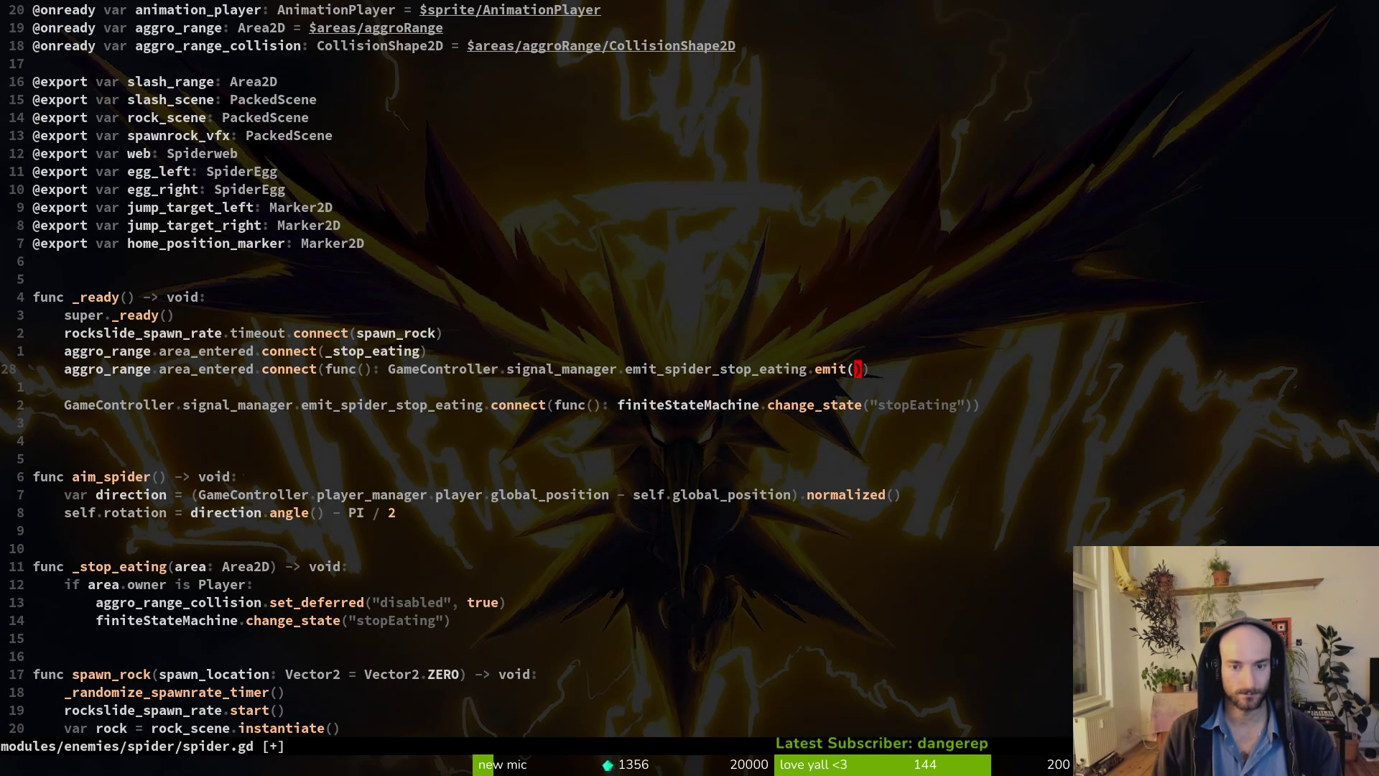
Delete the old signal connect line, then save spider.gd and quit with :wq.
key("j")
key("j")
key("d")
key("d")
key("d")
key("d")
key("d")
key("d")
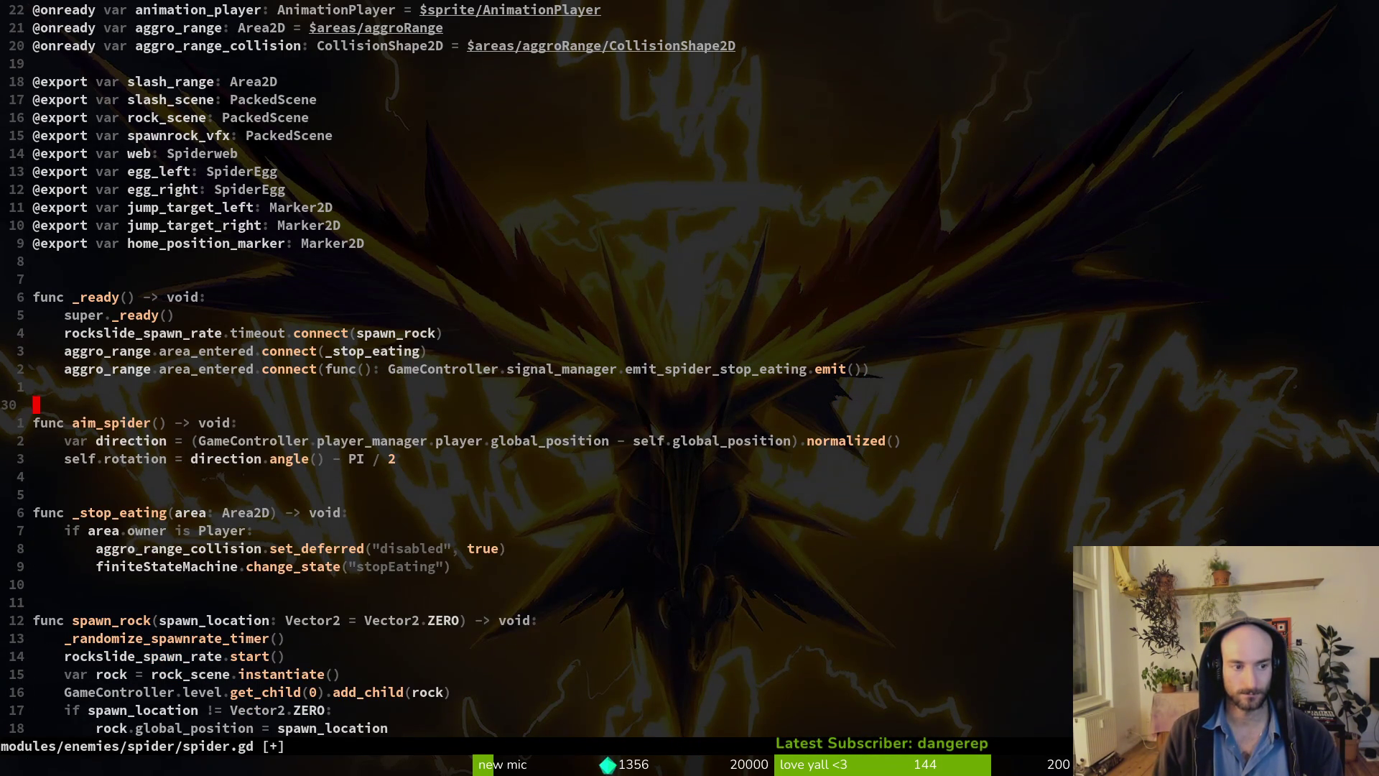
type(":w")
key("Return")
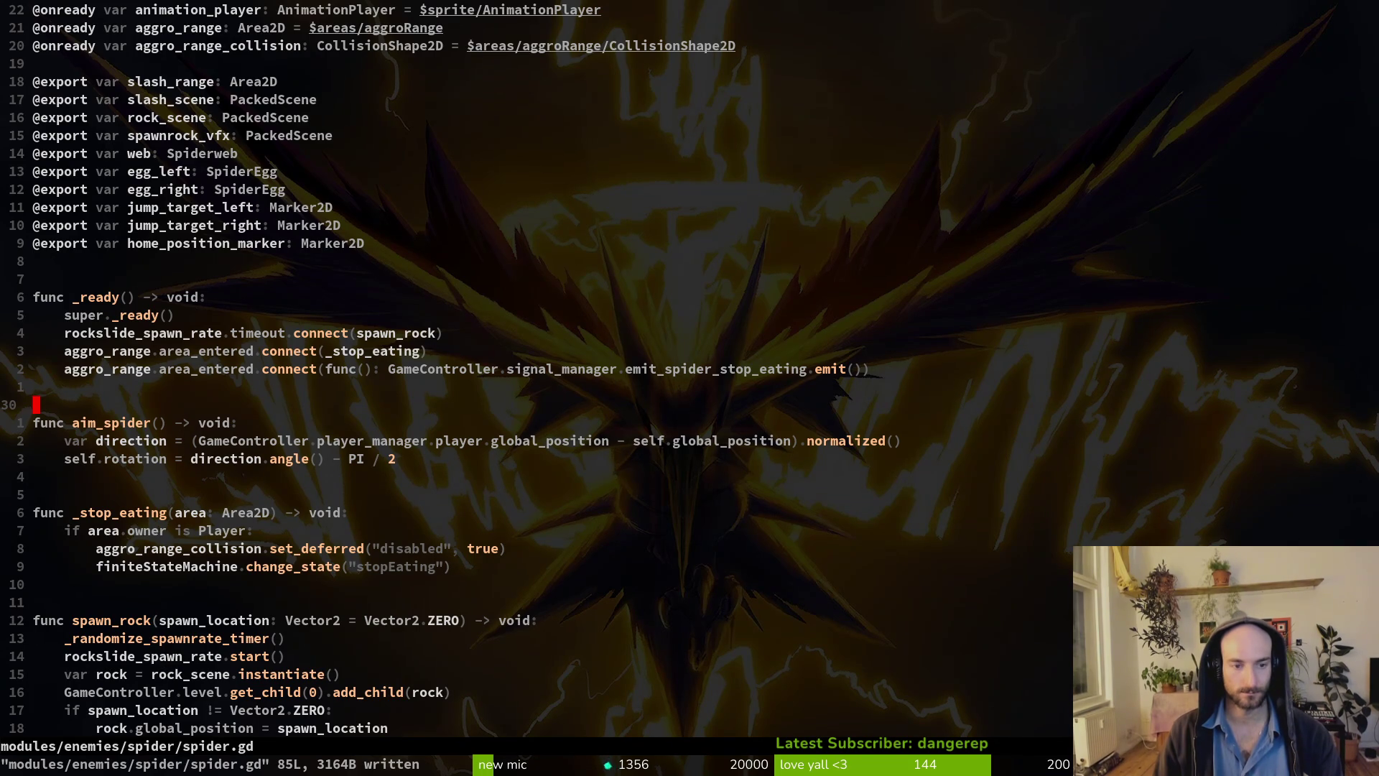
type(":wq")
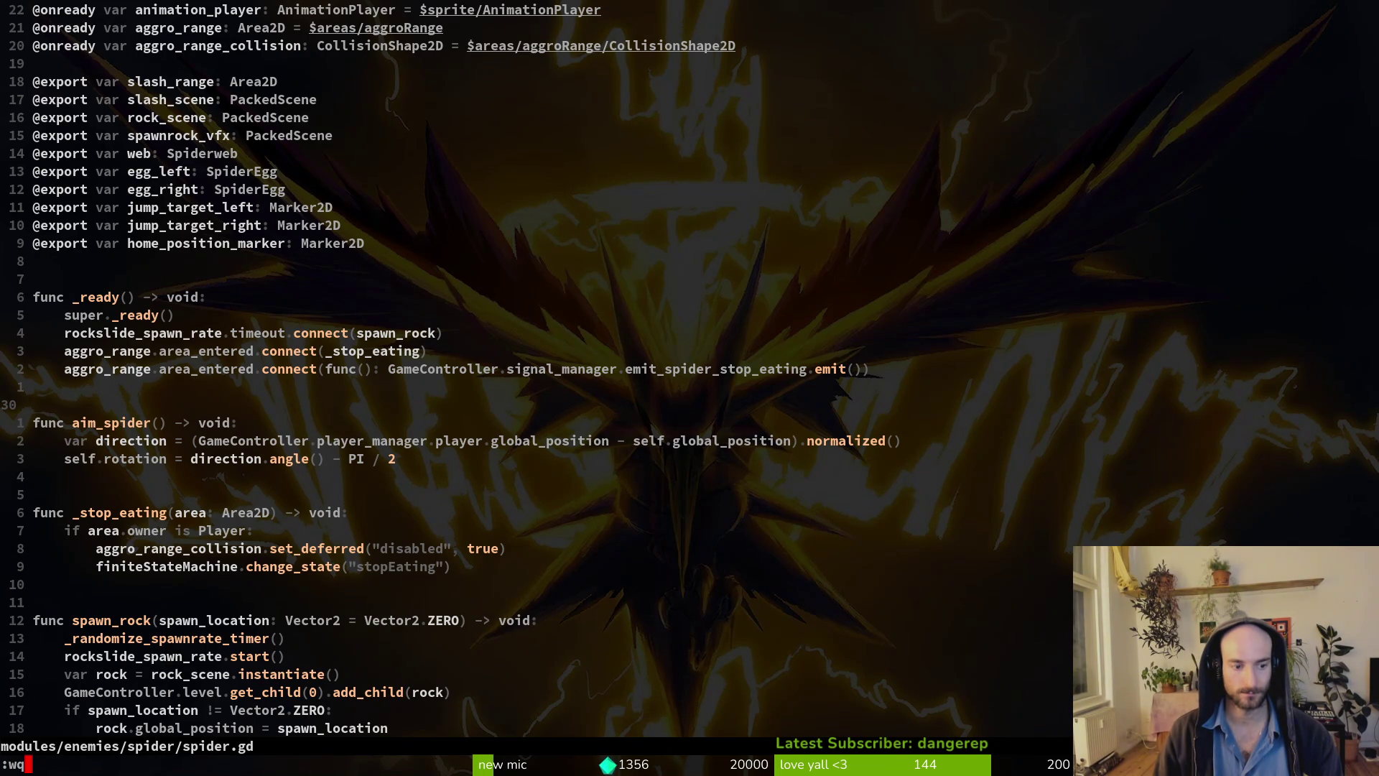
key("Return")
key("alt+Tab")
Relaunch the game and load the spider level from the debug level menu.
left_click(1133, 43)
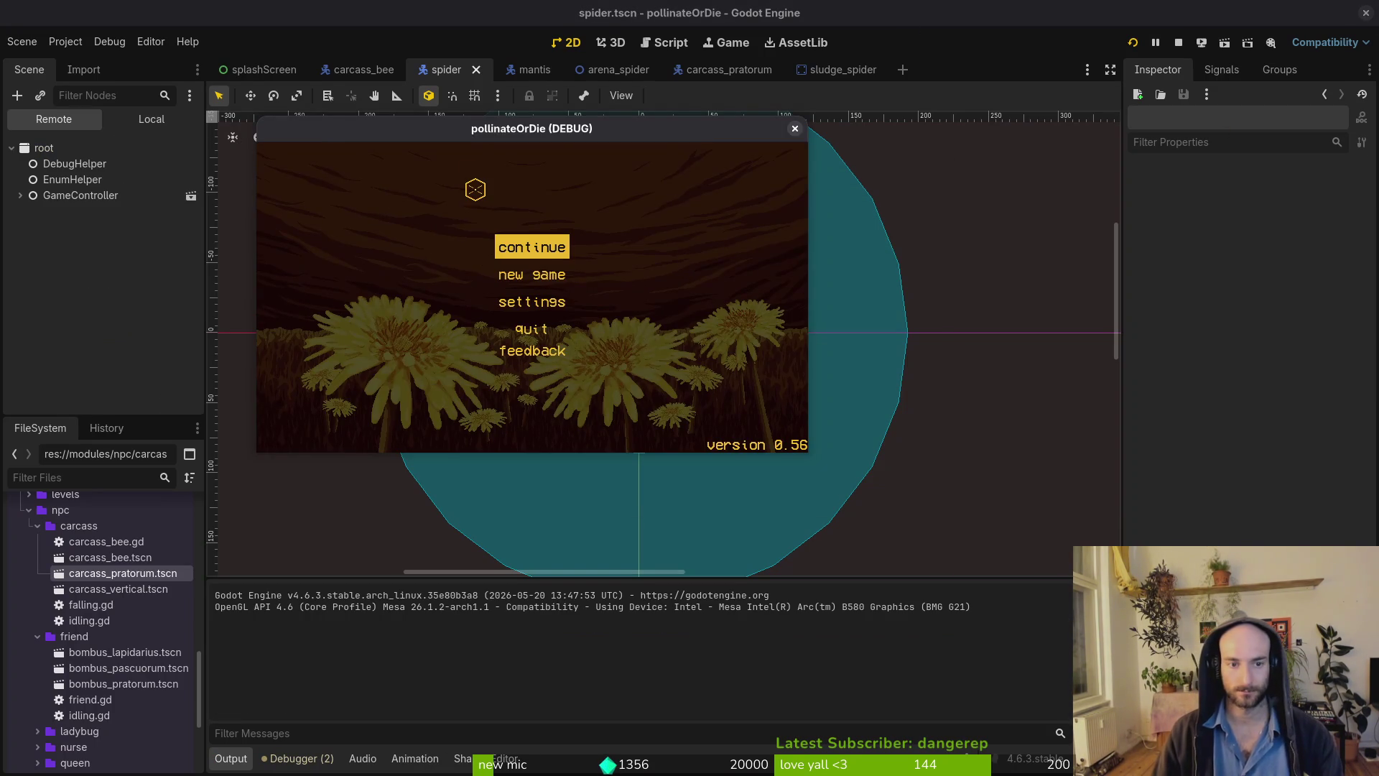
key("Return")
key("Escape")
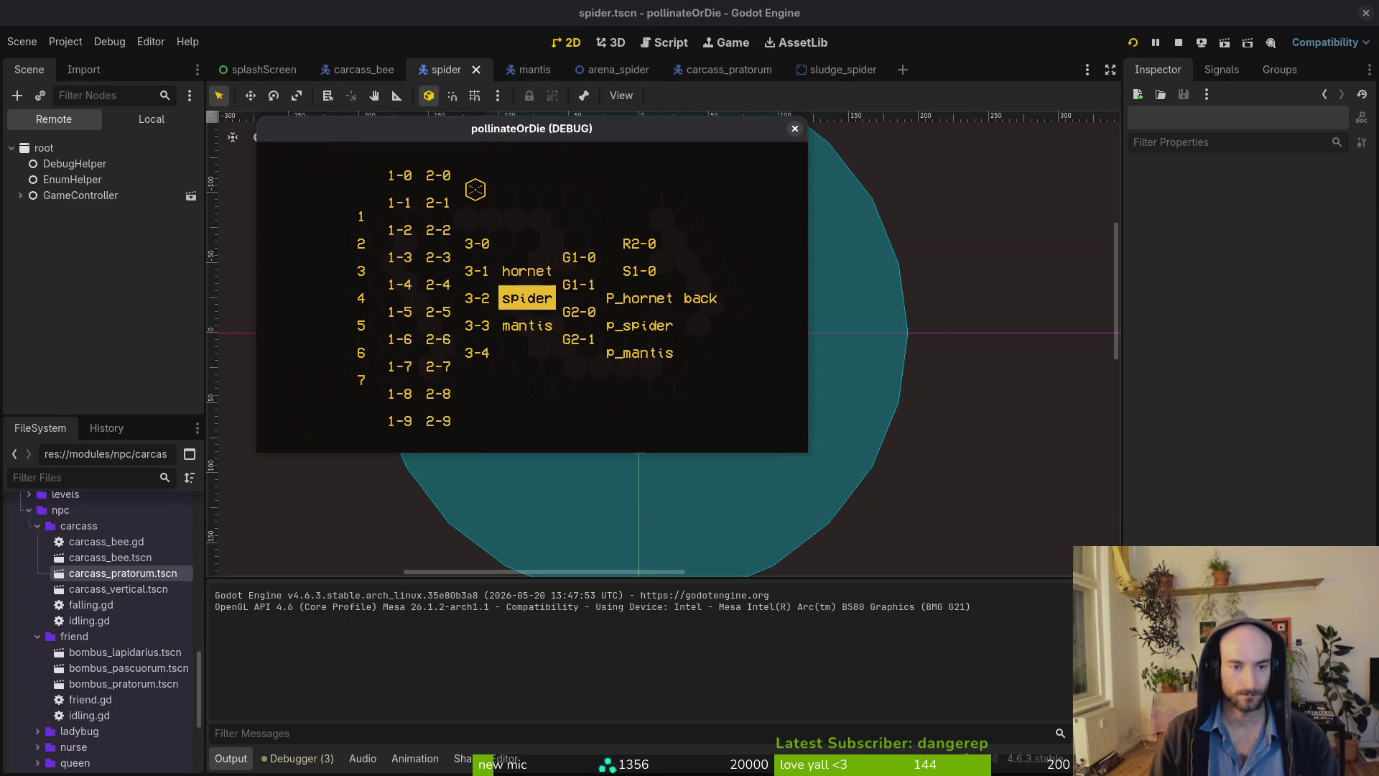
key("Return")
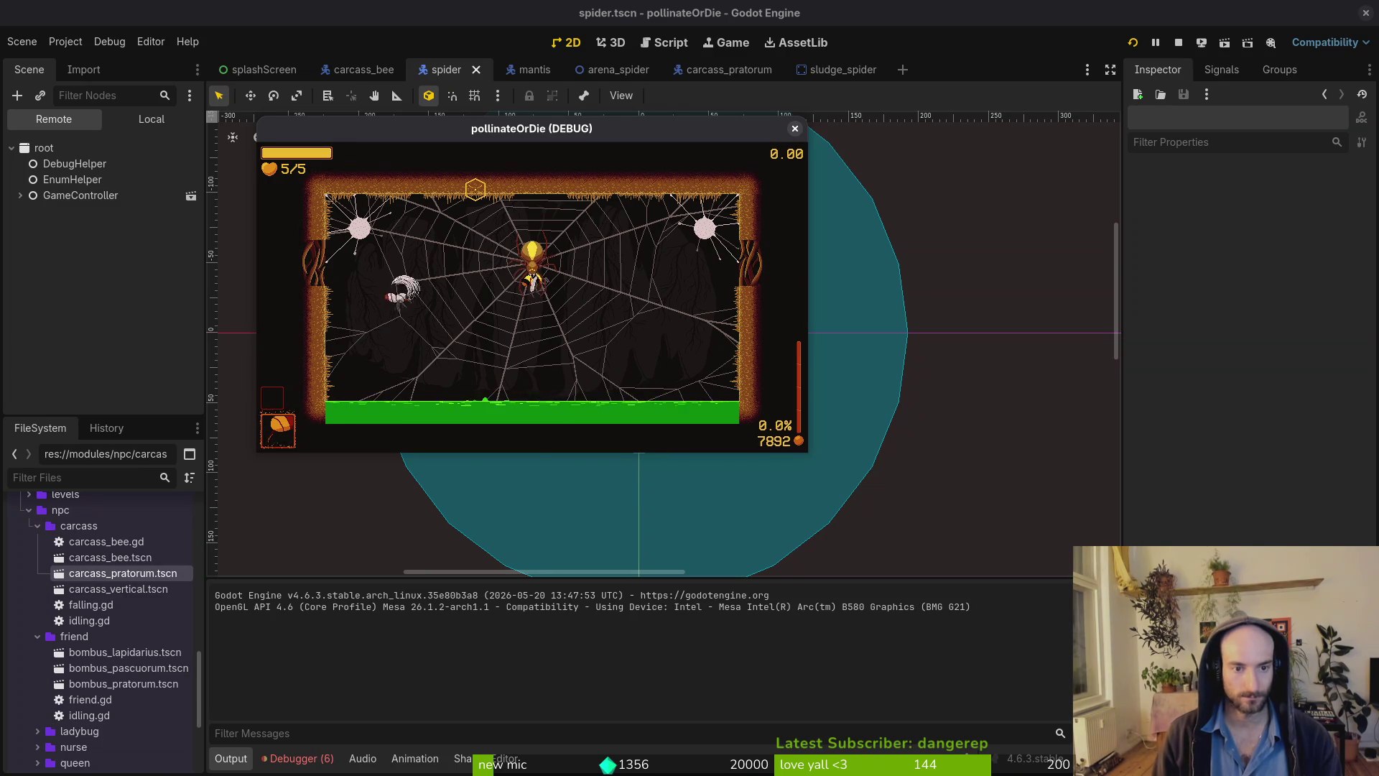
Check the Debugger Errors list for the lambda argument errors, then stop the game.
left_click(323, 767)
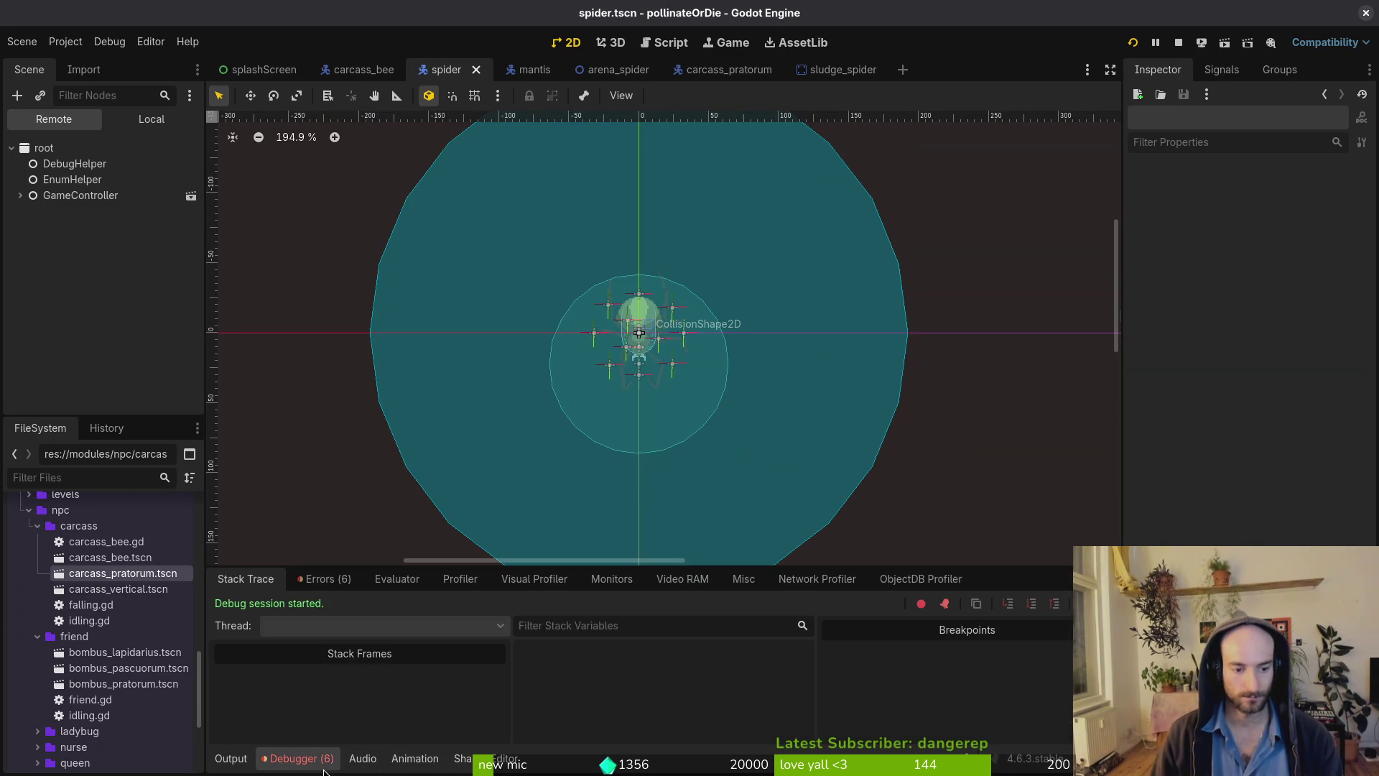
left_click(320, 579)
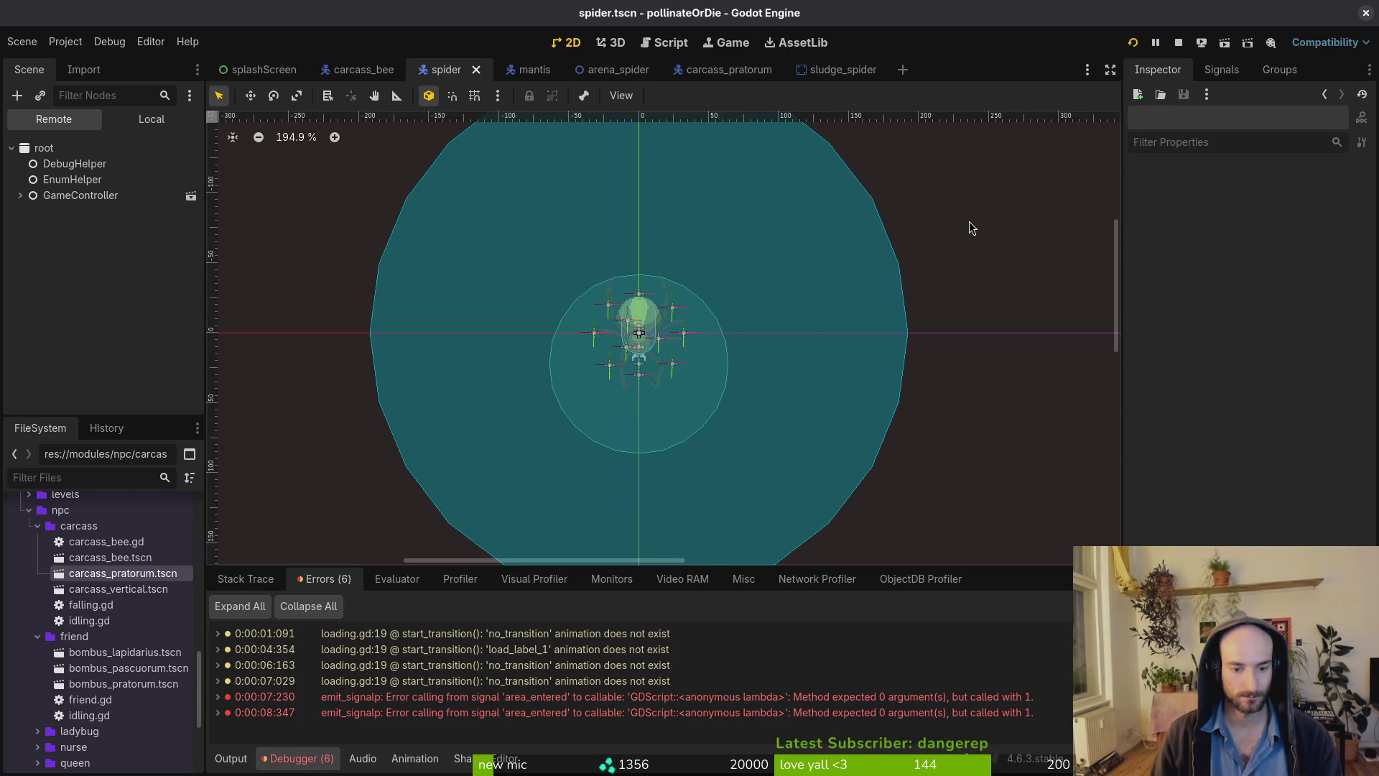
left_click(1178, 43)
key("super+1")
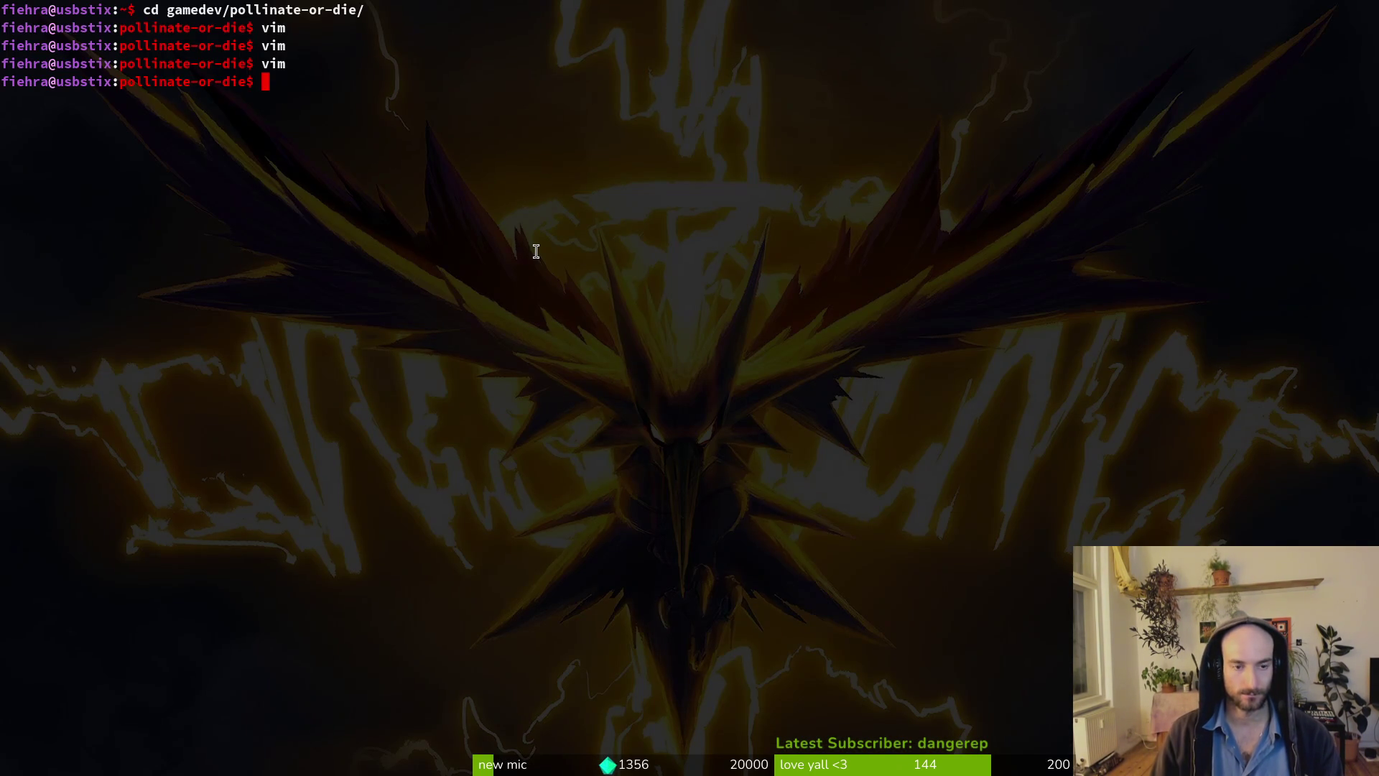
Open spider.gd through the file finder.
type("vim")
key("Return")
type("spispi")
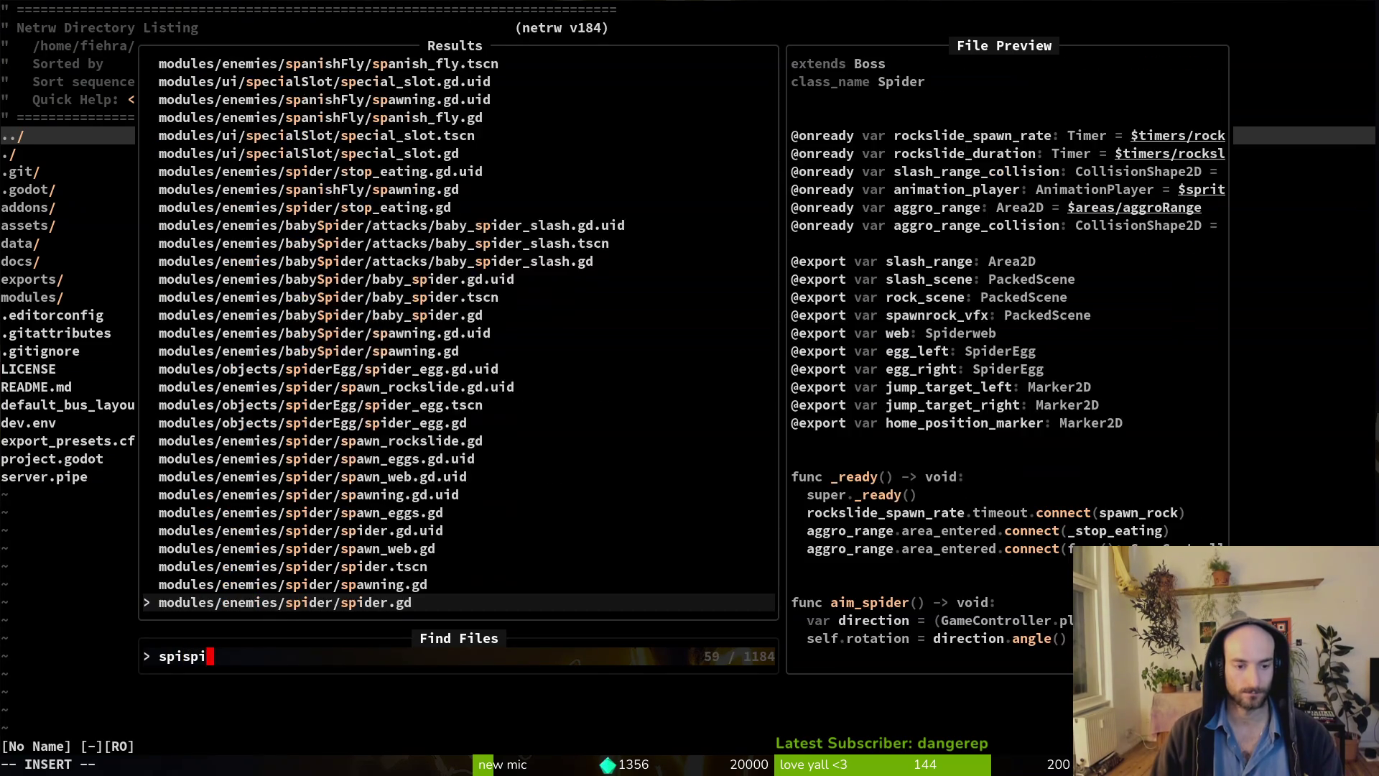
key("Return")
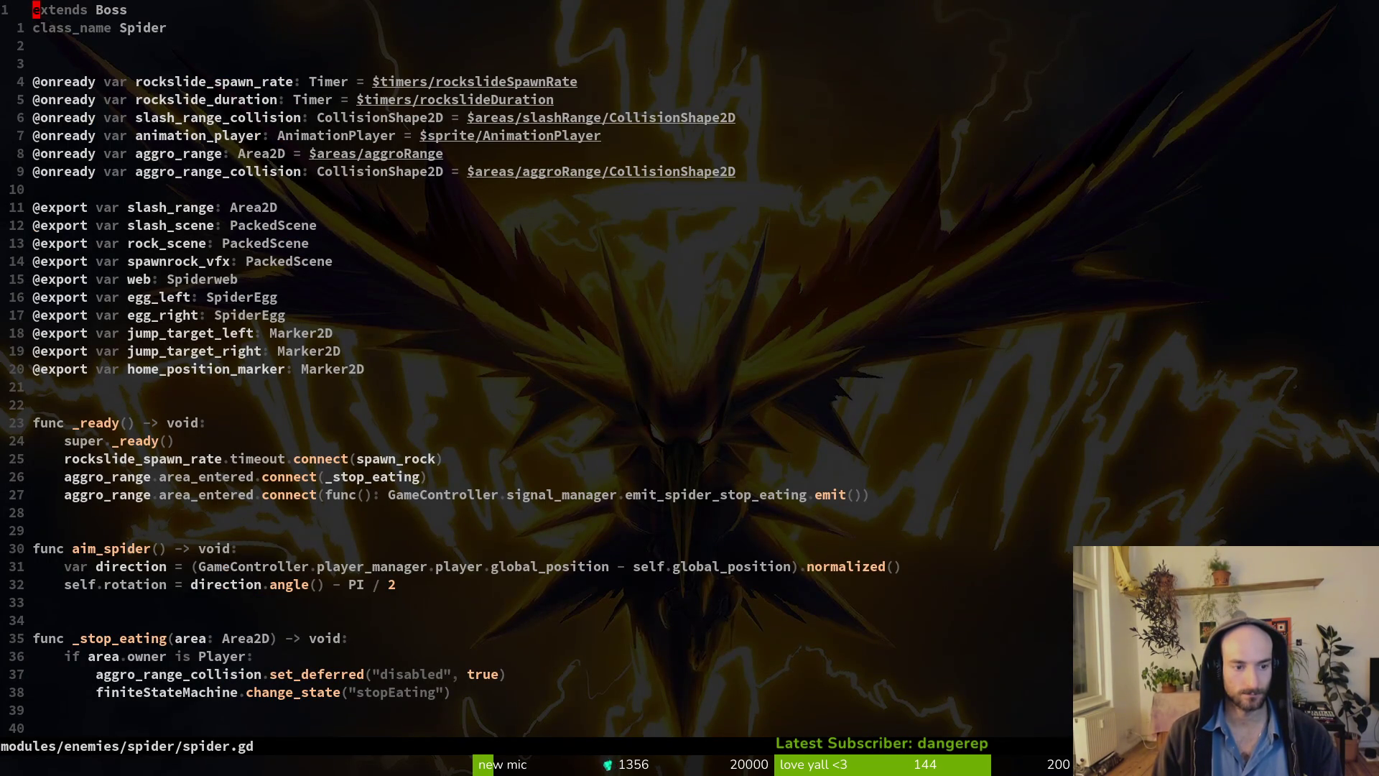
Change line 28's lambda to func(_area: Area2D), save spider.gd, and launch the game in Godot.
type("28G")
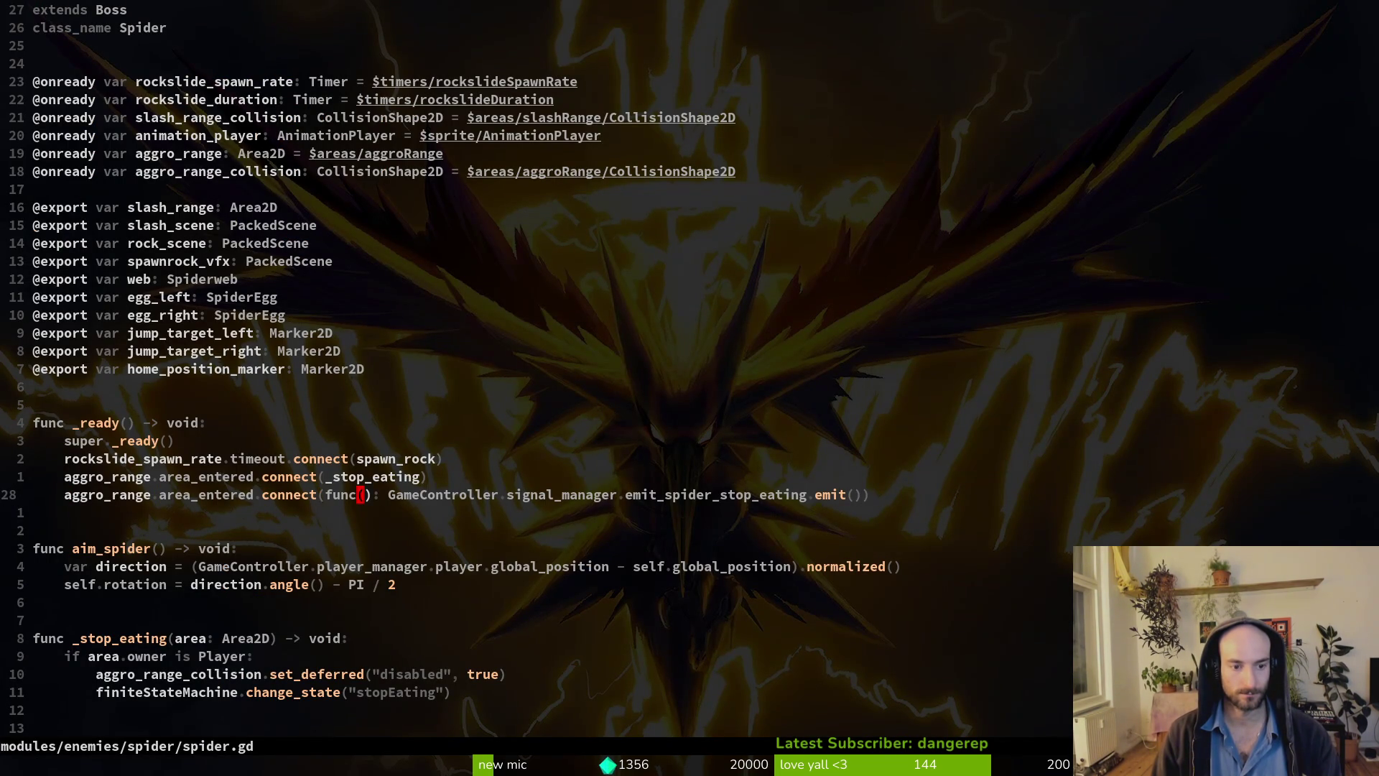
type("aarea")
type(": ")
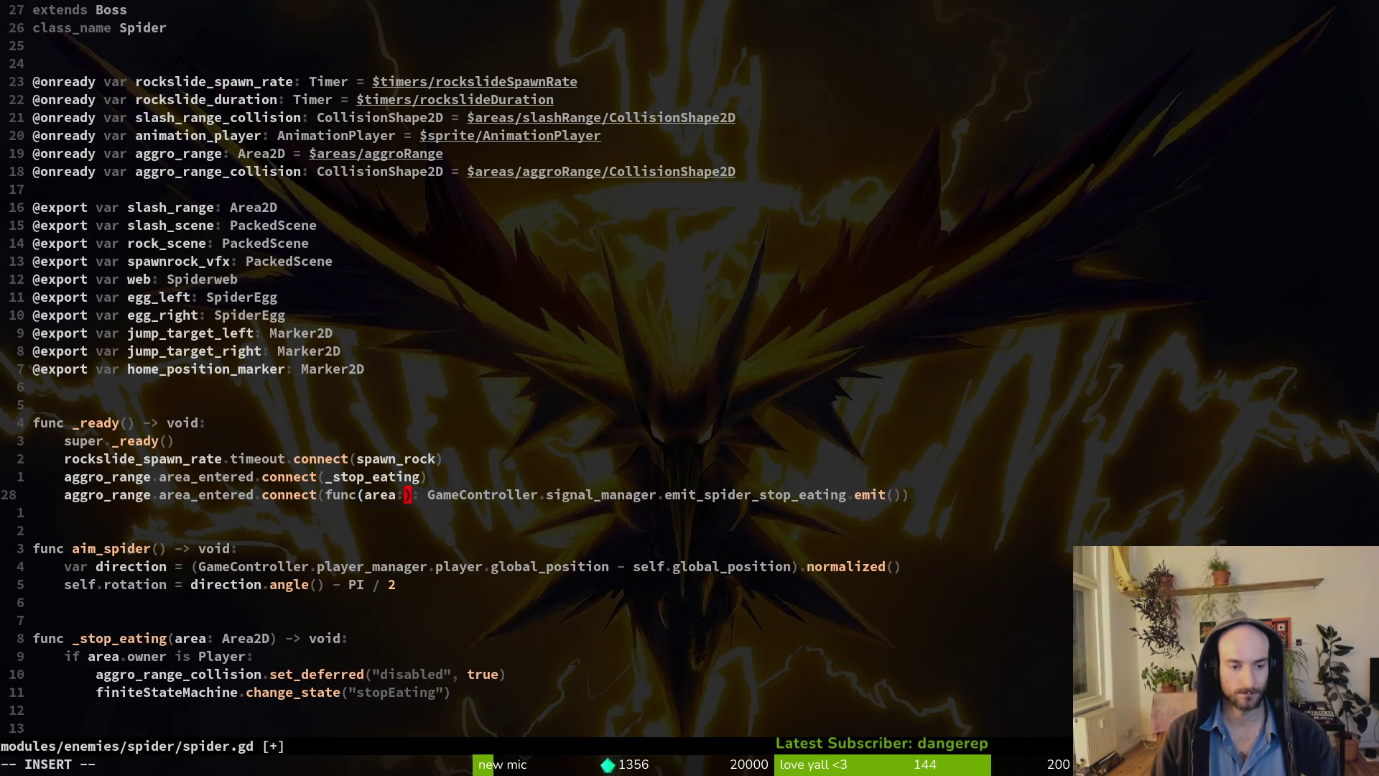
type("A")
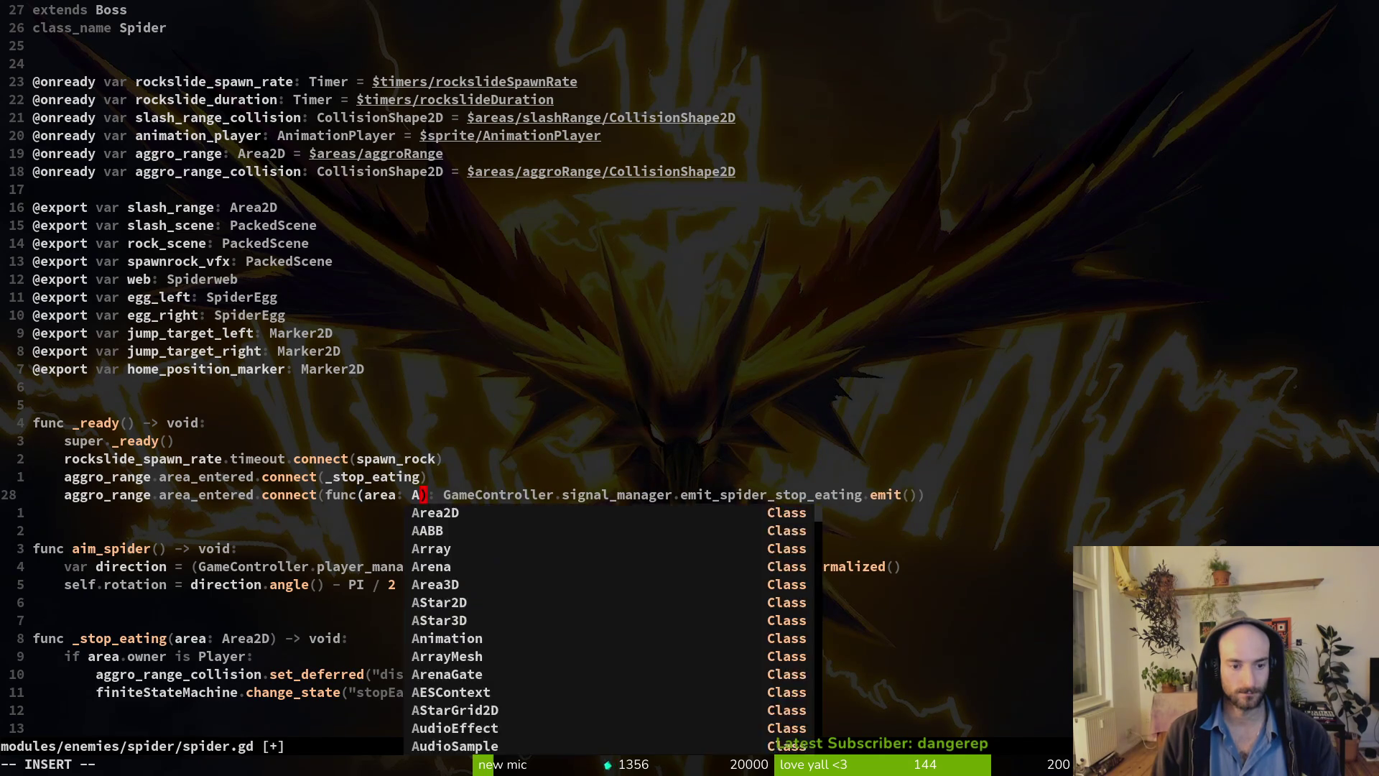
key("Return")
key("Escape")
type("b")
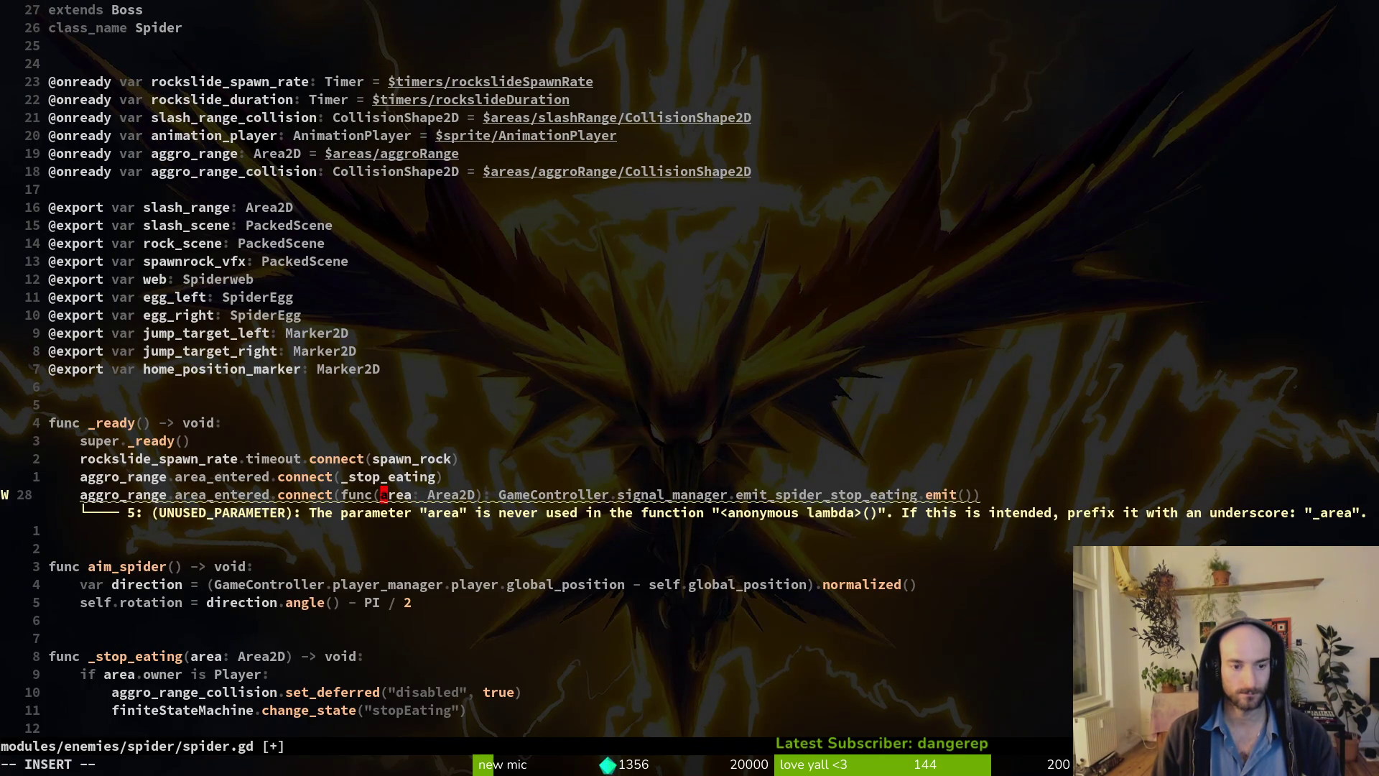
type("_")
key("Escape")
type(":w")
key("Return")
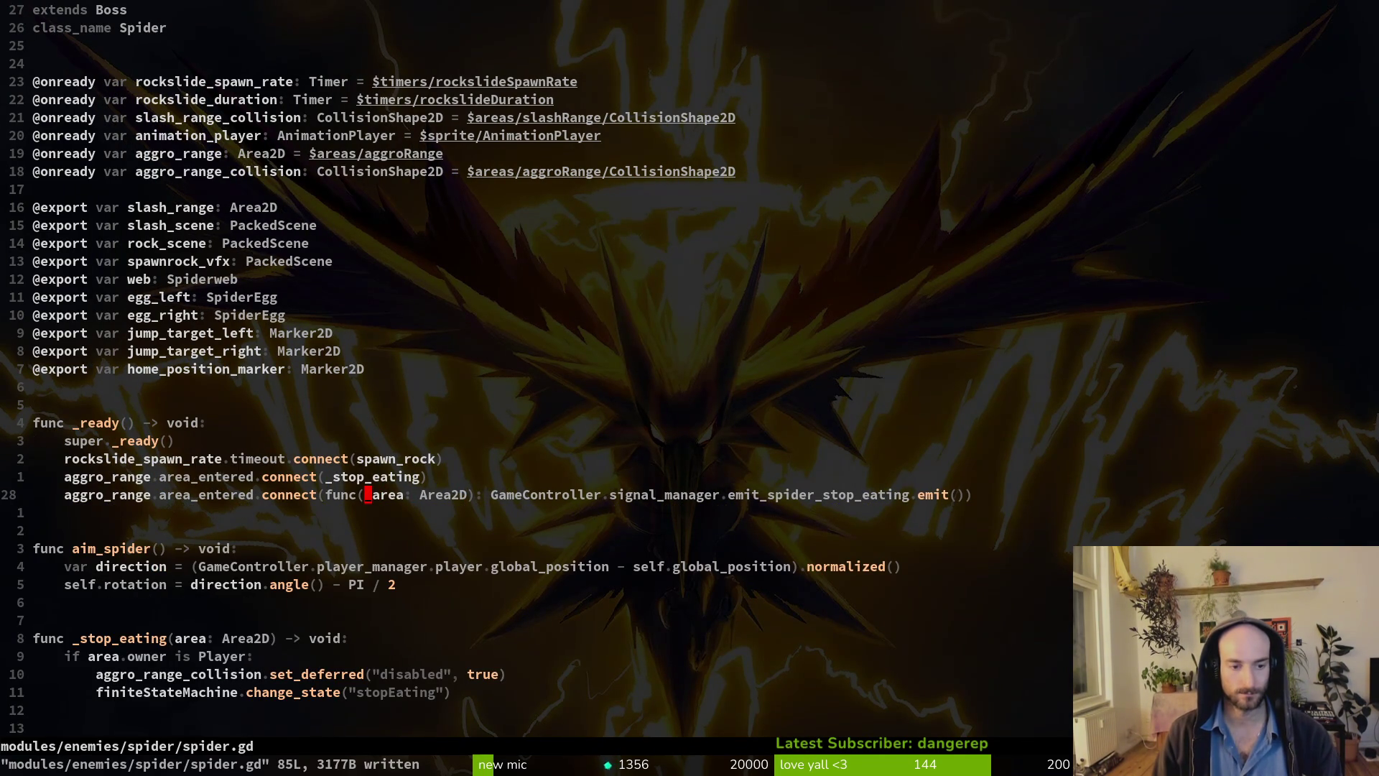
key("alt+Tab")
key("F5")
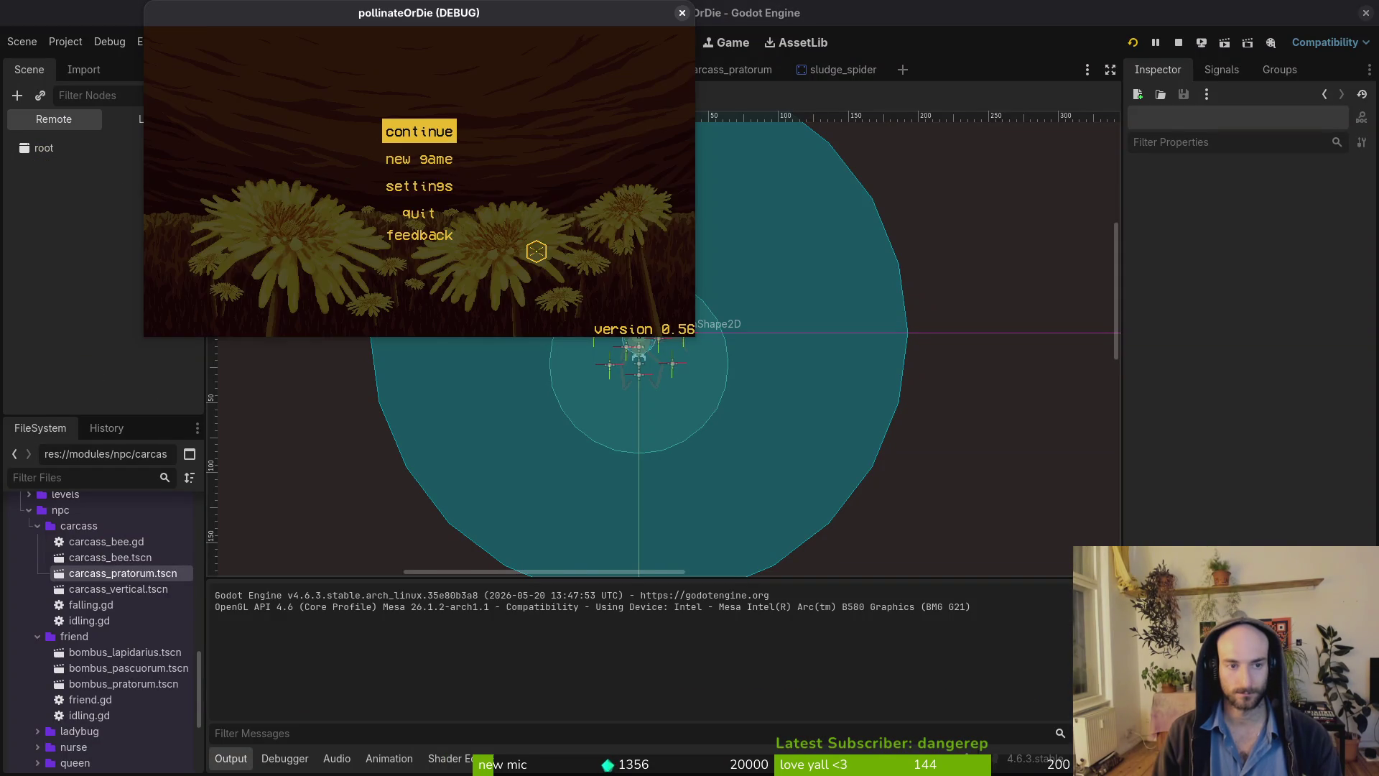
Start a game, load the spider boss level from the debug list, play it, then close it.
key("Return")
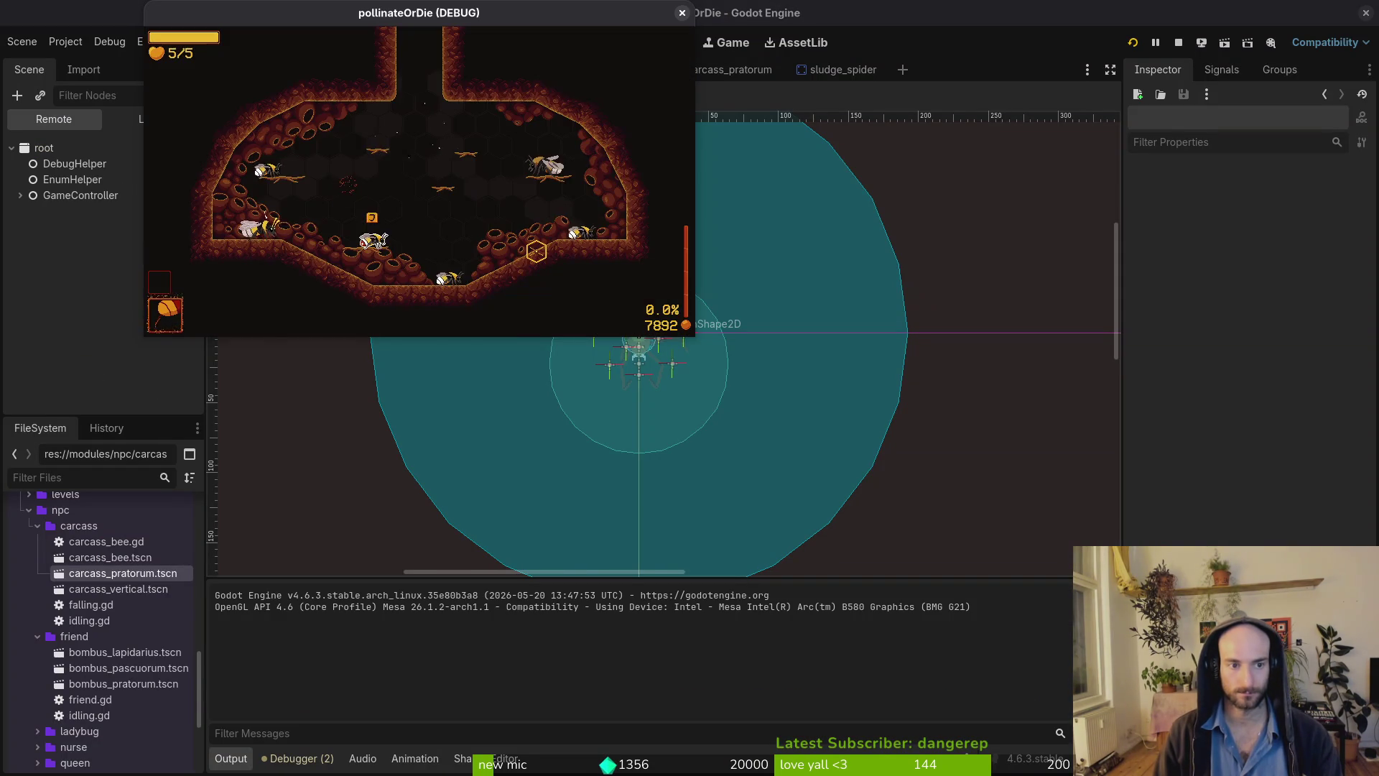
key("Tab")
key("Return")
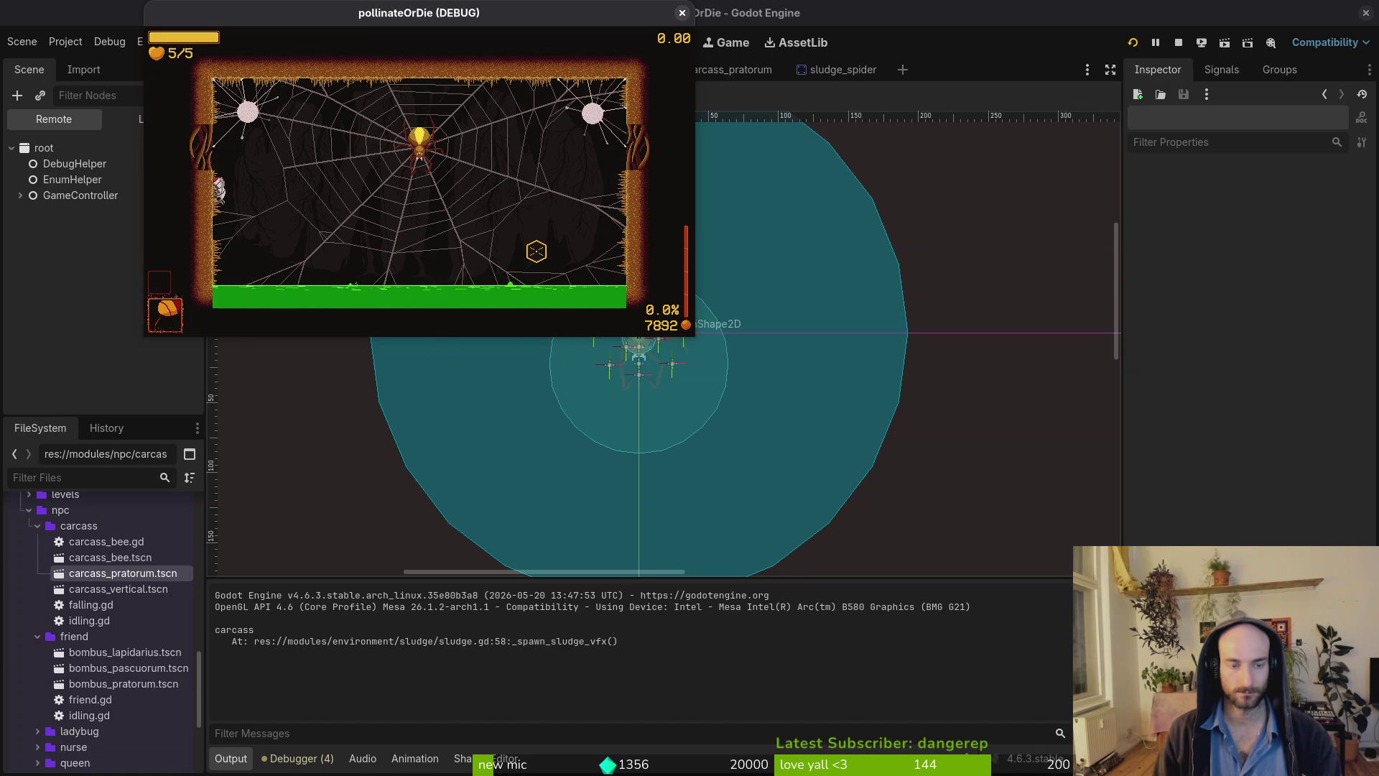
key("F8")
key("alt+Tab")
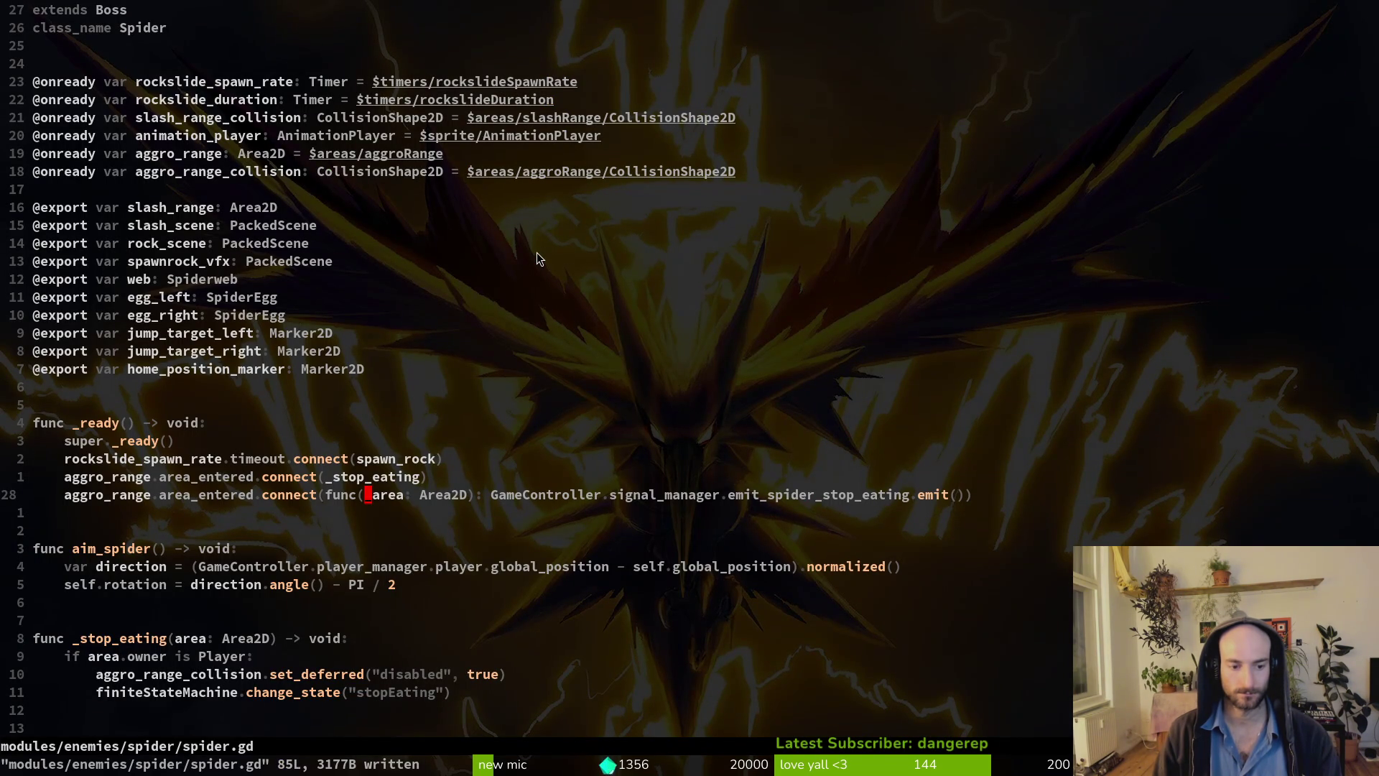
key("alt+Tab")
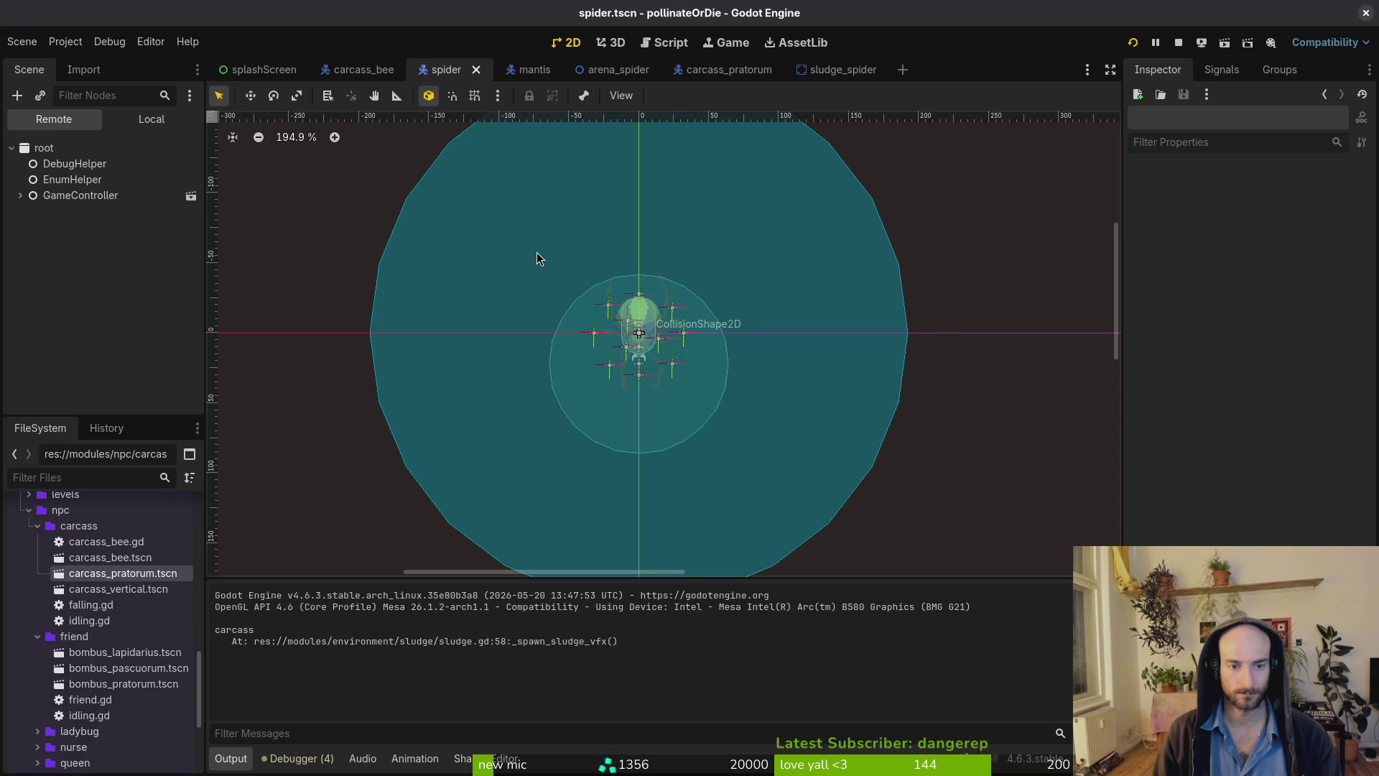
key("alt+Tab")
Open spider_egg.gd and move the cursor to its _run_shake_vfx function.
key("ctrl+p")
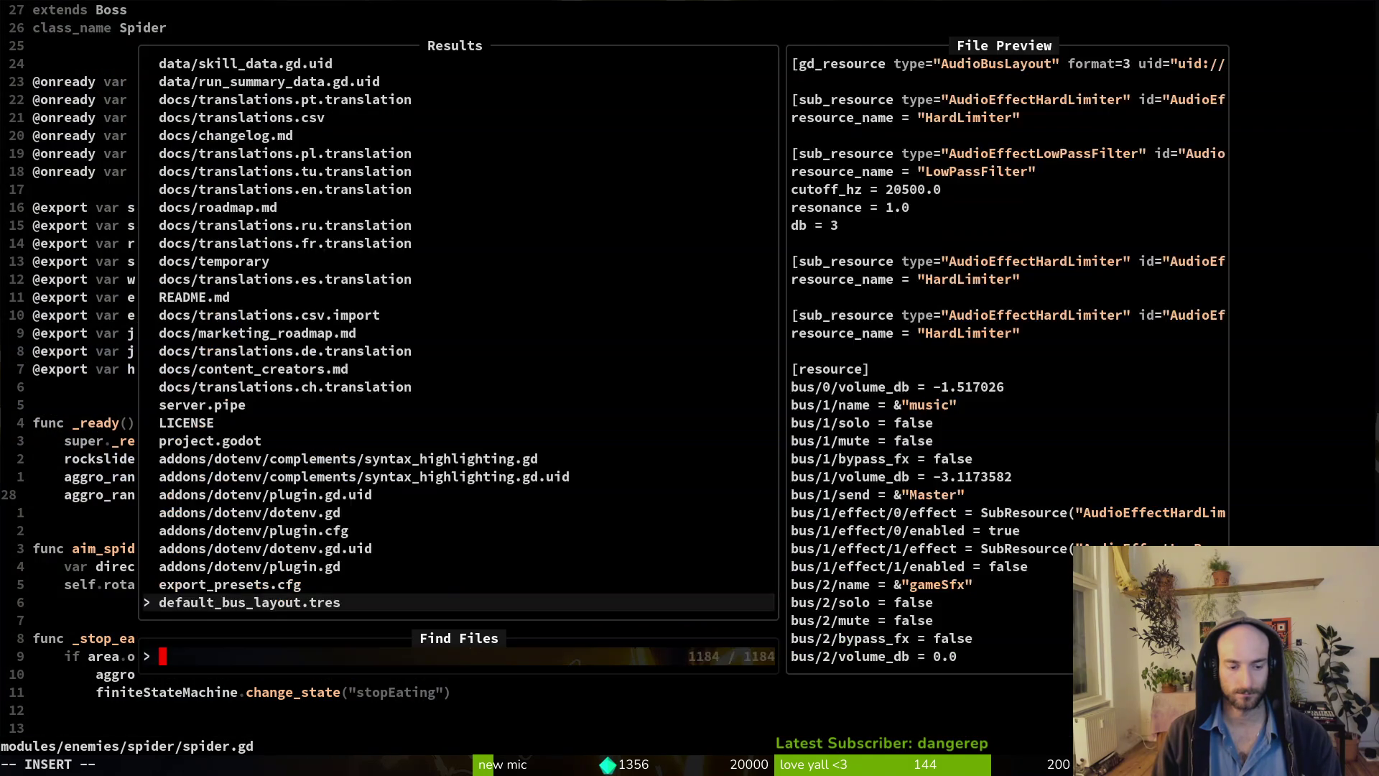
type("spie")
key("Return")
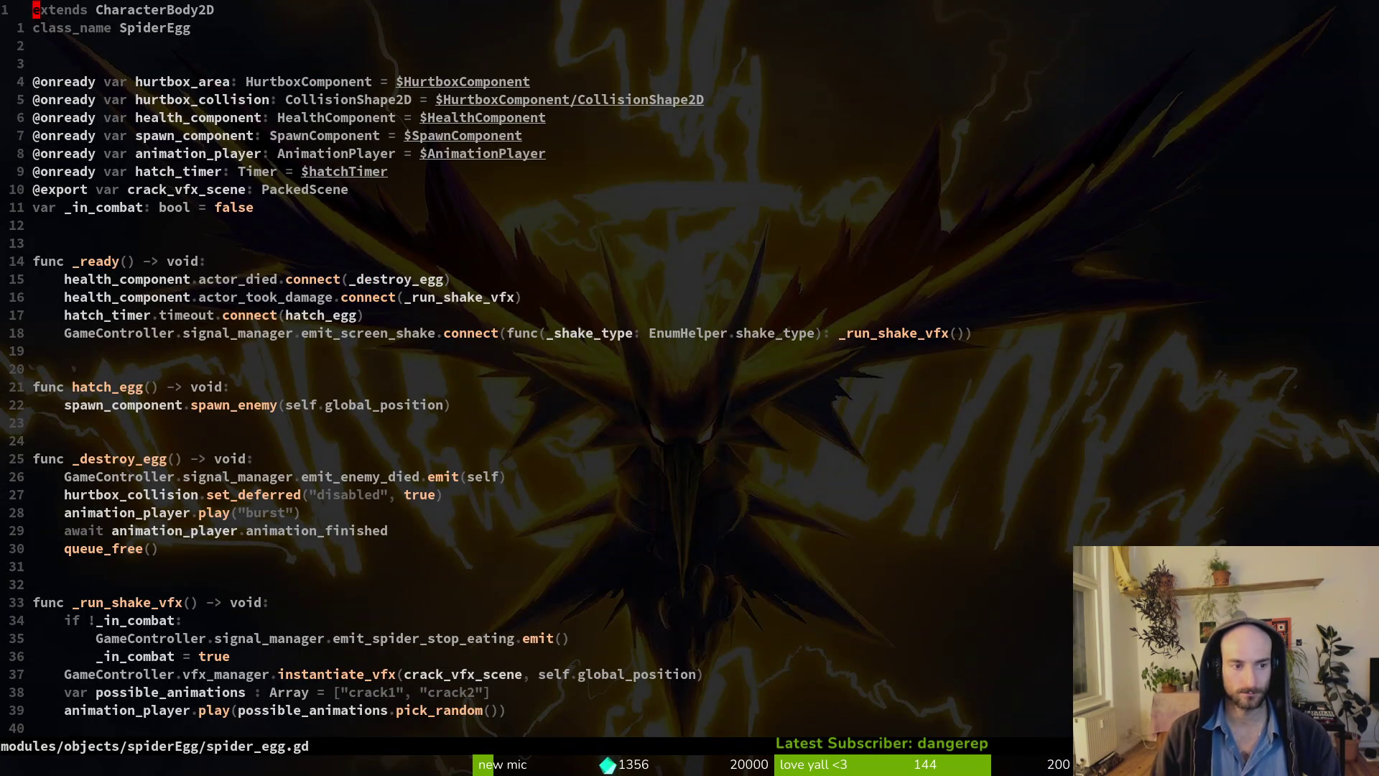
left_click(36, 422)
key("braceright")
key("j")
key("j")
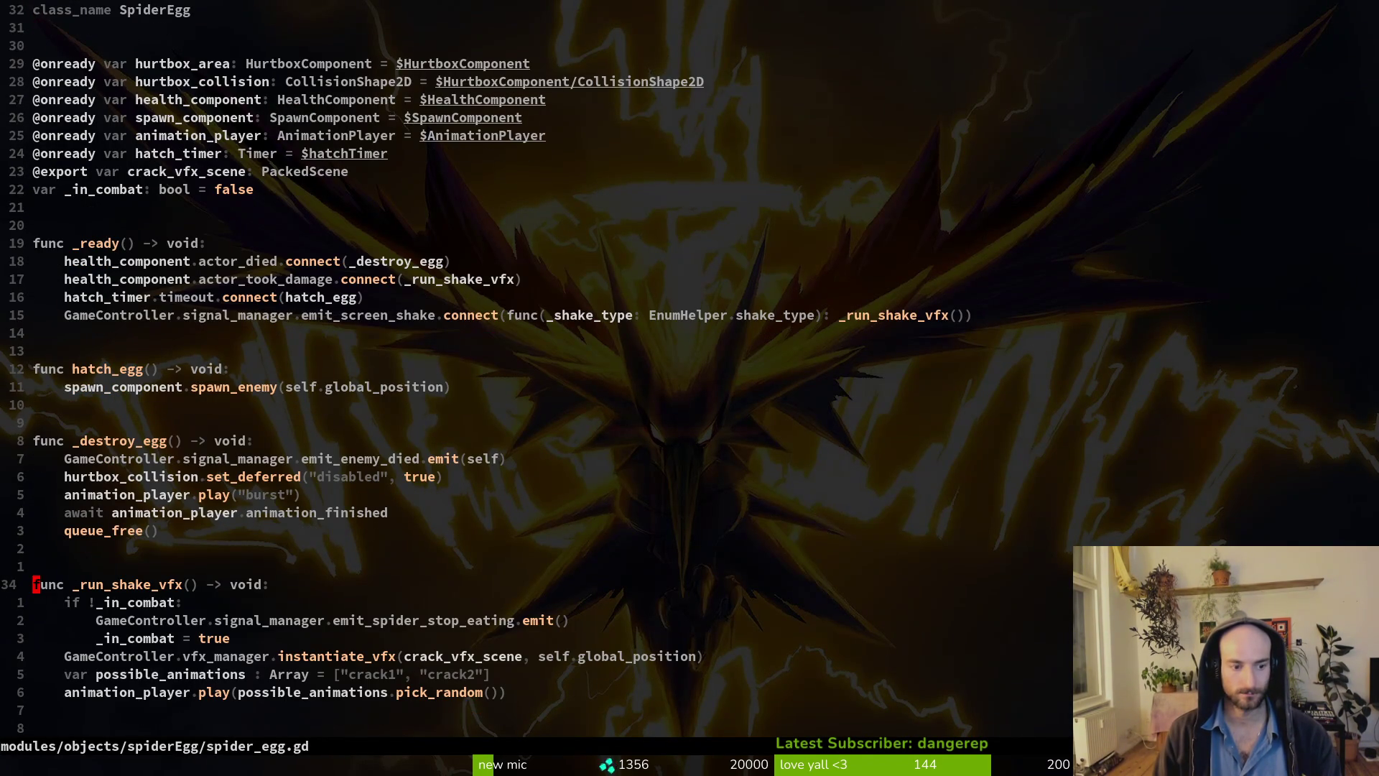
key("j")
key("j")
key("j")
key("k")
key("k")
key("k")
key("alt+Tab")
Launch the game, choose spider from the F1 debug level list, play, then stop it.
key("F5")
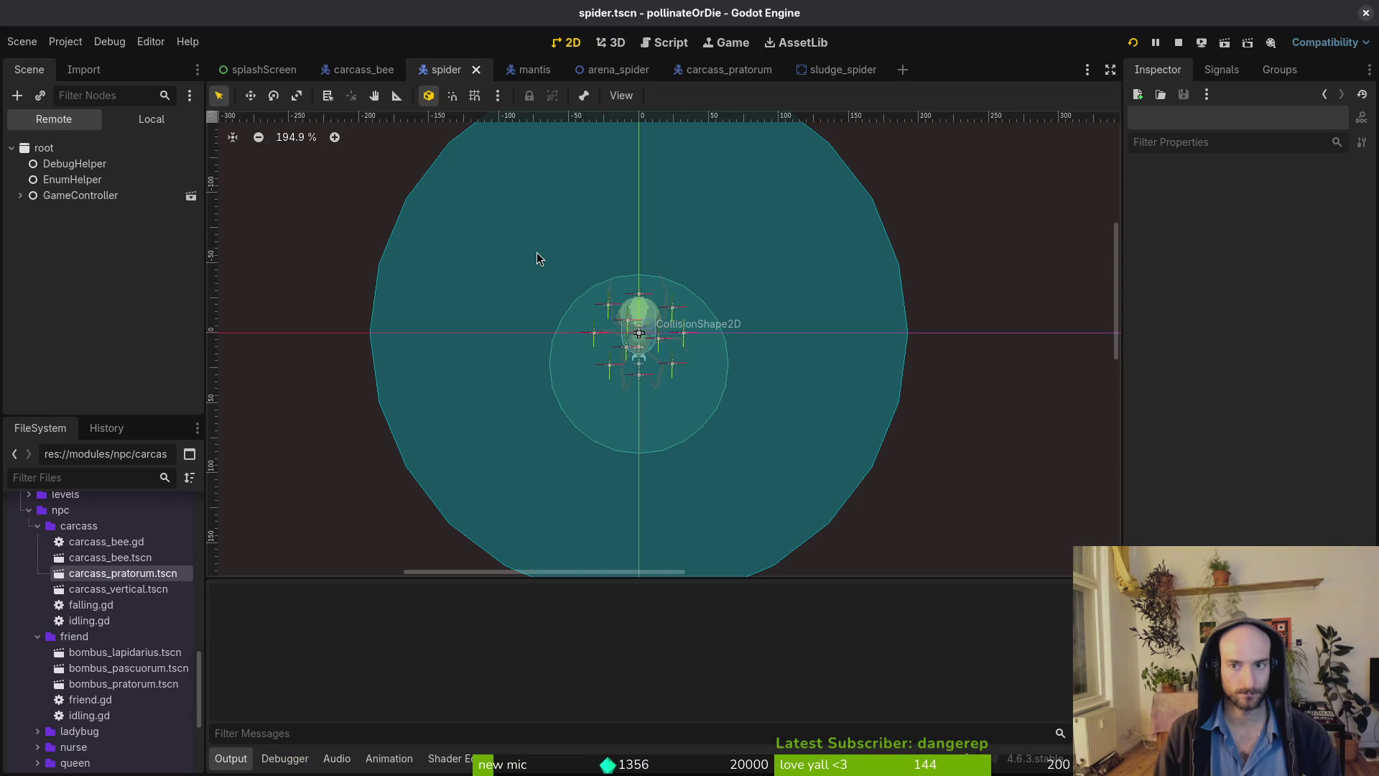
key("Return")
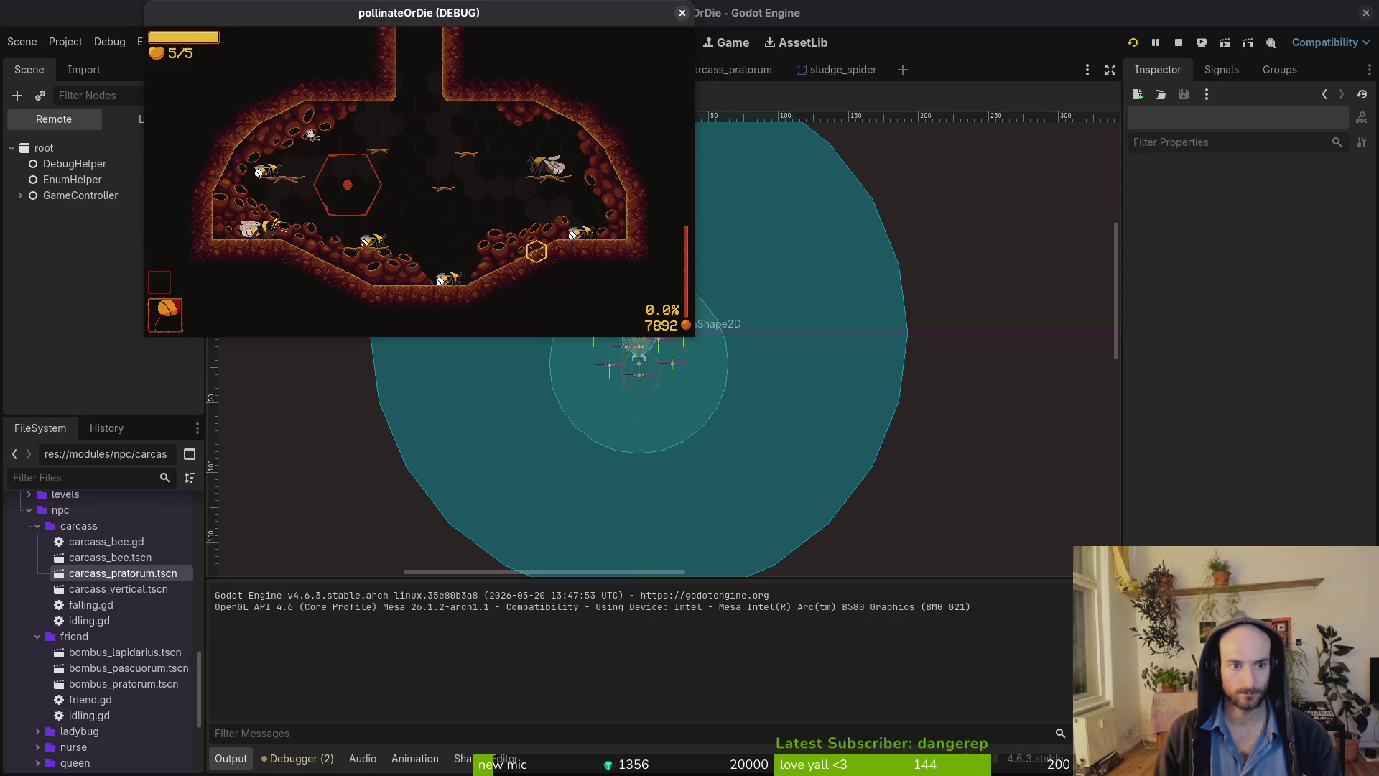
key("F1")
key("Down")
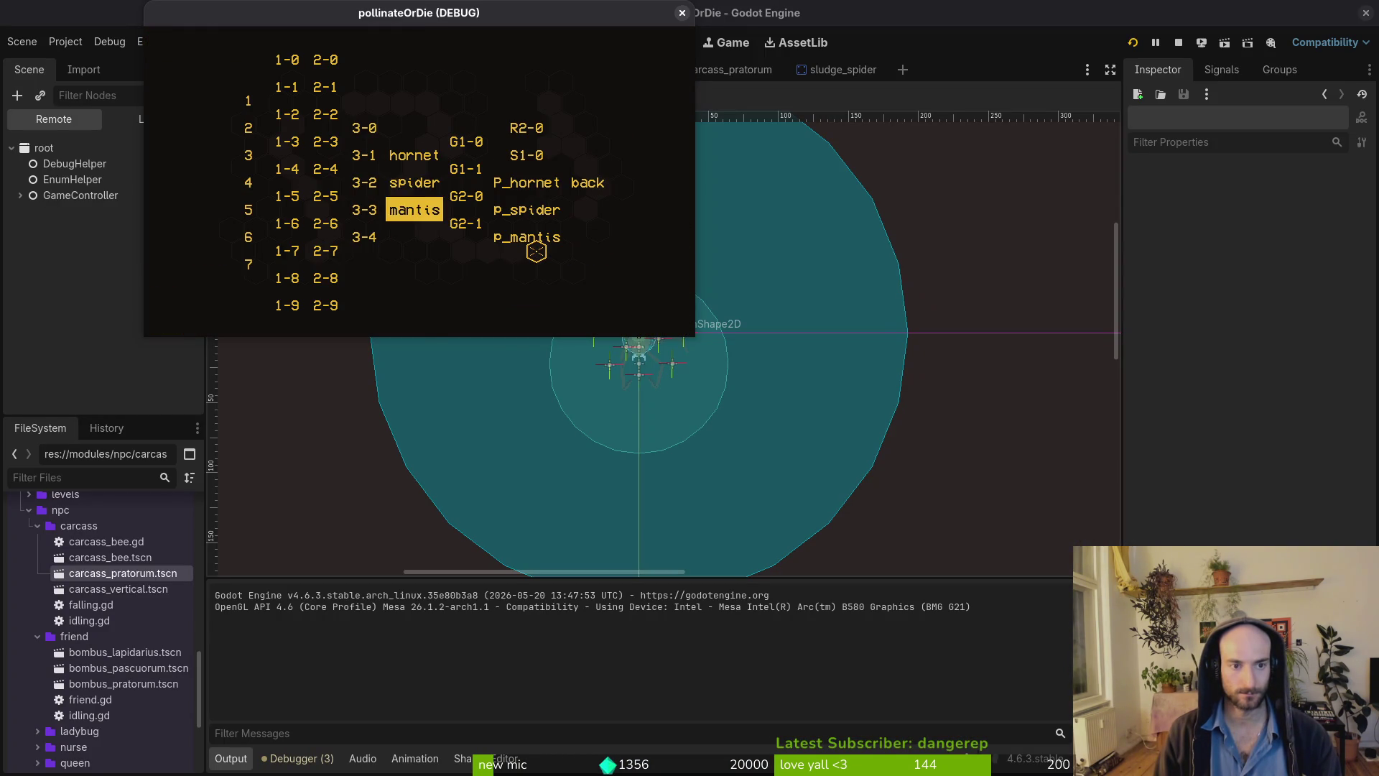
key("Up")
key("Return")
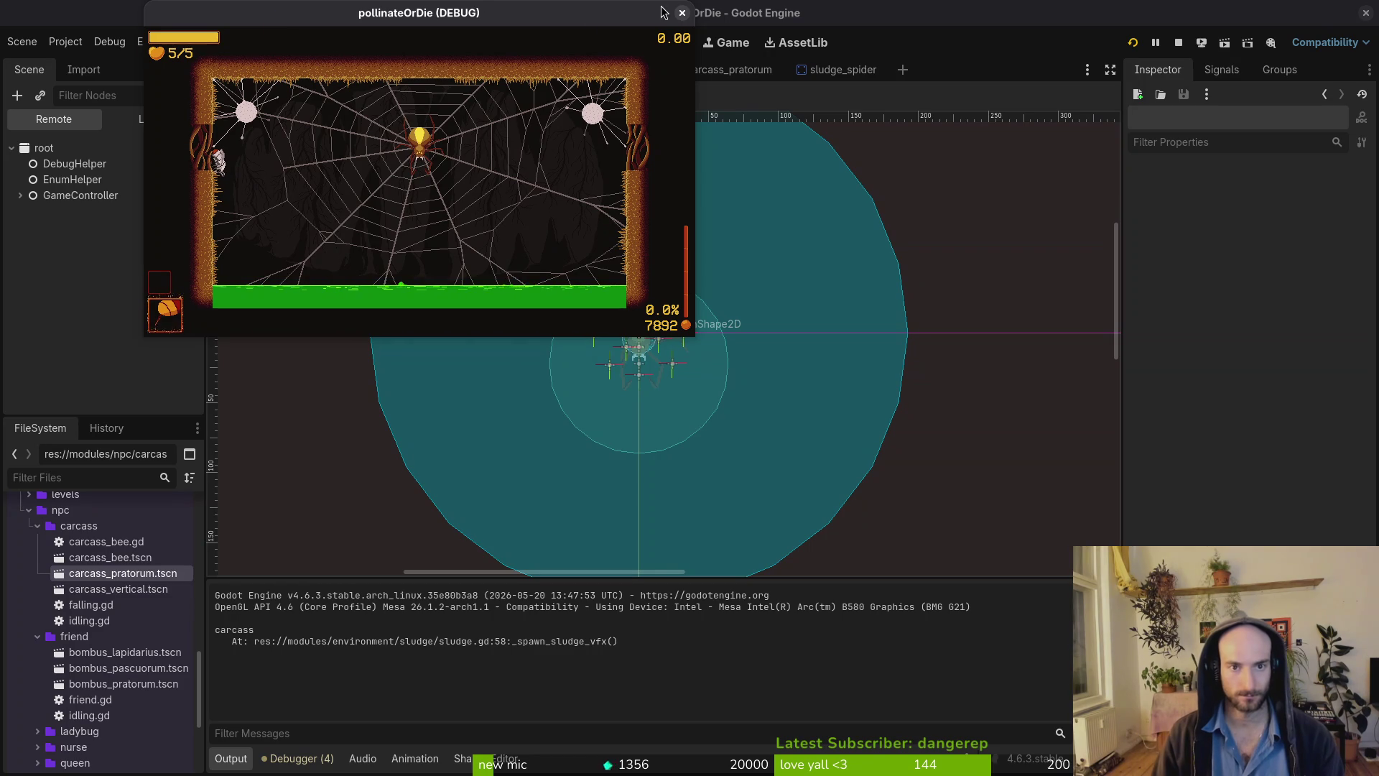
key("F8")
key("alt+Tab")
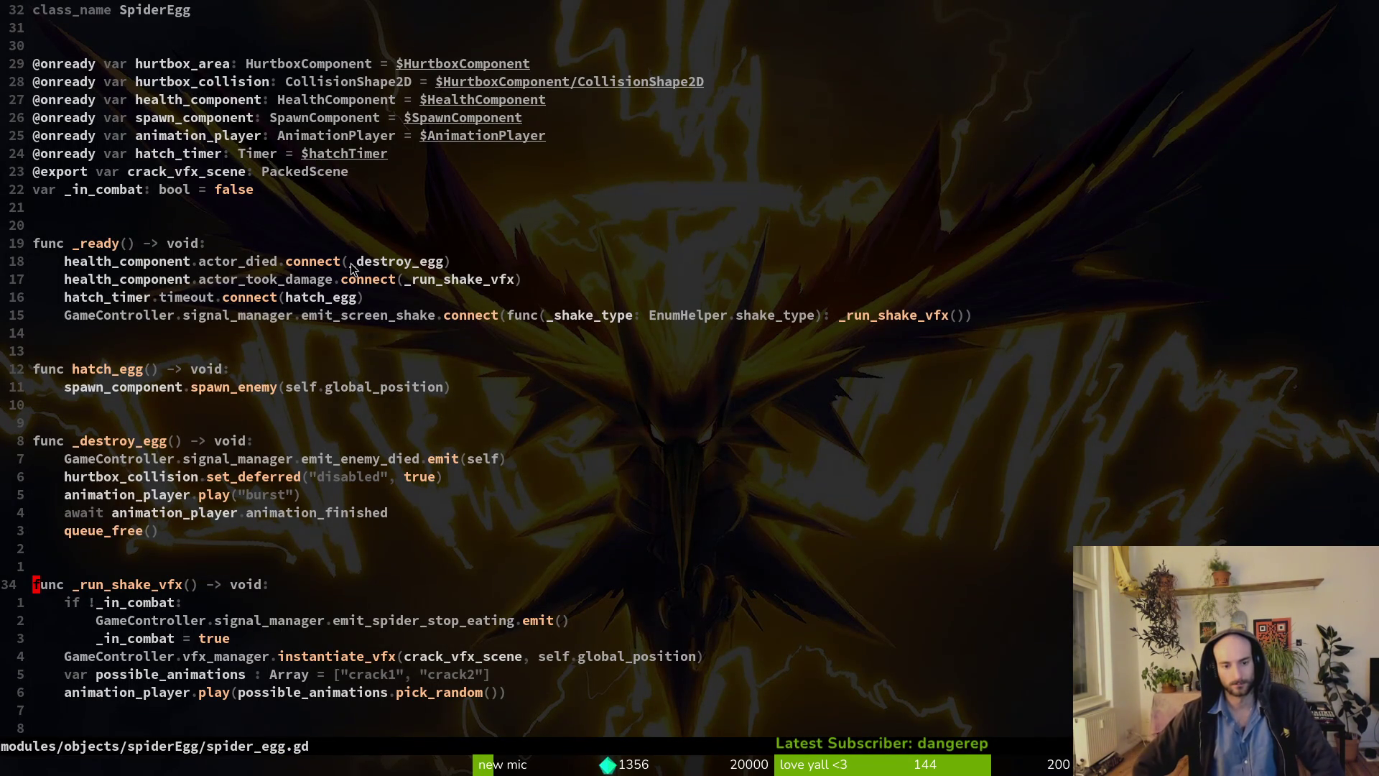
In arena_spider, erase a stray tile from the left wall on the desert tile layer.
key("alt+Tab")
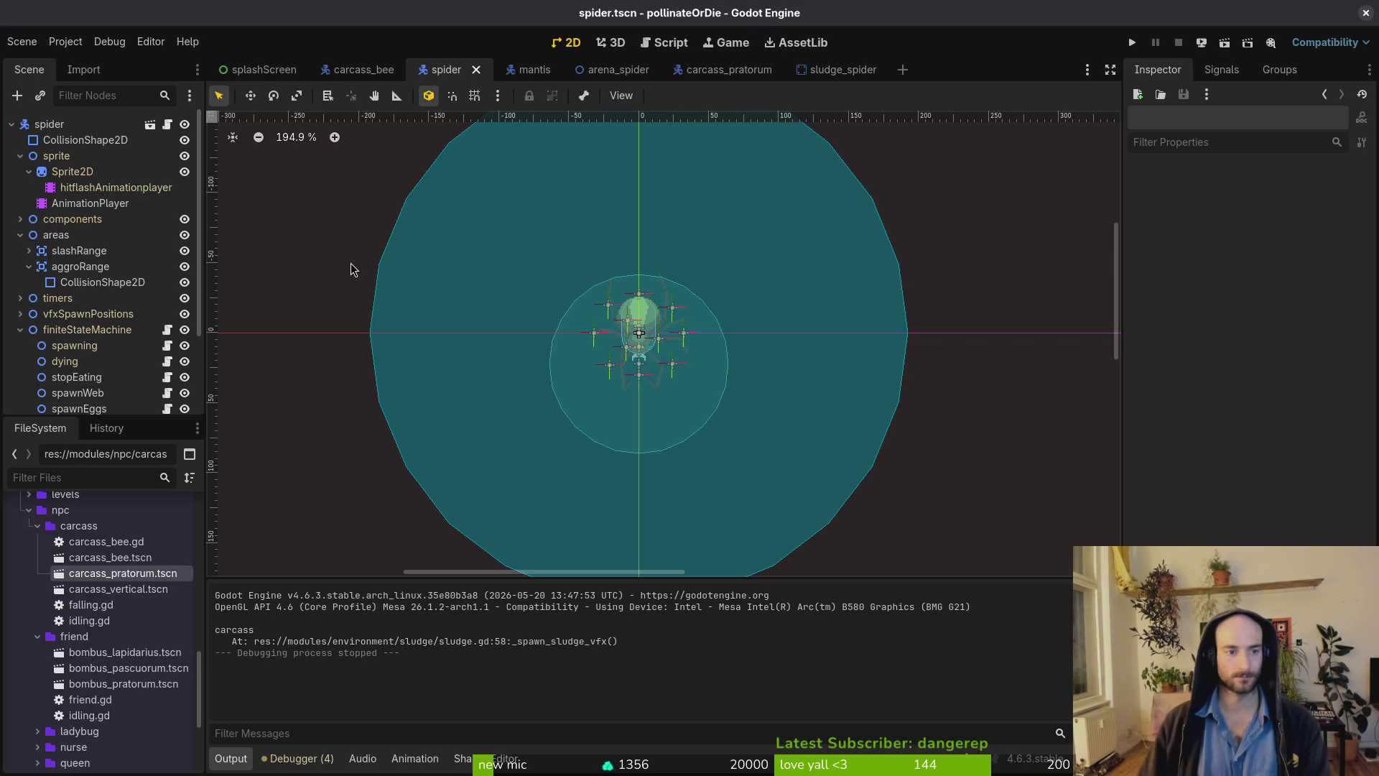
left_click(610, 70)
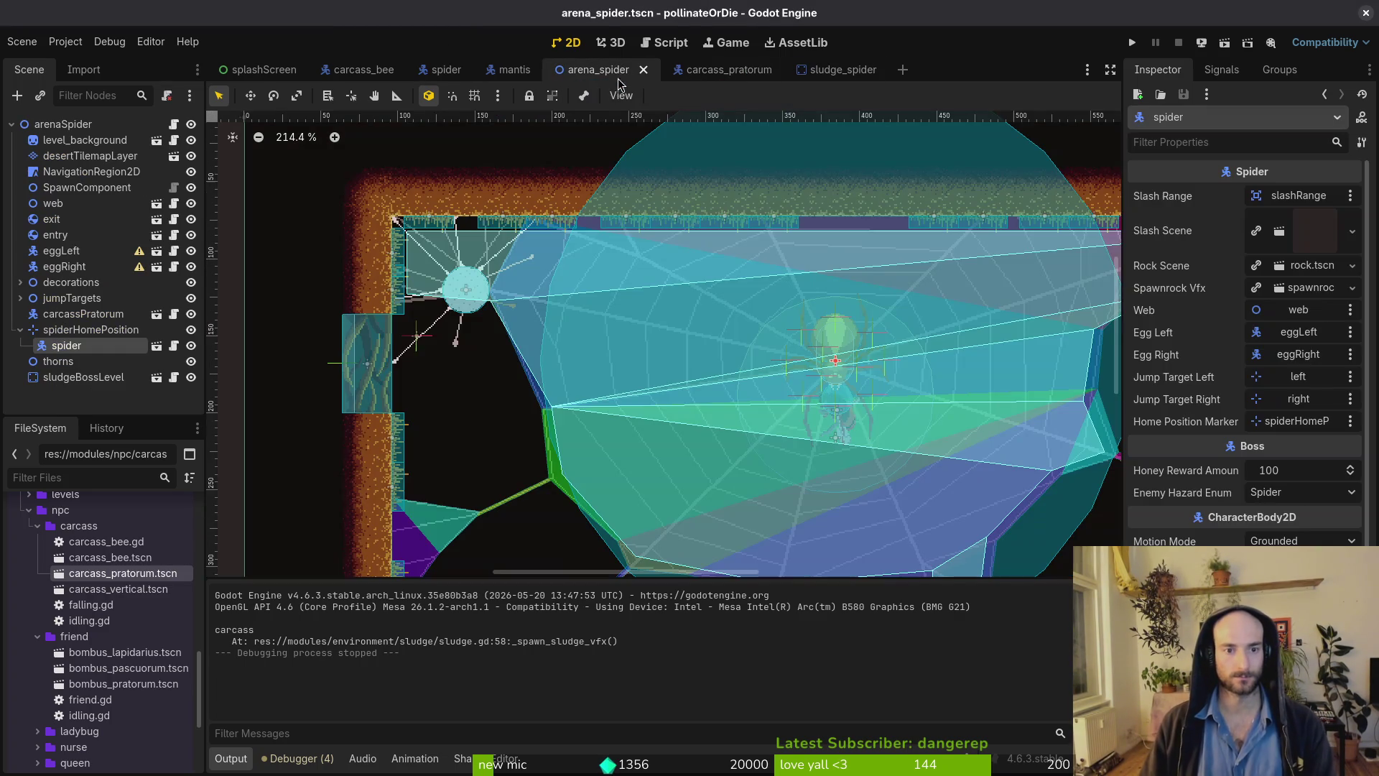
scroll(452, 419, "down", 3)
scroll(481, 240, "down", 2)
scroll(385, 318, "right", 2)
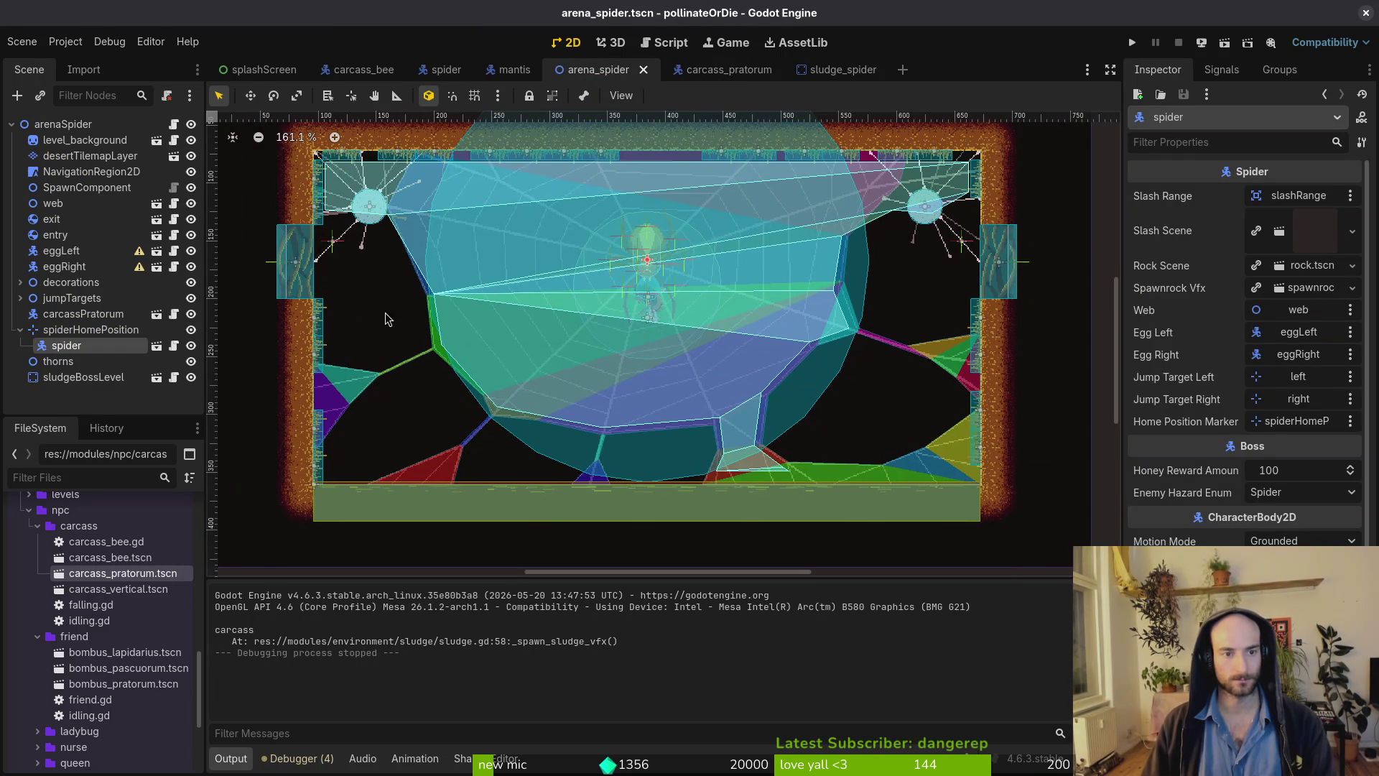
scroll(757, 285, "up", 8)
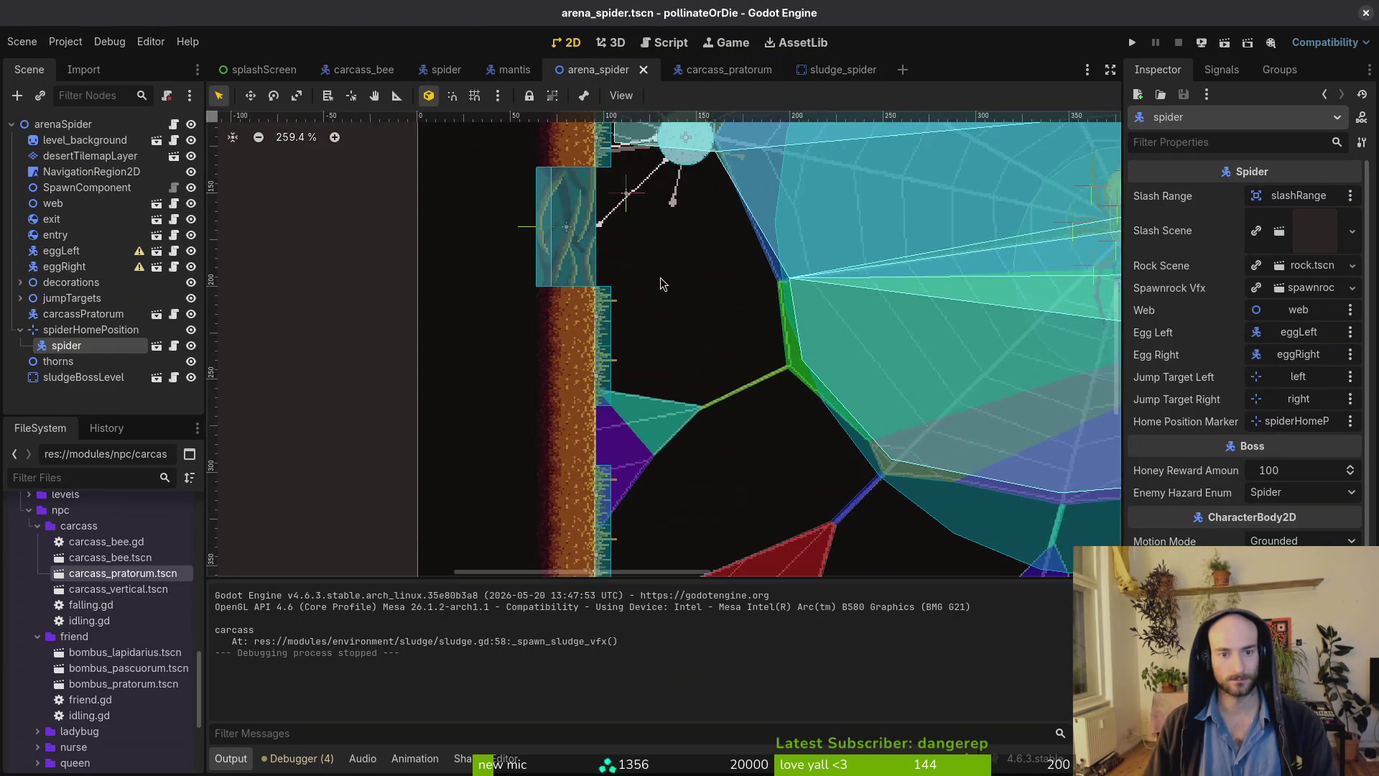
left_click(61, 141)
right_click(517, 346)
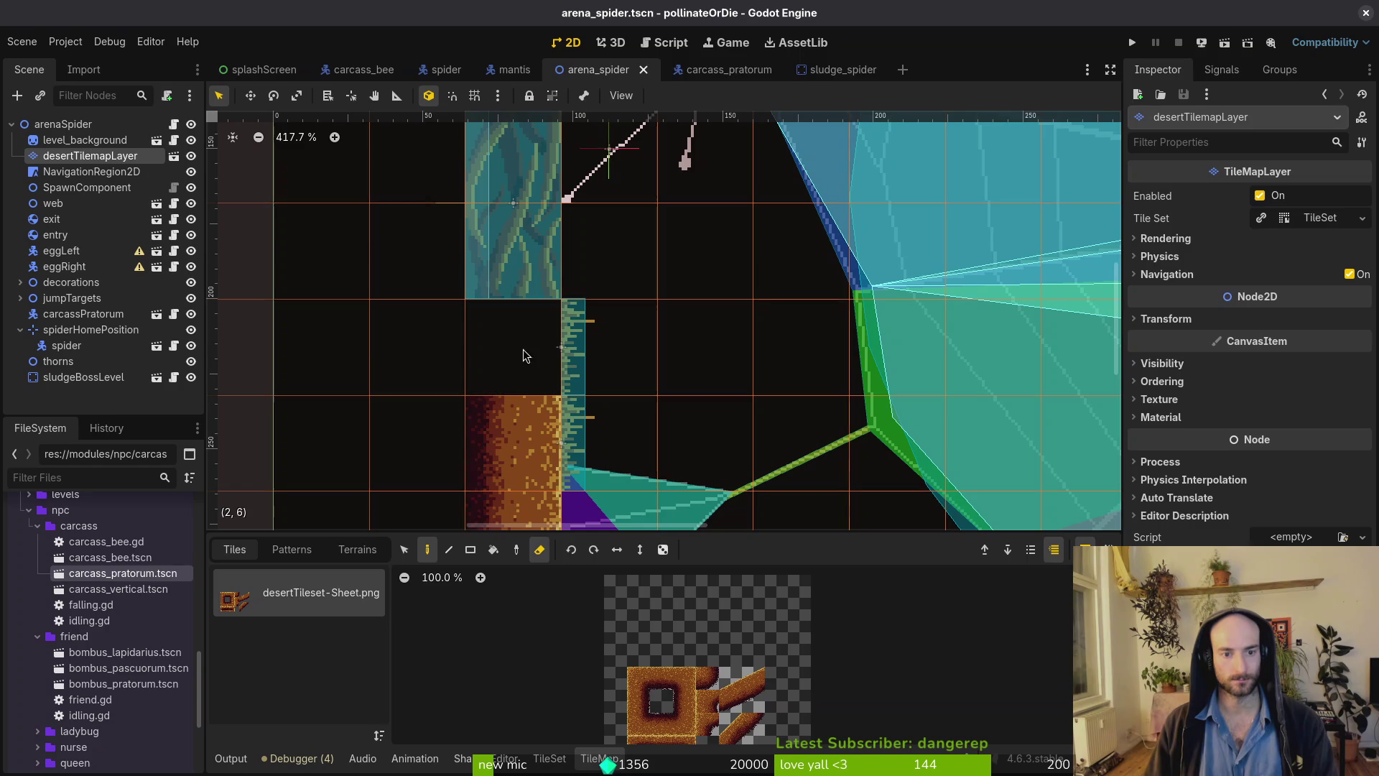
Nudge the entry marker and the desertGras decoration along the wall, then save the arena.
mouse_move(515, 237)
left_mouse_down()
mouse_move(514, 329)
mouse_move(584, 188)
left_mouse_up()
scroll(585, 188, "up", 3)
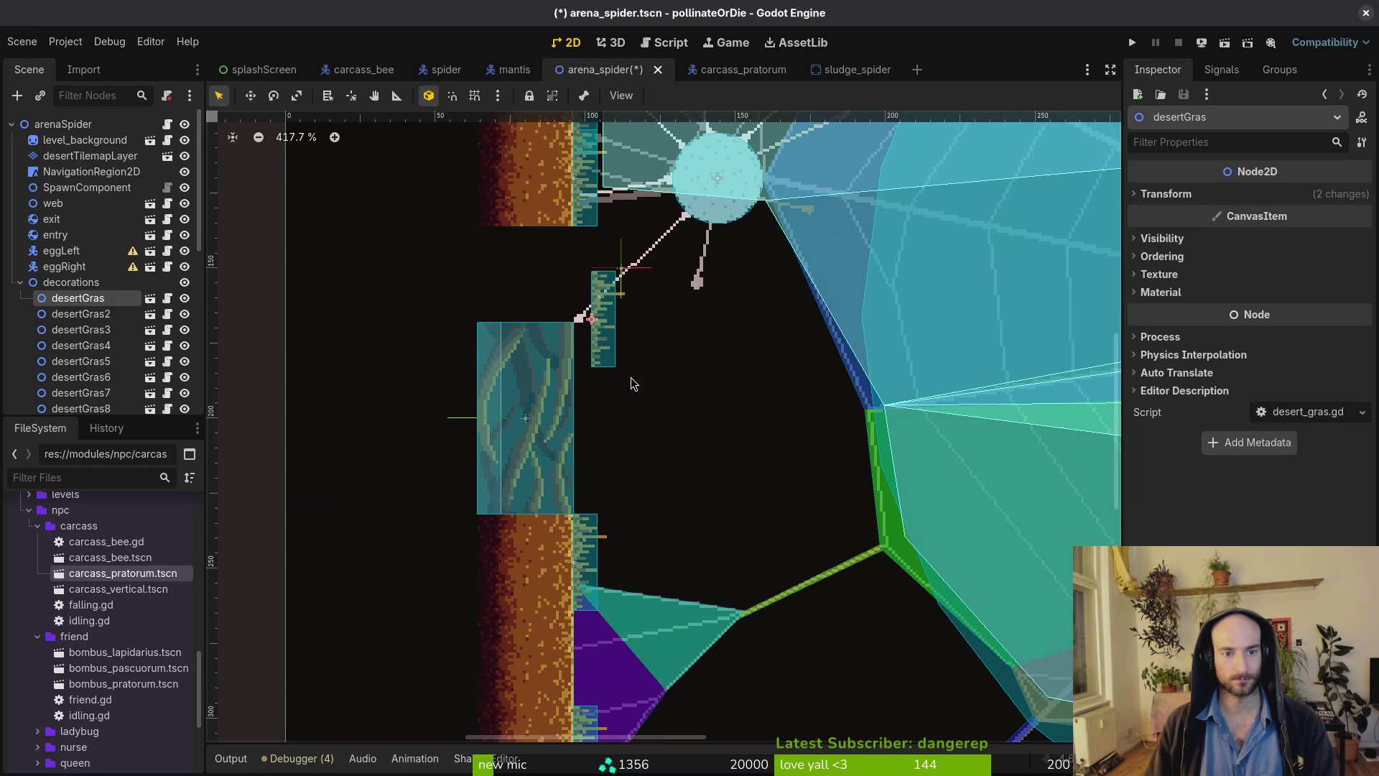
left_click_drag(596, 319, 582, 288)
left_click(558, 293)
key("ctrl+s")
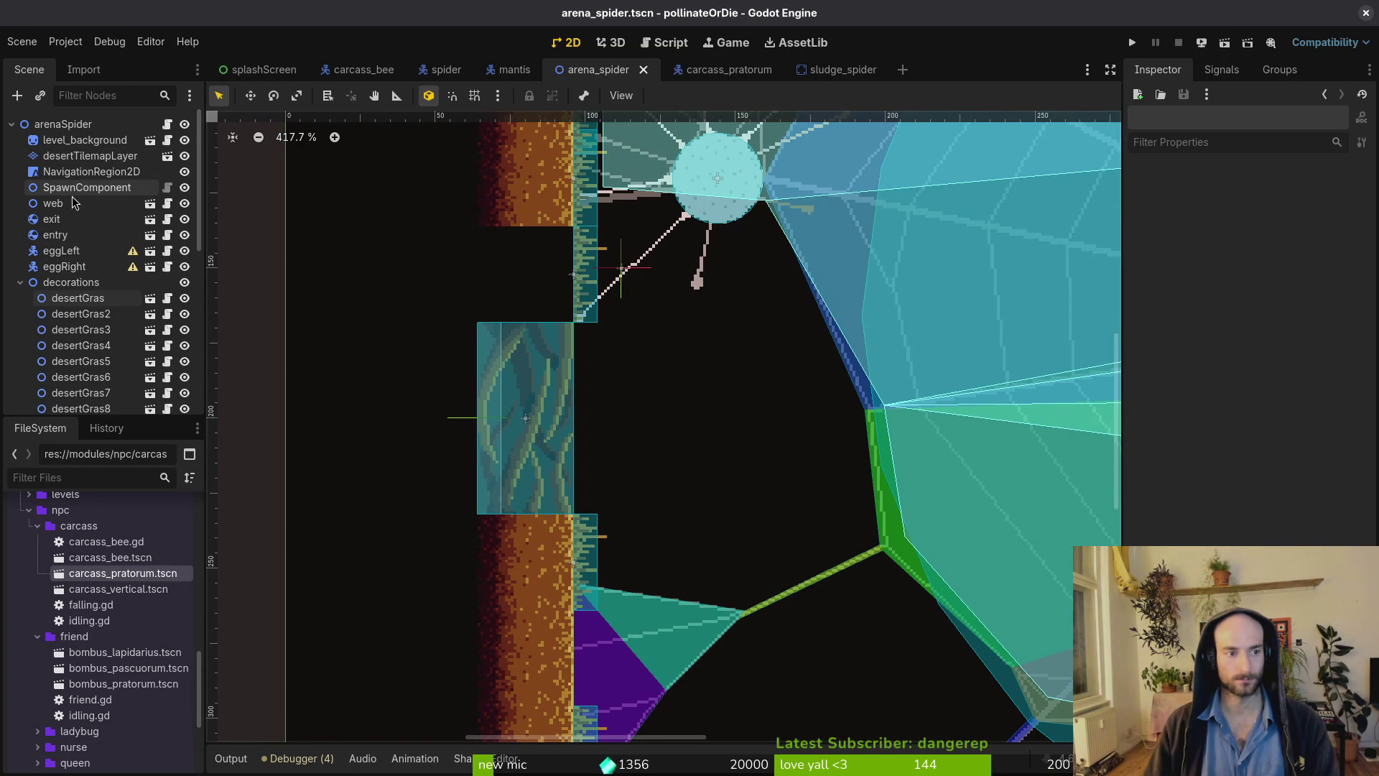
Paint the empty wall cell with a desert tile, save, and go to the spider scene.
left_click(63, 155)
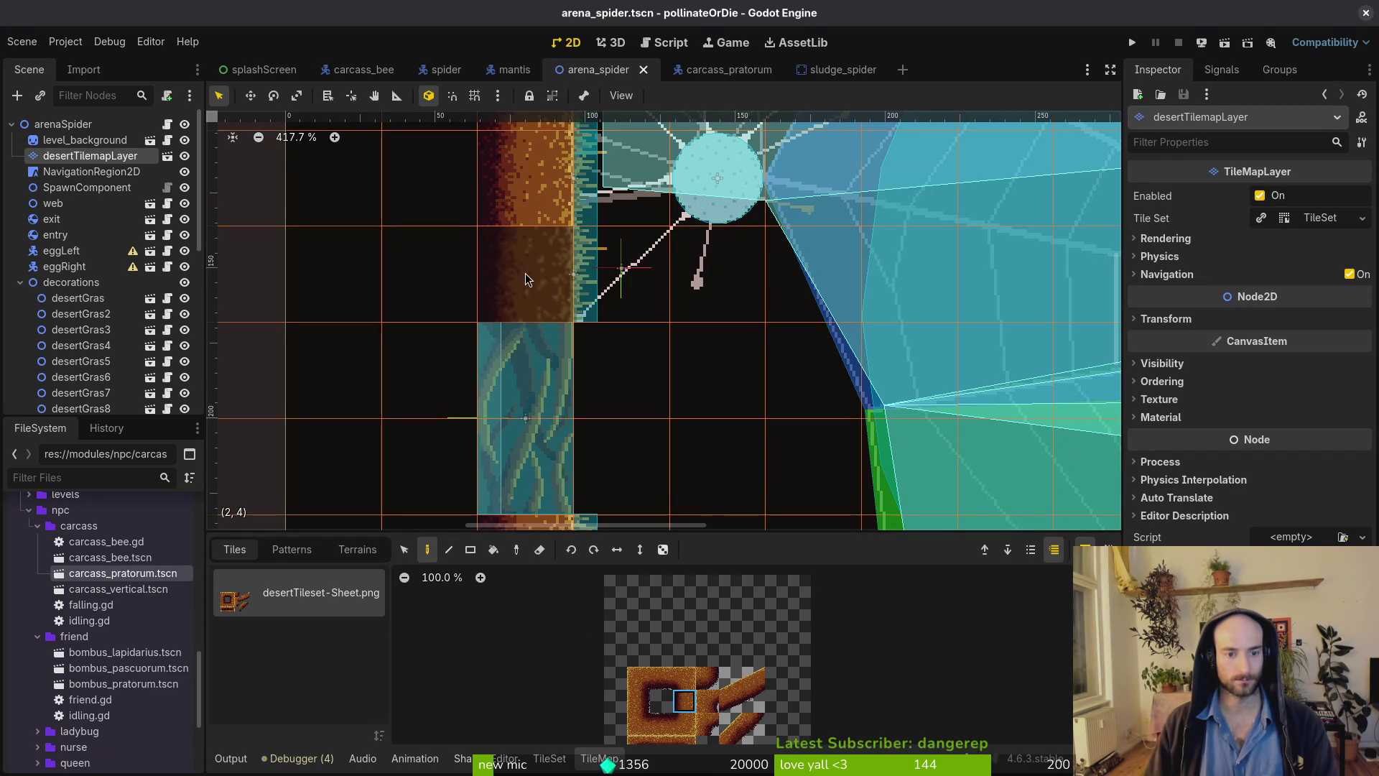
left_click(524, 274)
key("Escape")
key("ctrl+s")
scroll(610, 329, "down", 10)
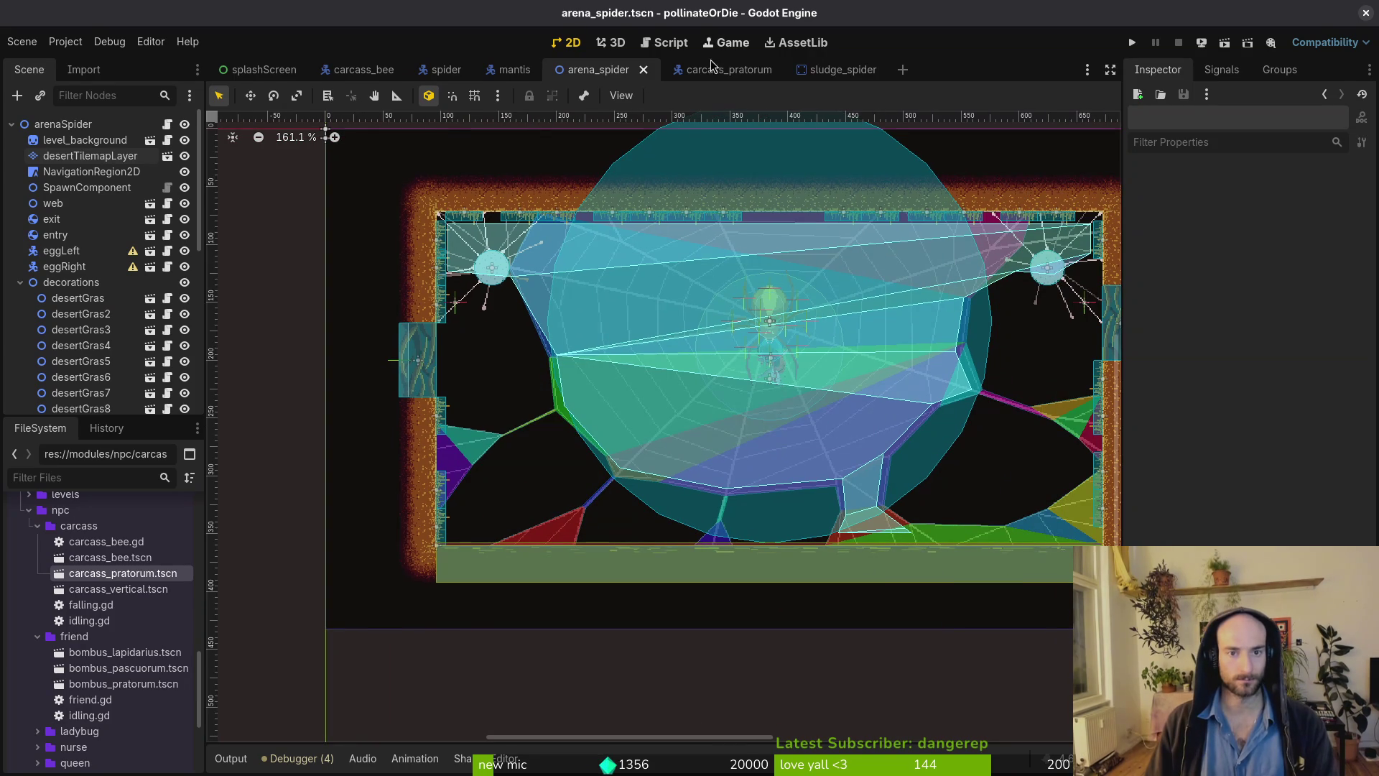
left_click(839, 70)
left_click(446, 69)
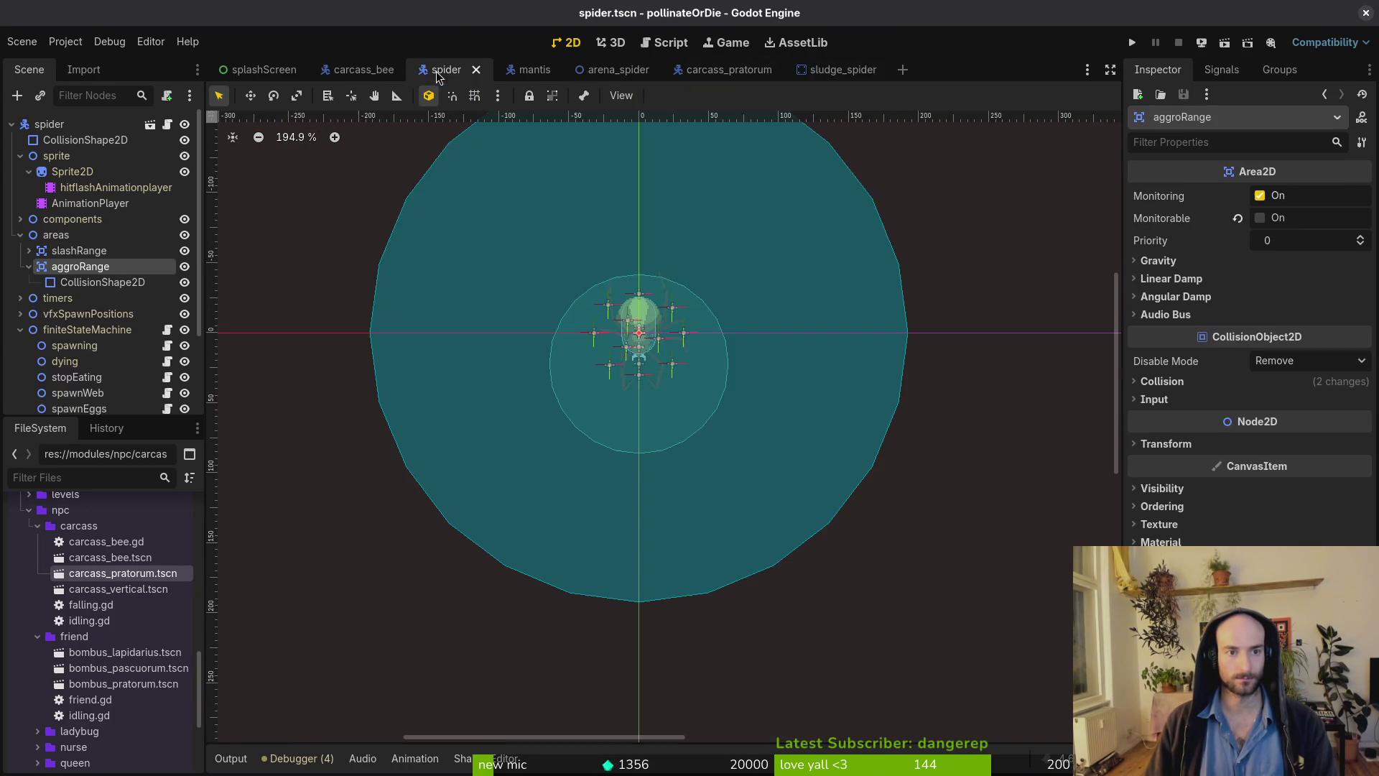
Stretch CollisionShape2D2's bottom edge down to 560 × 124, save spider.tscn, and compare in arena_spider.
left_click(597, 69)
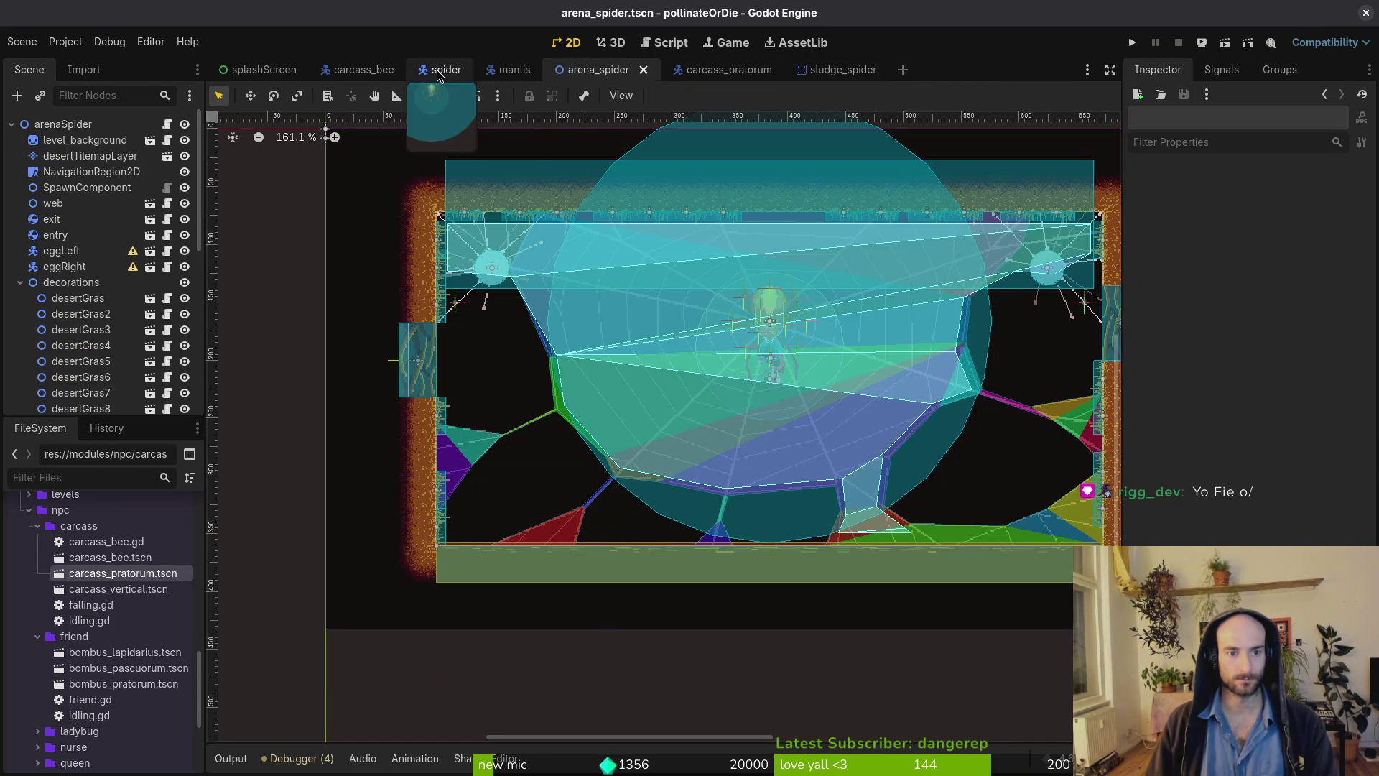
left_click(464, 75)
left_click(564, 255)
scroll(623, 292, "up", 6)
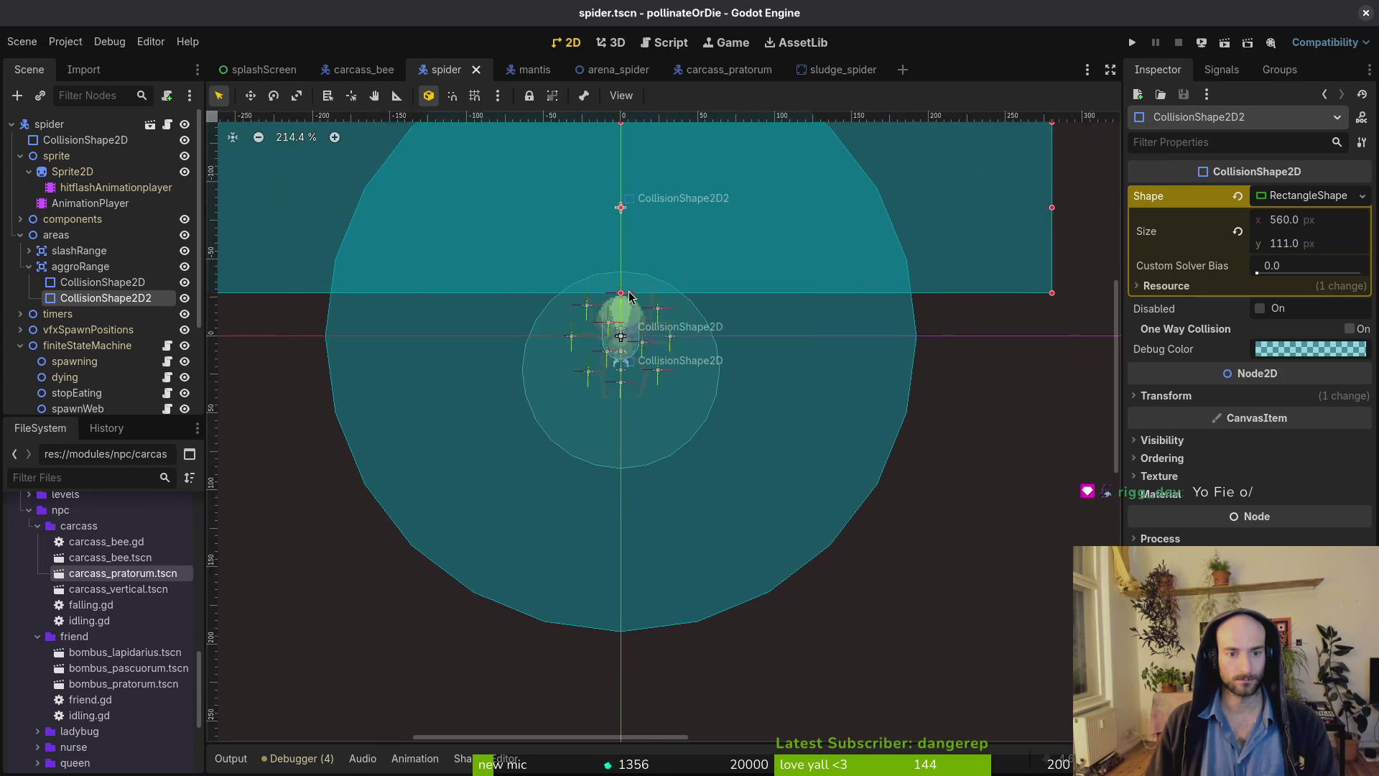
mouse_move(619, 294)
left_mouse_down()
mouse_move(619, 340)
mouse_move(619, 323)
left_mouse_up()
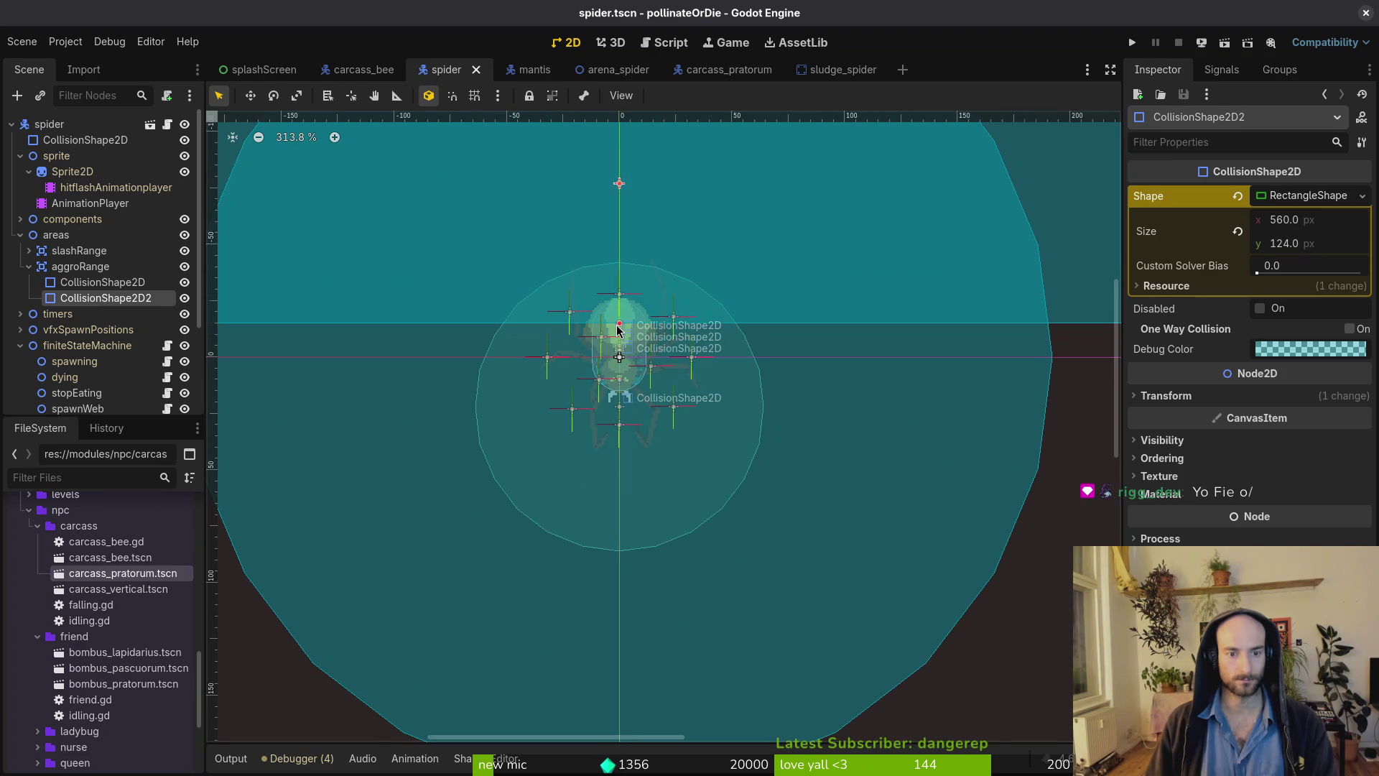
key("ctrl+s")
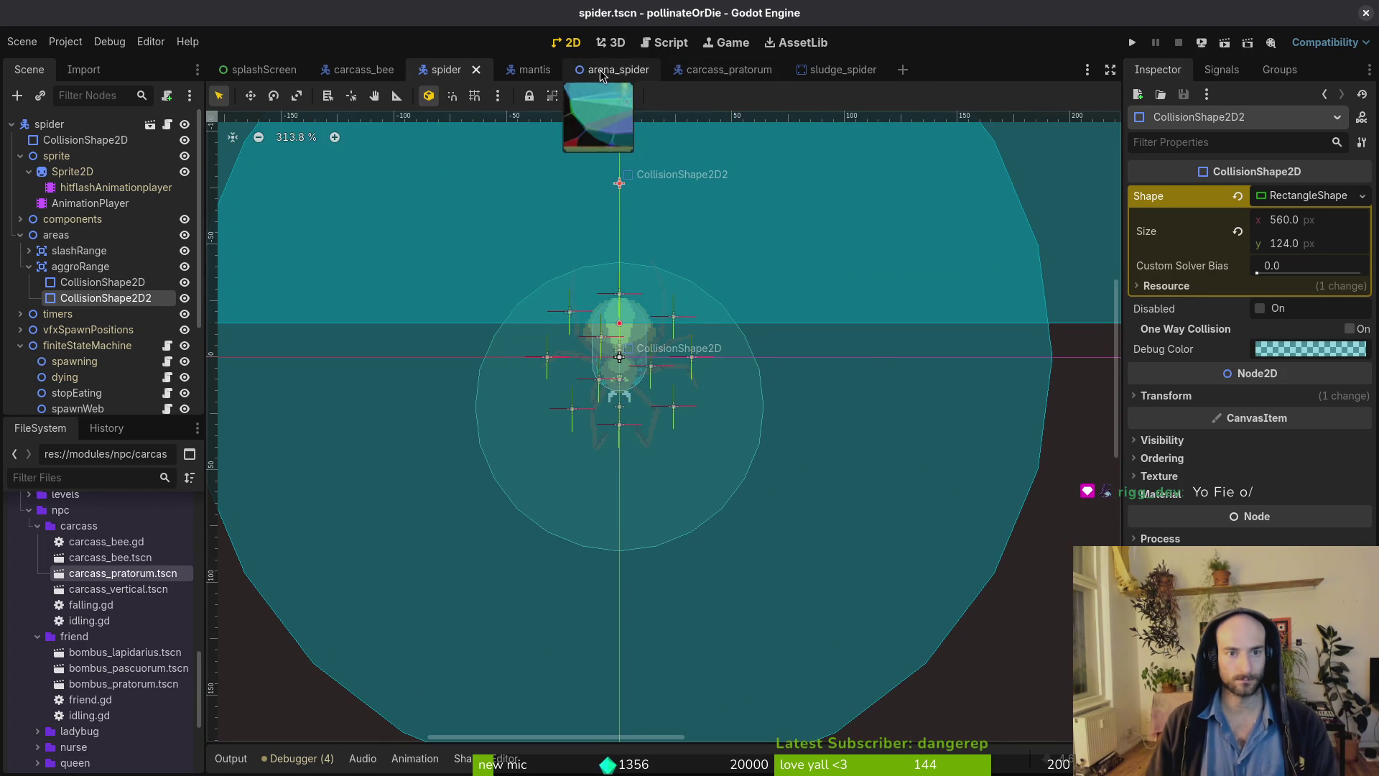
left_click(609, 69)
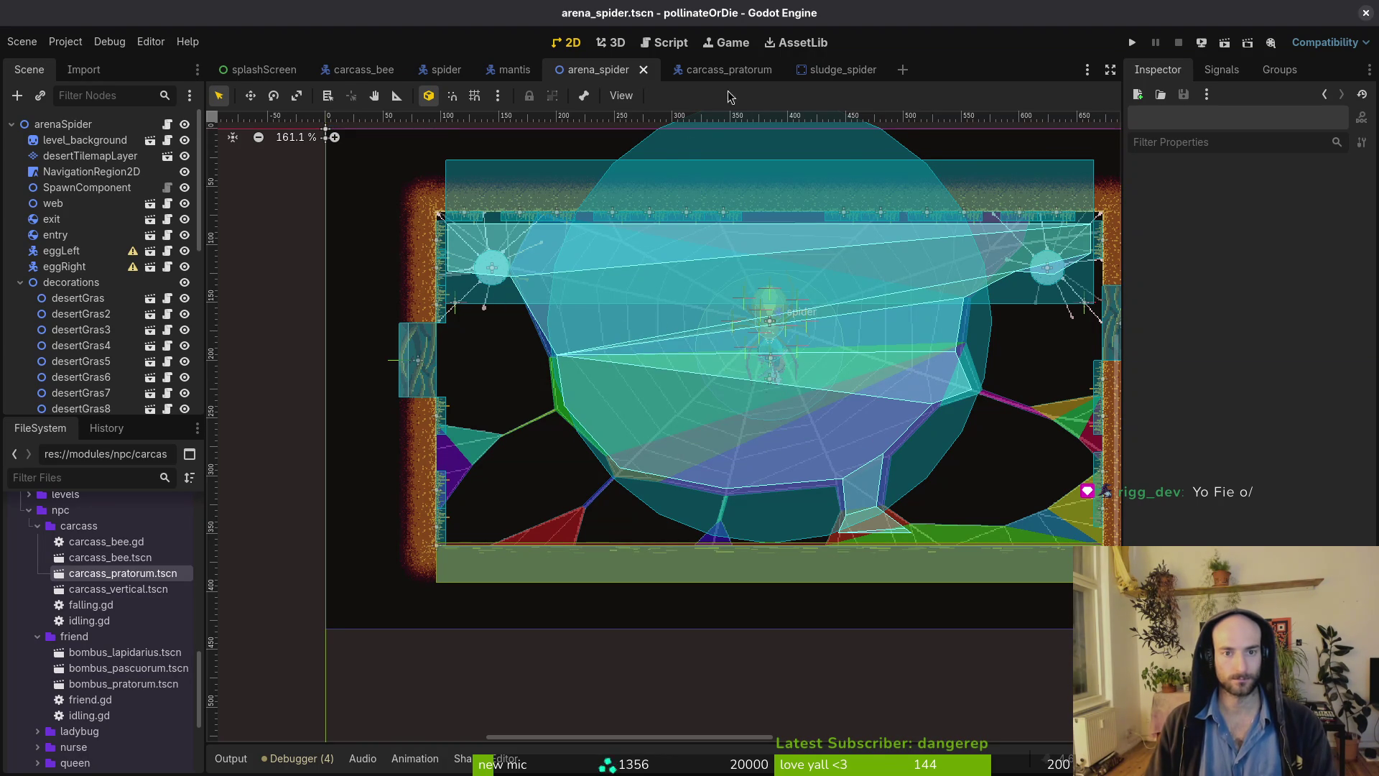
key("alt+Tab")
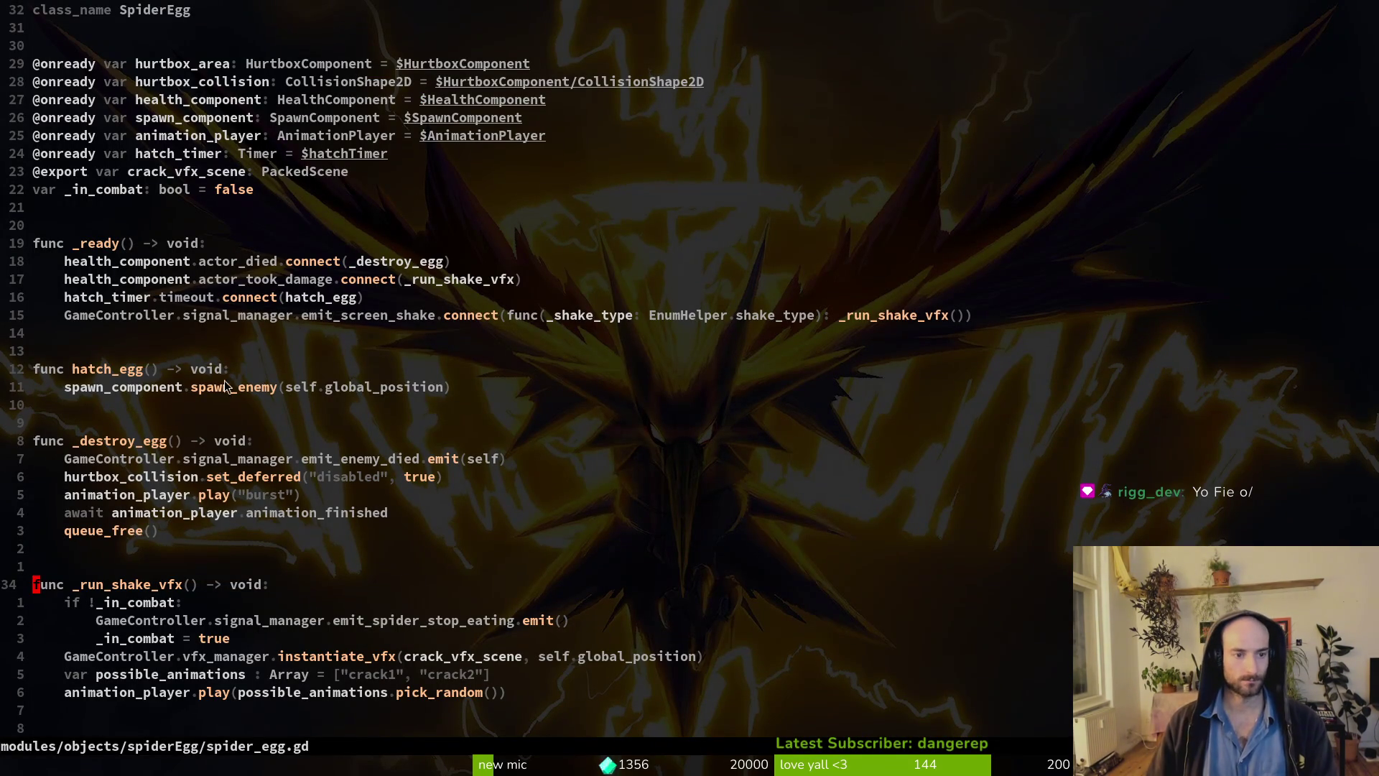
Delete the if !_in_combat guard block from spider_egg.gd and save.
left_click(149, 605)
key("shift+v")
key("j")
key("j")
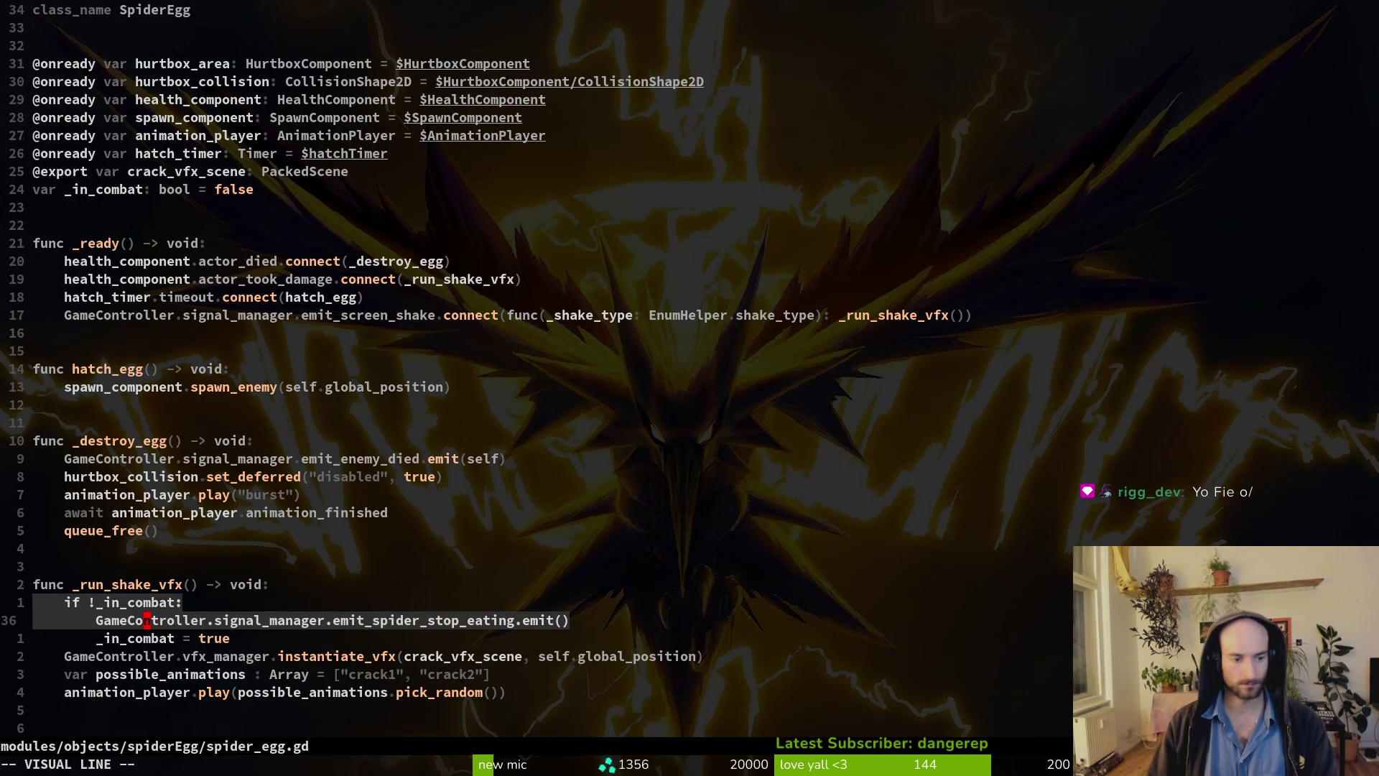
key("d")
type("write")
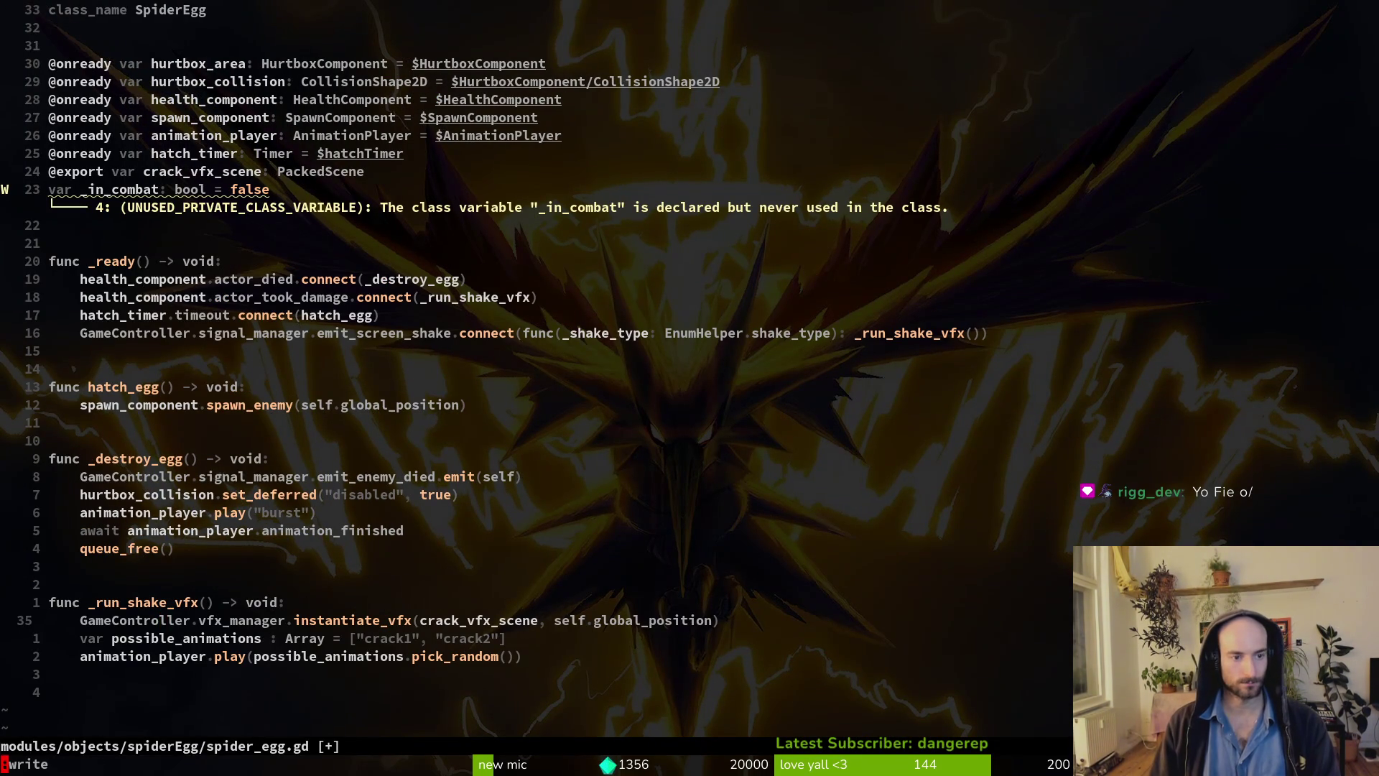
key("Return")
Remove the unused var _in_combat line, keeping the screen-shake connection, and save spider_egg.gd.
key("k")
key("k")
key("k")
key("d")
key("d")
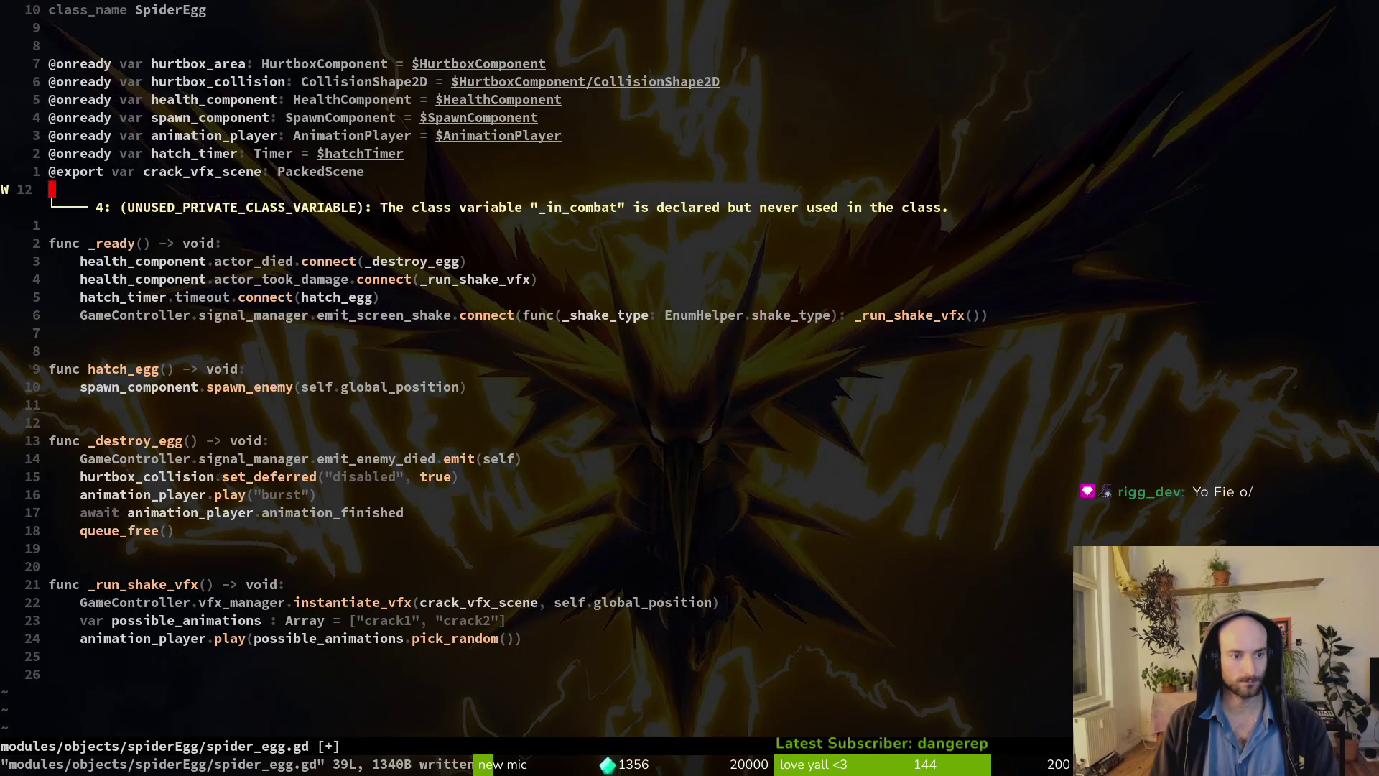
key("j")
key("j")
key("j")
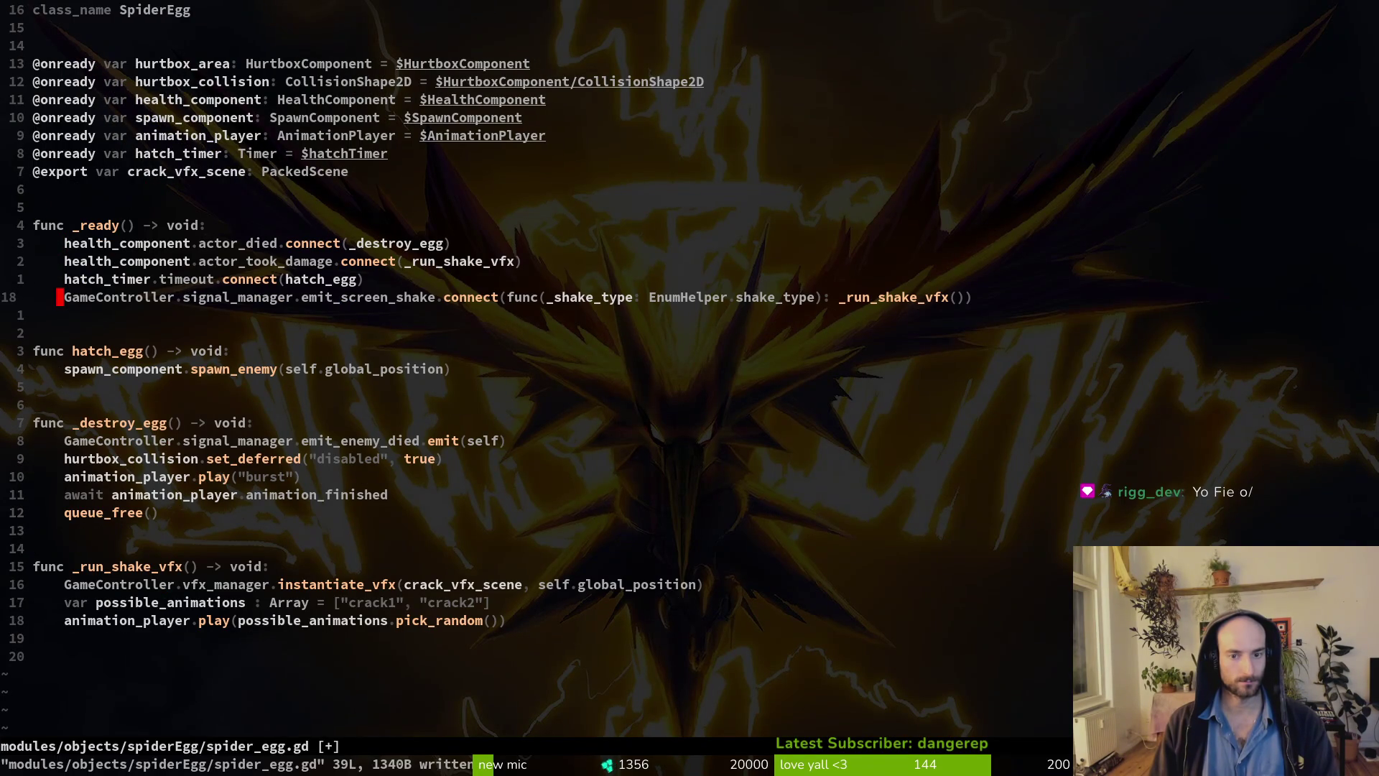
key("d")
key("d")
key("u")
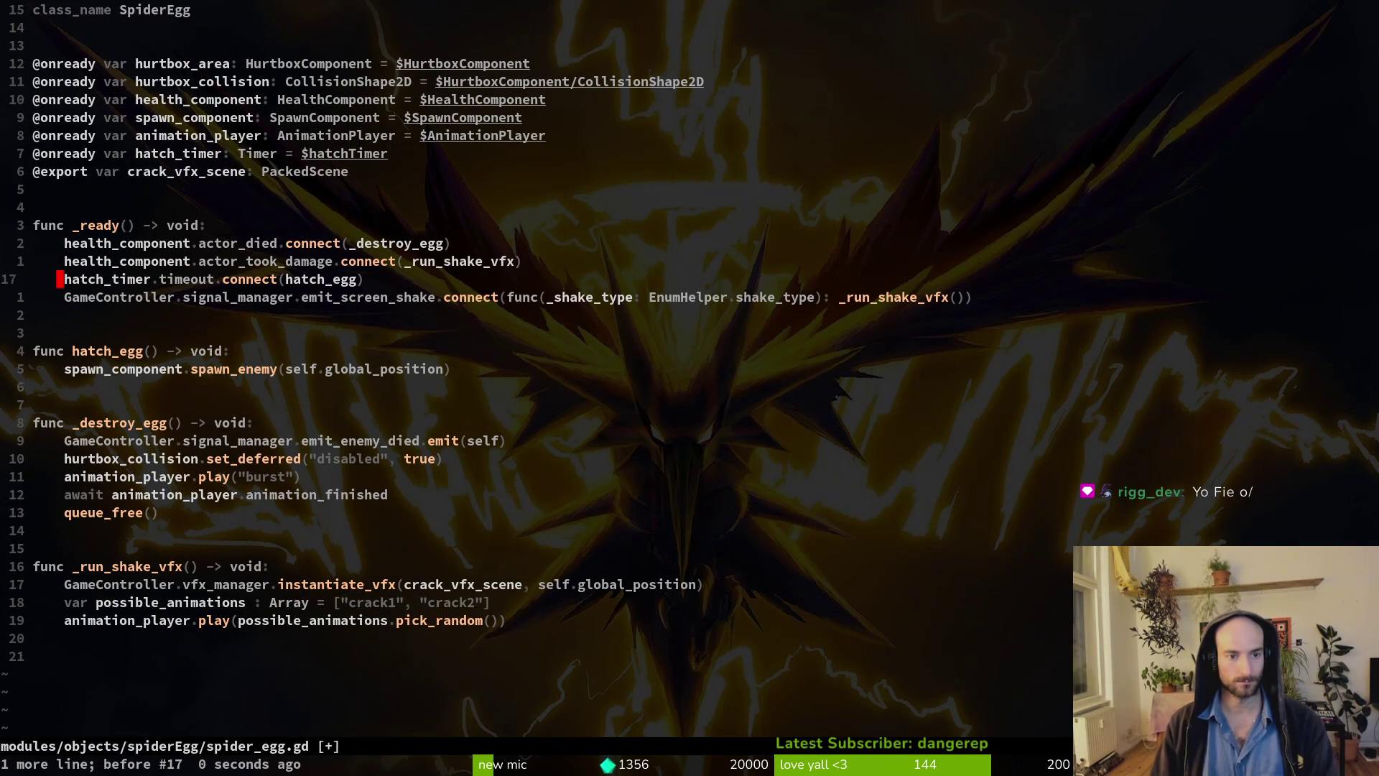
key("k")
key("k")
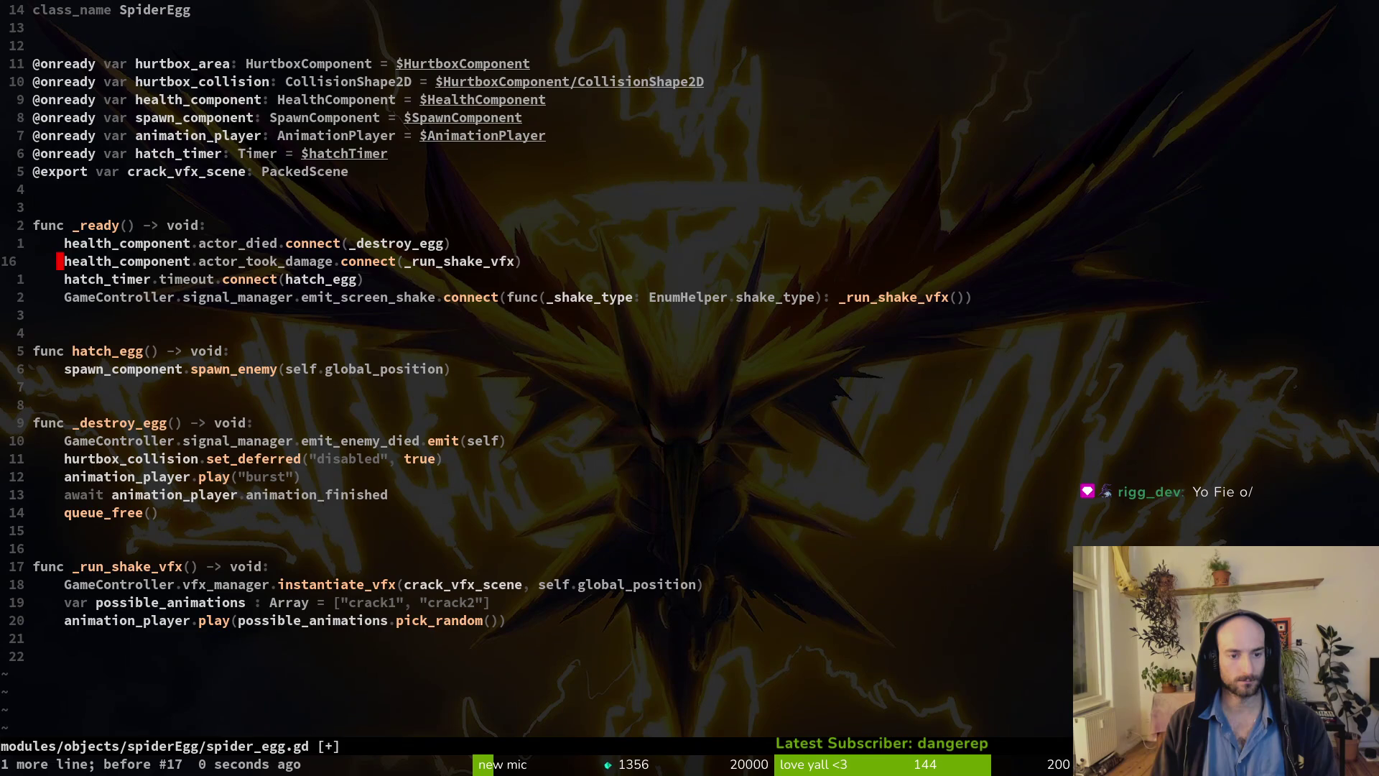
type(":write")
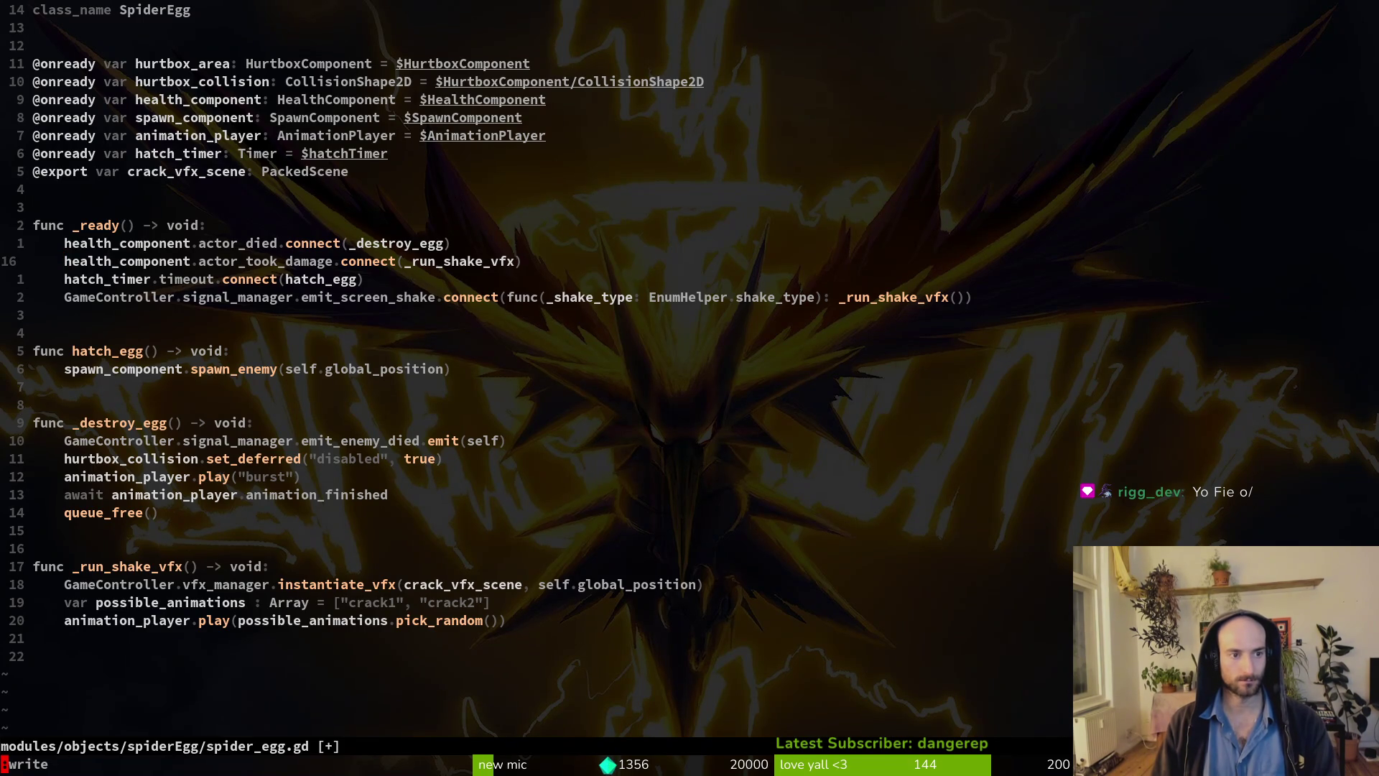
key("Return")
key("ctrl+6")
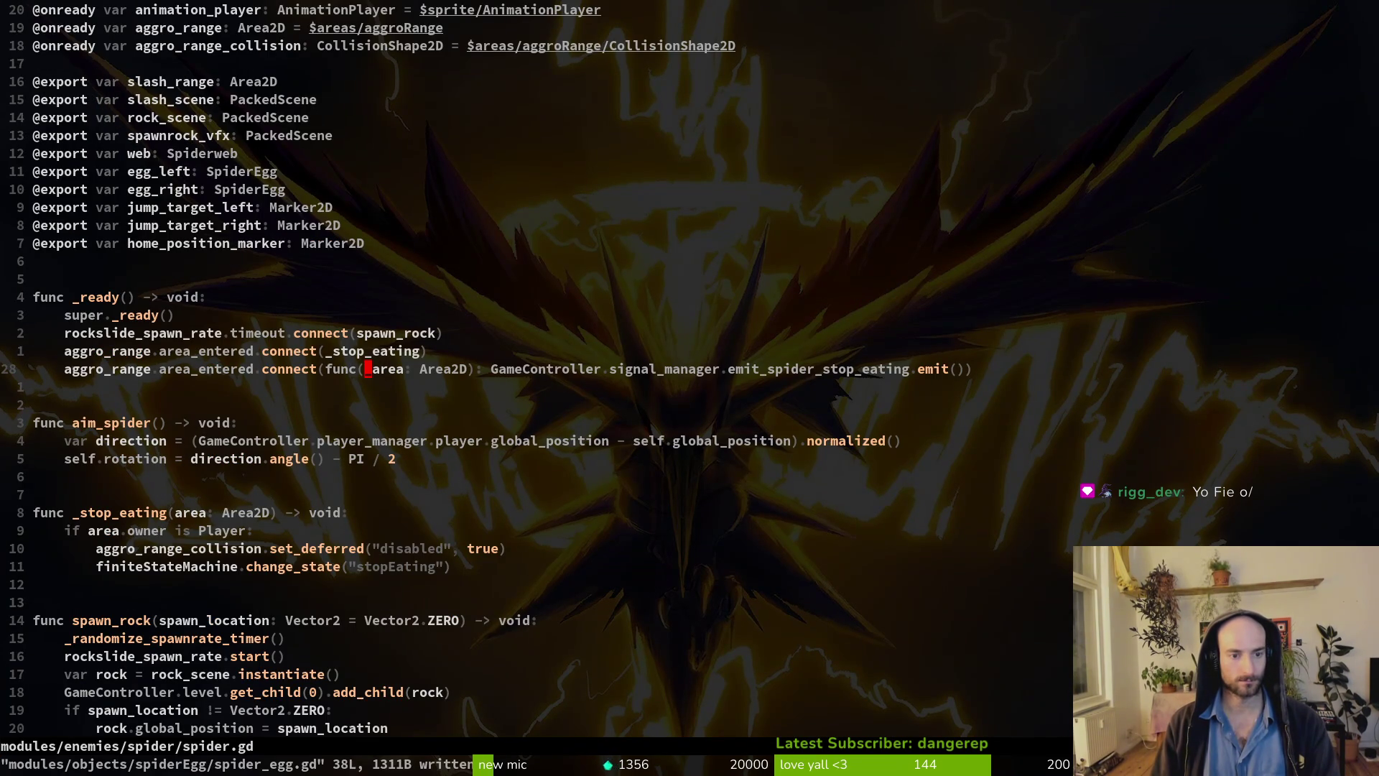
Undo spider.gd's stop-eating signal edits so _ready only connects _stop_eating, save, and rerun the game.
key("u")
key("u")
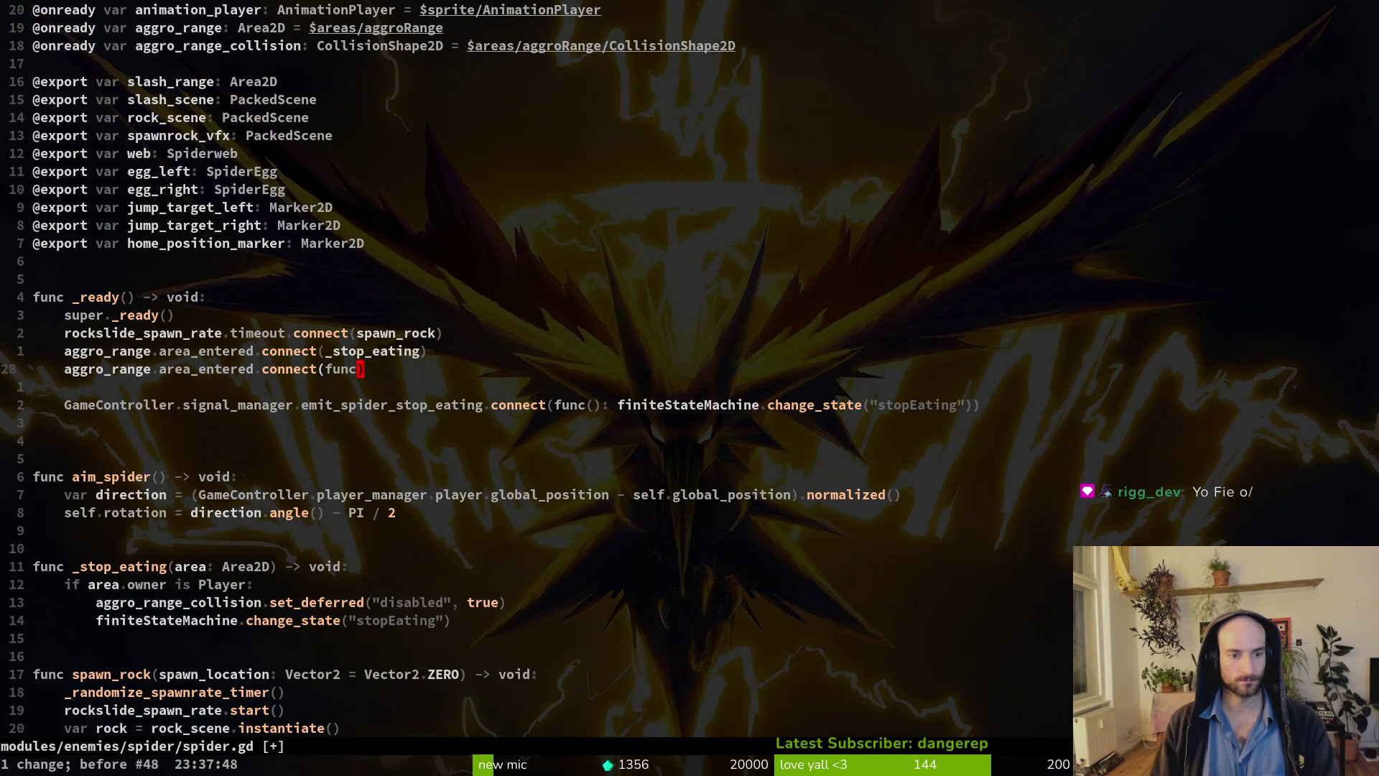
key("u")
key("u")
key("u")
key("u")
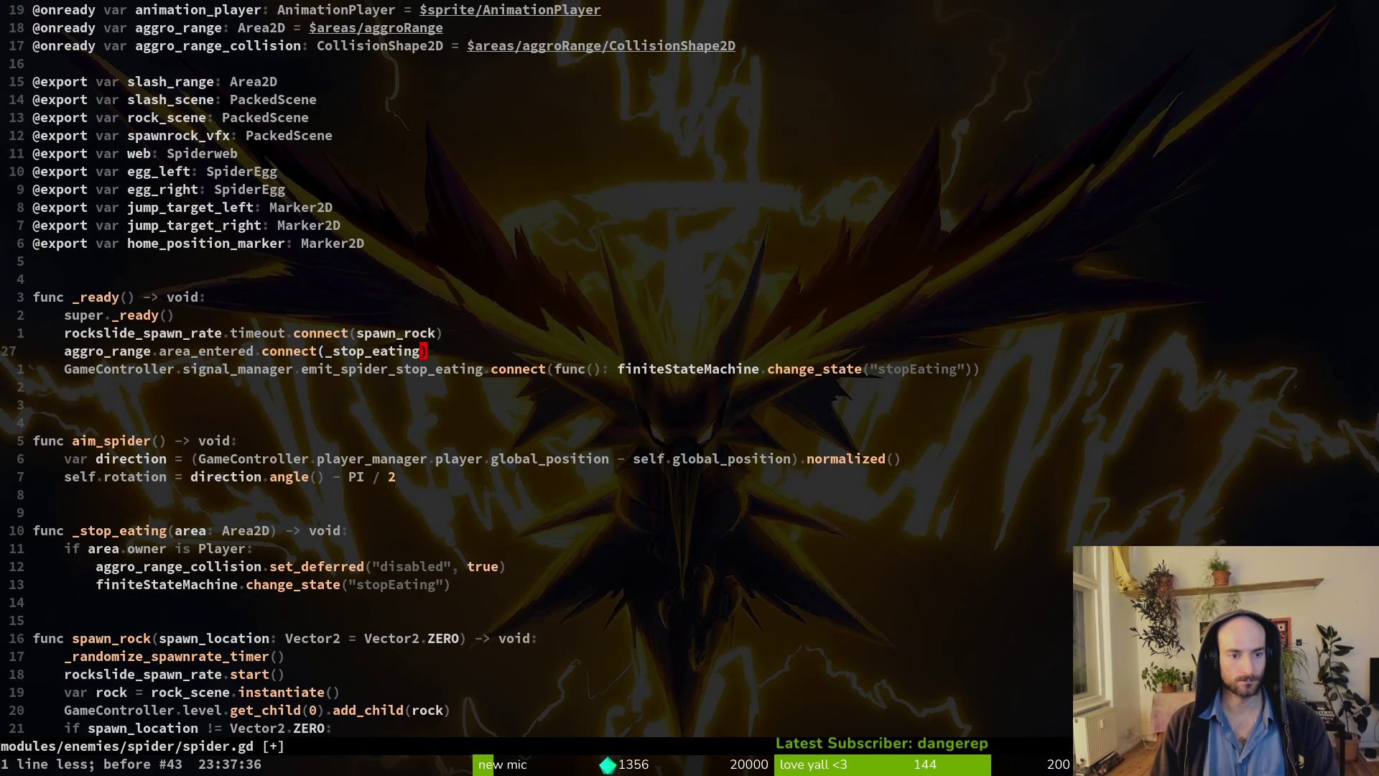
key("u")
key("u")
key("u")
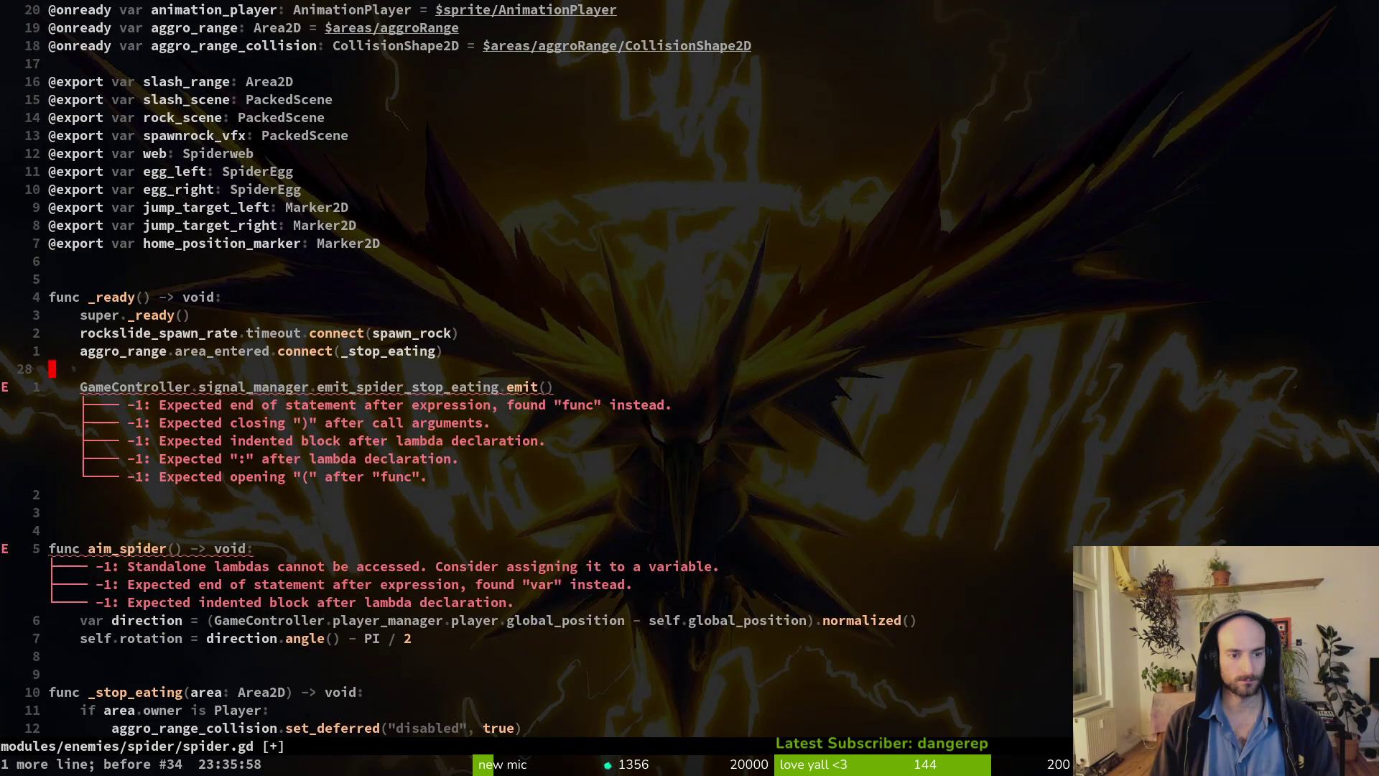
key("u")
key("u")
type("u:w")
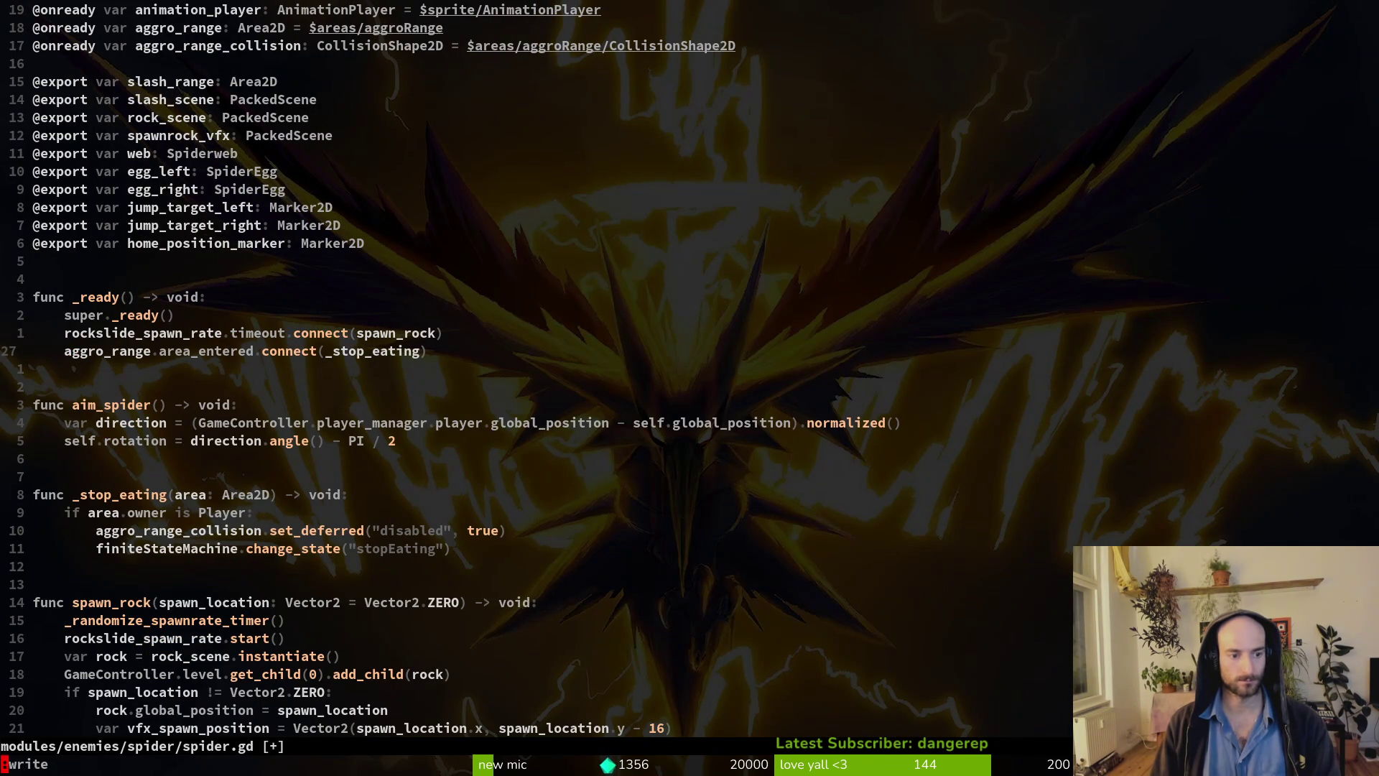
key("Return")
key("alt+Tab")
key("F5")
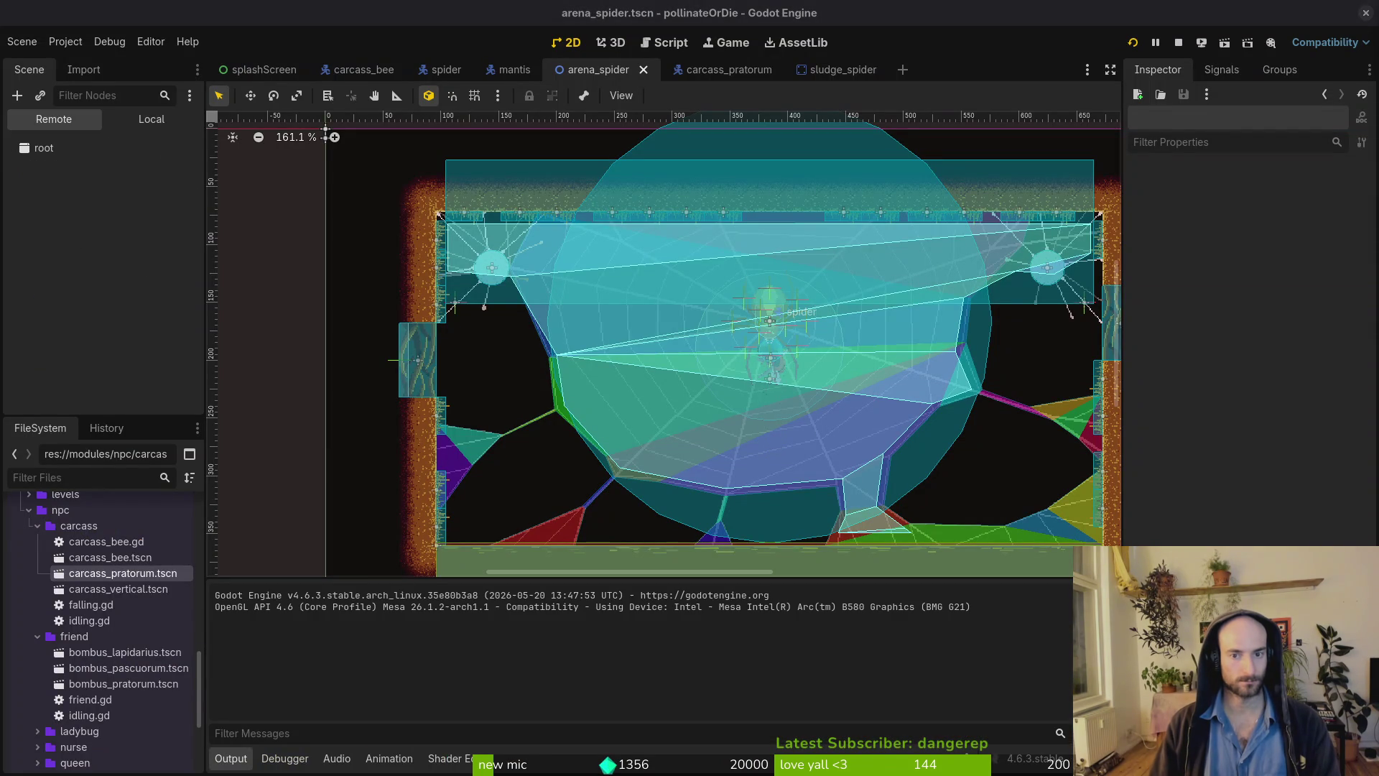
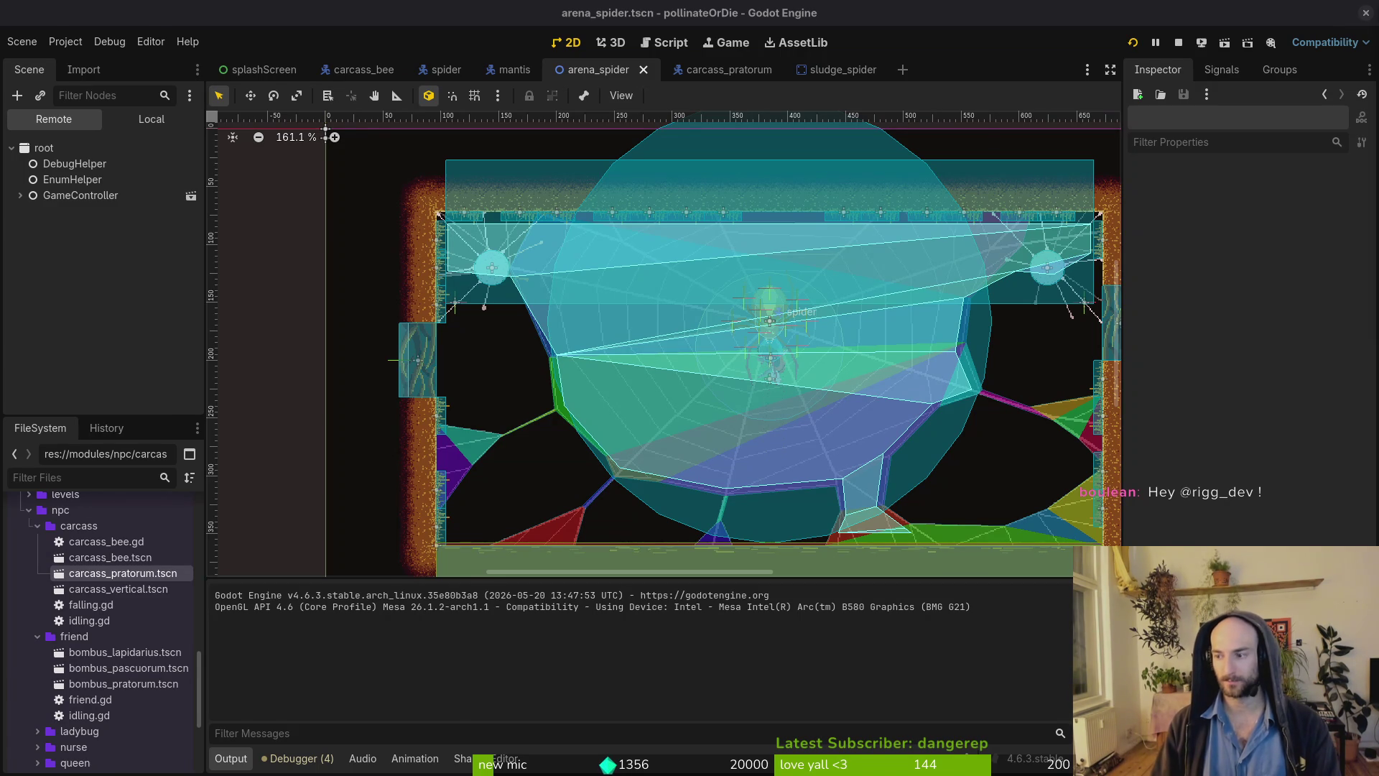
In Vim's file finder, search 'spider_stop' and open stop_eating.gd.
key("alt+Tab")
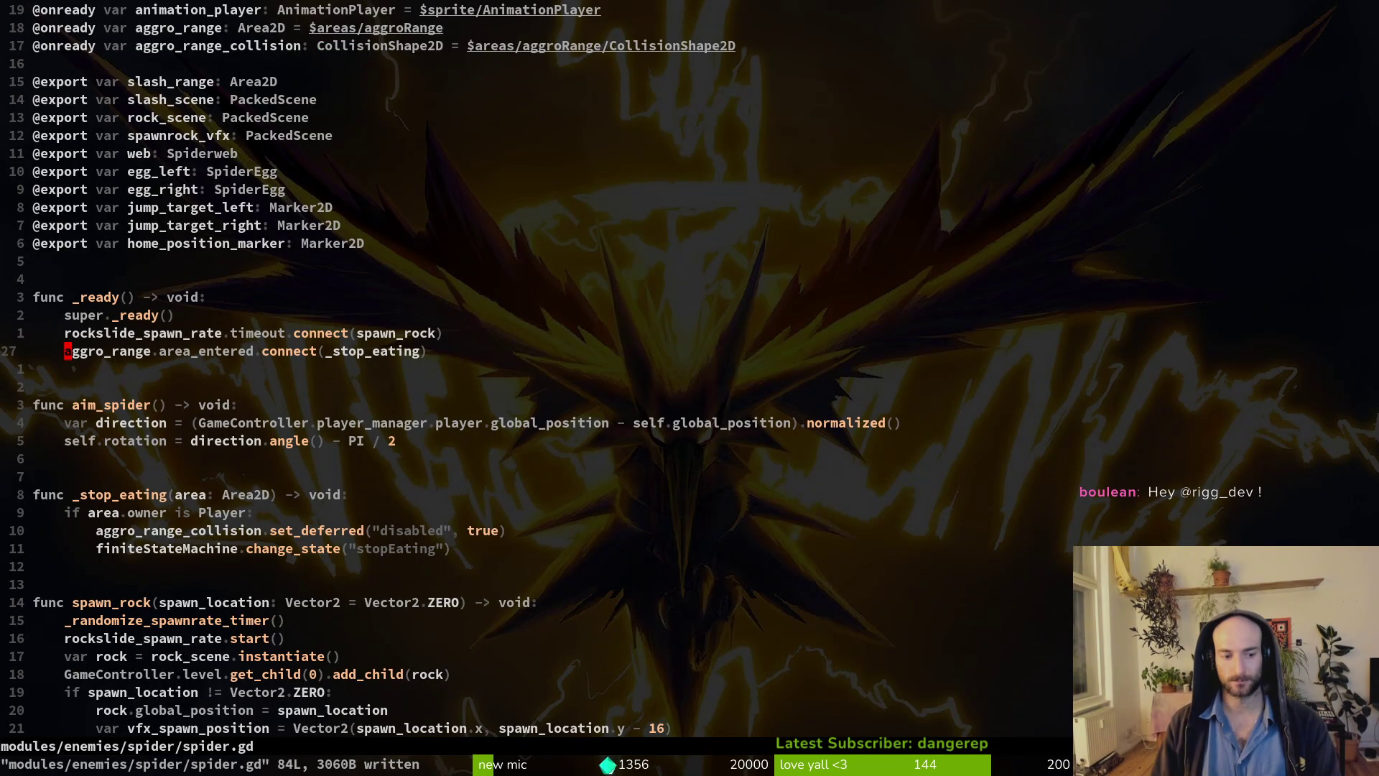
key("space")
key("f")
key("f")
type("carc")
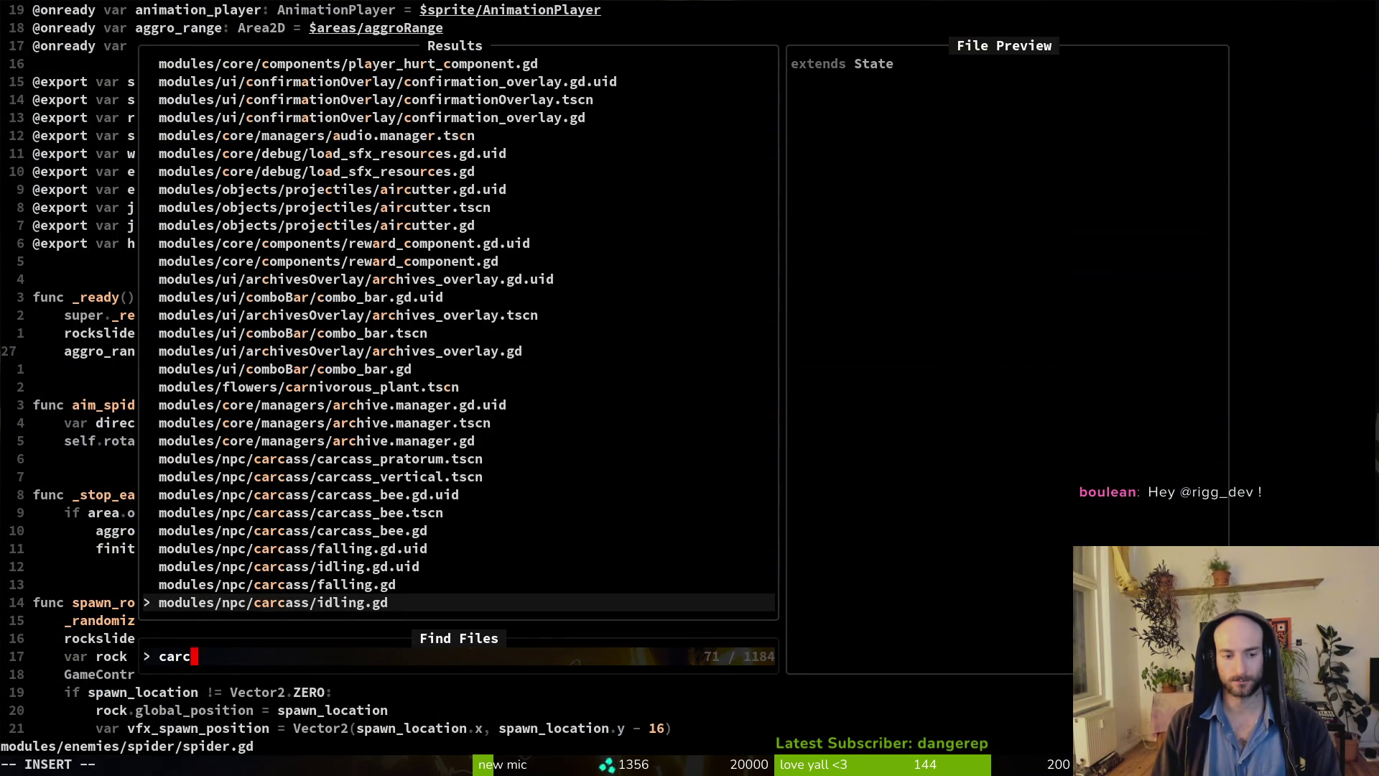
key("Escape")
key("ctrl+6")
key("ctrl+6")
key("space")
key("f")
key("f")
type("spi")
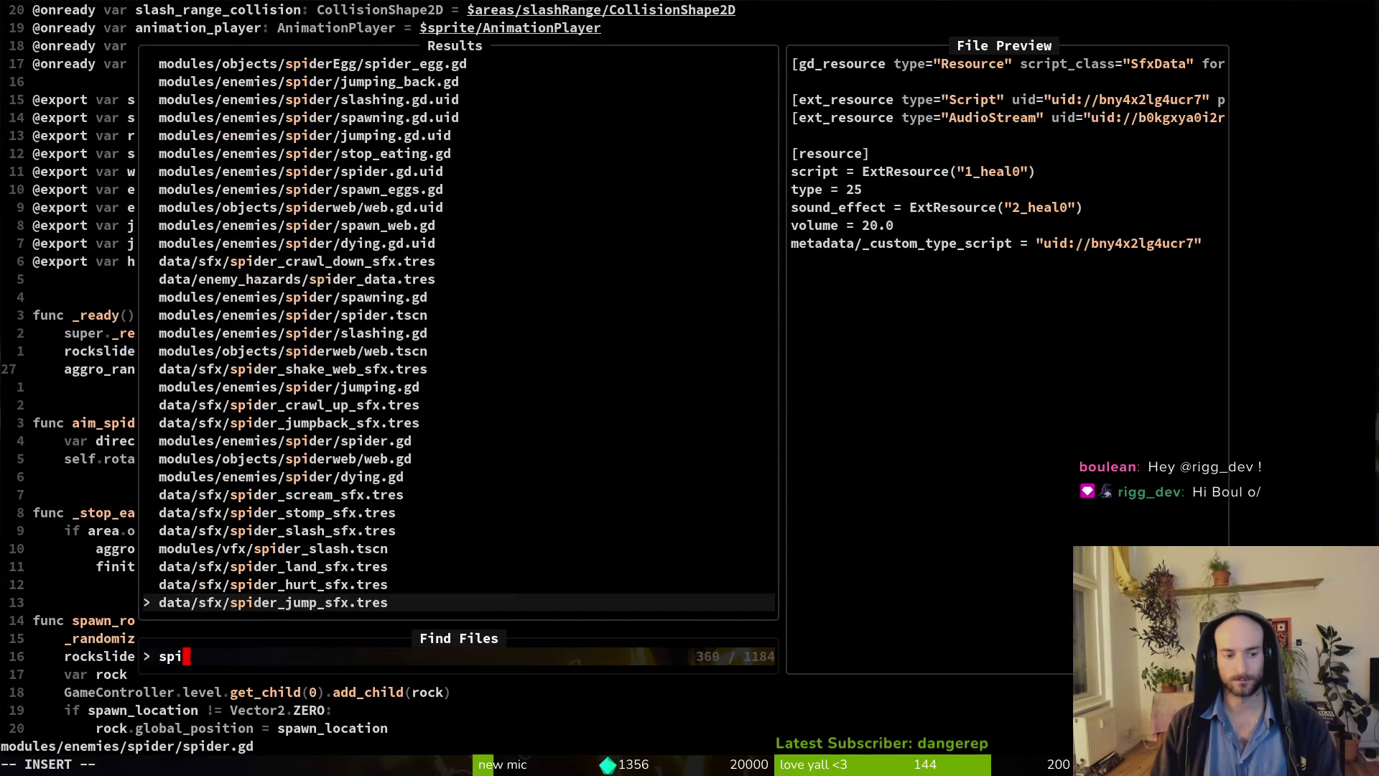
type("der_stop")
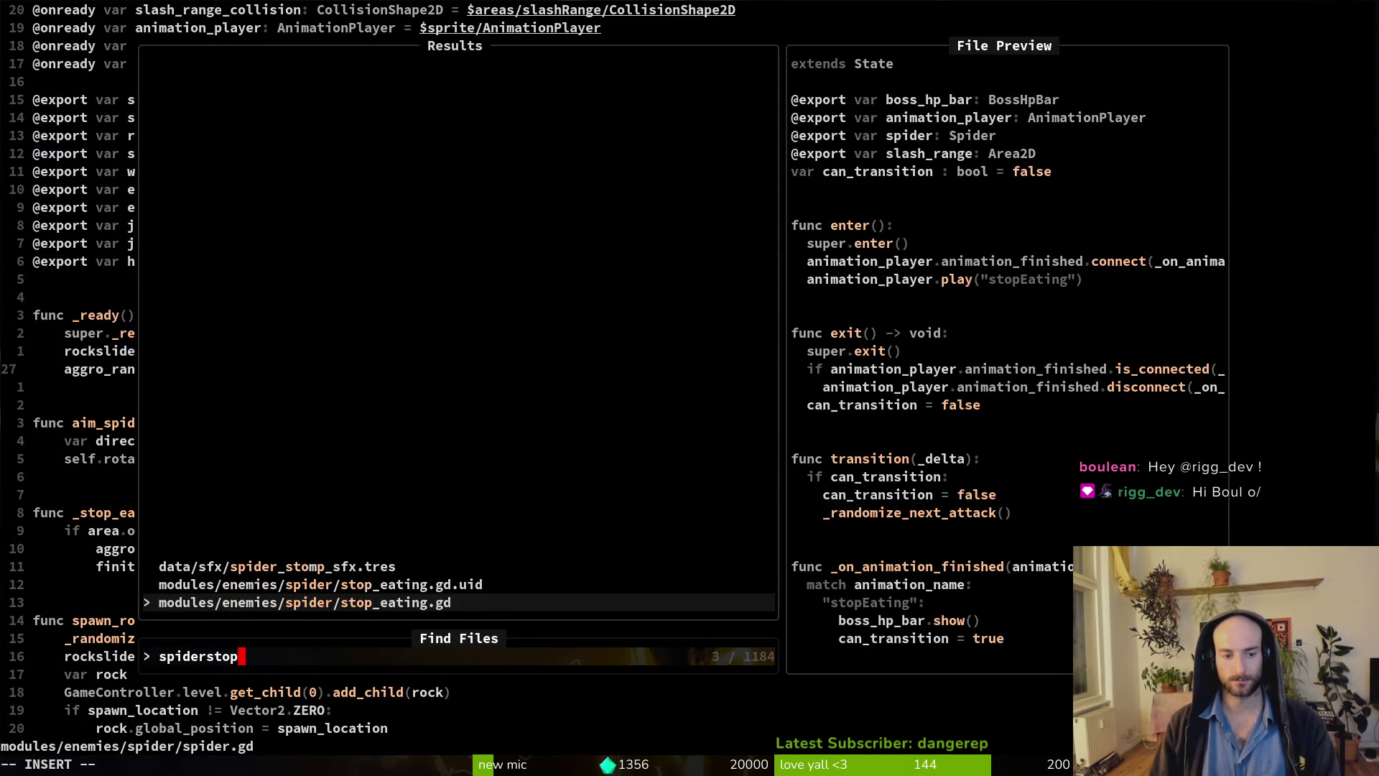
key("Return")
Paste the signal emit line, save and quit with :write, then launch the game from Godot.
type("p:write")
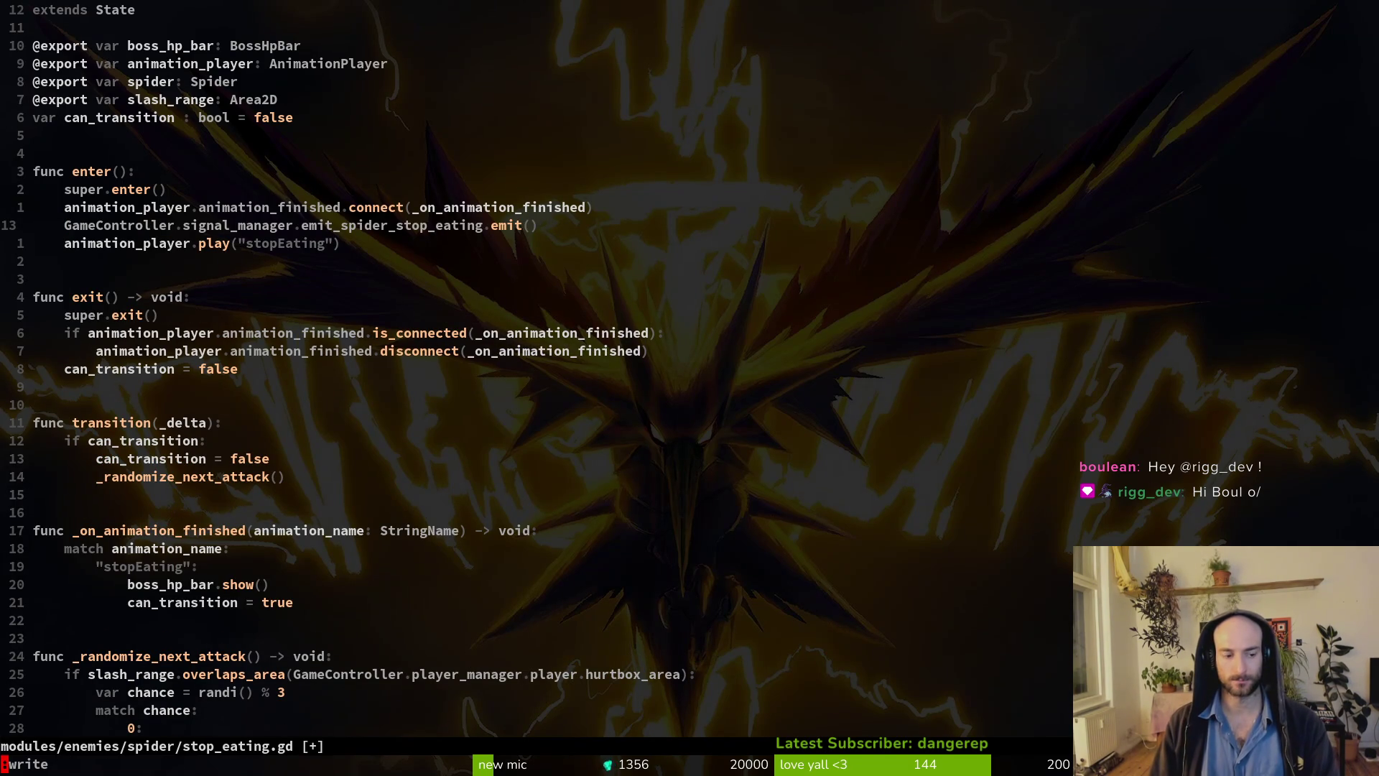
key("Return")
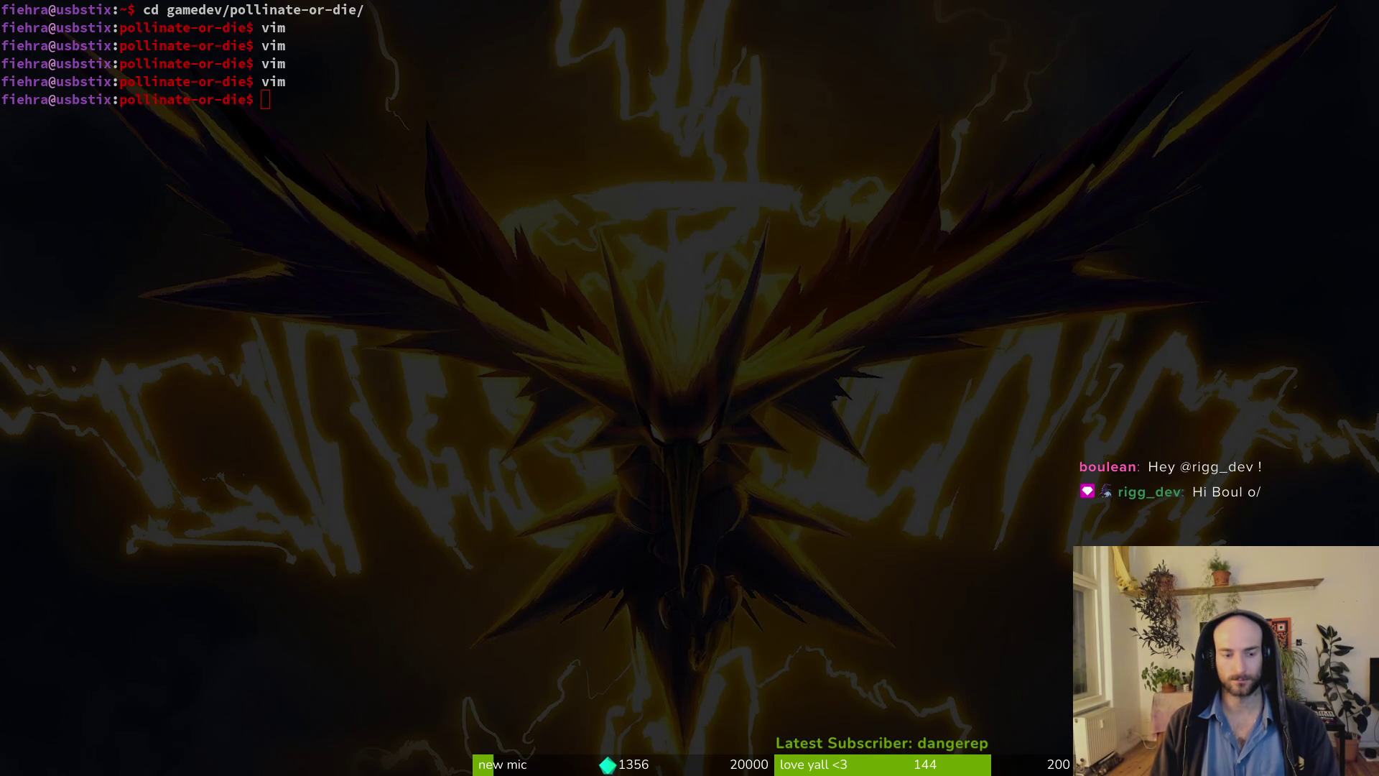
key("super+2")
key("F5")
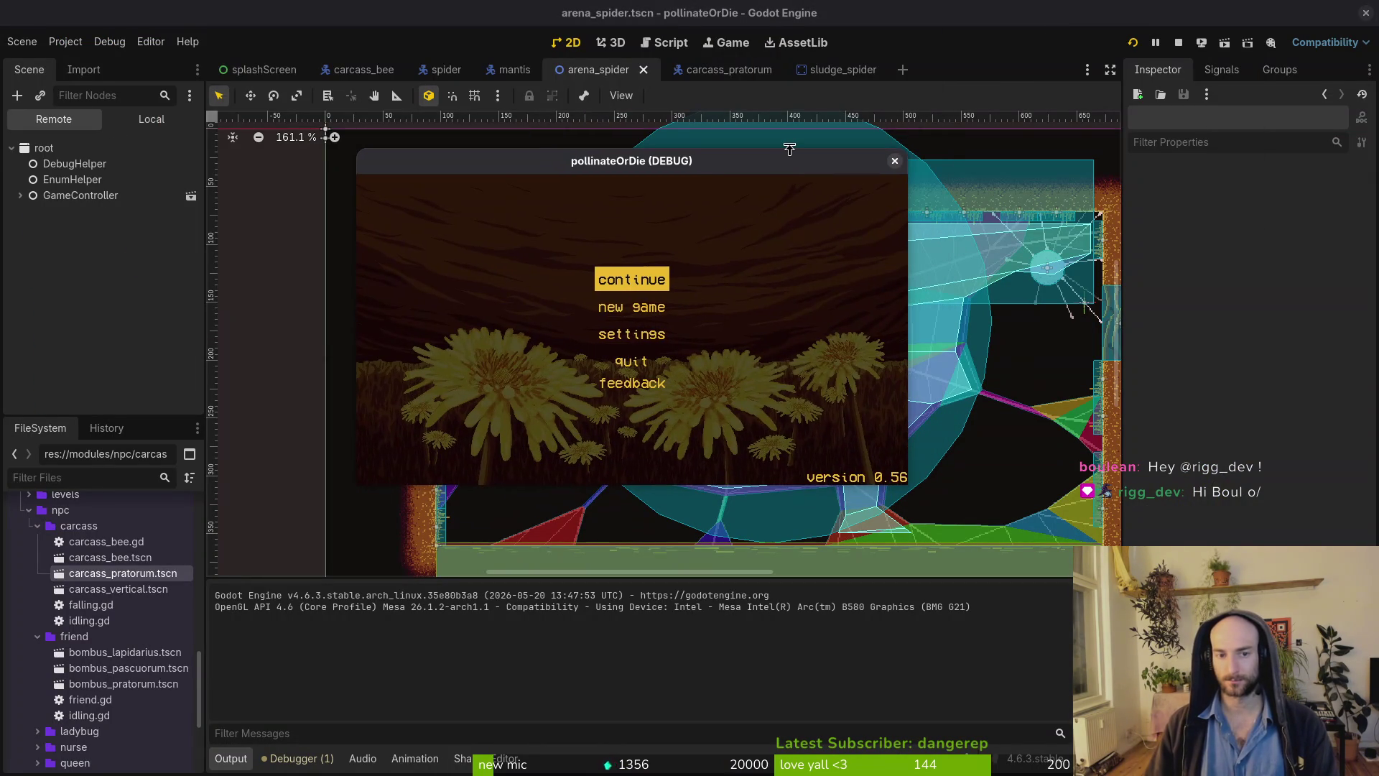
Continue the saved game, load the spider boss arena from the debug level select, then close the game window.
key("Return")
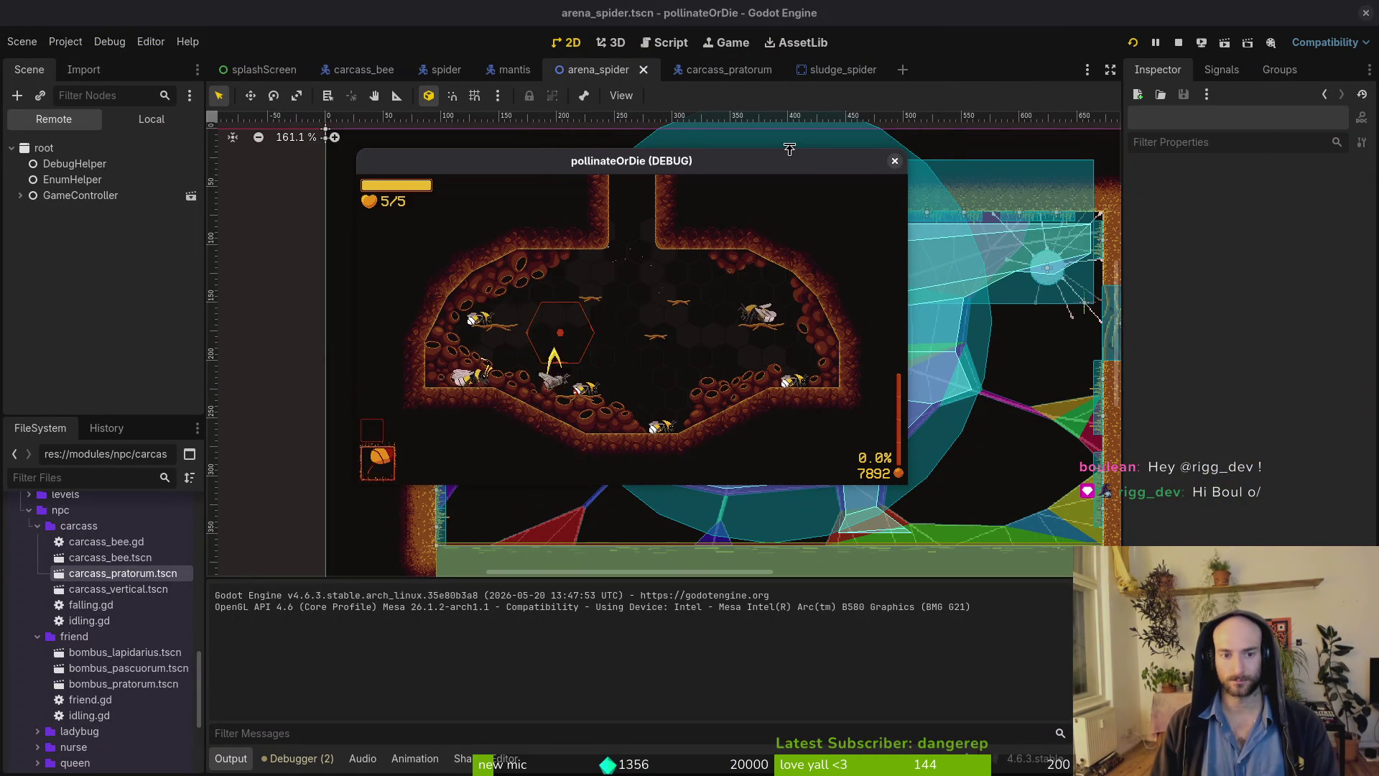
key("F1")
key("Return")
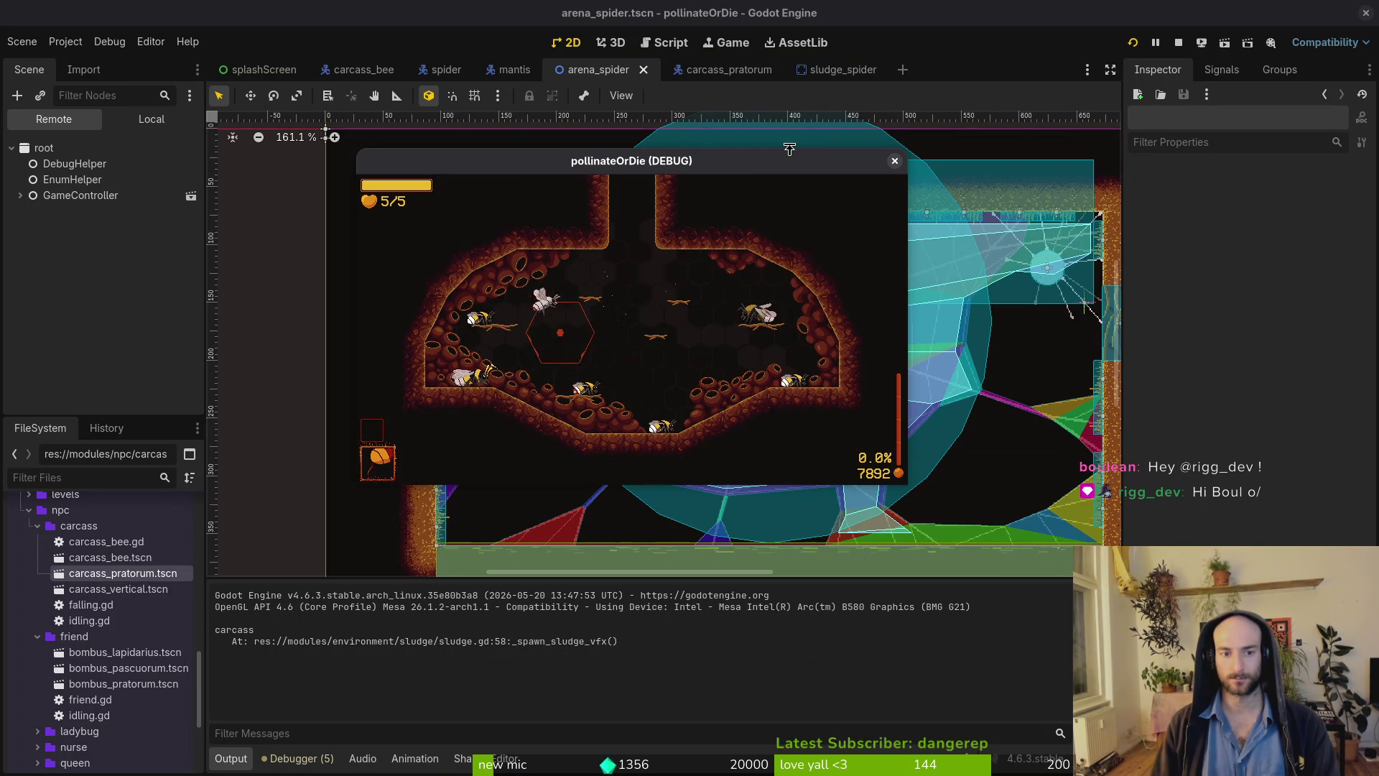
key("Escape")
key("Return")
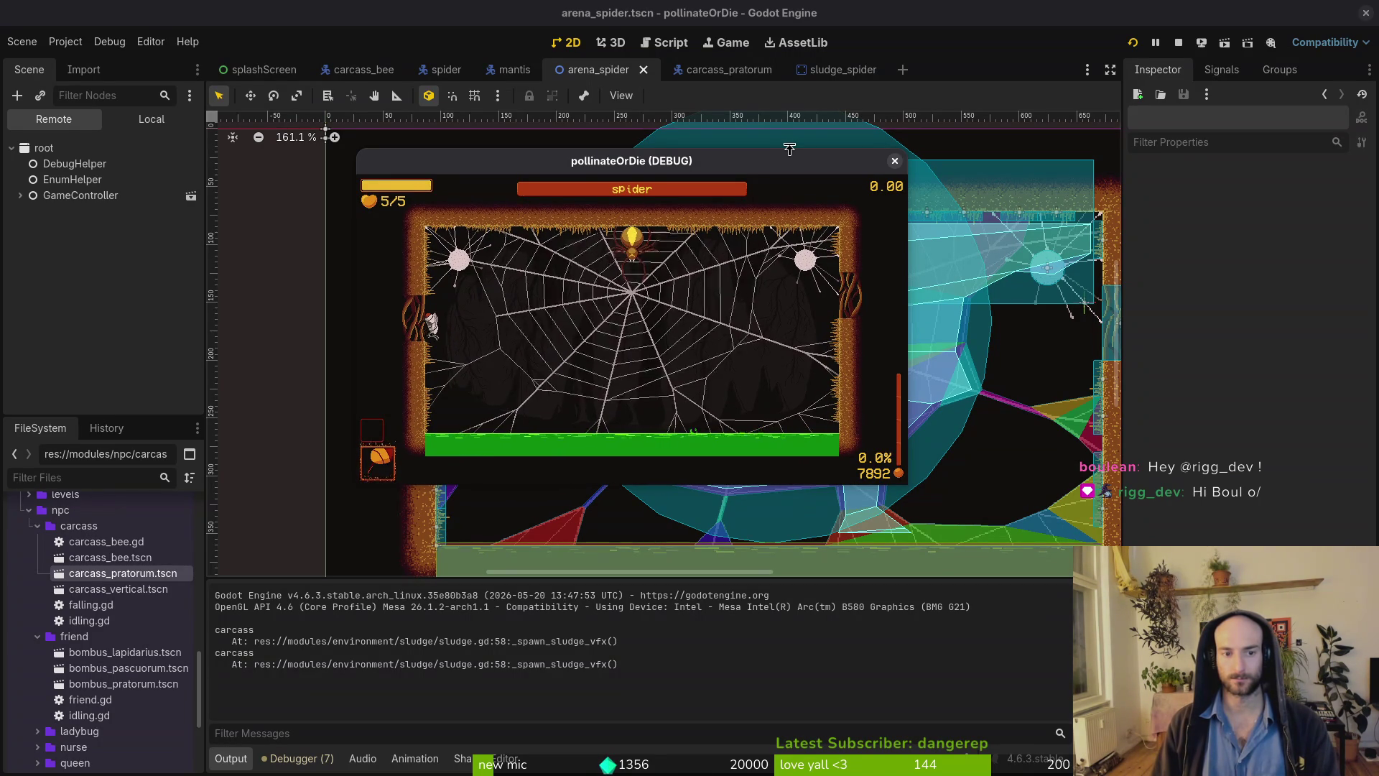
key("Escape")
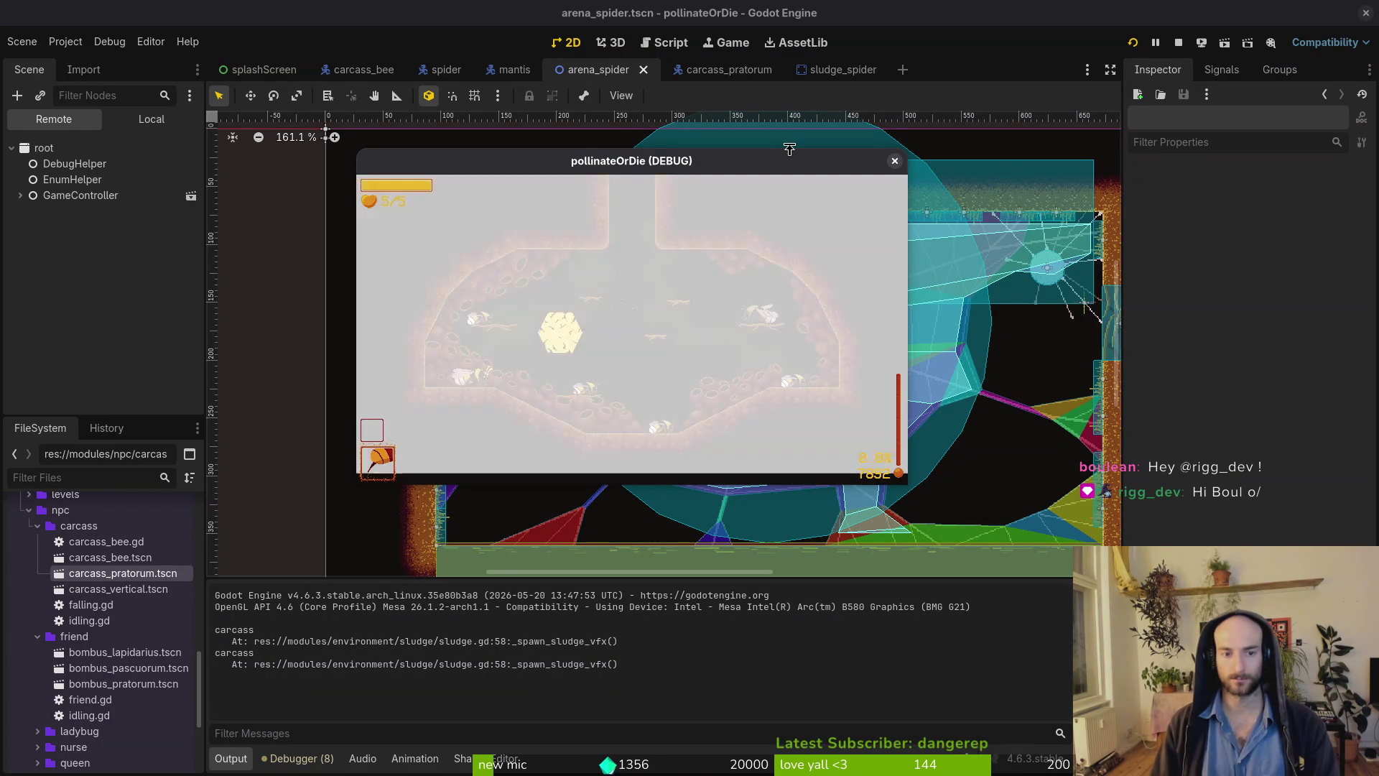
key("Return")
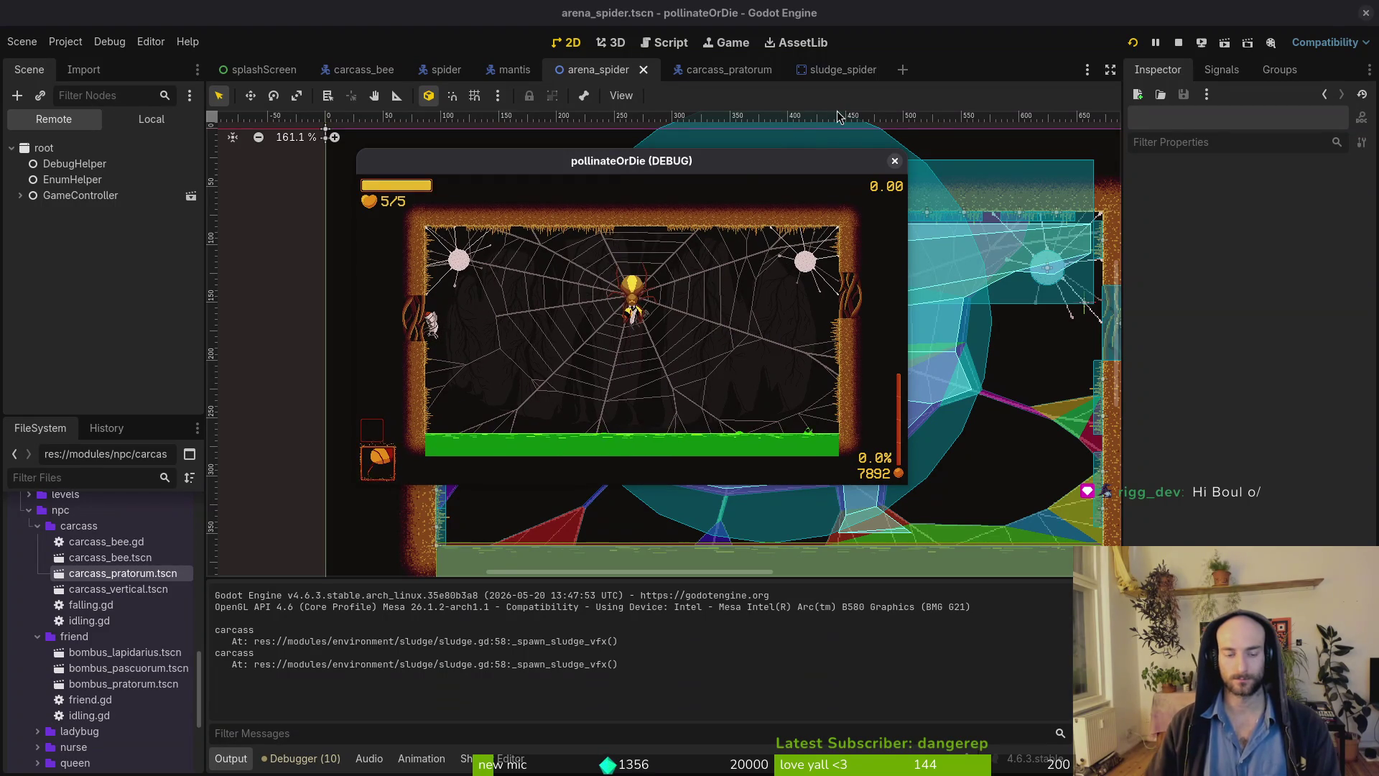
left_click(894, 161)
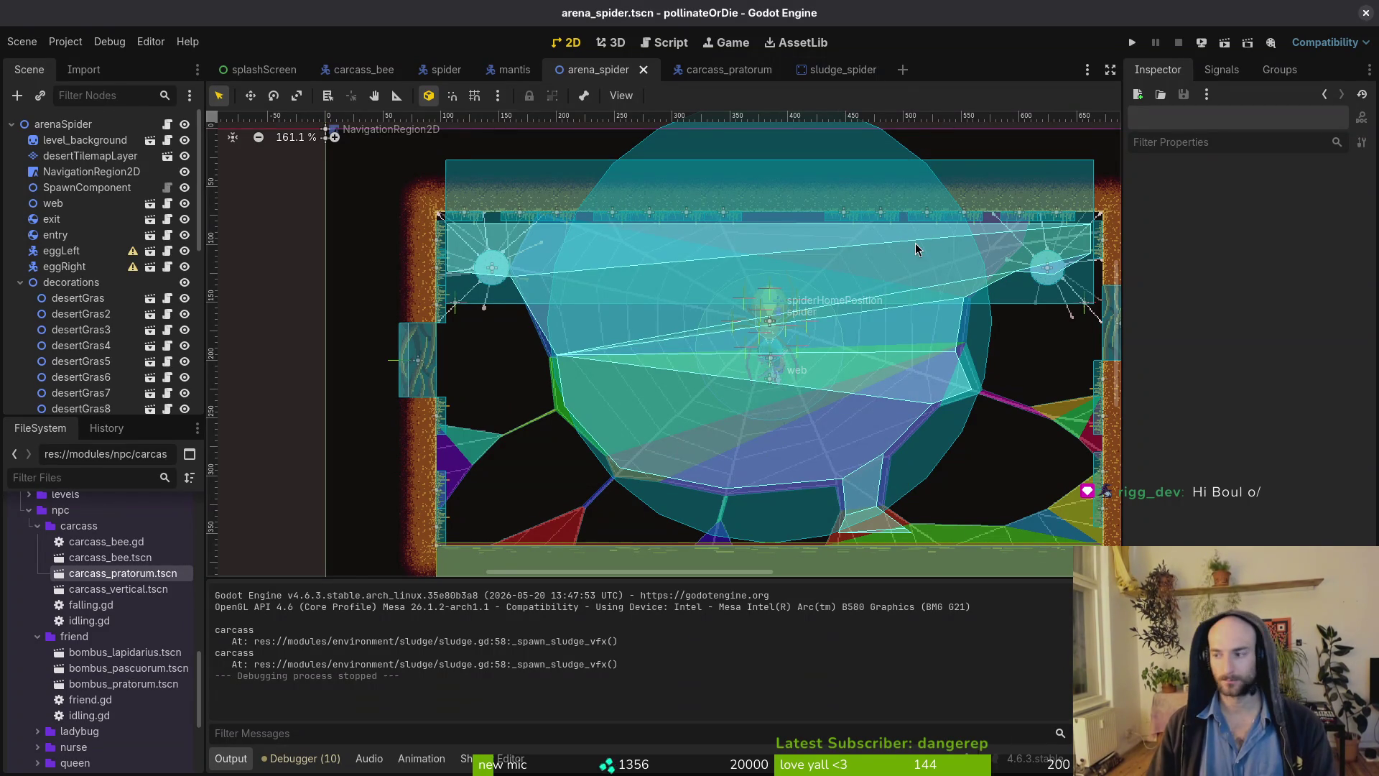
Launch Vim in the terminal and open carcass_bee.gd by searching 'carca'.
key("alt+Tab")
type("vim")
key("Return")
type("carca")
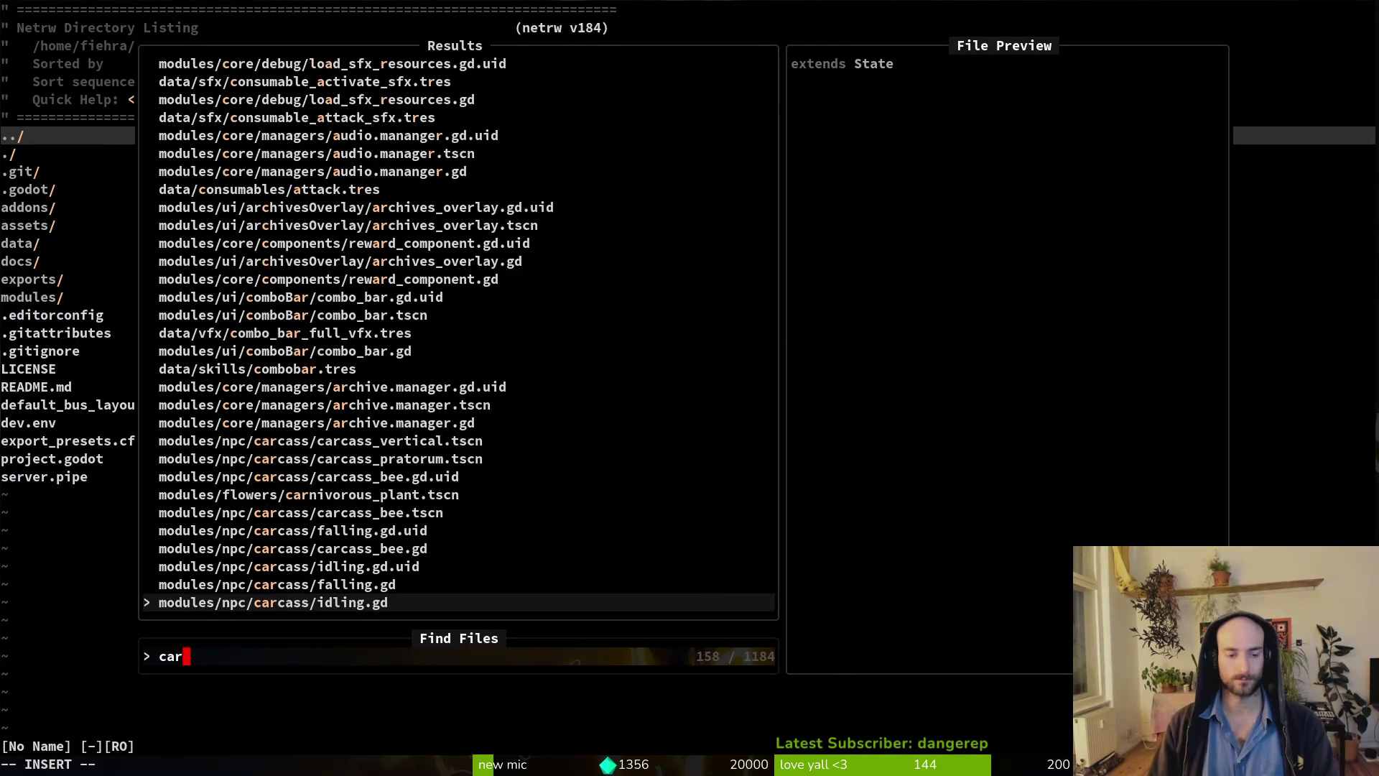
key("Up")
key("Up")
key("Up")
key("Return")
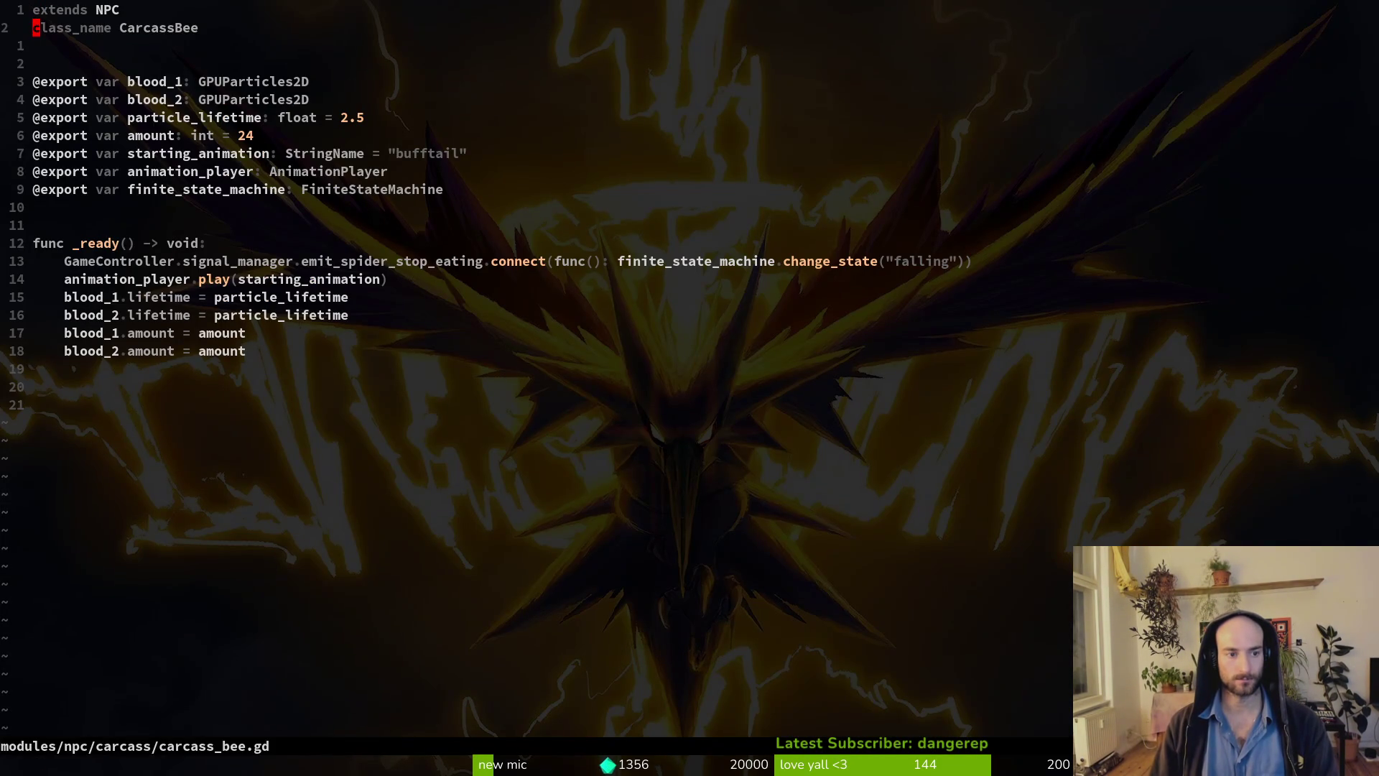
Add 'animation_player.autoplay = starting_animation' in _ready using completion.
key("o")
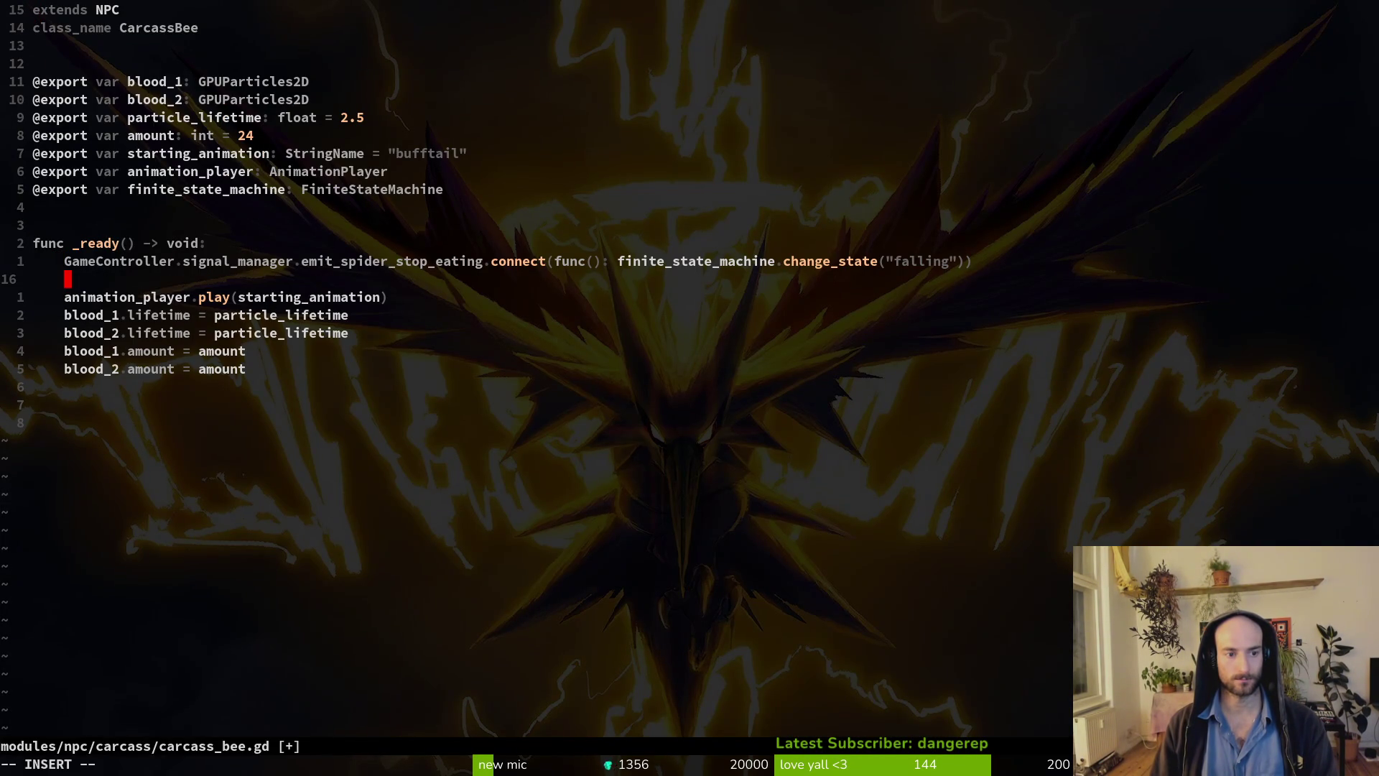
type("anim")
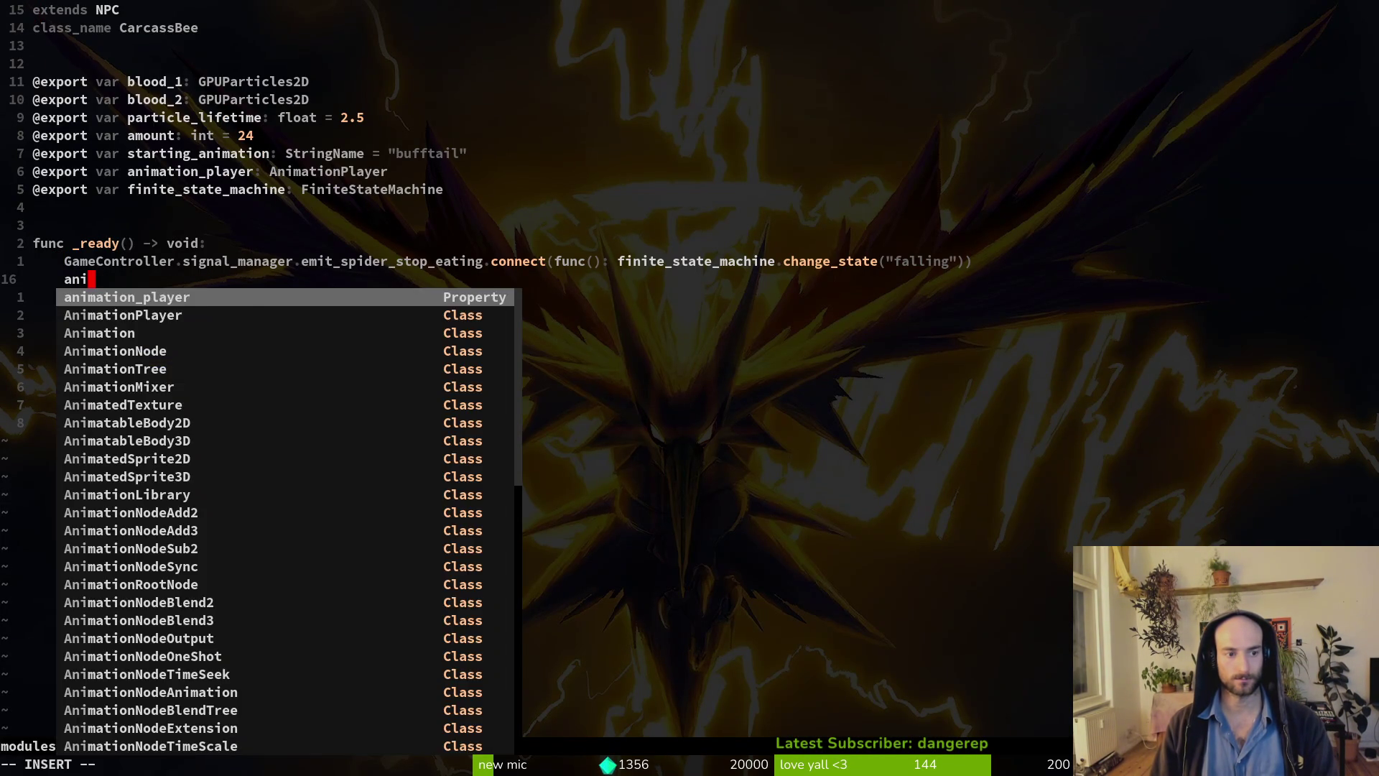
key("Tab")
type(".aut")
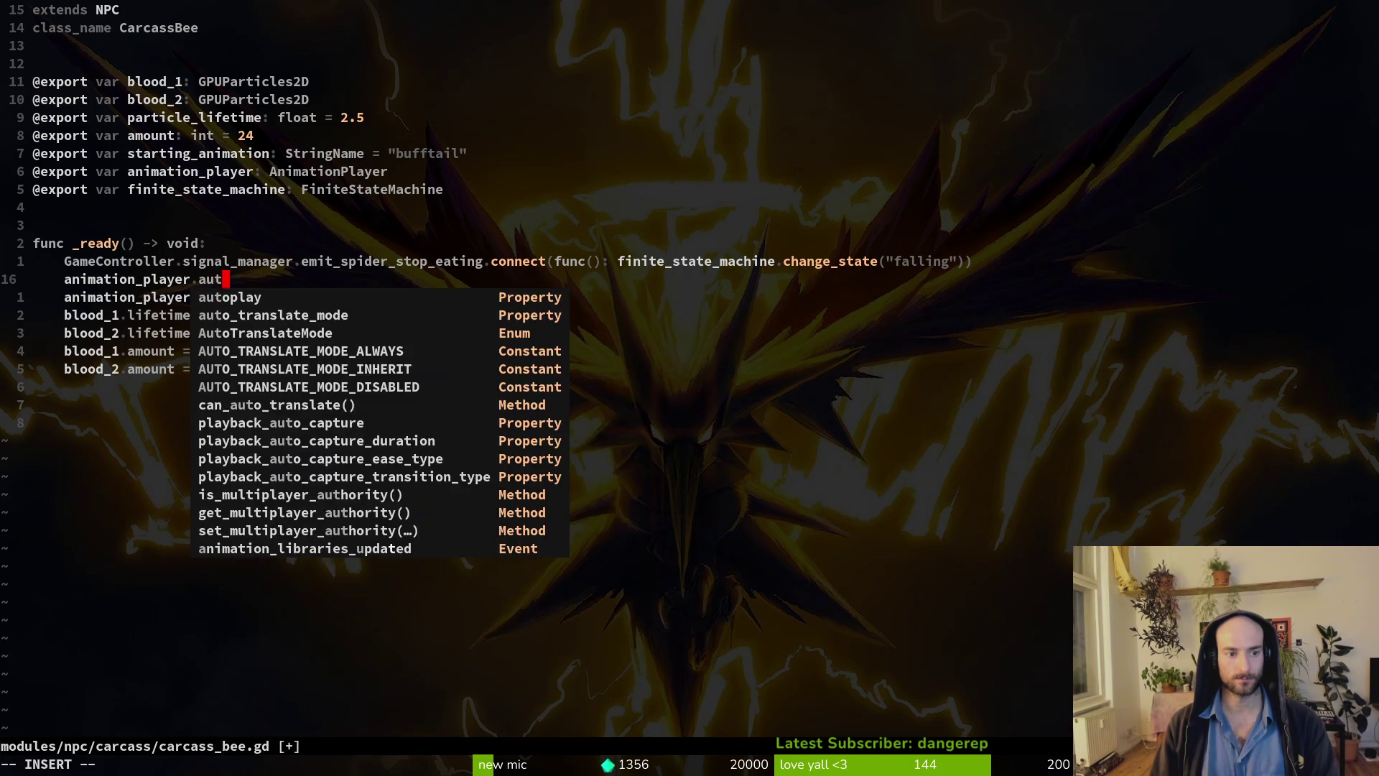
key("Tab")
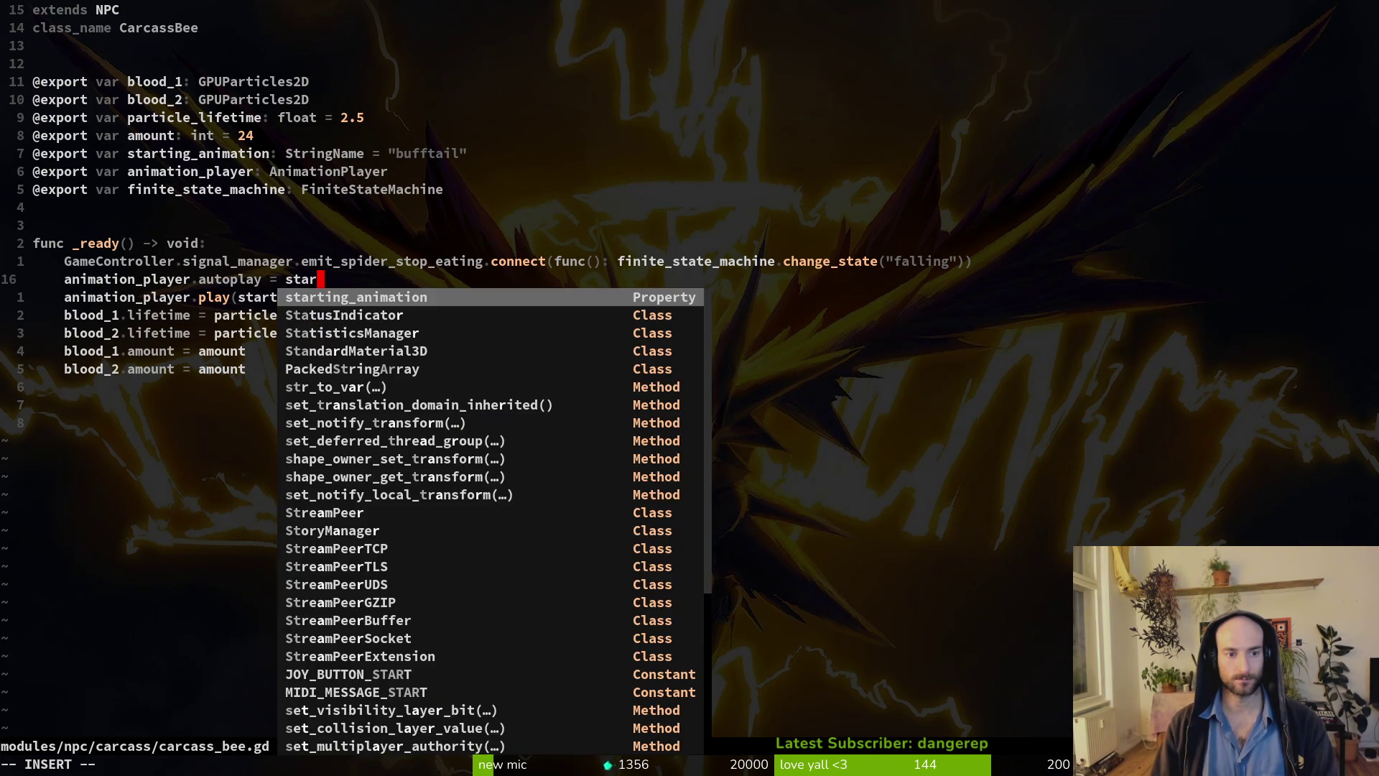
key("Tab")
key("Escape")
Save carcass_bee.gd with :write and run the game project from Godot.
type(":write")
key("Return")
key("alt+Tab")
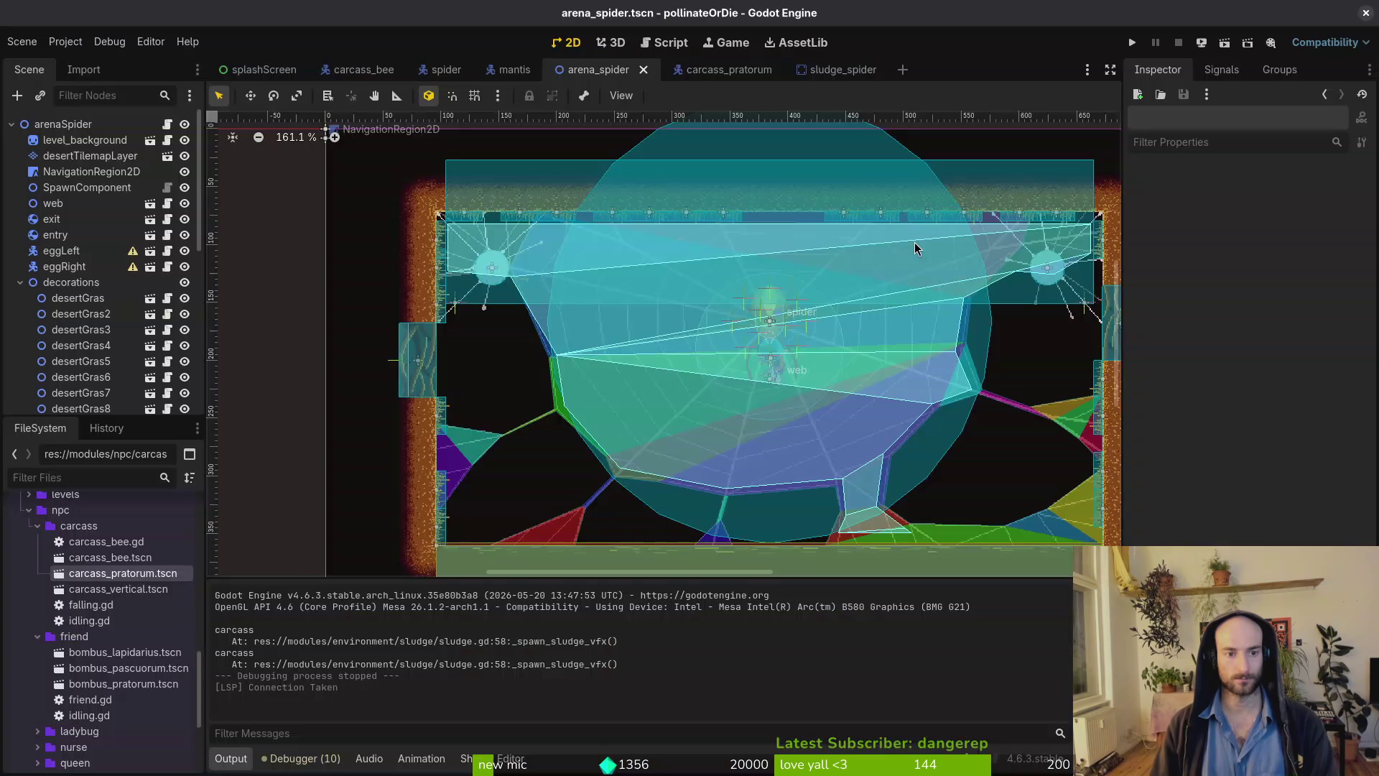
left_click(1132, 41)
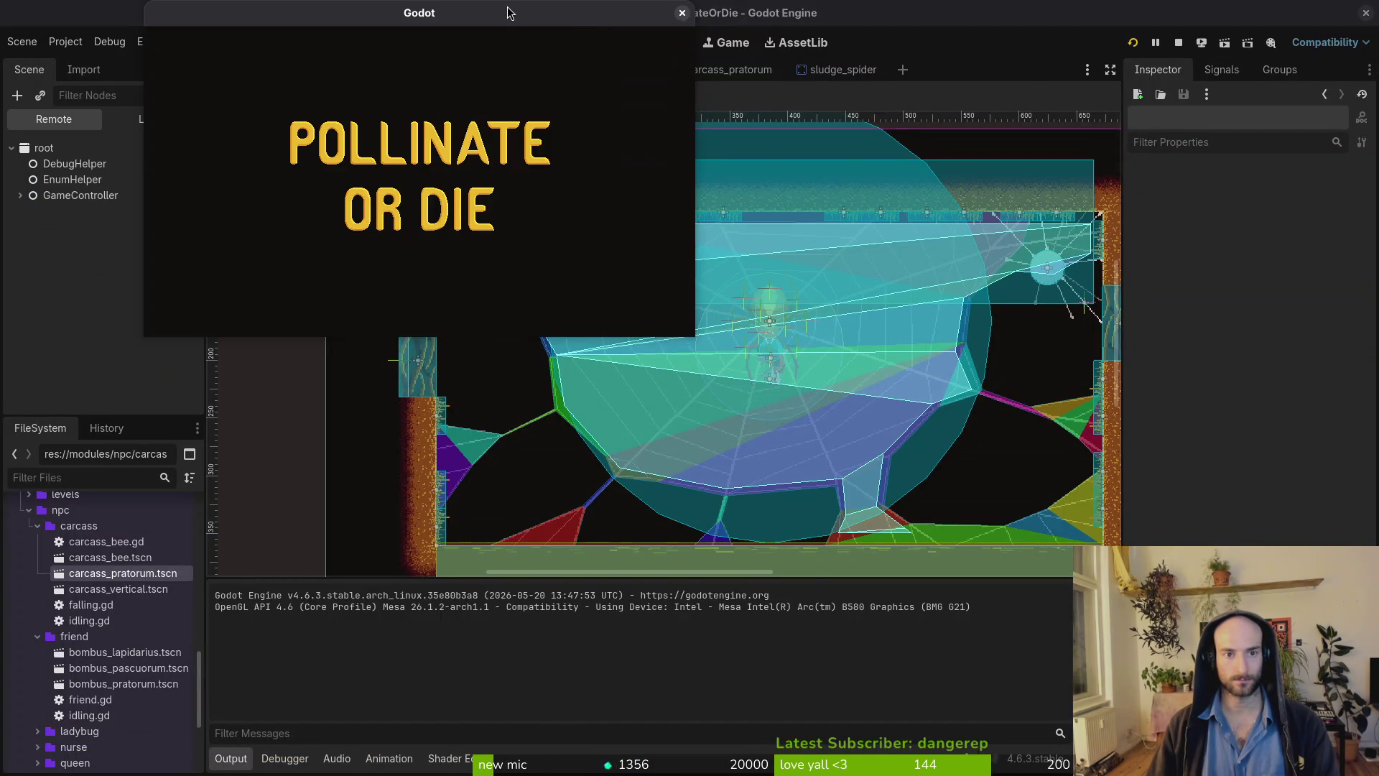
Continue, load the spider boss arena, fly the bee across the web, then quit the game.
key("Return")
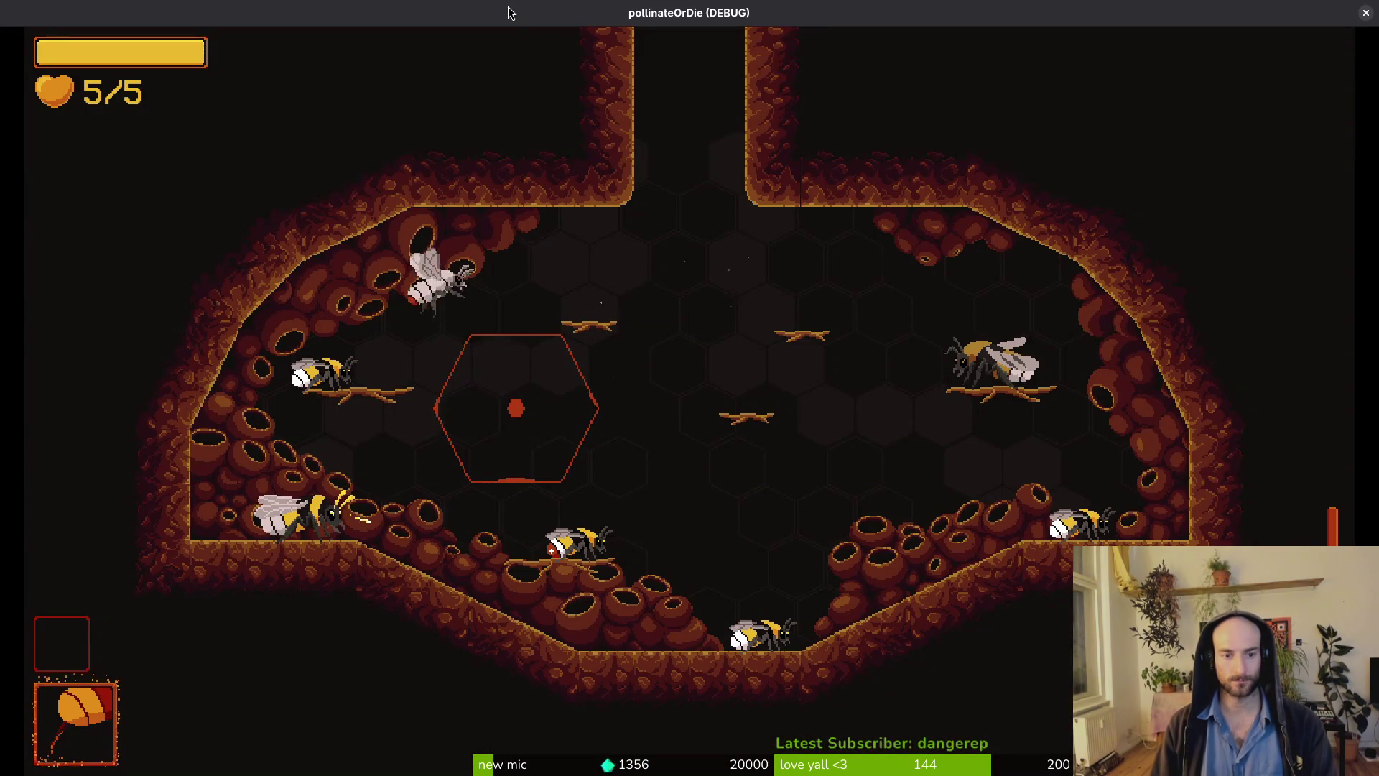
key("Escape")
key("Return")
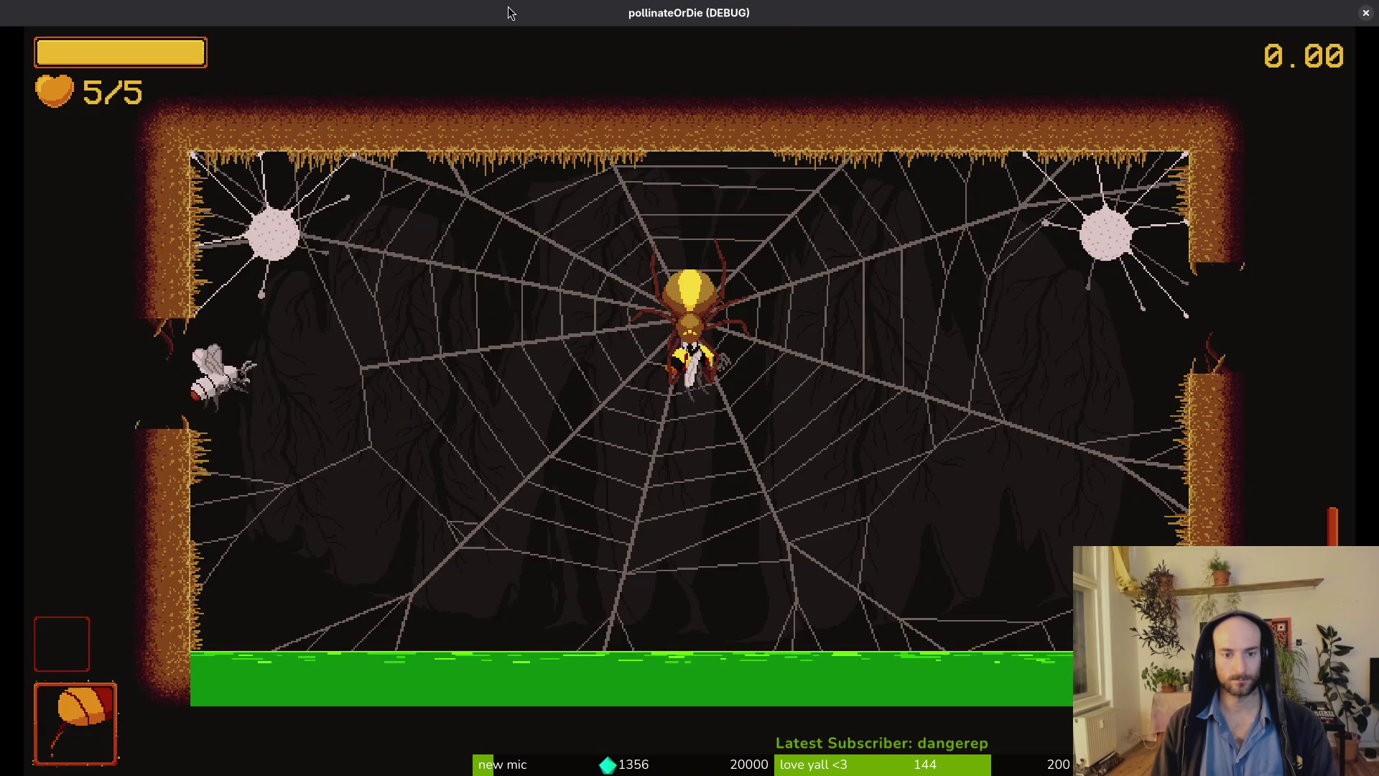
key("Right")
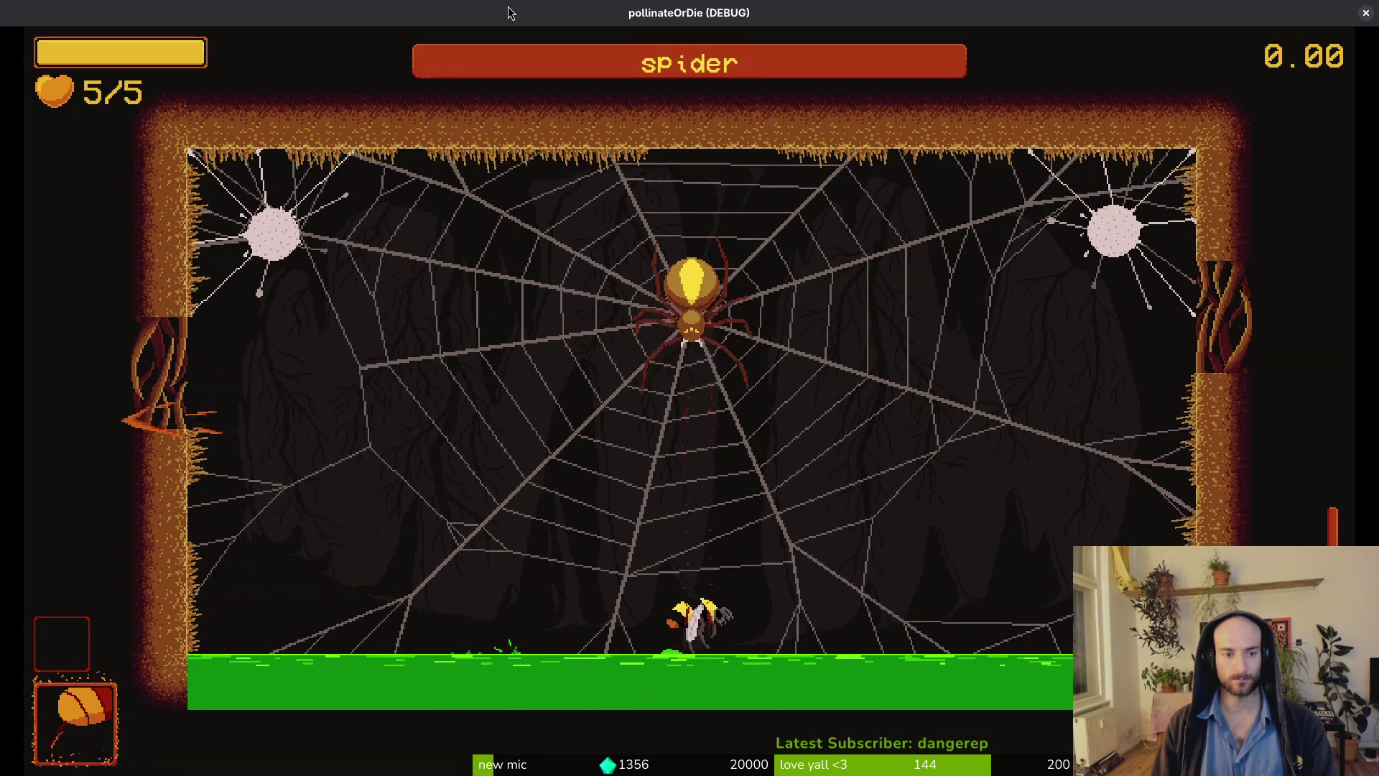
key("Escape")
key("F8")
Open the carcass_bee scene, collapse the Sprite2D node, and save the scene.
left_click(364, 70)
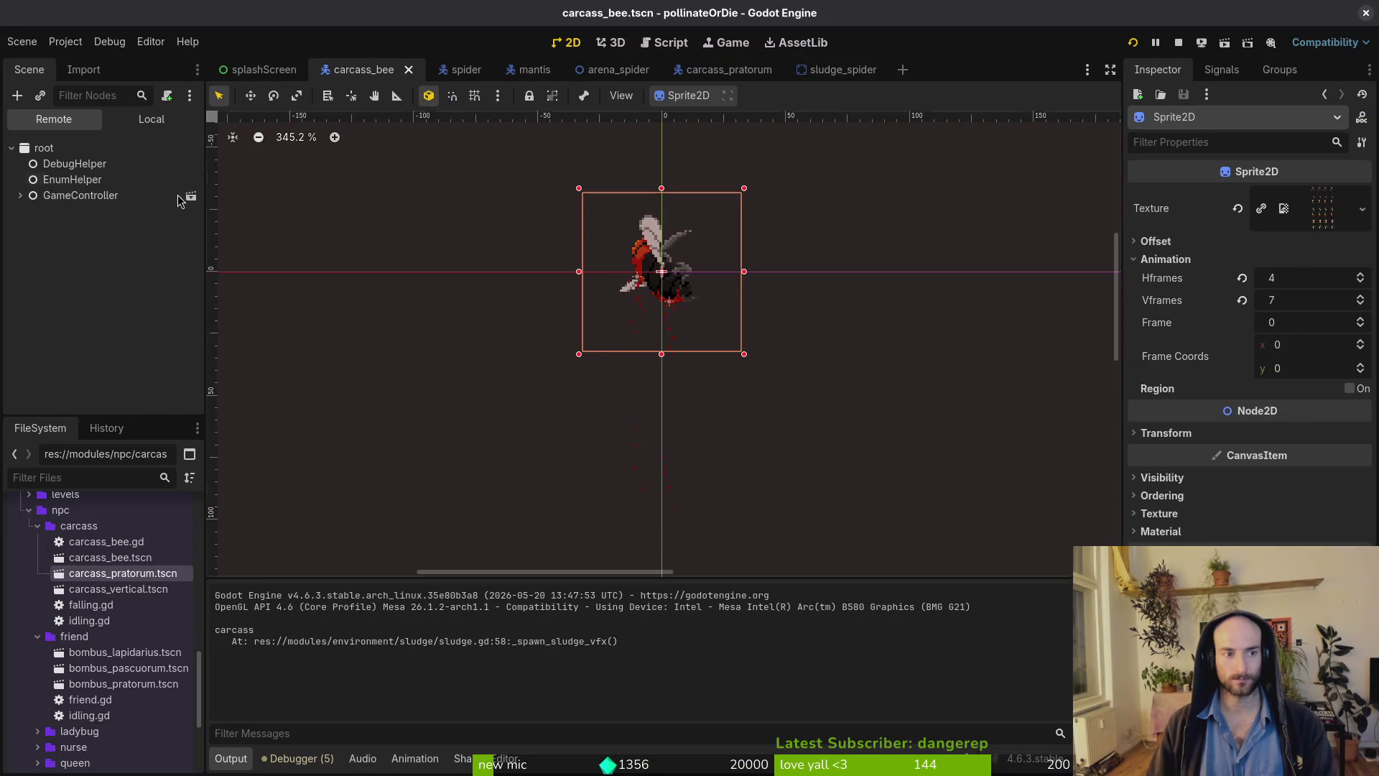
left_click(152, 118)
left_click(20, 180)
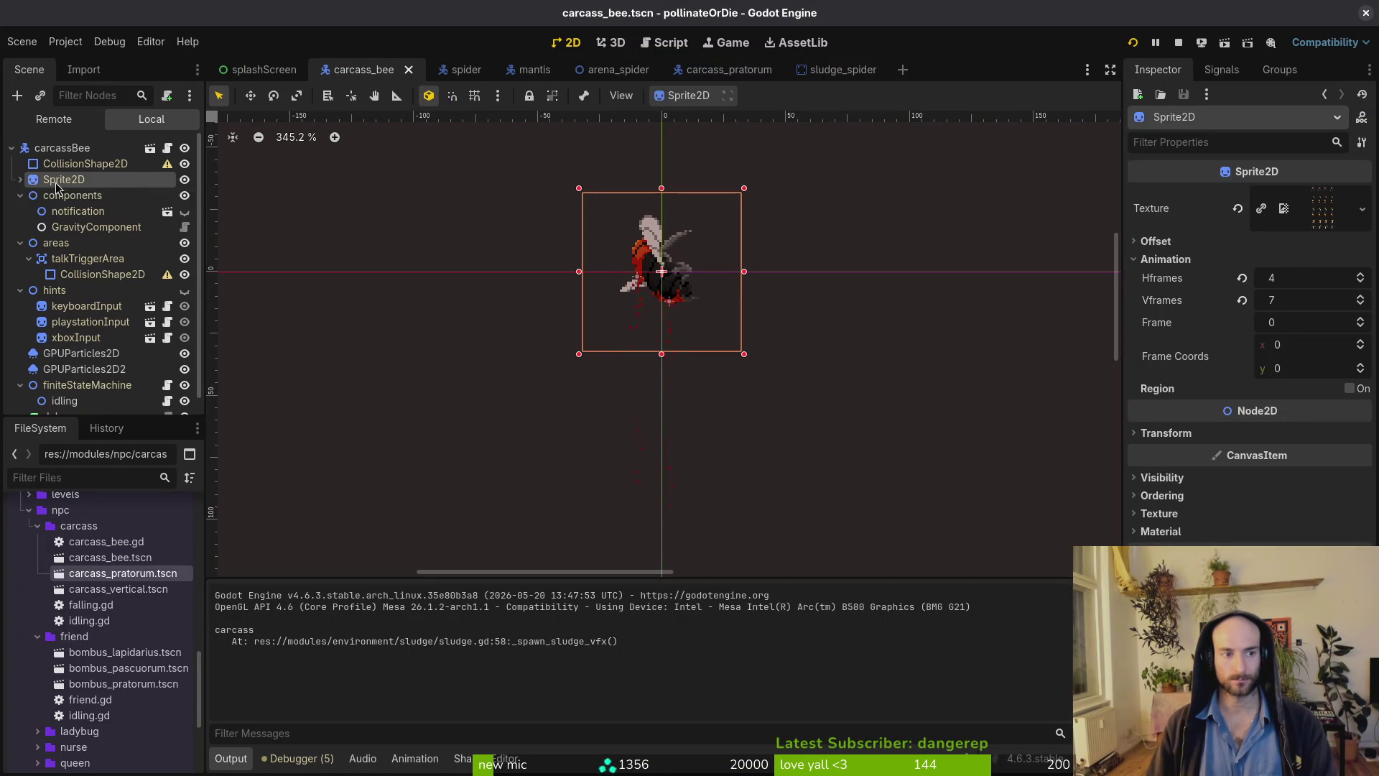
key("ctrl+s")
key("alt+Tab")
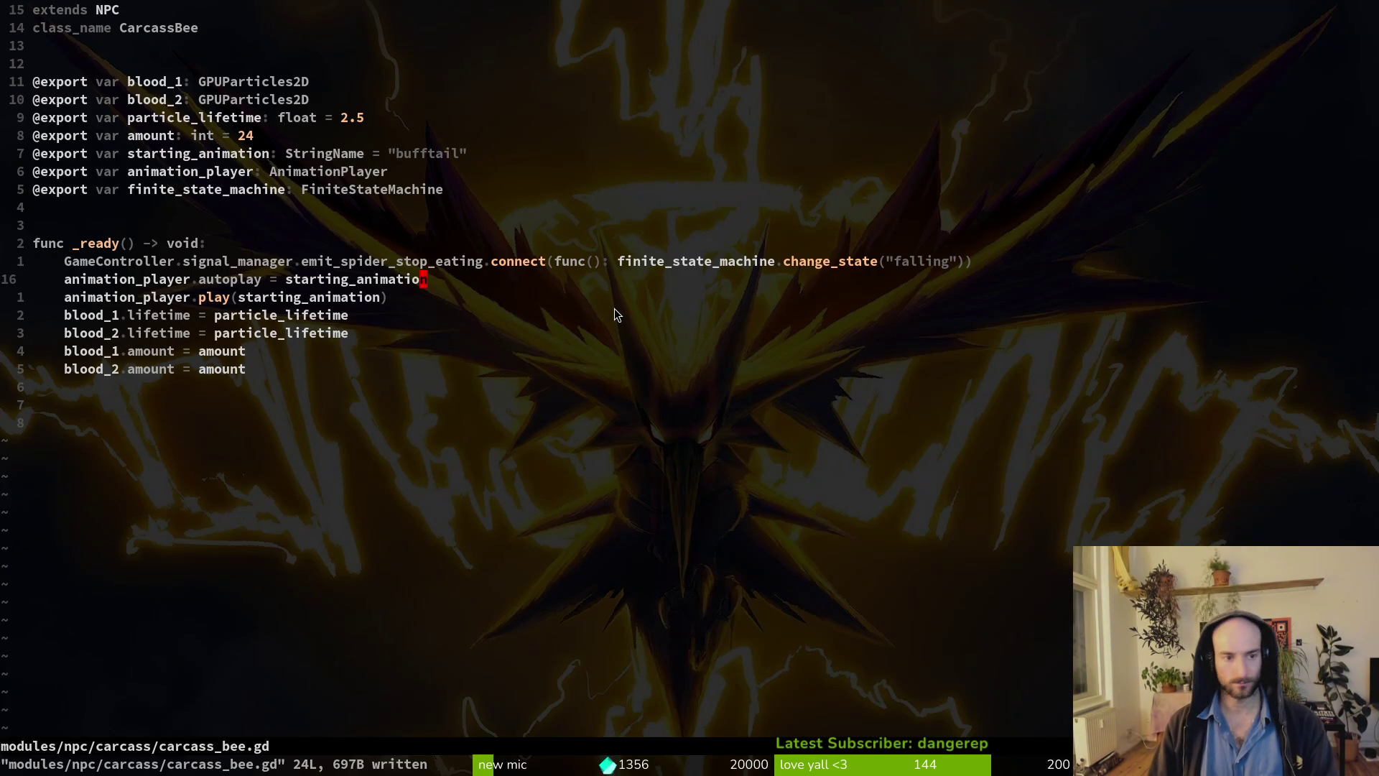
Add a sprite.show() line below the animation play call in _ready.
key("o")
key("Escape")
key("j")
key("o")
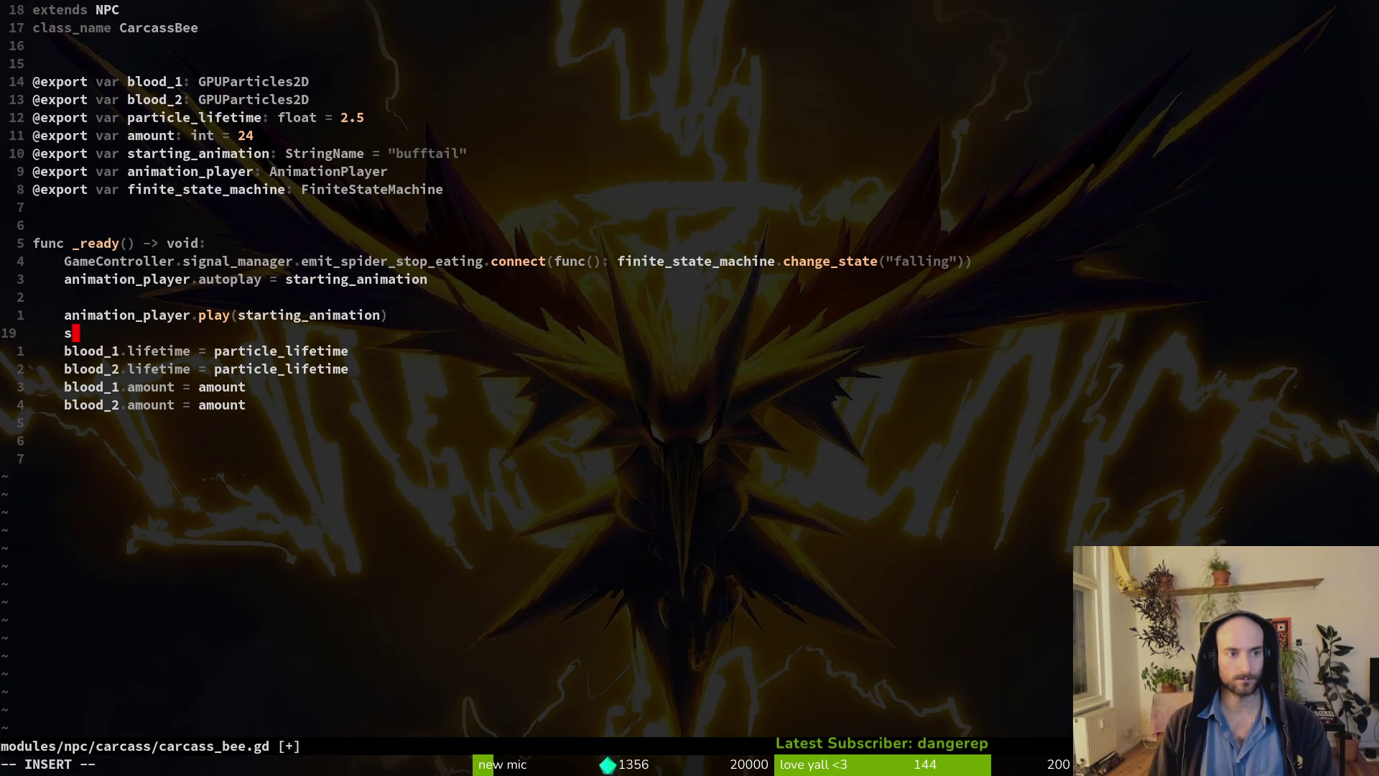
type("pr")
key("Tab")
type(".show")
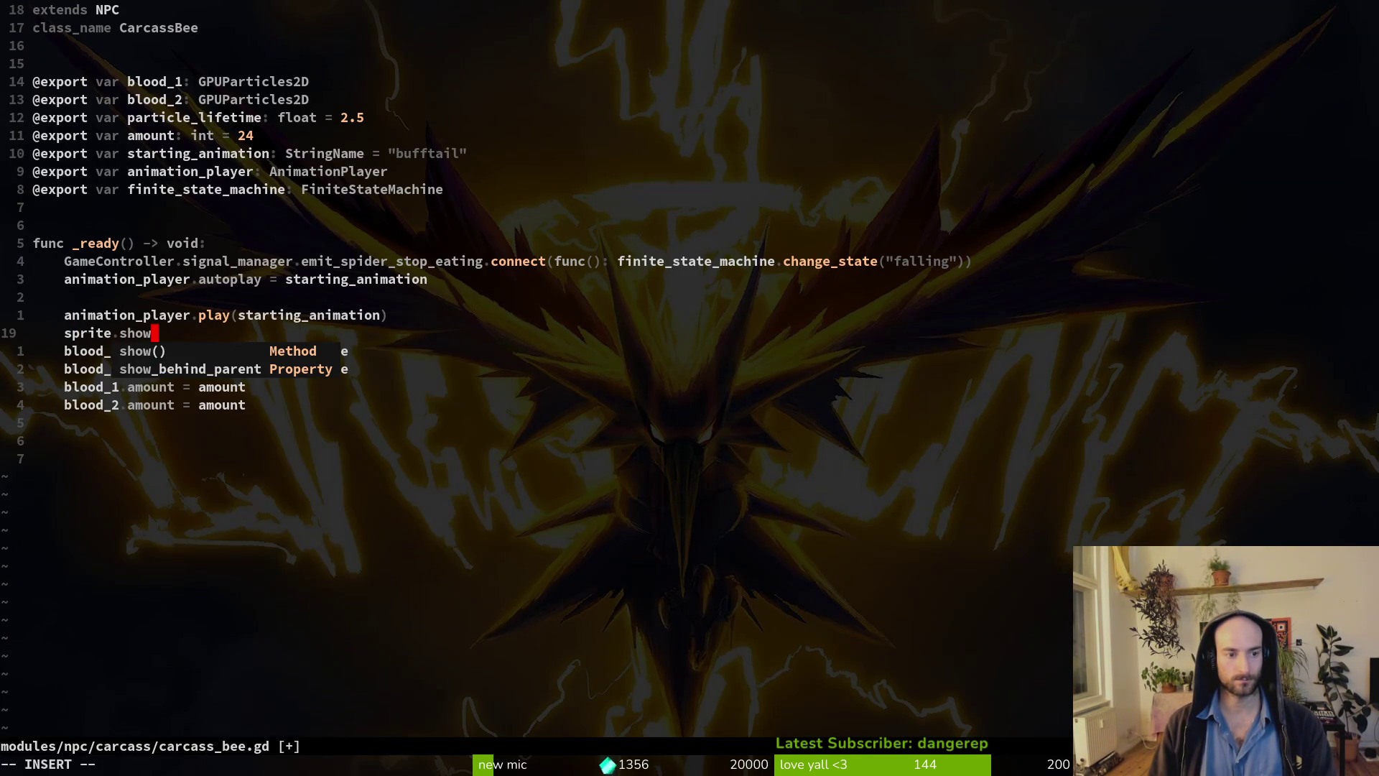
key("Tab")
key("Escape")
Delete the blank line above play() and save carcass_bee.gd with :w.
key("k")
key("k")
key("d")
key("d")
type(":w")
key("Return")
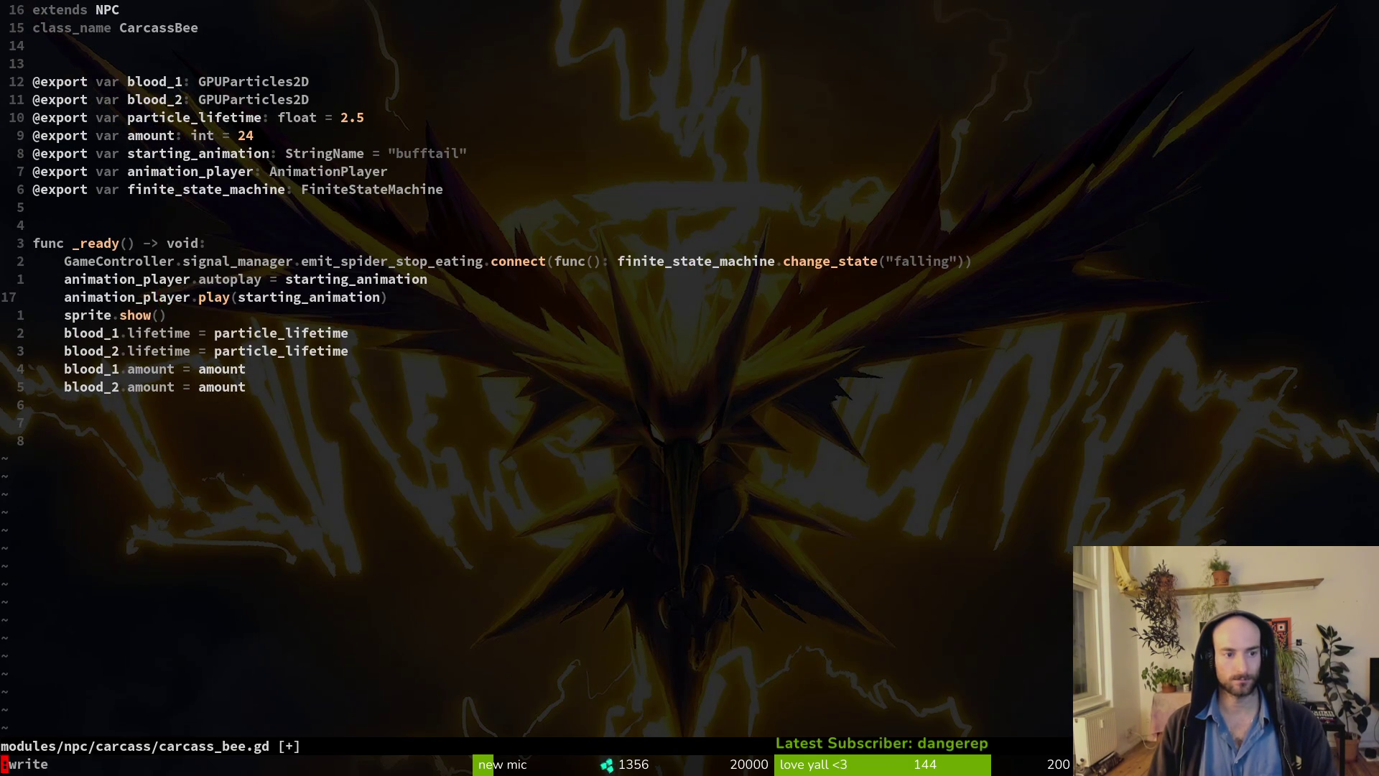
key("alt+Tab")
Run the project, maximize the game window, continue, and load the spider level from the debug menu.
left_click(1135, 44)
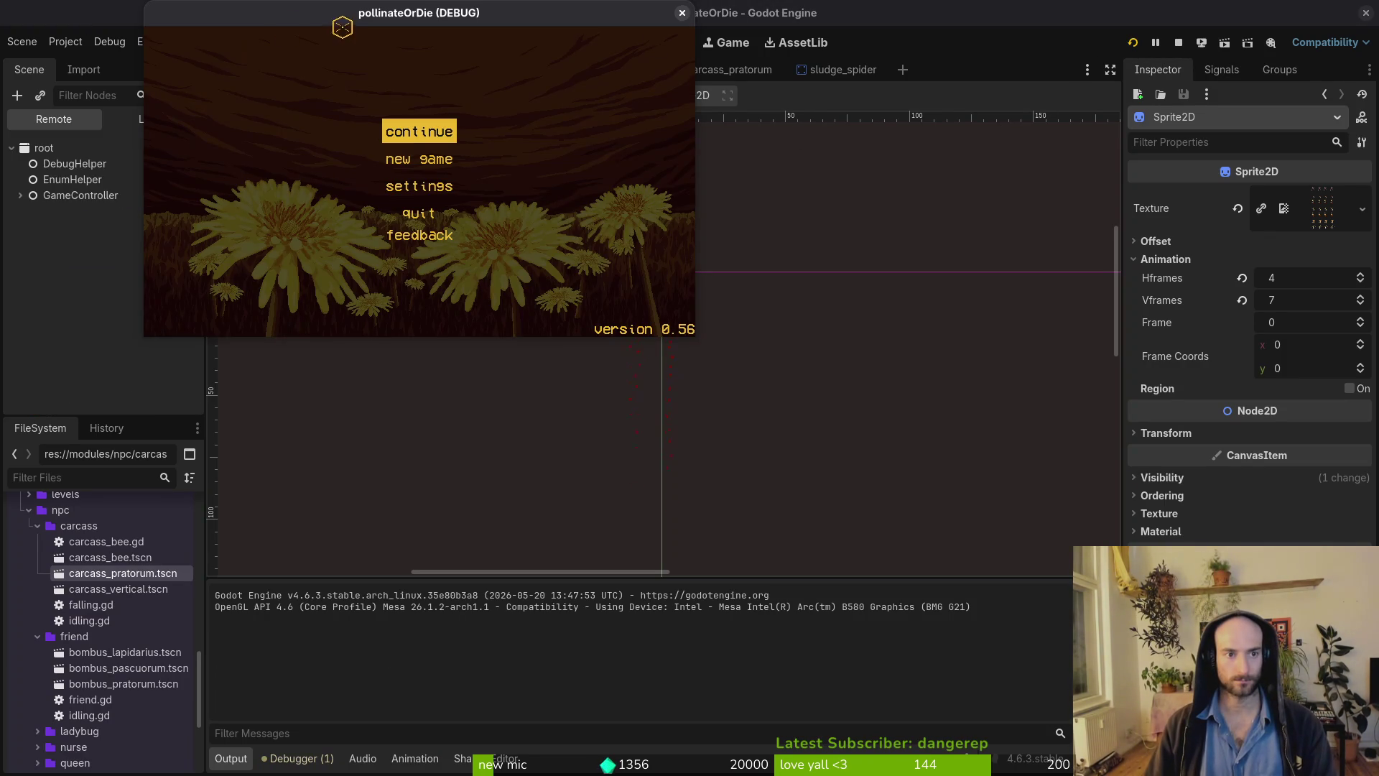
double_click(347, 20)
key("Return")
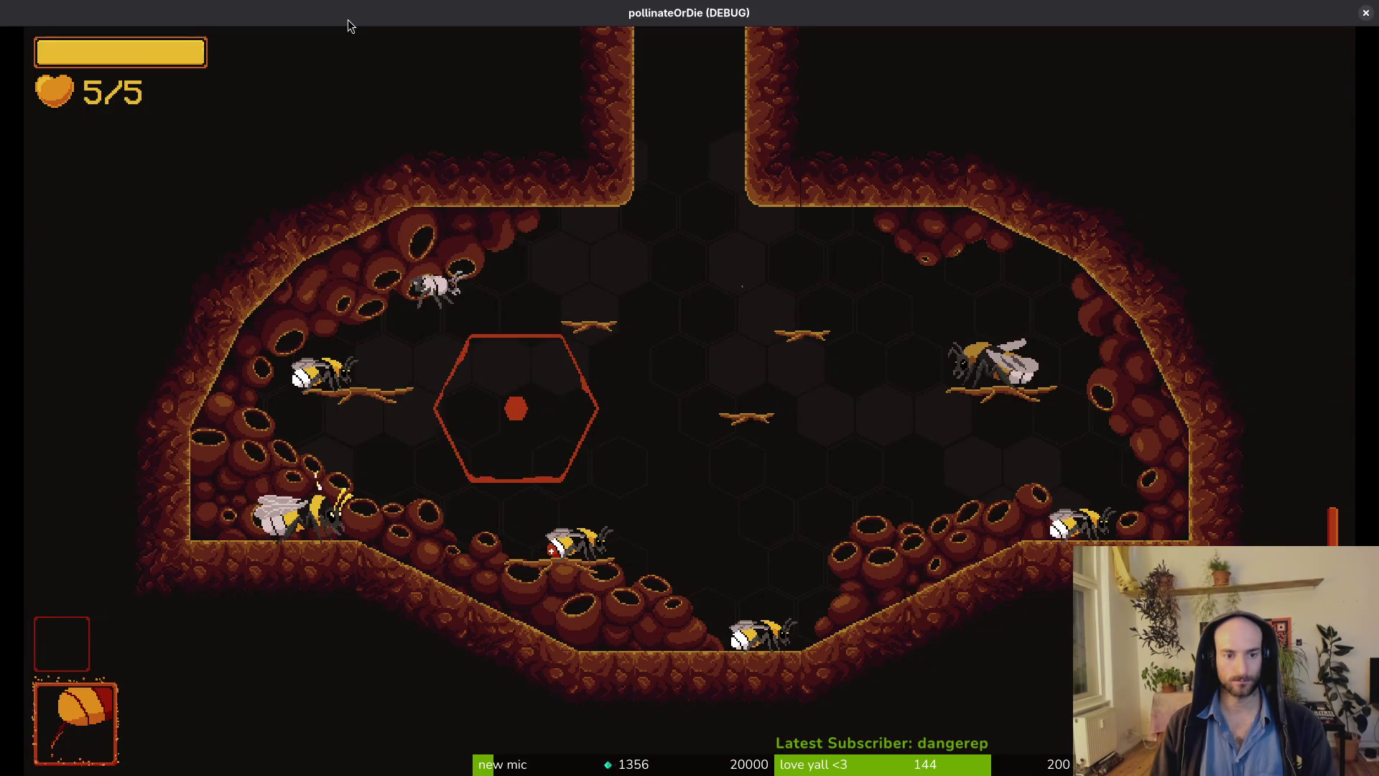
key("Tab")
key("Return")
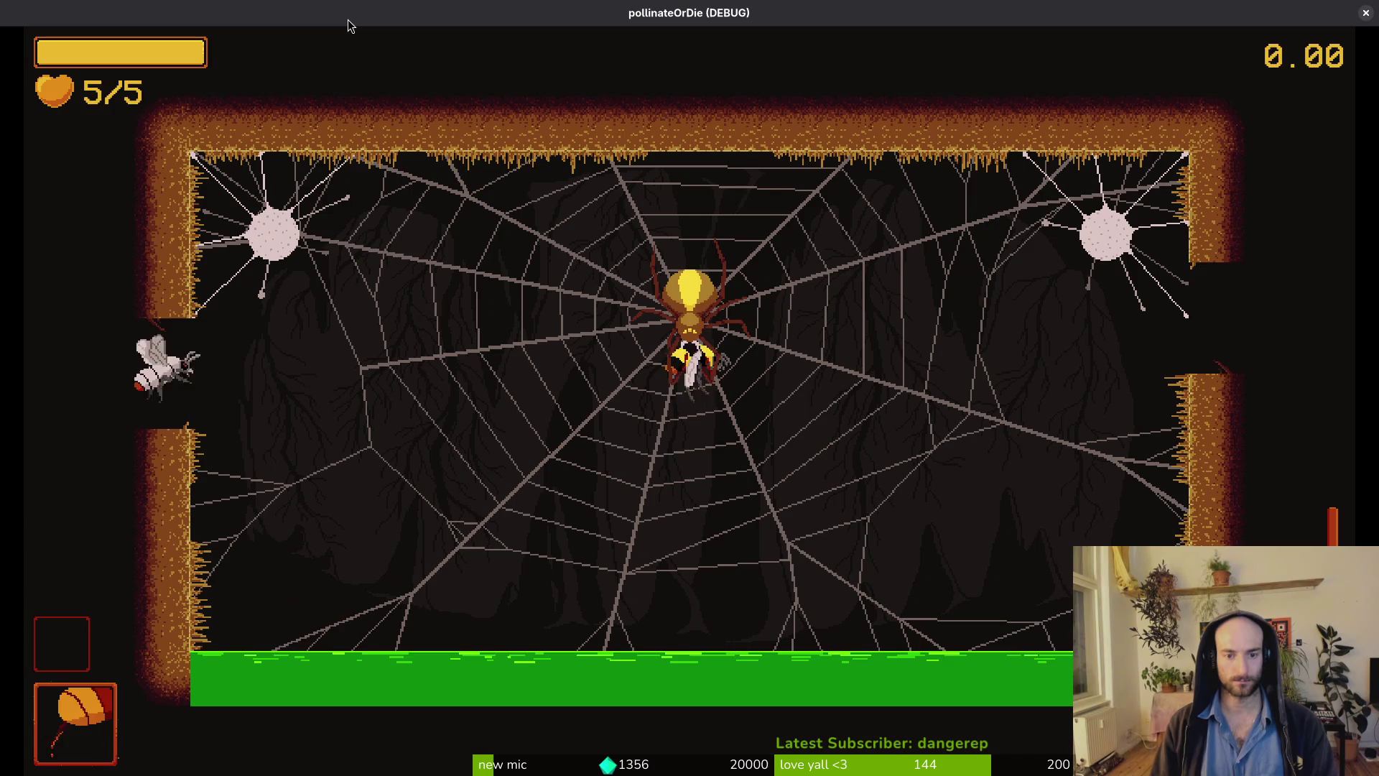
Stop the game, undo the autoplay and sprite.show() edits in _ready, and redo one change.
key("a")
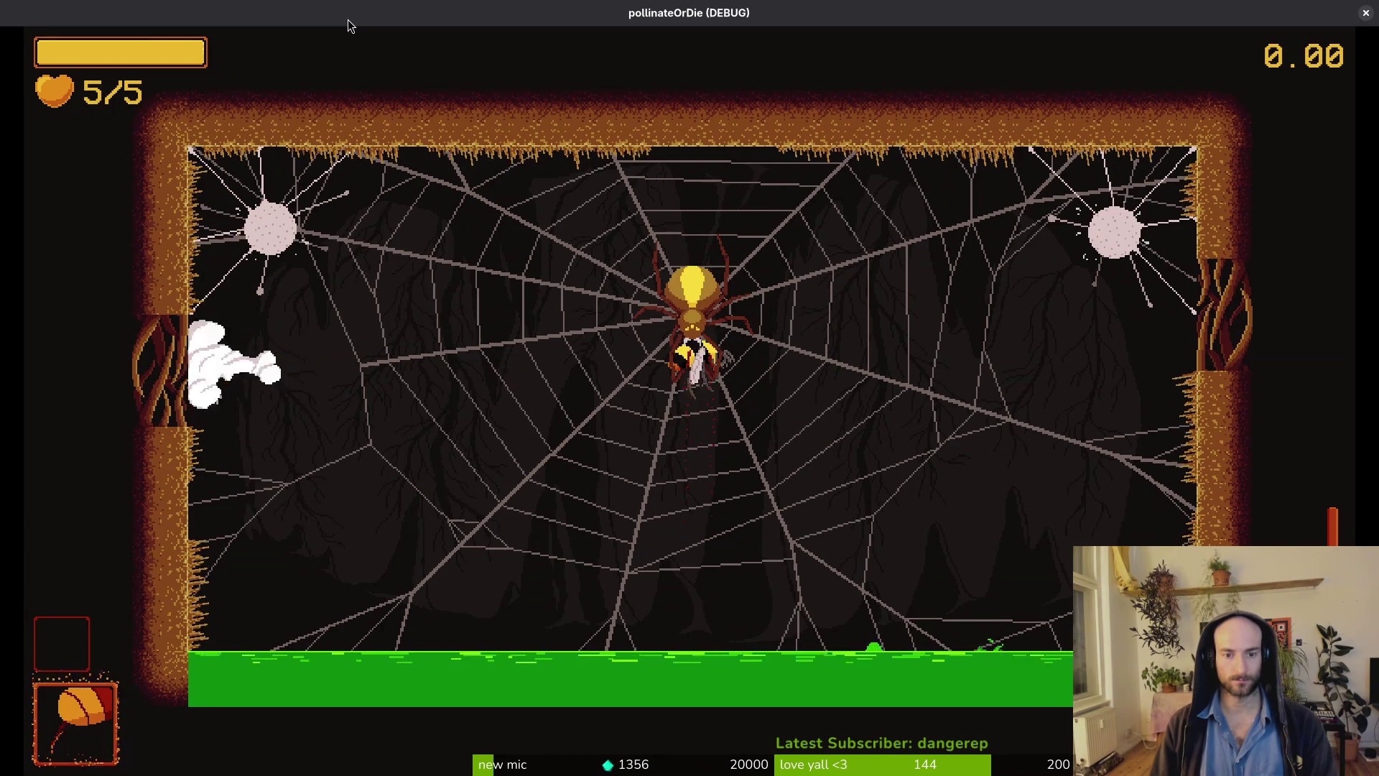
key("F8")
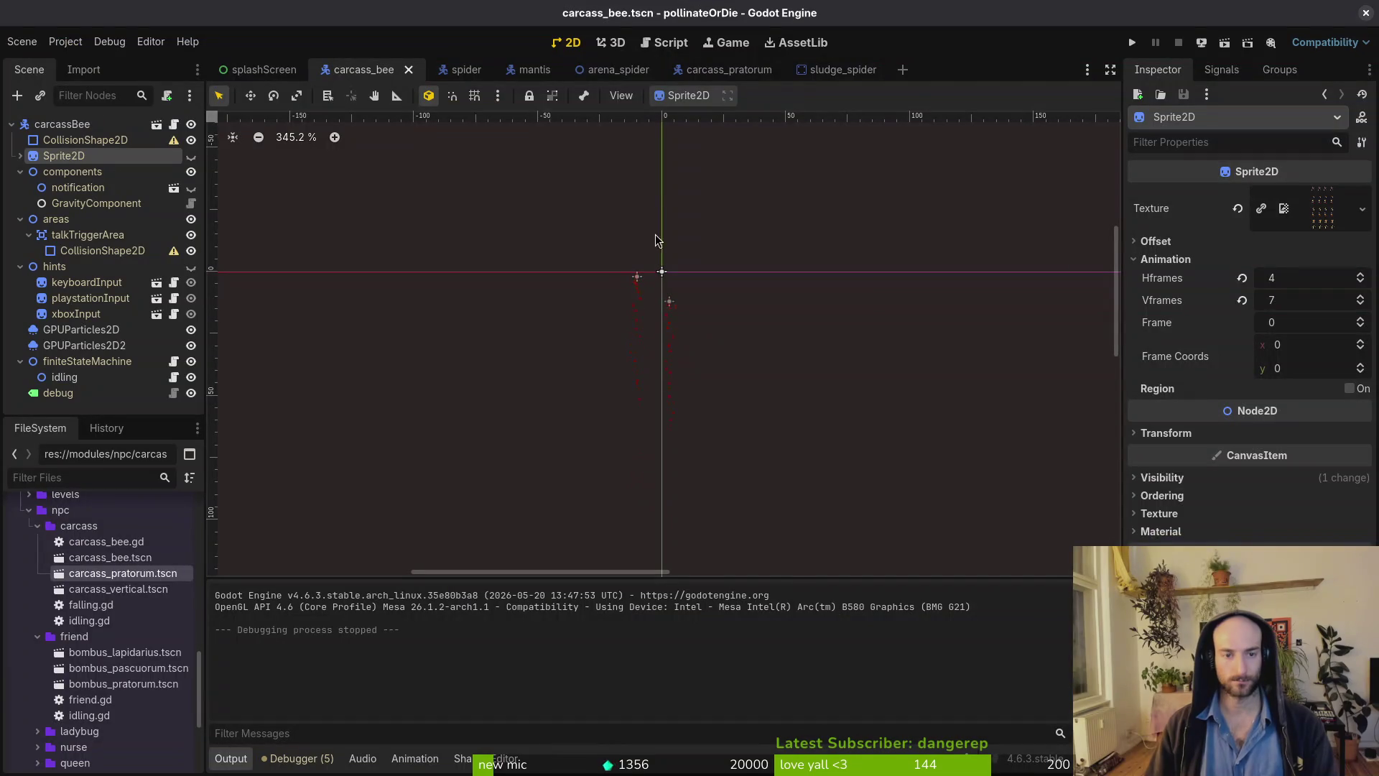
key("super+1")
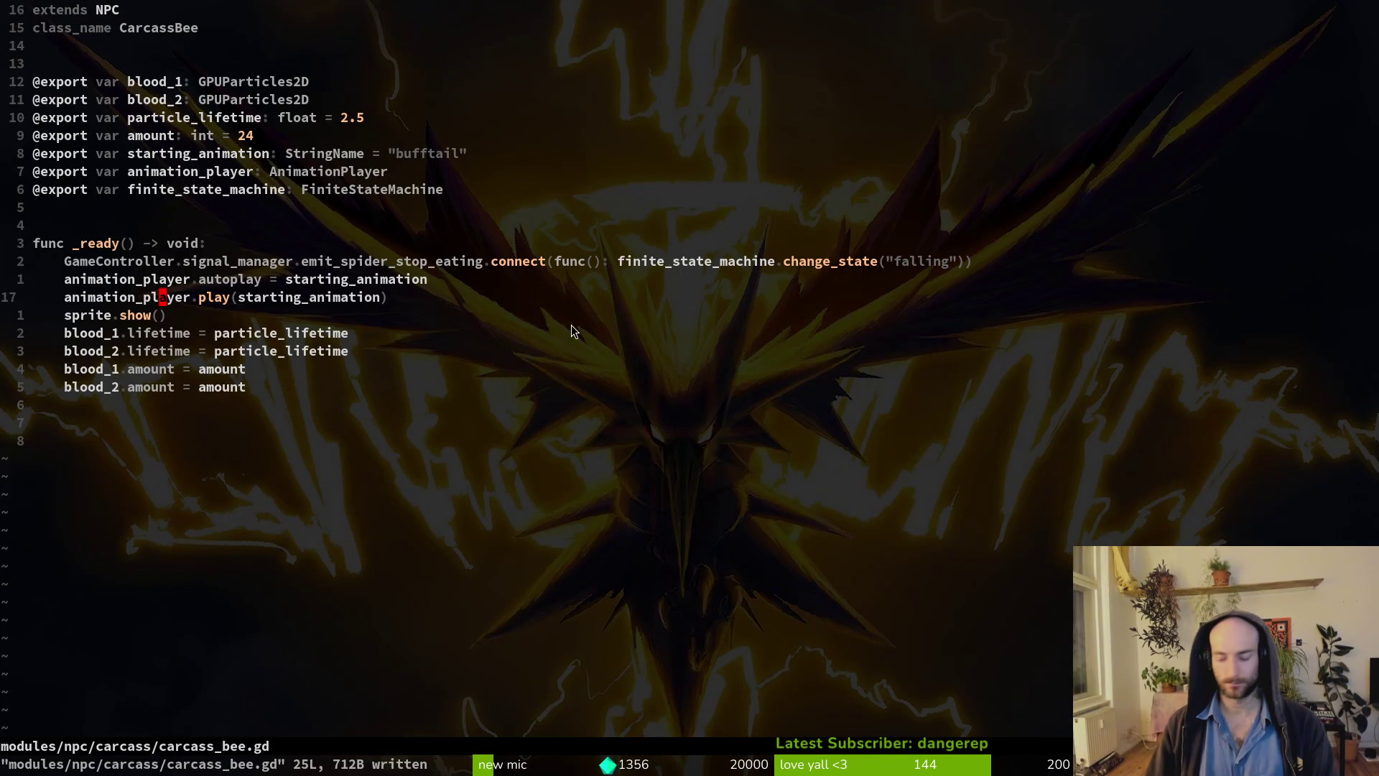
key("u")
key("u")
key("u")
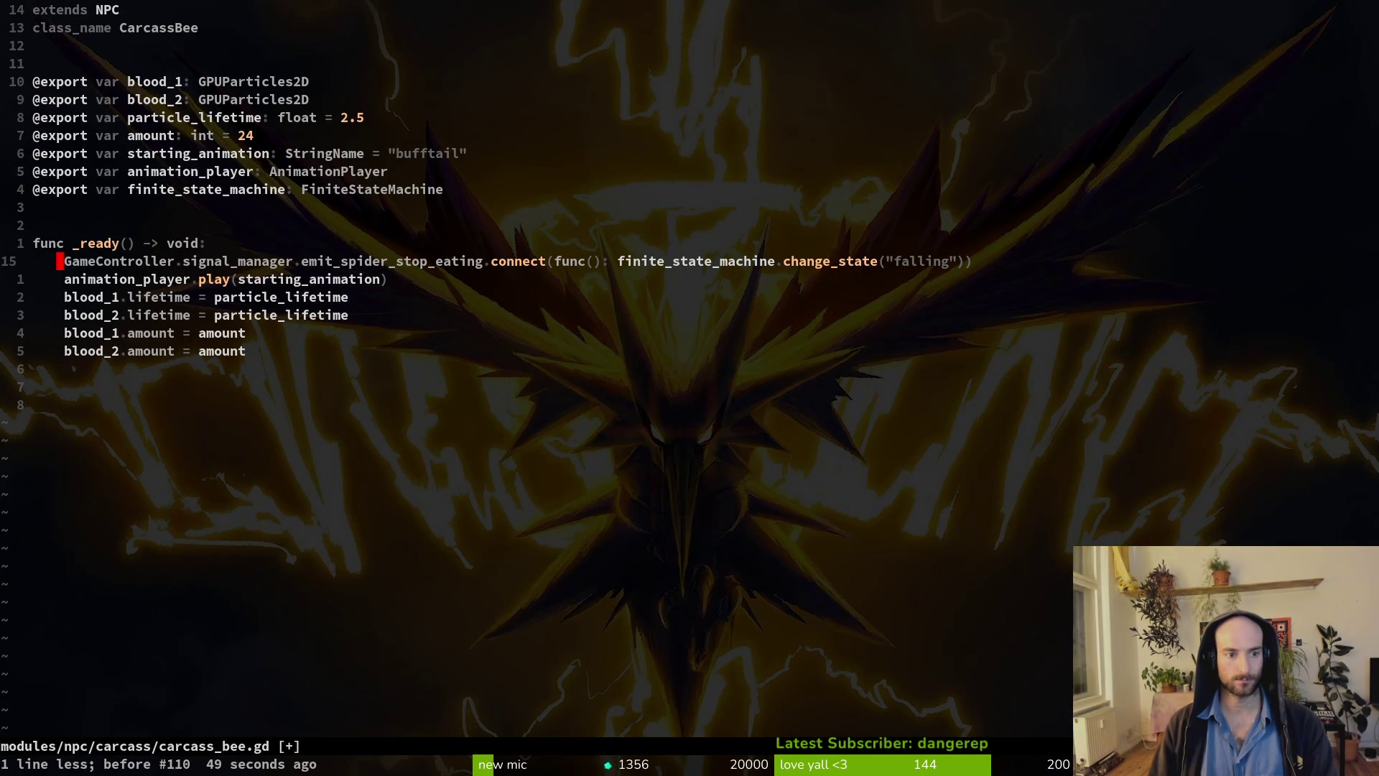
key("ctrl+r")
key("super+2")
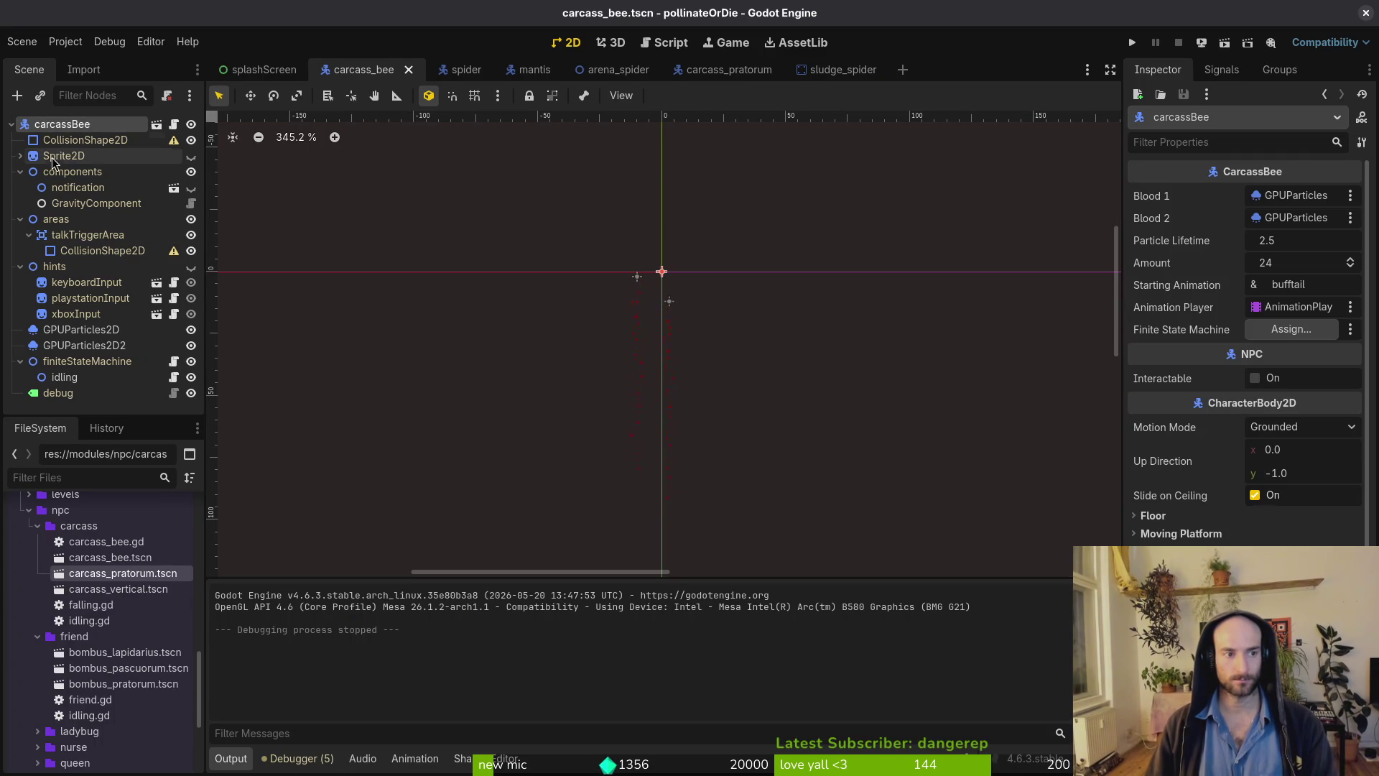
In carcass_bee, select the AnimationPlayer and preview its bufftail animation.
left_click(21, 155)
left_click(60, 159)
left_click(79, 171)
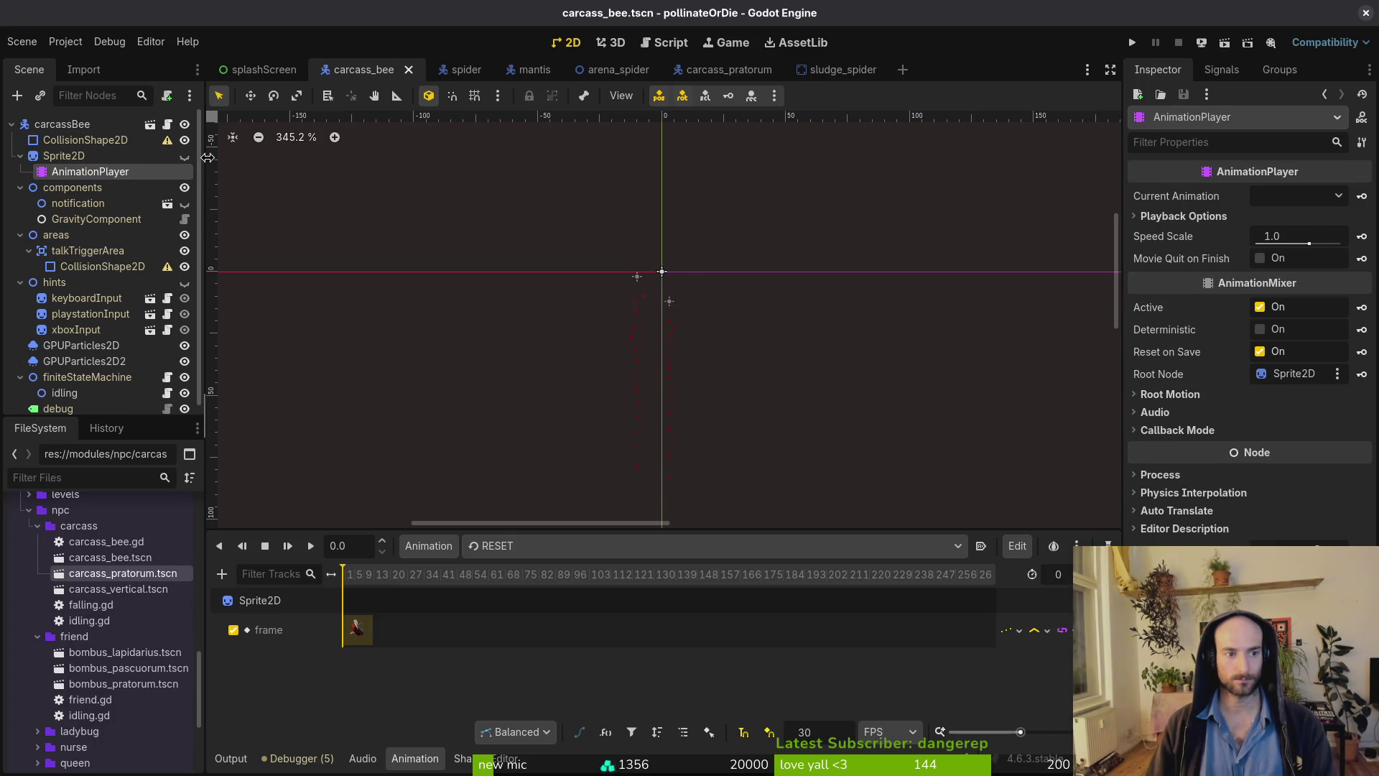
left_click(237, 212)
left_click(522, 549)
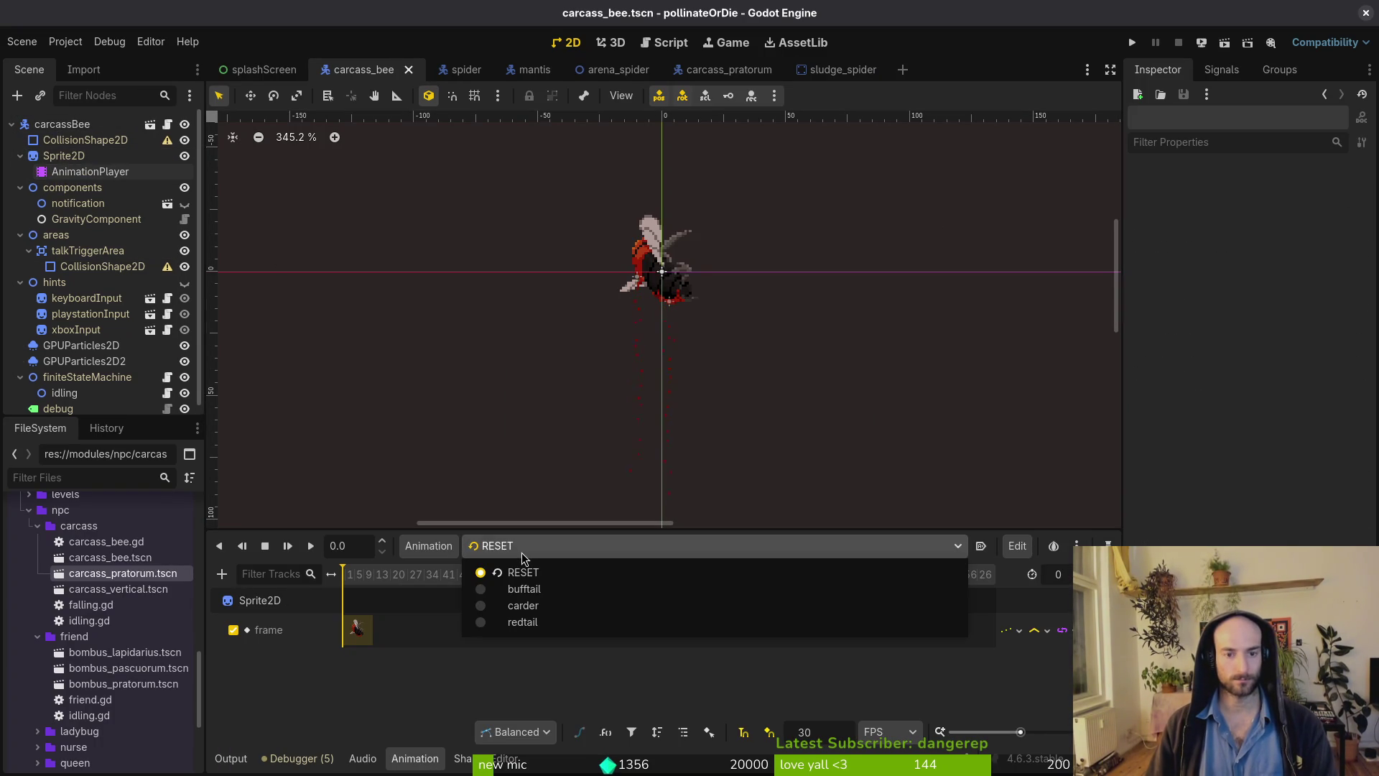
left_click(555, 588)
left_click(549, 550)
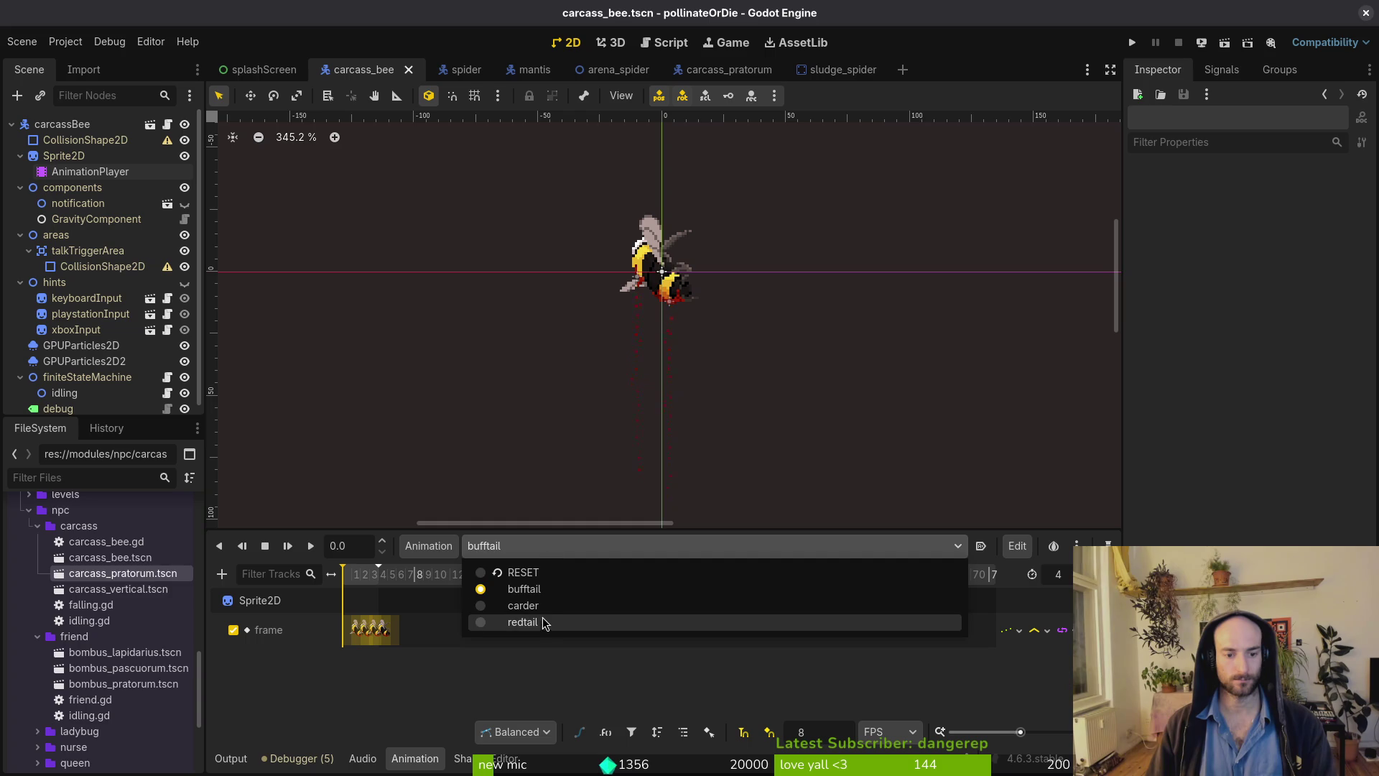
left_click(59, 179)
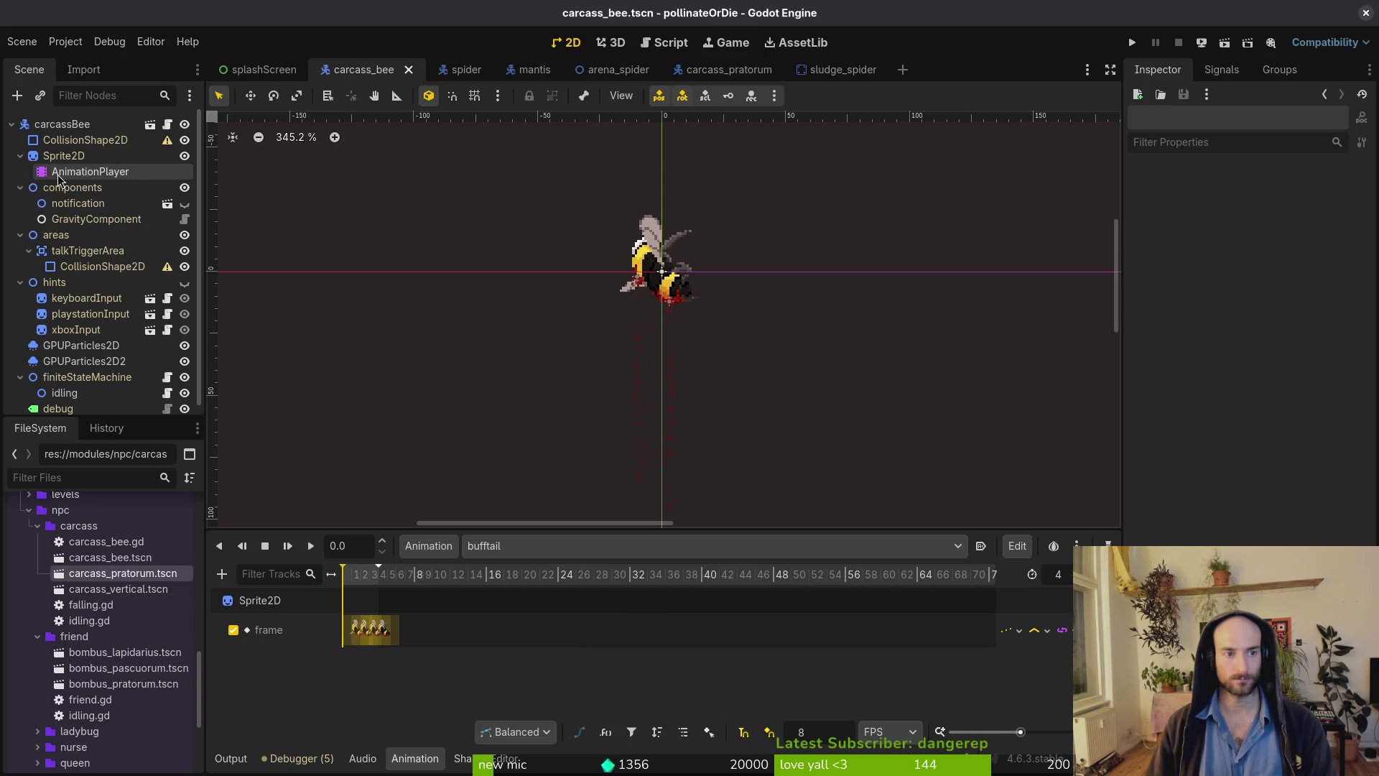
In carcass_pratorum, select the AnimationPlayer, preview RESET, then switch back to pratorum.
left_click(729, 70)
left_click(21, 156)
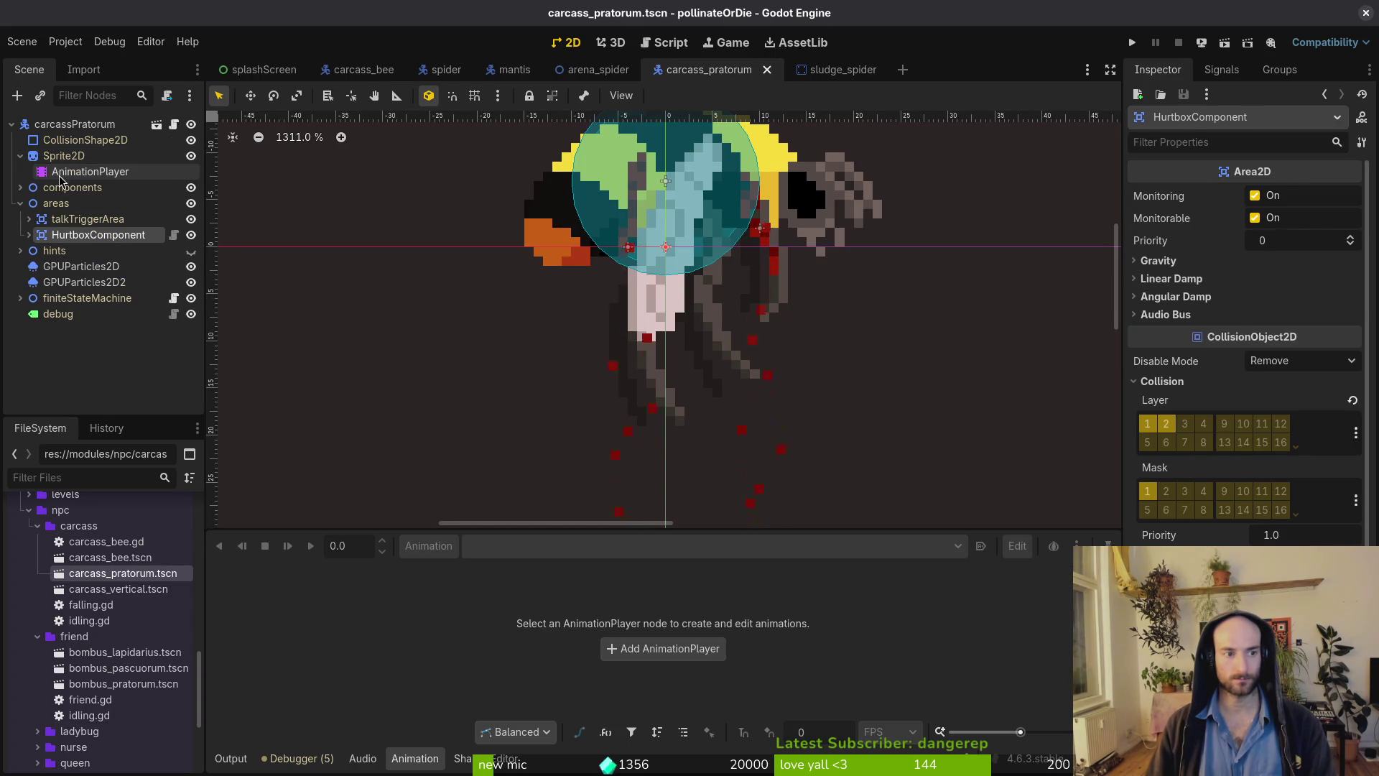
left_click(90, 171)
left_click(550, 550)
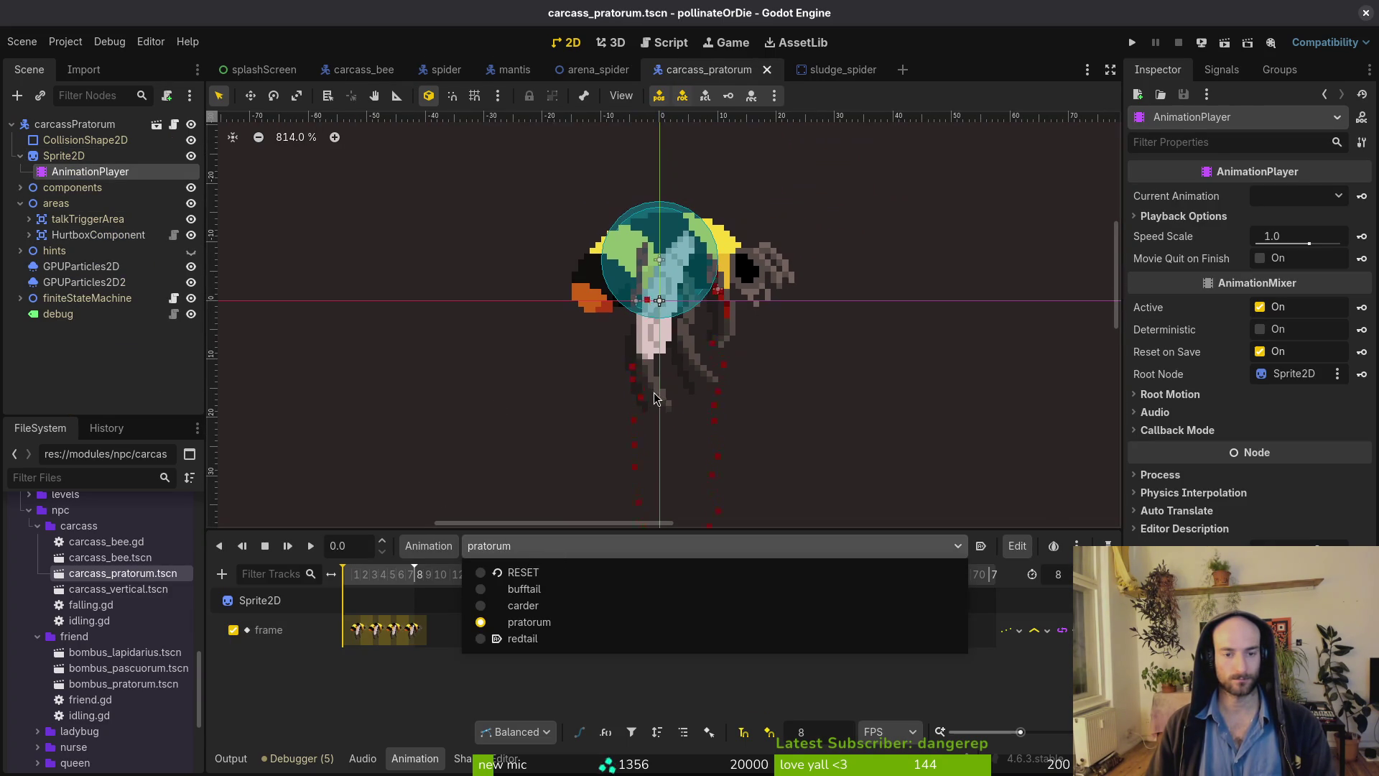
left_click(529, 574)
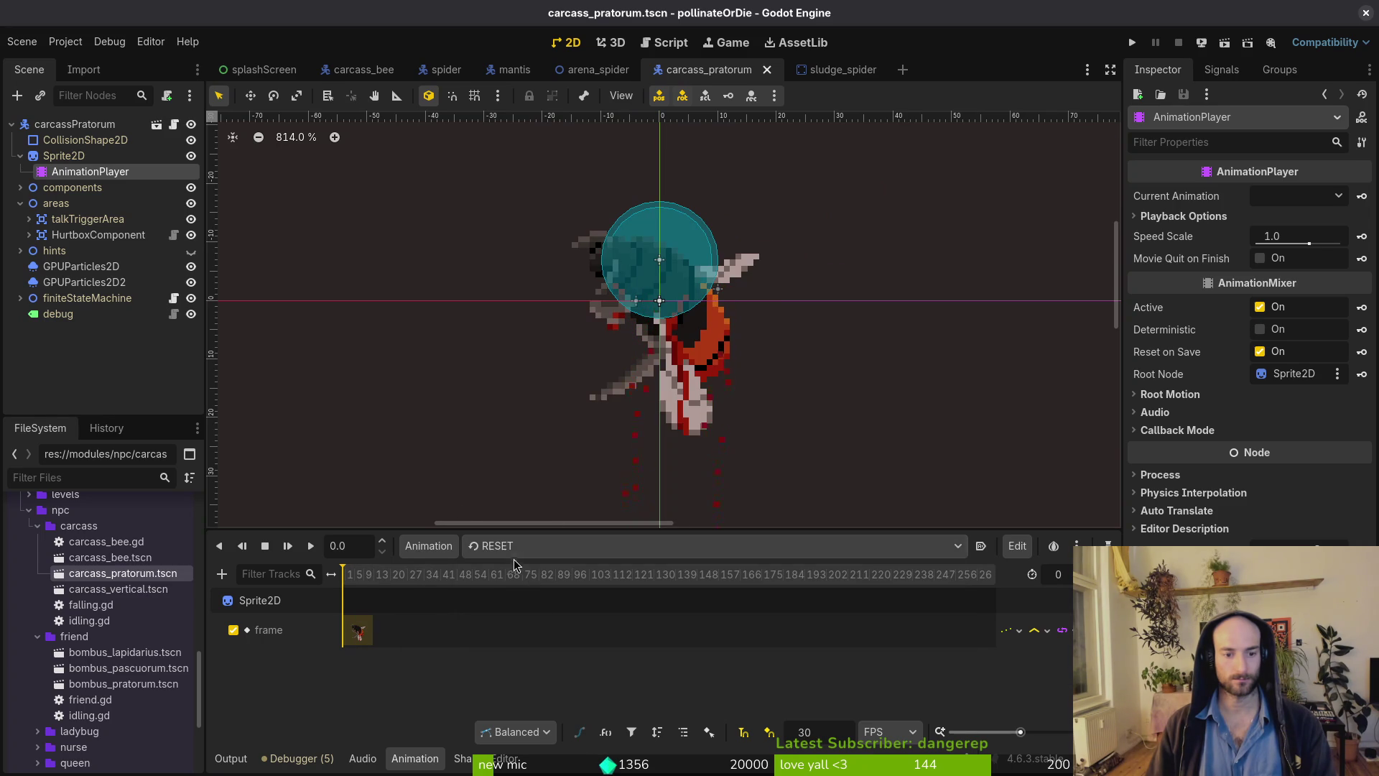
left_click(516, 549)
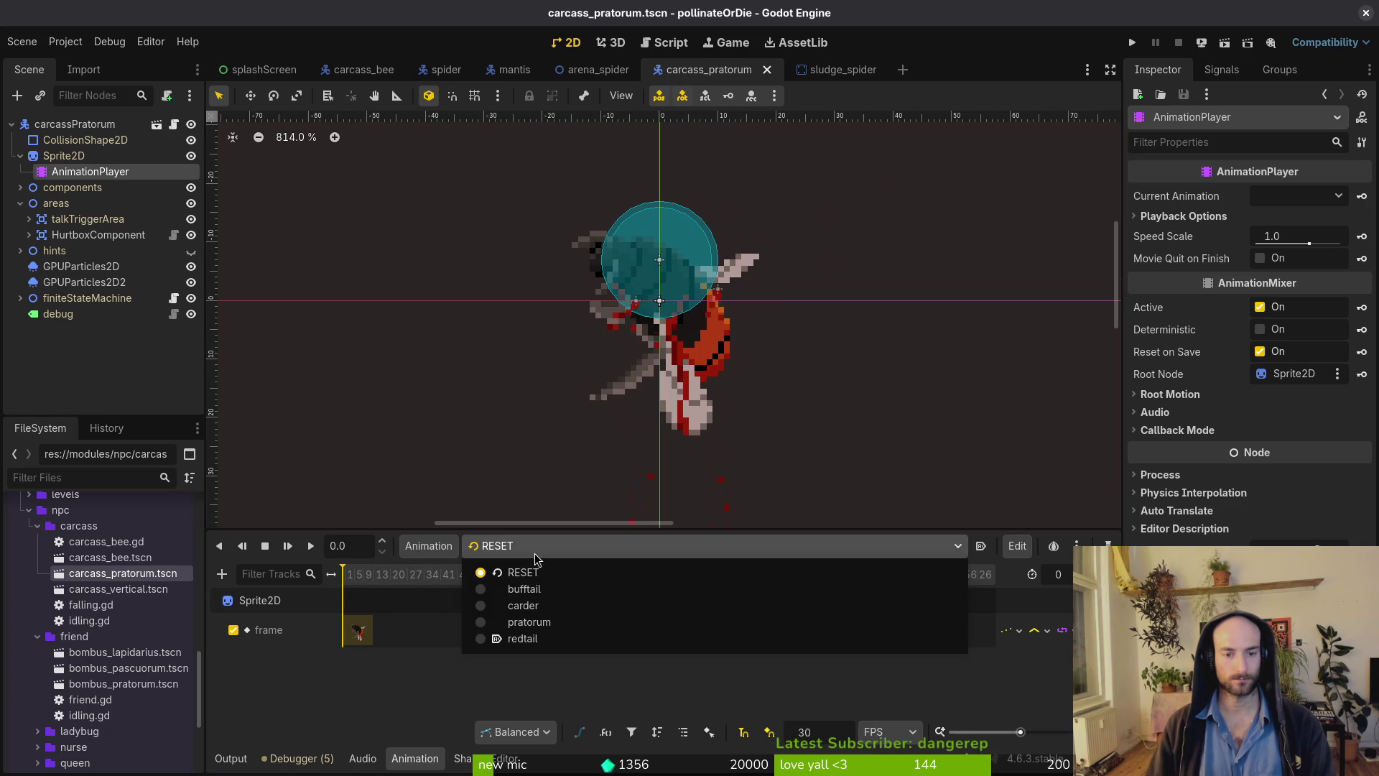
left_click(540, 623)
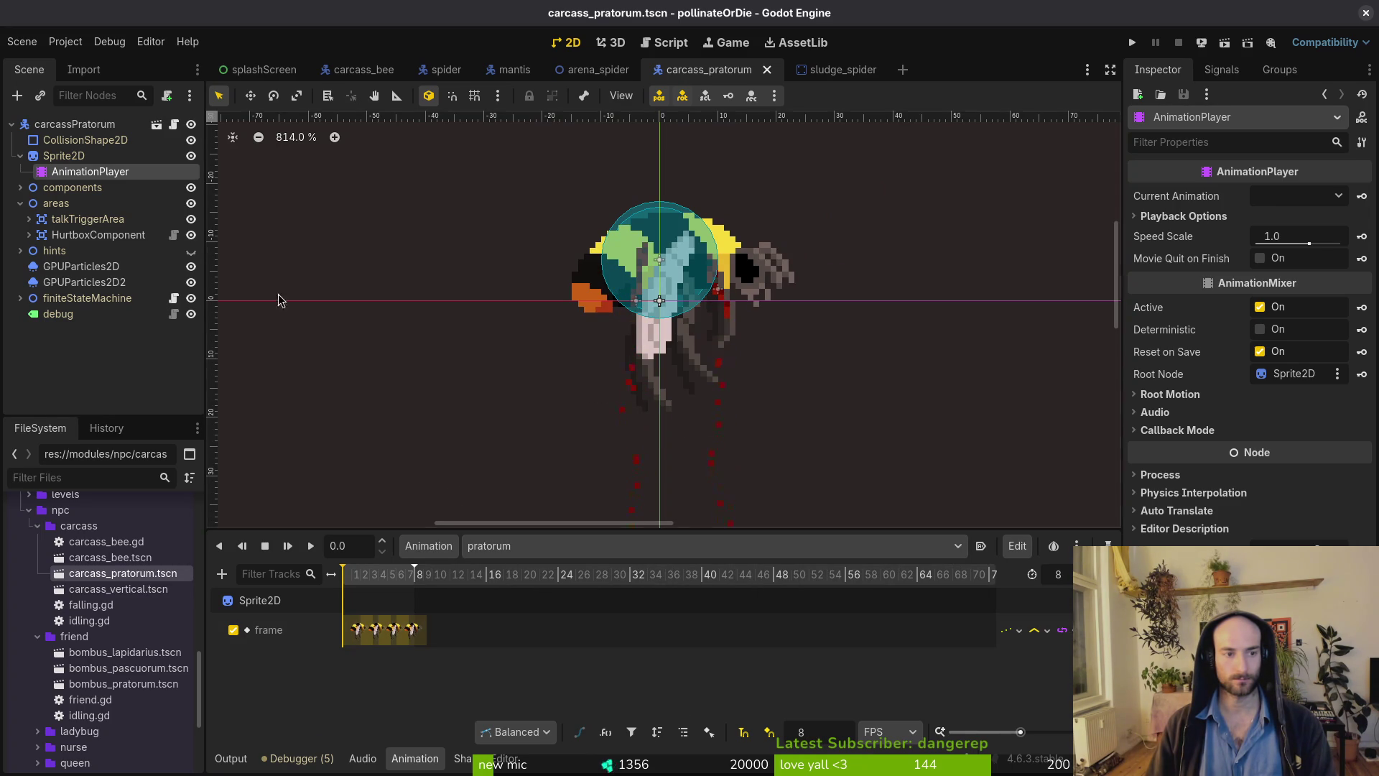
Paste a new AnimationPlayer under Sprite2D in carcass_bee, delete the old one, rename it AnimationPlayer, and save.
key("ctrl+shift+Tab")
key("ctrl+shift+Tab")
key("ctrl+shift+Tab")
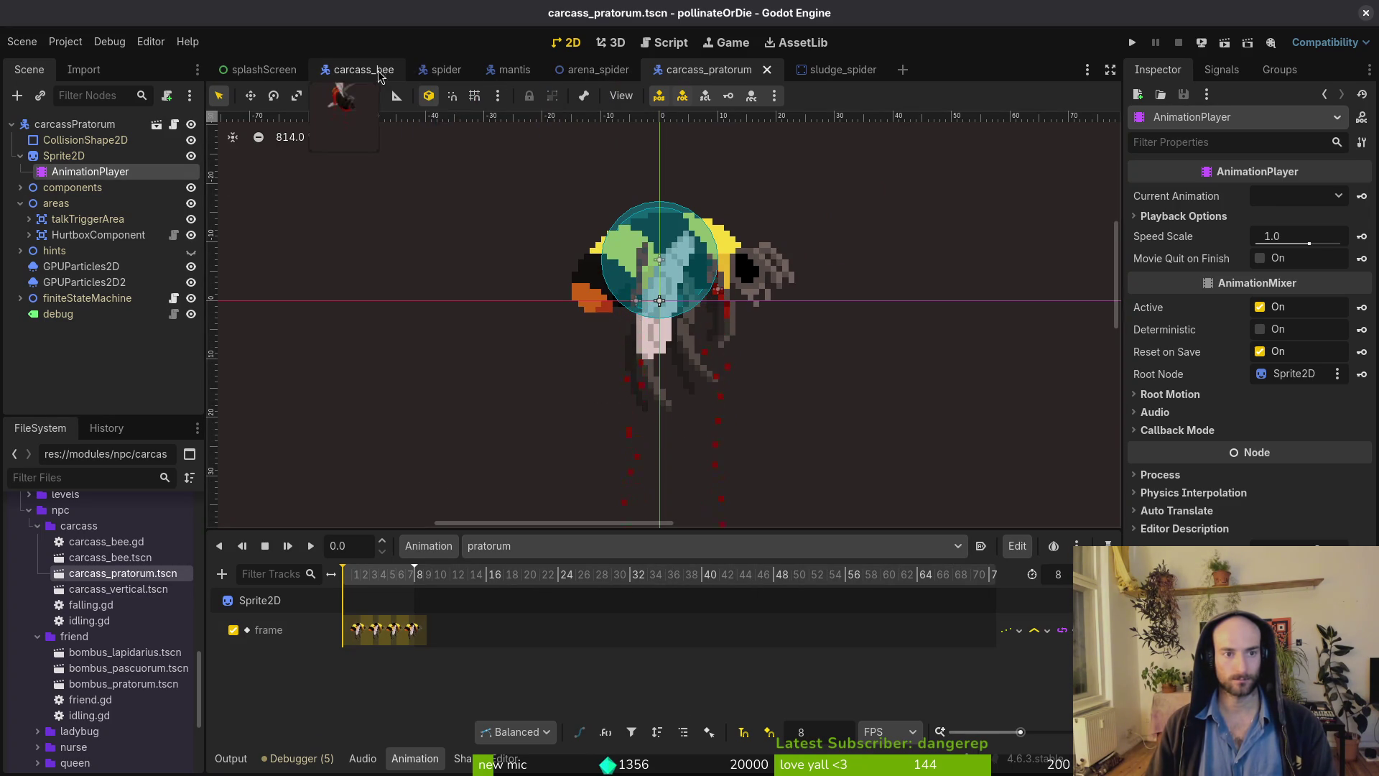
key("ctrl+shift+v")
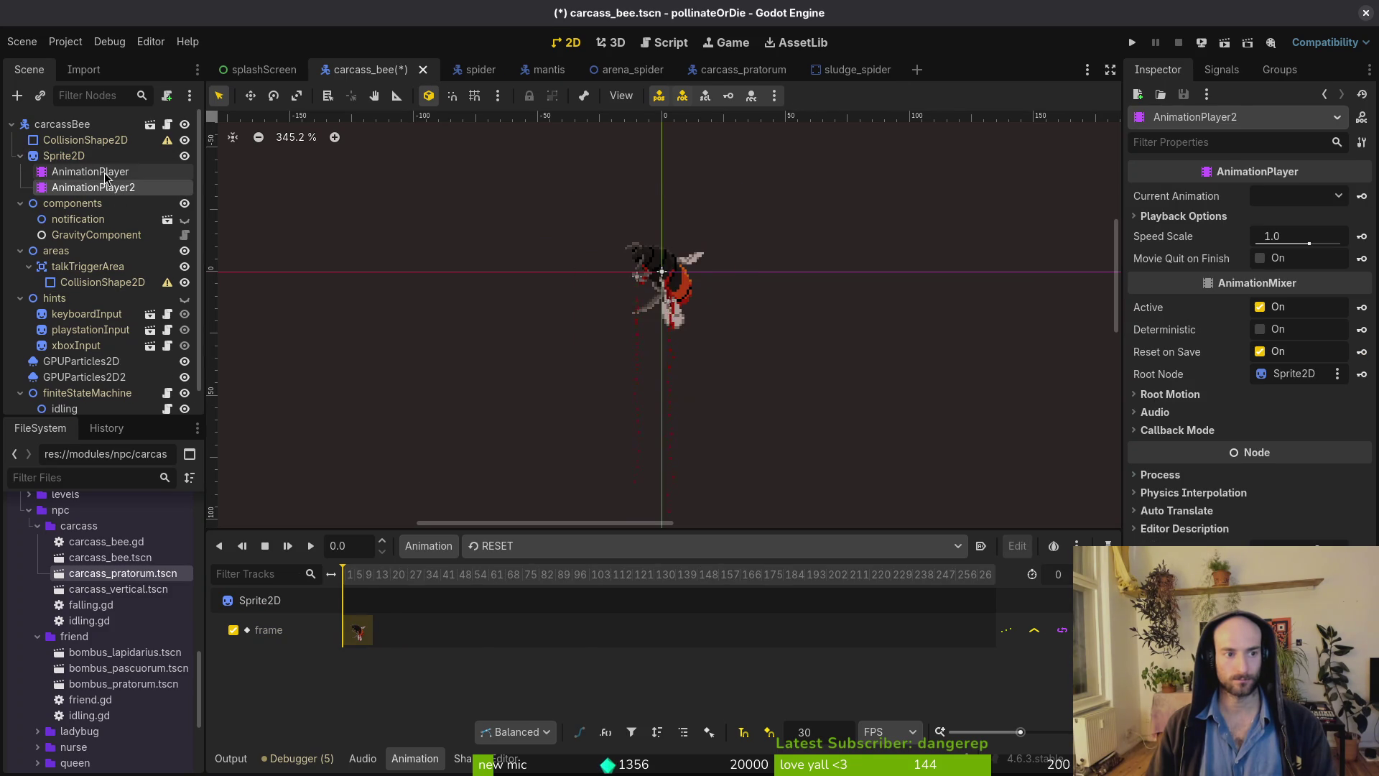
left_click(105, 175)
key("Delete")
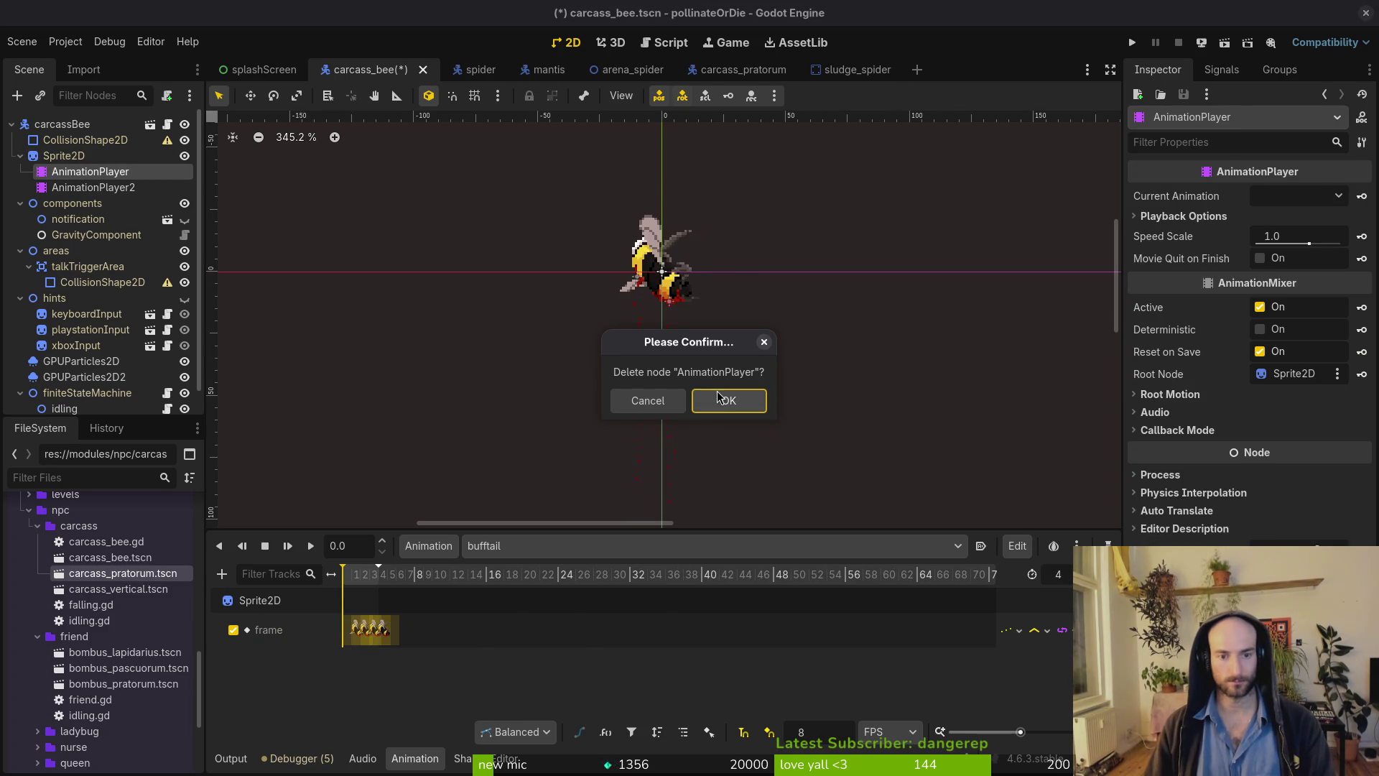
left_click(719, 396)
double_click(144, 171)
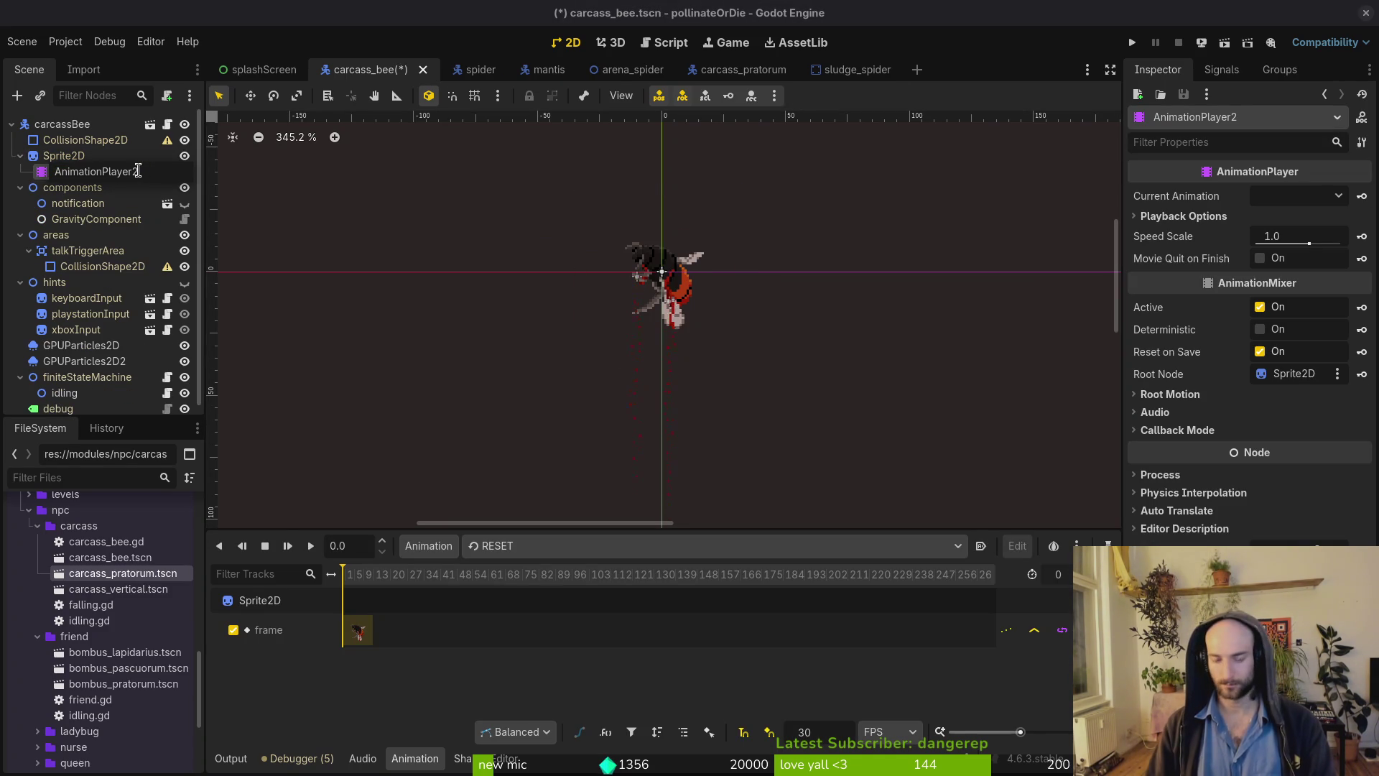
key("BackSpace")
key("Return")
left_click(660, 230)
key("ctrl+s")
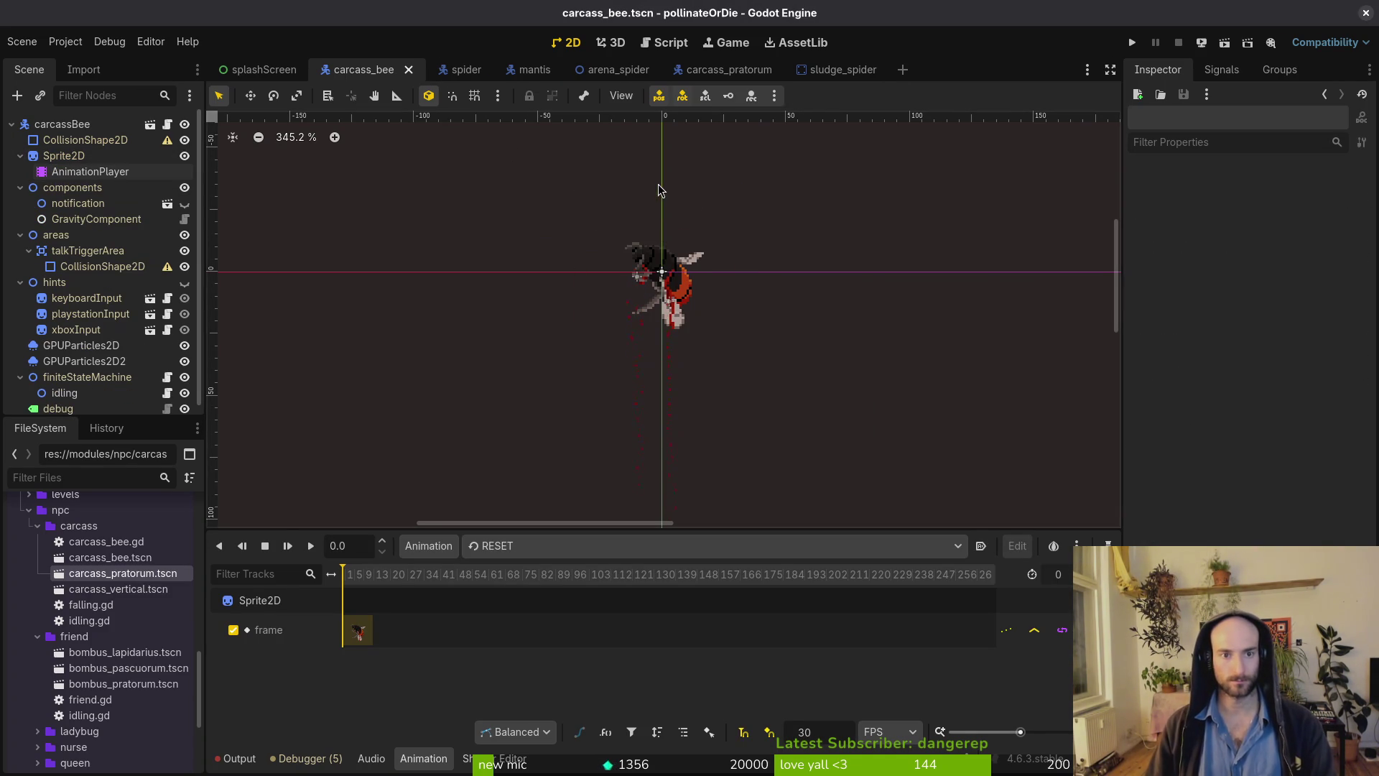
Open carcass_vertical.tscn, re-drag AnimationPlayer under Sprite2D, save, and run the game.
key("ctrl+shift+o")
type("cravertical")
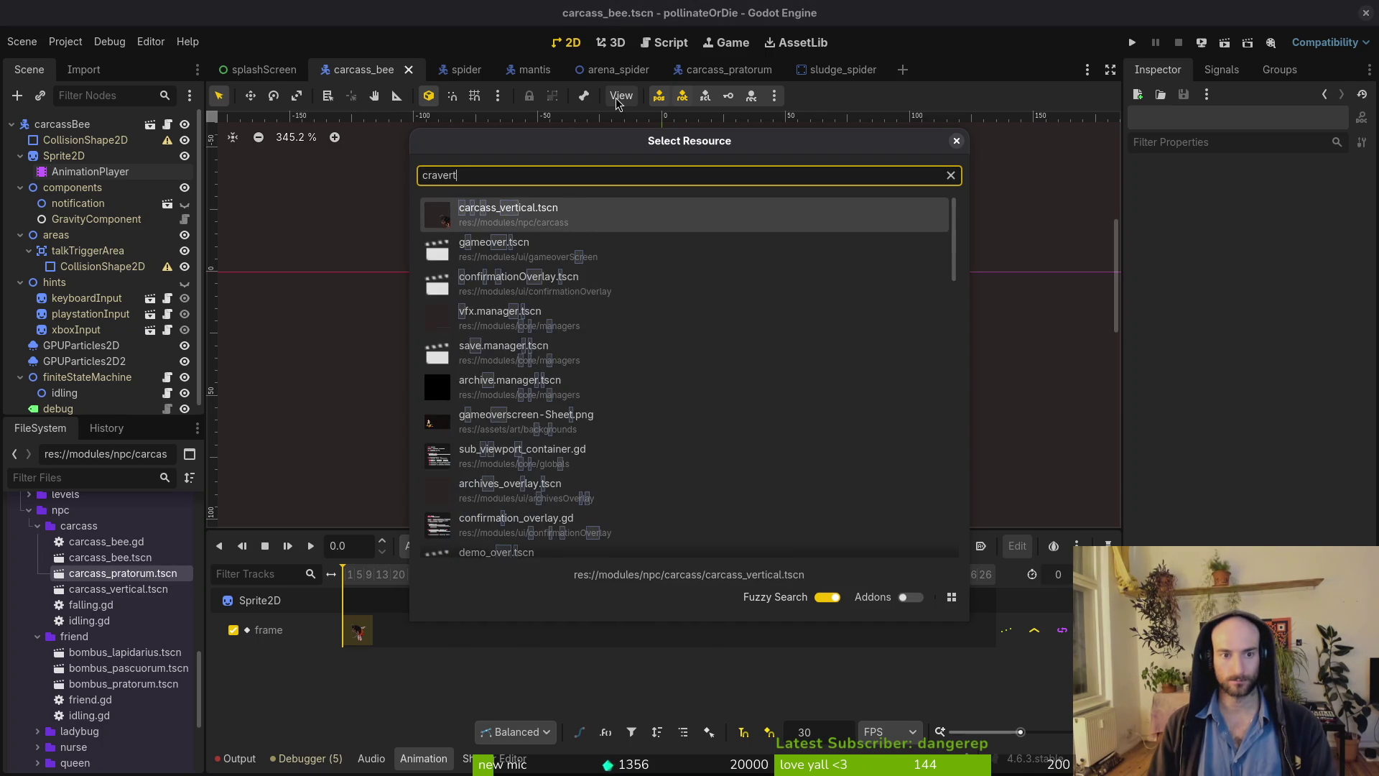
key("Return")
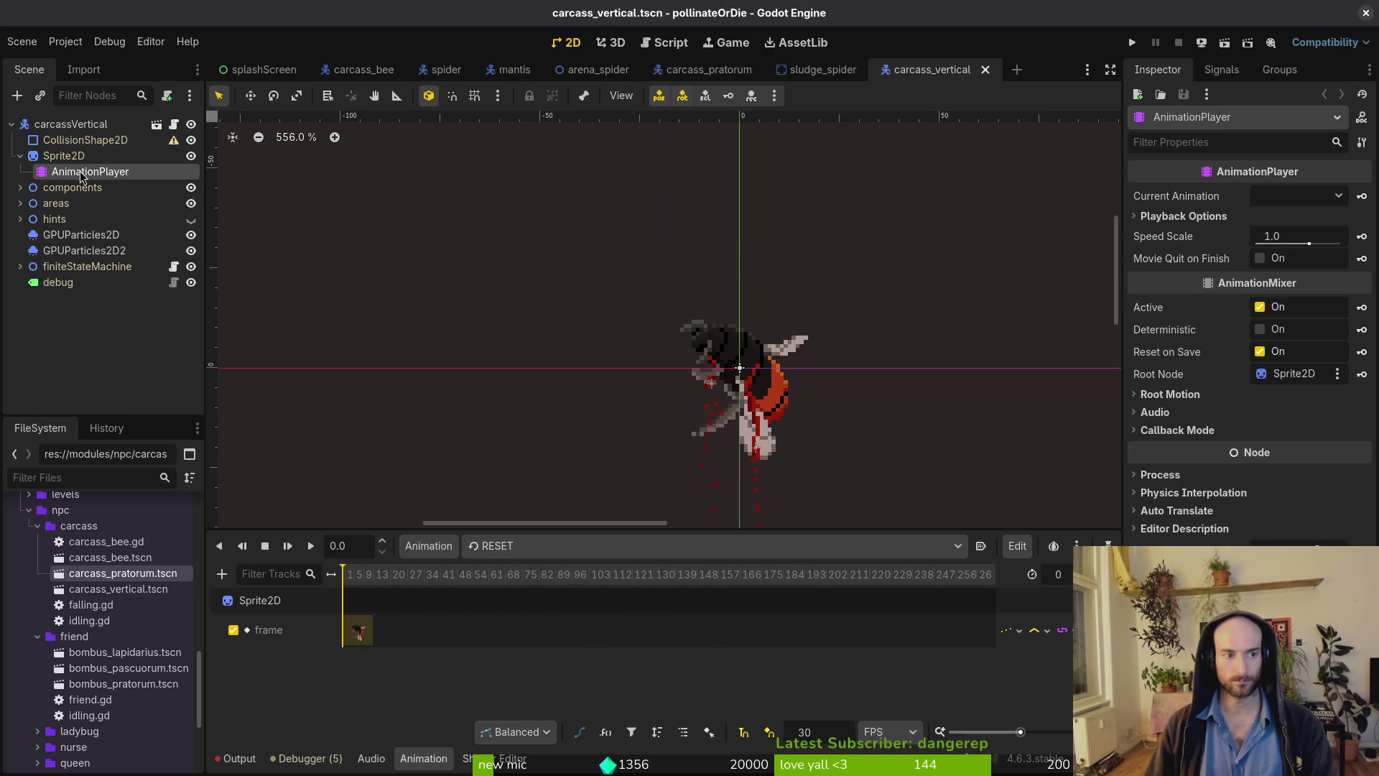
left_click_drag(119, 164, 79, 398)
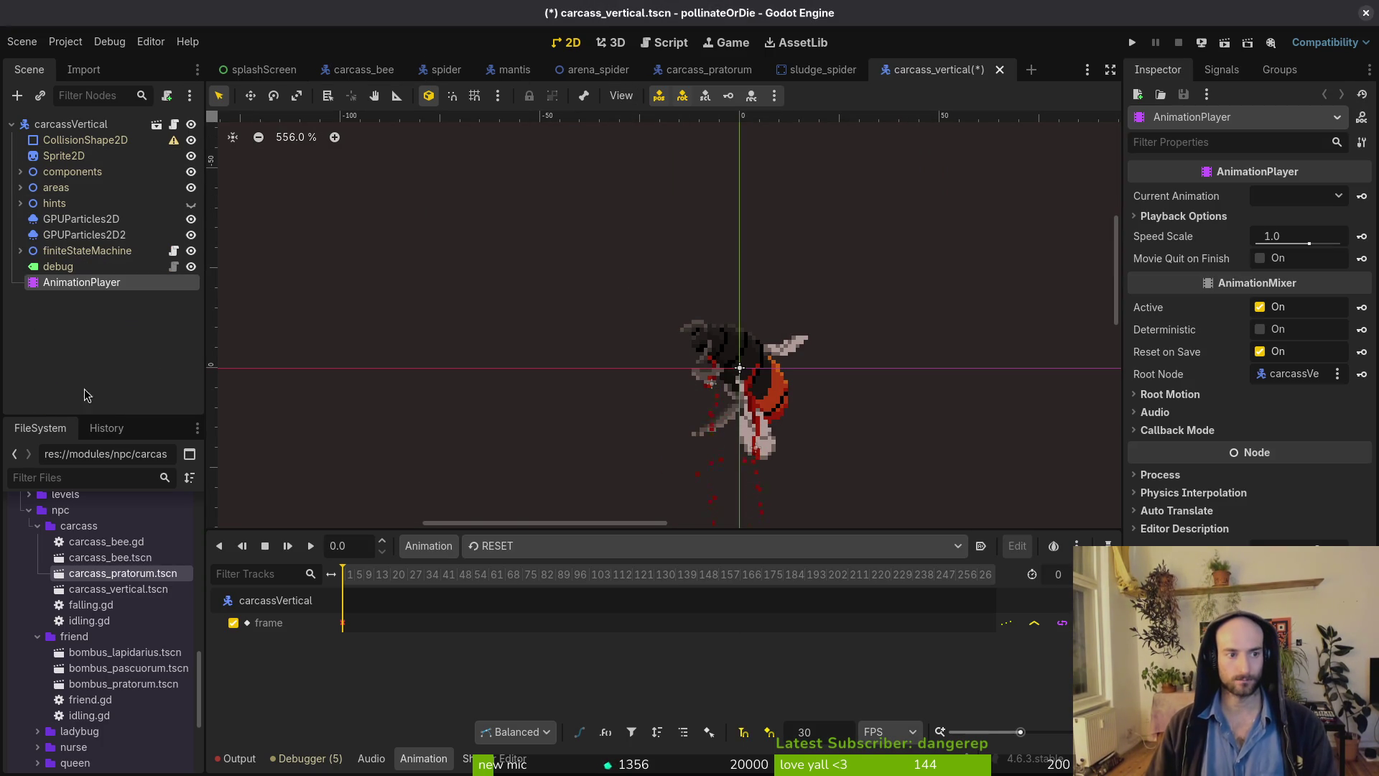
left_click_drag(77, 165, 77, 161)
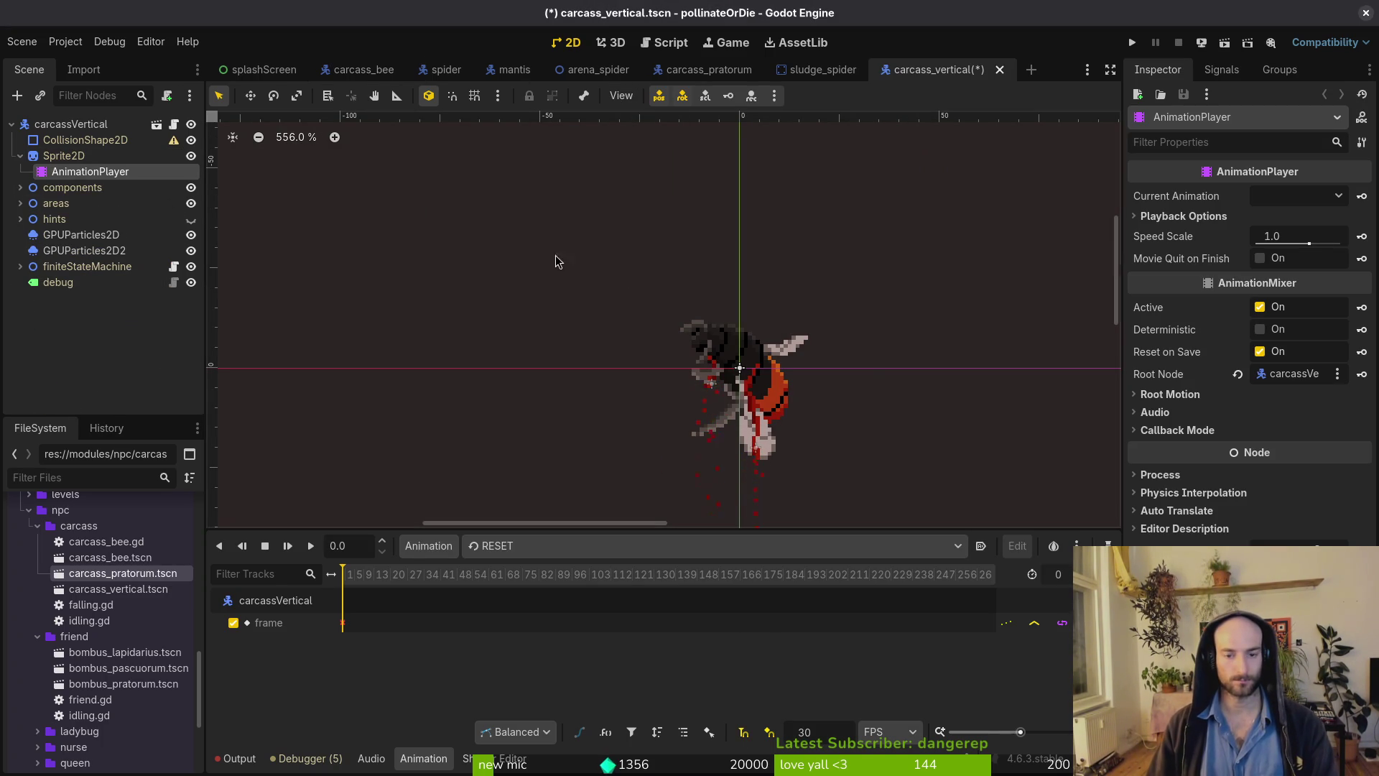
key("ctrl+s")
left_click(1133, 42)
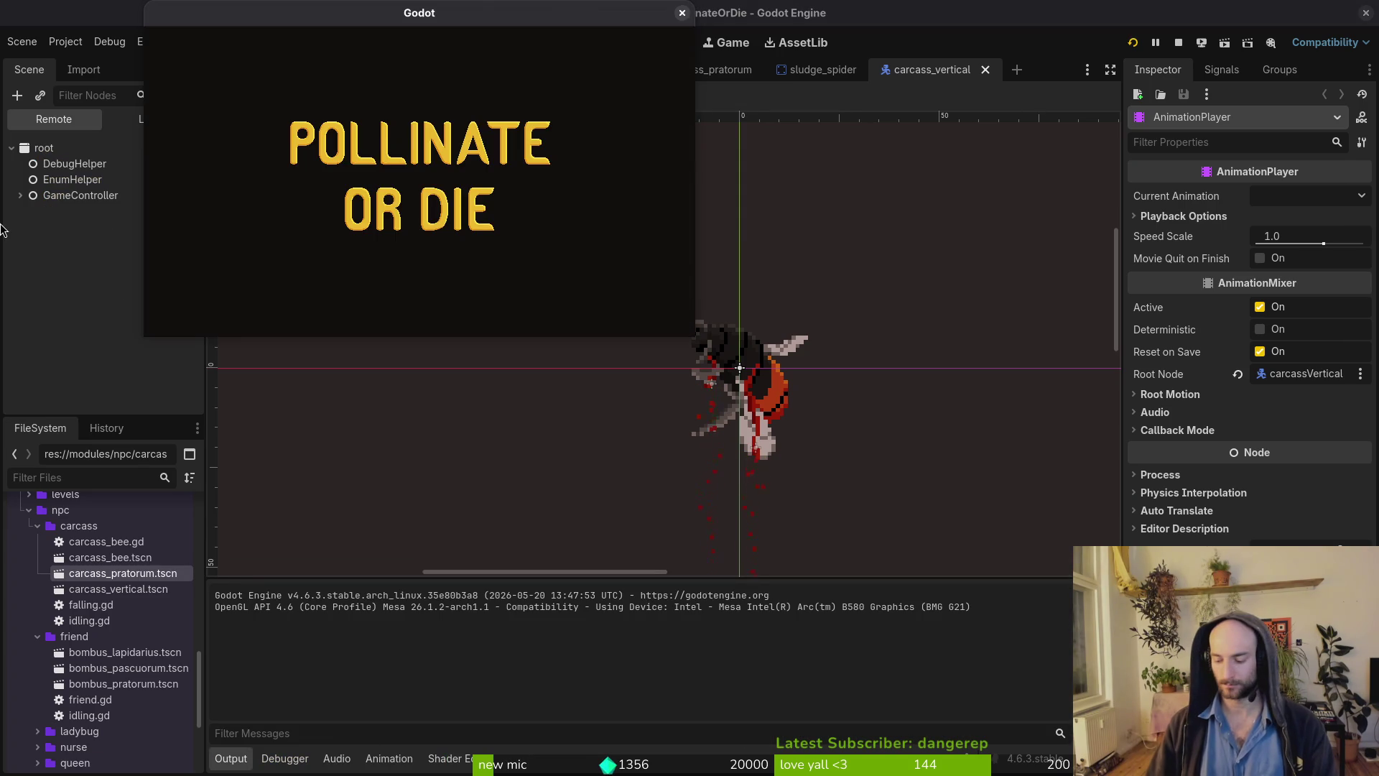
Maximize the game, continue into the spider level via debug select, then pause and quit to the editor.
double_click(381, 20)
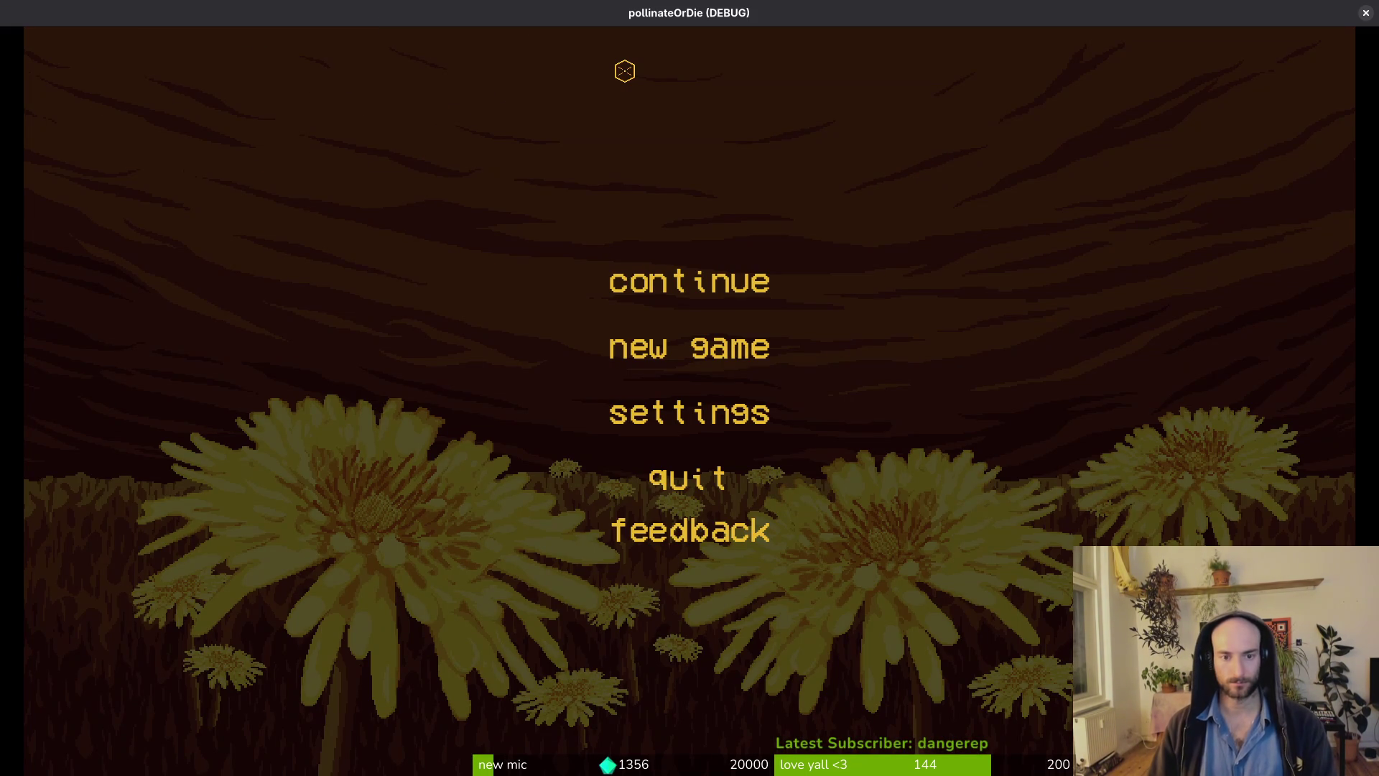
left_click(689, 282)
key("Escape")
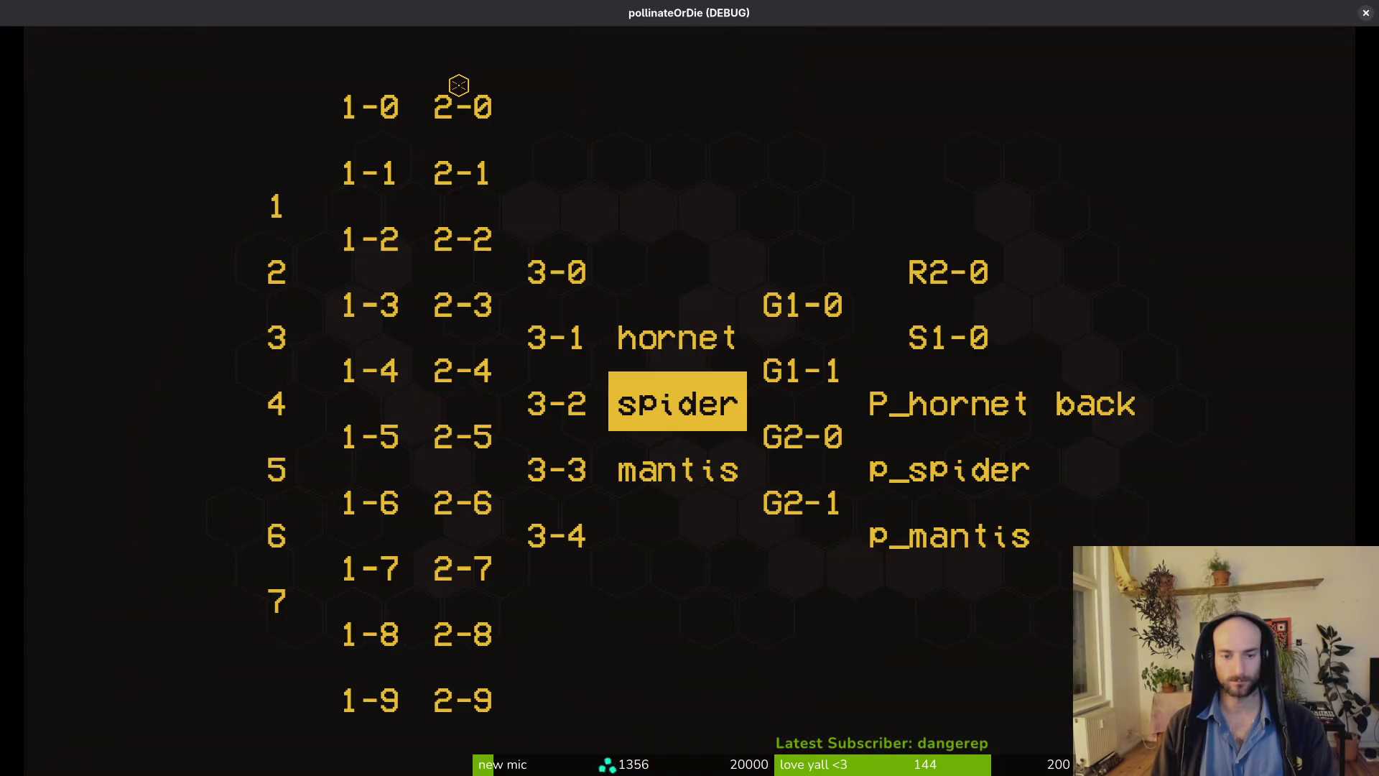
key("Return")
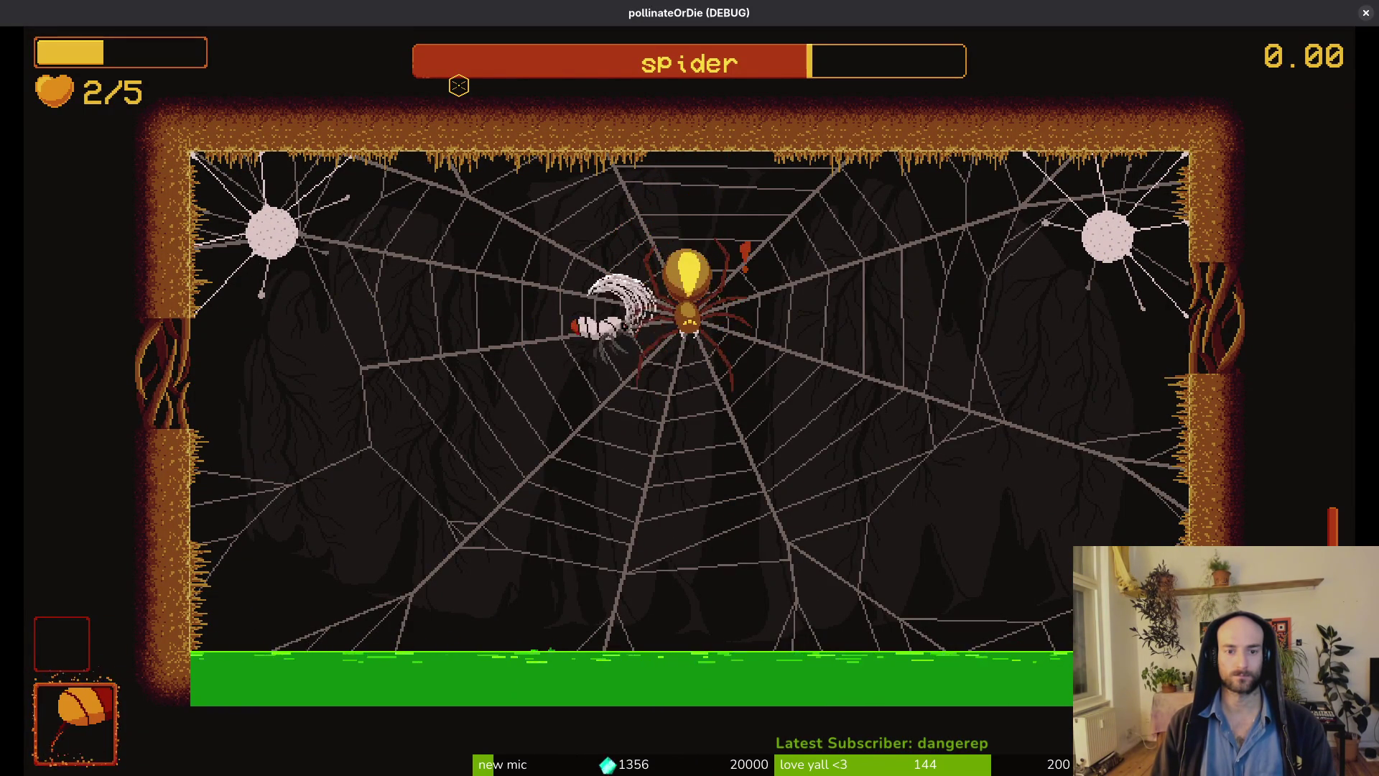
key("Escape")
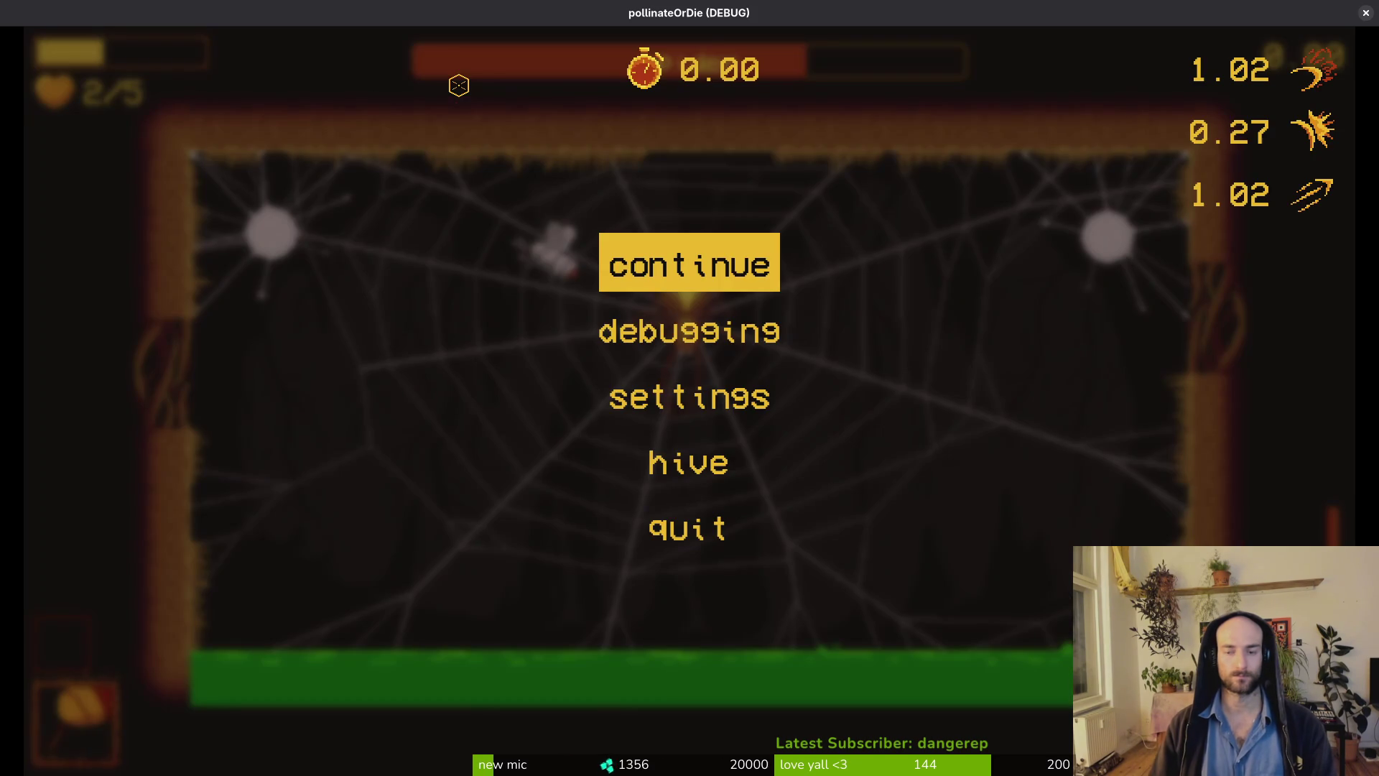
key("F8")
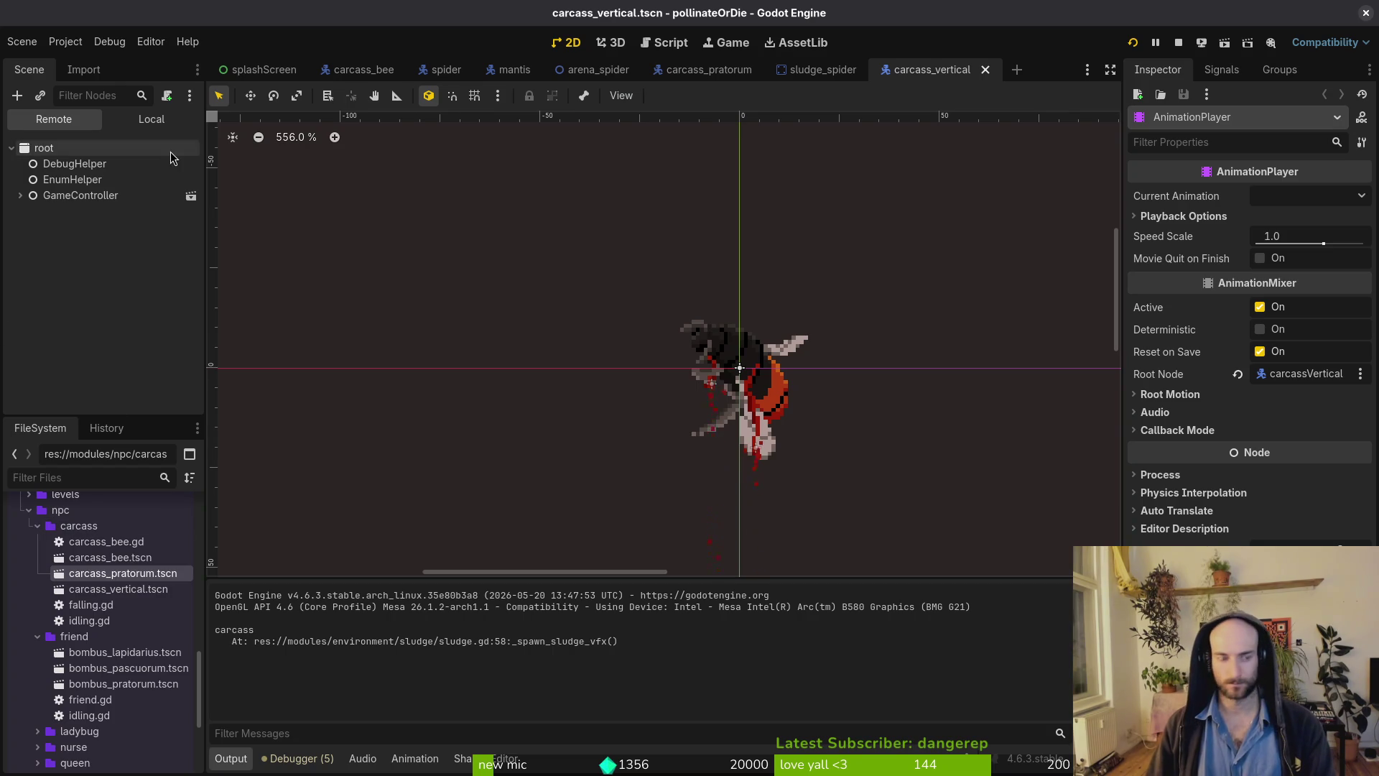
In the spider scene, select the AnimationPlayer and hide the aggroRange area in the viewport.
left_click(446, 70)
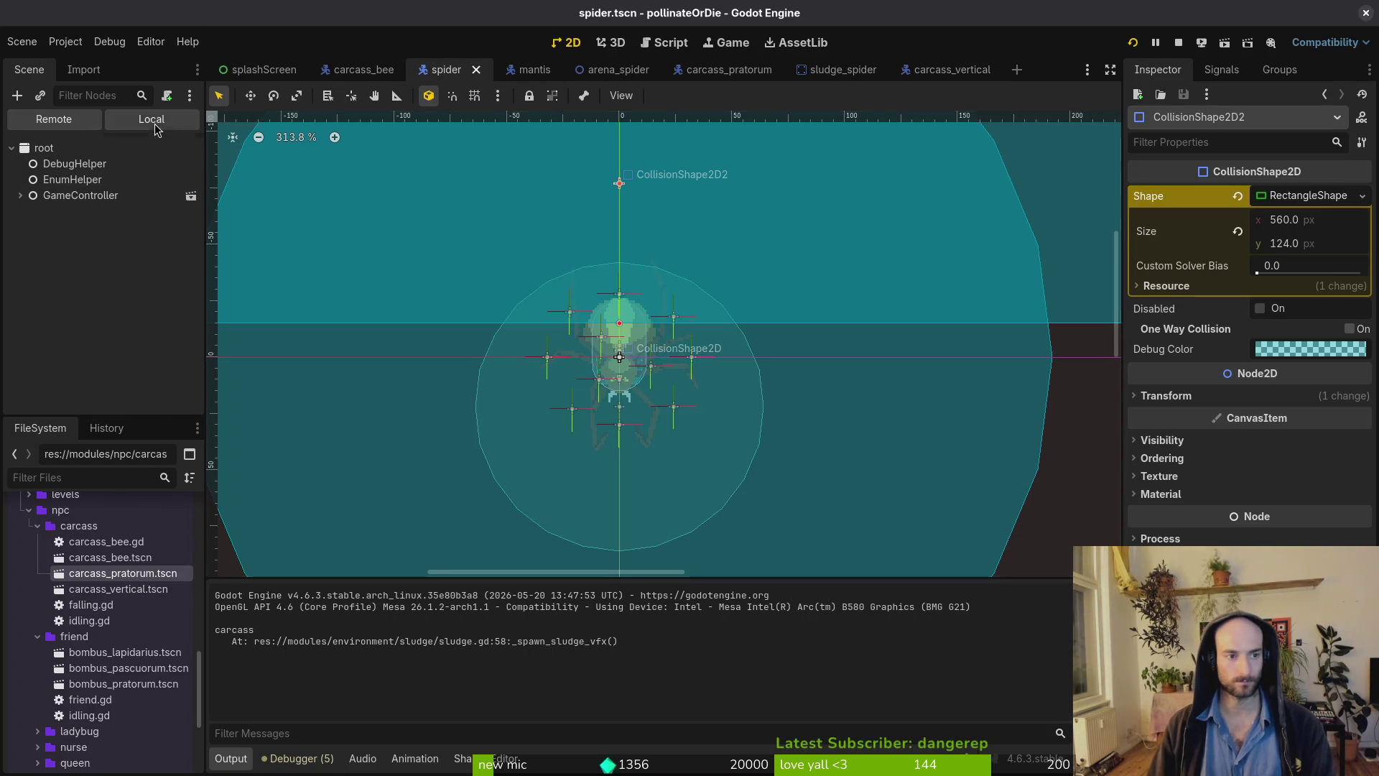
left_click(151, 119)
left_click(89, 179)
left_click(589, 546)
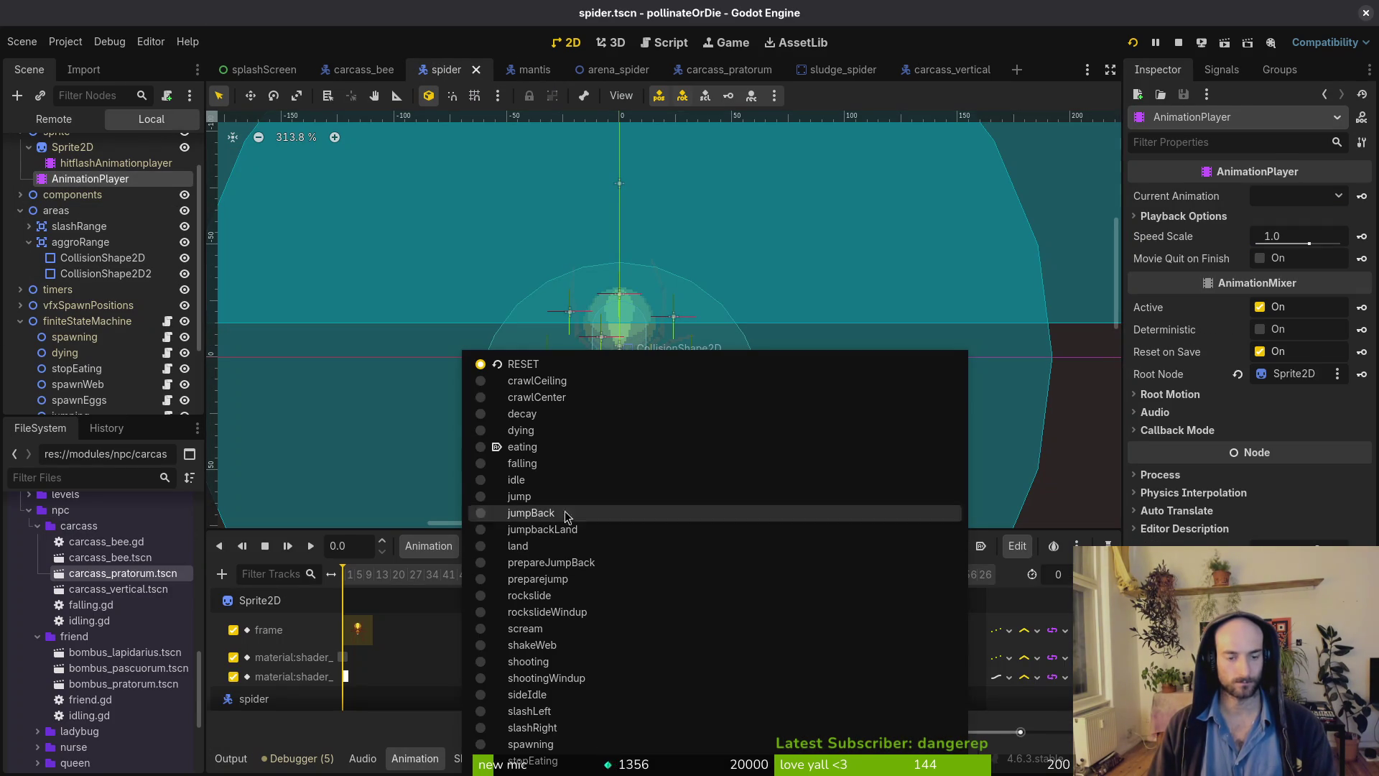
scroll(650, 310, "down", 4)
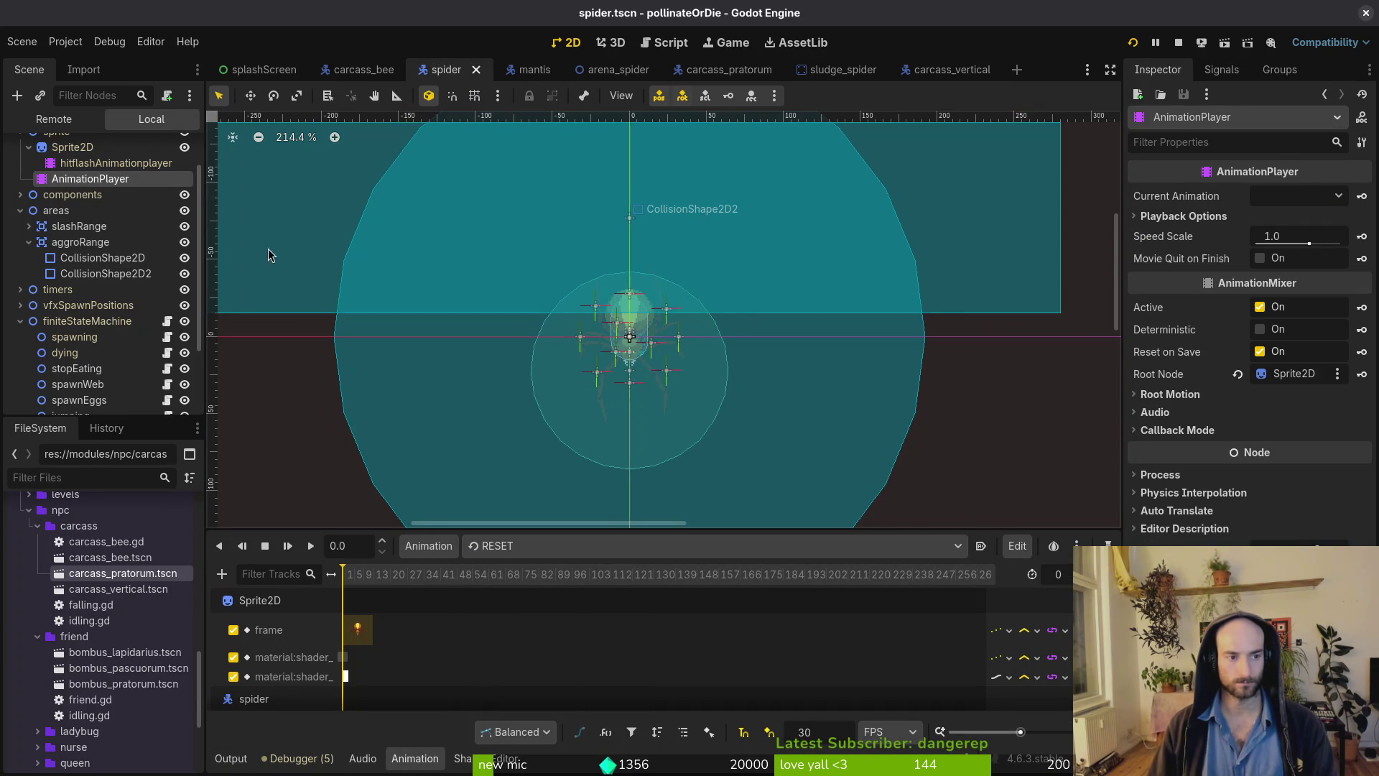
left_click(184, 242)
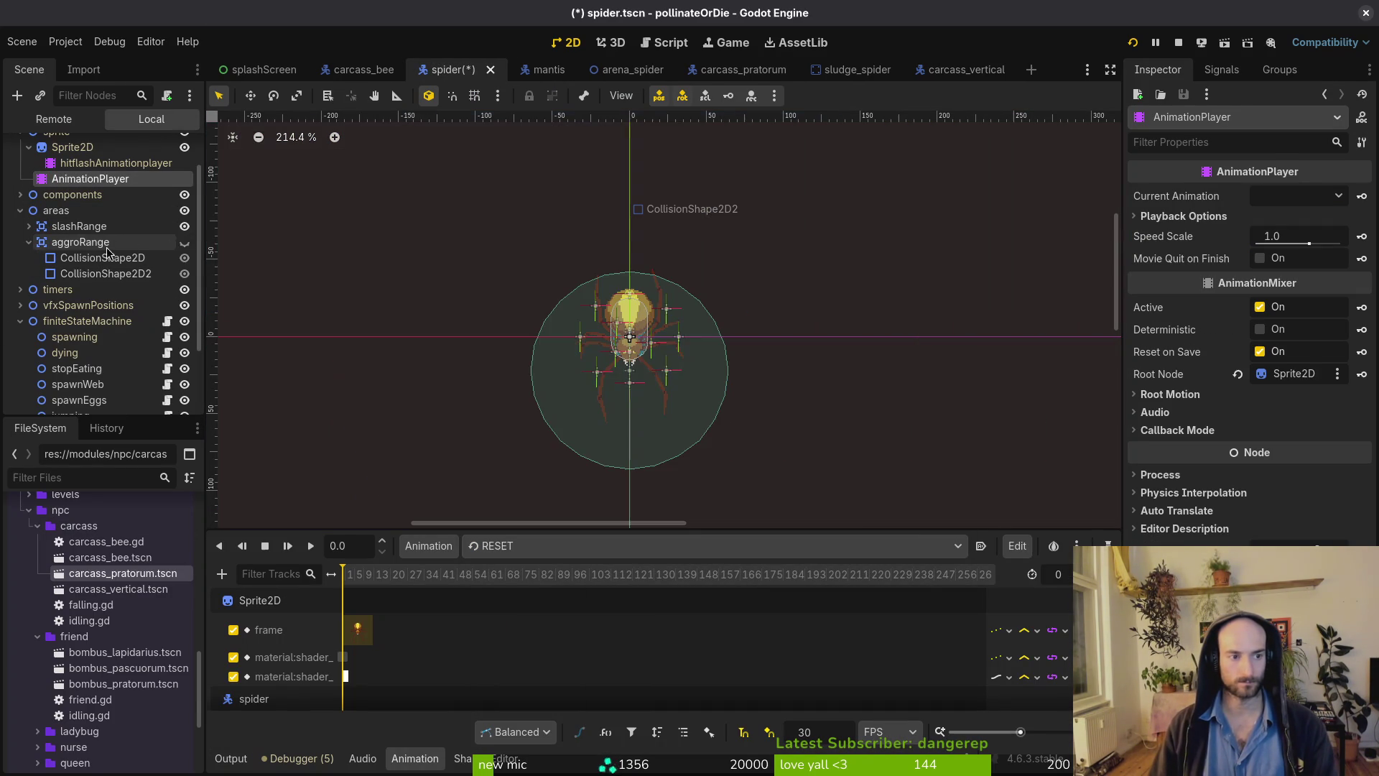
left_click(29, 242)
scroll(632, 370, "up", 5)
scroll(632, 370, "down", 4)
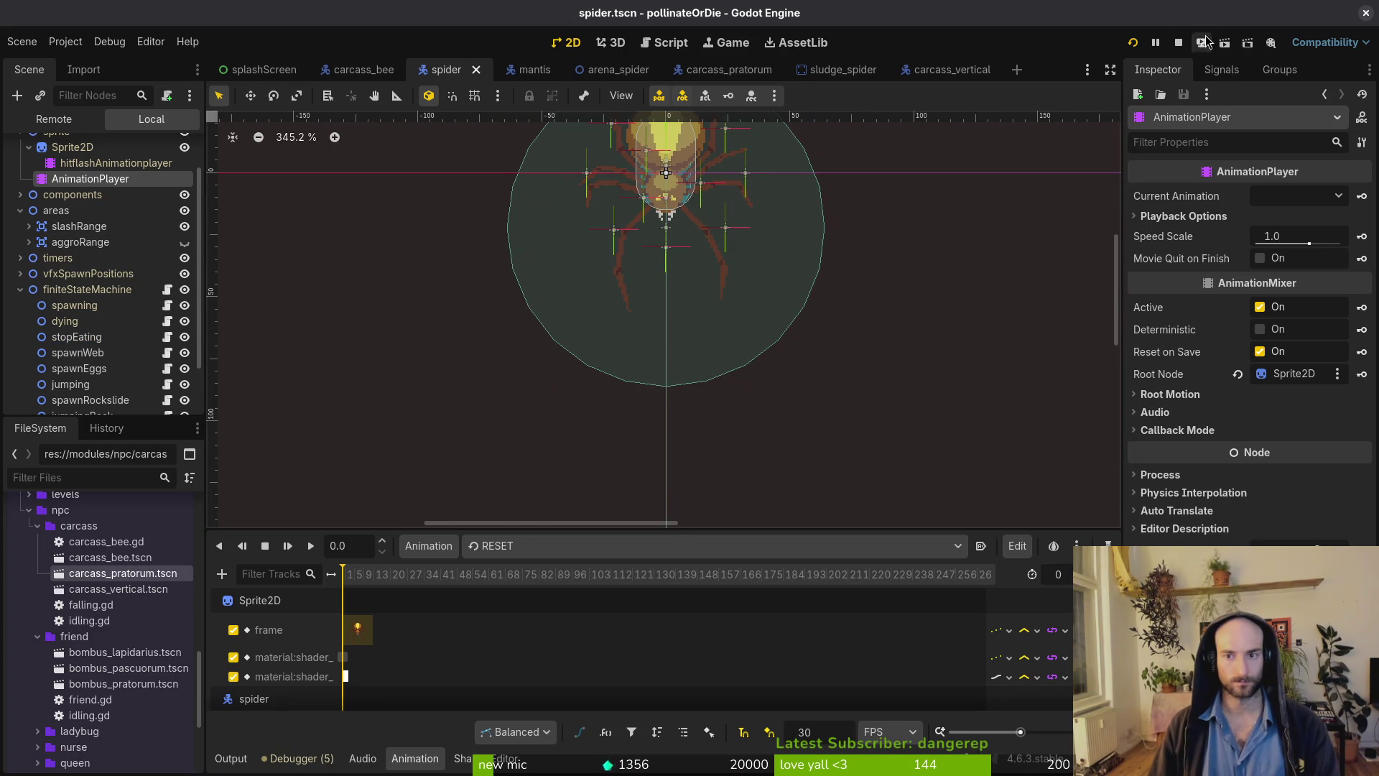
Enlarge the animation panel and preview the crawlCeiling, crawlCenter, decay and dying animations.
mouse_move(546, 532)
left_mouse_down()
mouse_move(545, 364)
mouse_move(544, 417)
left_mouse_up()
left_click(542, 431)
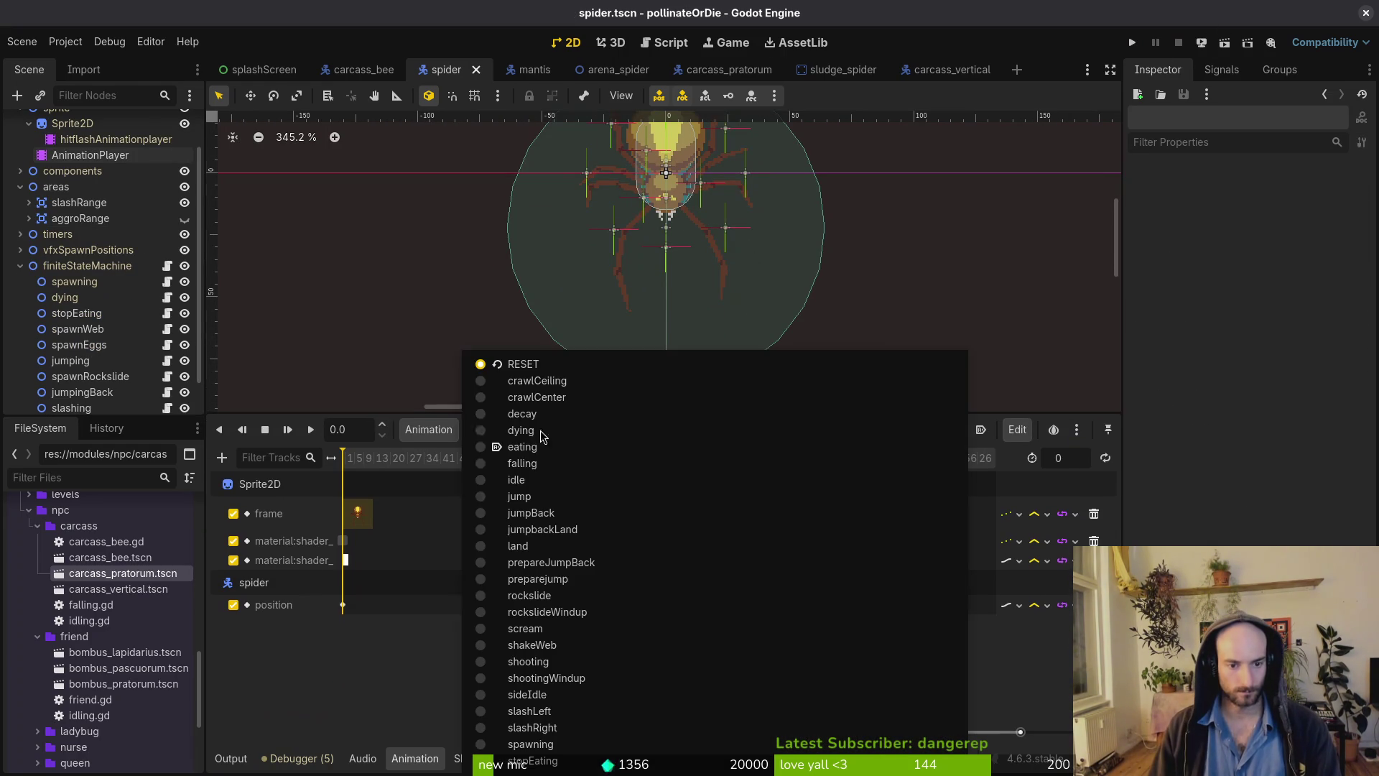
left_click(591, 382)
scroll(407, 511, "up", 3)
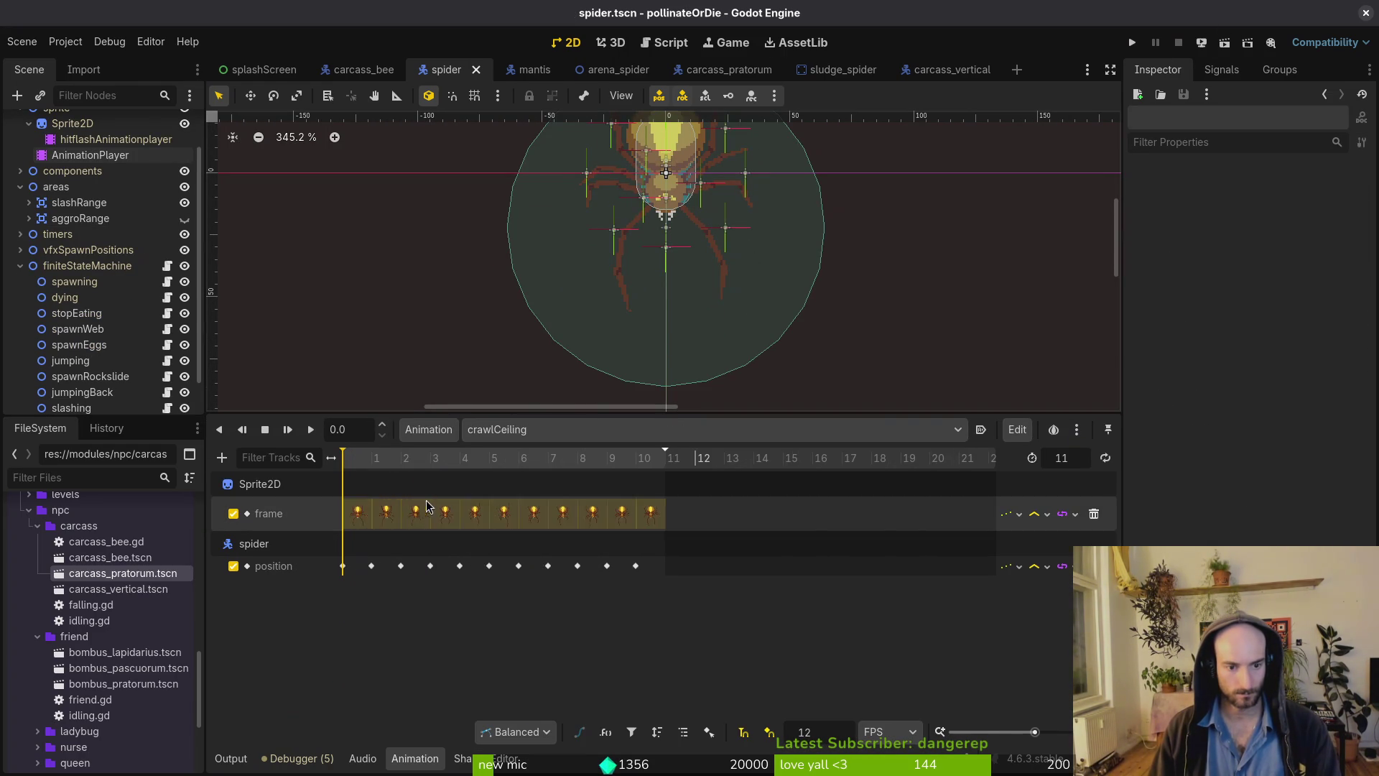
left_click(571, 433)
left_click(572, 396)
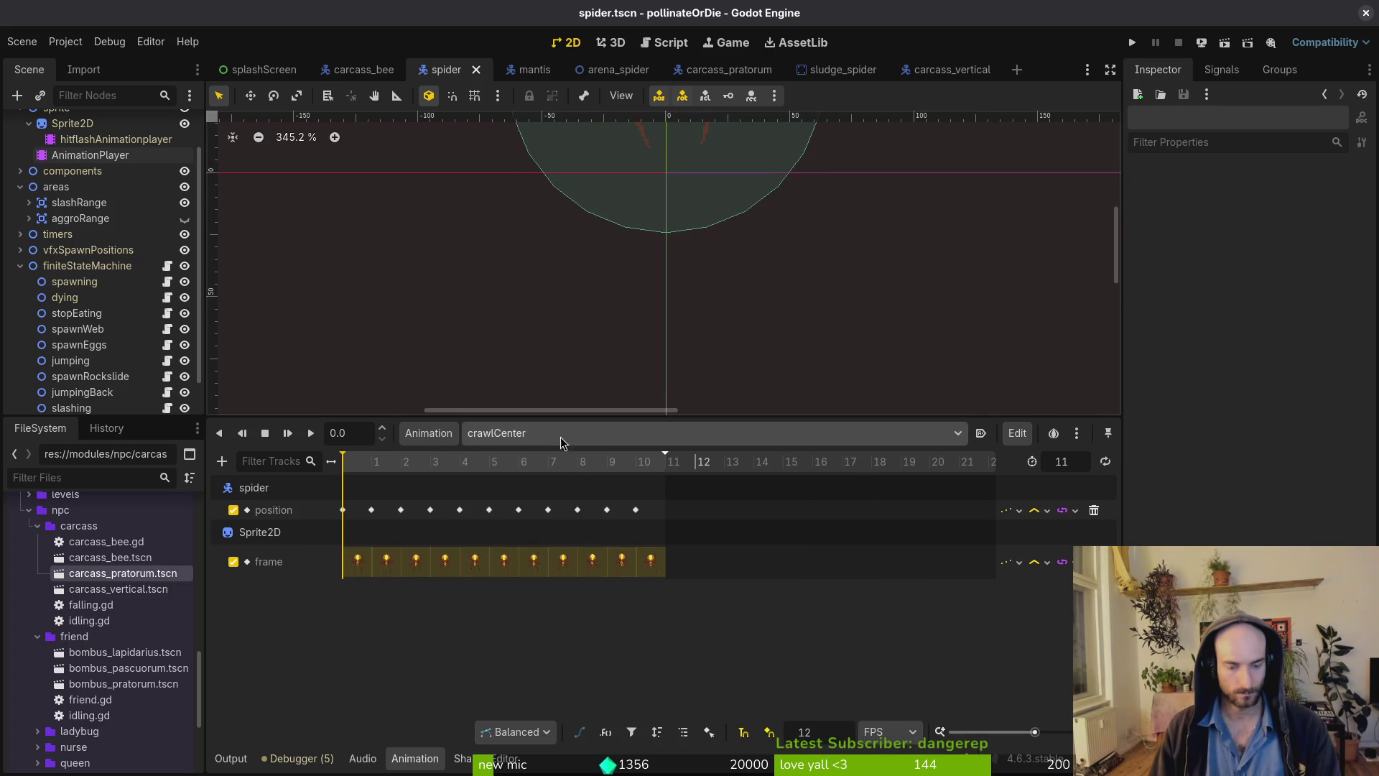
left_click(560, 435)
left_click(559, 415)
left_click(563, 435)
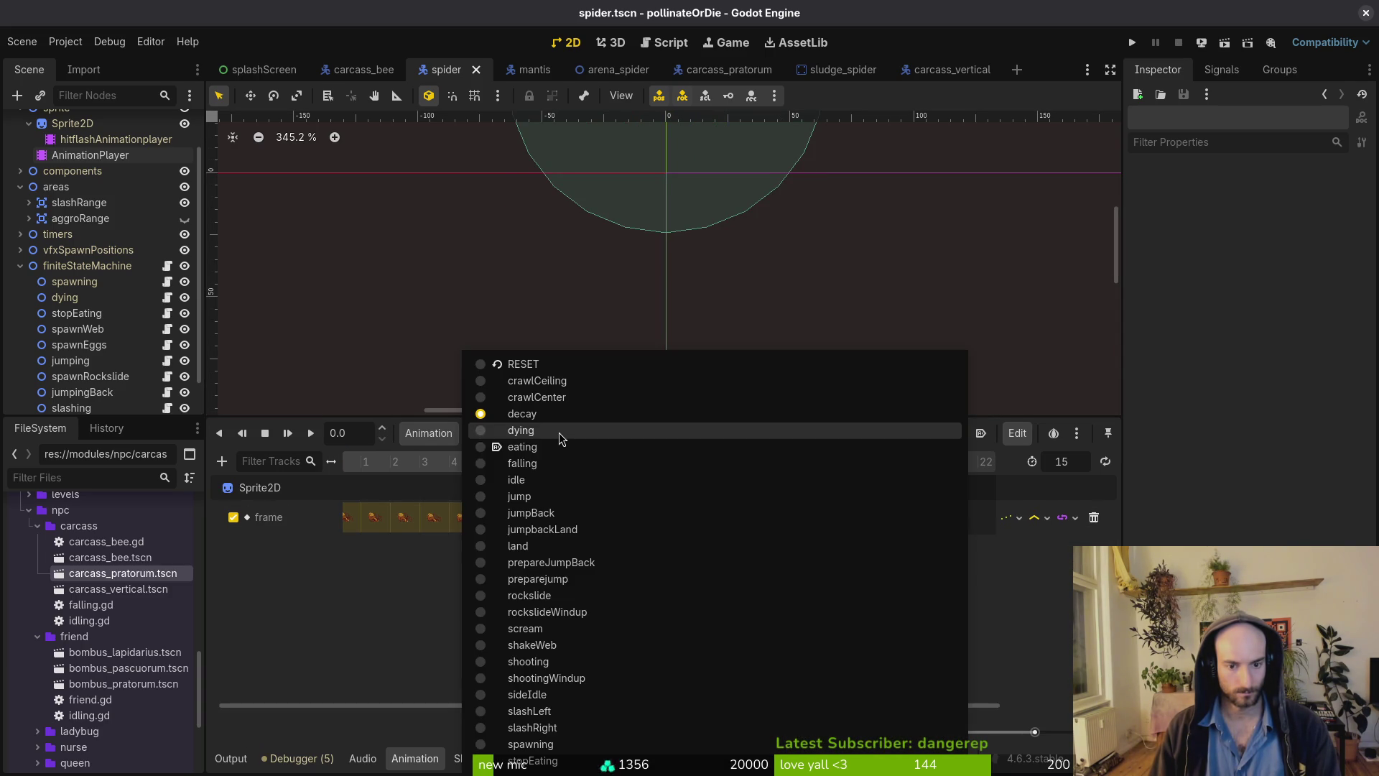
left_click(558, 430)
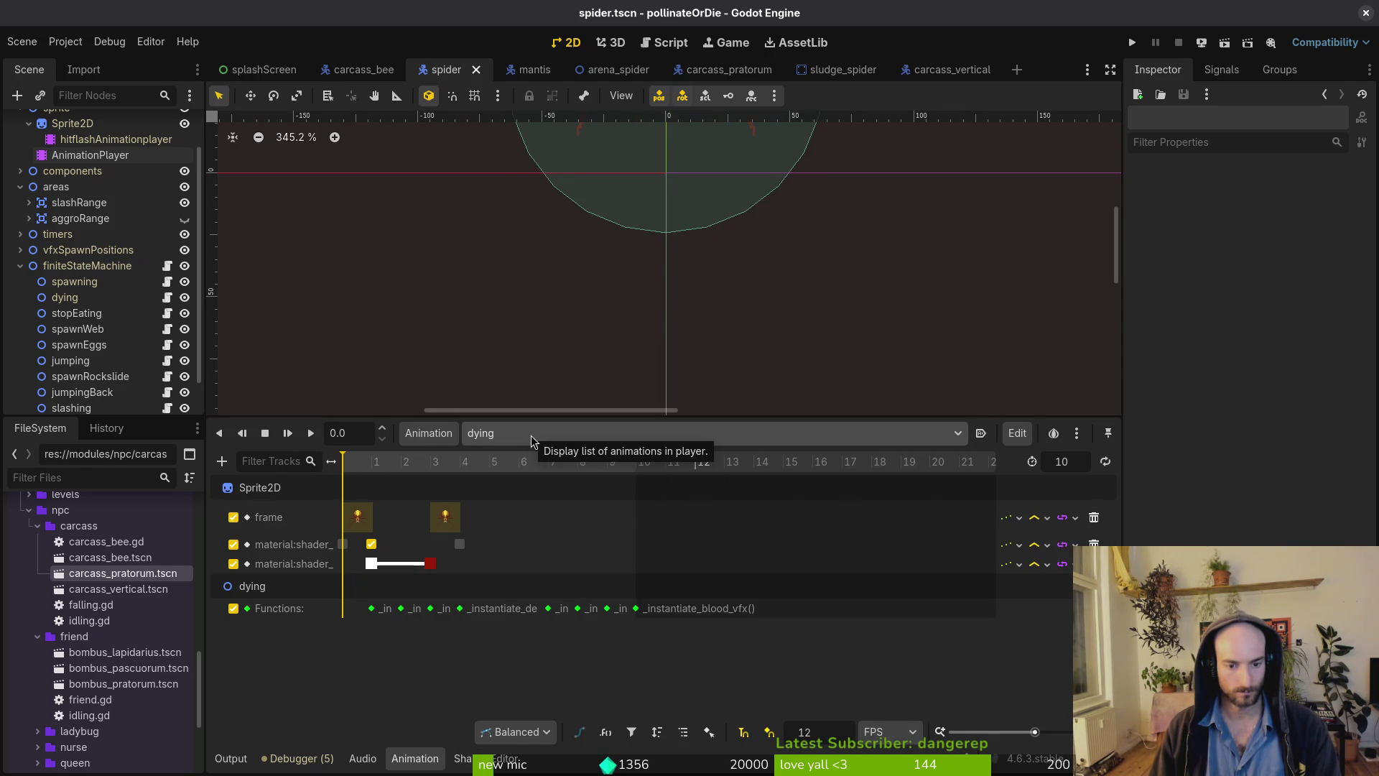
Preview the slashLeft and slashRight animations, then switch over to the terminal.
left_click(532, 436)
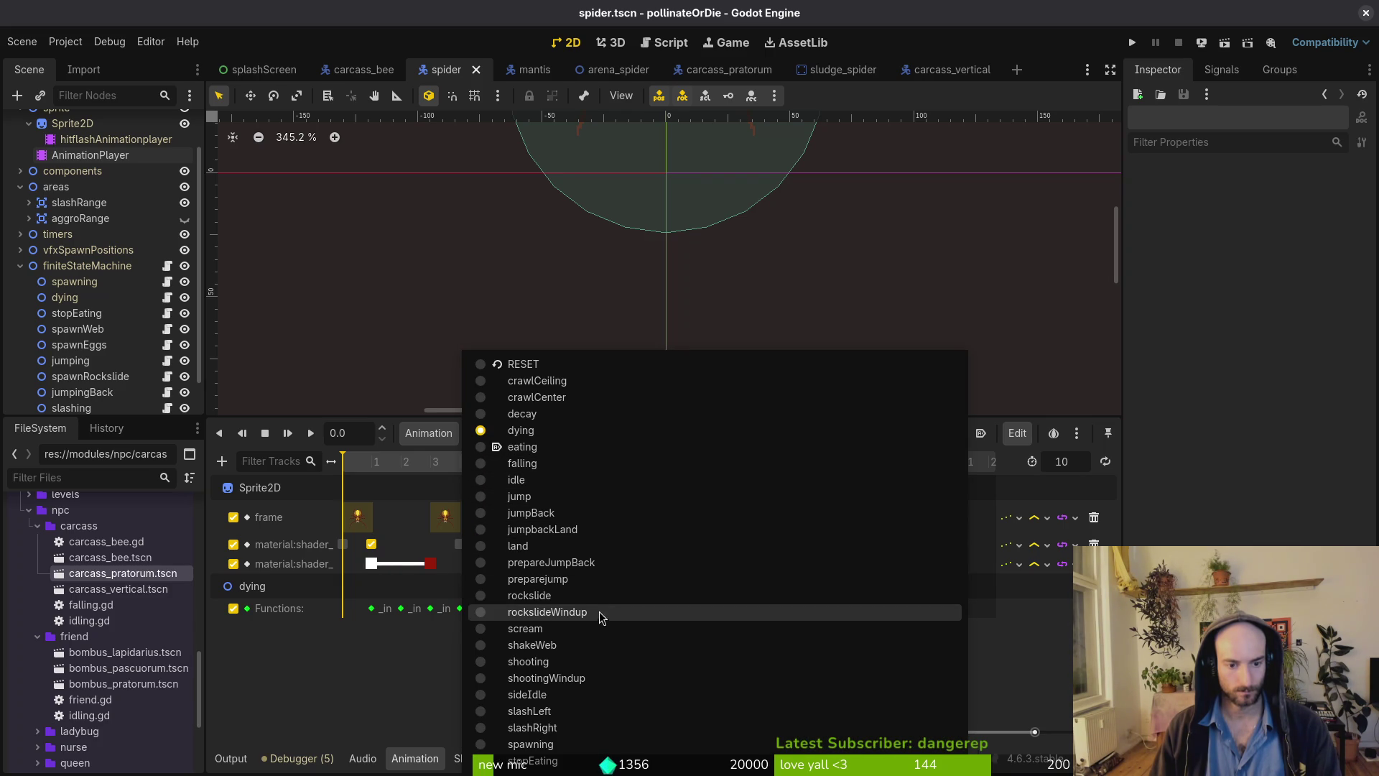
left_click(580, 711)
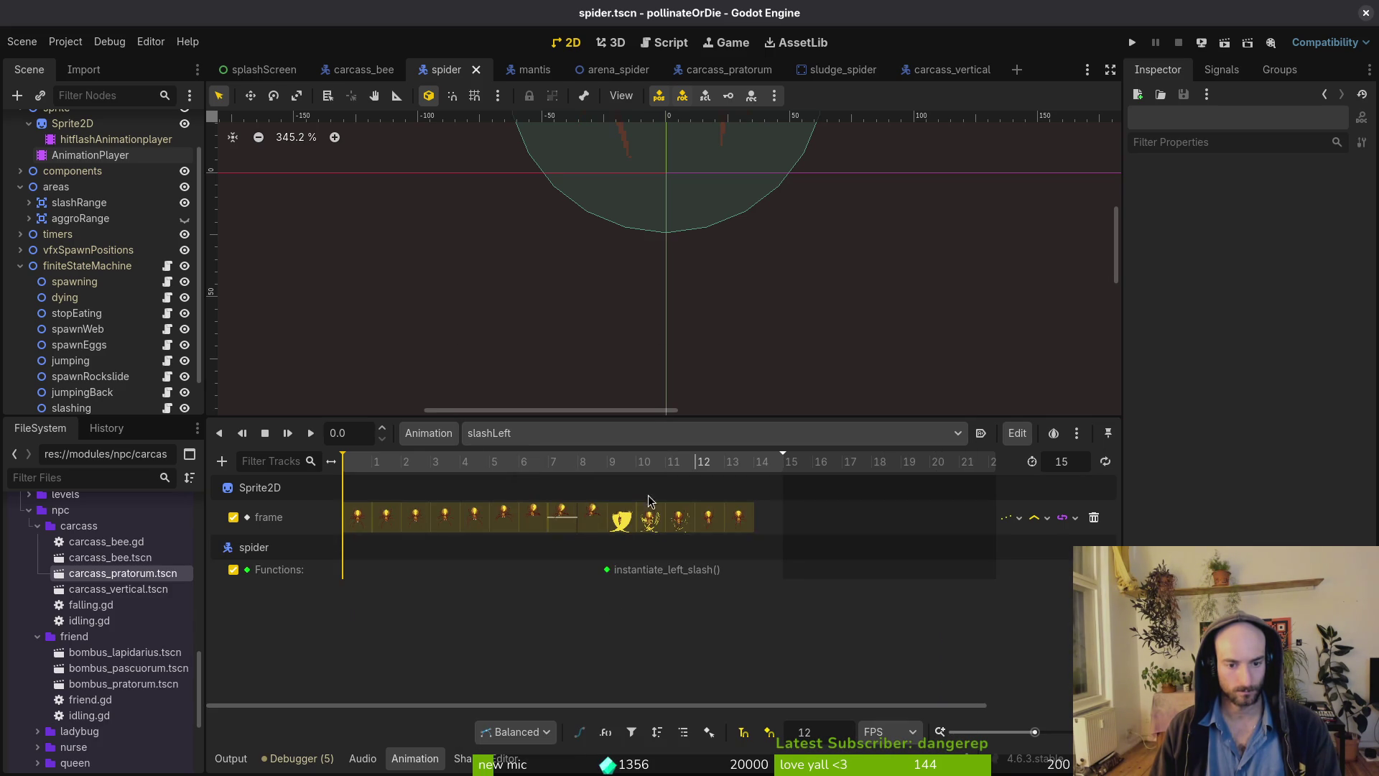
left_click(541, 437)
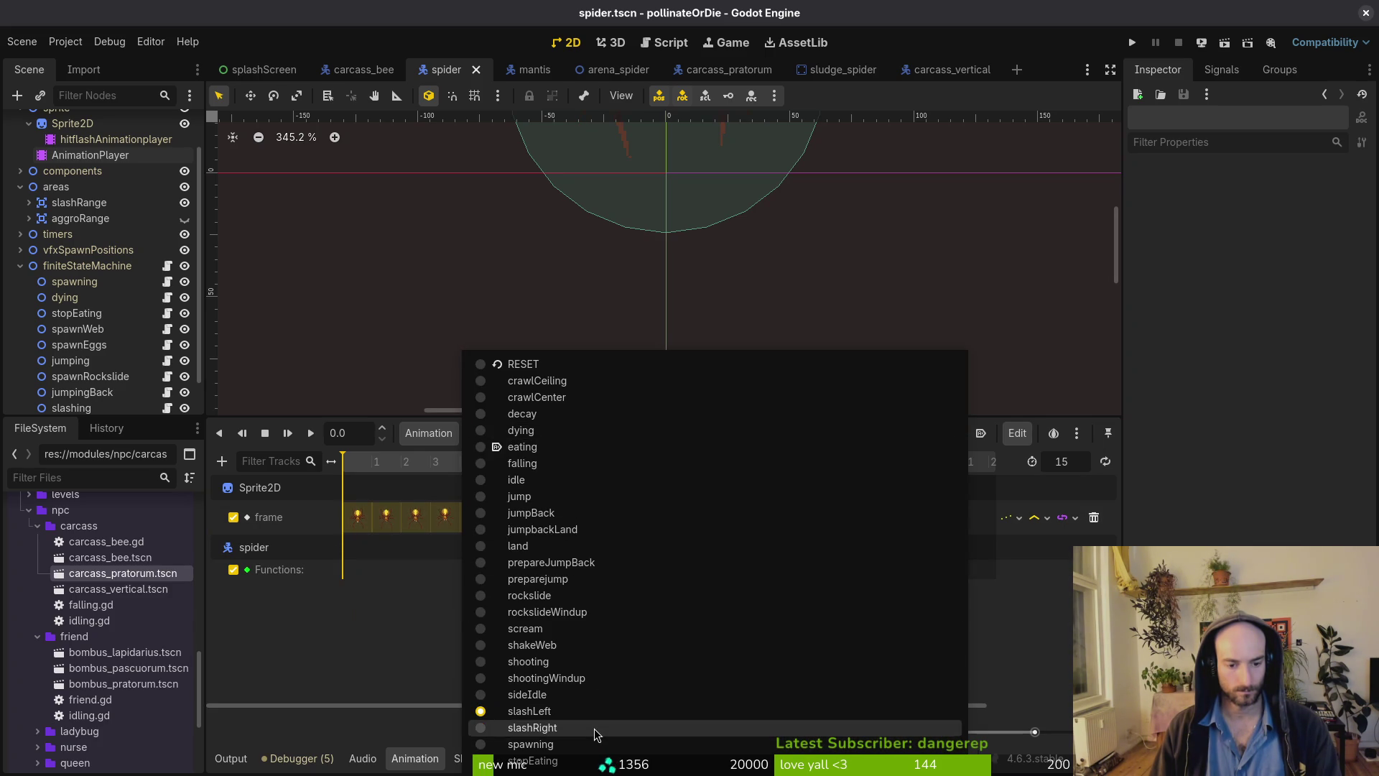
left_click(596, 728)
left_click(552, 435)
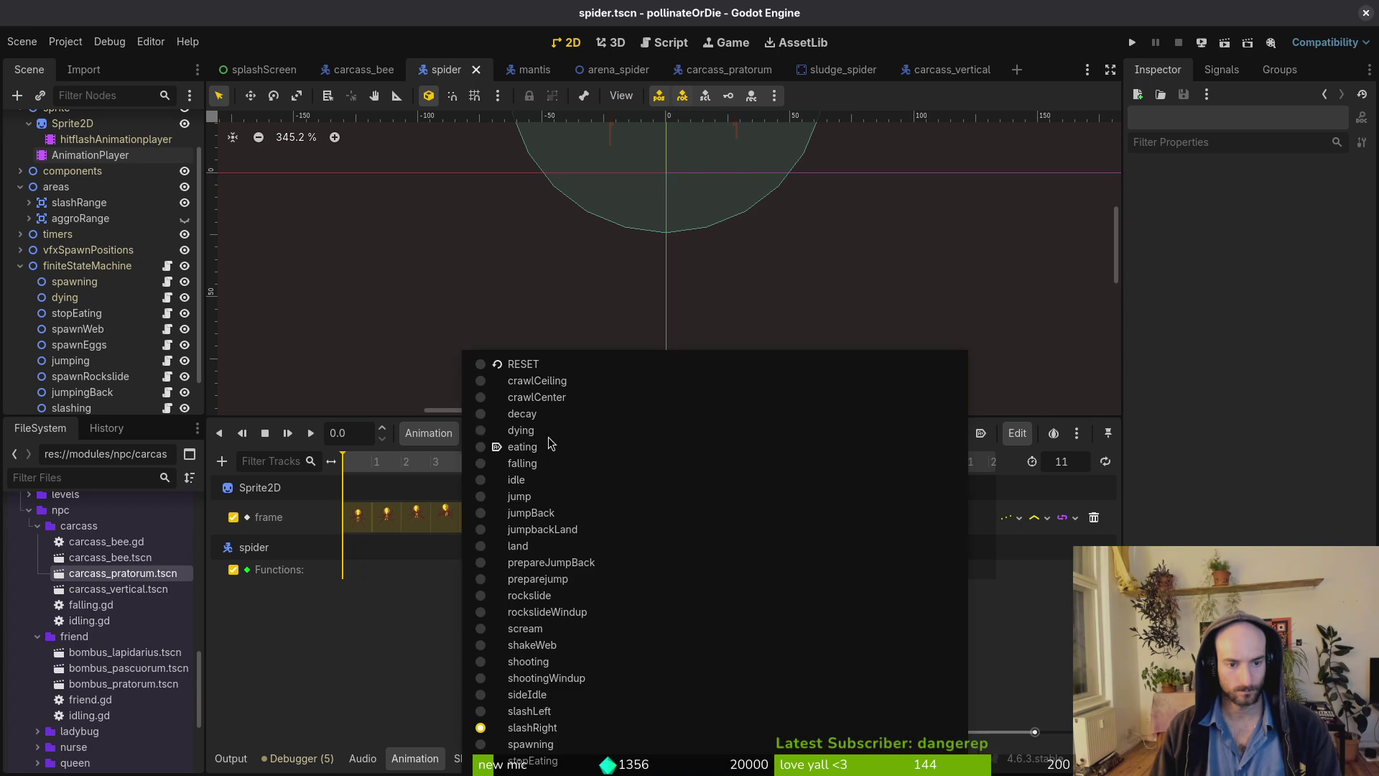
left_click(451, 683)
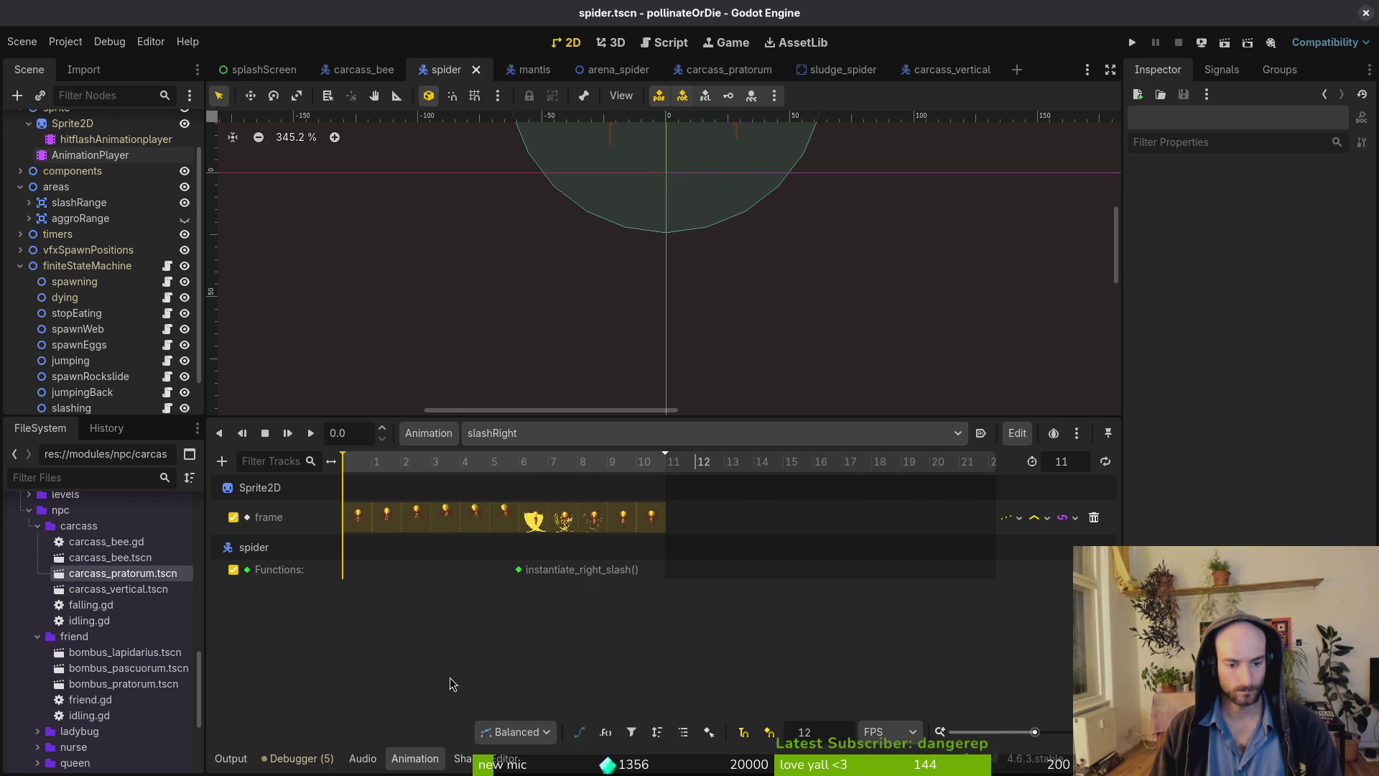
key("alt+Tab")
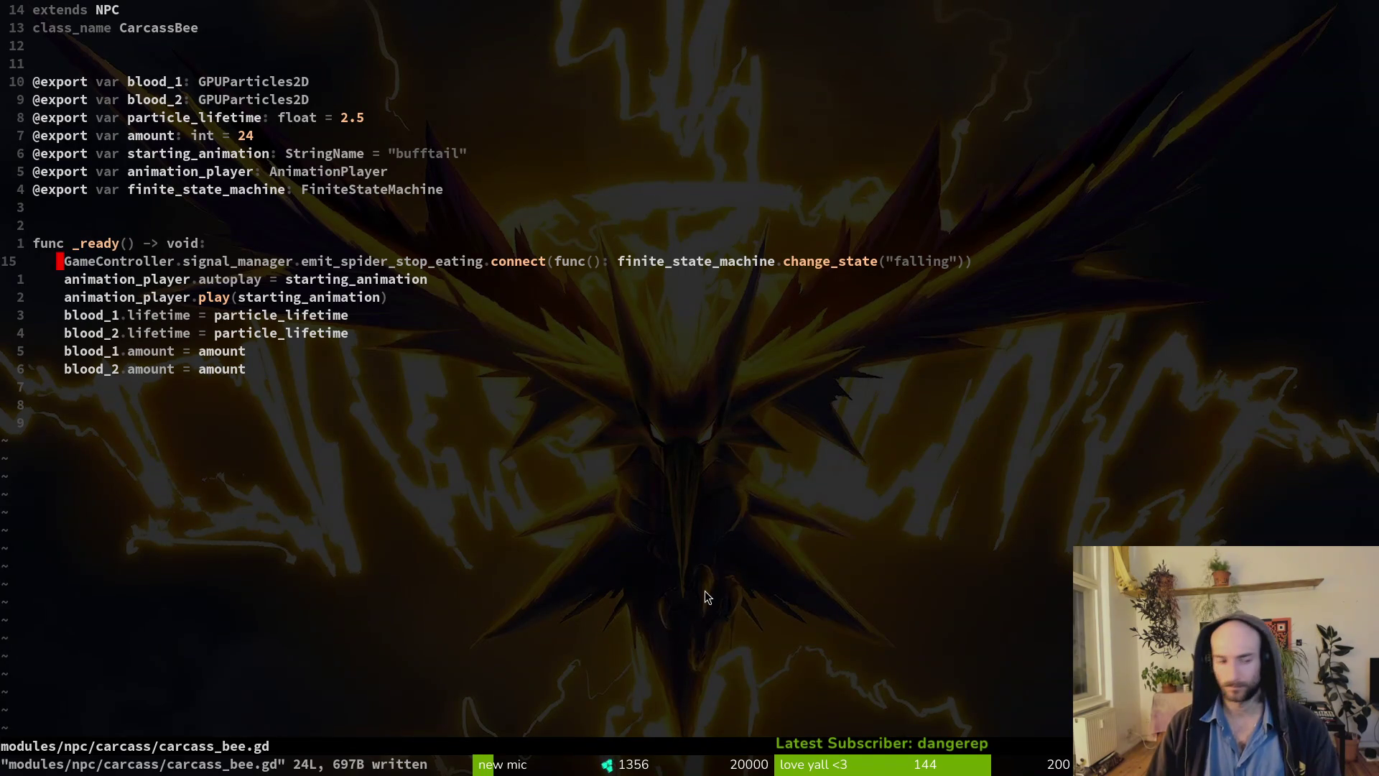
Quit vim and bring up tig's status view showing the spider.gd diff.
type(":q")
key("Return")
type("tig")
key("Return")
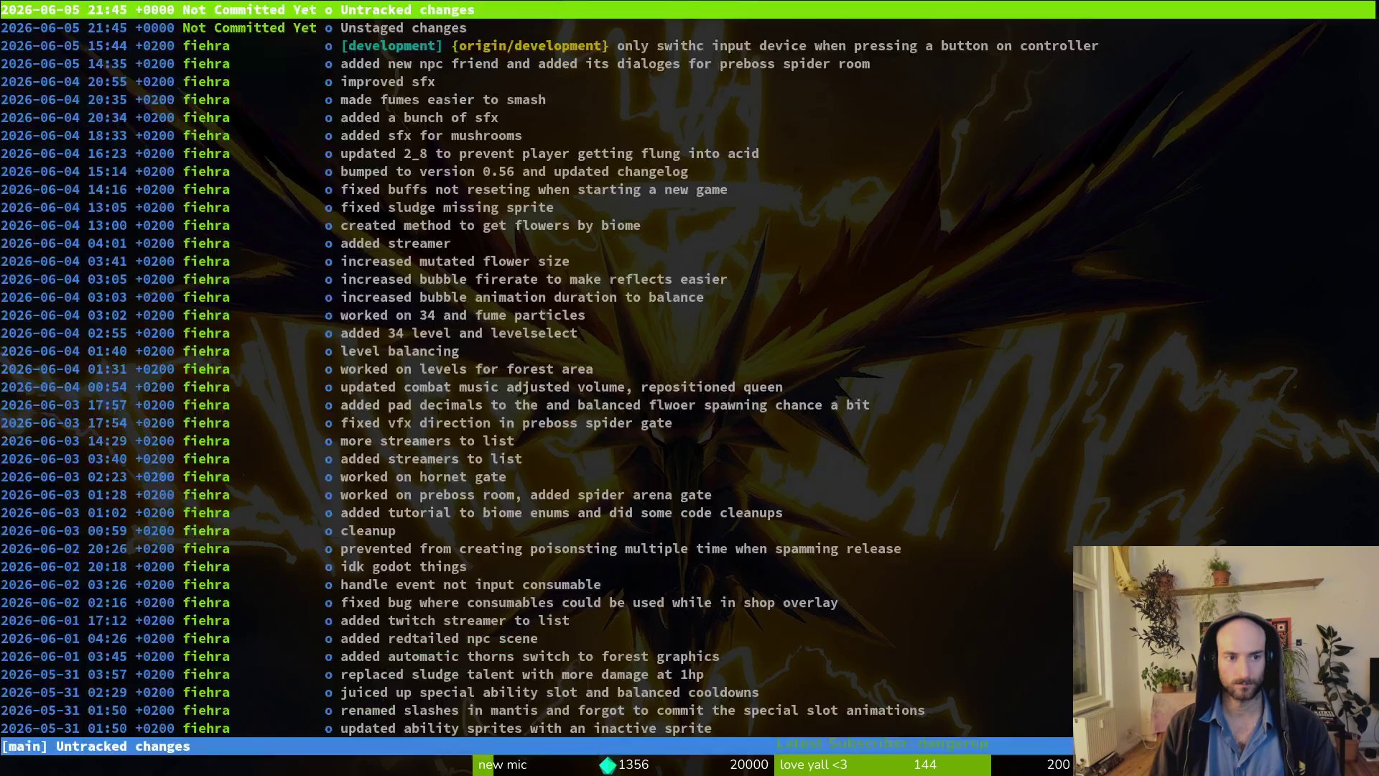
key("s")
key("Down")
key("Down")
key("Down")
key("Return")
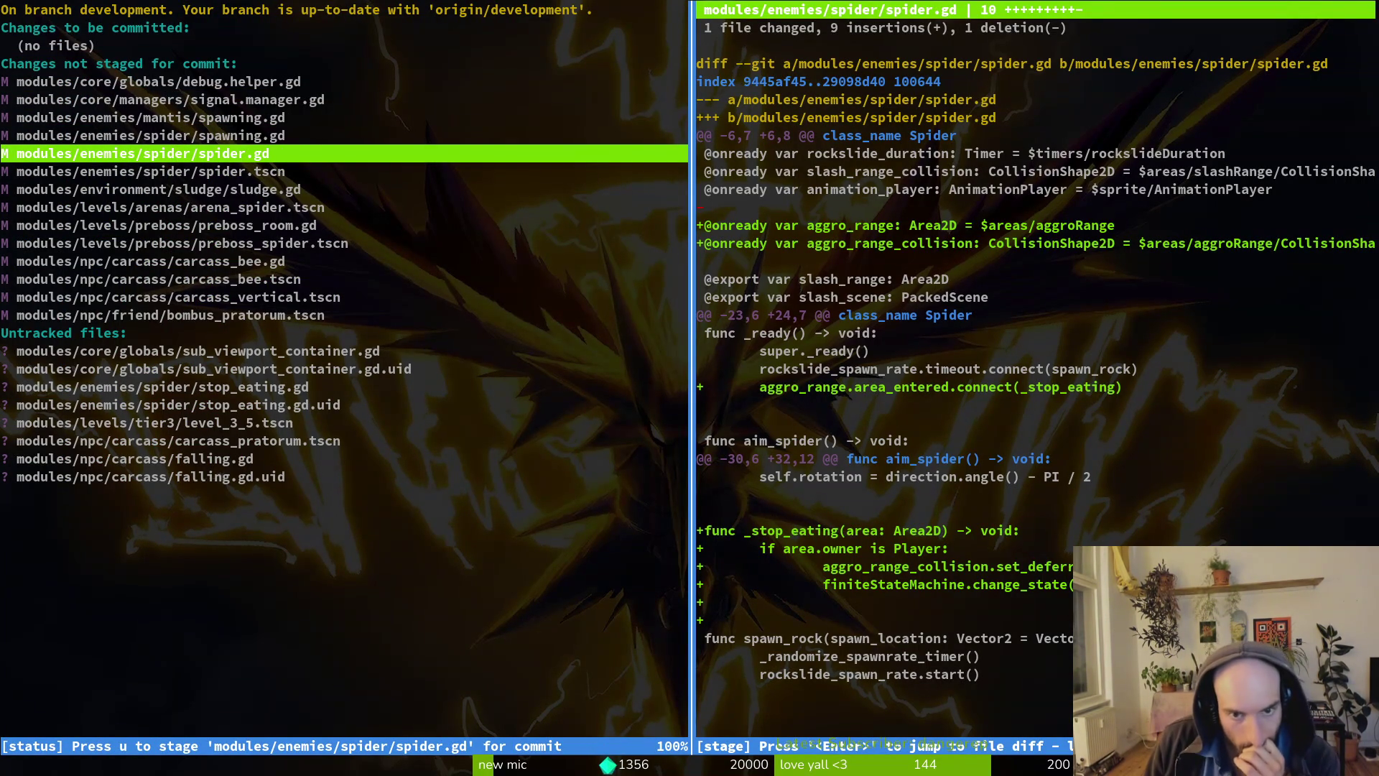
Review the spider.tscn, preboss_room.gd and preboss_spider.tscn diffs, then stage mantis spawning.gd.
key("Down")
key("Down")
key("Down")
key("Down")
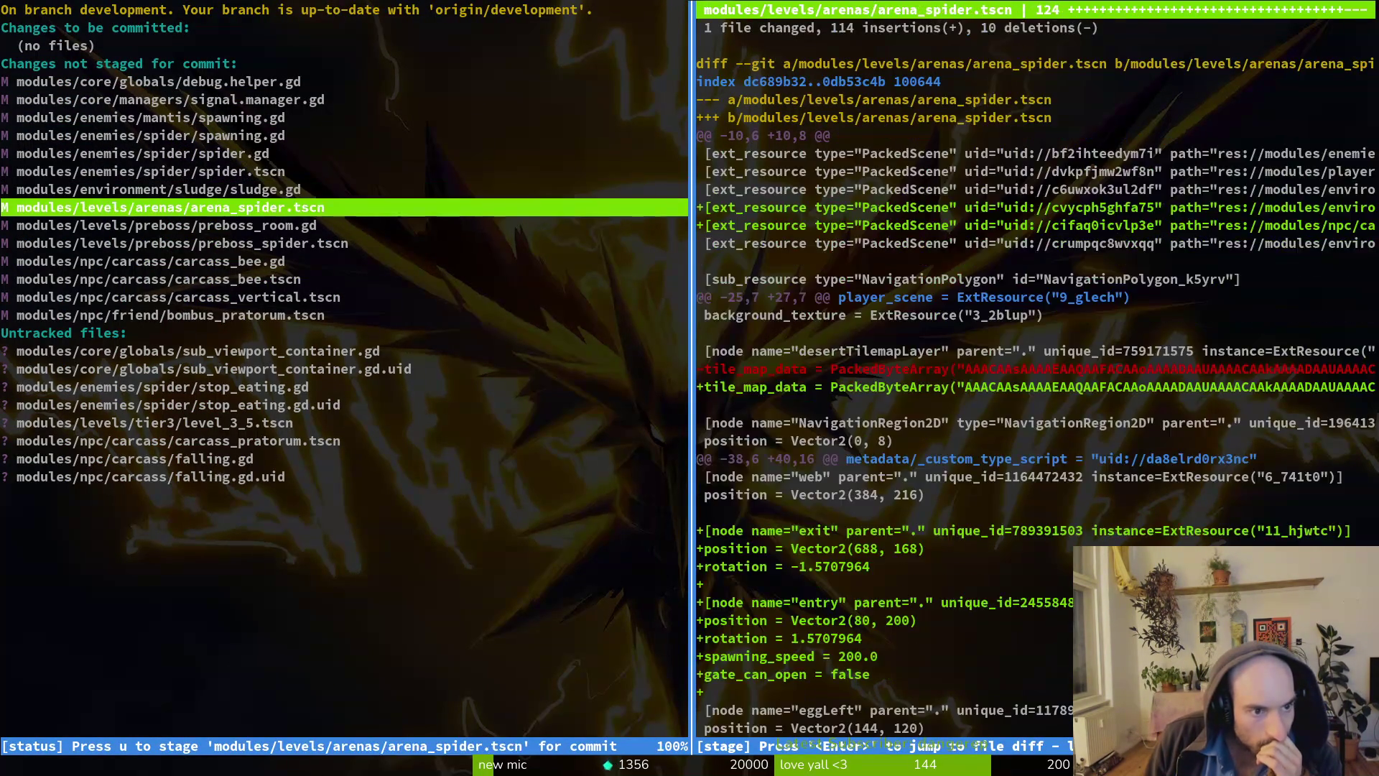
key("Down")
key("Up")
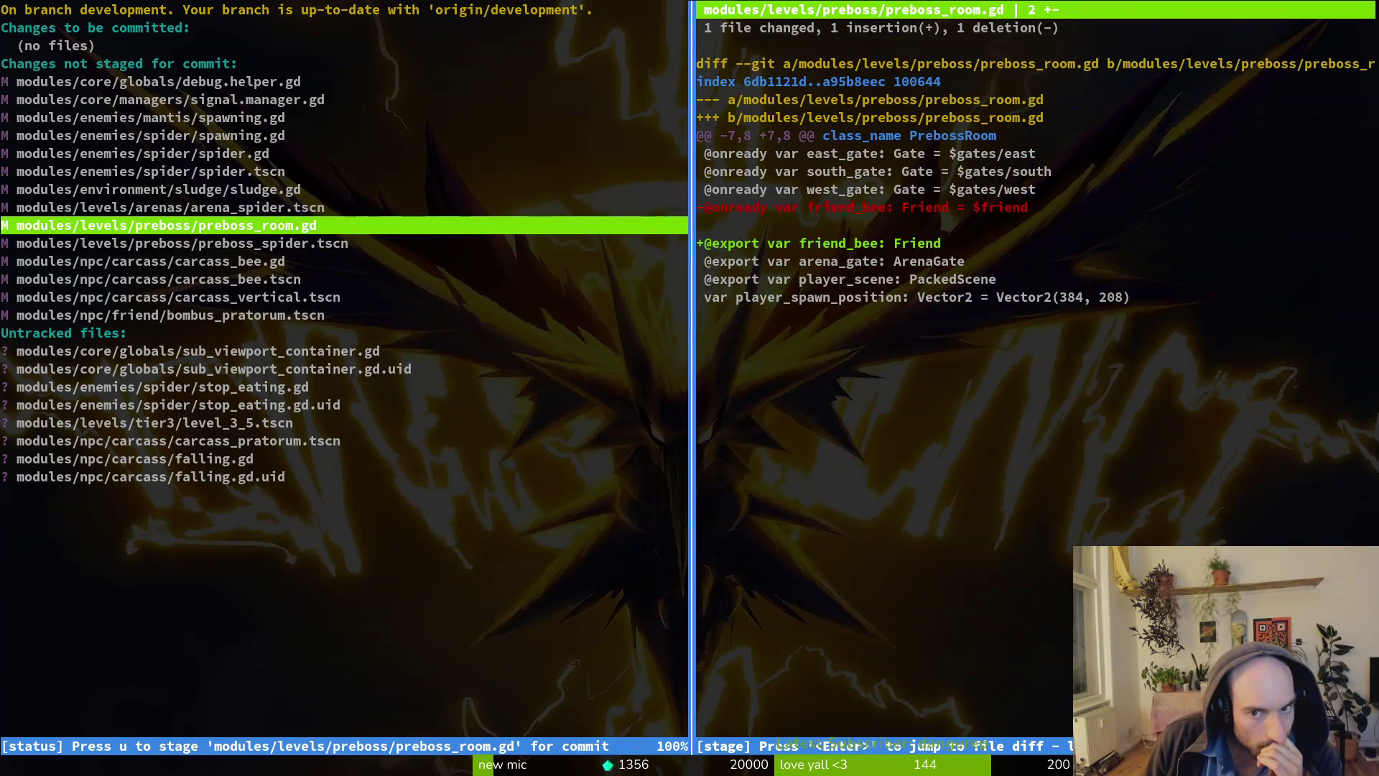
key("Up")
key("Up")
key("Up")
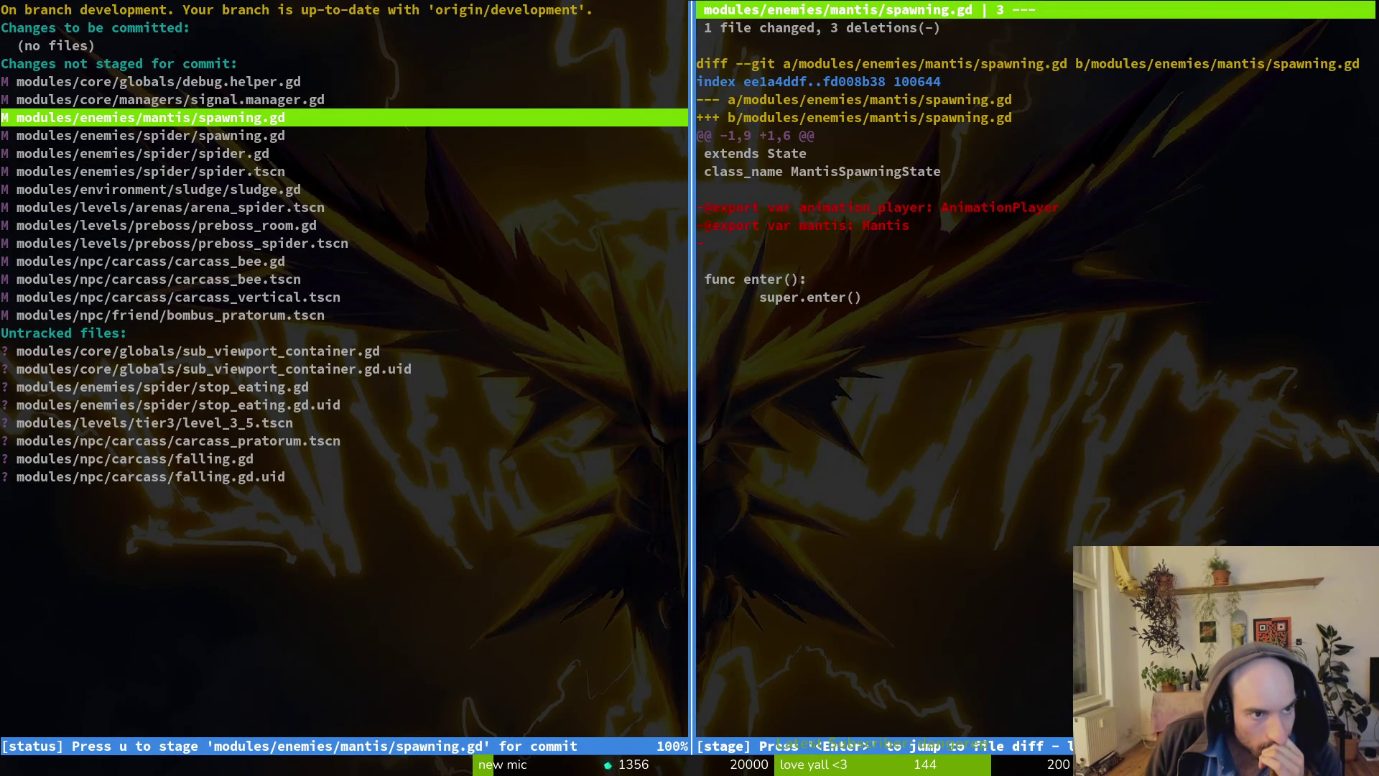
key("u")
Look through the arena_spider.tscn diff and untracked files, then quit tig to start a git commit.
key("Up")
key("Down")
key("Down")
key("Down")
key("Down")
key("Down")
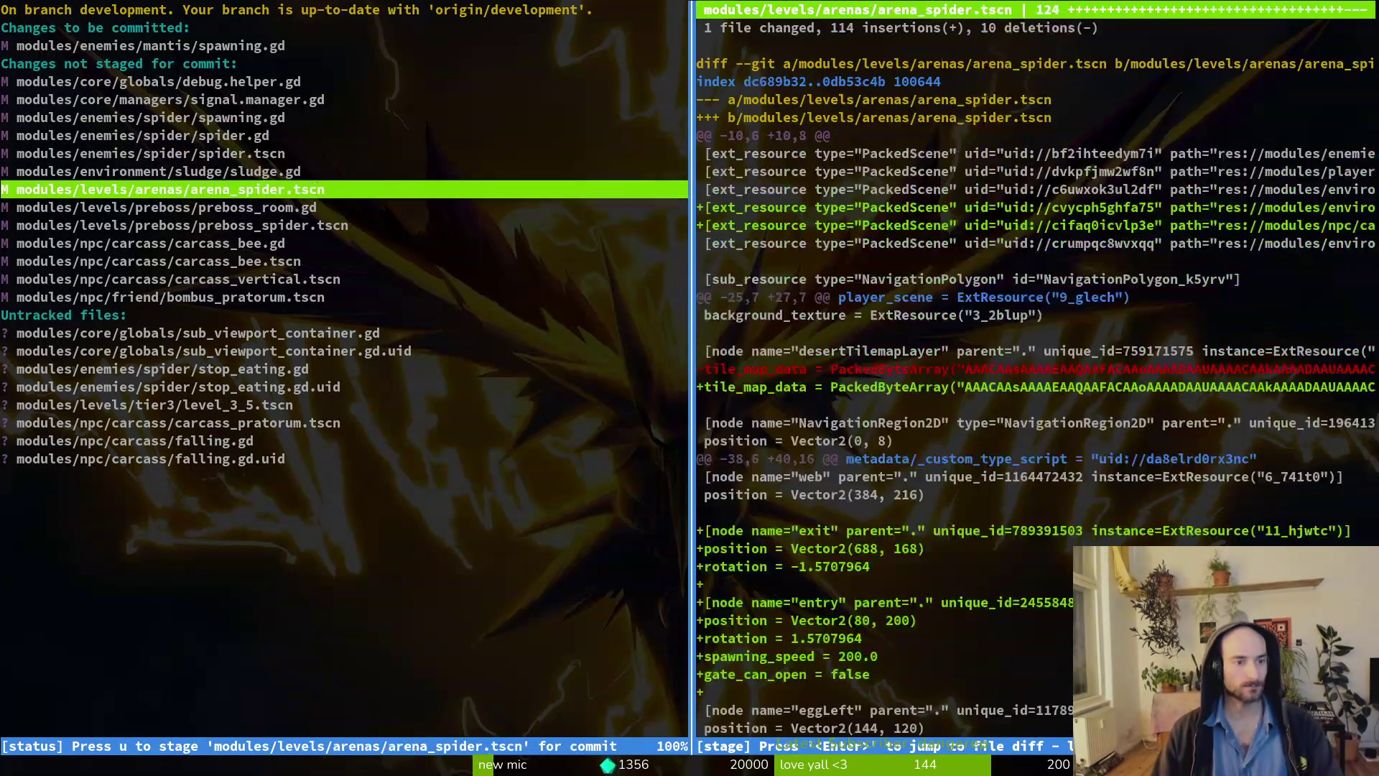
key("Down")
key("Down")
key("Down")
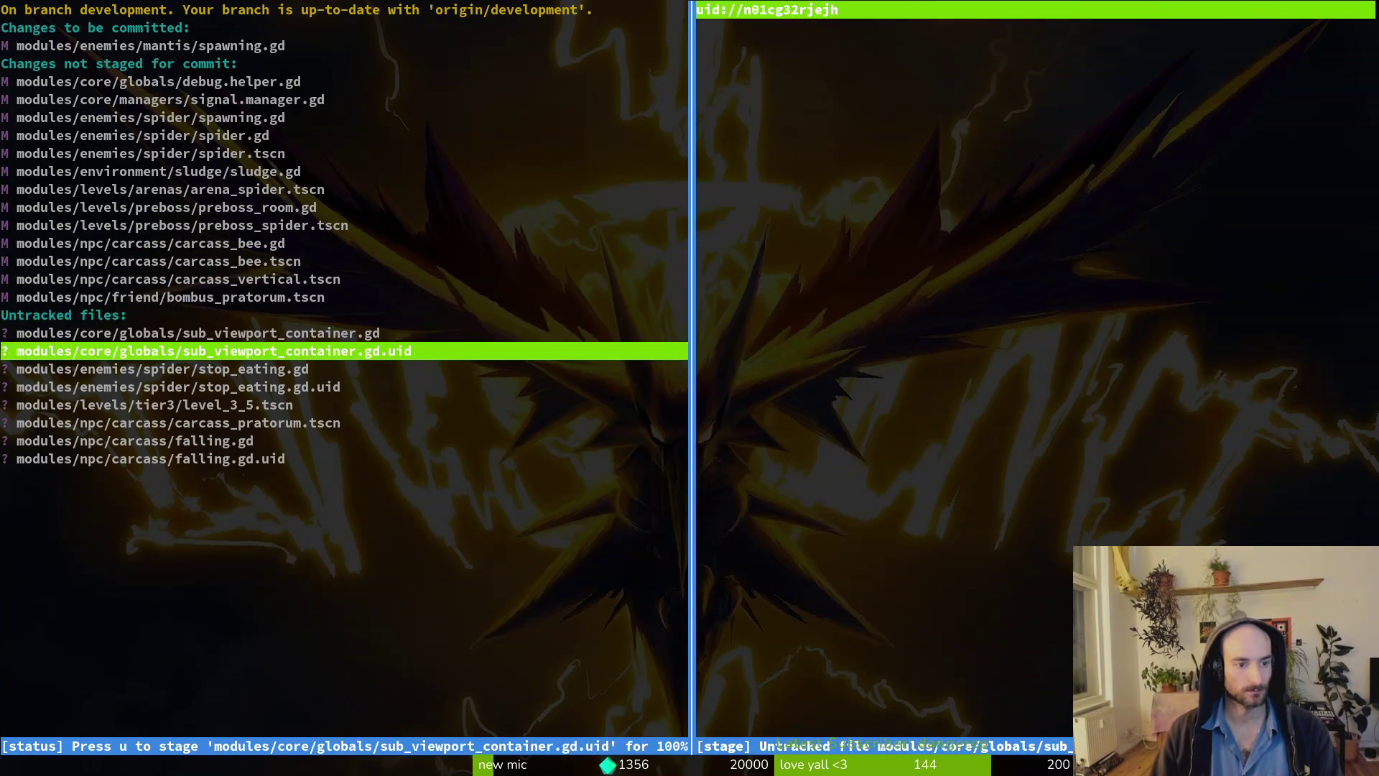
key("Down")
key("Down")
key("Down")
type("qgi")
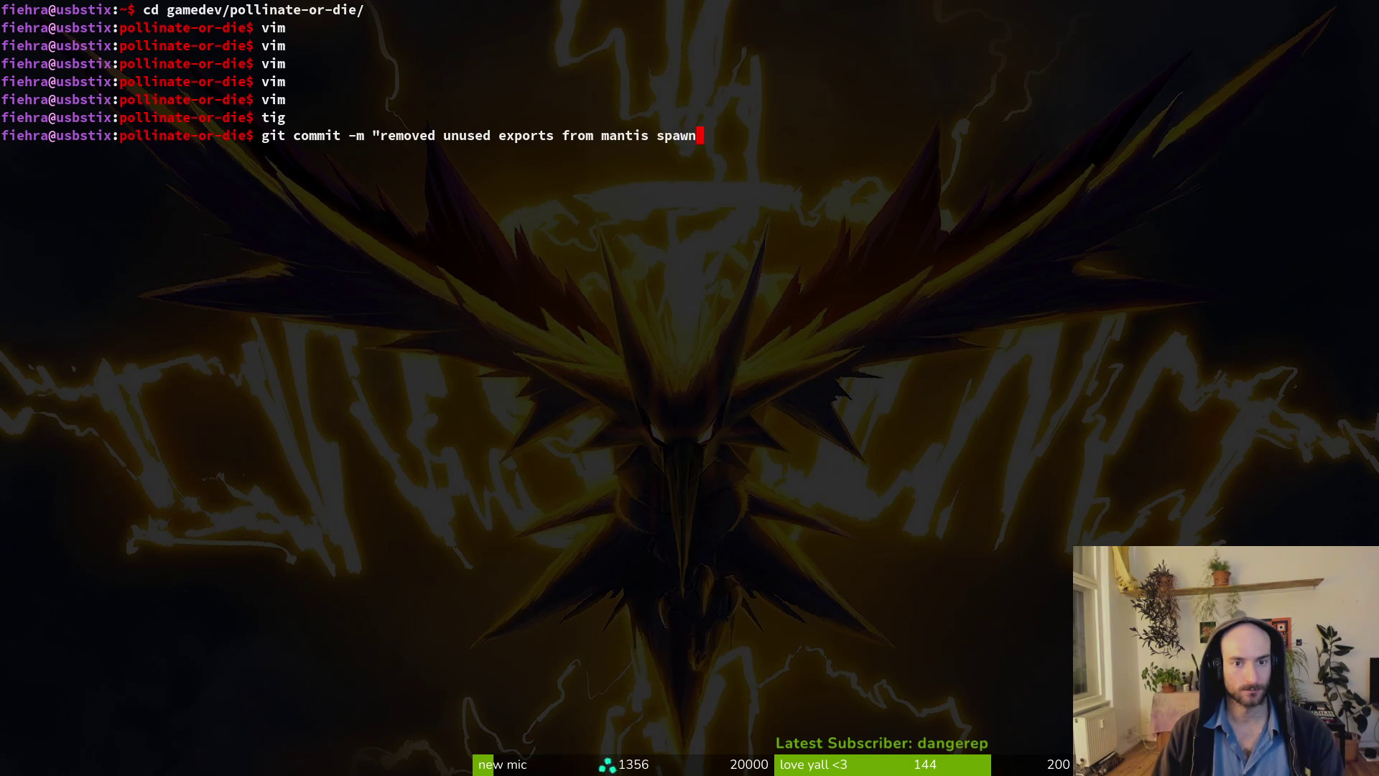
Commit the staged mantis change as 'removed unused exports from mantis spawn'.
key("Return")
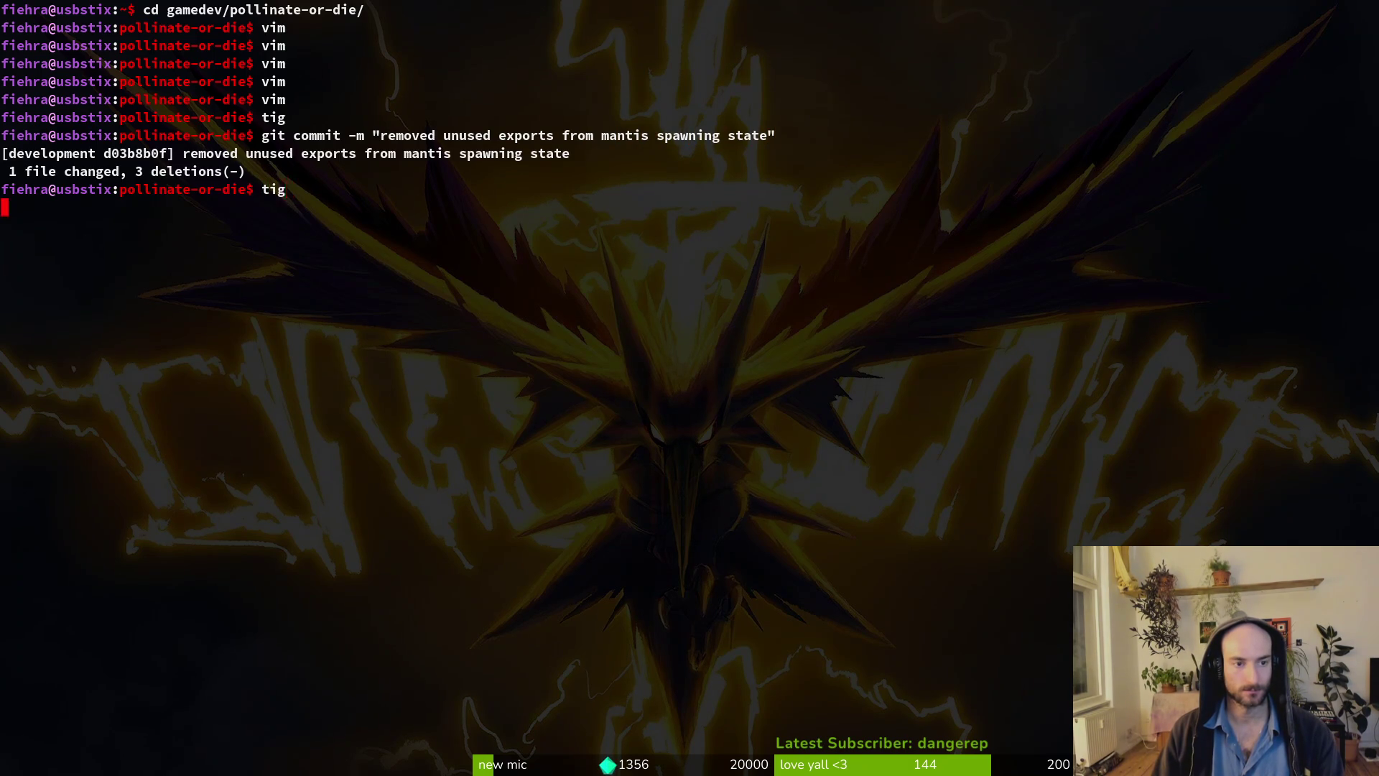
key("Down")
key("Down")
key("Down")
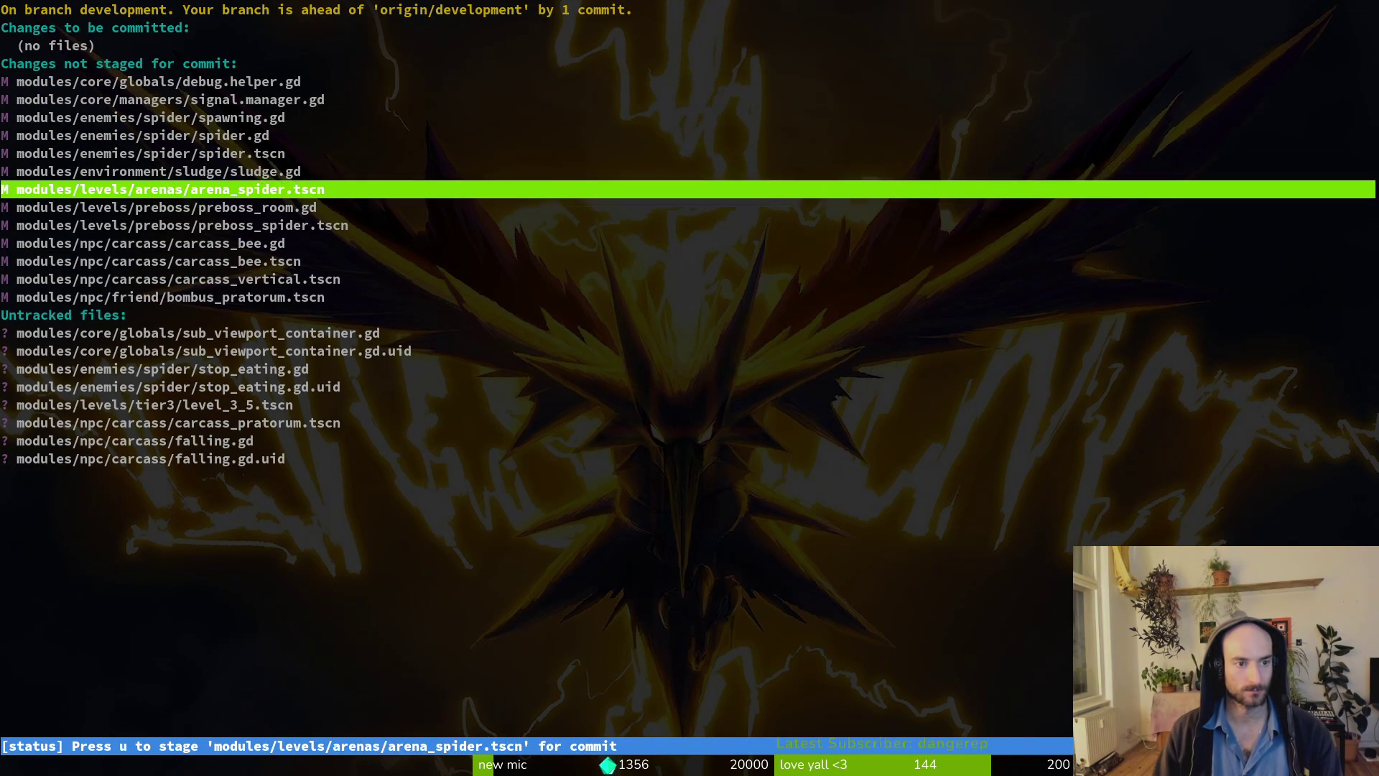
key("Up")
key("Up")
key("Up")
Review the spider.gd, spider spawning.gd and new stop_eating.gd diffs, then return to Godot.
key("Return")
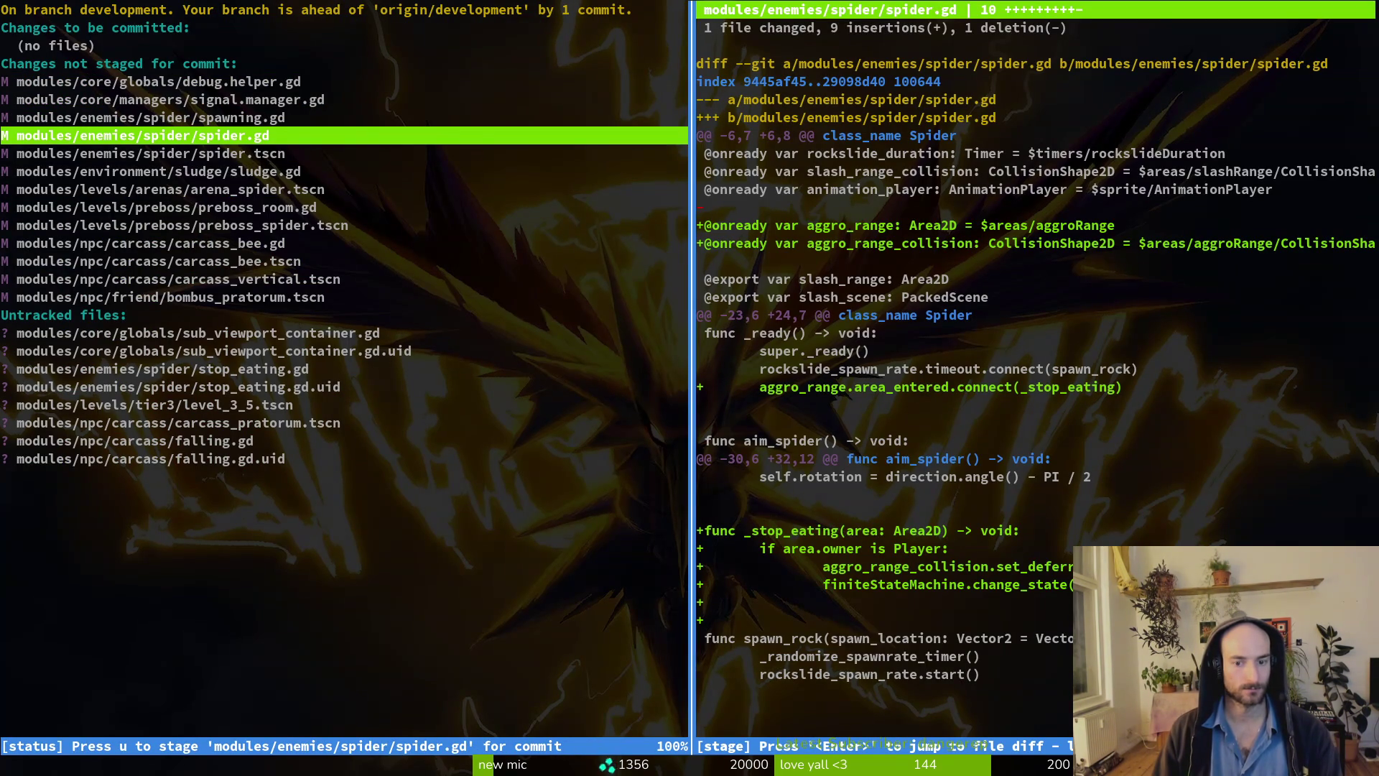
key("Up")
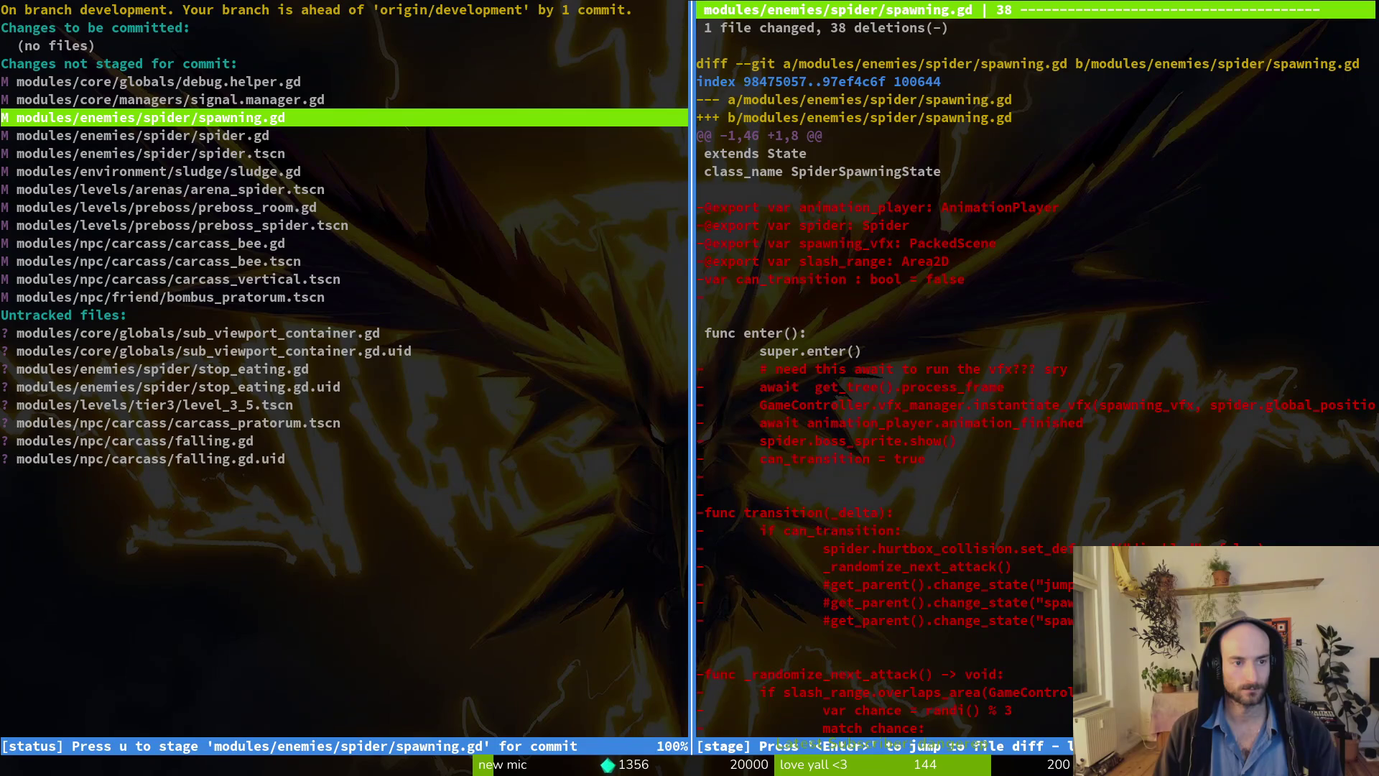
key("Down")
key("Down")
key("Down")
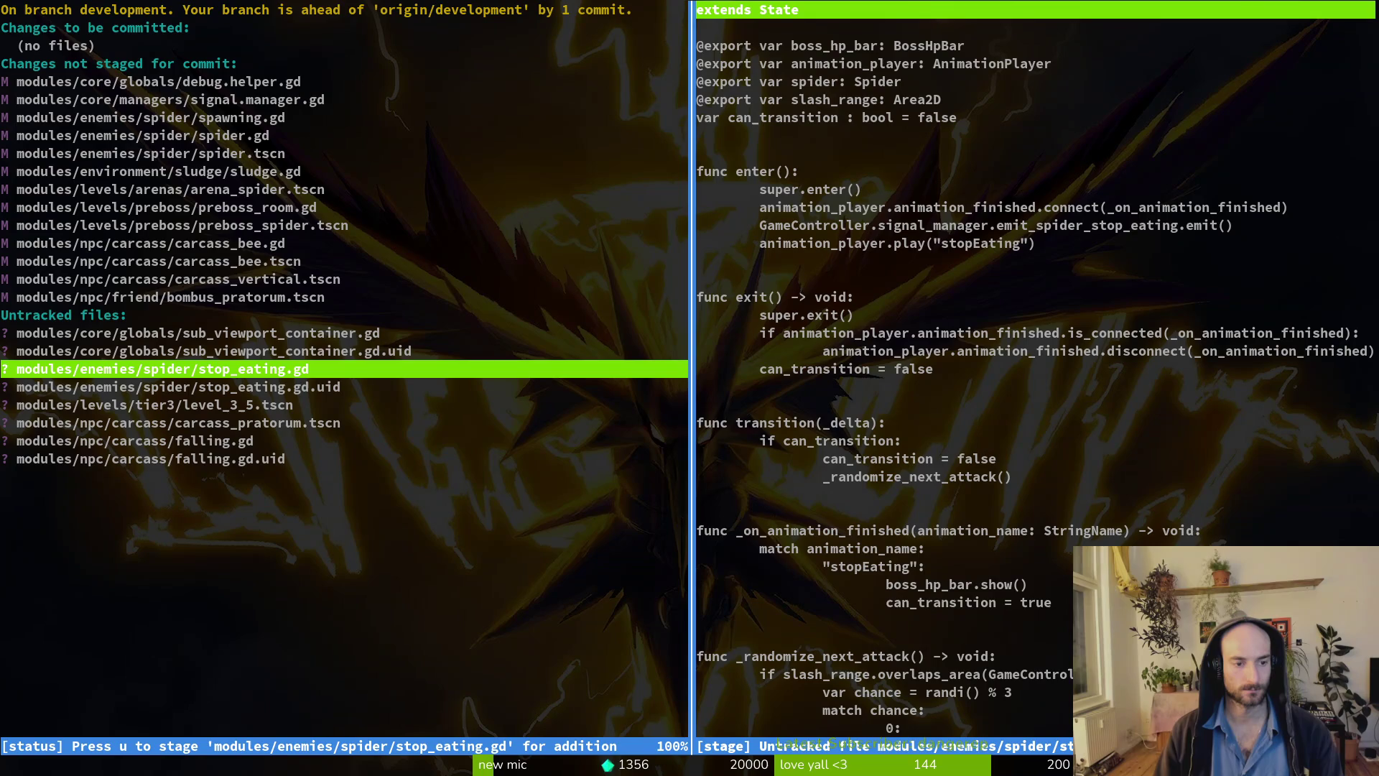
key("alt+Tab")
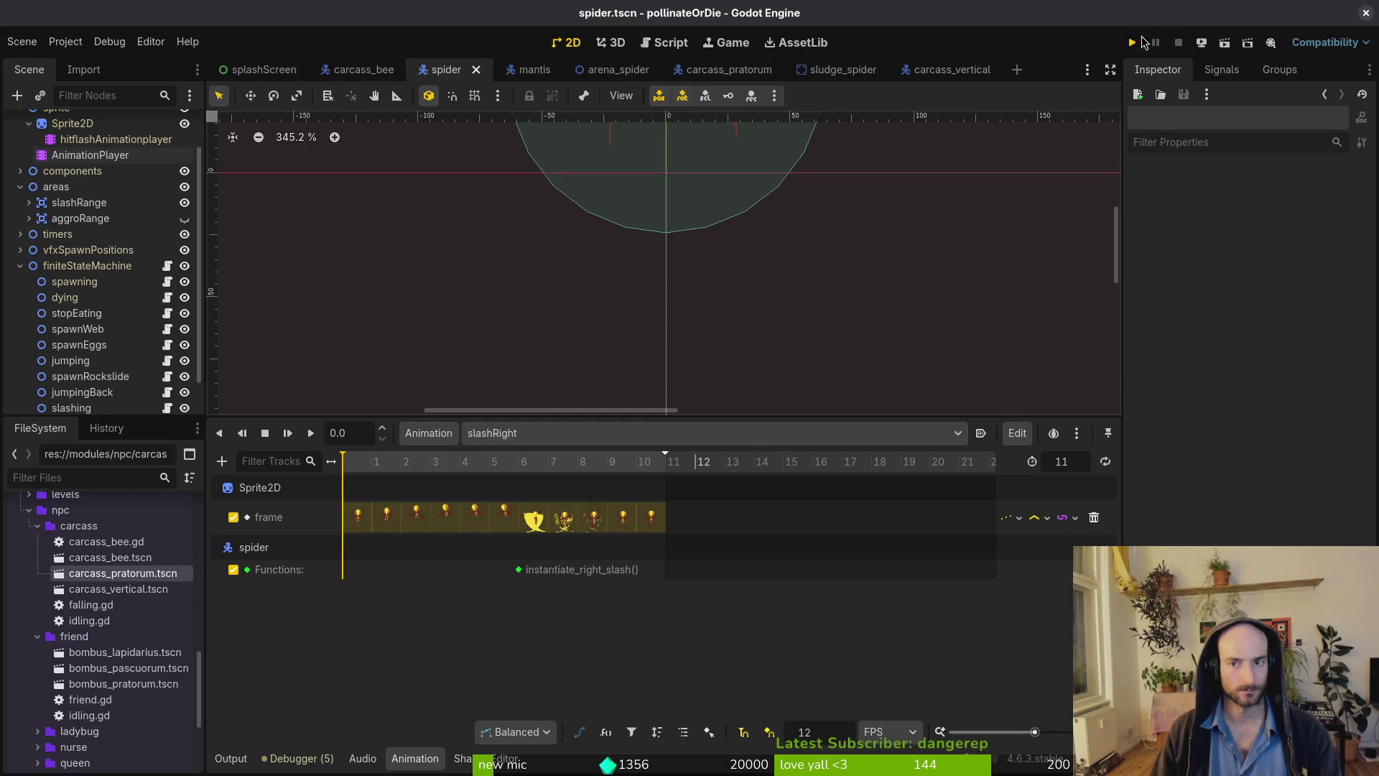
Run the project and turn on state labels in the pause menu's debugging options.
left_click(1138, 42)
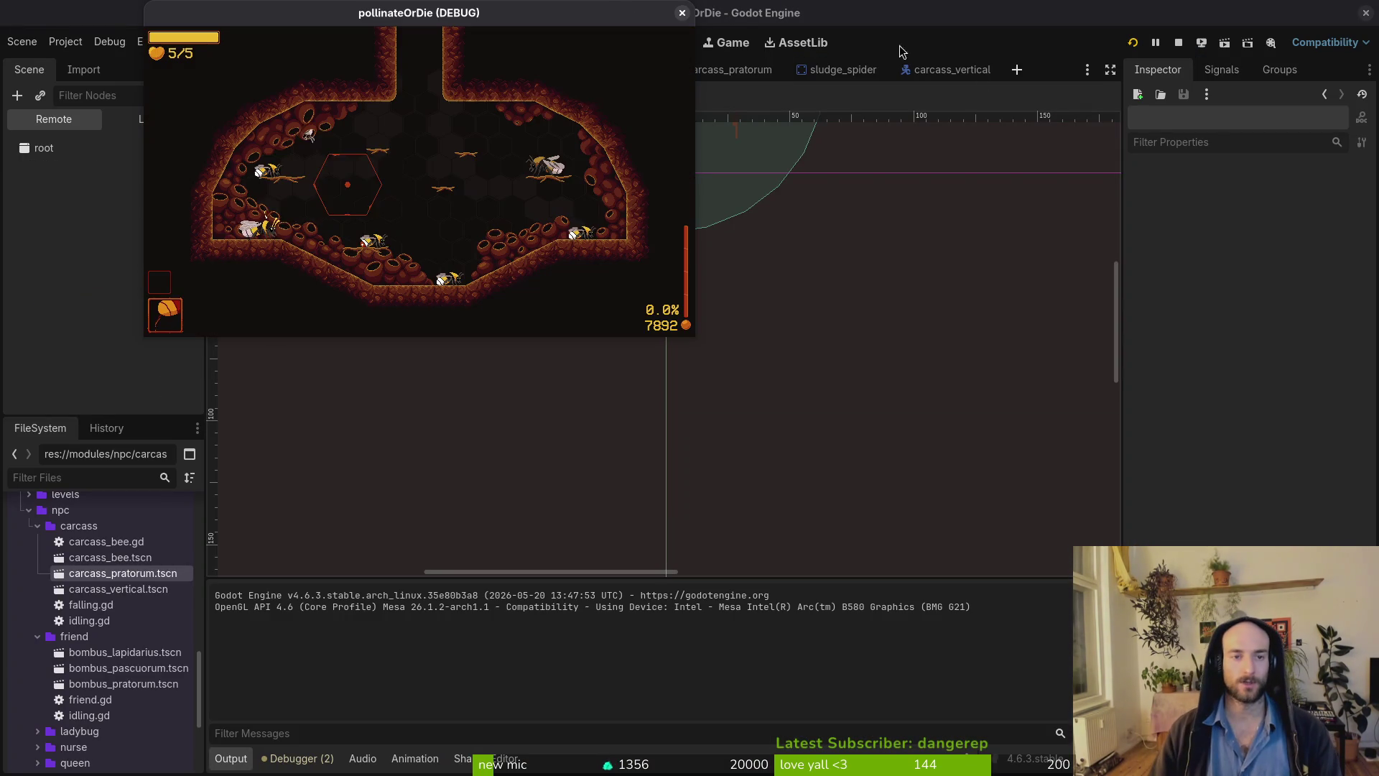
key("Escape")
key("Down")
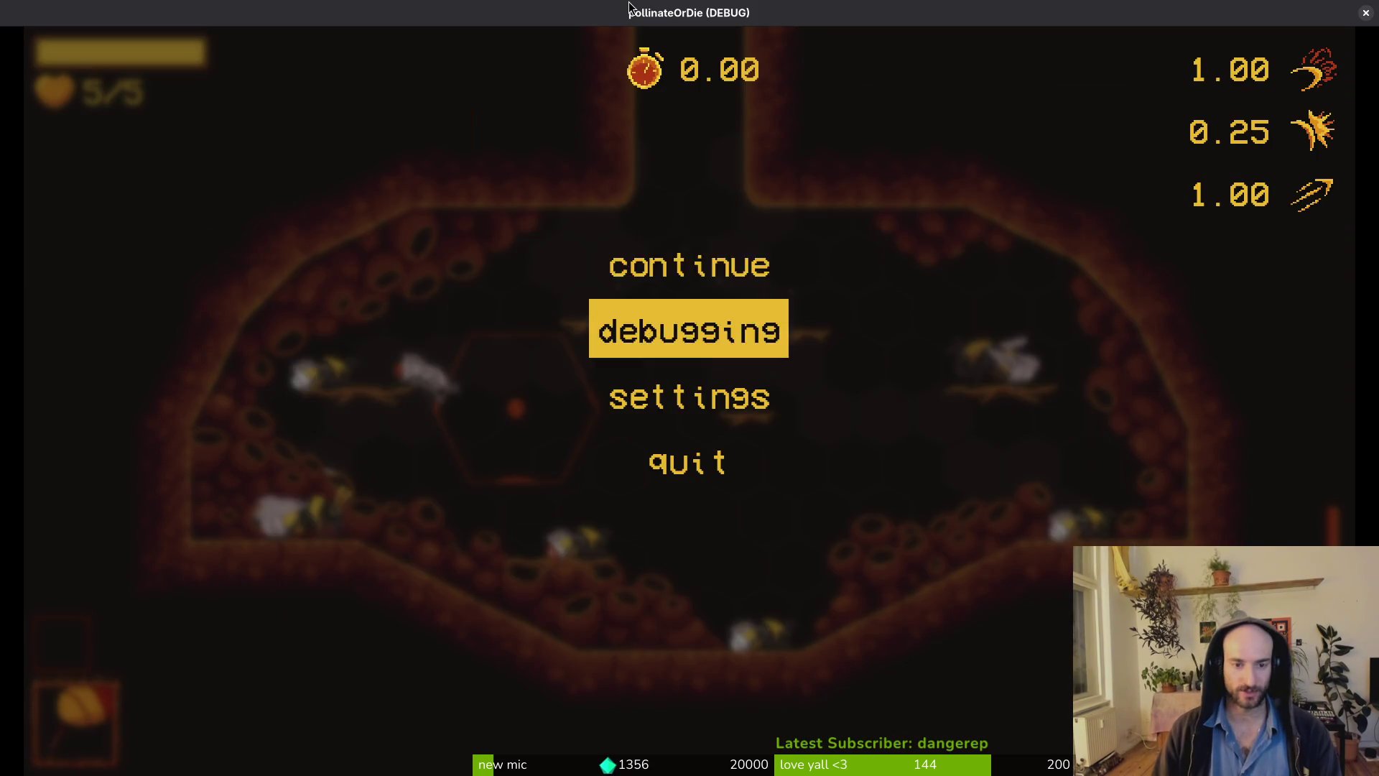
key("Return")
key("Down")
key("Return")
Load the spider boss level and slash at the spider while moving toward the web centre.
key("Escape")
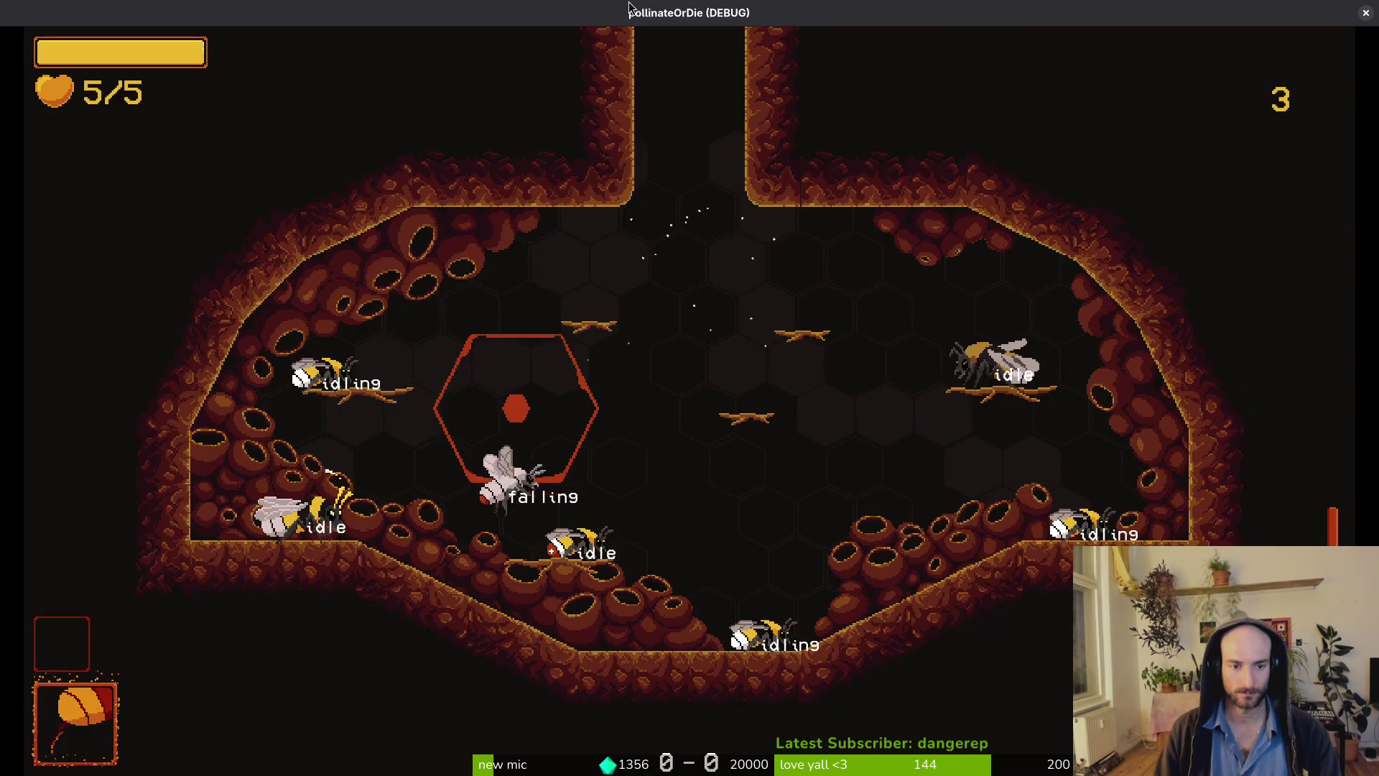
key("Return")
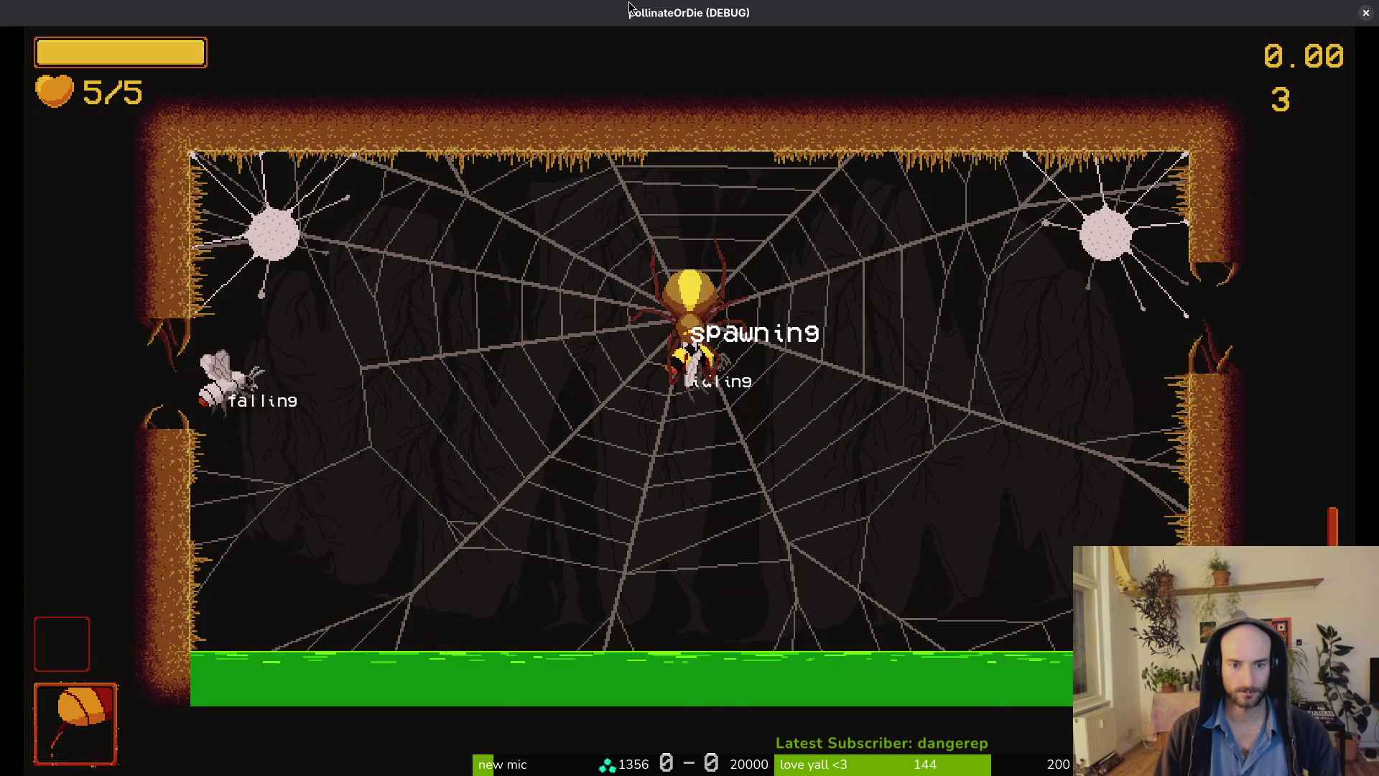
key("shift")
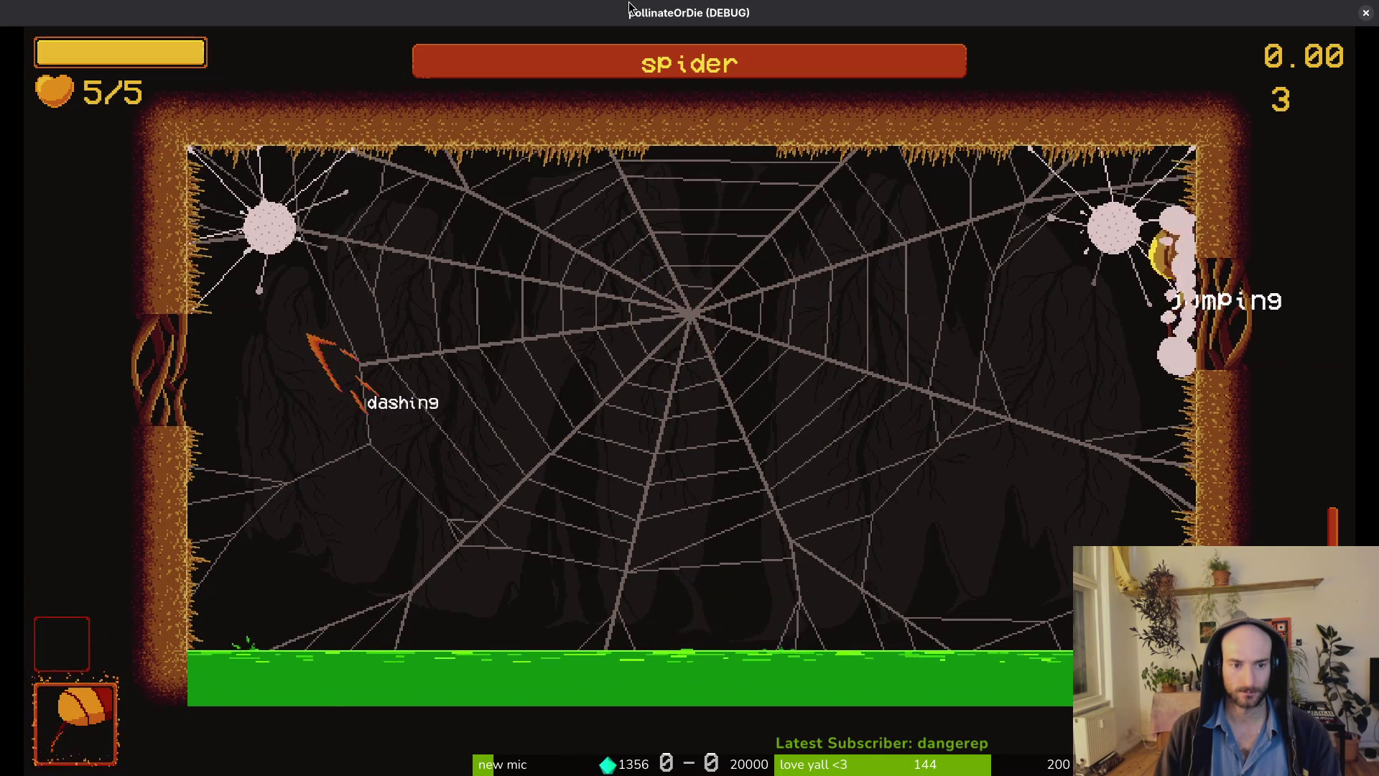
key("x")
key("Right")
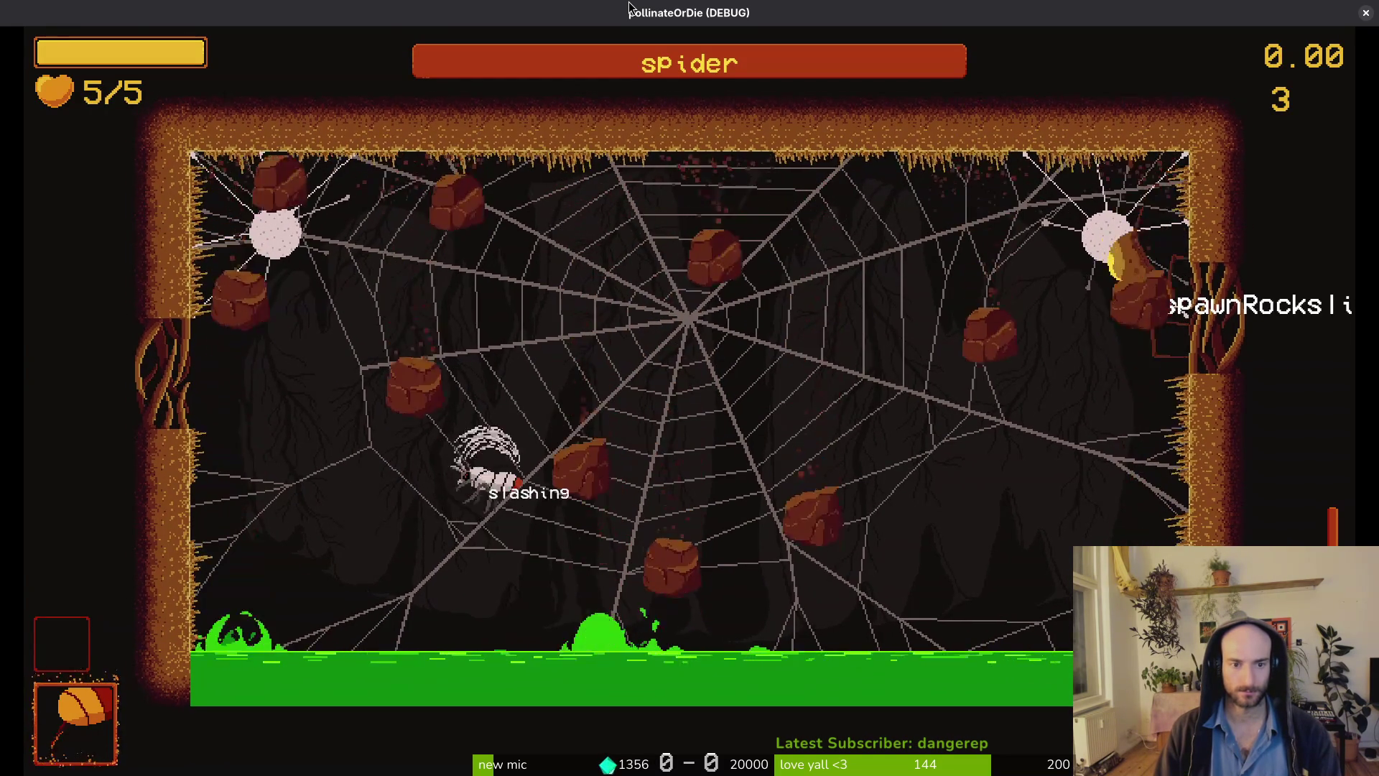
key("x")
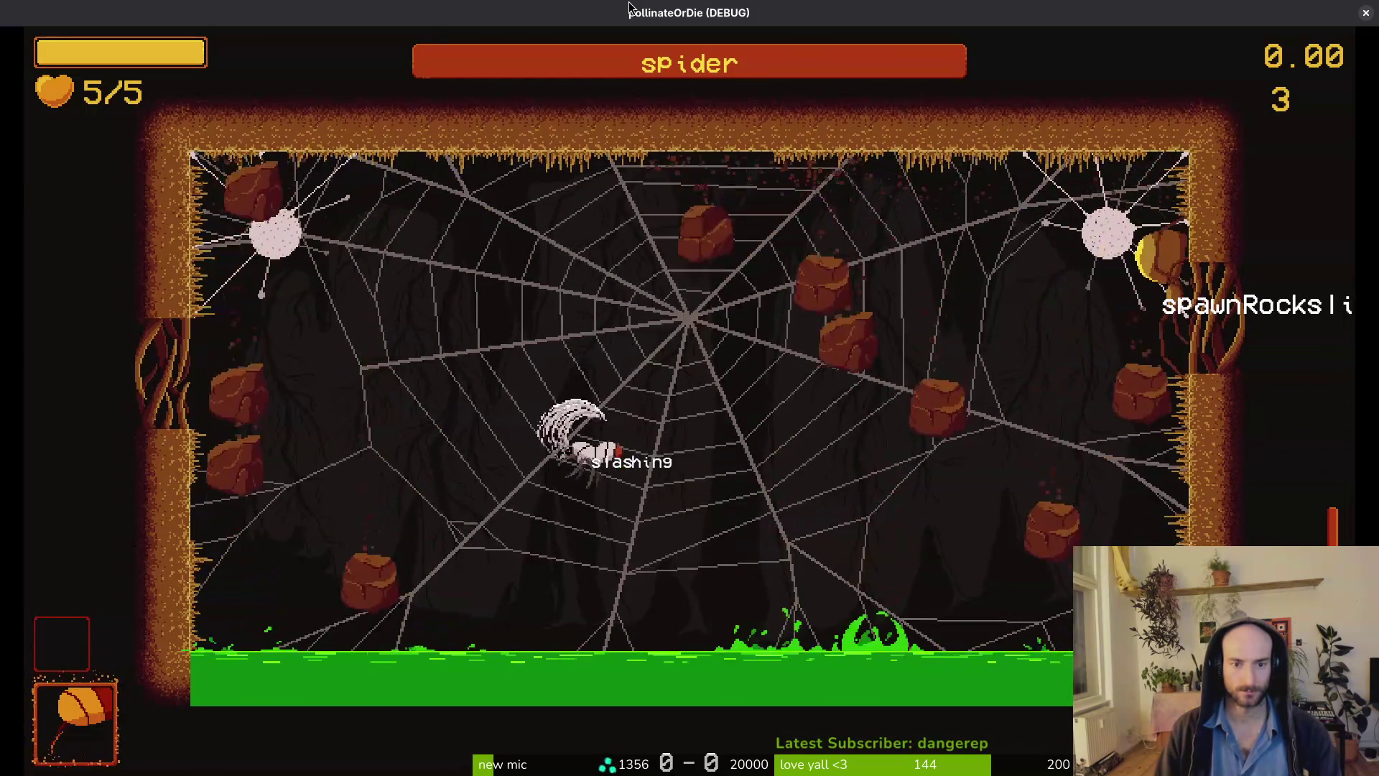
key("Right")
key("x")
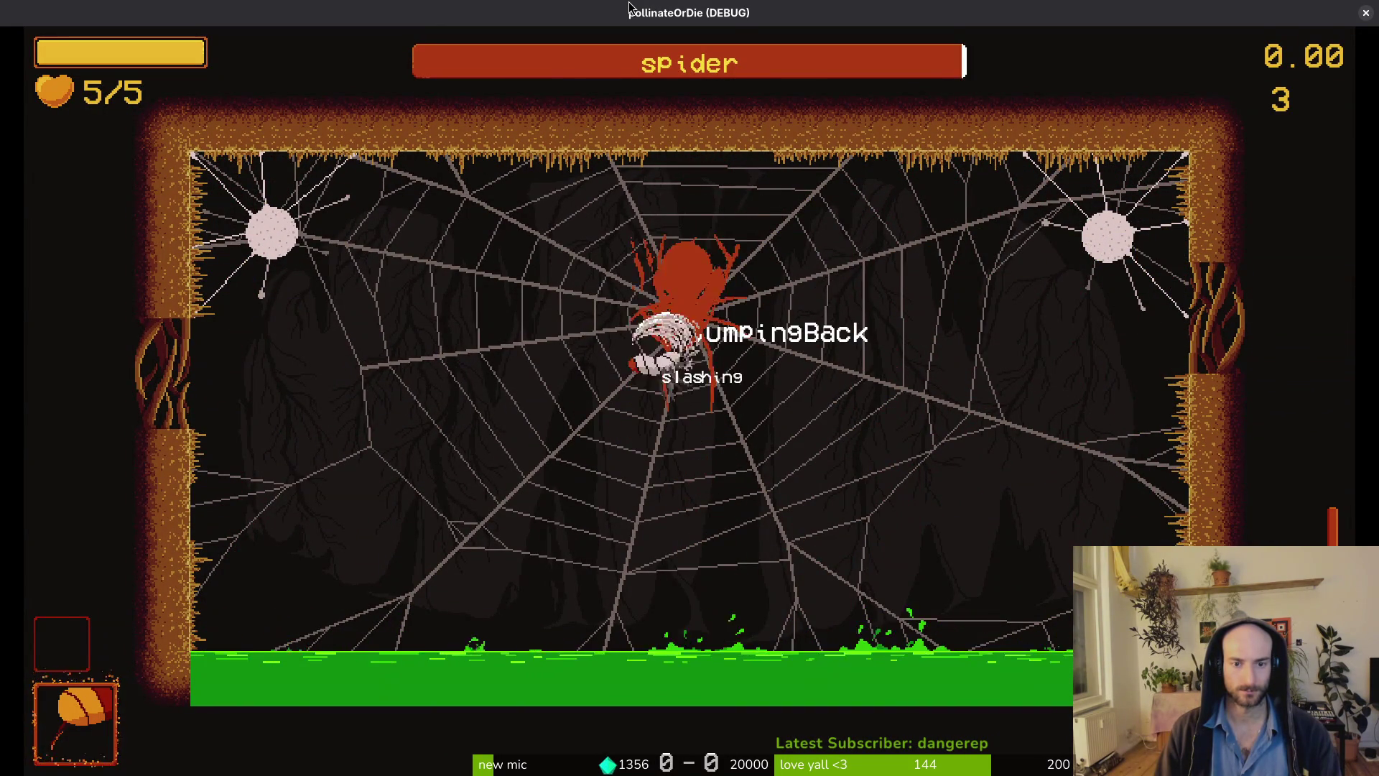
Keep slashing the spider while dodging left and right, then pause the game.
key("Left")
key("x")
key("Left")
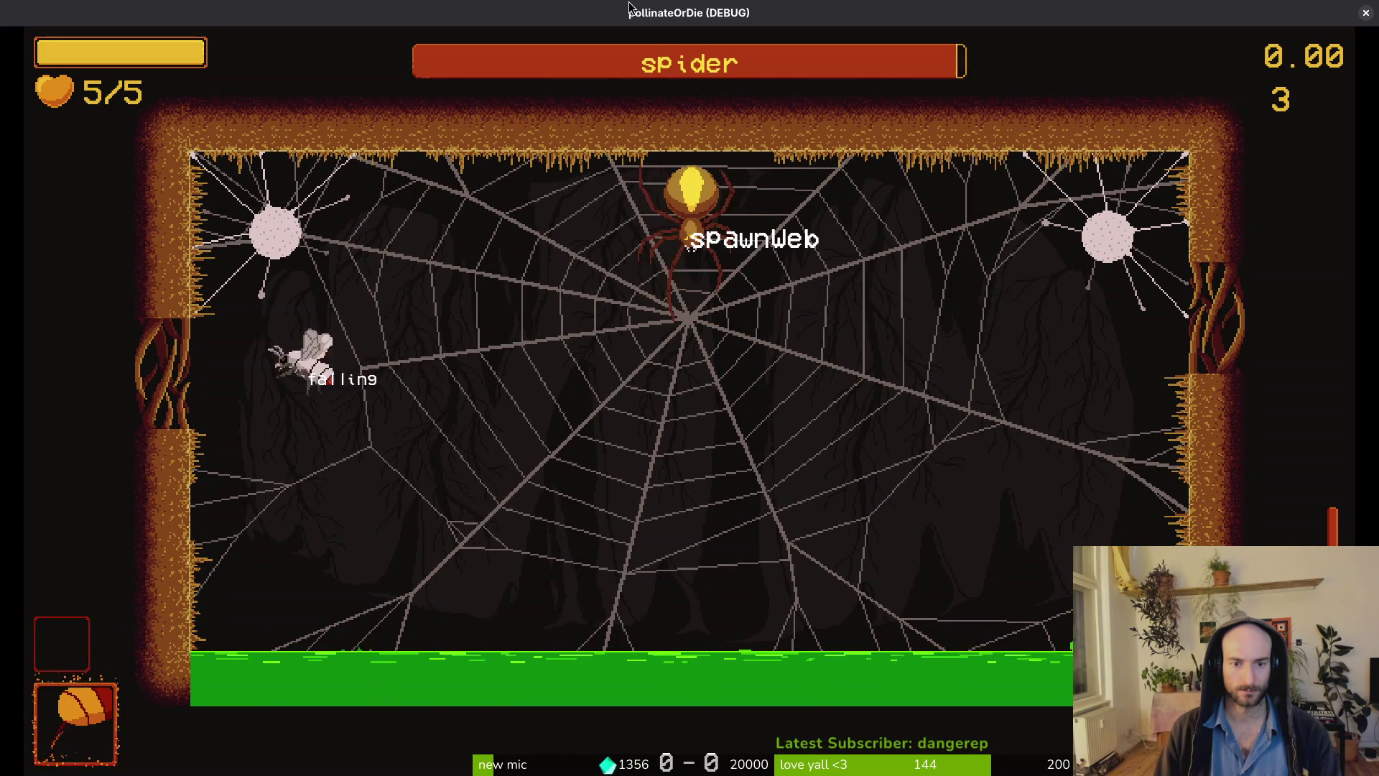
key("x")
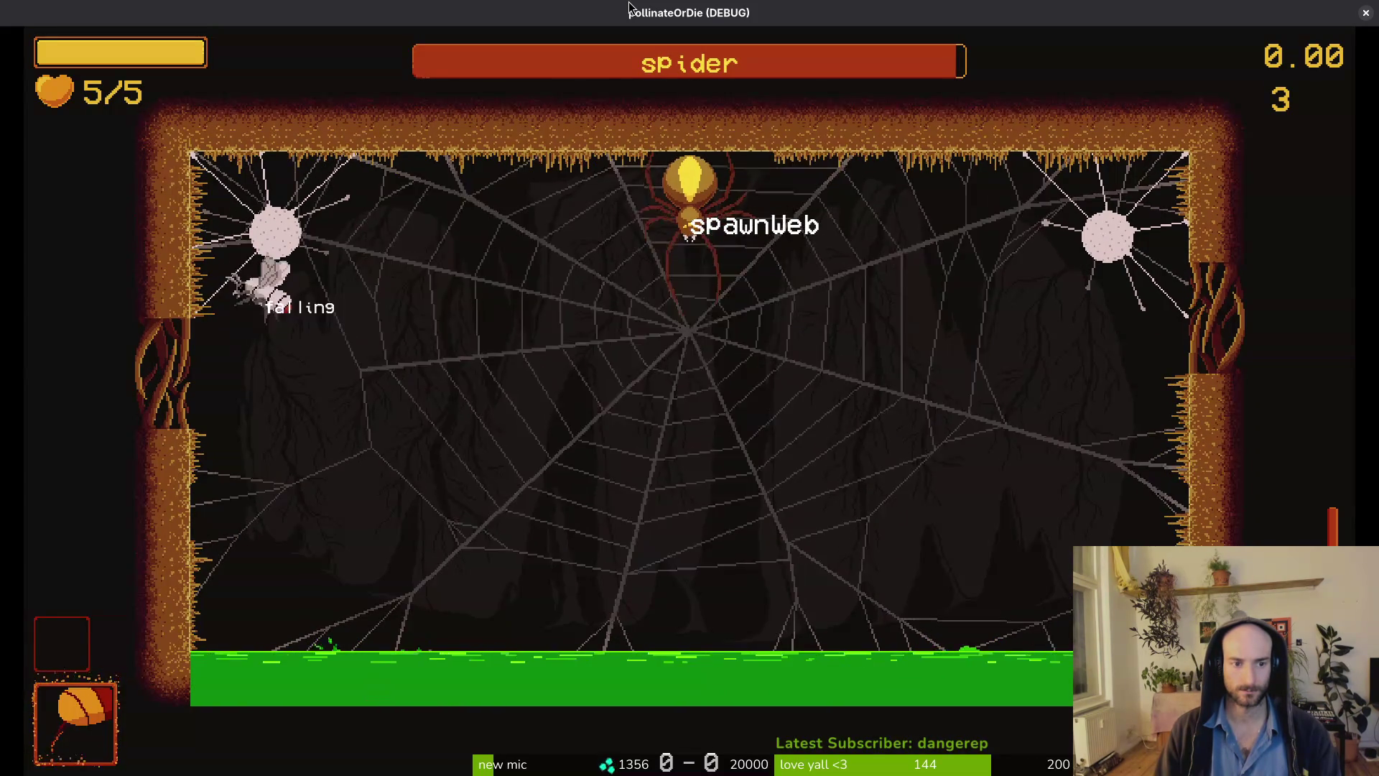
key("Right")
key("x")
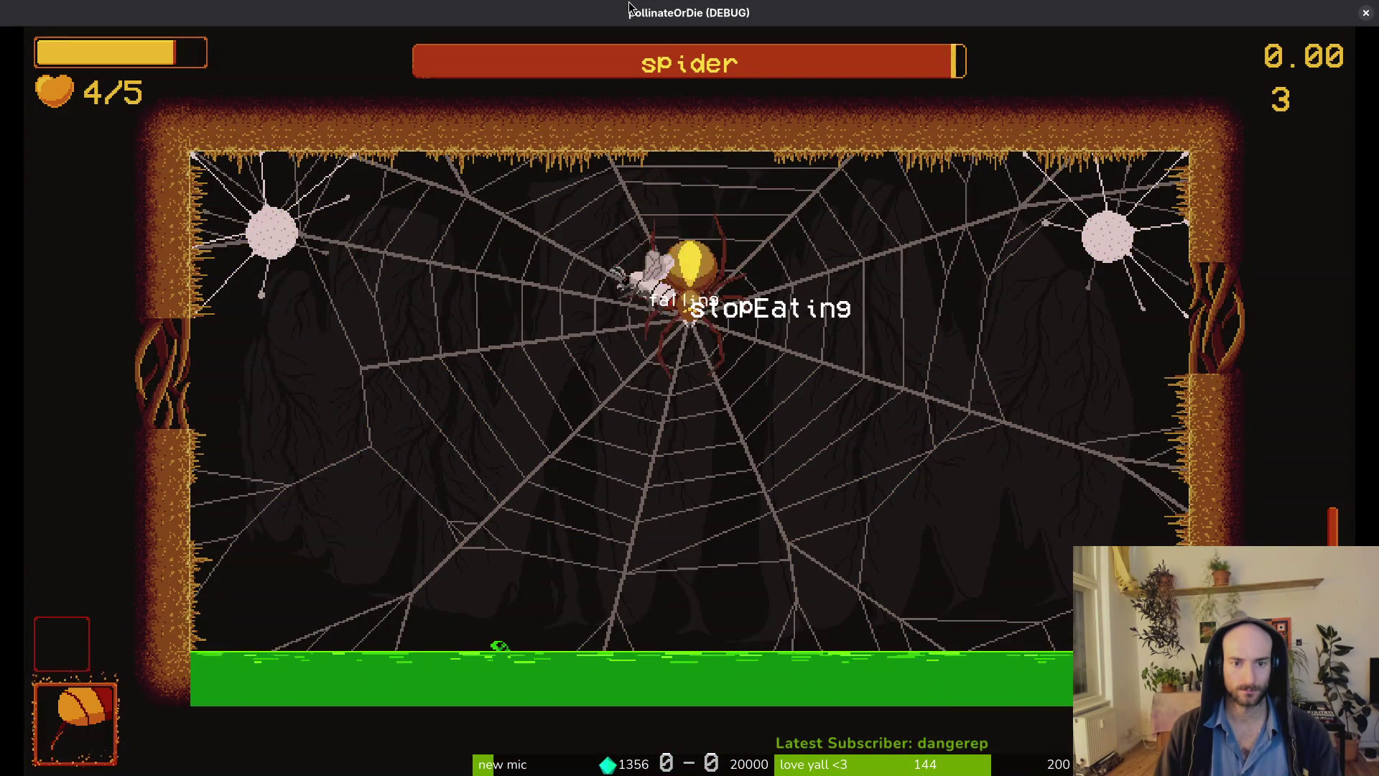
key("Left")
key("x")
key("Escape")
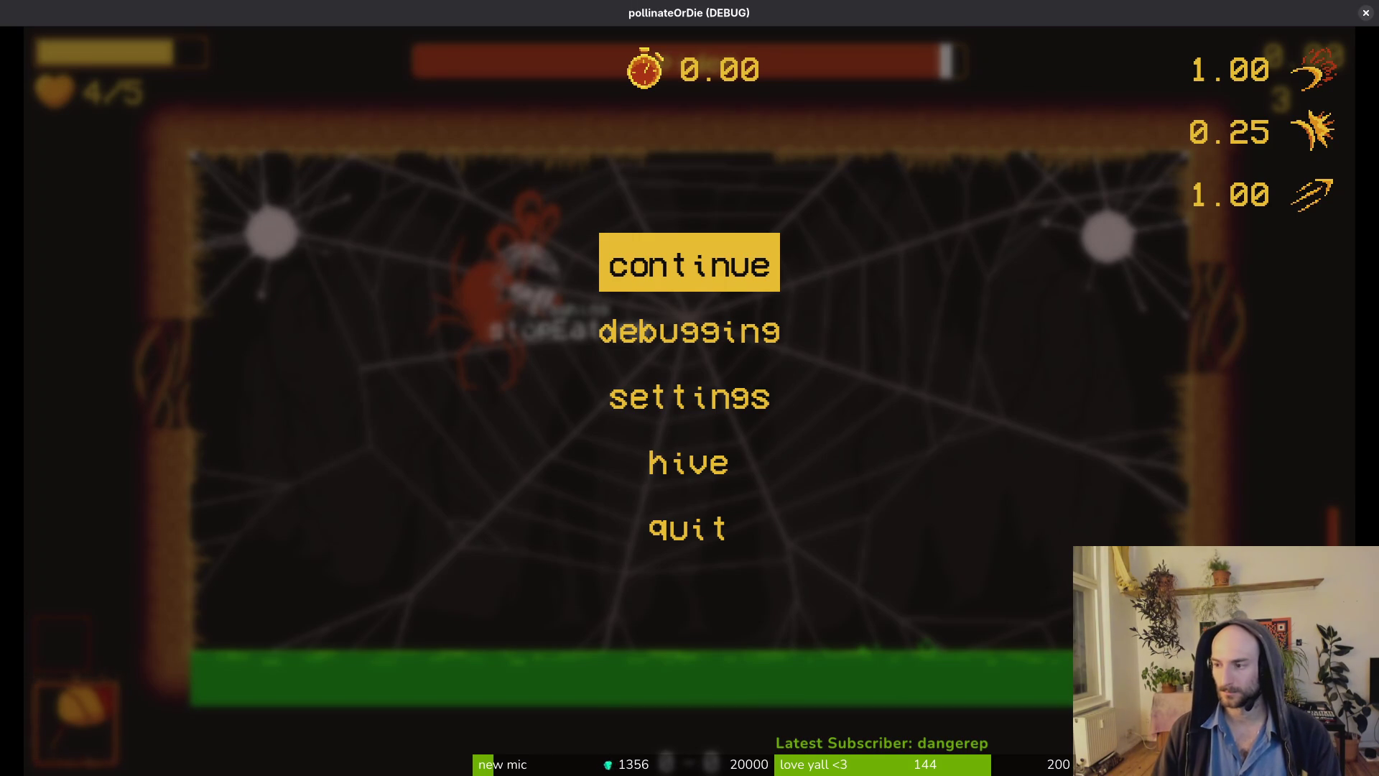
Quit tig, open the project with vim ., and open spider.gd via file search.
key("super+shift+q")
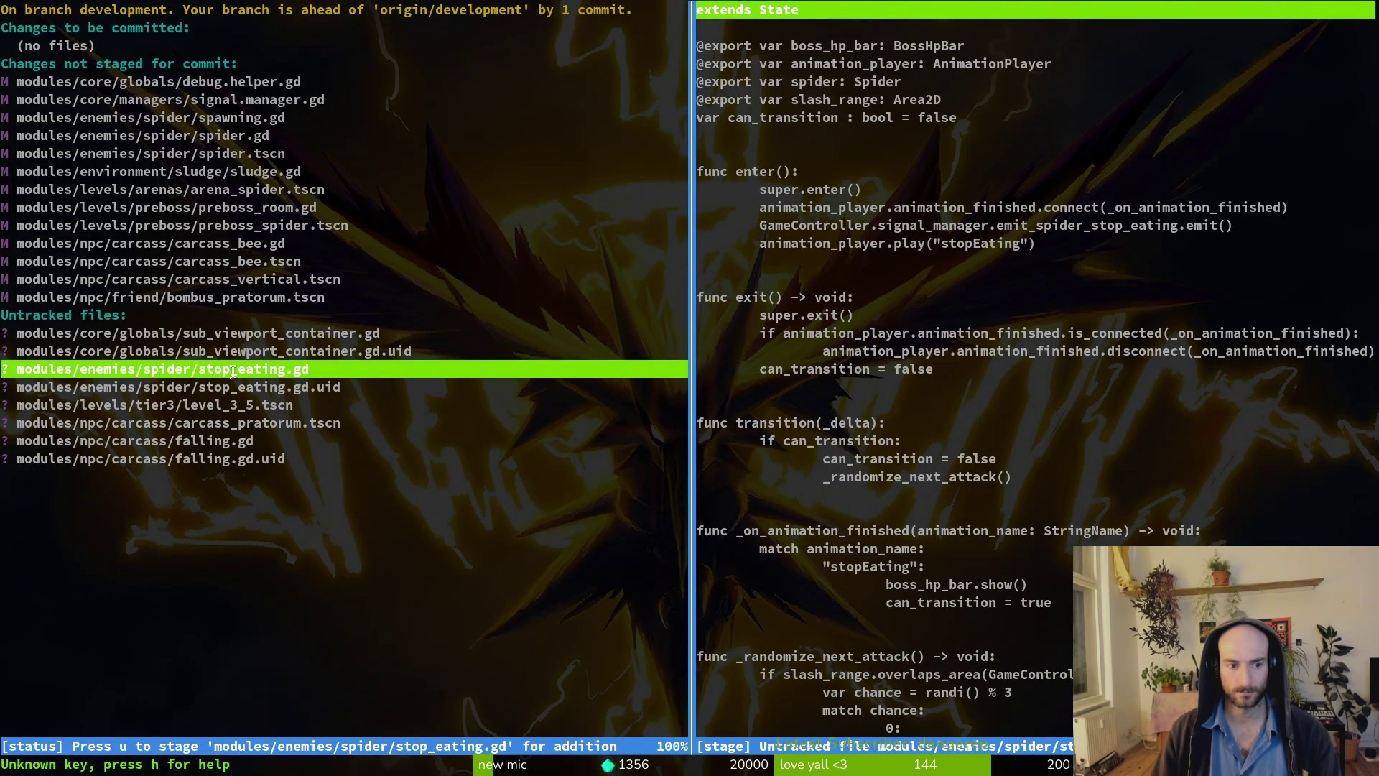
type("qvim .")
key("Return")
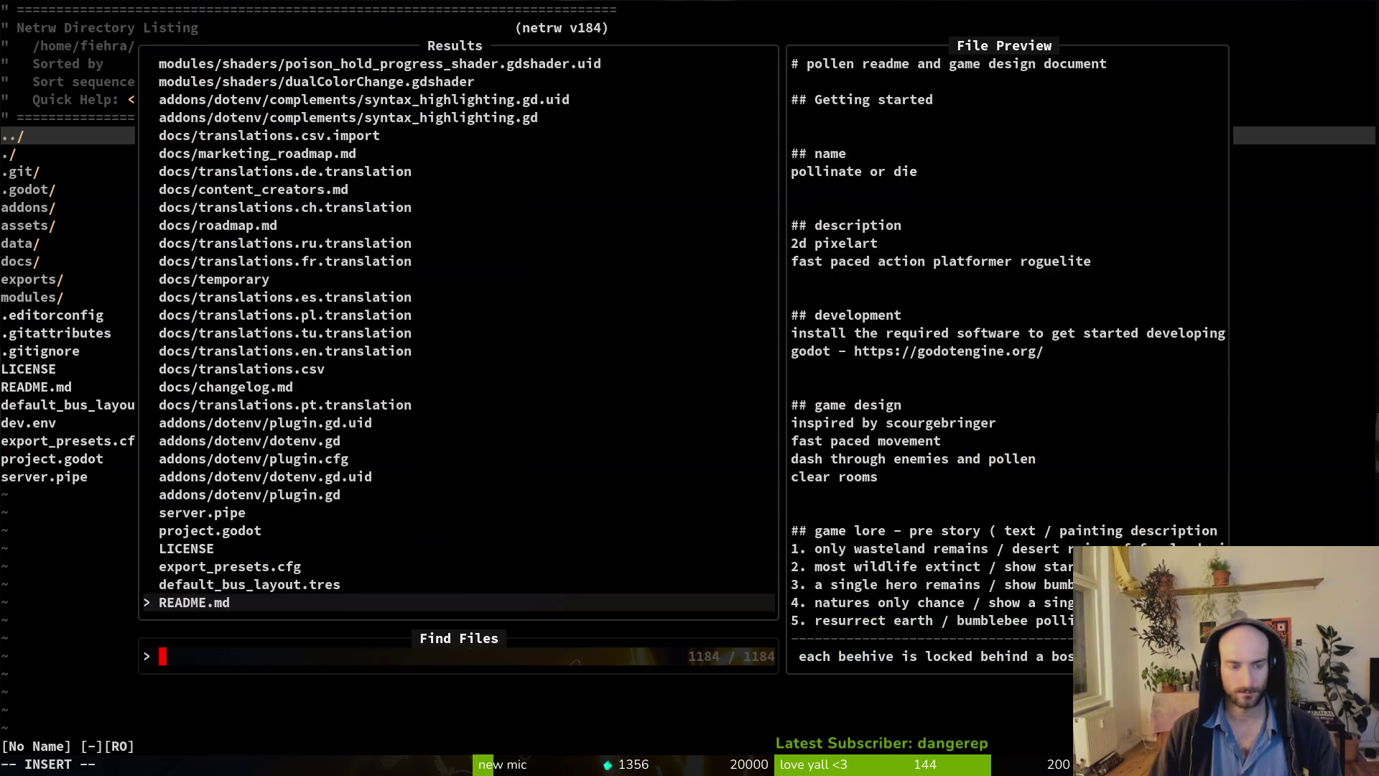
type("spispi")
key("Return")
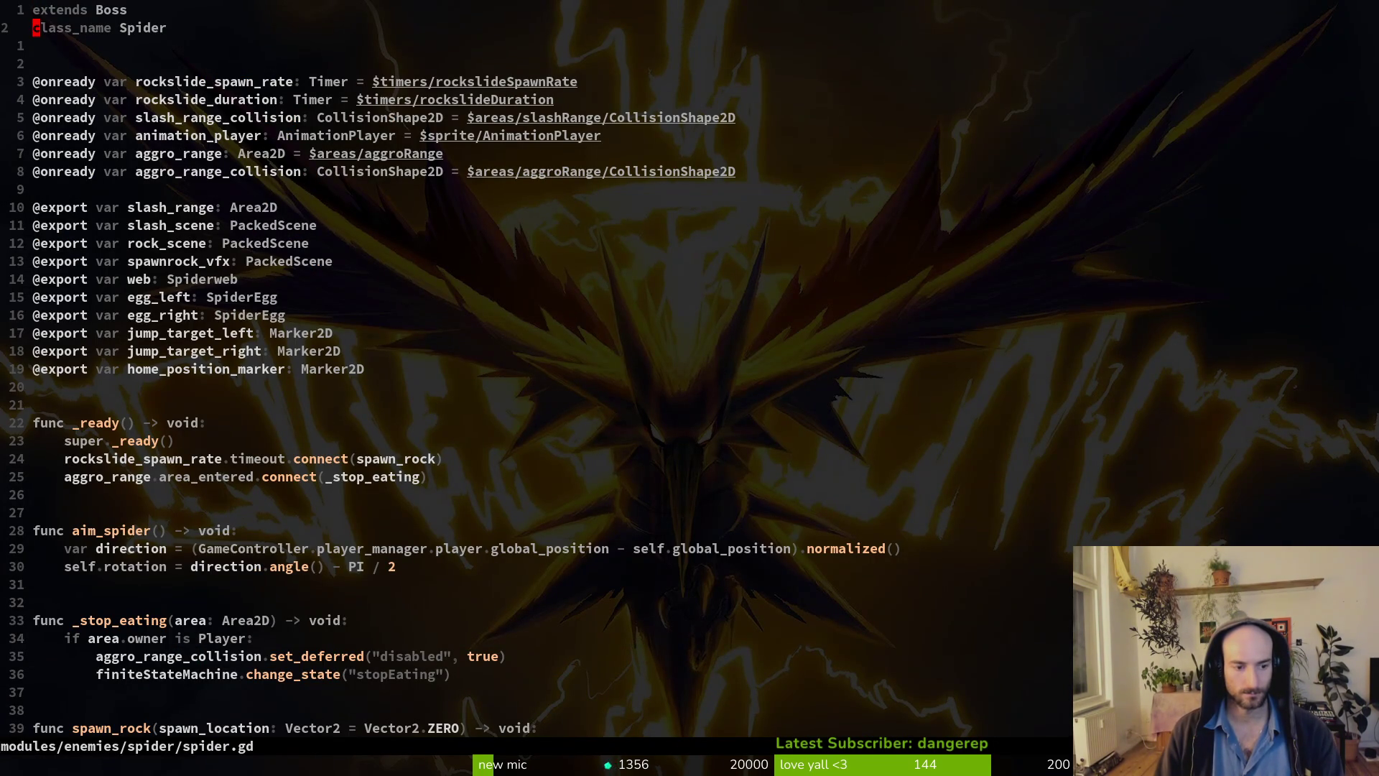
Move the aggro_range_collision disable line above the Player check and save.
key("j")
key("j")
key("j")
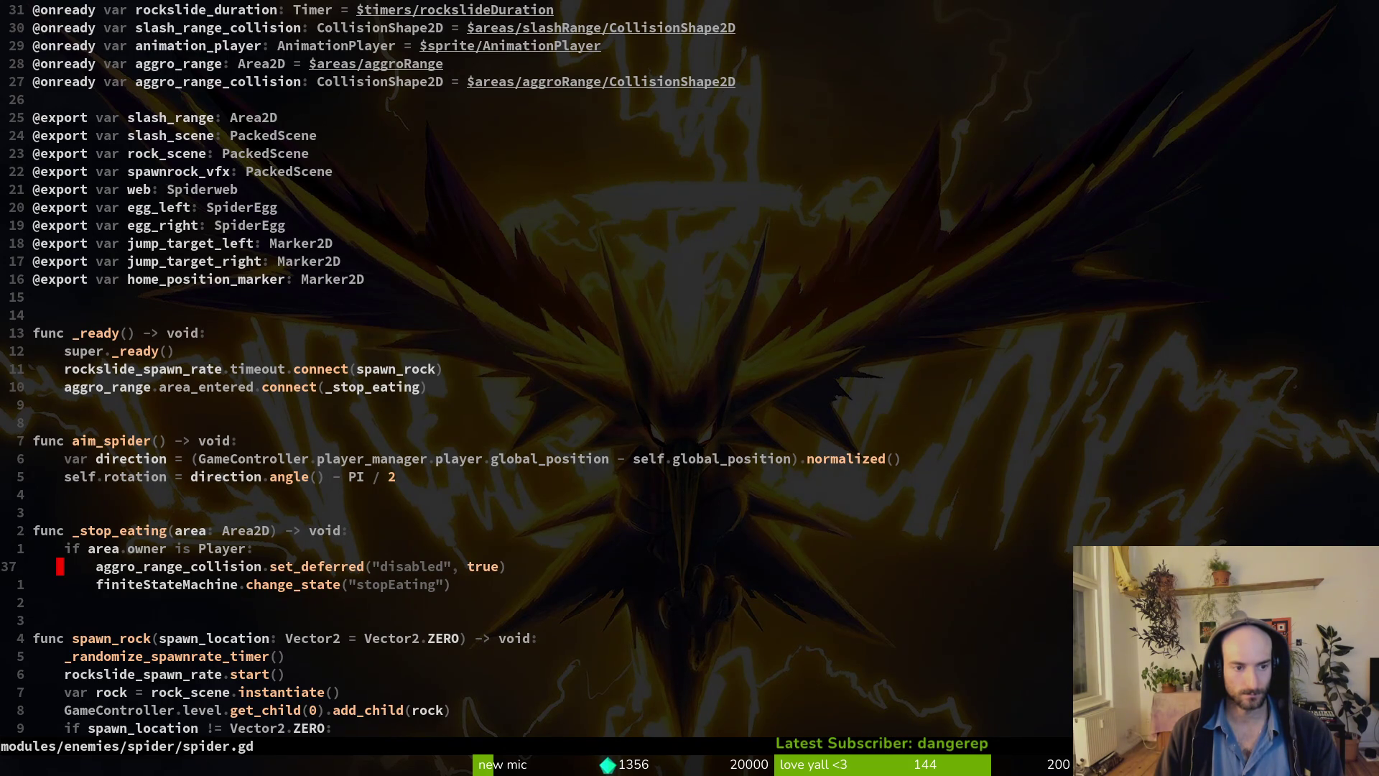
key("alt+k")
type(":w")
key("Return")
Open mantis.gd in a vertical split to compare its _ready code, then close it.
key("space")
key("f")
key("f")
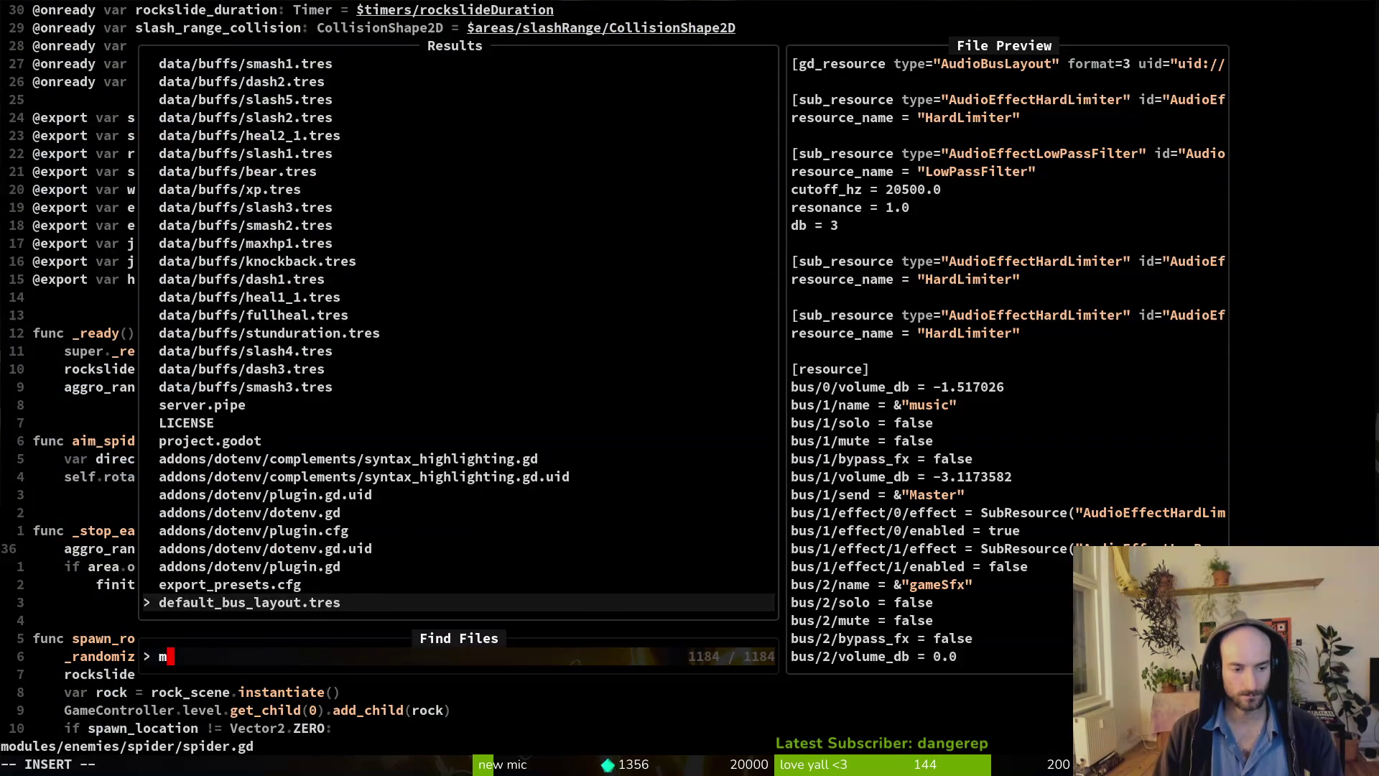
type("mantis")
key("ctrl+v")
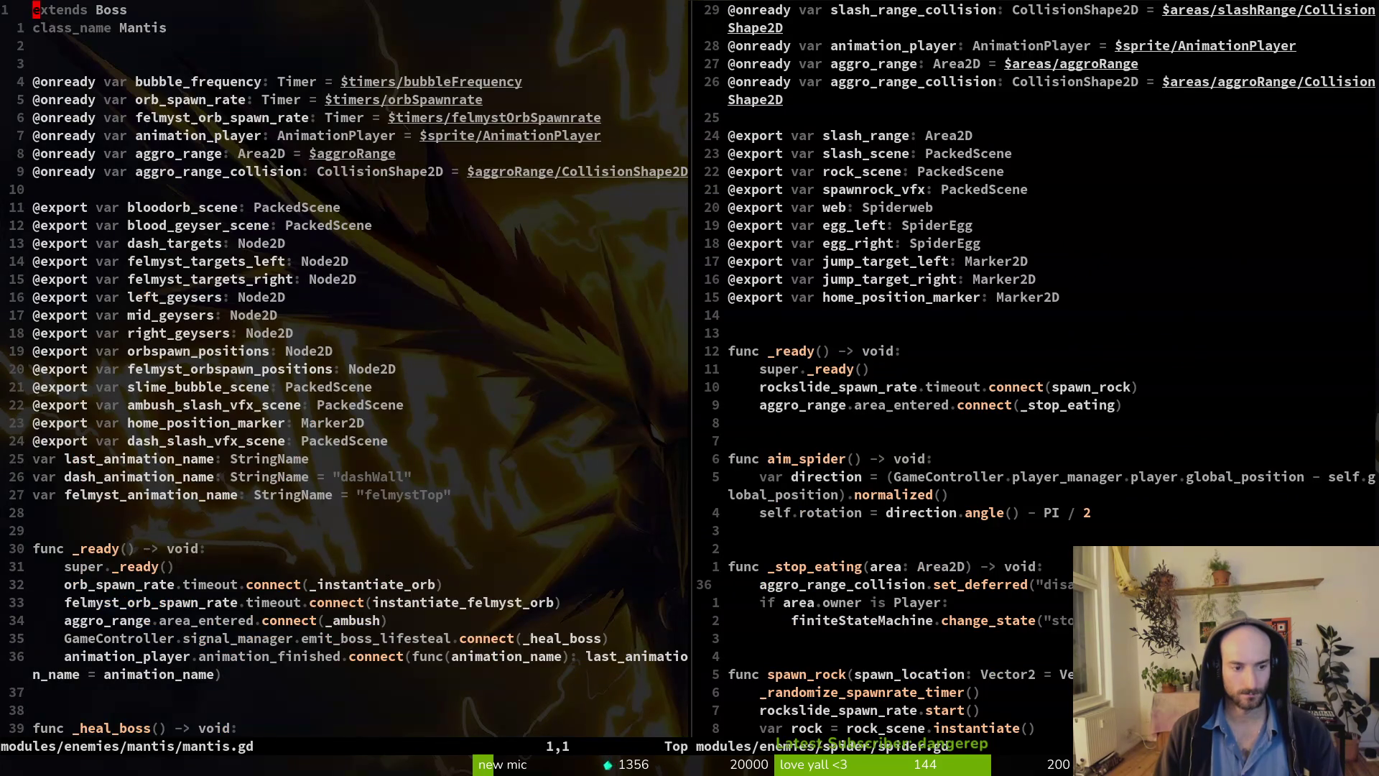
key("braceright")
key("braceright")
key("braceright")
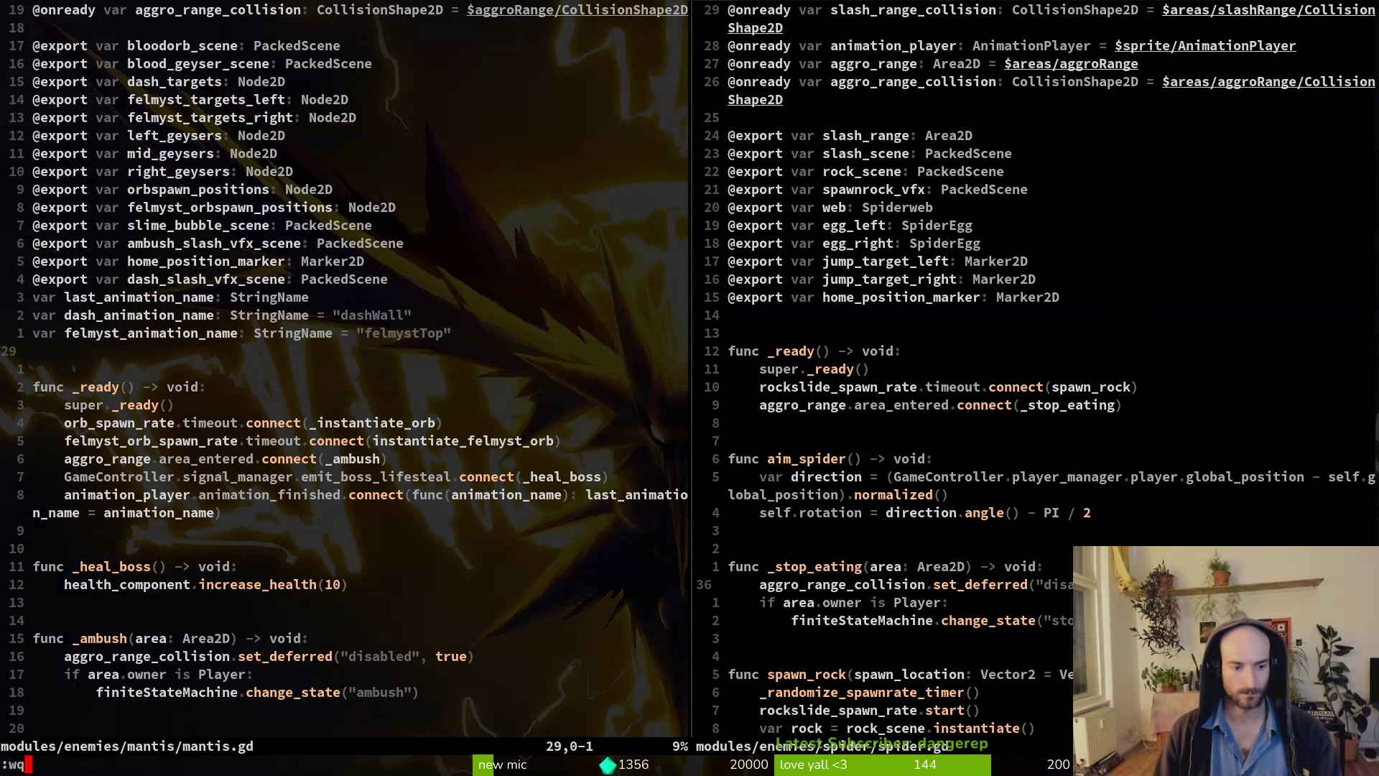
type(":wq")
key("Return")
key("F5")
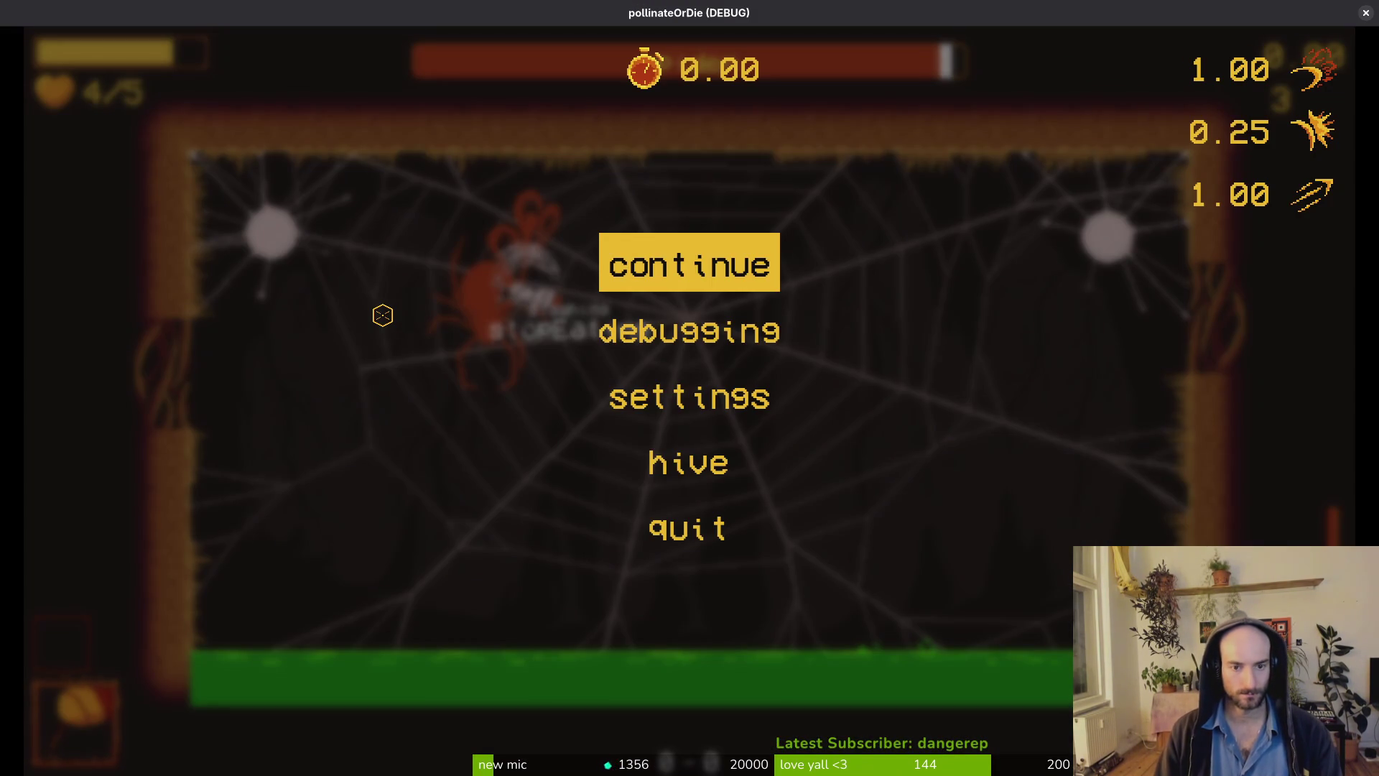
Resume and reload the spider boss level, then relaunch the game with F5.
key("Return")
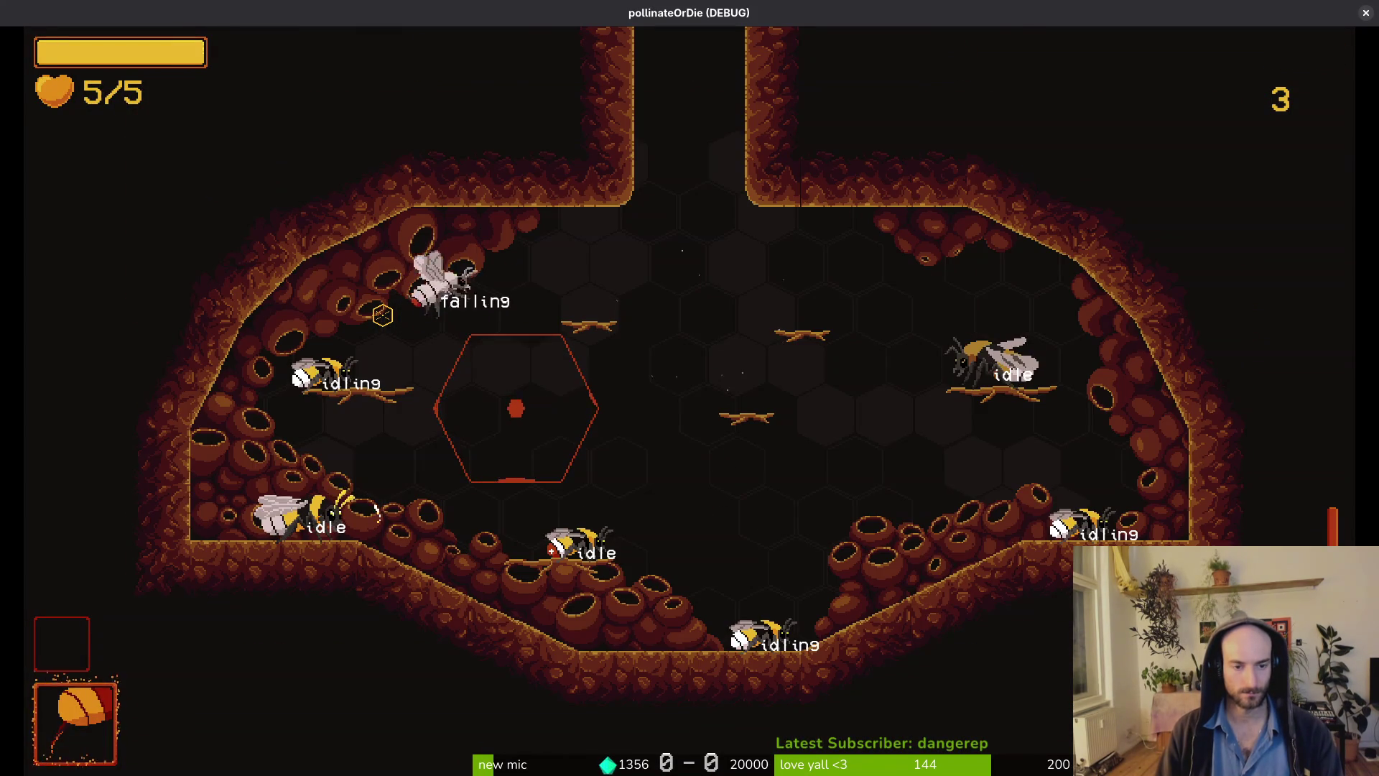
key("Return")
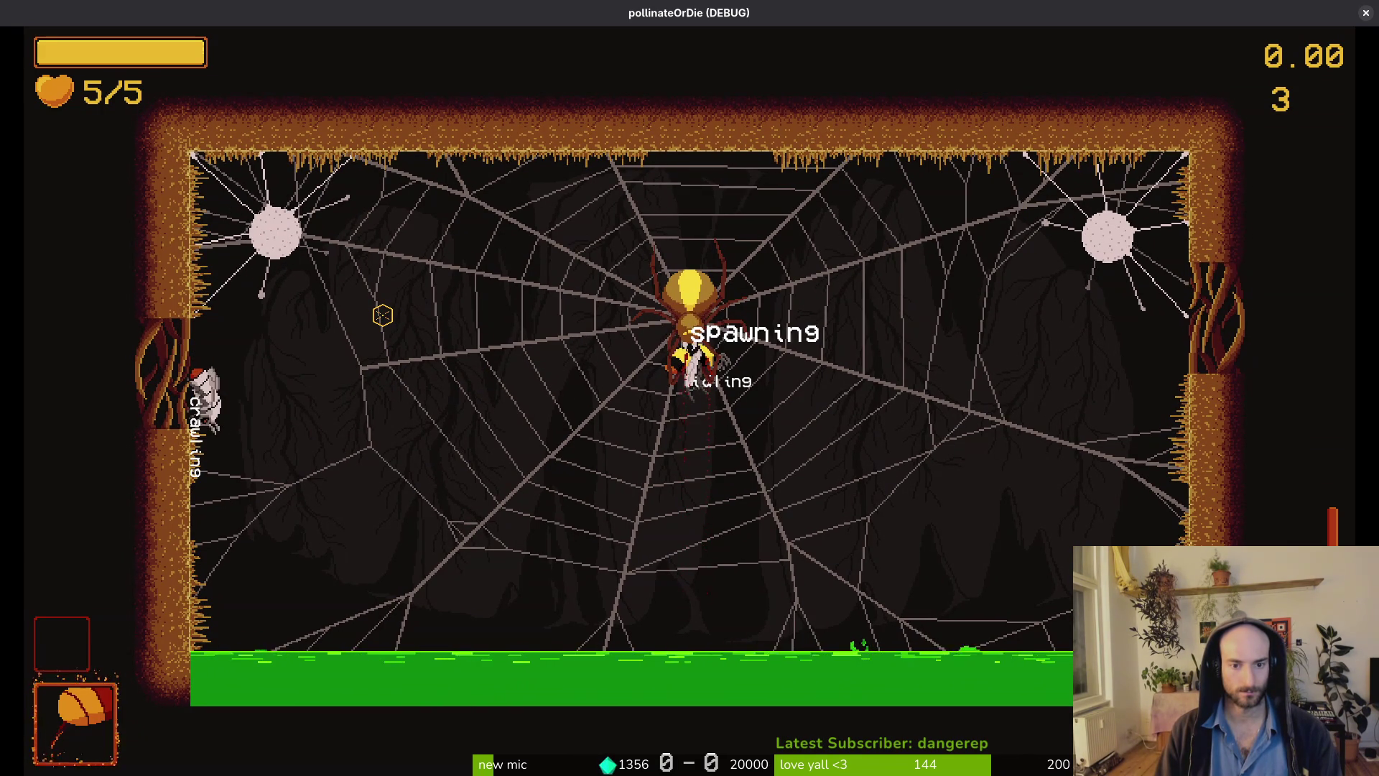
key("Escape")
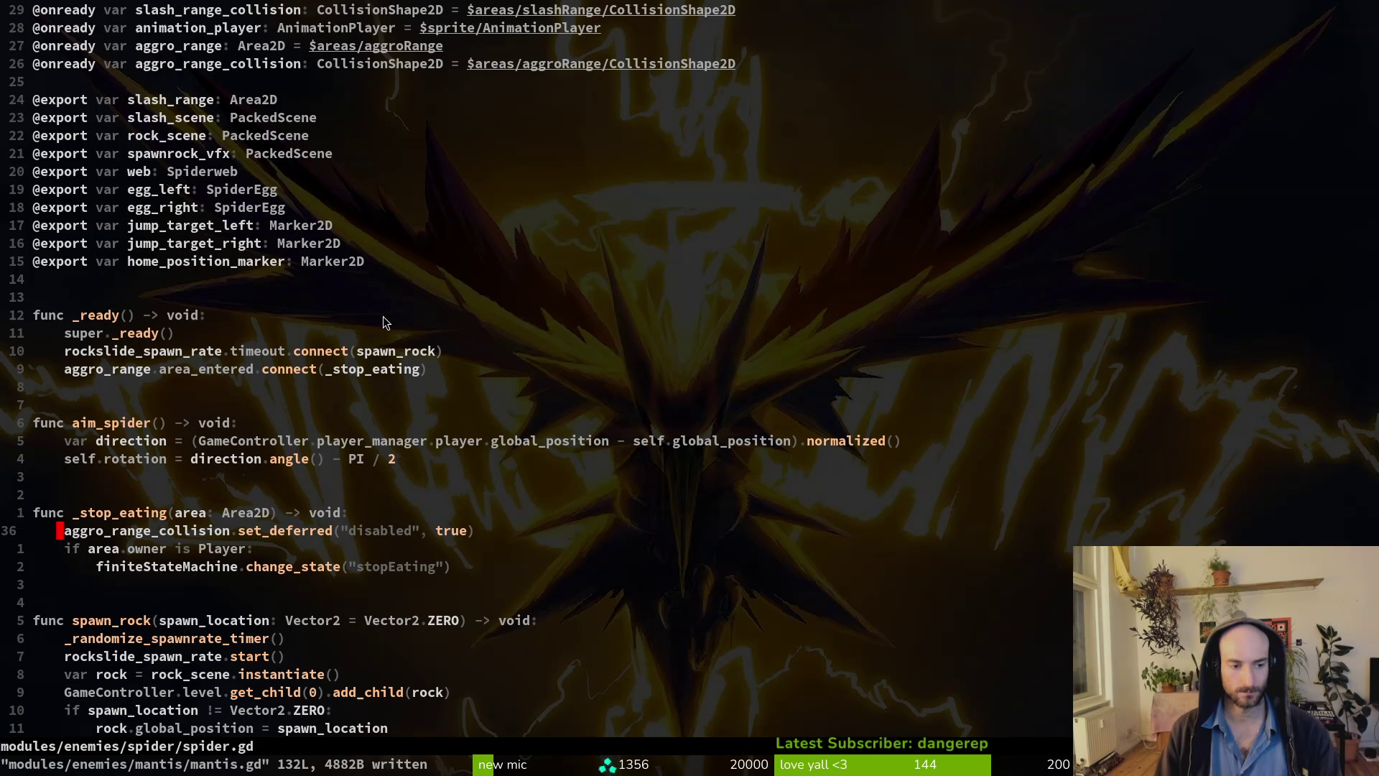
key("F5")
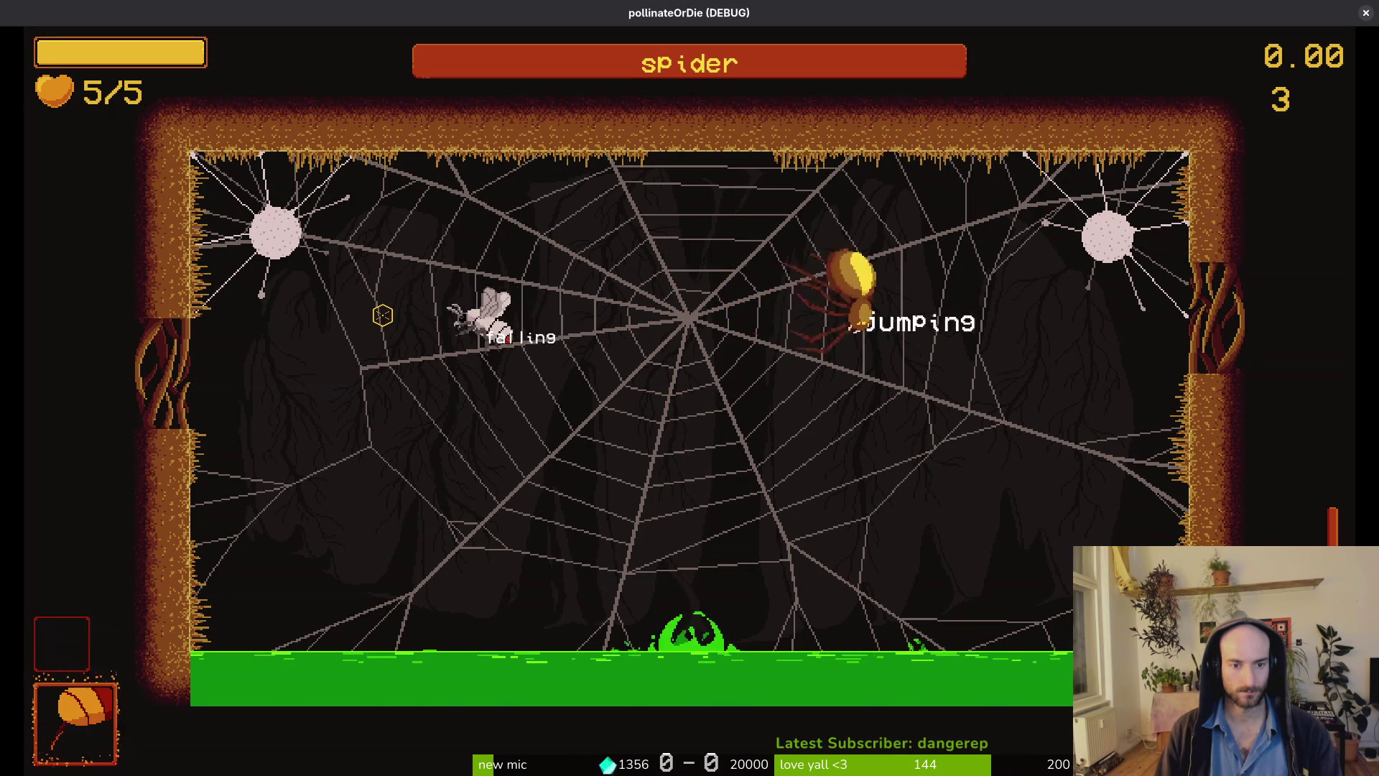
Load the spider boss level from the level selector, fight, pause, and close the game.
key("Escape")
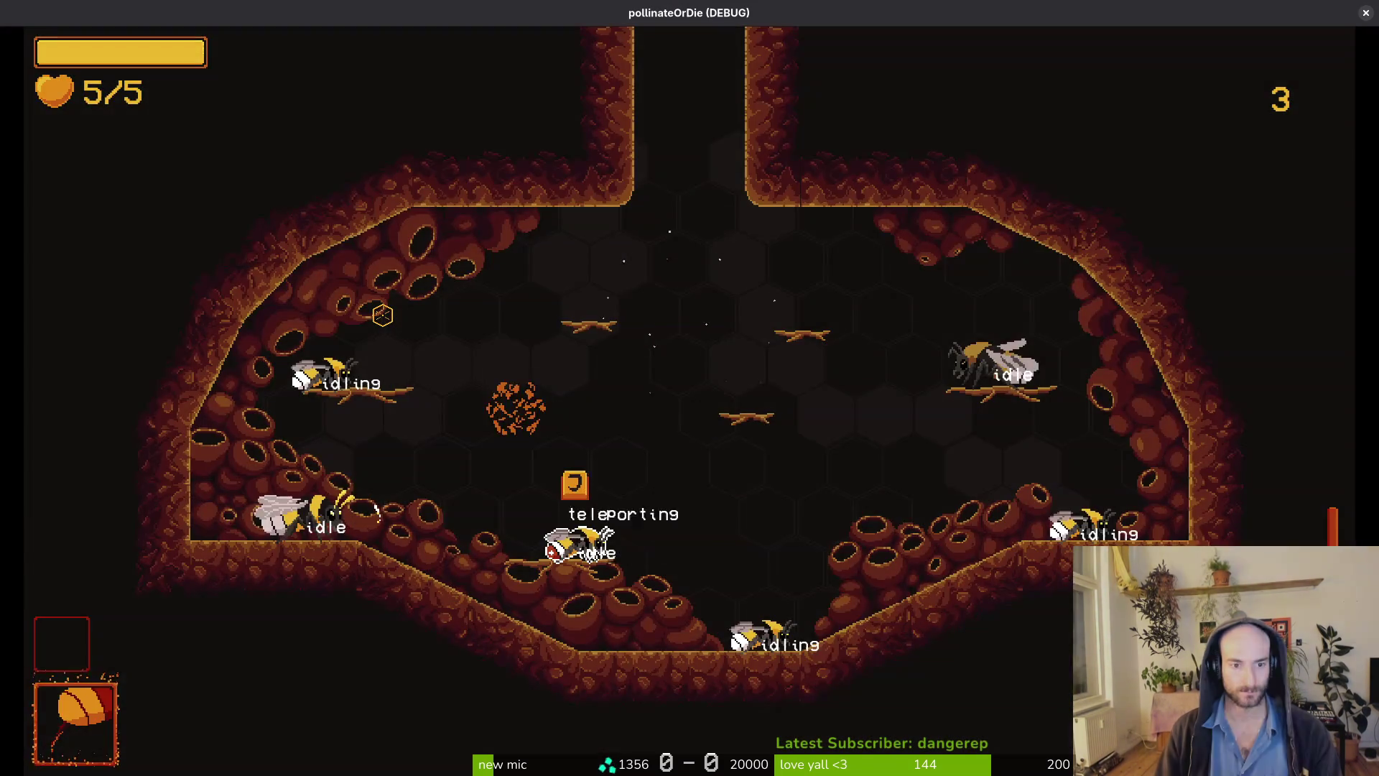
key("Escape")
key("Return")
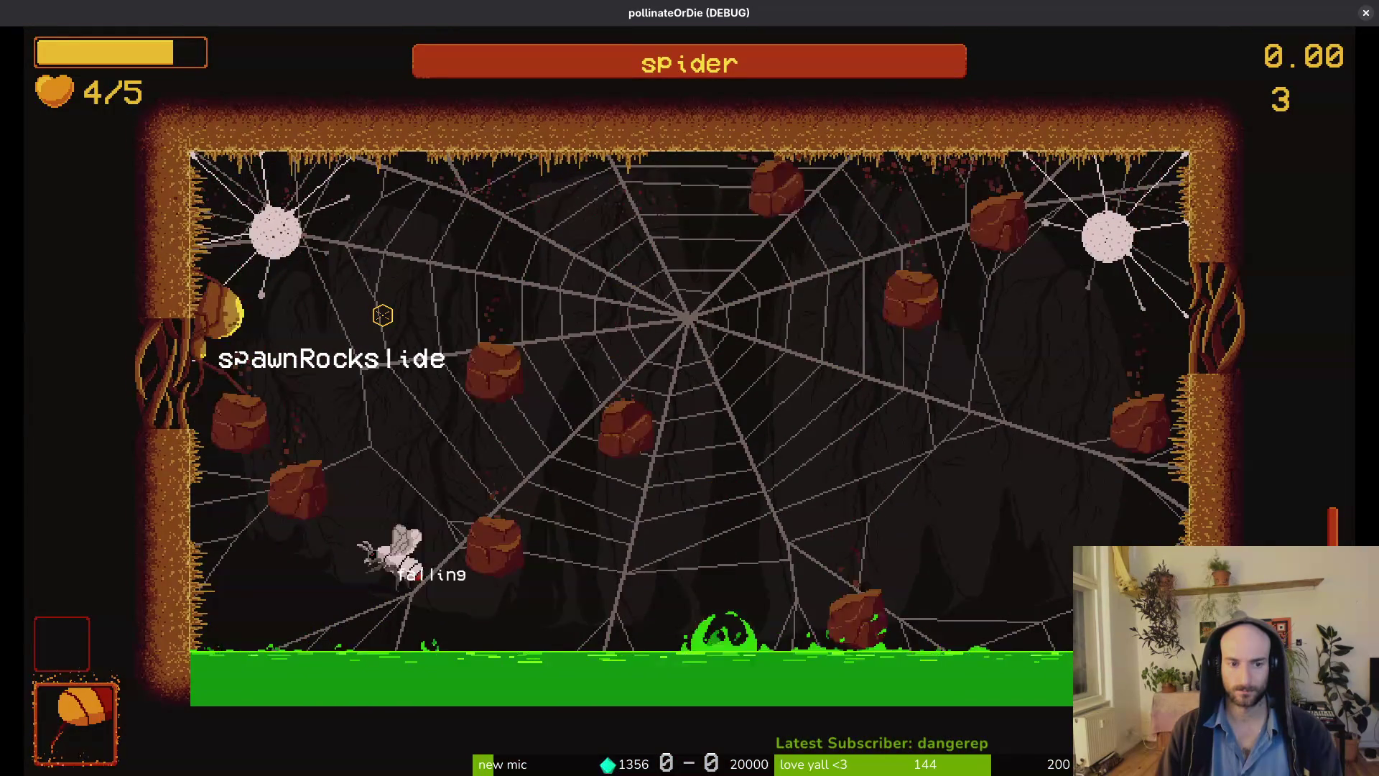
key("Escape")
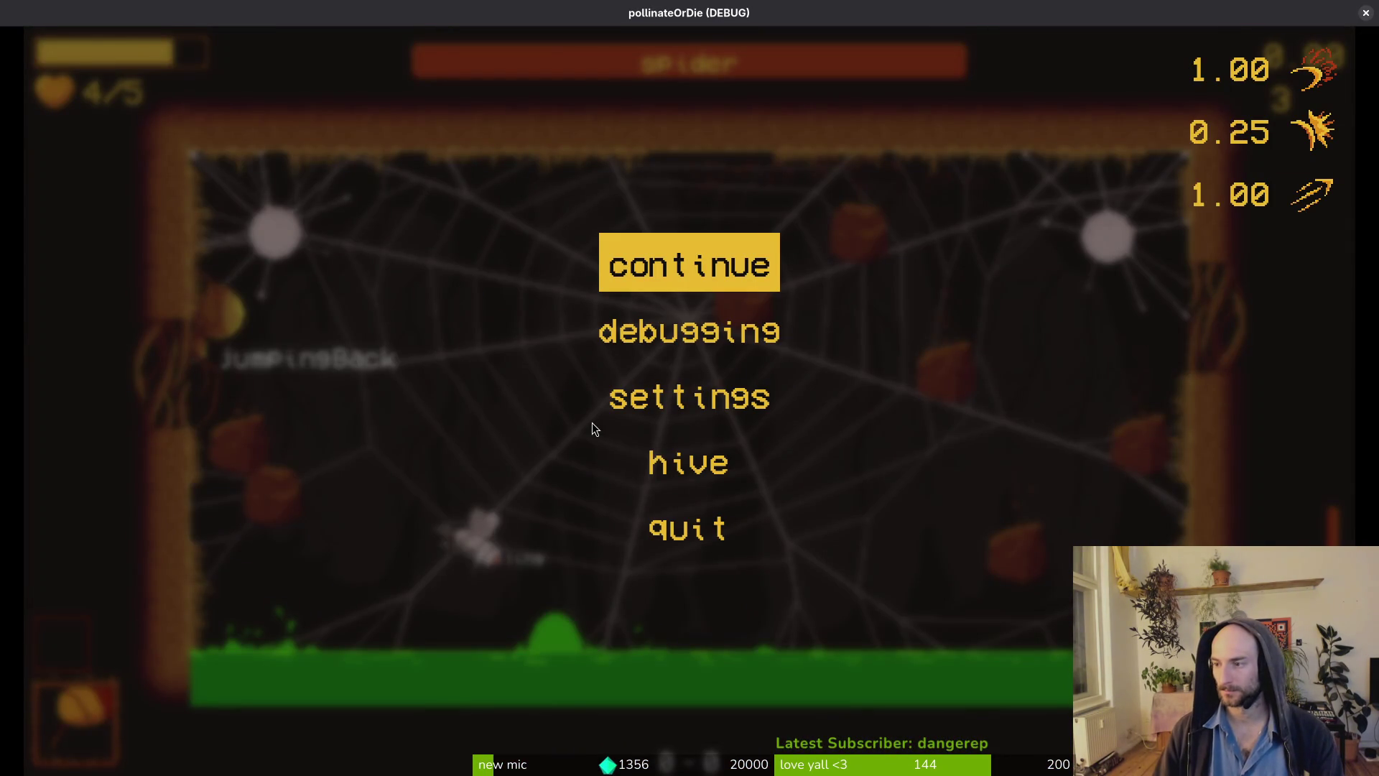
key("alt+F4")
scroll(628, 324, "down", 5)
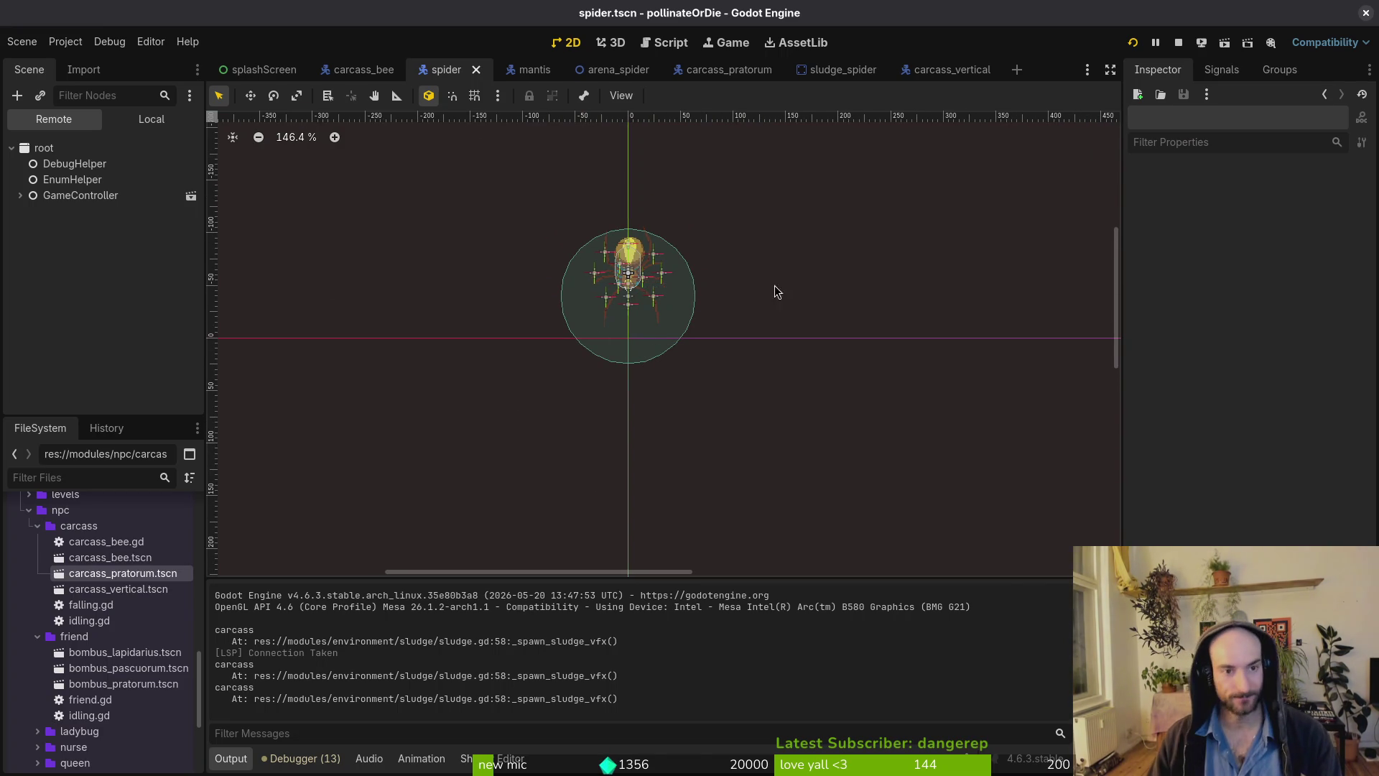
Move the set_deferred disable call inside the Player check, indent it, and save.
key("alt+Tab")
key("alt+Tab")
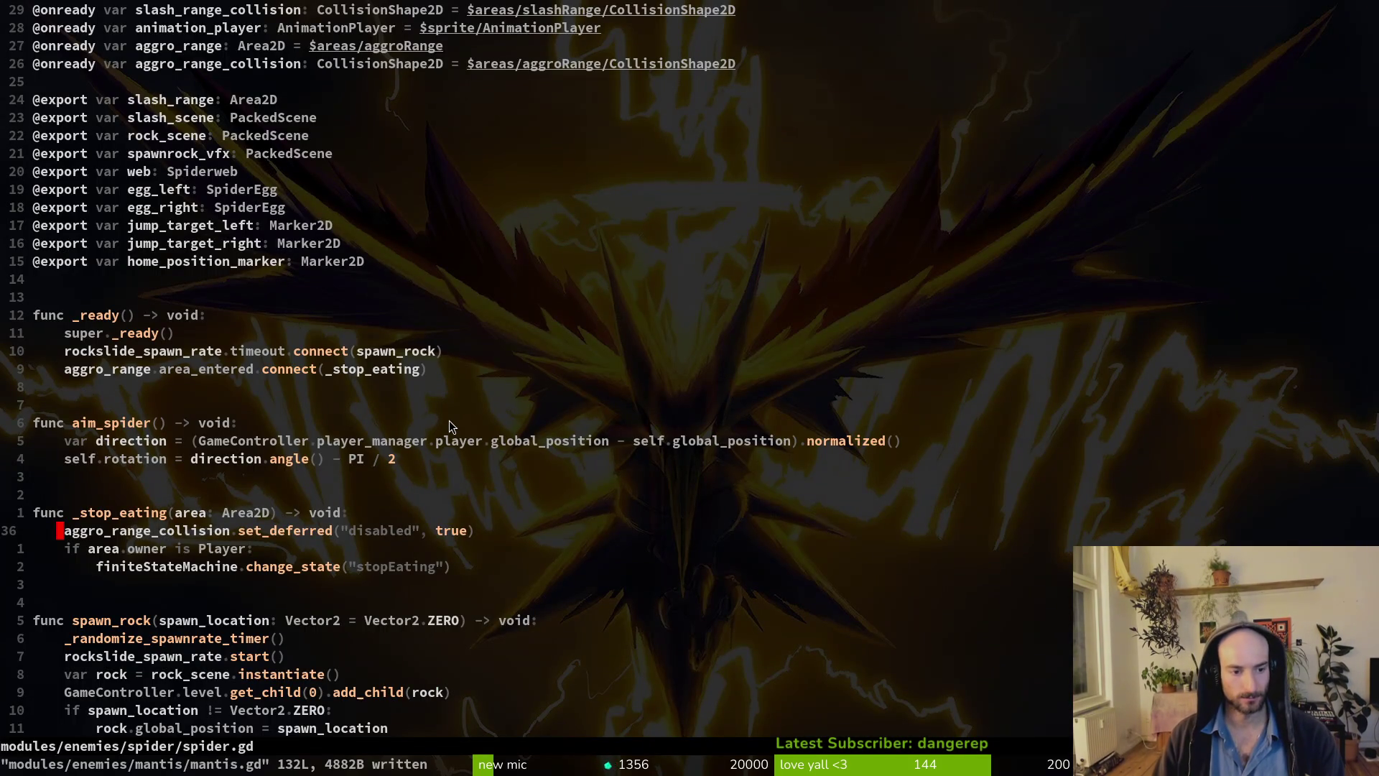
key("d")
key("d")
key("p")
key("greater")
key("greater")
type(":w")
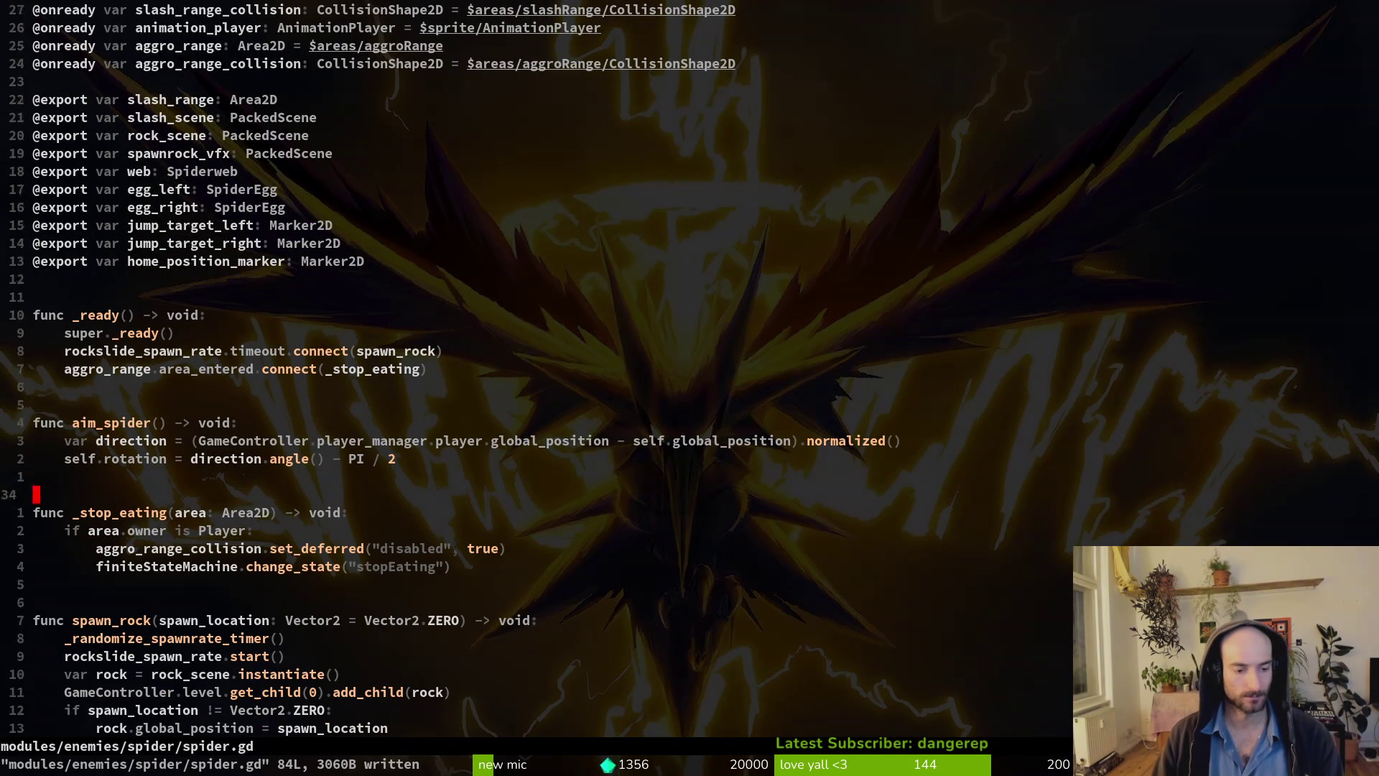
Duplicate the aggro_range_collision declaration as aggro_range_collision_2 with path CollisionShape2D2 and save.
key("k")
key("k")
key("k")
key("j")
key("j")
key("V")
key("c")
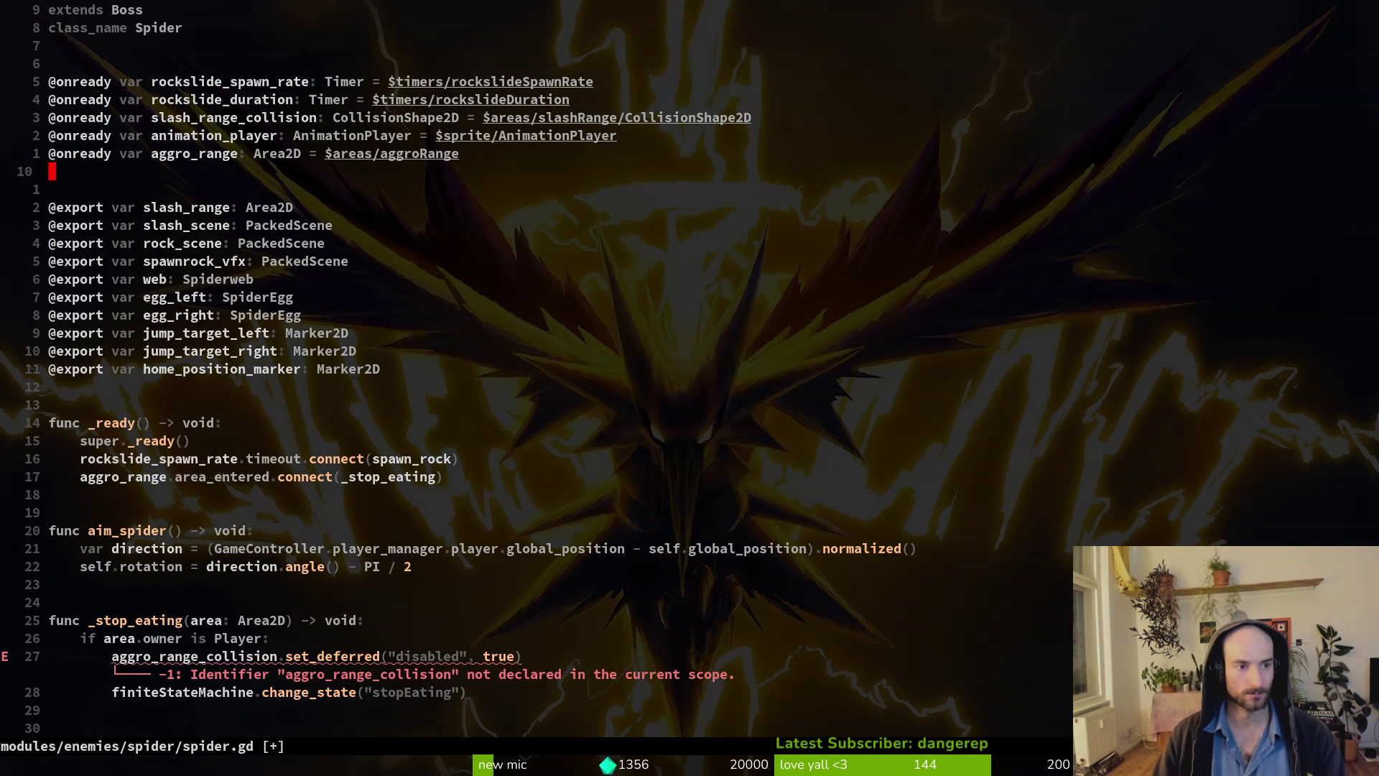
key("Escape")
key("u")
key("p")
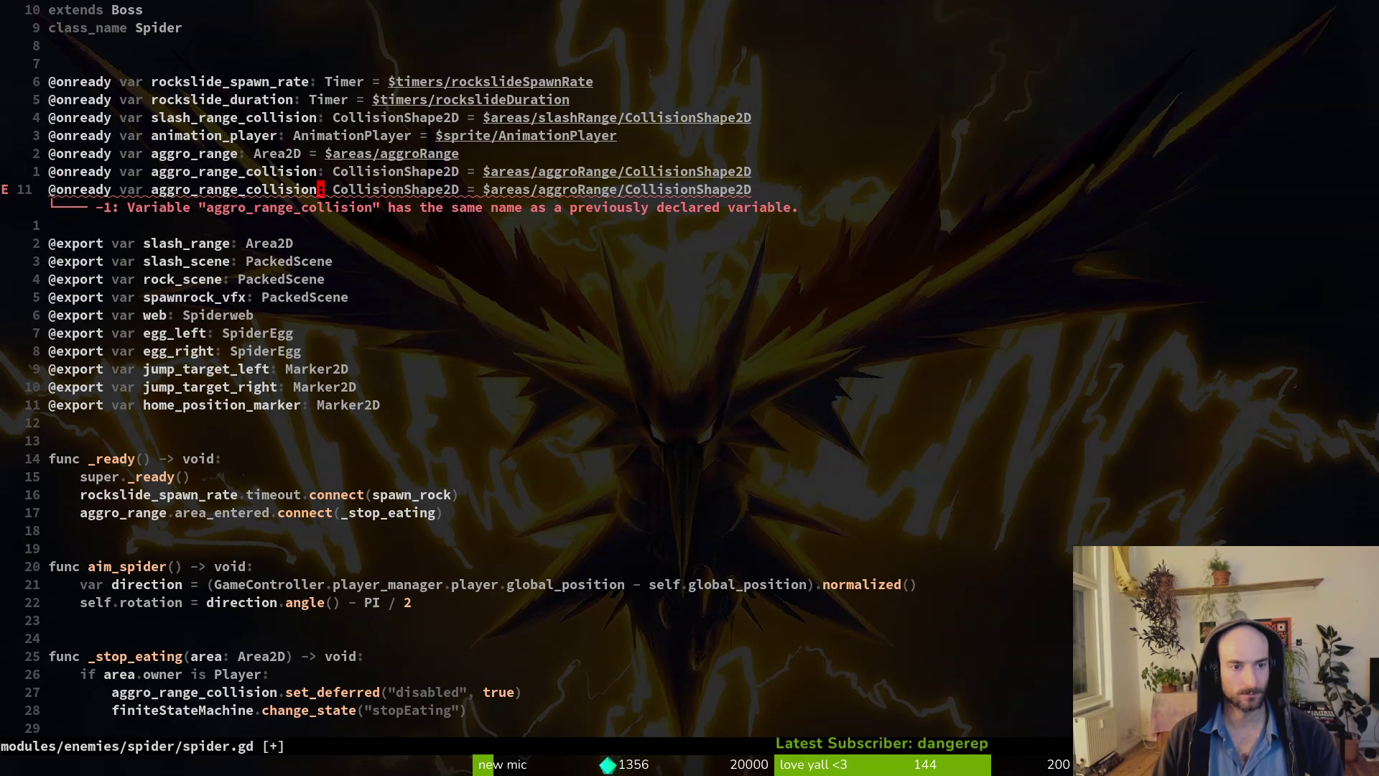
type("ion_2")
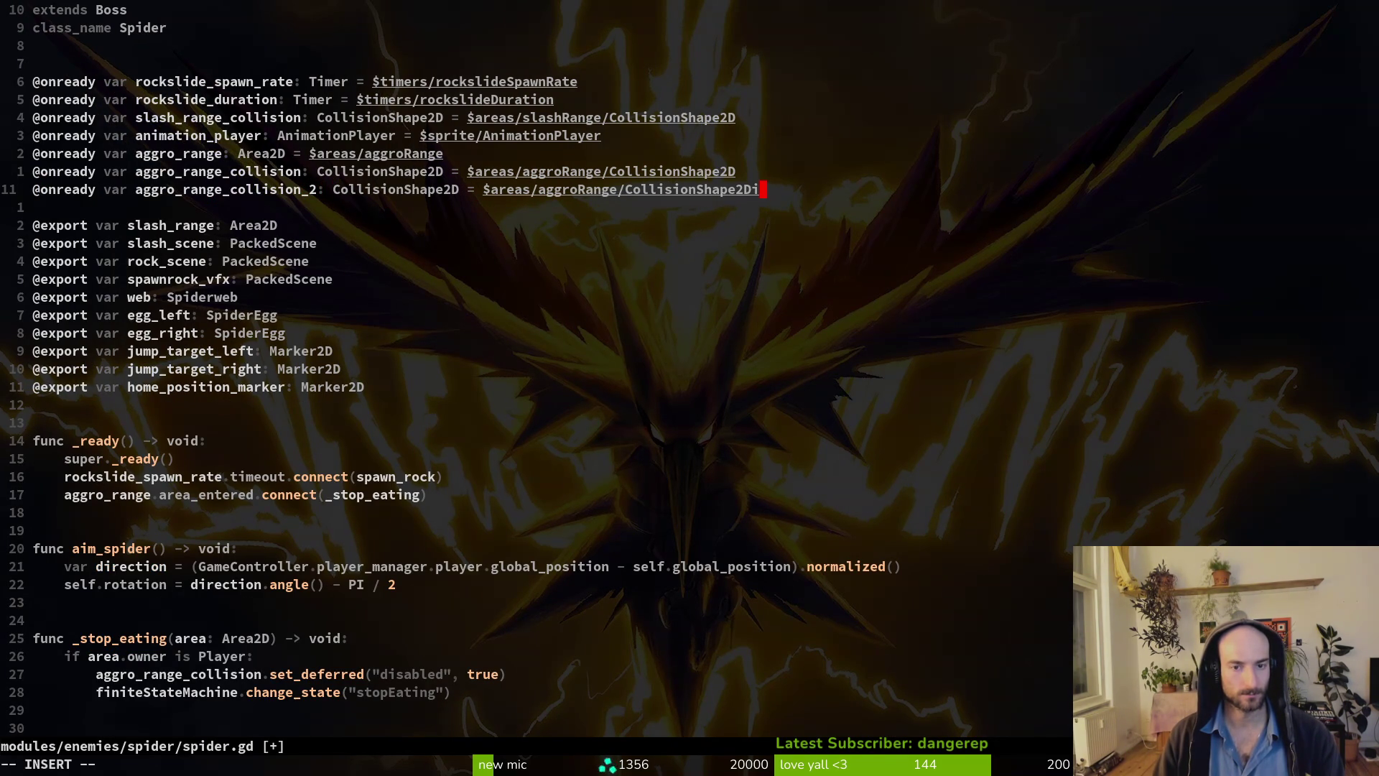
key("BackSpace")
key("Tab")
key("Escape")
type(":w")
key("Return")
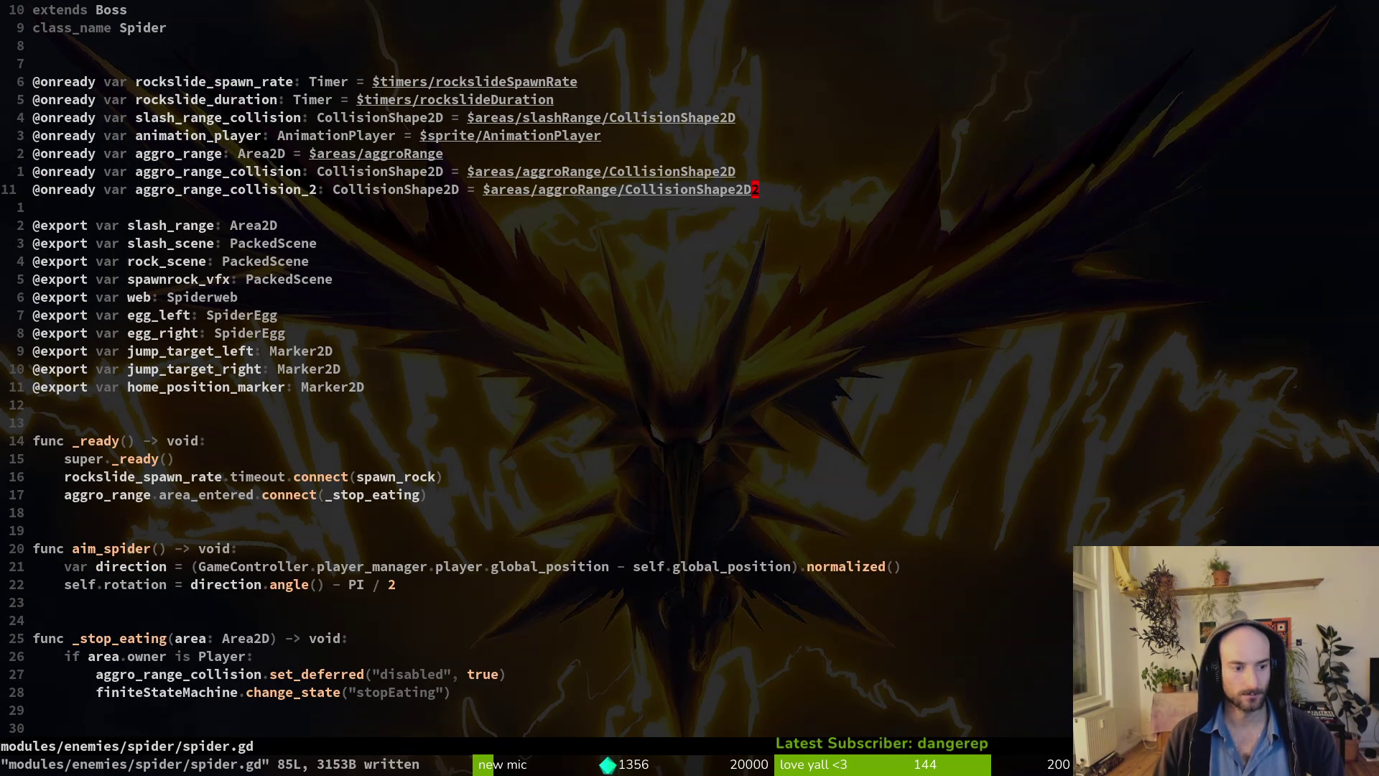
Duplicate the set_deferred disable line for aggro_range_collision_2 in _stop_eating and save.
key("j")
key("j")
key("j")
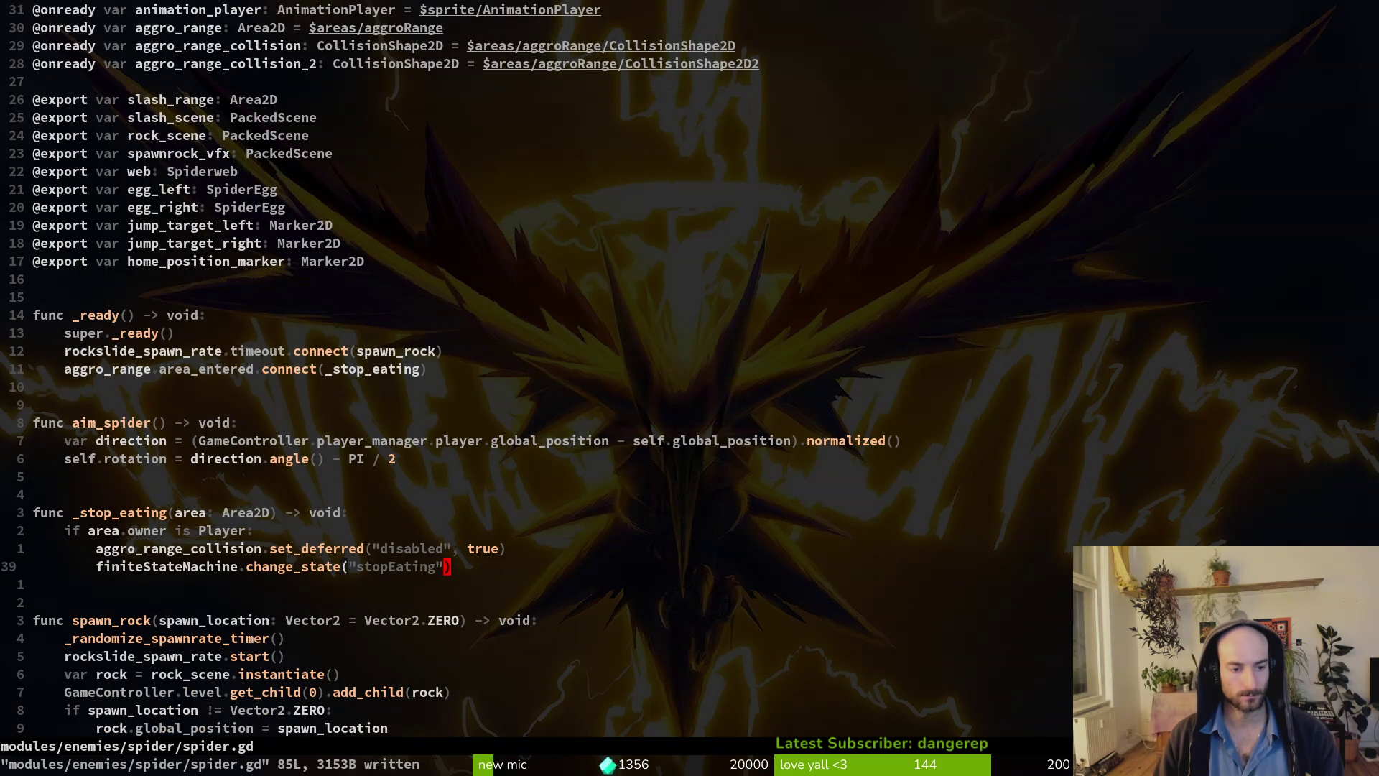
key("k")
key("y")
key("y")
key("p")
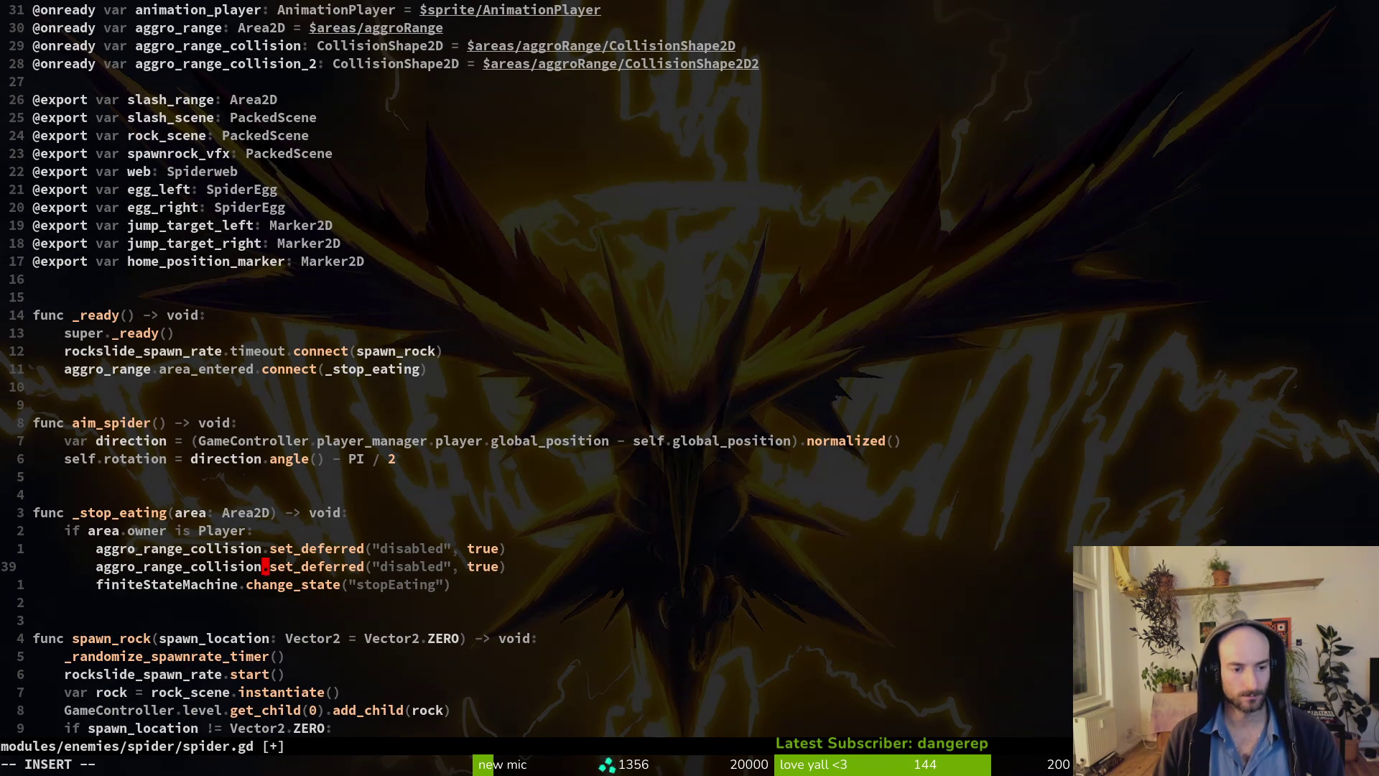
type("_2")
key("Tab")
type(":write")
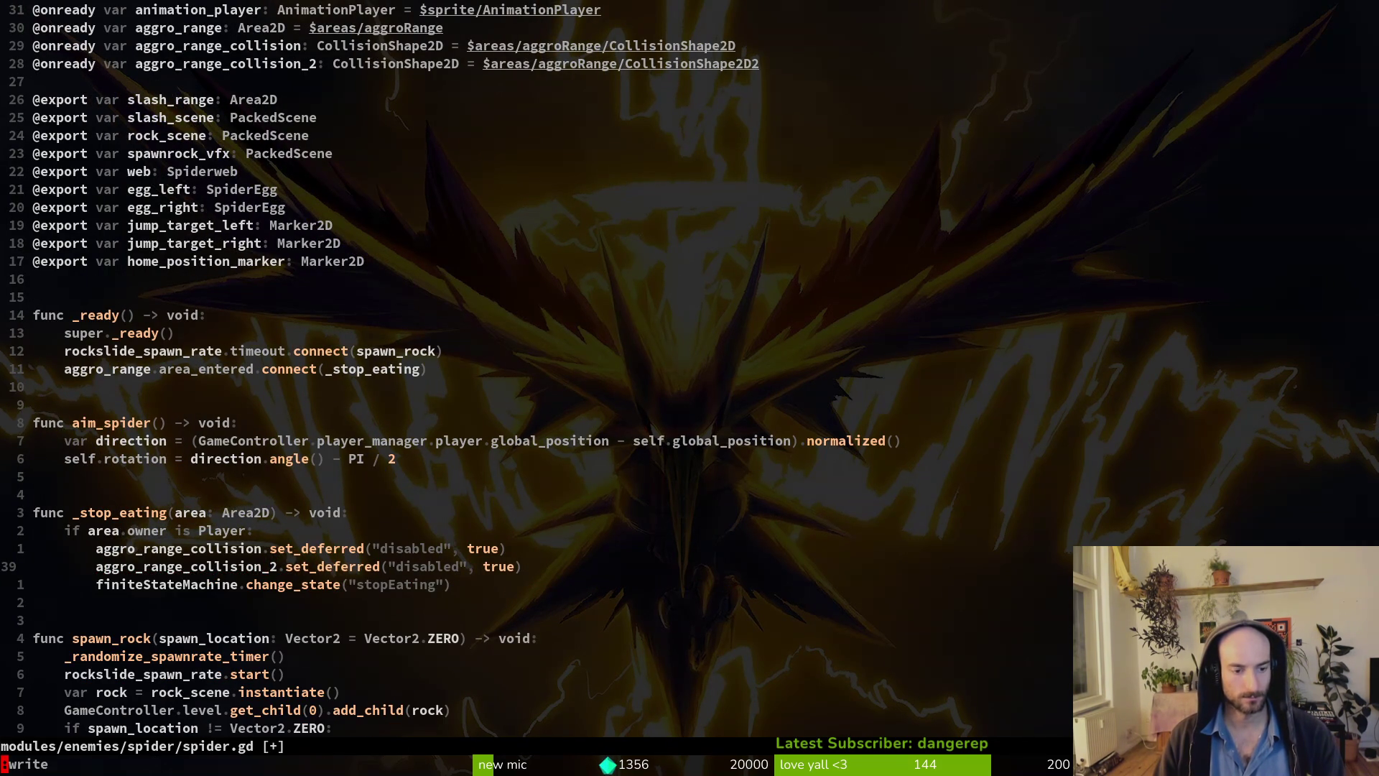
key("Return")
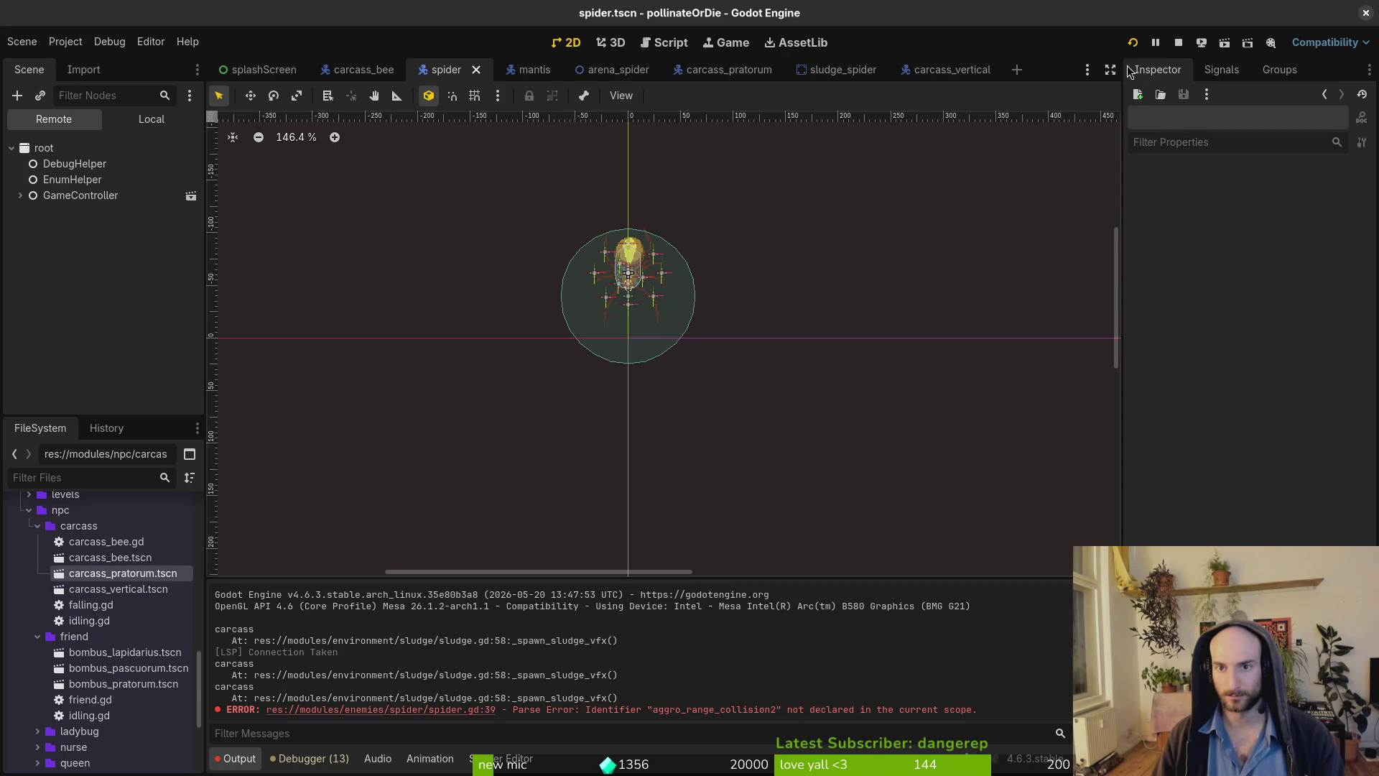
Restart the game, maximize its window, and turn on state labels in the Debugging menu.
left_click(1134, 44)
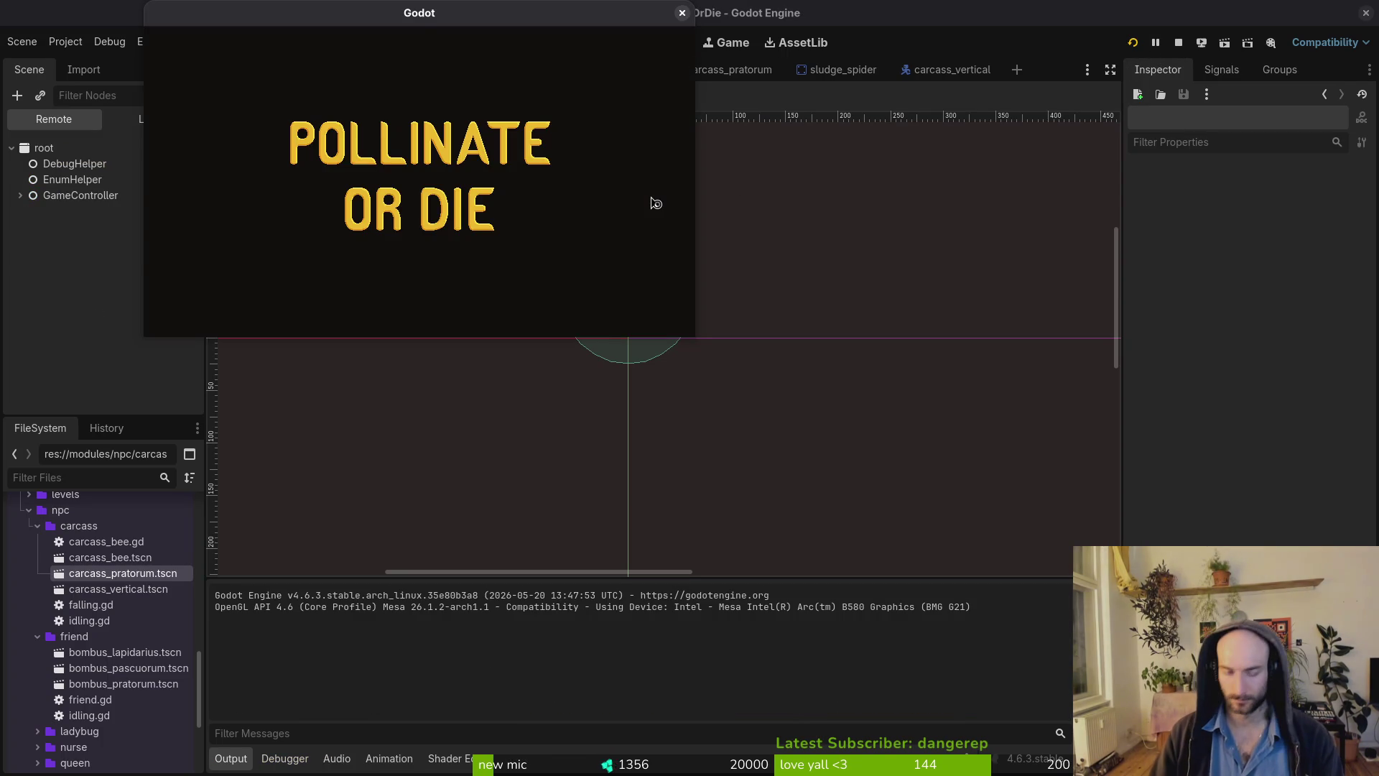
key("Return")
double_click(317, 16)
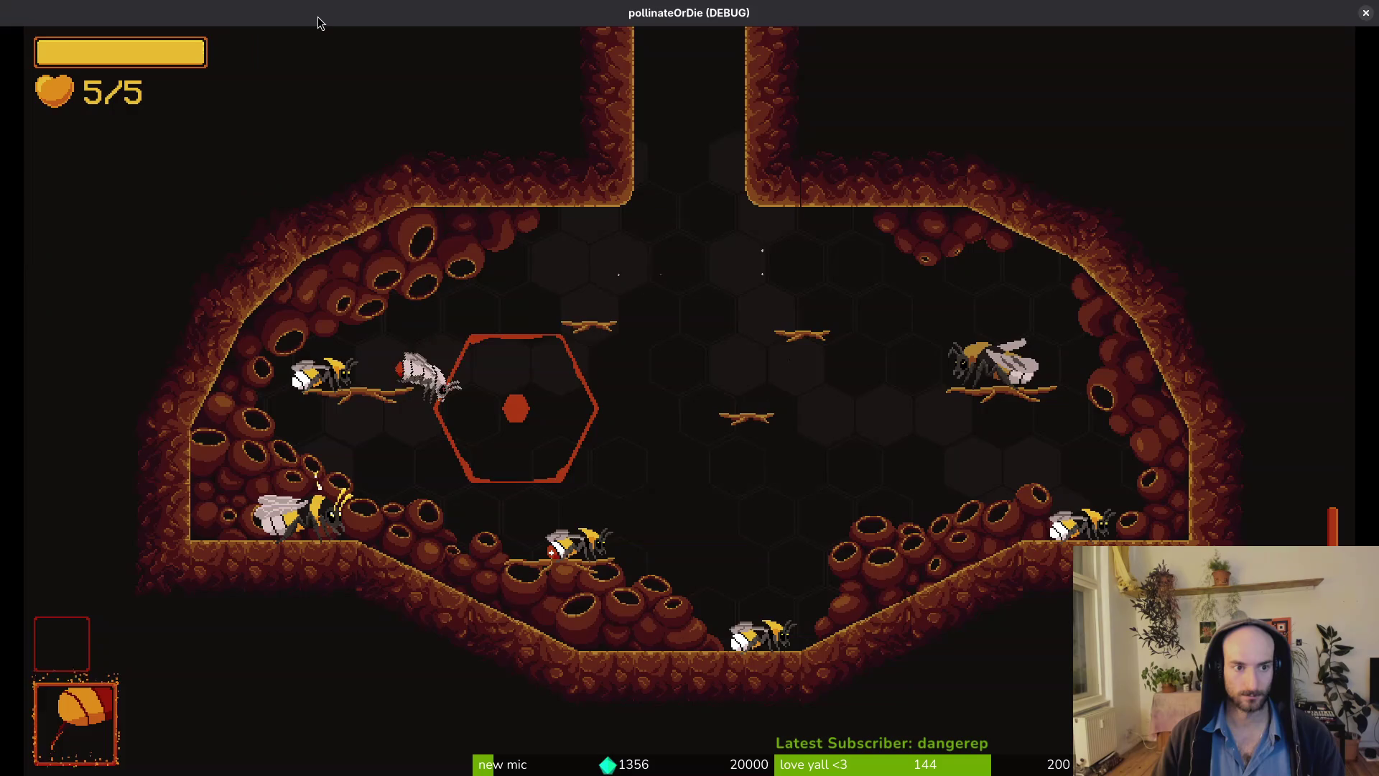
key("Escape")
key("Down")
key("Return")
key("Down")
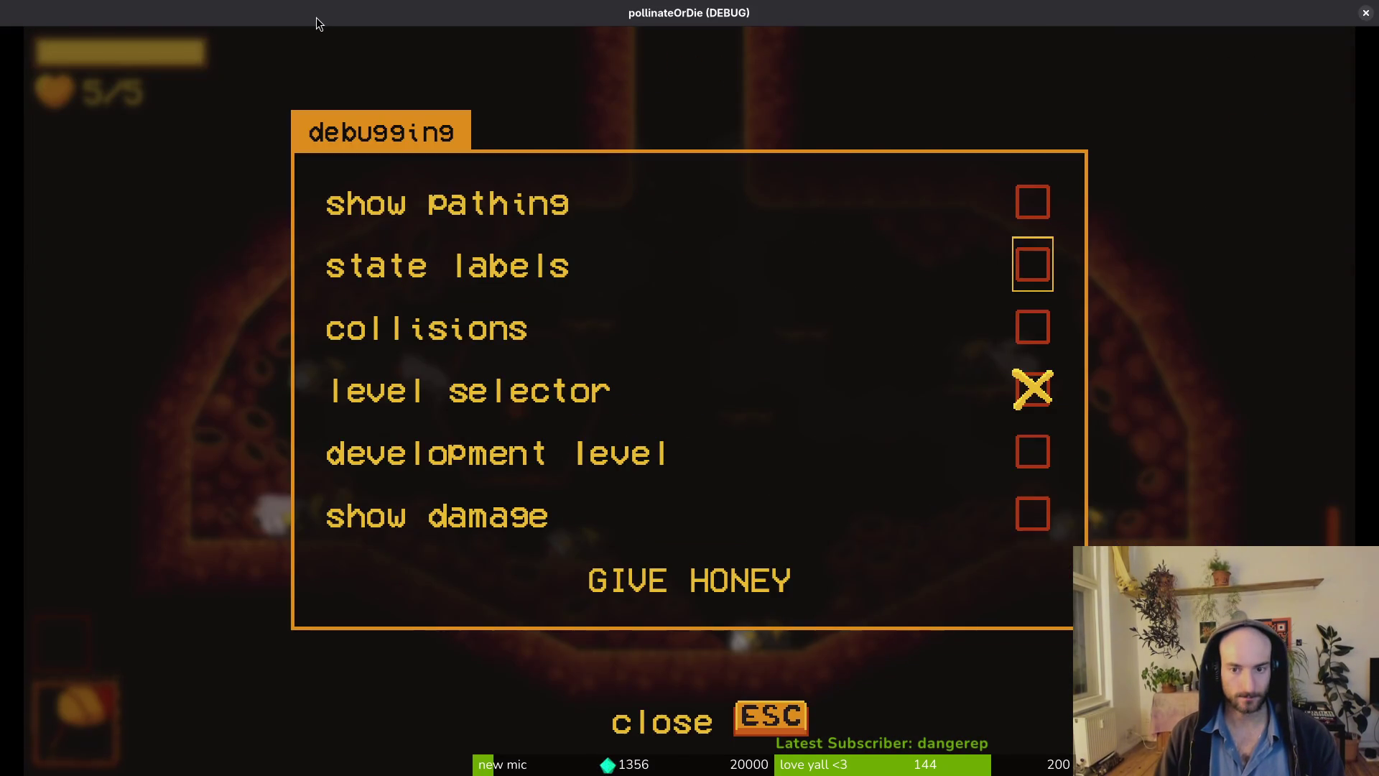
key("Return")
key("Escape")
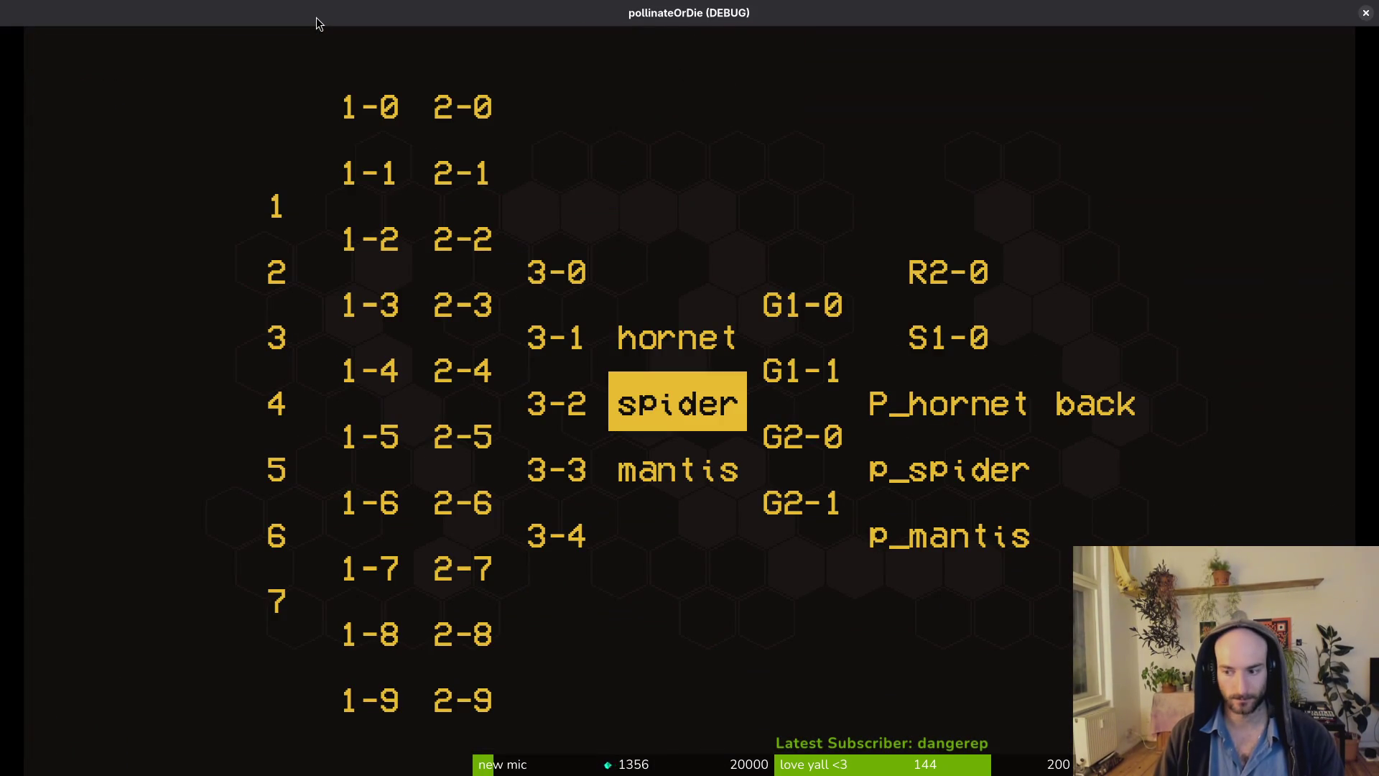
Load the spider boss level and fight the spider with slashes and dashes.
key("Return")
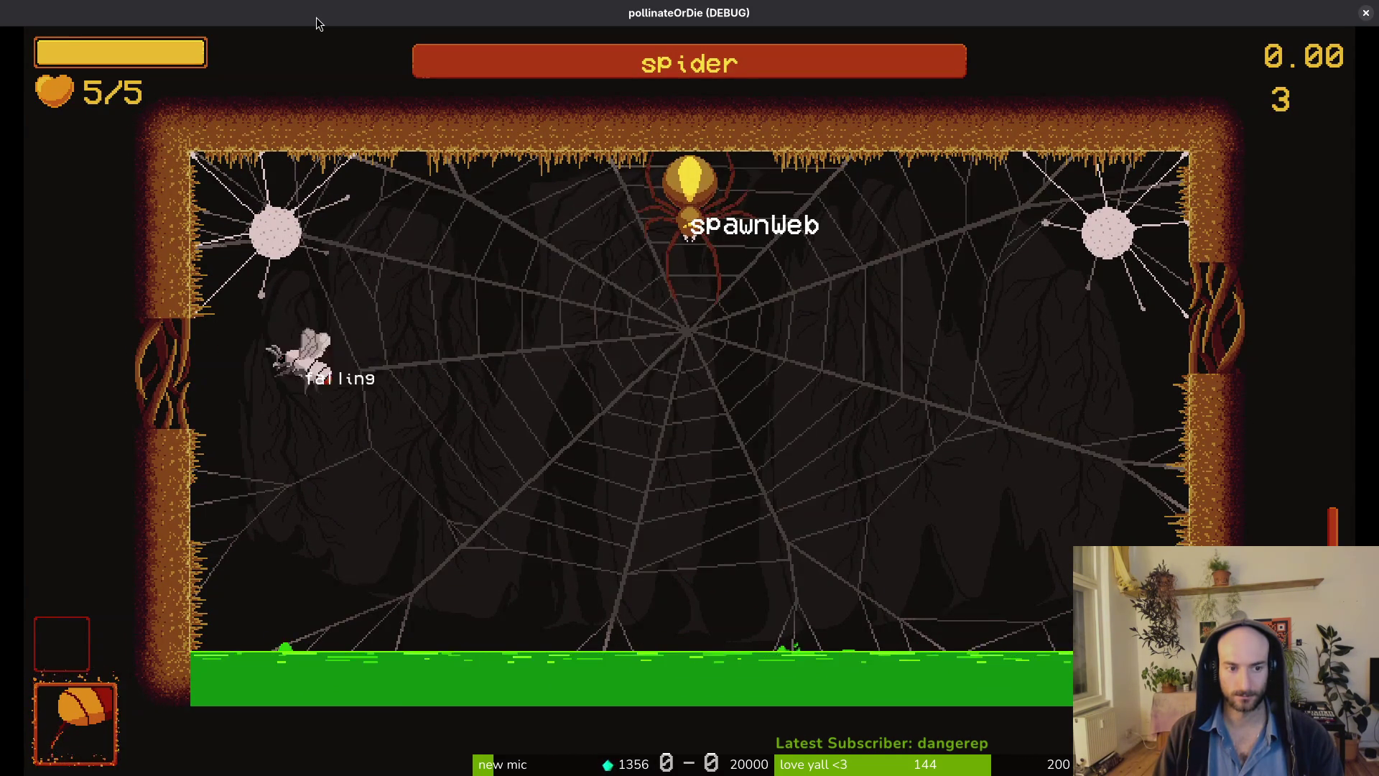
key("x")
key("x")
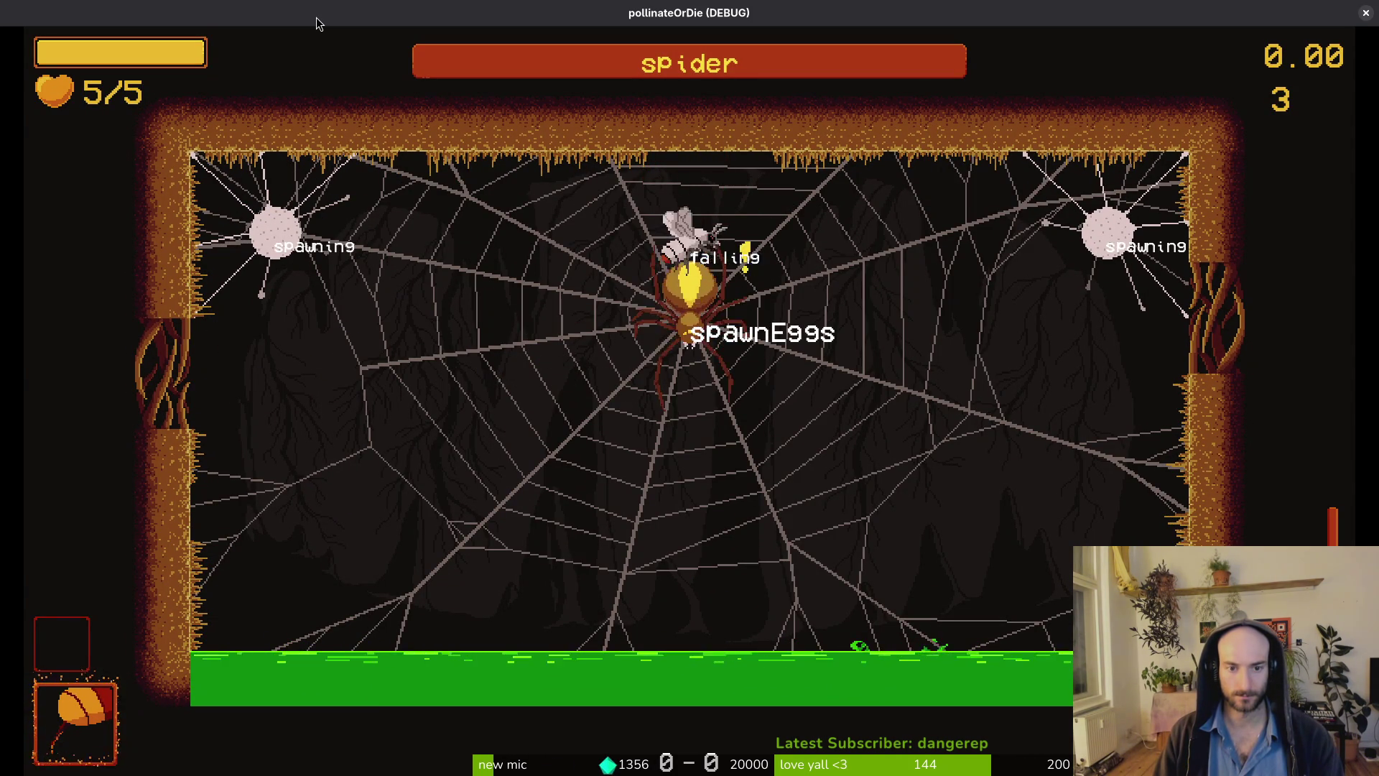
key("x")
key("x")
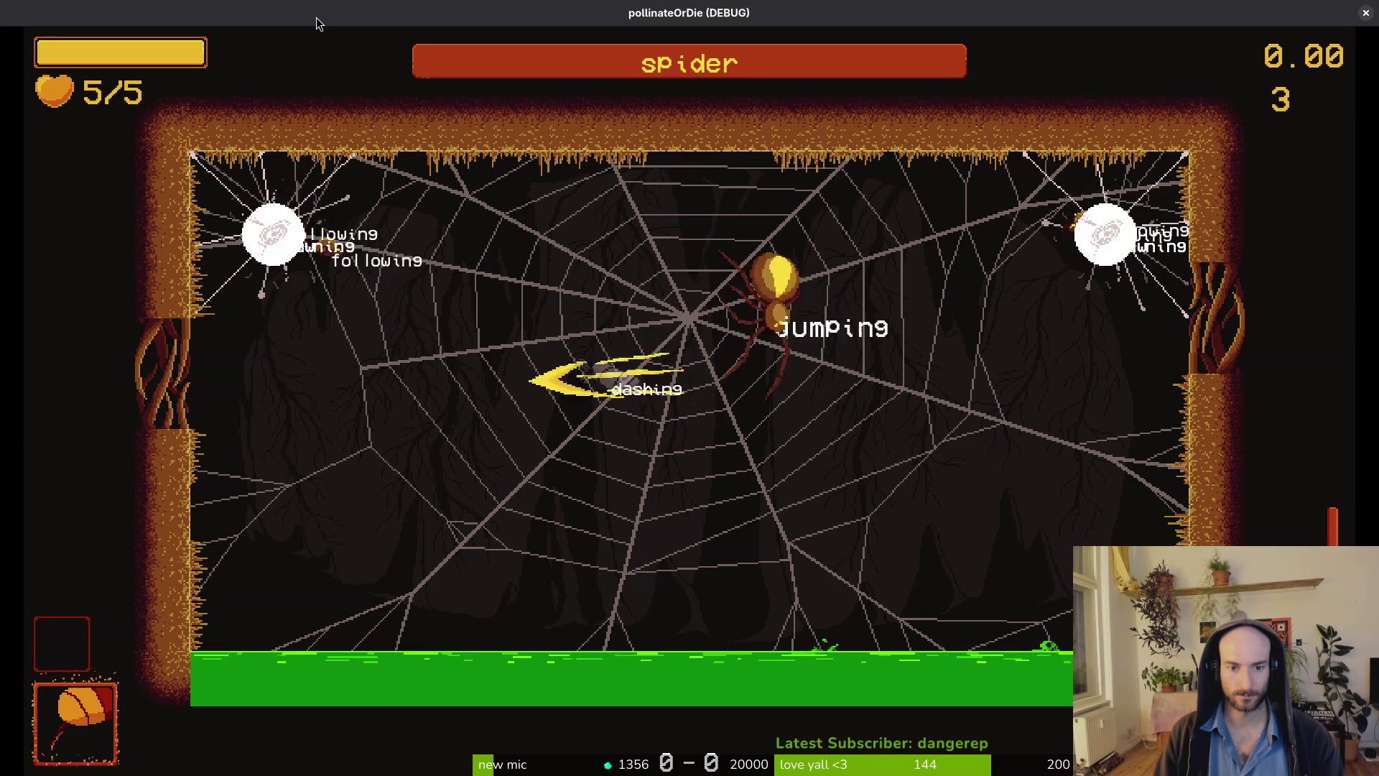
key("c")
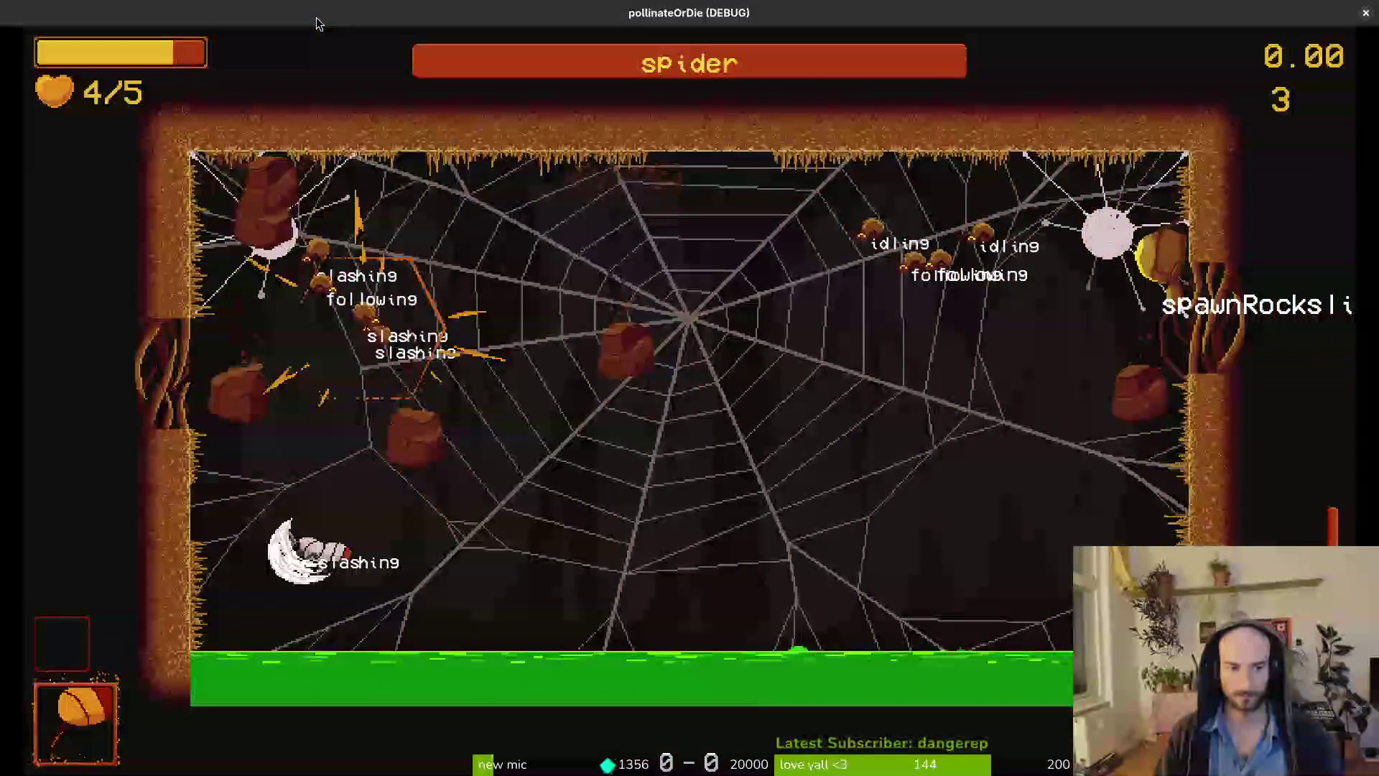
key("c")
key("c")
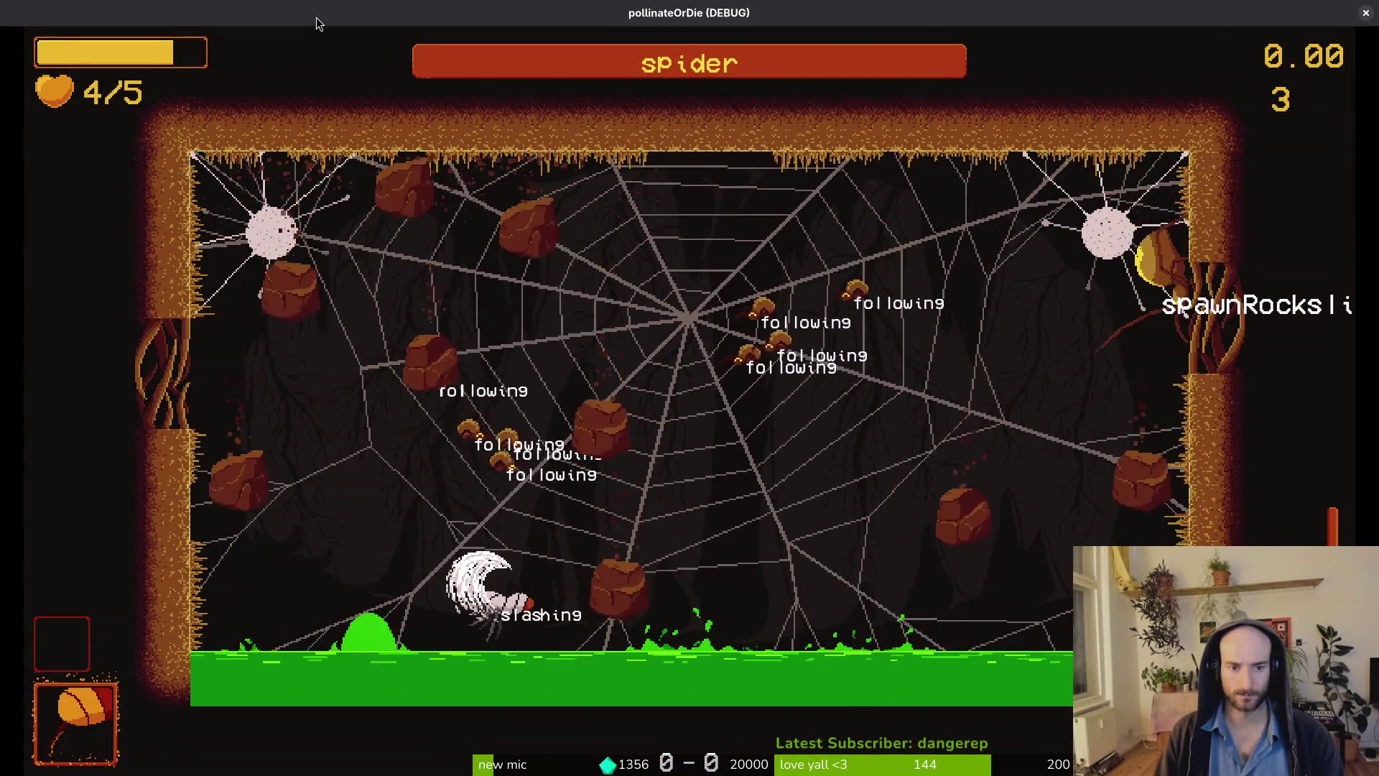
key("x")
key("c")
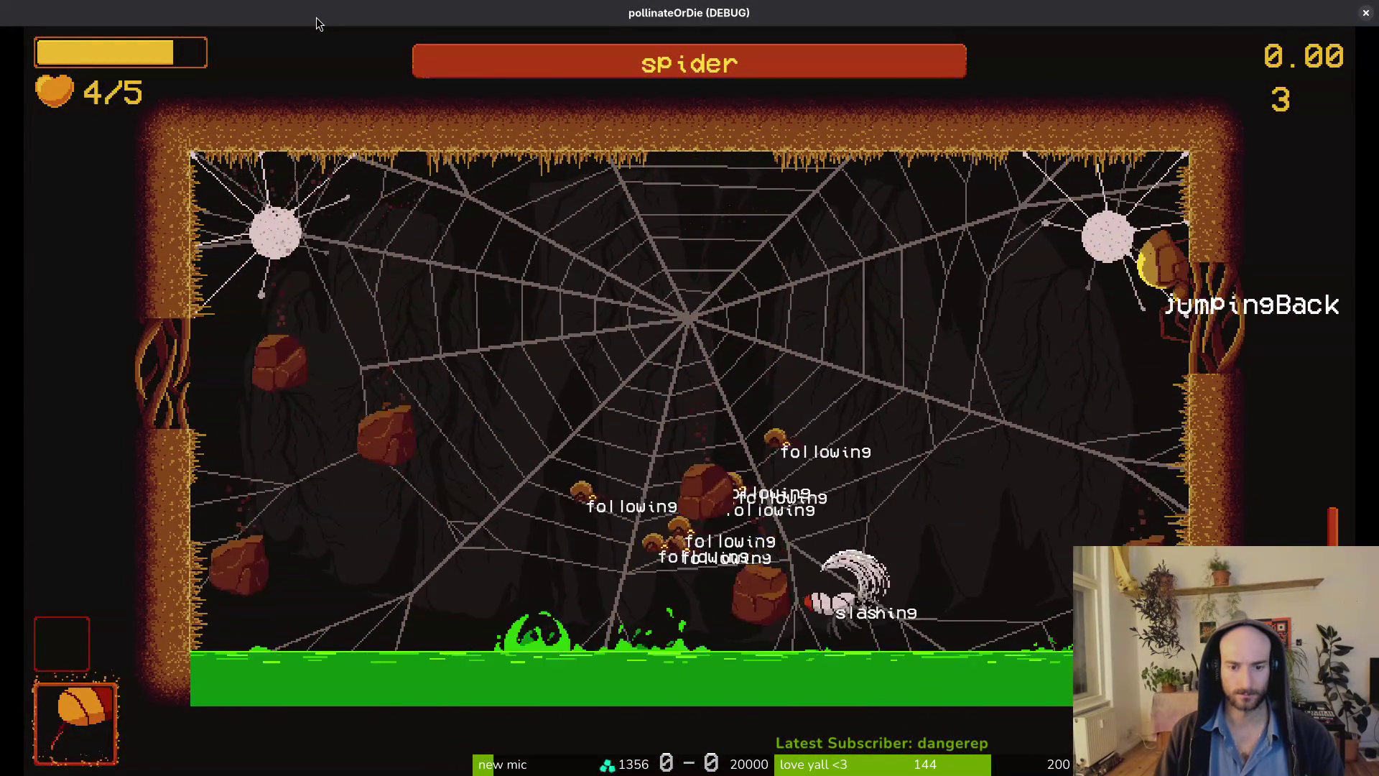
key("x")
key("c")
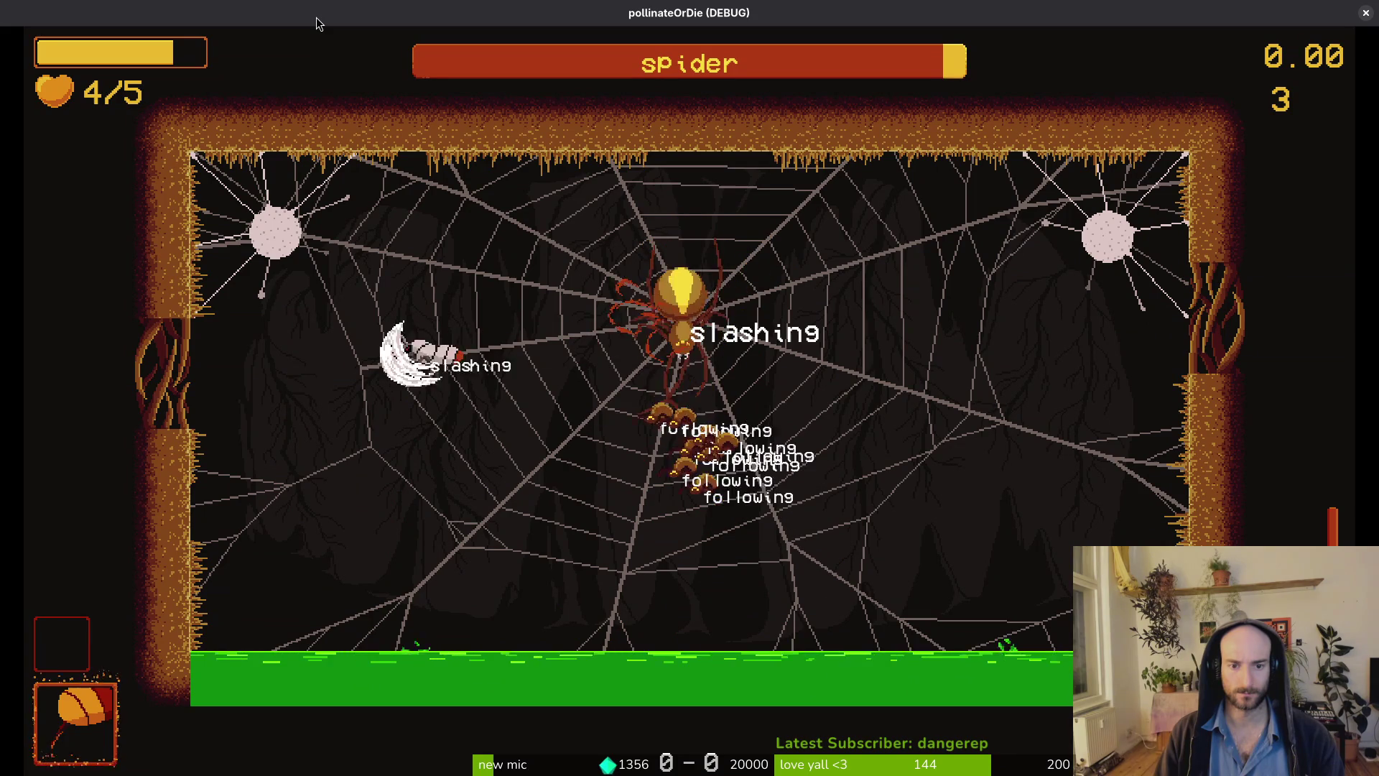
key("x")
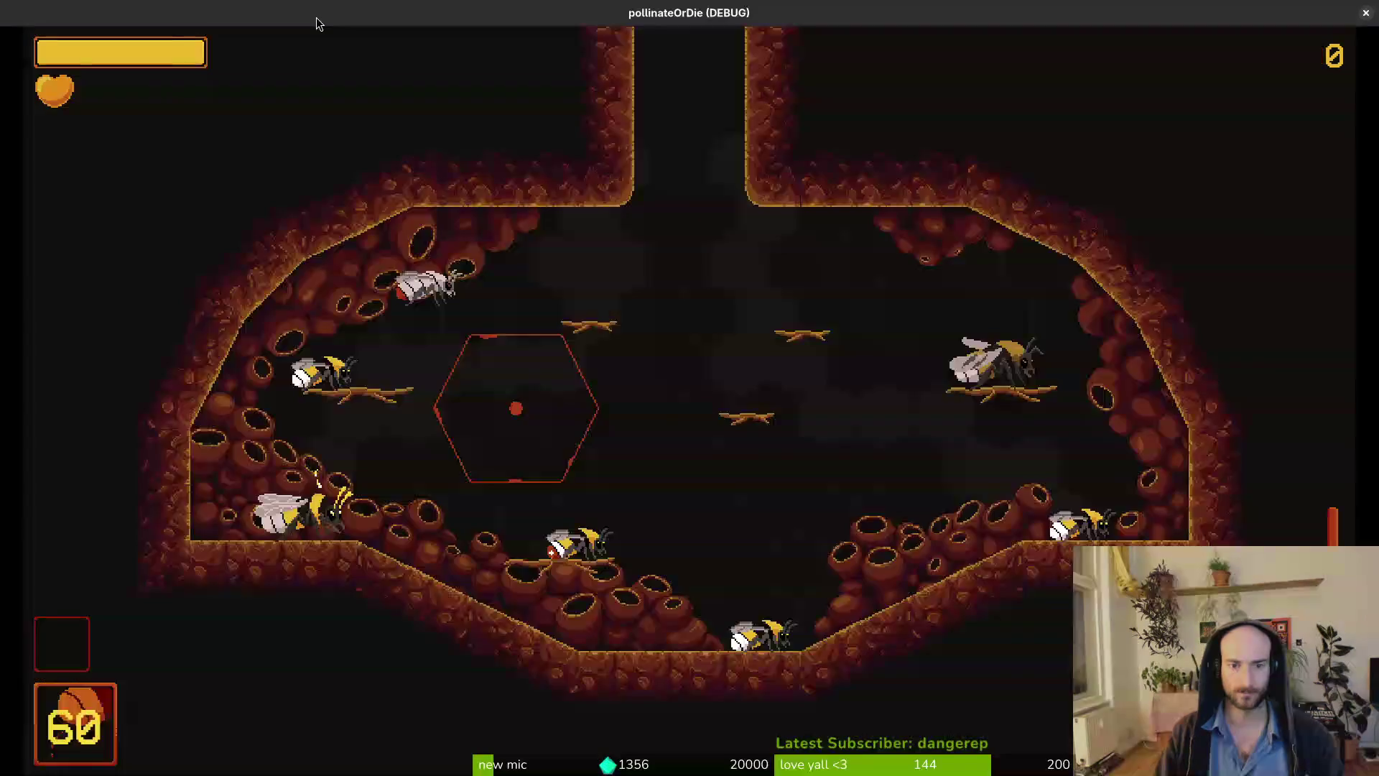
Reload the spider level, attack again, then pause, glance at the spider script, and reopen the debugging options.
key("Escape")
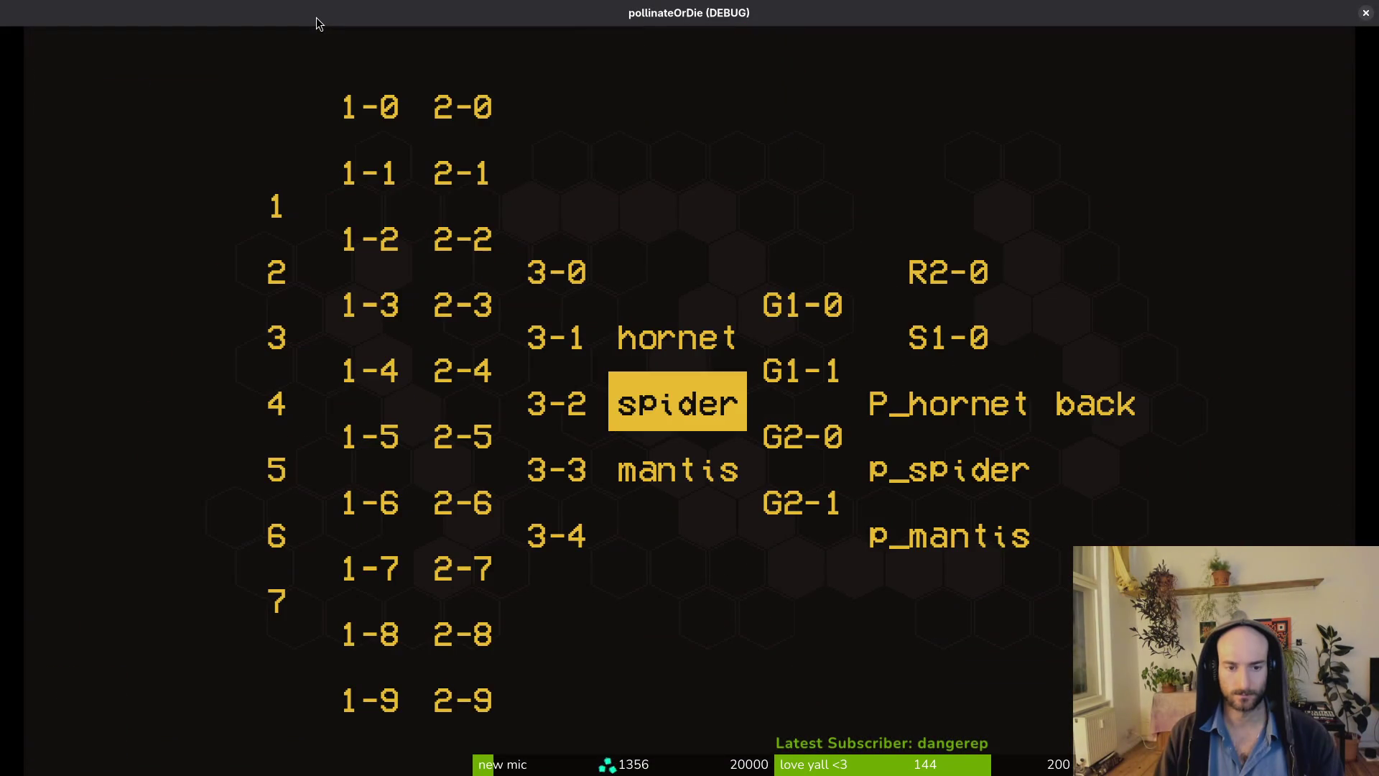
key("Return")
key("x")
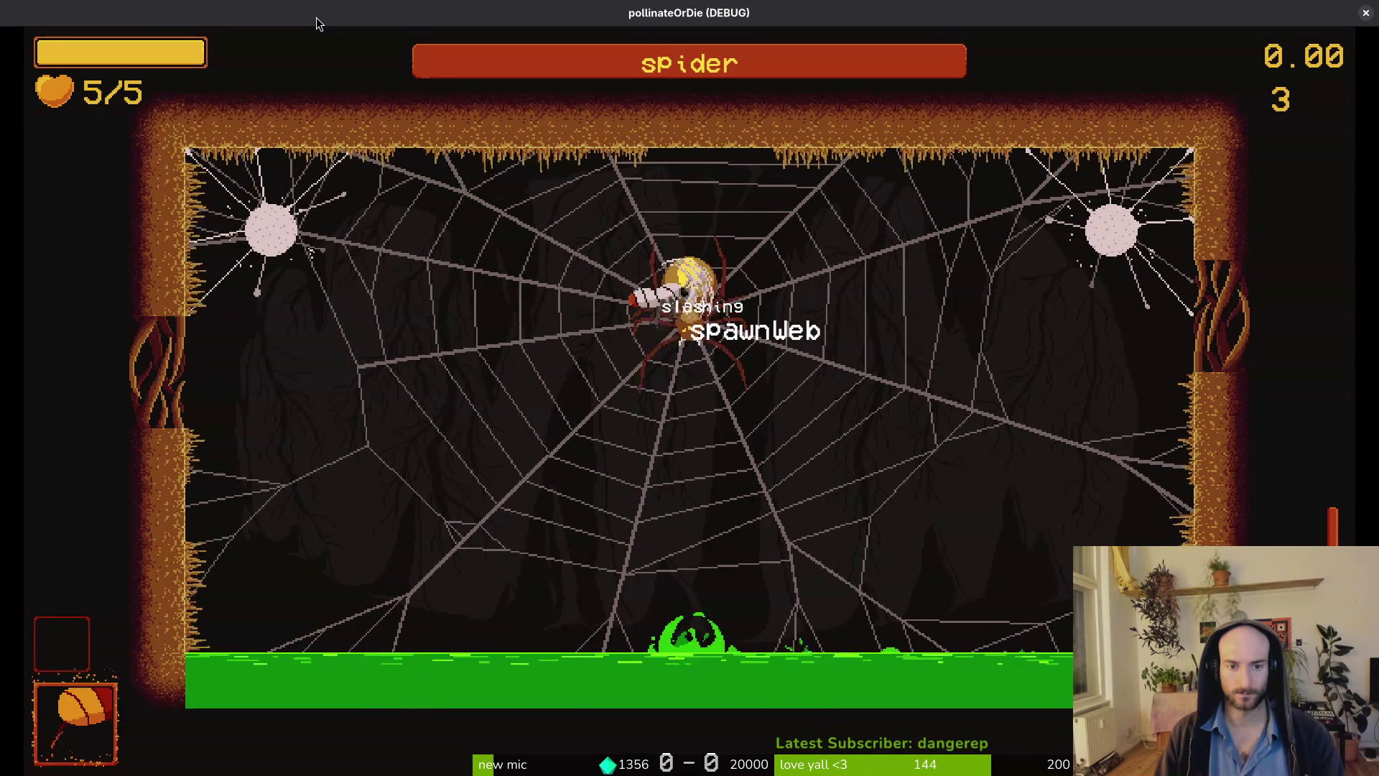
key("Escape")
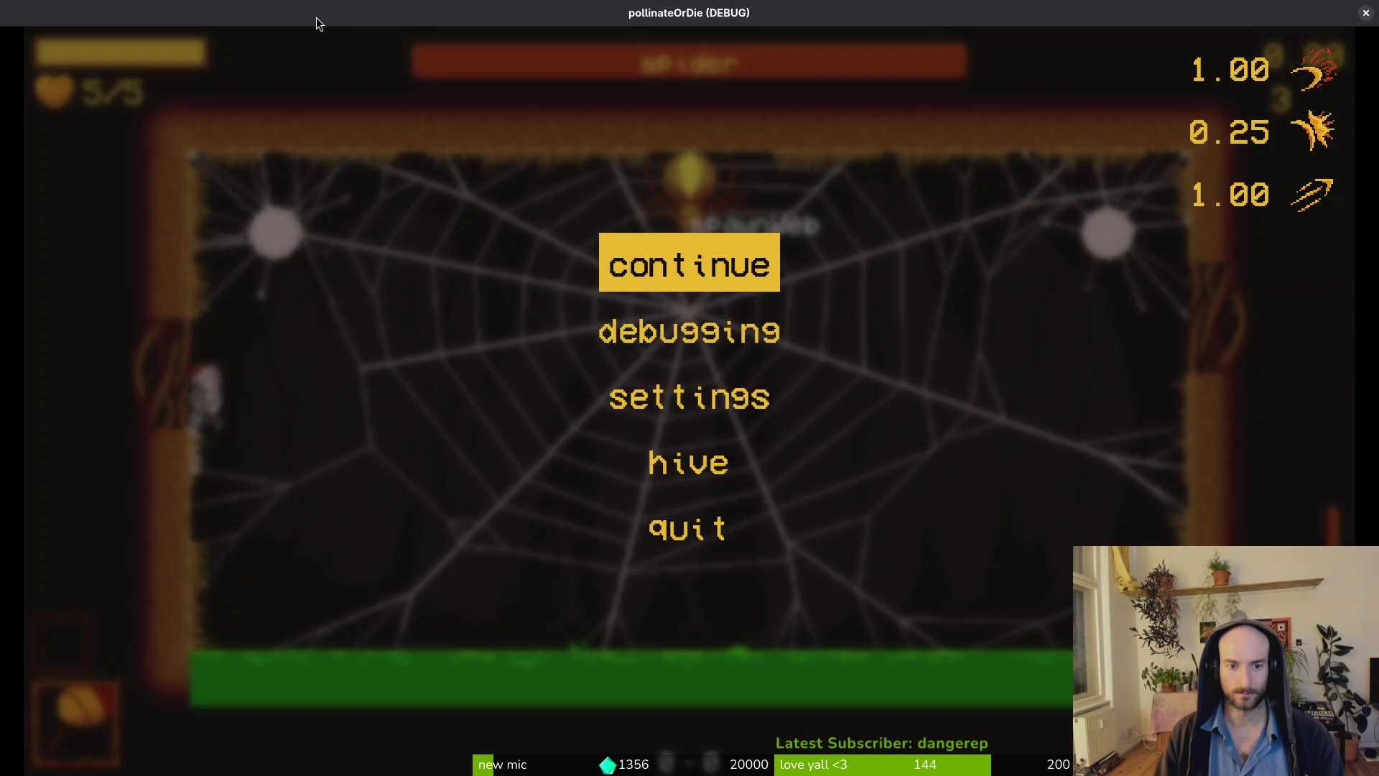
key("alt+Tab")
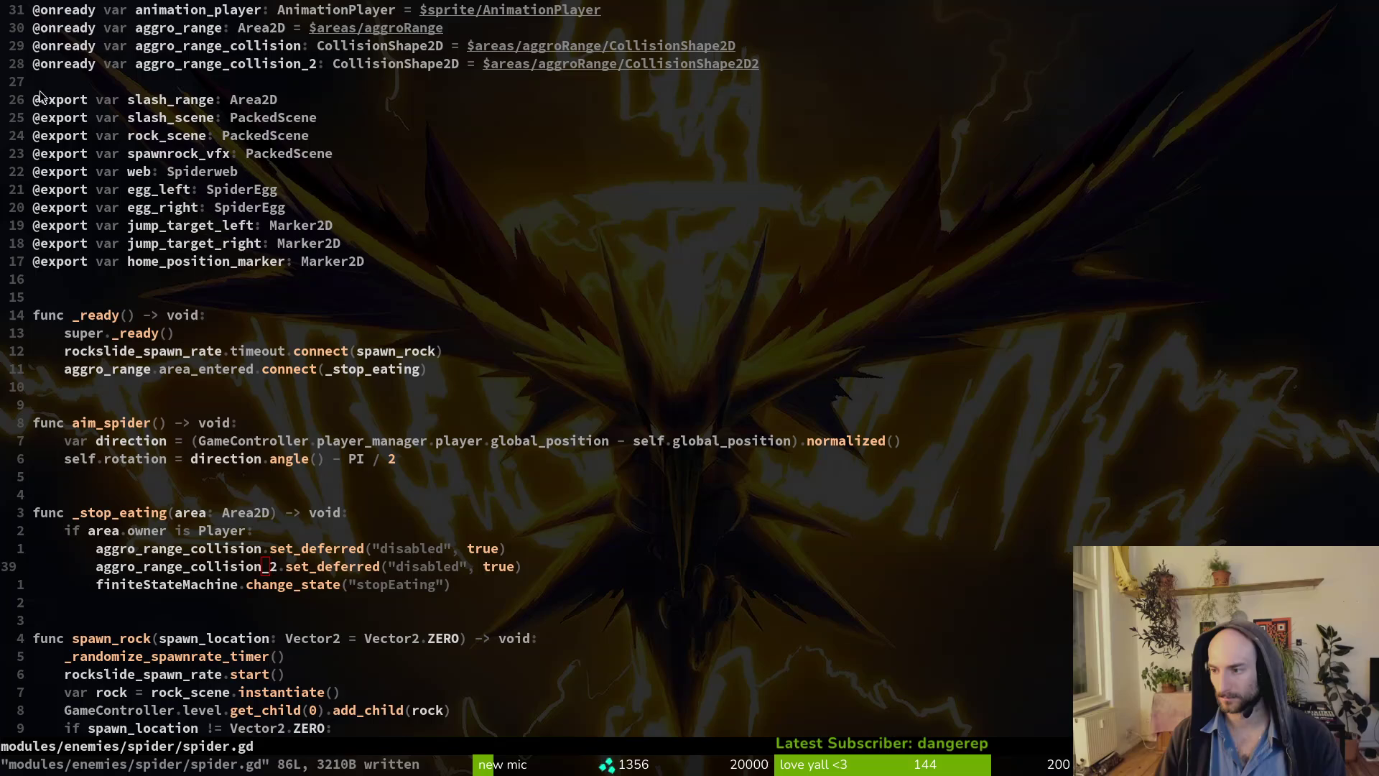
key("alt+Tab")
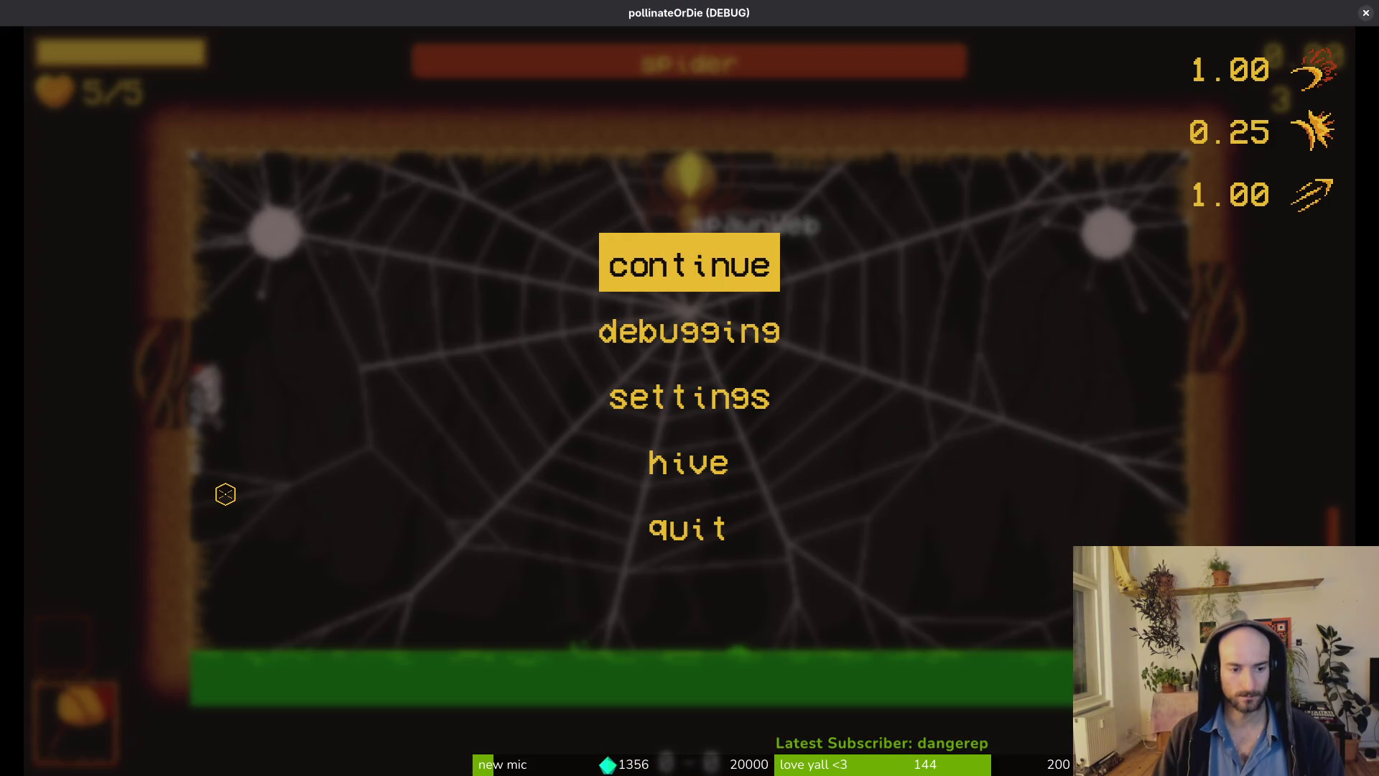
key("Return")
Turn on collision display in the debugging options and reload the spider level.
key("Down")
key("Return")
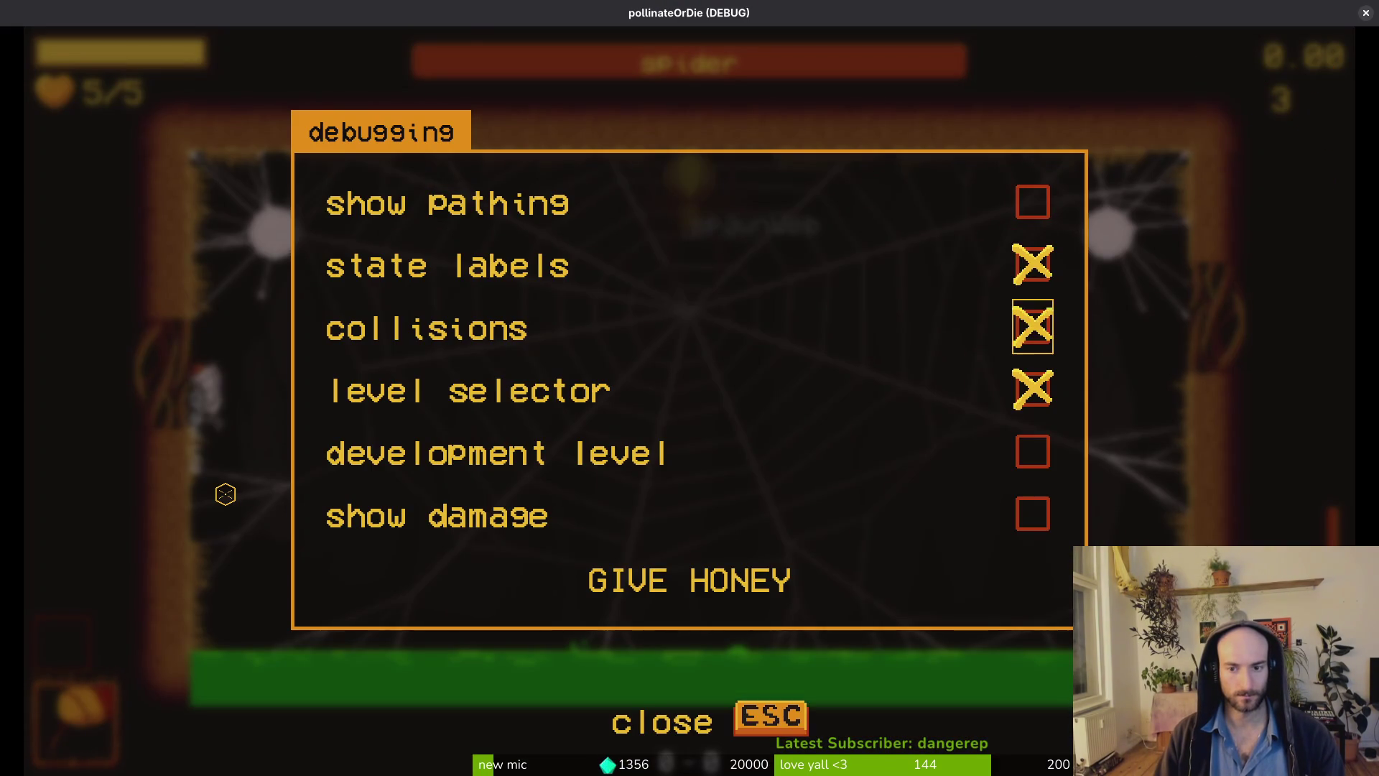
key("Escape")
key("Escape")
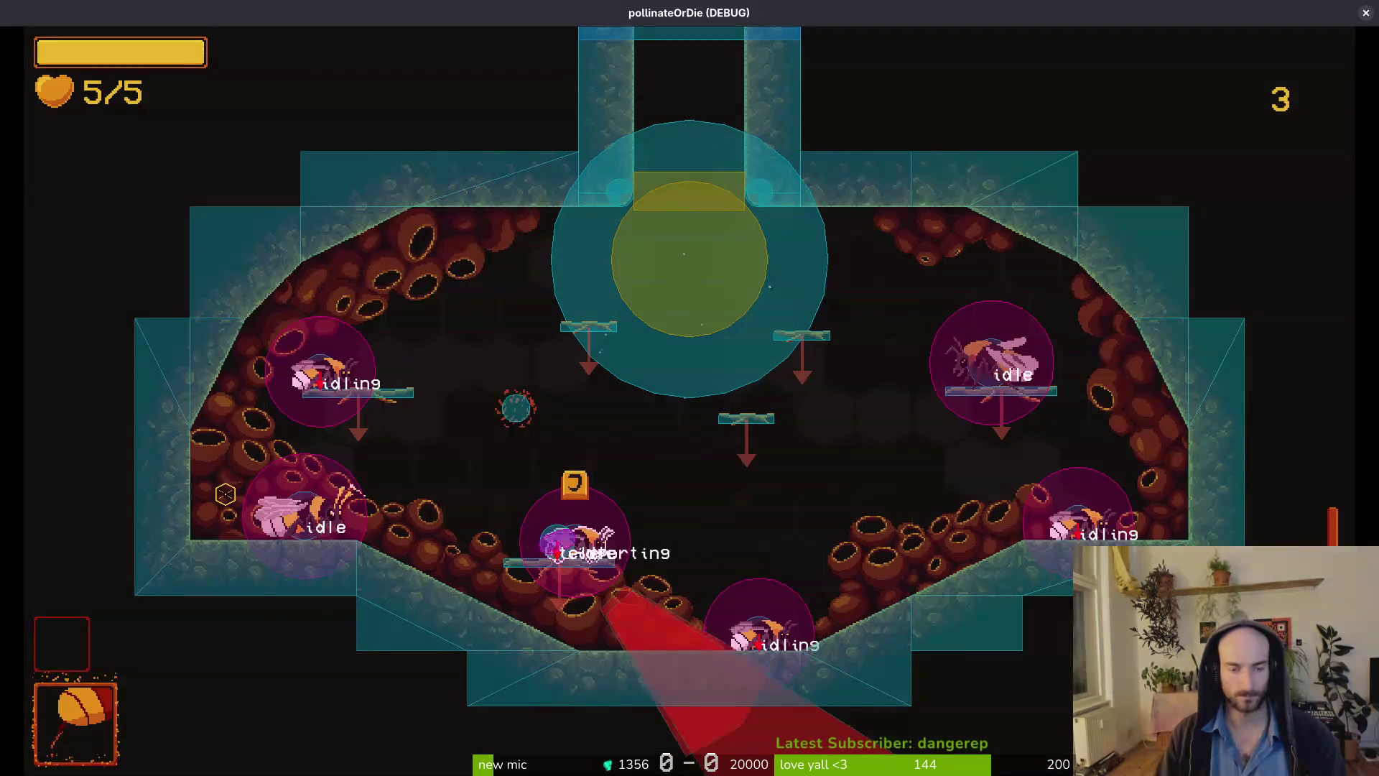
key("Escape")
key("Return")
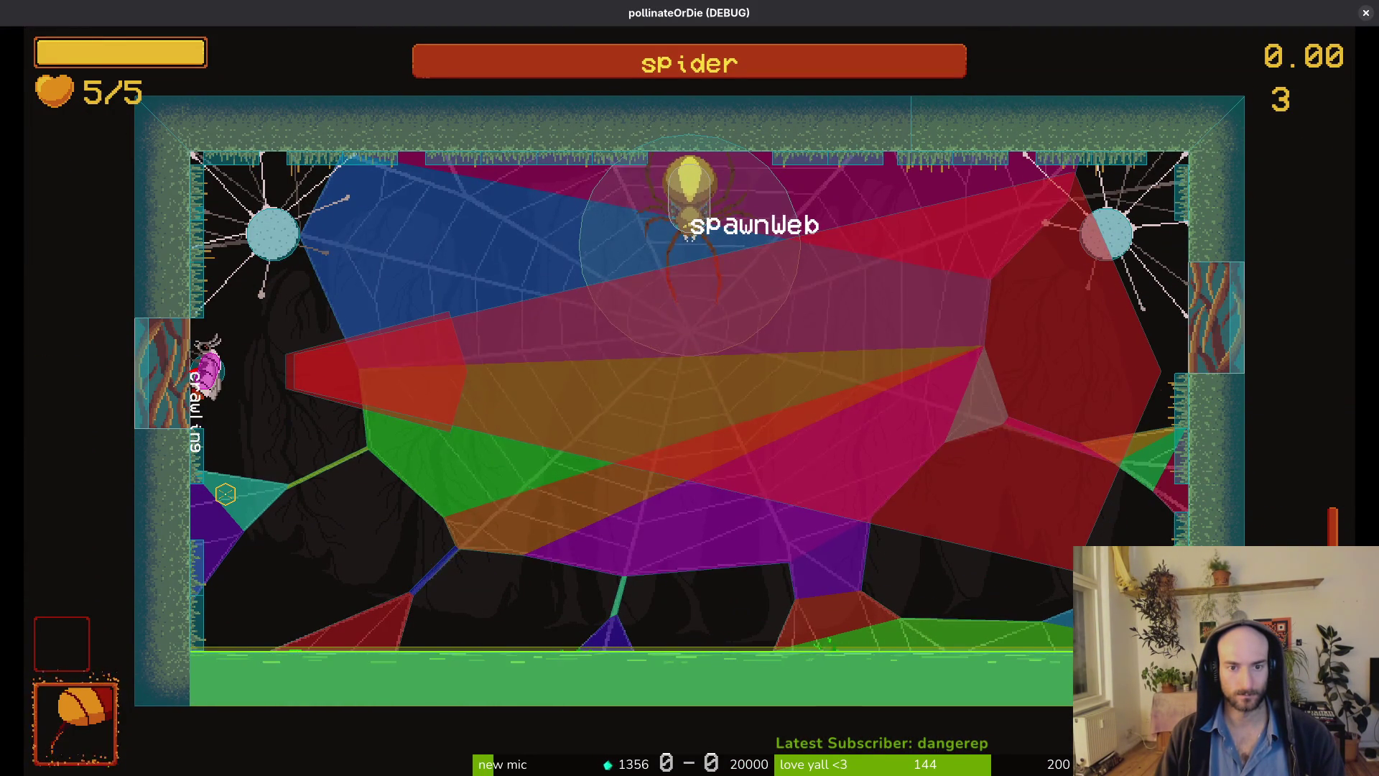
Dash and attack the spider with collision shapes visible, then pause the game.
key("space")
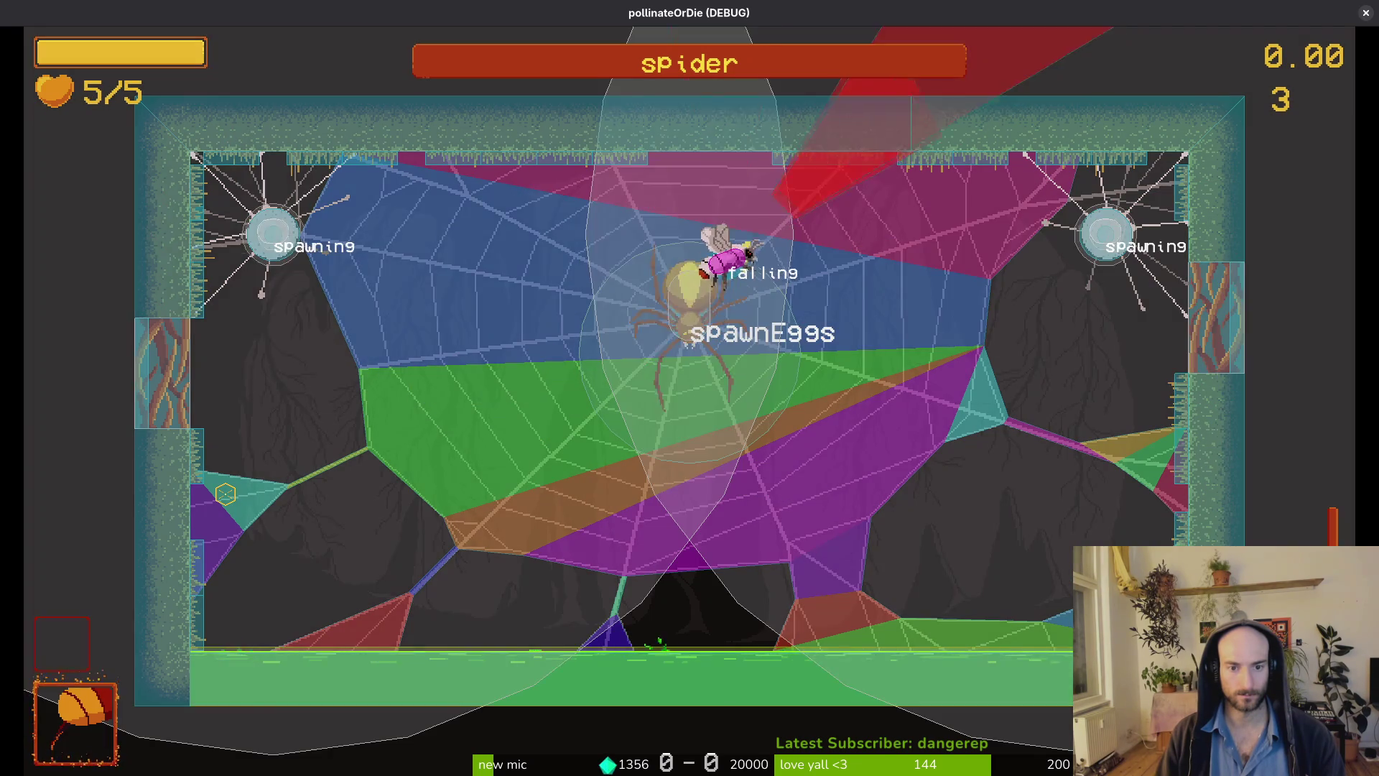
key("x")
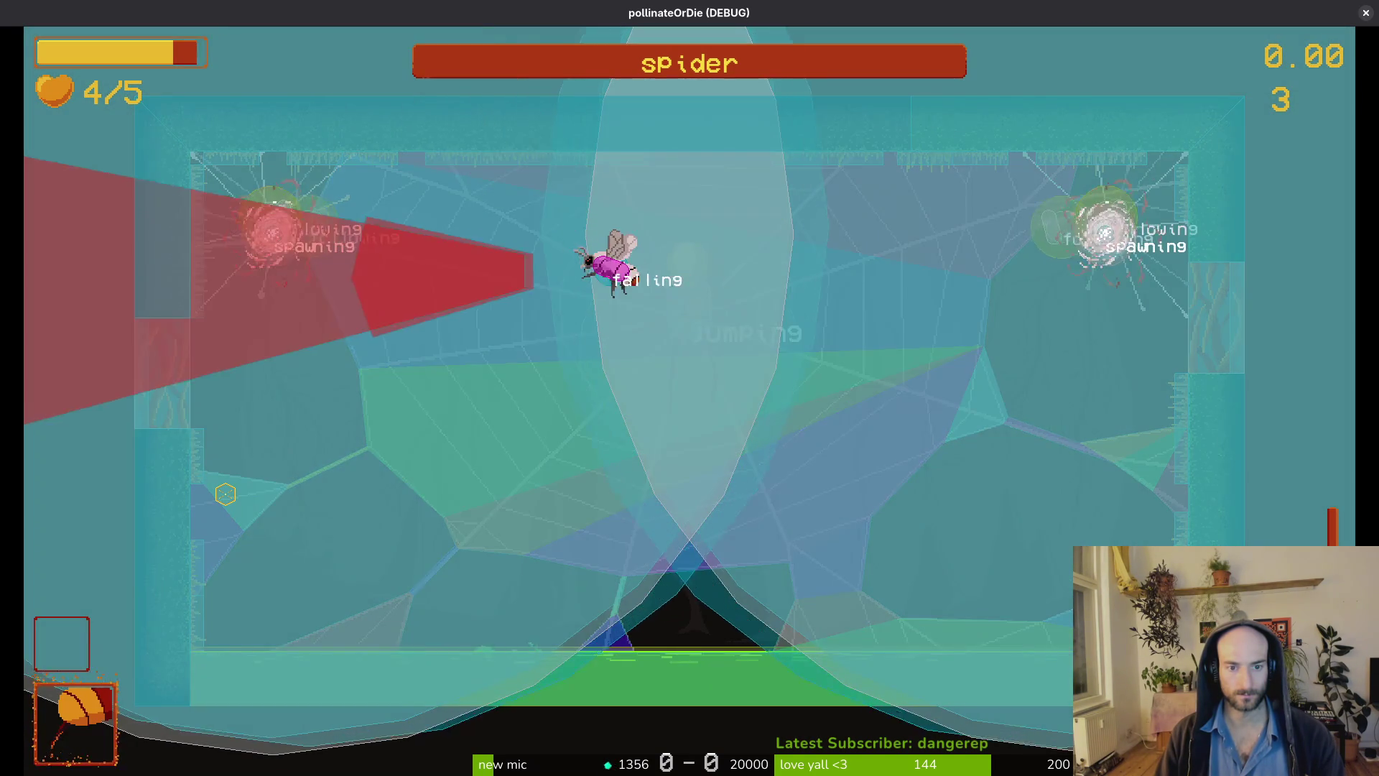
key("space")
key("Escape")
Leave the game, quit Vim, and inspect the hurtbox_collision line in tig's spawning.gd diff.
key("alt+Tab")
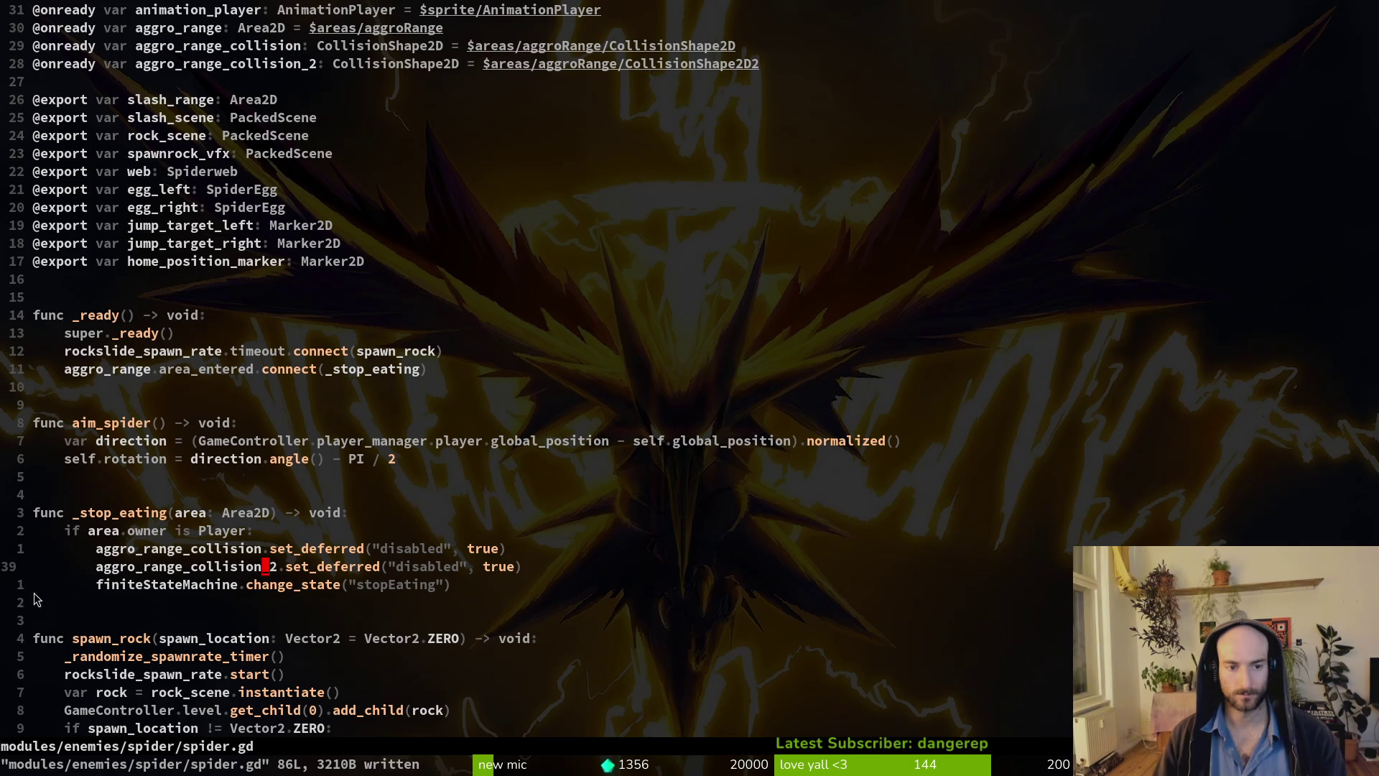
type(":q")
key("Return")
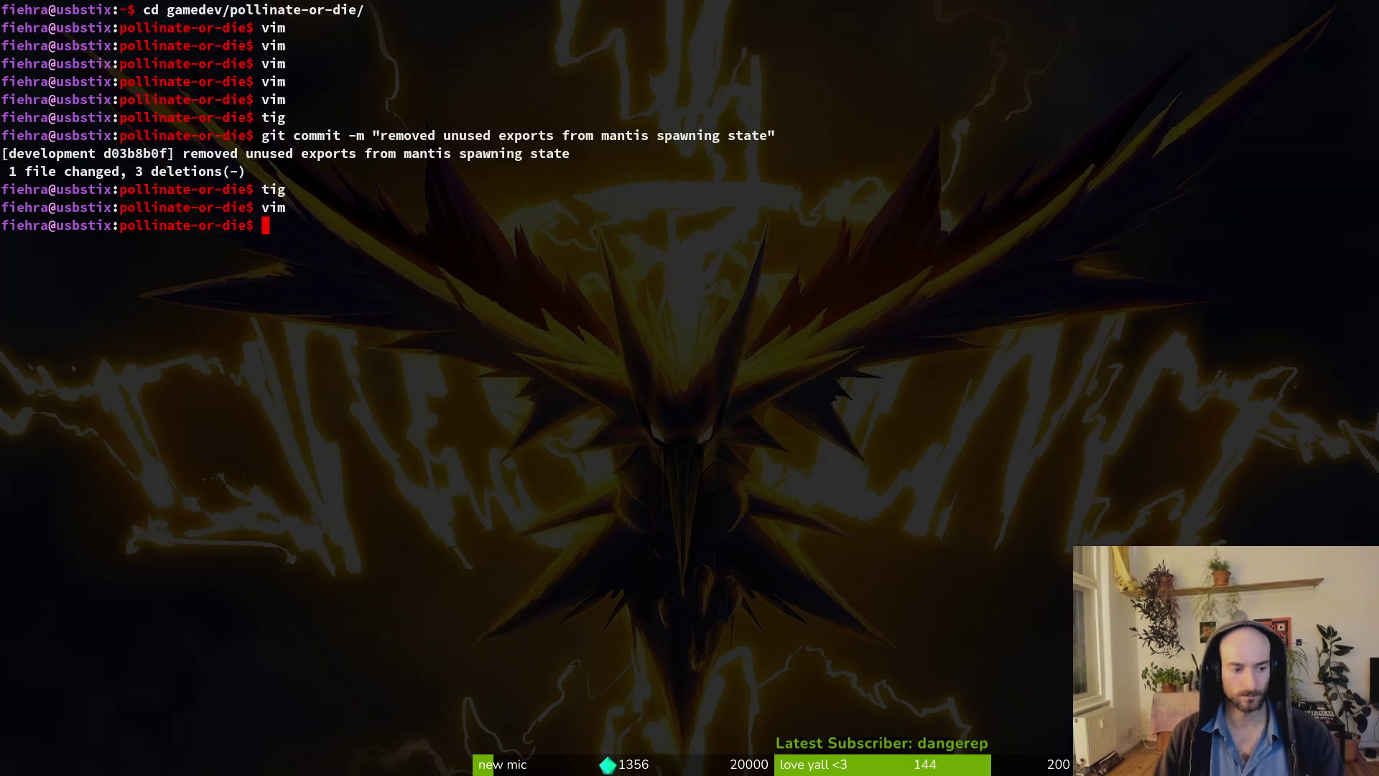
type("tig")
key("Return")
key("s")
key("Down")
key("Down")
key("Down")
key("Return")
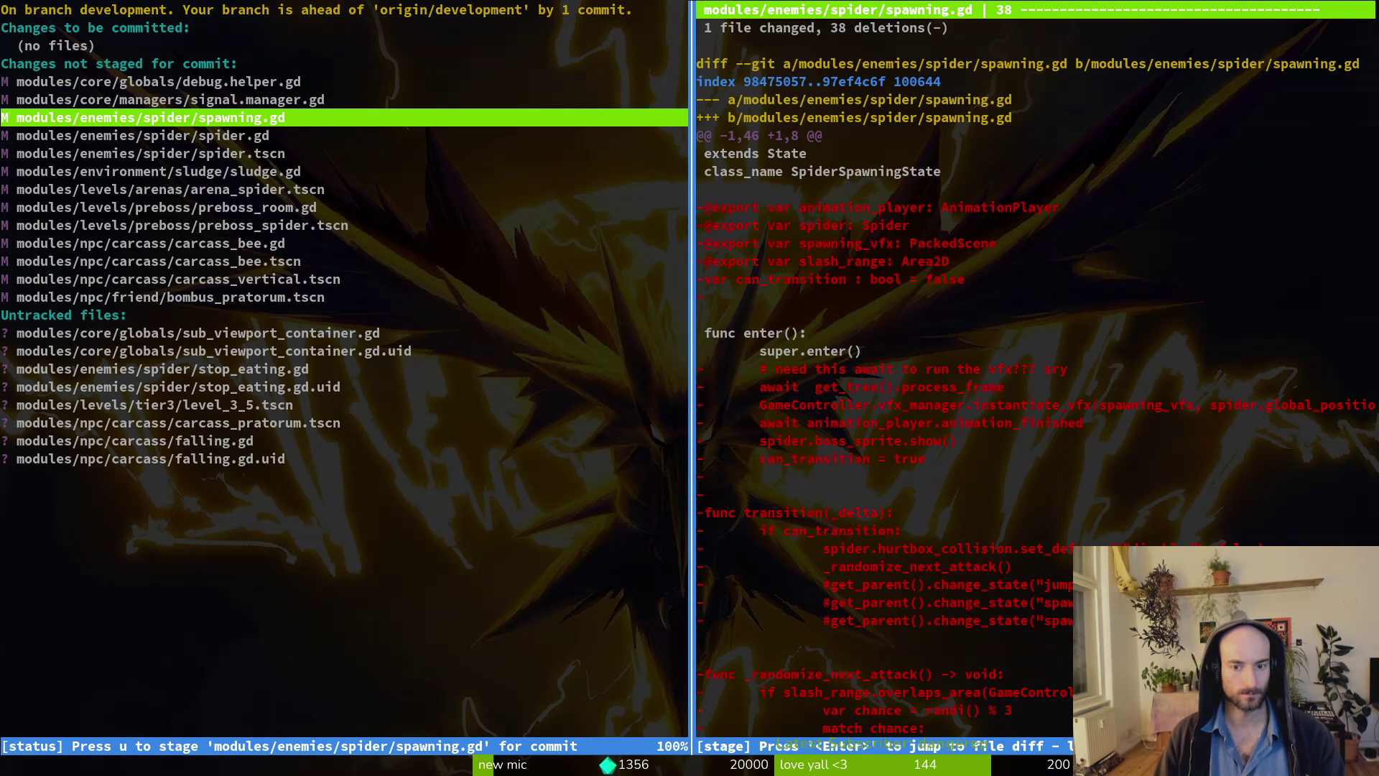
key("O")
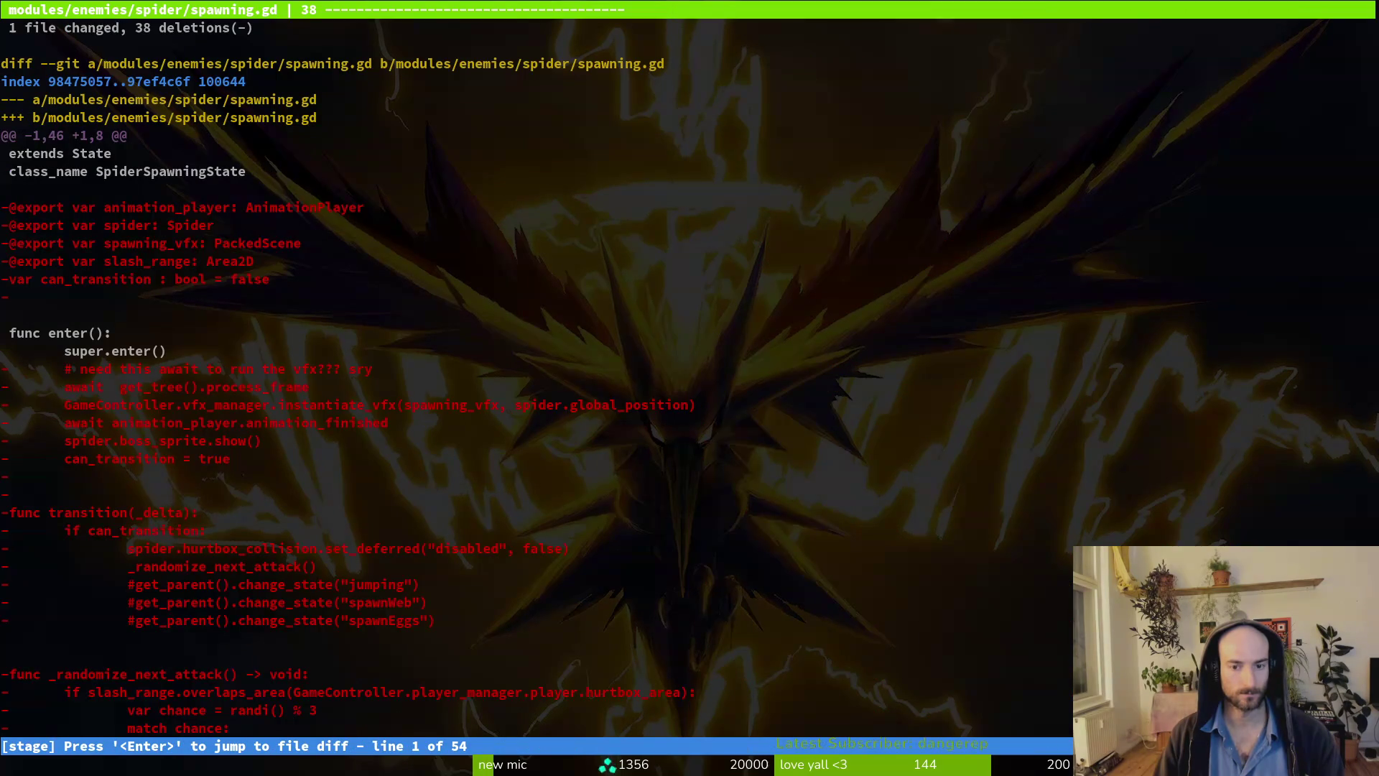
key("Down")
key("Down")
key("Down")
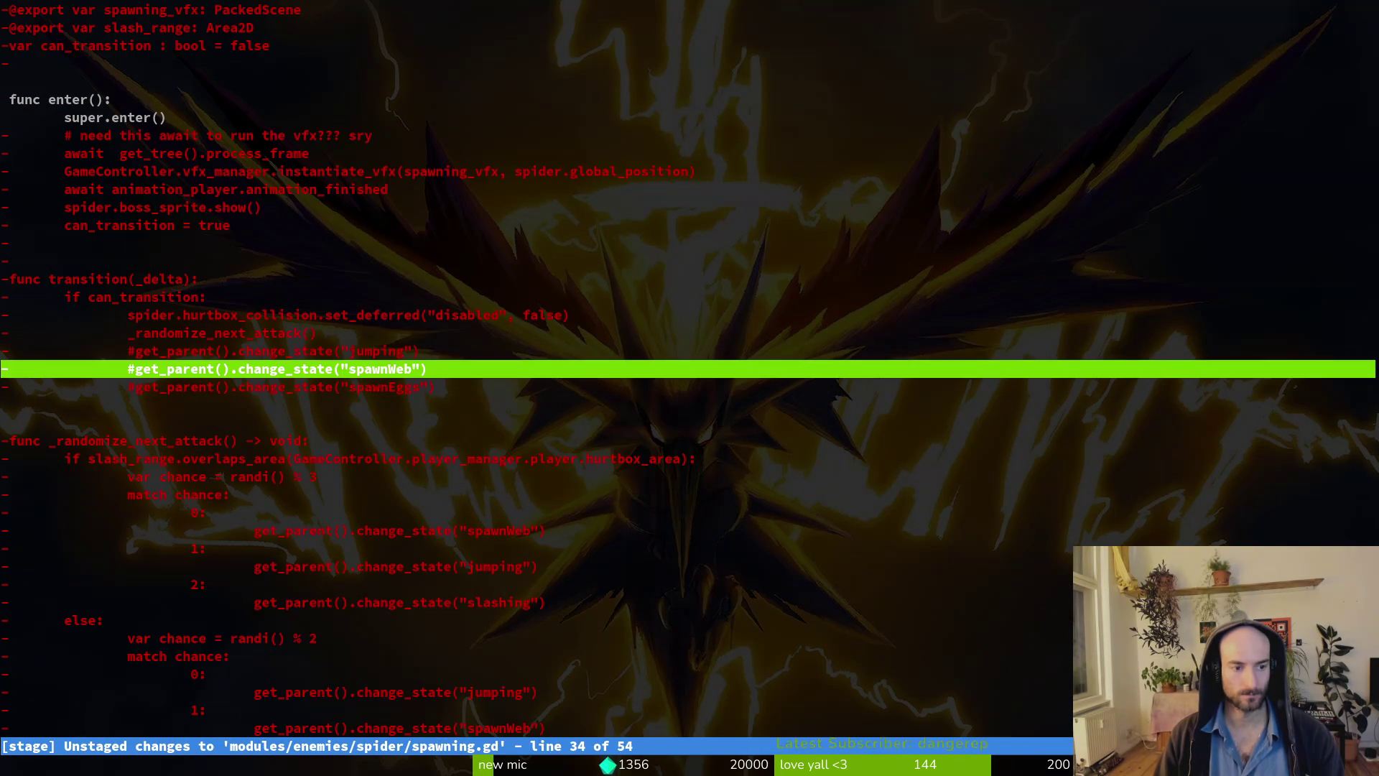
key("Up")
key("Up")
key("Up")
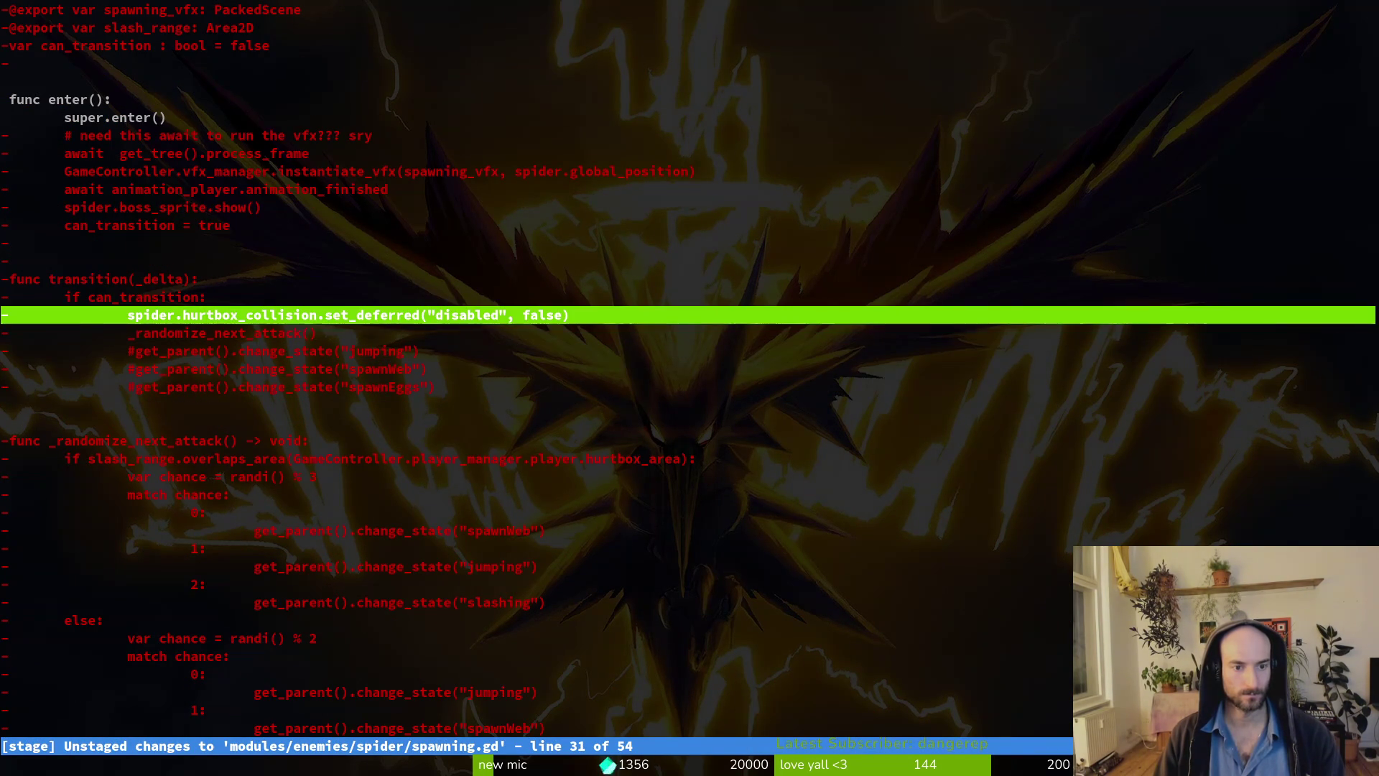
Reopen the spawning.gd diff in tig and select the spider.hurtbox_collision line text.
key("Q")
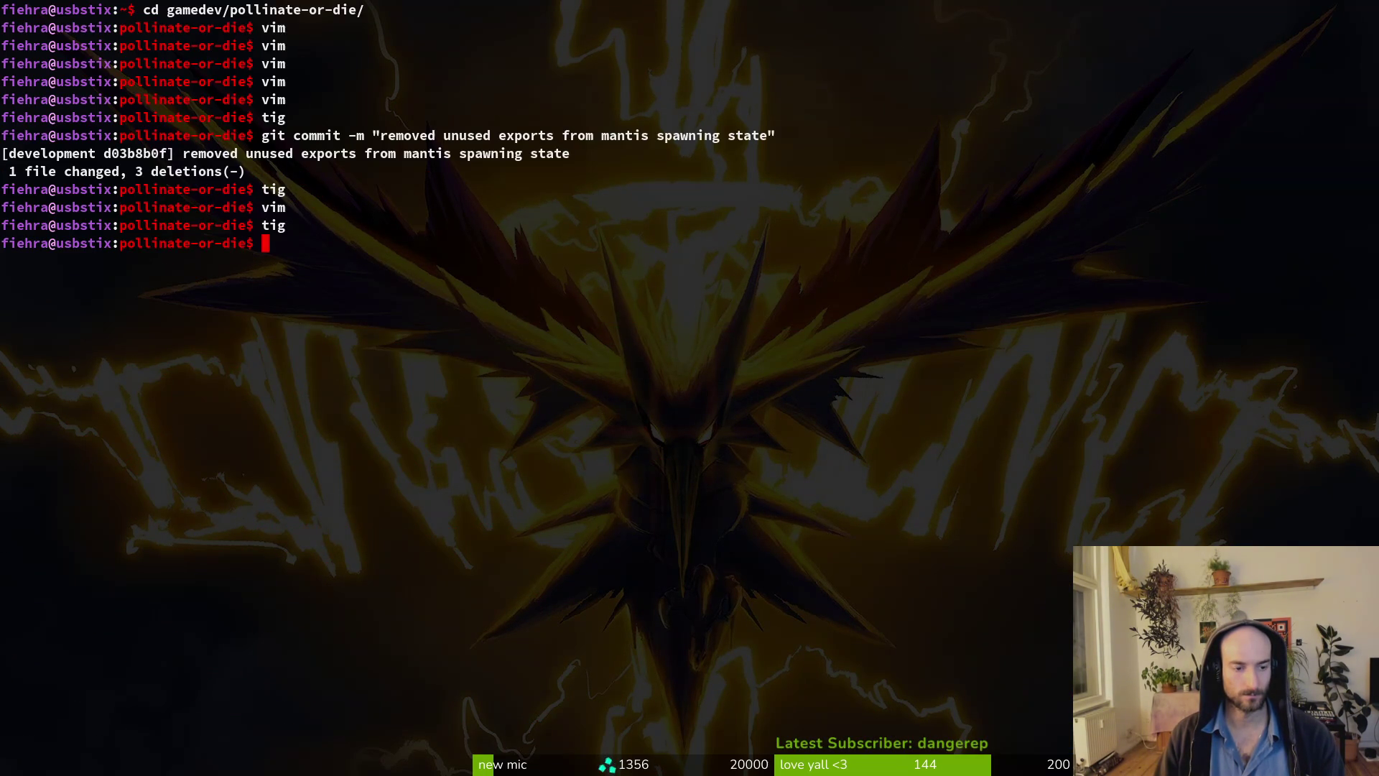
type("vim")
key("Return")
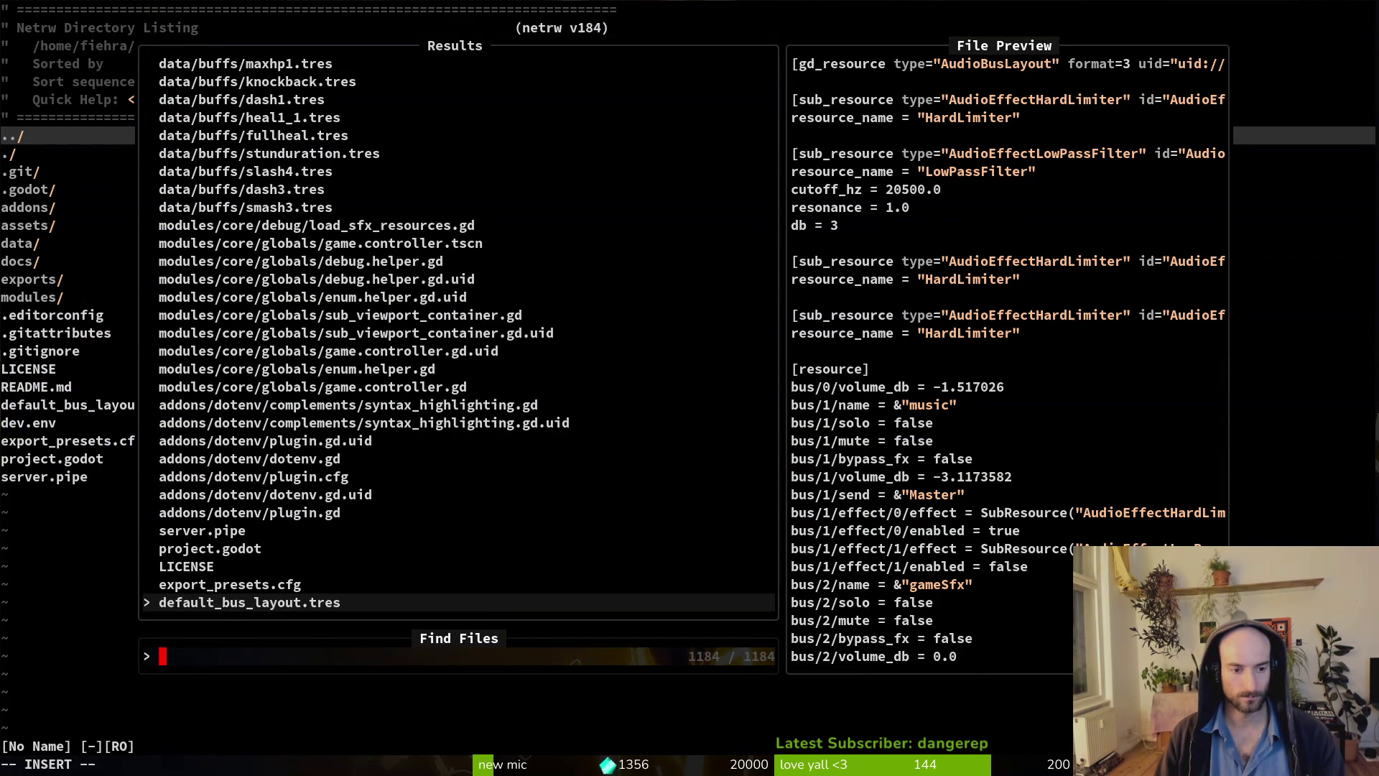
key("Escape")
type(":q")
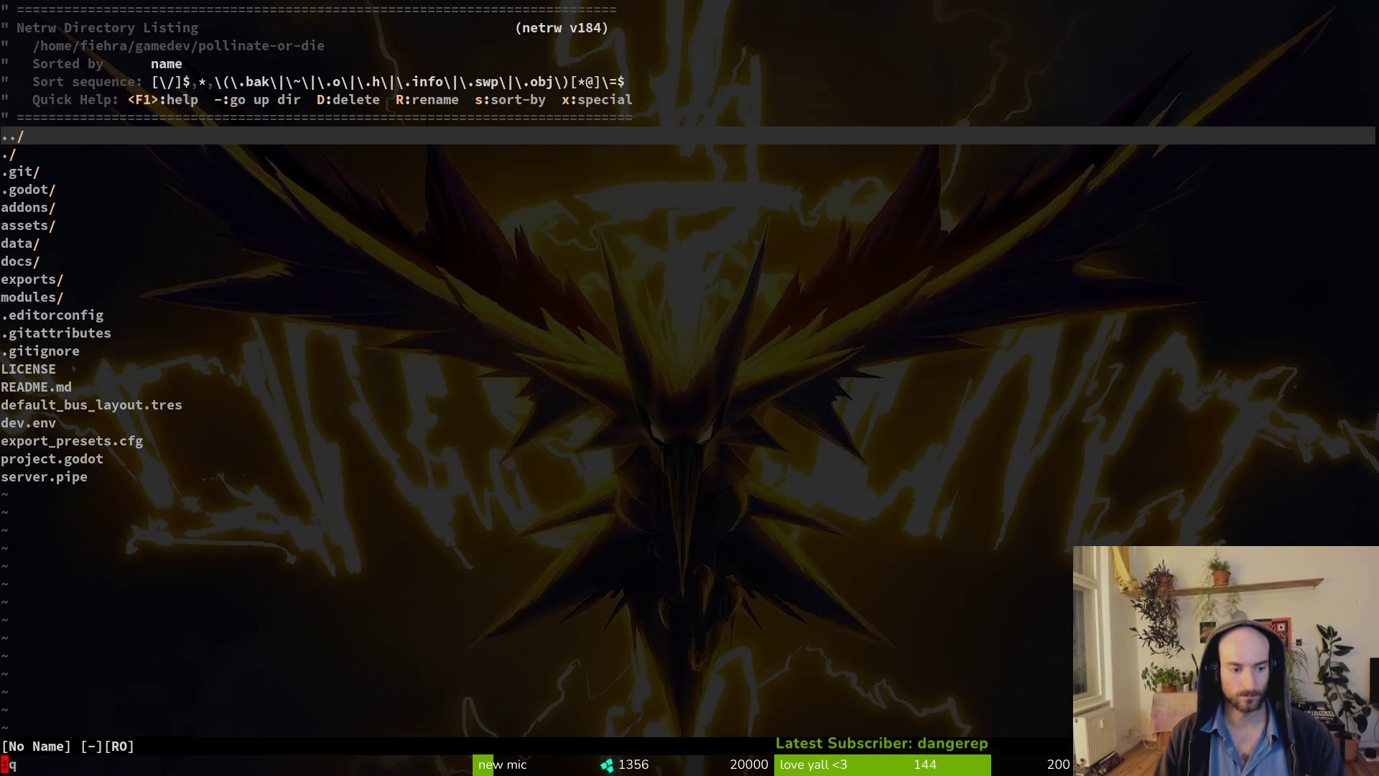
key("Return")
type("tig")
key("Return")
key("s")
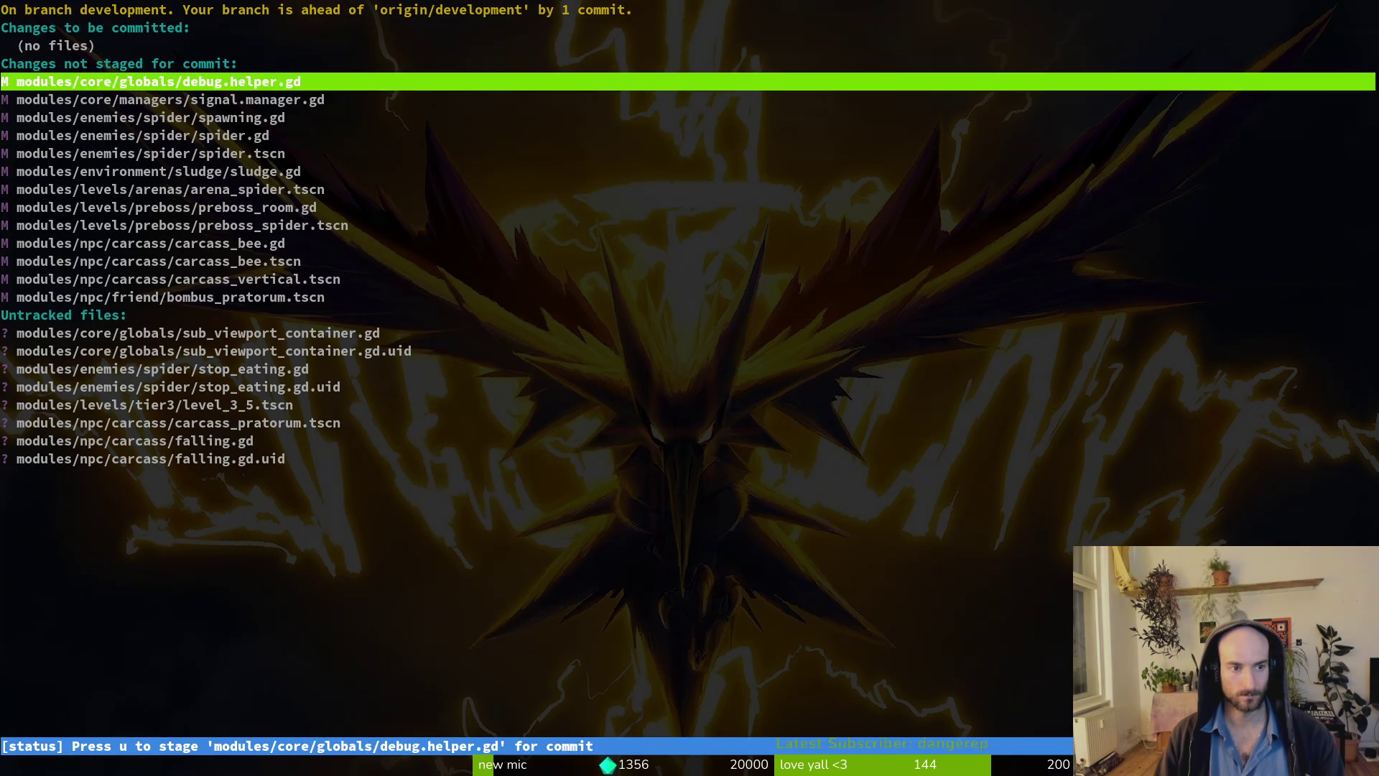
key("Down")
key("Down")
key("Return")
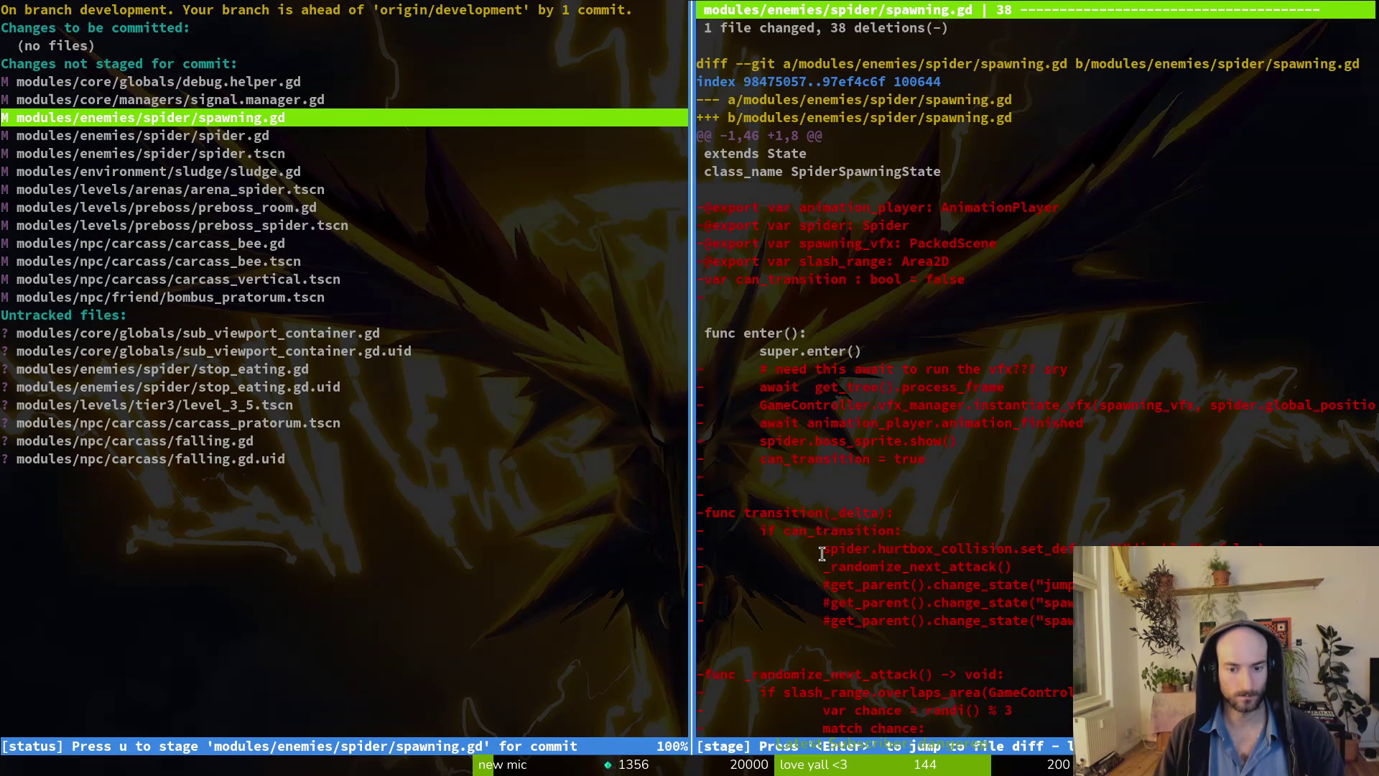
left_click_drag(821, 551, 1190, 545)
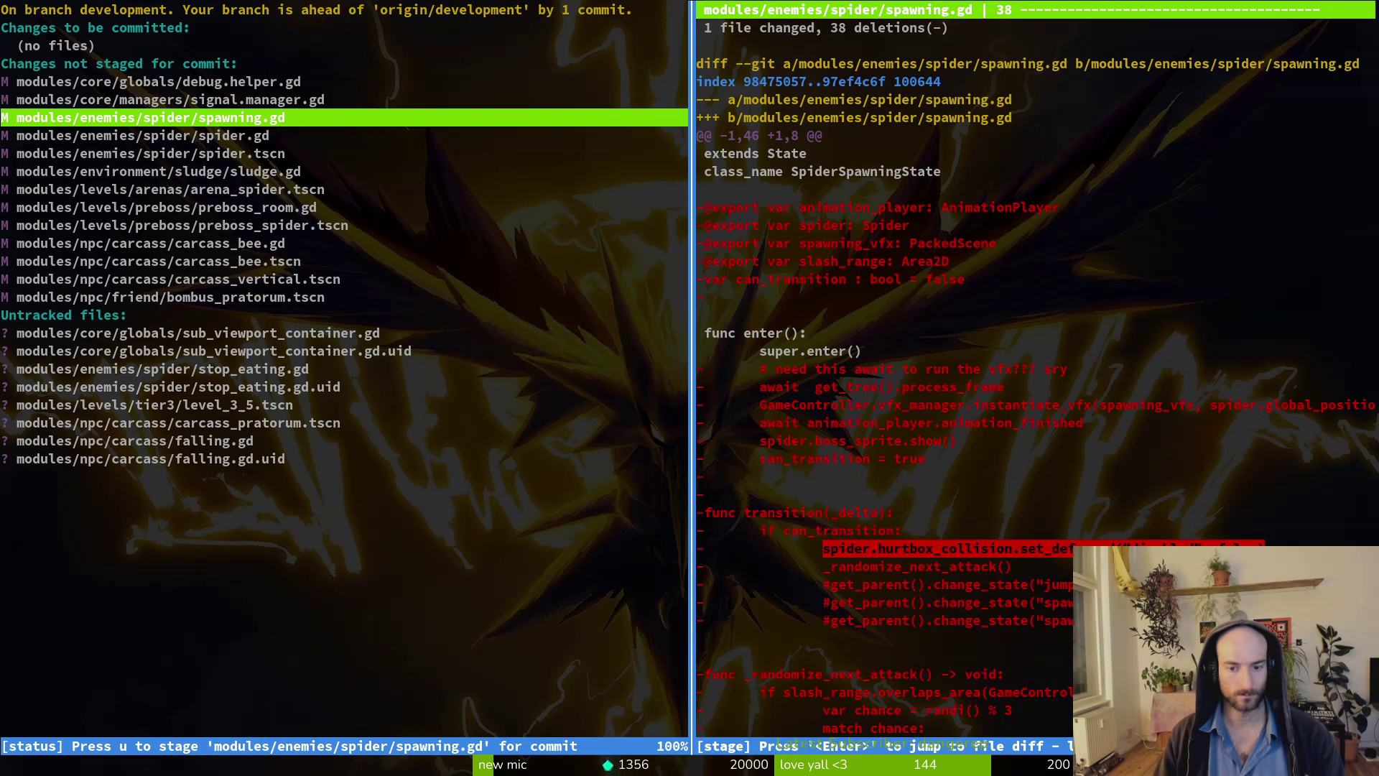
Quit tig and open spider/spawning.gd in Vim via the project file search.
key("Q")
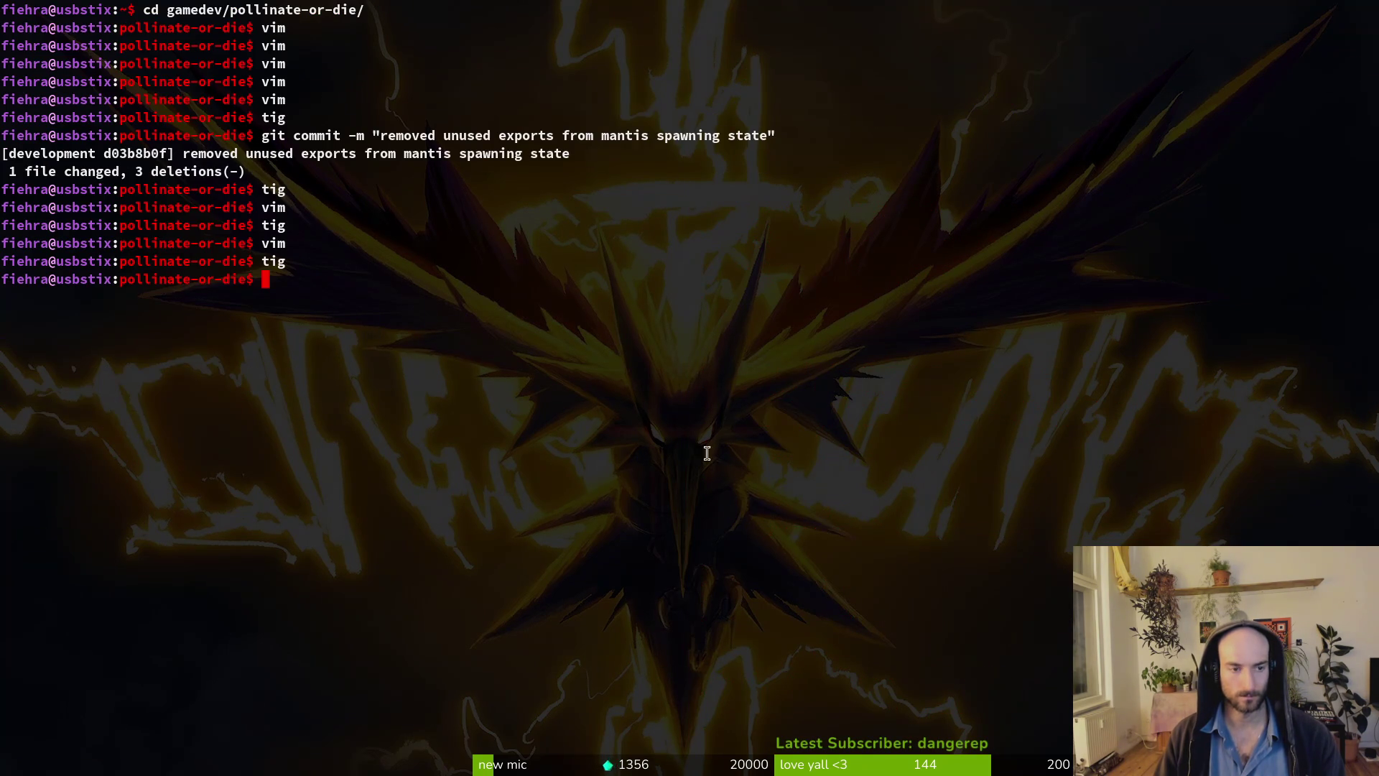
type("vim .")
key("Return")
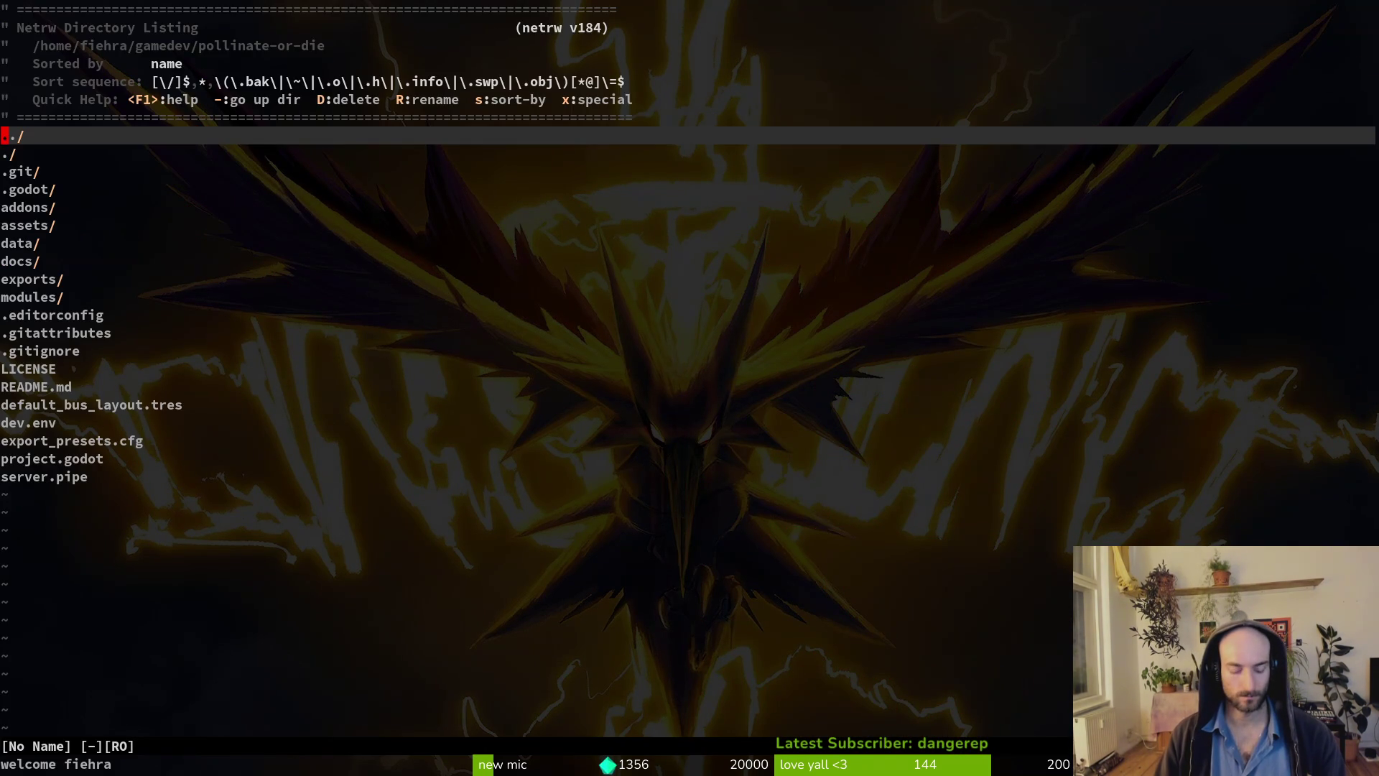
key("space")
key("f")
key("f")
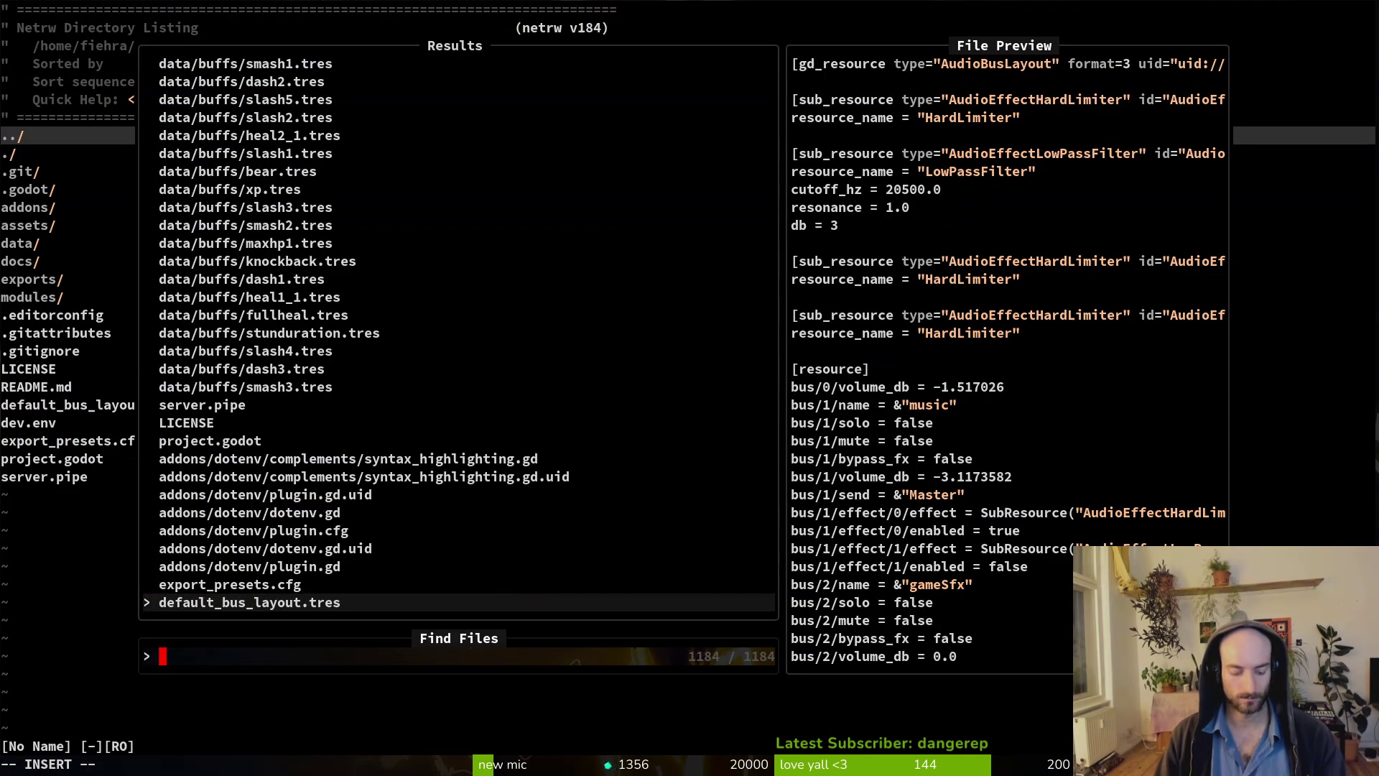
type("setting")
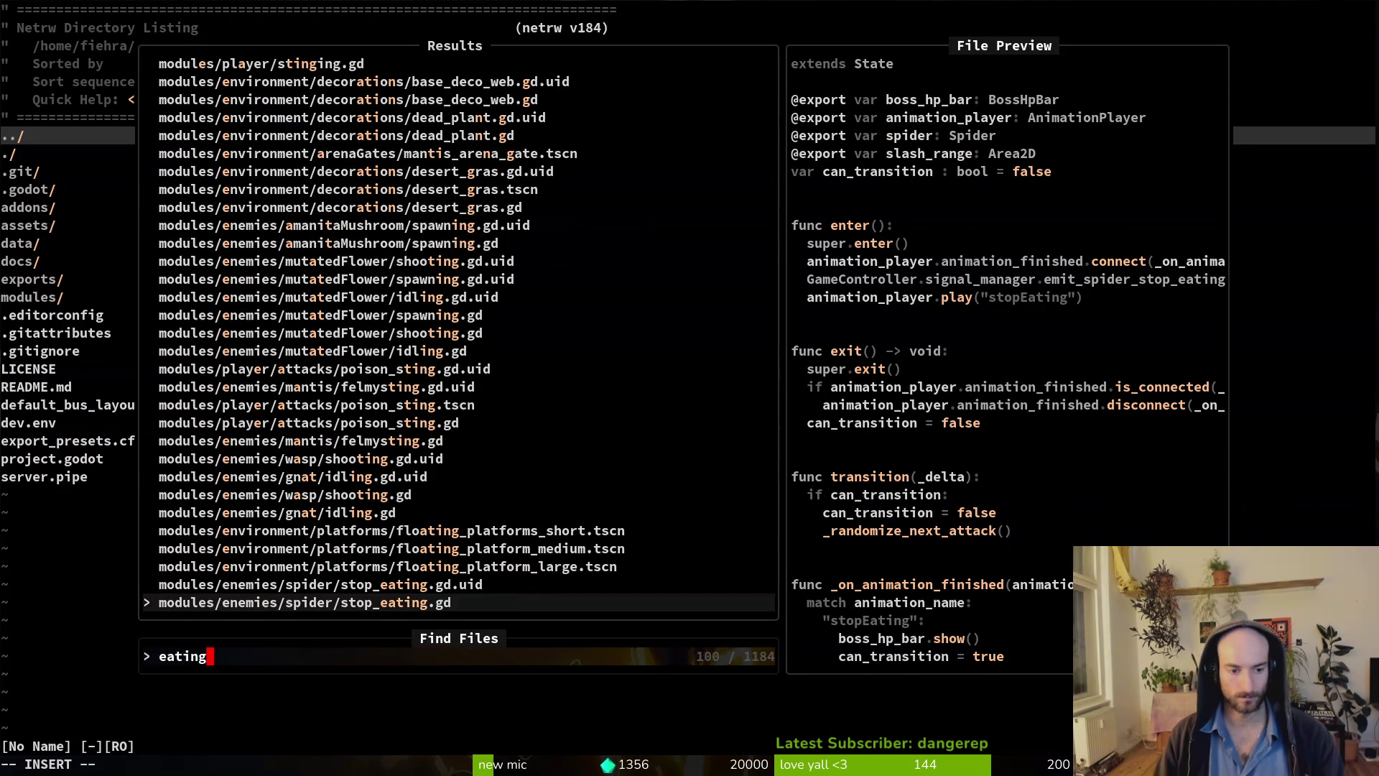
key("BackSpace")
key("BackSpace")
key("BackSpace")
type("spaw")
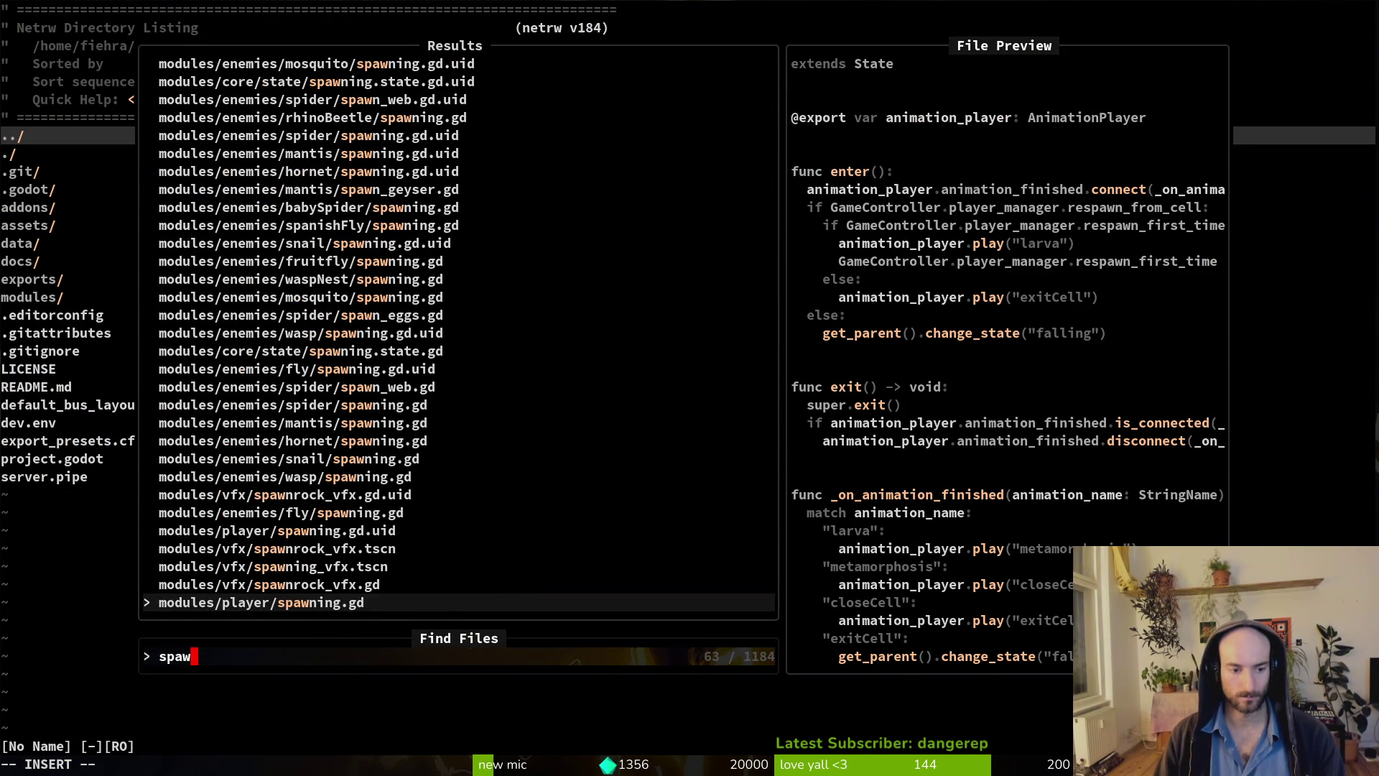
type("npi")
key("BackSpace")
key("BackSpace")
key("BackSpace")
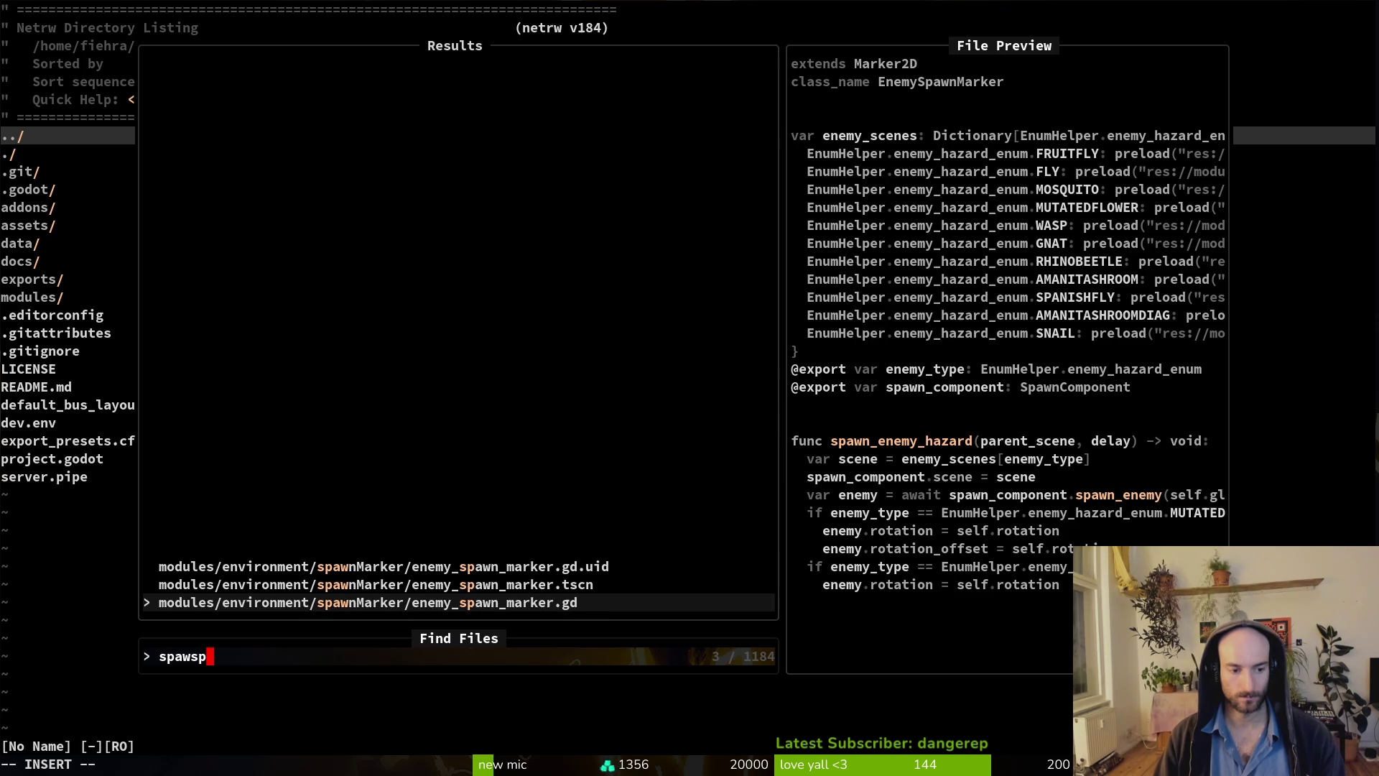
type("pspaw")
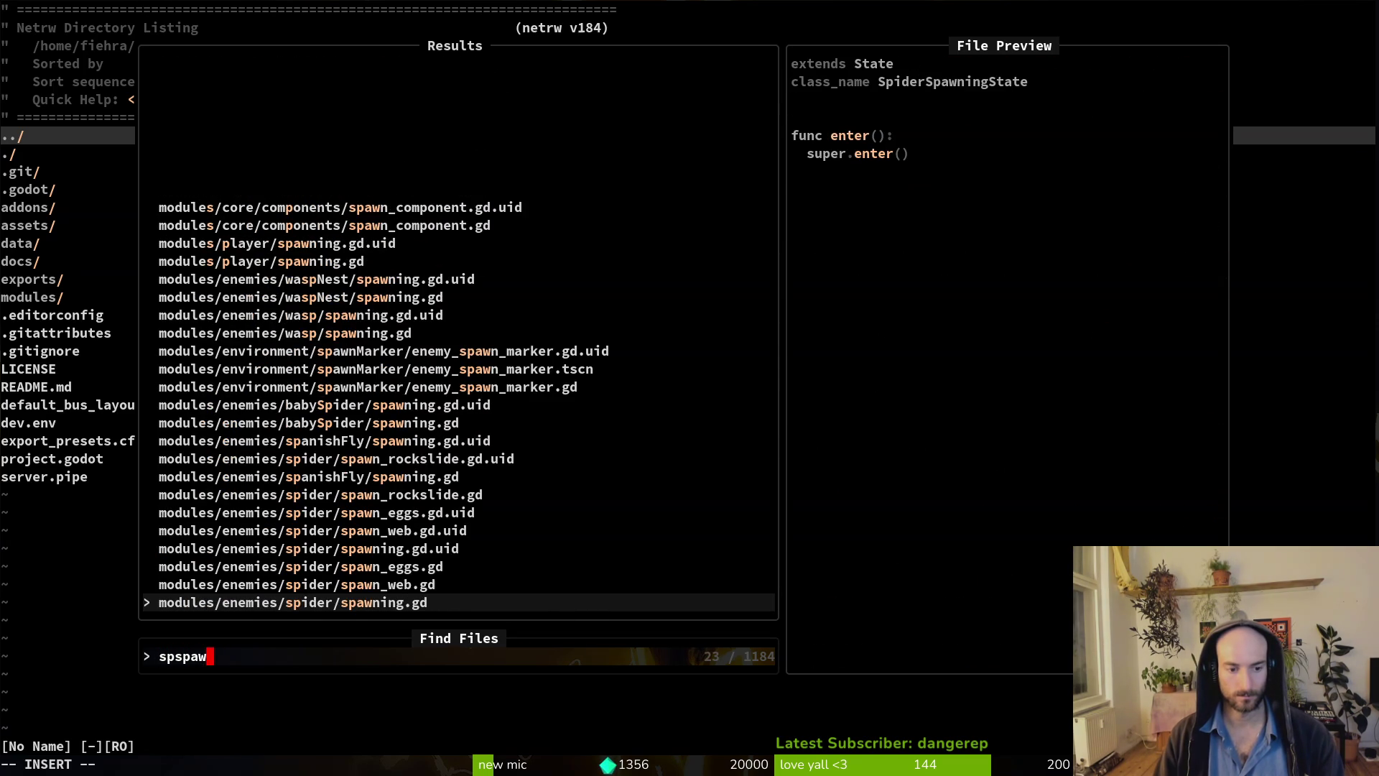
key("Return")
Paste the collision line into enter(), dedent it, and add 'export var spider: Spider' above enter().
key("p")
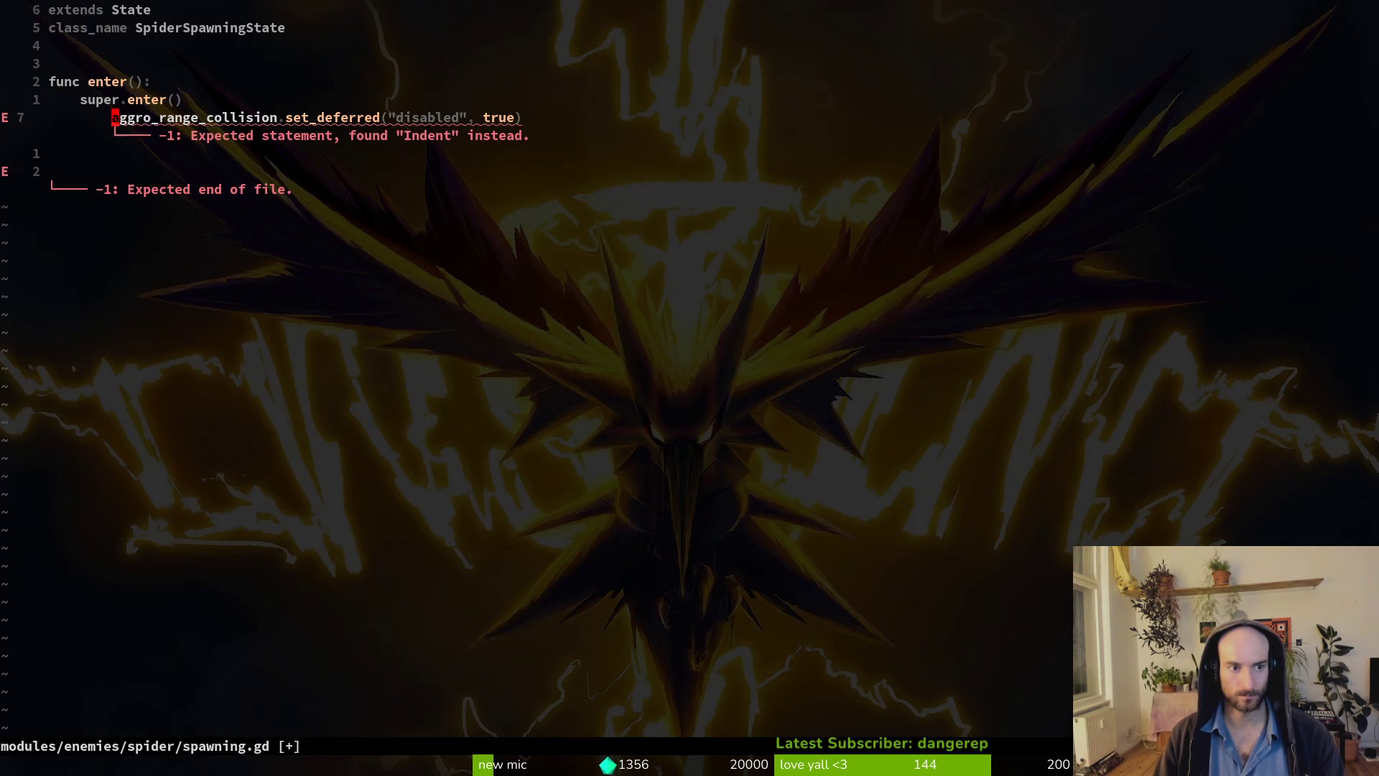
key("shift+v")
key("less")
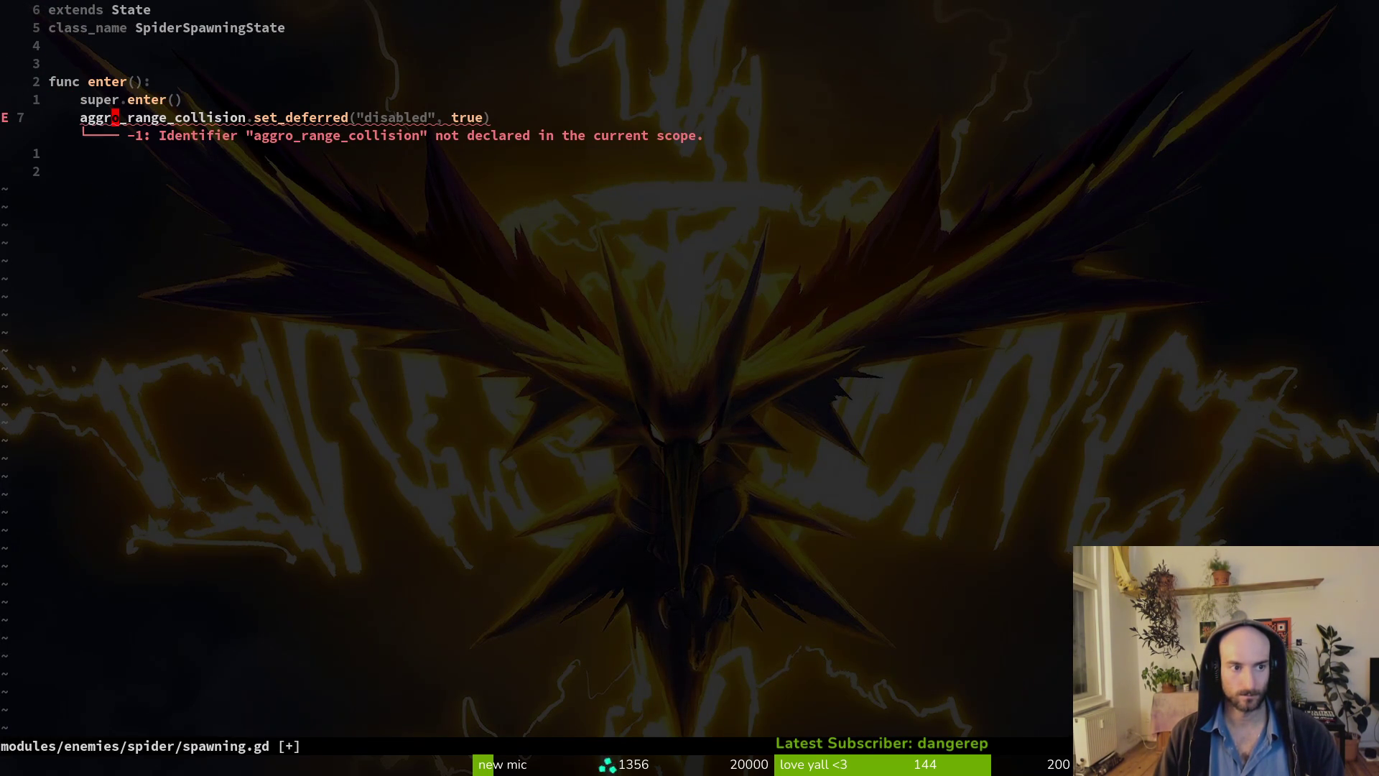
type("o")
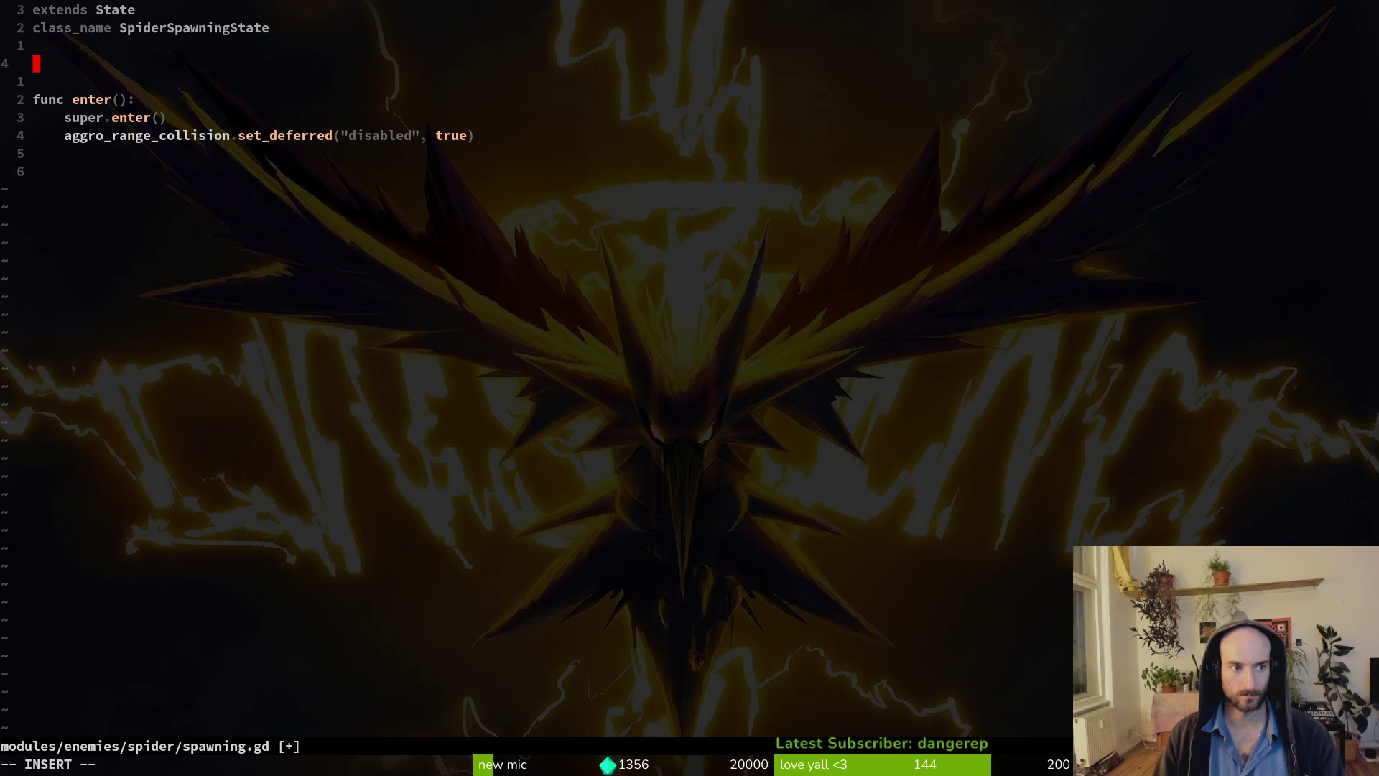
type("3")
key("BackSpace")
type("expo")
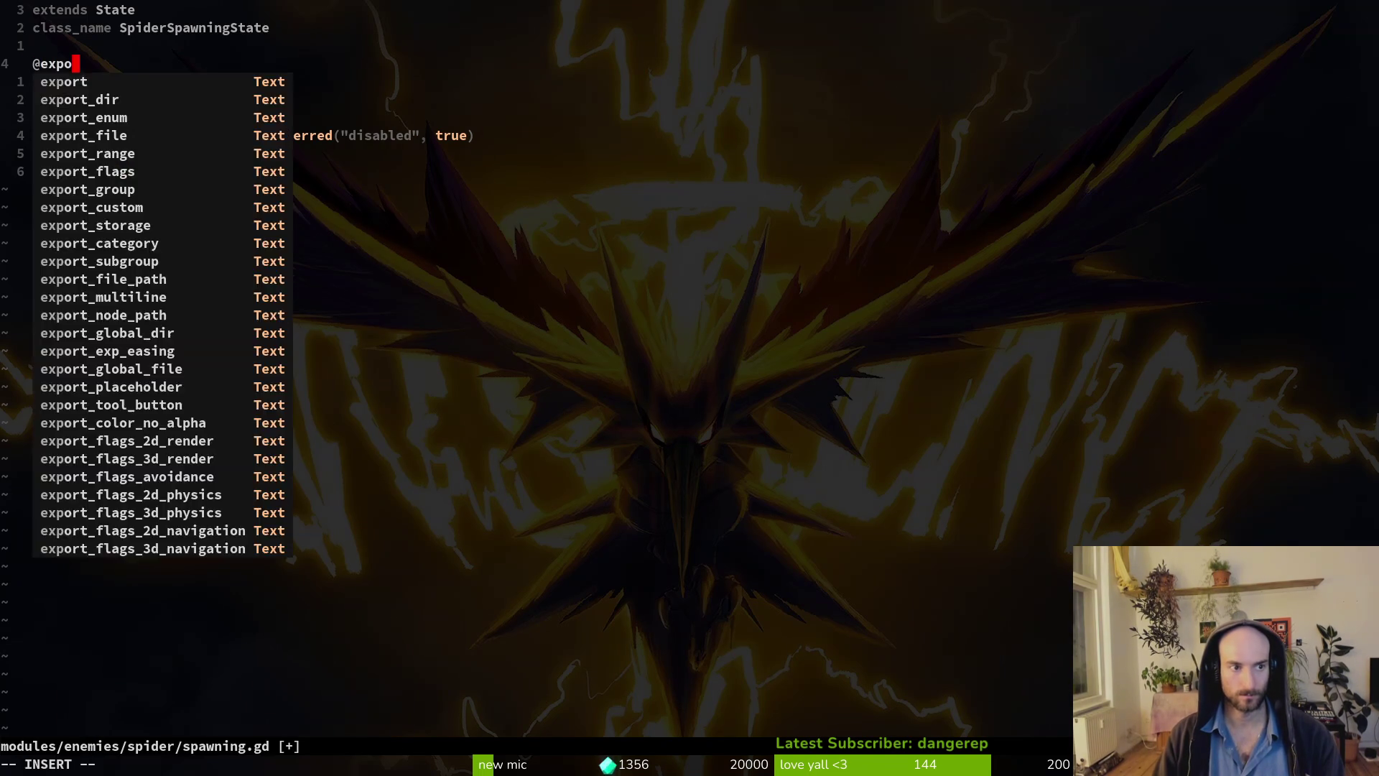
type("rt var spider: Spider")
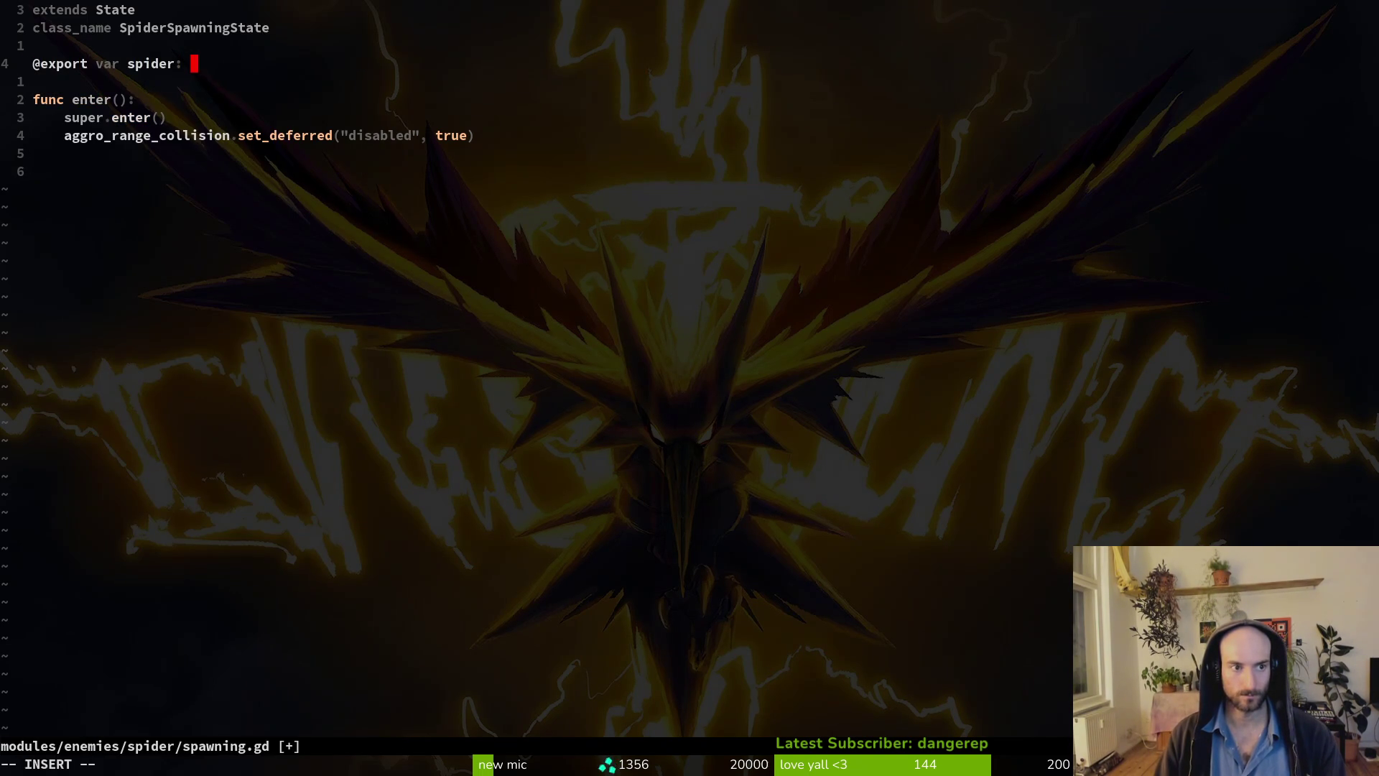
key("Escape")
key("j")
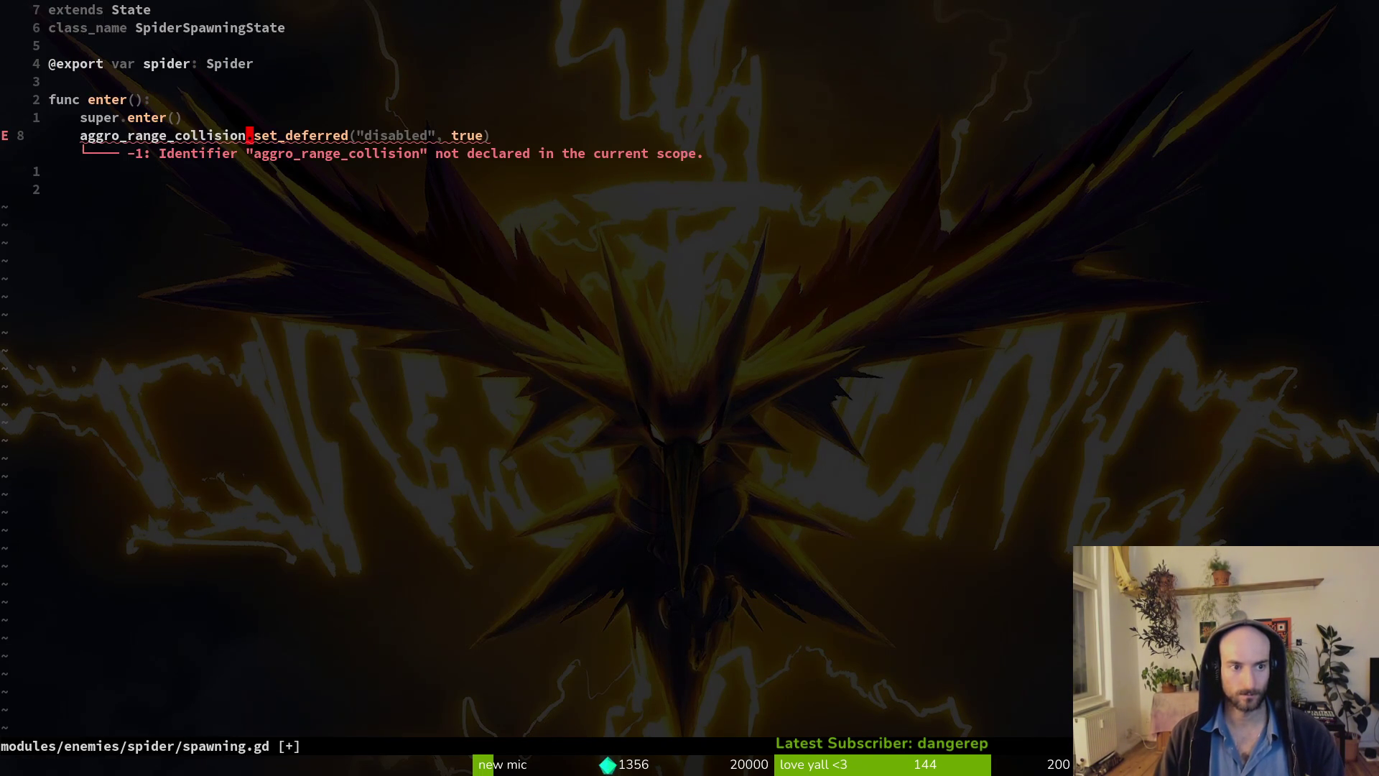
Change the pasted line's target to spider.hurtbox_collision.
type("cbspie")
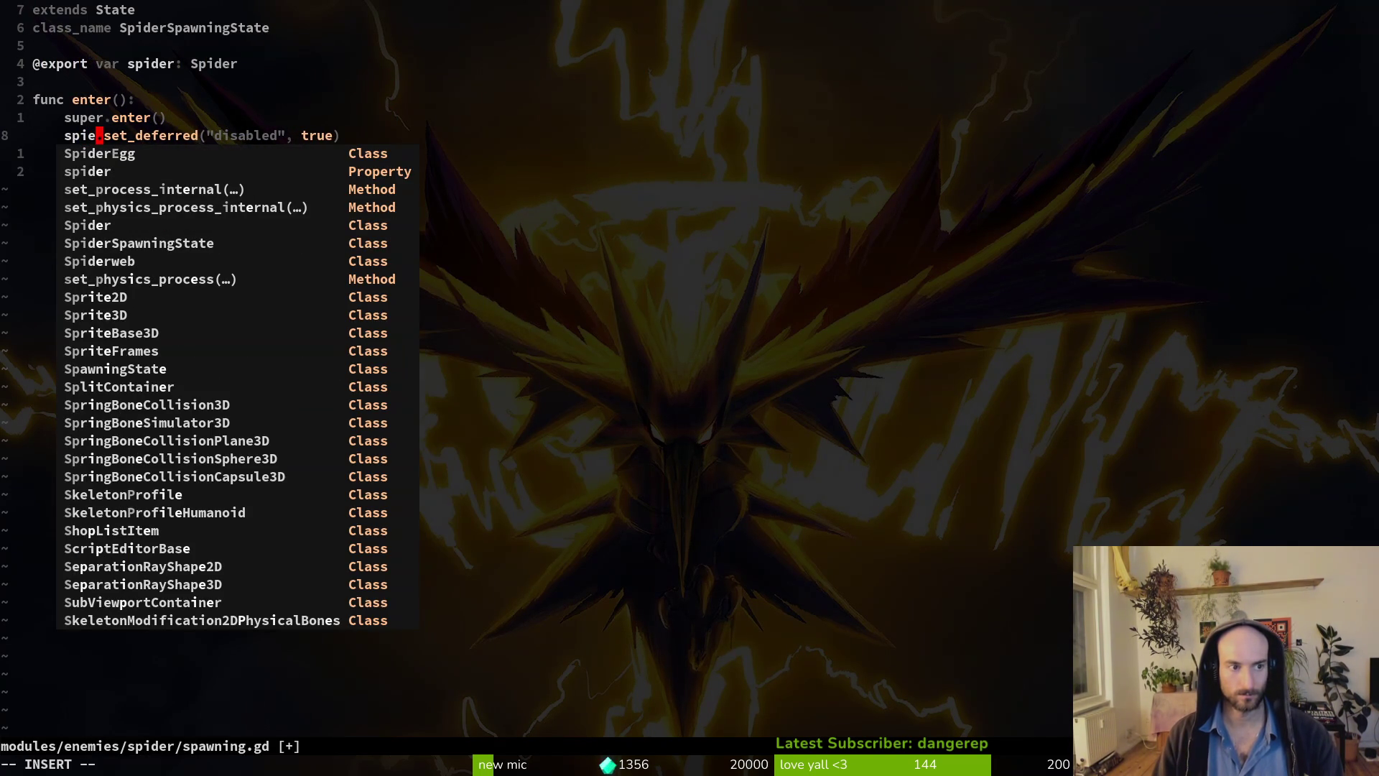
key("BackSpace")
type("derl")
key("Escape")
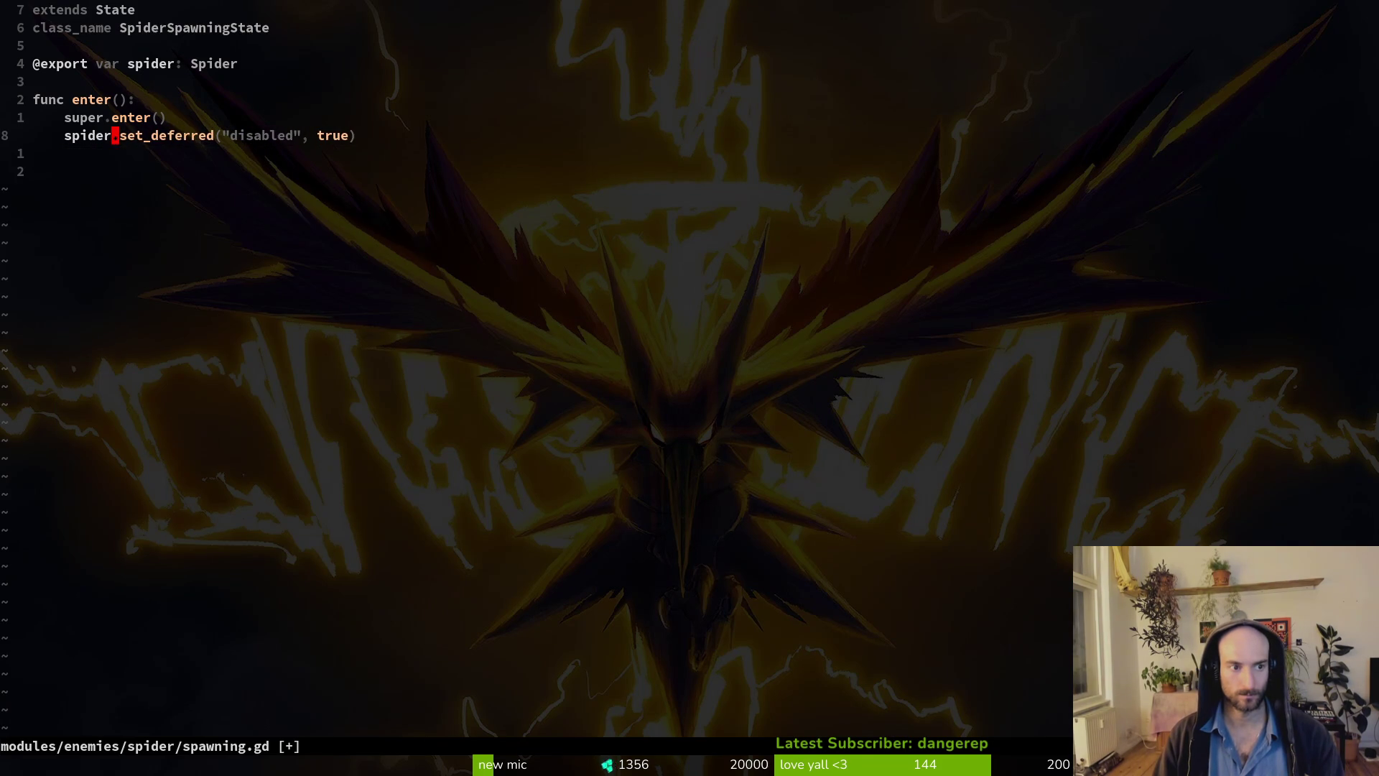
type("hurt")
key("Down")
key("Return")
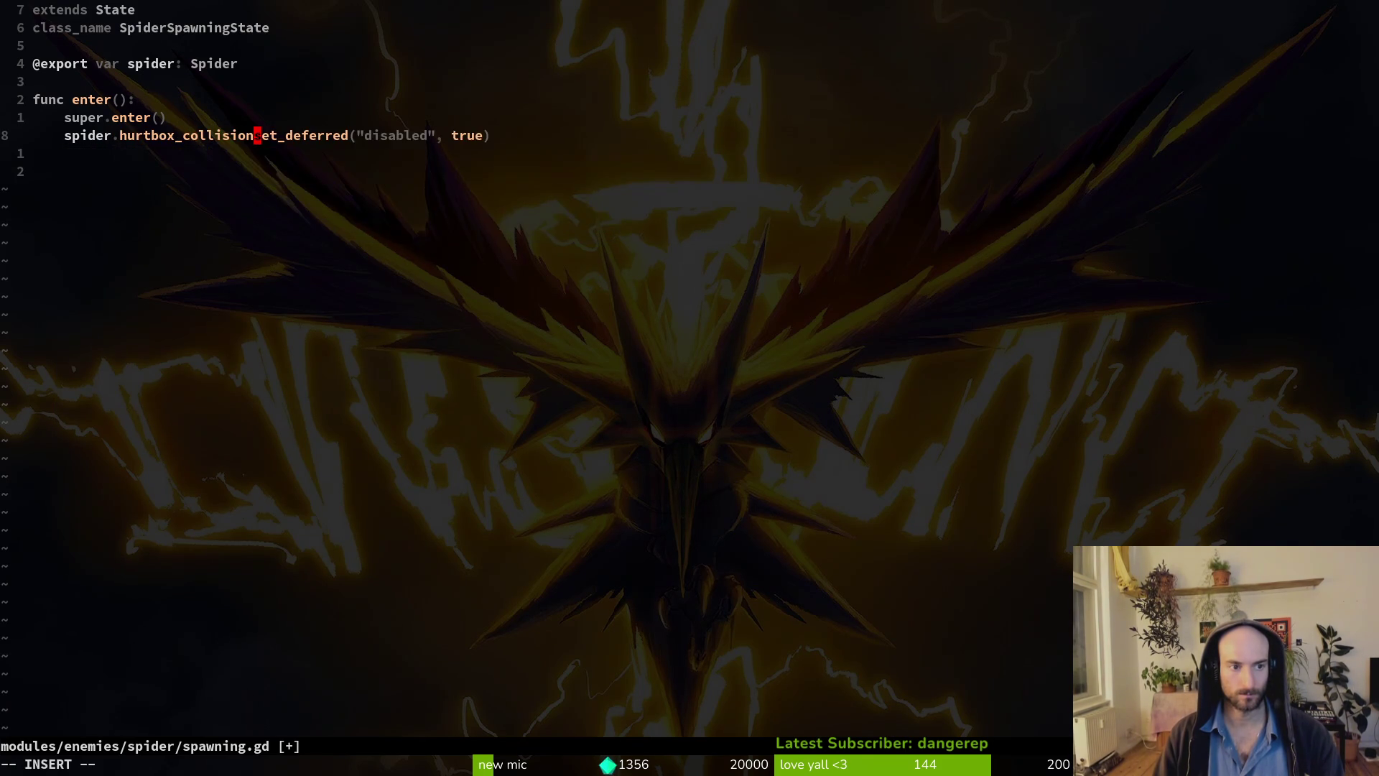
type(".")
key("Escape")
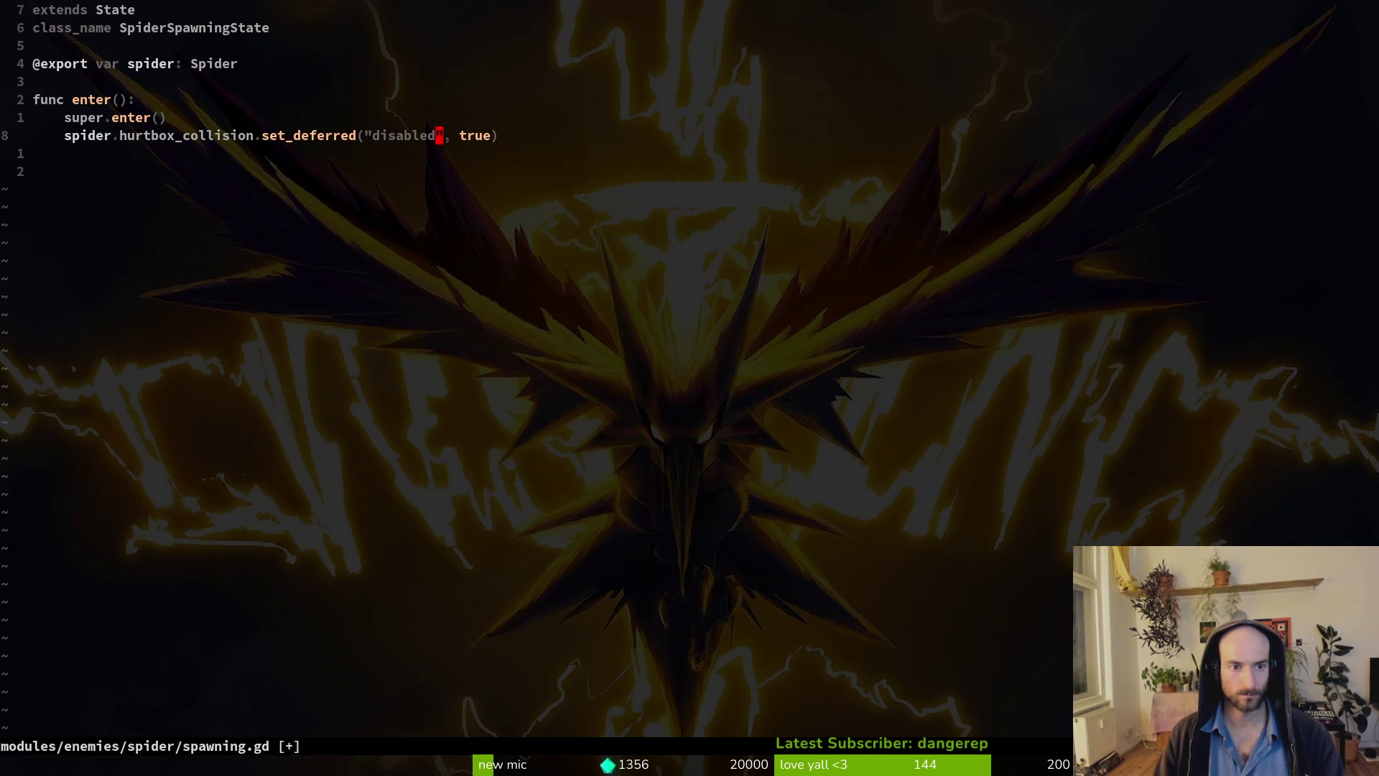
Change true to false, fixing the 'flase' typo, and save spawning.gd with :wq.
type("ciwflase")
key("Escape")
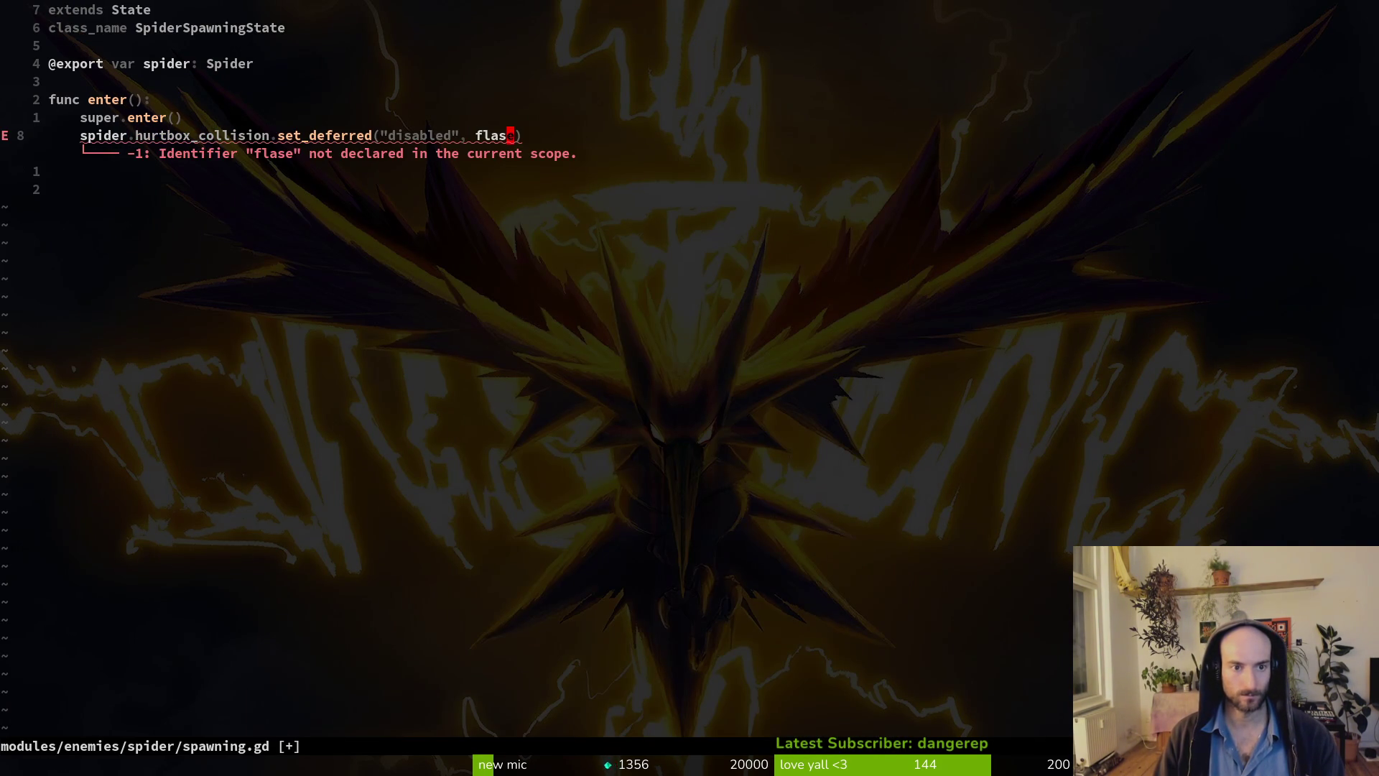
type("ciwfalse")
key("Escape")
type(":w")
key("Return")
type(":wq")
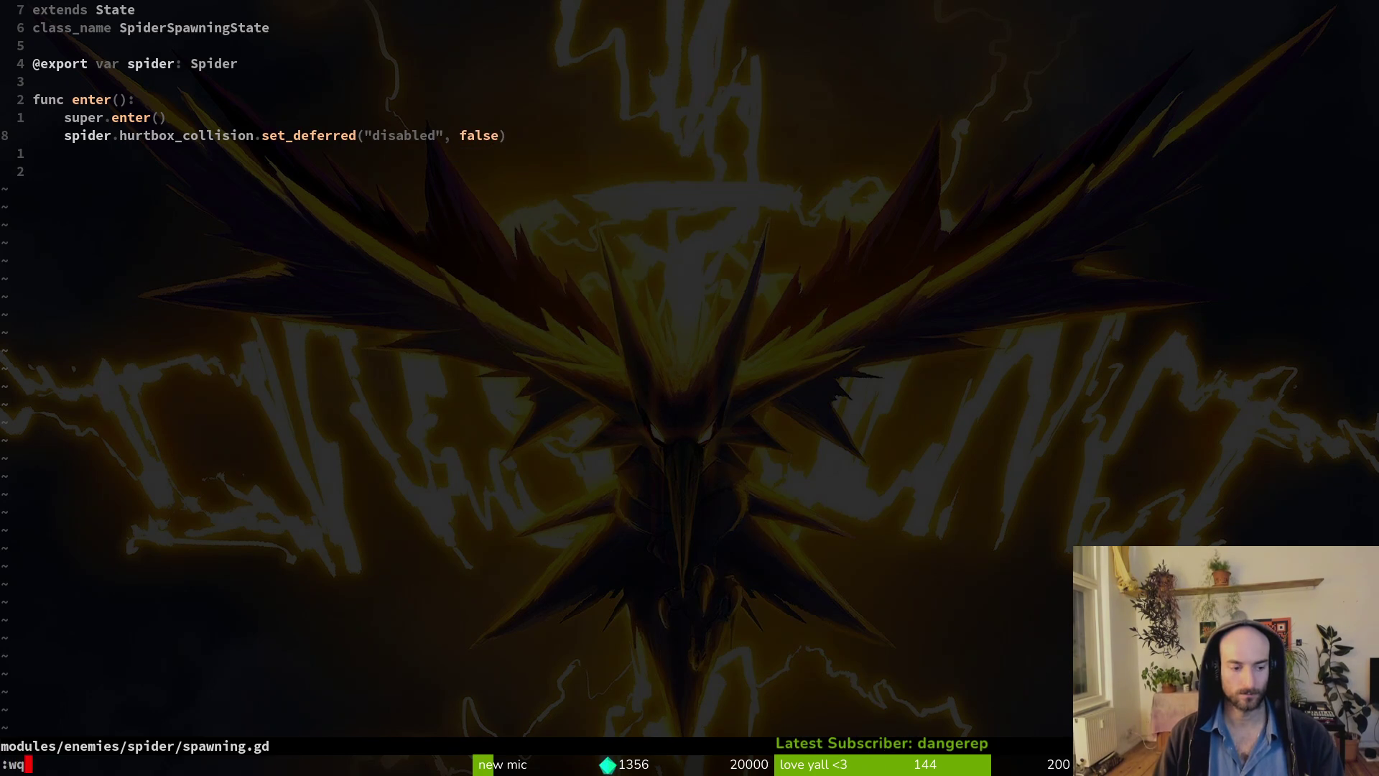
key("Return")
type("g")
key("Return")
key("Down")
View the spawning.gd diff (1 insertion, 37 deletions) in tig, then return to the shell.
key("Down")
key("Down")
key("Down")
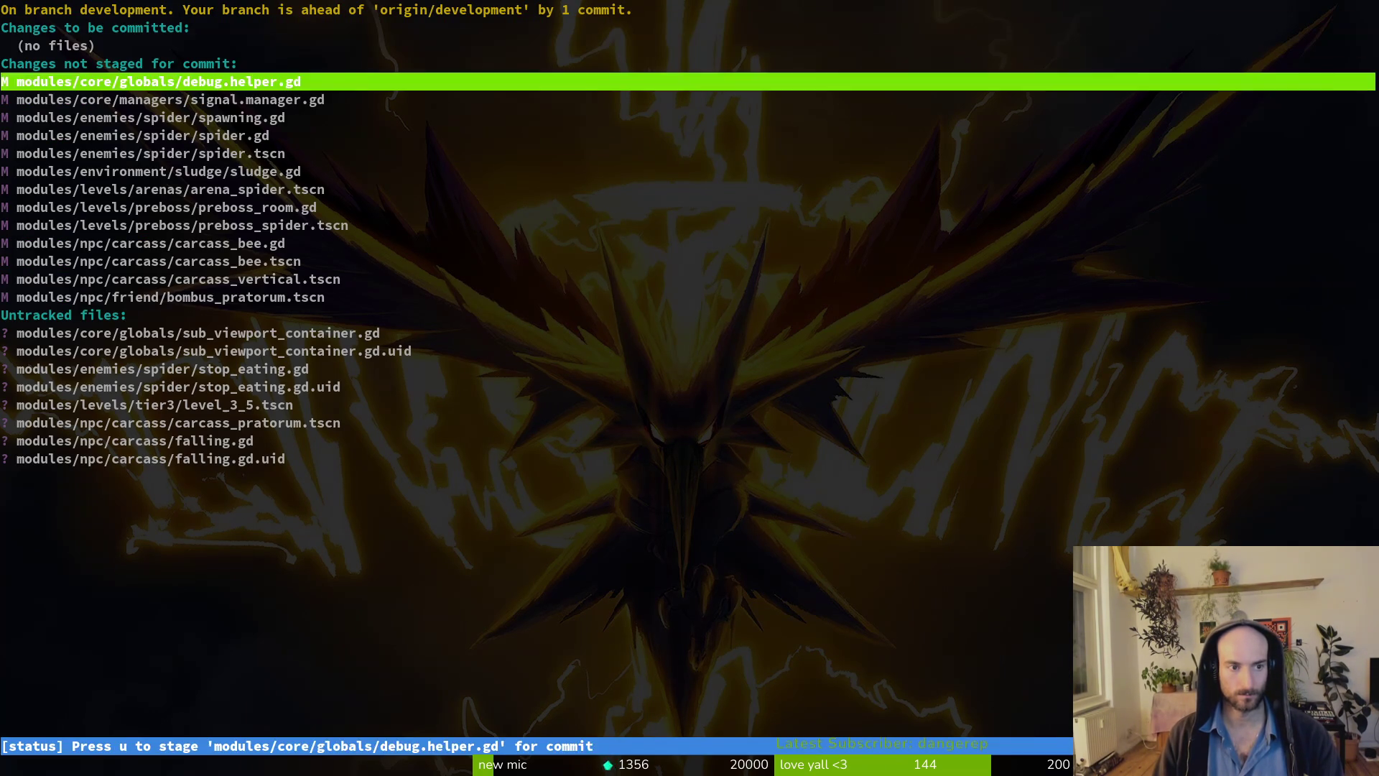
key("Down")
key("Down")
key("Return")
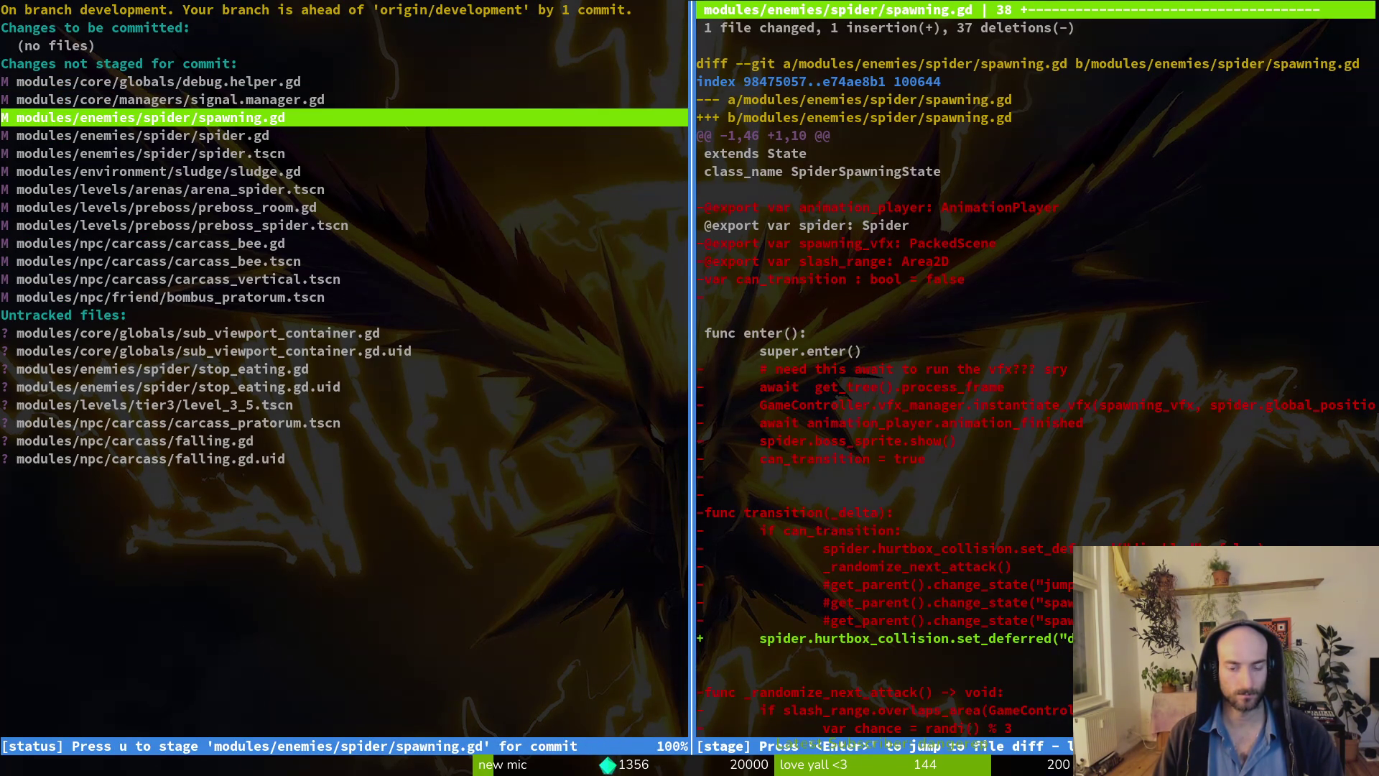
type("Q")
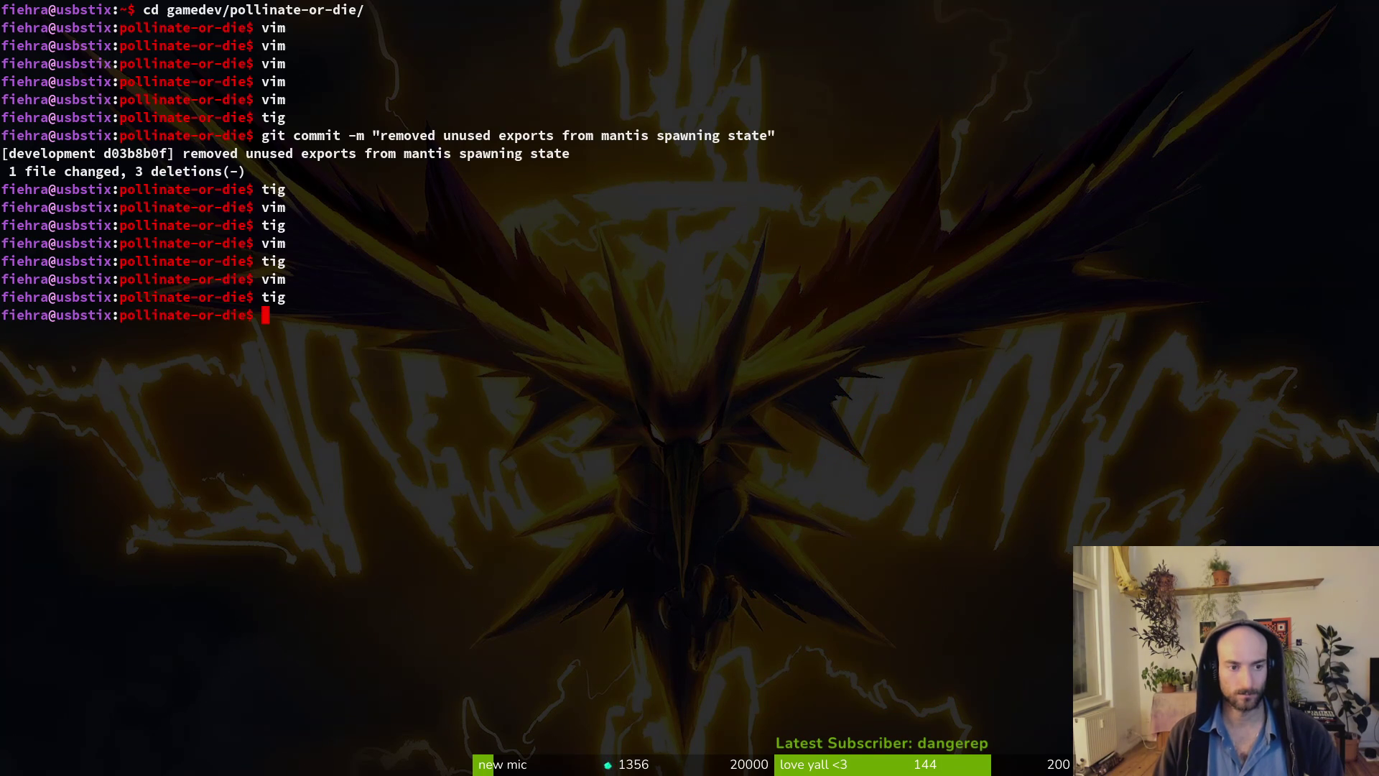
type("vim")
key("Return")
type(":q")
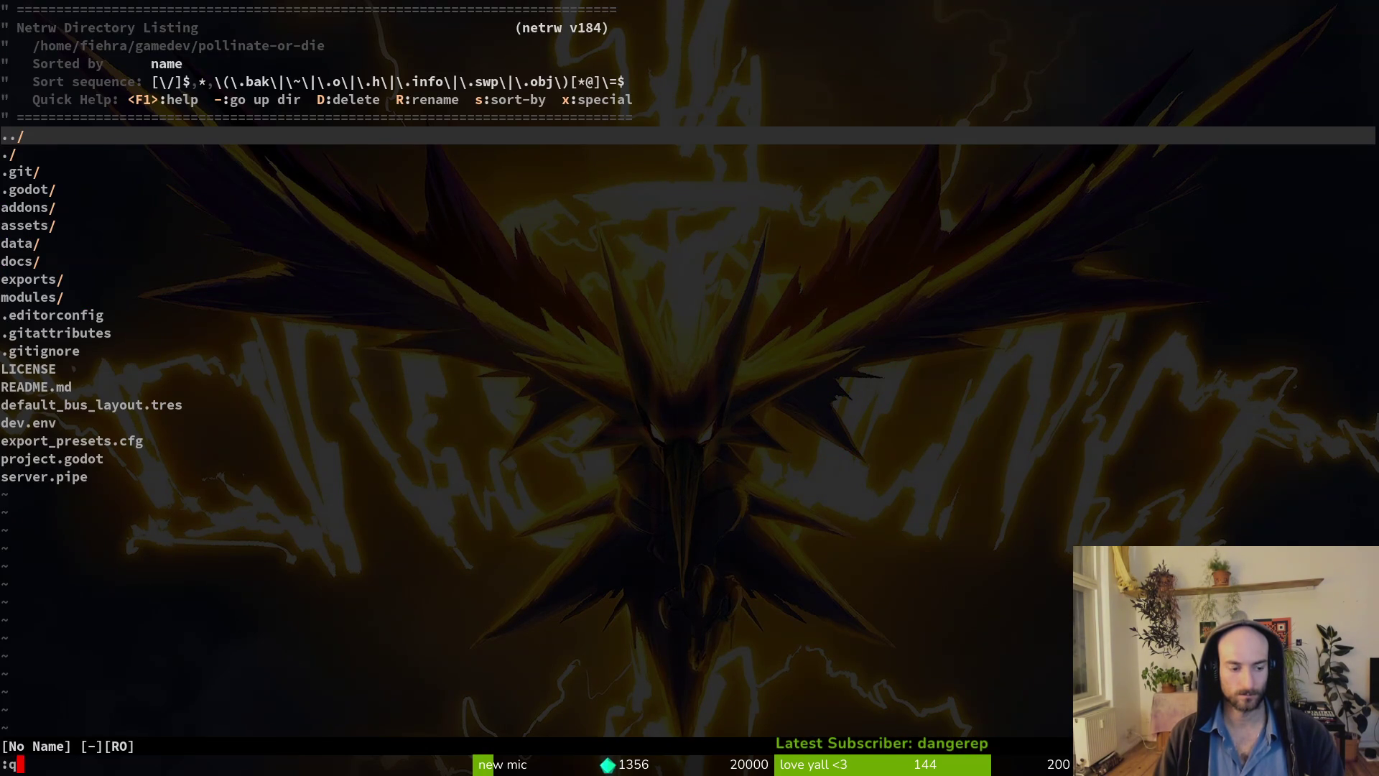
key("Return")
type("vi")
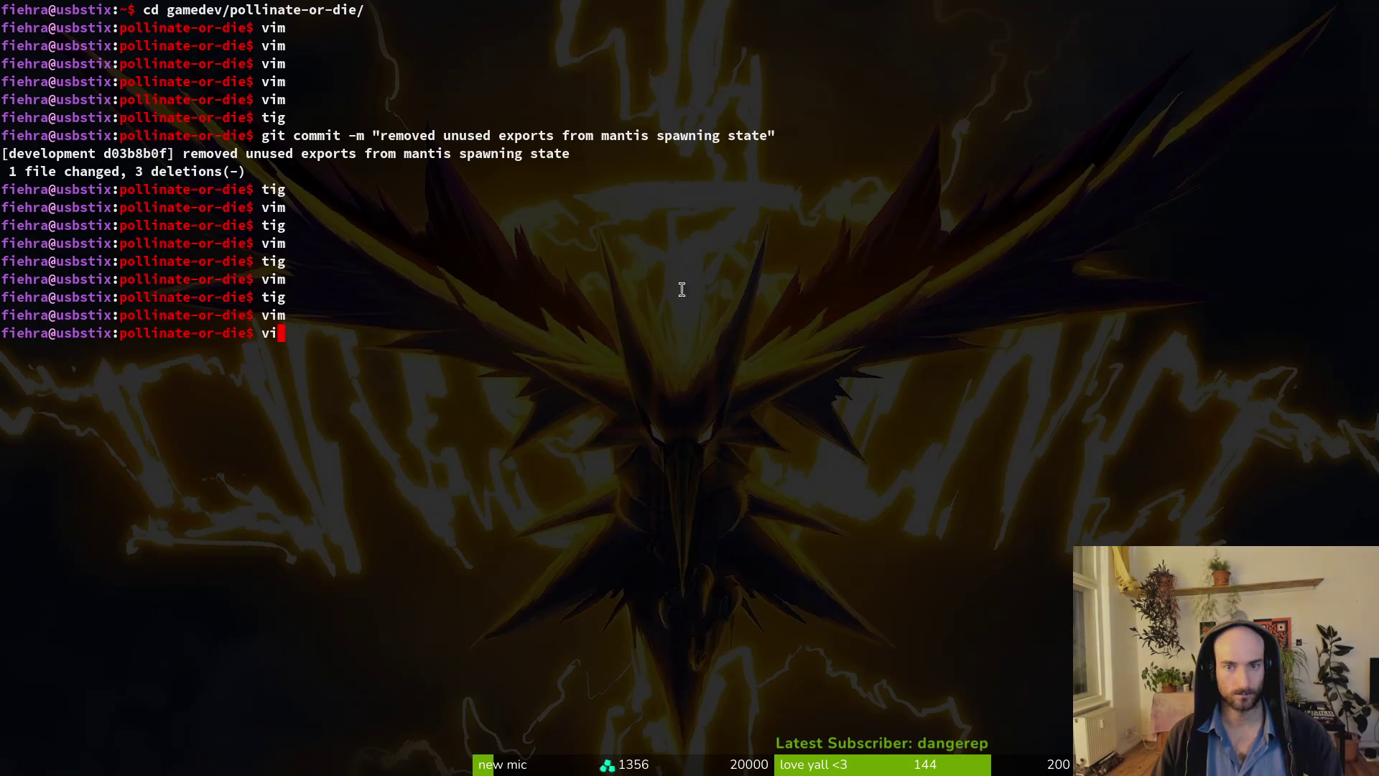
Assign the spider node to the spawning state's Spider property.
key("alt+Tab")
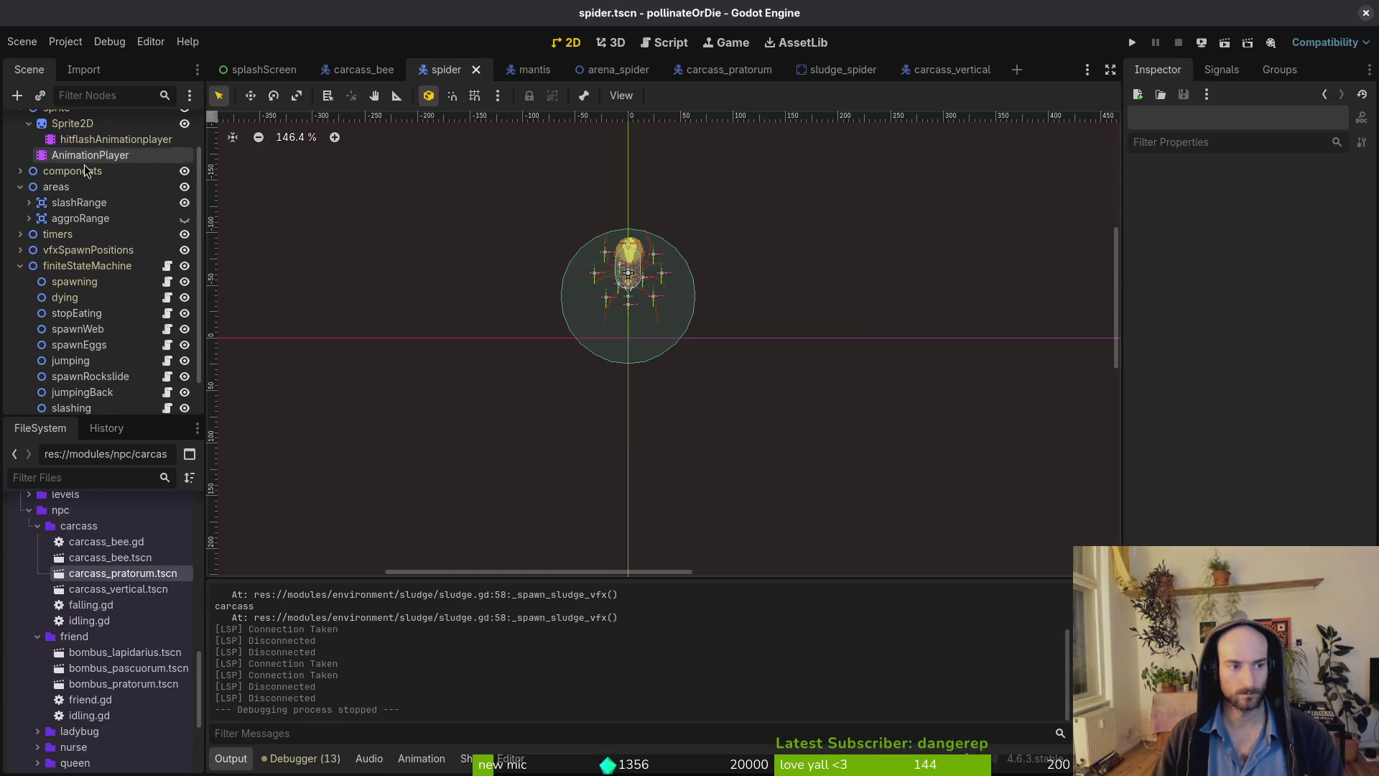
scroll(84, 165, "up", 2)
left_click(74, 330)
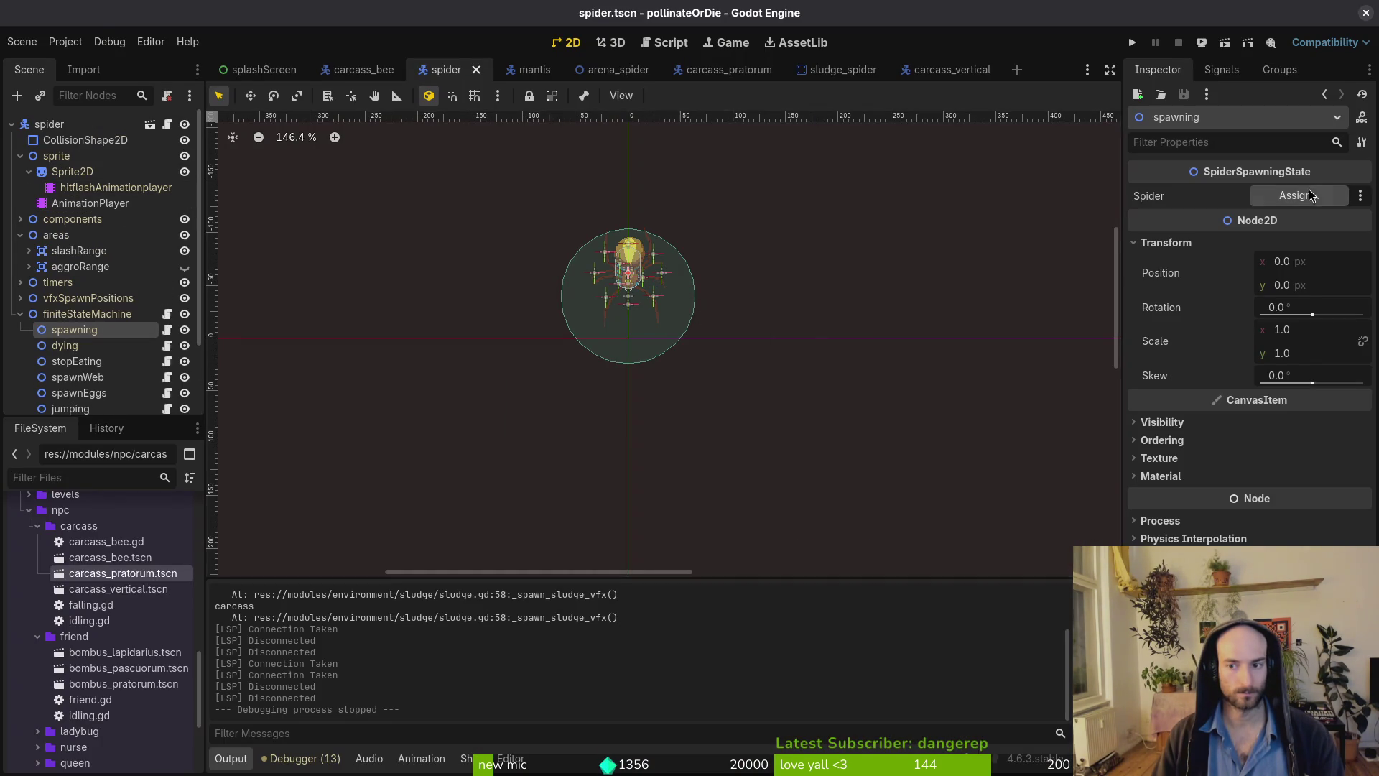
left_click(1298, 195)
left_click(638, 208)
left_click(703, 612)
Run the project with F5 and start the spider boss level.
key("F5")
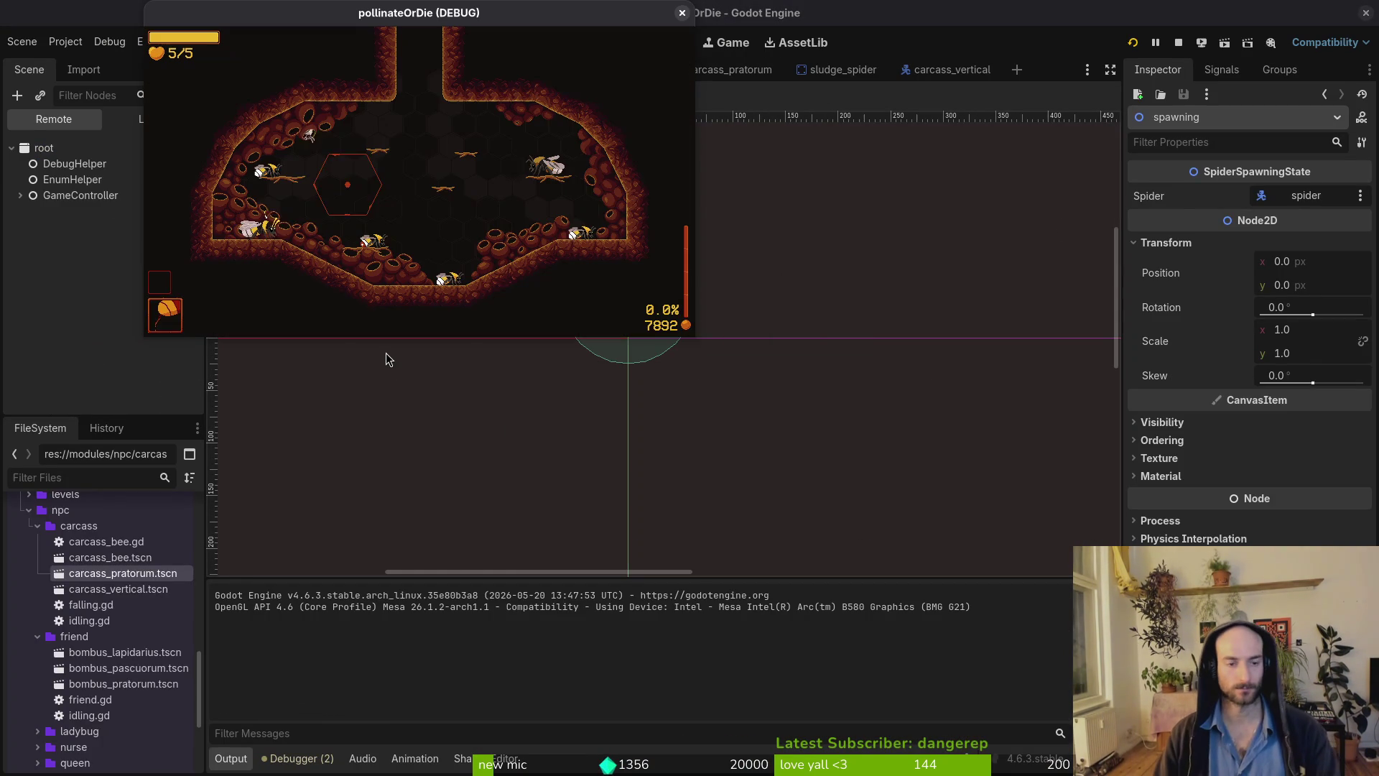
key("Escape")
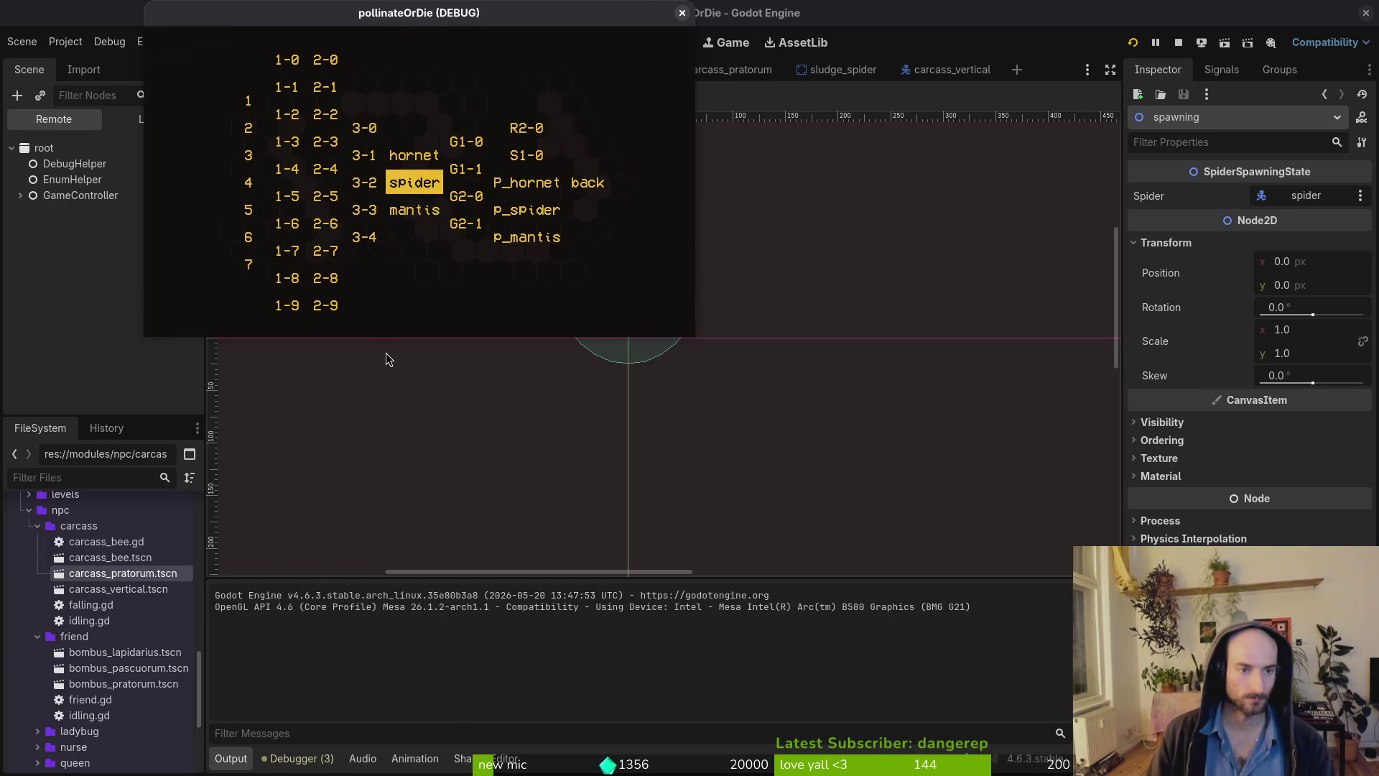
key("Return")
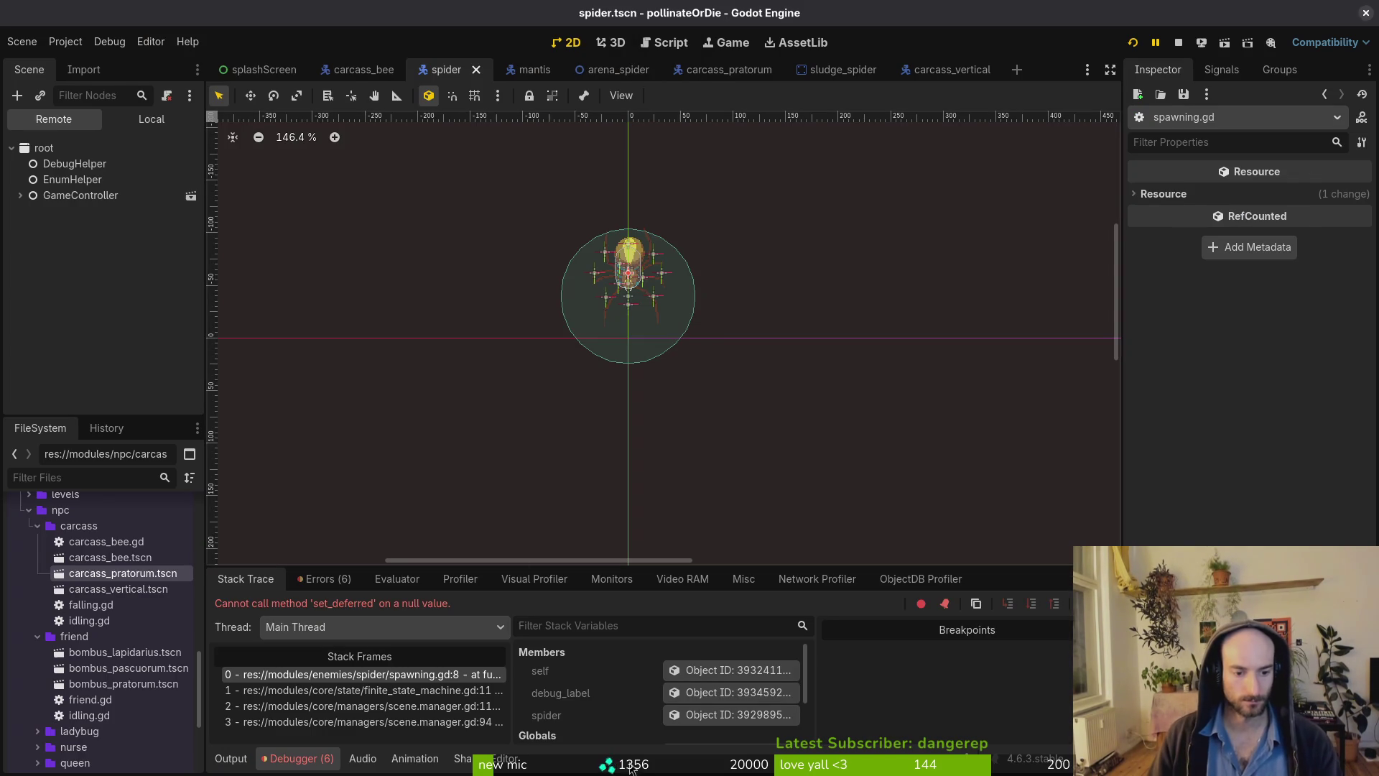
Inspect the null set_deferred error via the local scene tree, Errors and Stack Trace tabs.
left_click(152, 118)
left_click(74, 353)
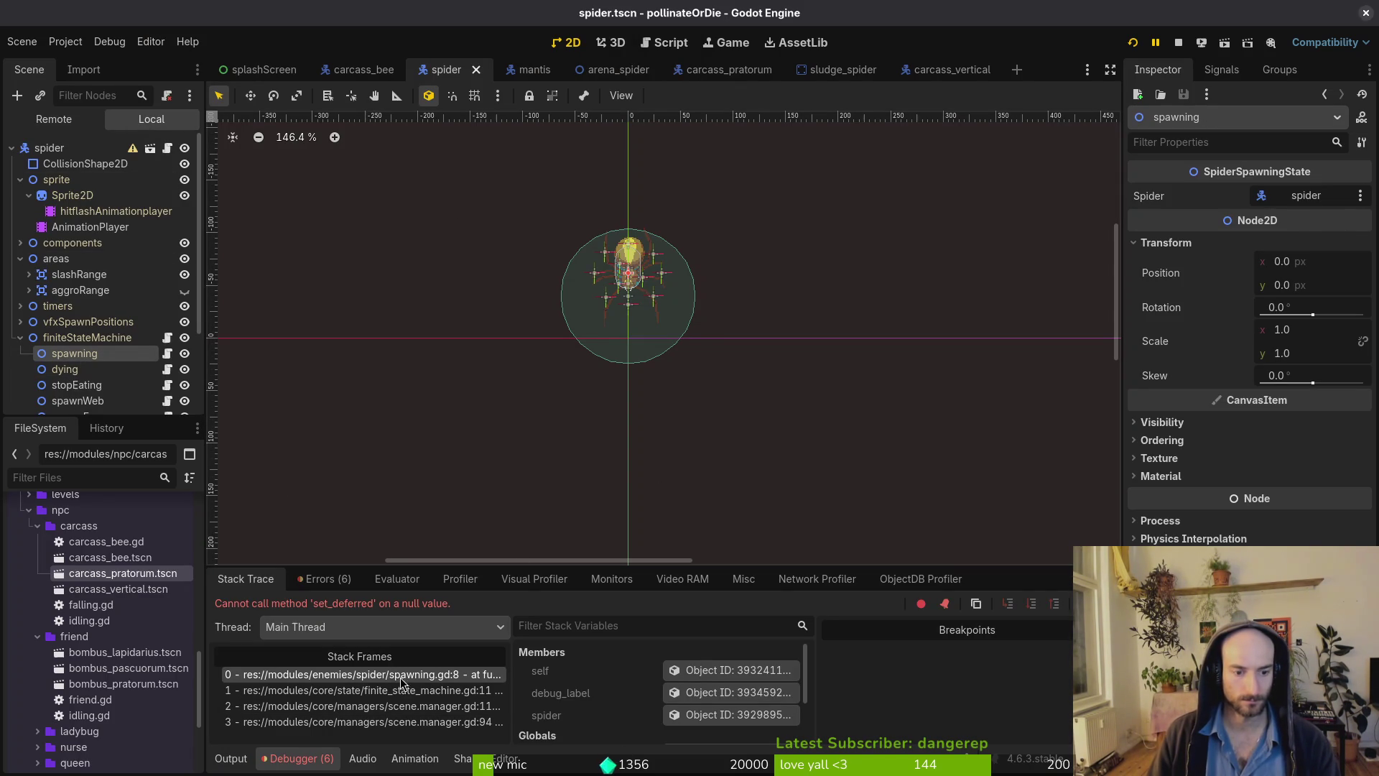
left_click(322, 579)
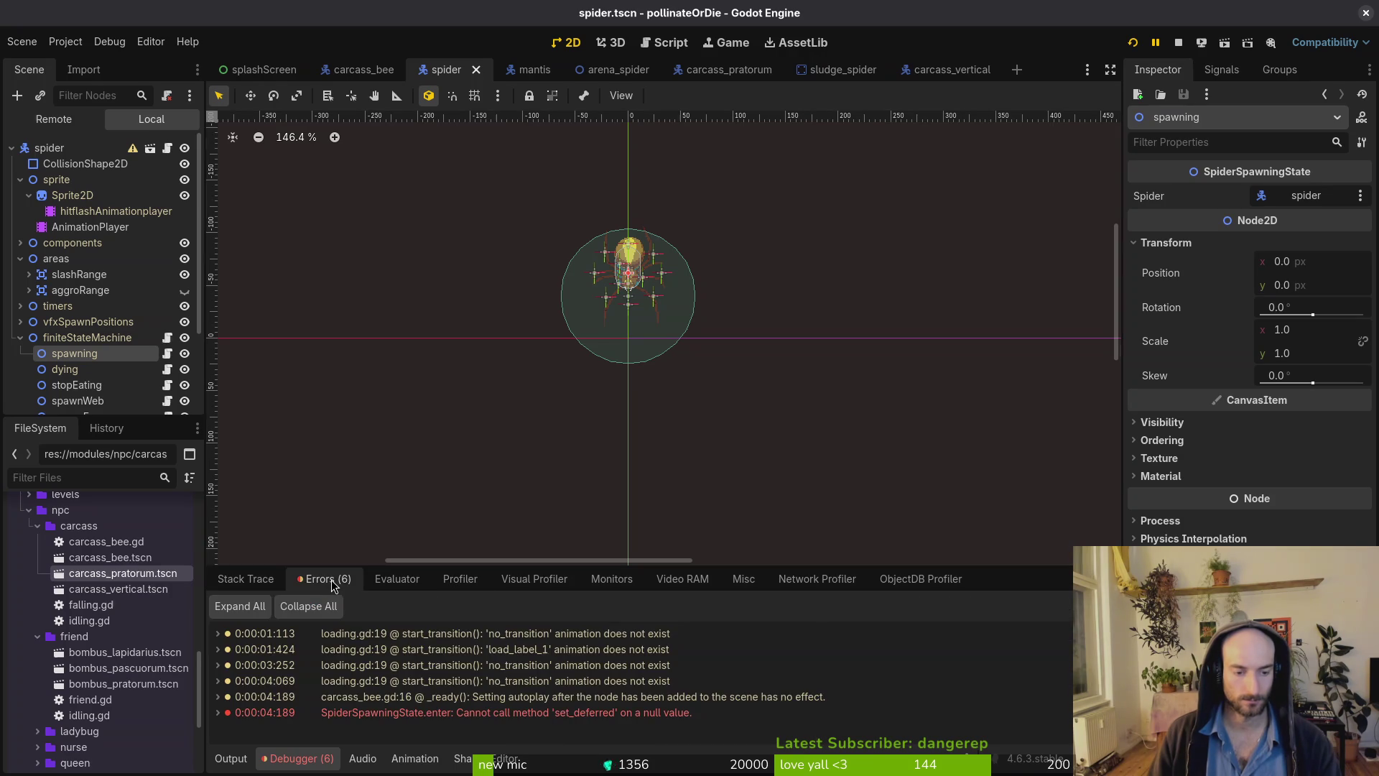
left_click(265, 578)
left_click(20, 242)
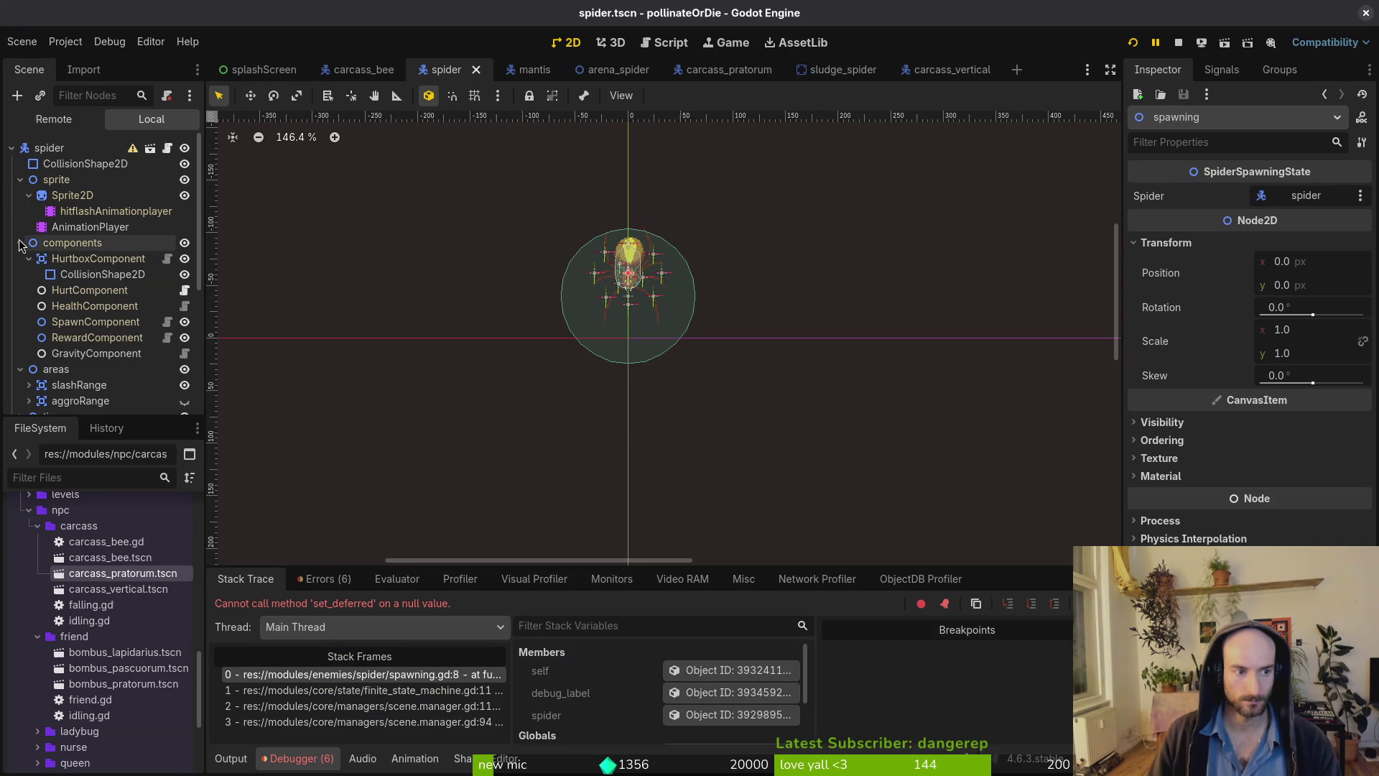
left_click(20, 243)
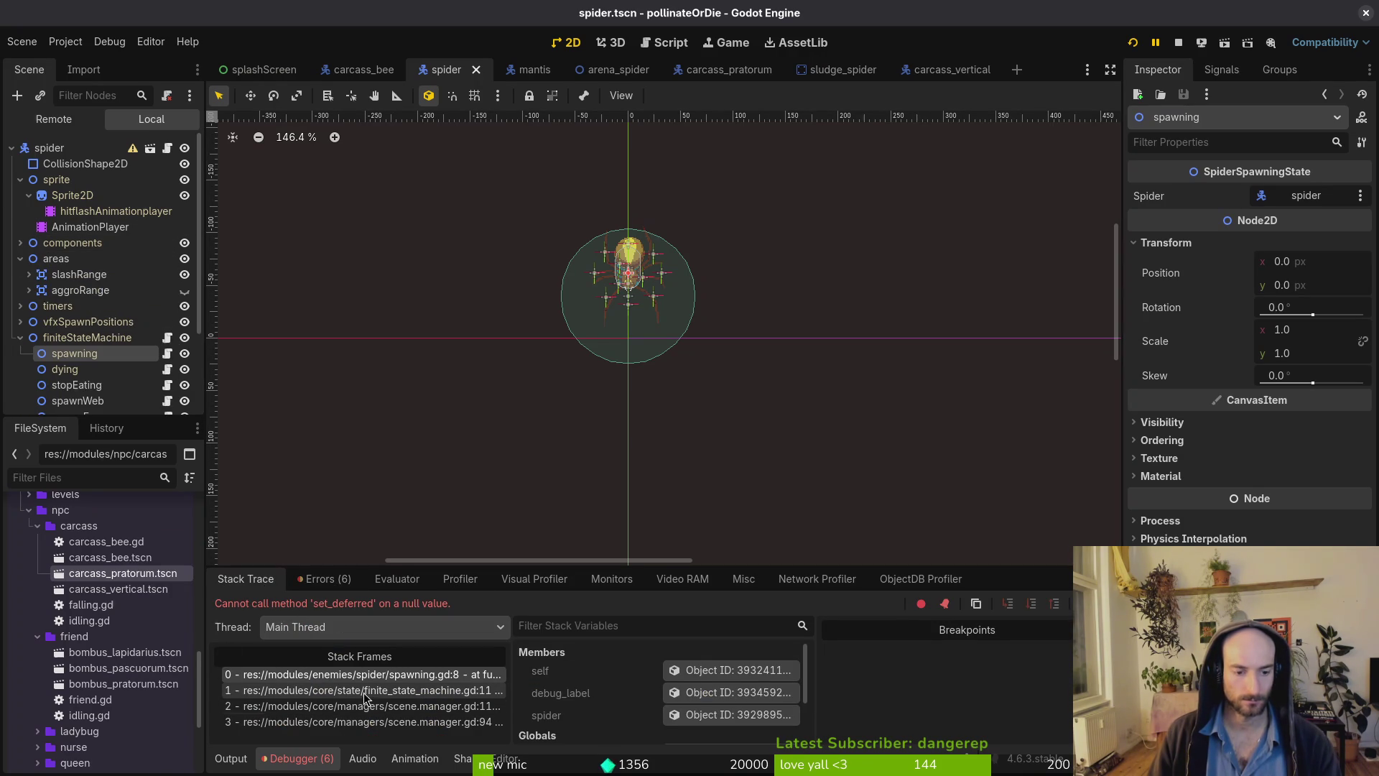
key("alt+Tab")
Open spider/spawning.gd in Vim through the file finder and save it.
type("vi")
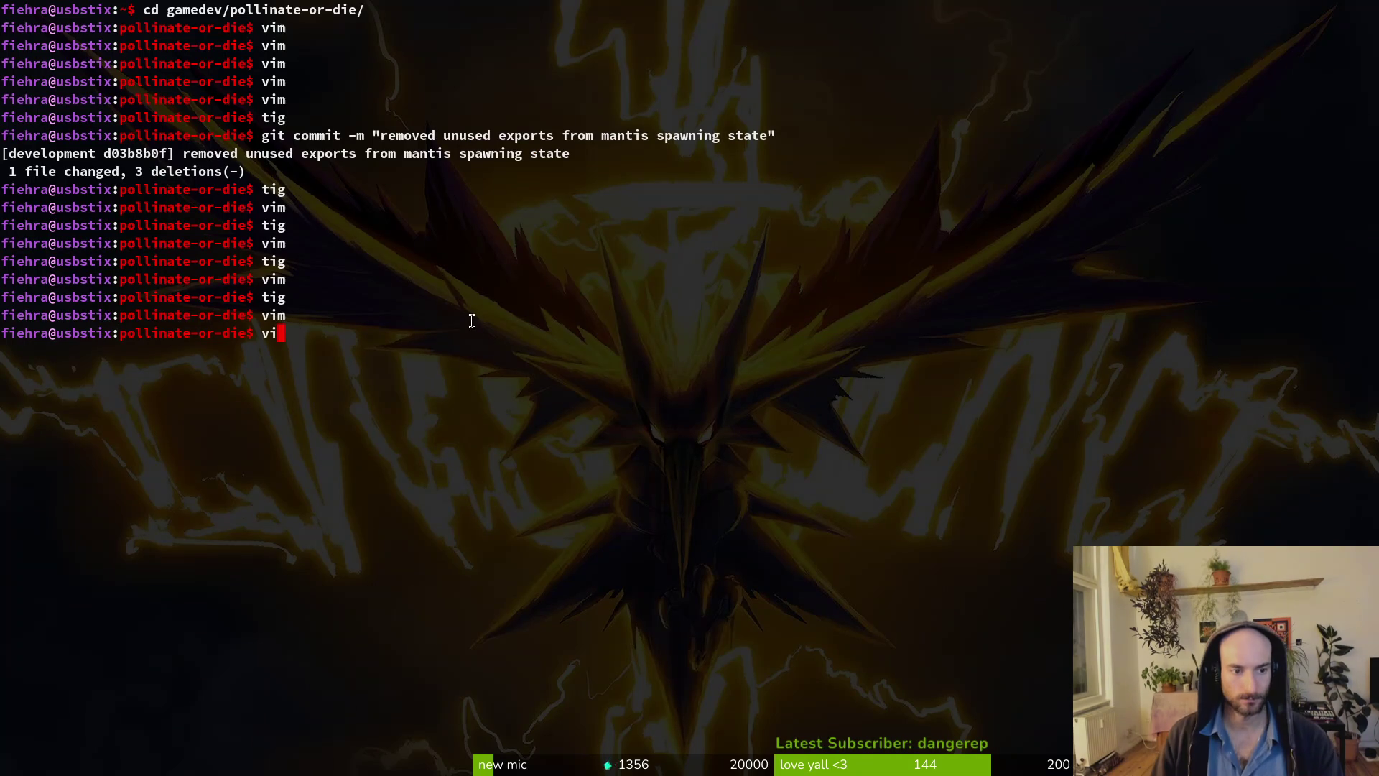
key("Return")
type("spidersp")
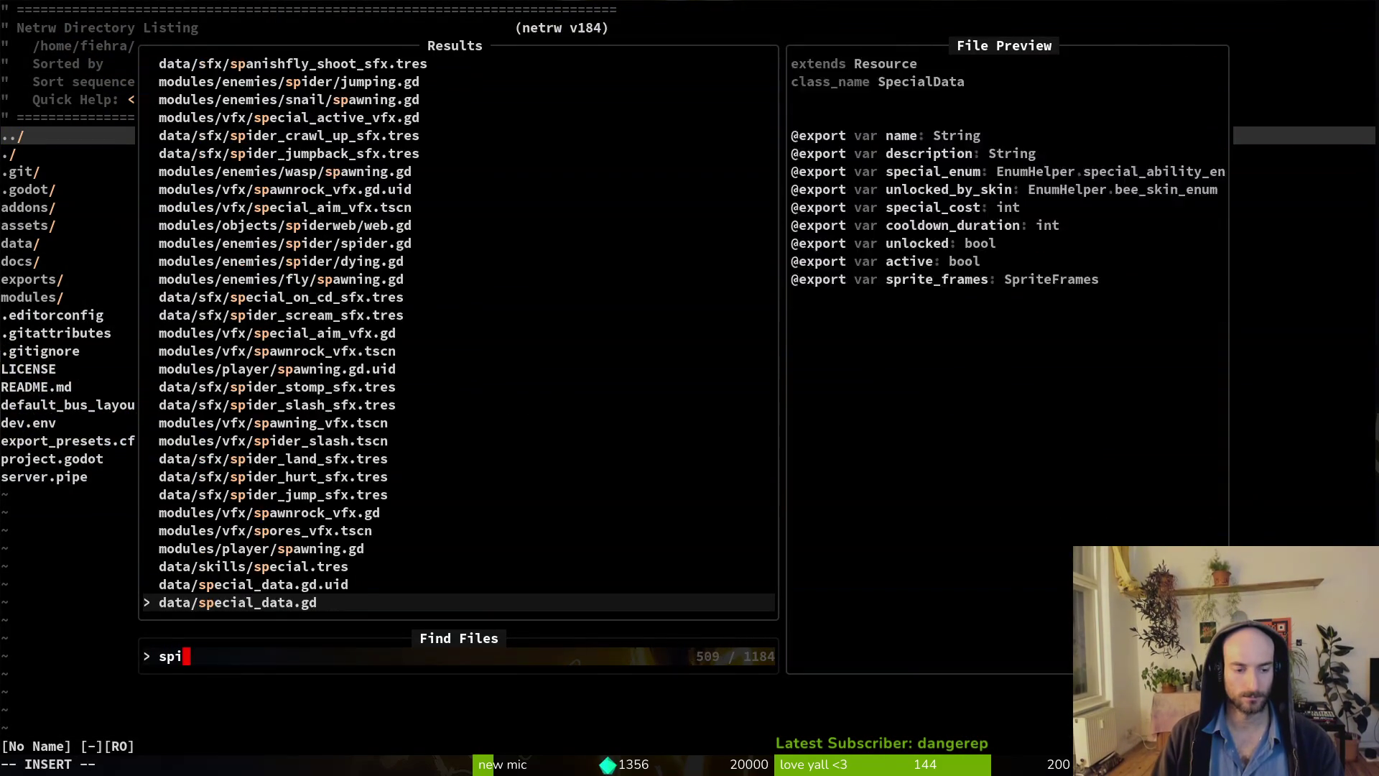
key("Return")
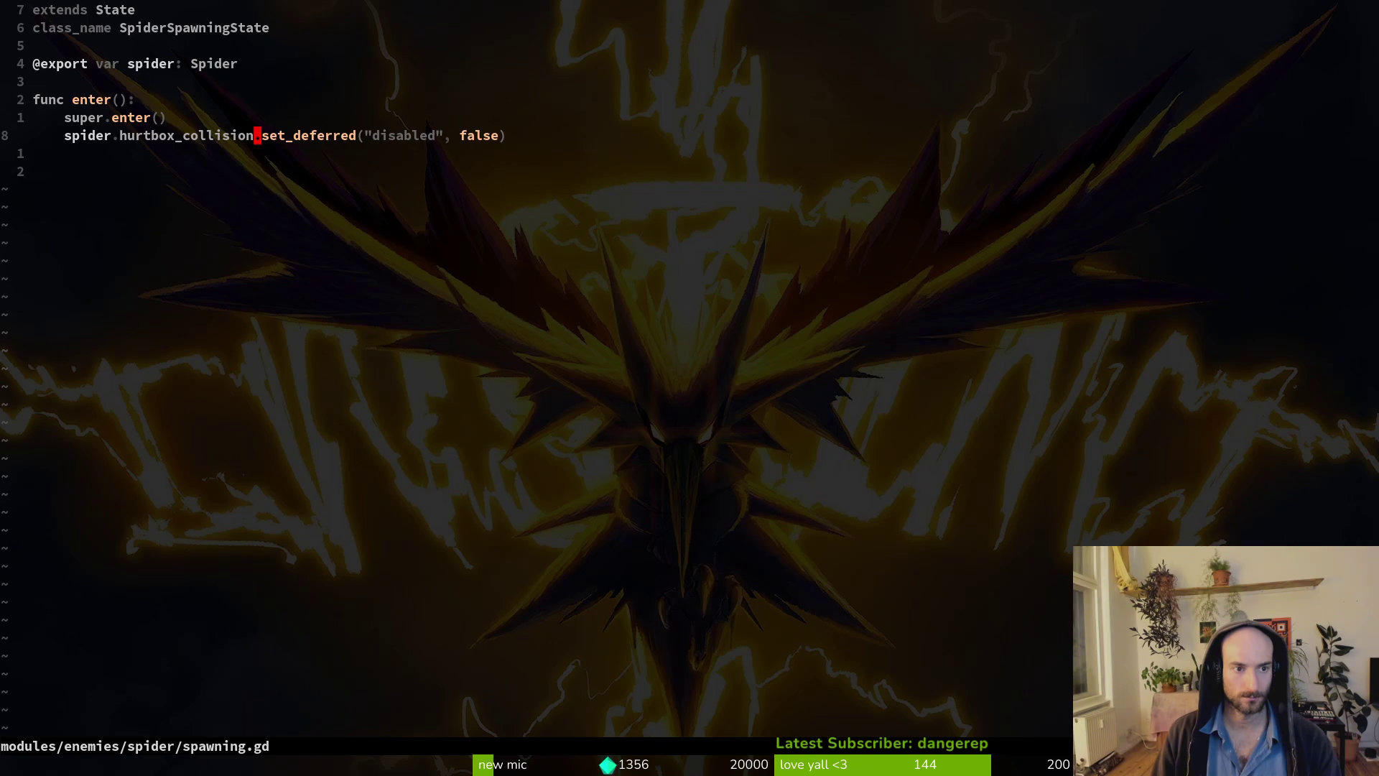
type(":w")
key("Return")
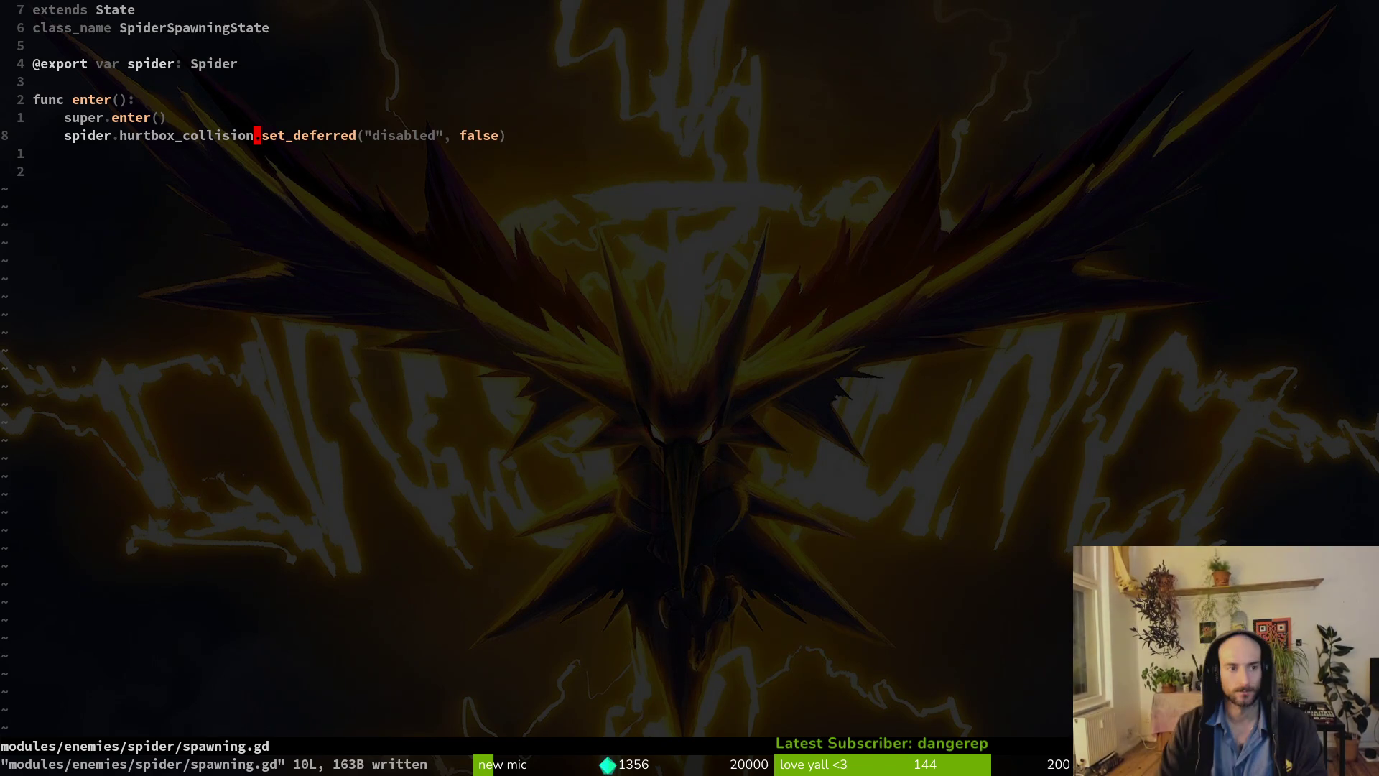
Add a blank line above func enter(), save and quit with :wq.
key("k")
key("k")
key("k")
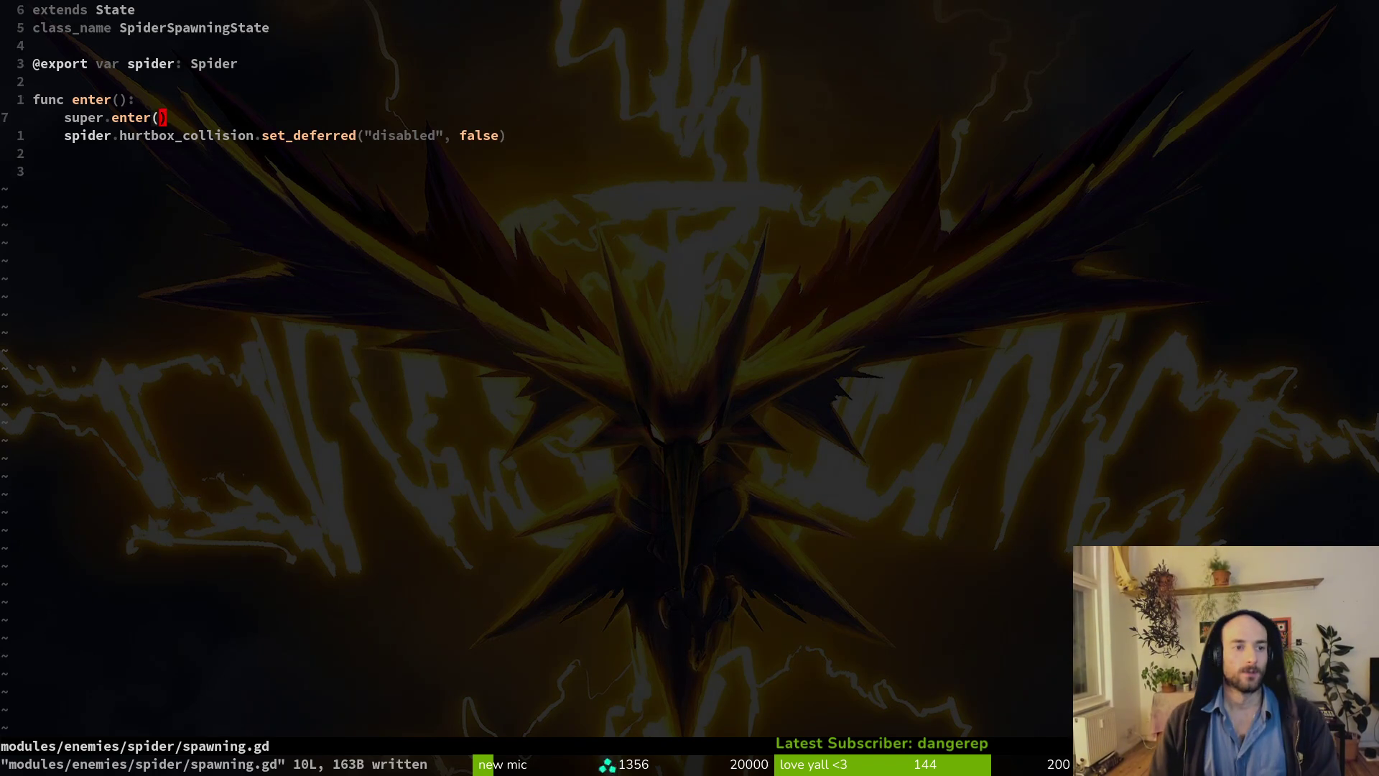
key("o")
key("Escape")
type(":w")
key("Return")
type(":wq")
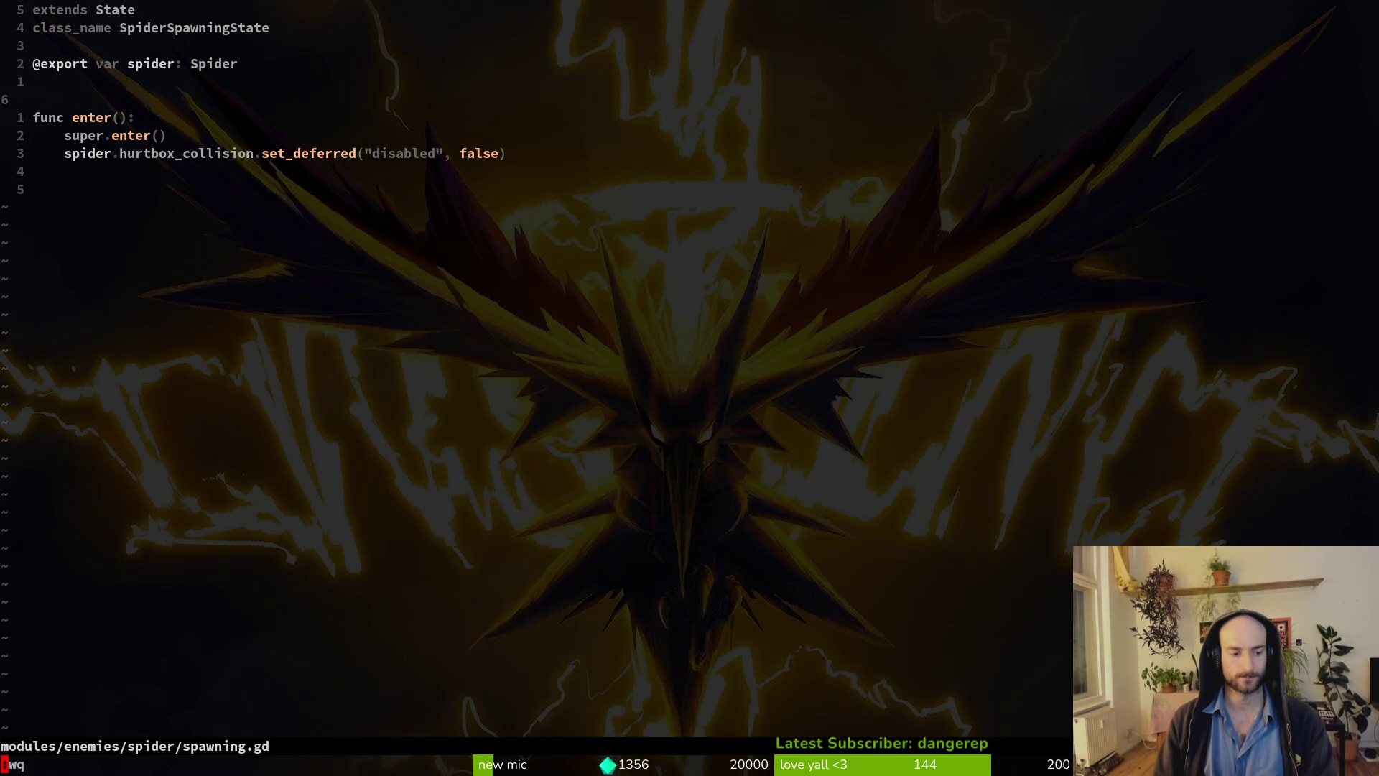
key("Return")
type("g")
key("Return")
Review the spider.gd and spawning.gd diffs in tig and copy the await process_frame line.
key("s")
key("j")
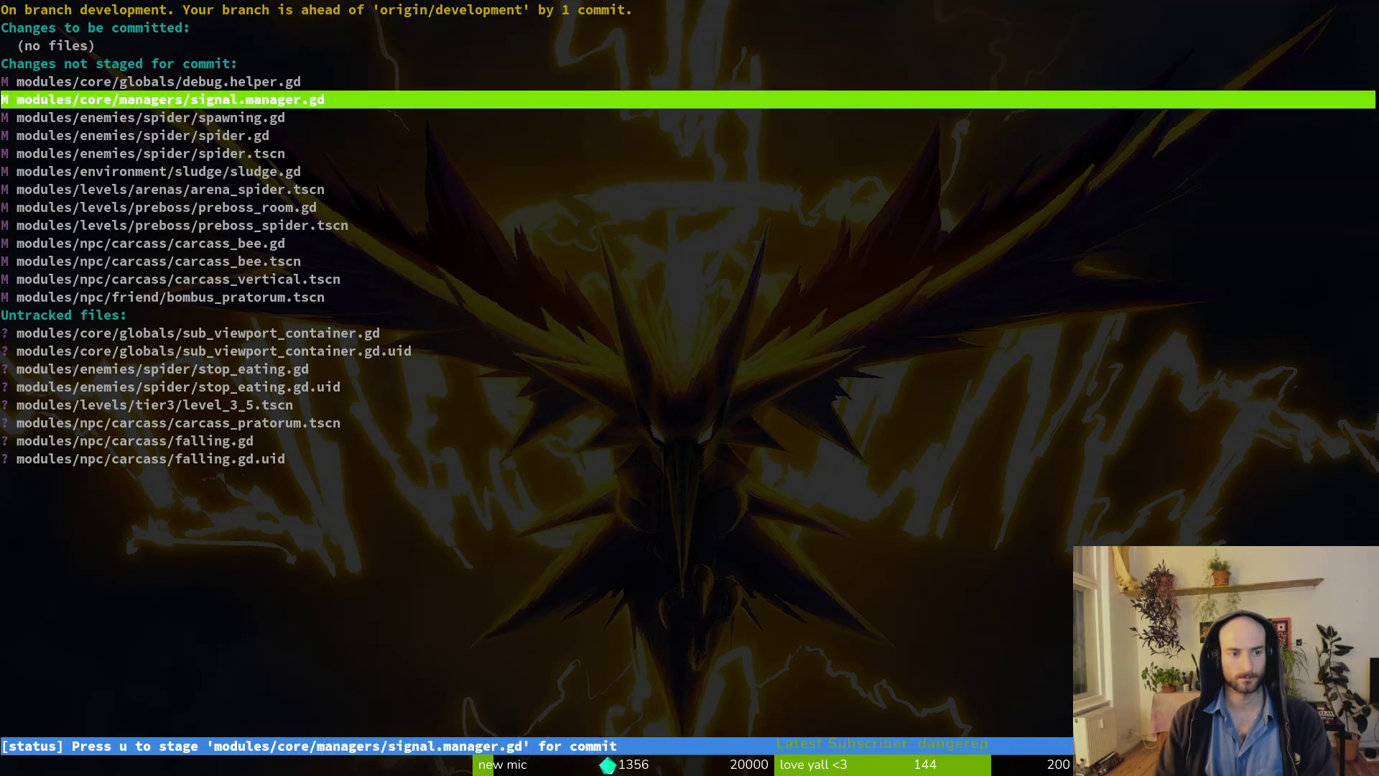
key("j")
key("j")
key("j")
key("k")
key("k")
key("k")
key("k")
key("Return")
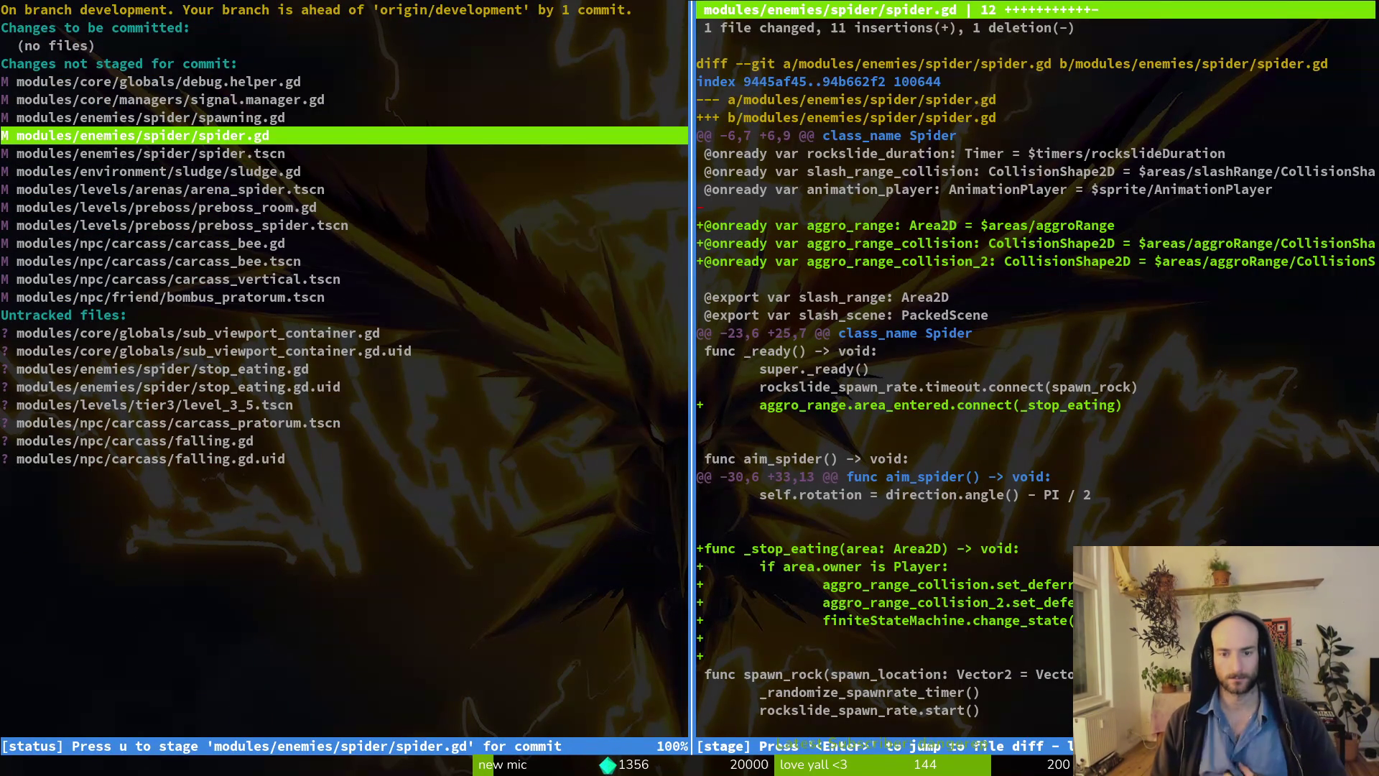
key("k")
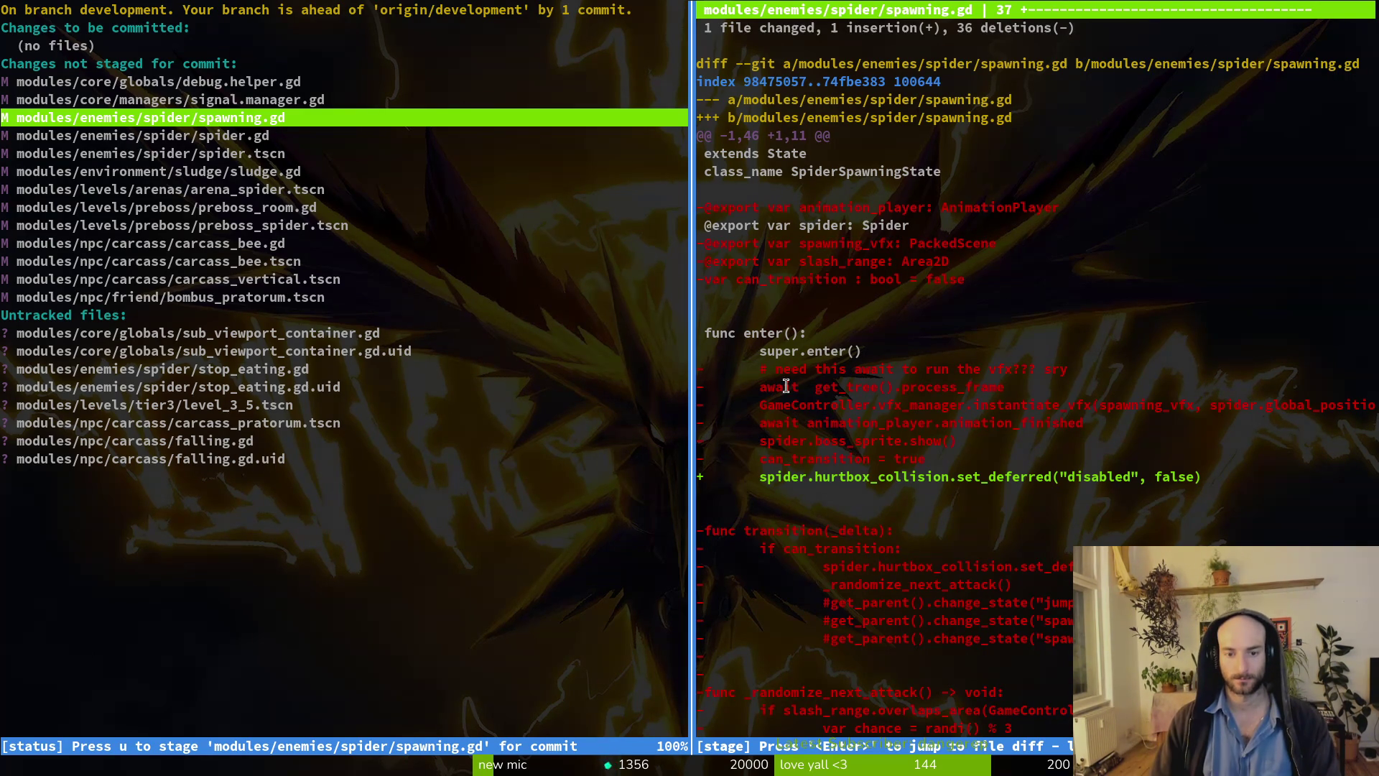
mouse_move(759, 392)
left_mouse_down()
mouse_move(847, 425)
mouse_move(1023, 390)
left_mouse_up()
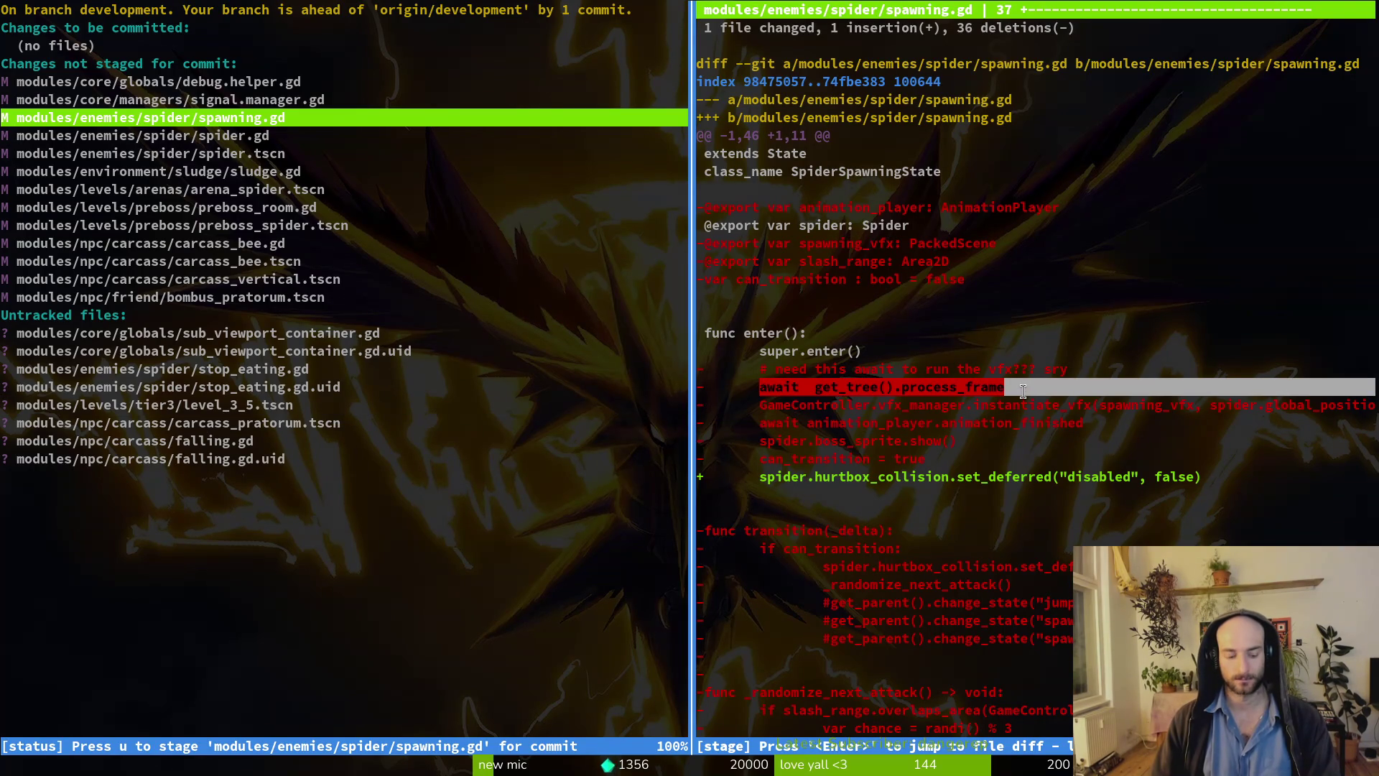
key("q")
key("q")
Paste 'await get_tree().process_frame' indented below super.enter() in spawning.gd, then run the game.
type("im")
key("Return")
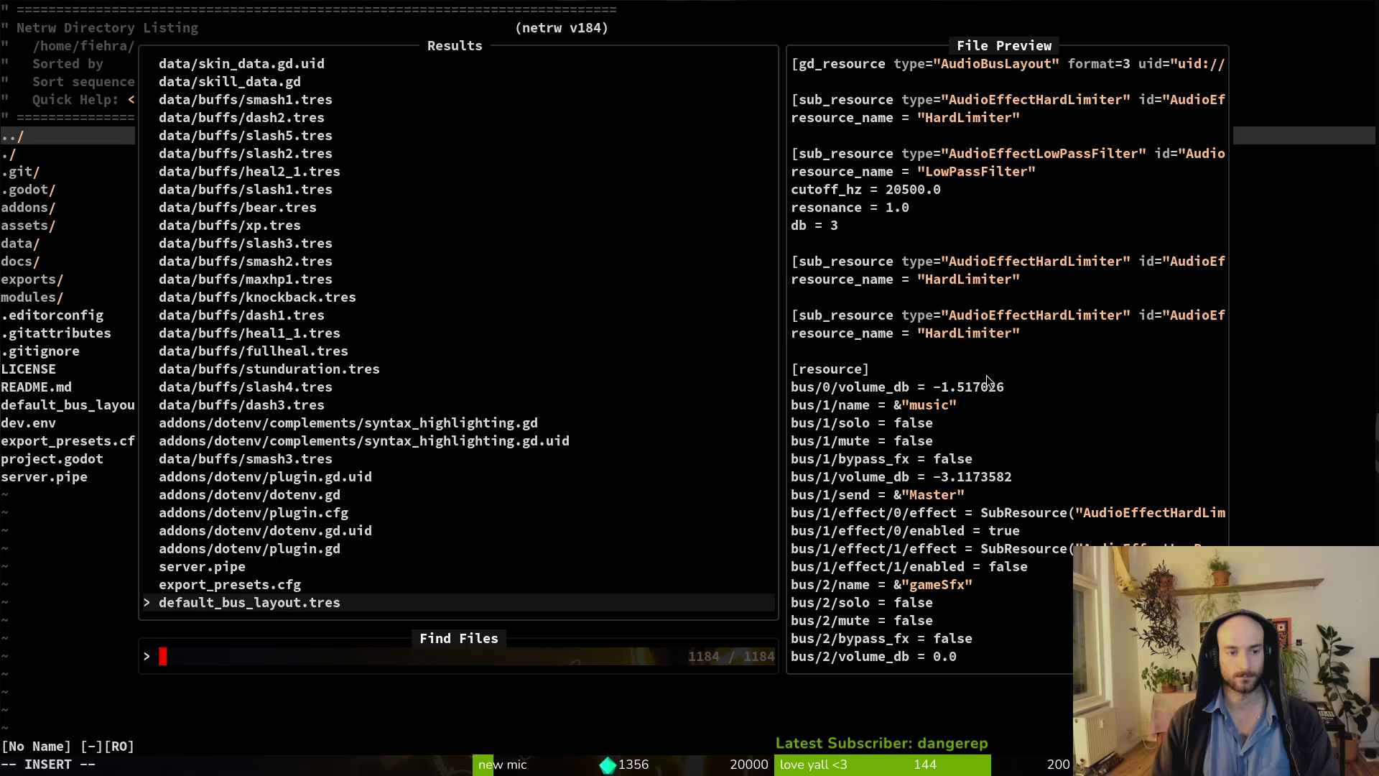
type("spispa")
key("Return")
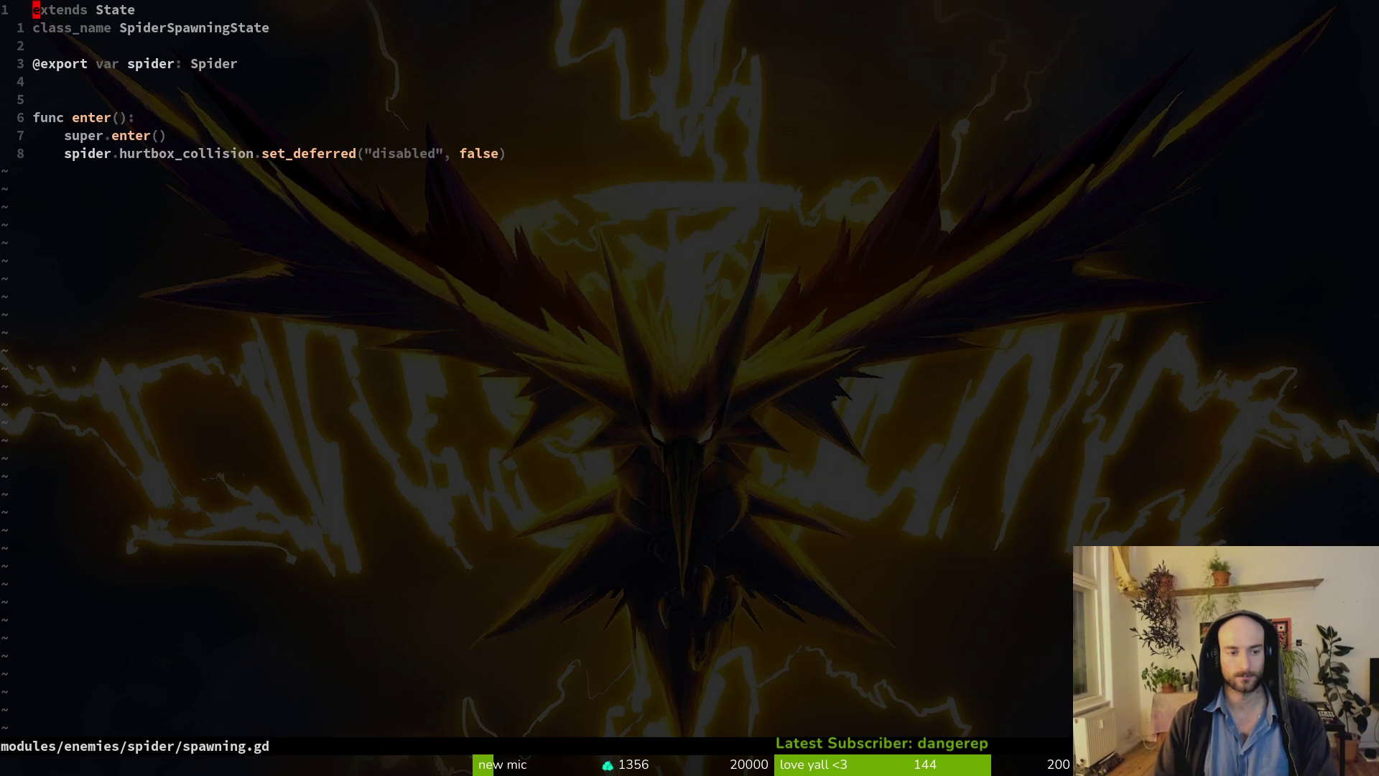
key("j")
key("j")
key("j")
key("j")
key("p")
key("V")
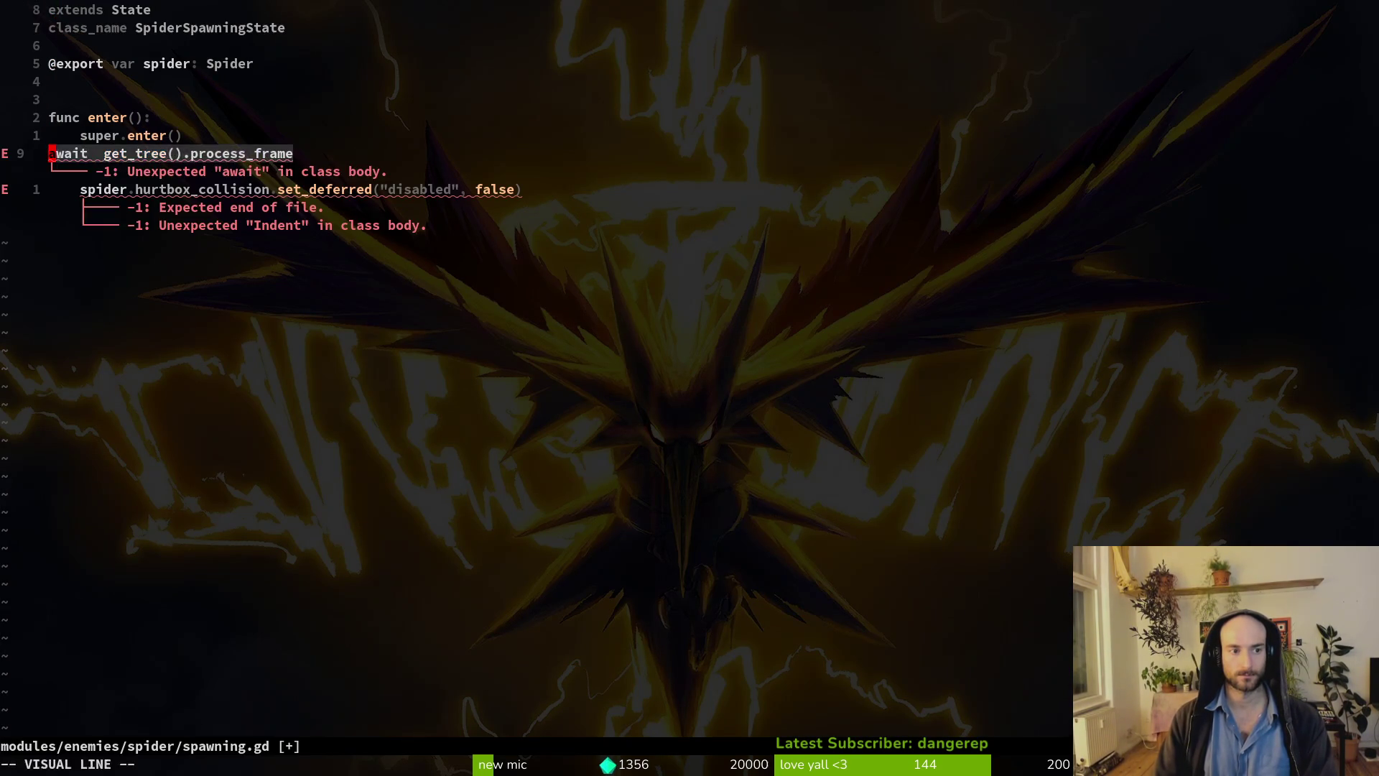
key("greater")
key("alt+Tab")
key("F5")
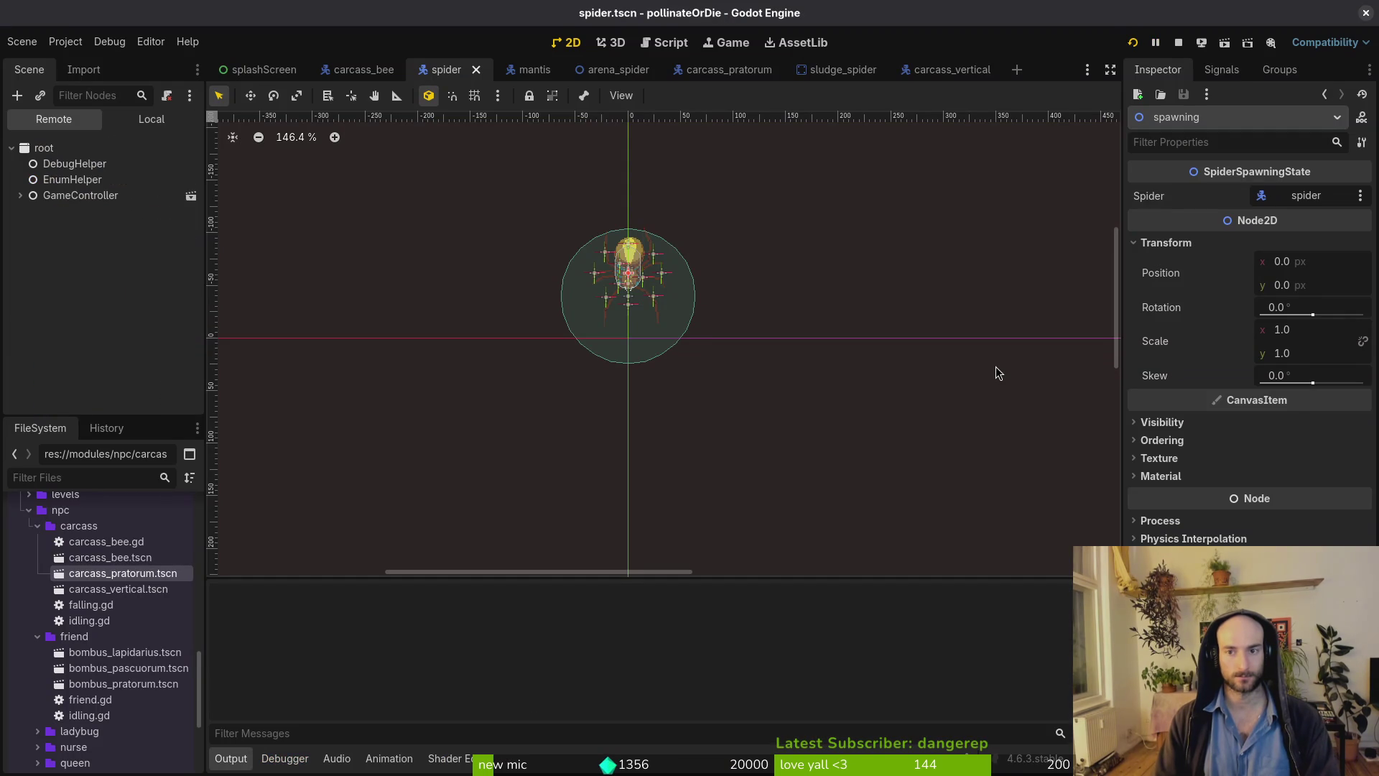
Load the spider boss level from the debug menu, then pause and quit the running game.
key("Return")
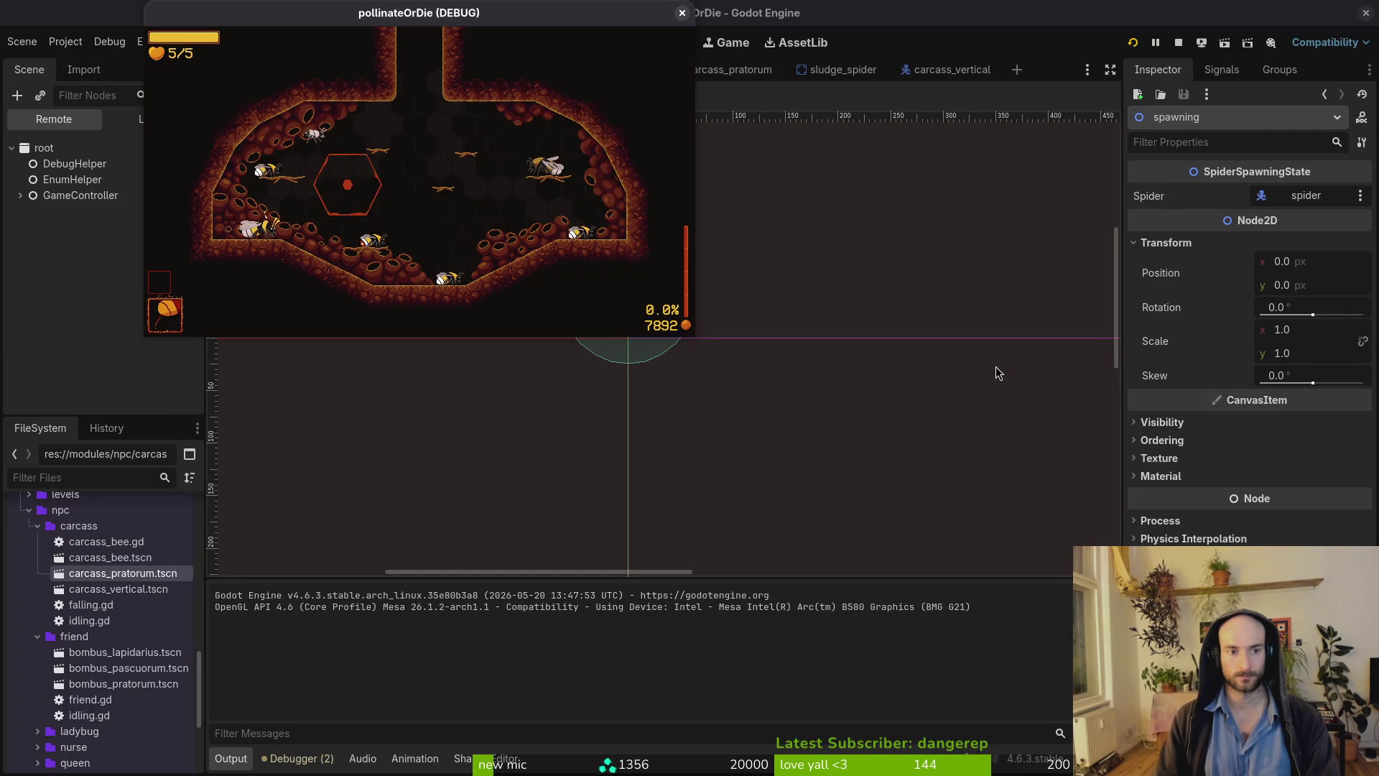
key("F1")
key("Return")
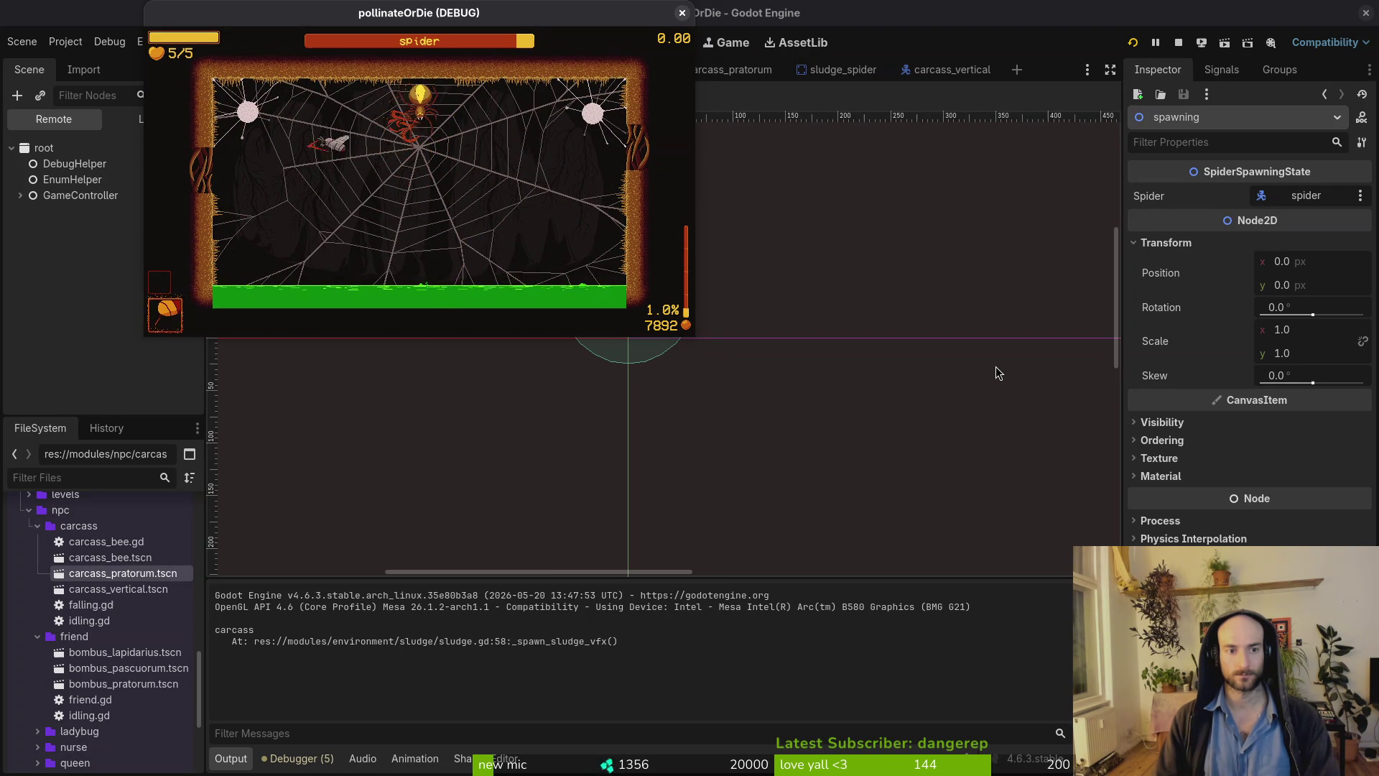
key("Escape")
key("F8")
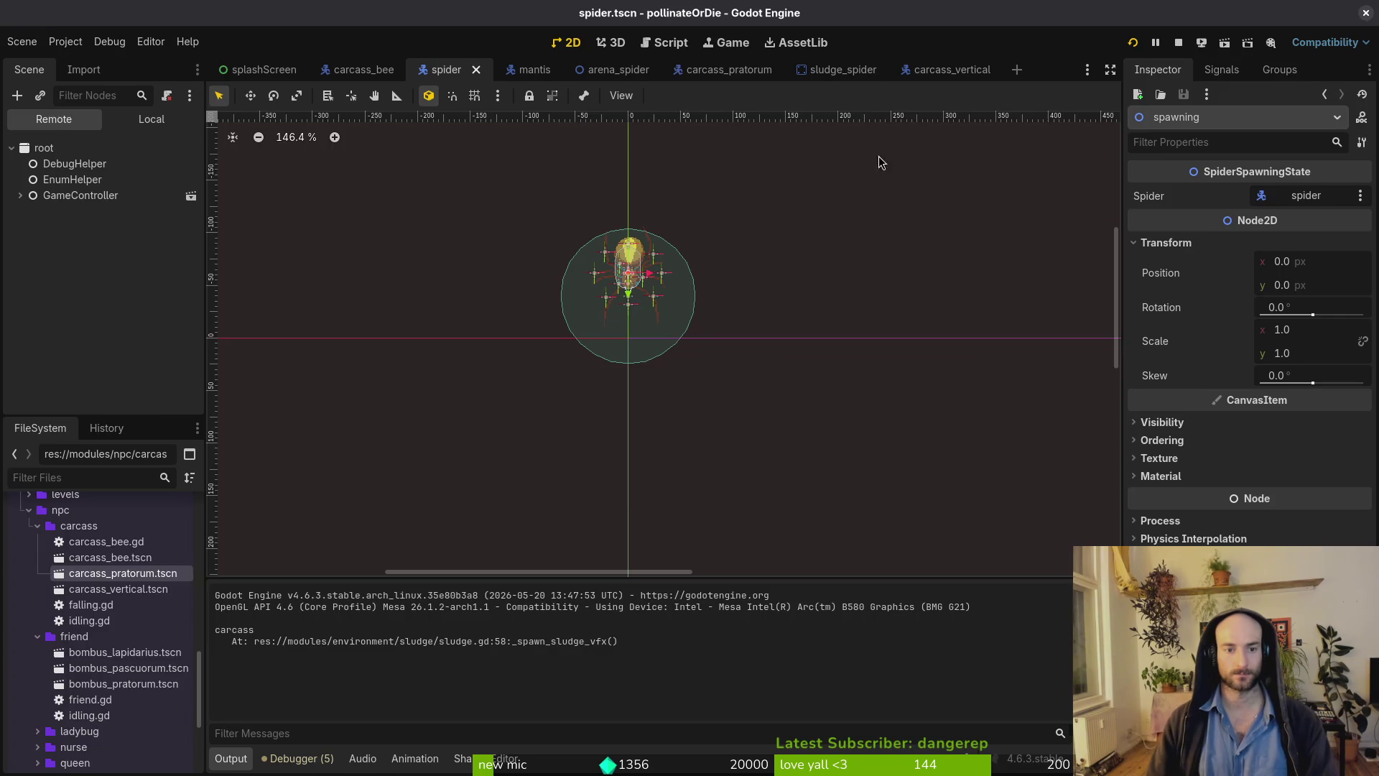
key("alt+Tab")
Delete the await line from spawning.gd and save the script.
key("d")
key("d")
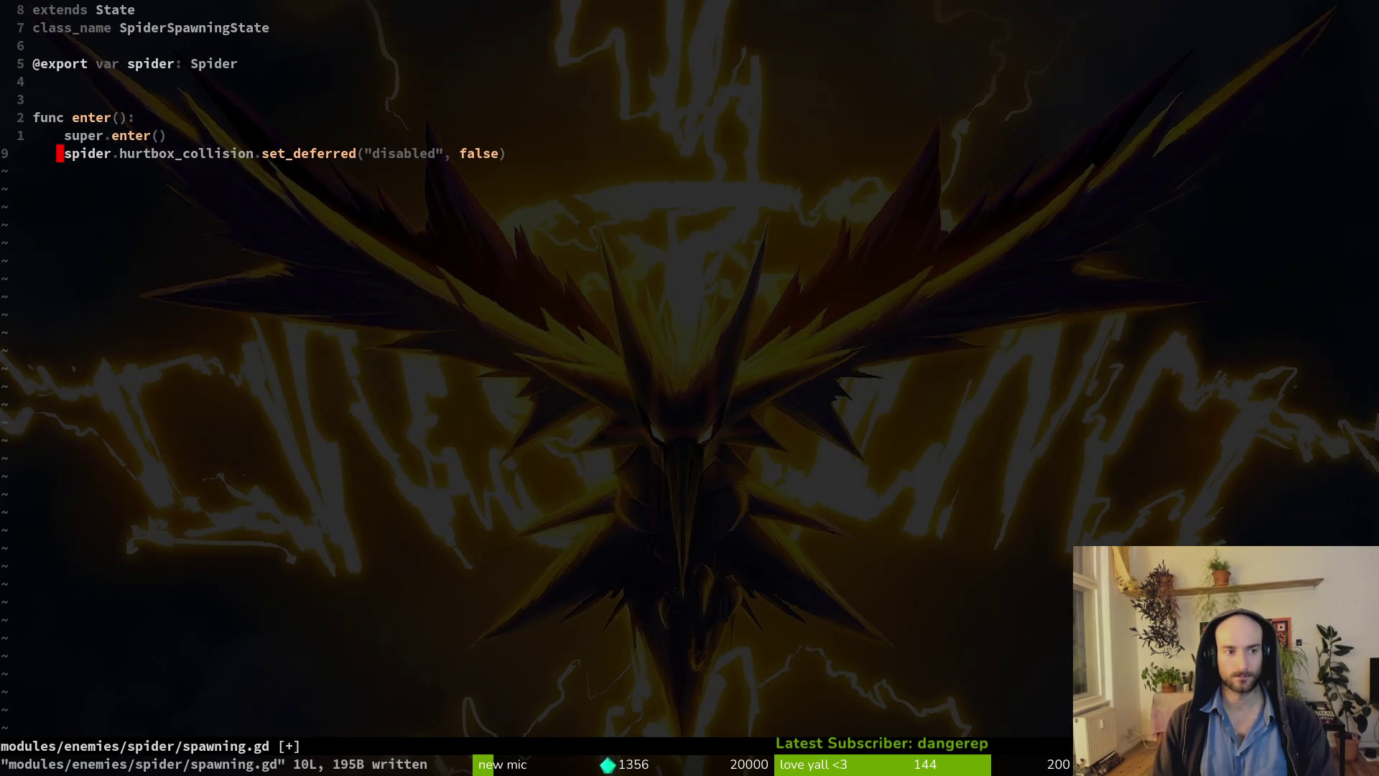
type(":w")
key("Return")
key("k")
key("k")
key("k")
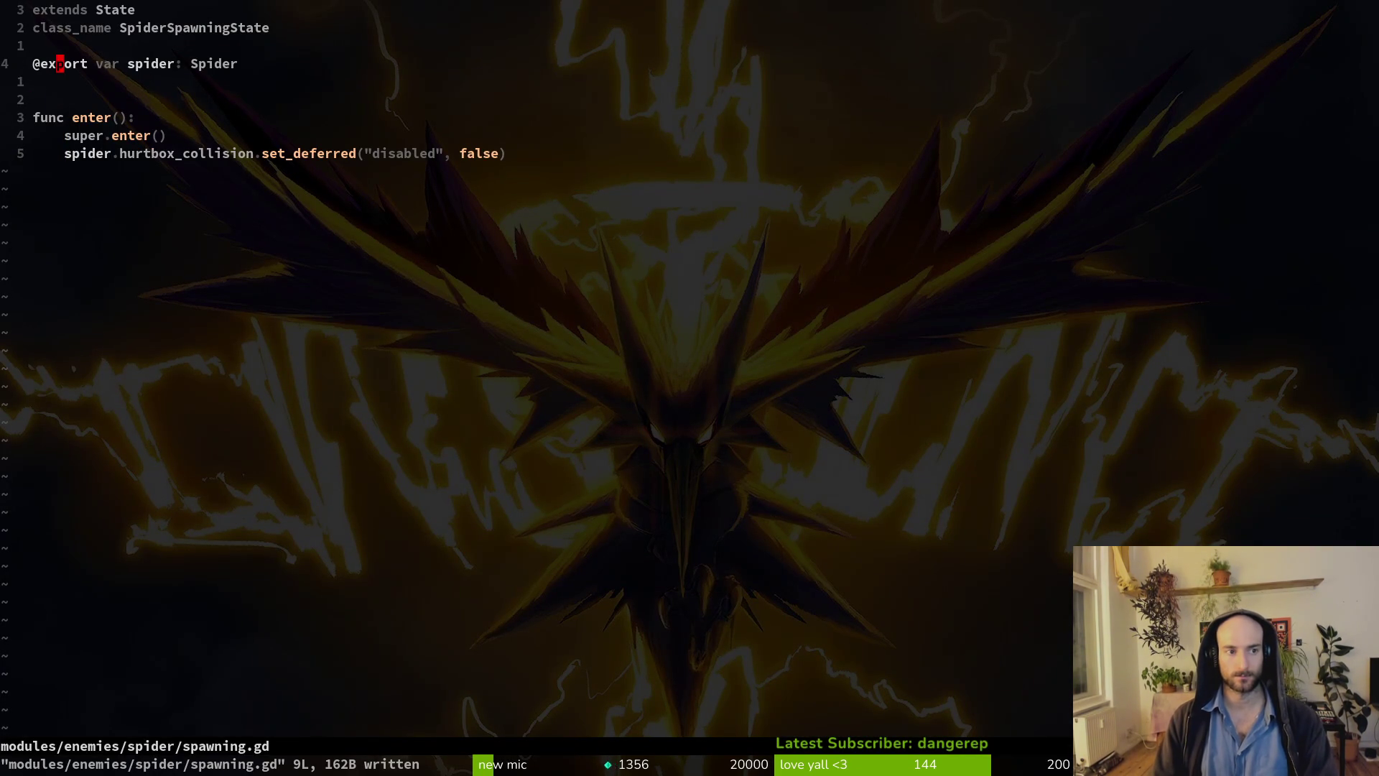
Rerun the game and load the spider boss level, hitting the null set_deferred error.
key("alt+Tab")
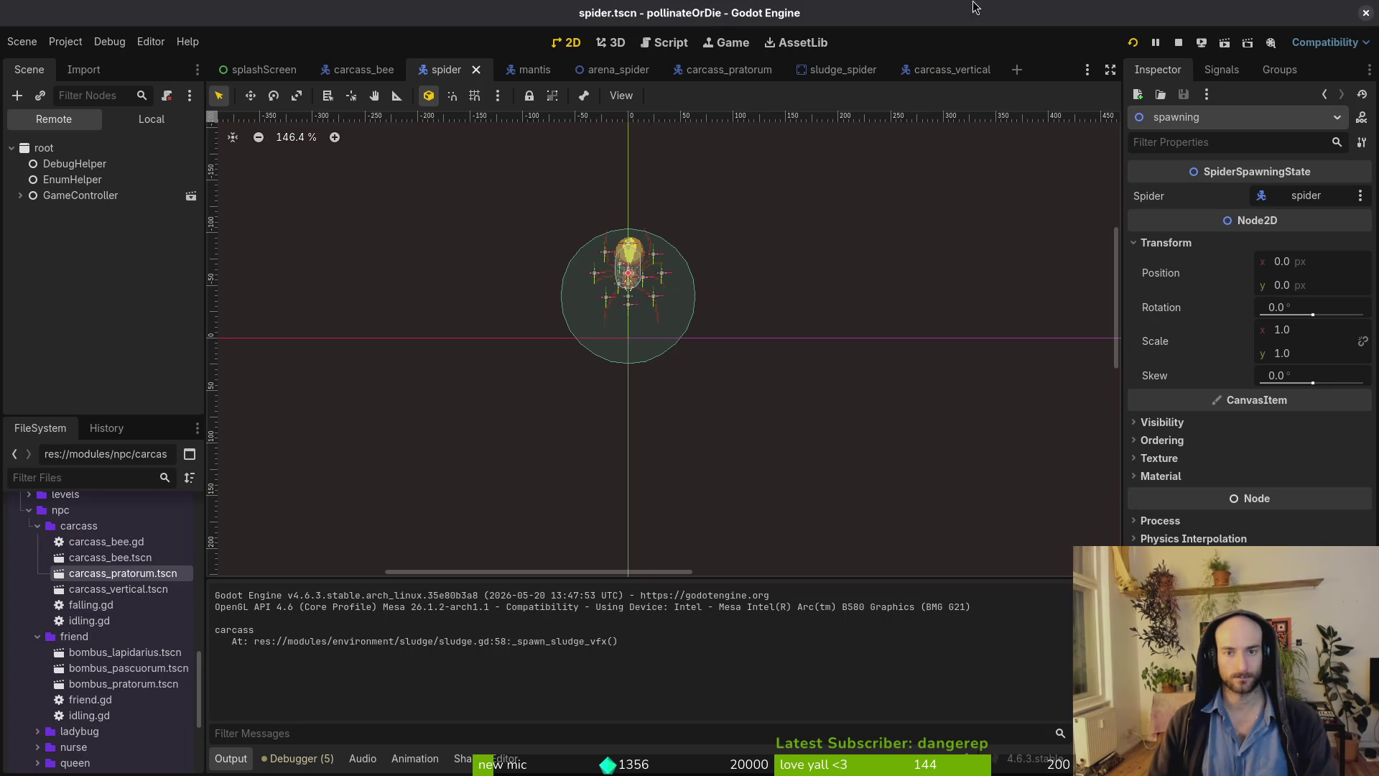
left_click(1132, 43)
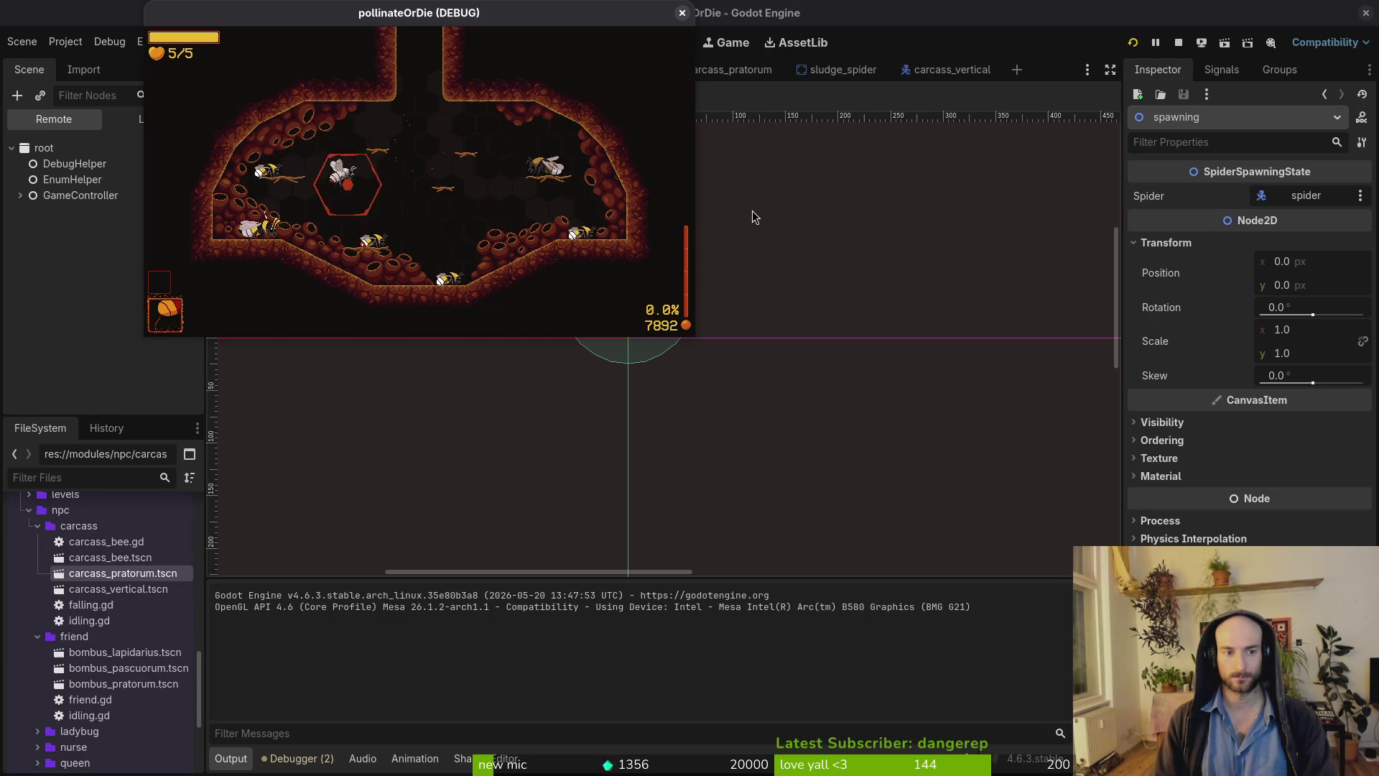
key("3")
key("1")
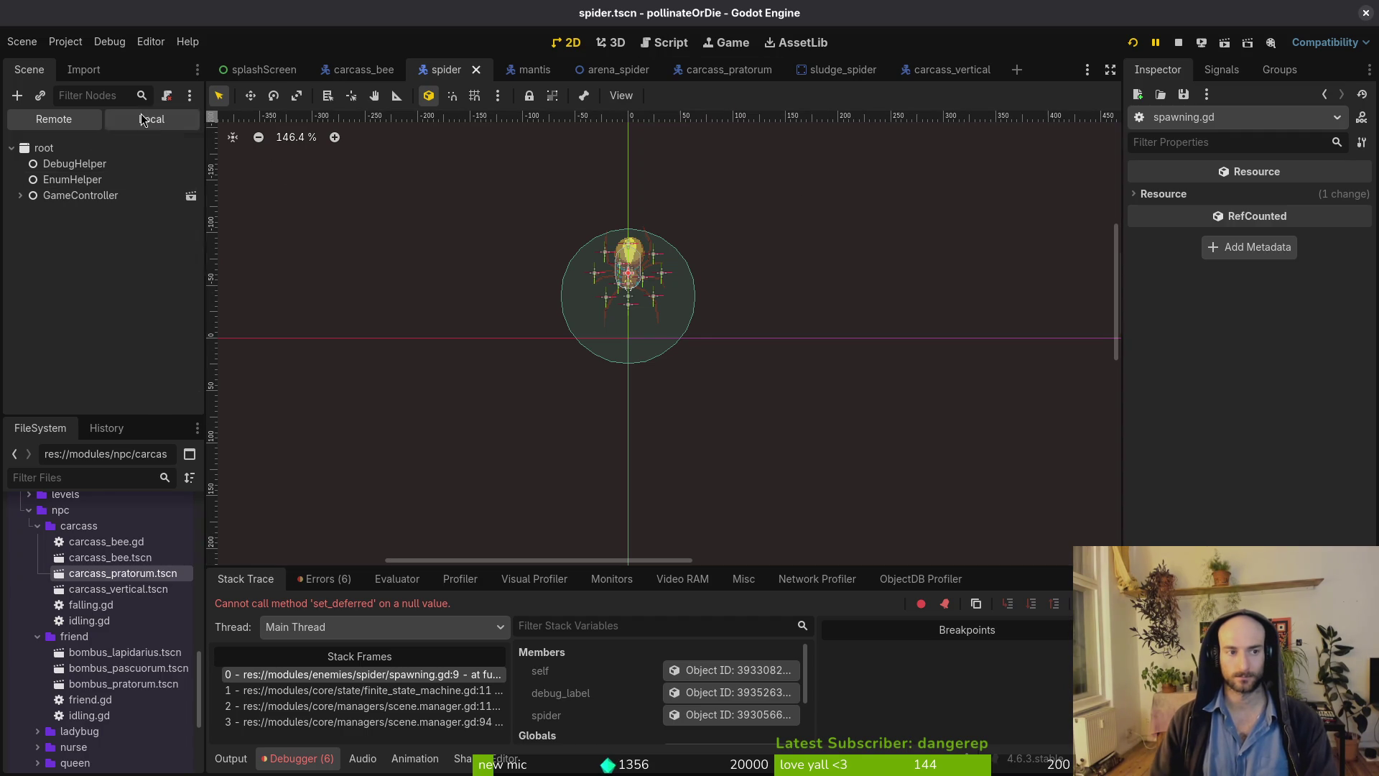
key("alt+Tab")
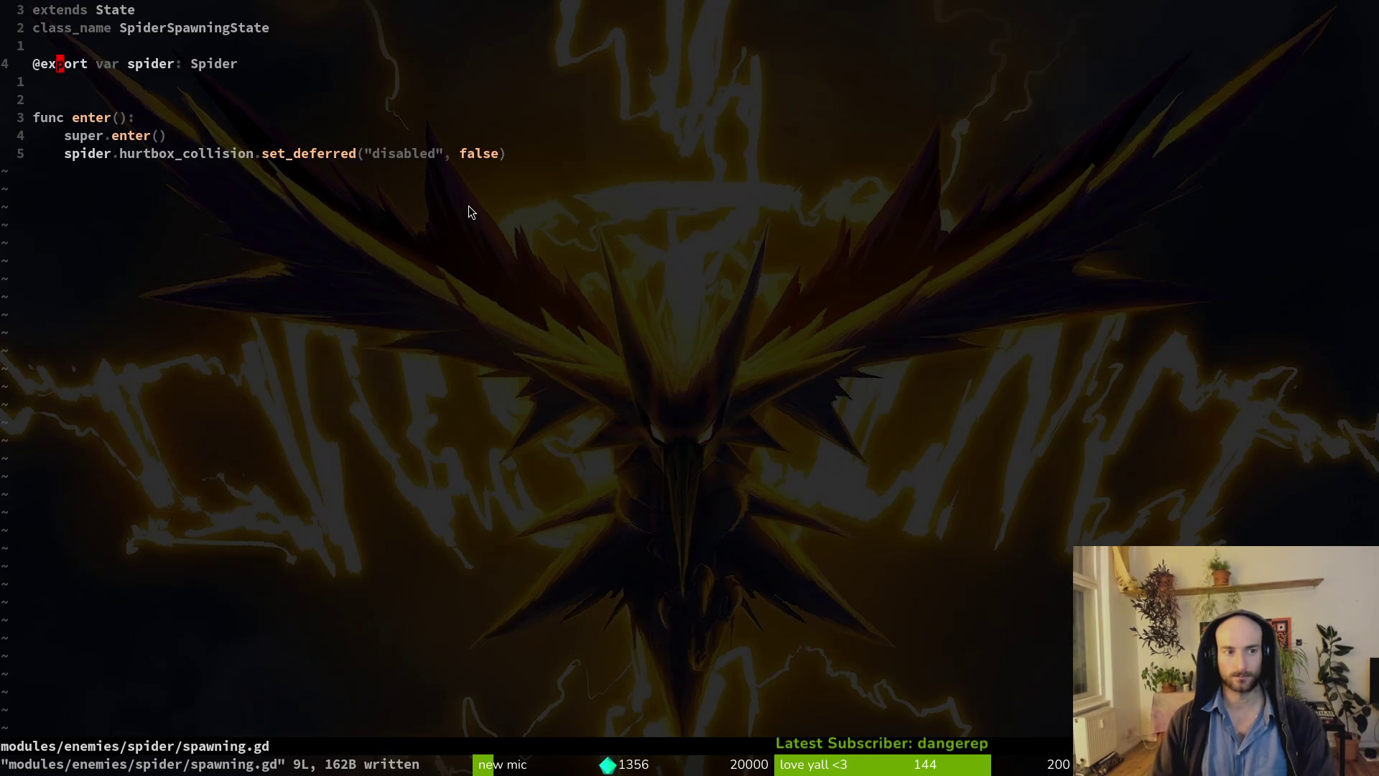
Look at spider.gd and search the project for the boss script, then return to spawning.gd.
key("space")
key("f")
key("f")
type("spid")
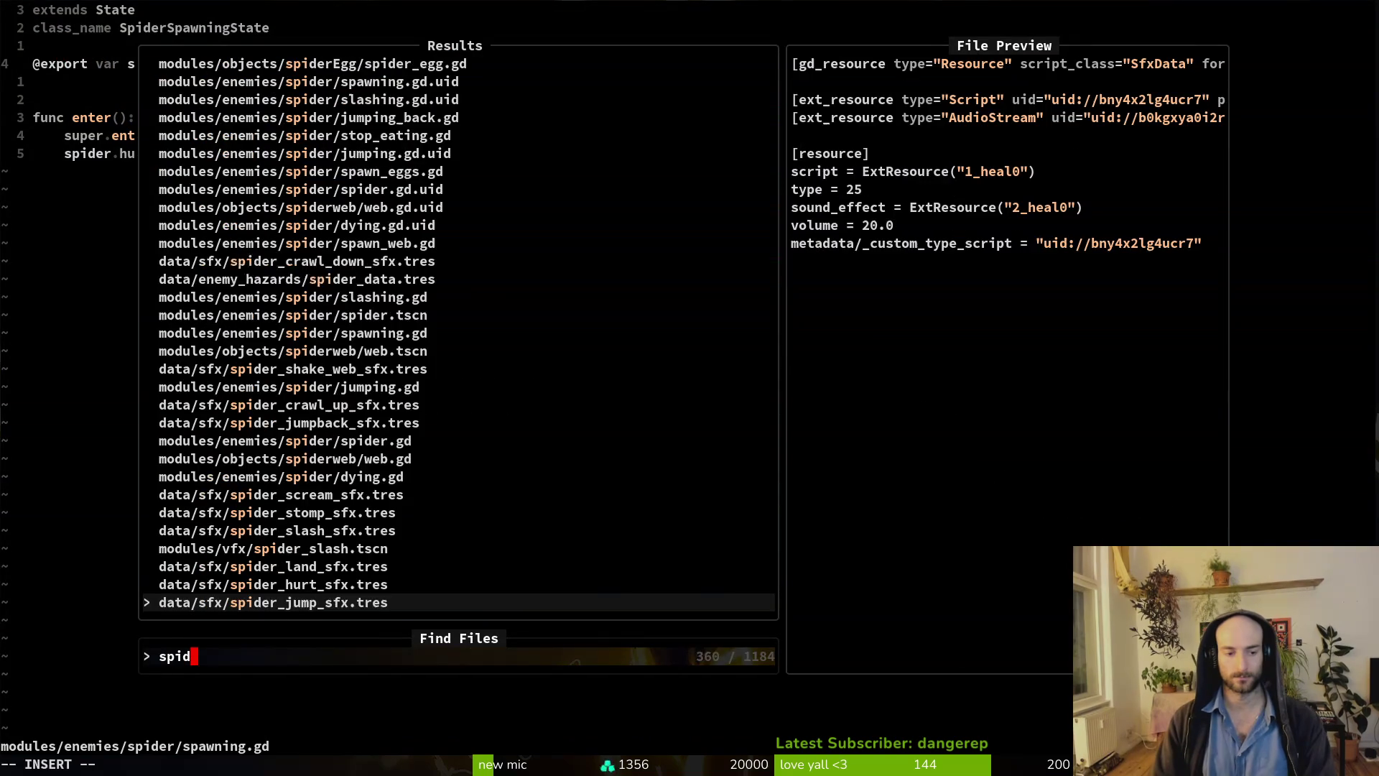
type("er.gd")
key("Return")
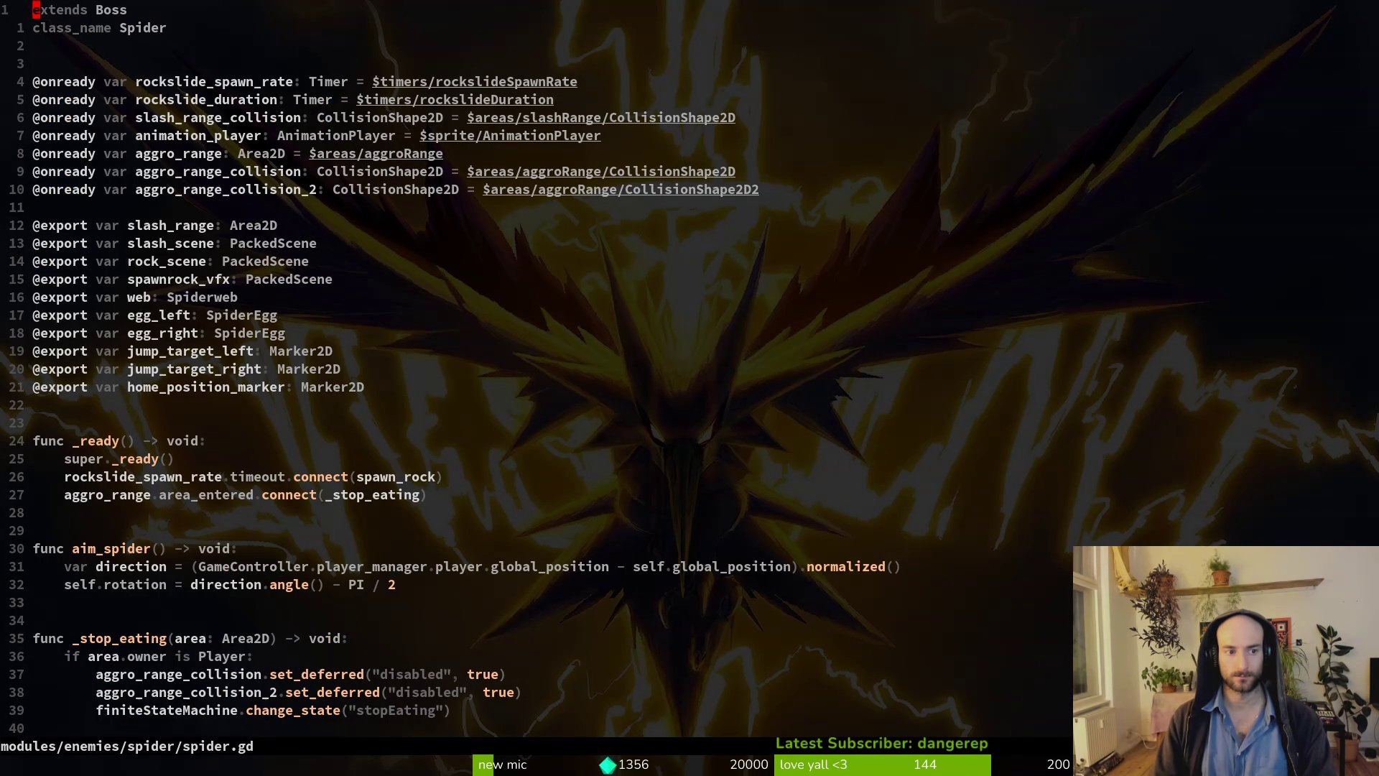
key("space")
key("f")
key("f")
type("boss")
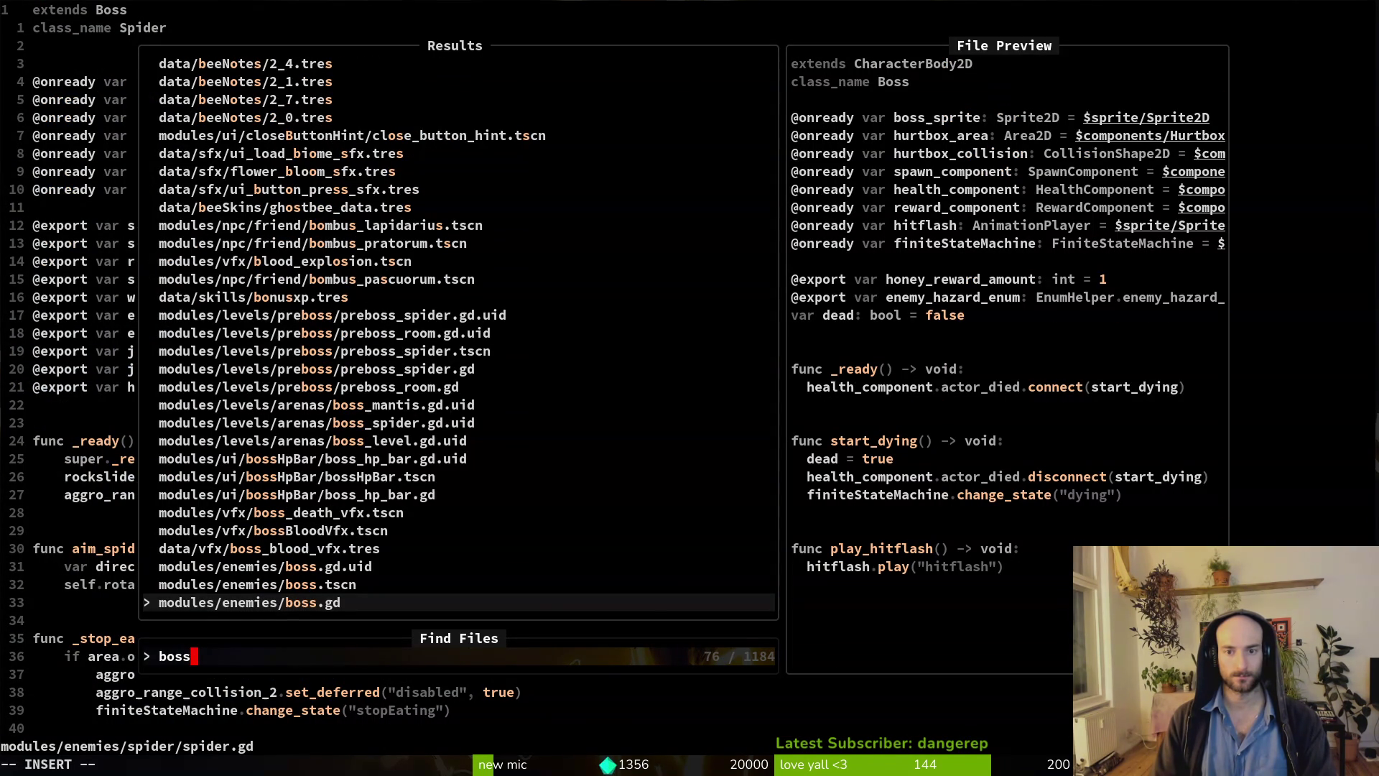
key("Escape")
key("ctrl+6")
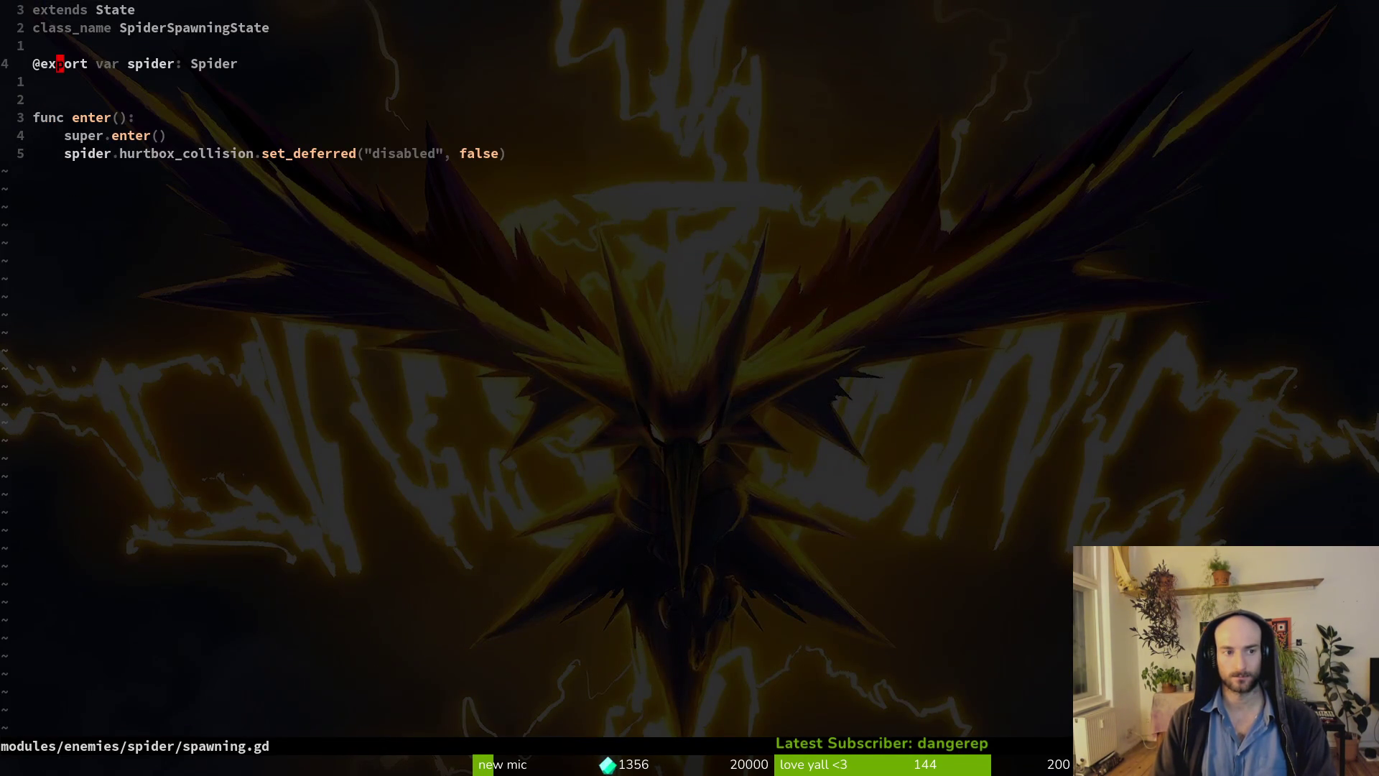
Change the export to 'hurtbox_collision: CollisionShape2D' and save spawning.gd.
key("V")
key("Escape")
type("w")
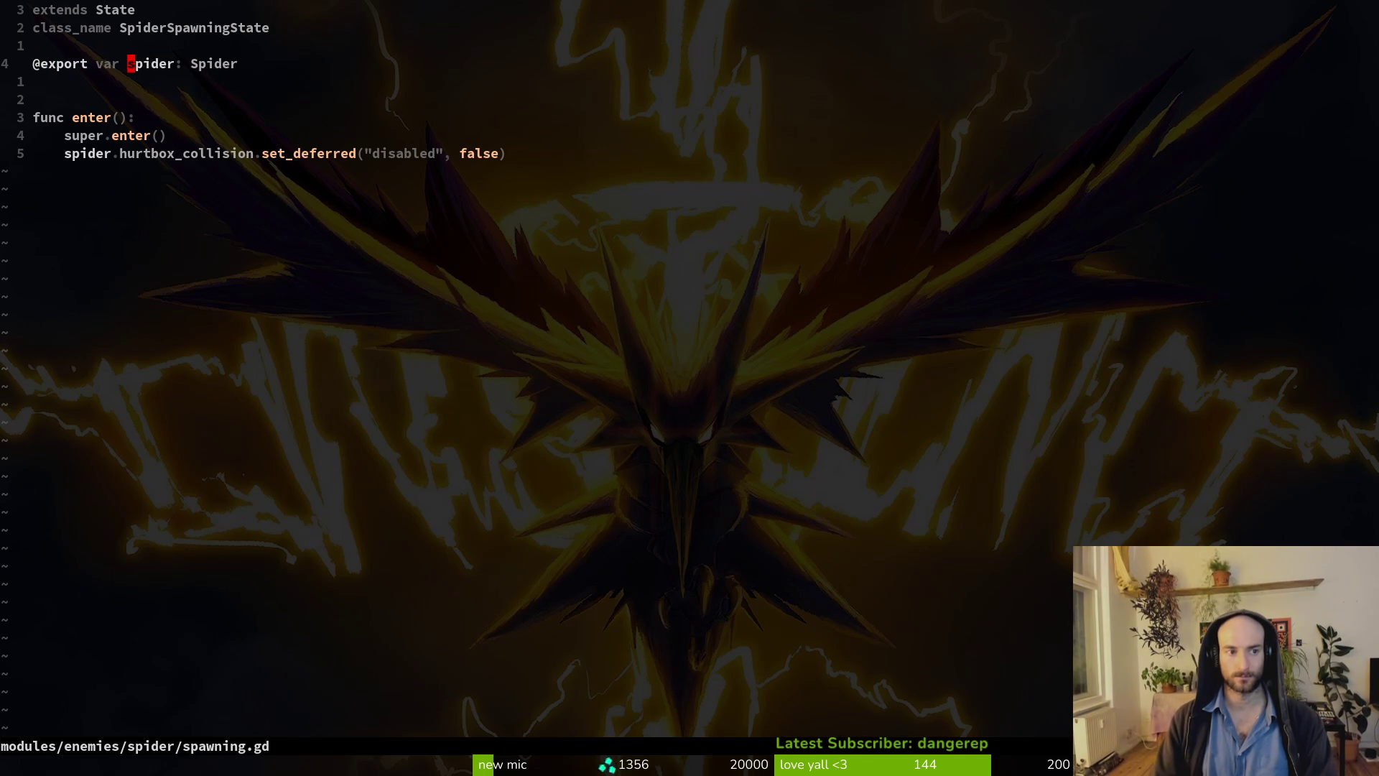
type("ciwhur")
key("ctrl+y")
key("Escape")
type("W")
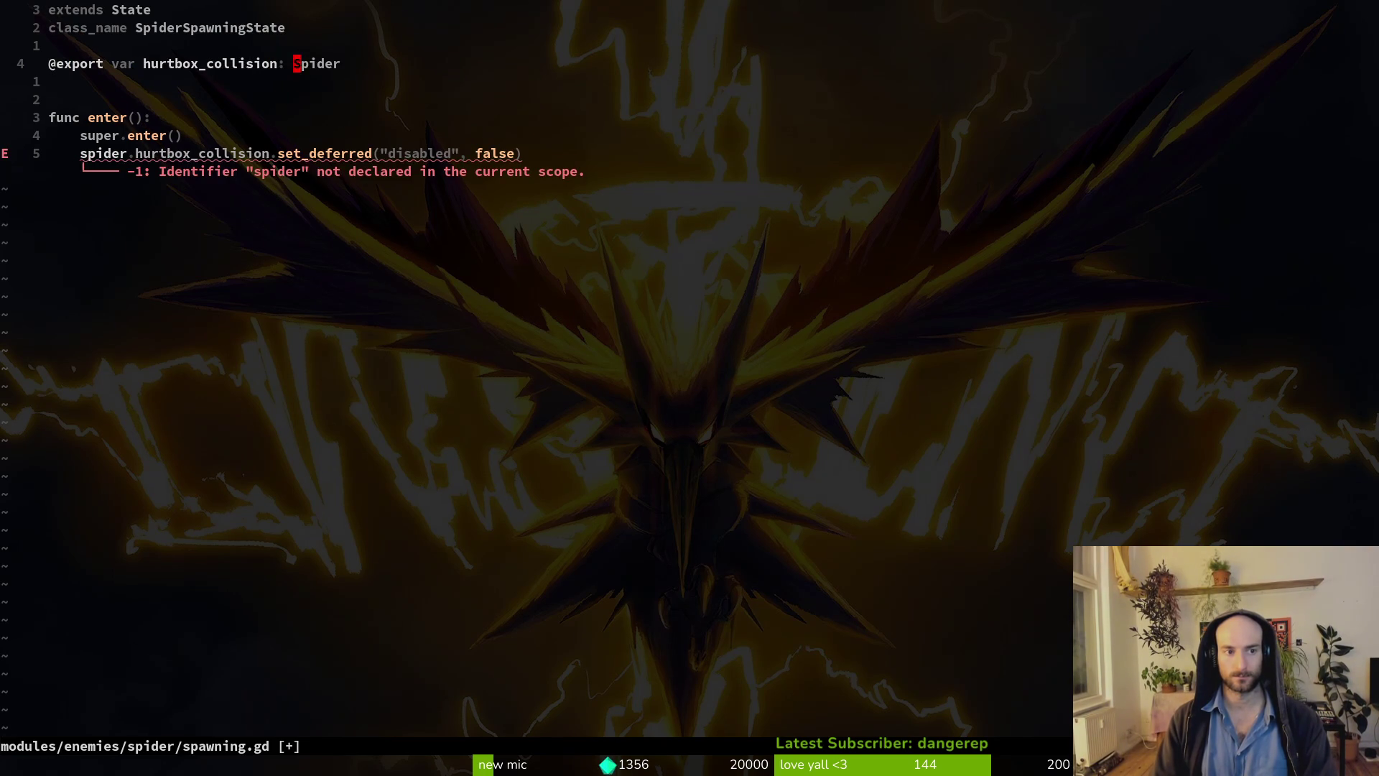
type("ciwColli")
key("ctrl+y")
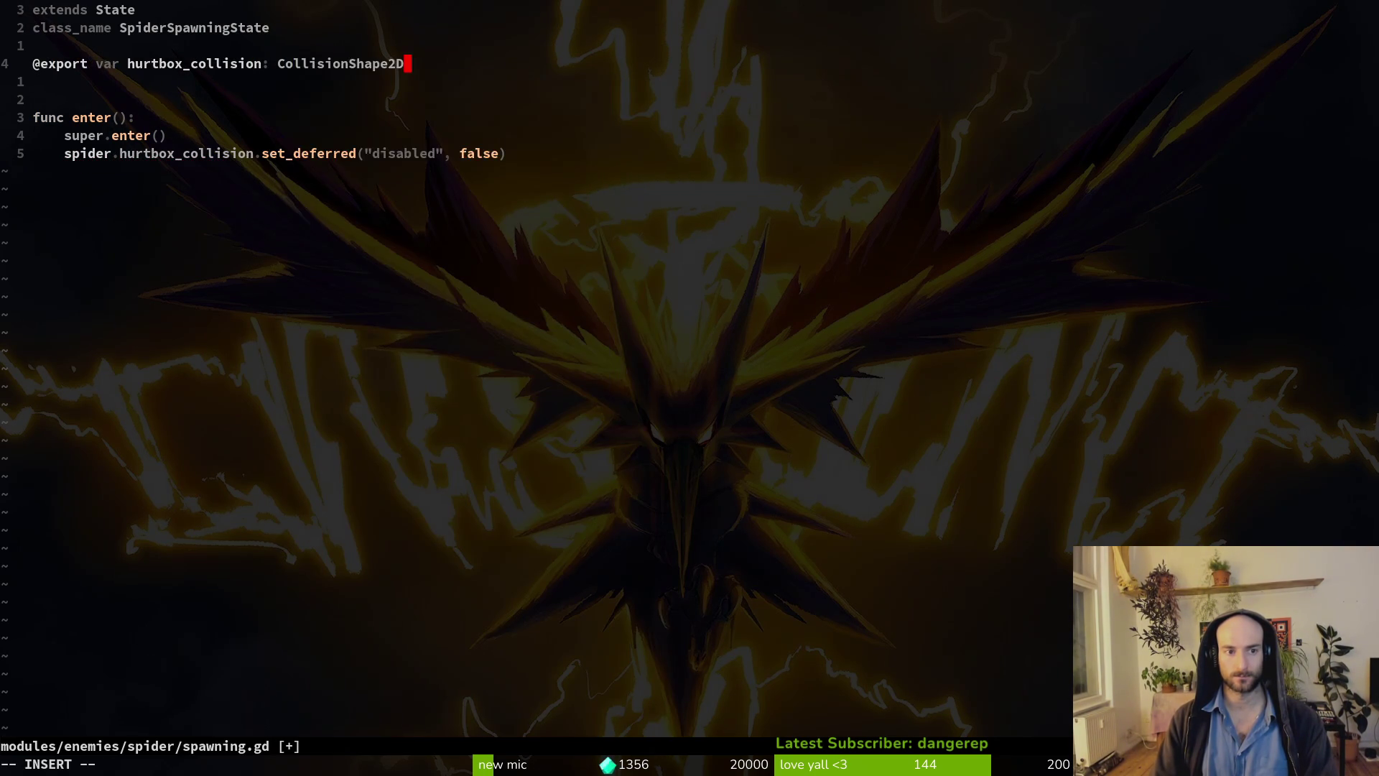
key("Escape")
type(":w")
key("Return")
Remove 'spider.' from the set_deferred line and save spawning.gd.
key("j")
key("j")
key("j")
type("0")
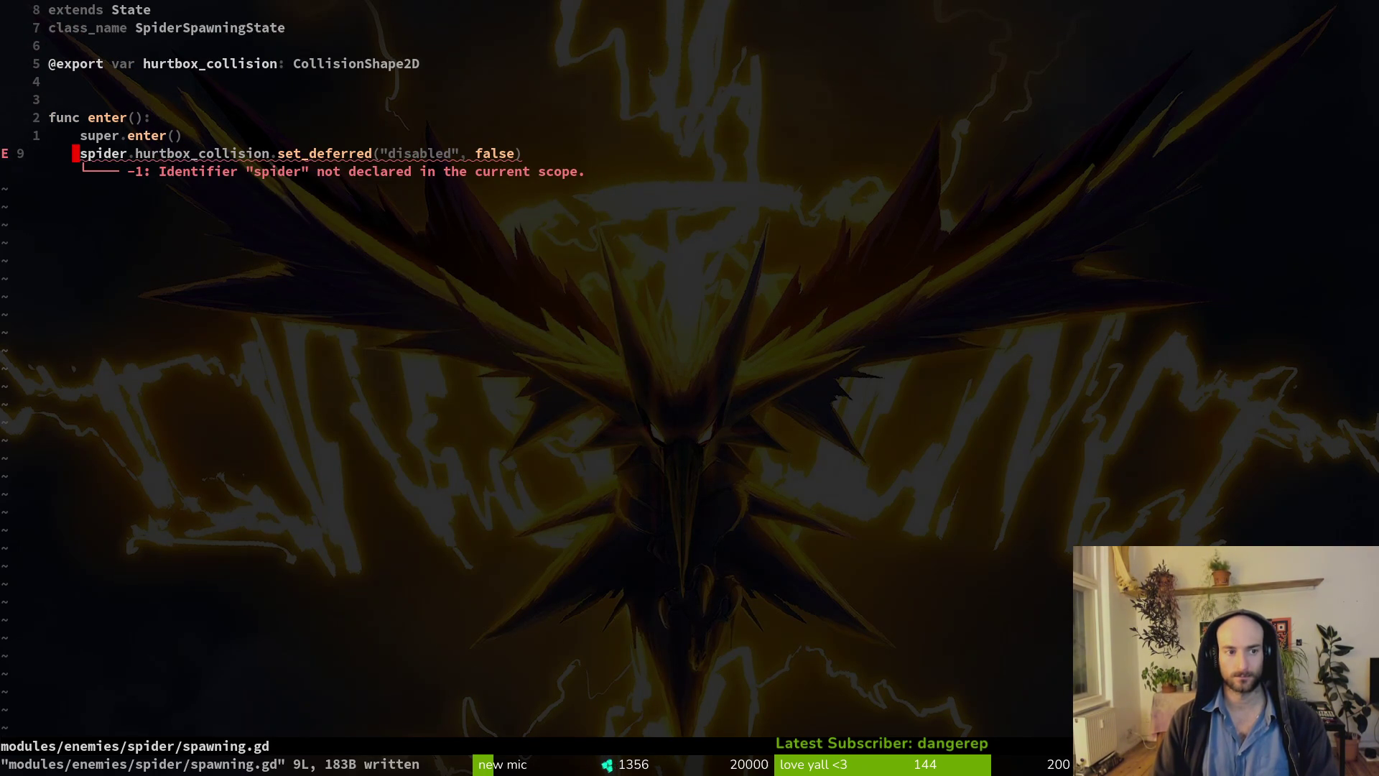
type("df.:w")
key("Return")
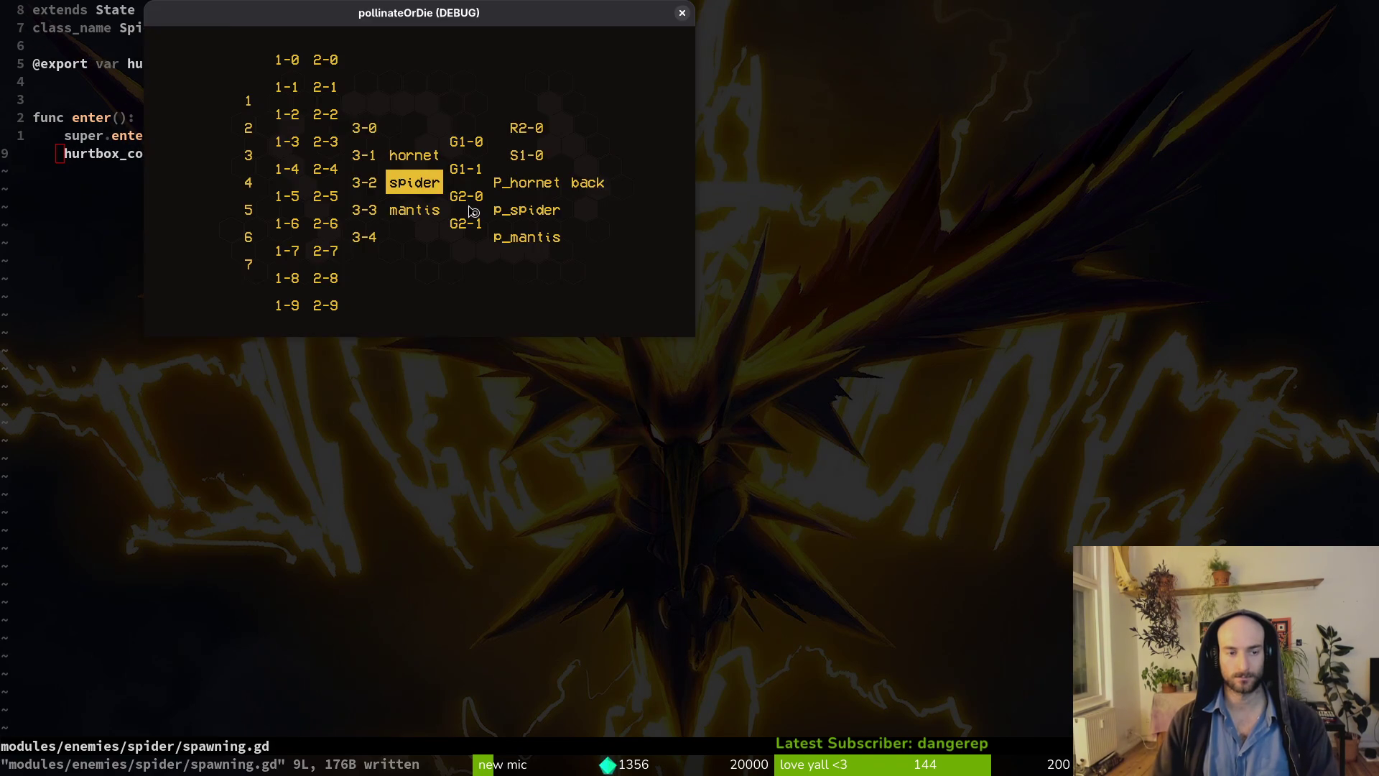
Assign HurtboxComponent/CollisionShape2D to the spawning state's Hurtbox Collision.
key("alt+Tab")
left_click(79, 278)
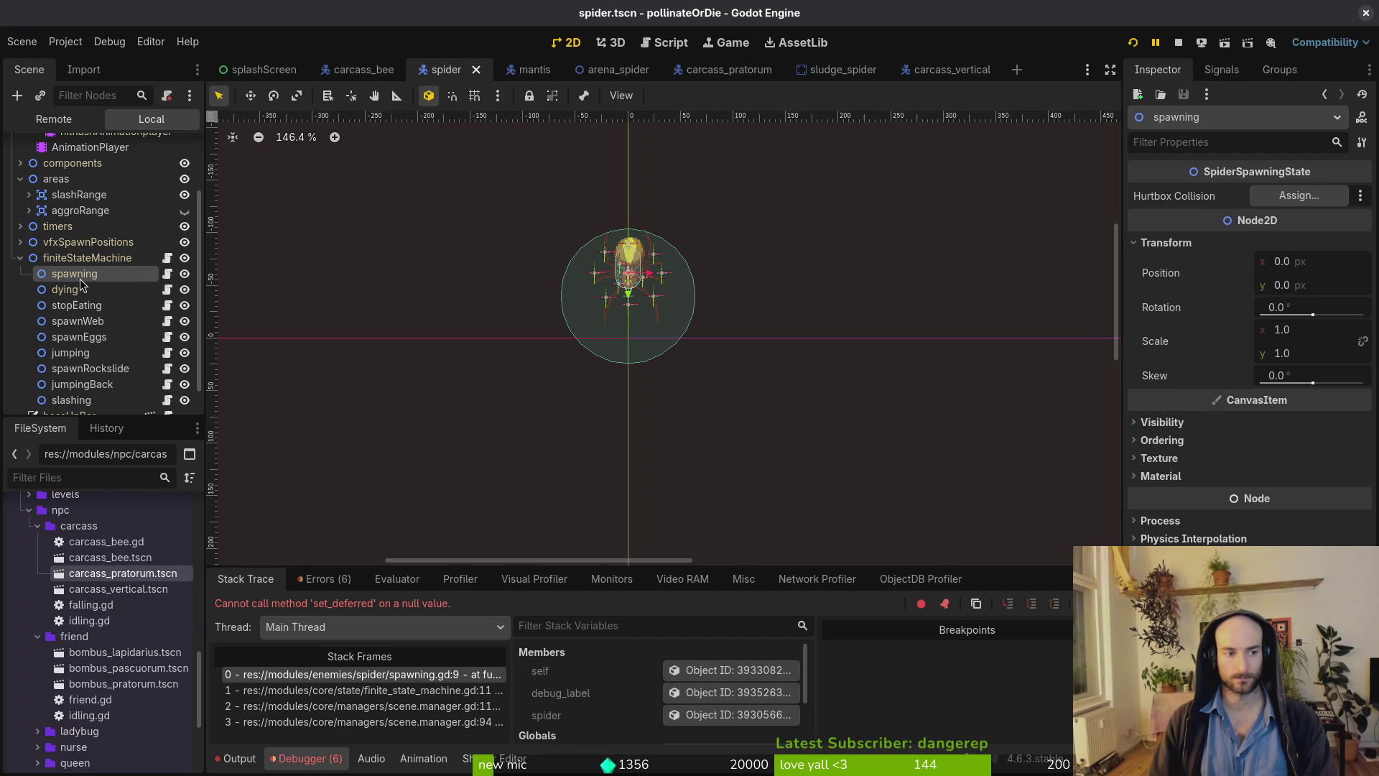
left_click(1300, 196)
left_click(662, 274)
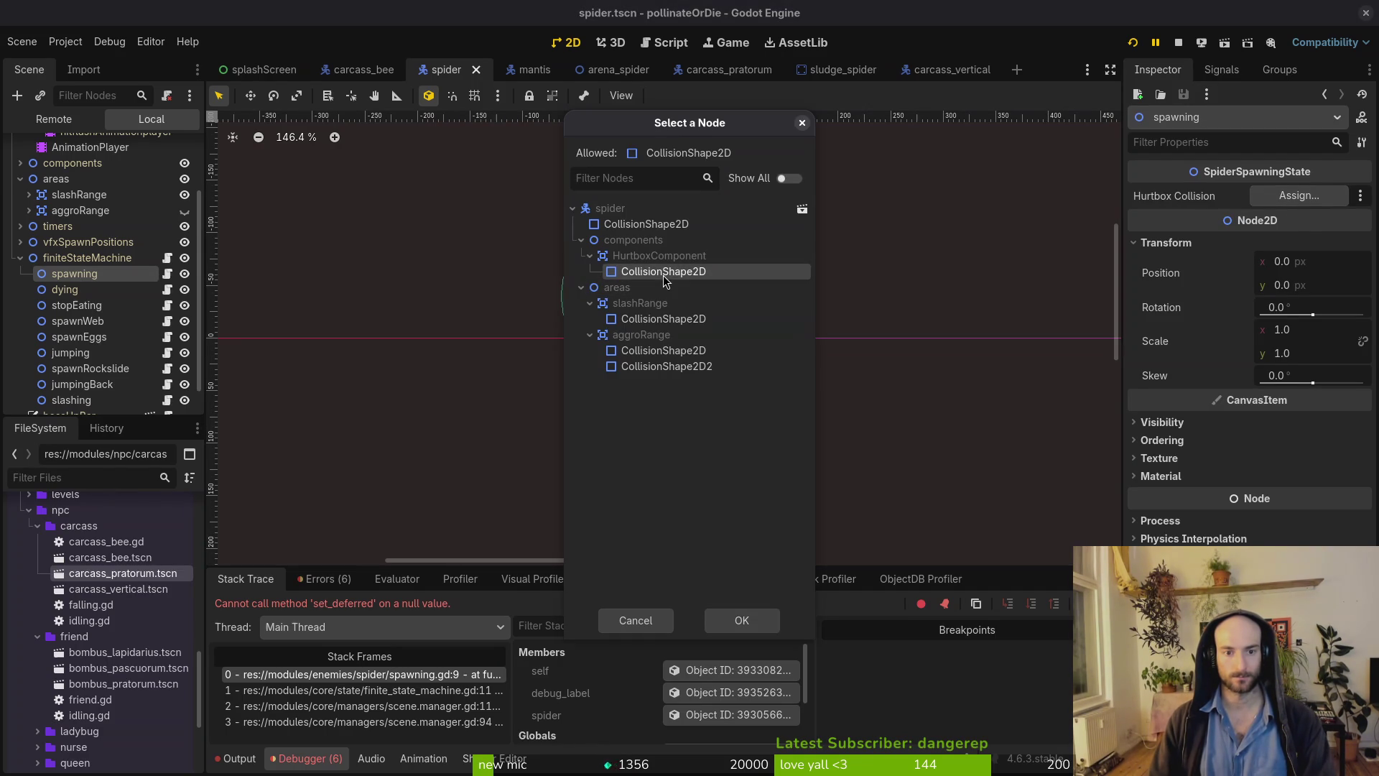
left_click(741, 620)
Run the game again and load the spider boss level.
key("F5")
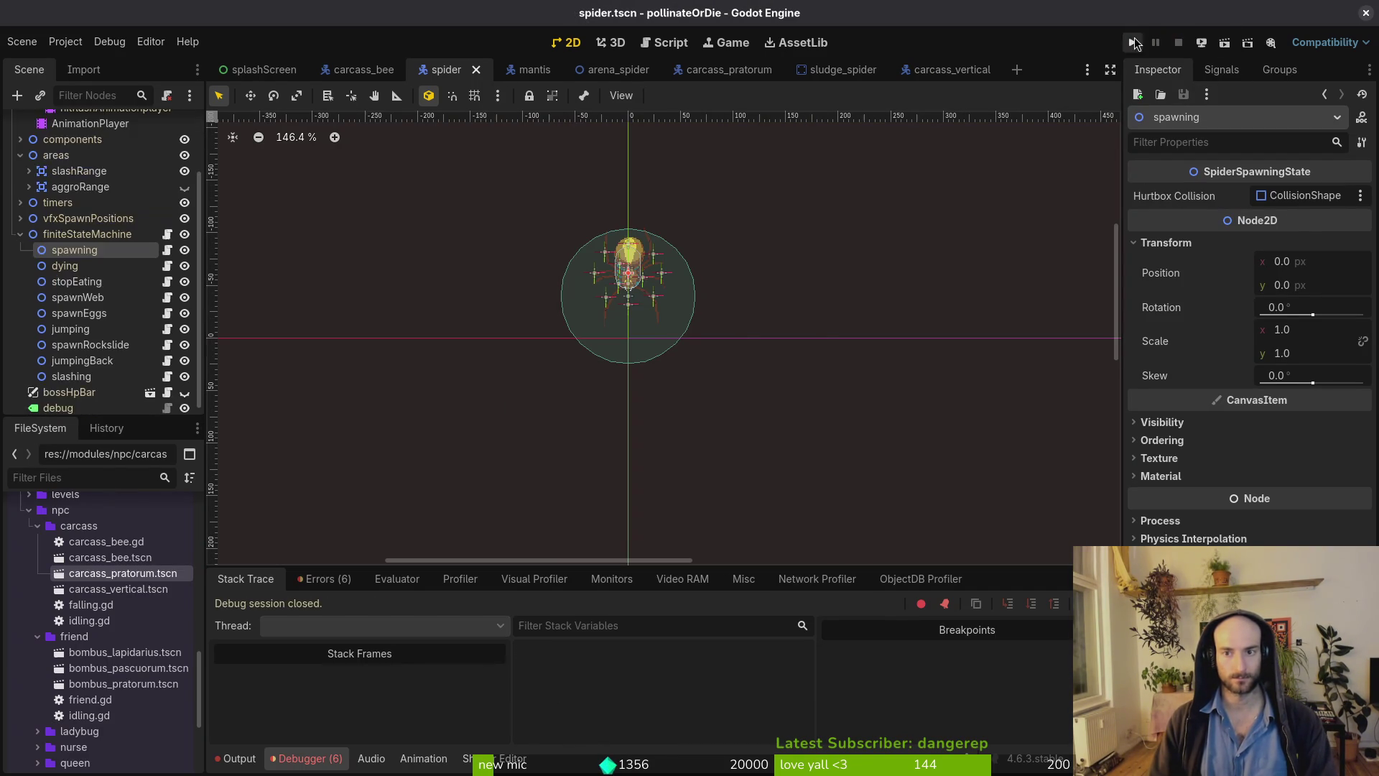
key("Return")
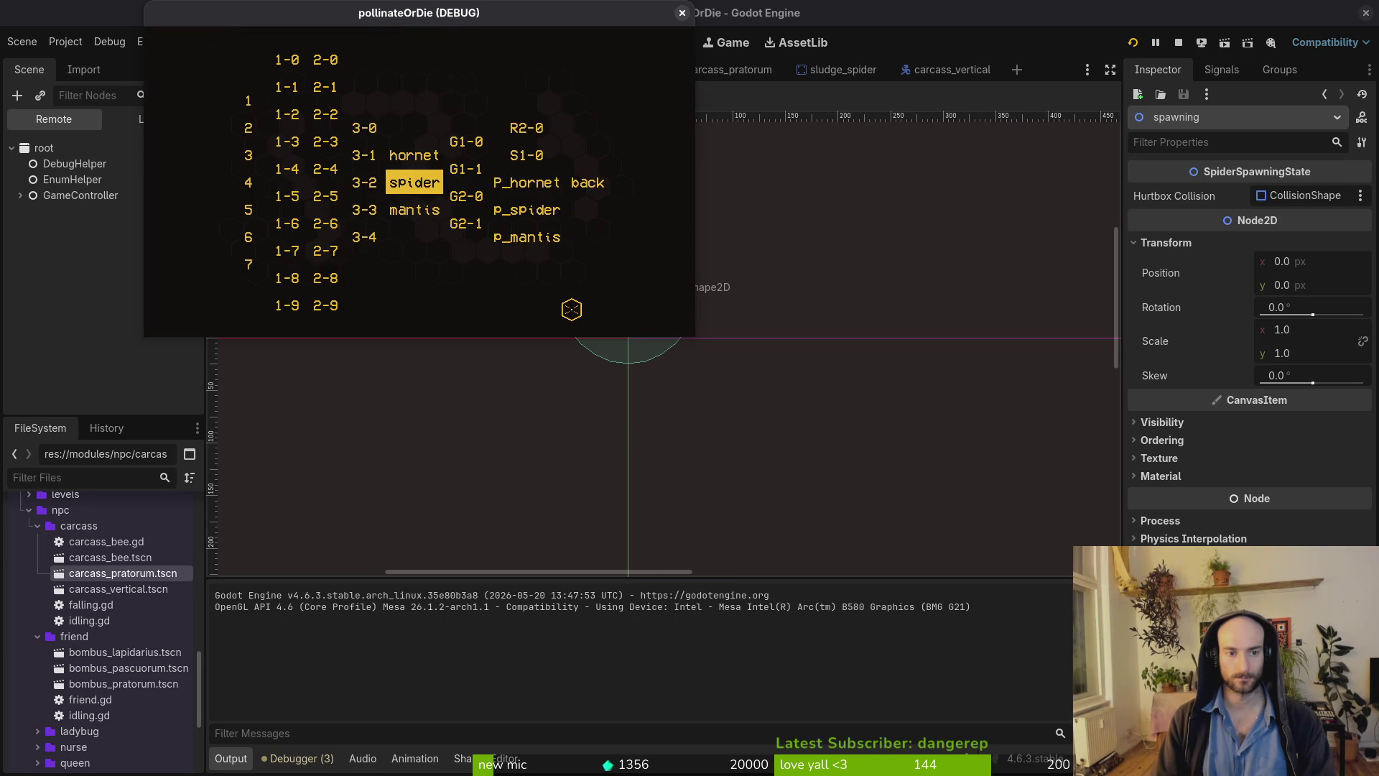
key("Return")
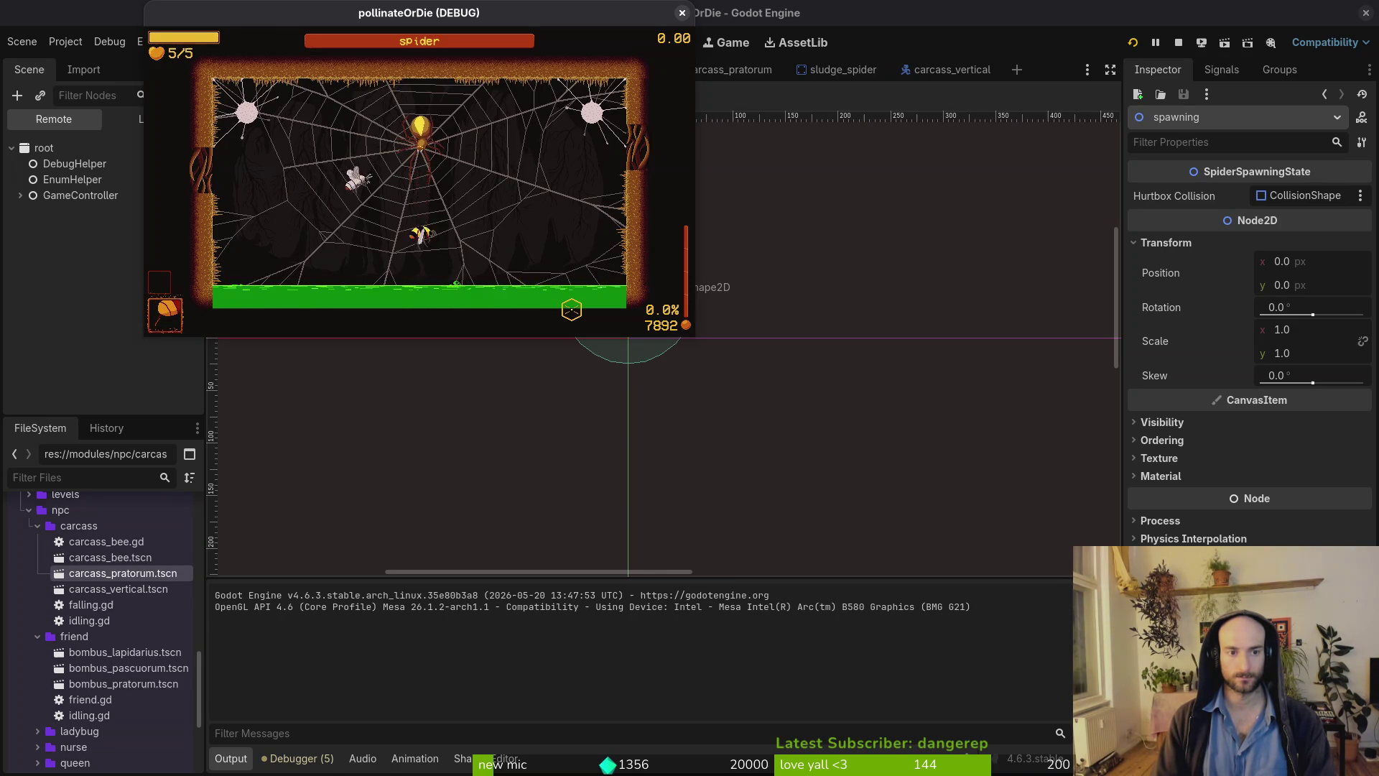
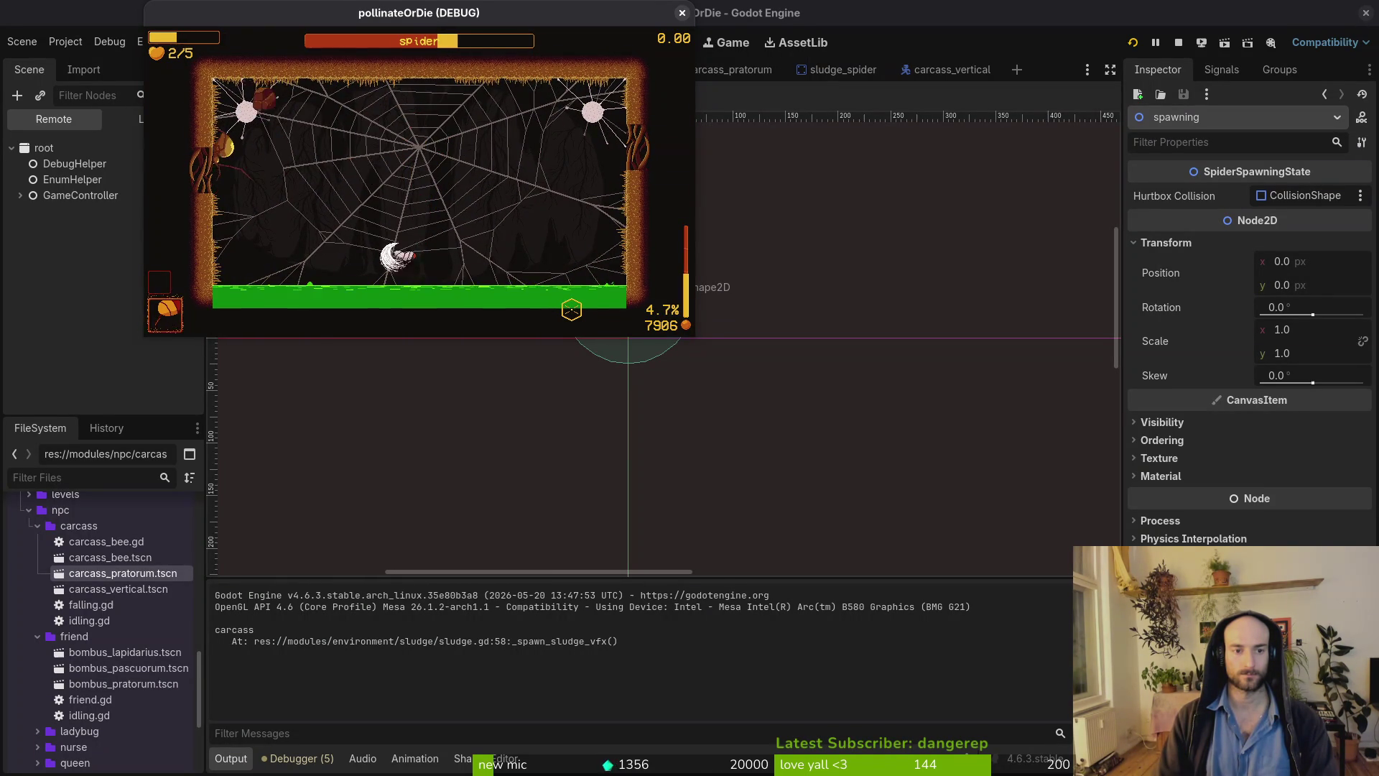
Stop the game's debug run and quit Vim to the shell.
key("Escape")
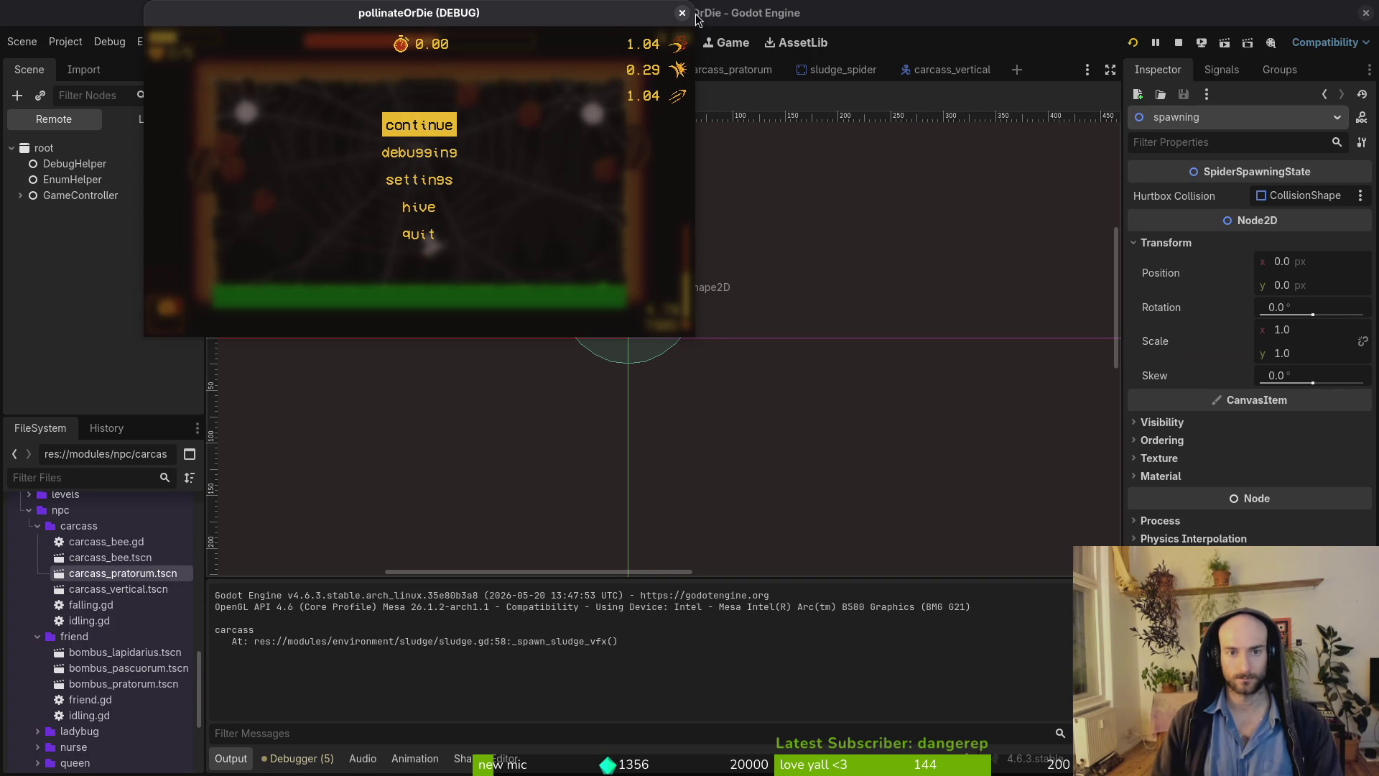
left_click(683, 12)
key("alt+Tab")
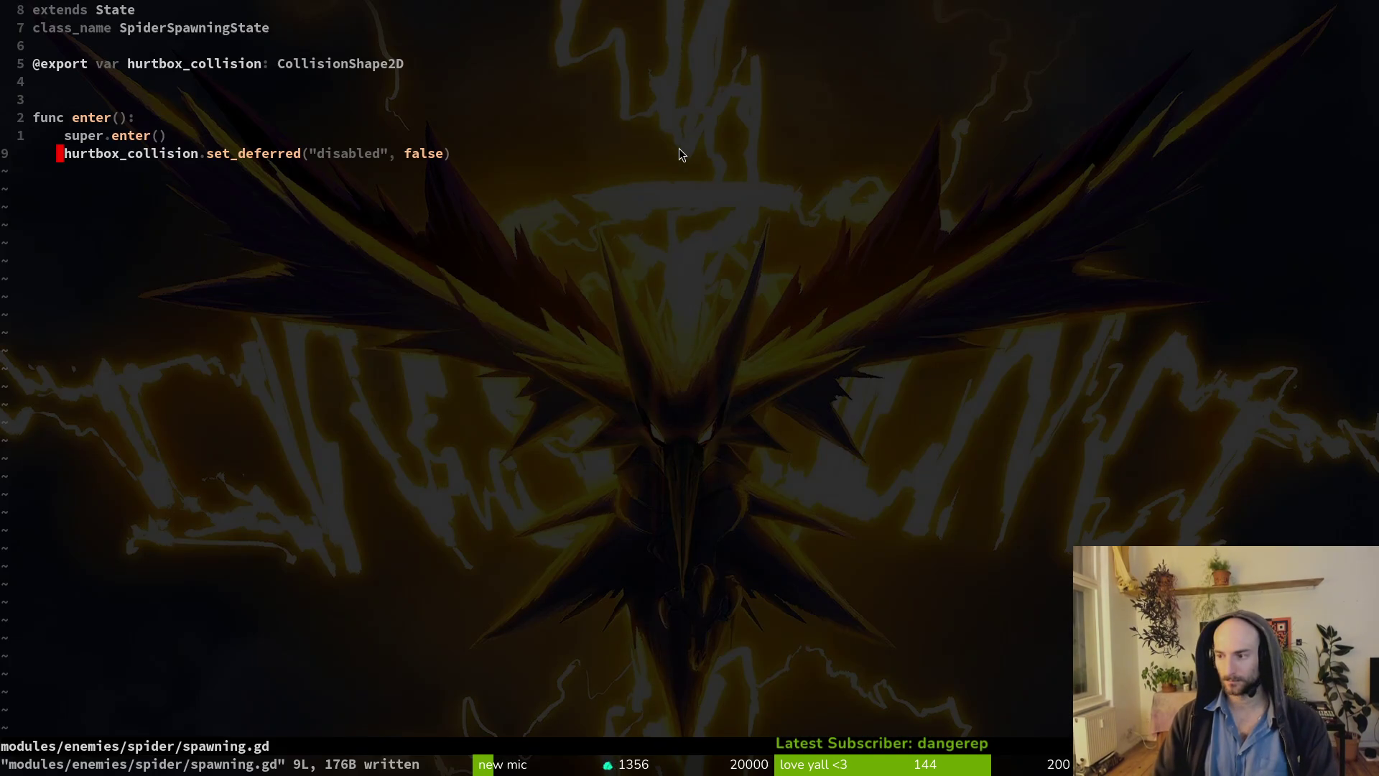
type(":q")
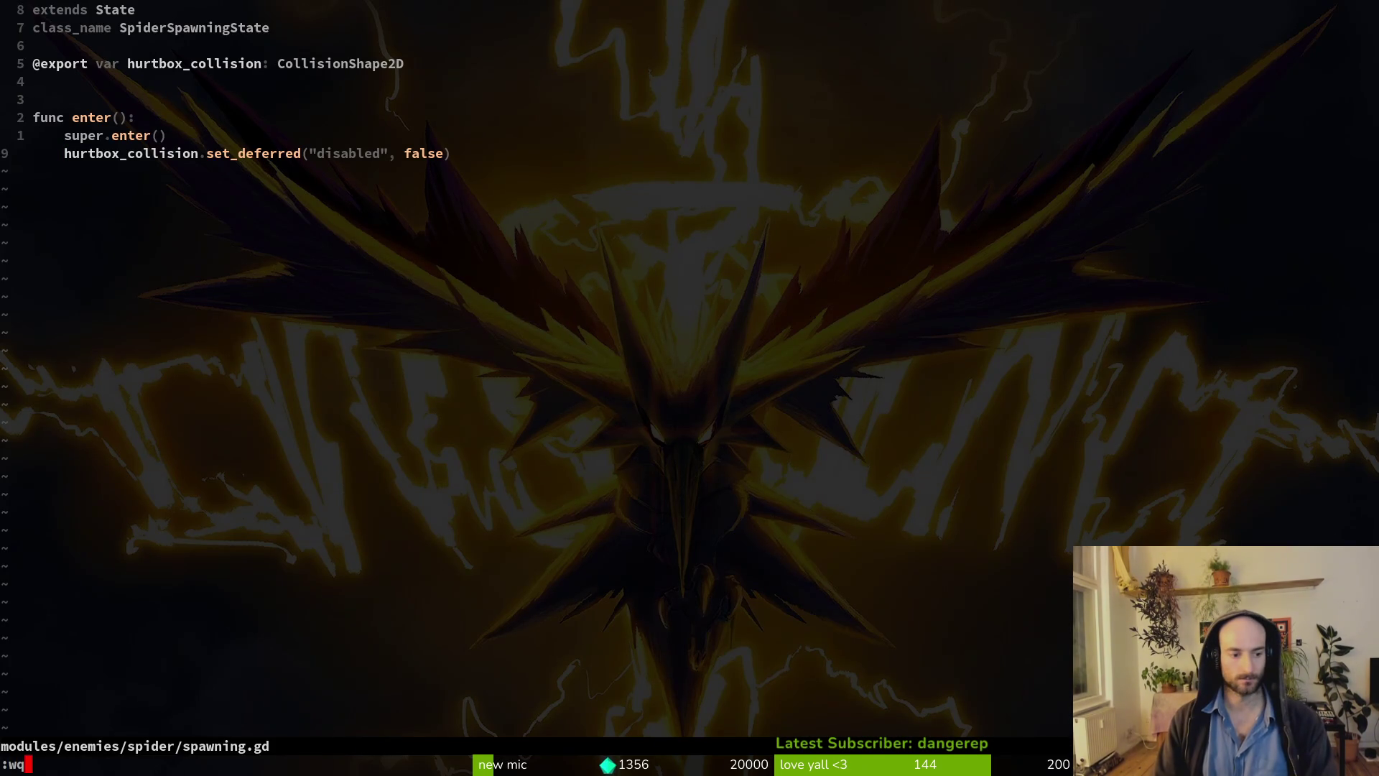
key("Return")
Stage spider.tscn and spider.gd for commit in tig.
type("tig")
key("Return")
key("Down")
key("Down")
key("Down")
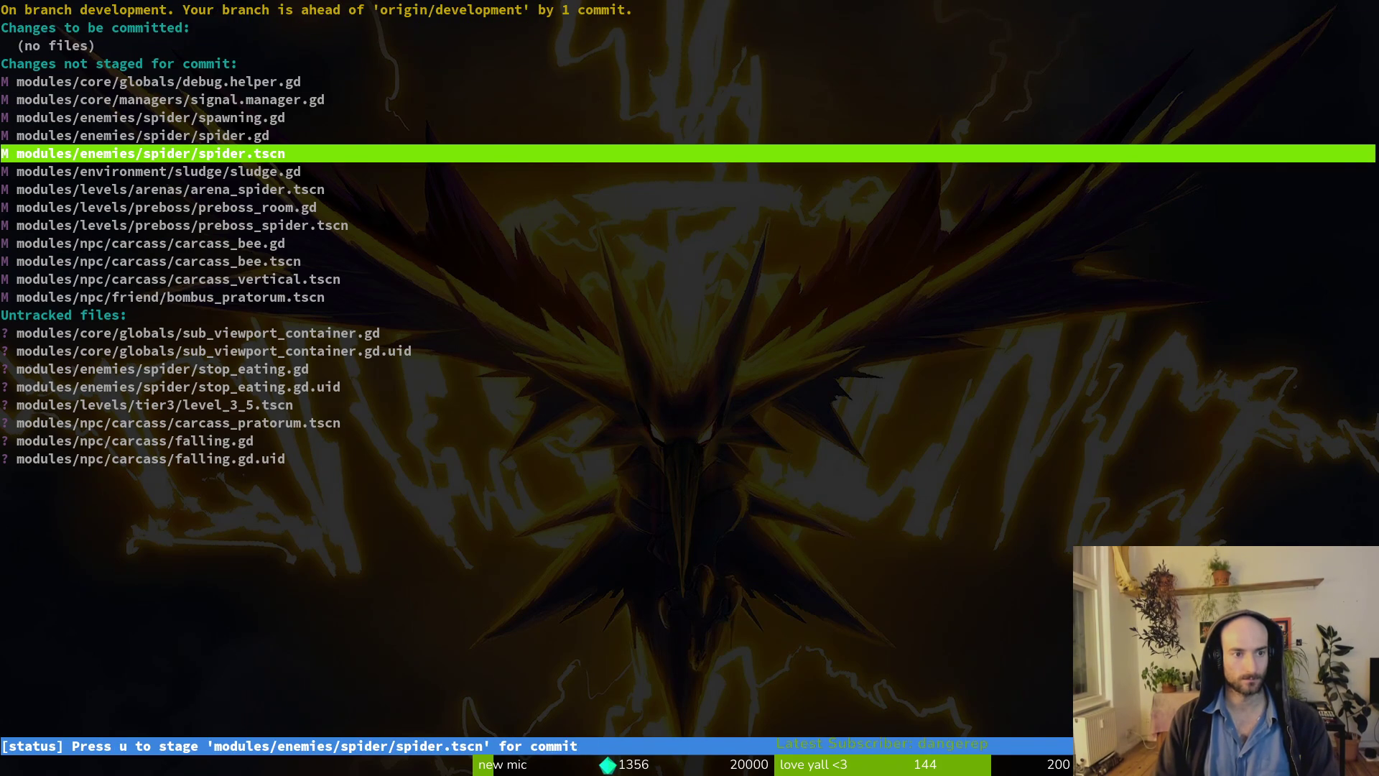
key("u")
key("Return")
key("Up")
key("u")
key("Down")
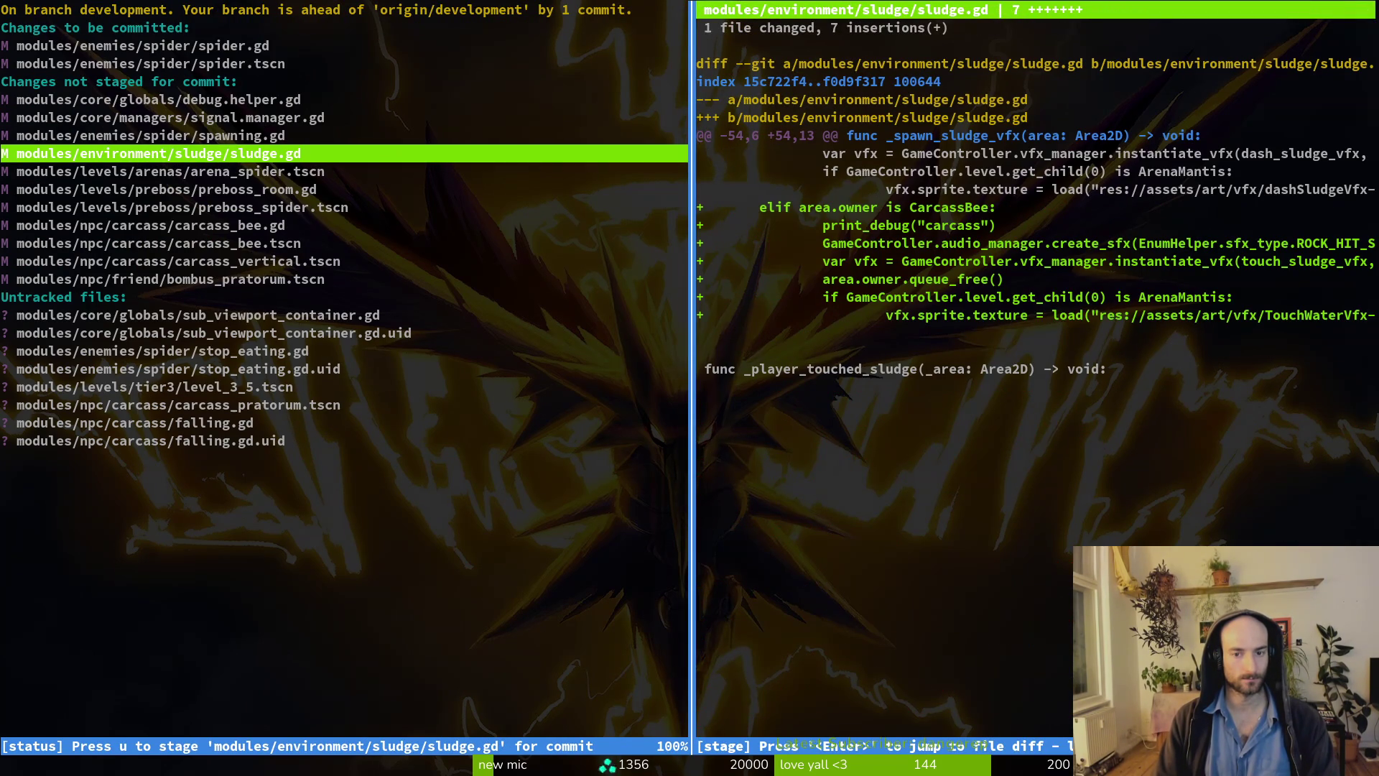
Delete the print_debug("carcass") line from sludge.gd and save it.
type("q")
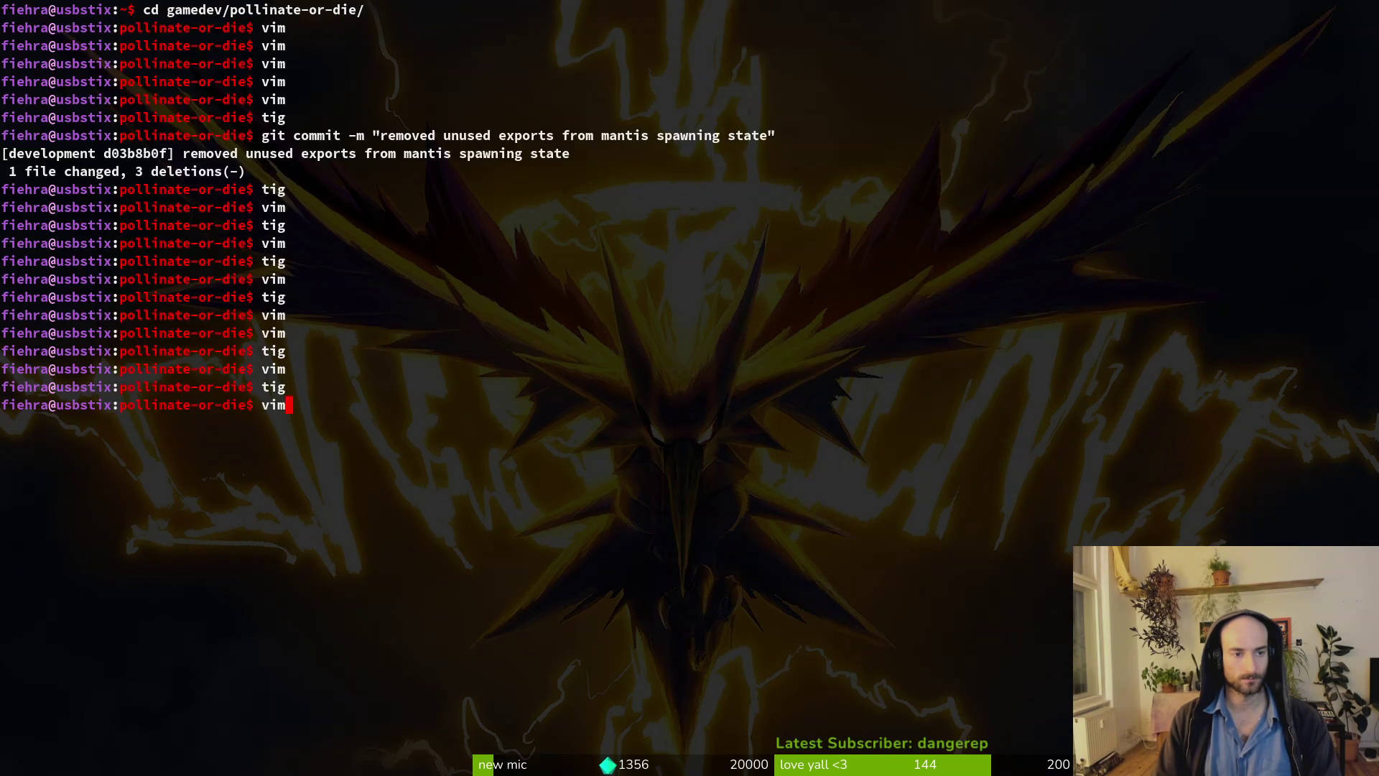
type("vim .")
key("Return")
key("space")
key("f")
key("f")
type("sludge")
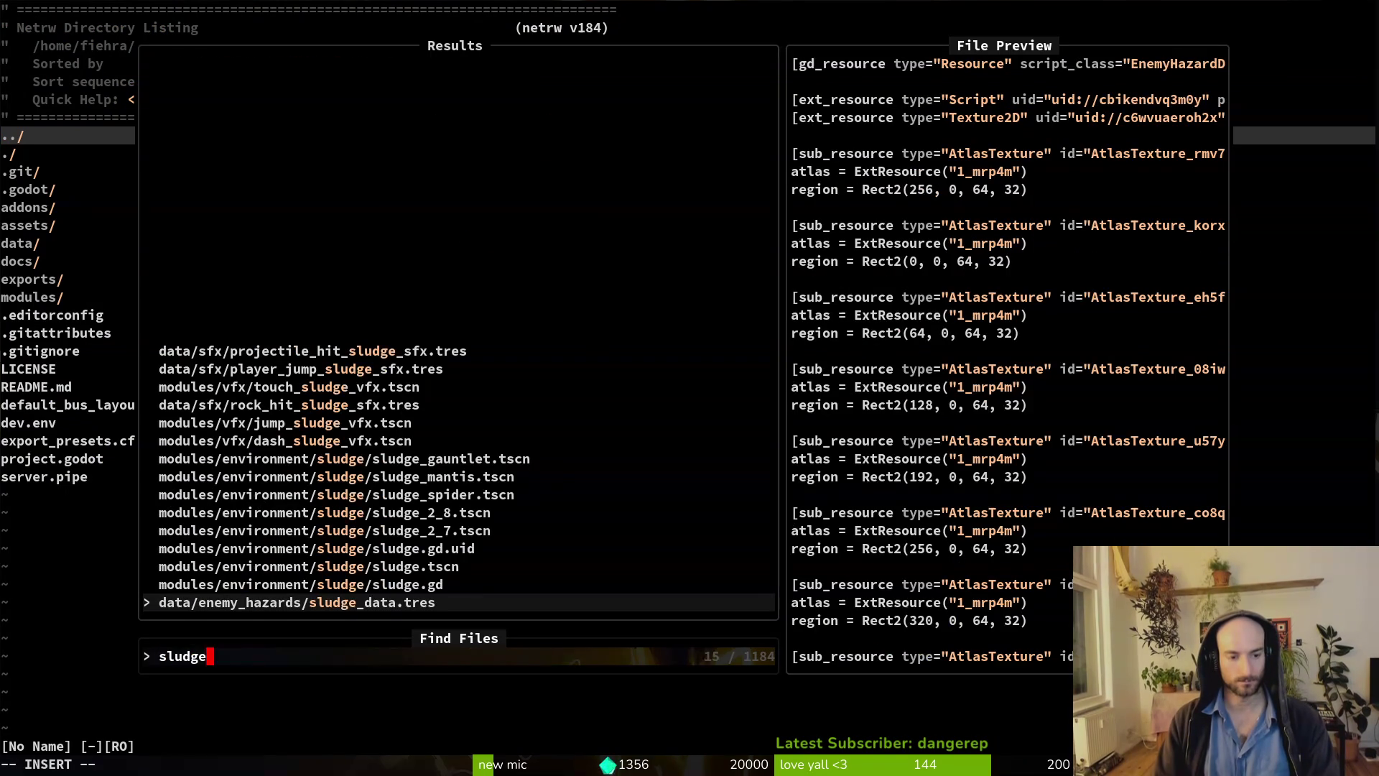
key("Up")
key("Return")
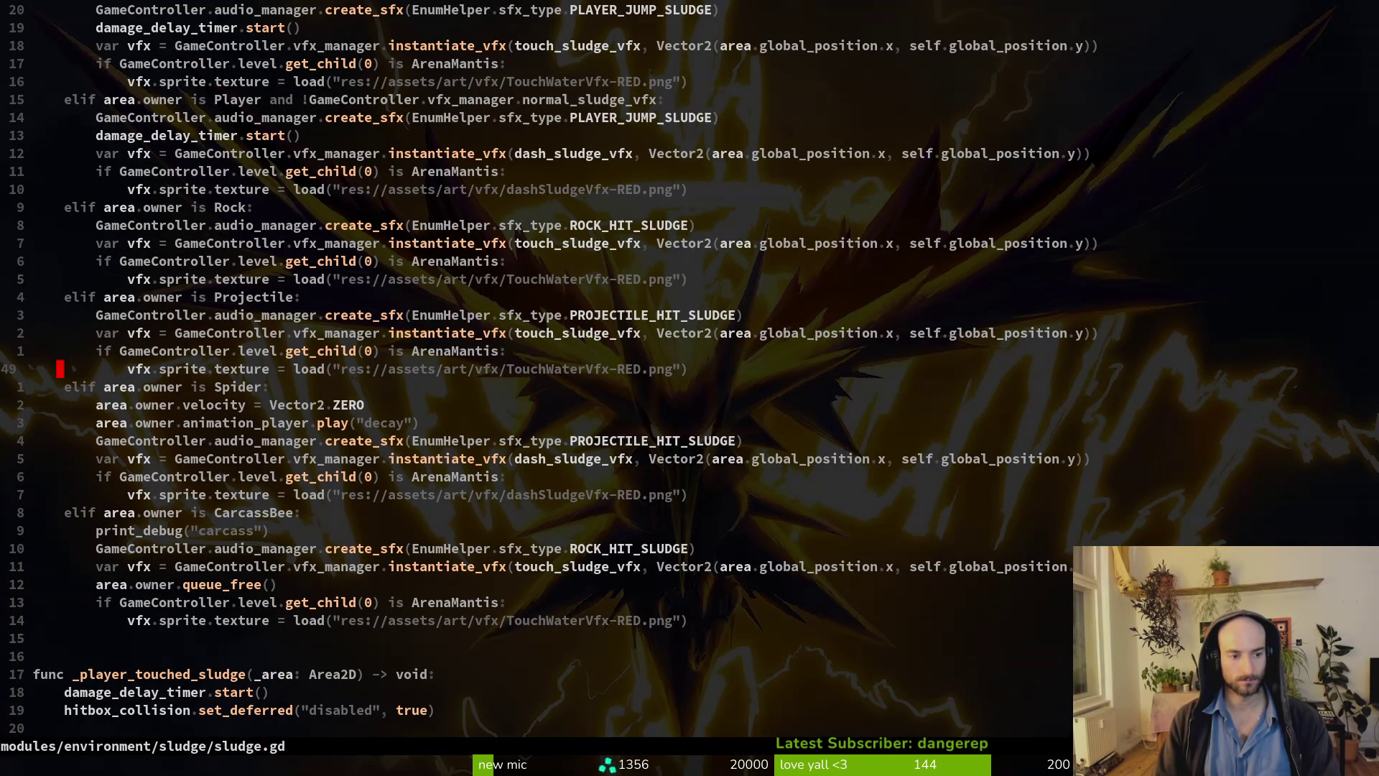
key("9")
key("j")
key("d")
key("d")
type(":w|bd")
key("Return")
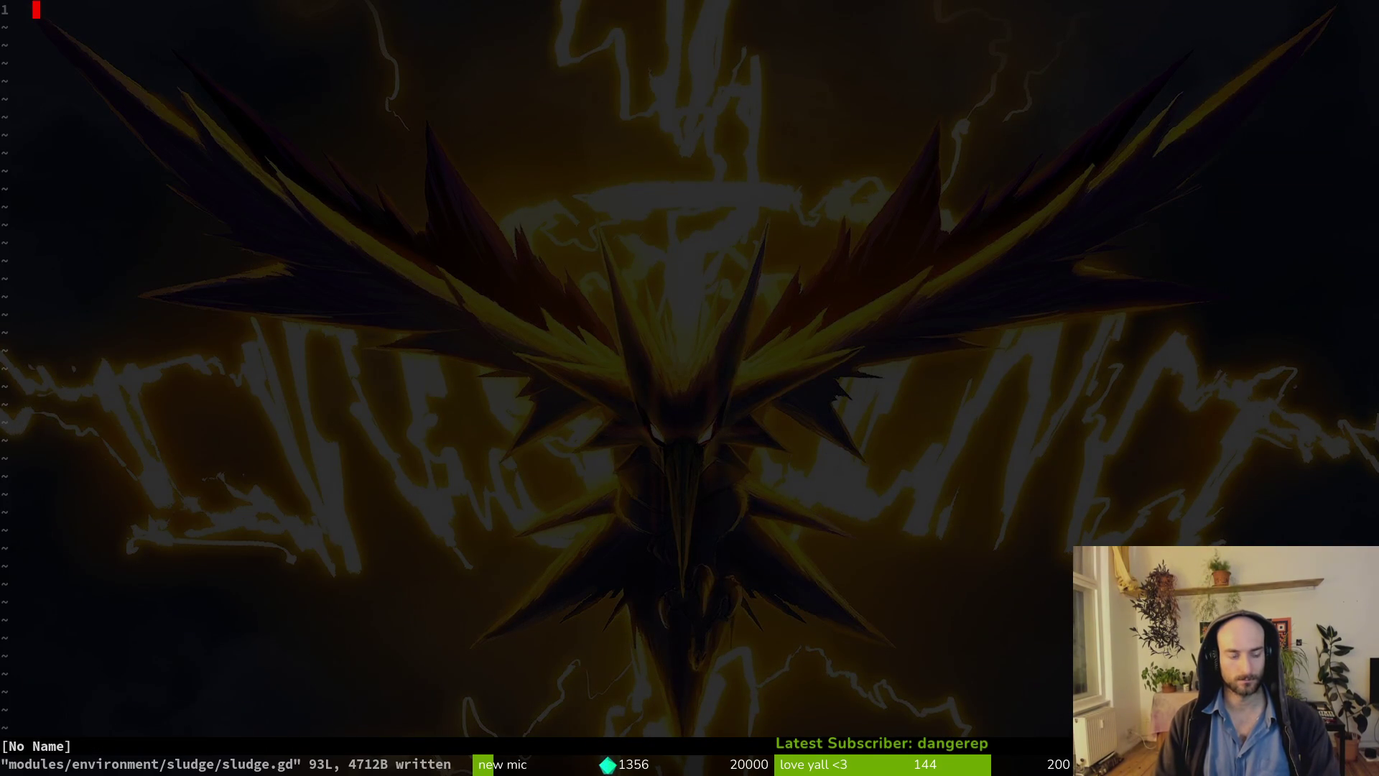
Stage signal.manager.gd, spawning.gd, sludge.gd, the preboss files and carcass_bee files in tig.
type(":q")
key("Return")
type("tig")
key("Return")
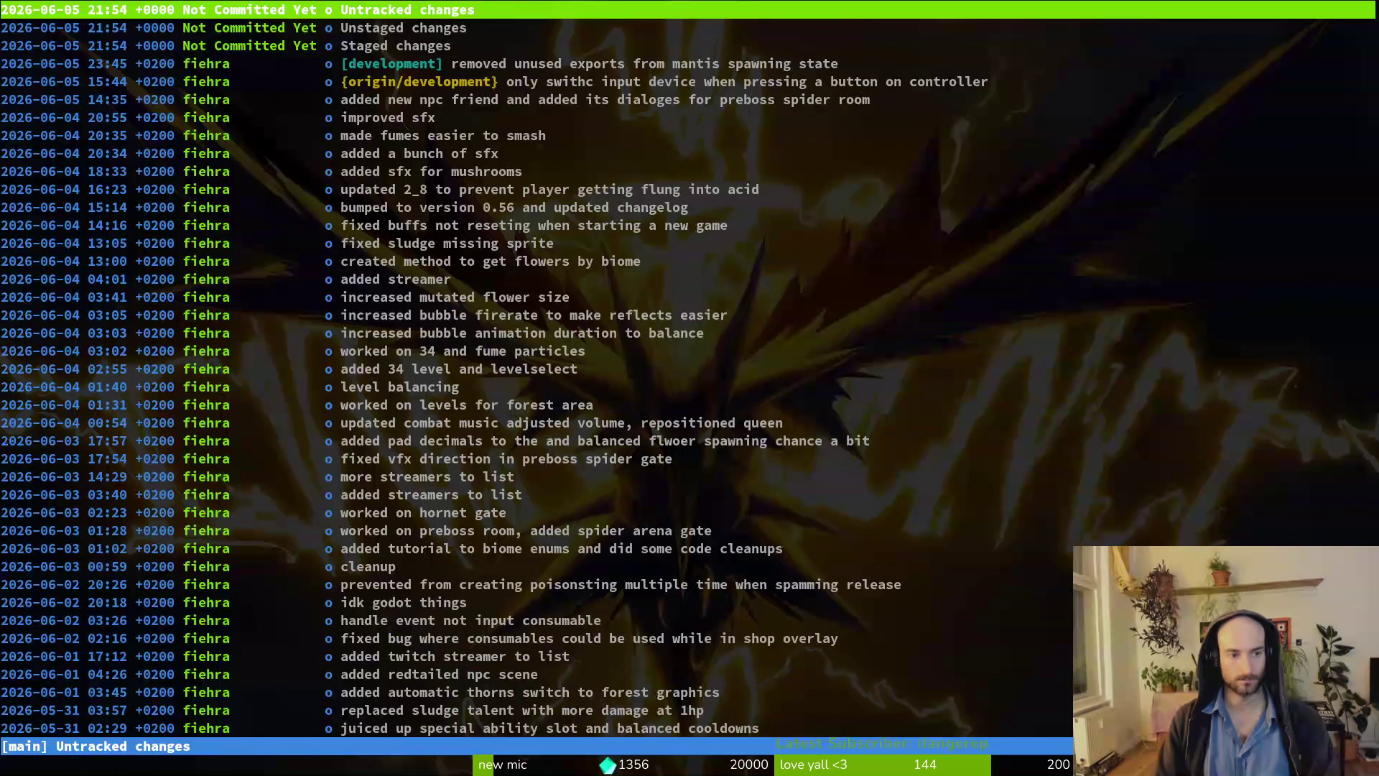
key("s")
key("Down")
key("Down")
key("Down")
key("Down")
key("Down")
key("Return")
key("u")
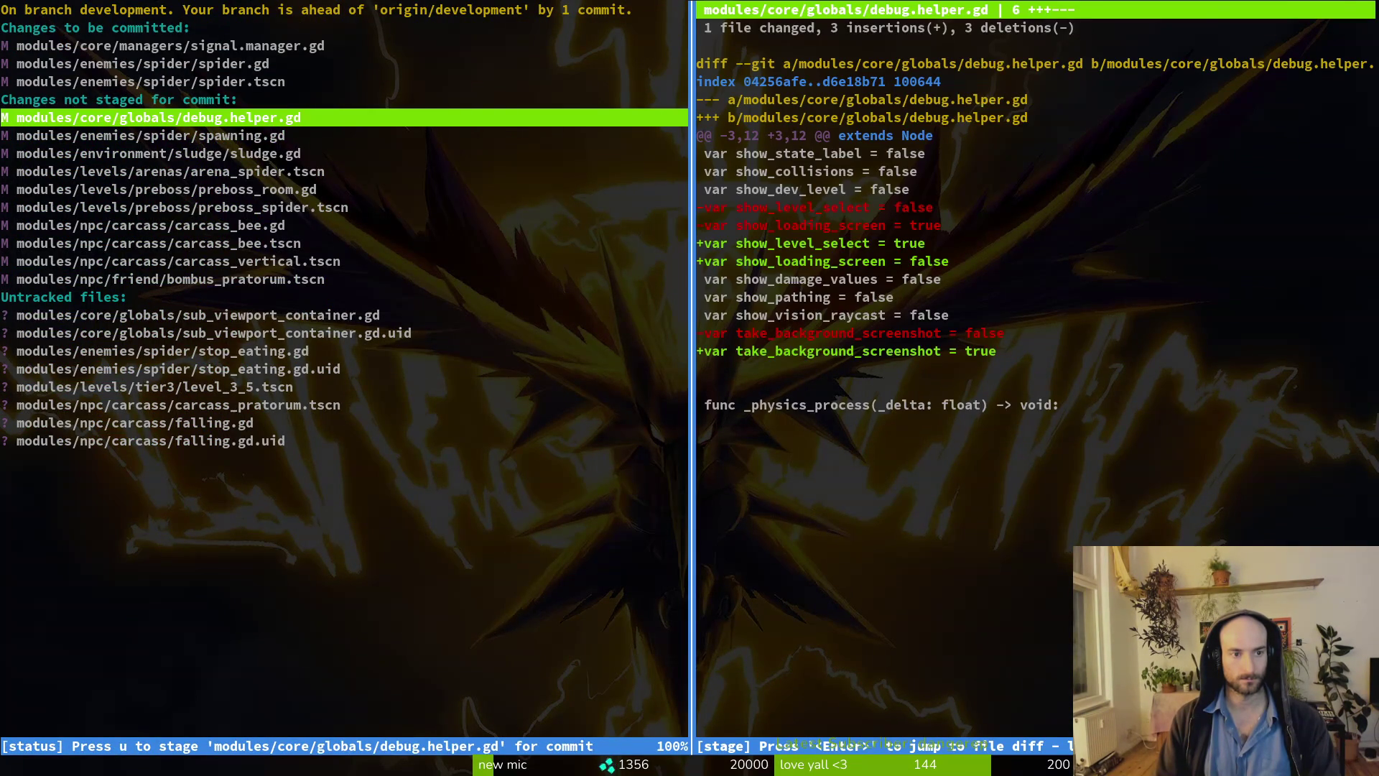
key("j")
key("u")
key("u")
key("u")
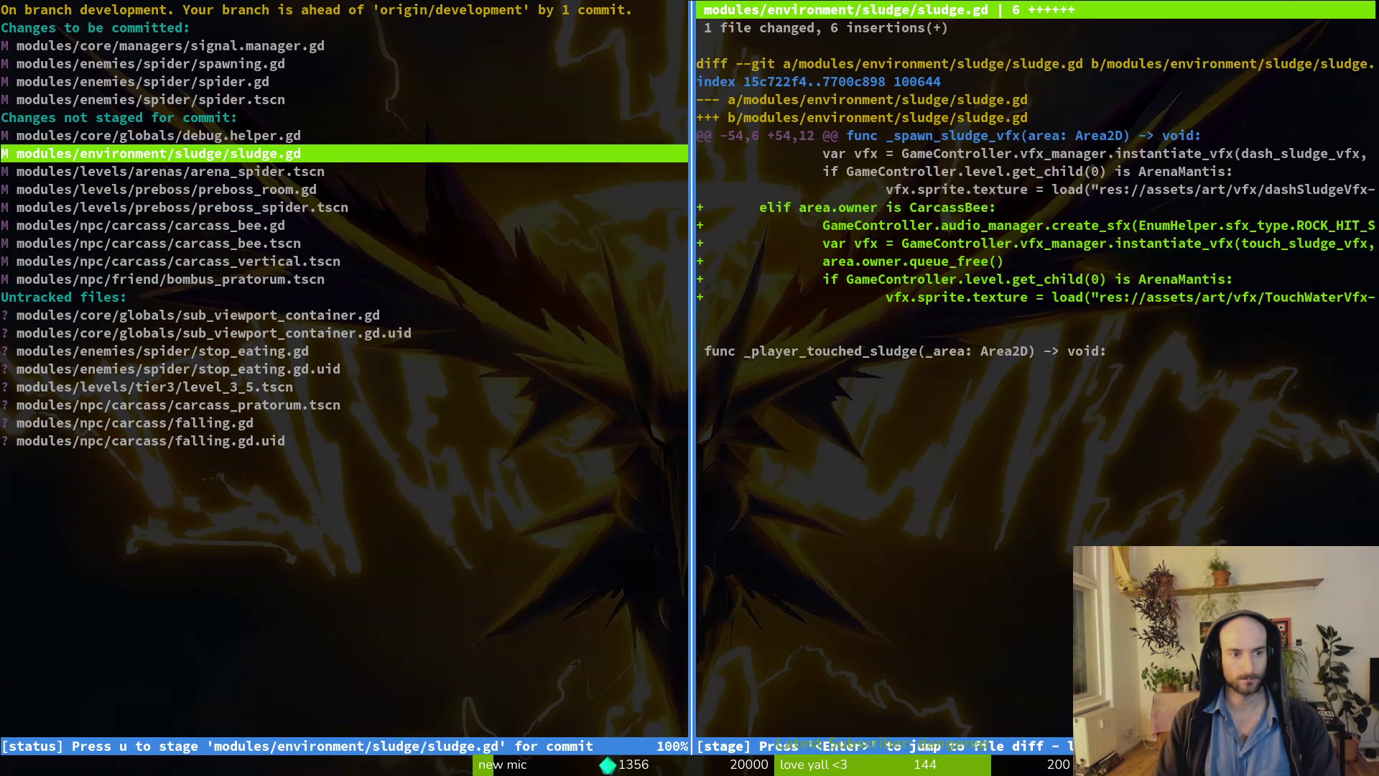
key("u")
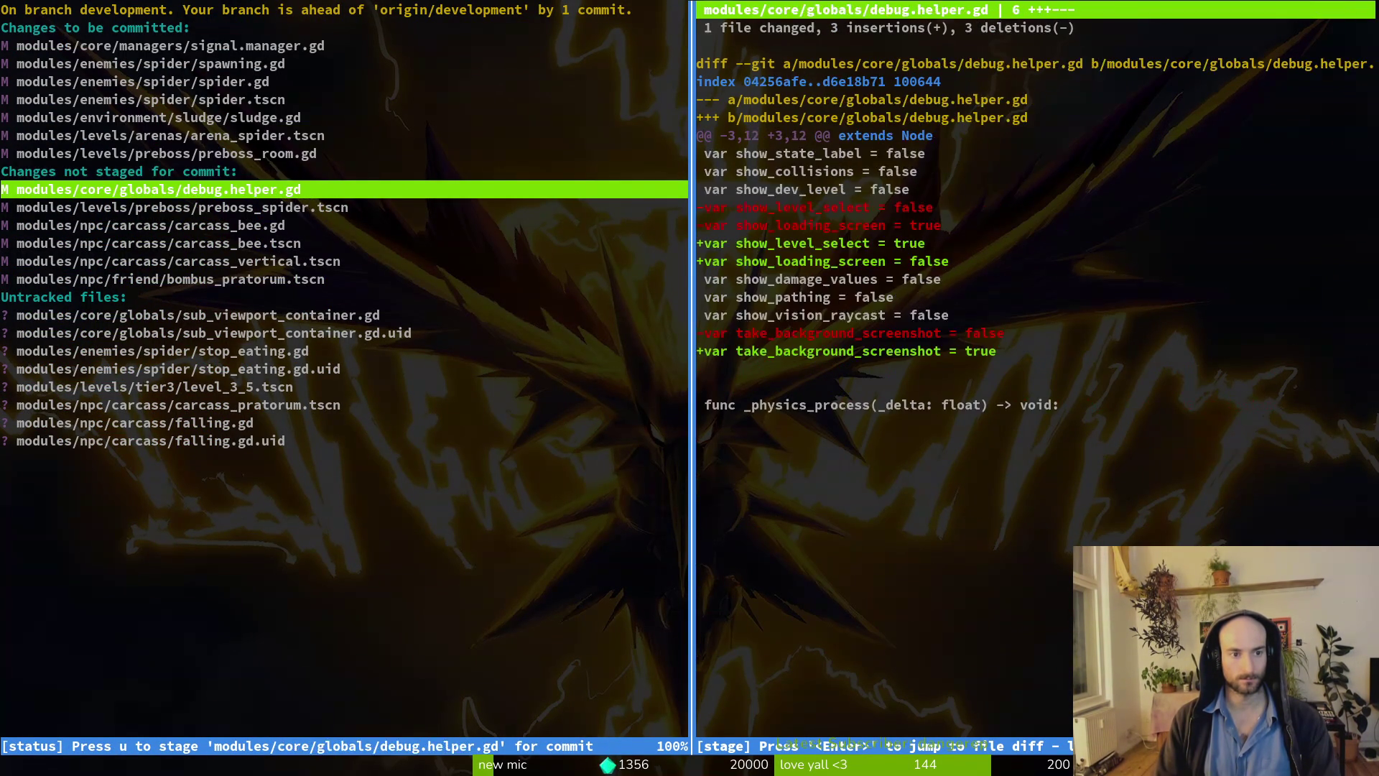
key("j")
key("u")
key("j")
Stage carcass_vertical, bombus_pratorum, stop_eating.gd and carcass_pratorum, skipping debug.helper.gd and level_3_5.tscn.
key("u")
key("j")
key("u")
key("j")
key("u")
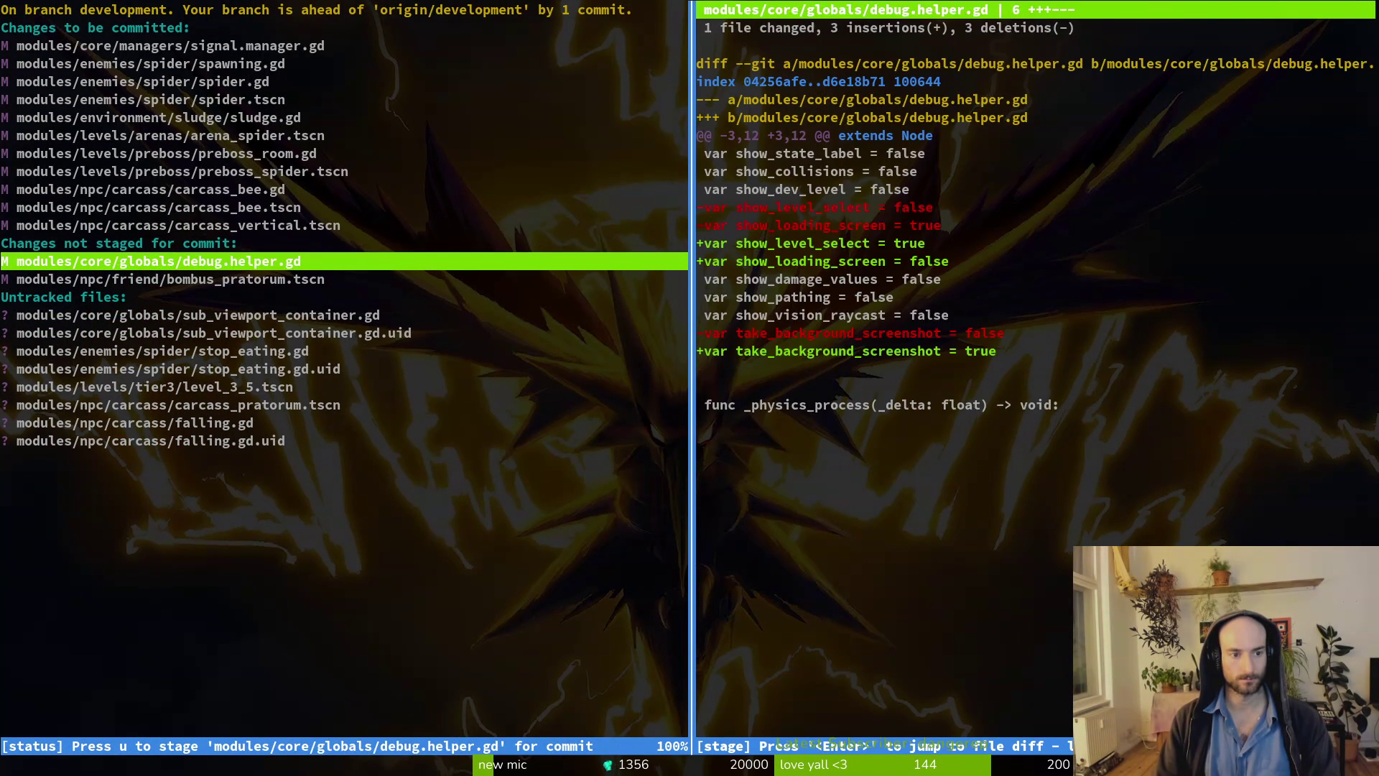
key("j")
key("u")
key("j")
key("j")
key("j")
key("j")
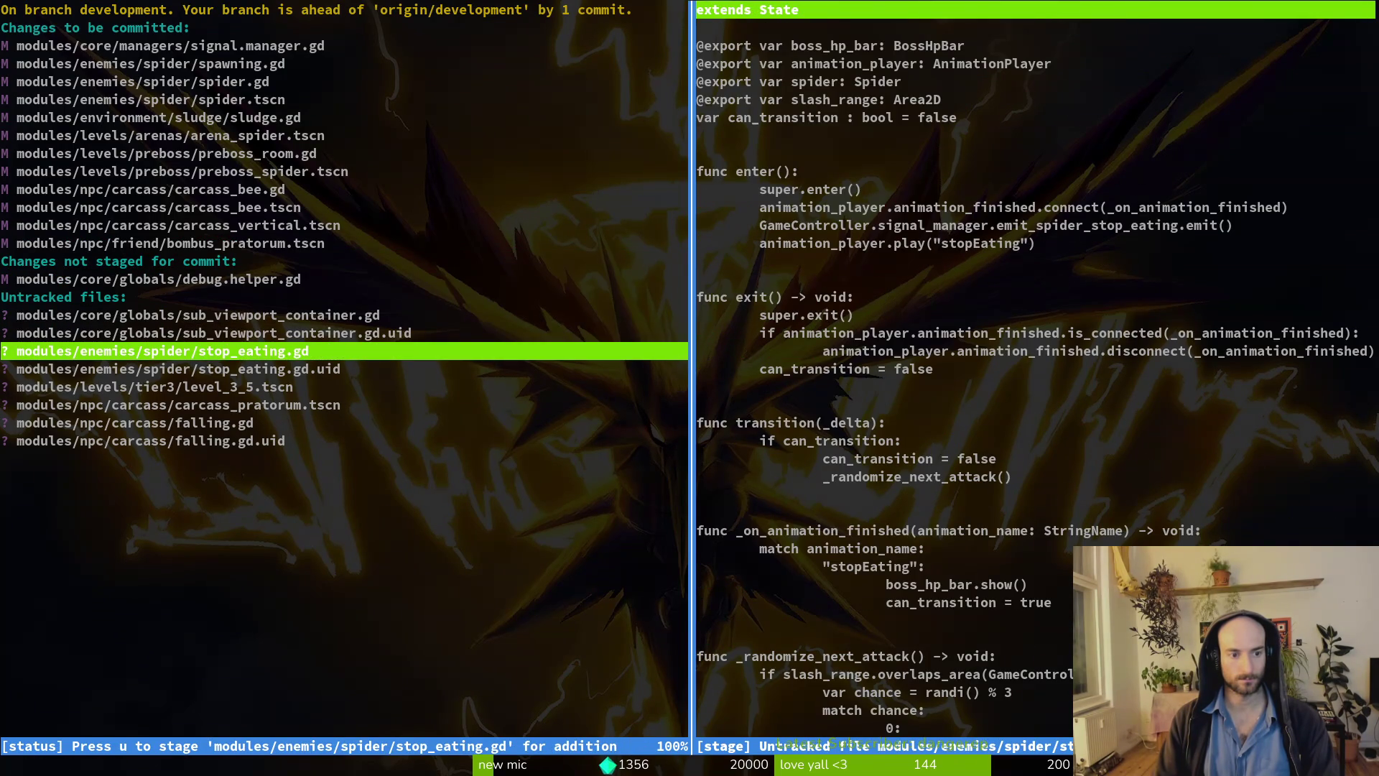
key("u")
key("j")
key("u")
key("j")
key("j")
key("u")
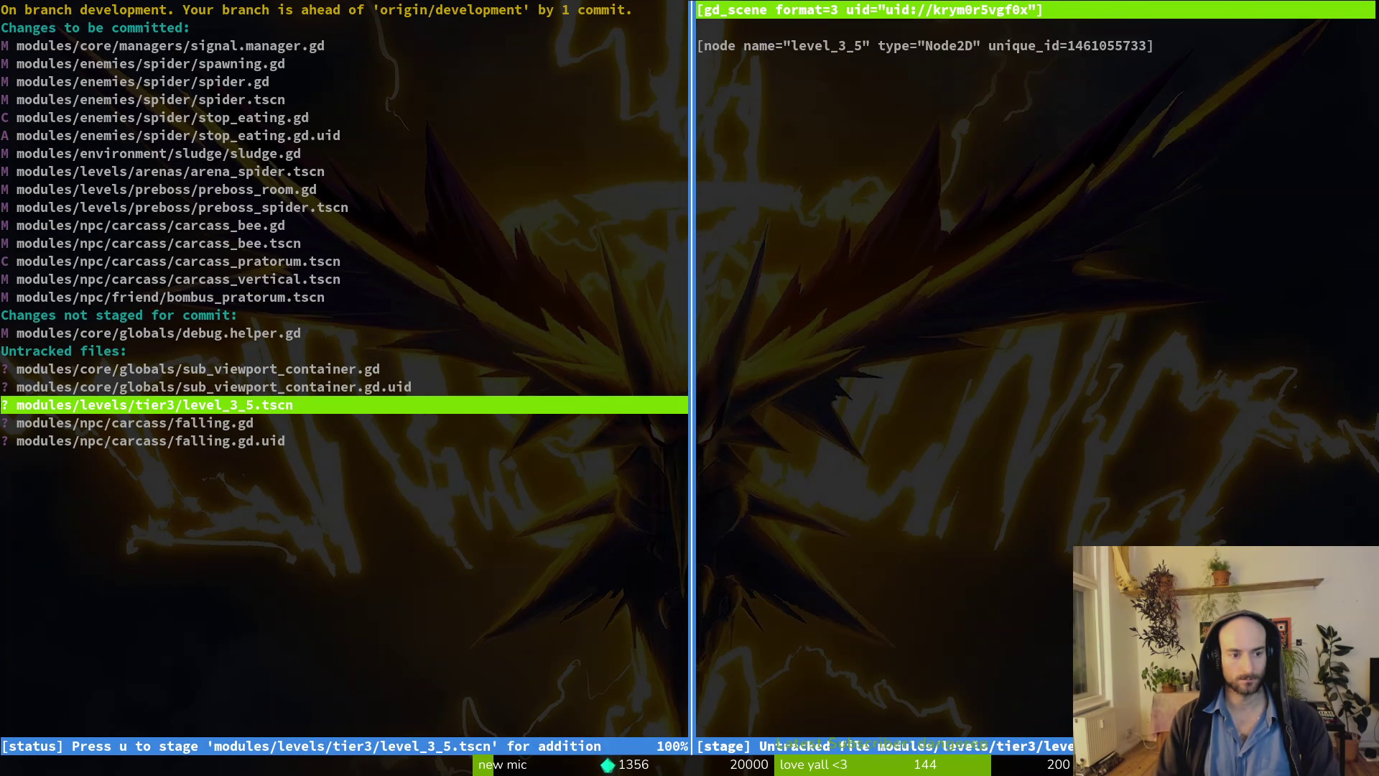
key("j")
key("u")
type("juq")
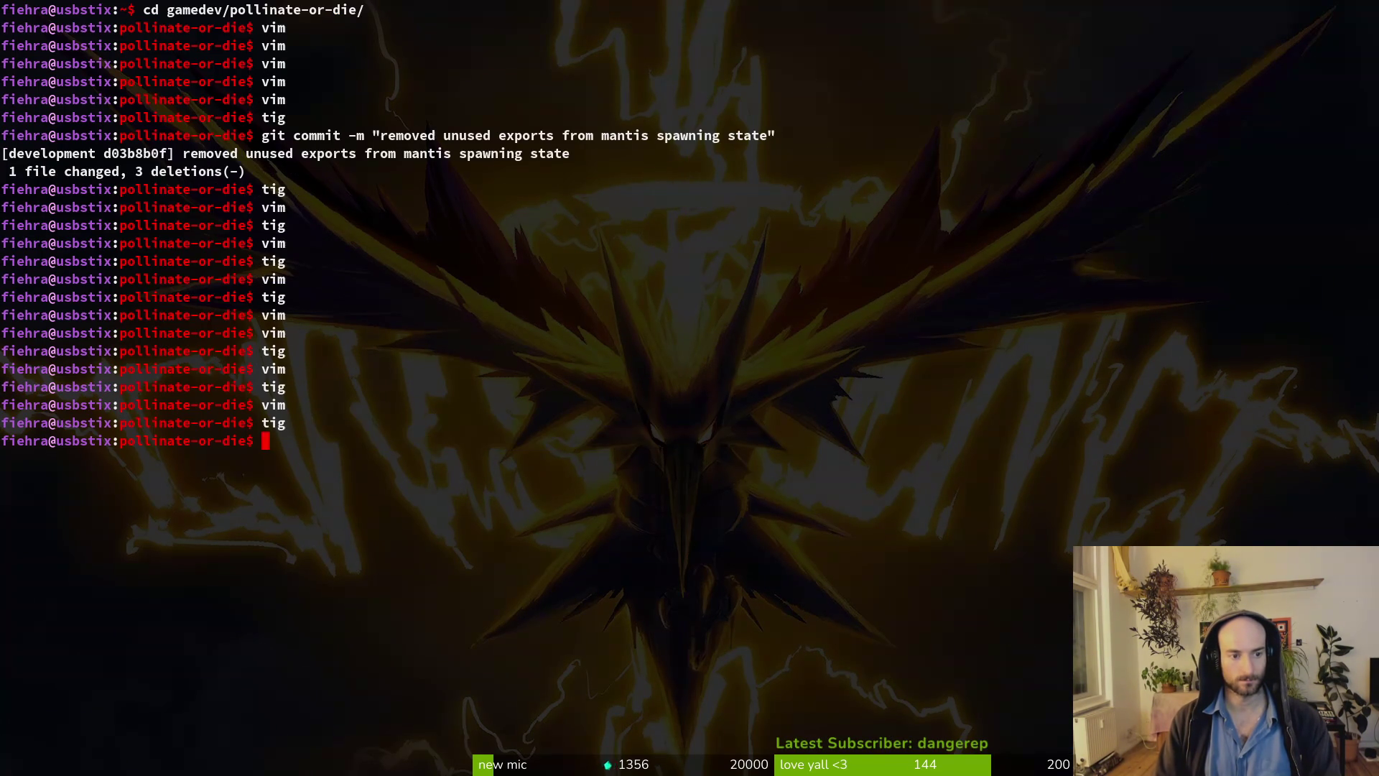
type("git c")
Commit as "added eating animation to spider, added pratorum carcass" and push to development.
key("BackSpace")
key("BackSpace")
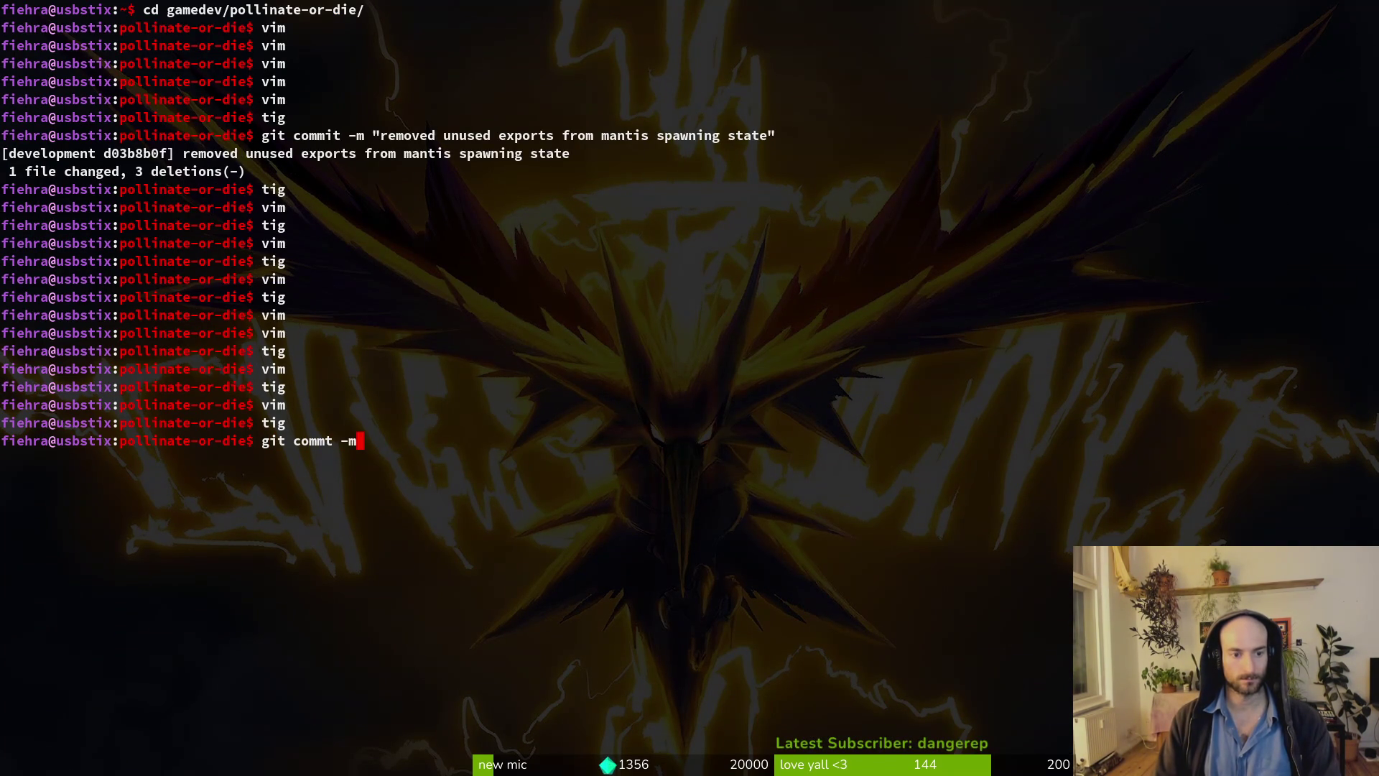
key("BackSpace")
key("BackSpace")
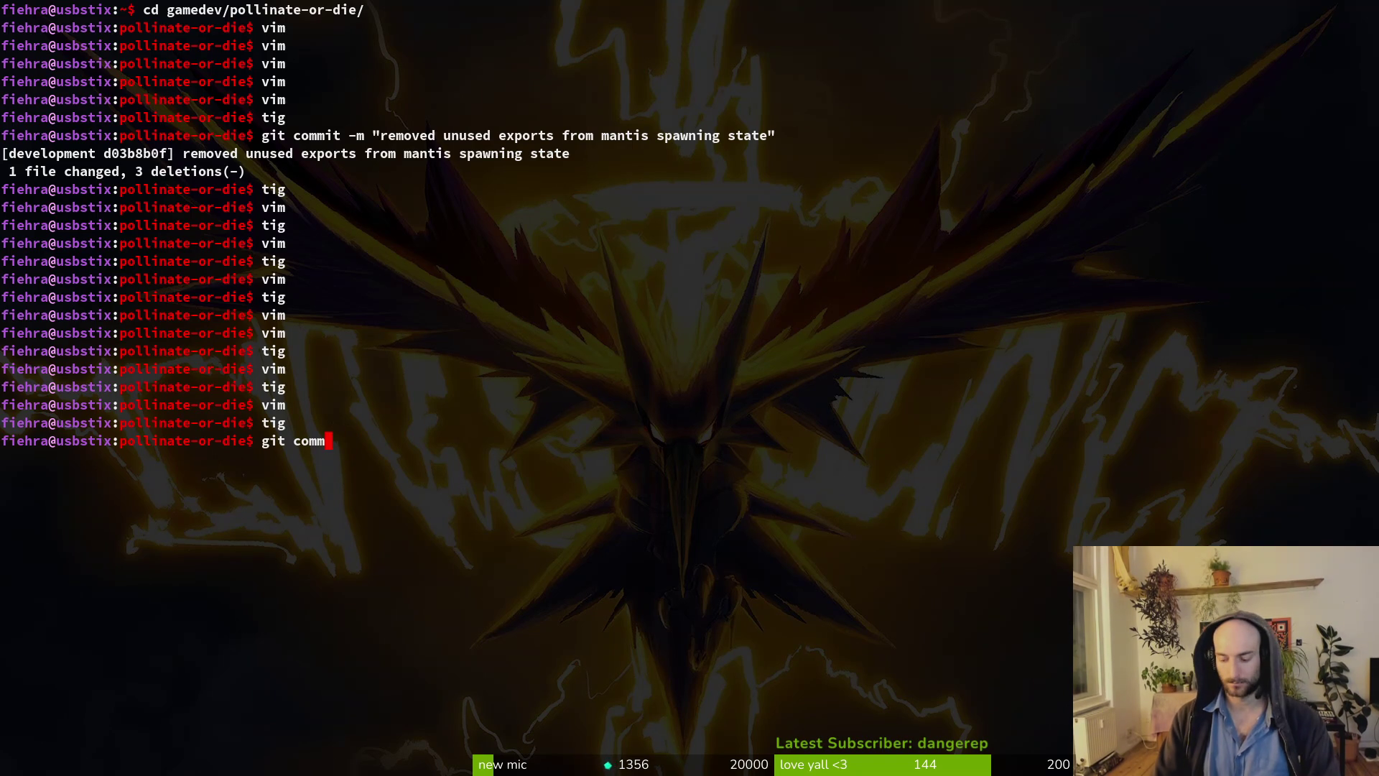
type("it ")
type("-m \"adde")
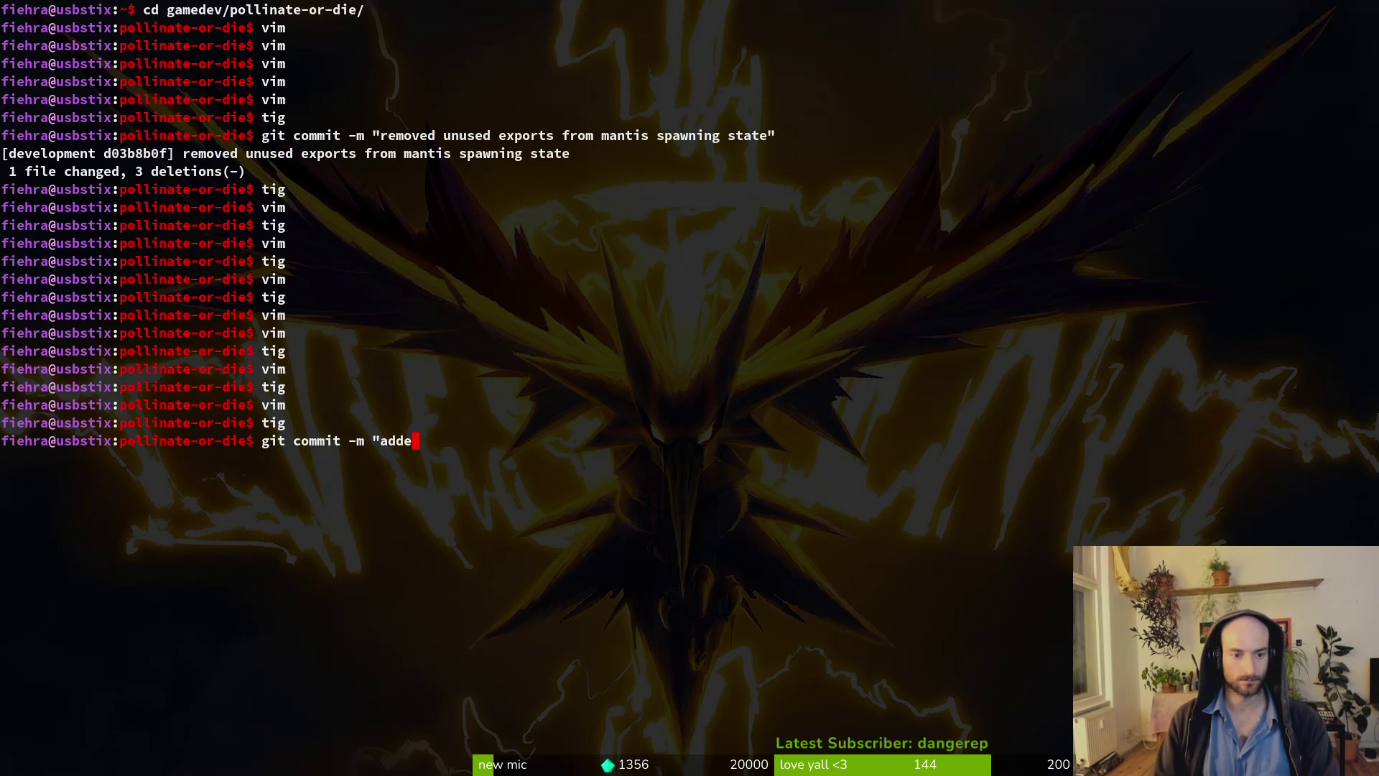
type("d eating animation to sp")
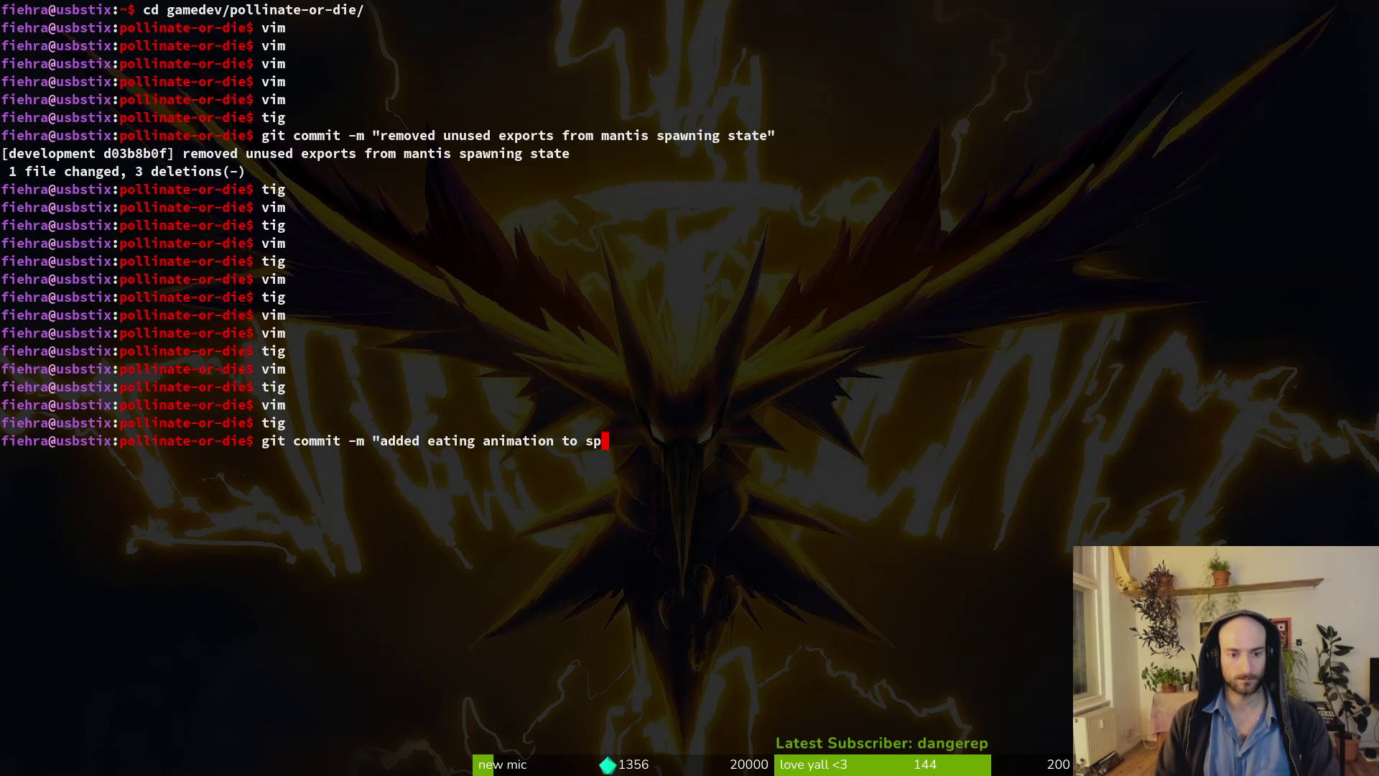
type("ider fight and")
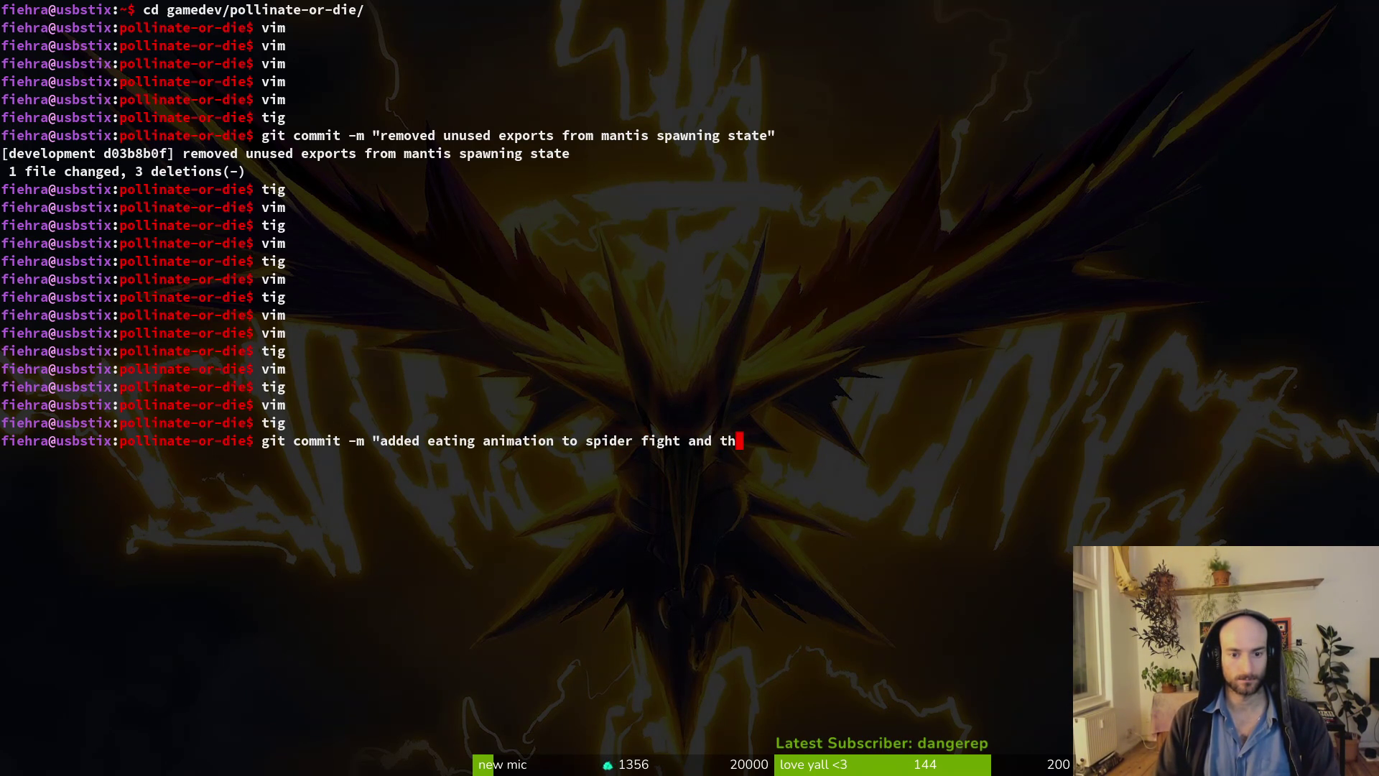
type("the dam")
key("BackSpace")
key("BackSpace")
key("BackSpace")
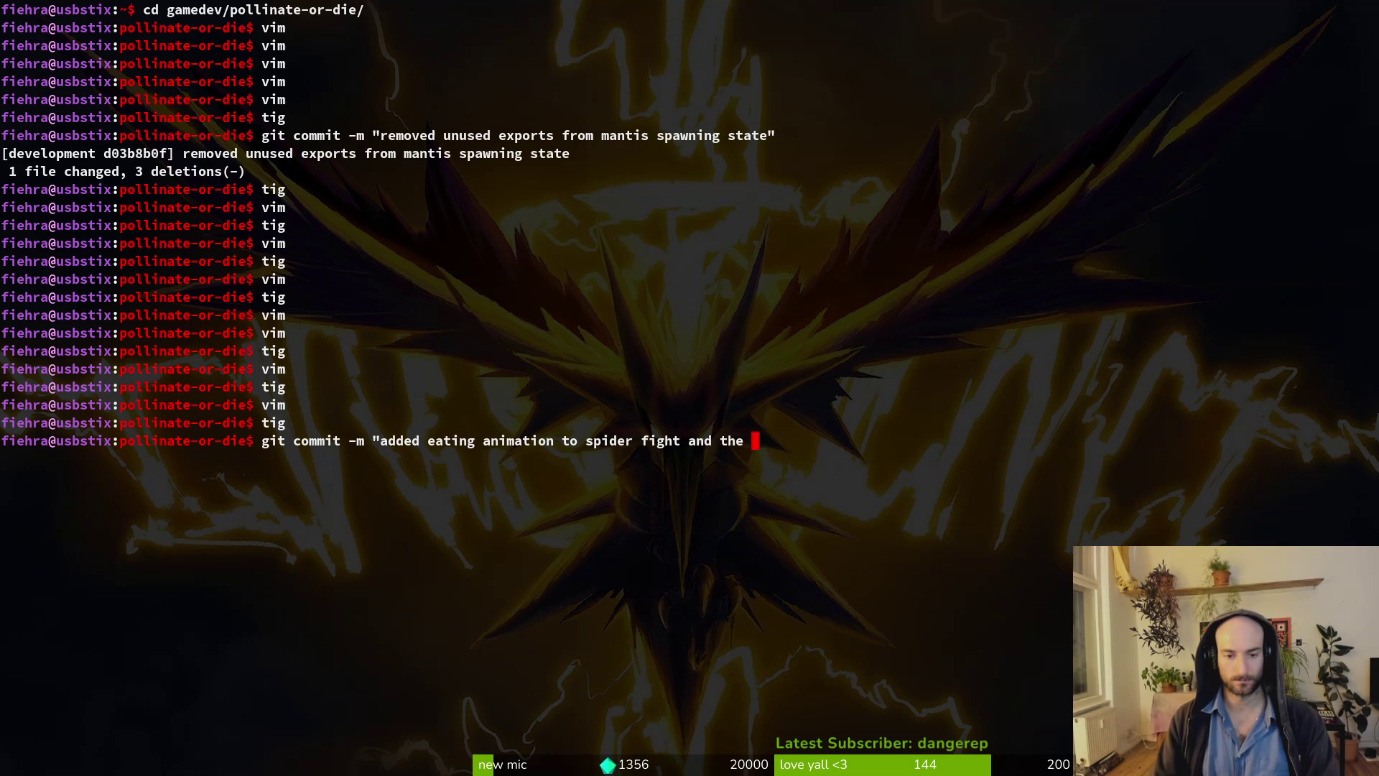
key("BackSpace")
key("BackSpace")
key("BackSpace")
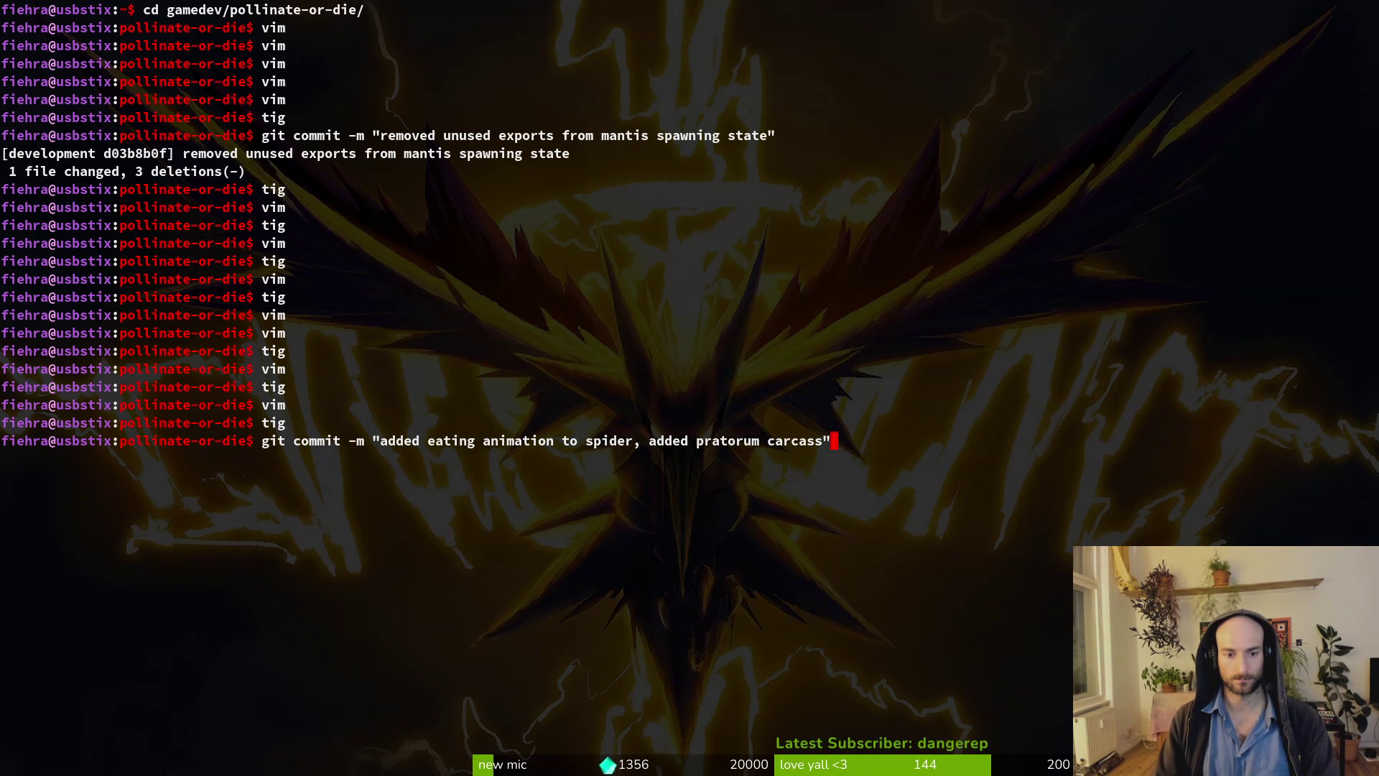
key("Return")
type("git push")
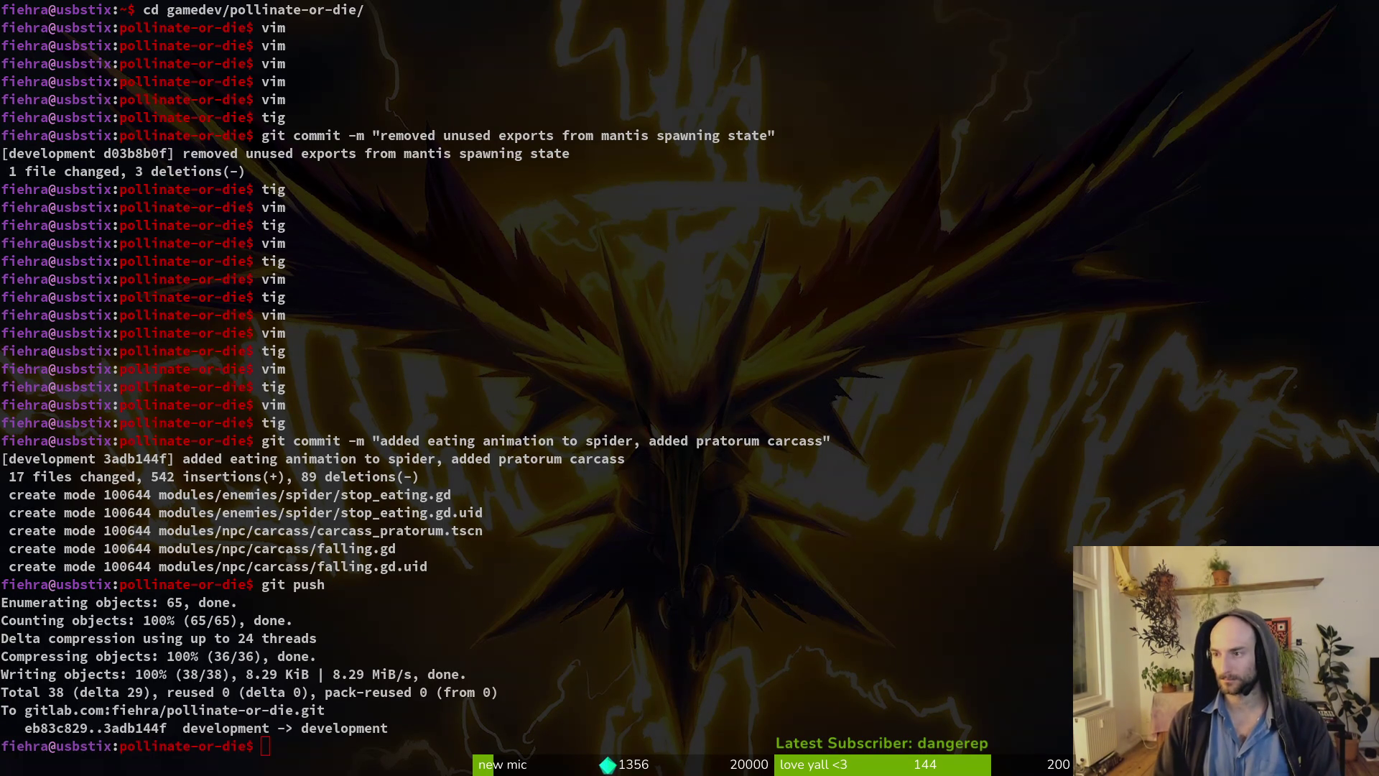
key("super+b")
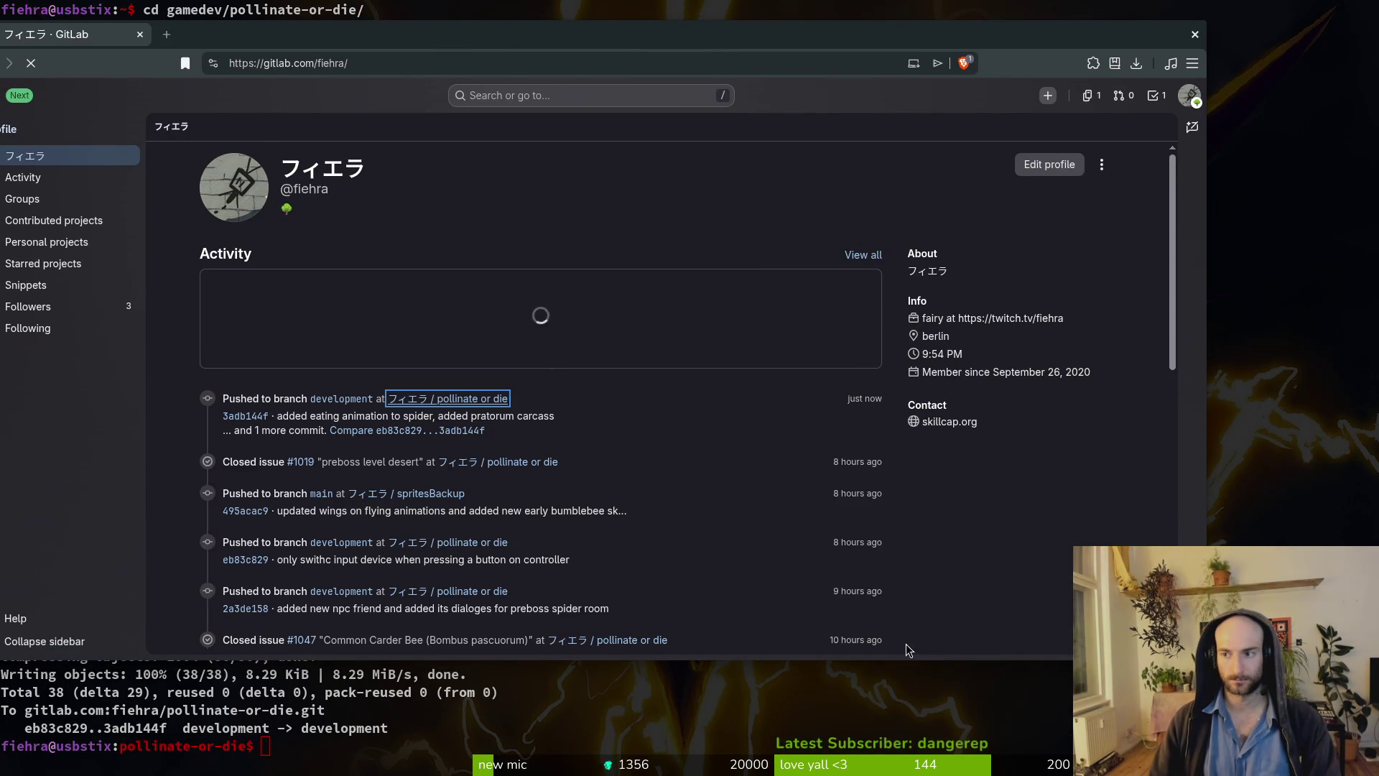
Close work item #1102 "spider spawn animation" and reload the milestone to see 64% progress.
mouse_move(25, 228)
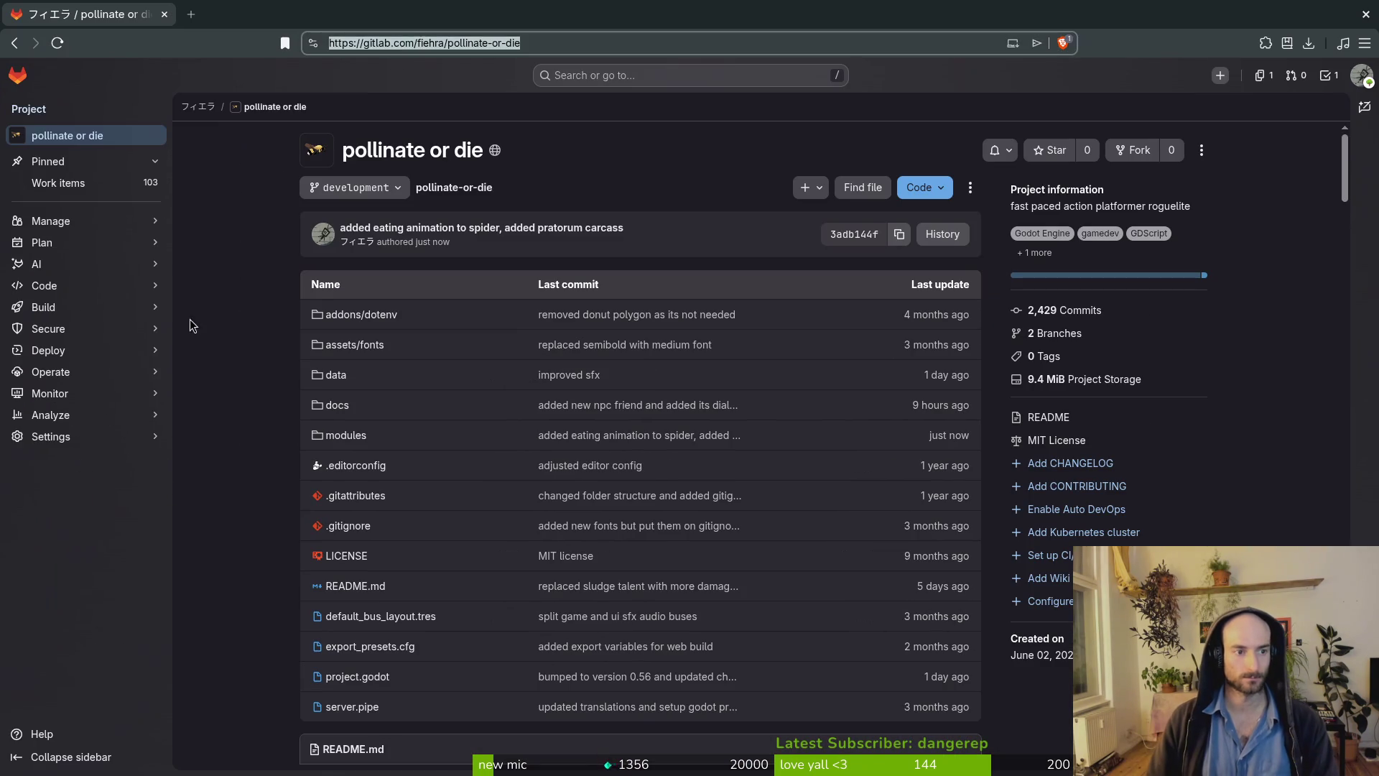
mouse_move(85, 255)
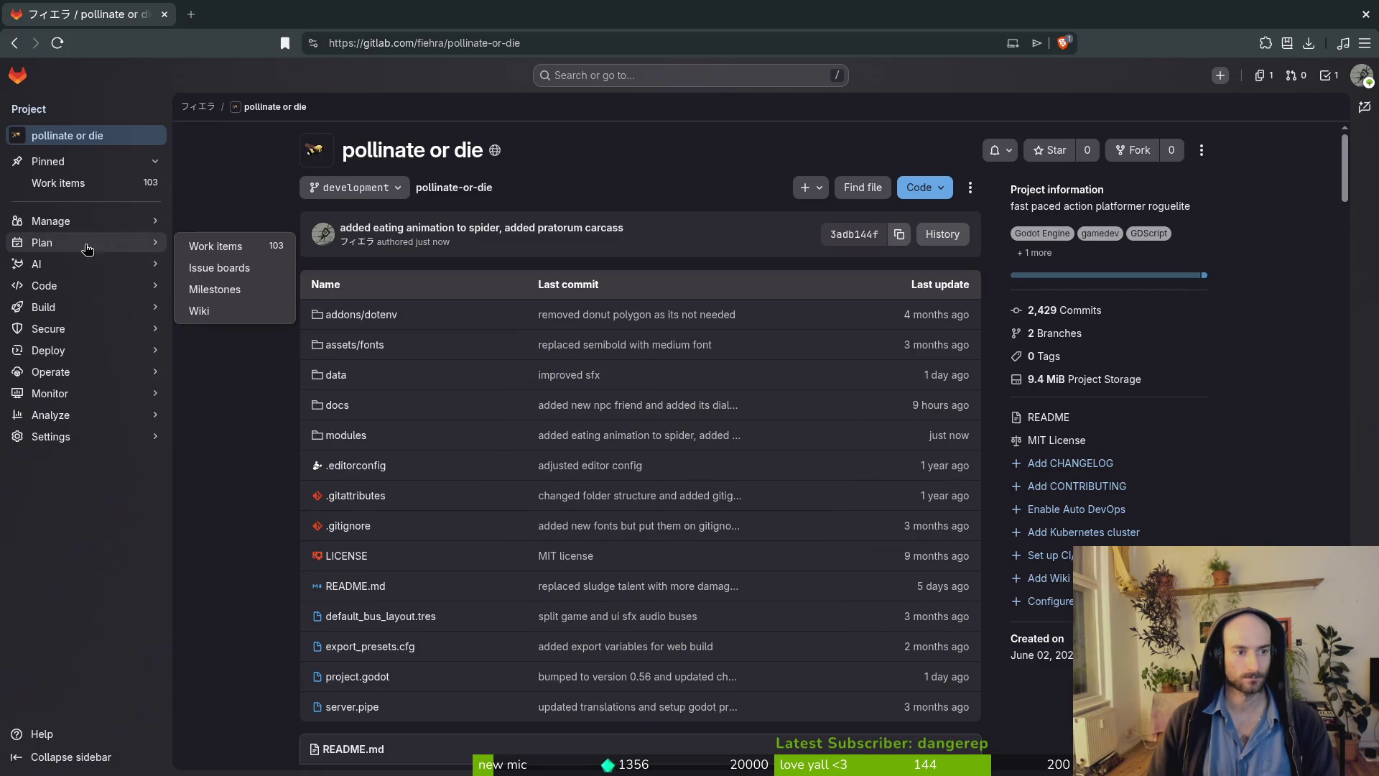
left_click(237, 289)
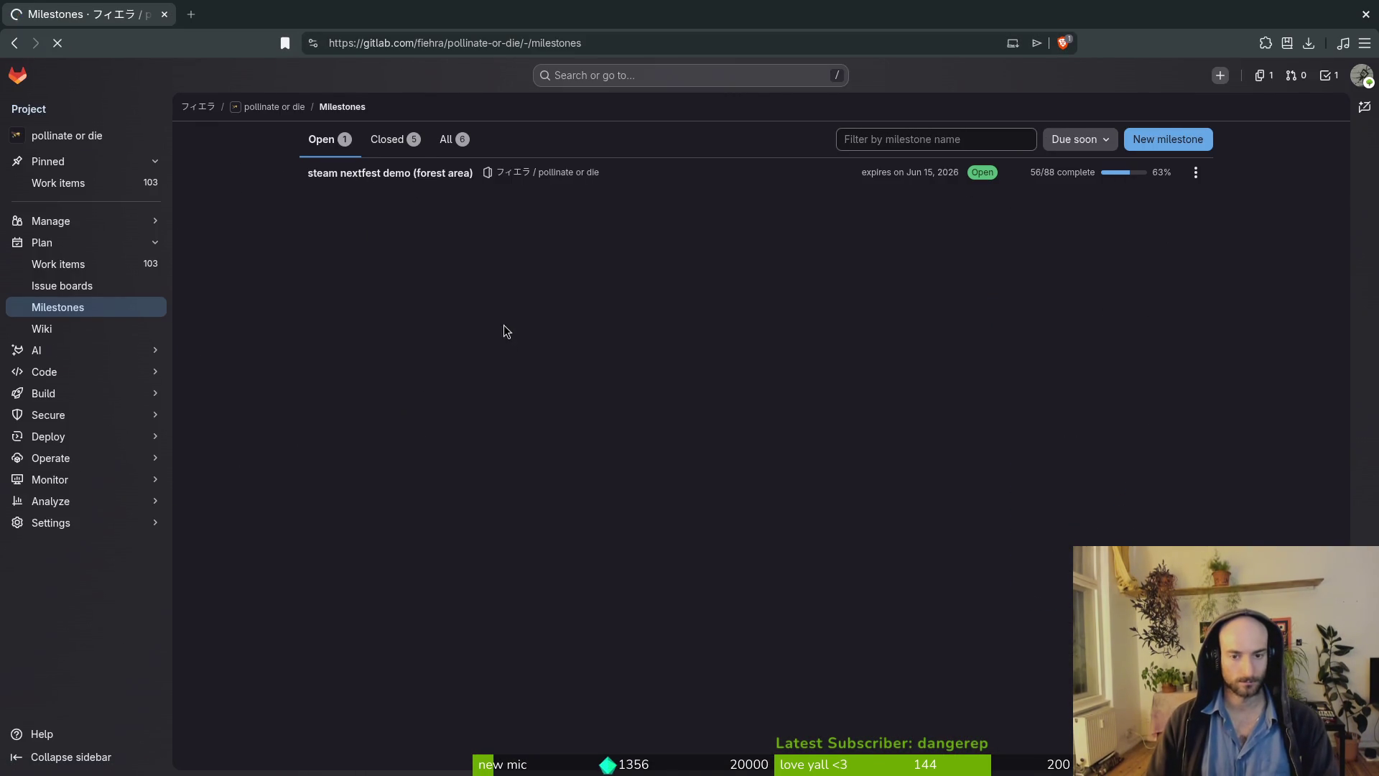
scroll(401, 449, "down", 9)
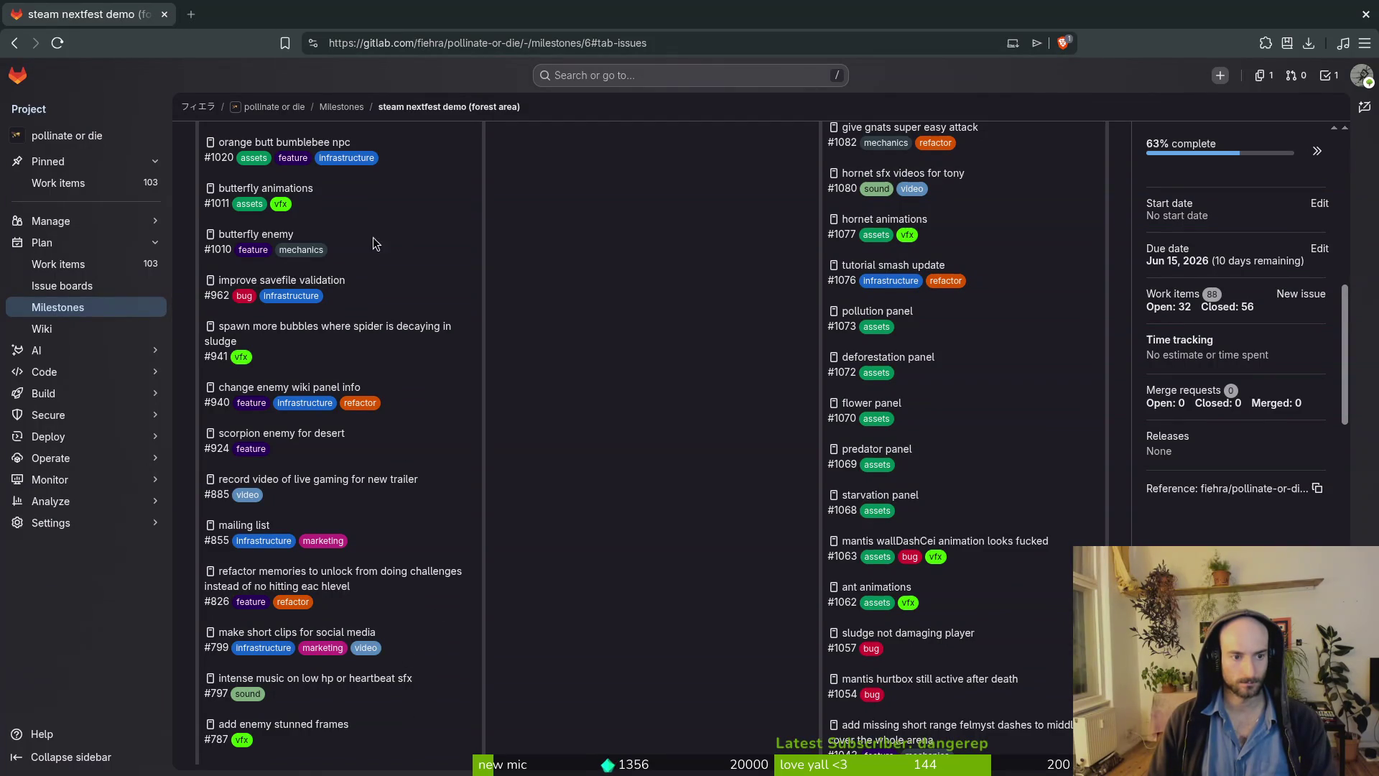
scroll(372, 237, "up", 4)
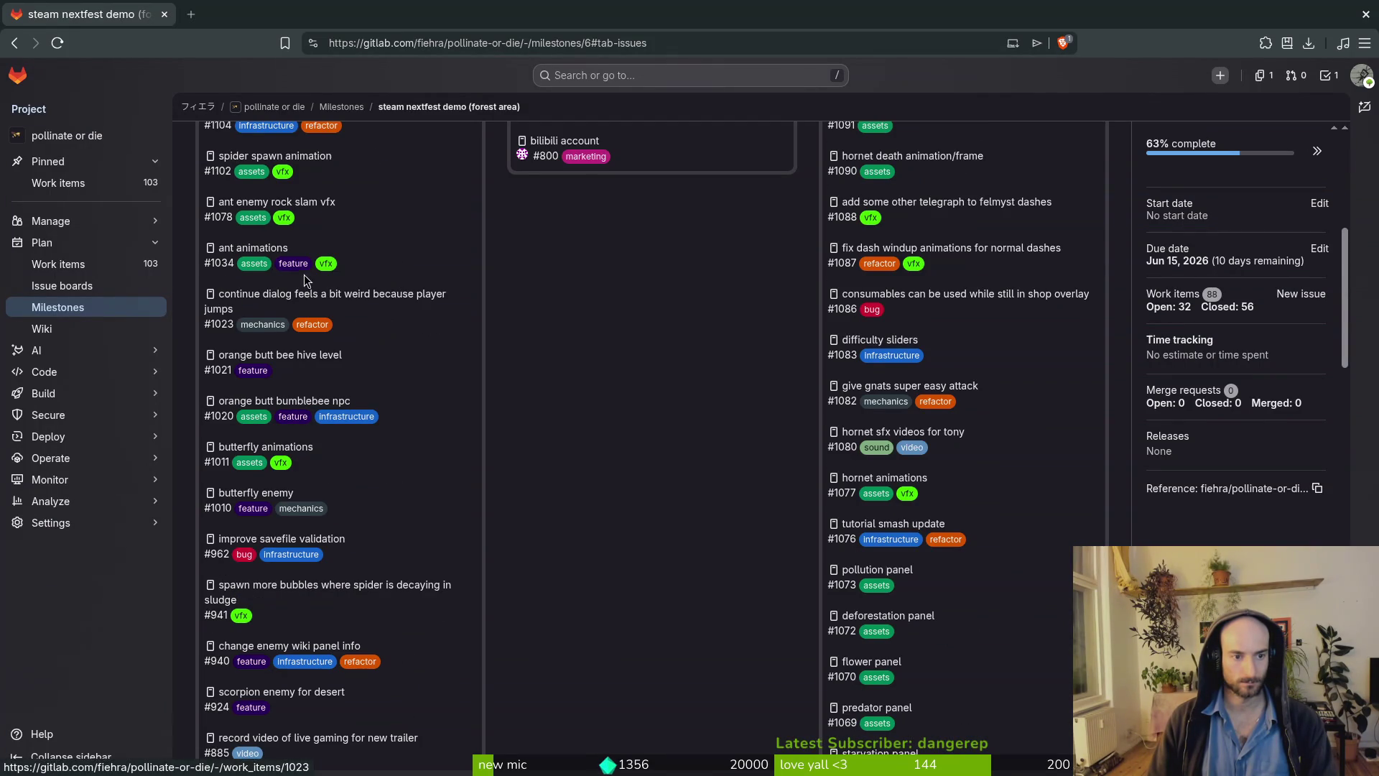
scroll(351, 252, "up", 1)
left_click(280, 241)
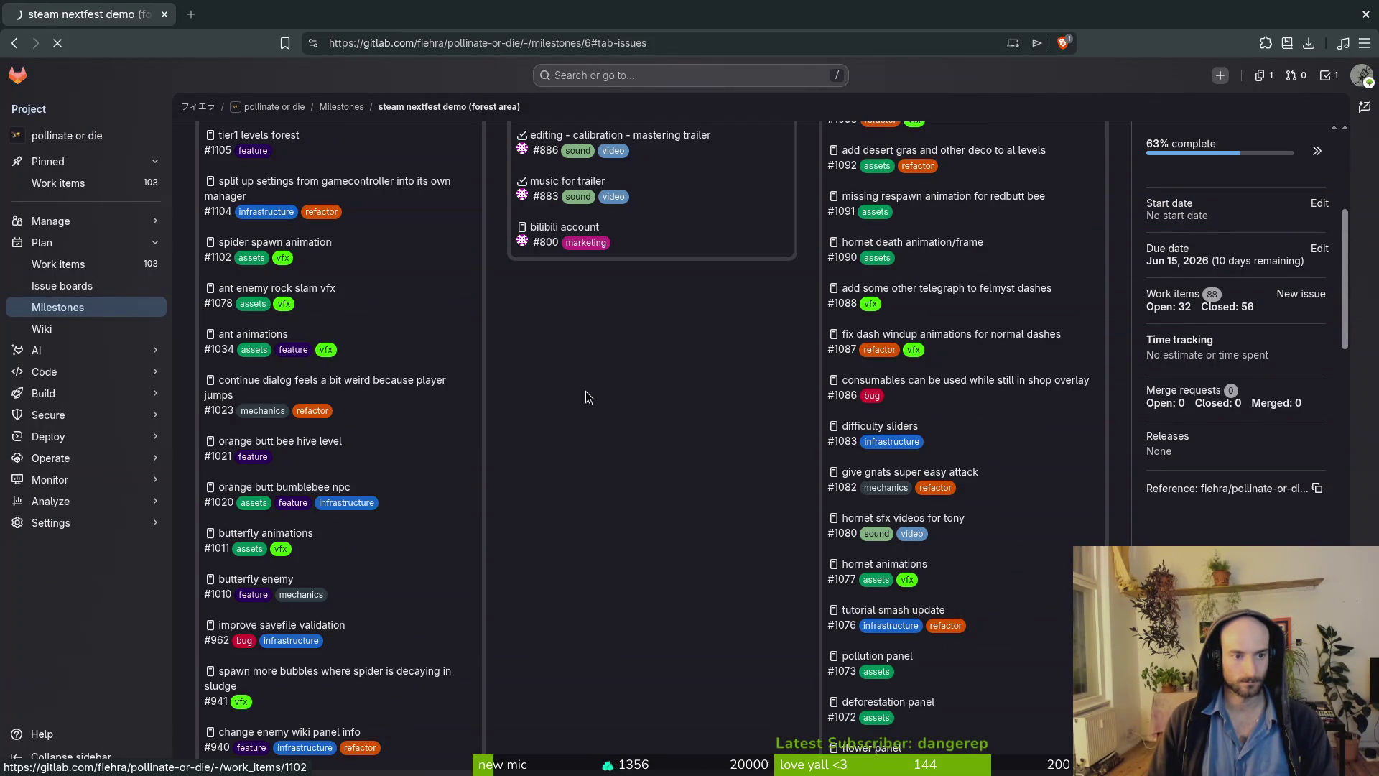
scroll(603, 460, "down", 2)
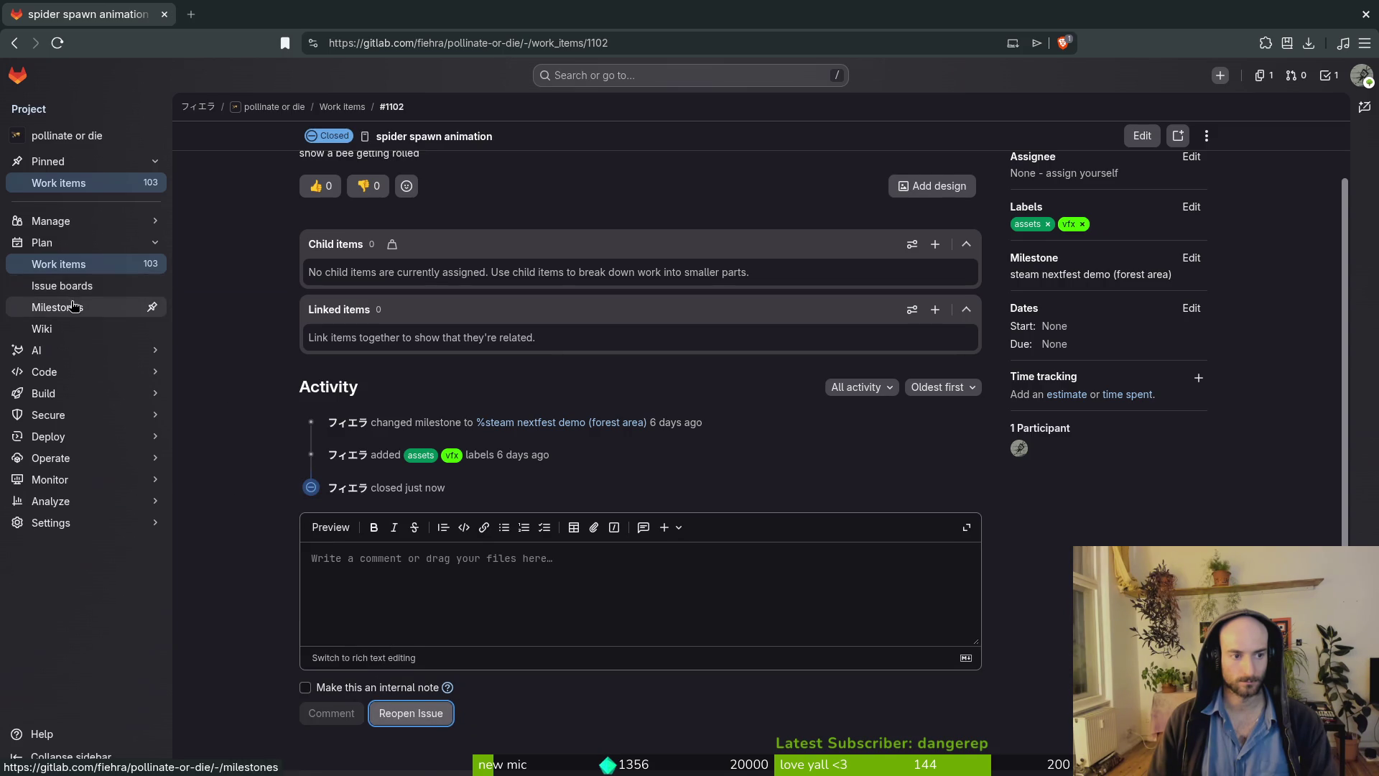
key("alt+Left")
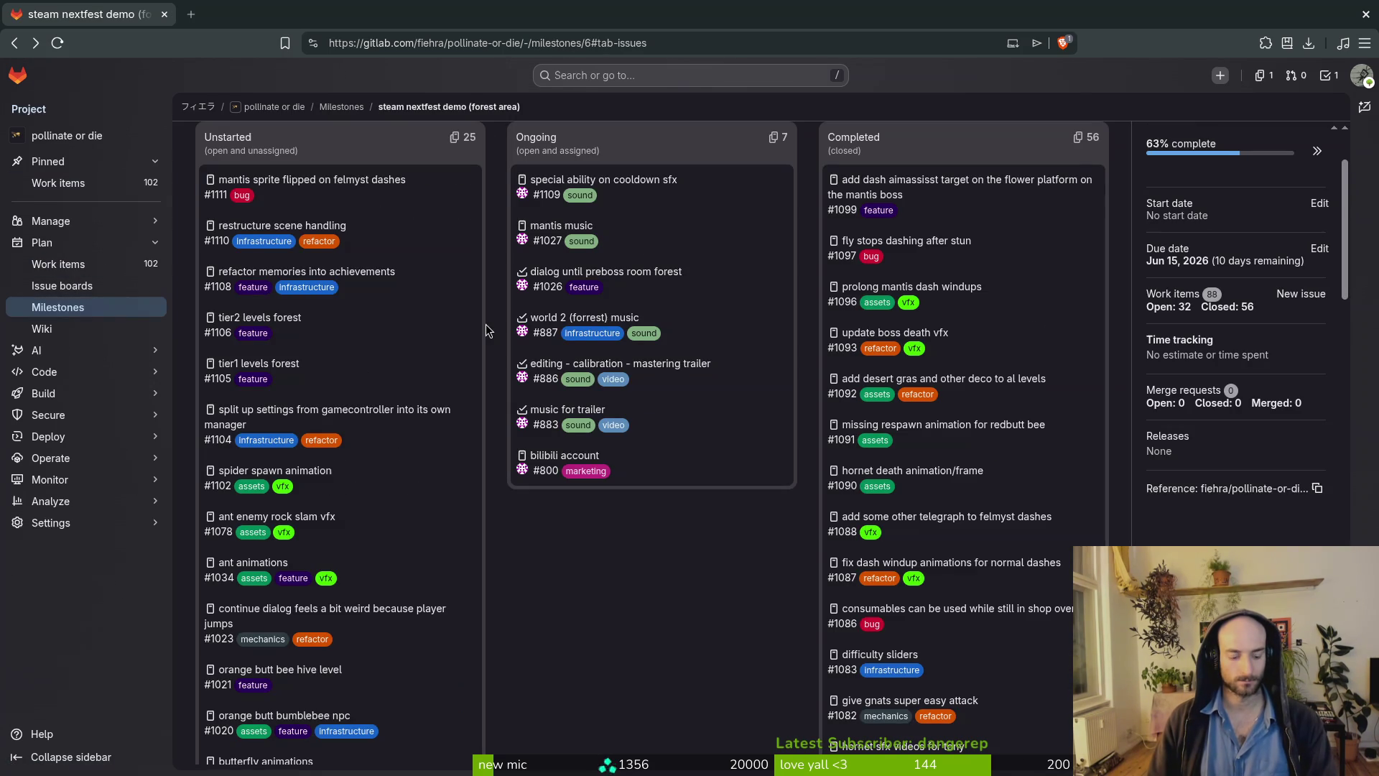
key("F5")
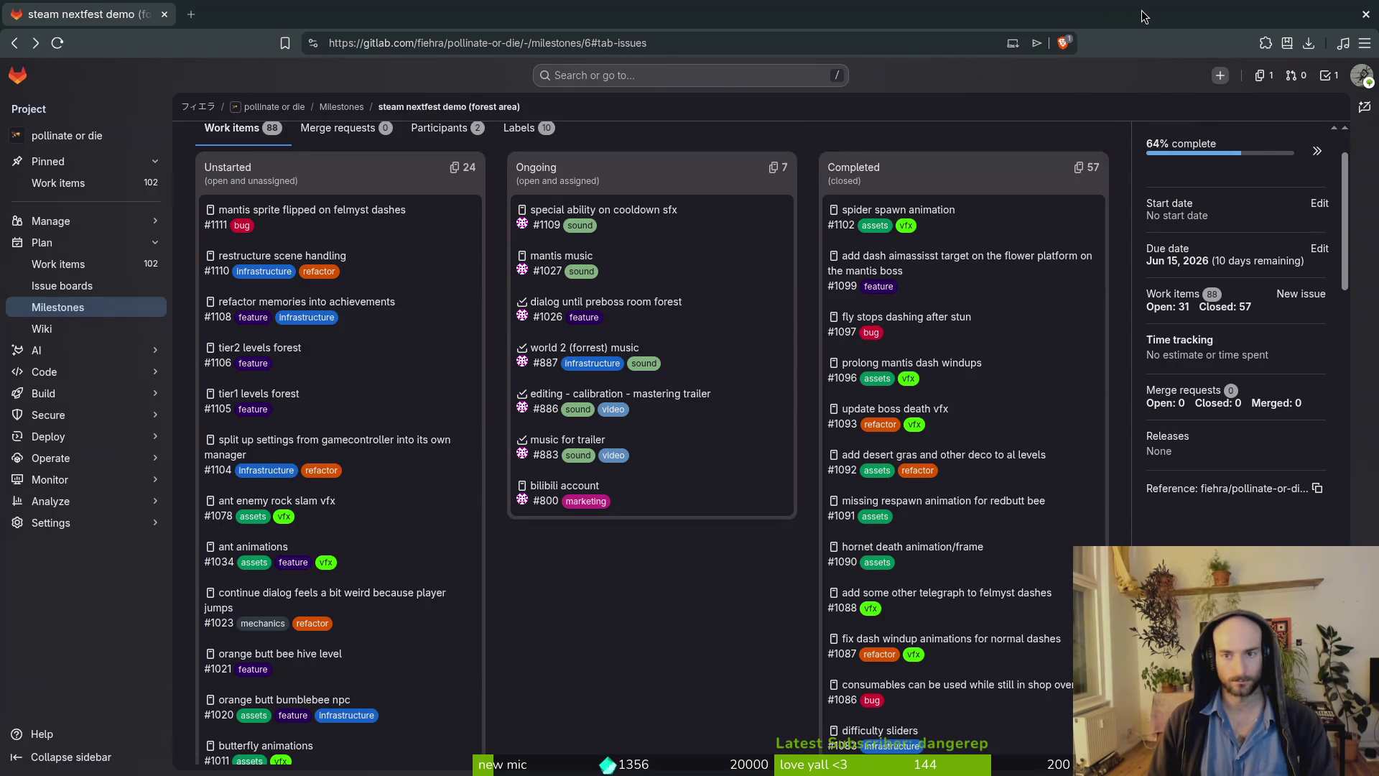
key("alt+Tab")
key("alt+Tab")
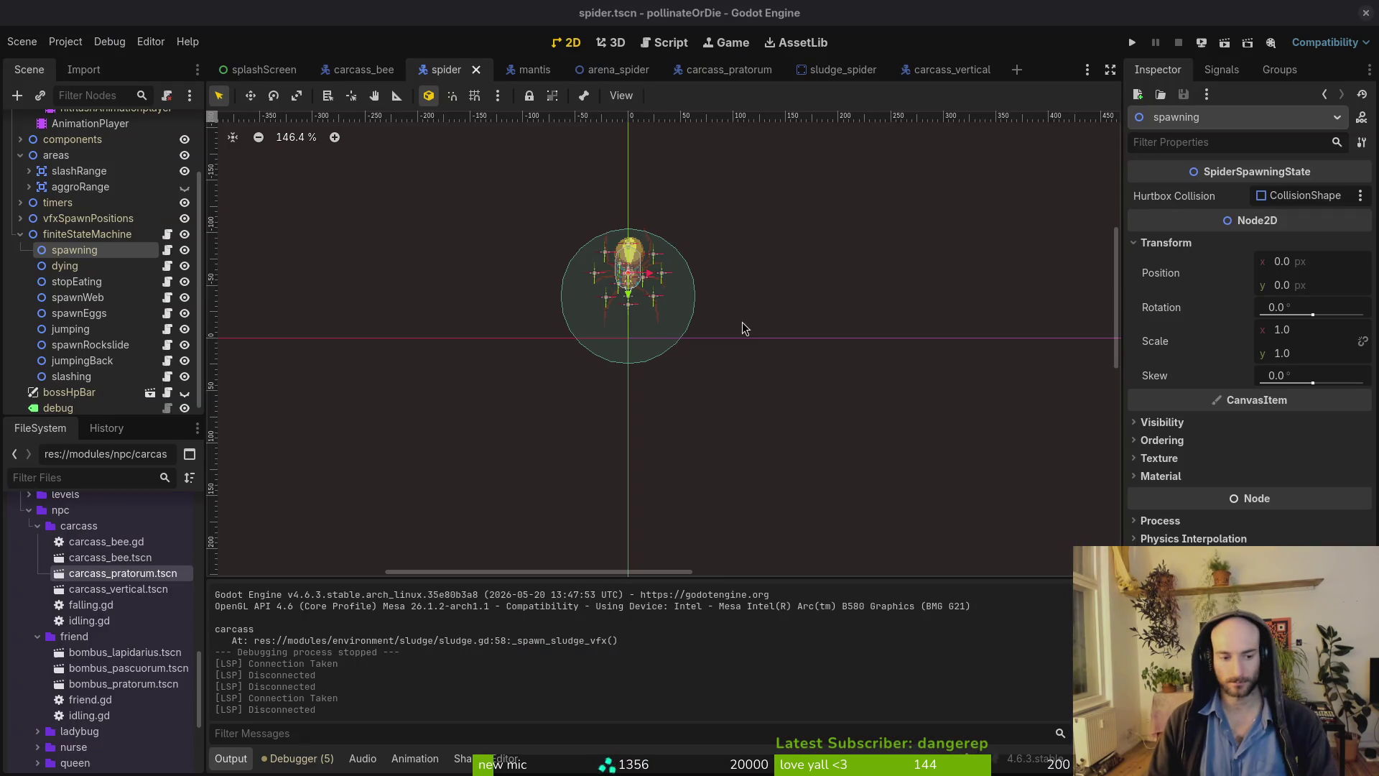
Collapse the spider scene's finiteStateMachine, areas and sprite nodes.
left_click(21, 235)
left_click(20, 234)
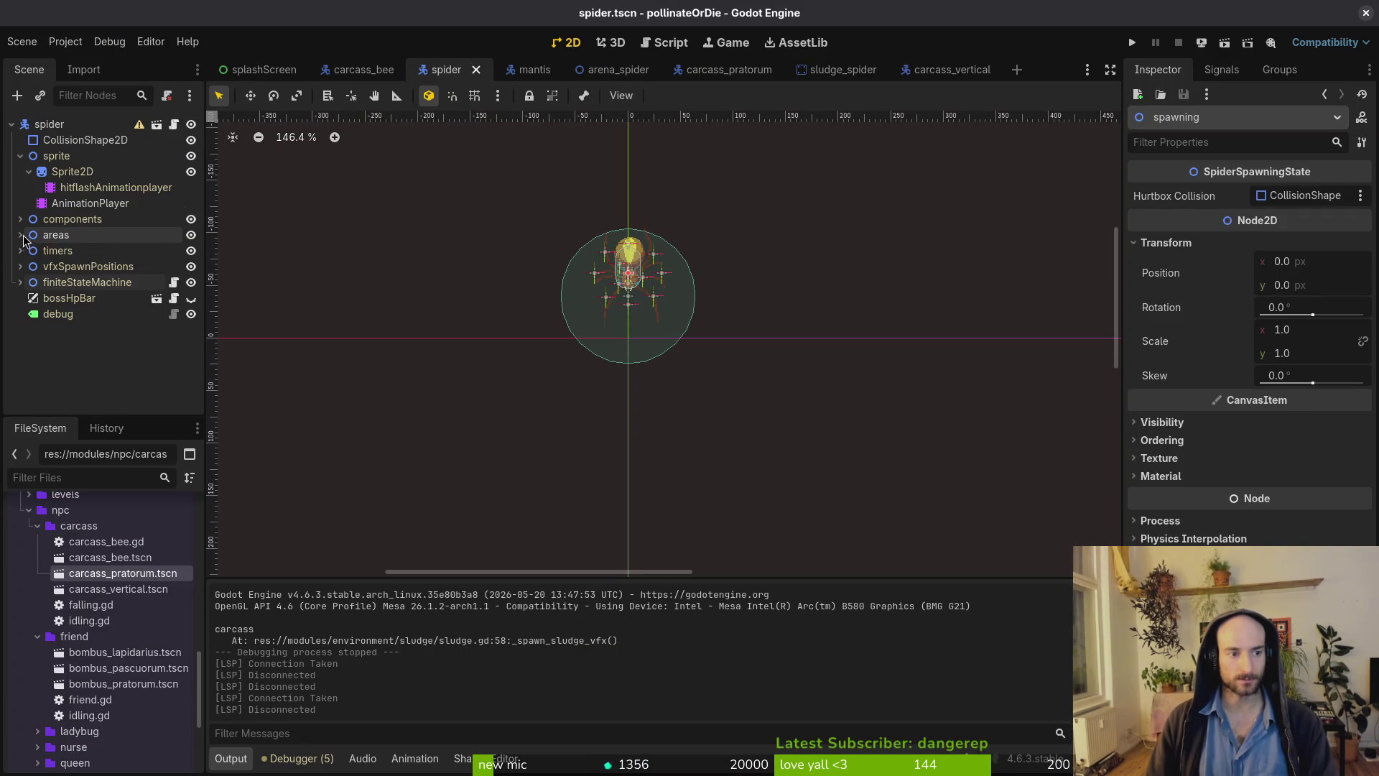
left_click(19, 155)
Close the spider, mantis, arena_spider, sludge_spider and carcass scene tabs.
middle_click(463, 72)
middle_click(463, 71)
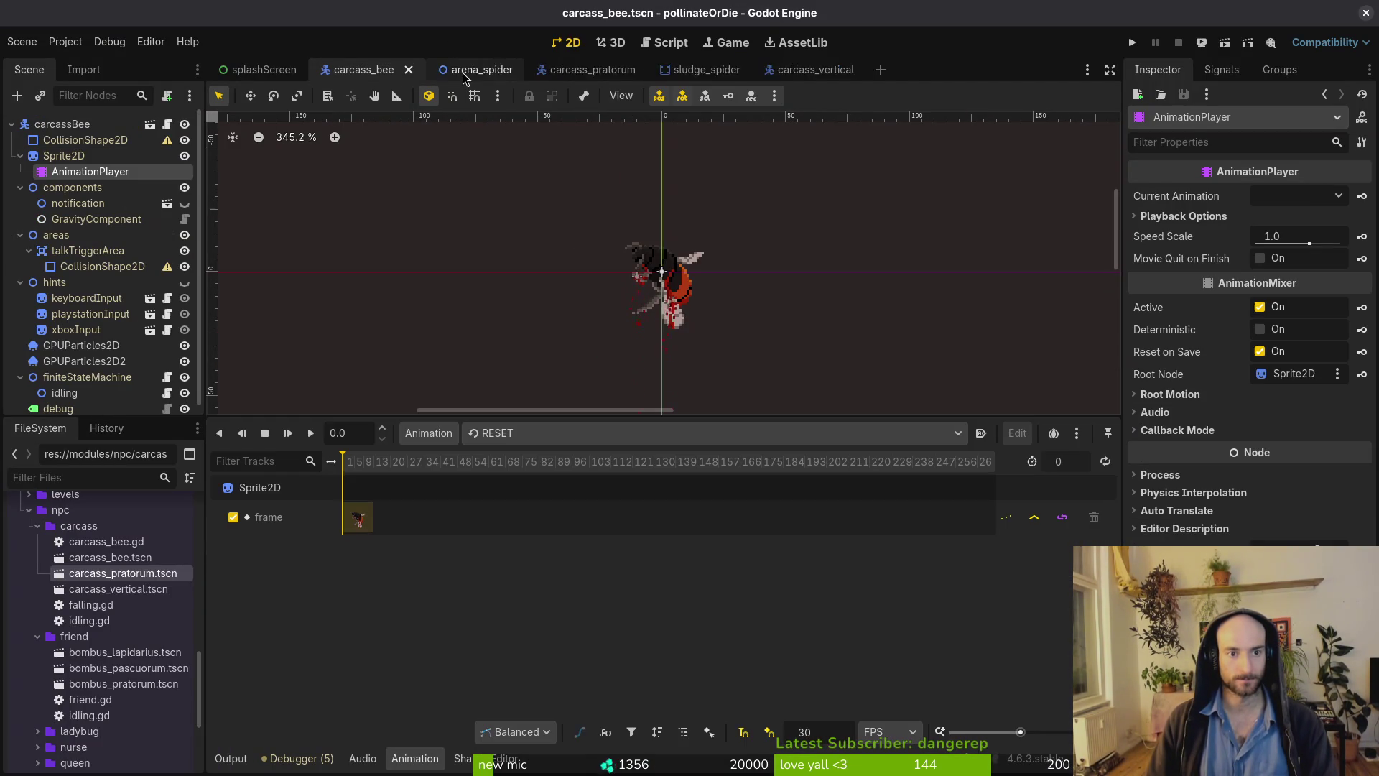
middle_click(463, 72)
middle_click(463, 72)
middle_click(464, 71)
middle_click(463, 72)
middle_click(363, 75)
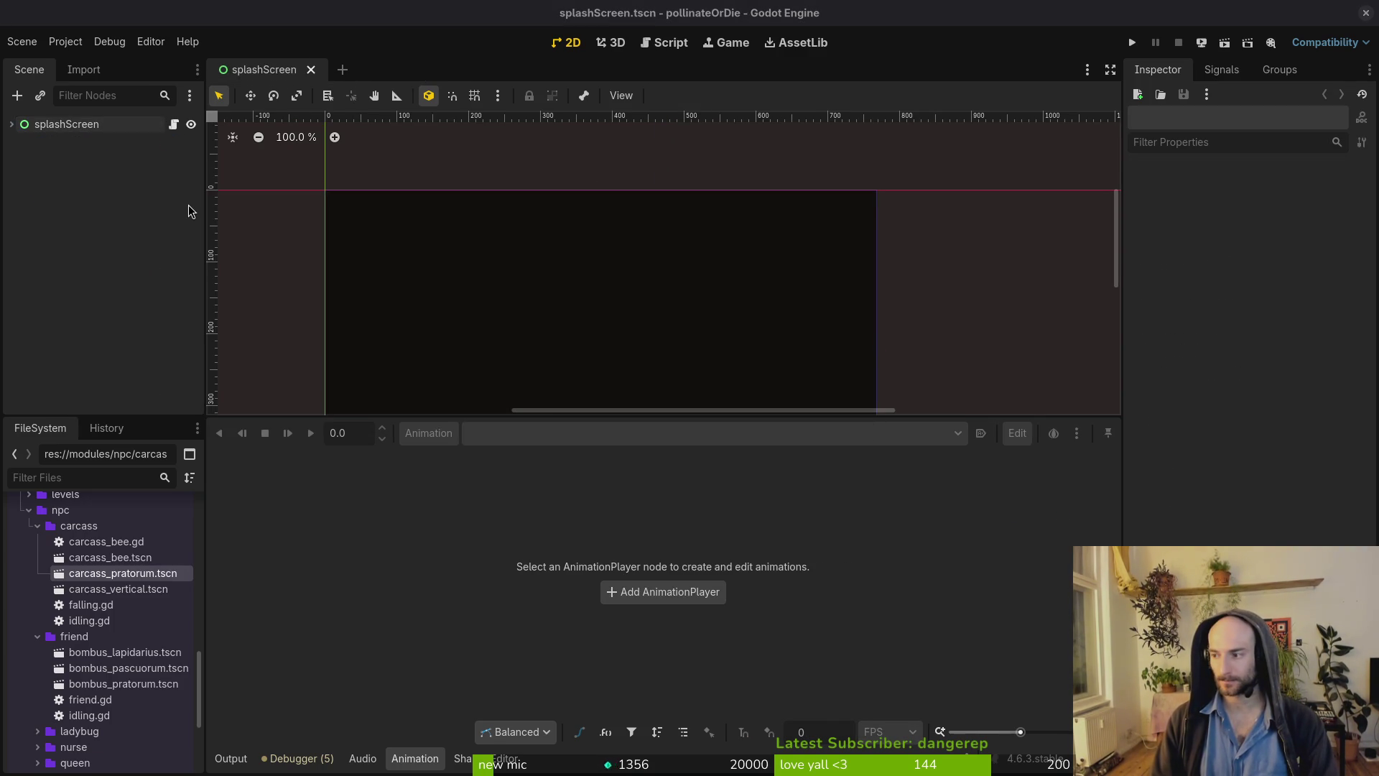
key("super+2")
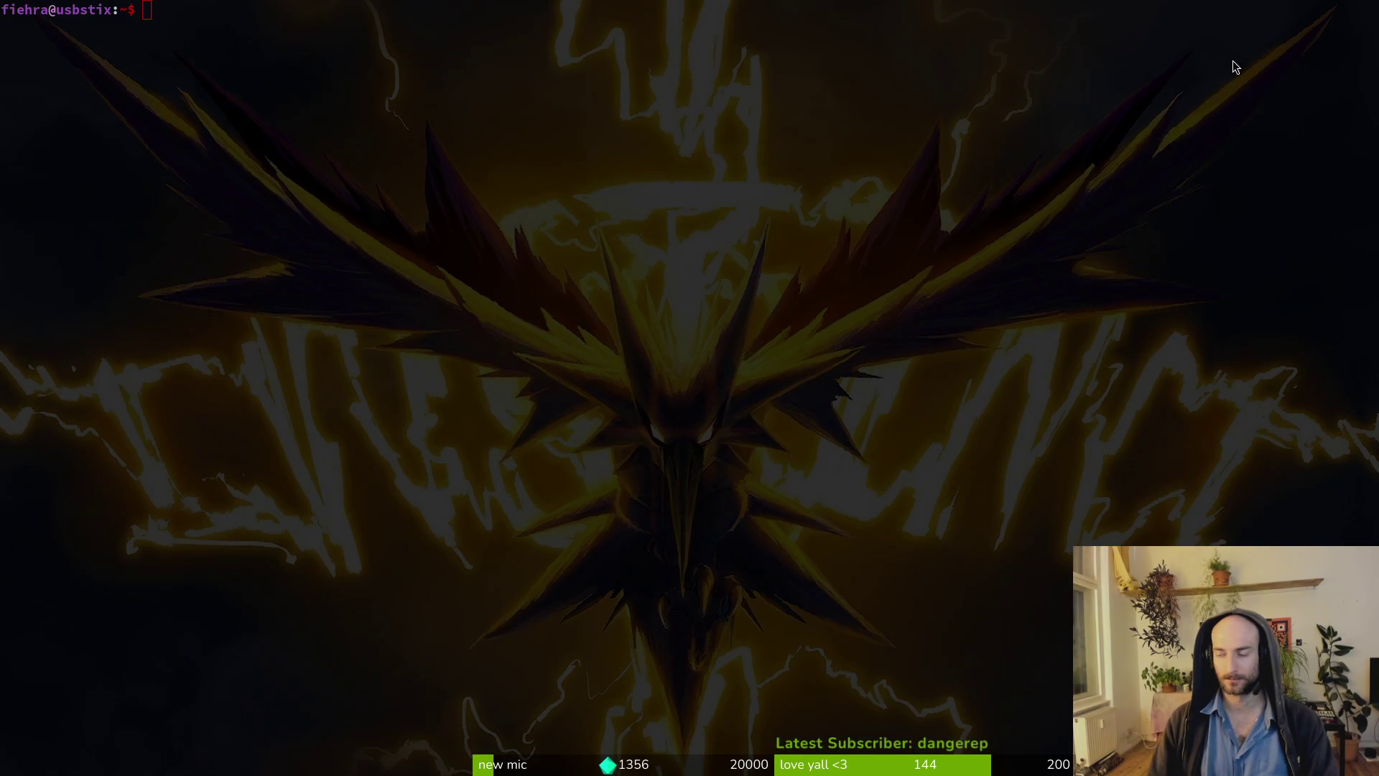
Select the vfx layer in spider.aseprite with nothing selected on the canvas.
key("super+3")
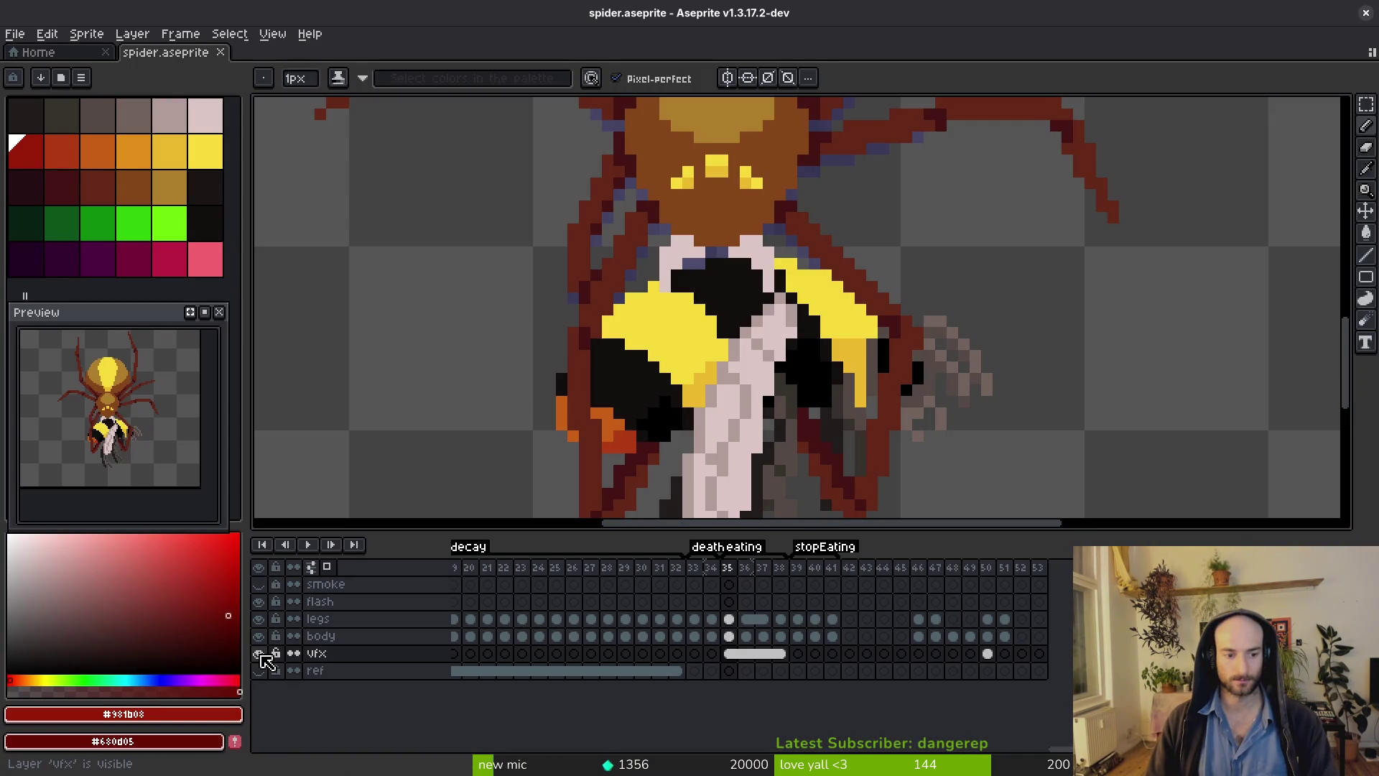
left_click(345, 652)
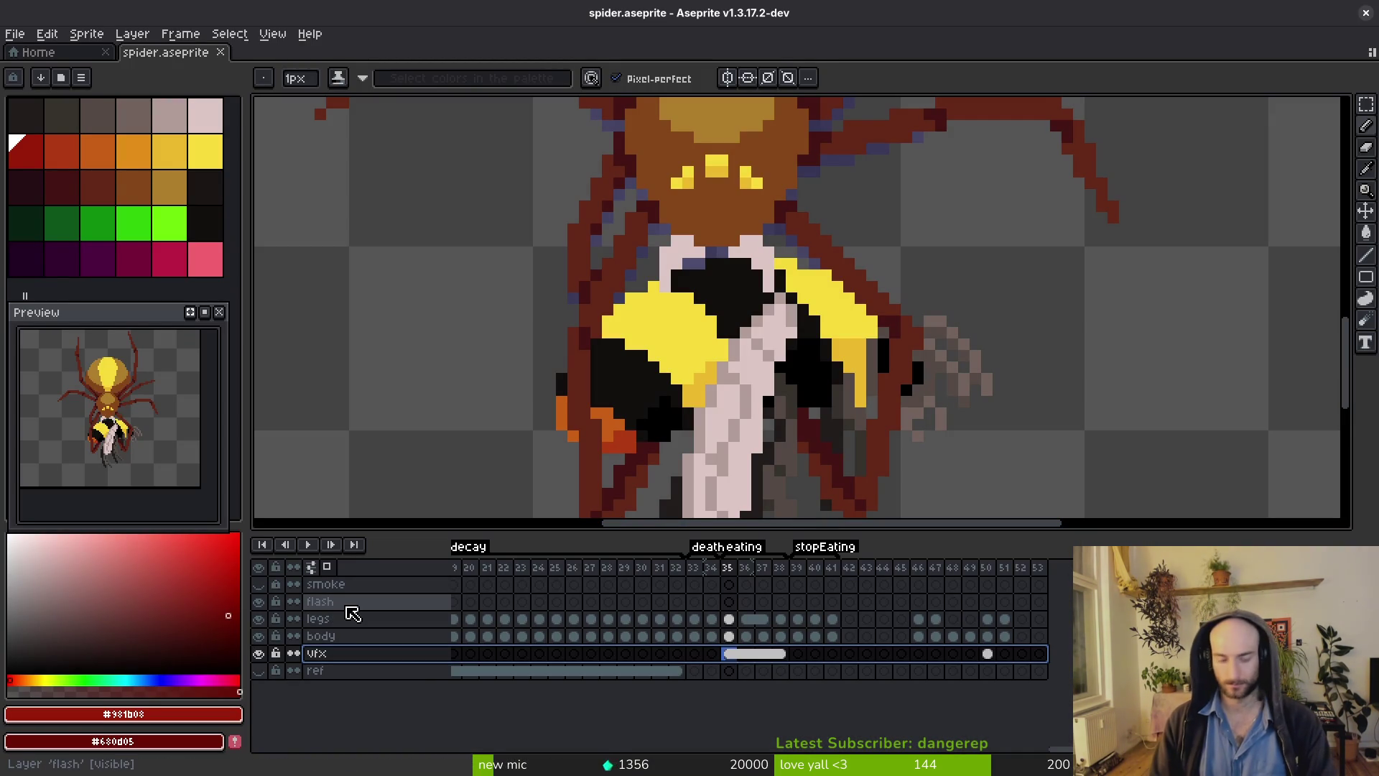
key("ctrl+z")
key("Escape")
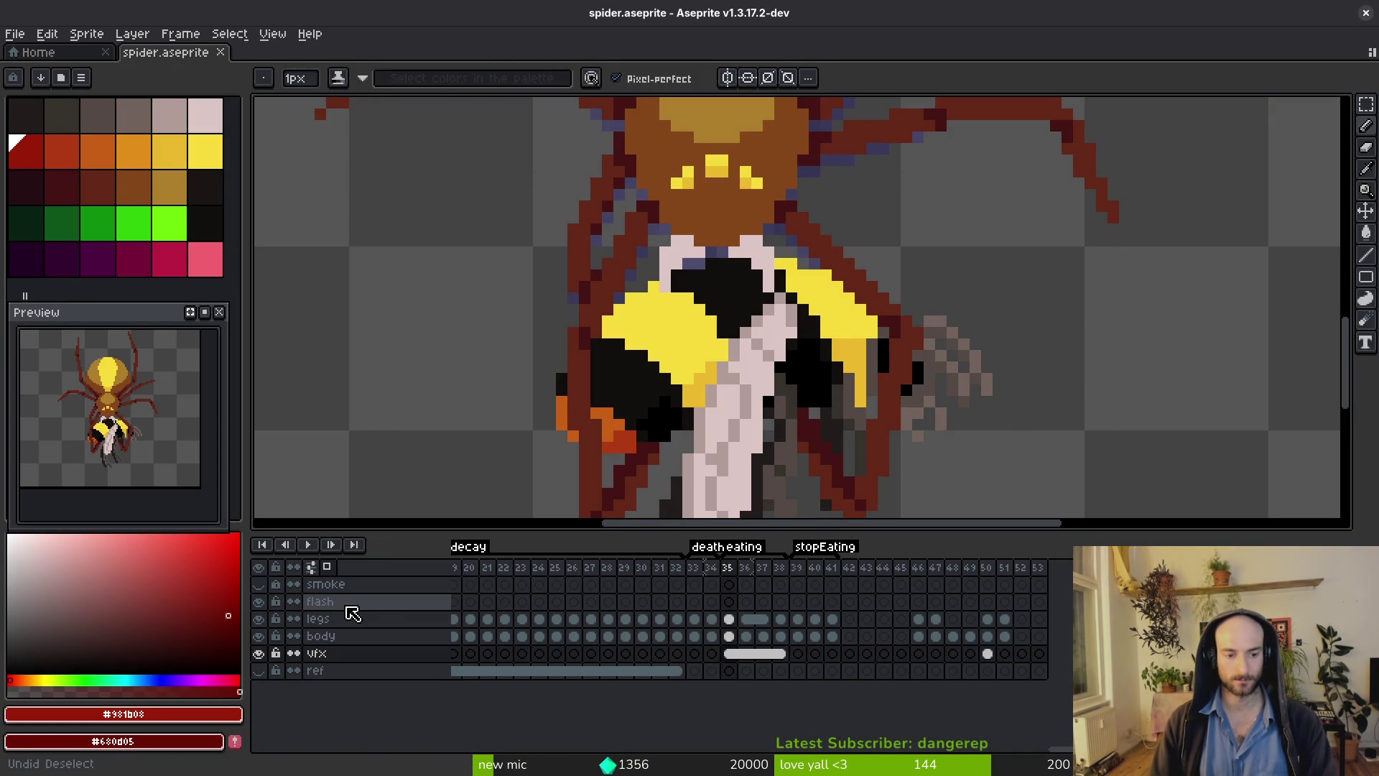
key("ctrl+d")
left_click(364, 660)
key("ctrl+z")
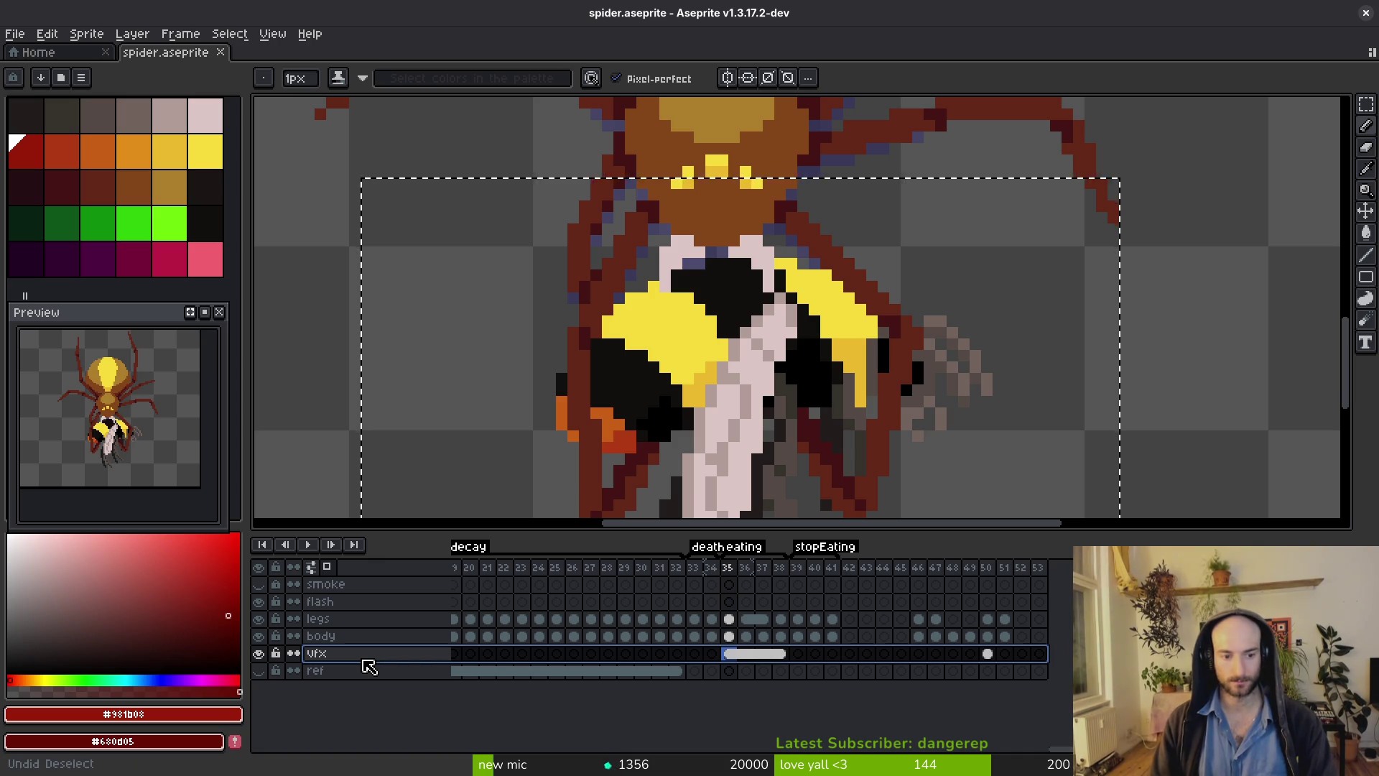
key("ctrl+d")
Rename the vfx layer to deadBee and close spider.aseprite.
double_click(364, 661)
type("dea")
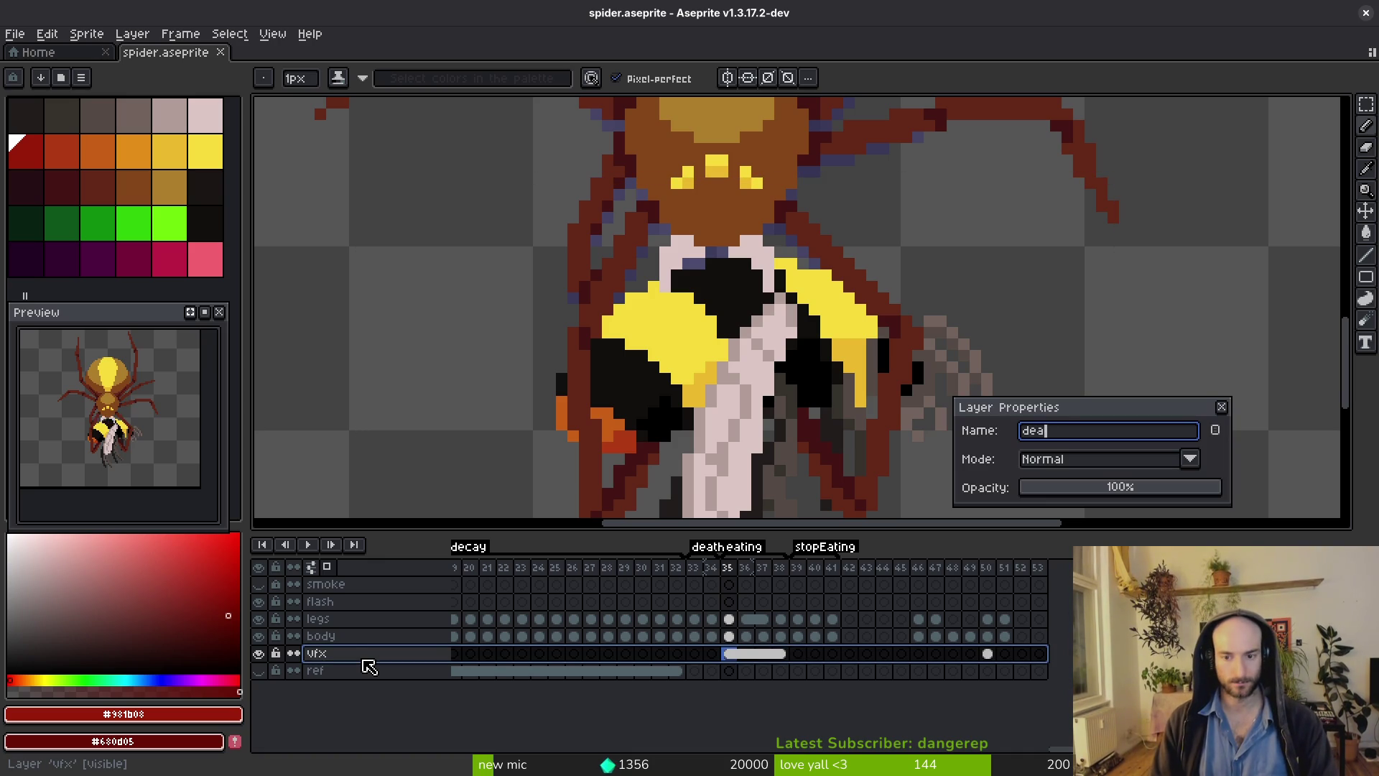
type("dBee")
key("Return")
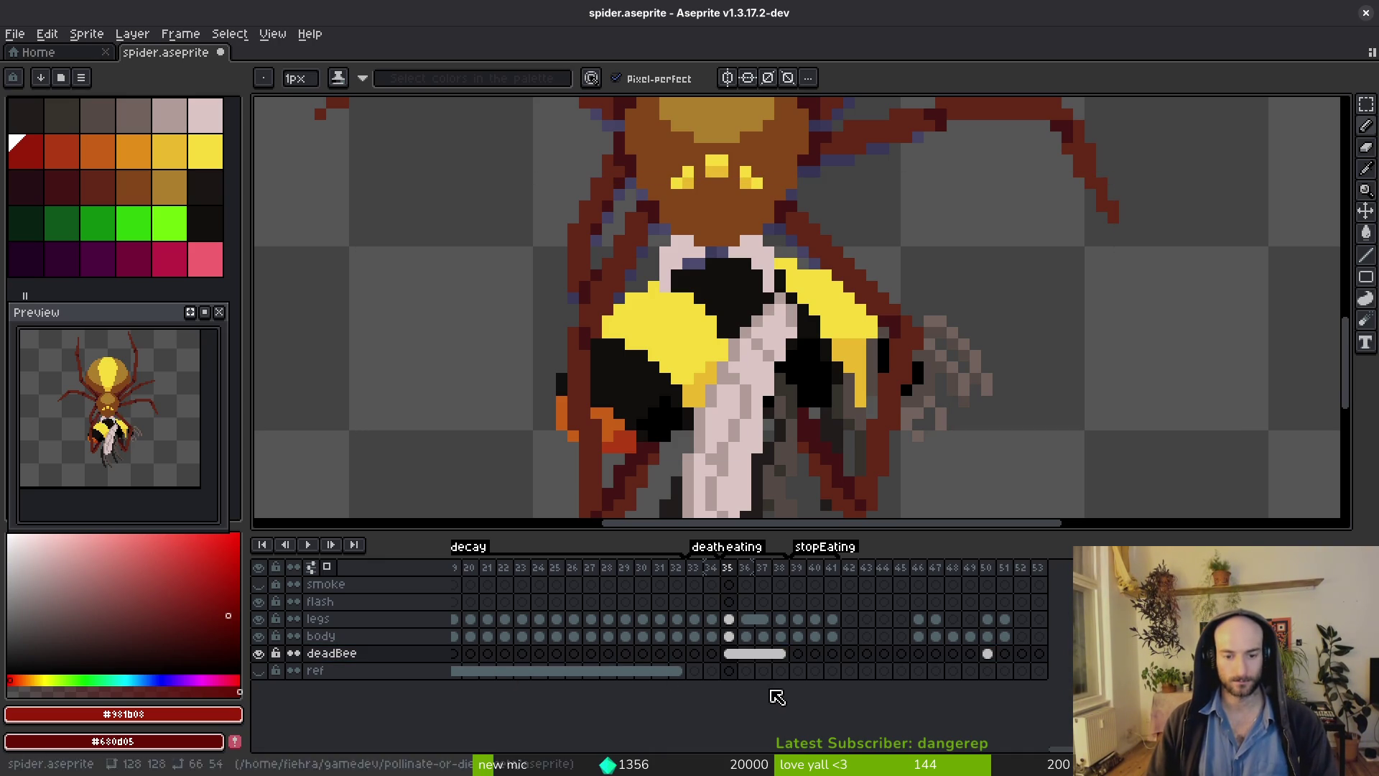
key("ctrl+w")
Quit Aseprite and change into the pollinate-or-die project's assets/aseprite folder.
key("ctrl+q")
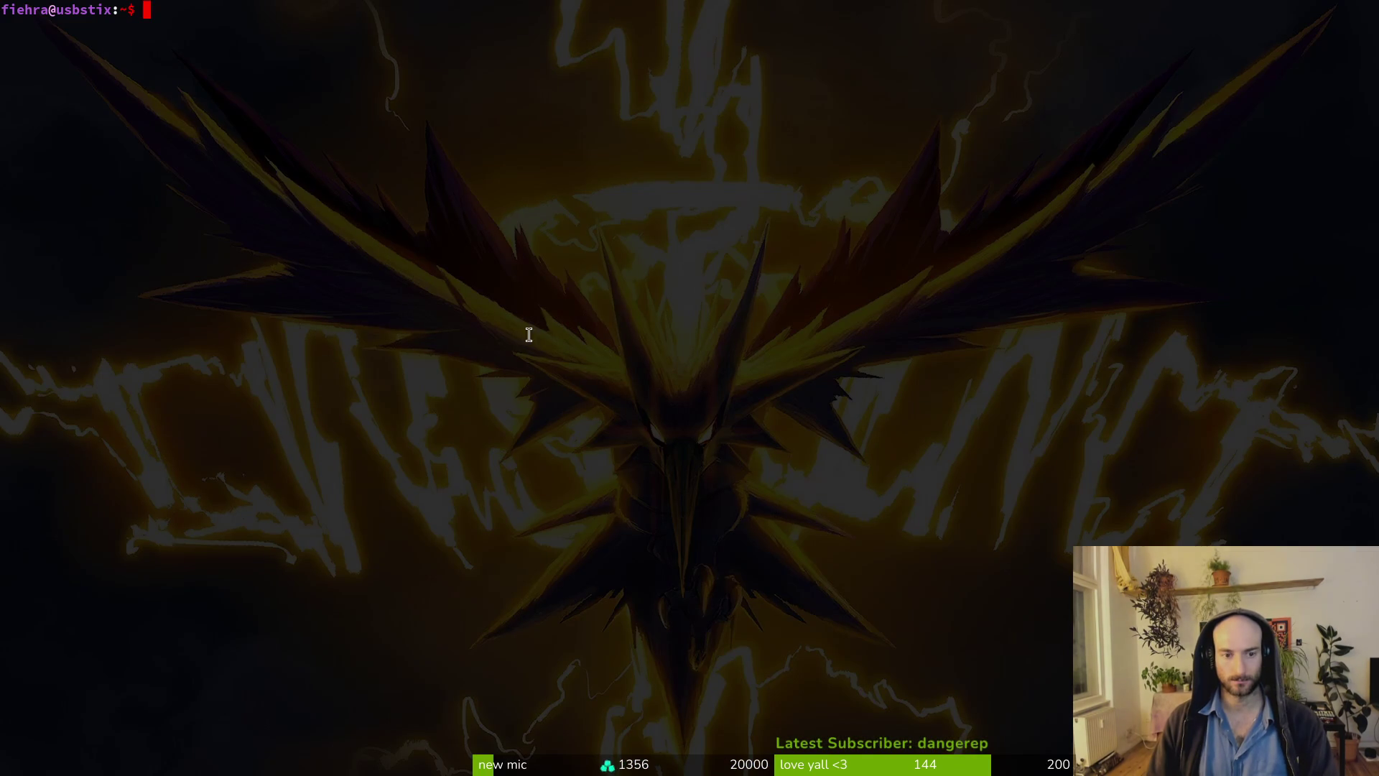
type("cd gamedev/po")
key("Tab")
key("Return")
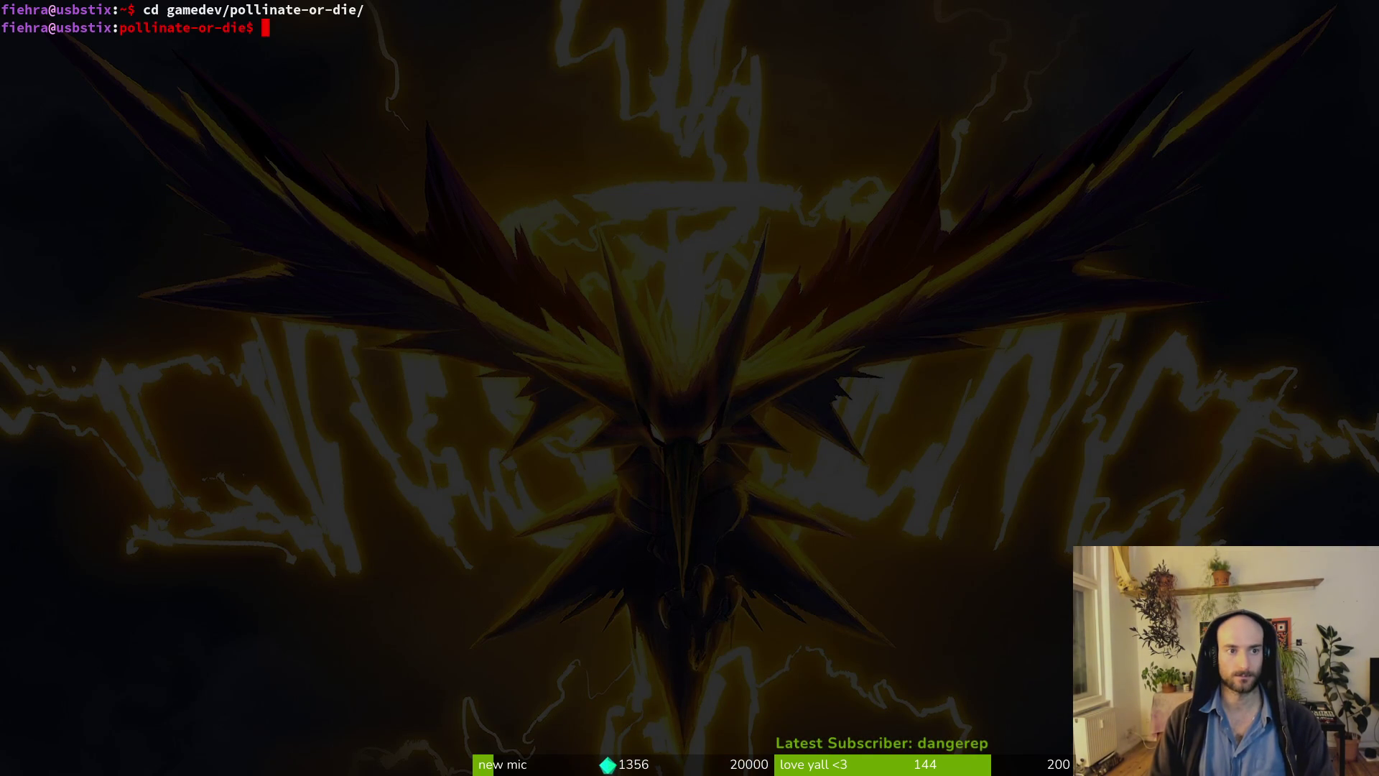
type("d ass")
key("Tab")
key("Return")
type("cd ase")
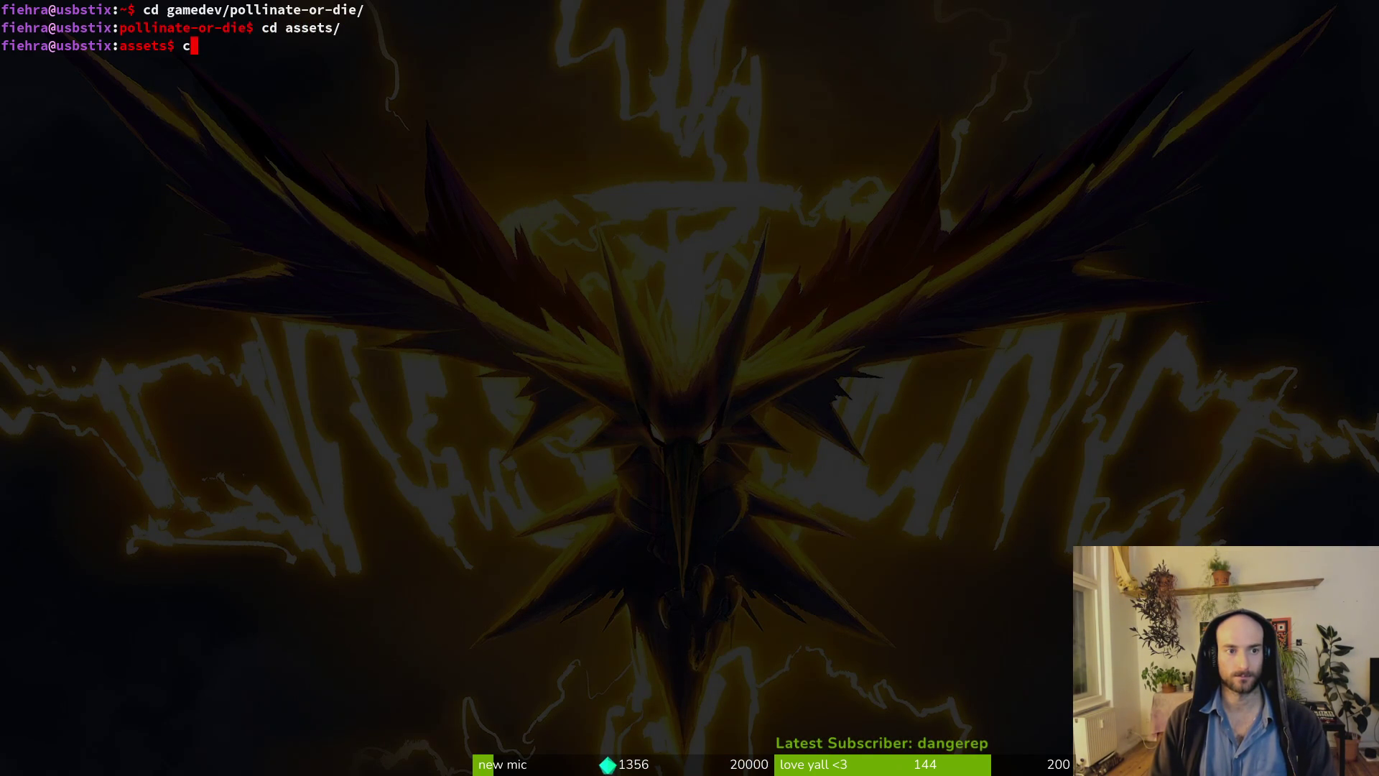
key("Tab")
key("Return")
Stage deadBee.aseprite, commit as "added deadbee and spider eating animation" and push.
type("tig")
key("Return")
key("Down")
key("Down")
key("Down")
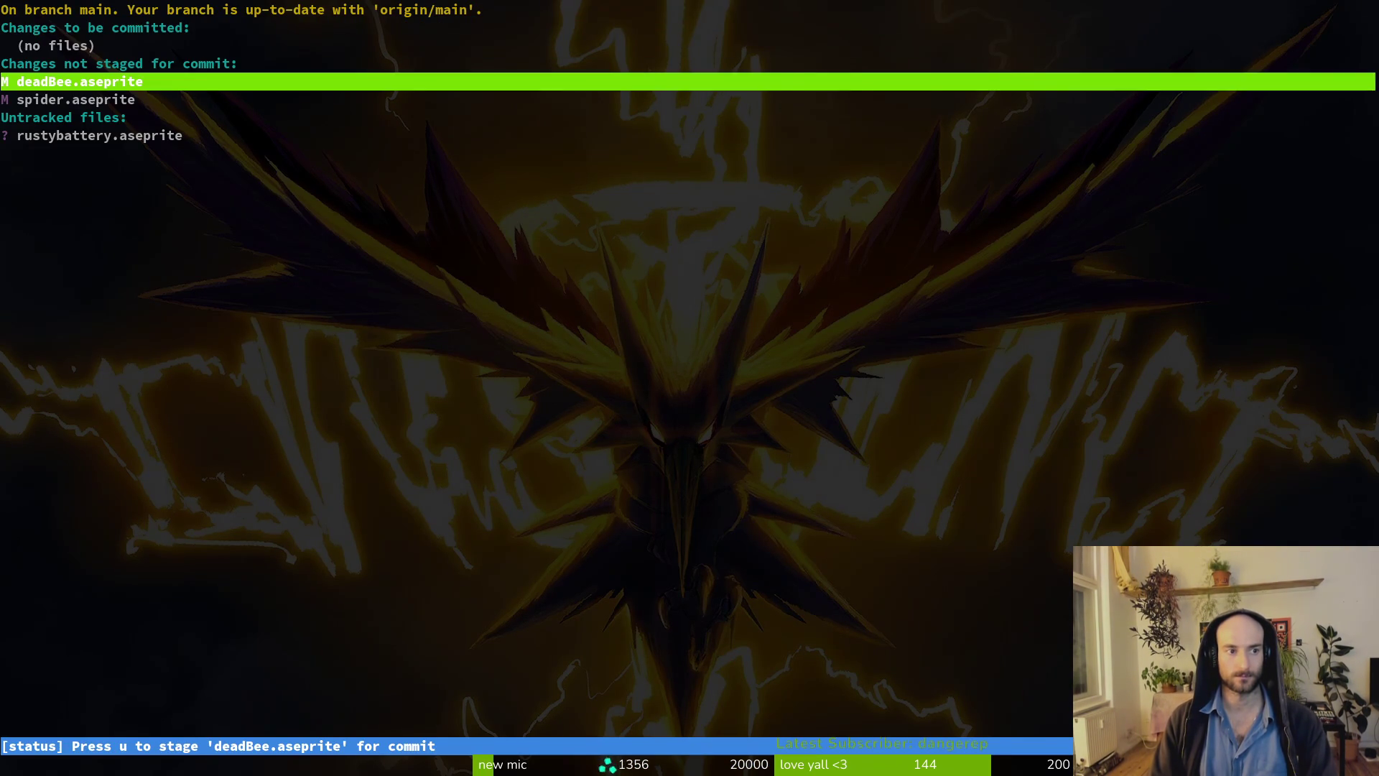
key("u")
key("Return")
type("uqgit commi")
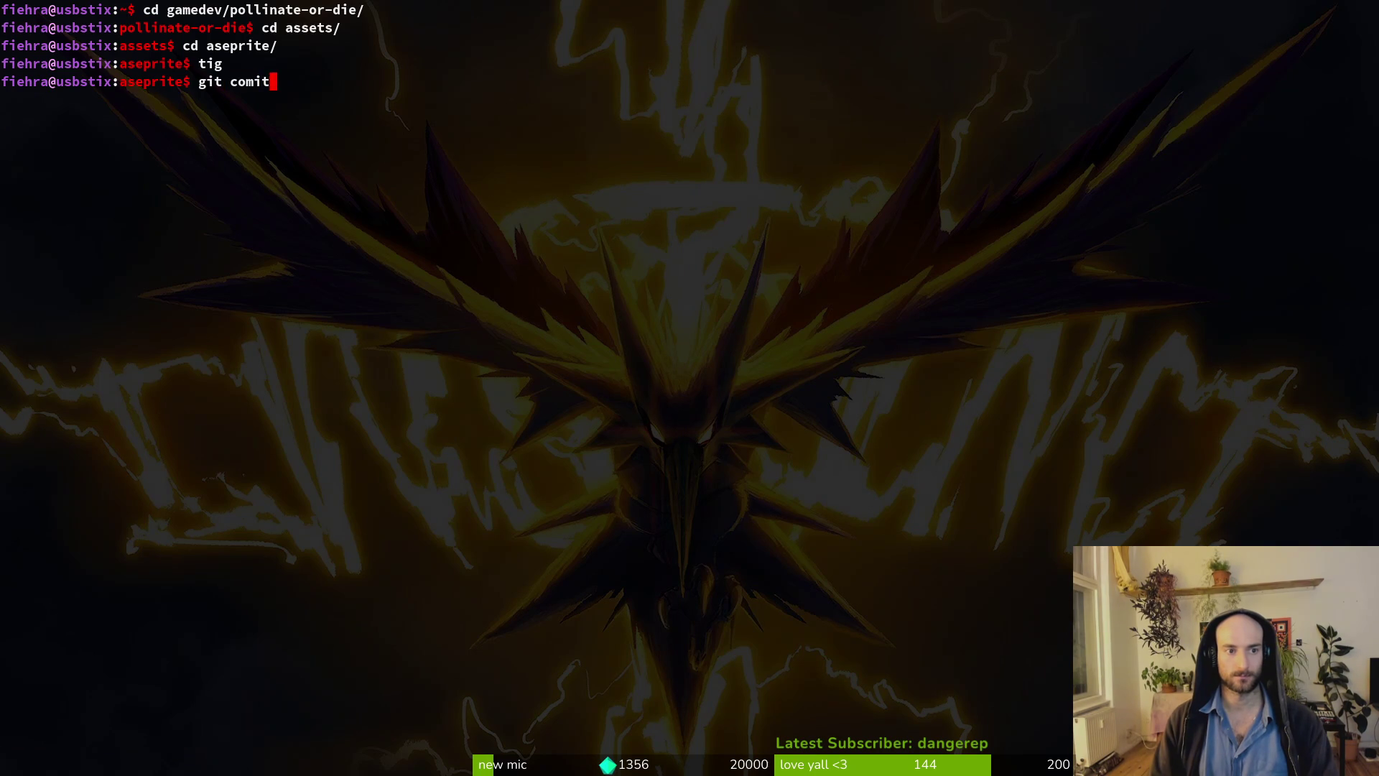
type("t -m \"added de")
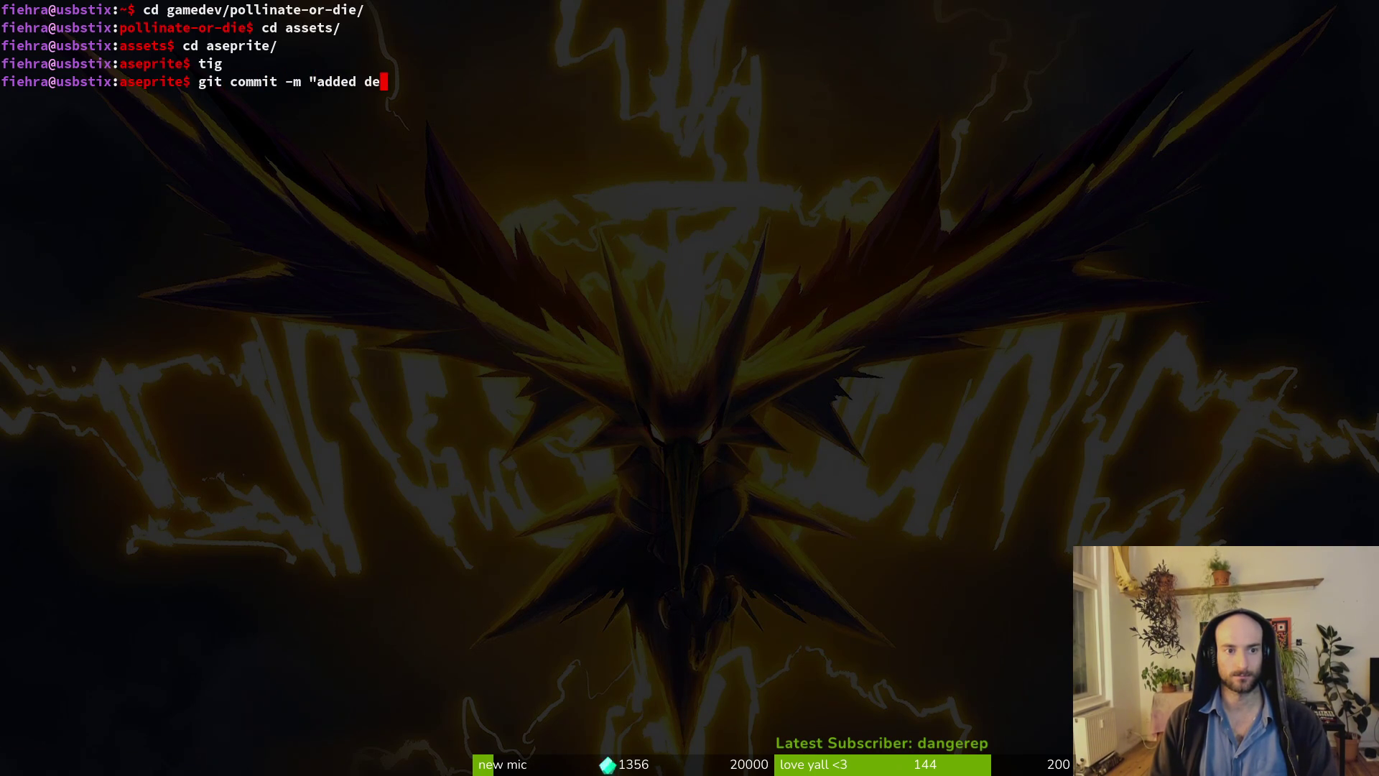
type("adbee and")
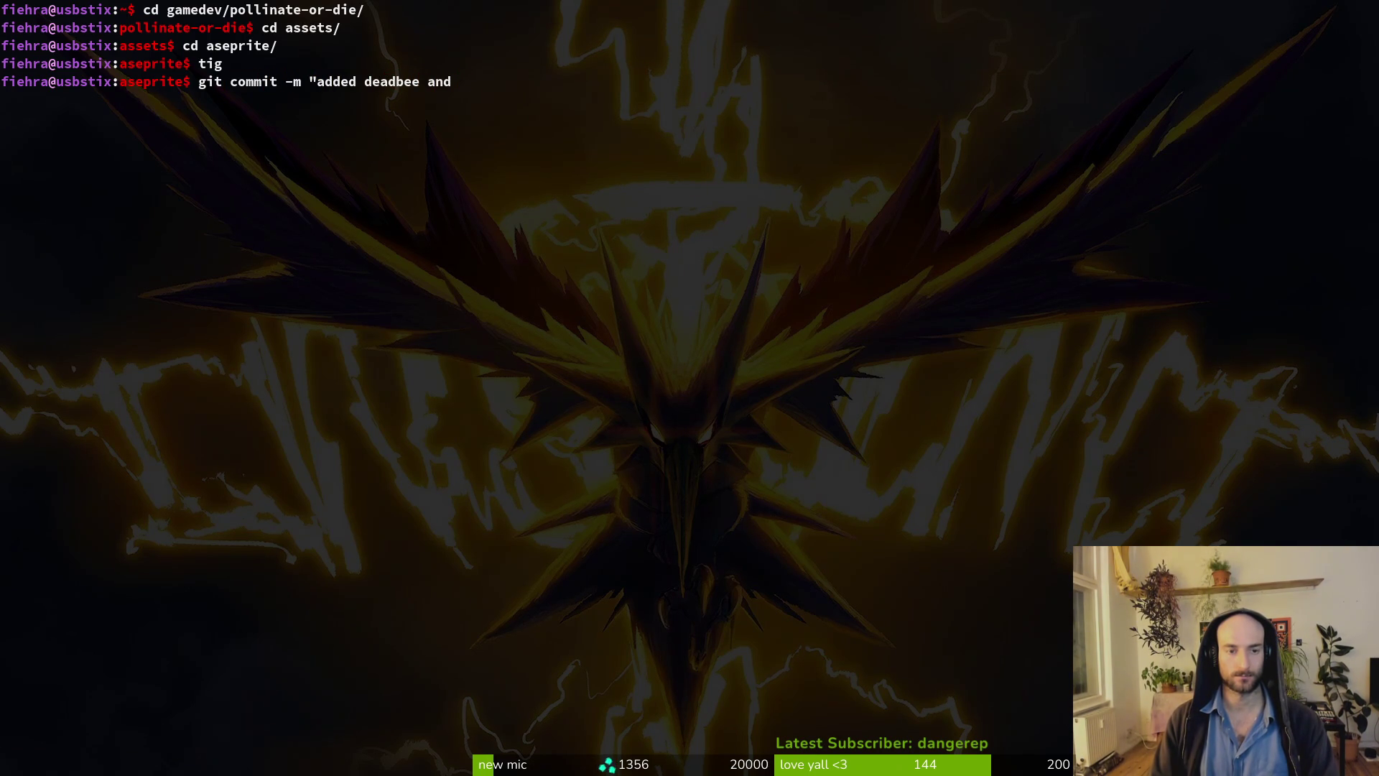
type(" spider eating anim")
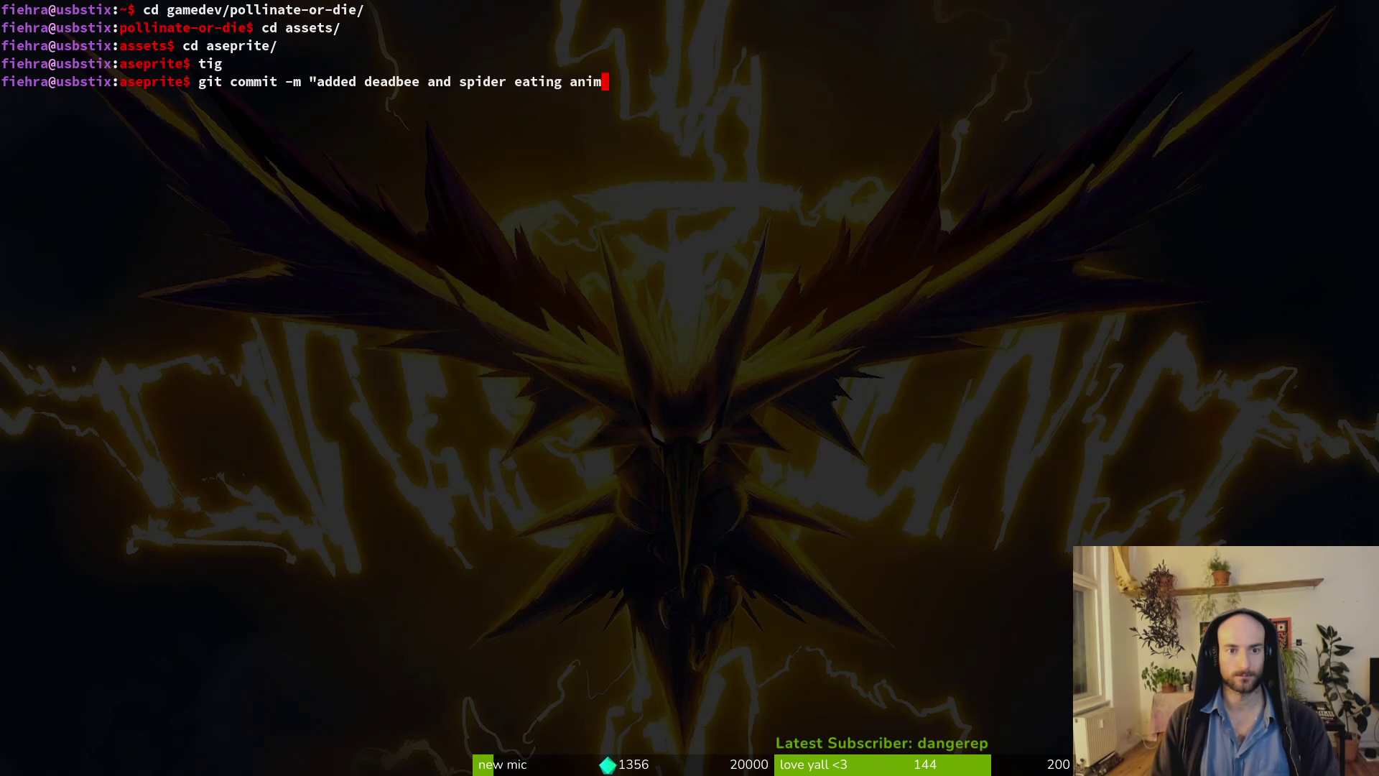
type("ation\"")
key("Return")
type("git")
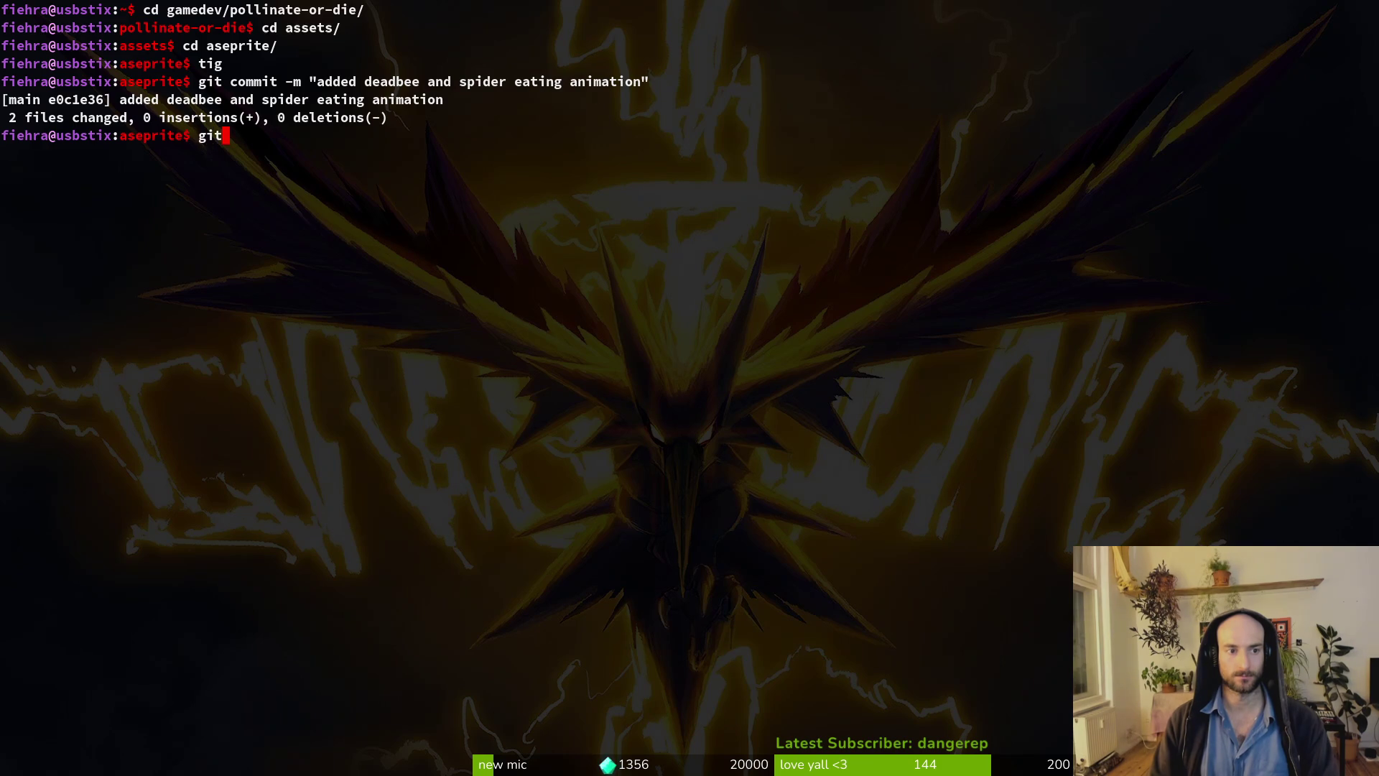
type(" push")
key("Return")
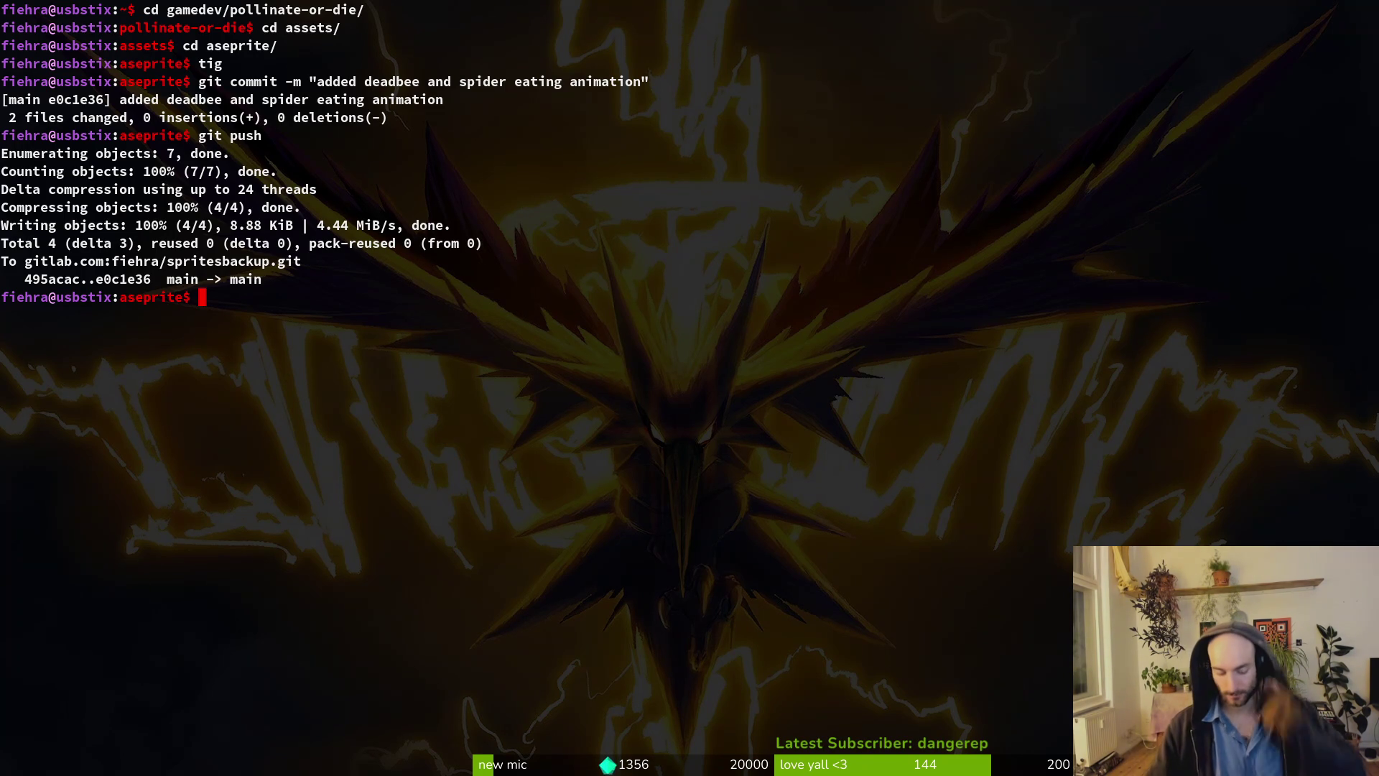
Search the aseprite folder in Neovim for a viewport file, then quit.
type("nvim .")
key("Return")
key("space")
key("f")
key("f")
type("subview")
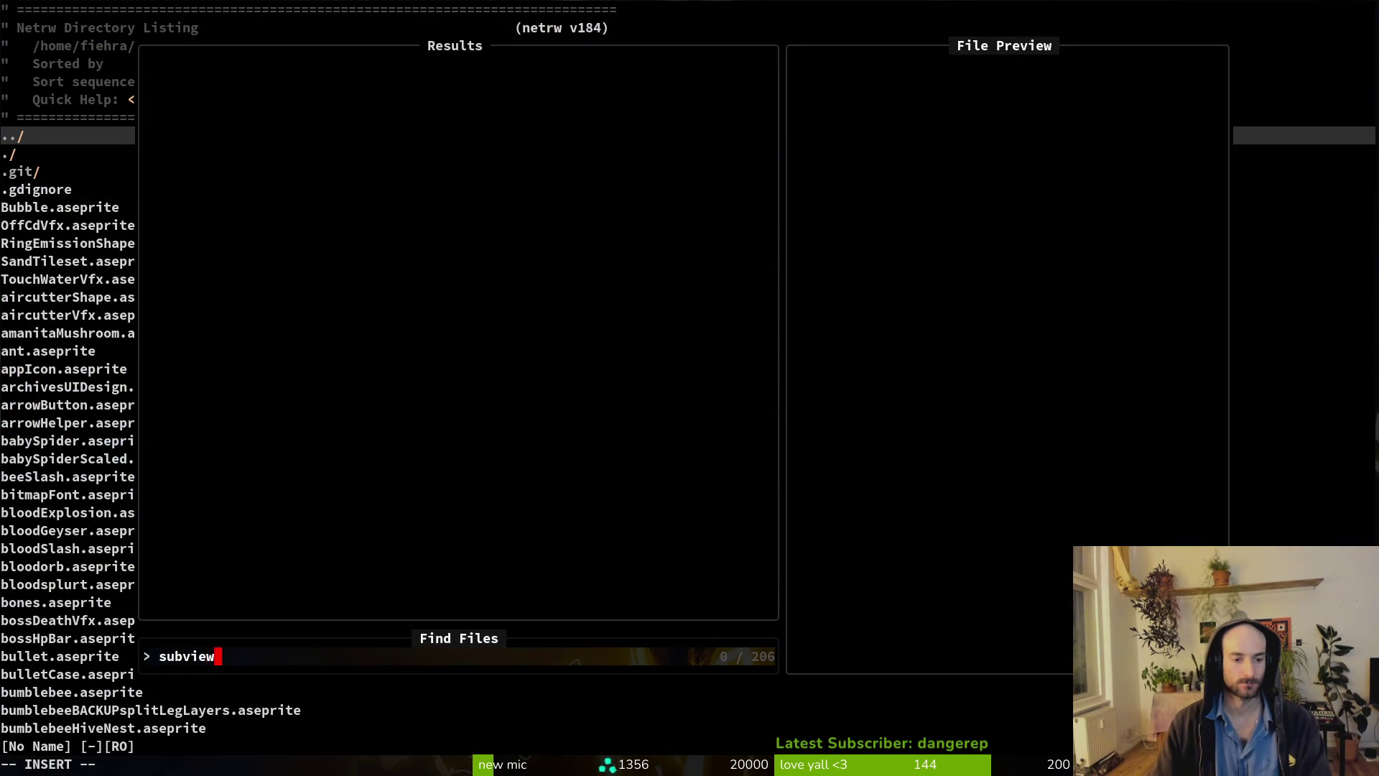
key("BackSpace")
key("BackSpace")
key("BackSpace")
type("view")
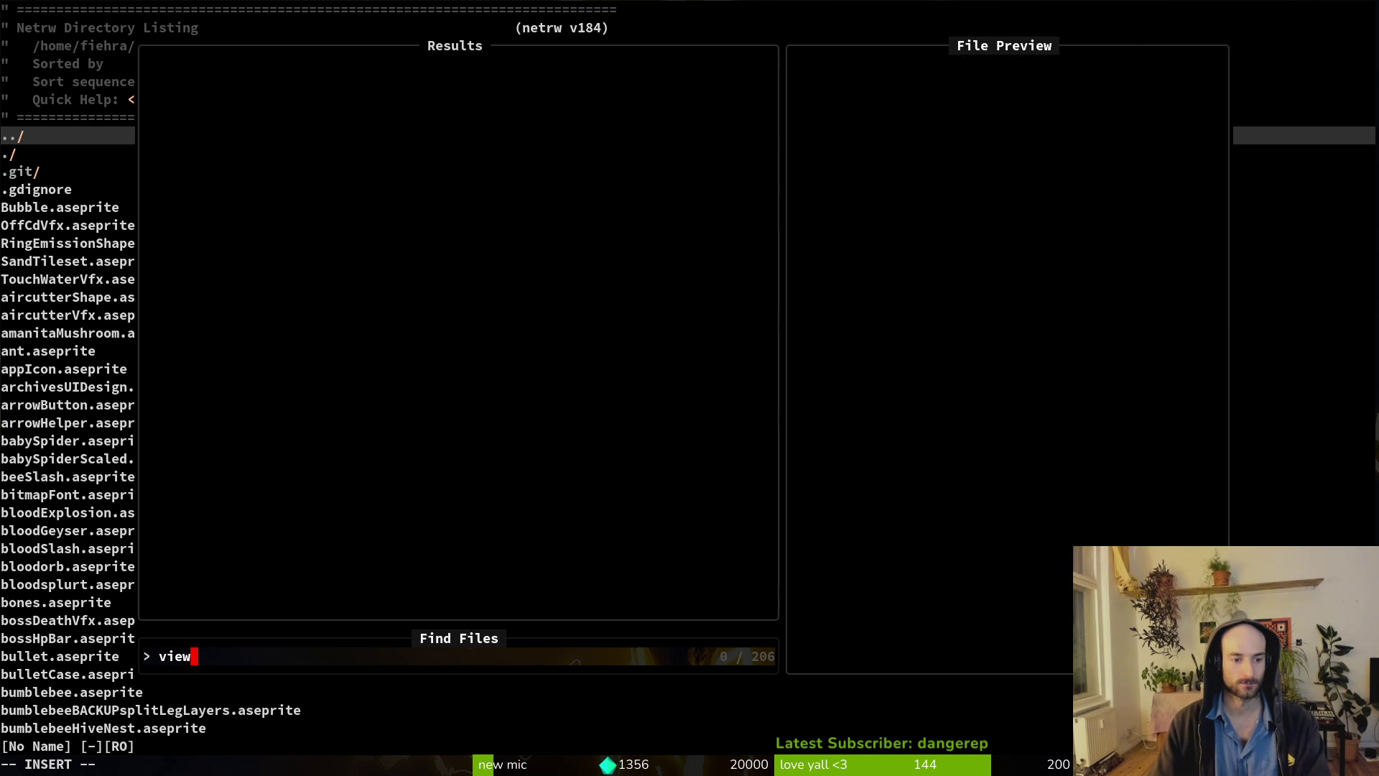
key("ctrl+c")
type(":q")
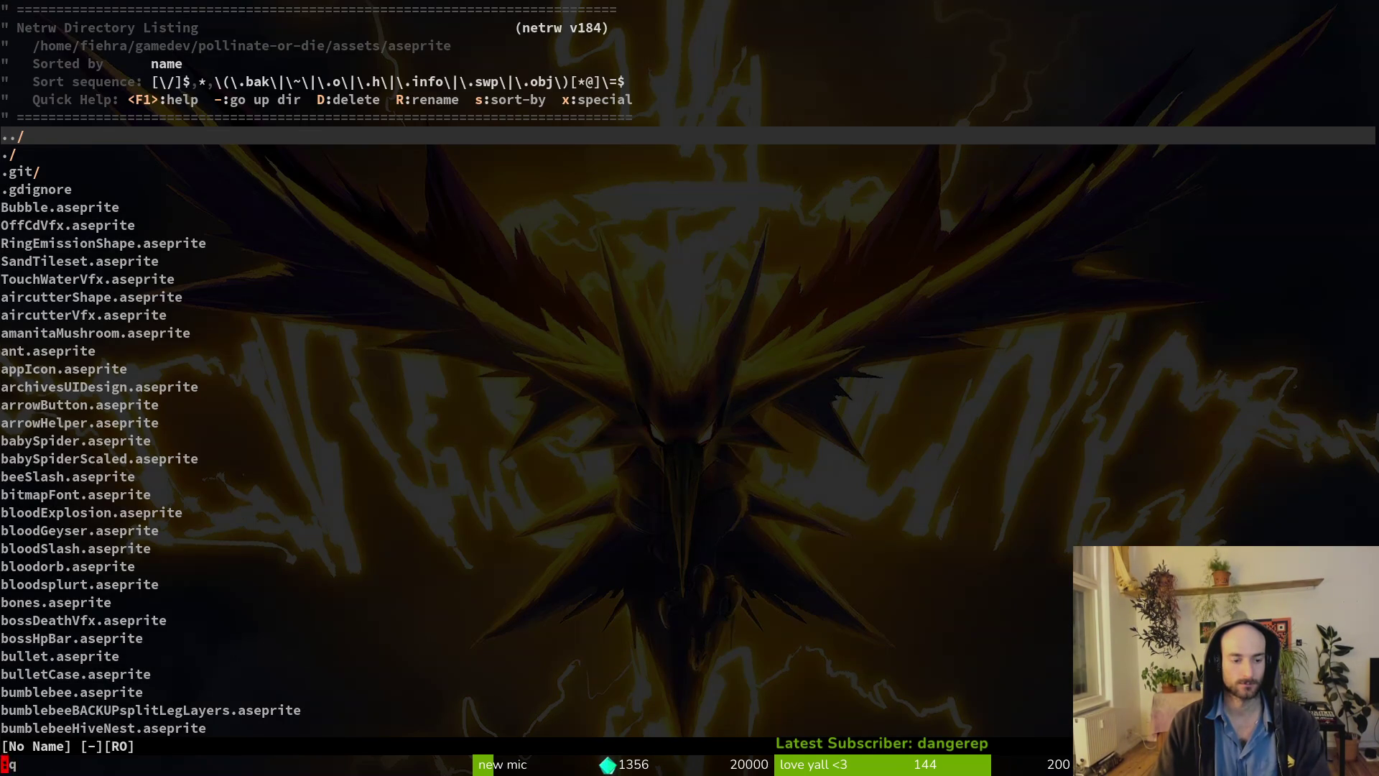
key("Return")
From the project folder, open sub_viewport_container.gd in Neovim, then quit.
type("cd ..")
key("Return")
type("cd ..")
key("Return")
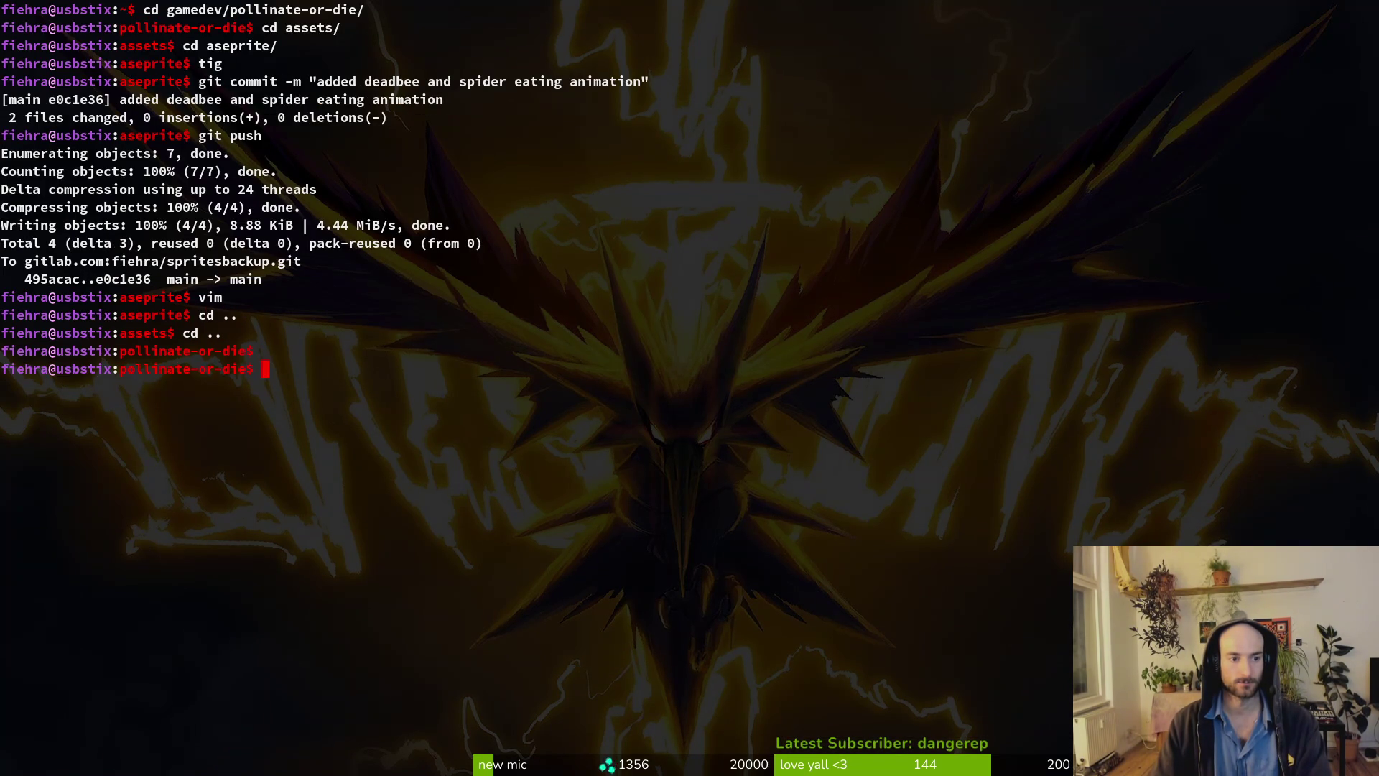
type("nvim .")
key("Return")
key("space")
key("f")
key("f")
type("viewpo")
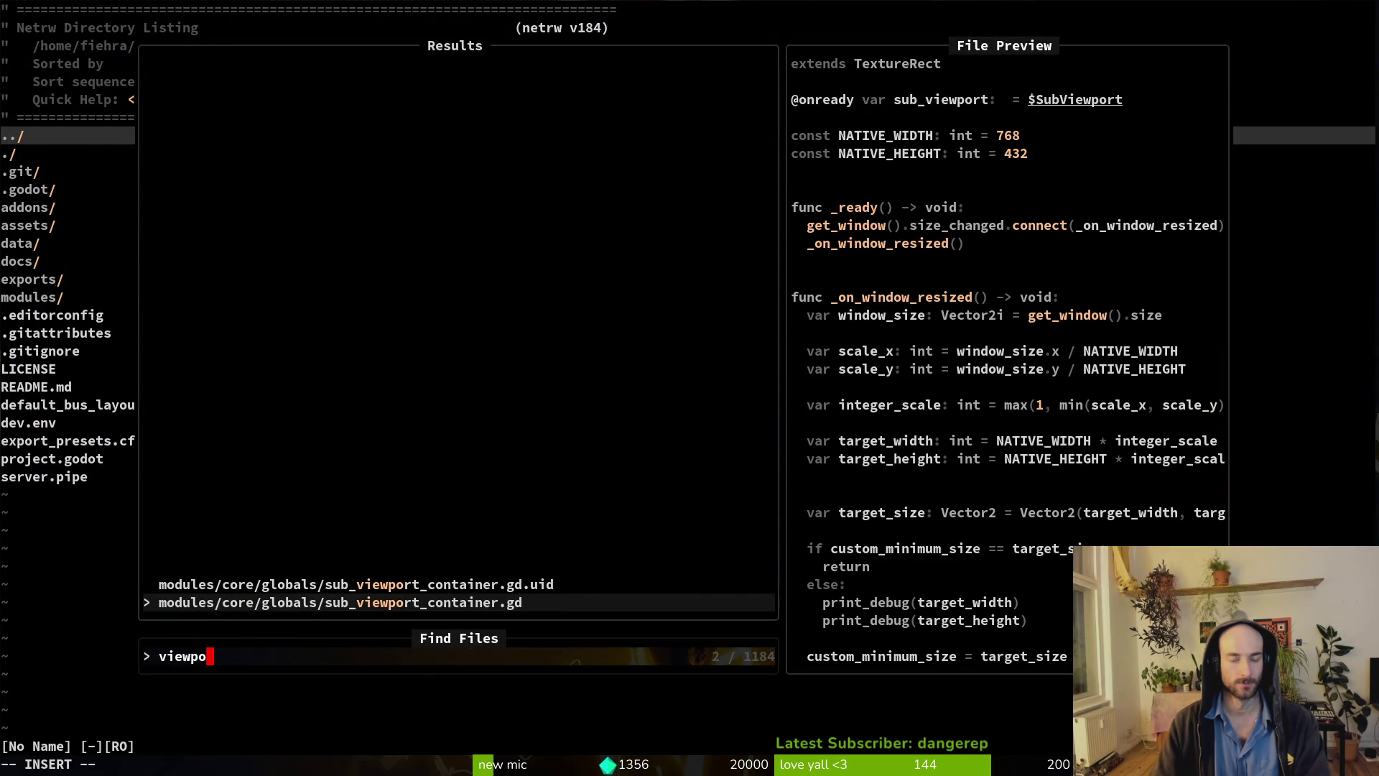
key("Return")
type(":q")
key("Return")
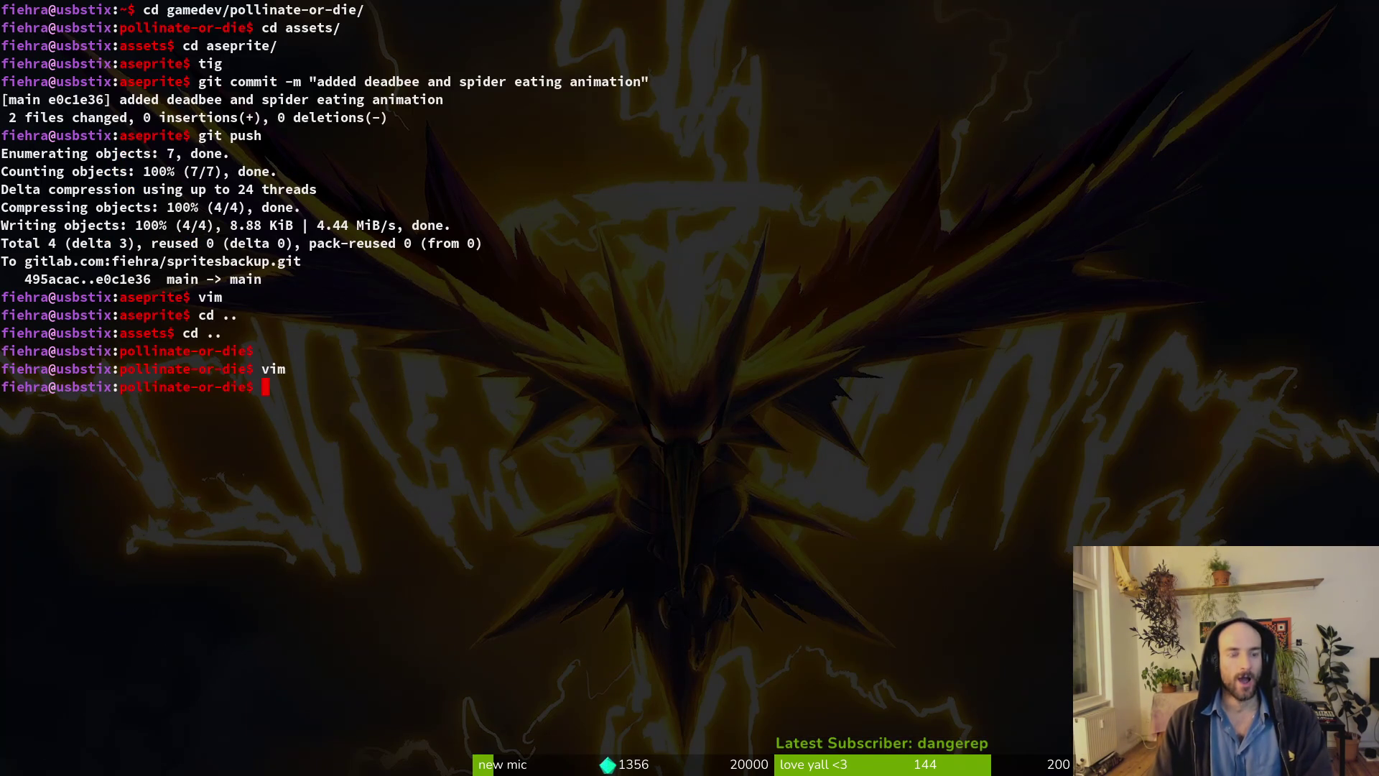
key("super+2")
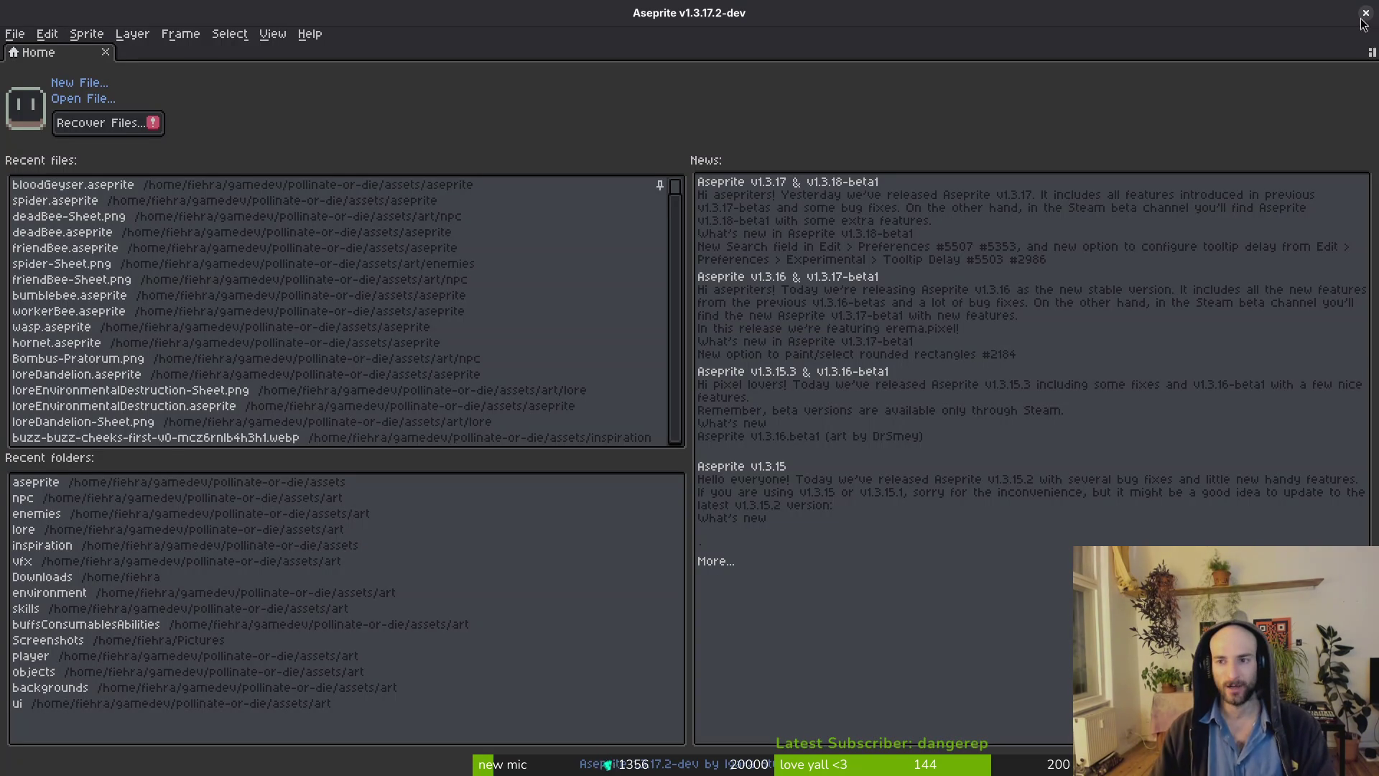
Close Aseprite and drag the Animation panel splitter down to enlarge Godot's 2D viewport.
left_click(1373, 16)
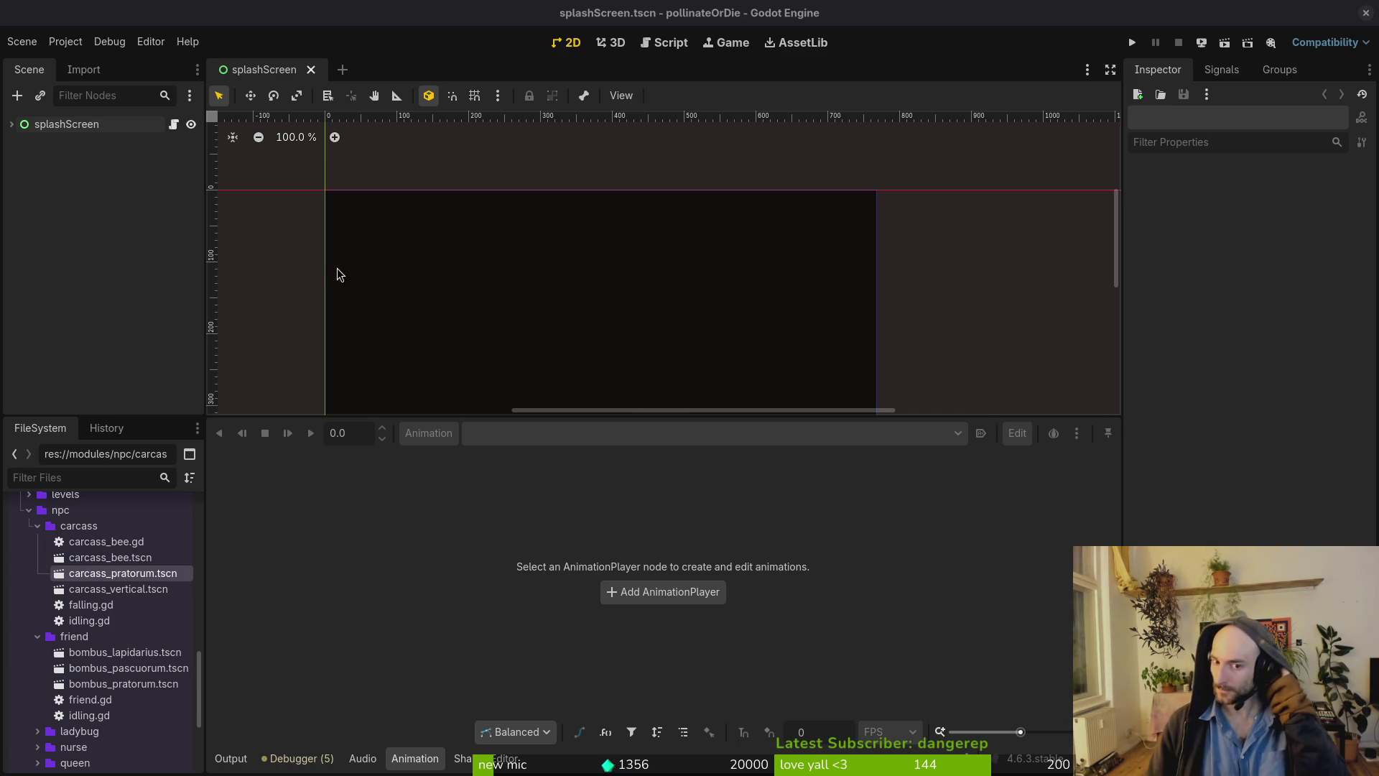
mouse_move(693, 421)
left_mouse_down()
mouse_move(674, 548)
mouse_move(693, 567)
left_mouse_up()
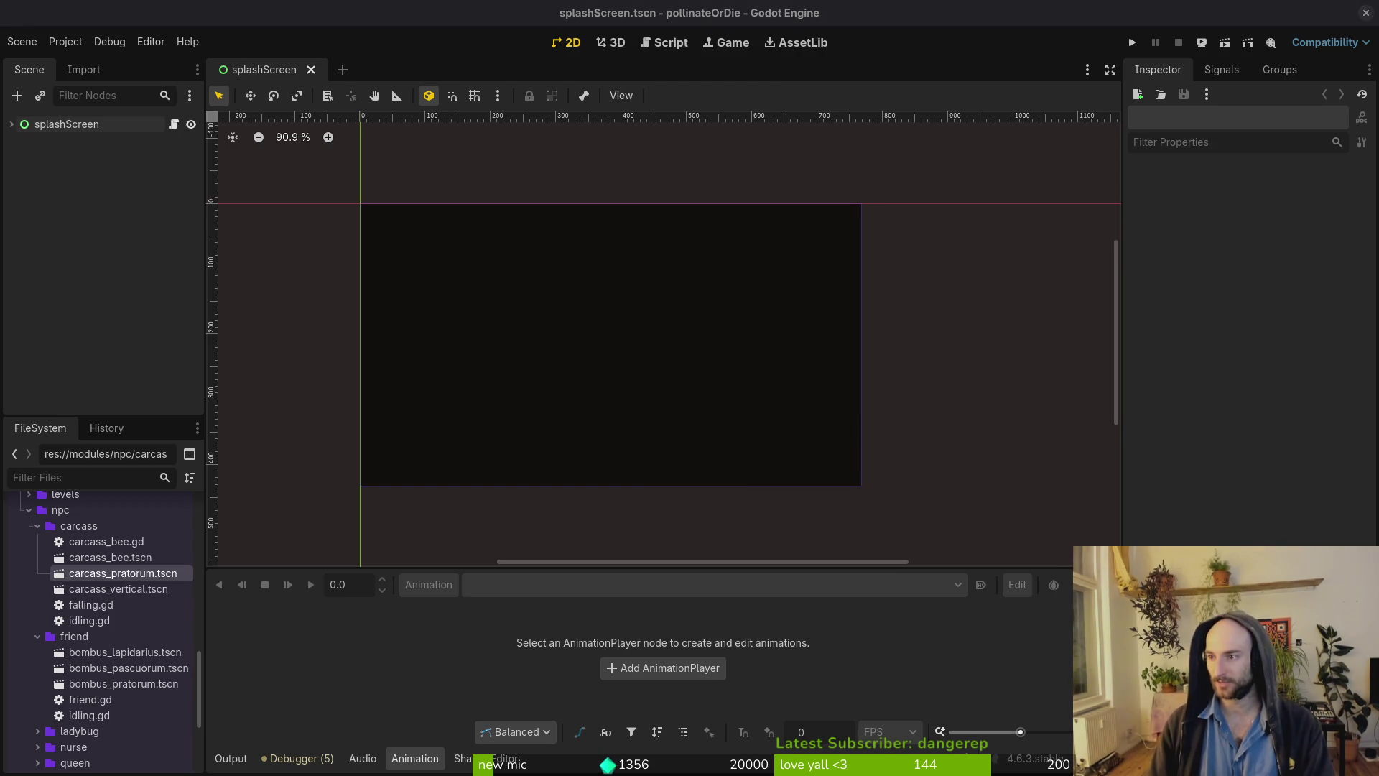
key("alt+Tab")
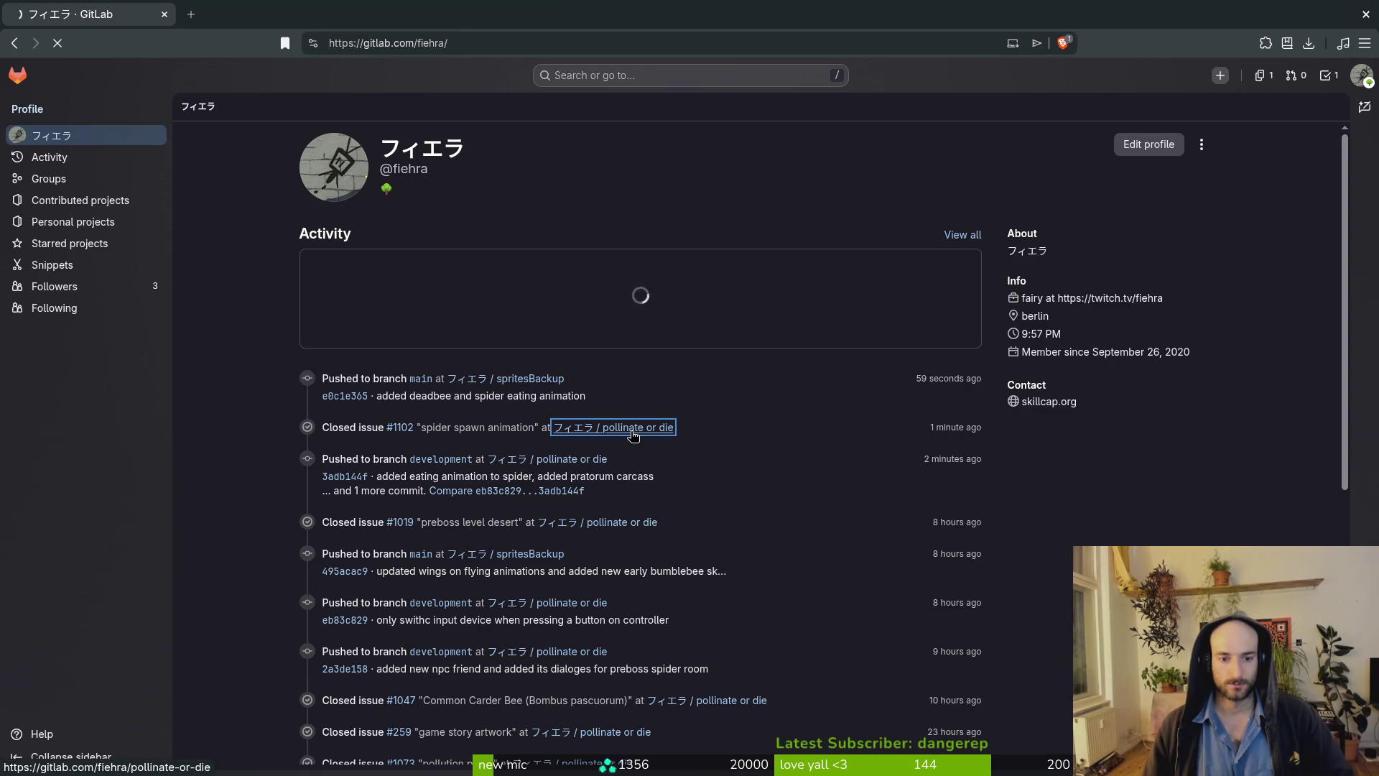
Open the pollinate or die project and go to its Plan > Milestones list.
left_click(637, 427)
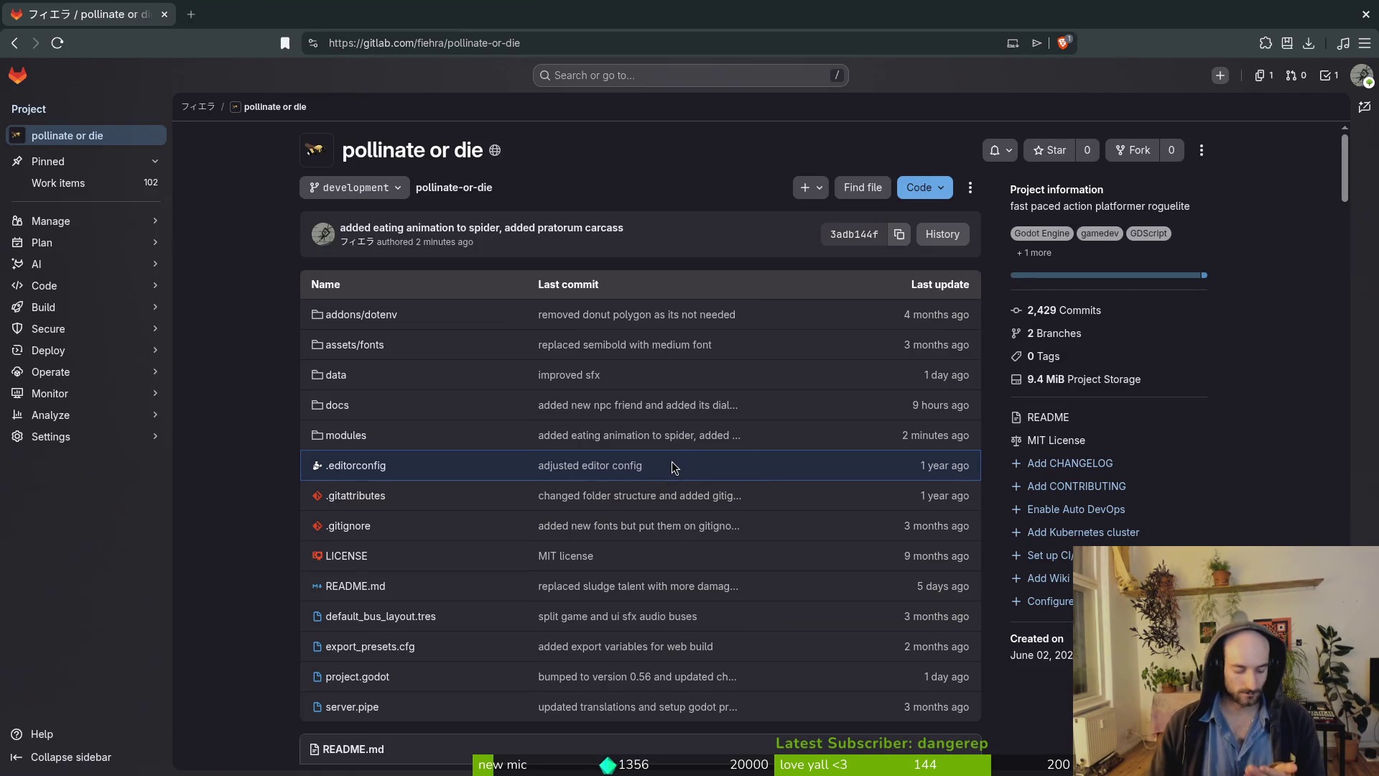
mouse_move(72, 242)
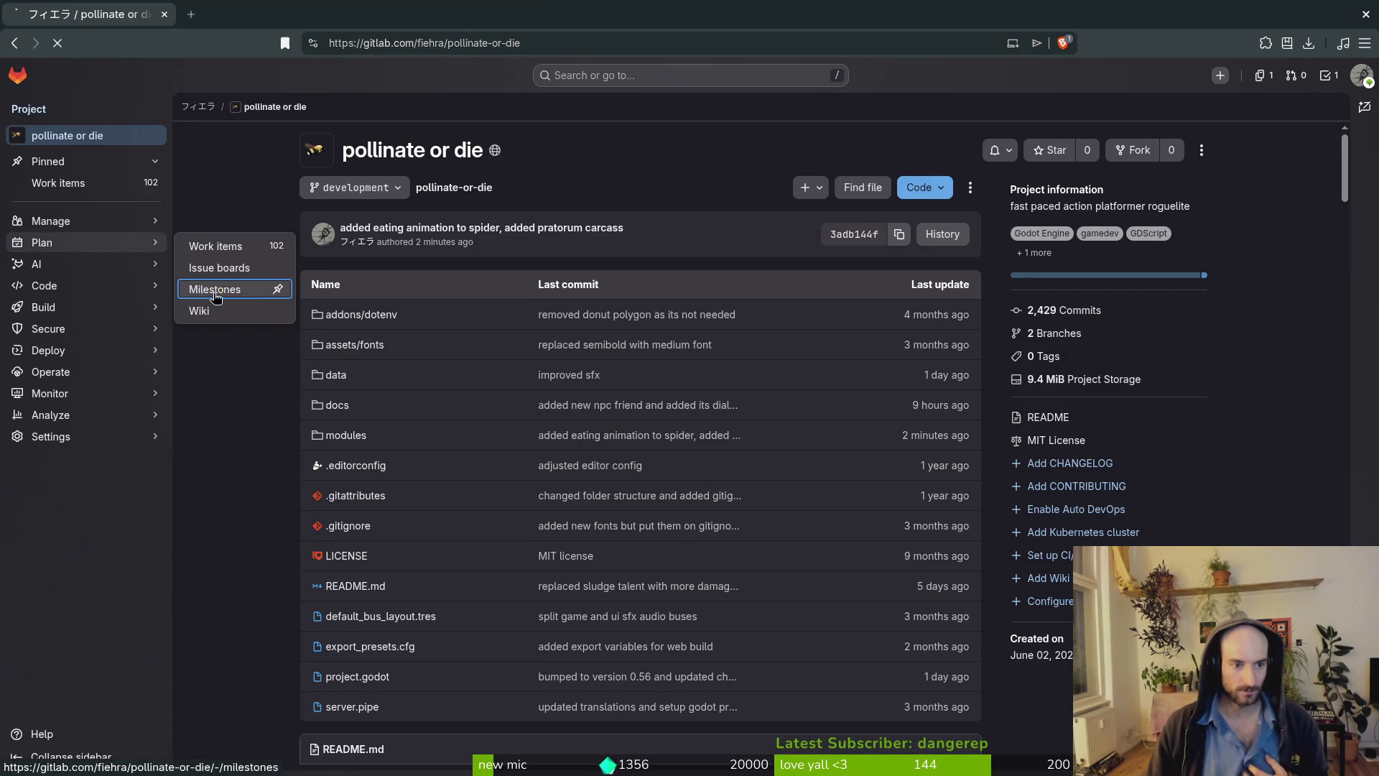
left_click(267, 287)
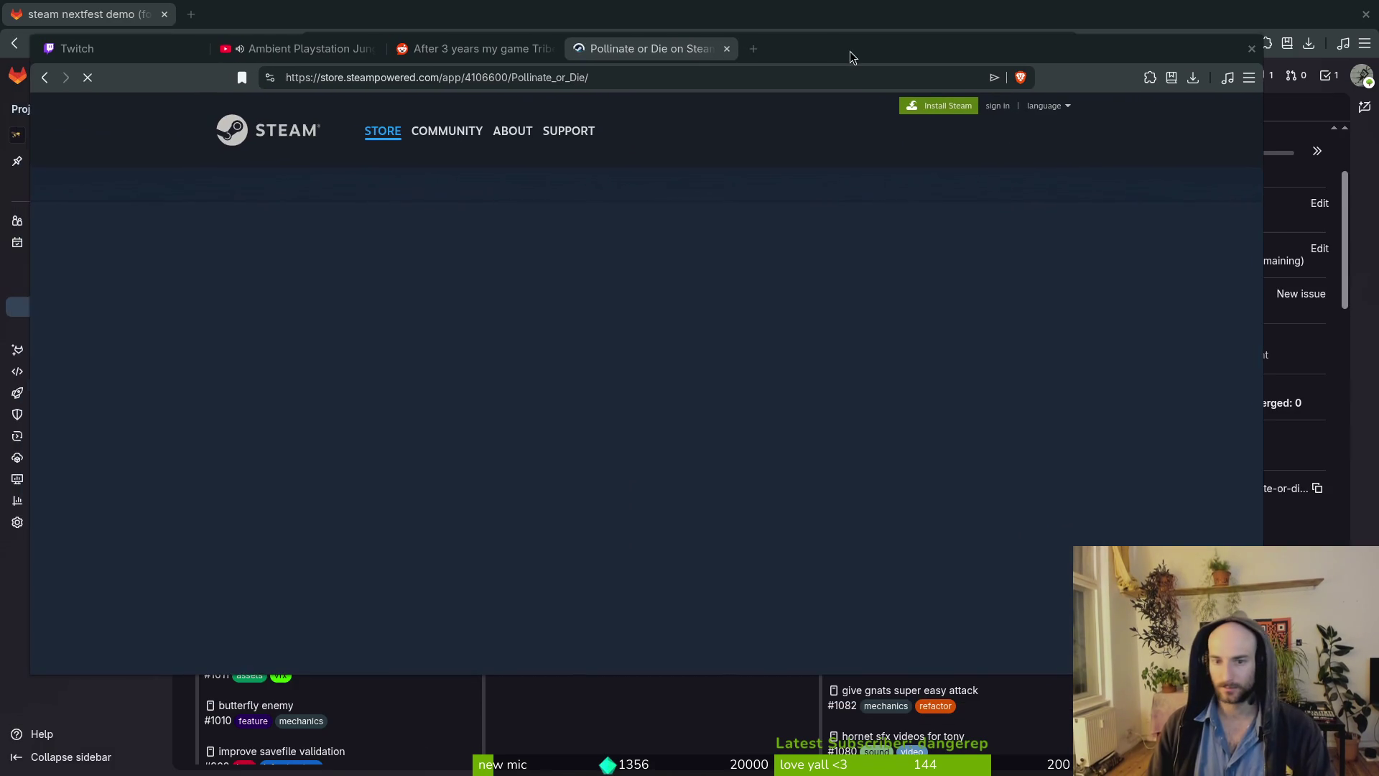
Briefly load the developer's itch.io page in a new tab, close it, and scroll the Pollinate or Die store page.
key("ctrl+t")
type("fiehra")
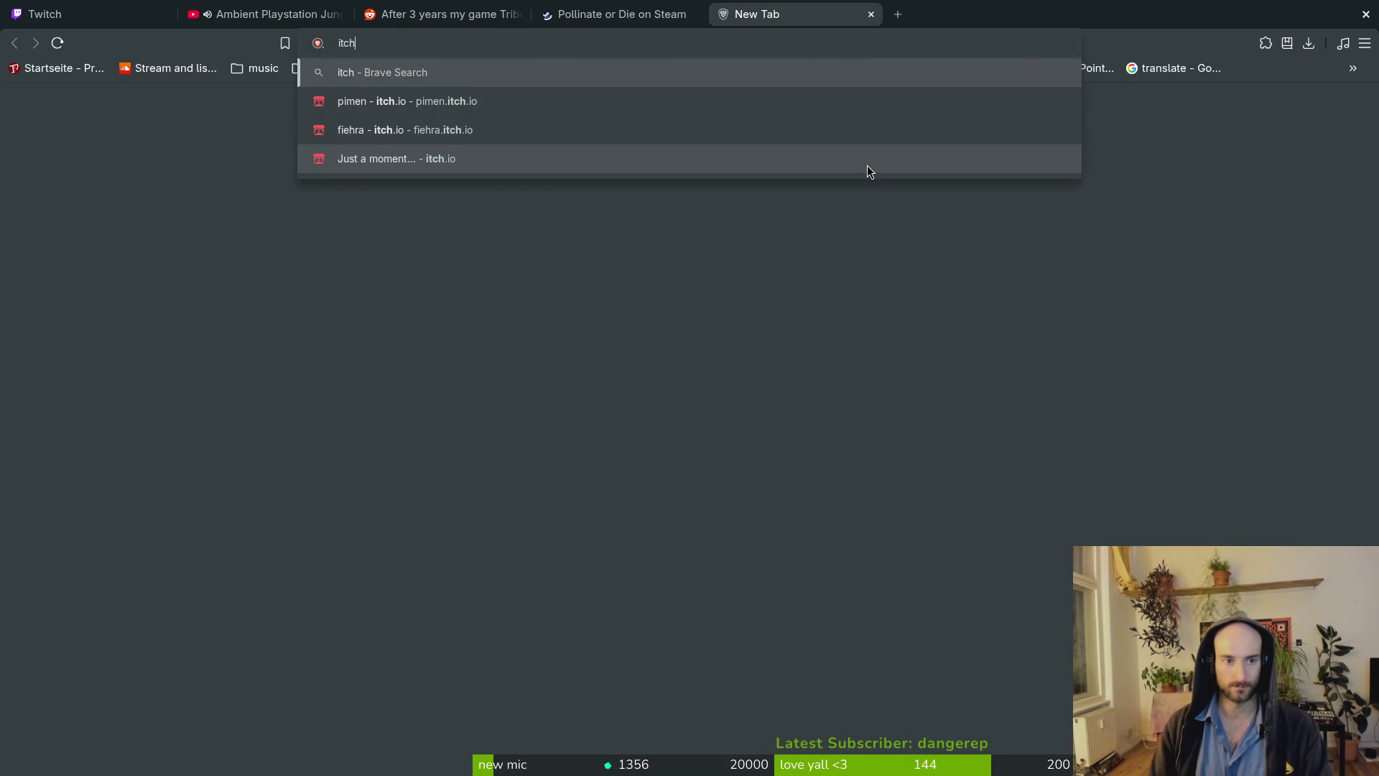
key("Return")
key("ctrl+w")
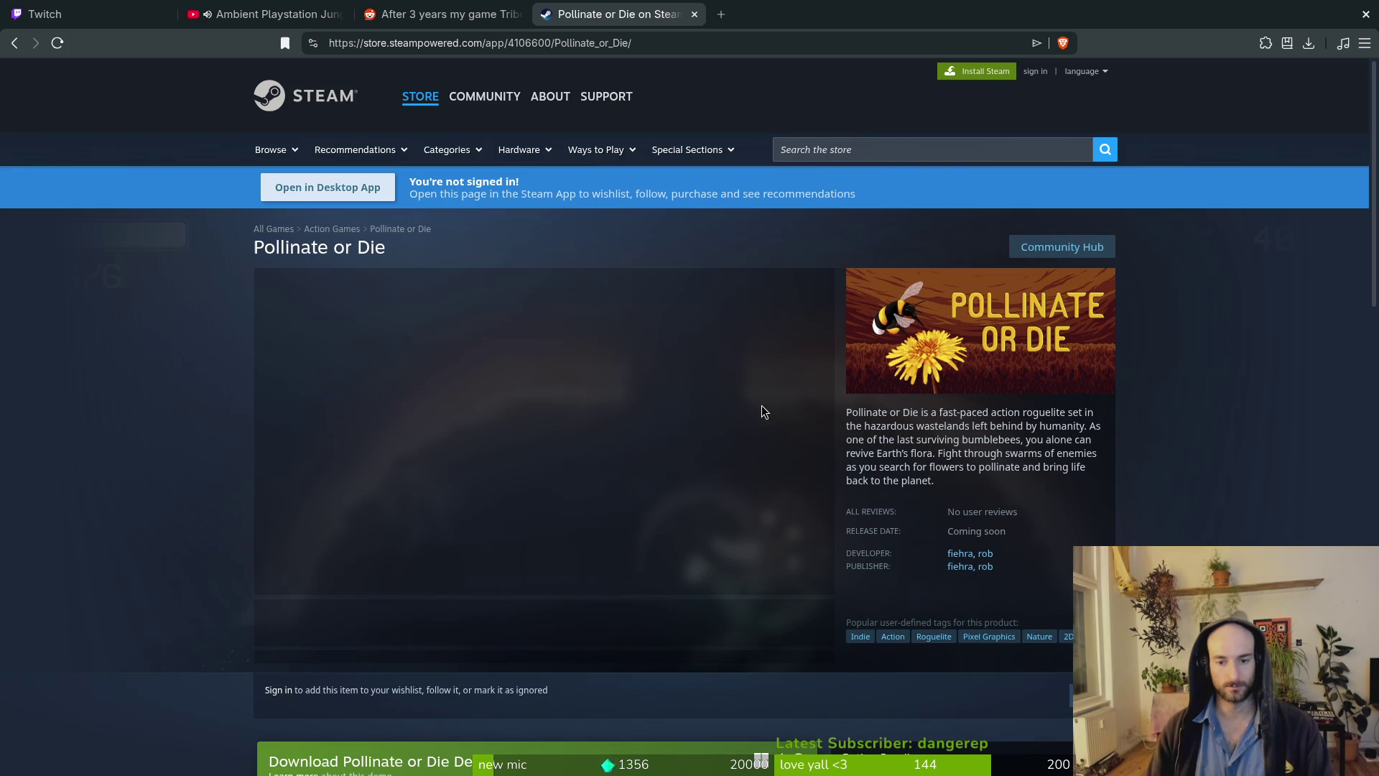
scroll(613, 301, "down", 6)
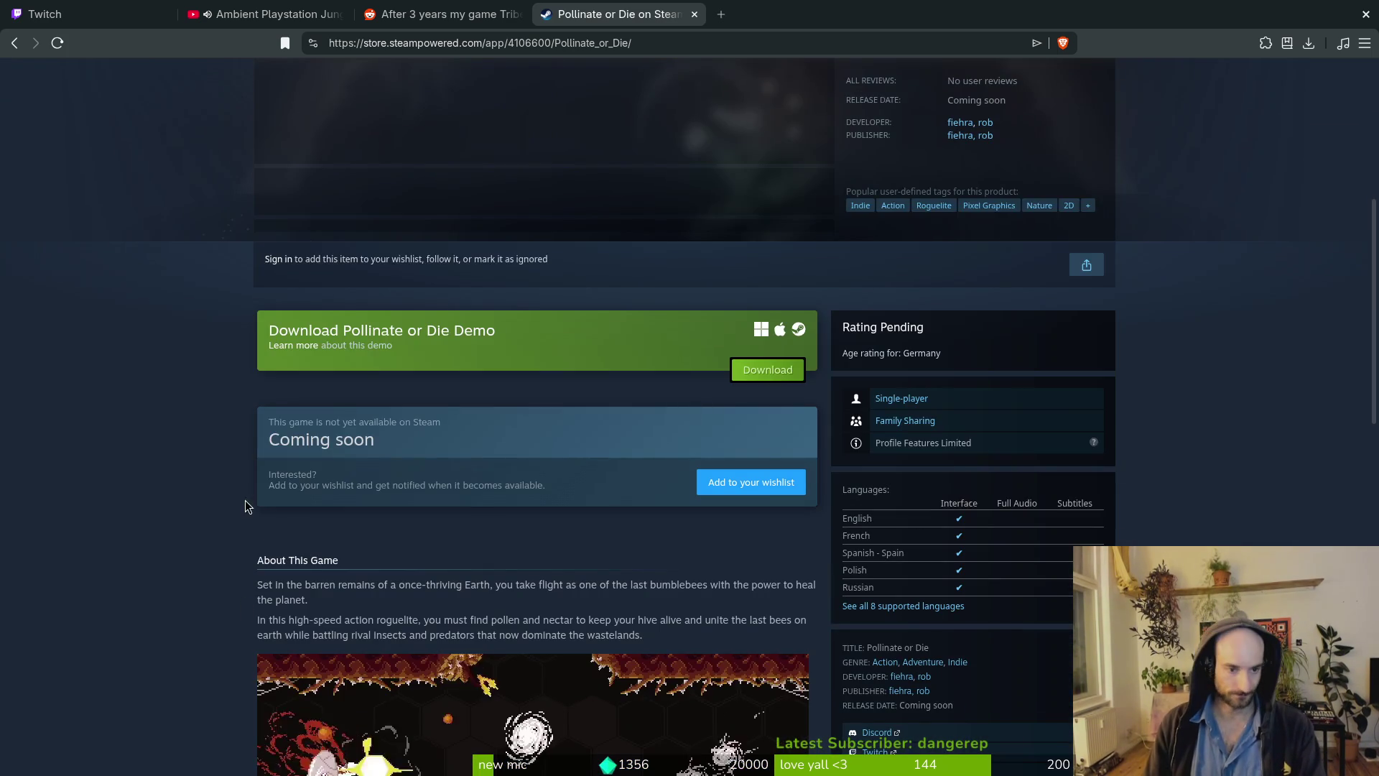
scroll(215, 452, "down", 6)
scroll(211, 446, "up", 6)
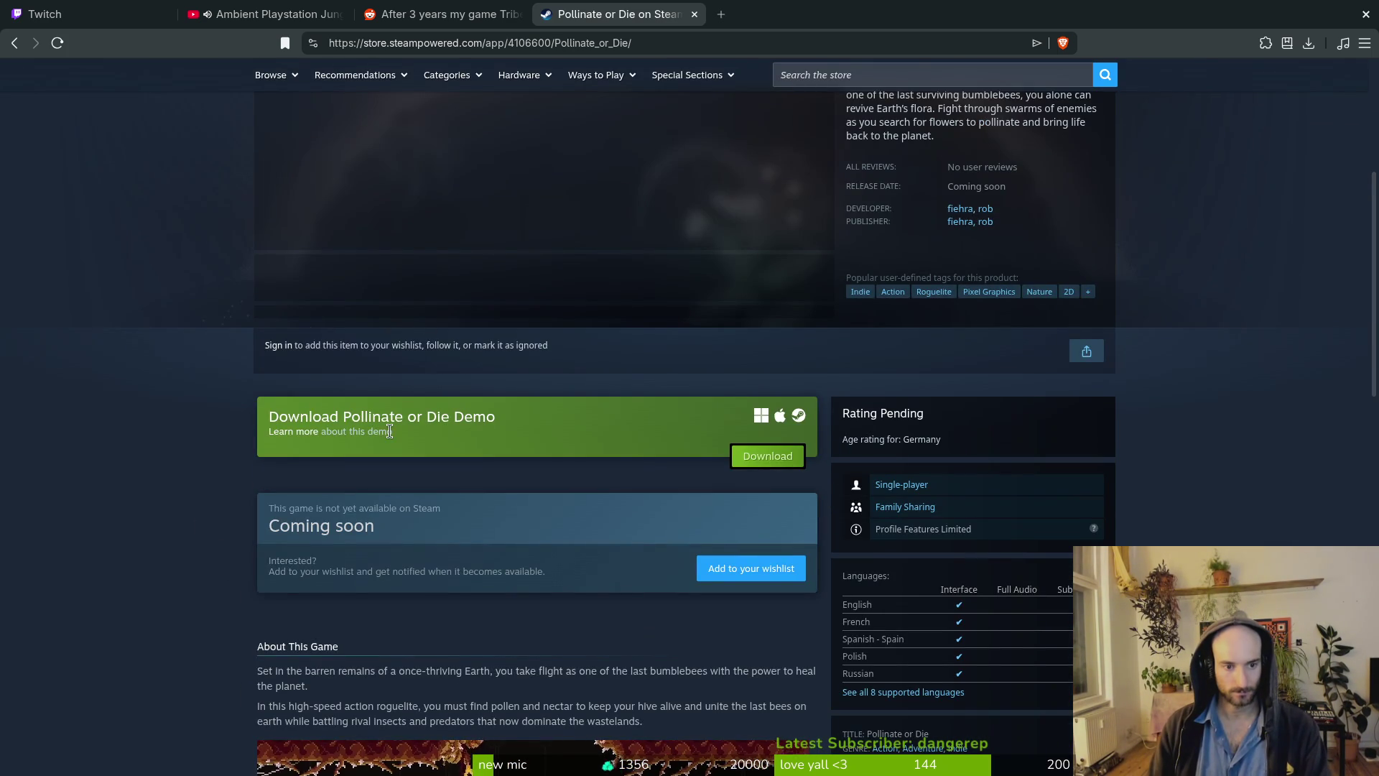
scroll(968, 592, "down", 6)
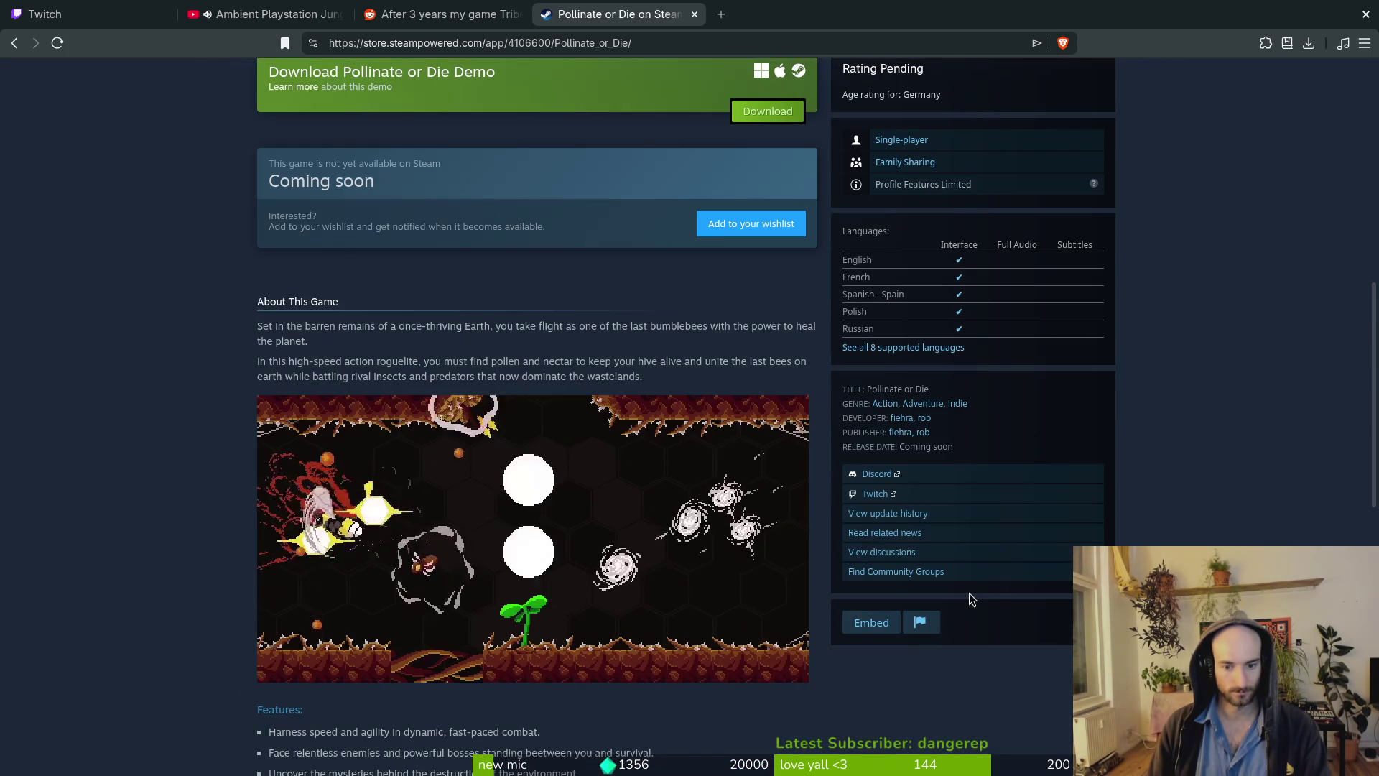
scroll(968, 593, "up", 7)
scroll(957, 275, "up", 4)
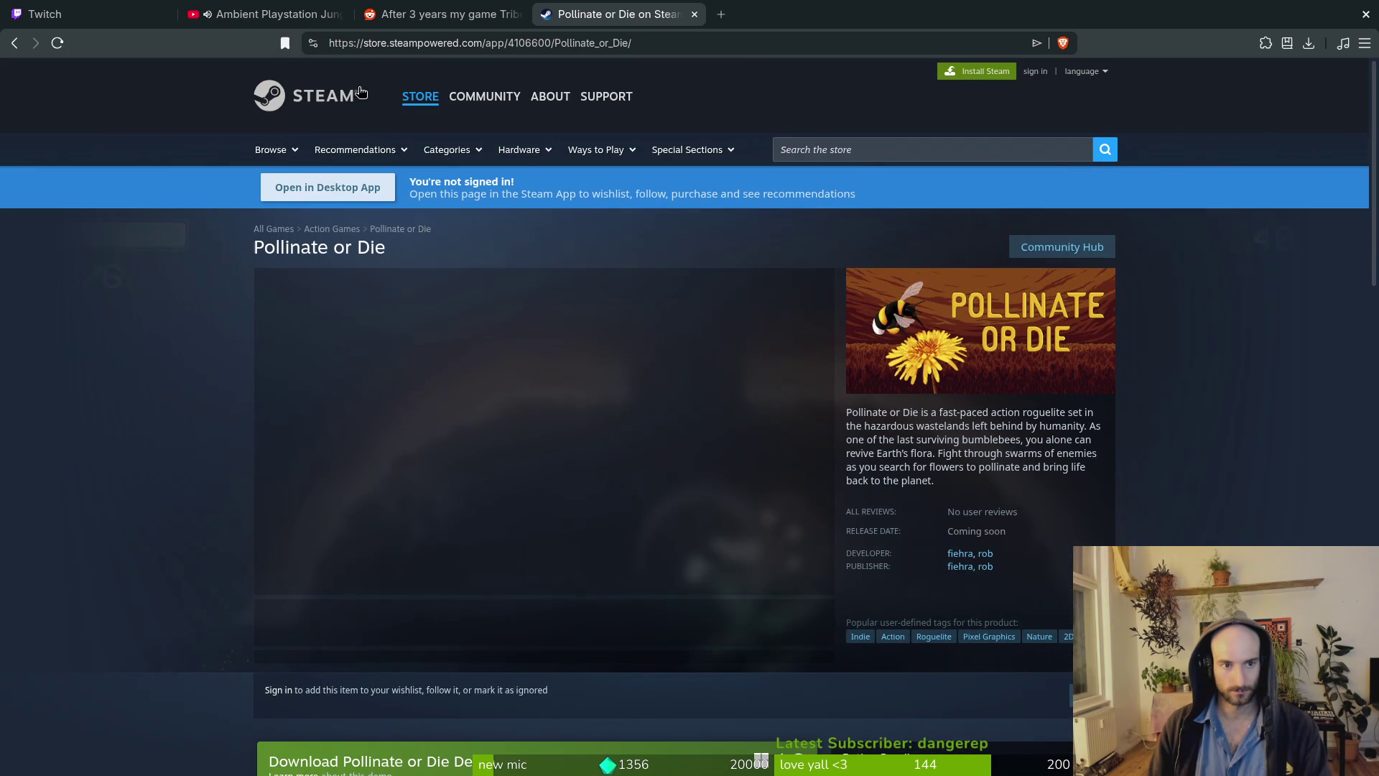
Search the store for 'demo', then 'scopecree', and browse the SCOPECREEP Demo page.
left_click(895, 150)
type("demo")
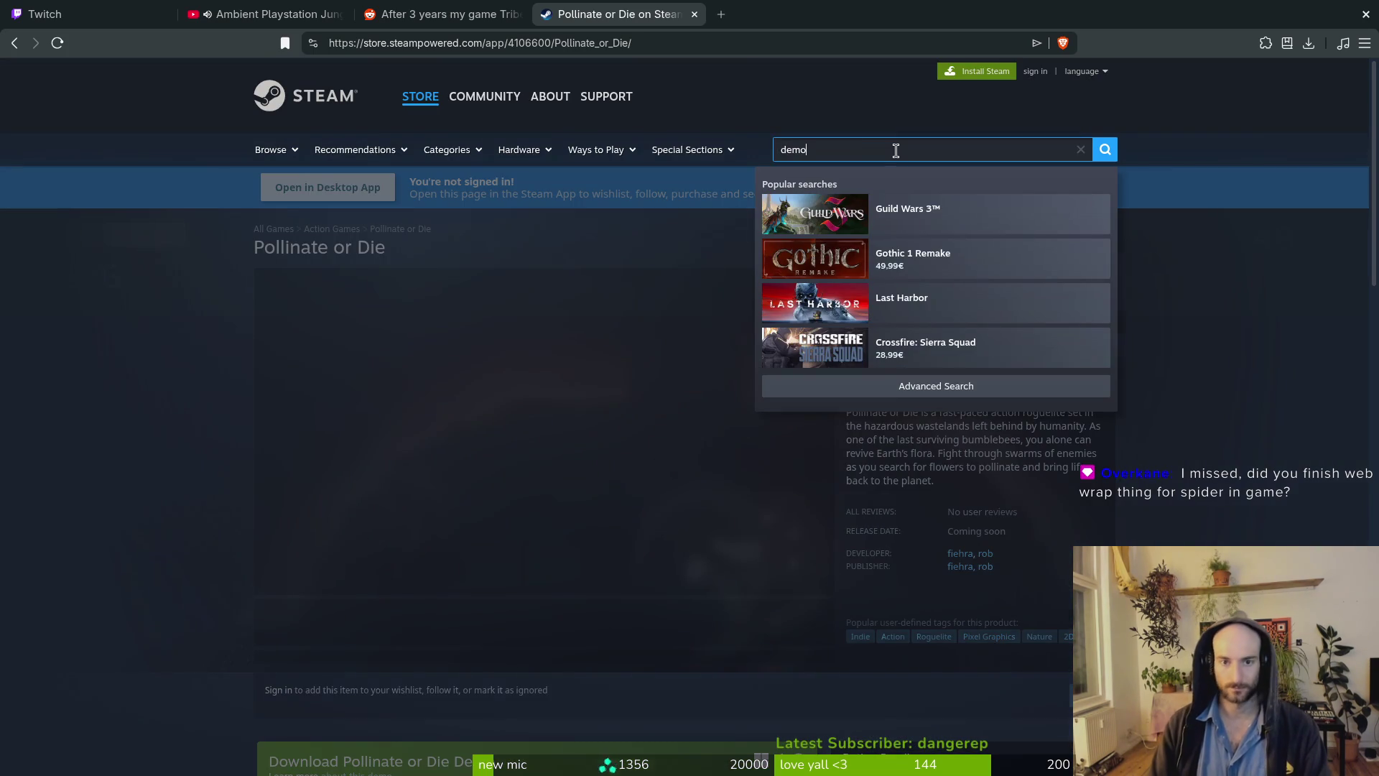
key("Return")
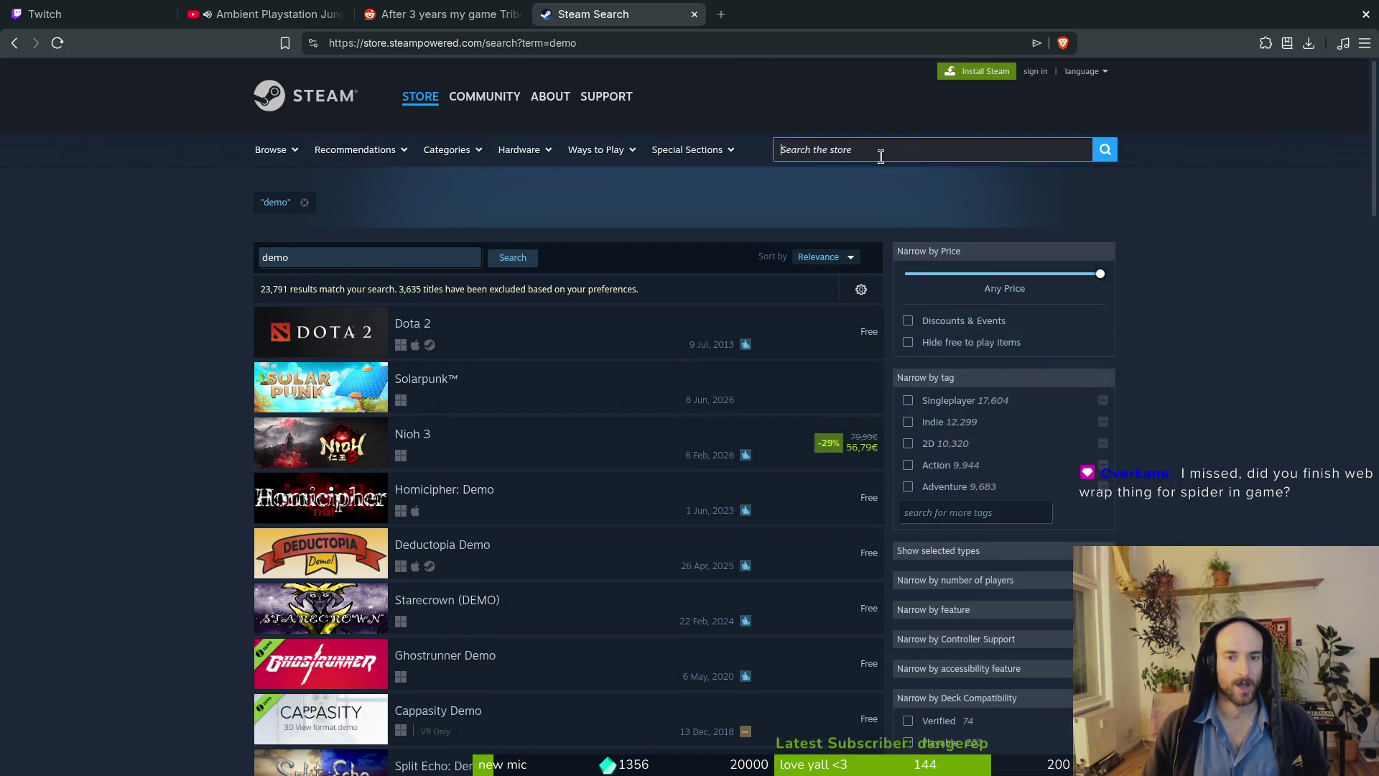
left_click(881, 154)
type("sco")
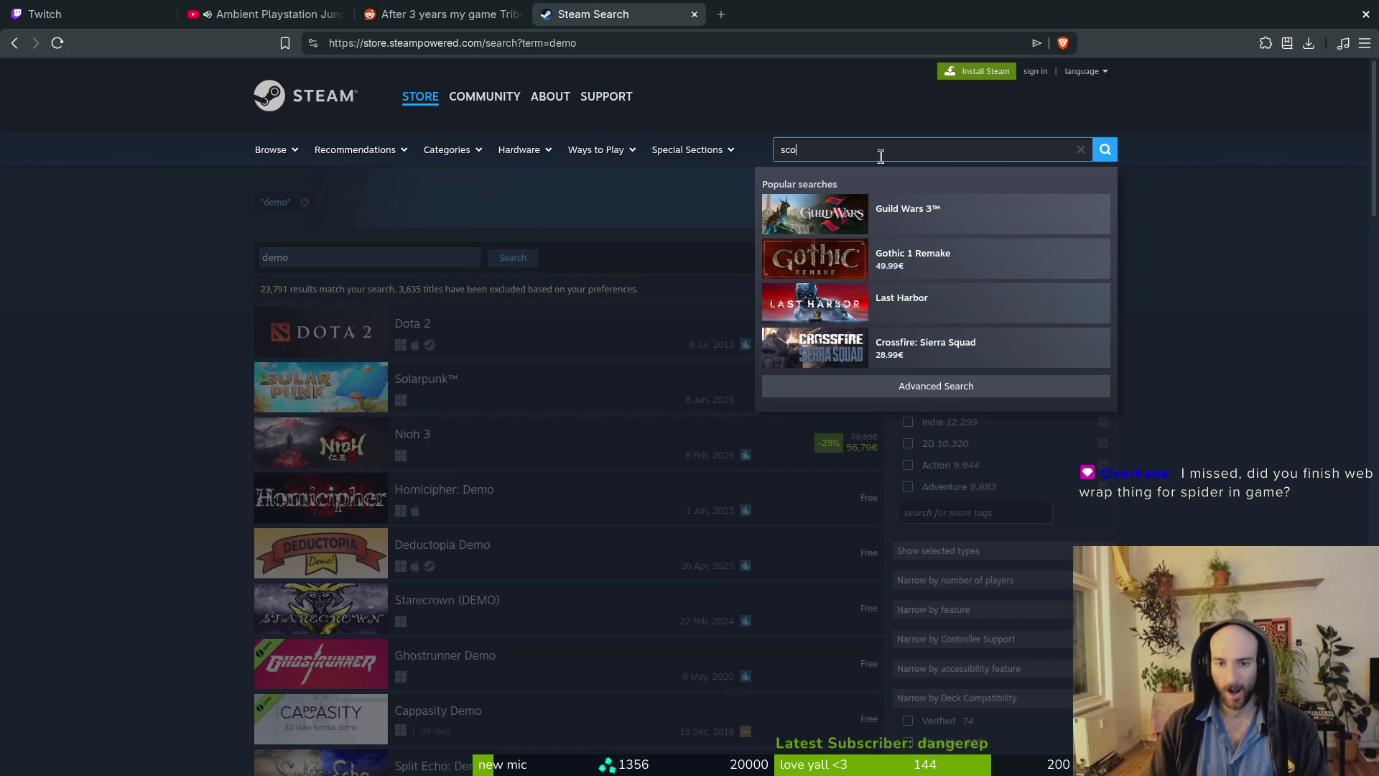
type("pecree")
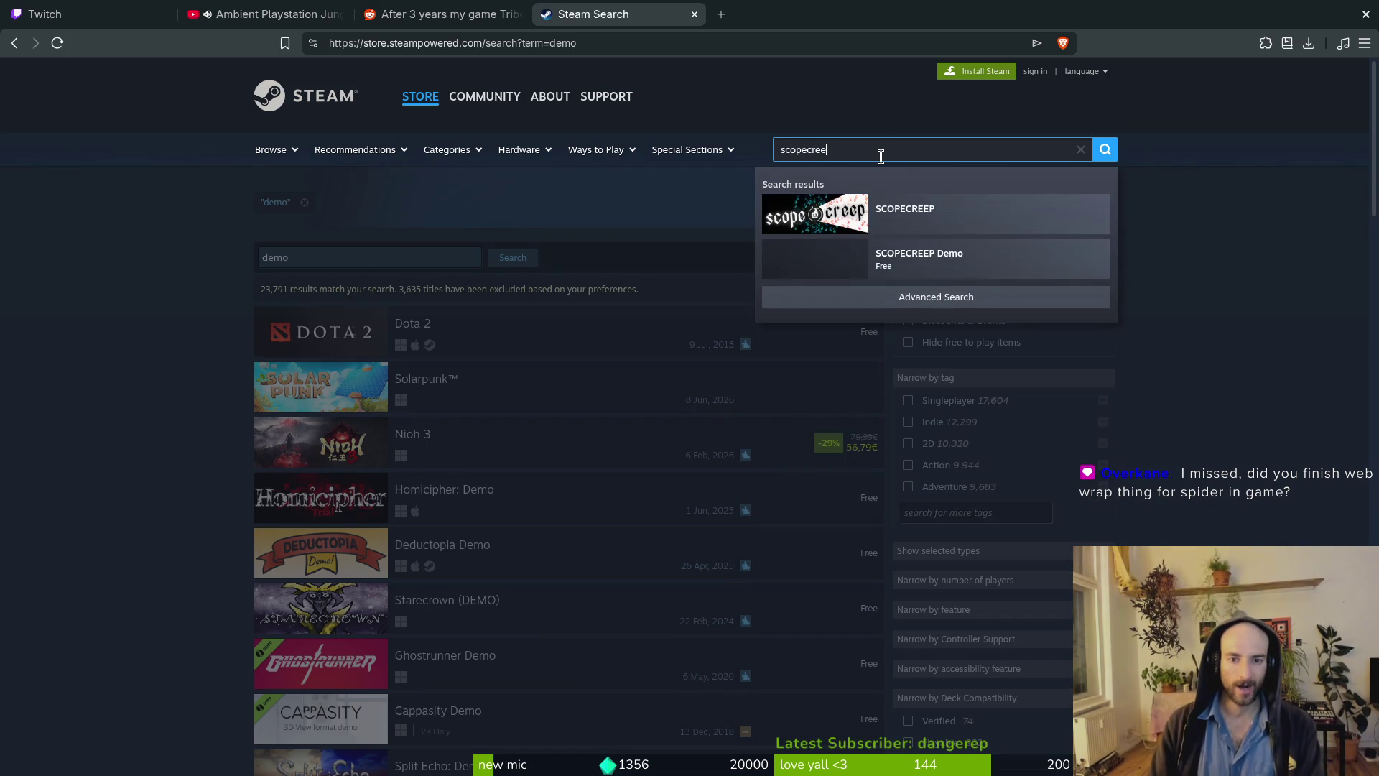
key("Return")
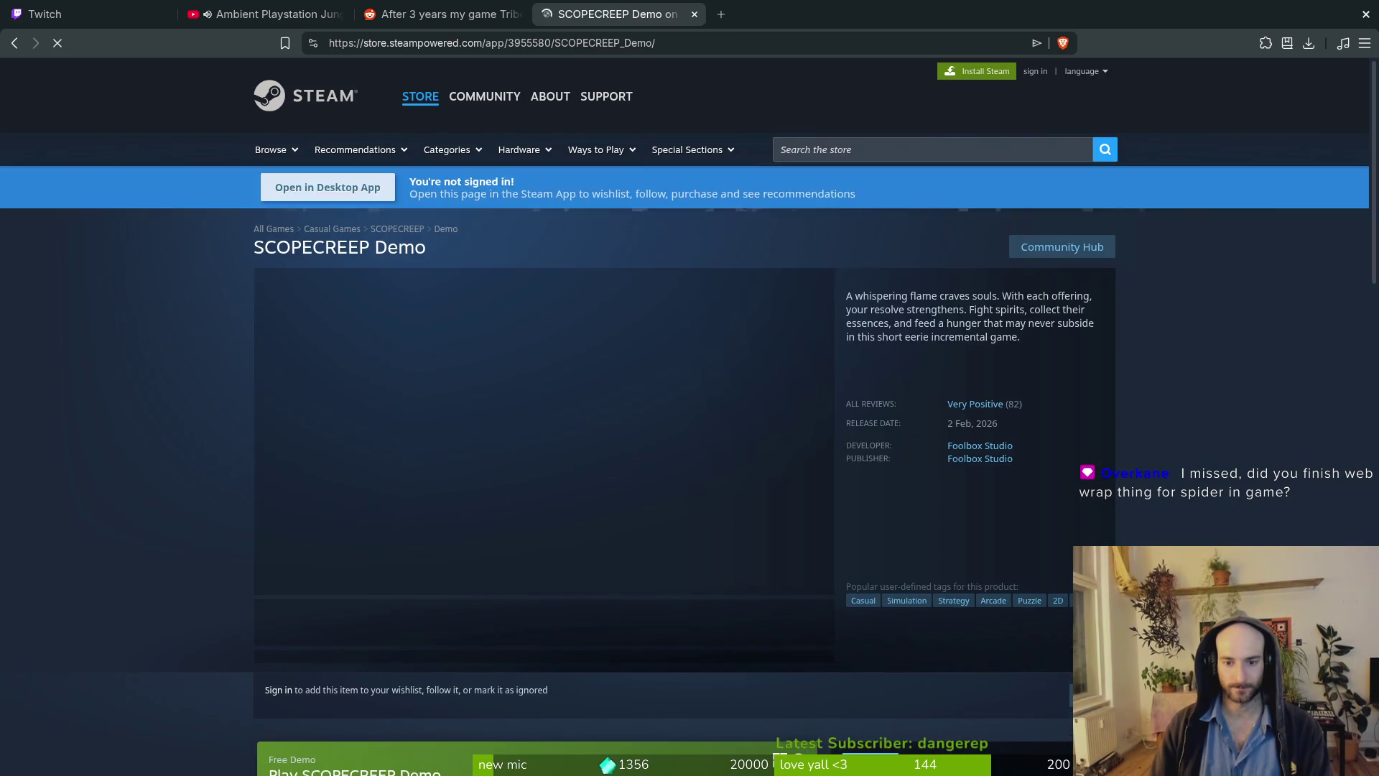
scroll(1163, 527, "down", 9)
scroll(1149, 528, "down", 5)
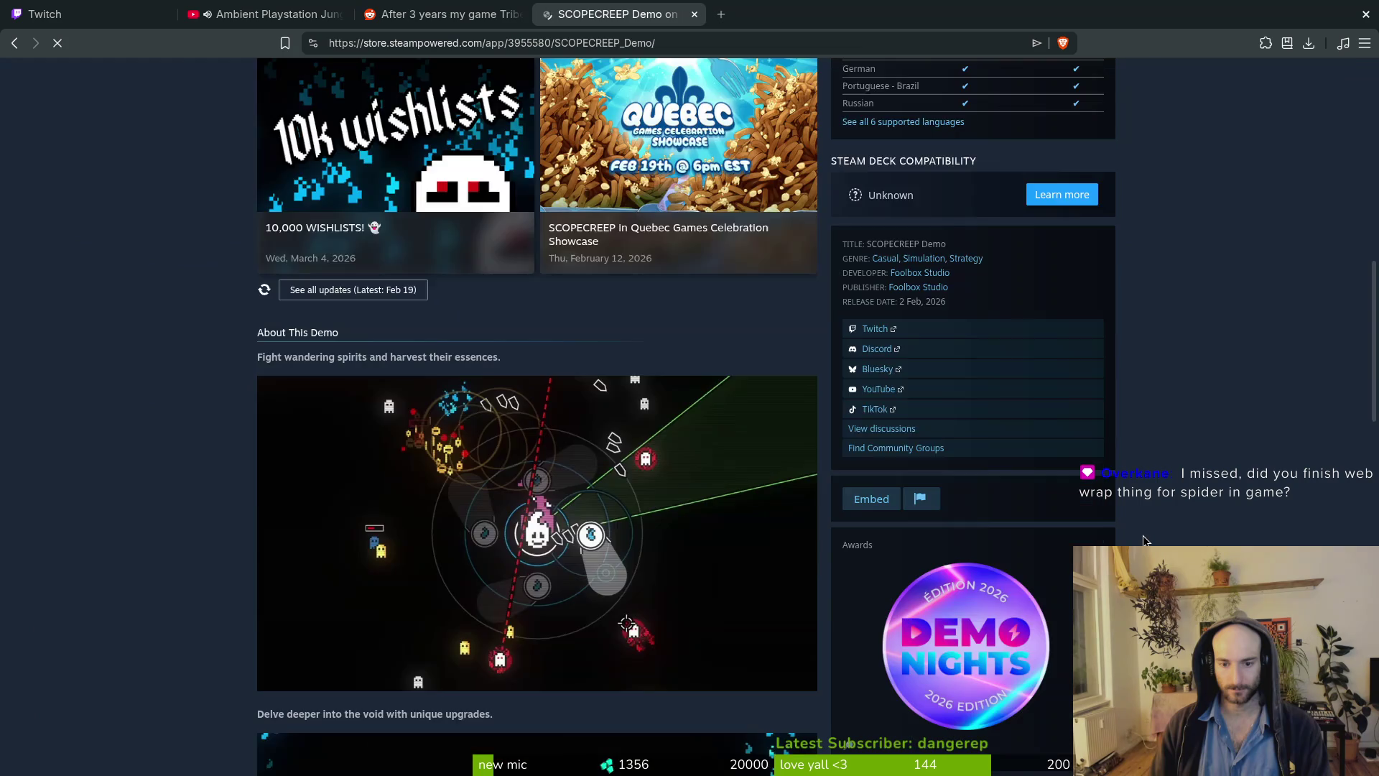
scroll(915, 467, "up", 2)
scroll(912, 463, "up", 2)
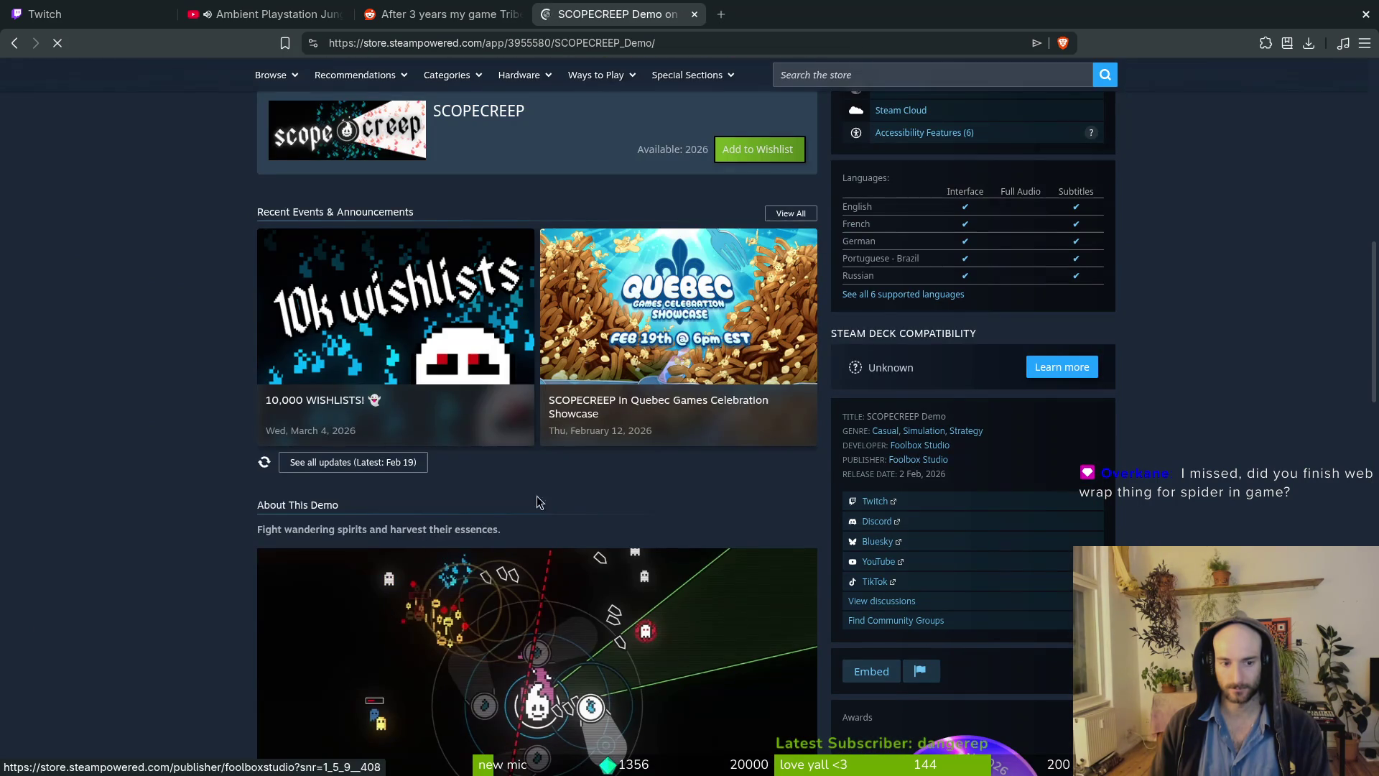
scroll(217, 506, "up", 5)
scroll(144, 459, "up", 6)
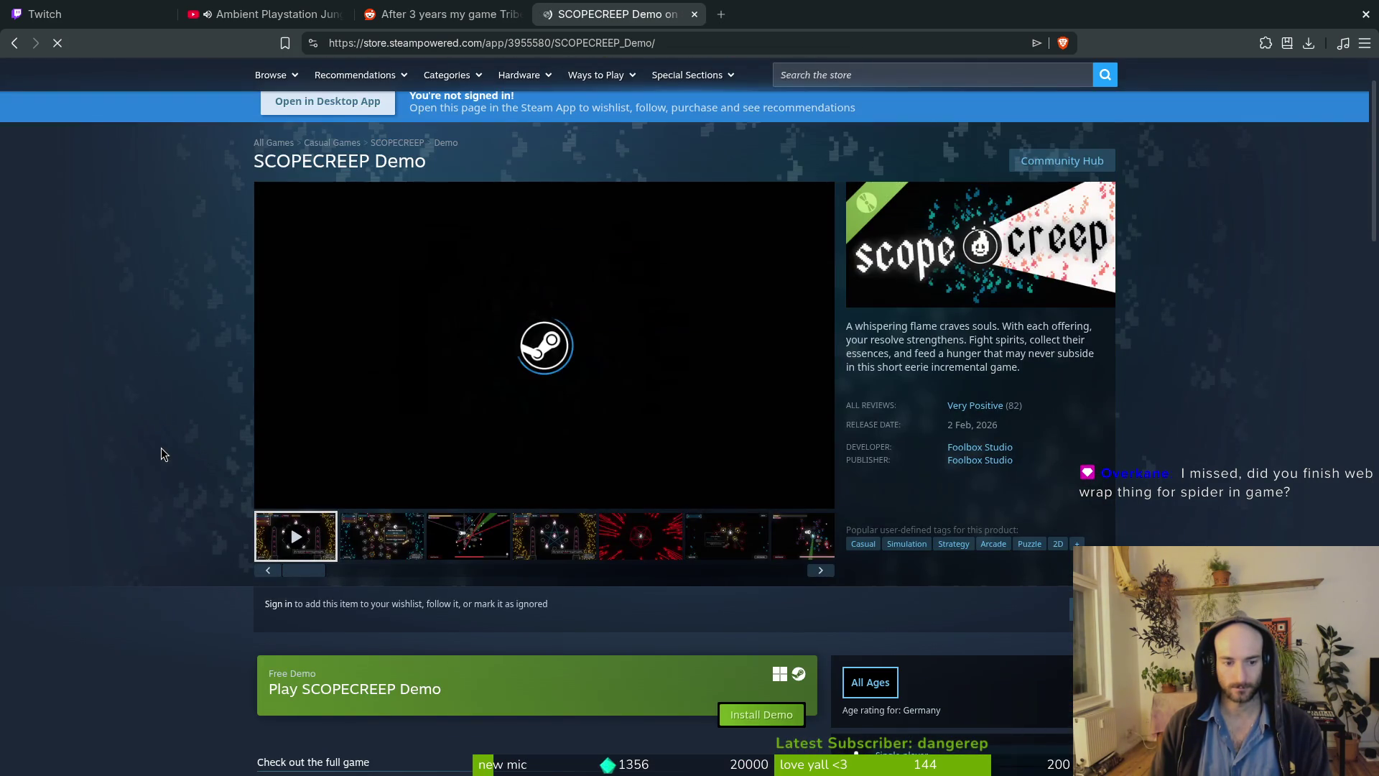
scroll(161, 441, "down", 6)
scroll(148, 450, "up", 6)
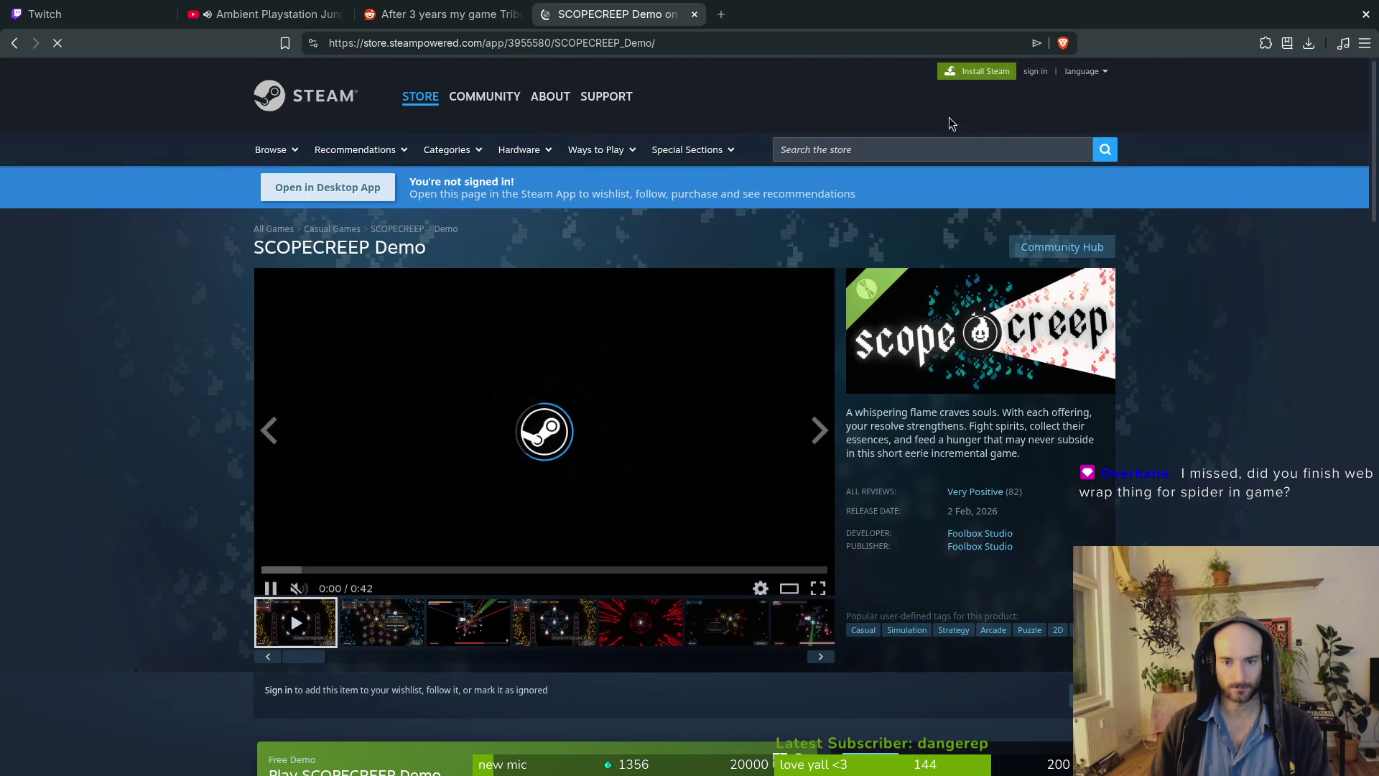
Enter a 'farmboy' store search, dismiss it, and return to the GitLab milestone window.
left_click(847, 148)
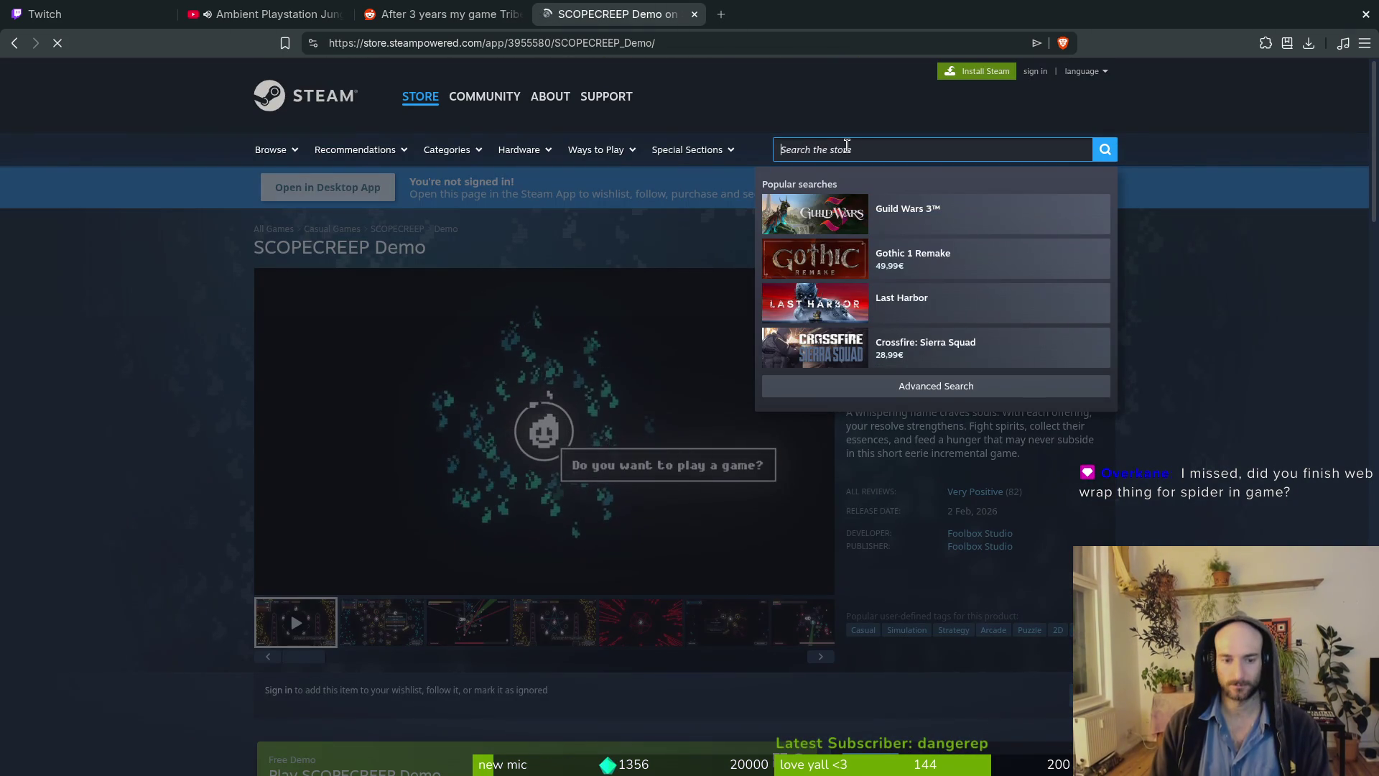
type("d")
key("BackSpace")
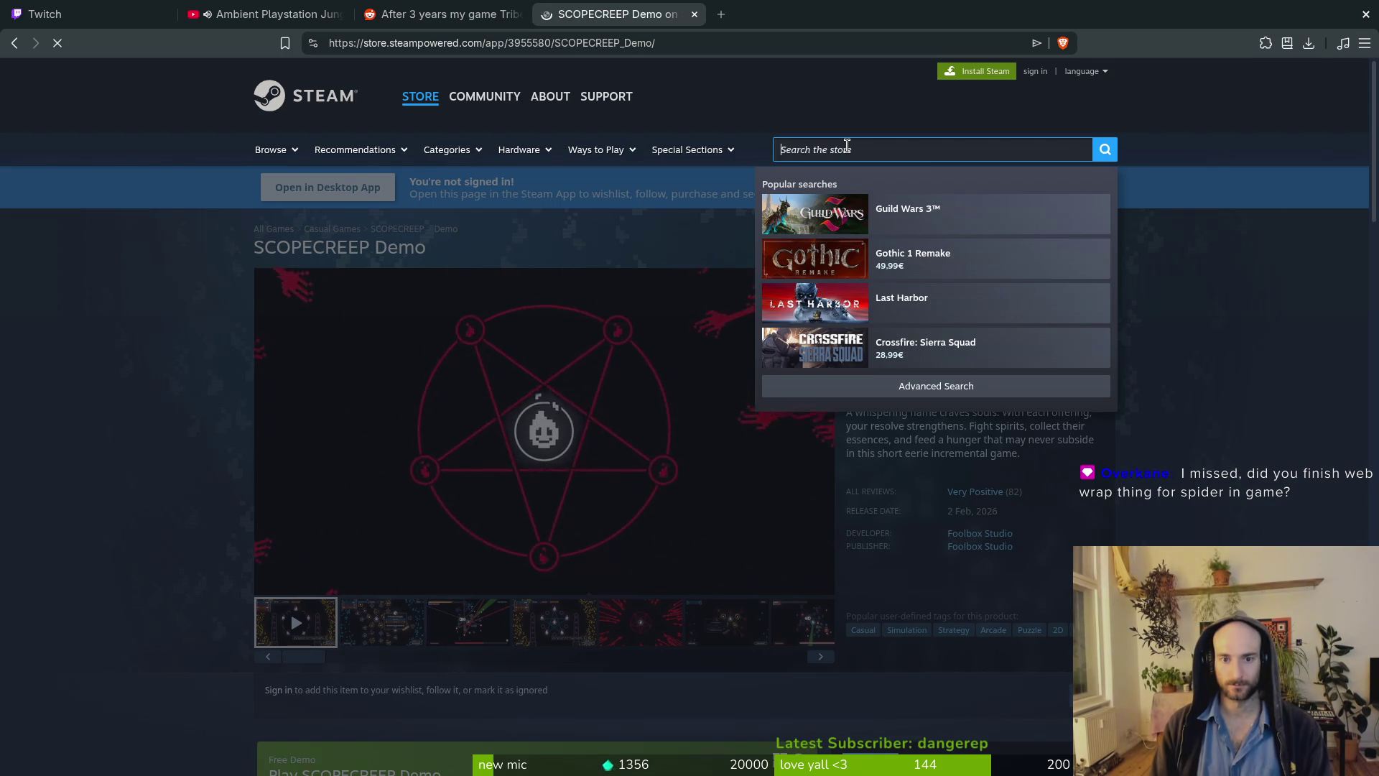
type("farmboy")
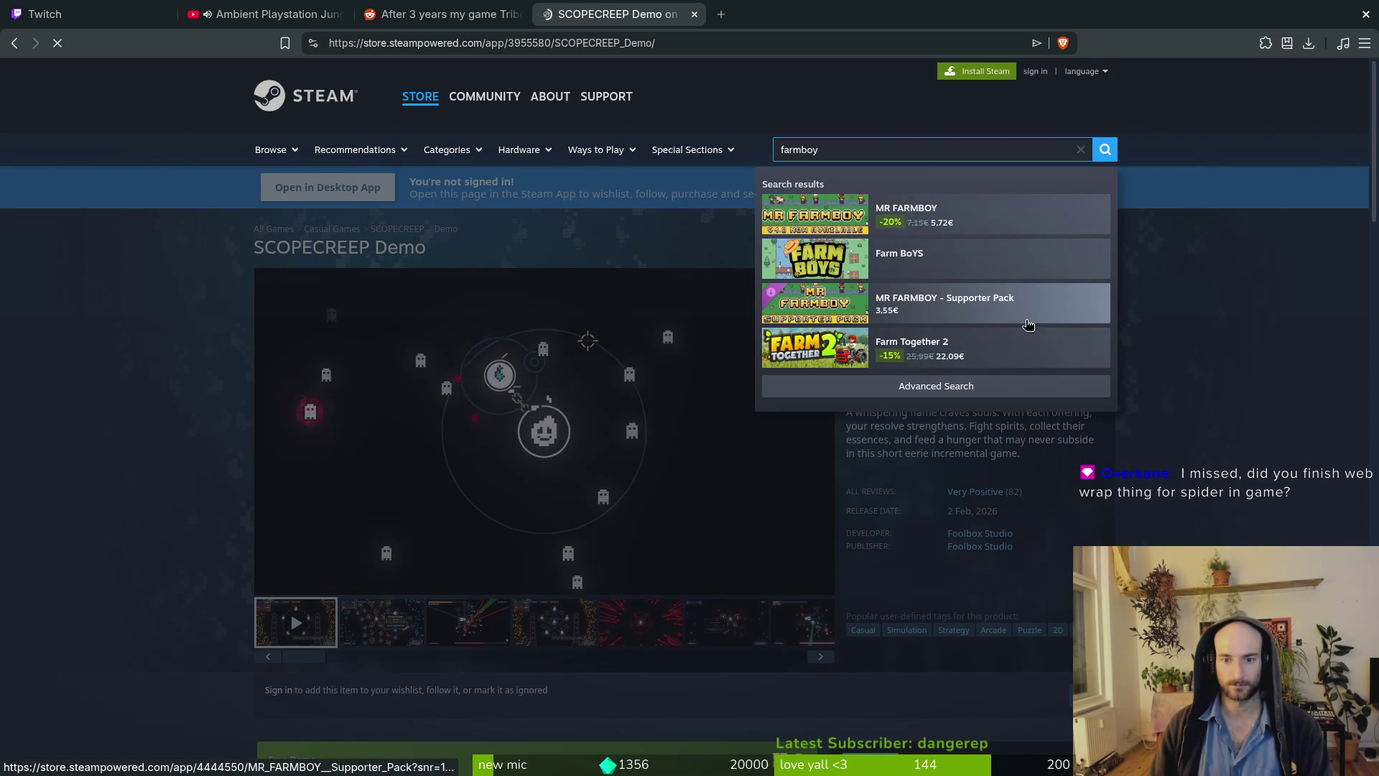
double_click(847, 155)
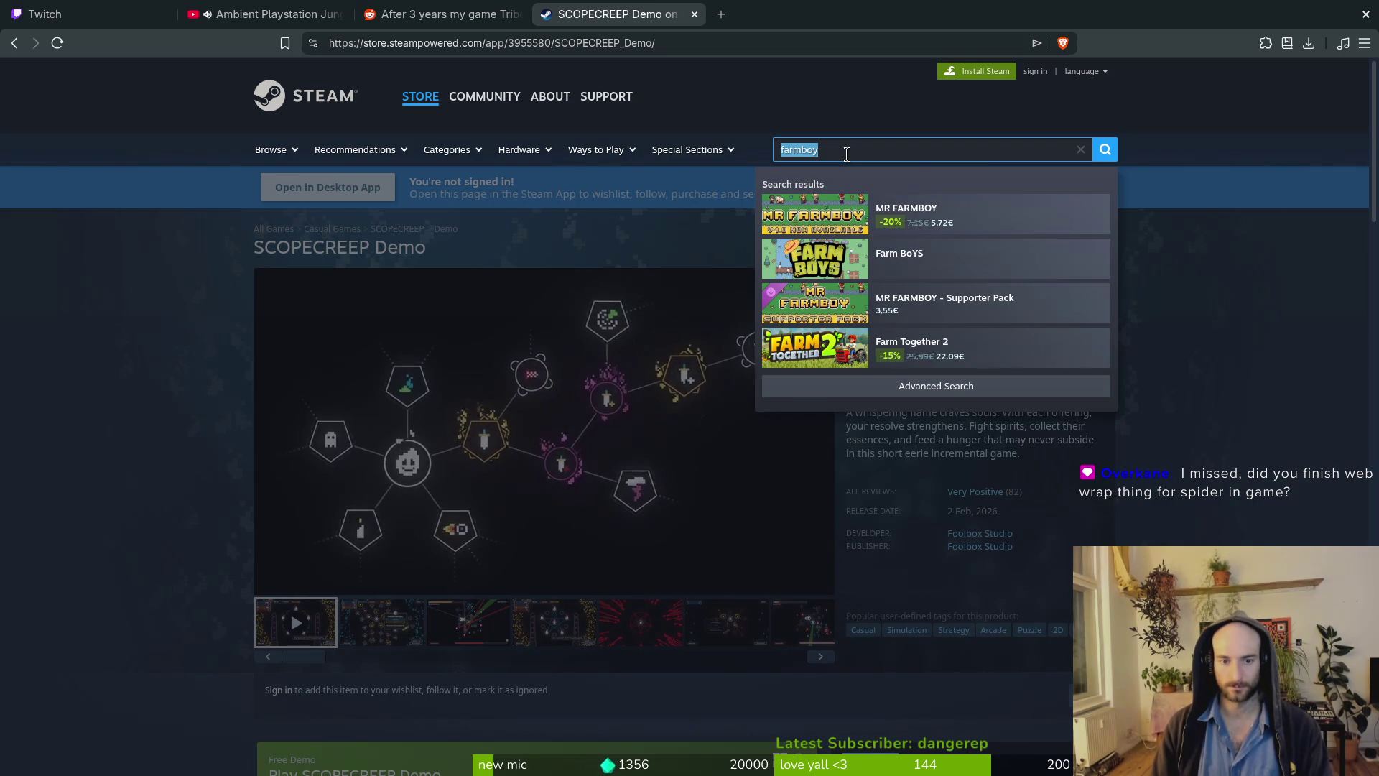
key("Escape")
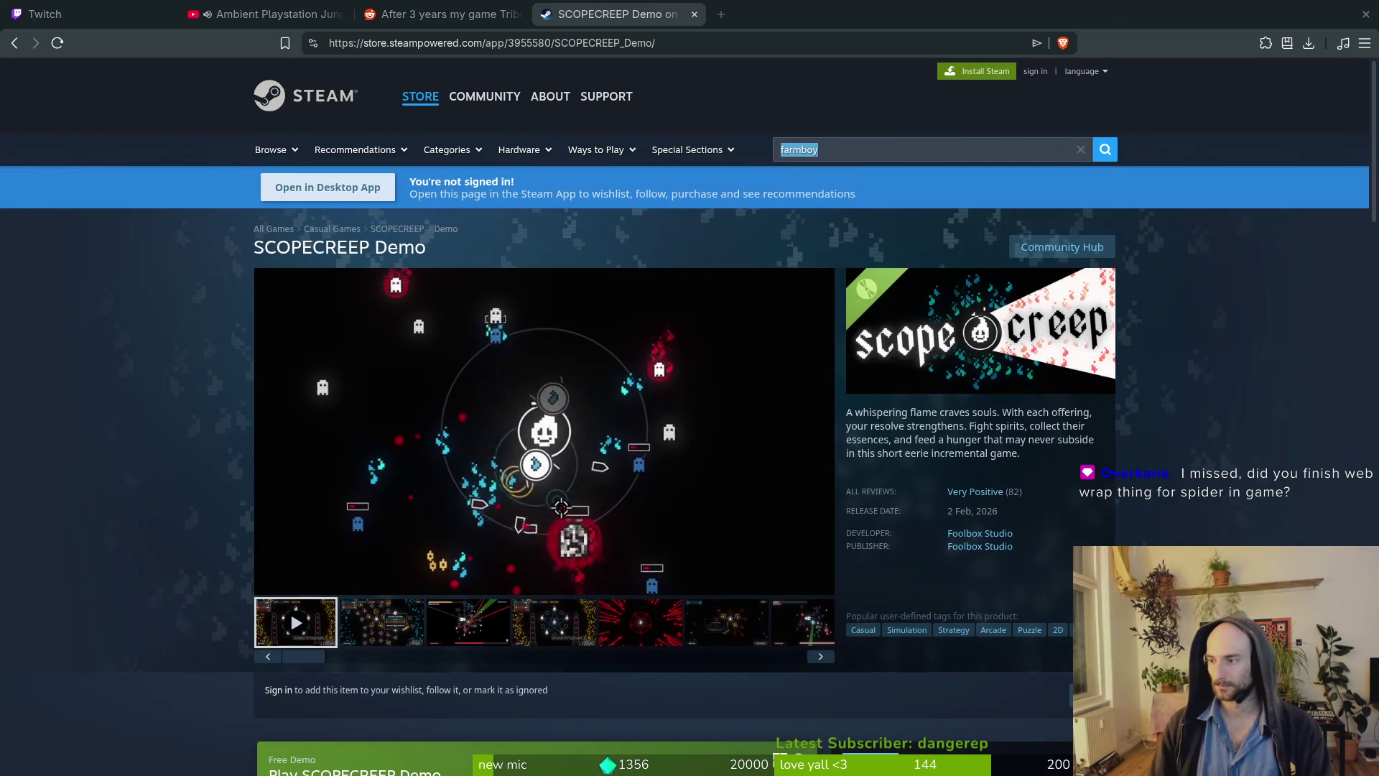
key("alt+Tab")
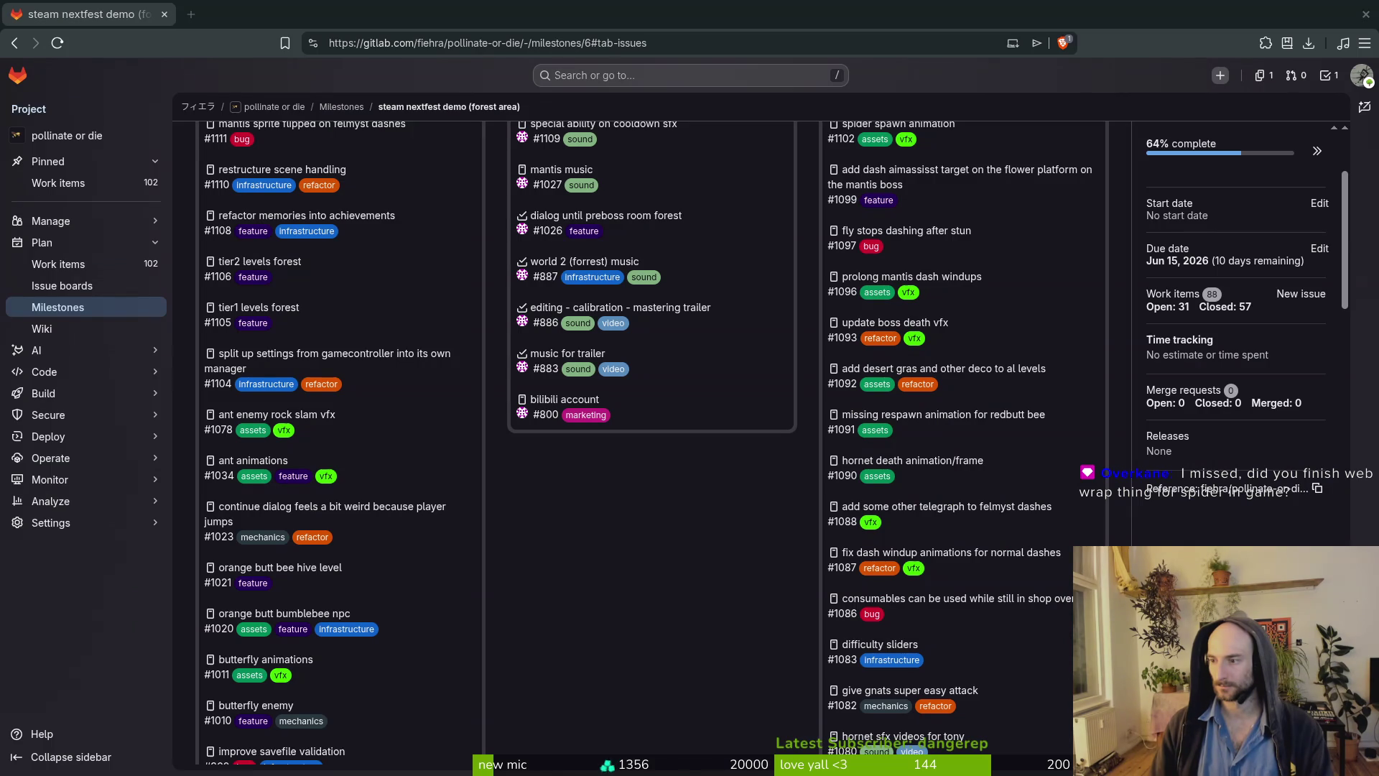
key("alt+Tab")
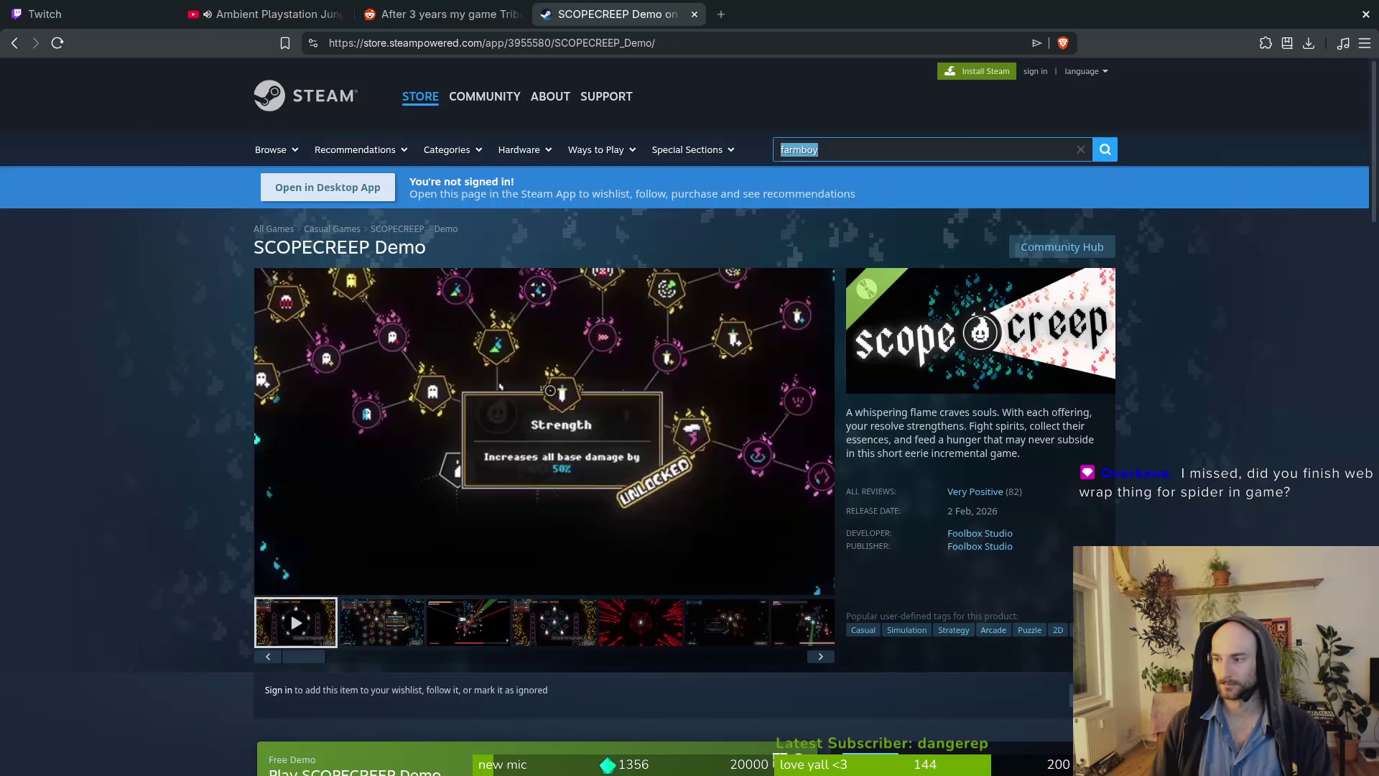
key("alt+Tab")
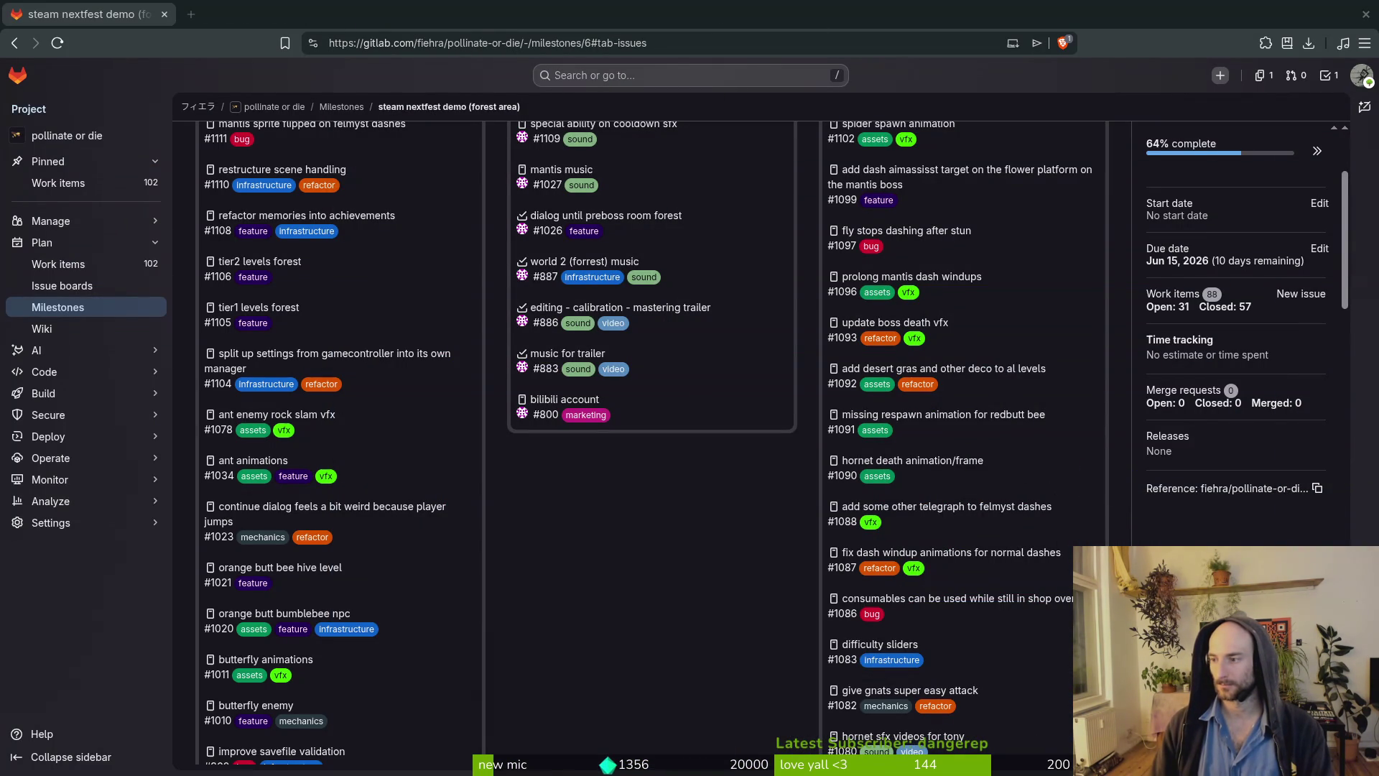
Run the game maximized, load the spider level from the debug menu, play it, then pause.
key("alt+Tab")
left_click(1138, 45)
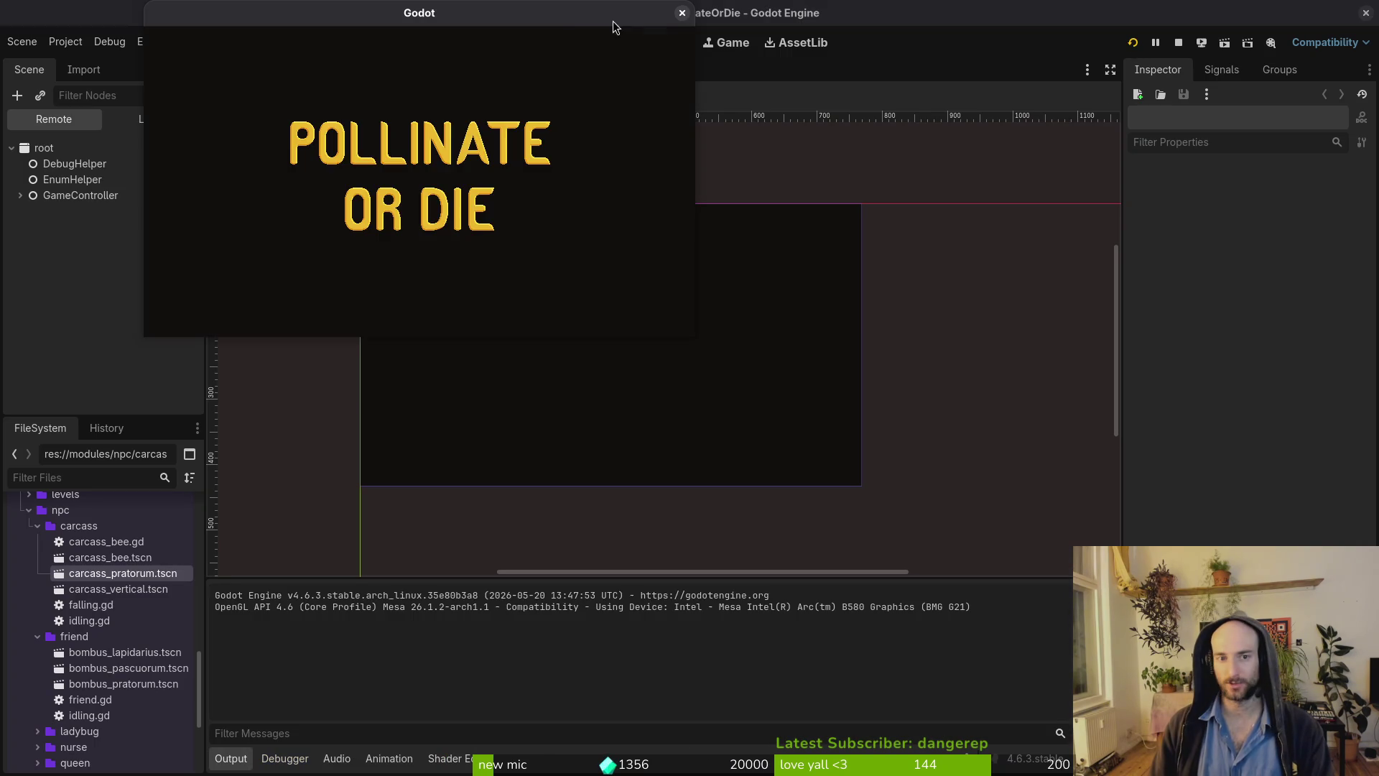
double_click(568, 22)
left_click(711, 253)
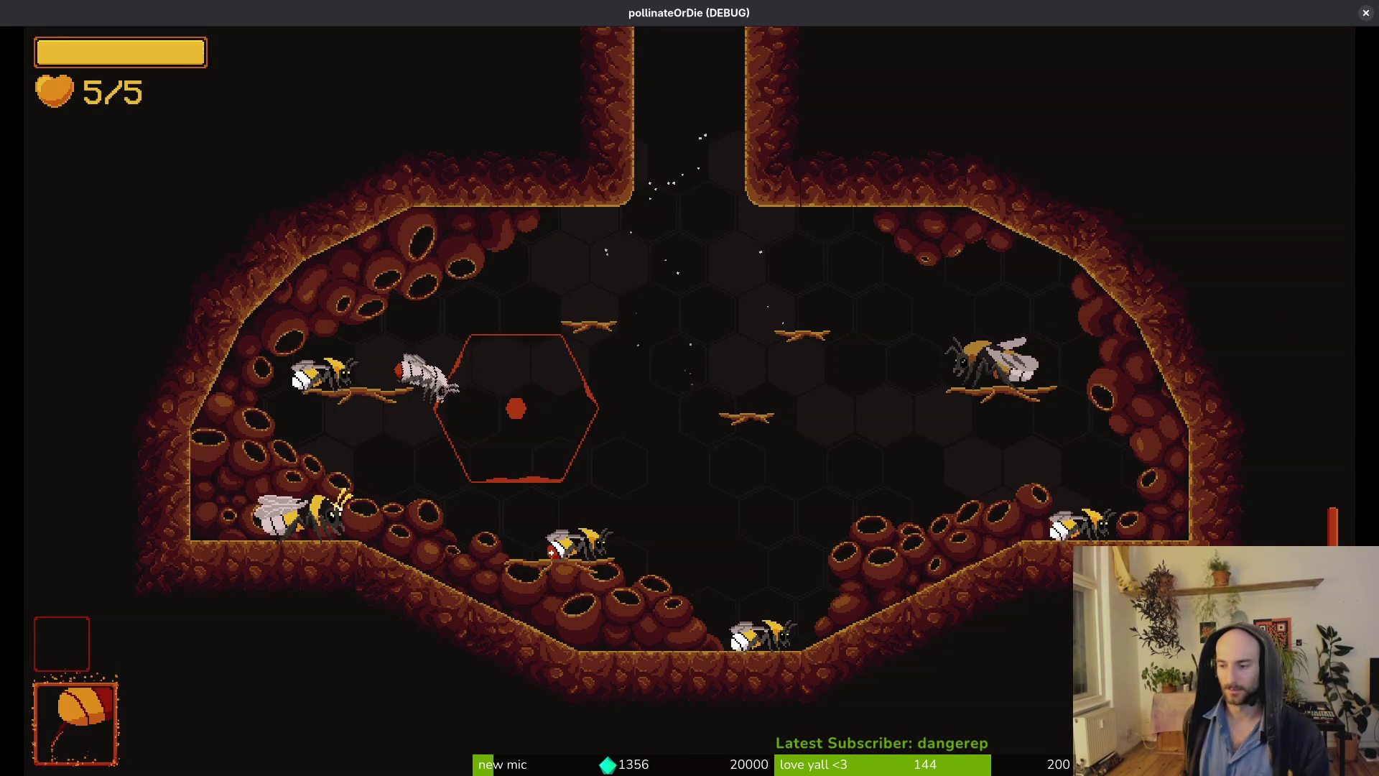
key("Escape")
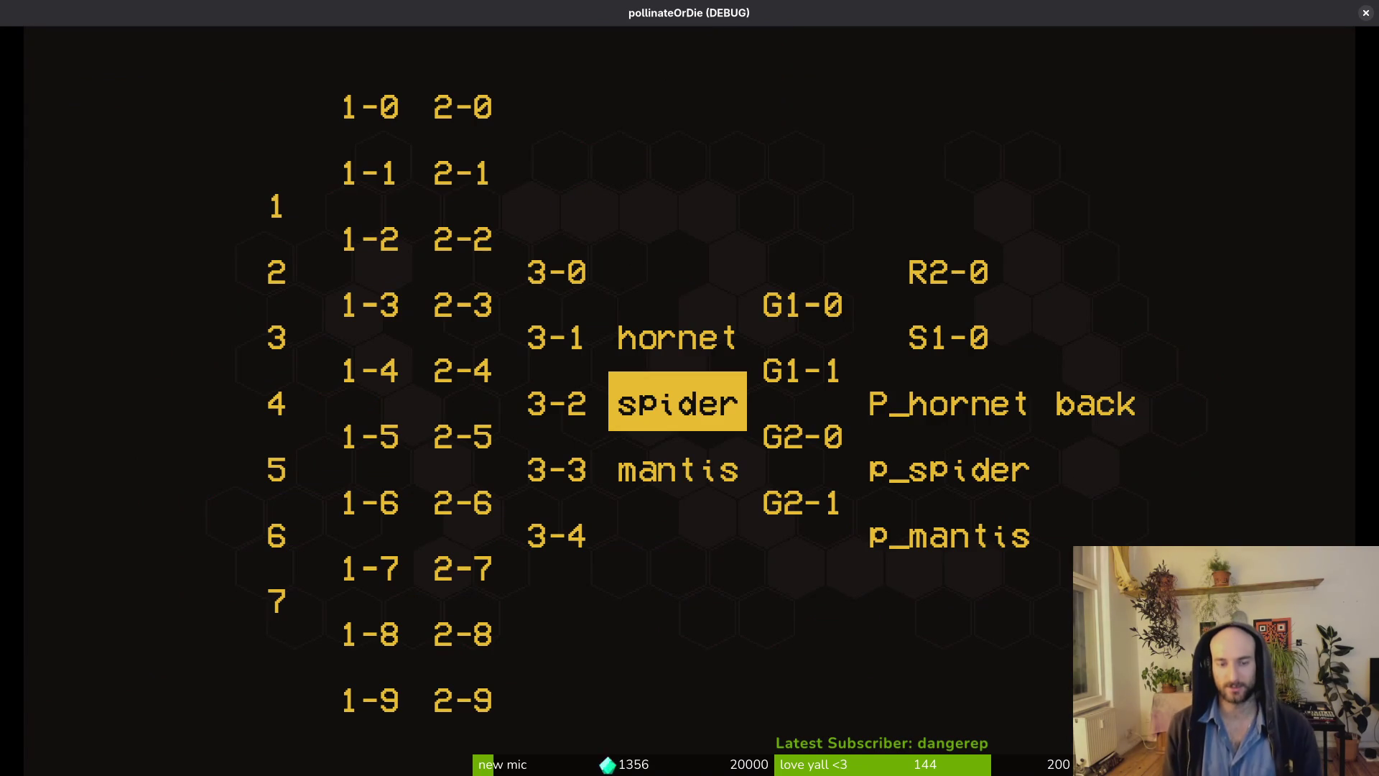
key("Return")
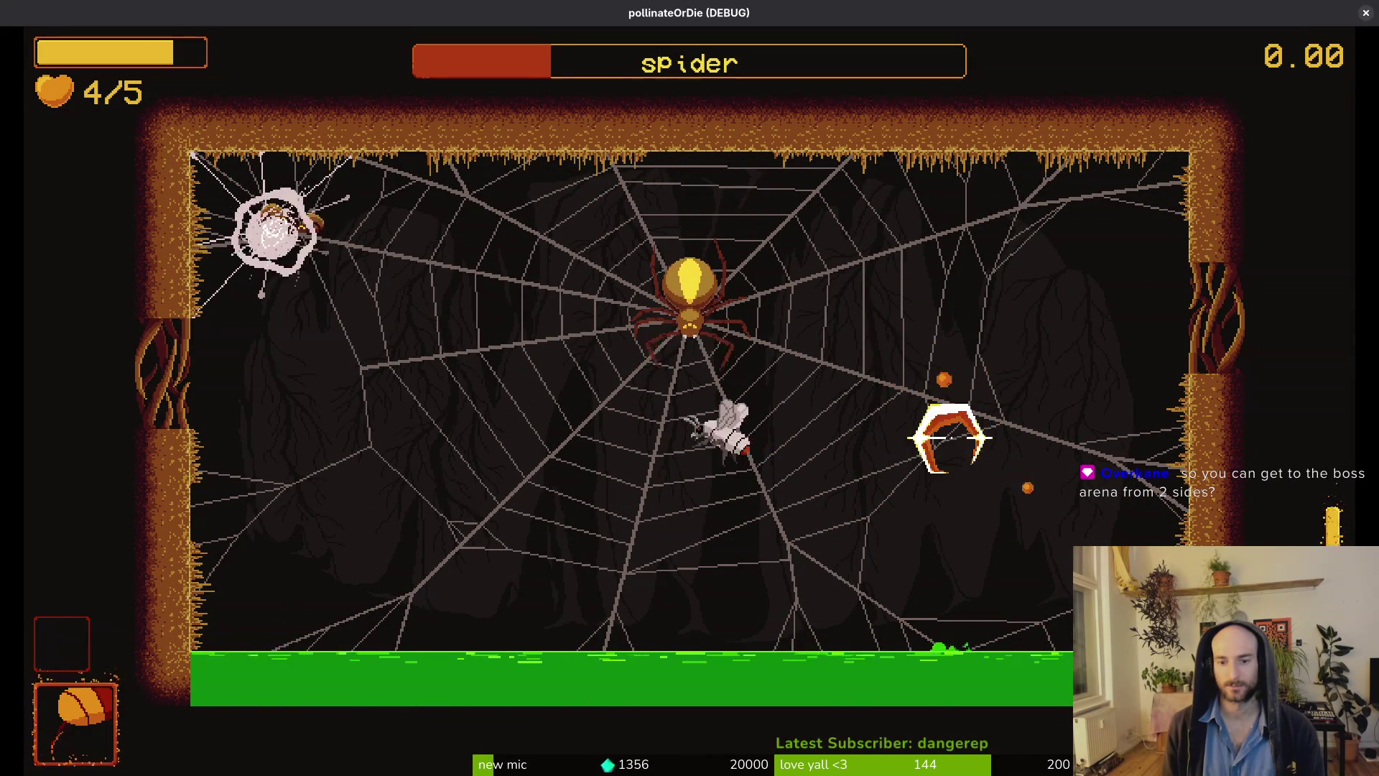
key("Escape")
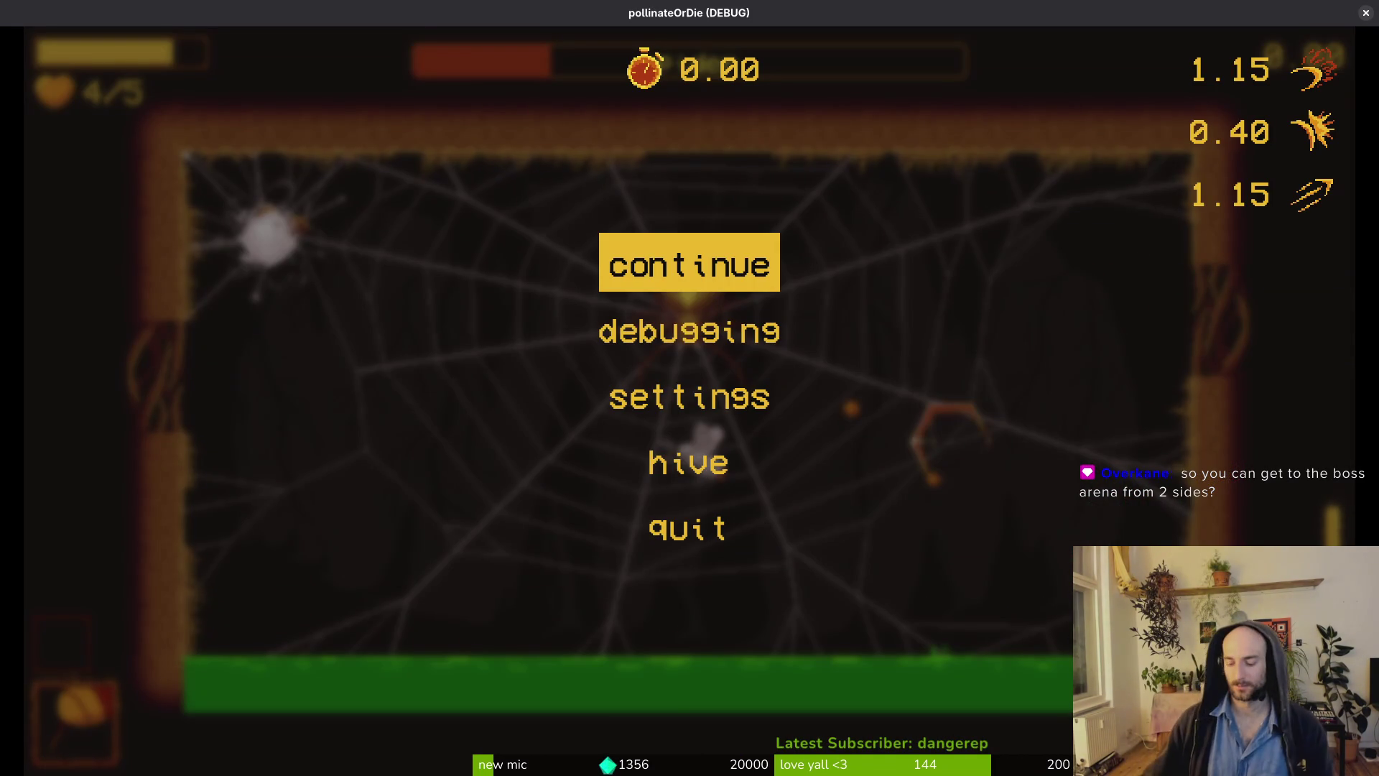
Quick-open 'prebossp' and load preboss_spider.tscn in the editor.
key("alt+Tab")
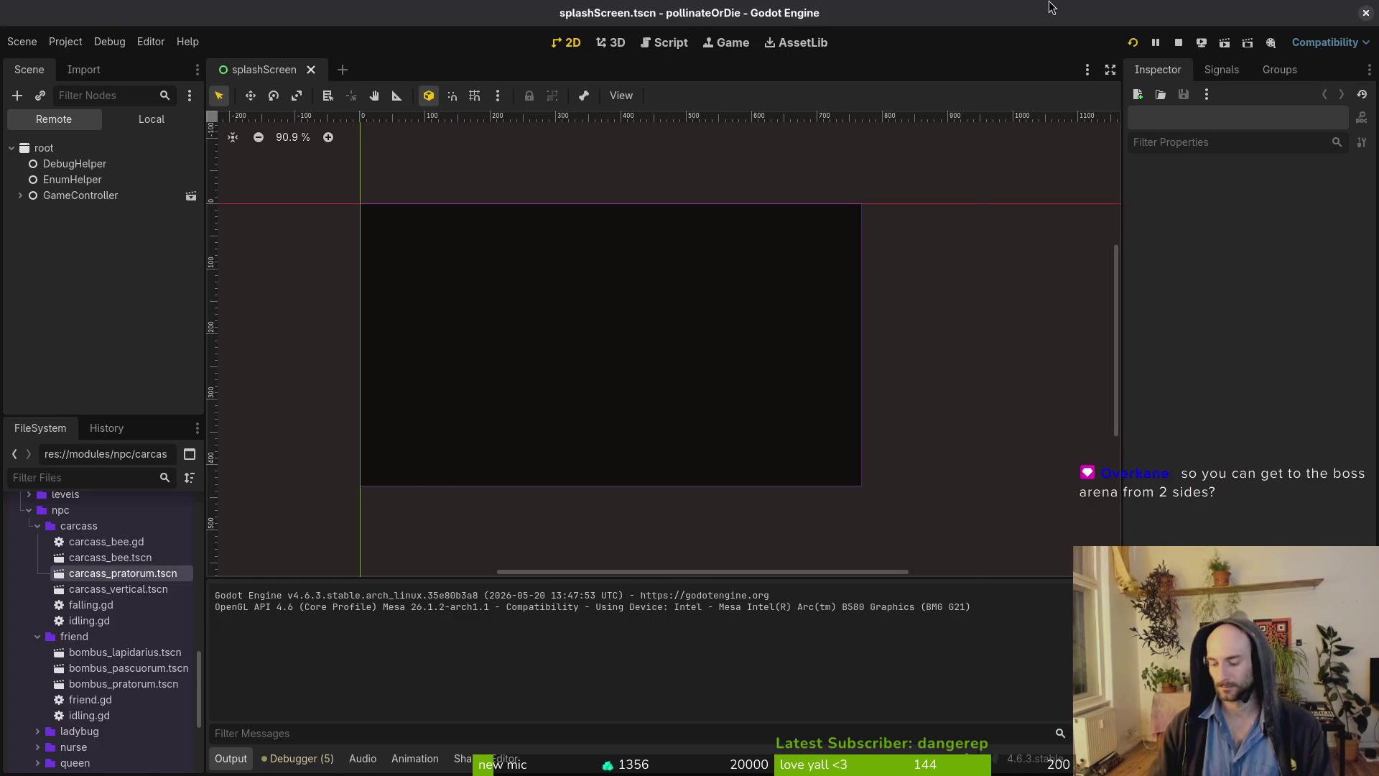
key("ctrl+shift+o")
type("prebossp")
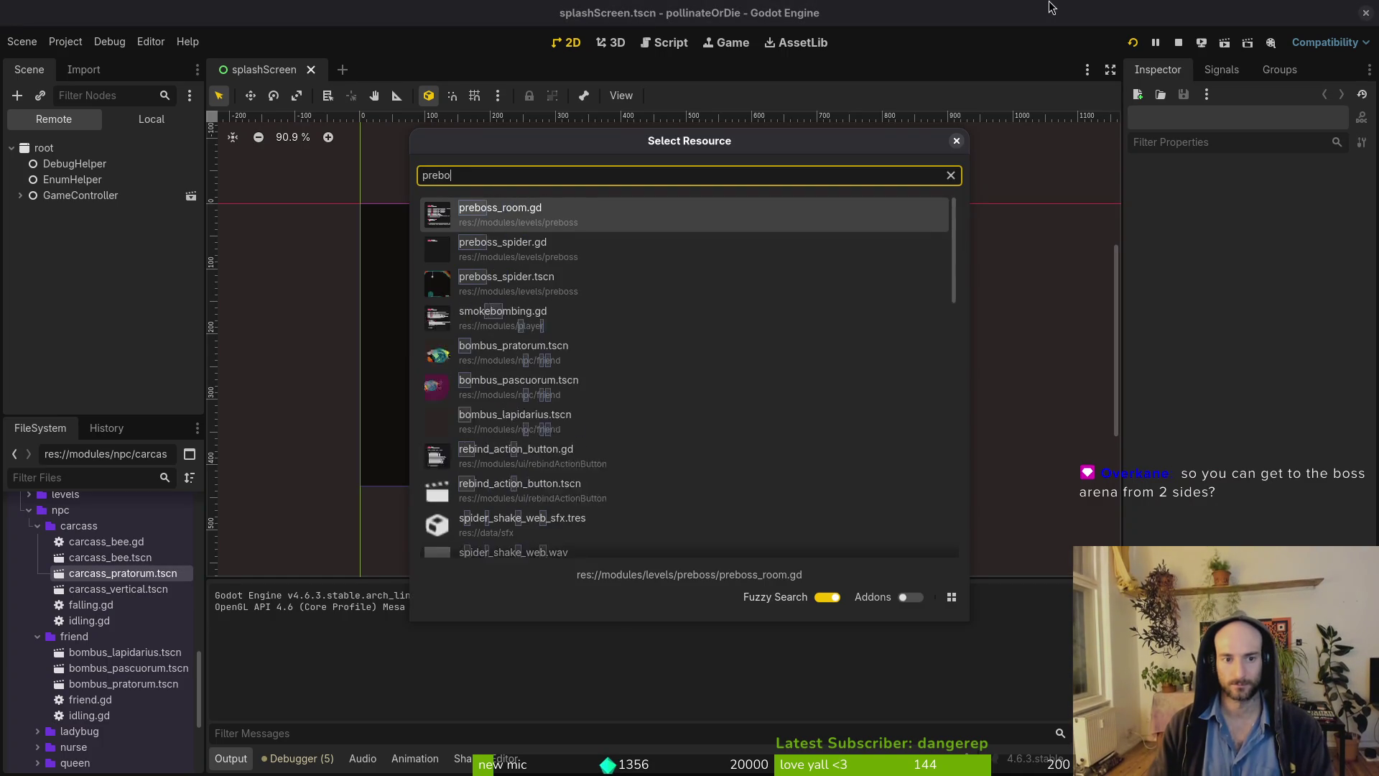
key("Down")
key("Return")
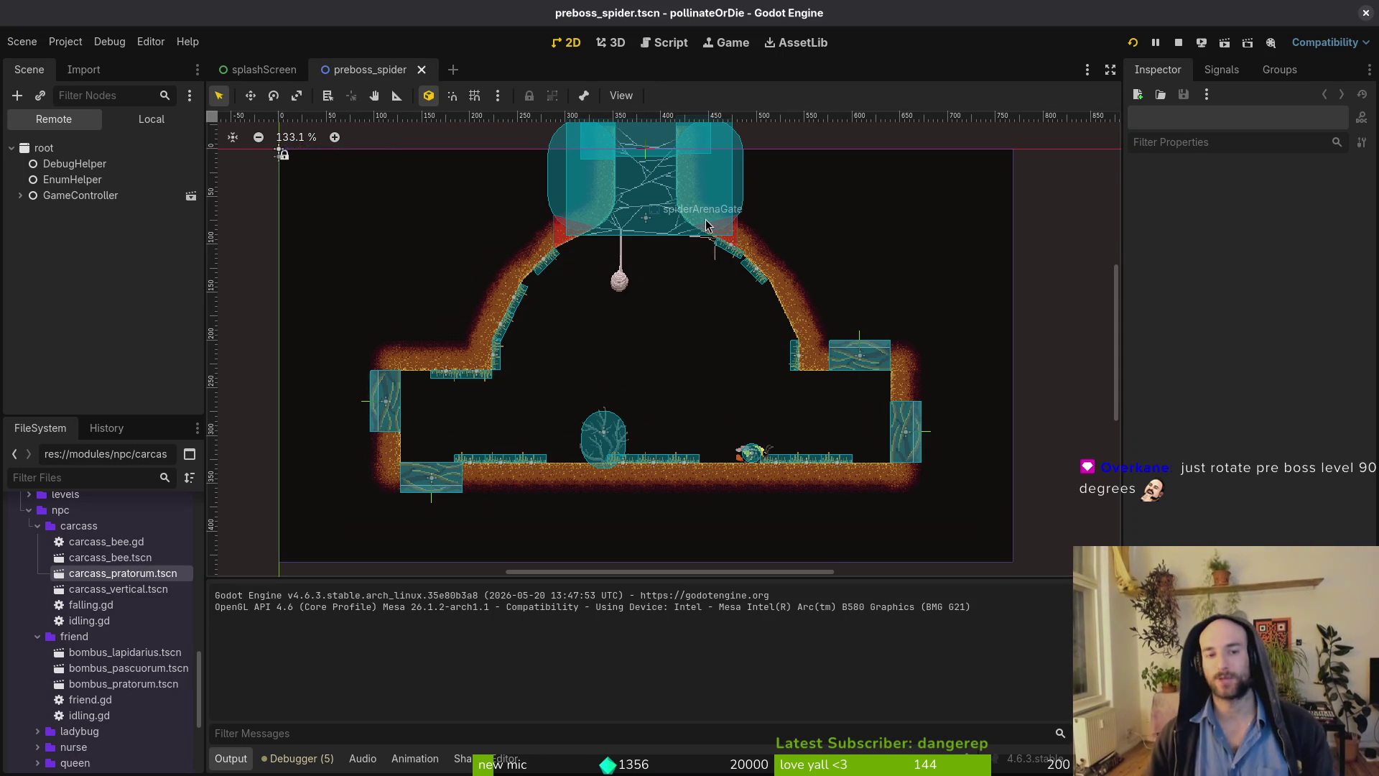
scroll(693, 245, "up", 2)
scroll(682, 258, "down", 2)
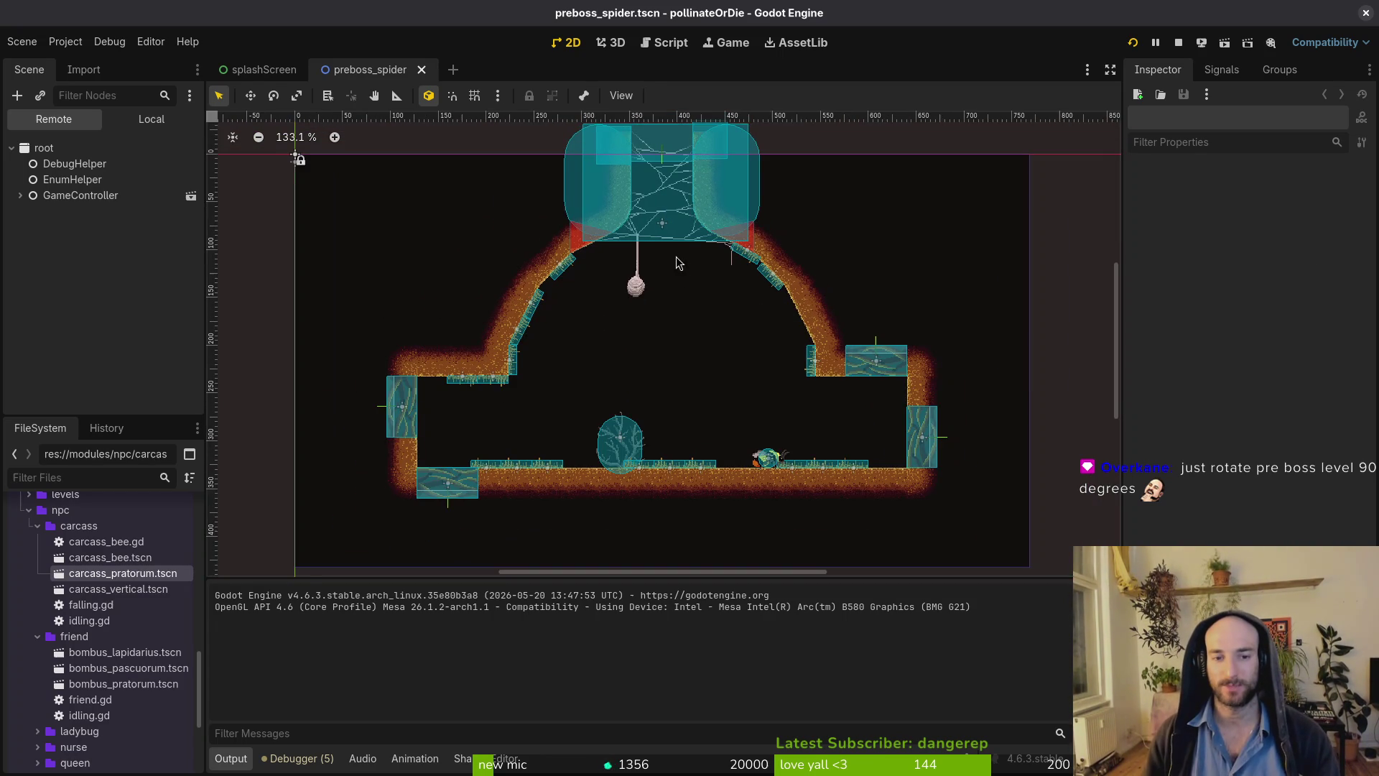
scroll(686, 264, "up", 1)
scroll(696, 267, "down", 1)
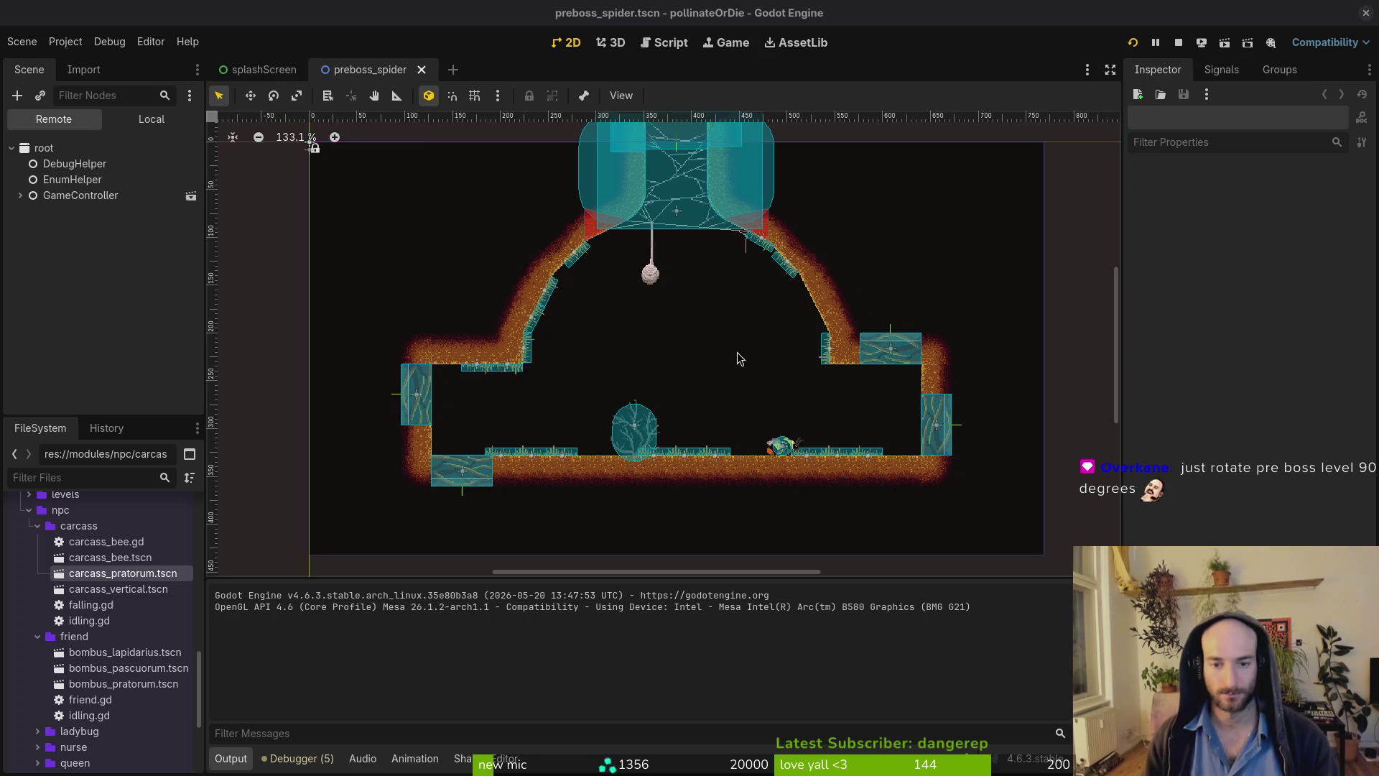
scroll(734, 363, "down", 4)
Rotate spiderArenaGate 90°, snap it to position (672, 208), and save the level.
left_click(698, 247)
mouse_move(679, 262)
left_mouse_down()
mouse_move(683, 215)
mouse_move(694, 303)
mouse_move(906, 400)
left_mouse_up()
scroll(869, 378, "up", 12)
key("shift+g")
scroll(793, 347, "up", 8)
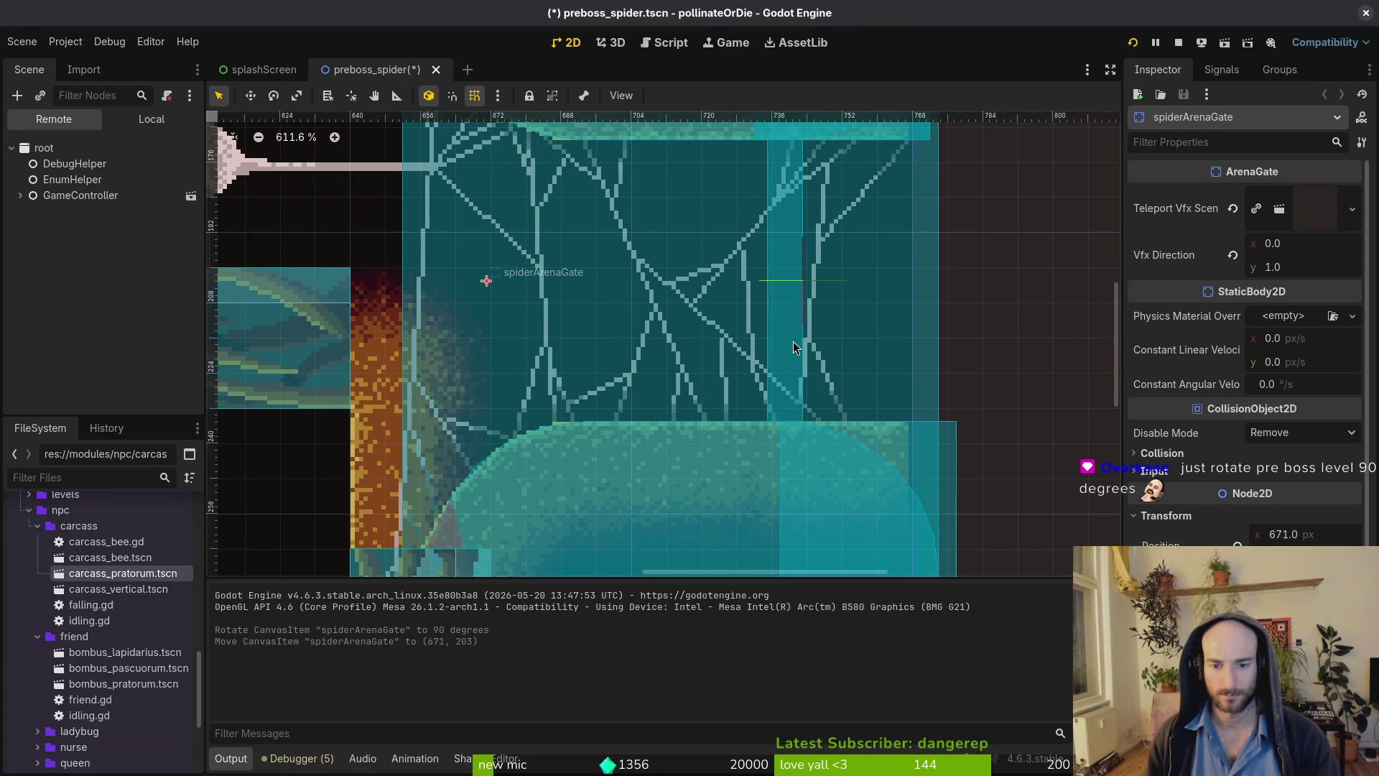
left_click_drag(793, 348, 797, 370)
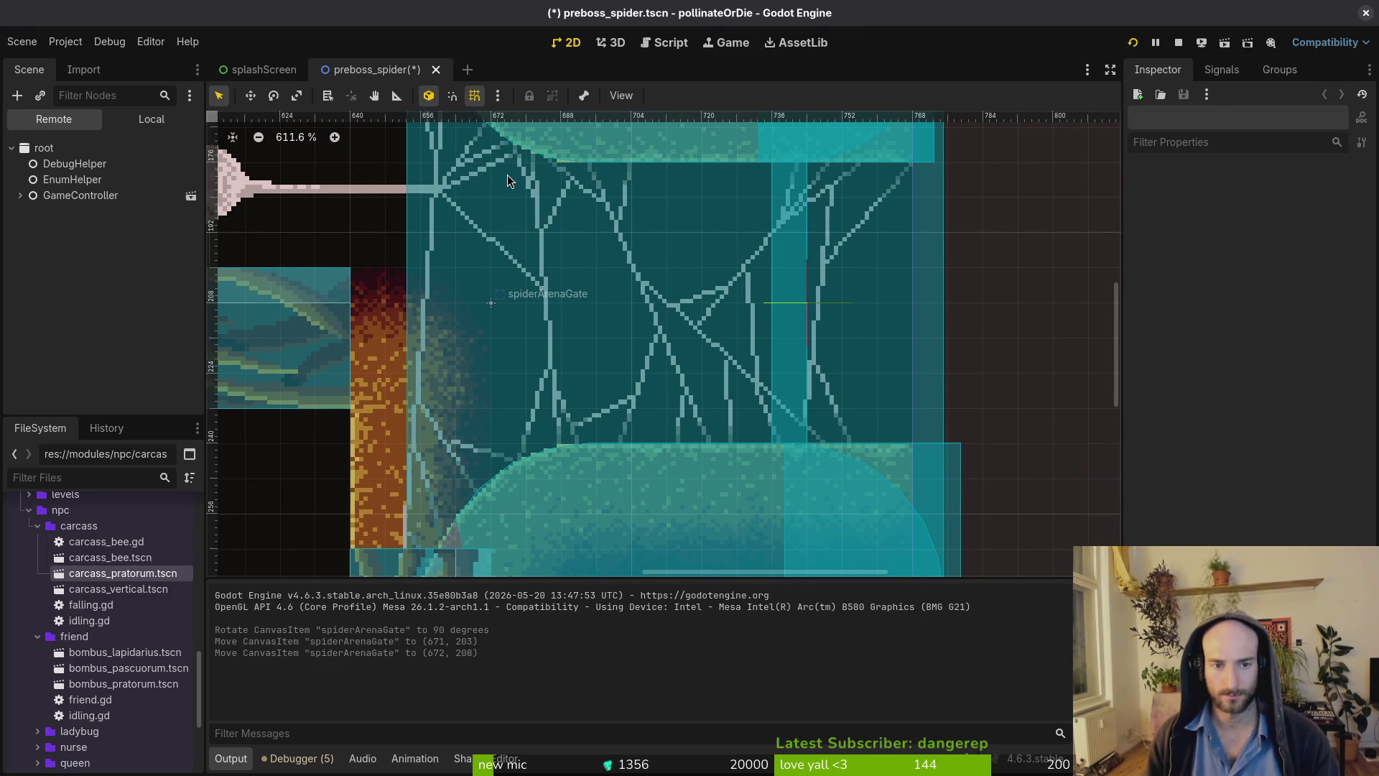
key("ctrl+s")
Quick-open 'spgate' to load spider_arena_gate.tscn.
key("ctrl+shift+o")
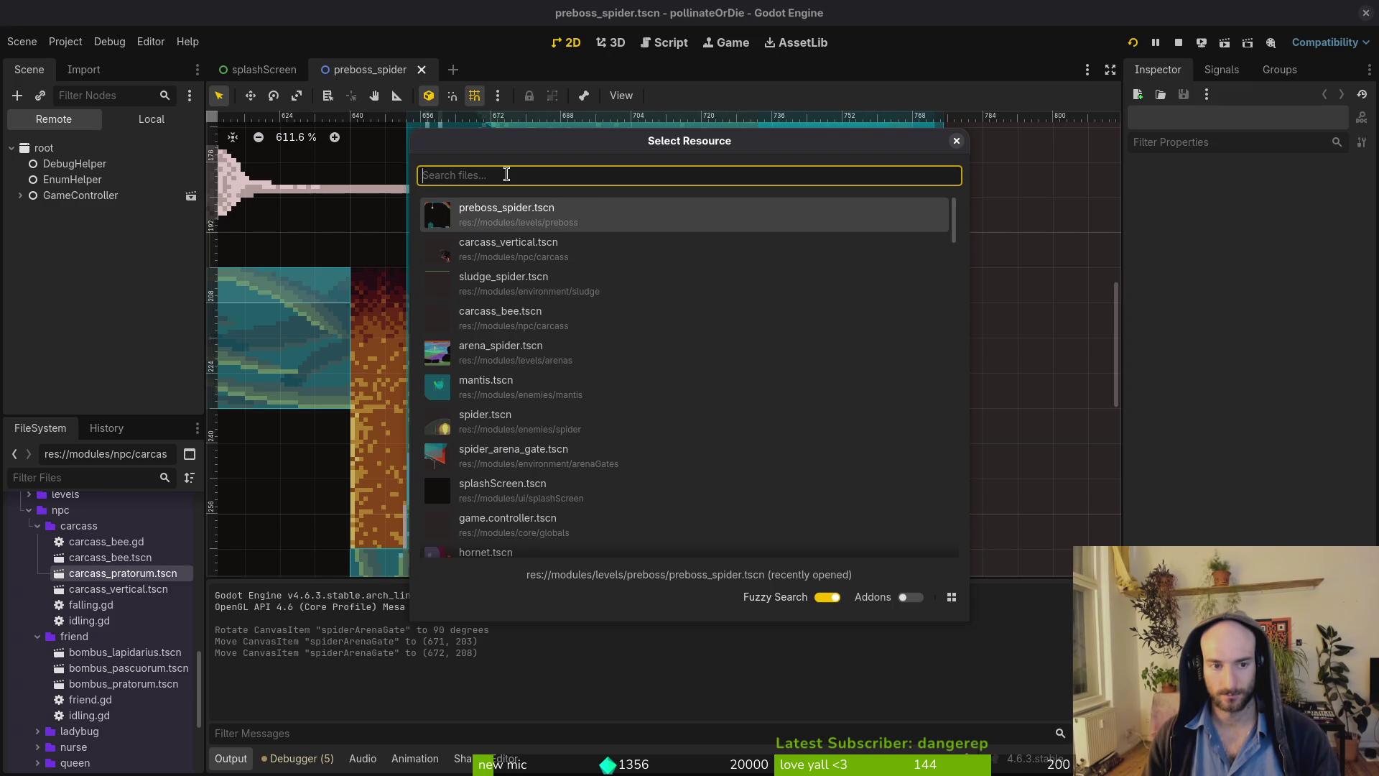
type("spgate")
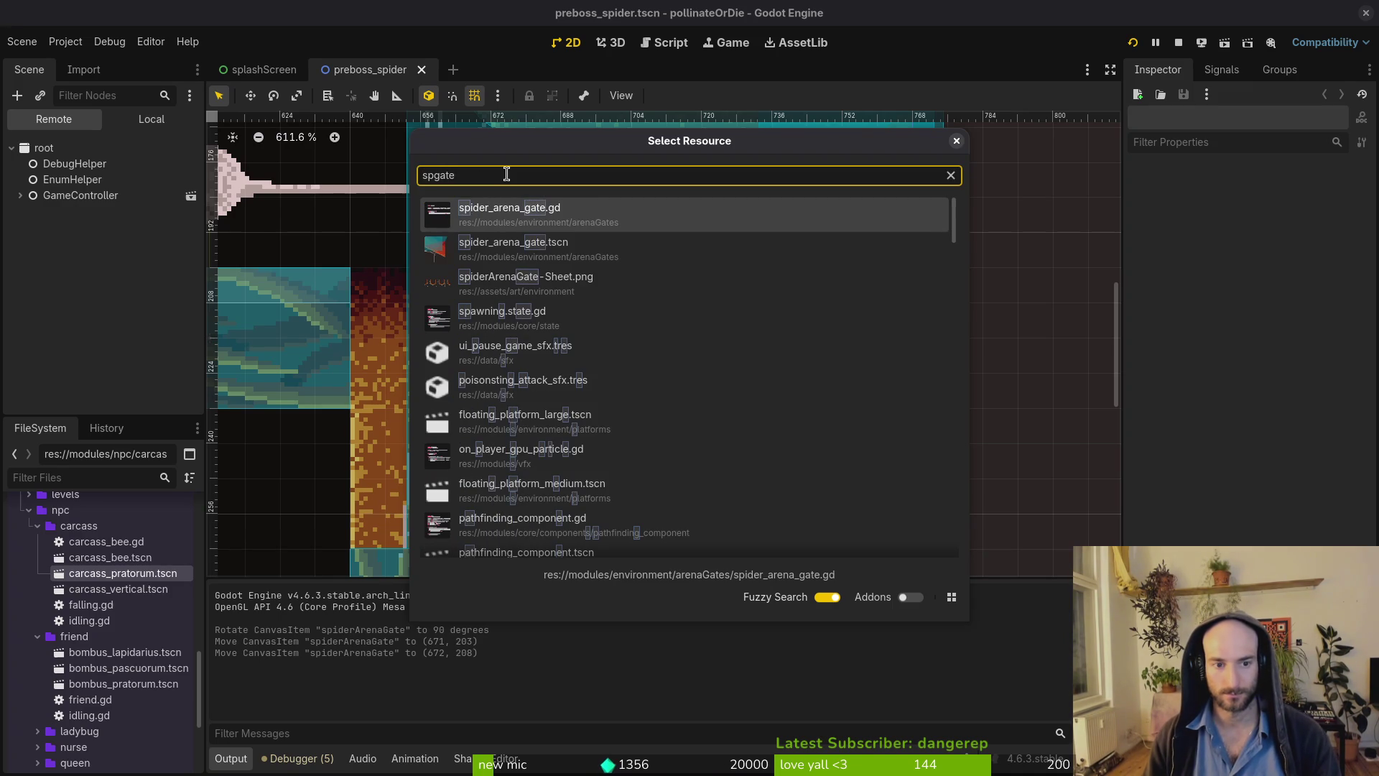
key("Down")
key("Return")
scroll(507, 174, "down", 3)
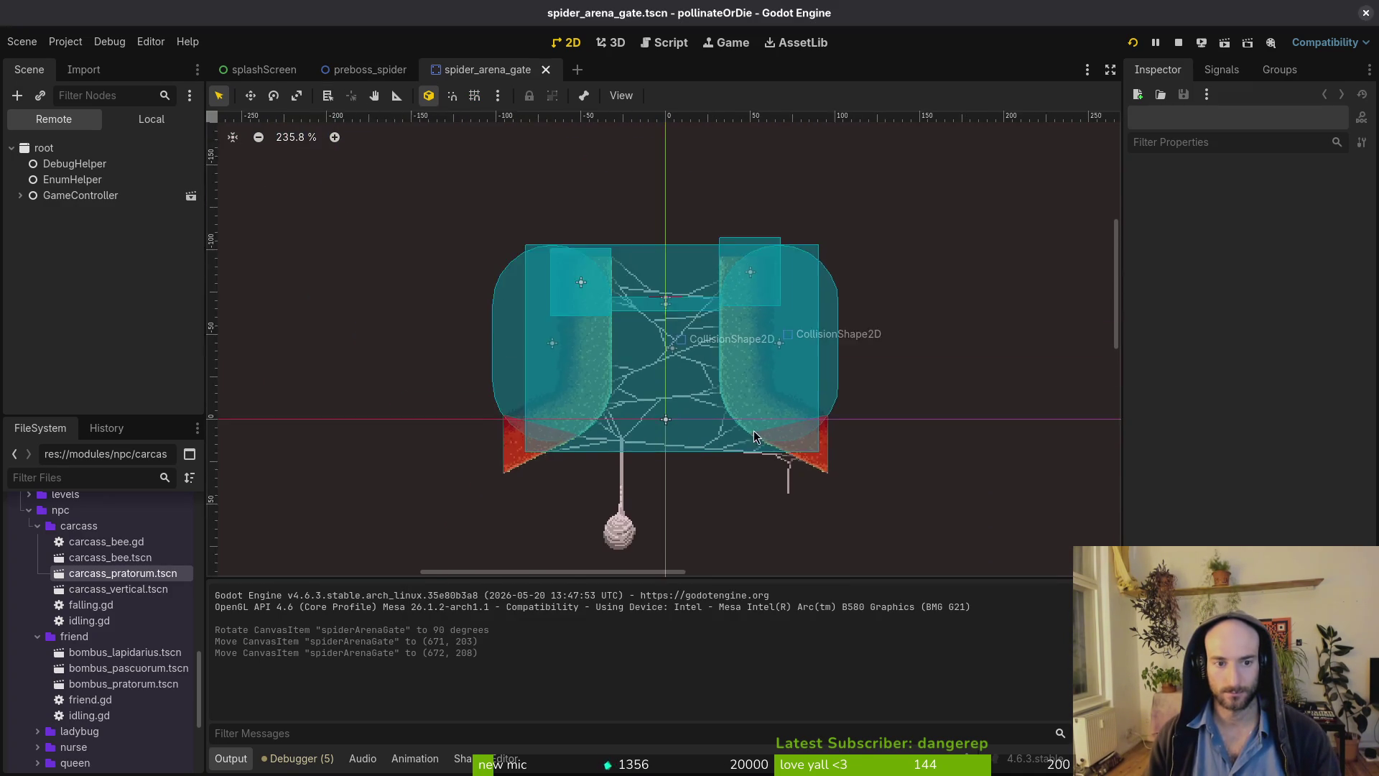
scroll(561, 289, "up", 5)
Raise the teleportHitbox collision shape to (0, -92), save, and close the gate scene tab.
left_click(561, 289)
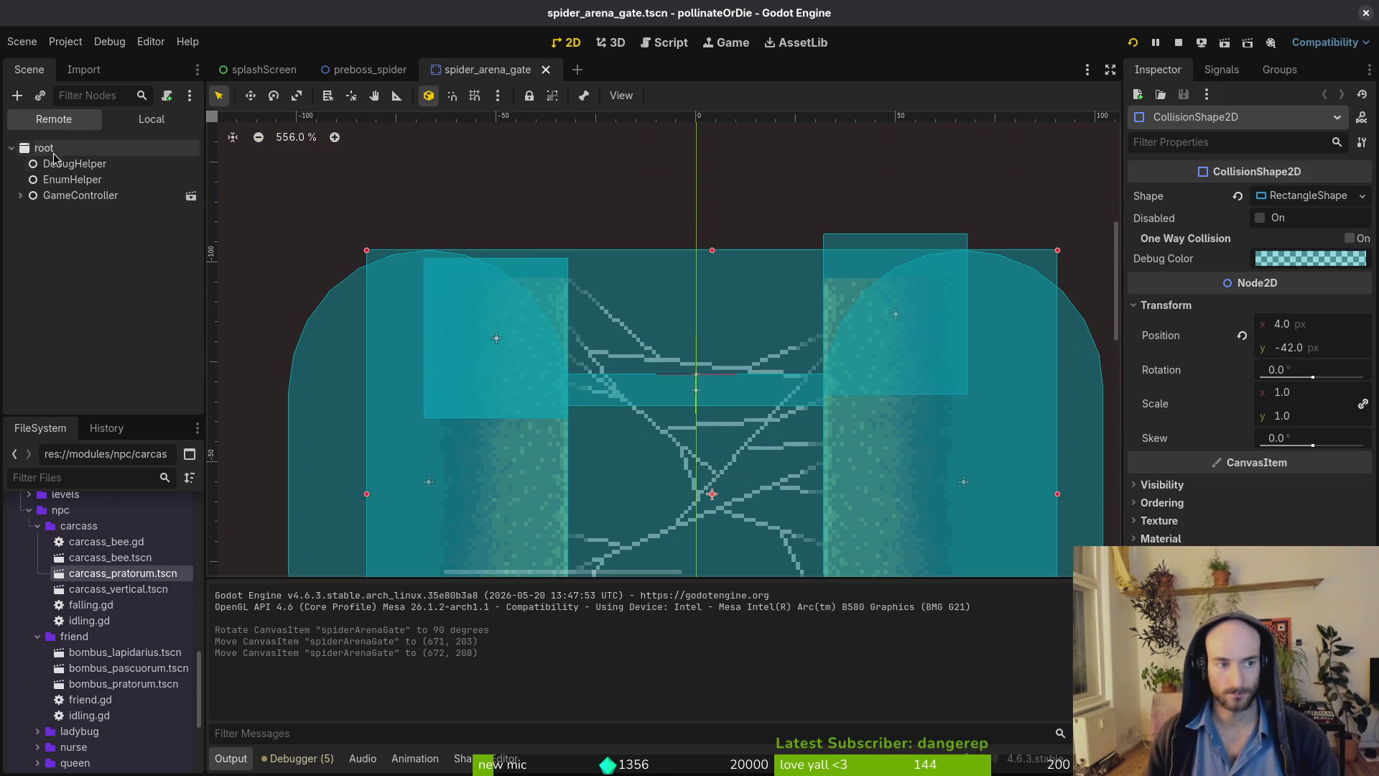
left_click(151, 119)
left_click(20, 305)
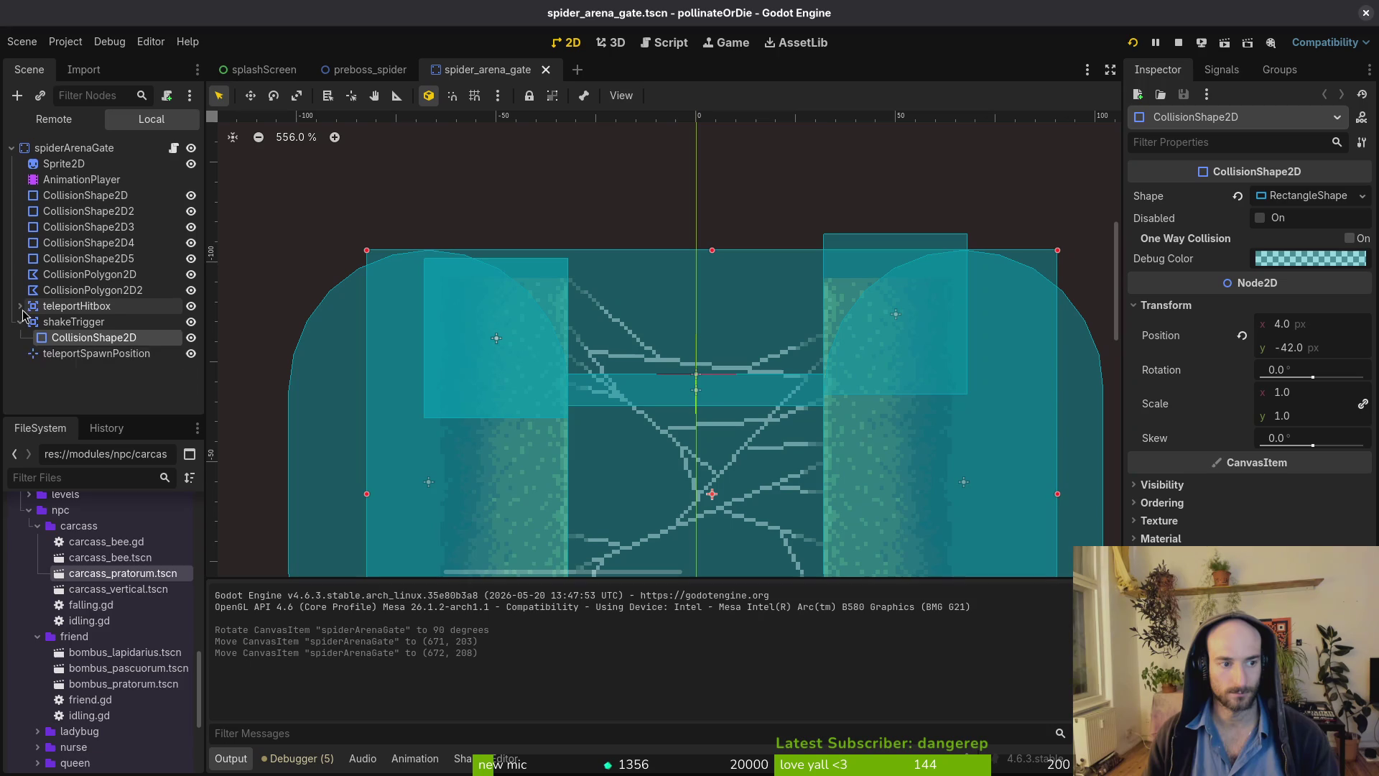
left_click(68, 323)
mouse_move(692, 390)
left_mouse_down()
mouse_move(687, 269)
mouse_move(676, 316)
left_mouse_up()
scroll(682, 295, "up", 4)
left_click(657, 394)
key("ctrl+s")
scroll(659, 390, "down", 7)
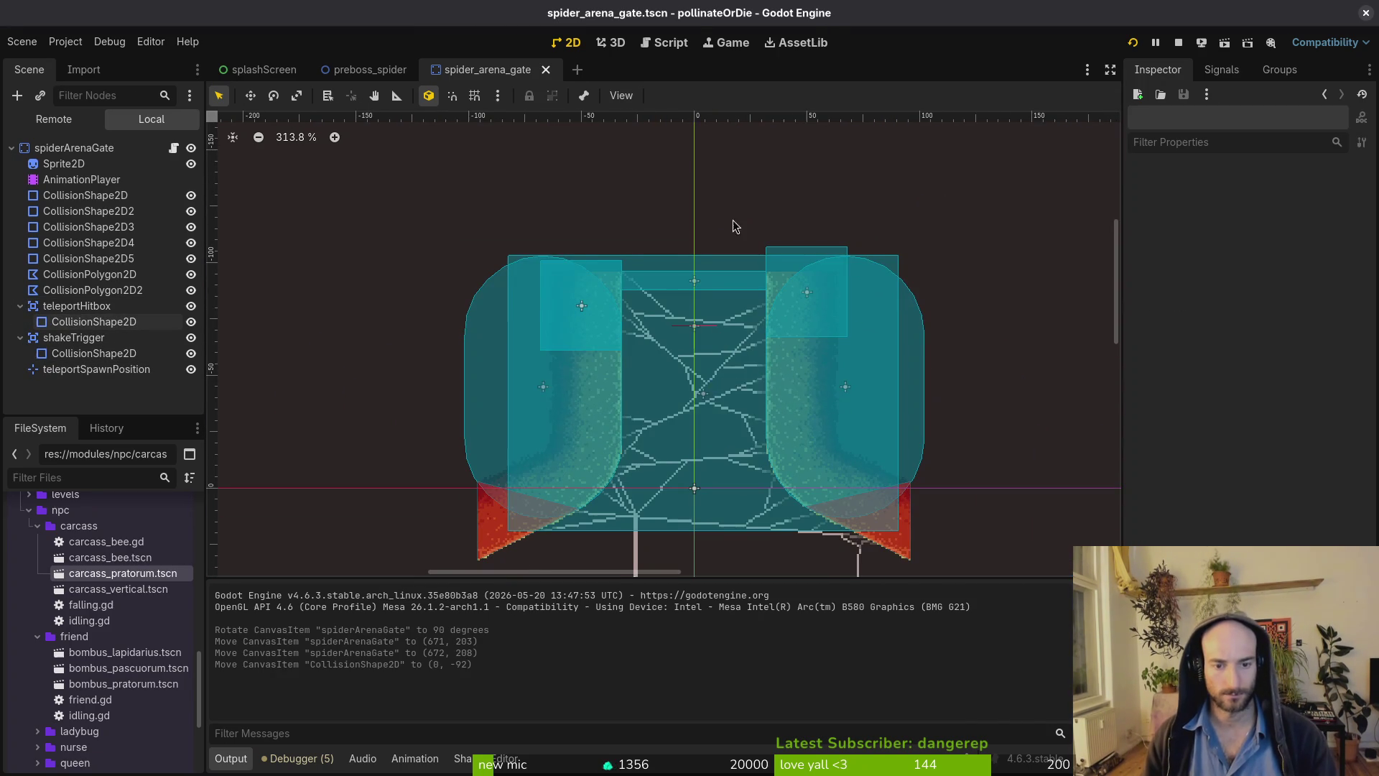
middle_click(501, 71)
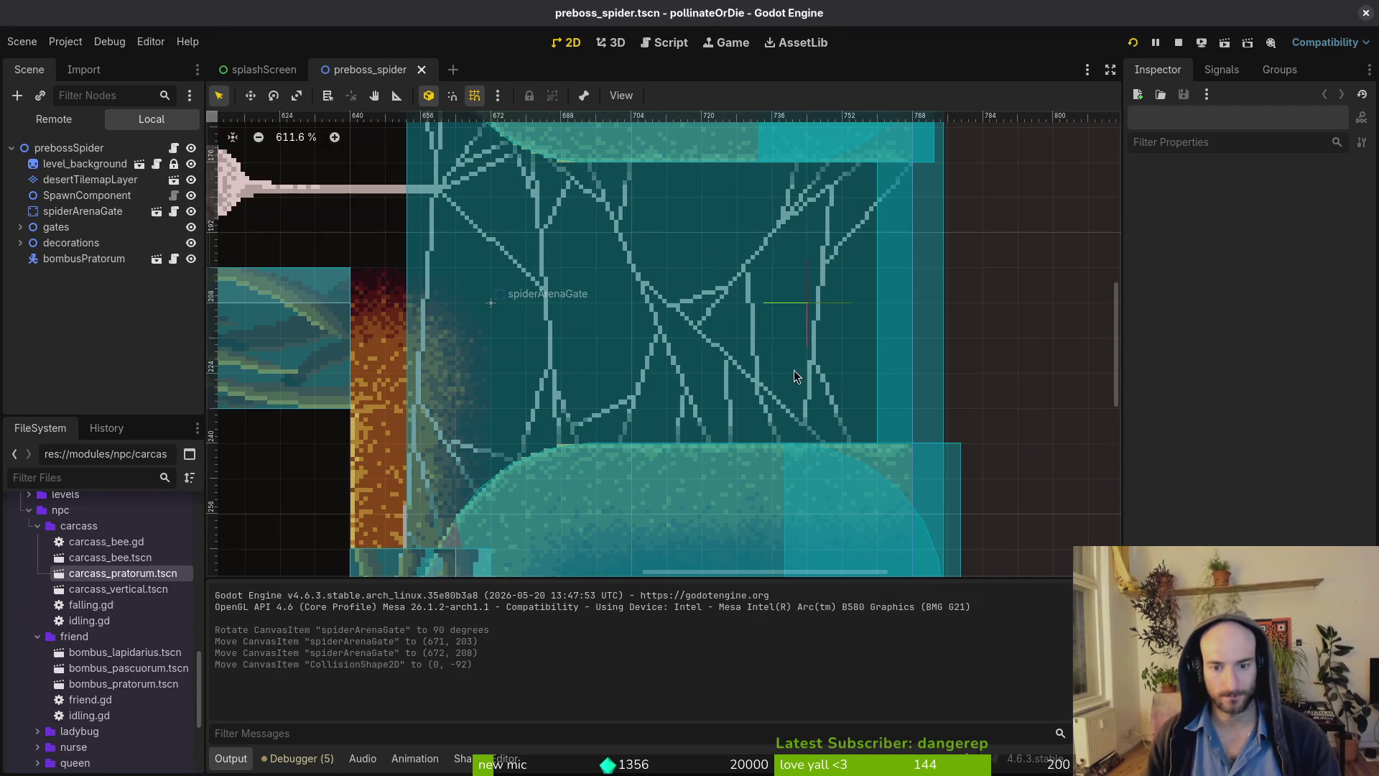
On desertTilemapLayer, box-select the old domed terrain tiles, delete them, and save.
scroll(795, 375, "down", 8)
left_click(854, 296)
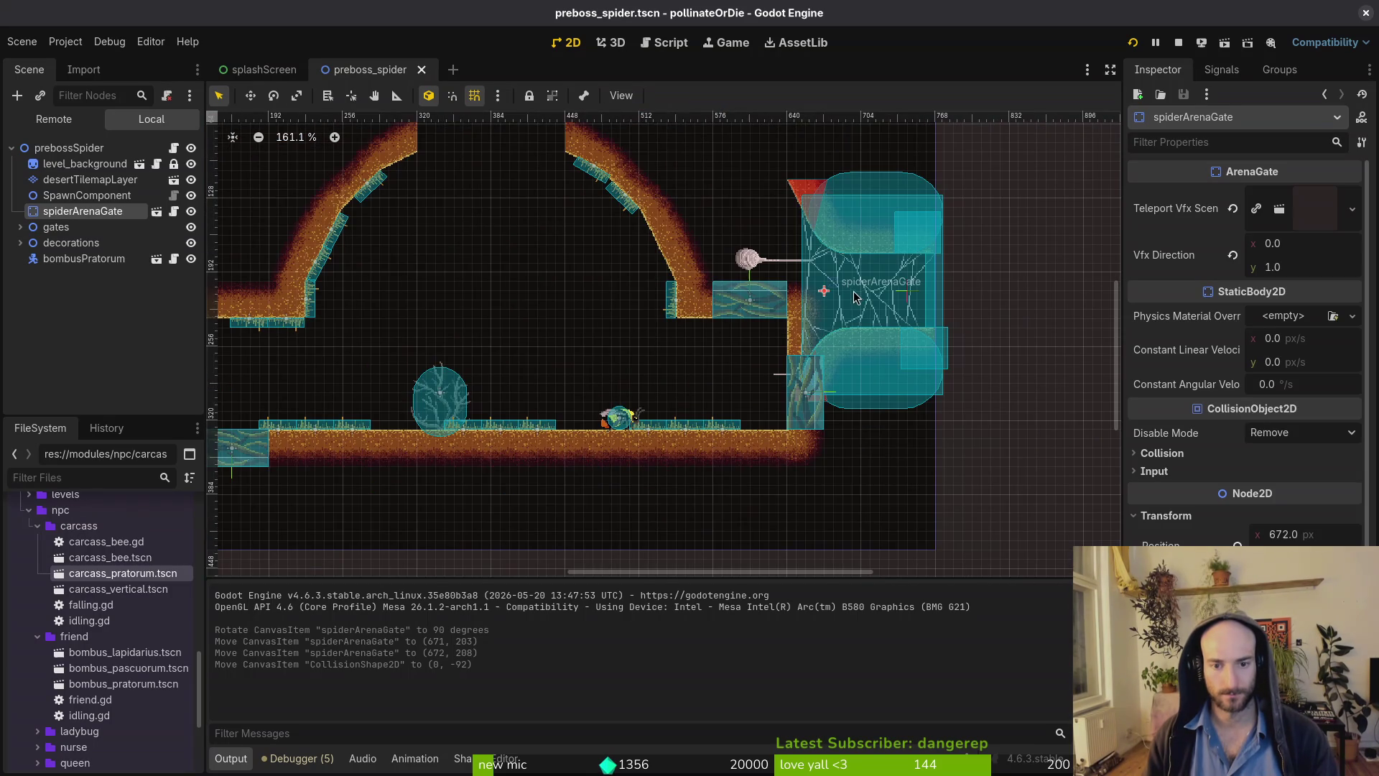
scroll(719, 364, "down", 3)
left_click(89, 180)
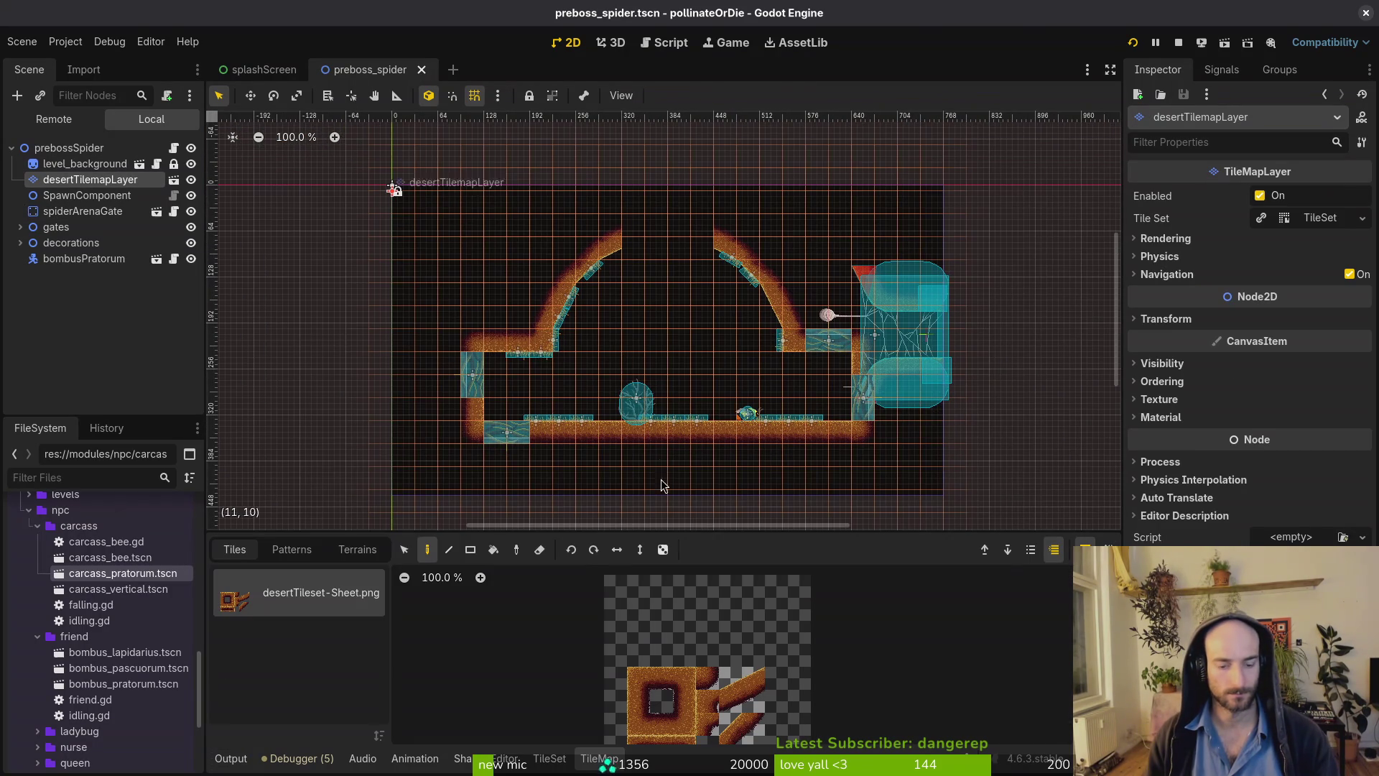
scroll(660, 485, "down", 2)
left_click(402, 550)
scroll(558, 280, "up", 1)
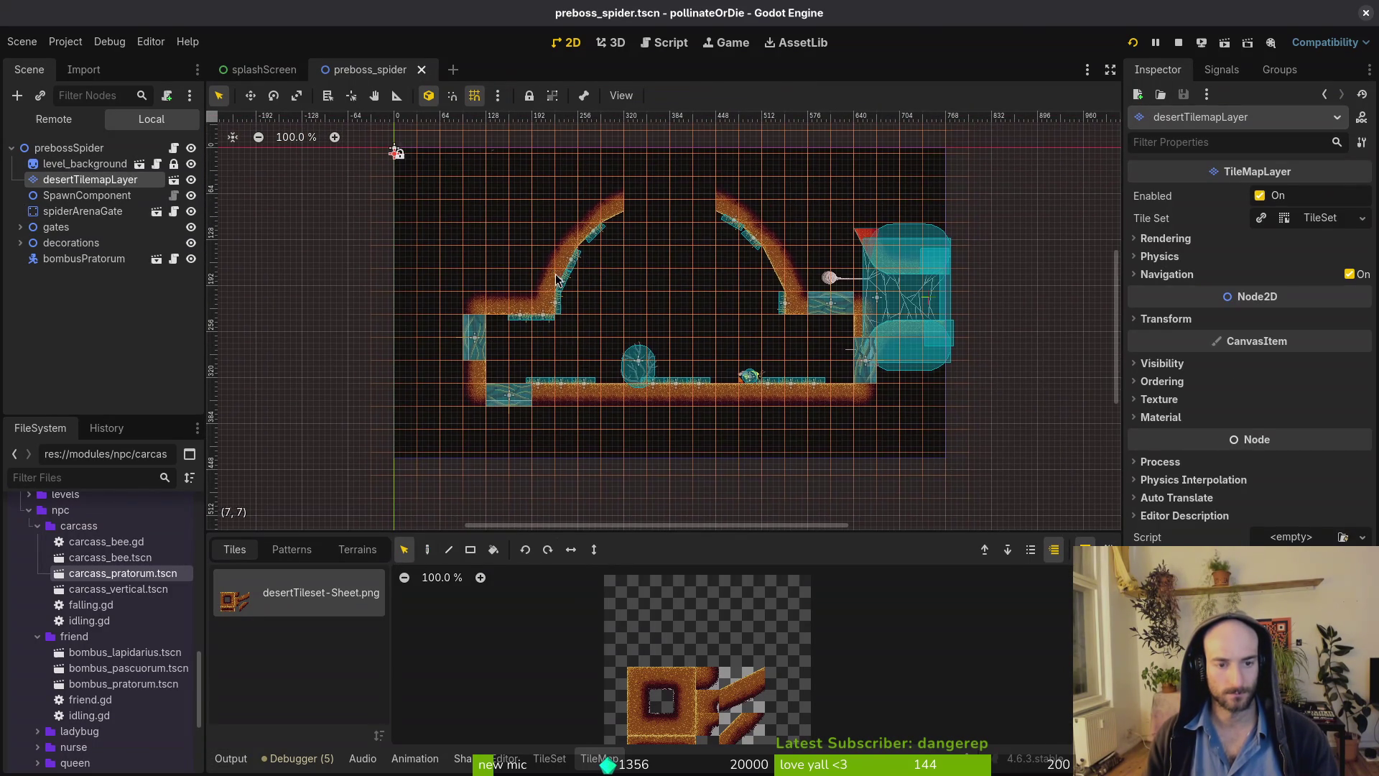
left_click_drag(435, 166, 964, 482)
mouse_move(840, 413)
left_mouse_down()
mouse_move(678, 409)
mouse_move(881, 405)
left_mouse_up()
key("Delete")
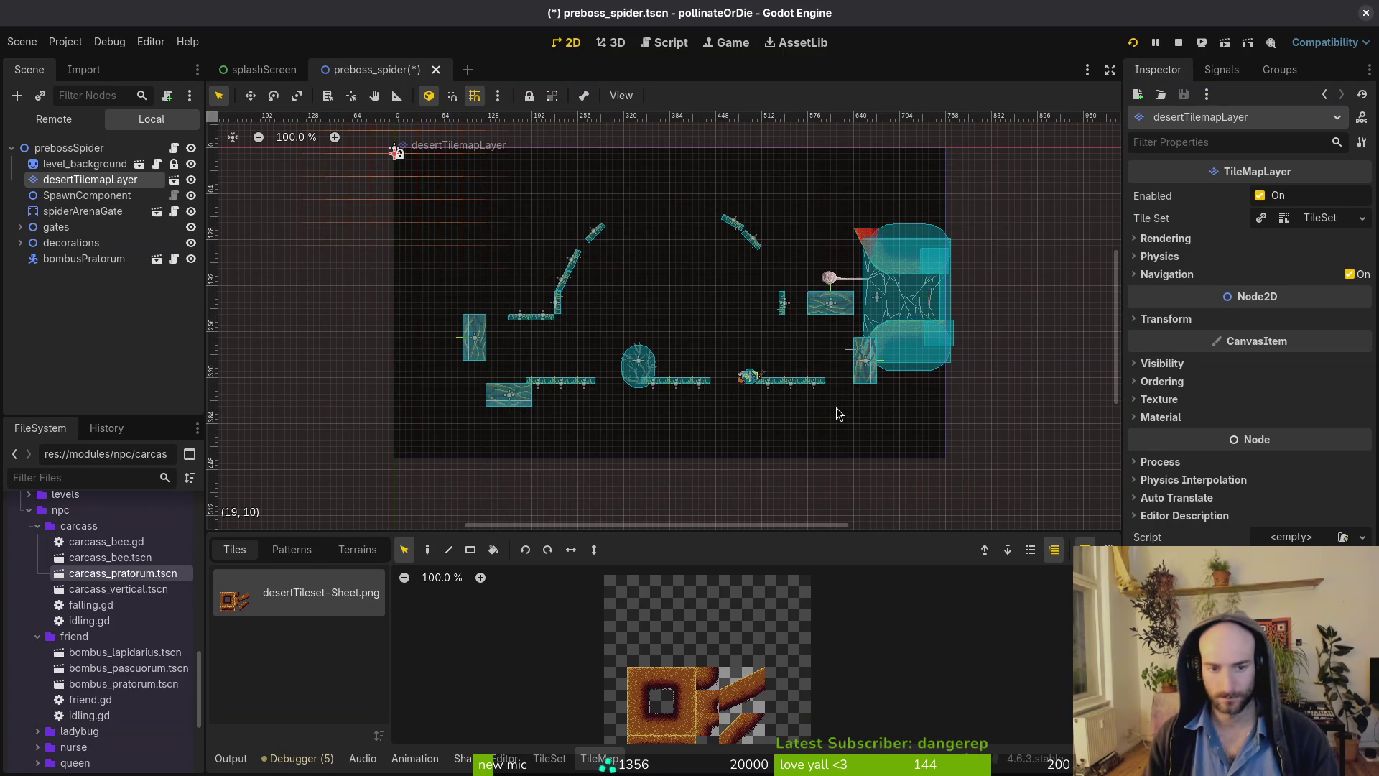
key("Escape")
key("ctrl+s")
Hide the decorations and gates groups, save, and reselect desertTilemapLayer.
scroll(610, 309, "up", 4)
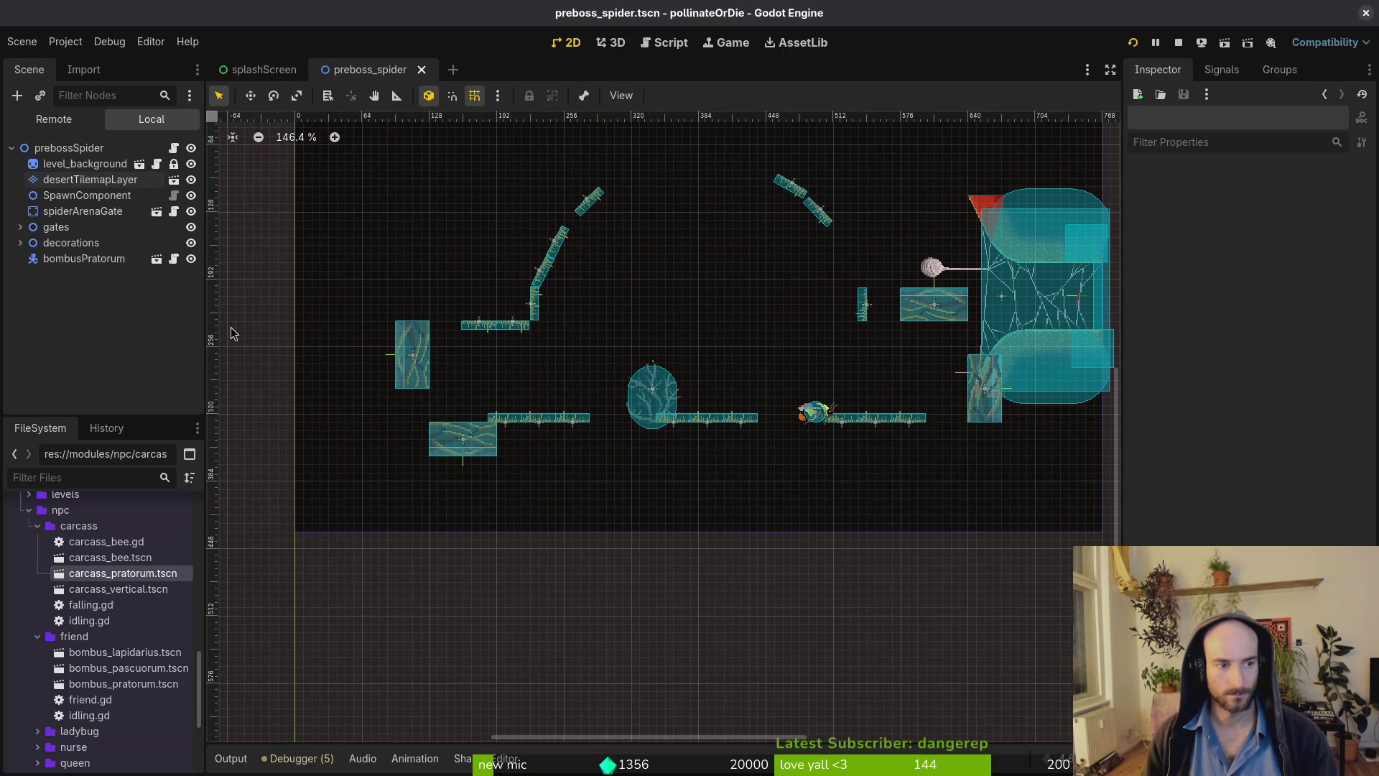
left_click(191, 243)
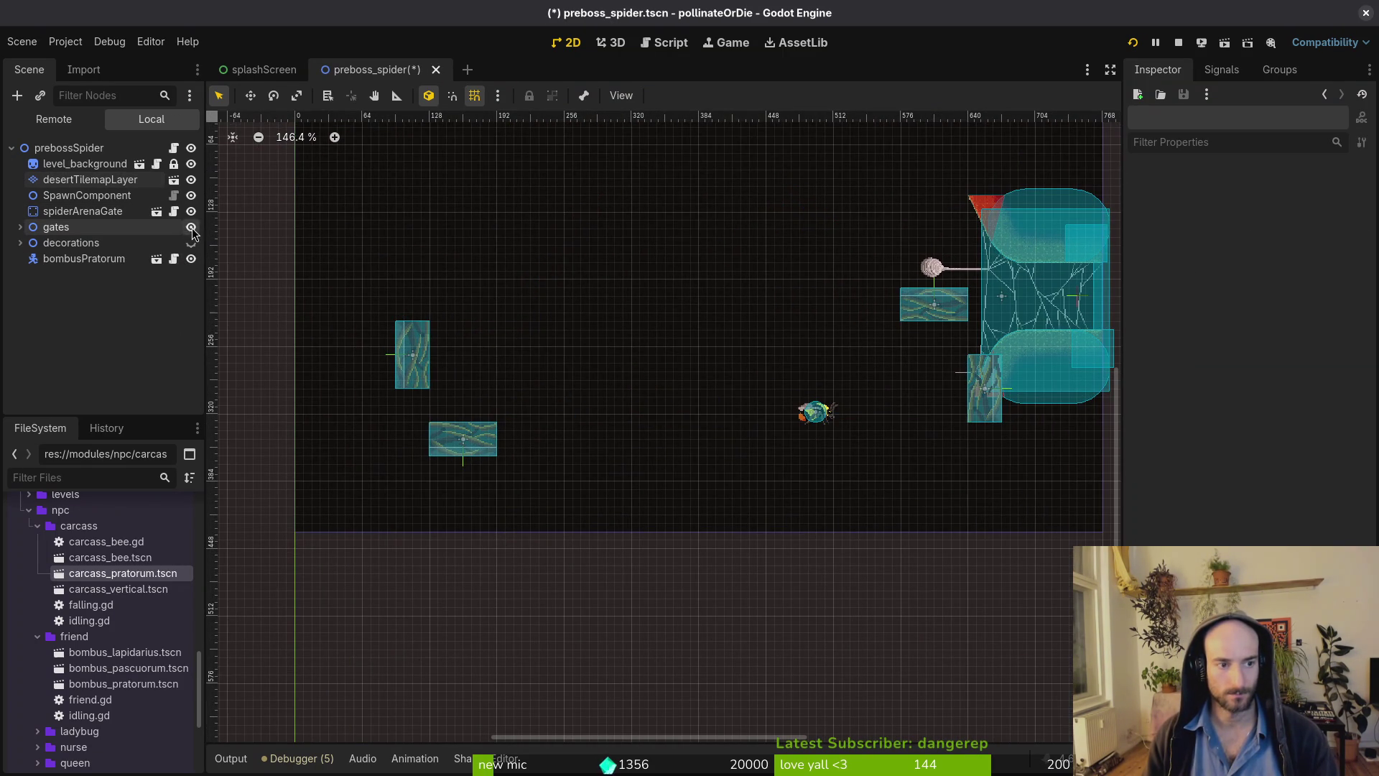
left_click(191, 227)
key("ctrl+s")
left_click_drag(742, 462, 599, 489)
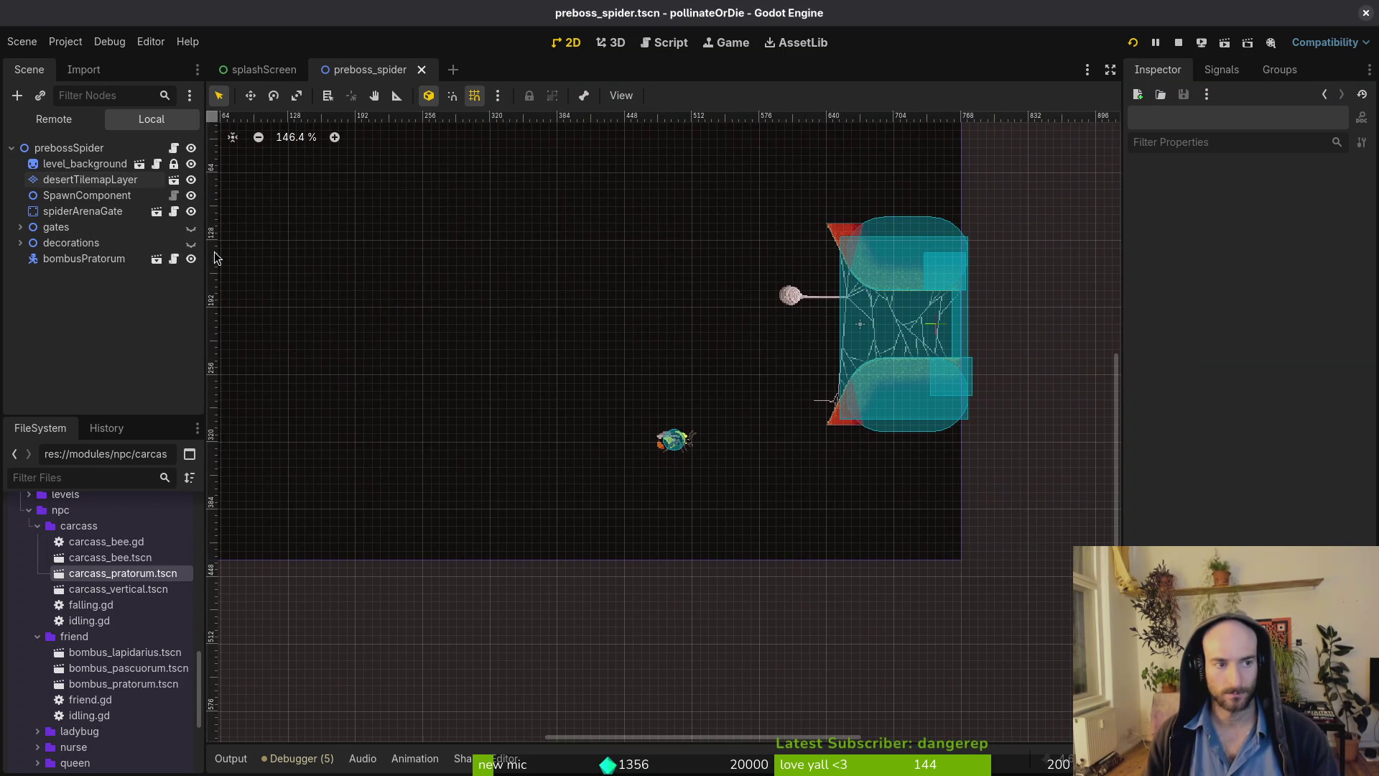
left_click(75, 180)
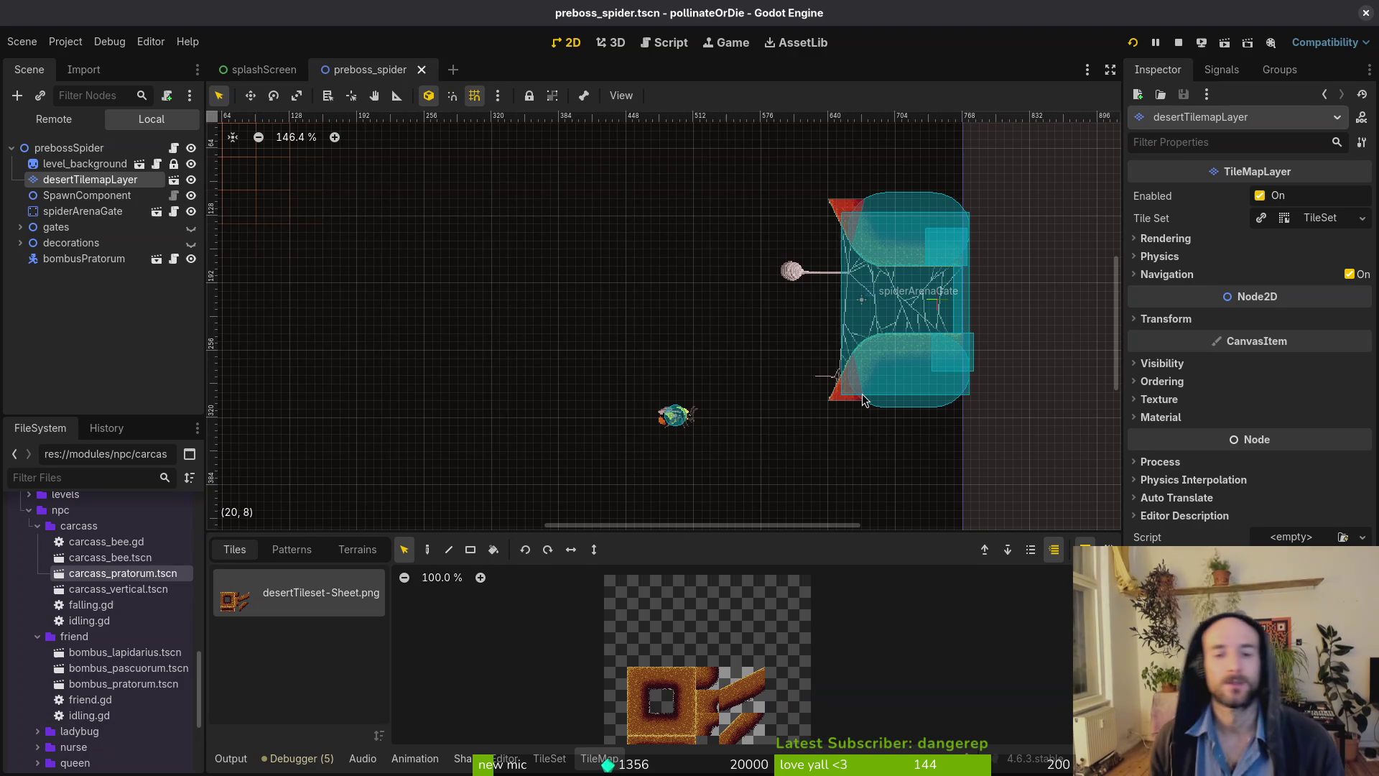
scroll(864, 400, "down", 5)
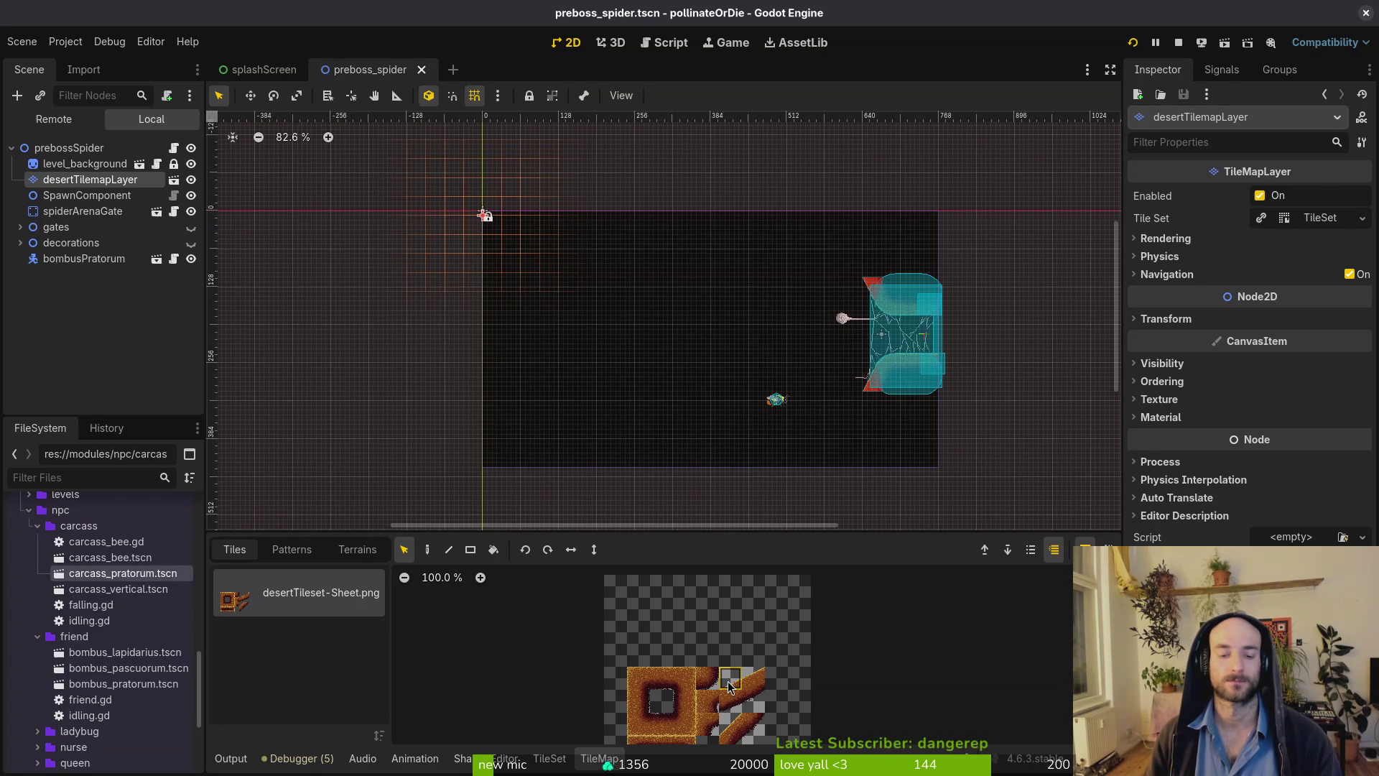
Pick the 2x2 slope tile block and paint slope tiles beside the arena gate.
left_click_drag(729, 678, 755, 706)
scroll(882, 273, "up", 5)
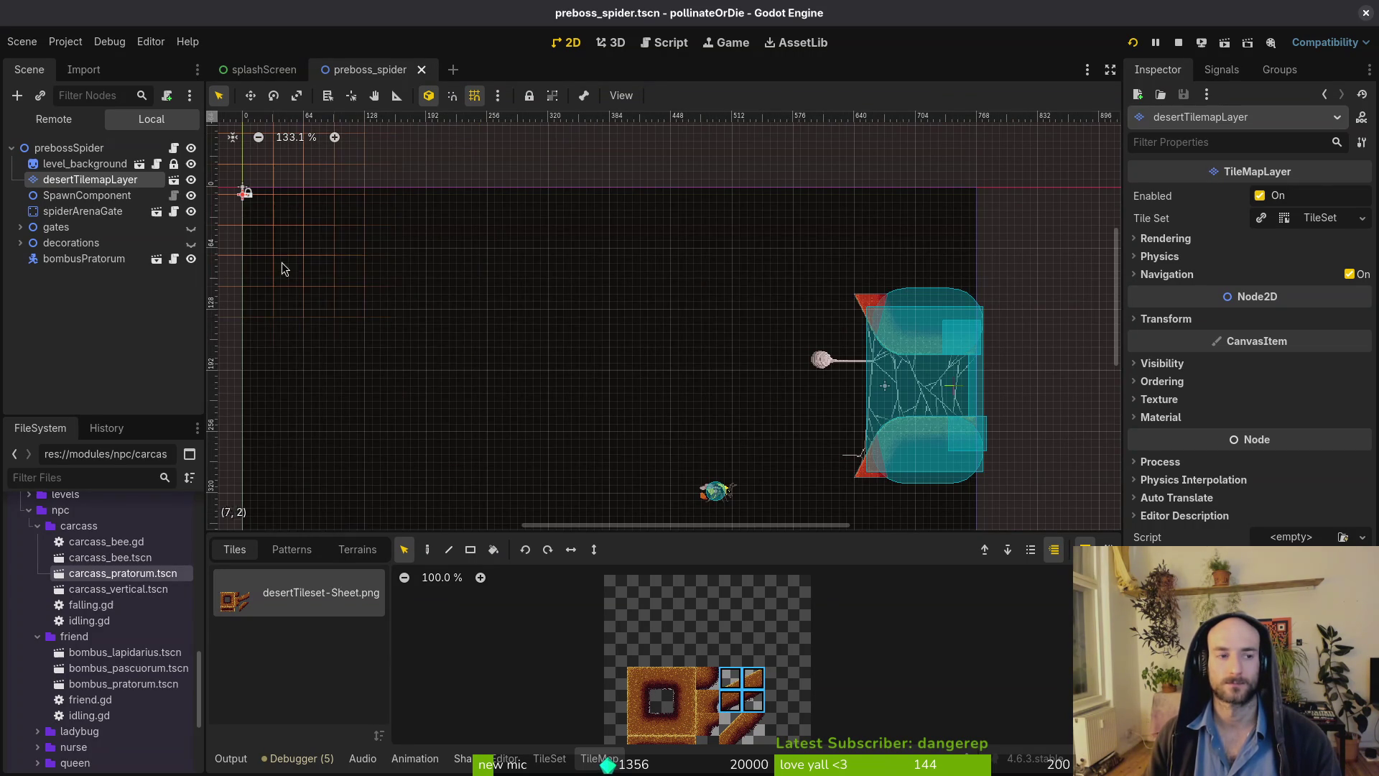
left_click(427, 550)
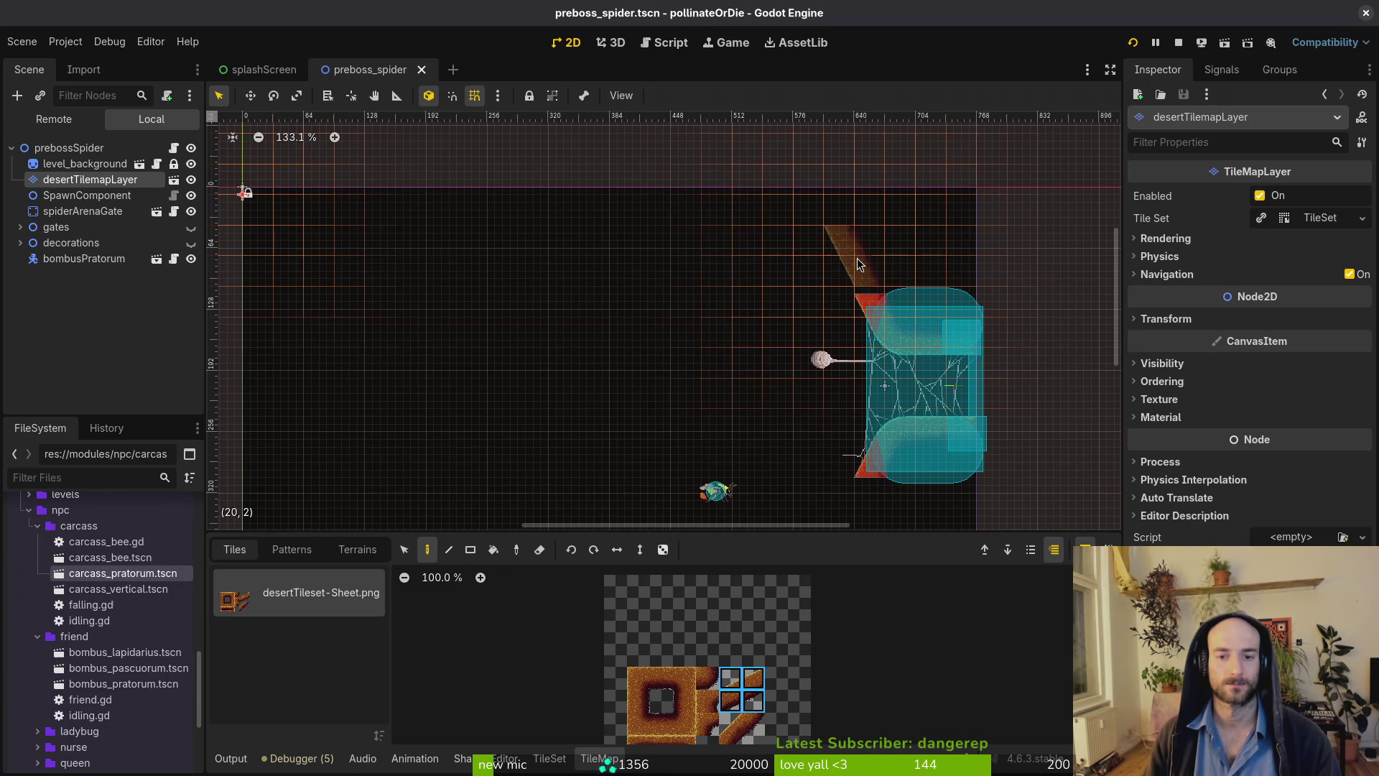
left_click(856, 257)
scroll(826, 230, "down", 4)
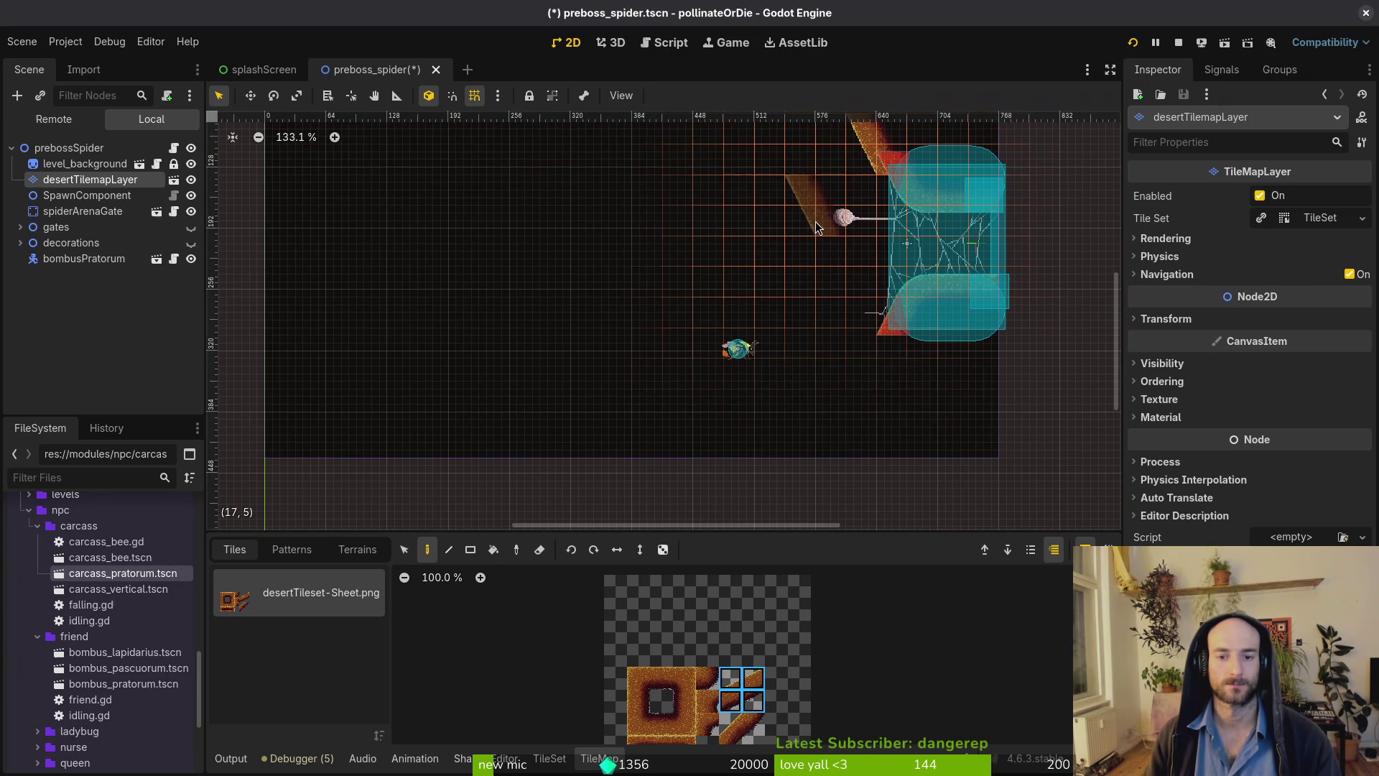
left_click(635, 550)
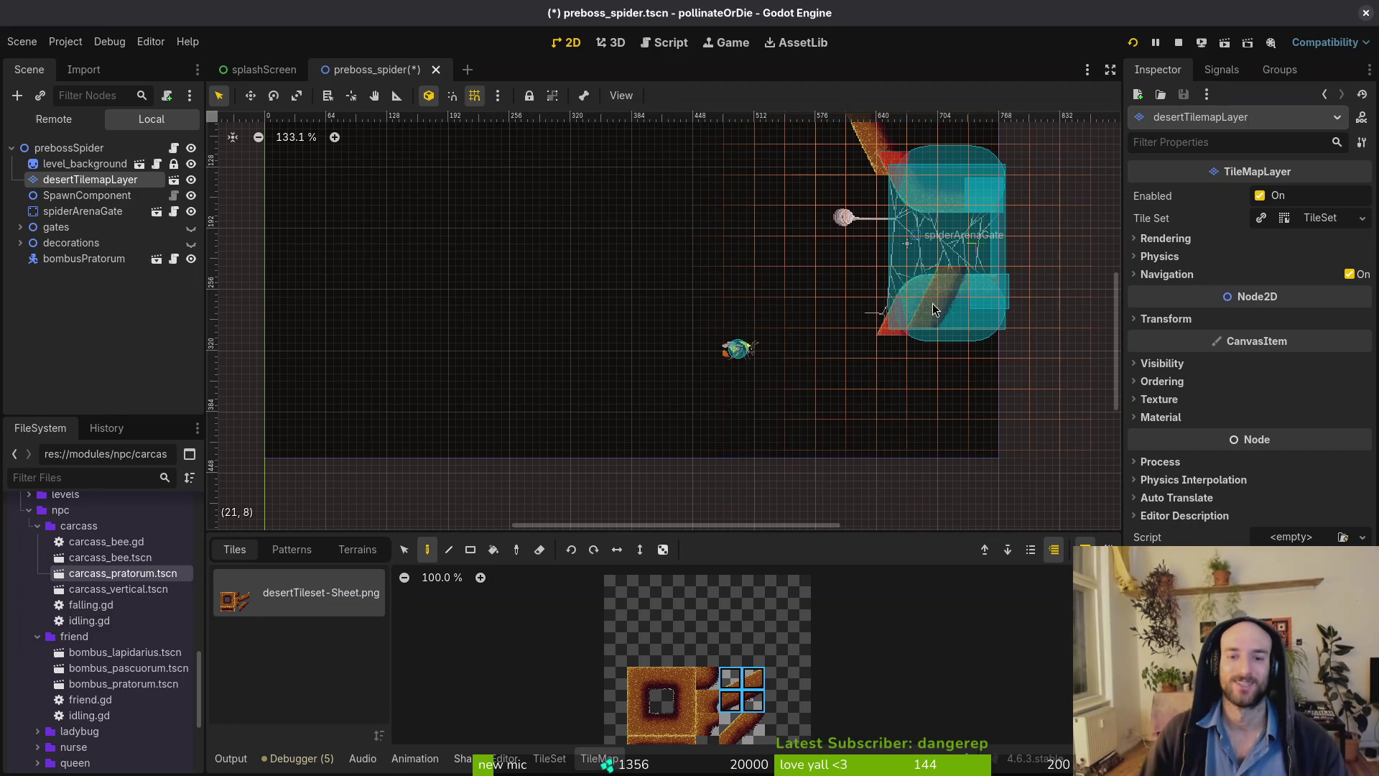
Nudge the spider arena gate slightly down and deselect it.
scroll(935, 309, "down", 2)
key("Escape")
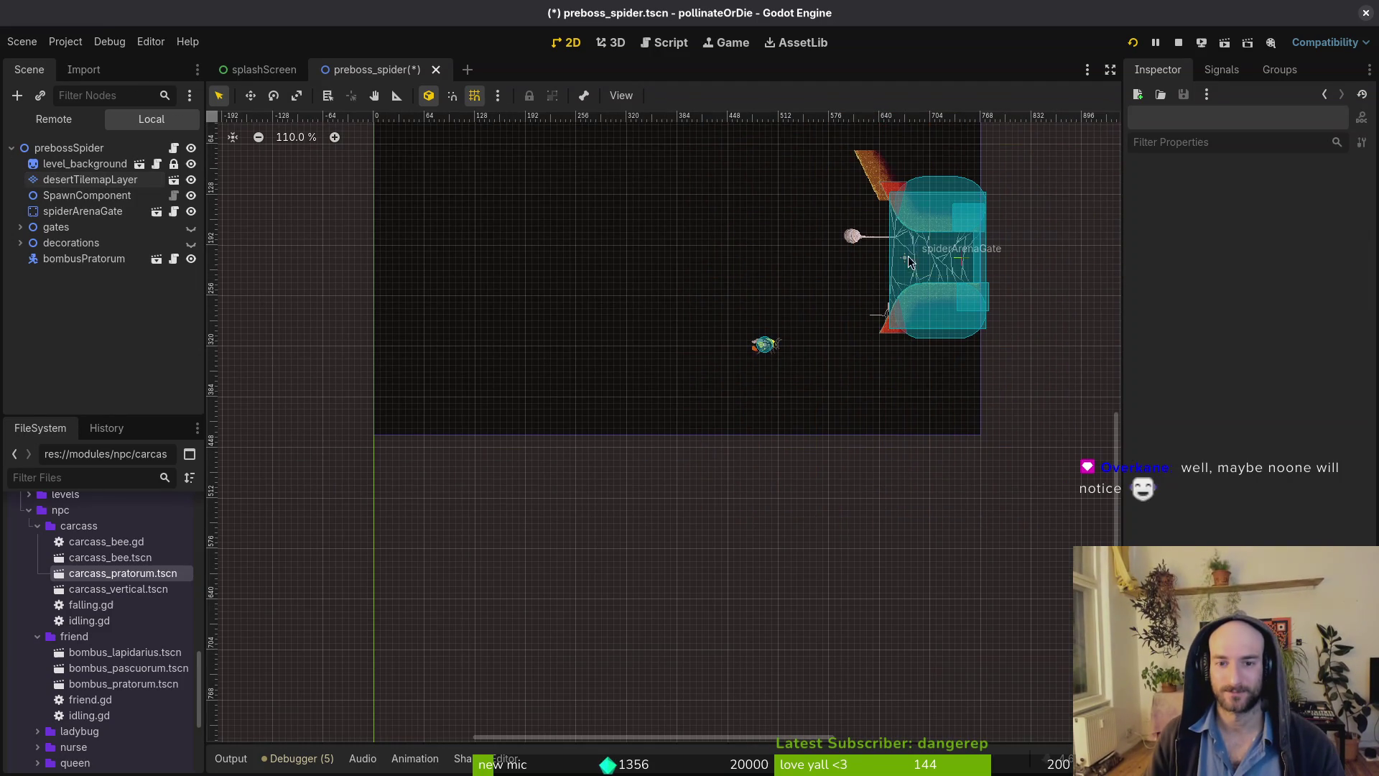
scroll(909, 260, "up", 3)
mouse_move(981, 300)
left_mouse_down()
mouse_move(981, 320)
mouse_move(981, 296)
left_mouse_up()
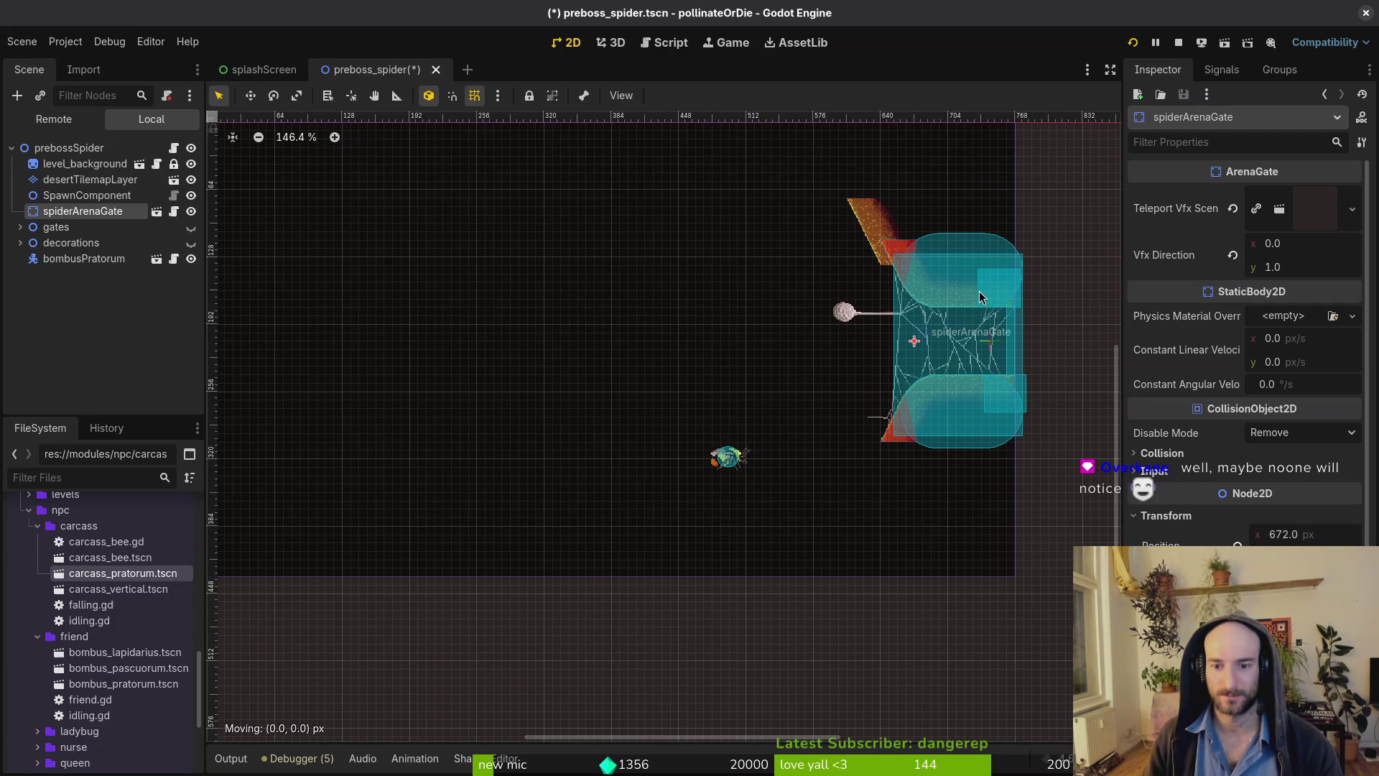
key("Escape")
scroll(875, 237, "down", 3)
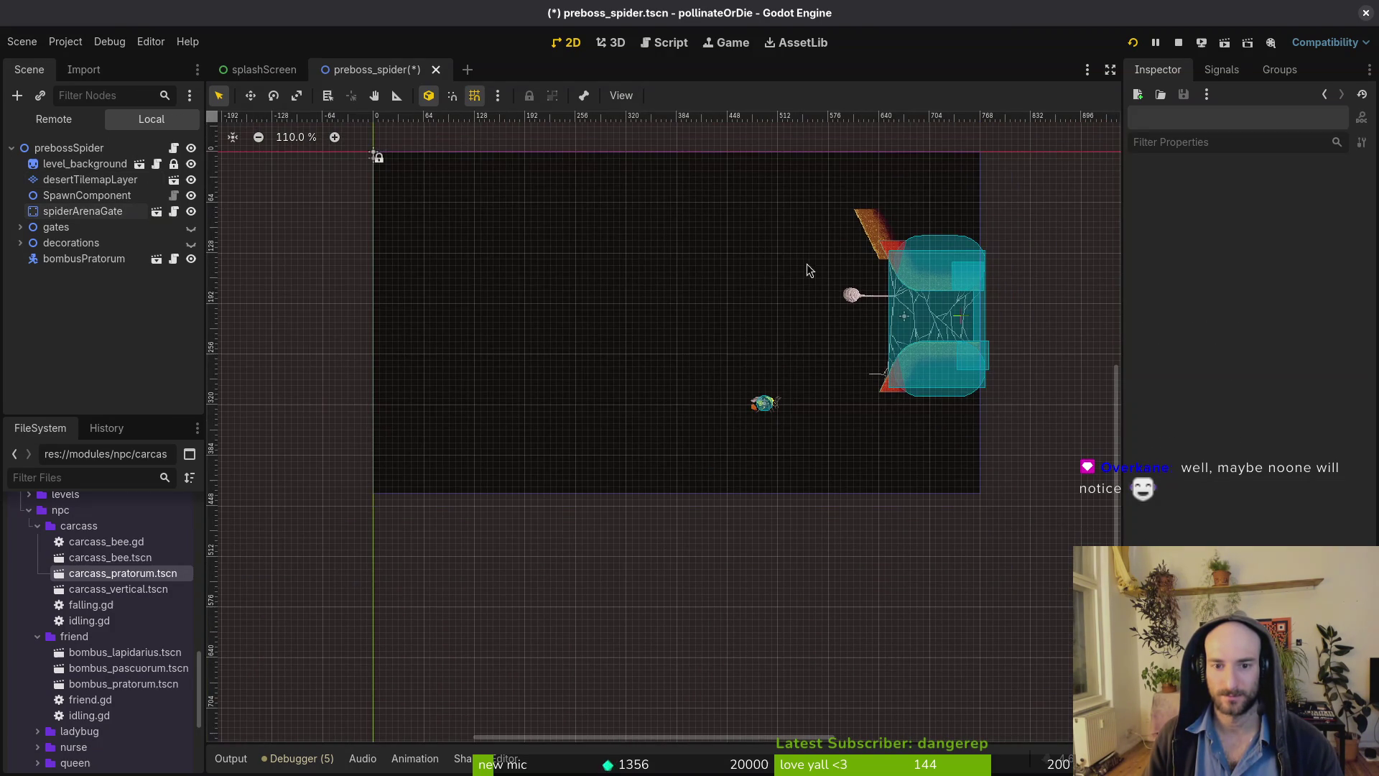
Reselect desertTilemapLayer, pick the 2x2 slope block again, and switch from Eraser to painting.
left_click(73, 186)
scroll(888, 237, "up", 2)
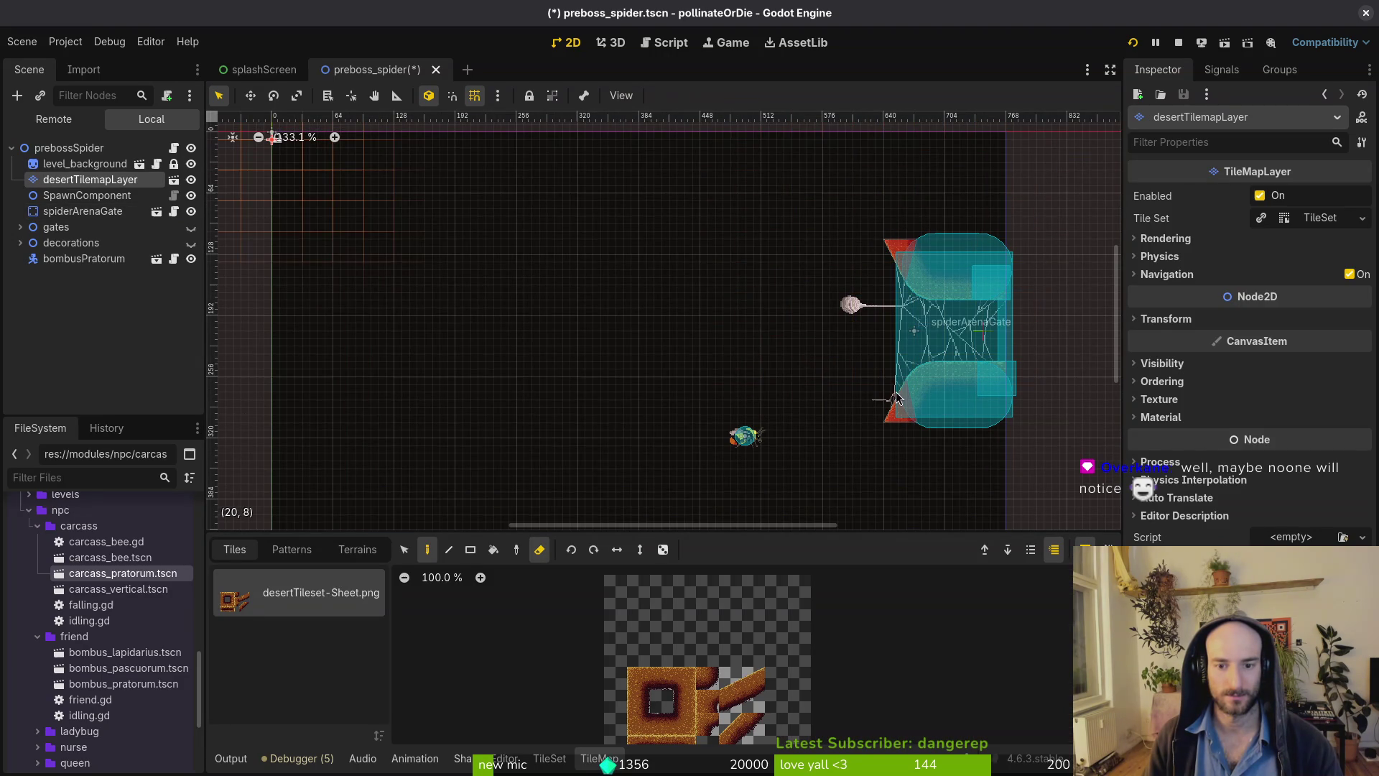
key("Escape")
left_click(81, 181)
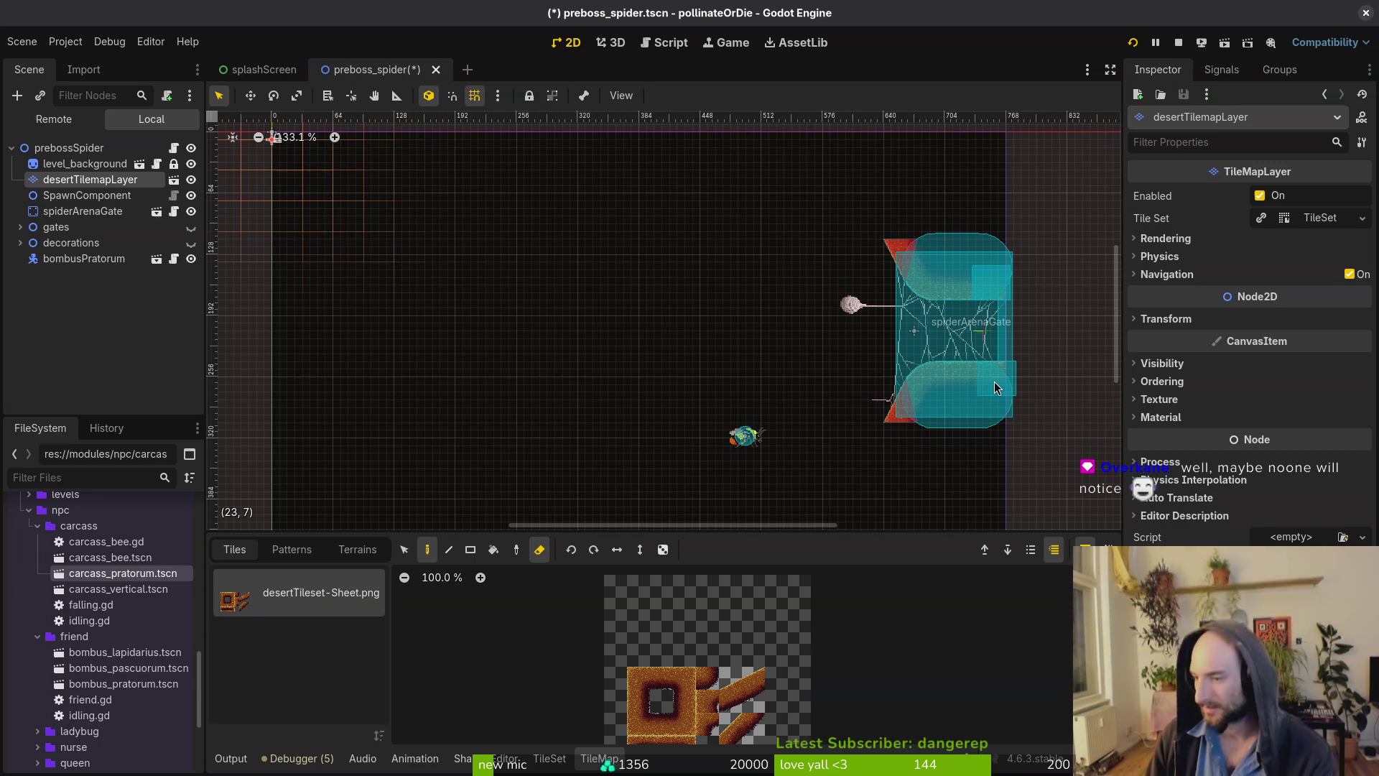
scroll(873, 340, "down", 2)
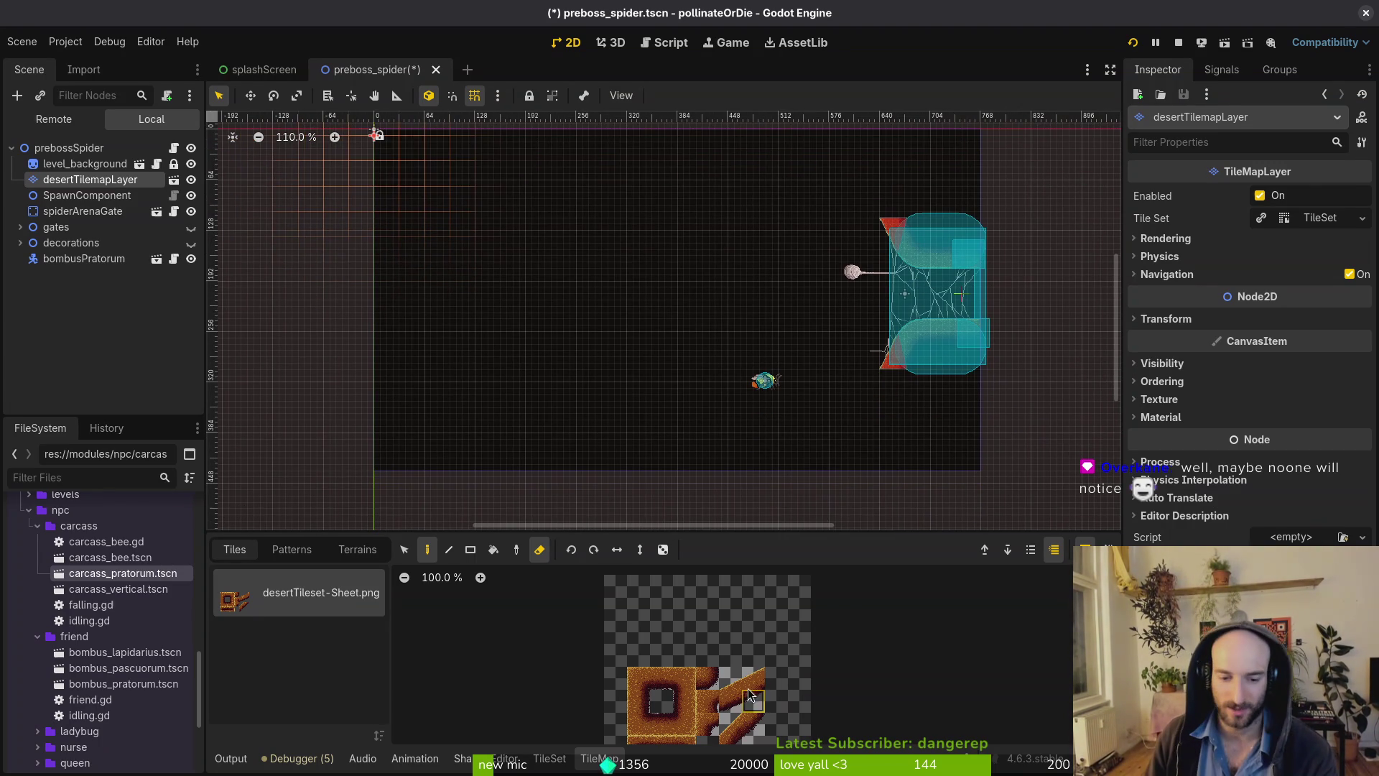
left_click_drag(729, 677, 753, 701)
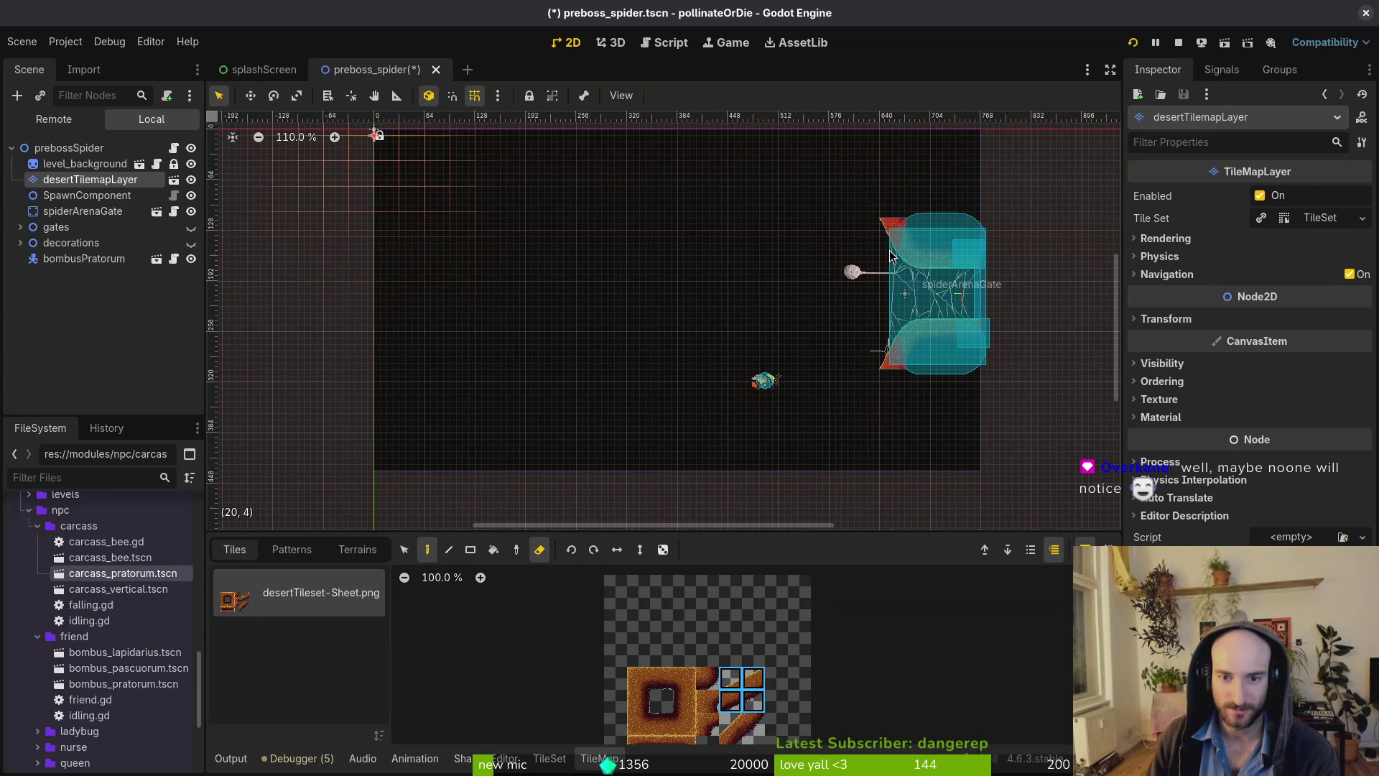
left_click(539, 549)
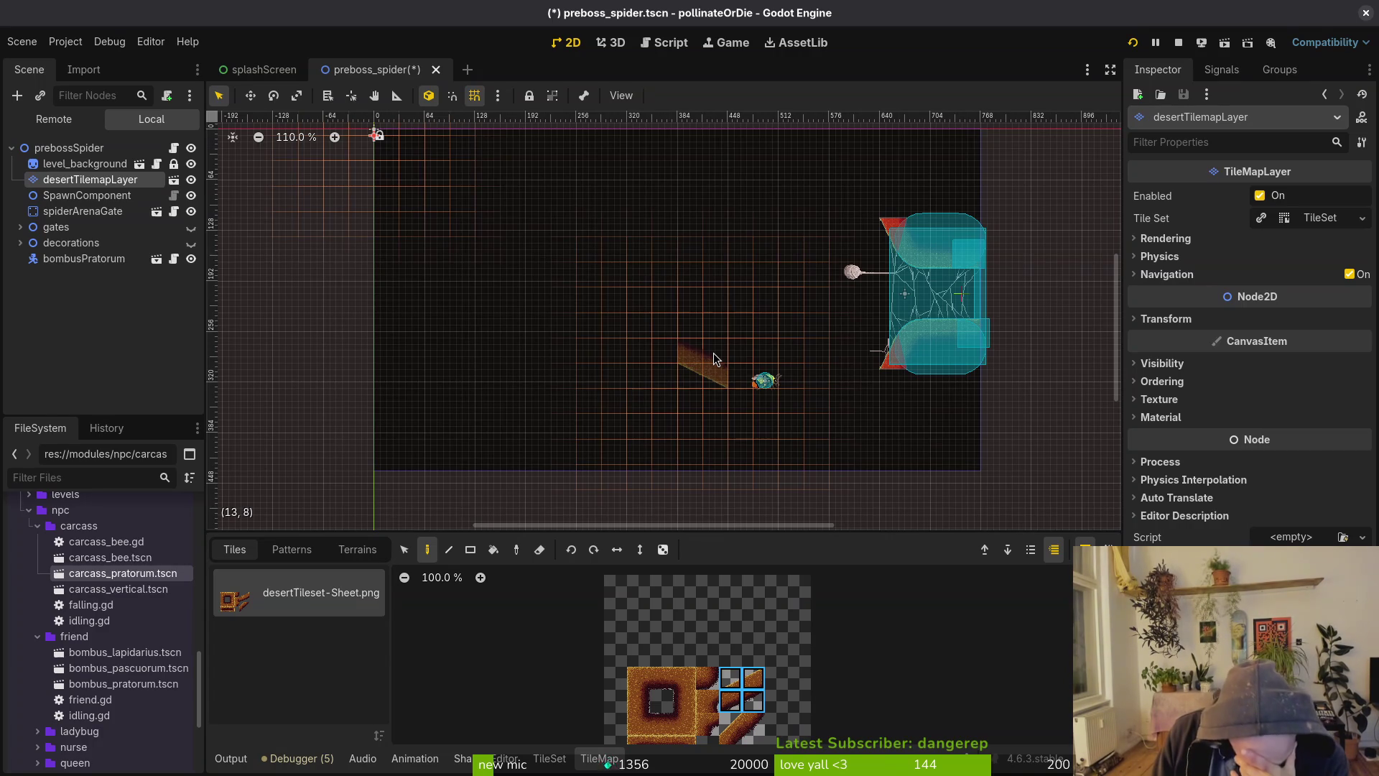
scroll(935, 236, "up", 1)
scroll(935, 236, "up", 10)
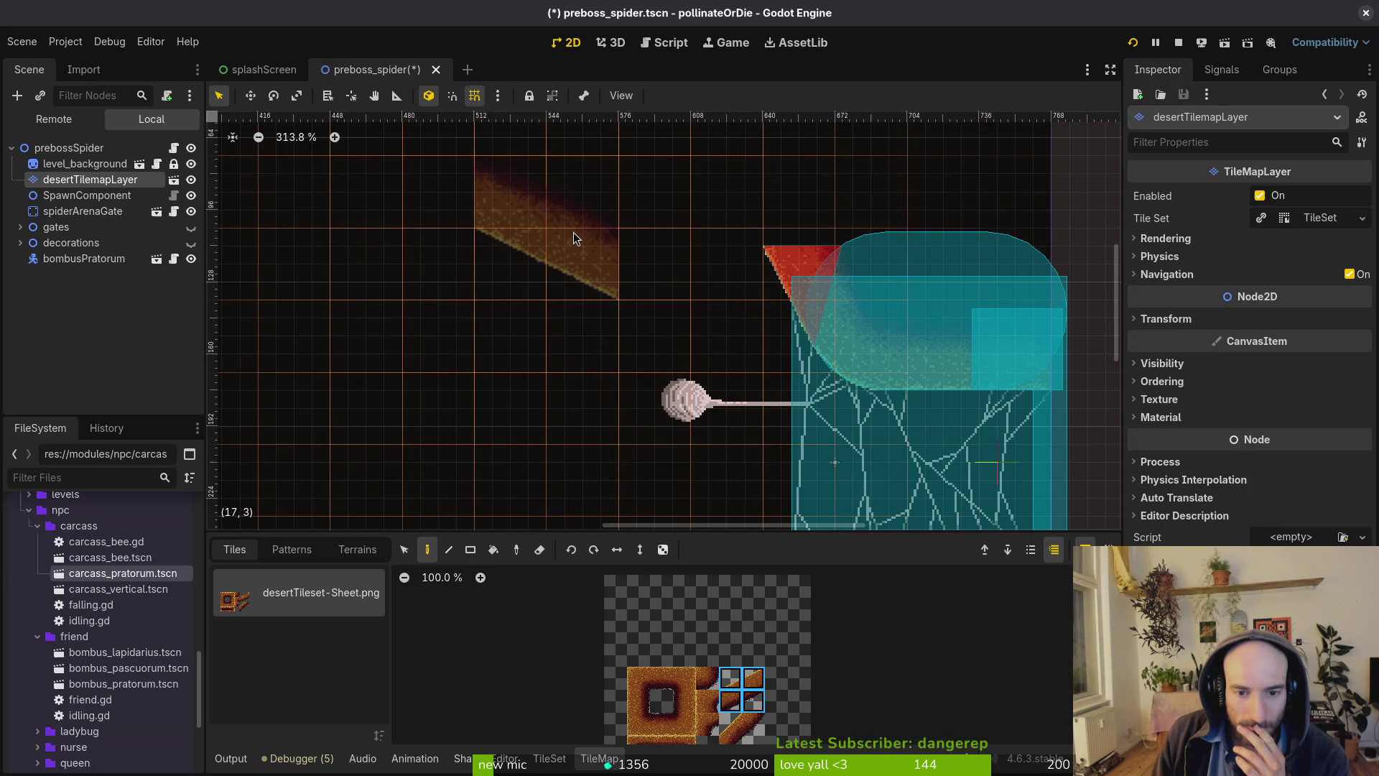
scroll(573, 231, "down", 4)
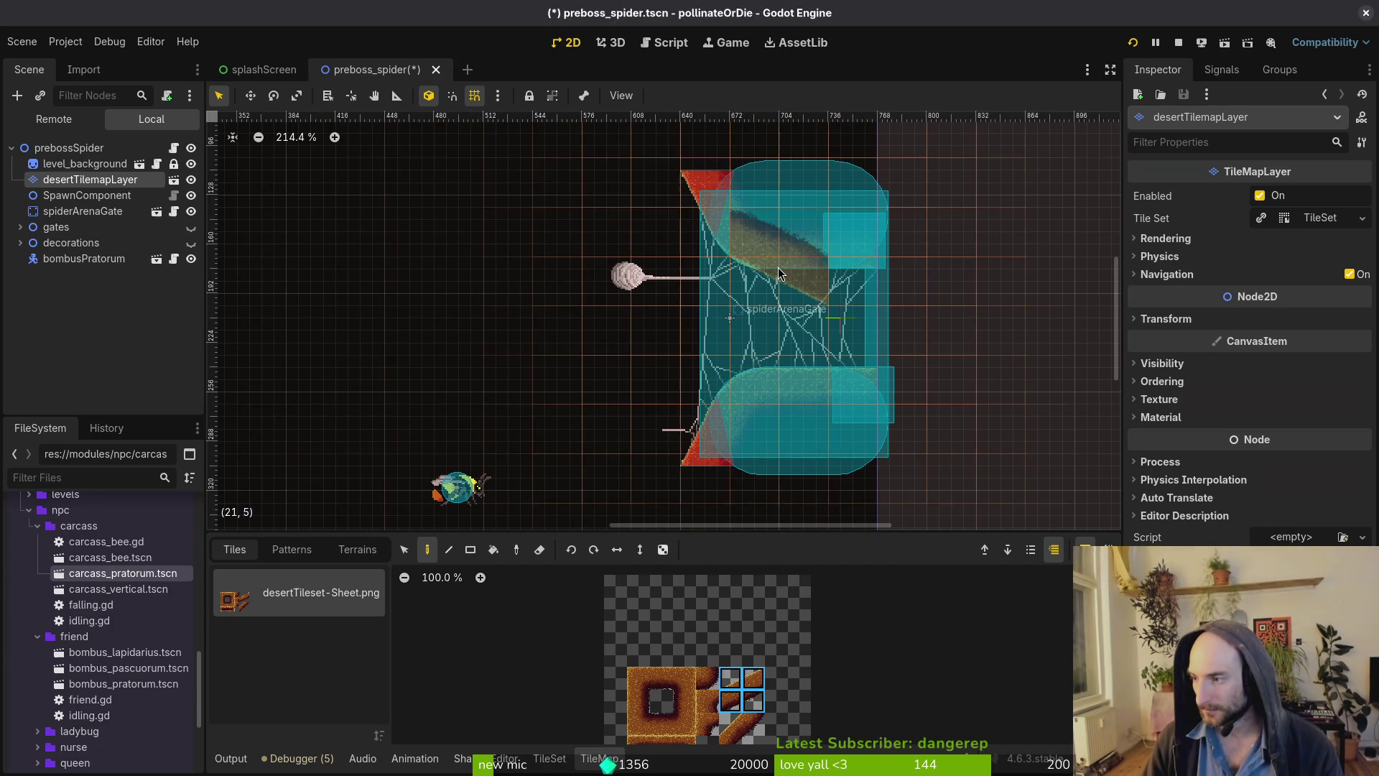
key("alt+Tab")
Browse to the assets/aseprite folder and open spiderArenaGate.aseprite.
key("alt+Tab")
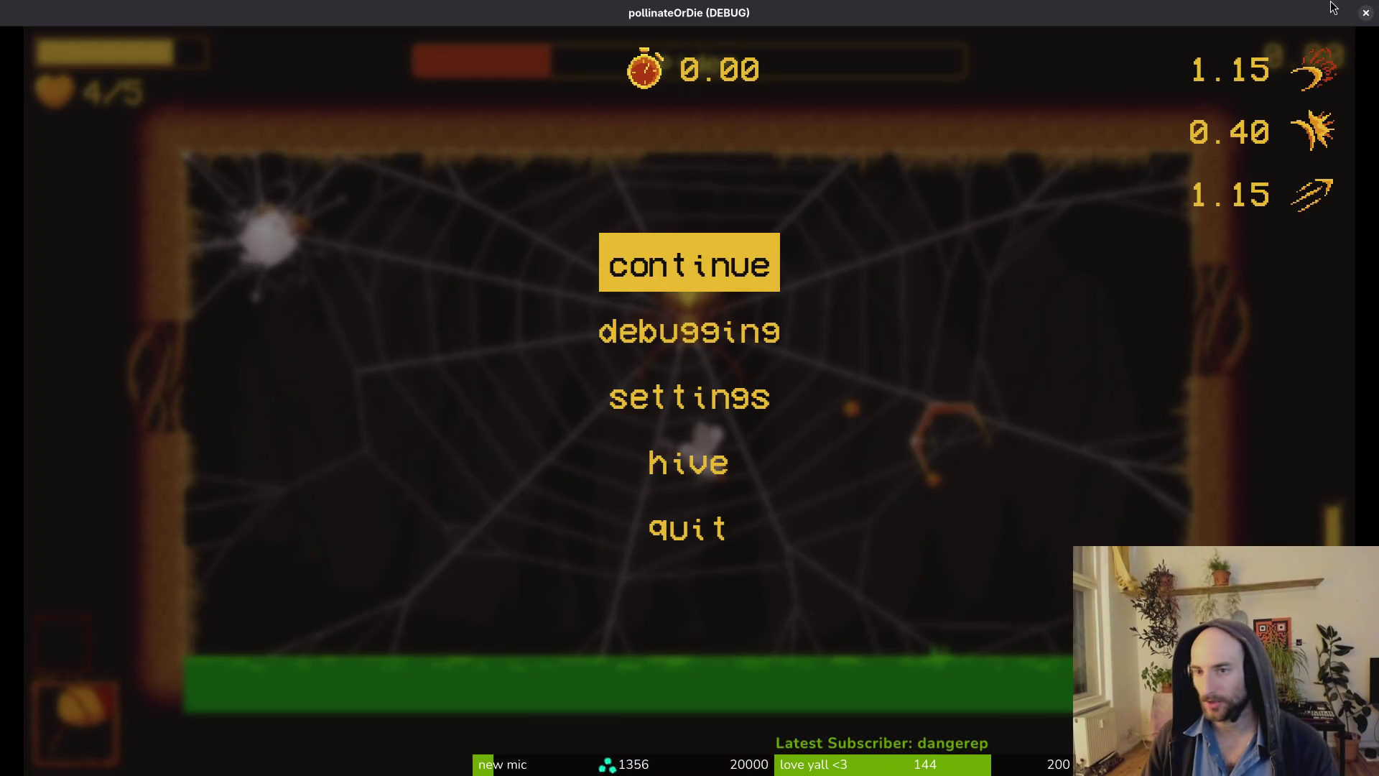
key("alt+Tab")
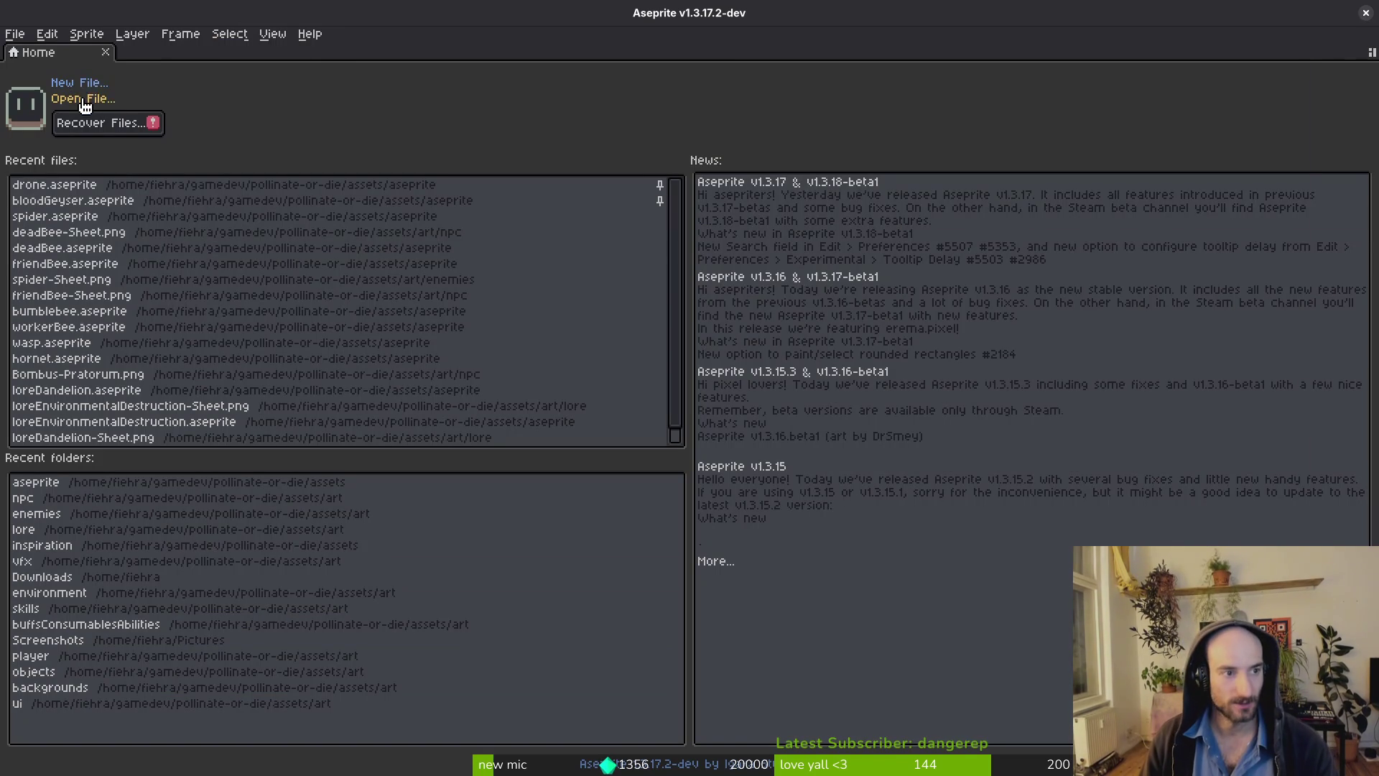
left_click(83, 99)
left_click(147, 101)
left_click(146, 101)
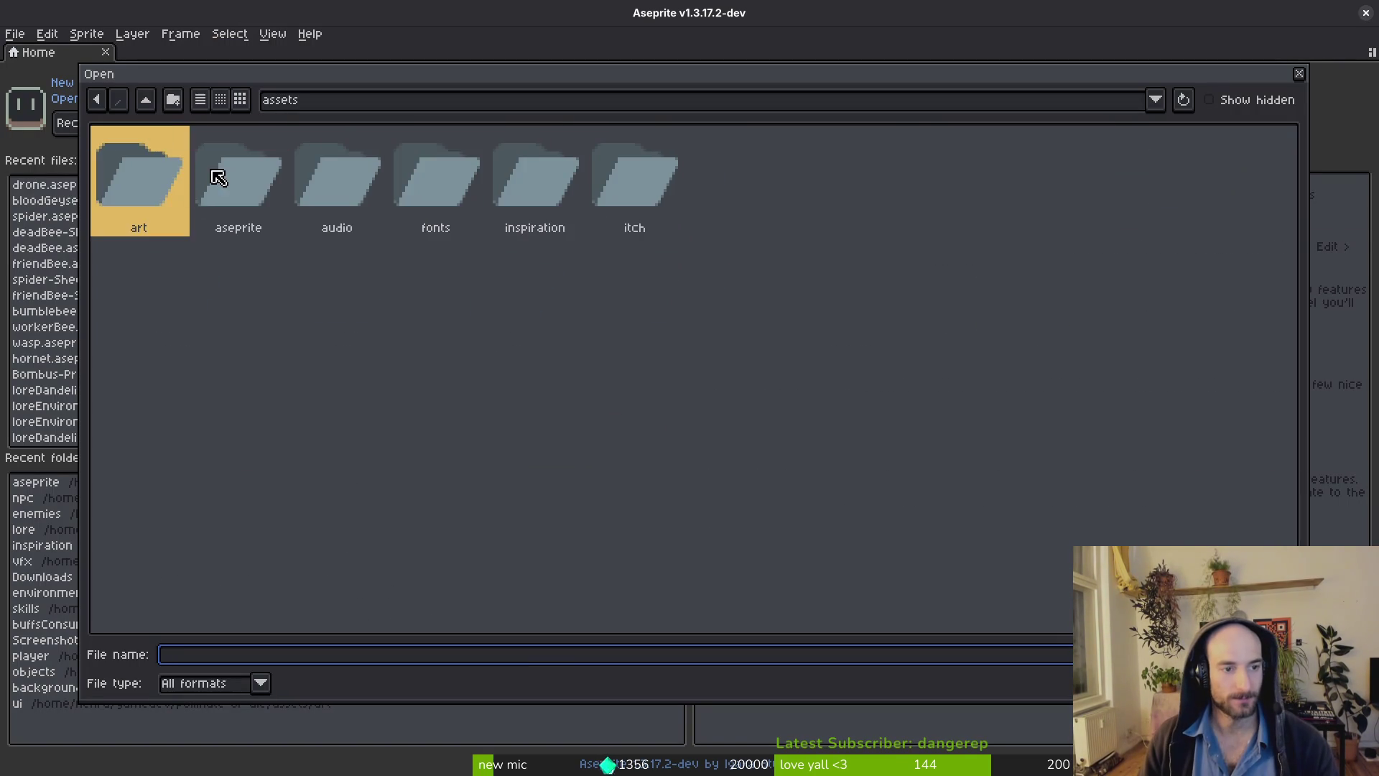
double_click(240, 183)
scroll(1281, 314, "down", 3)
left_click_drag(1289, 195, 1301, 543)
double_click(582, 567)
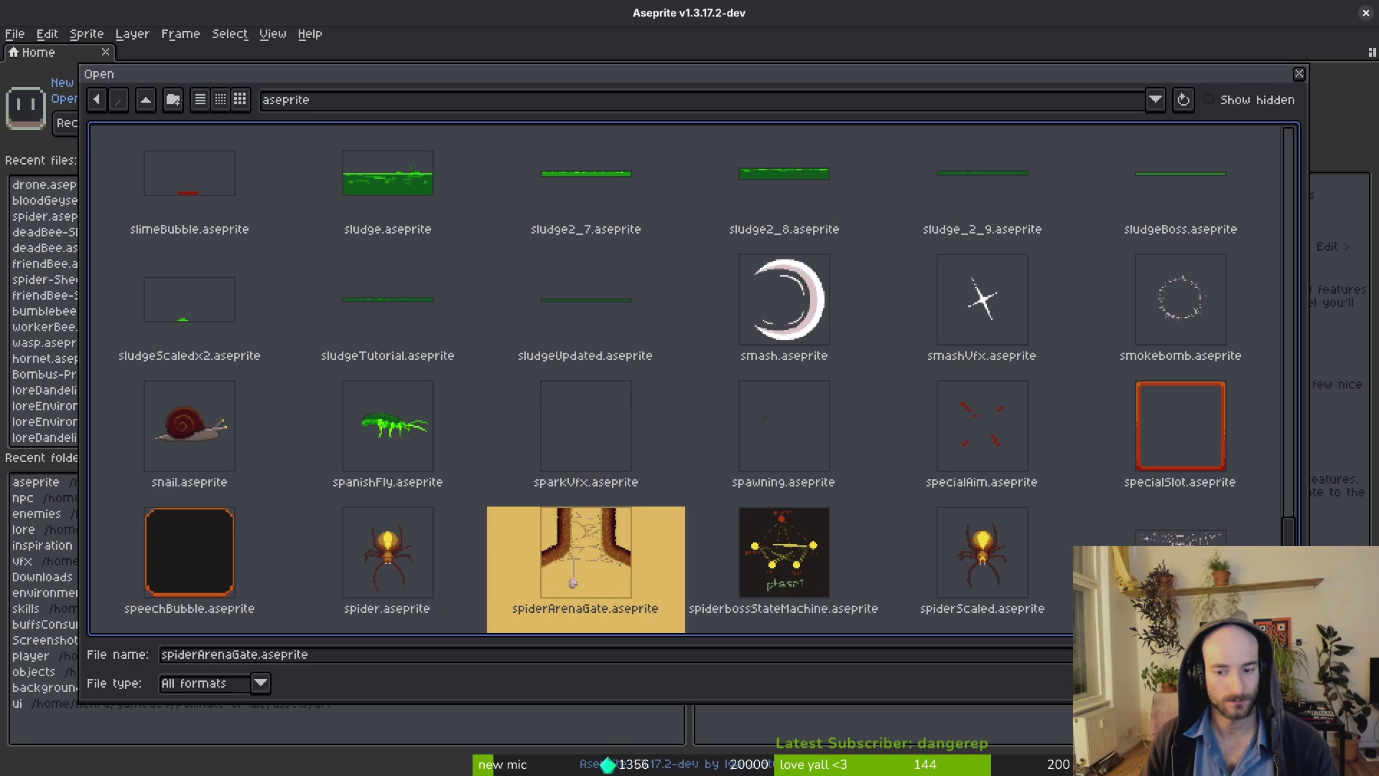
Zoom in and out over the gate's web and hanging cocoon artwork.
scroll(921, 353, "up", 4)
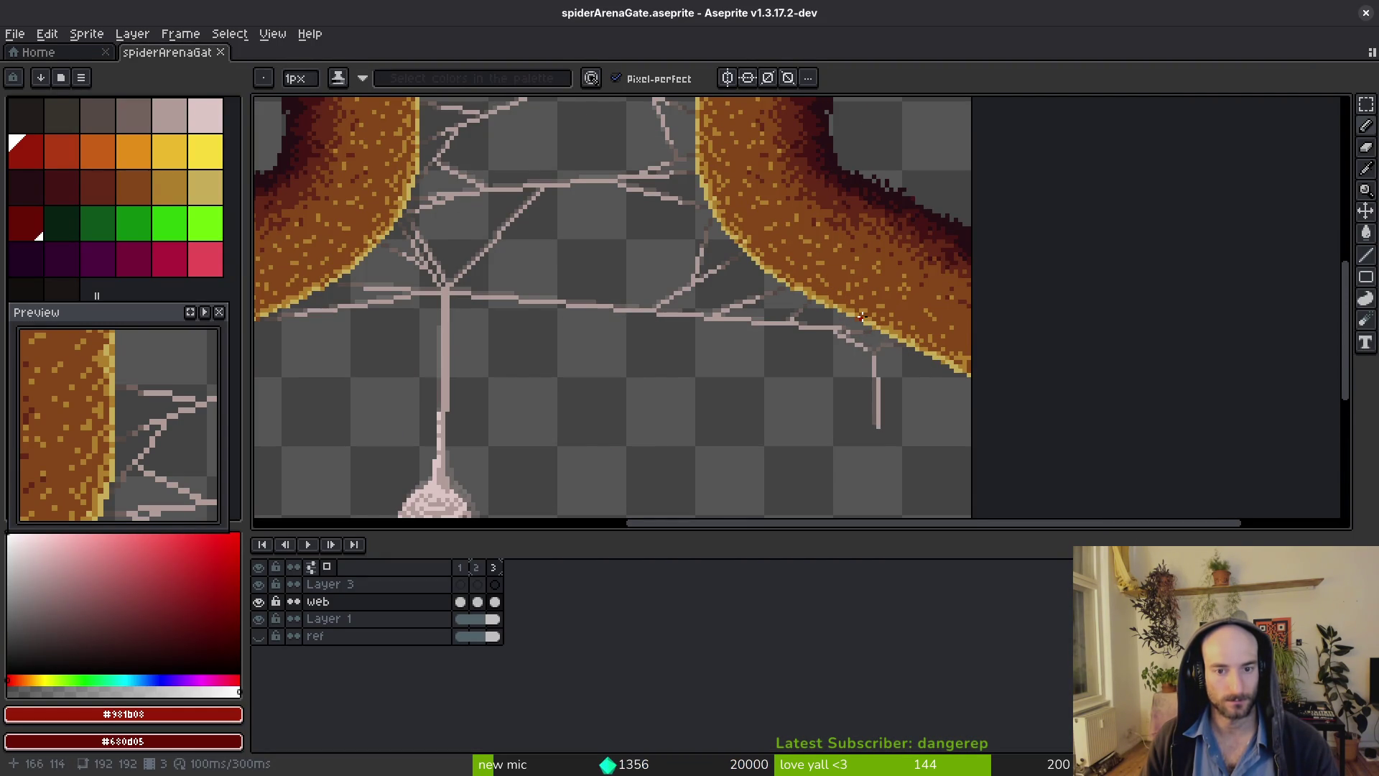
scroll(862, 316, "down", 2)
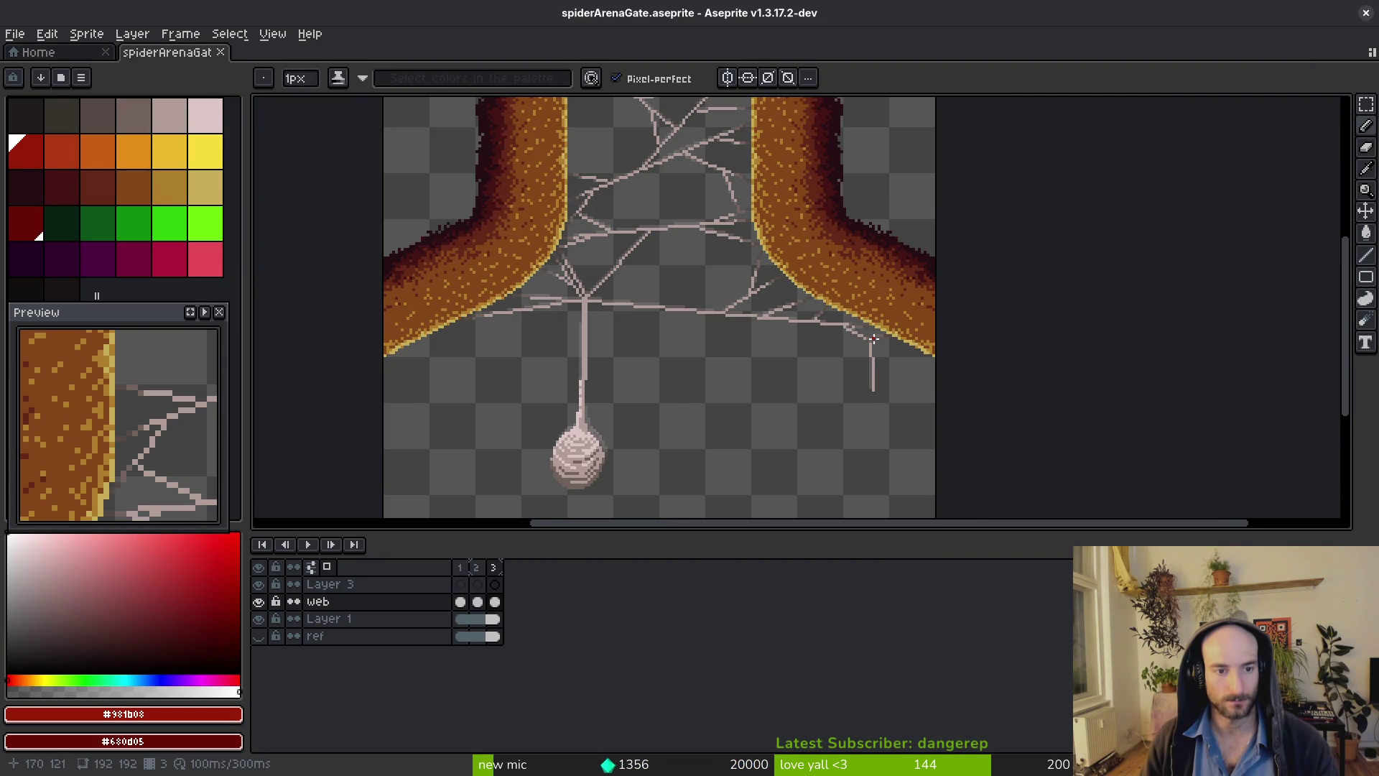
scroll(873, 339, "down", 2)
scroll(871, 341, "up", 5)
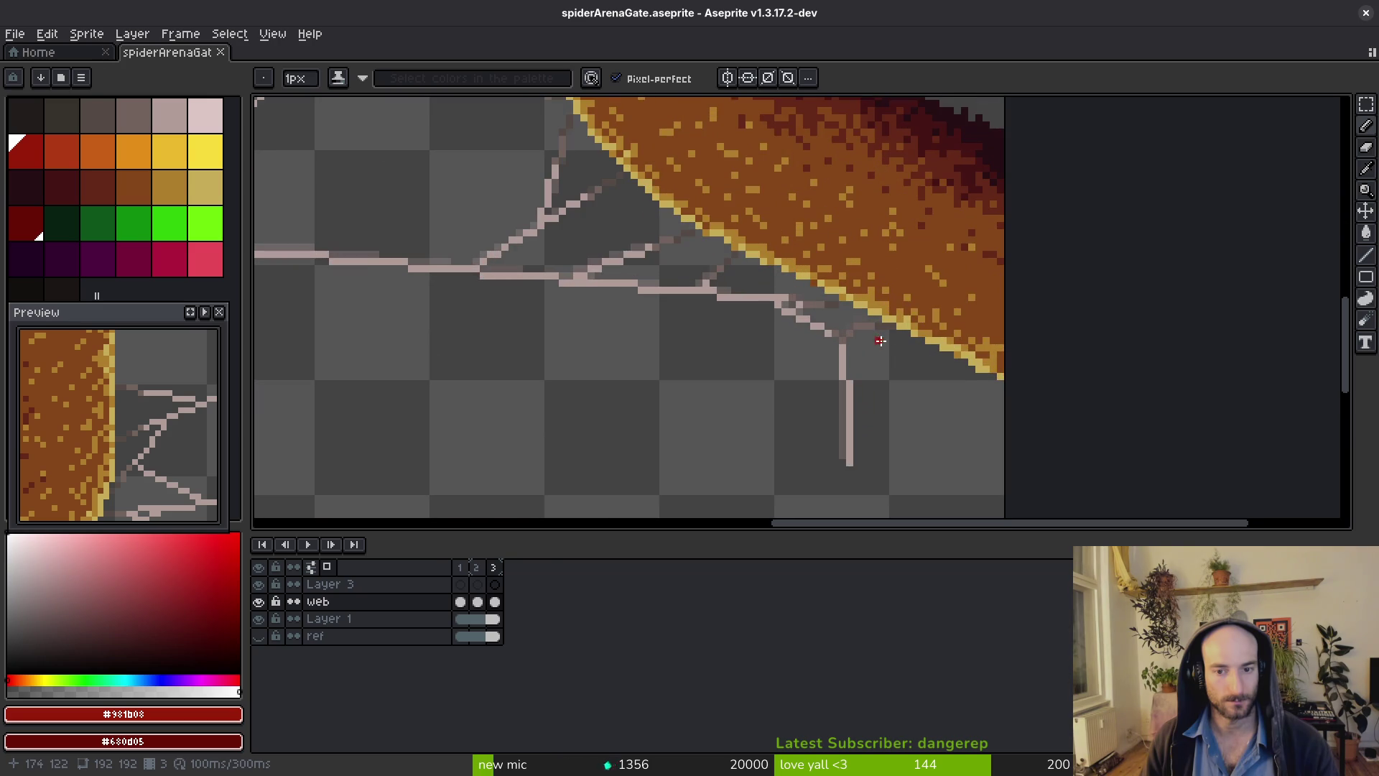
scroll(869, 346, "down", 5)
scroll(744, 298, "up", 2)
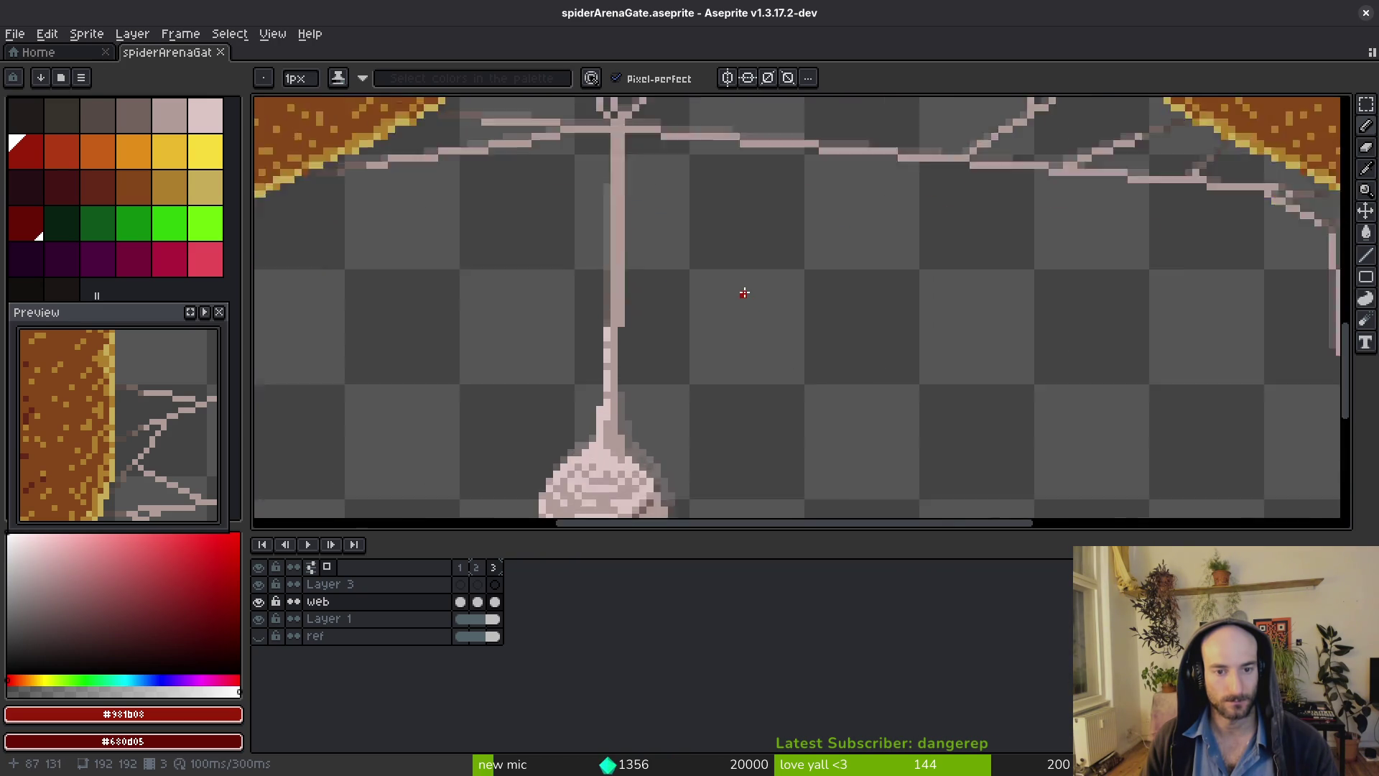
key("alt+Tab")
Drag spiderArenaGate up and to the right, just past the level's right edge.
scroll(767, 305, "up", 3)
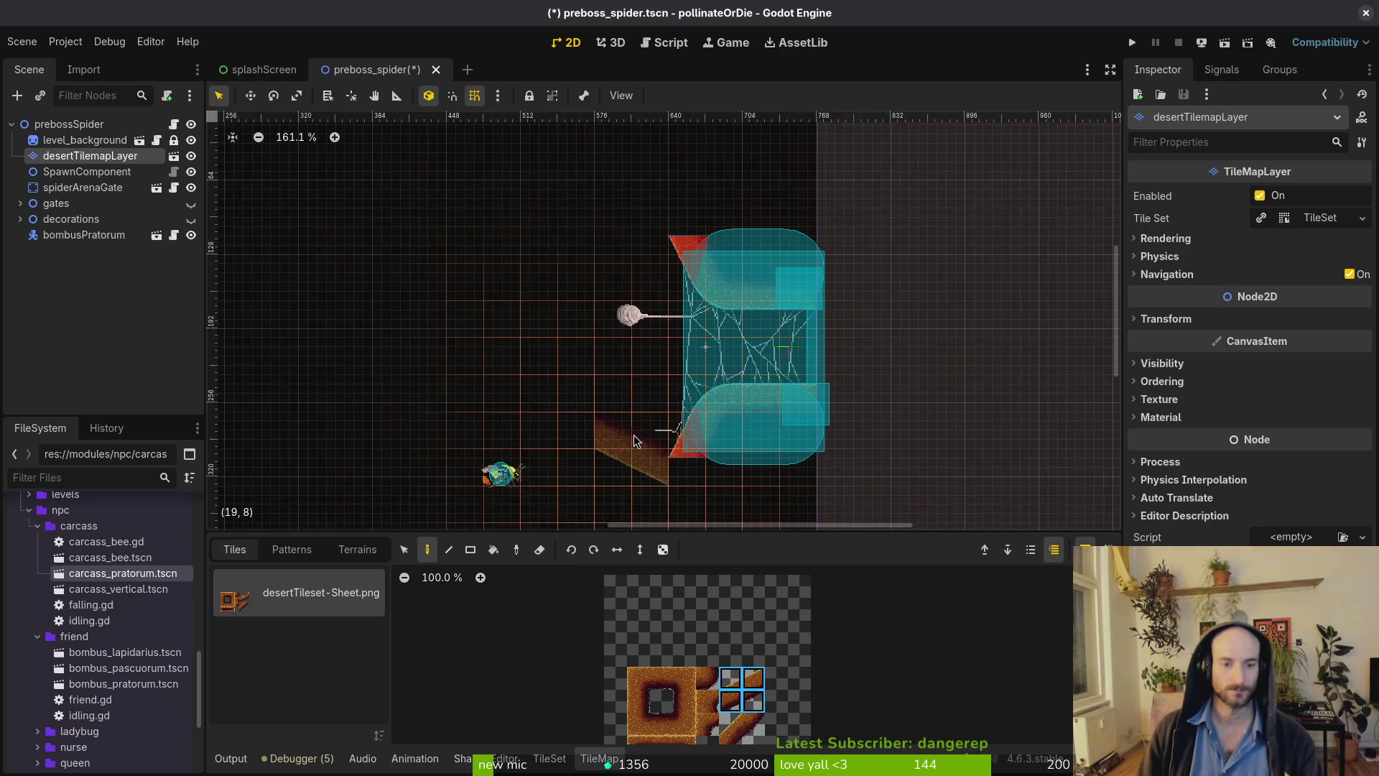
scroll(767, 305, "down", 3)
scroll(770, 388, "up", 2)
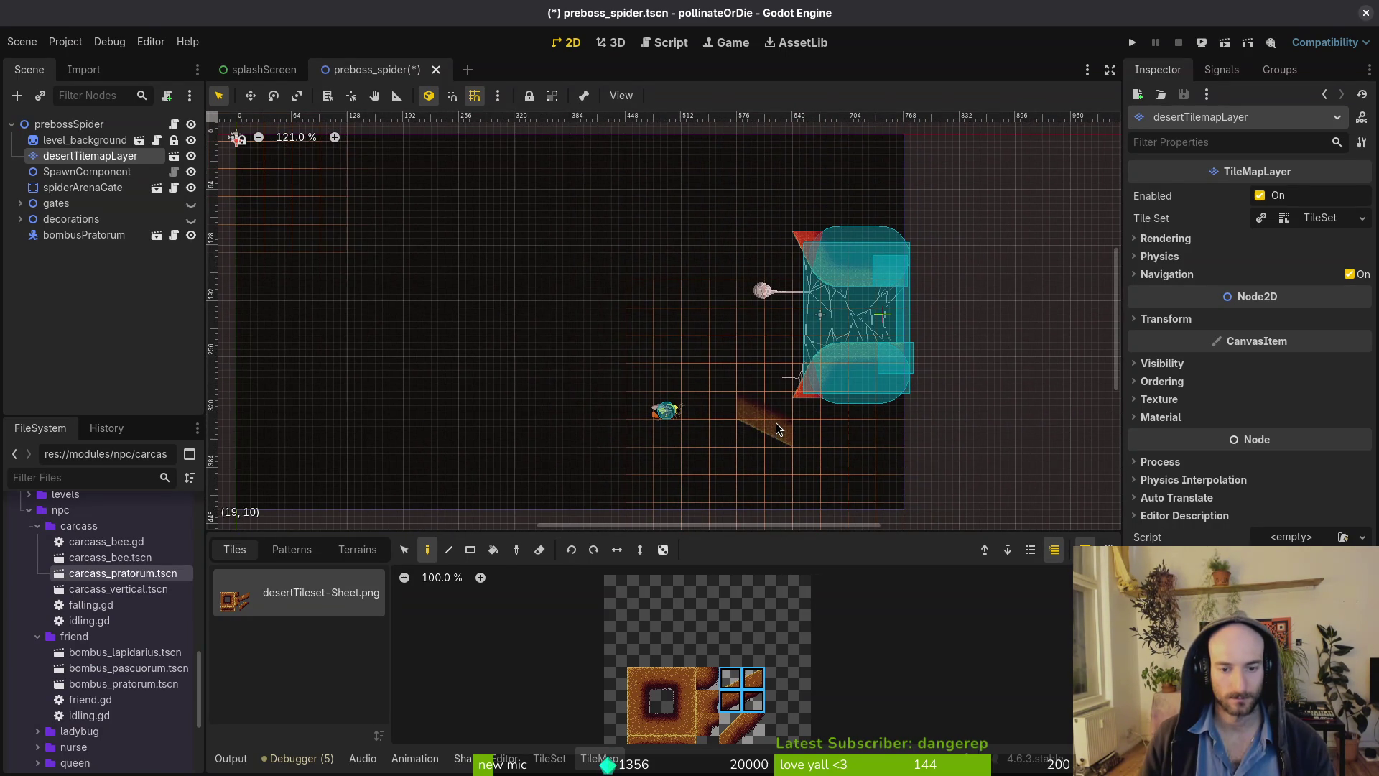
left_click_drag(831, 354, 970, 312)
left_click(358, 246)
Select desertTilemapLayer and pick the 2x2 slope tile block in the atlas.
left_click(68, 140)
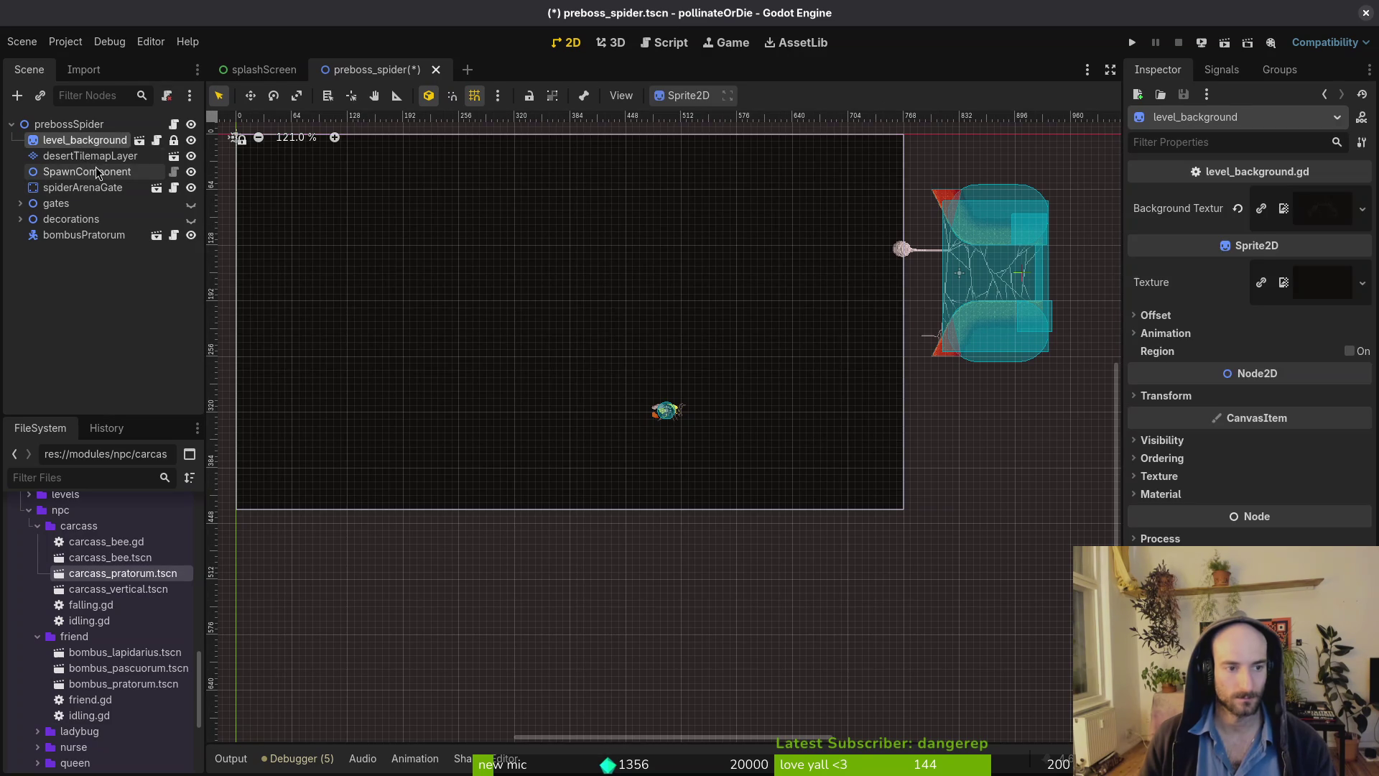
left_click(69, 171)
left_click(72, 155)
scroll(805, 427, "right", 1)
scroll(805, 428, "down", 1)
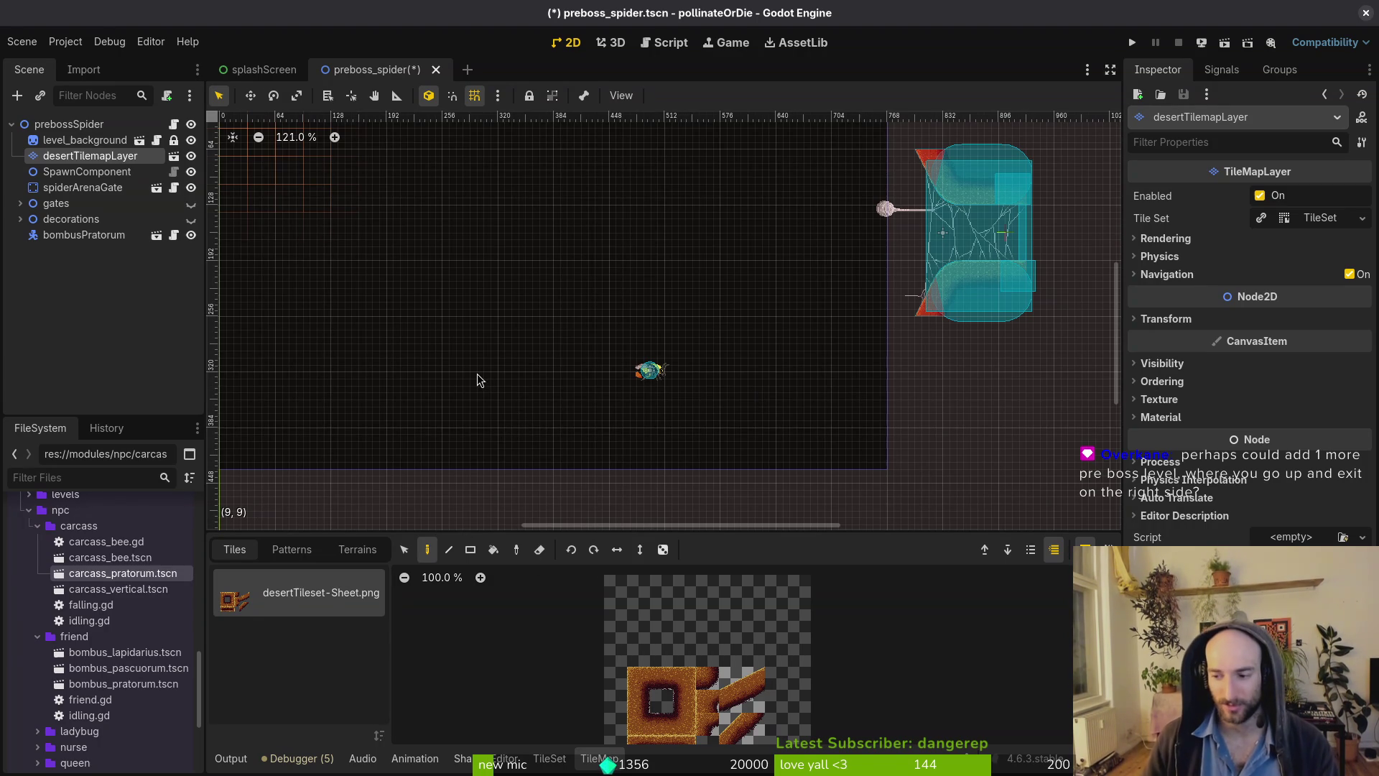
scroll(640, 339, "down", 2)
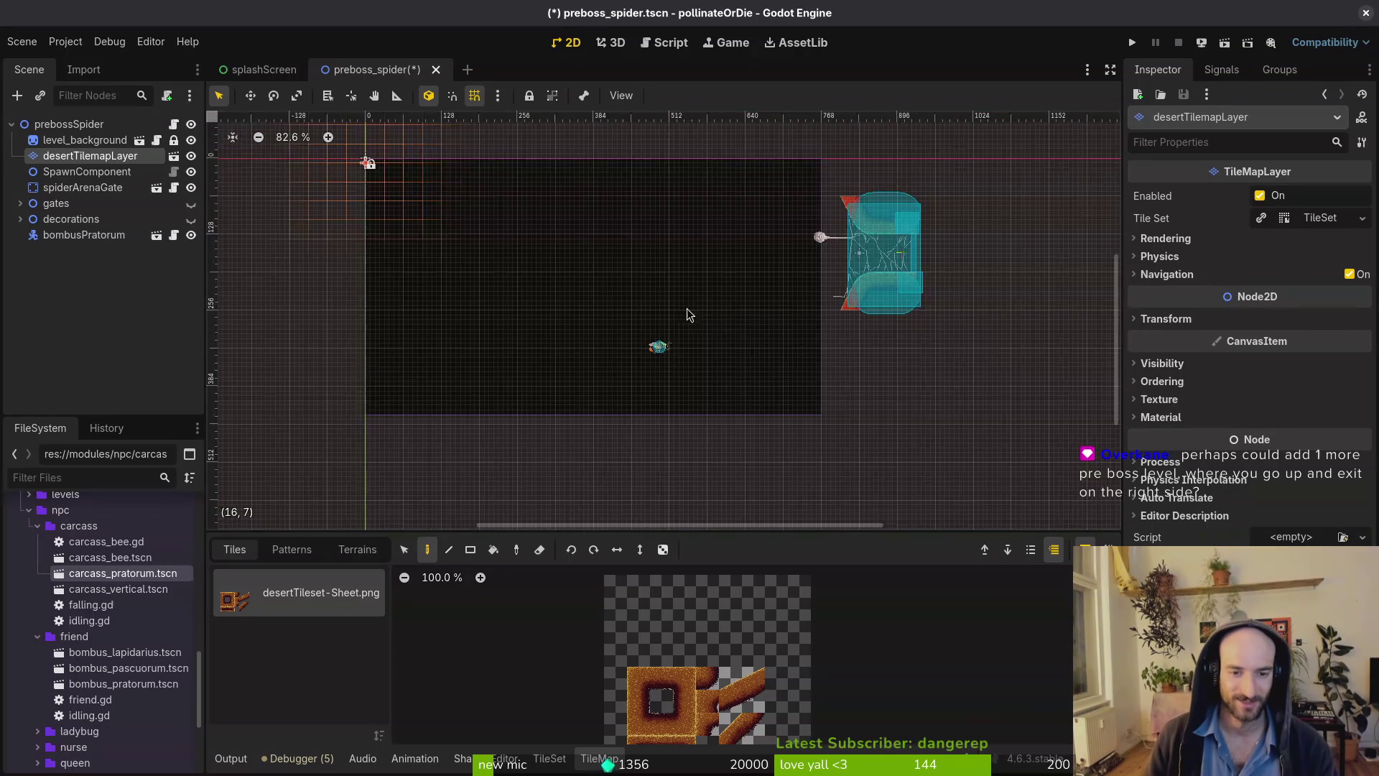
left_click_drag(730, 702, 753, 679)
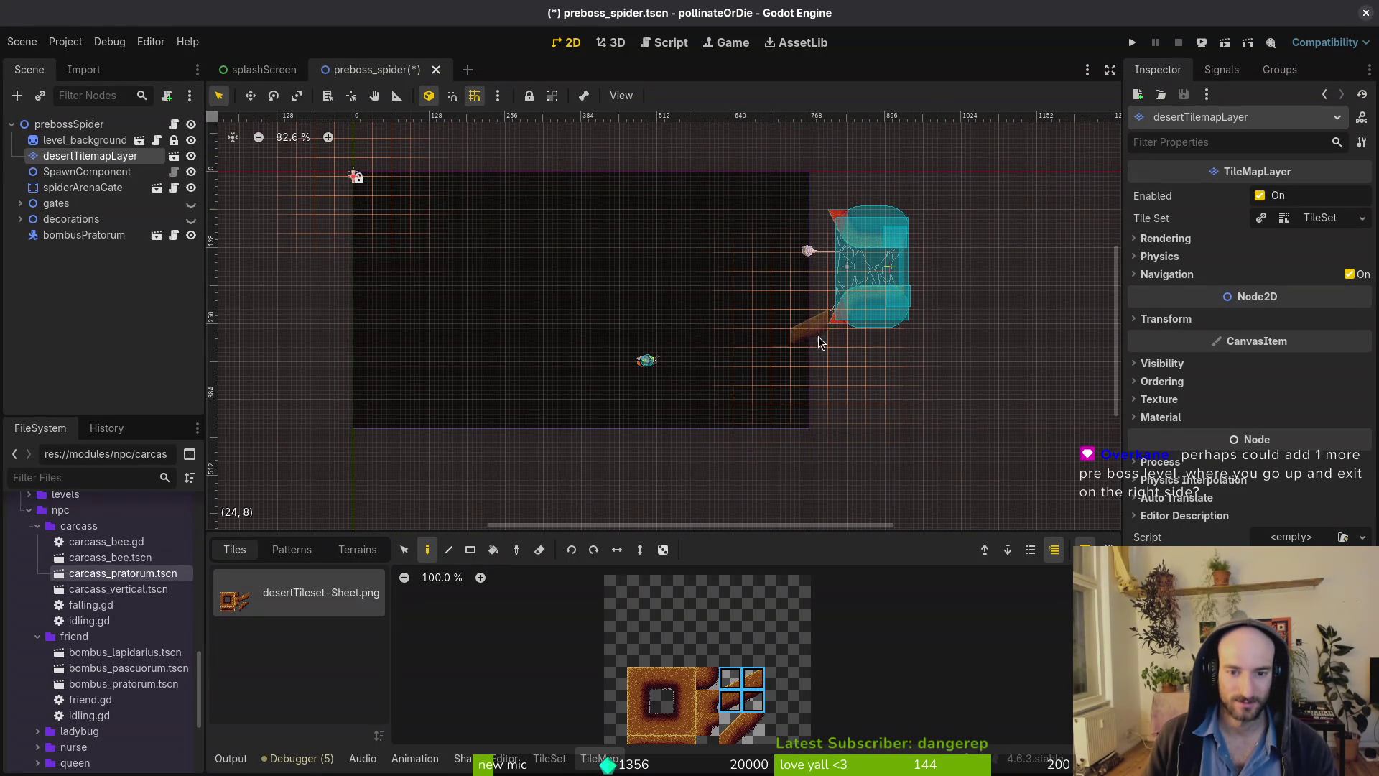
scroll(816, 354, "up", 4)
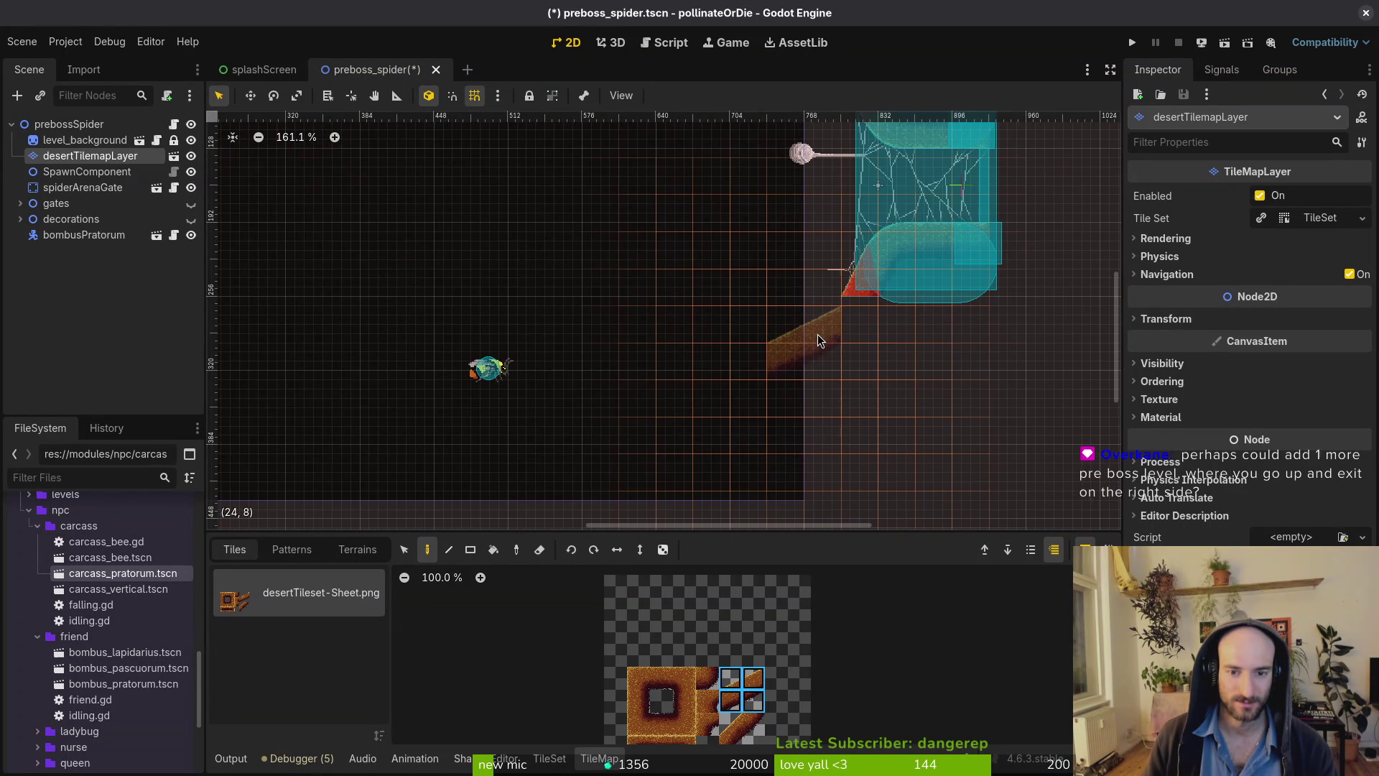
scroll(790, 430, "down", 2)
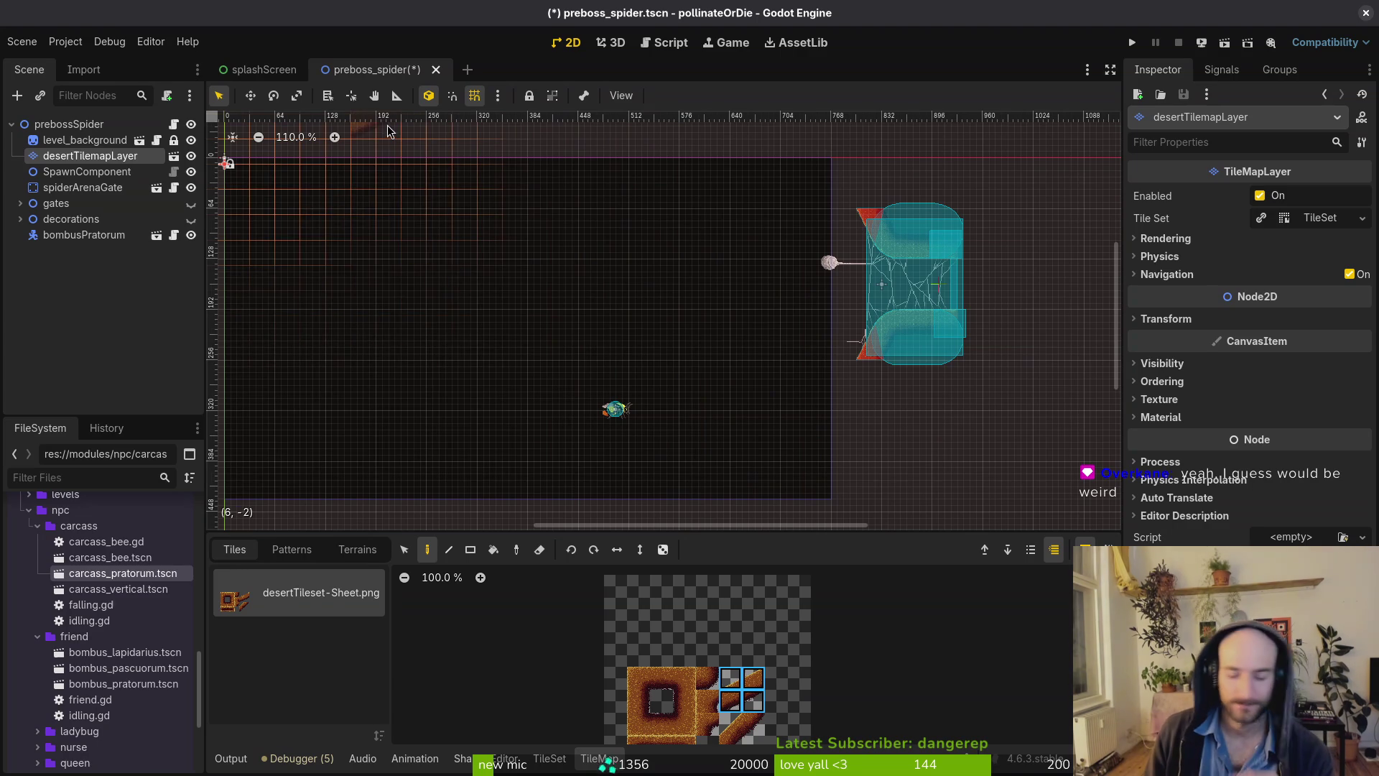
Open arena_spider.tscn through quick search for reference, then return to the preboss_spider tab.
key("shift+alt+o")
type("as")
key("BackSpace")
key("BackSpace")
type("arena_spider")
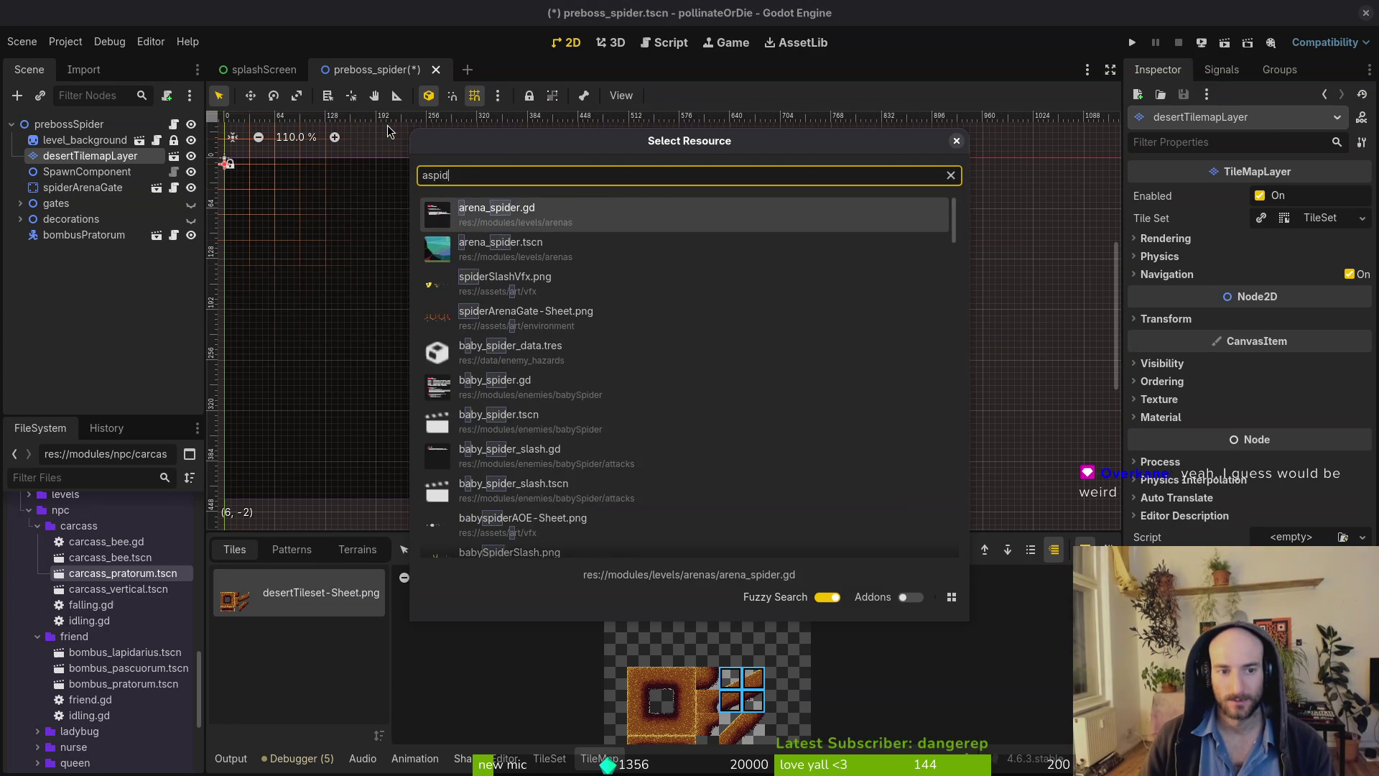
key("Return")
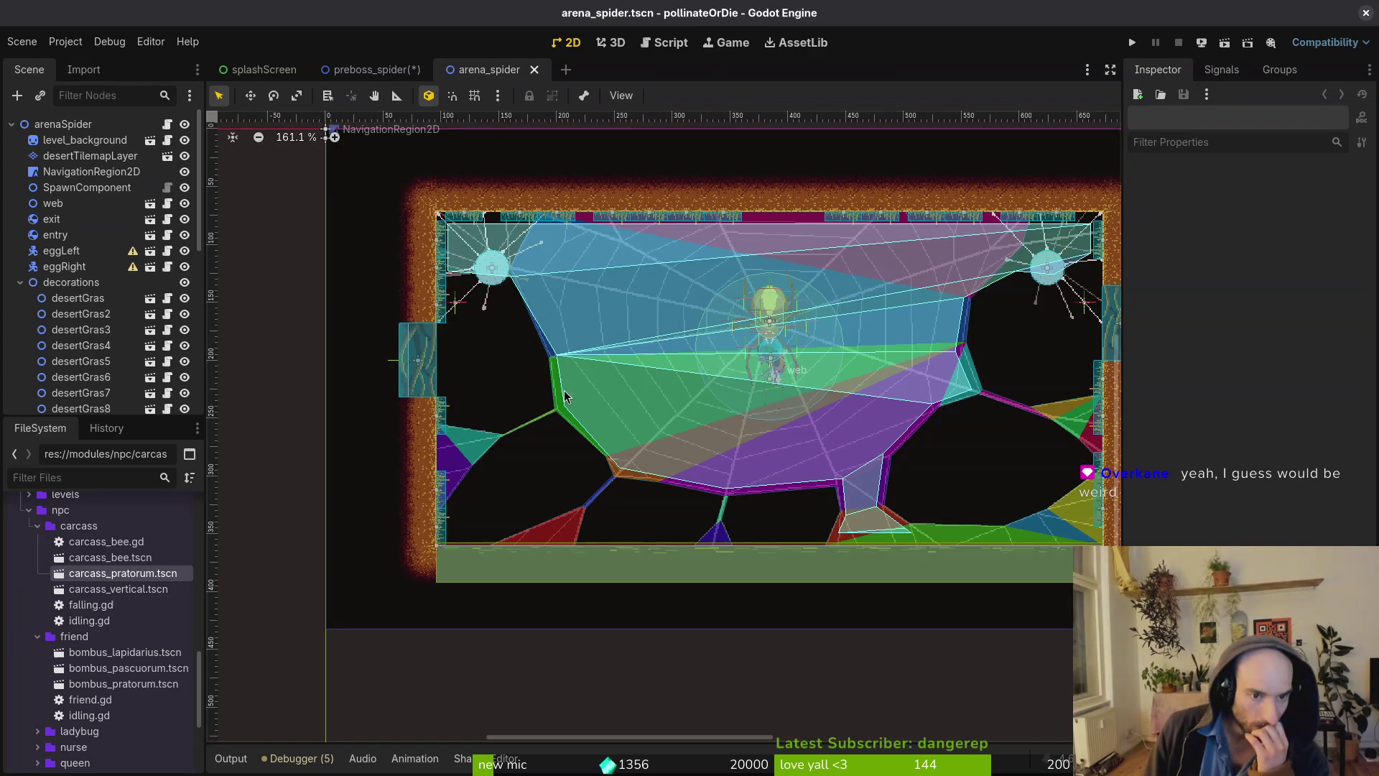
scroll(703, 356, "down", 1)
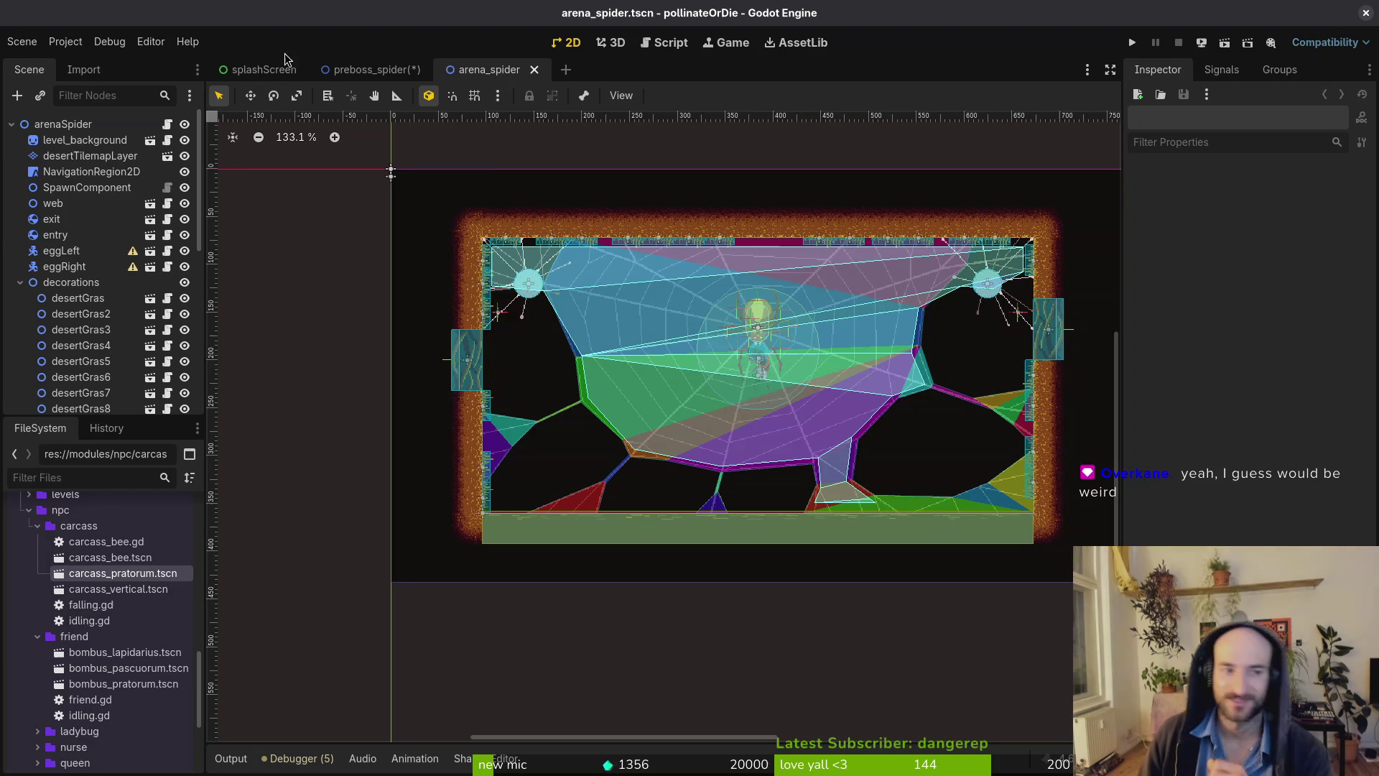
left_click(343, 68)
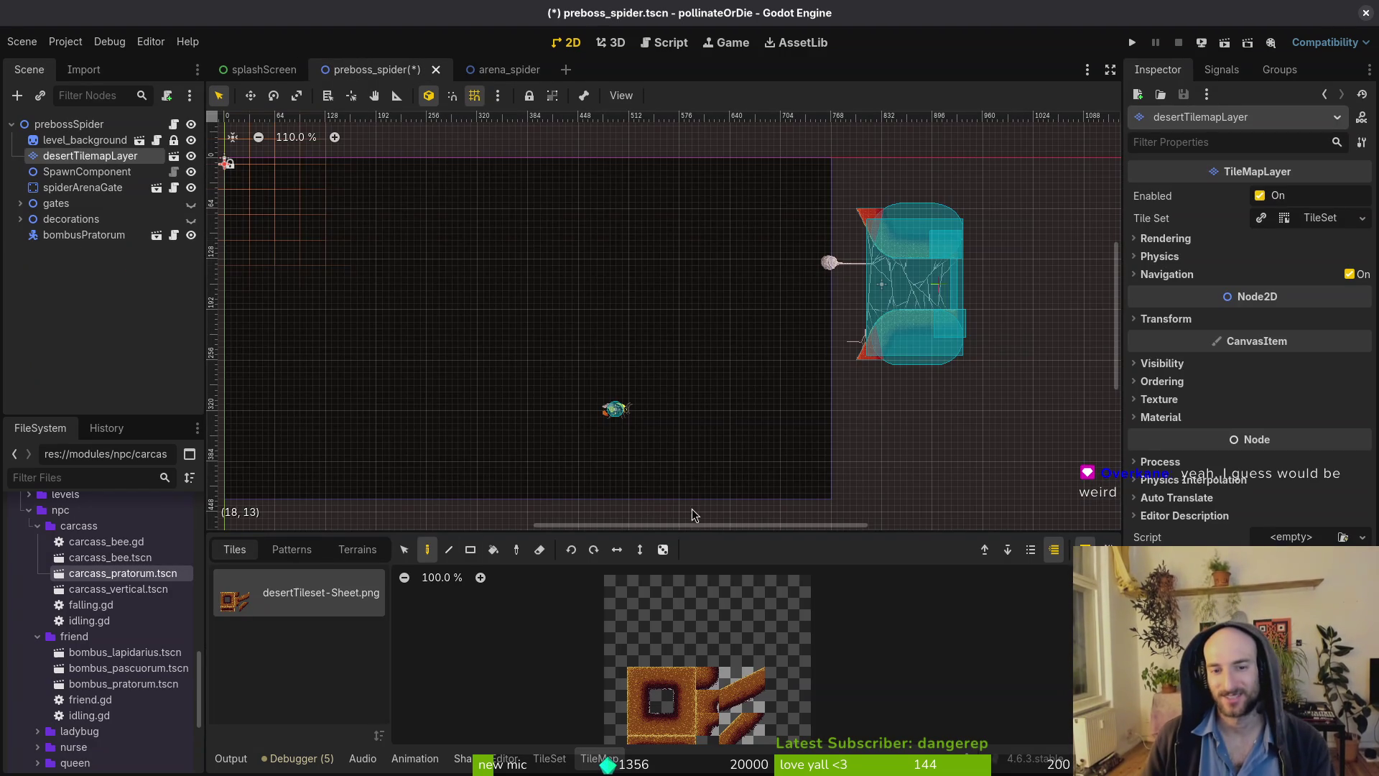
Place the 2x2 slope below the gate, paint flat ground leftward, and lower the gate onto it.
scroll(882, 300, "up", 3)
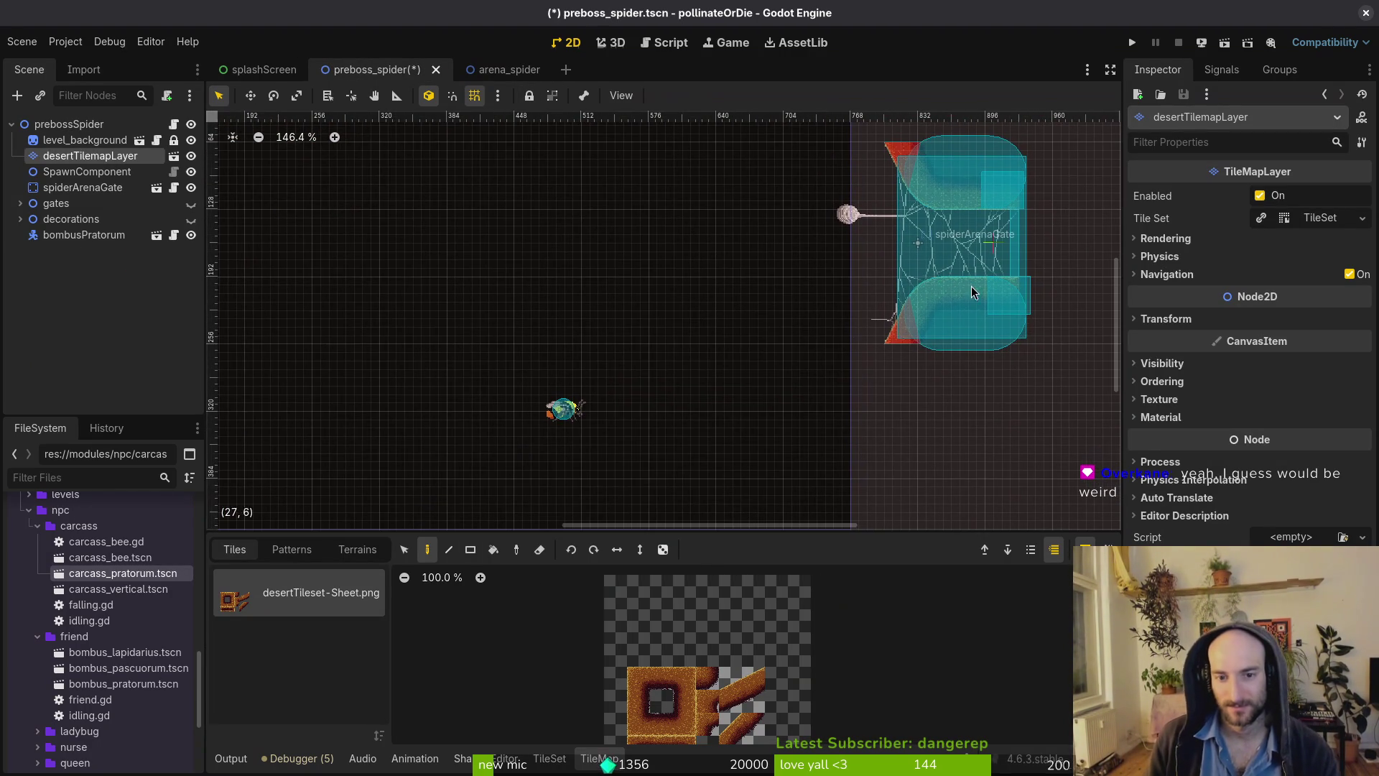
scroll(971, 286, "down", 3)
left_click(90, 156)
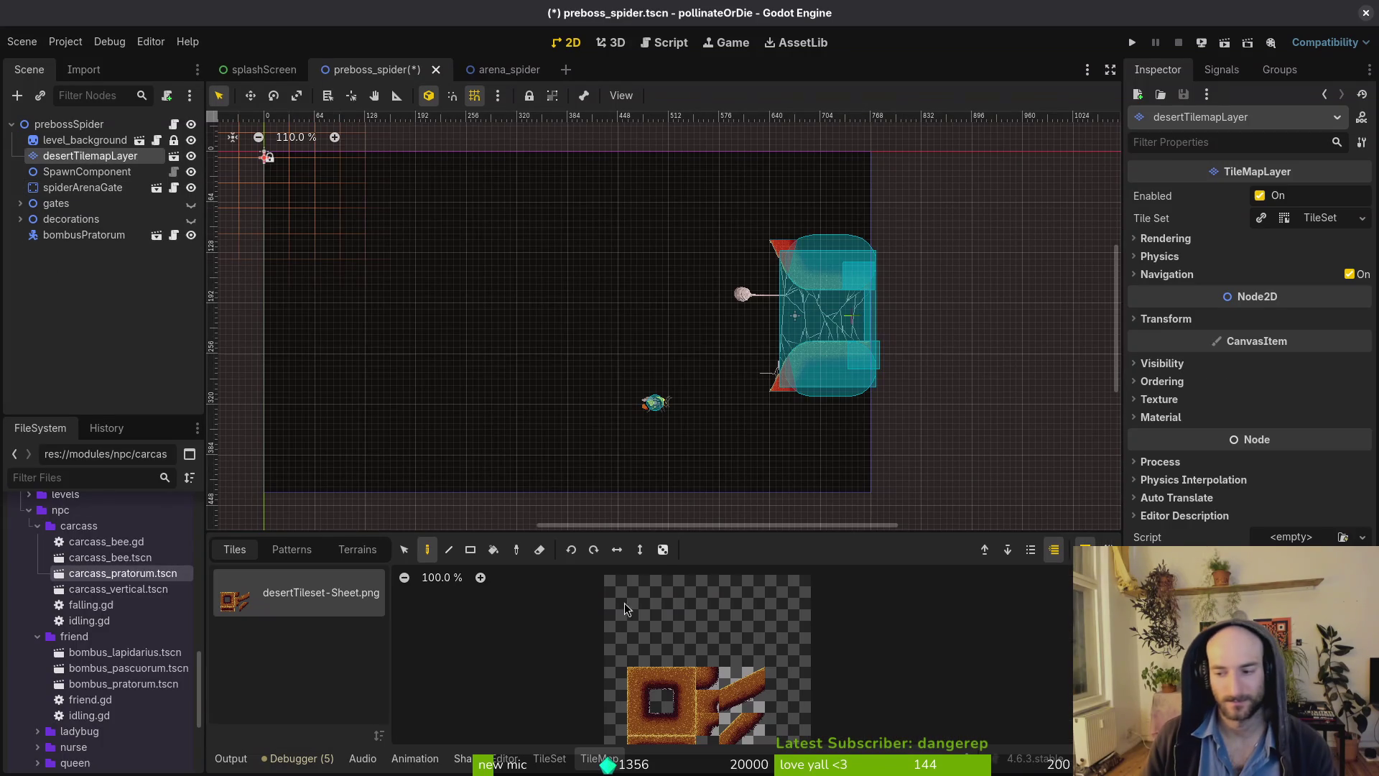
left_click_drag(737, 682, 754, 702)
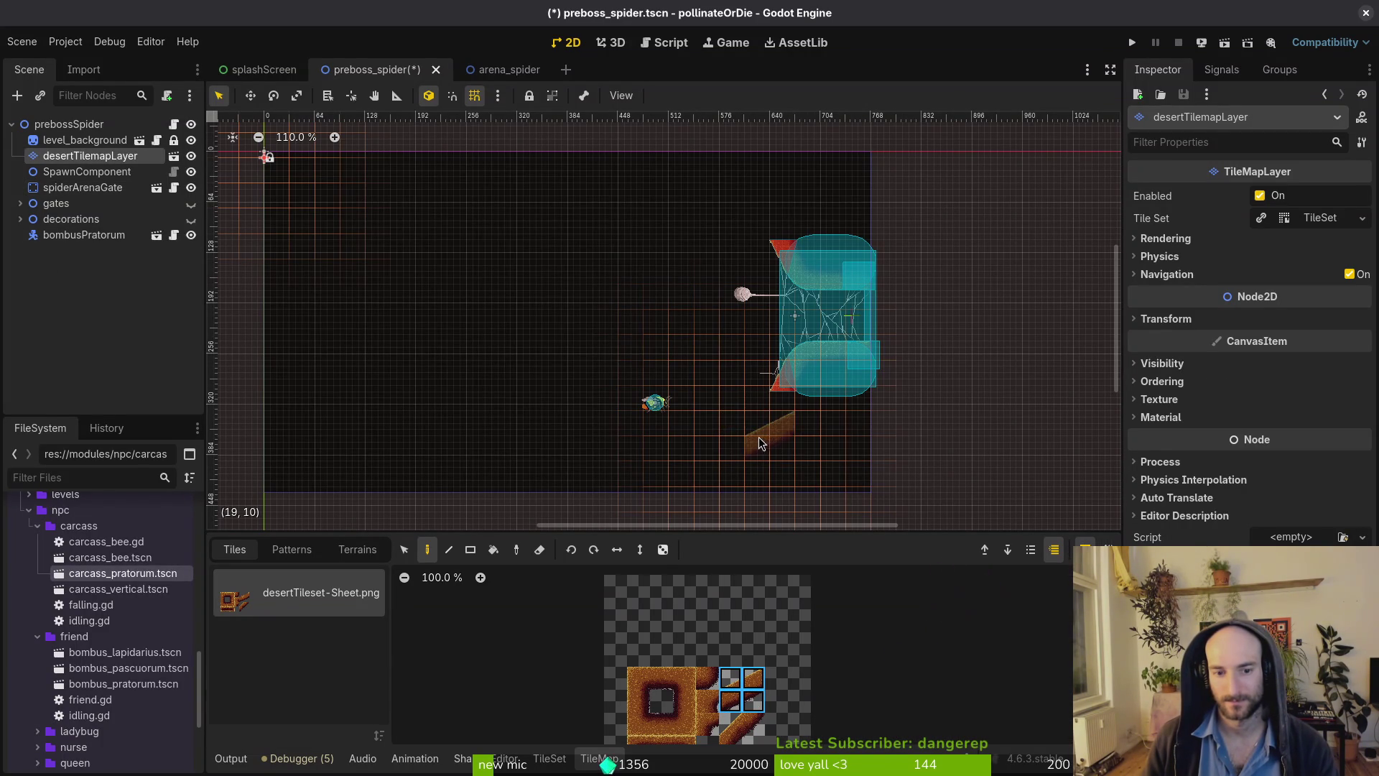
left_click(752, 437)
left_click(661, 678)
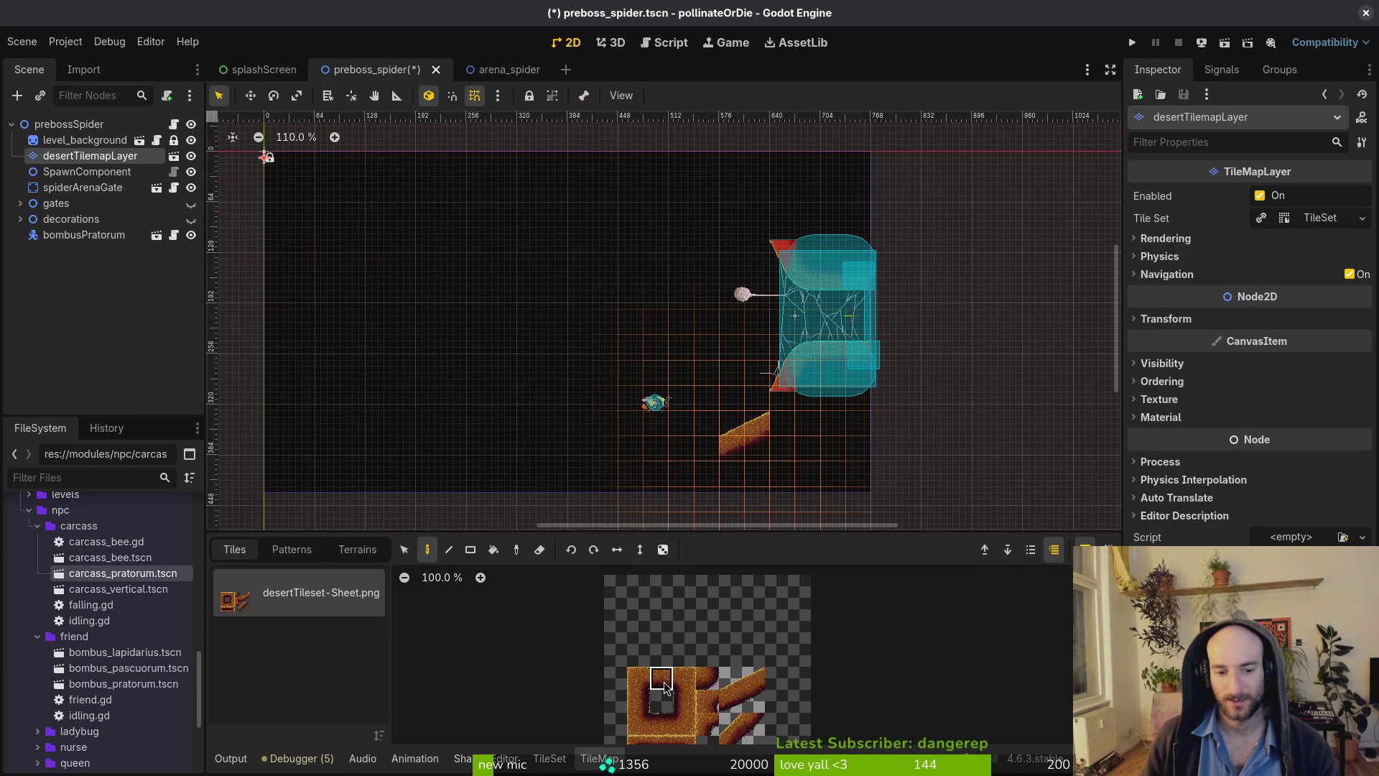
left_click_drag(708, 442, 524, 454)
left_click(806, 347)
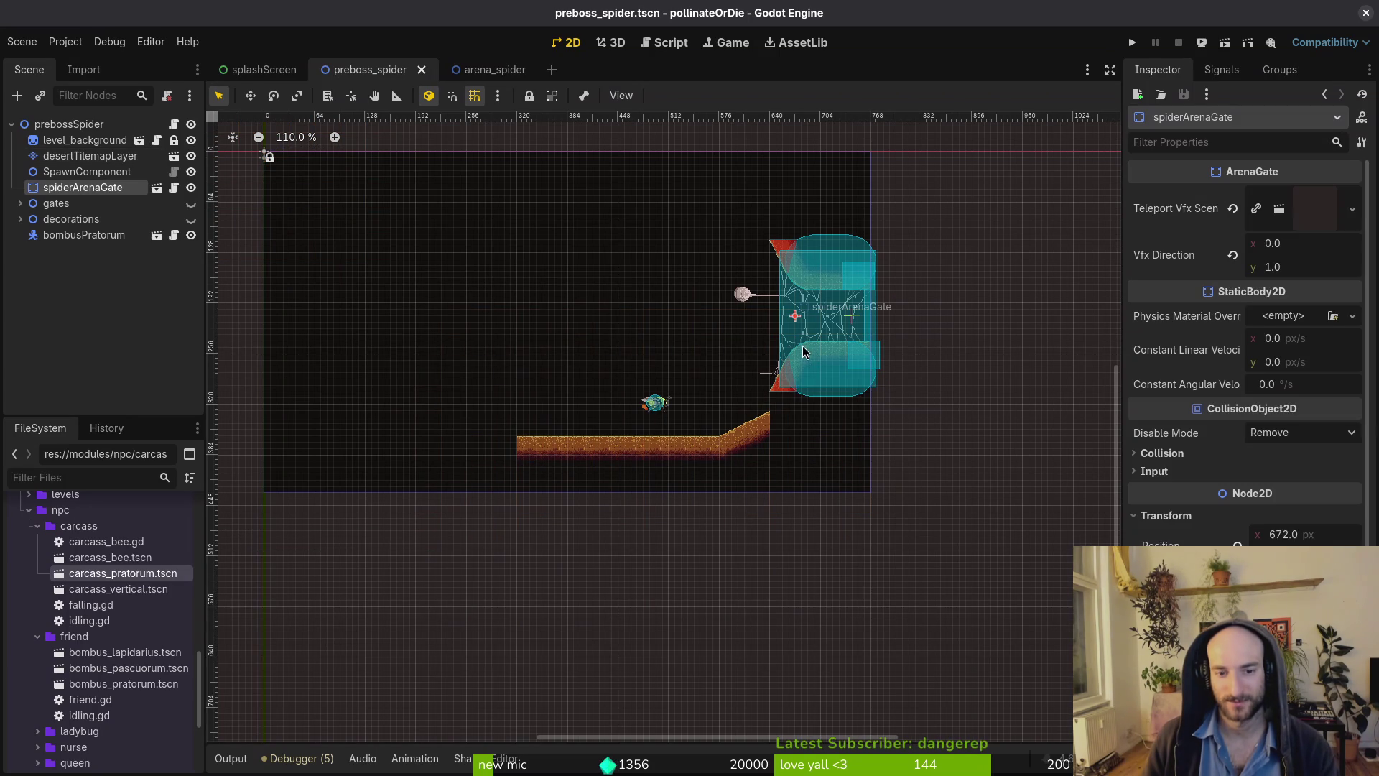
left_click_drag(806, 347, 806, 366)
Deselect the desert tilemap layer and save preboss_spider.tscn.
scroll(805, 367, "up", 4)
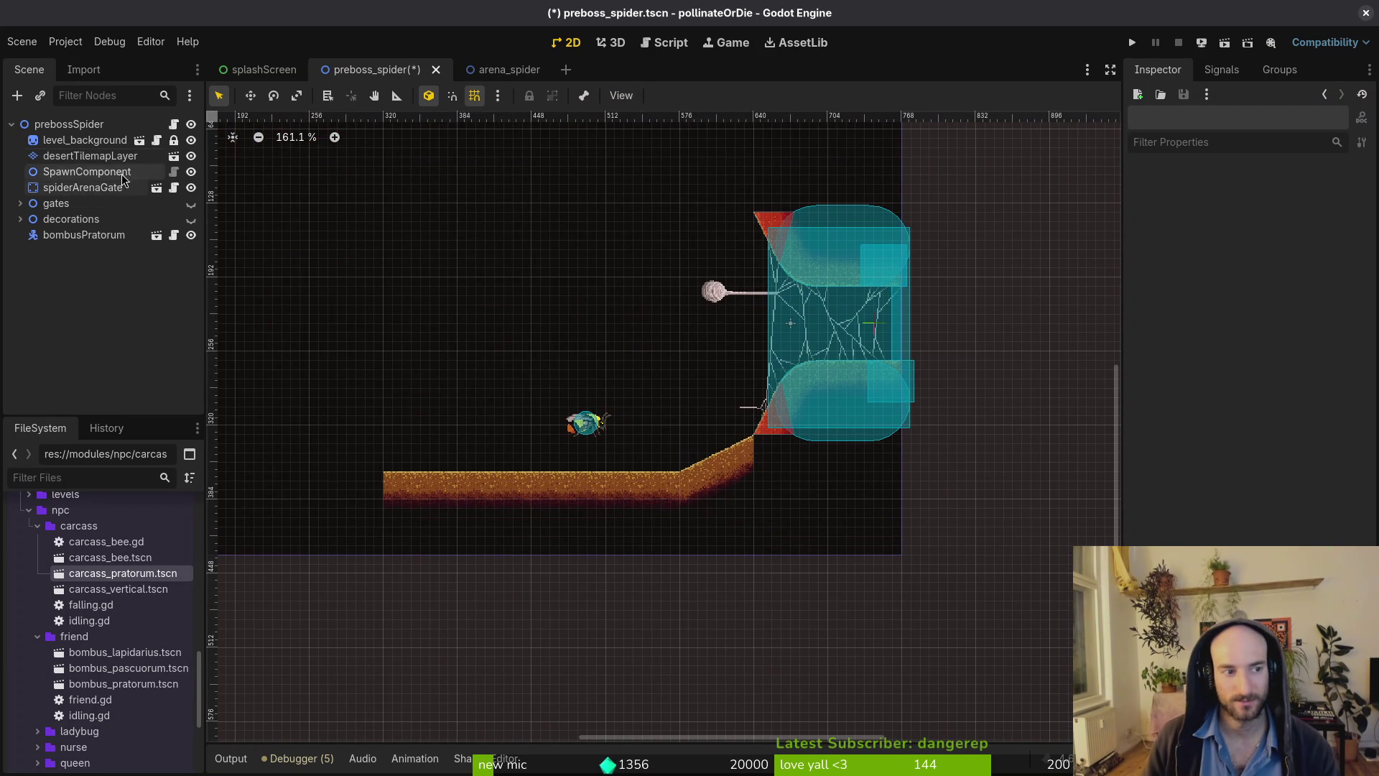
left_click(90, 155)
scroll(759, 426, "up", 4)
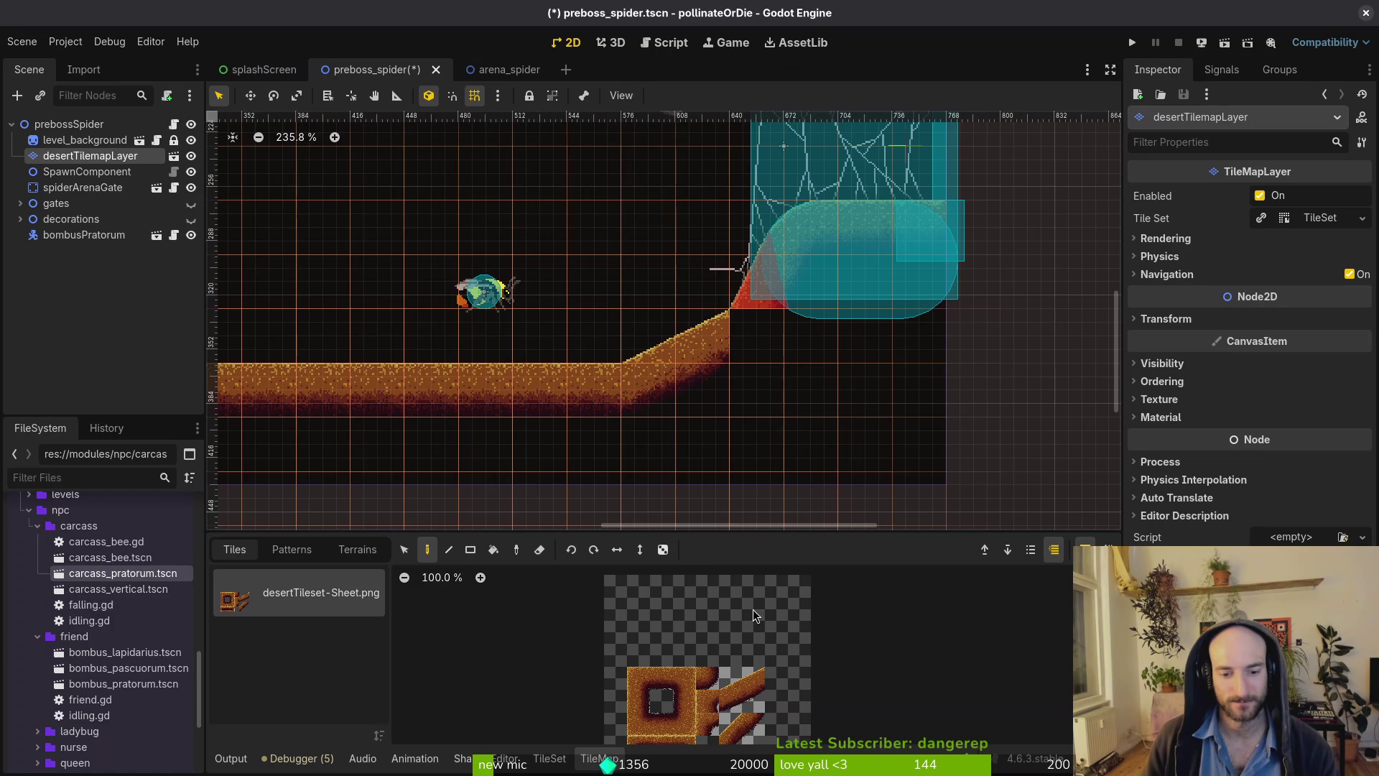
scroll(741, 721, "down", 1)
left_click(741, 724)
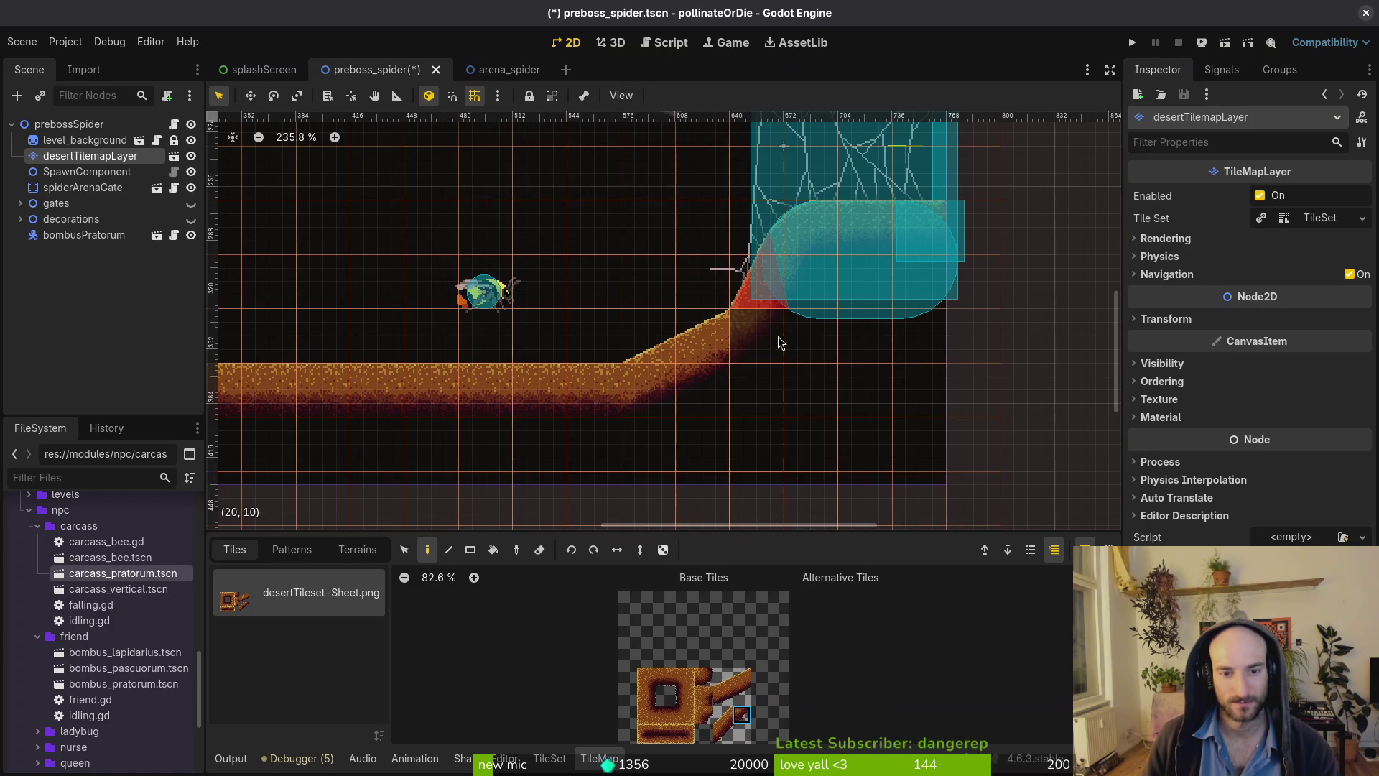
key("Escape")
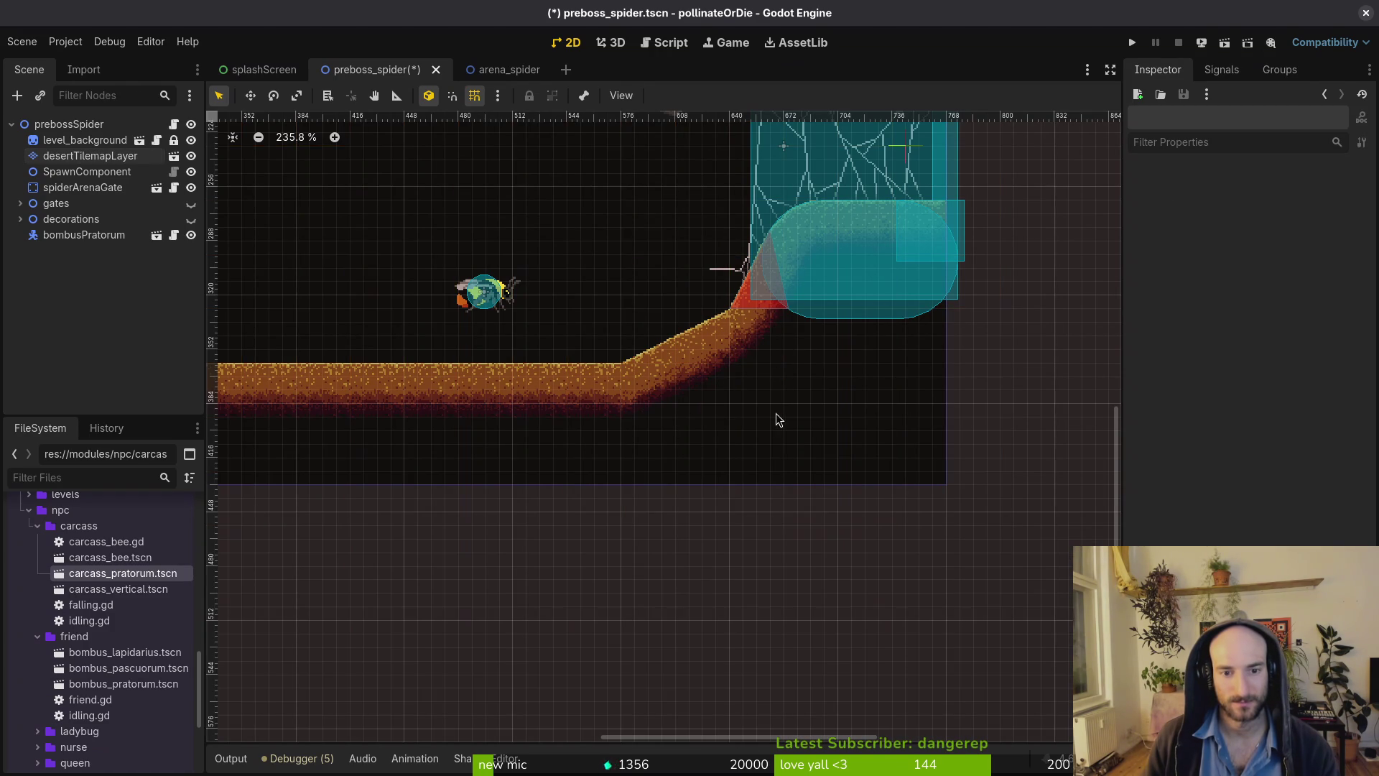
scroll(746, 345, "up", 8)
scroll(747, 343, "down", 9)
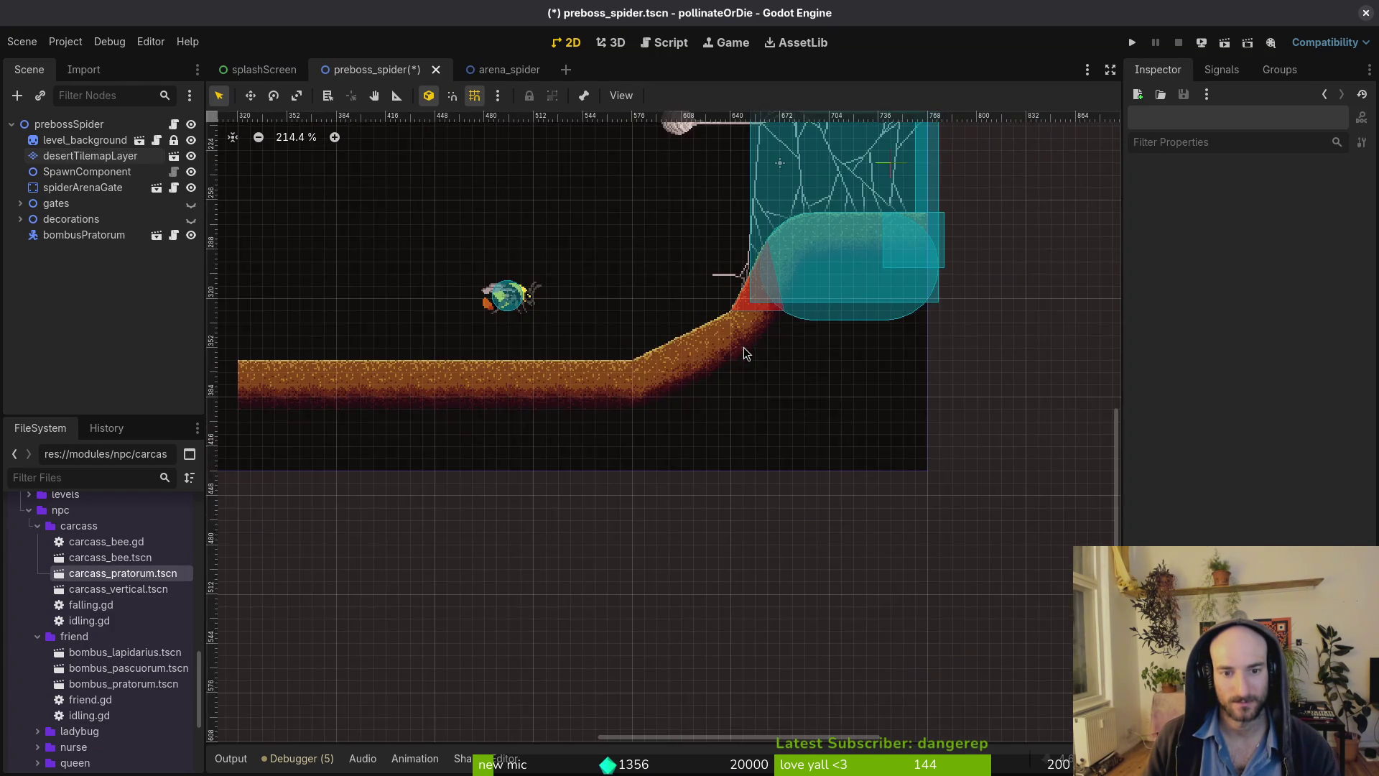
scroll(743, 347, "down", 4)
key("ctrl+s")
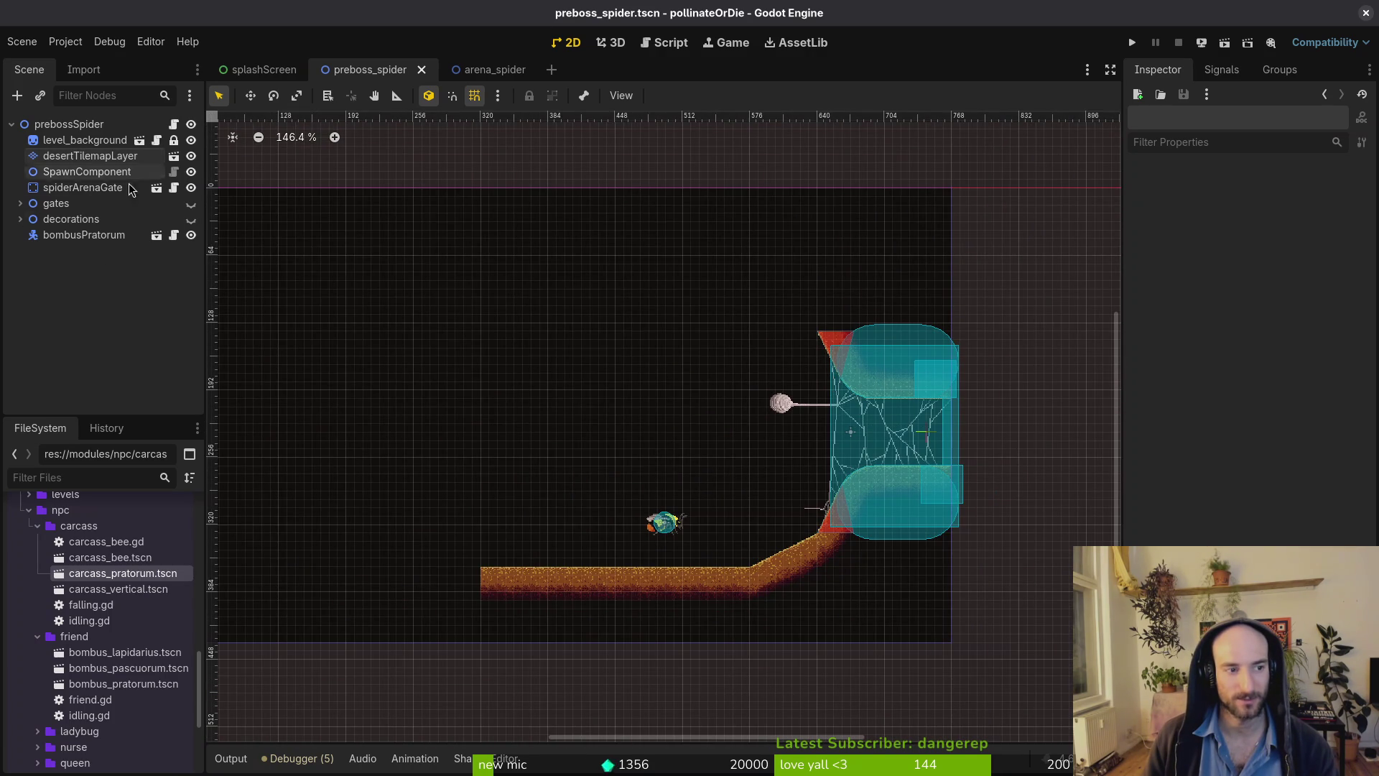
Unhide the gates, move the east gate above the arena gate and another to the upper-left.
left_click(191, 204)
left_click_drag(831, 520, 828, 308)
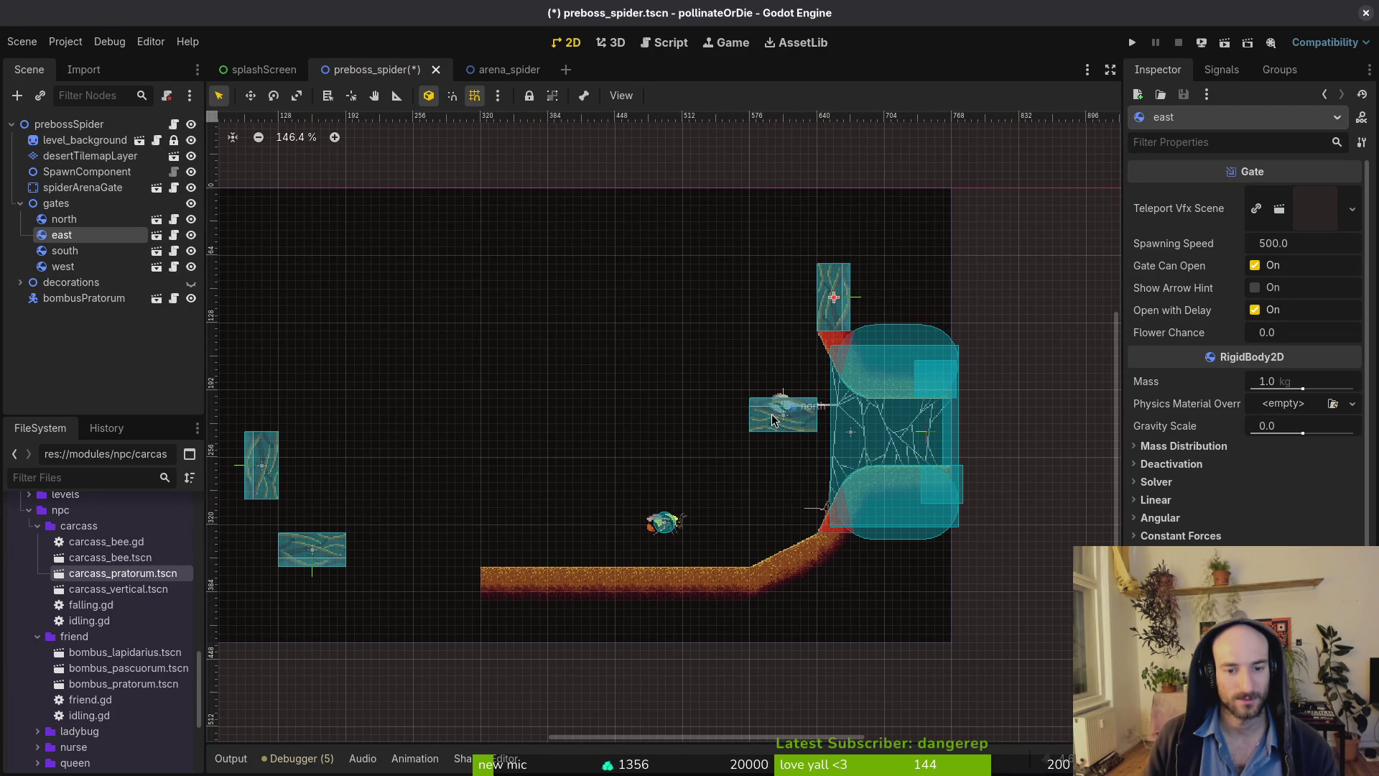
left_click_drag(774, 420, 437, 277)
Select desertTilemapLayer and pick a desert tile in the TileMap panel.
left_click(87, 171)
left_click(90, 156)
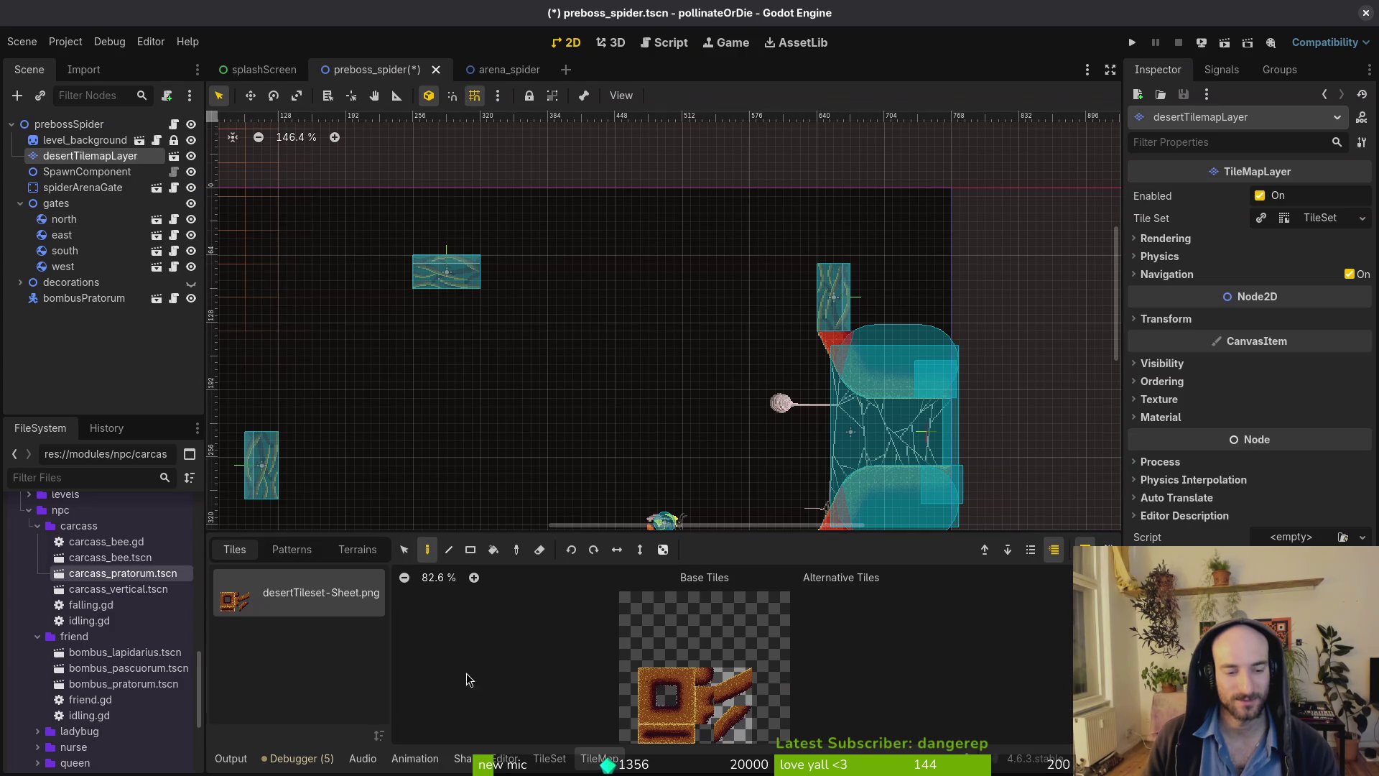
left_click(705, 677)
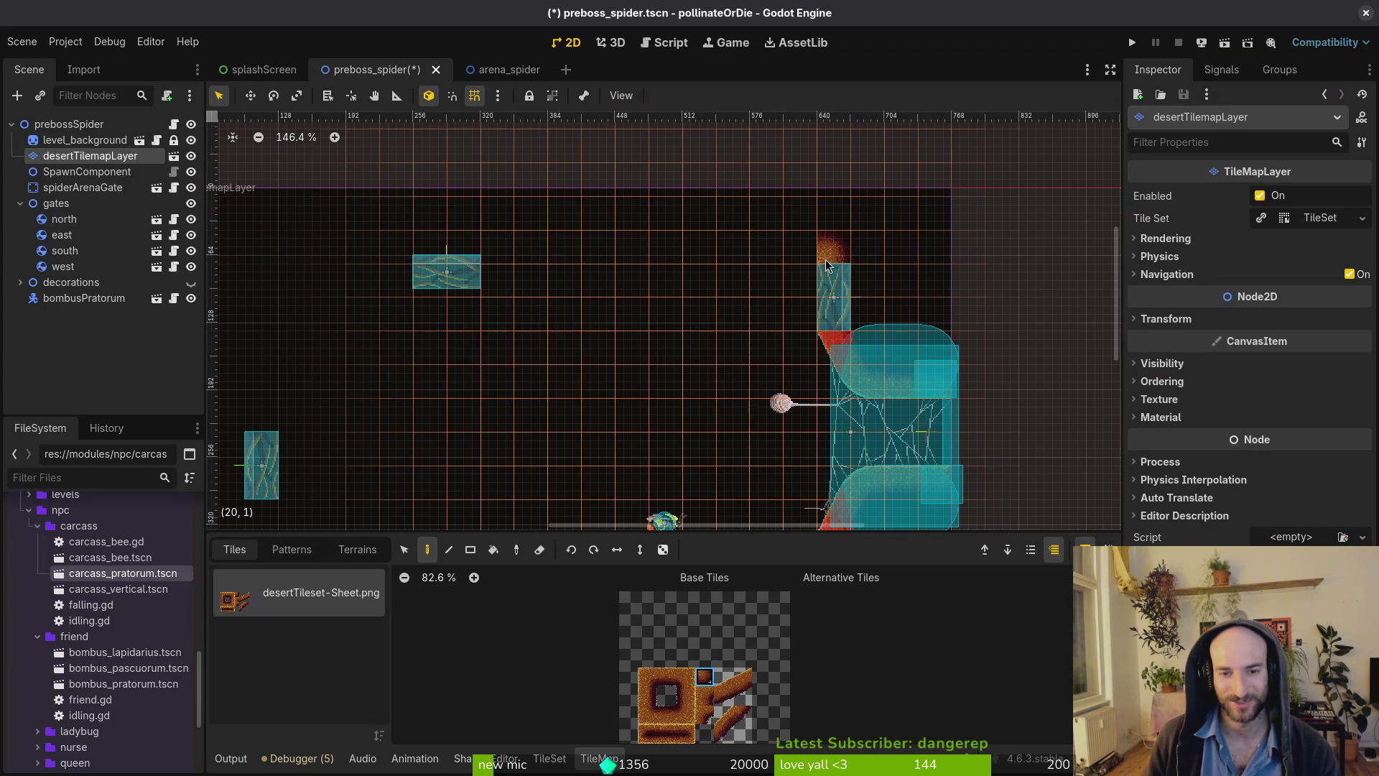
Paint a horizontal ceiling row of desert tiles along the level's top, then view arena_spider.
left_click(667, 714)
left_click_drag(826, 248, 580, 251)
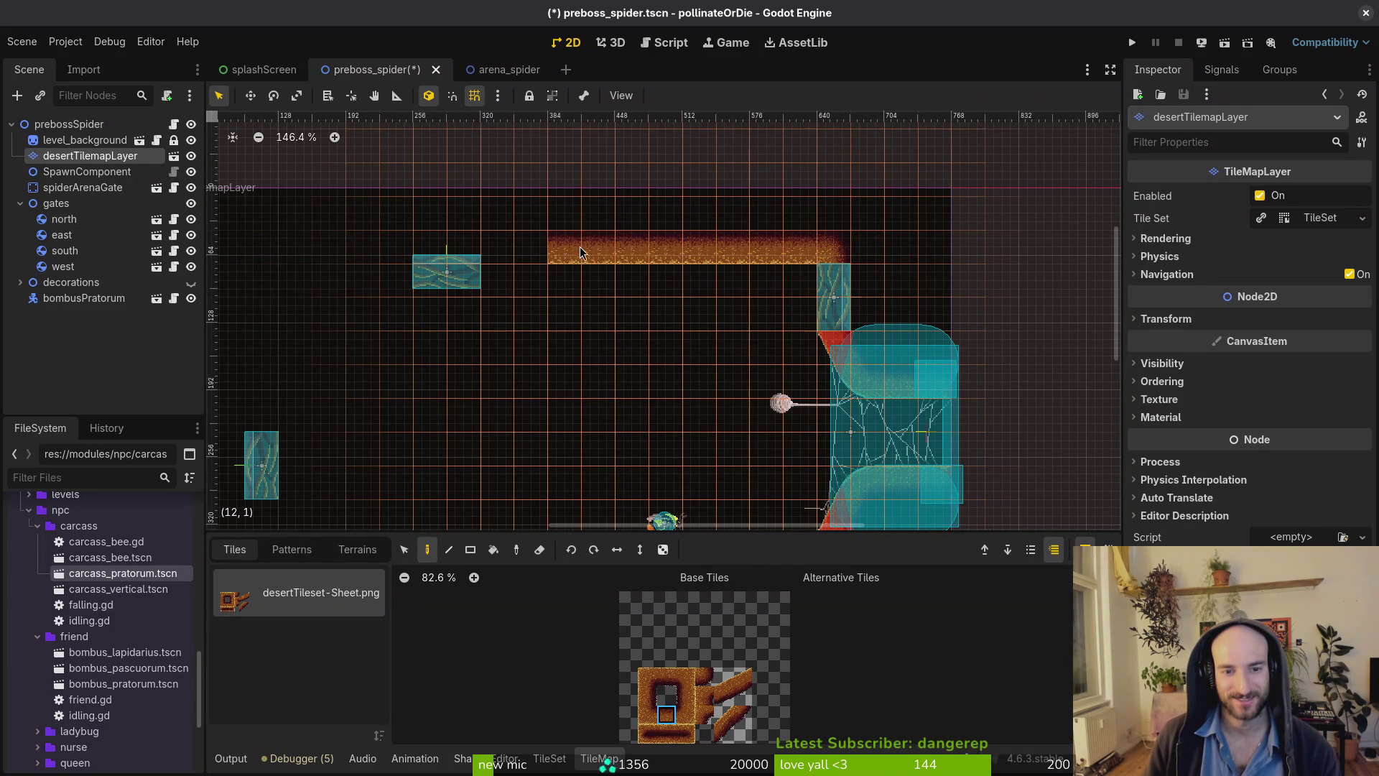
scroll(580, 251, "down", 4)
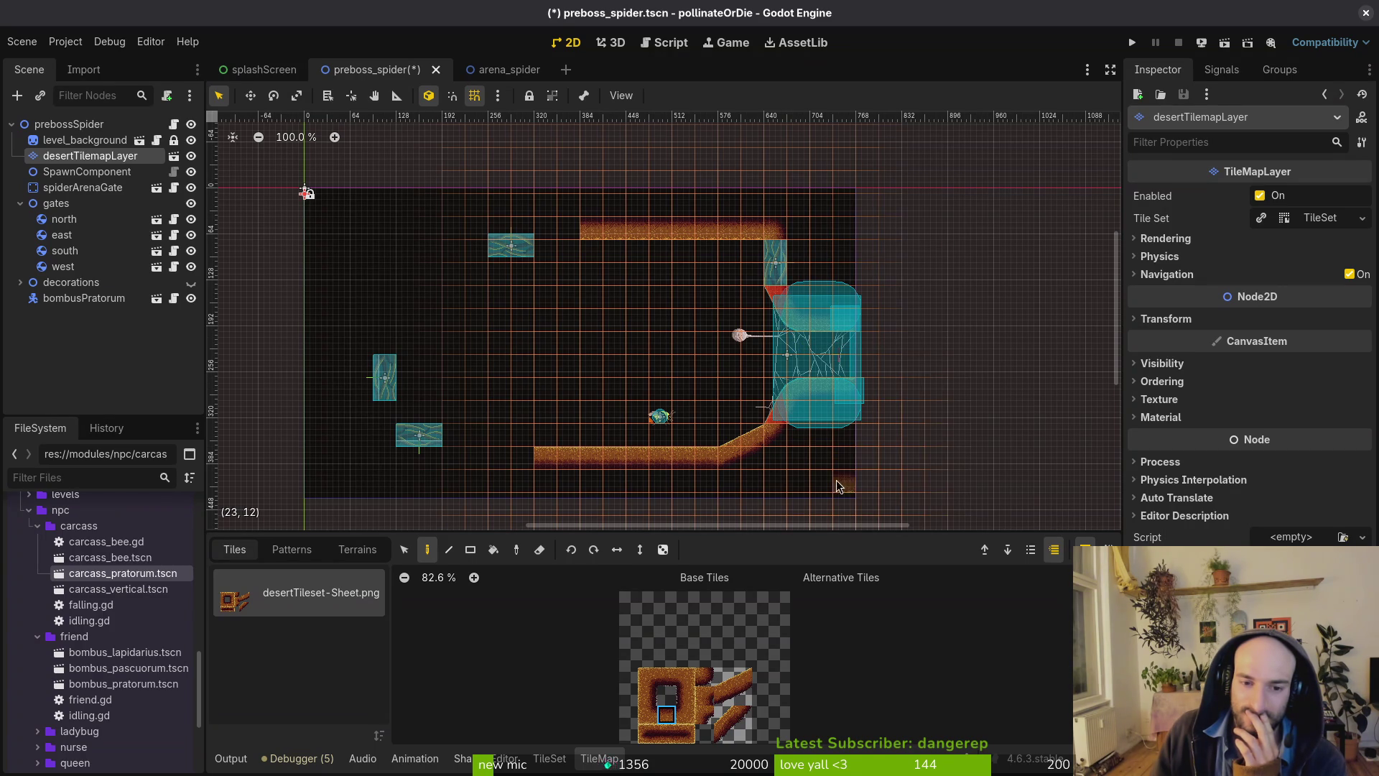
left_click(495, 71)
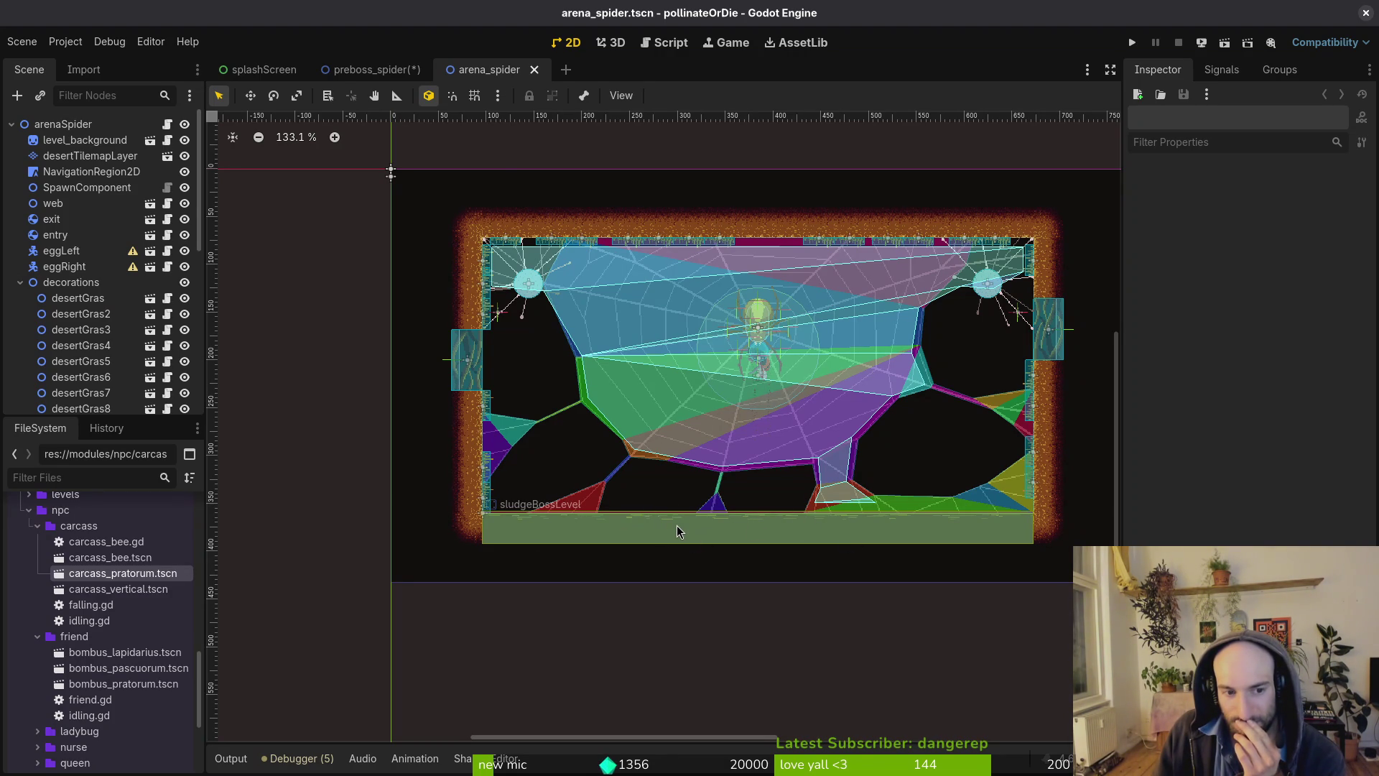
left_click(377, 69)
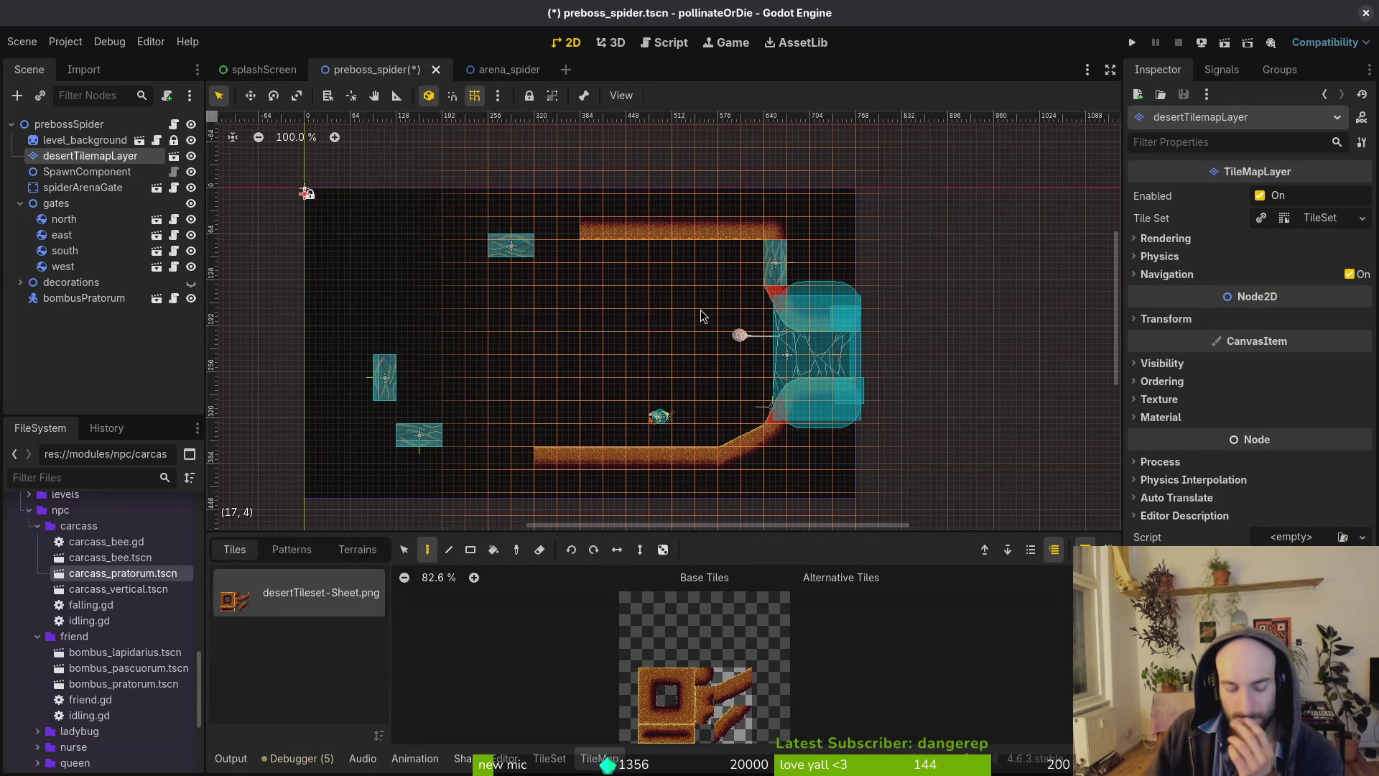
scroll(718, 316, "down", 1)
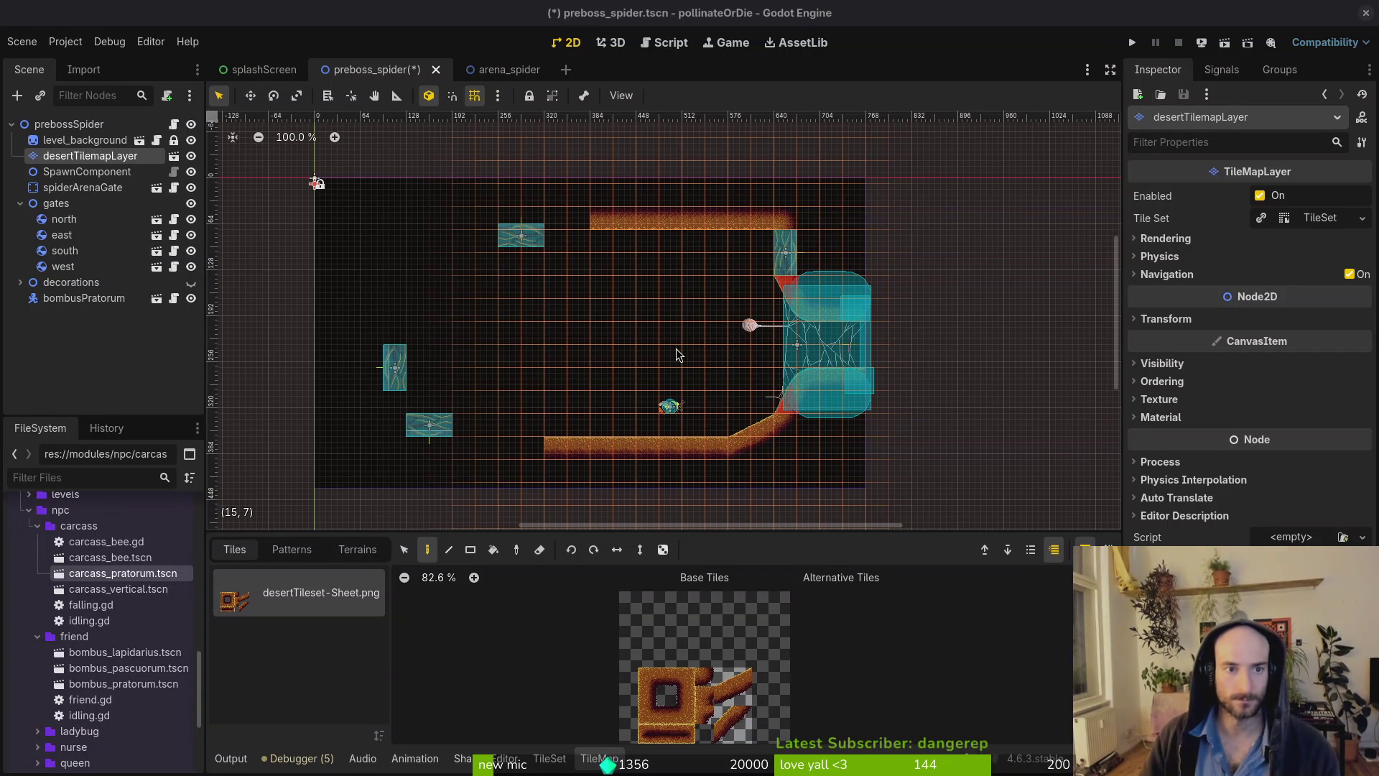
left_click(534, 72)
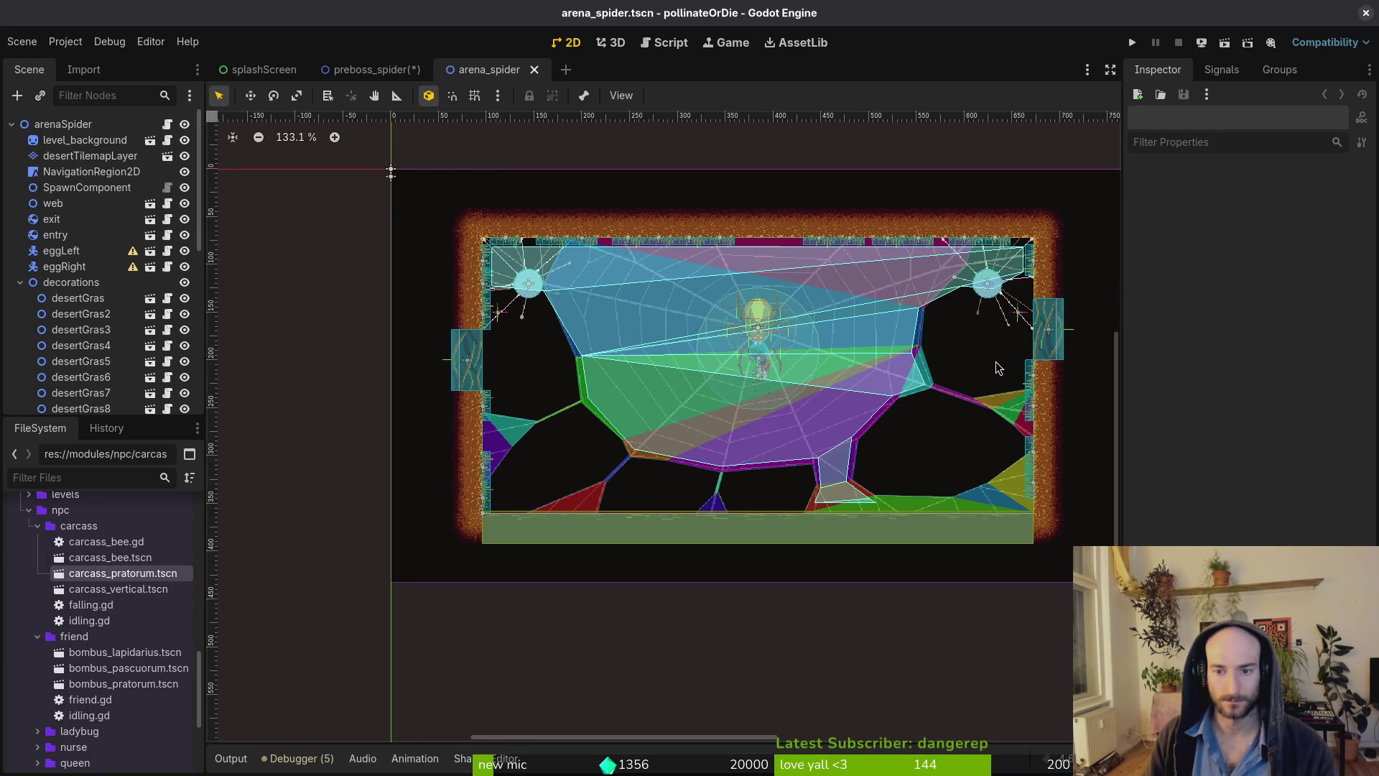
Go back to the preboss_spider level and undo the painted ceiling row.
left_click_drag(996, 368, 943, 403)
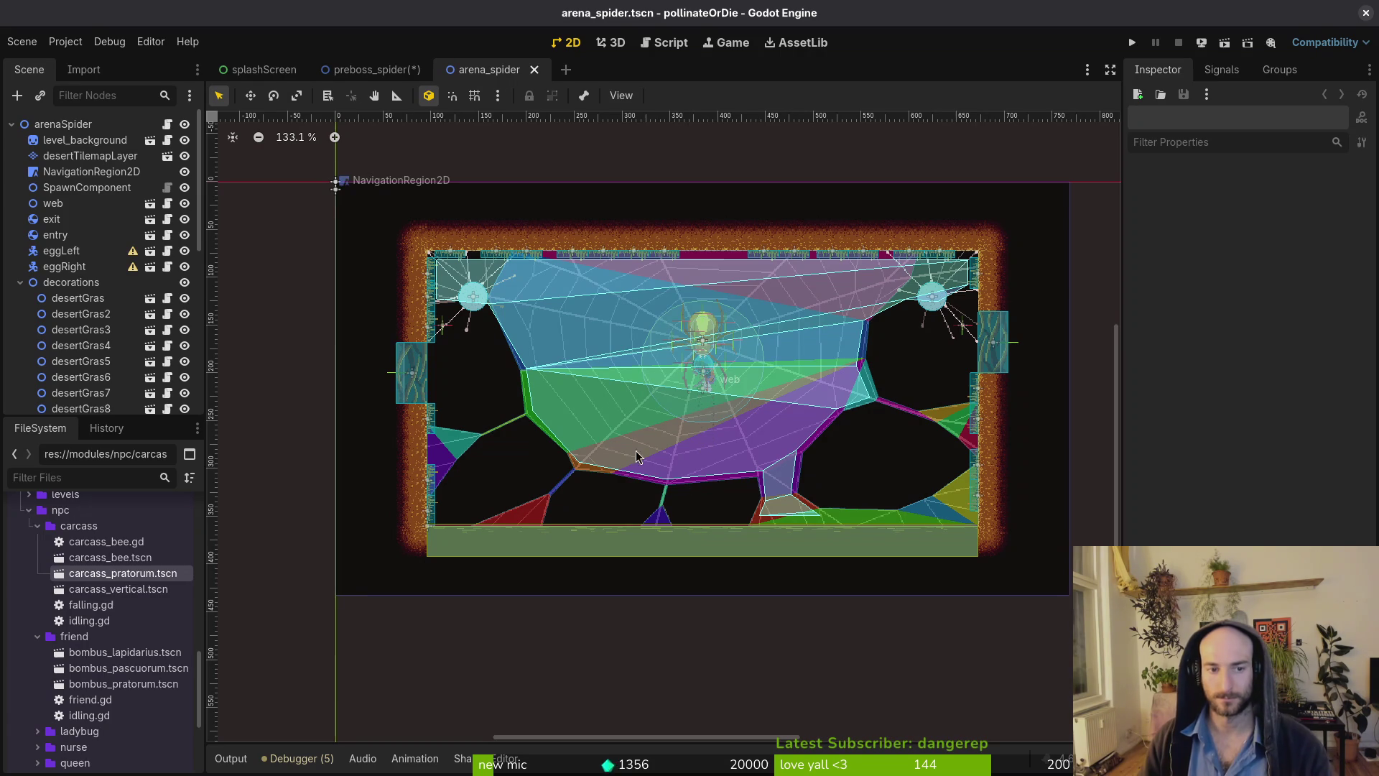
left_click(373, 69)
key("ctrl+z")
key("ctrl+z")
key("ctrl+z")
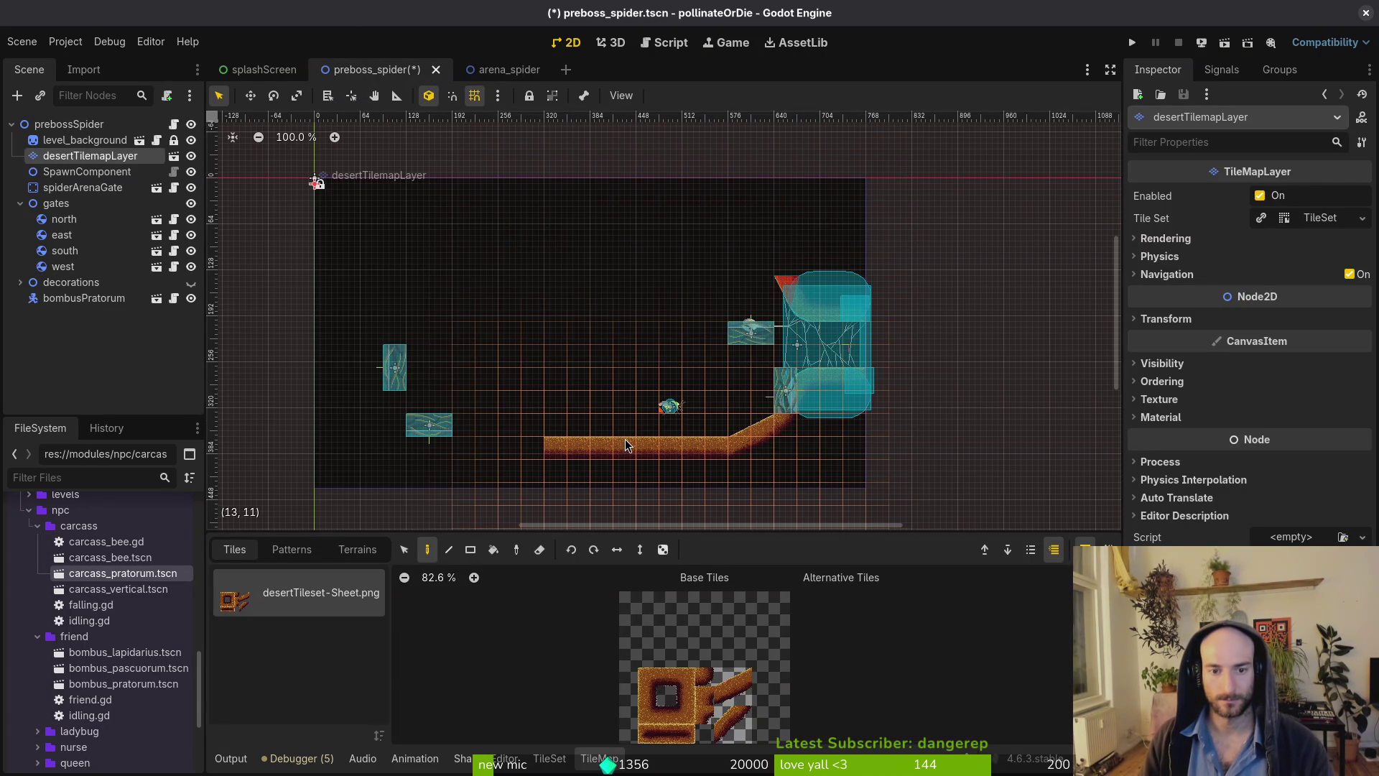
Redo the edits to bring back the domed layout with tile walls and teal platforms.
key("ctrl+shift+z")
key("ctrl+shift+z")
key("ctrl+shift+z")
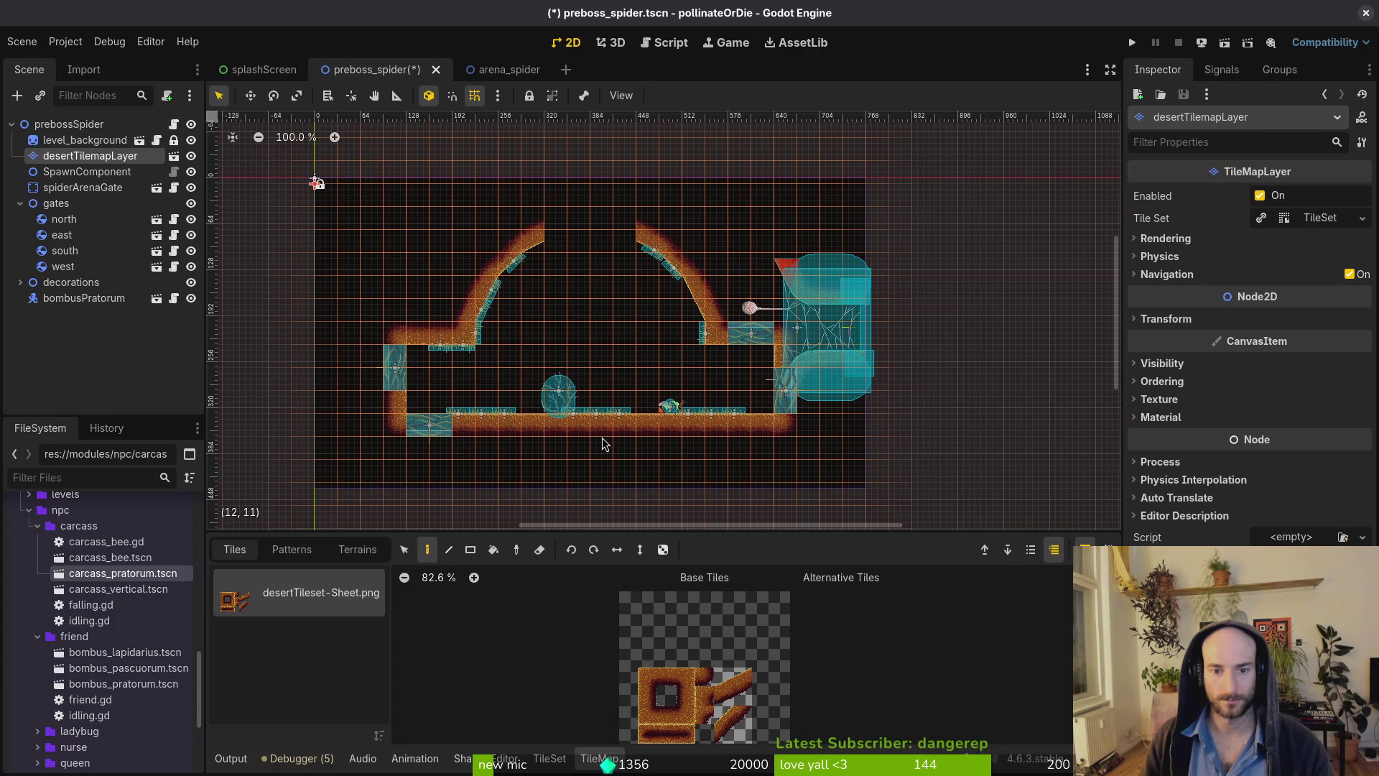
left_click_drag(663, 368, 691, 374)
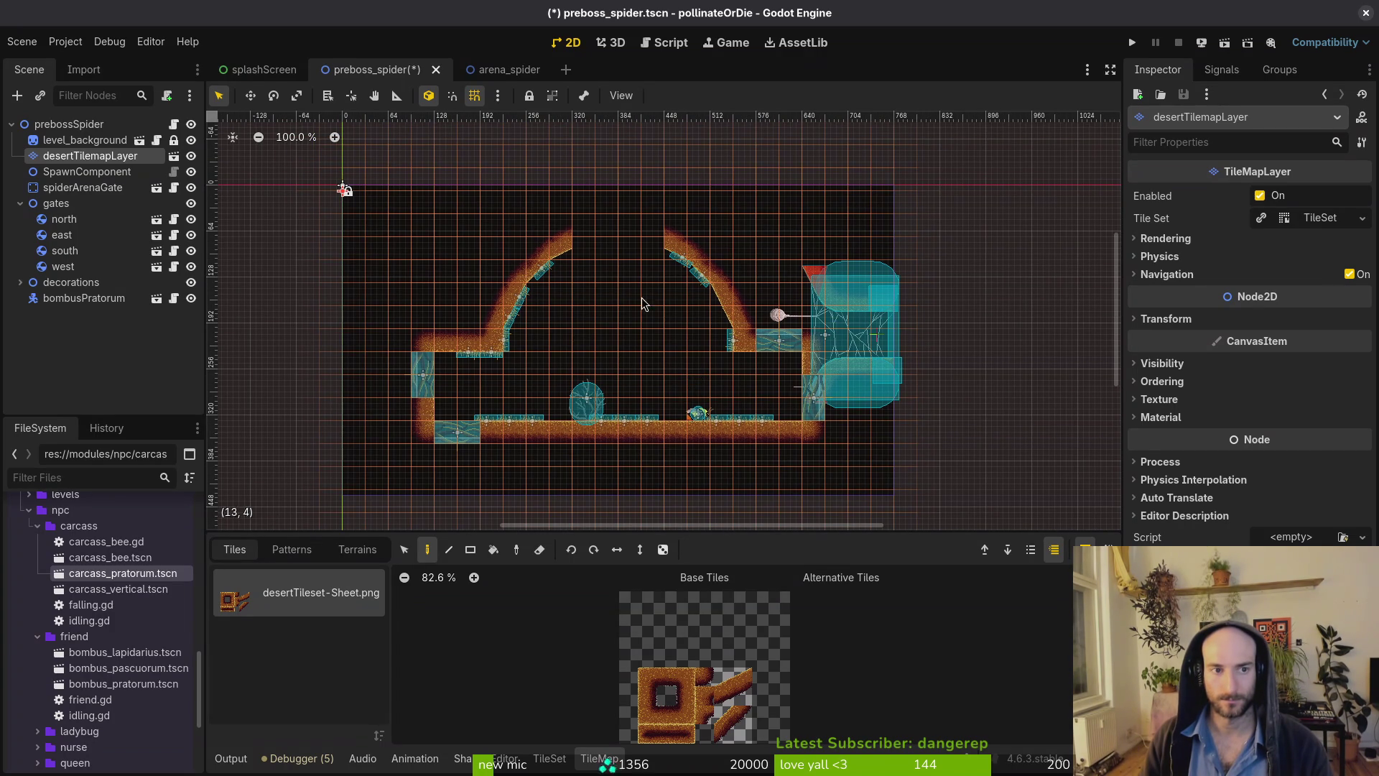
Save, then rotate spiderArenaGate to 0° and place it at (384, 72) in the dome's top opening.
left_click(228, 759)
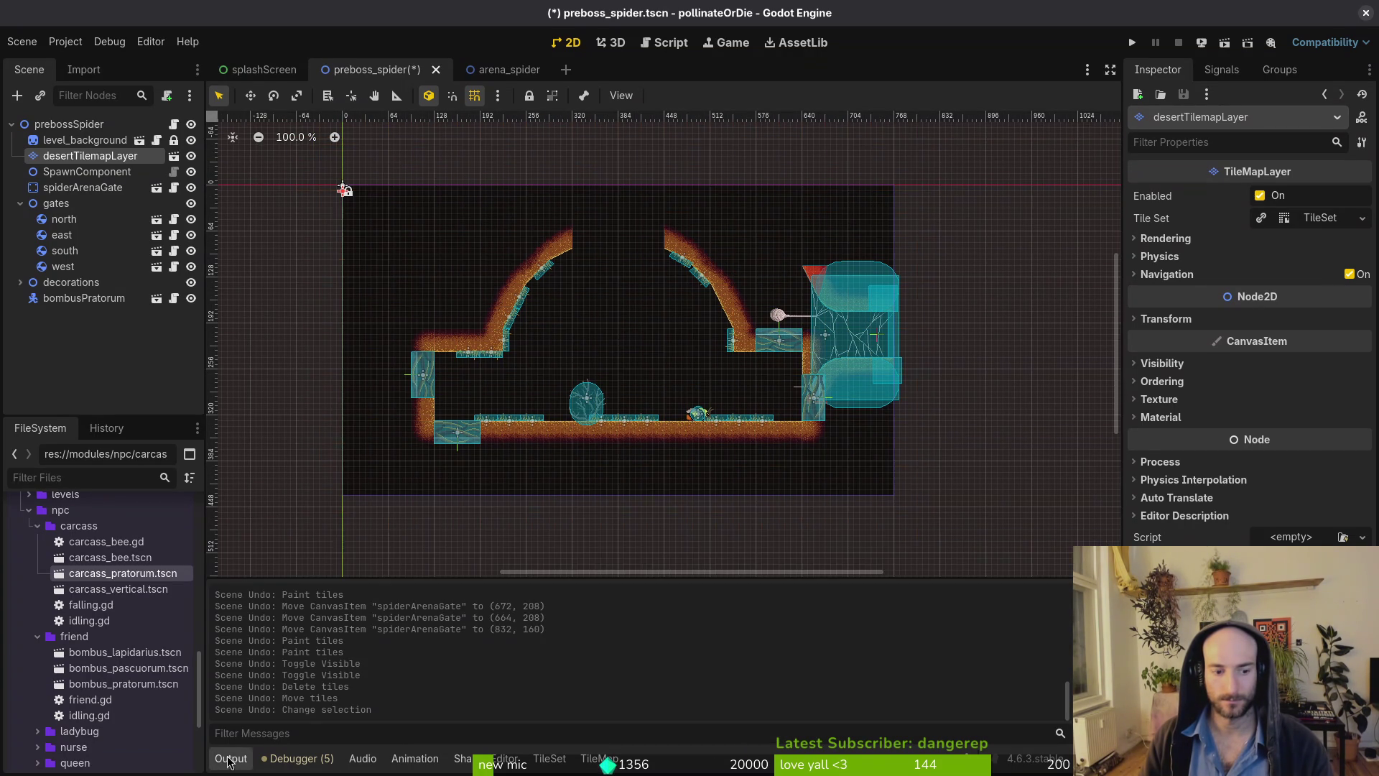
key("ctrl+s")
left_click(847, 327)
left_click_drag(855, 350, 900, 262)
mouse_move(825, 334)
left_mouse_down()
mouse_move(686, 198)
mouse_move(644, 208)
mouse_move(659, 180)
mouse_move(666, 193)
mouse_move(651, 200)
left_mouse_up()
Deselect the arena gate and save the preboss_spider level again.
scroll(644, 208, "up", 3)
left_click(683, 291)
key("ctrl+s")
scroll(683, 291, "down", 3)
scroll(762, 280, "up", 5)
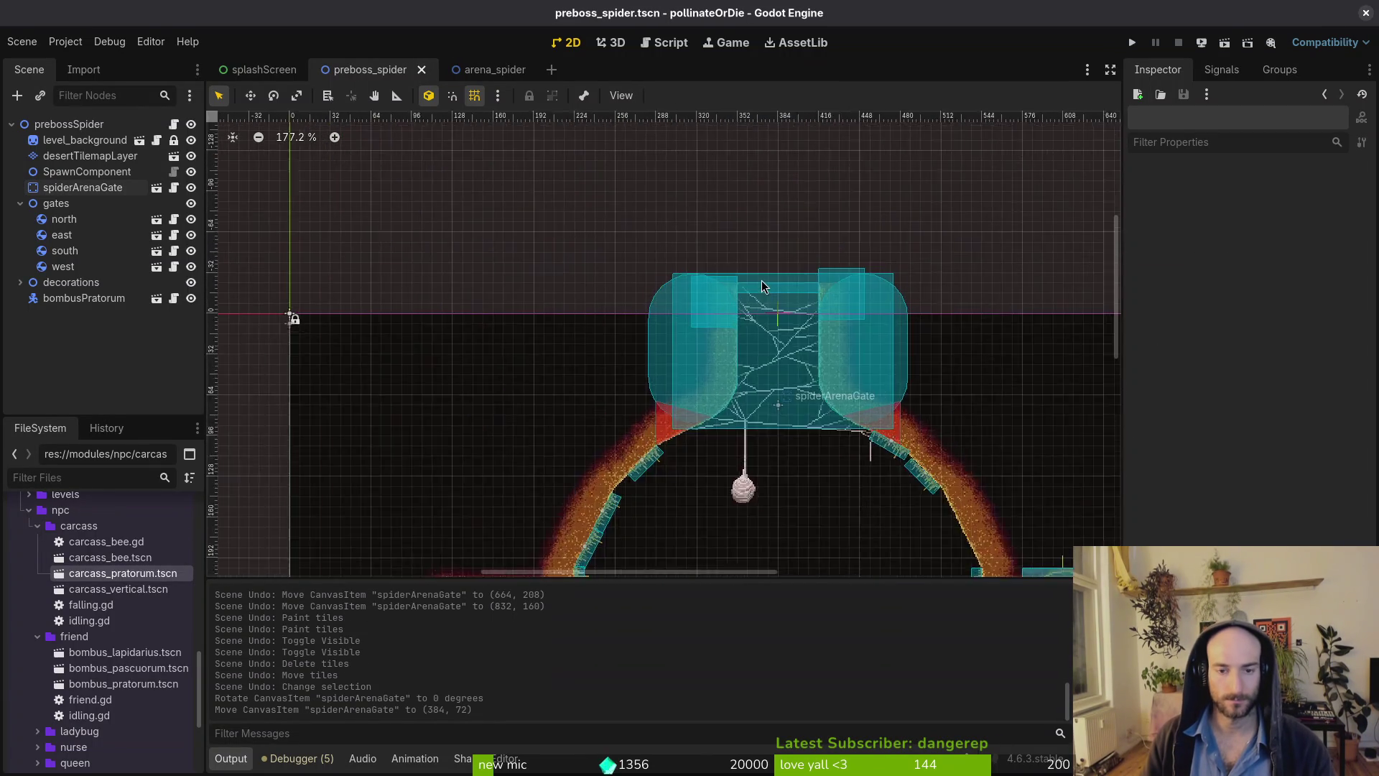
mouse_move(489, 75)
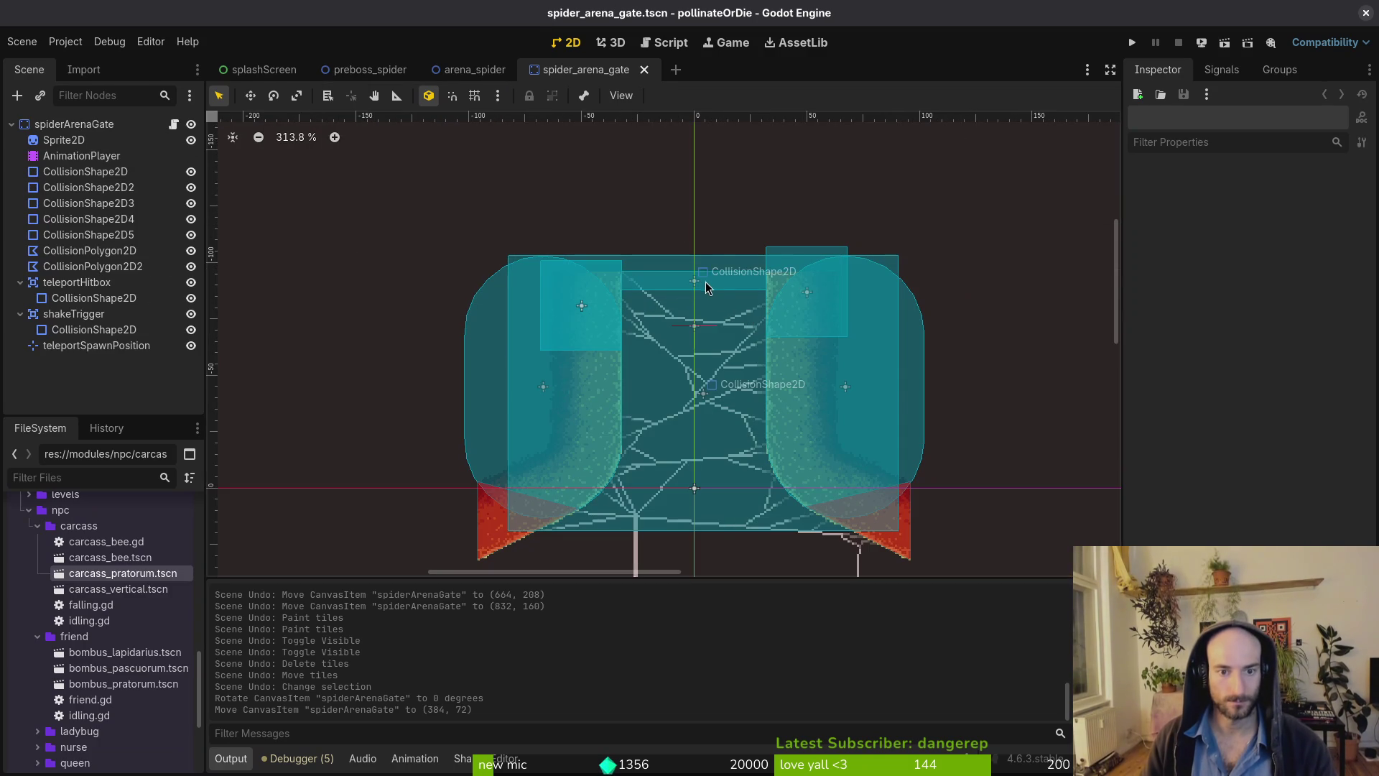
Nudge teleportHitbox's collision shape down to y -70, comparing it against the preboss_spider level.
left_click(683, 280)
scroll(686, 280, "up", 3)
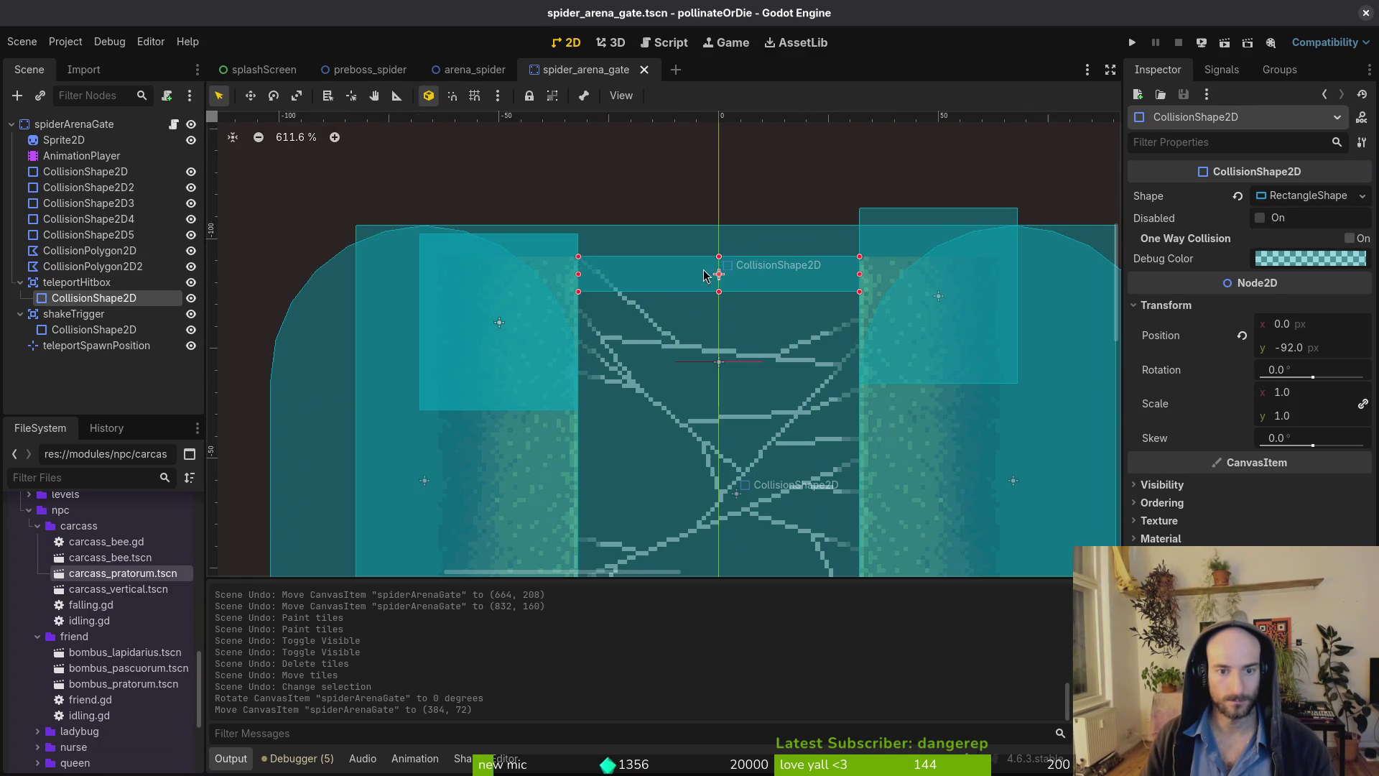
key("Down")
key("Down")
key("Down")
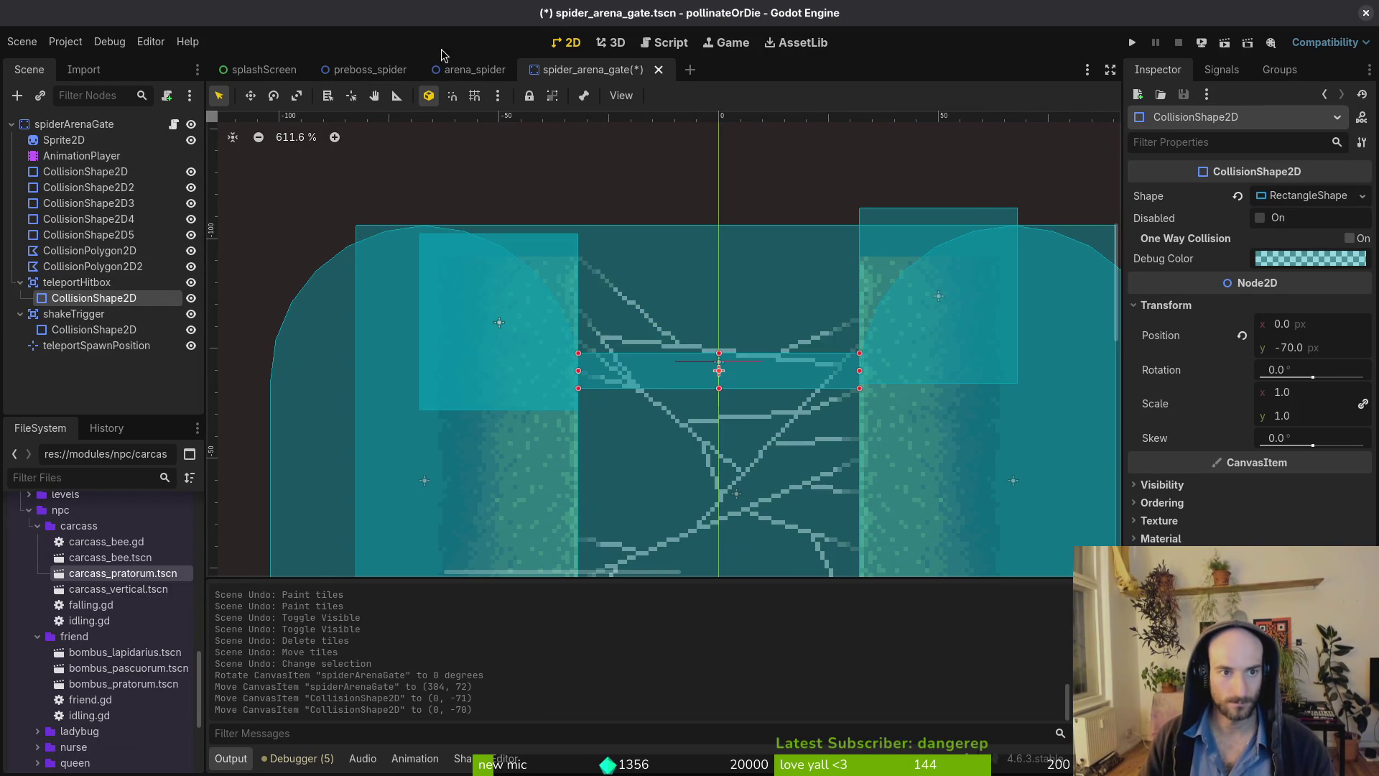
left_click(468, 71)
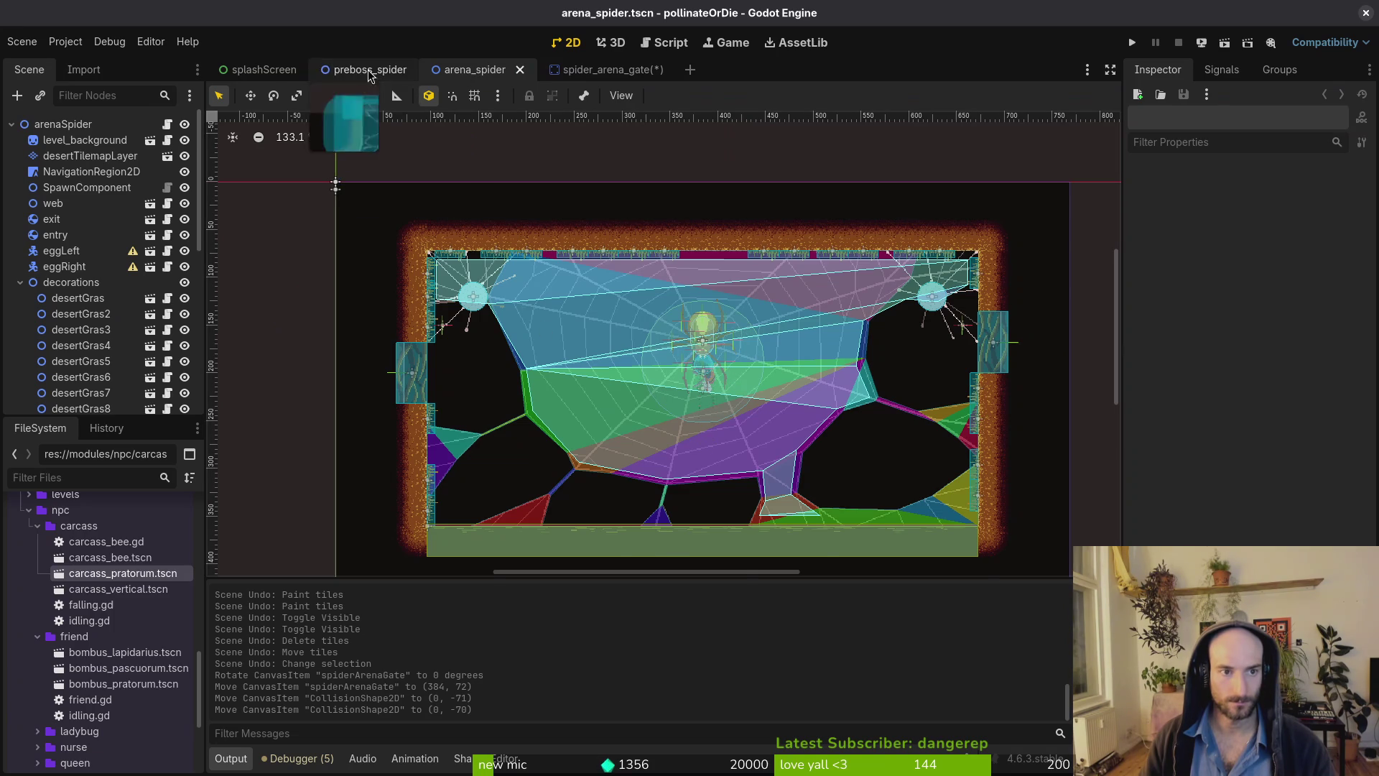
left_click(370, 70)
scroll(760, 351, "up", 5)
left_click(591, 68)
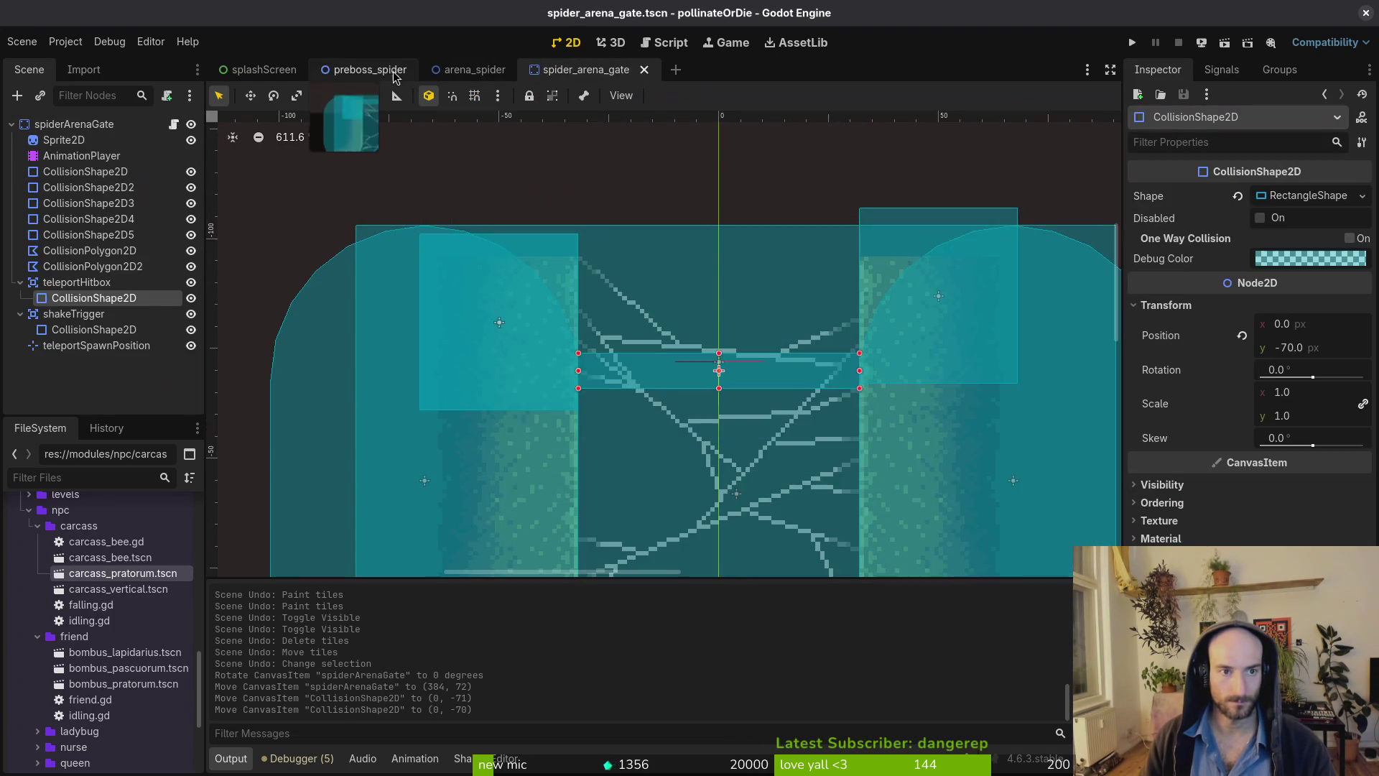
left_click(377, 70)
Nudge the collision shape one more pixel to (0, -68) and return to preboss_spider.
left_click(597, 67)
left_click(383, 72)
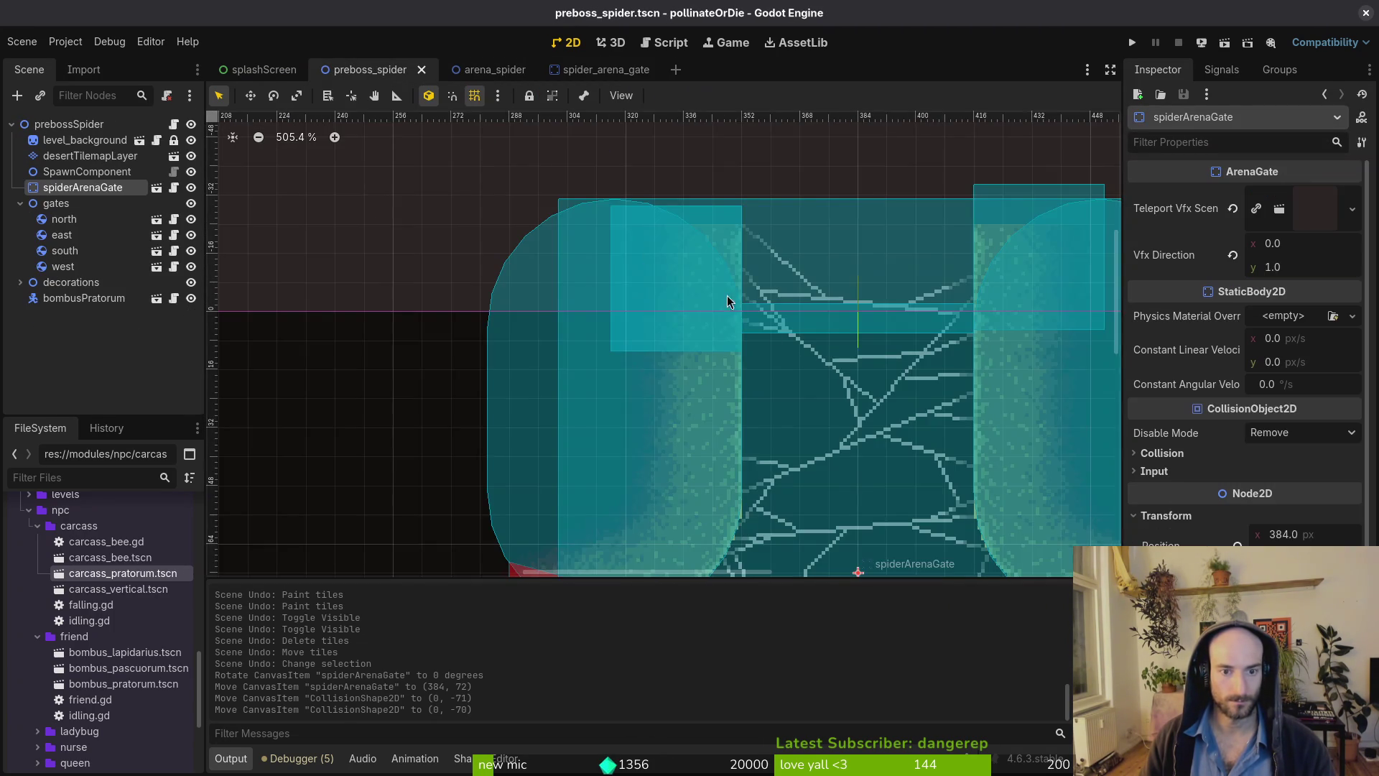
scroll(726, 295, "up", 6)
left_click(599, 70)
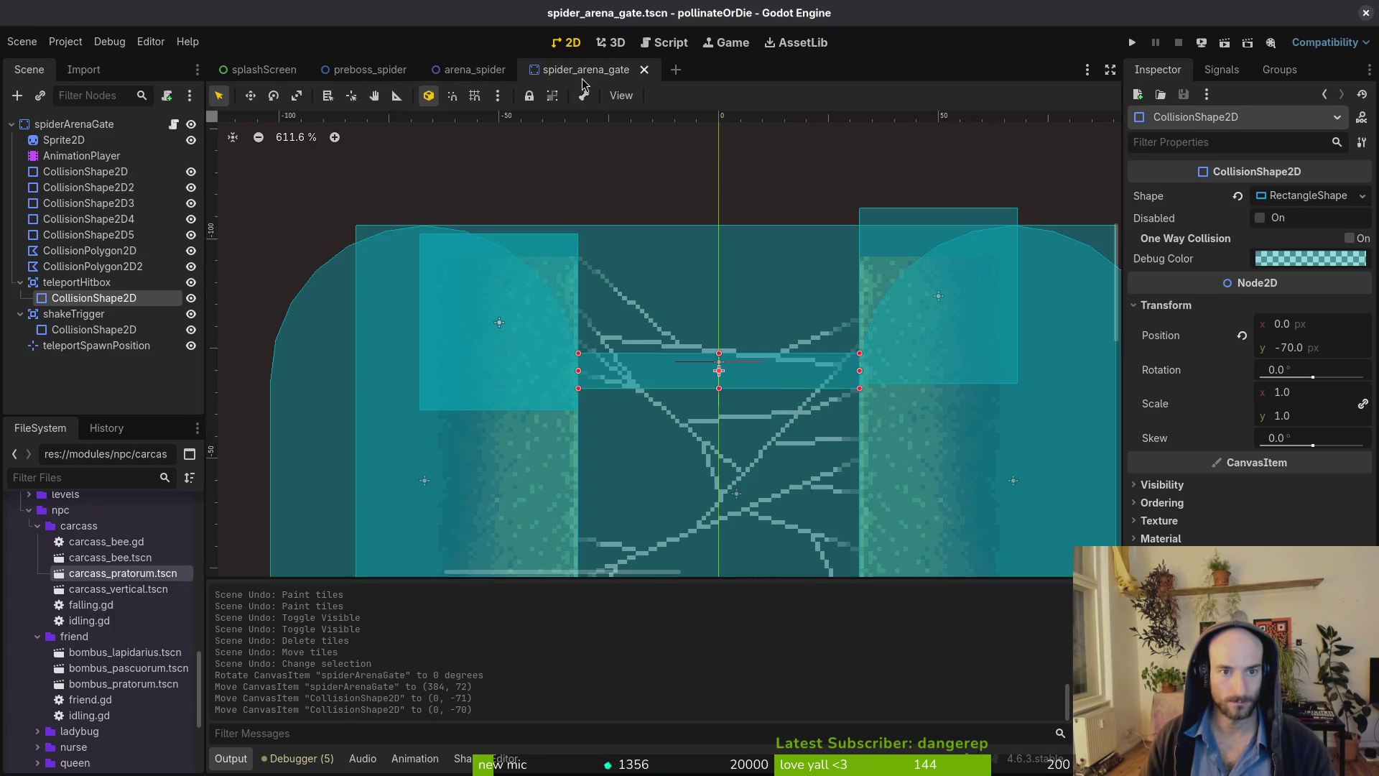
key("Down")
key("Down")
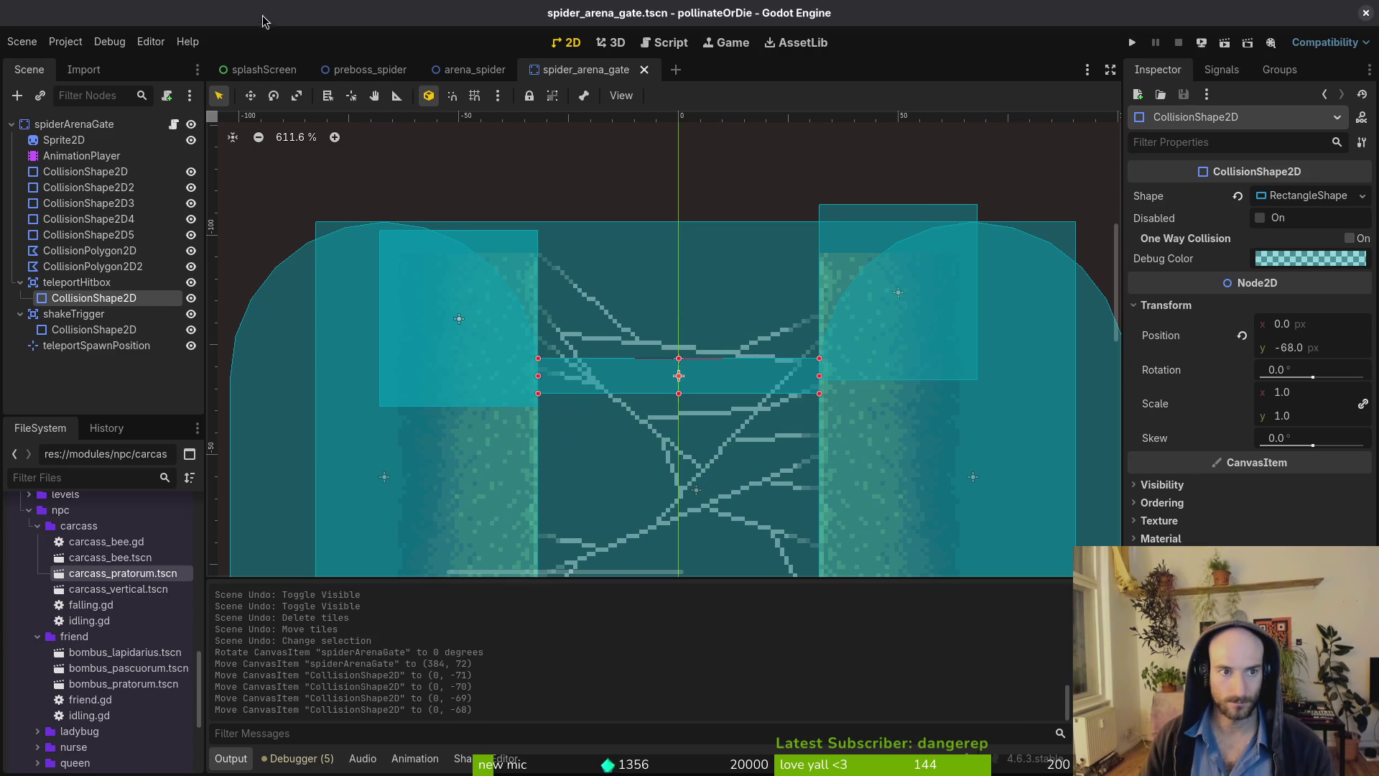
left_click(348, 71)
scroll(739, 307, "down", 8)
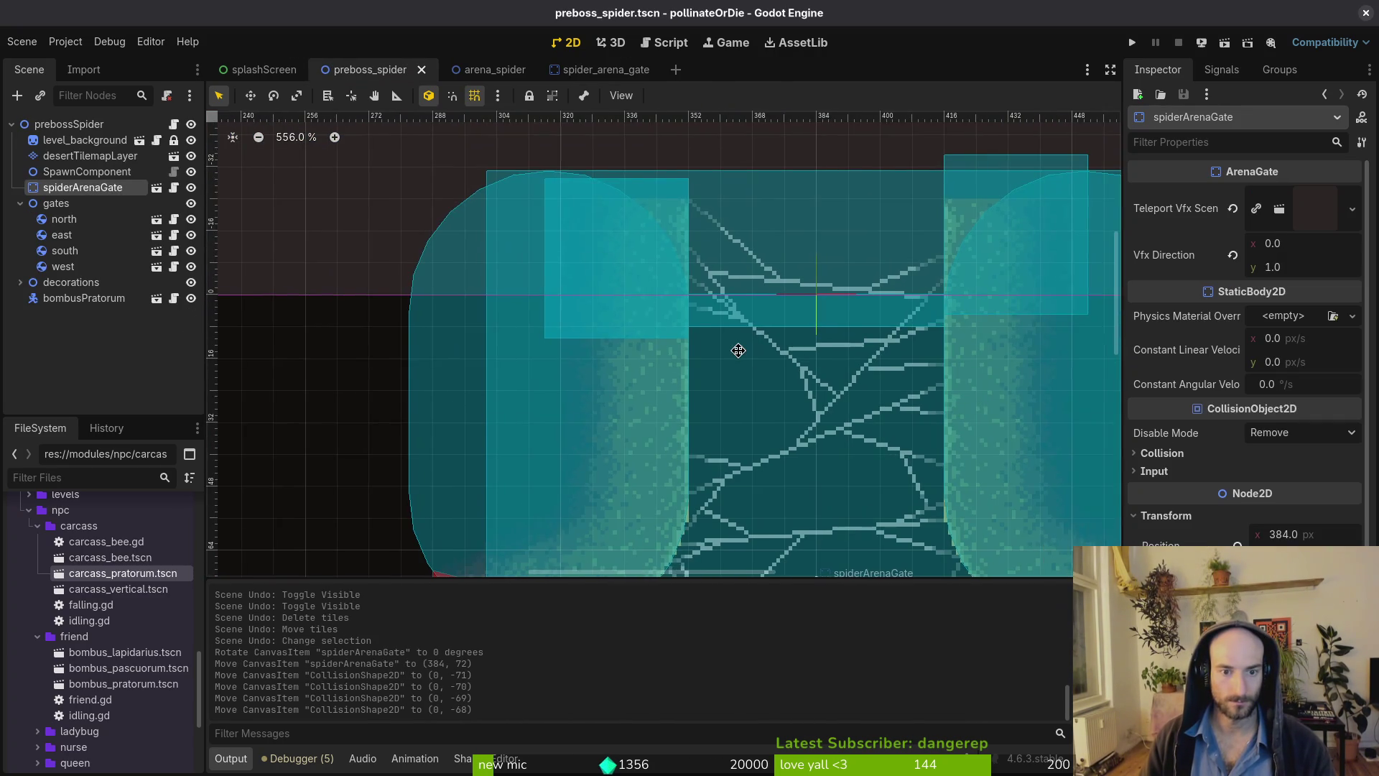
Deselect the gate, collapse the gates node, and close the arena_spider and spider_arena_gate tabs.
scroll(698, 318, "down", 8)
left_click(680, 388)
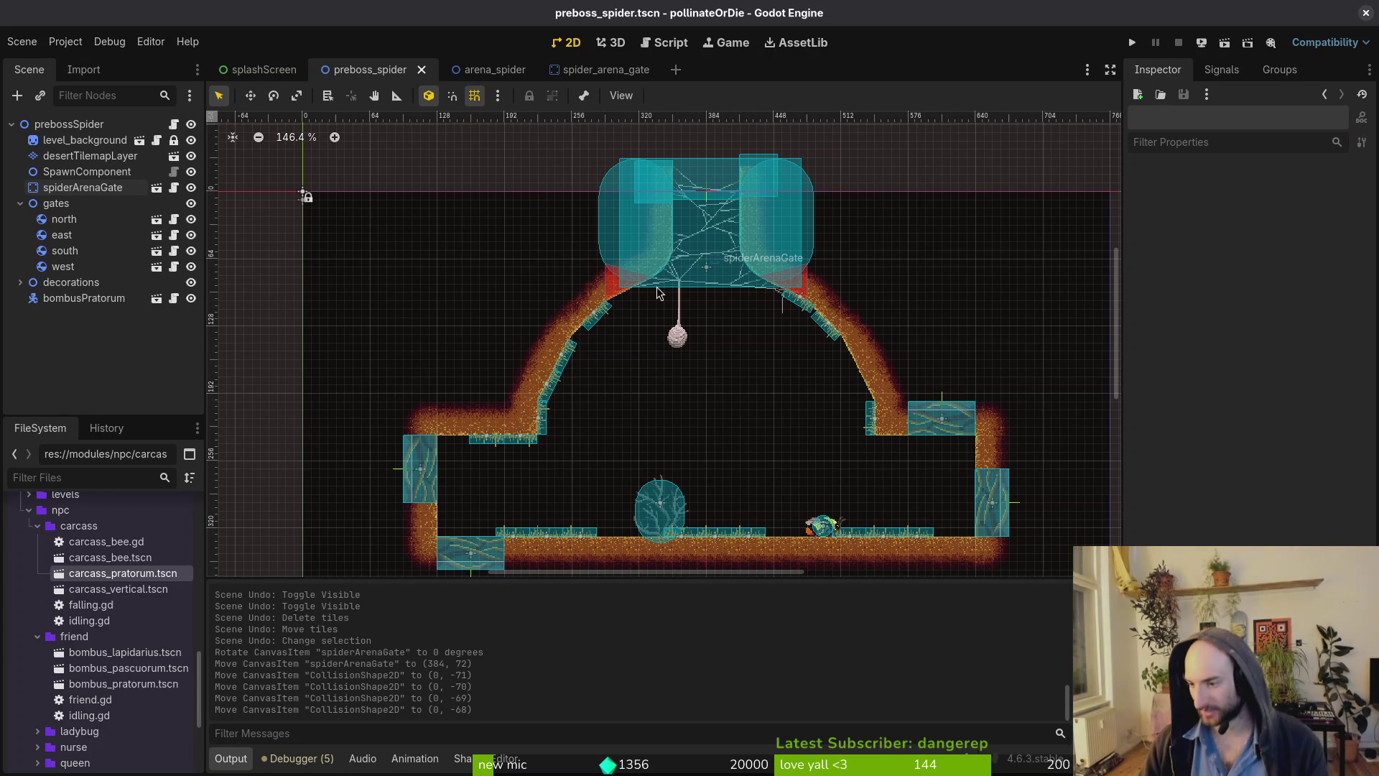
scroll(767, 365, "down", 5)
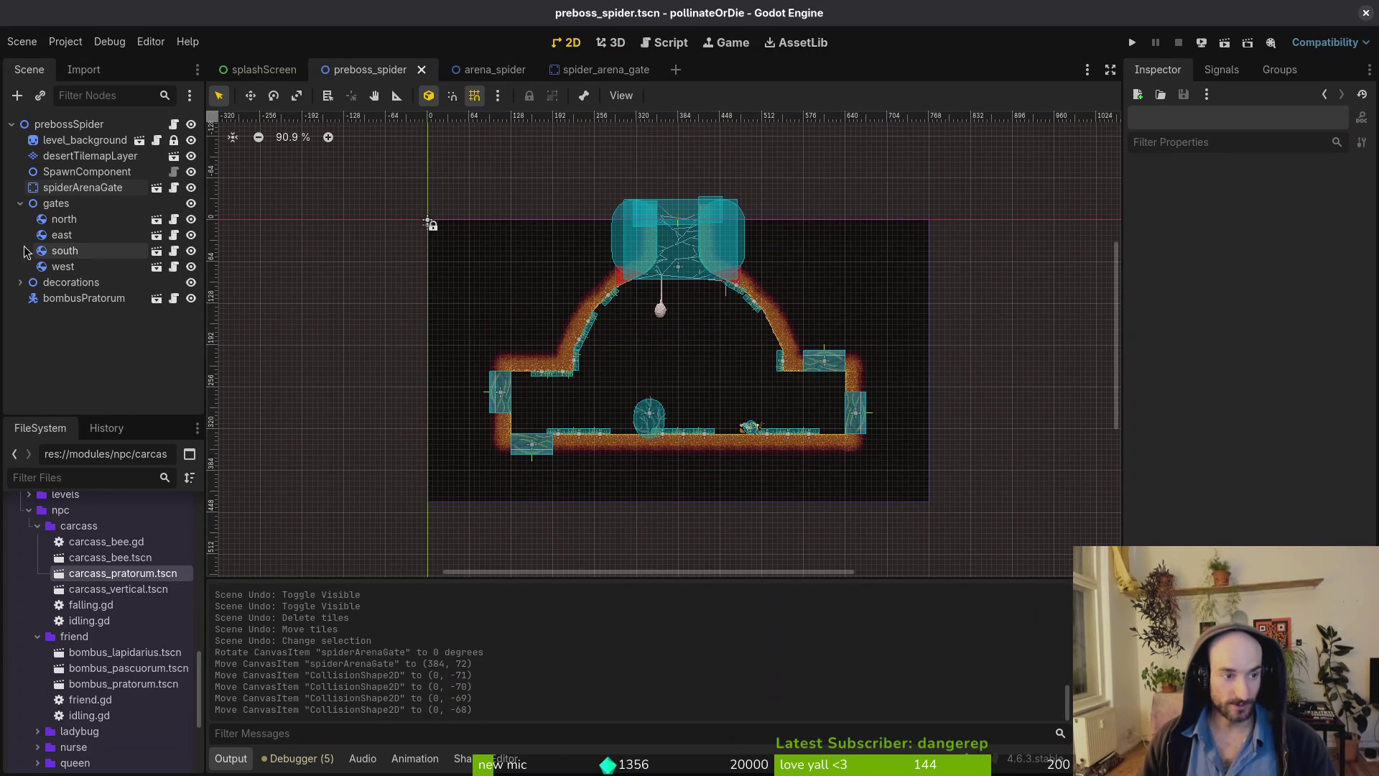
left_click(20, 203)
middle_click(606, 69)
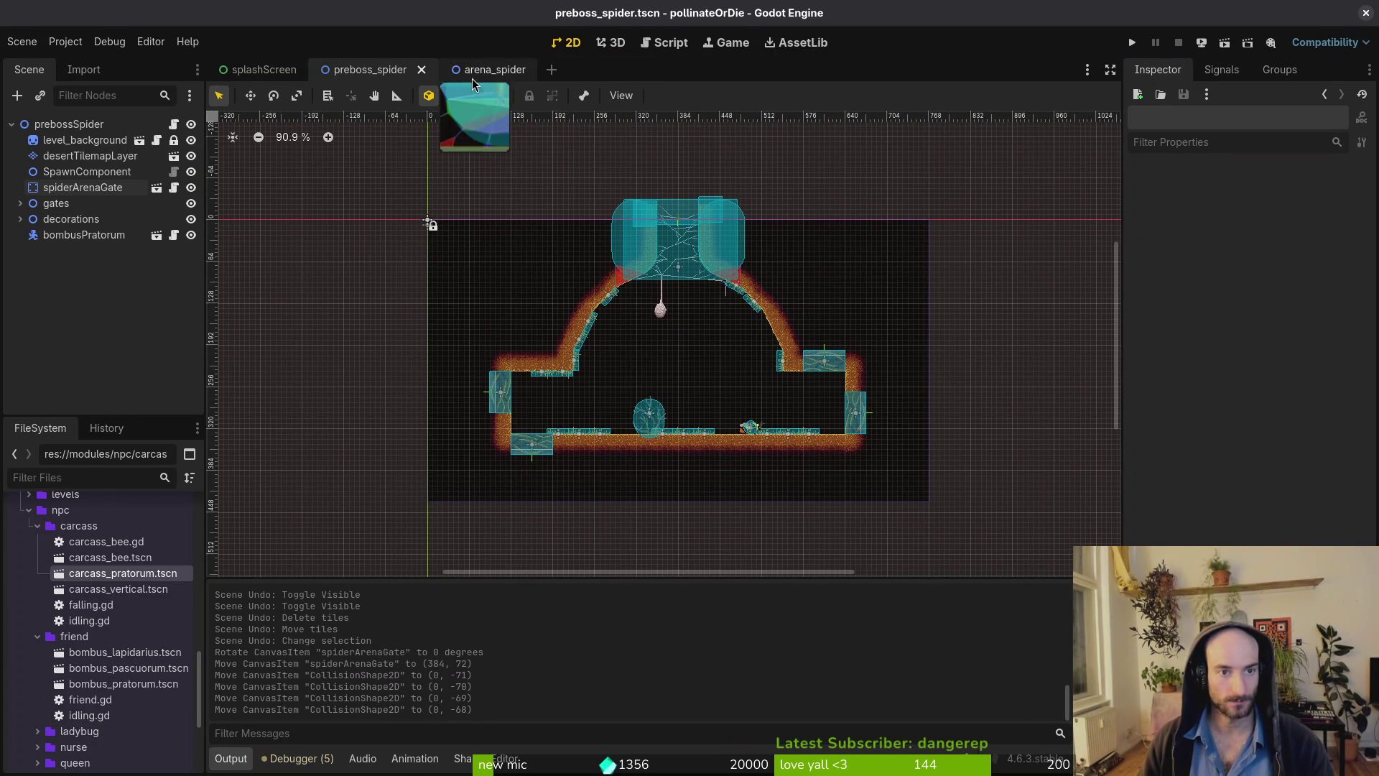
middle_click(495, 70)
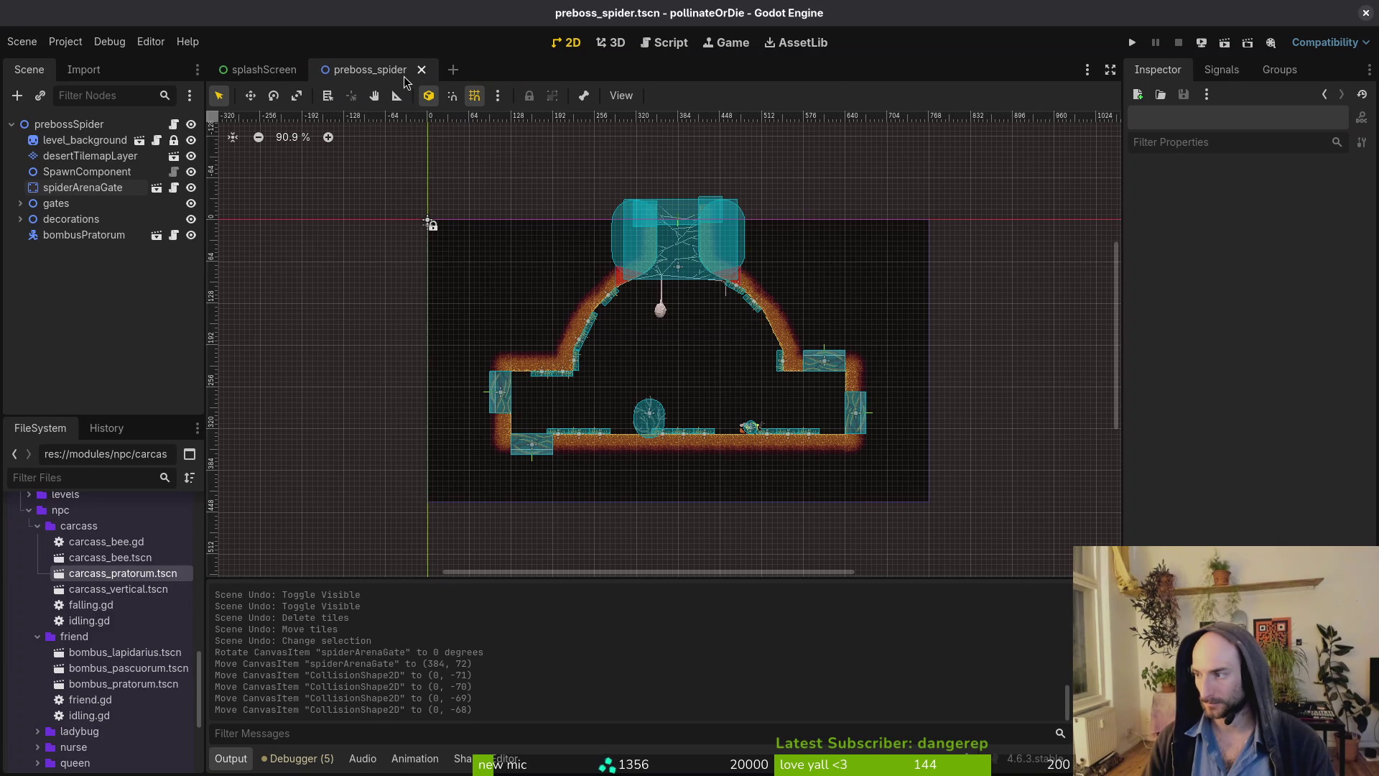
In the terminal, change into the gamedev/pollinate-or-die project folder.
key("super+Return")
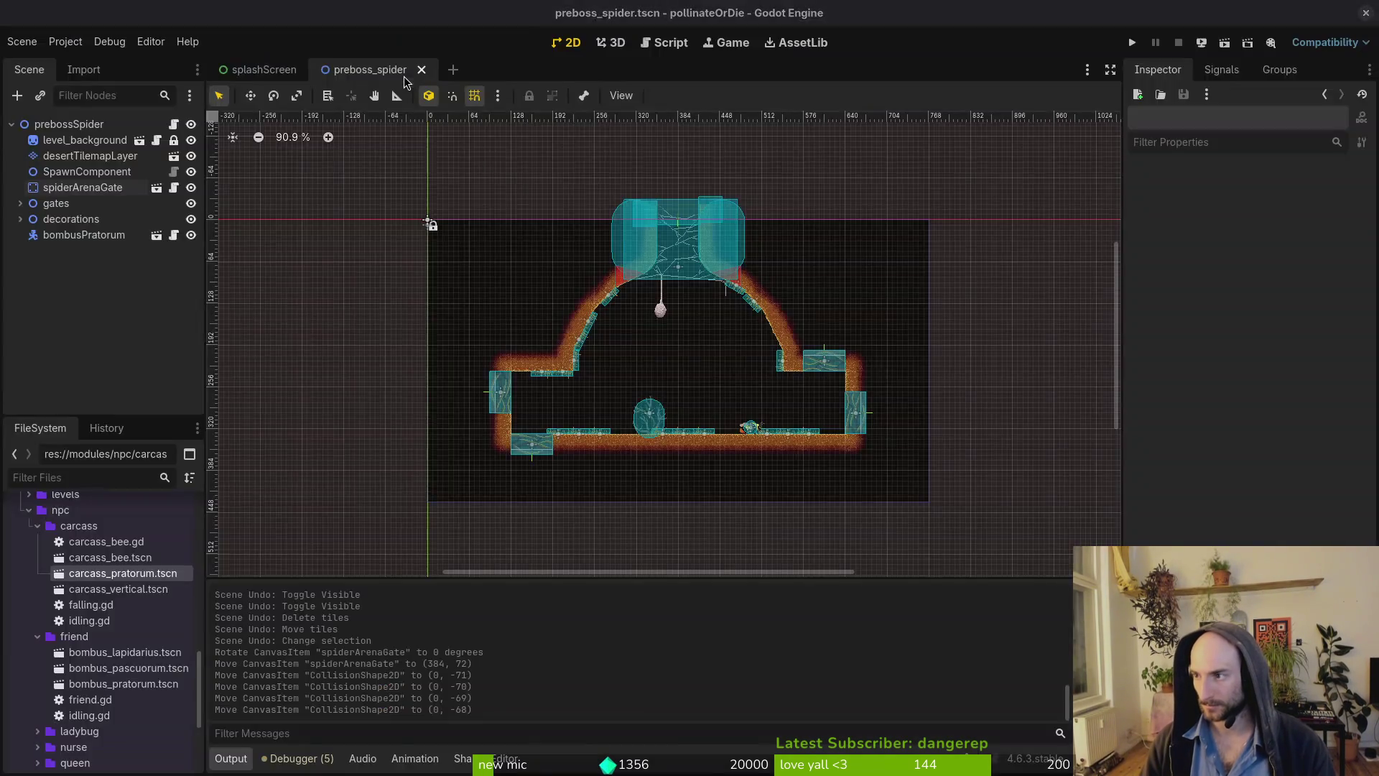
type("cd ga")
key("Tab")
type("po")
key("Tab")
key("Return")
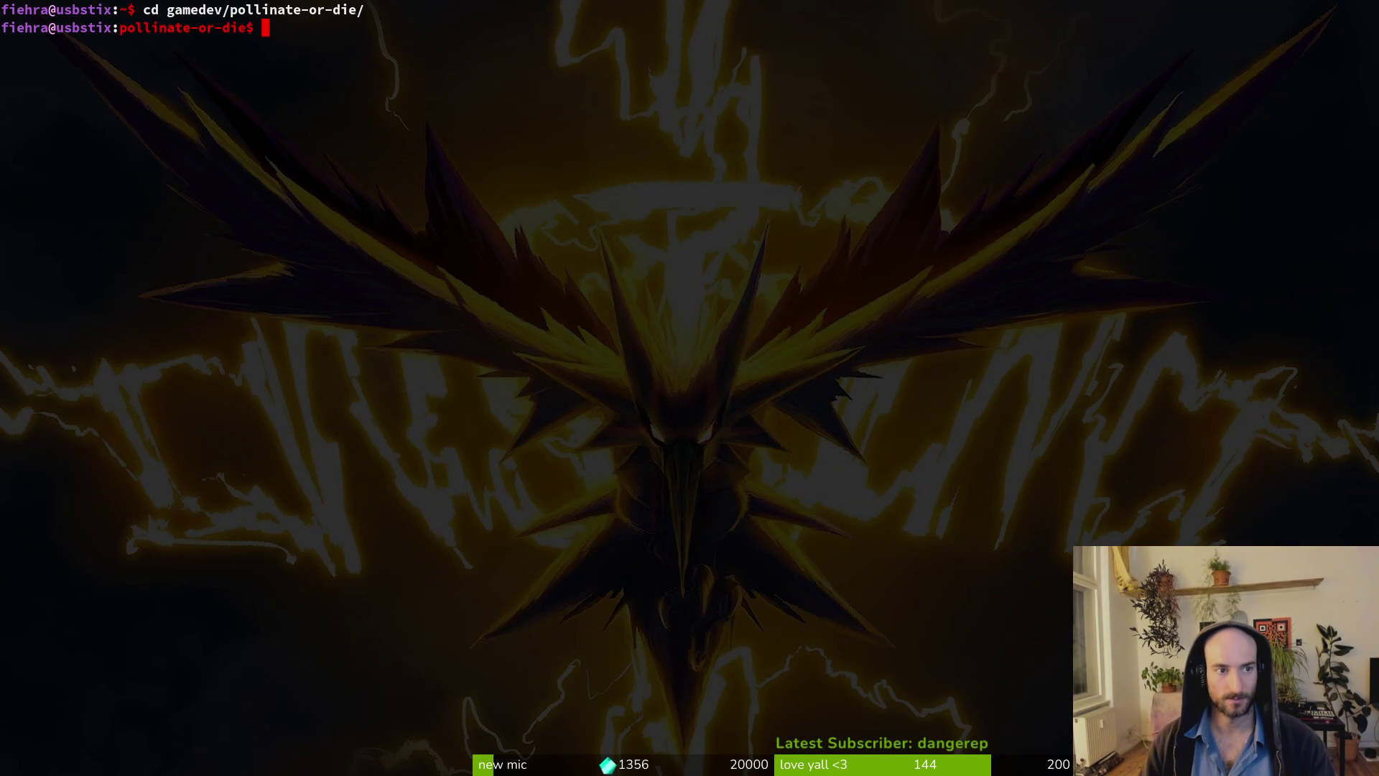
Launch nvim in the project folder, then quit its file finder.
type("vi")
key("Return")
type("nvim")
key("Return")
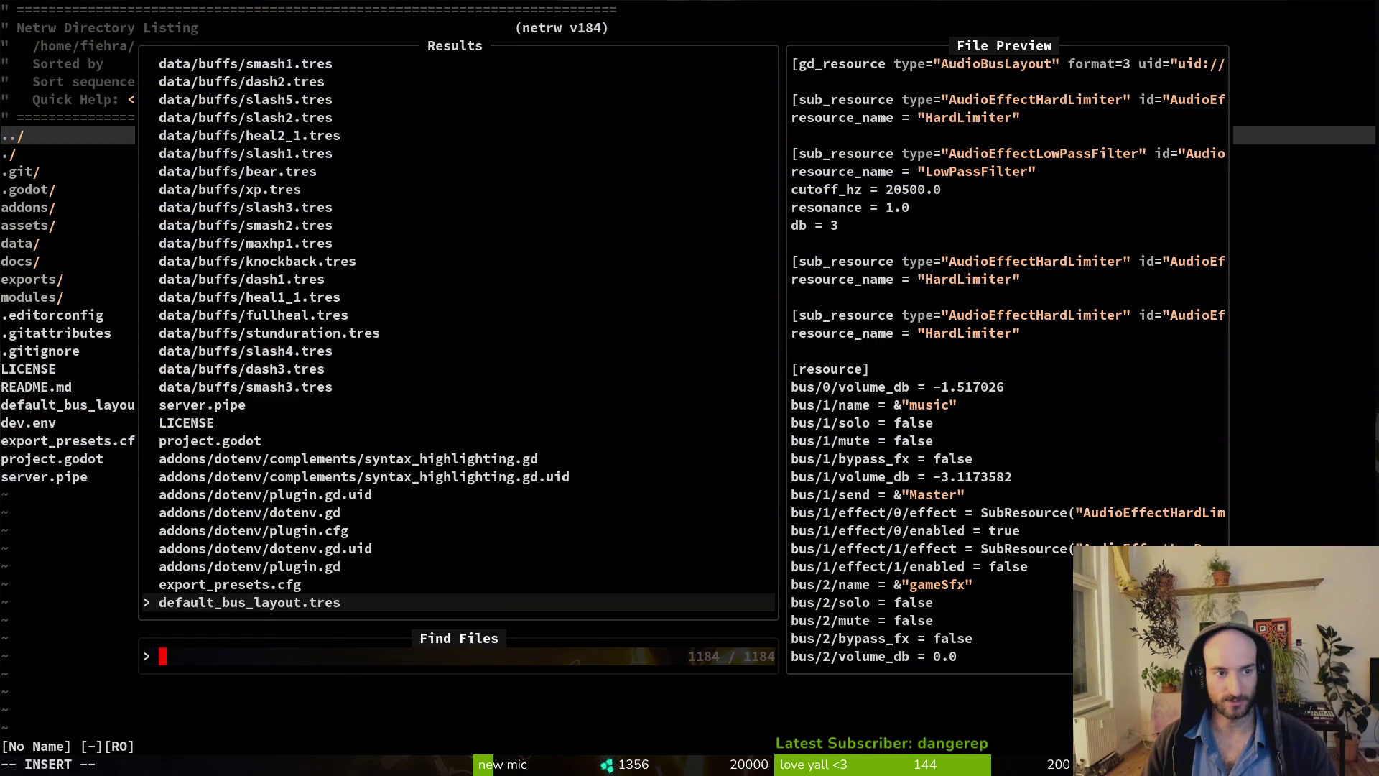
key("Escape")
type(":q")
key("Return")
Run tig status, review the preboss_spider.tscn diff and stage it.
type("tig status")
key("Return")
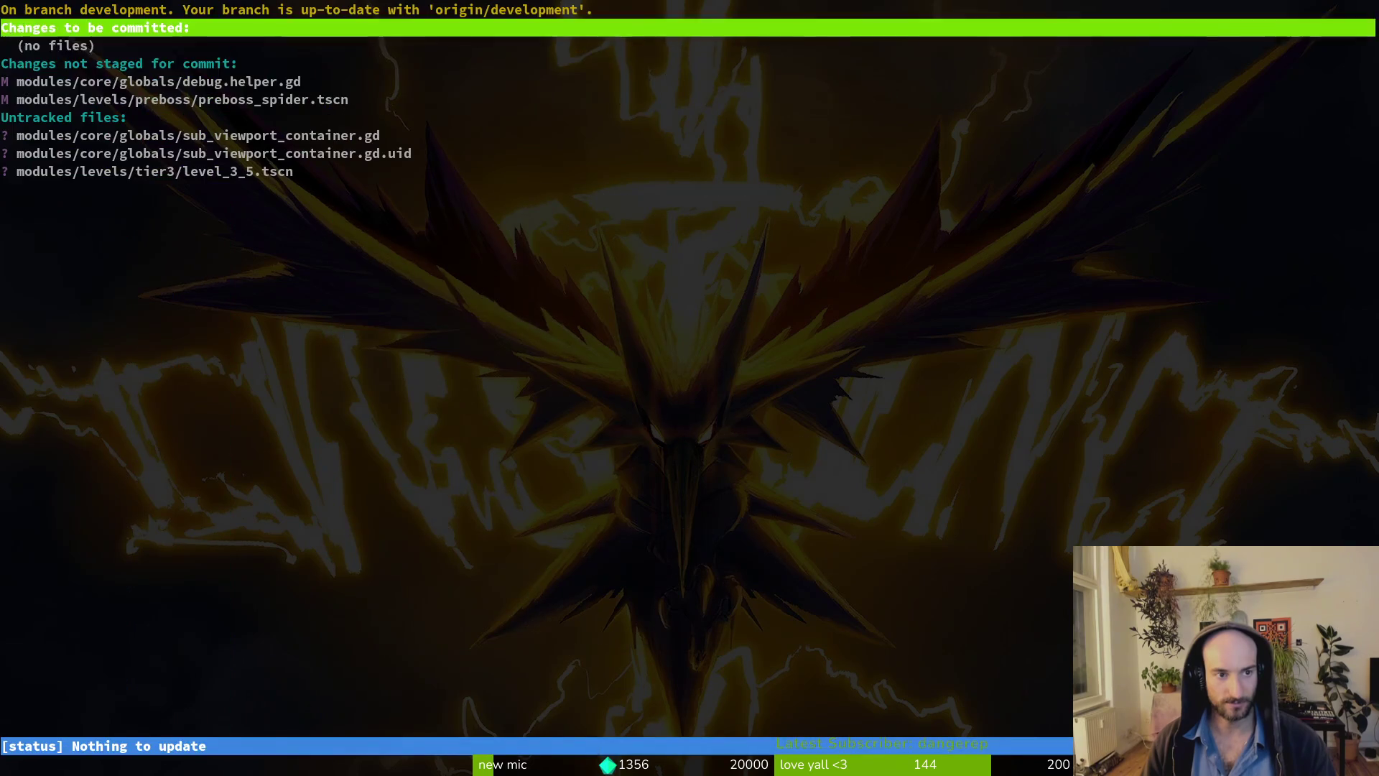
key("Down")
key("Down")
key("Down")
key("Return")
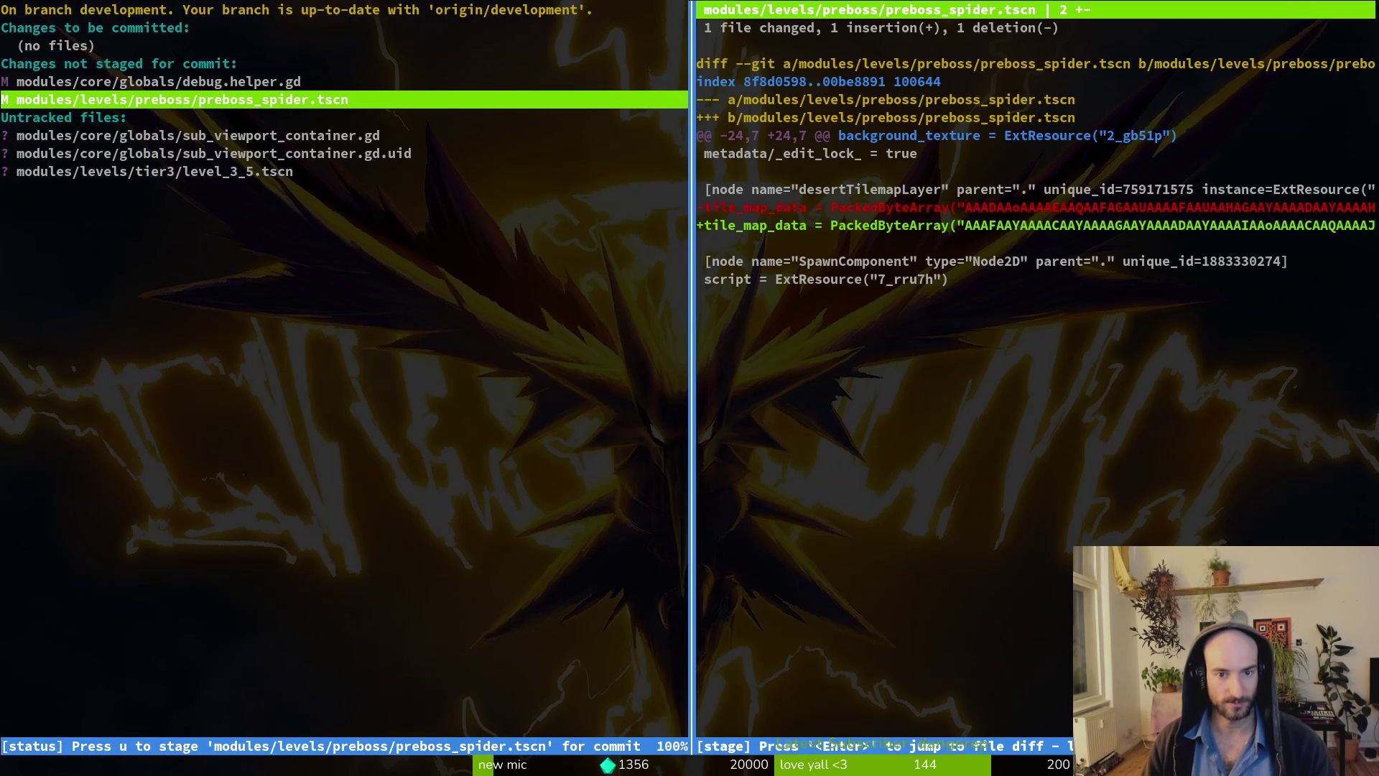
key("u")
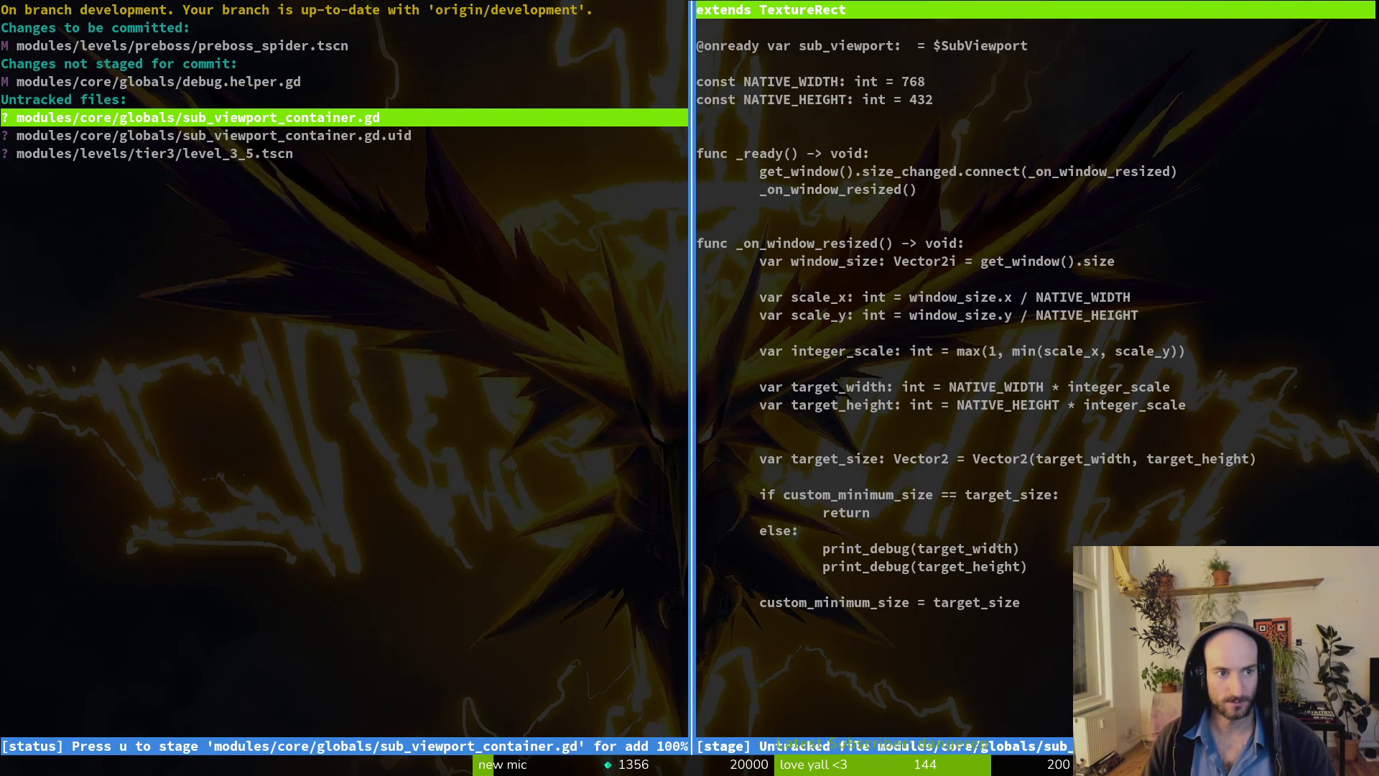
key("alt+Tab")
scroll(718, 304, "up", 5)
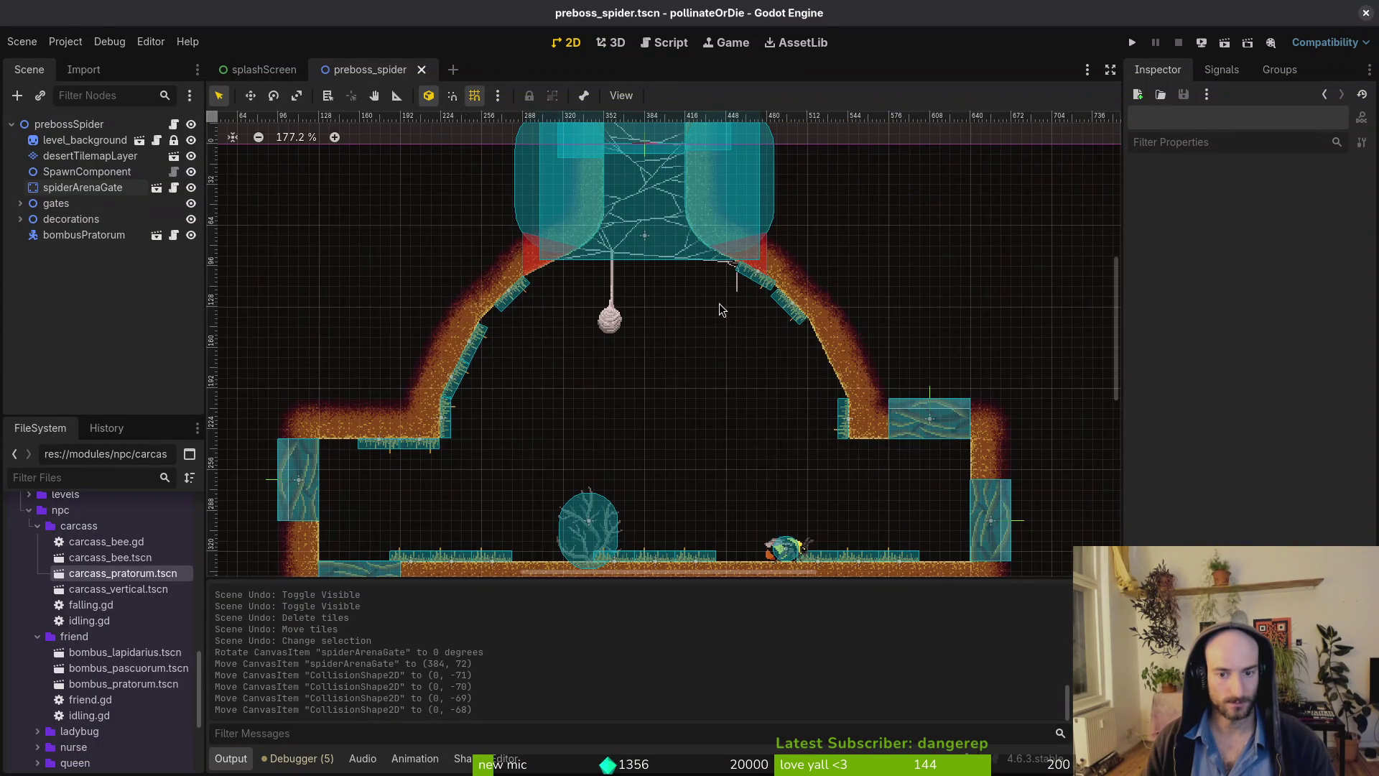
Move desertGras11, desertGras10 and desertGras9 along the arena floor to y 328, and save.
scroll(721, 308, "down", 3)
left_click_drag(706, 353, 710, 332)
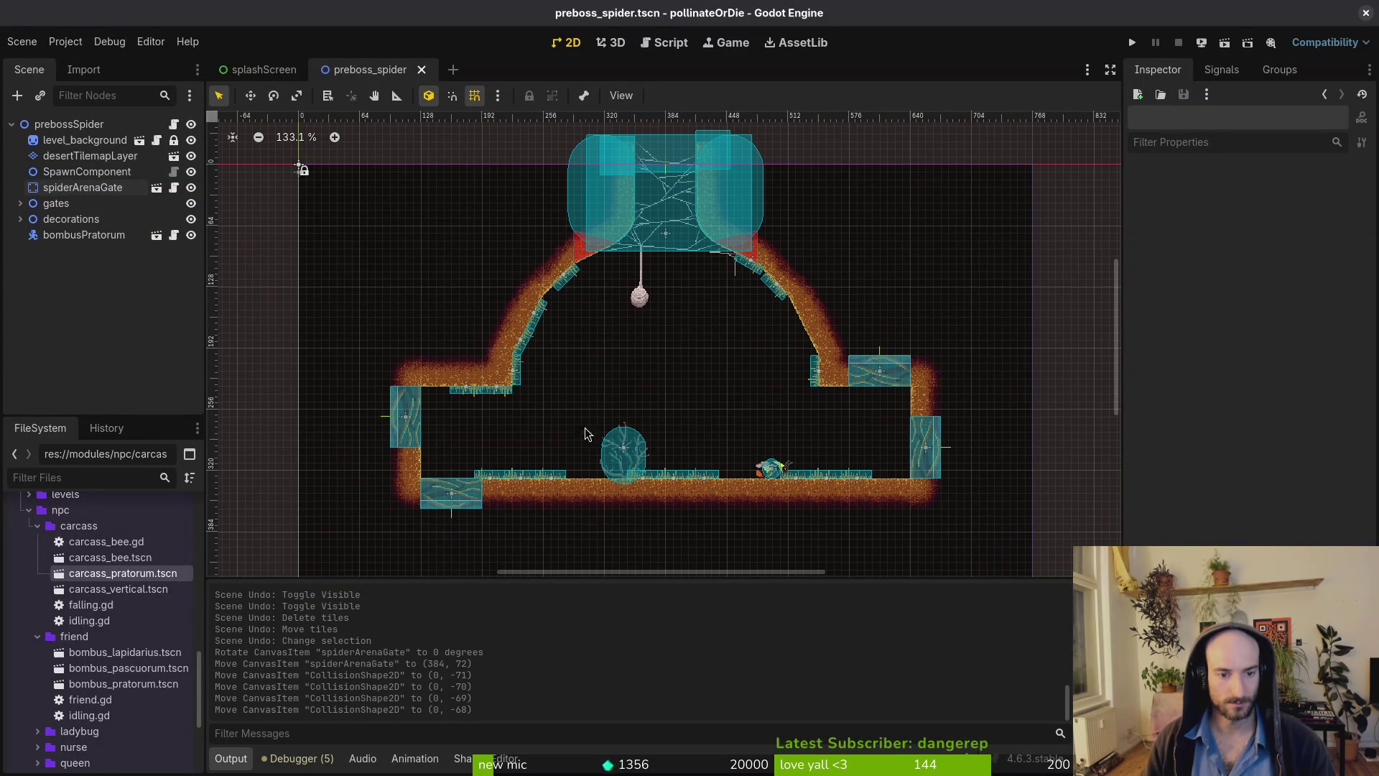
scroll(585, 428, "up", 10)
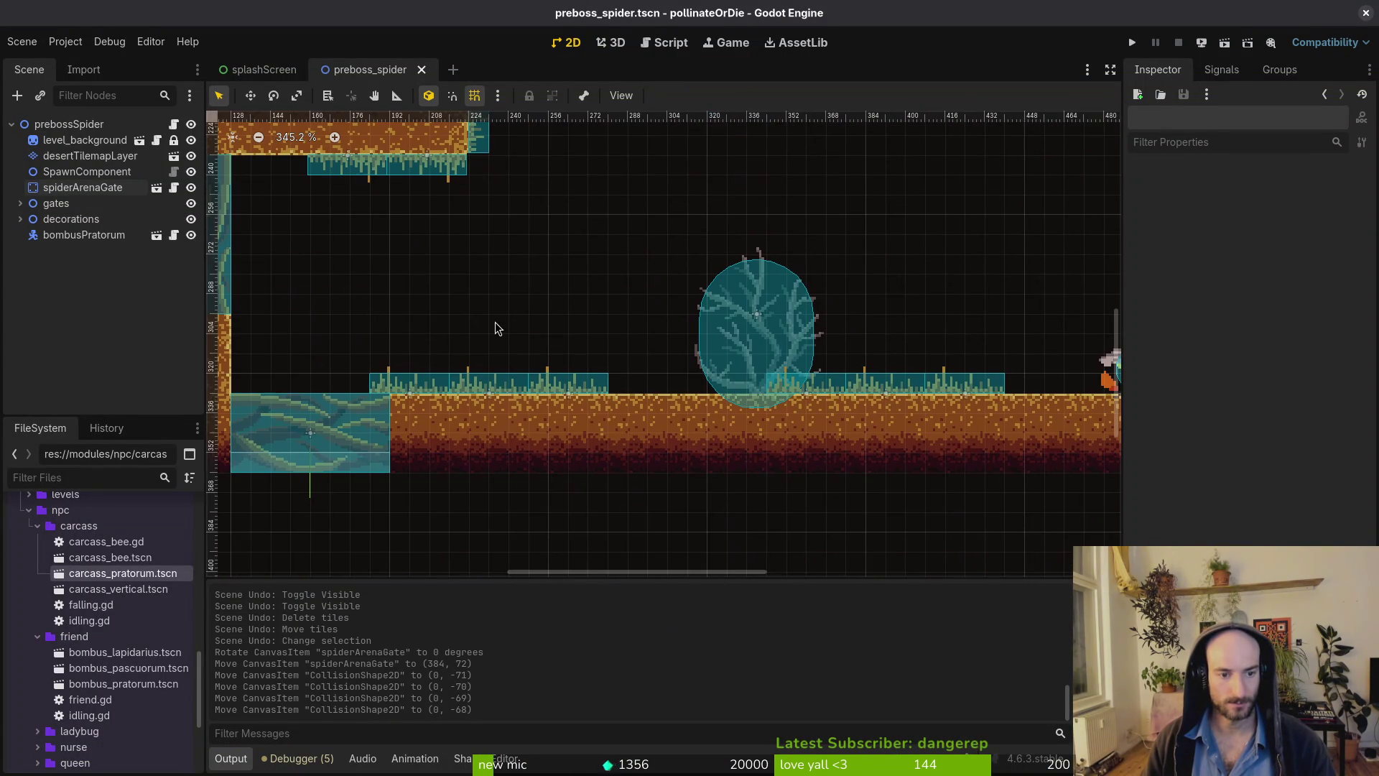
scroll(496, 321, "down", 5)
scroll(611, 344, "down", 4)
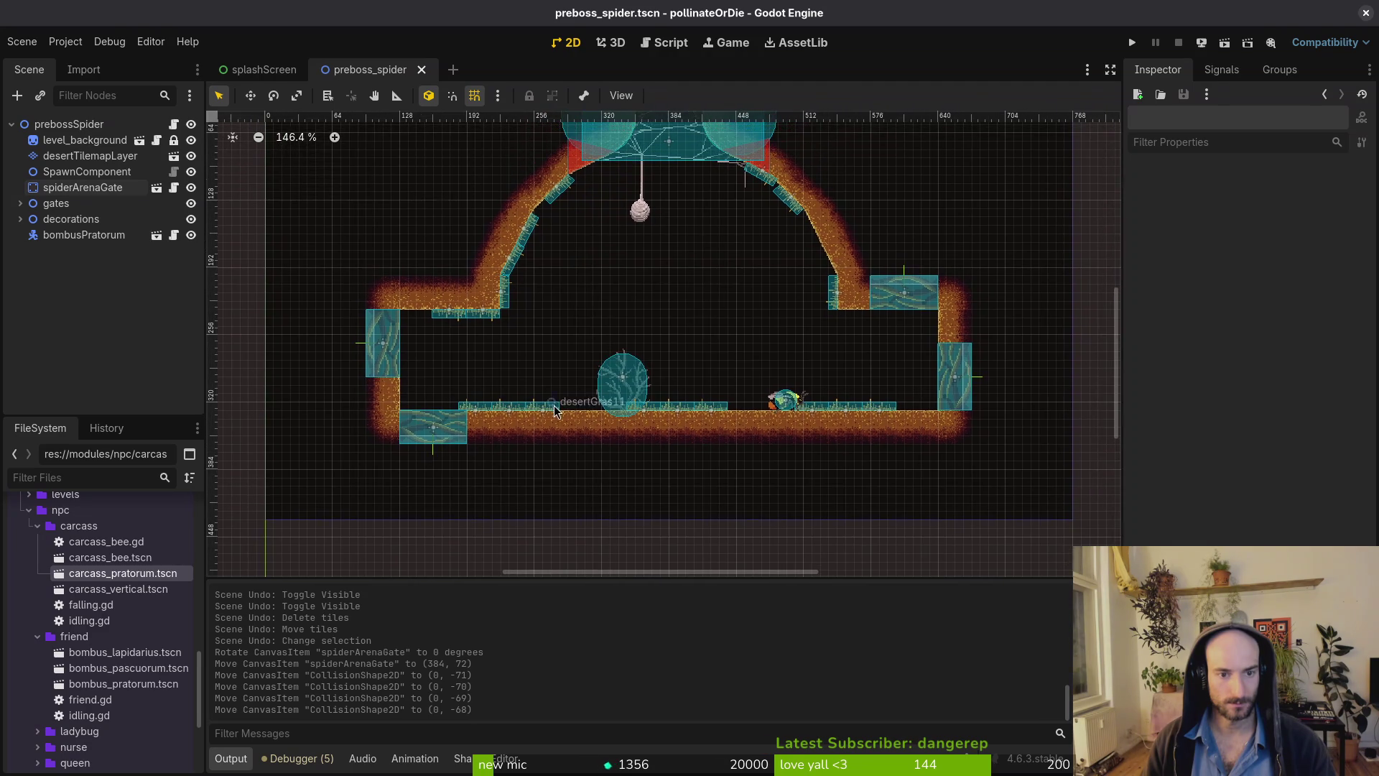
scroll(546, 406, "up", 10)
mouse_move(533, 409)
left_mouse_down()
mouse_move(555, 410)
mouse_move(480, 419)
left_mouse_up()
left_click_drag(392, 418, 420, 418)
left_click(527, 345)
key("ctrl+s")
Bring the spider arena gate into view and save the scene again.
scroll(513, 292, "down", 10)
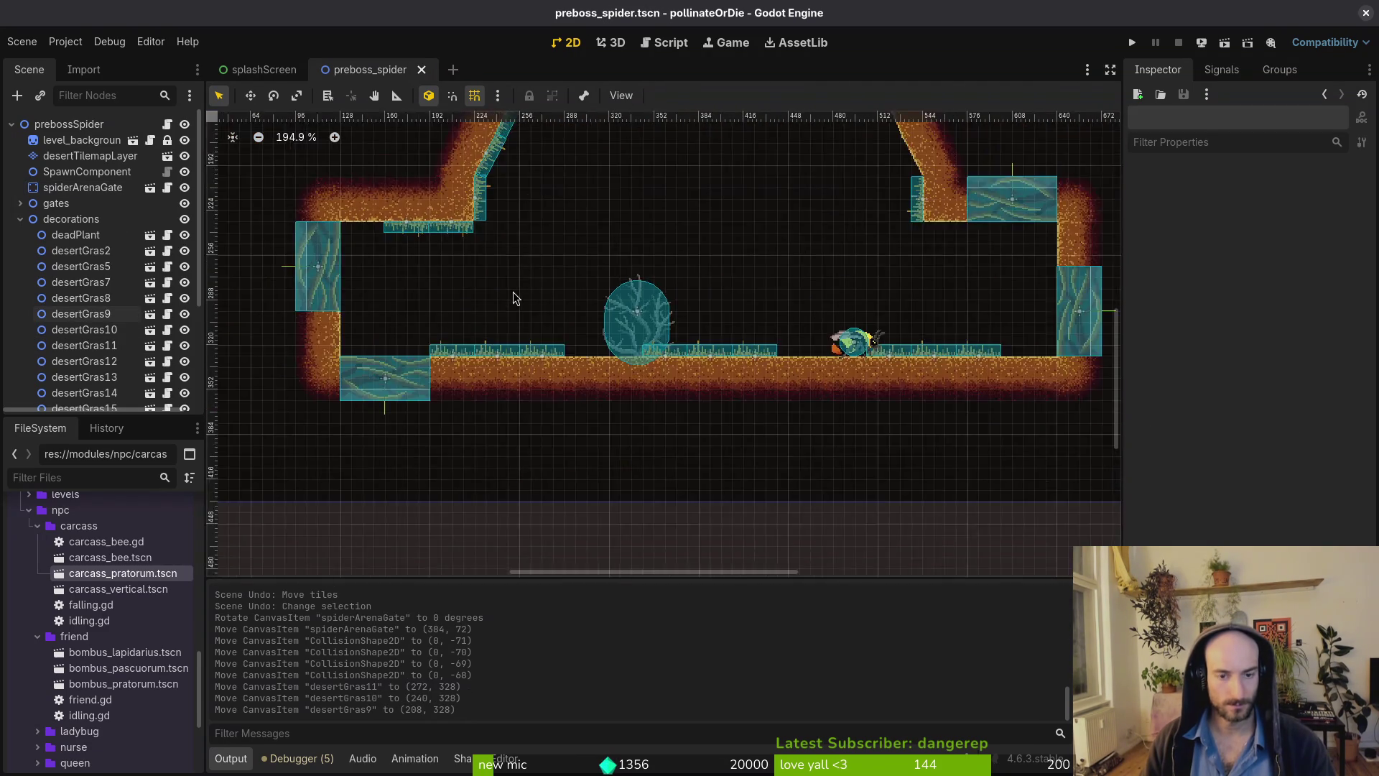
left_click_drag(630, 246, 618, 415)
key("ctrl+s")
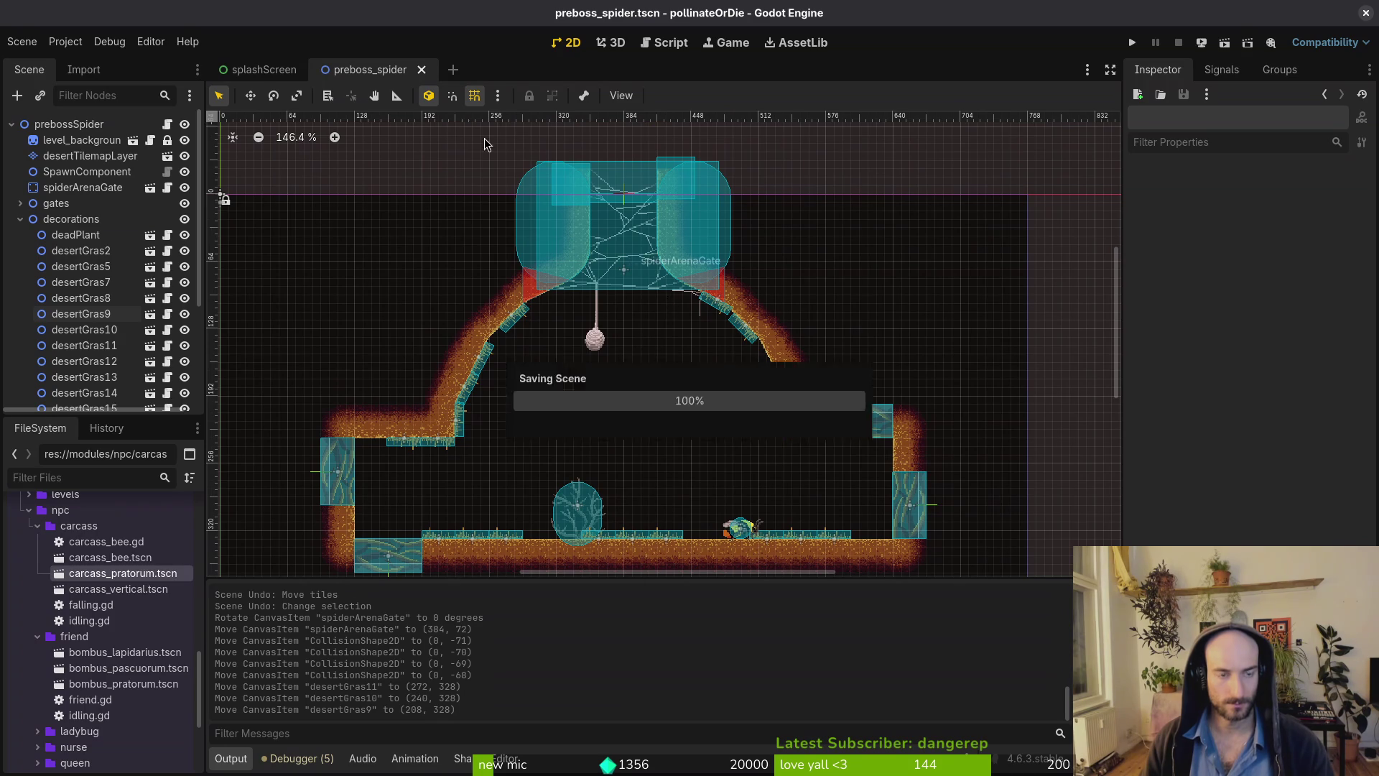
key("alt+Tab")
Stage the new preboss_spider.tscn changes and commit them as 'idk updated some stuff in preboss'.
type("tig")
key("Return")
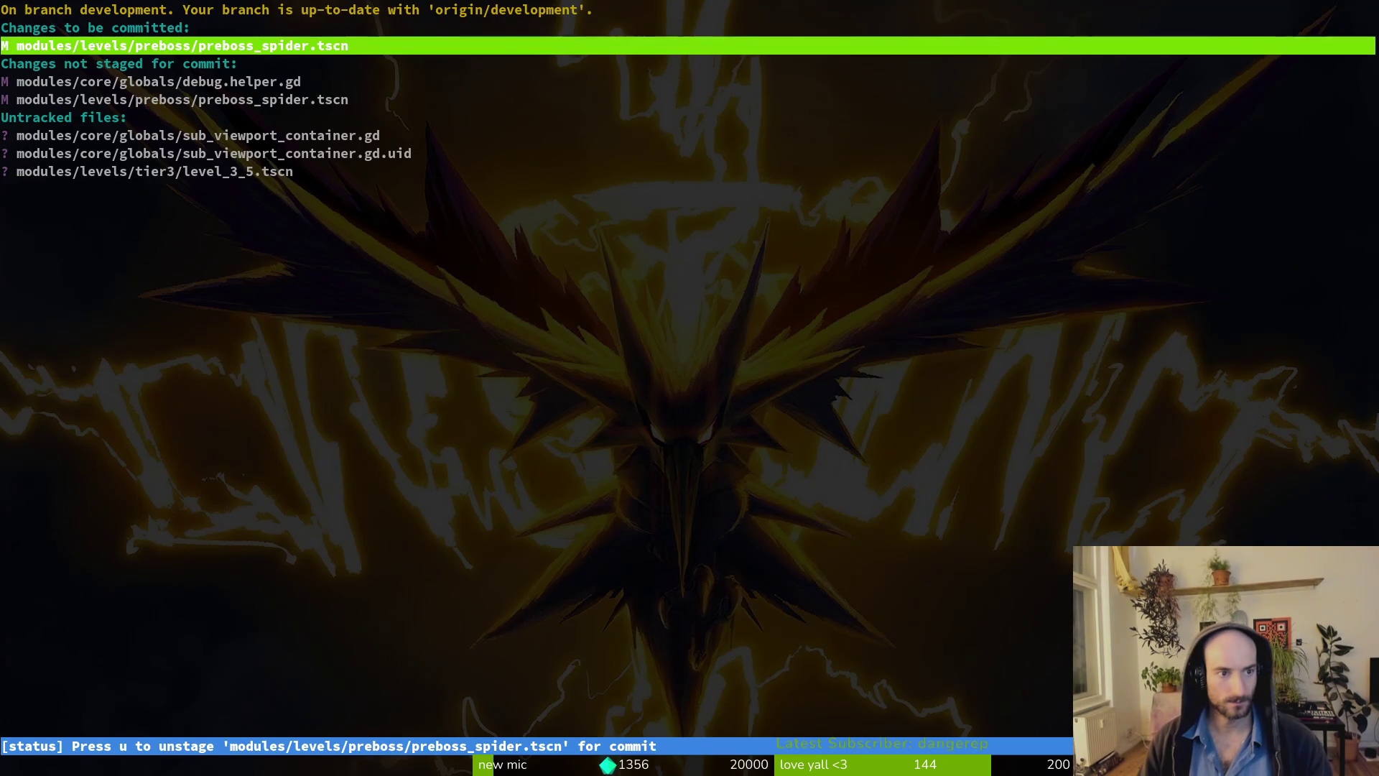
key("Down")
key("Down")
key("Down")
type("qgit com")
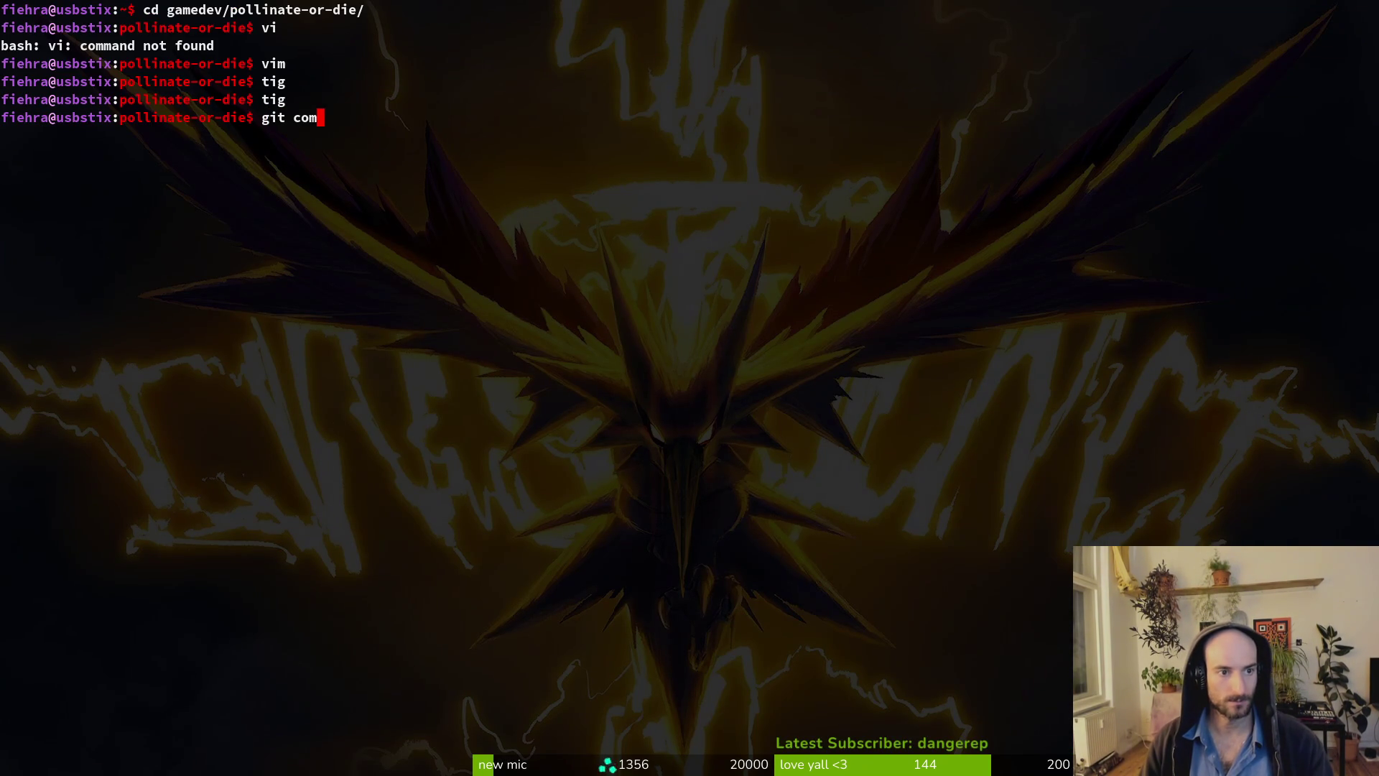
type("mit -m \"")
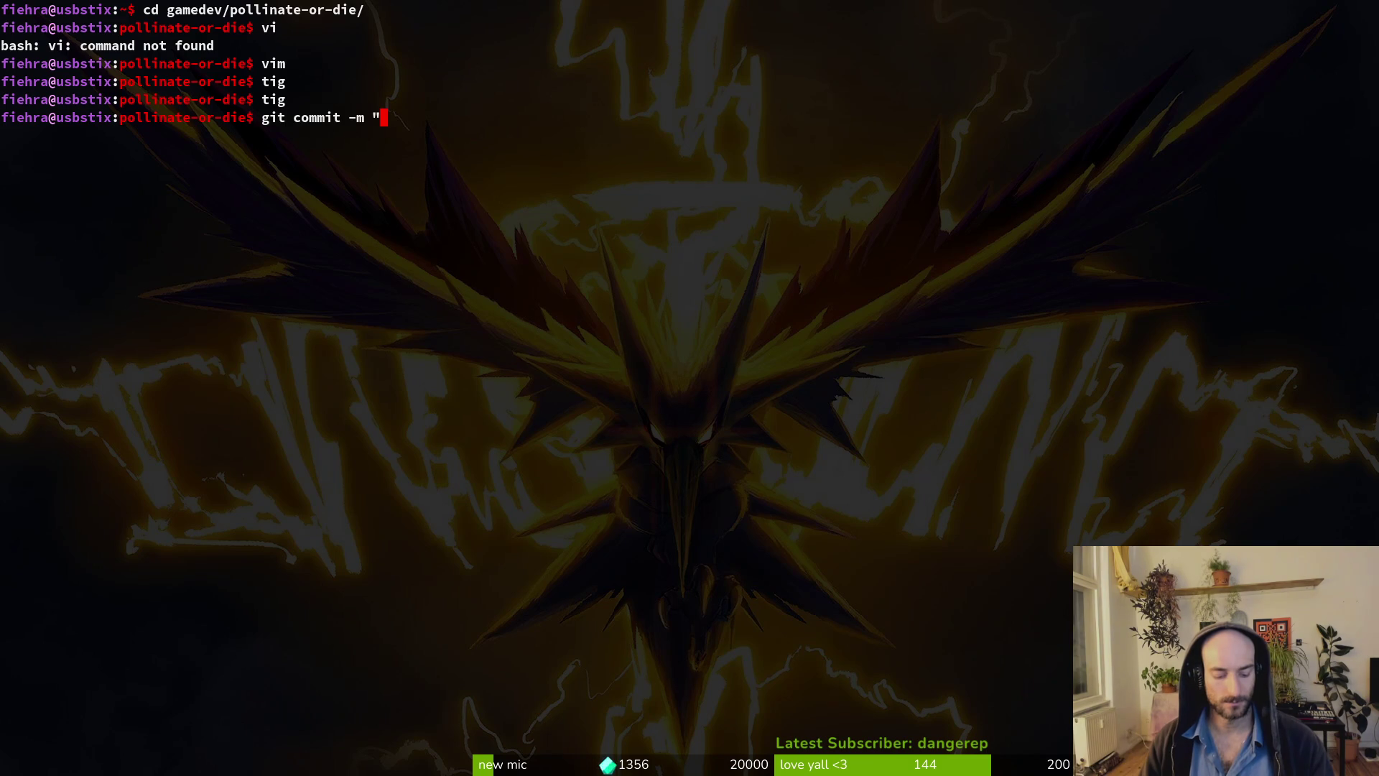
type("idk u")
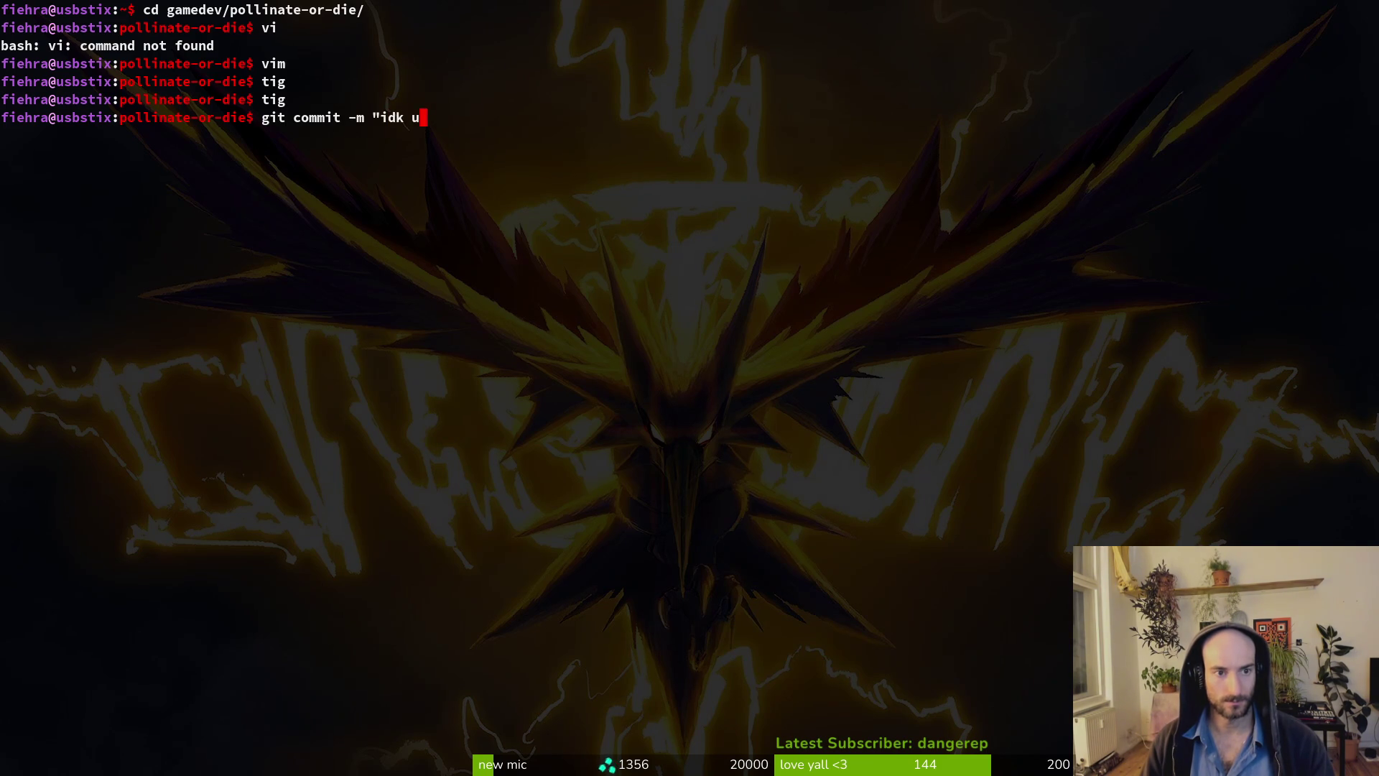
type("pdated some stuff in ")
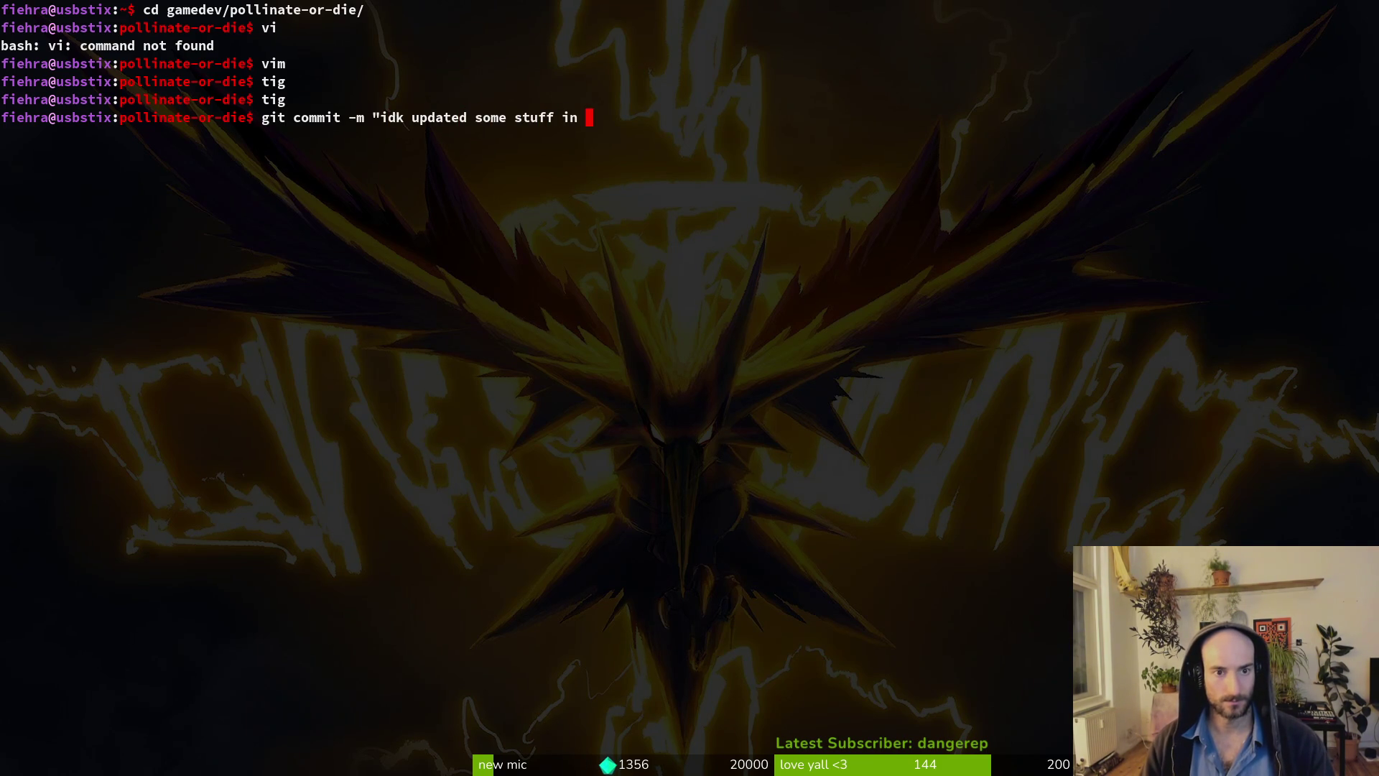
type("boss\"")
key("Return")
Push the commit to the development branch on GitLab.
type("git push")
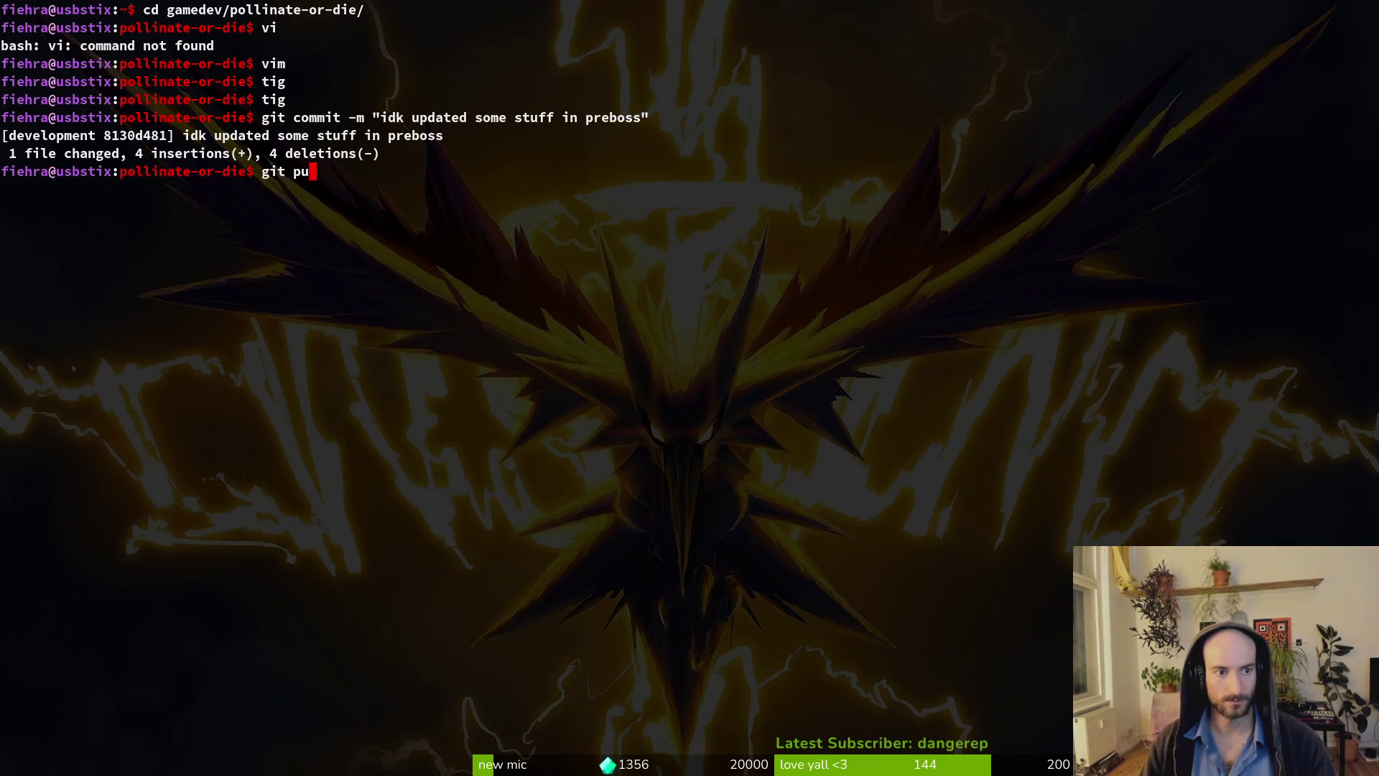
key("Return")
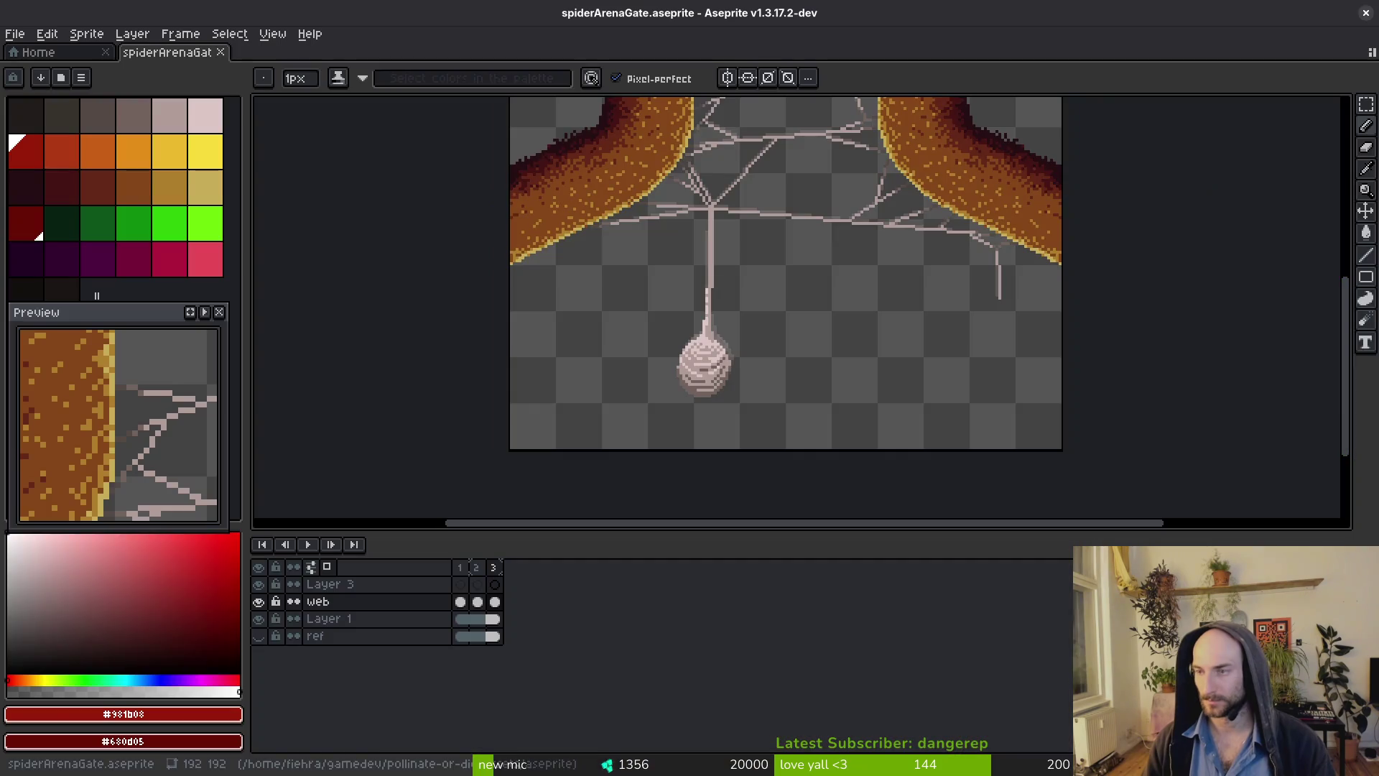
key("ctrl+w")
left_click(1365, 9)
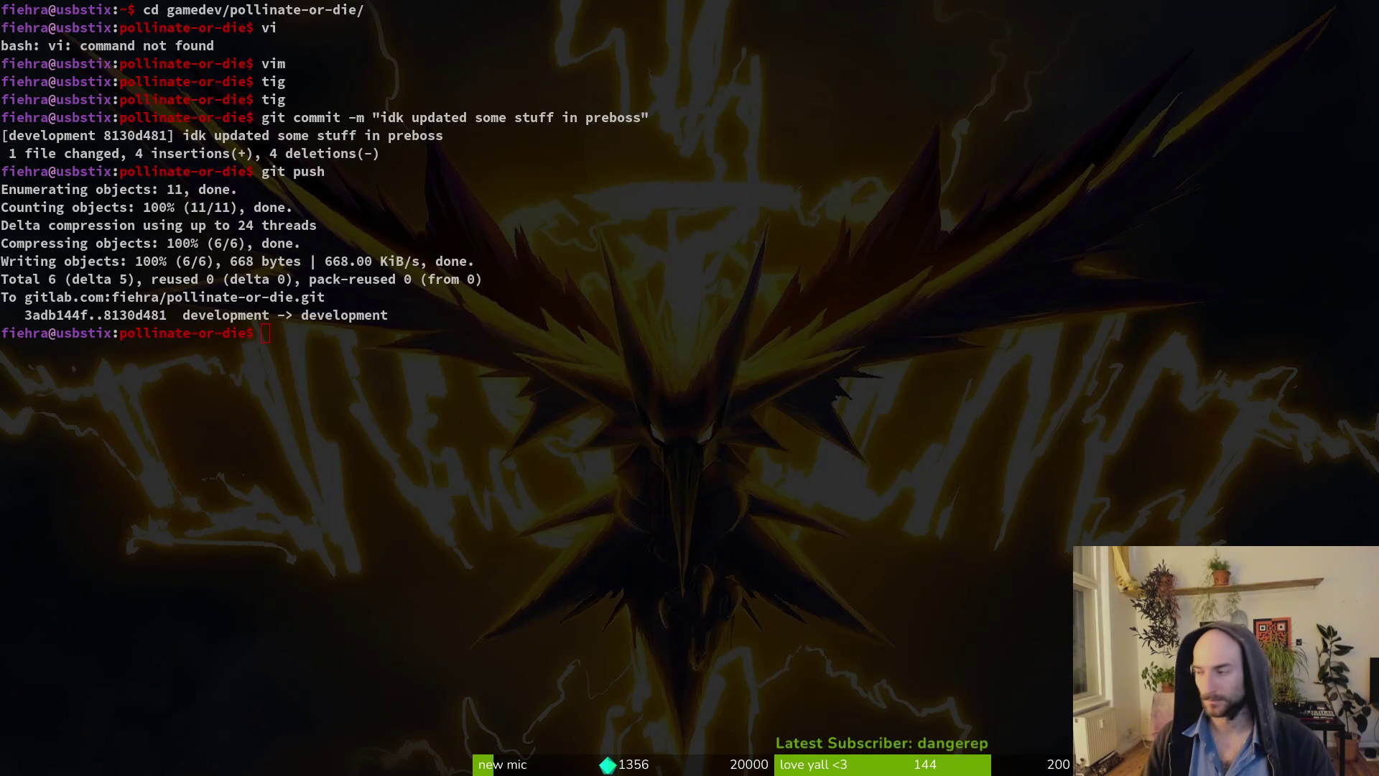
key("alt+Tab")
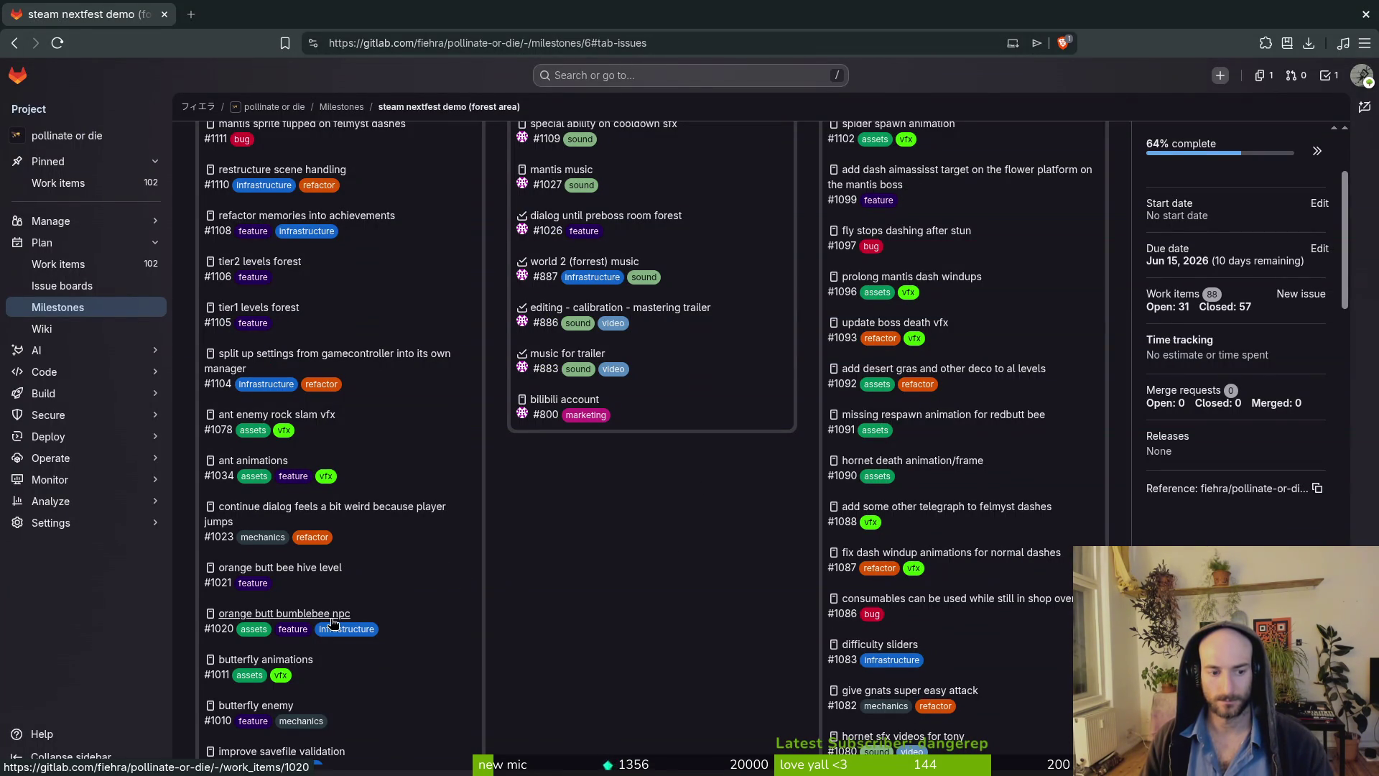
Scroll through the forest-area milestone's remaining issues, then go back to the terminal.
scroll(495, 599, "down", 2)
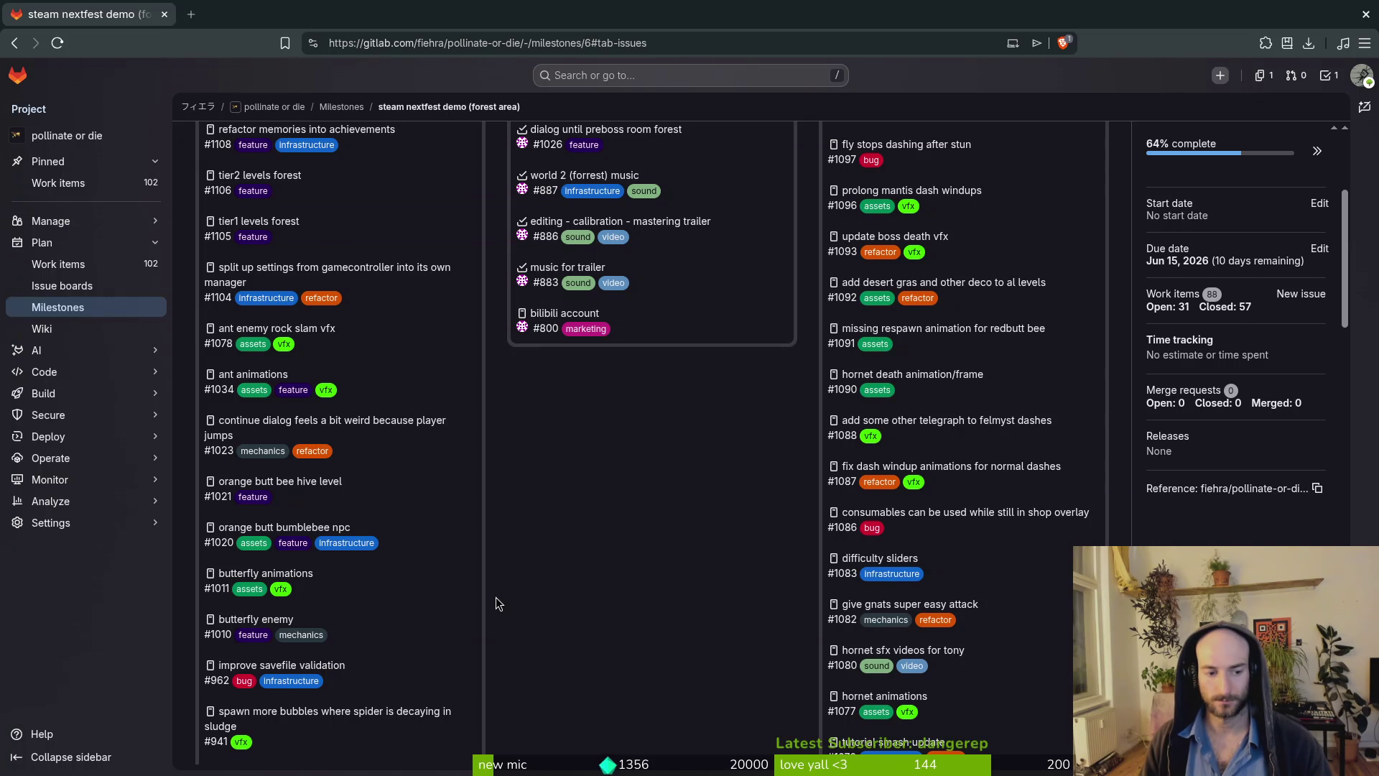
key("alt+Tab")
key("alt+Tab")
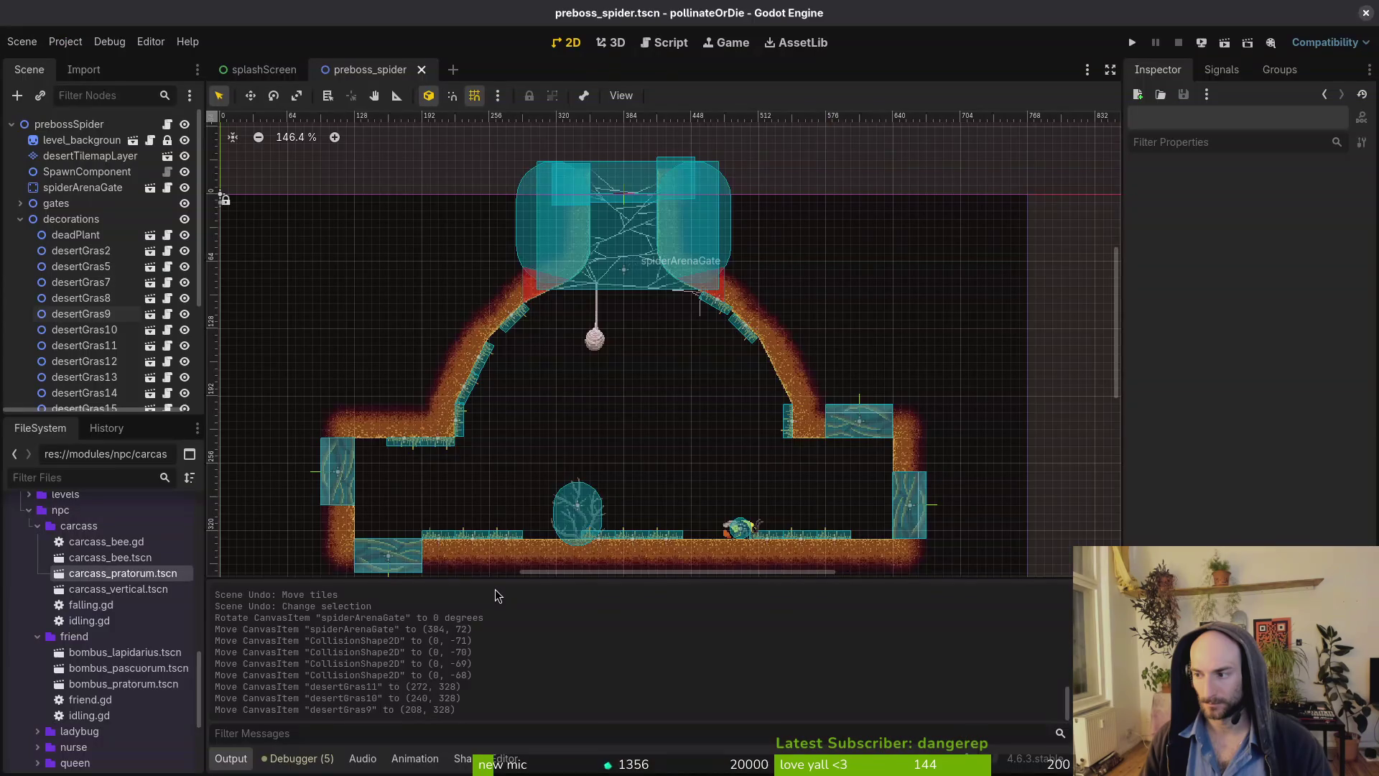
Quick-open bombus_pratorum.tscn and collapse its areas node.
key("ctrl+shift+o")
type("bombus")
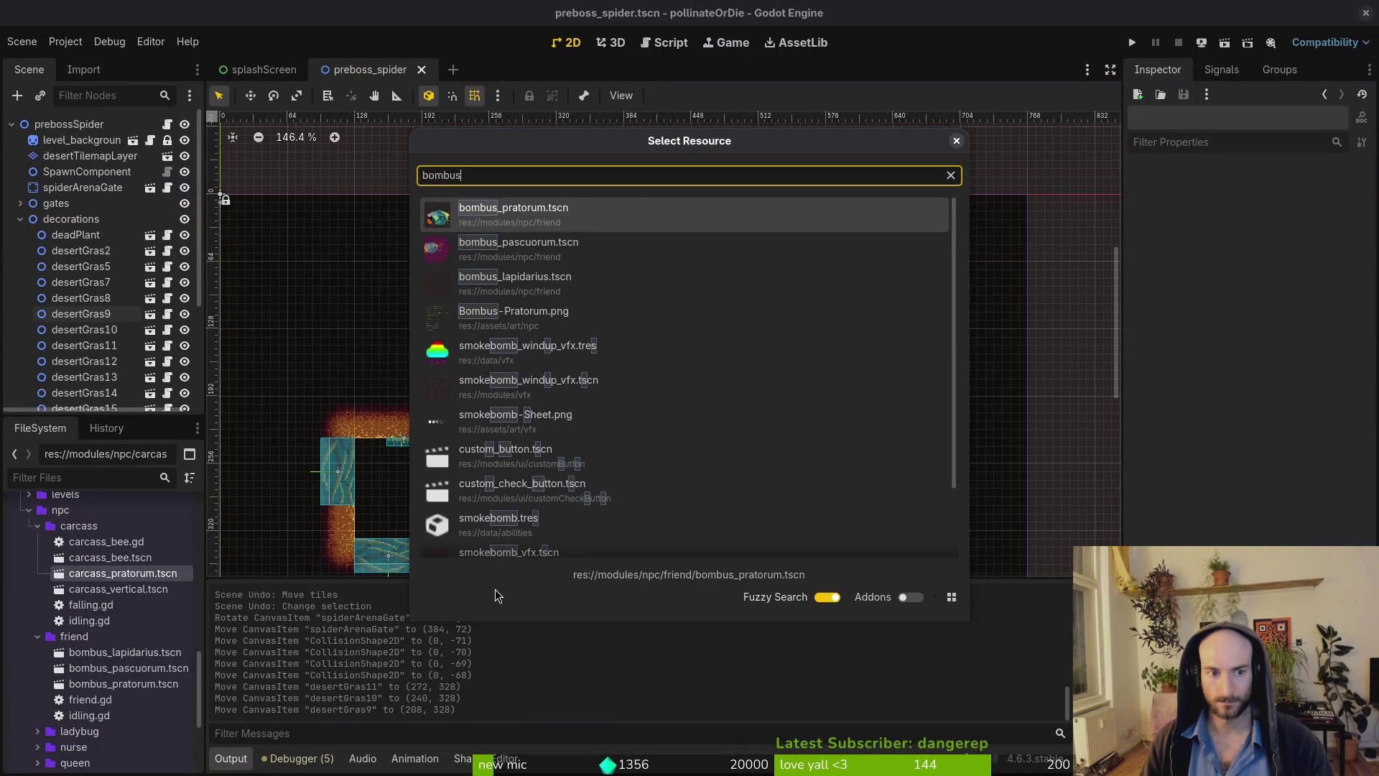
key("Return")
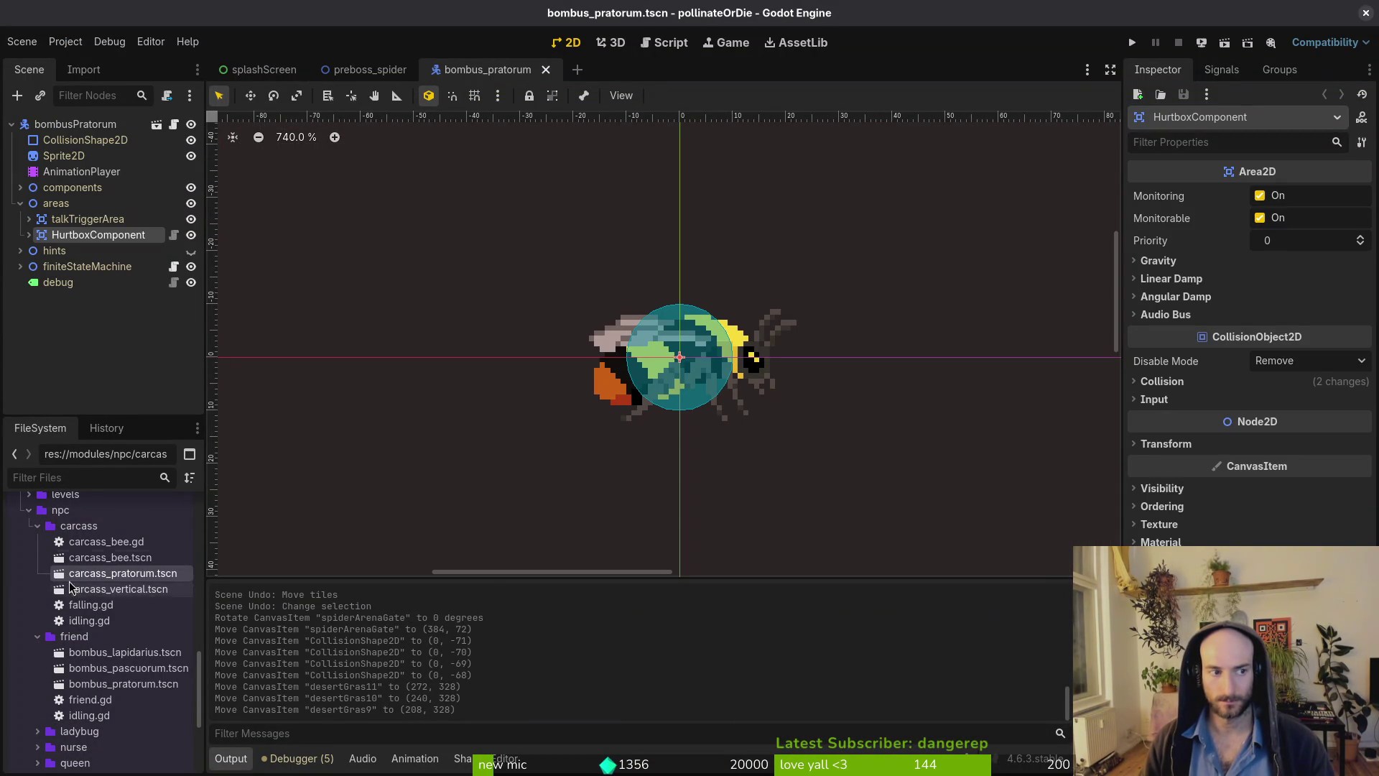
left_click(21, 203)
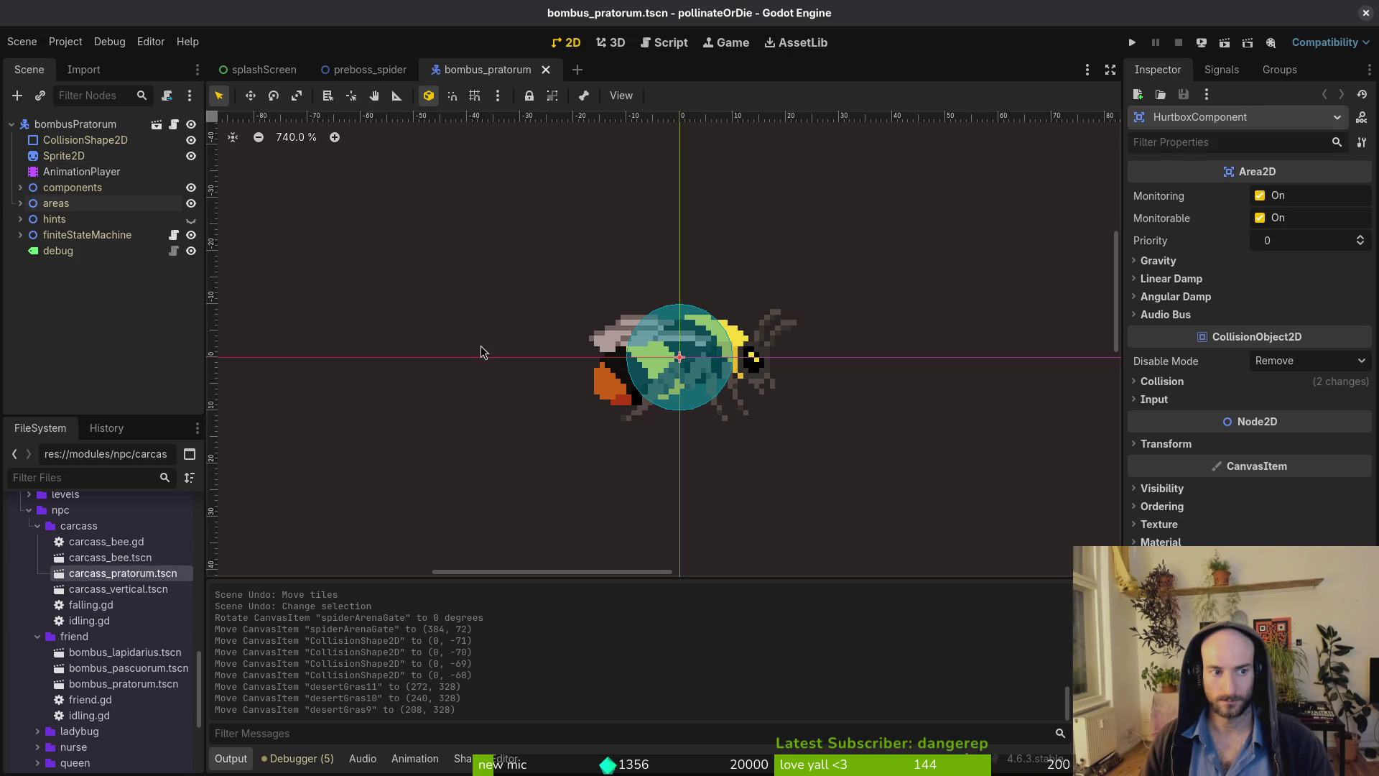
left_click(494, 345)
Close the bombus_pratorum and preboss_spider scenes, and save the remaining splash screen.
middle_click(475, 73)
middle_click(375, 73)
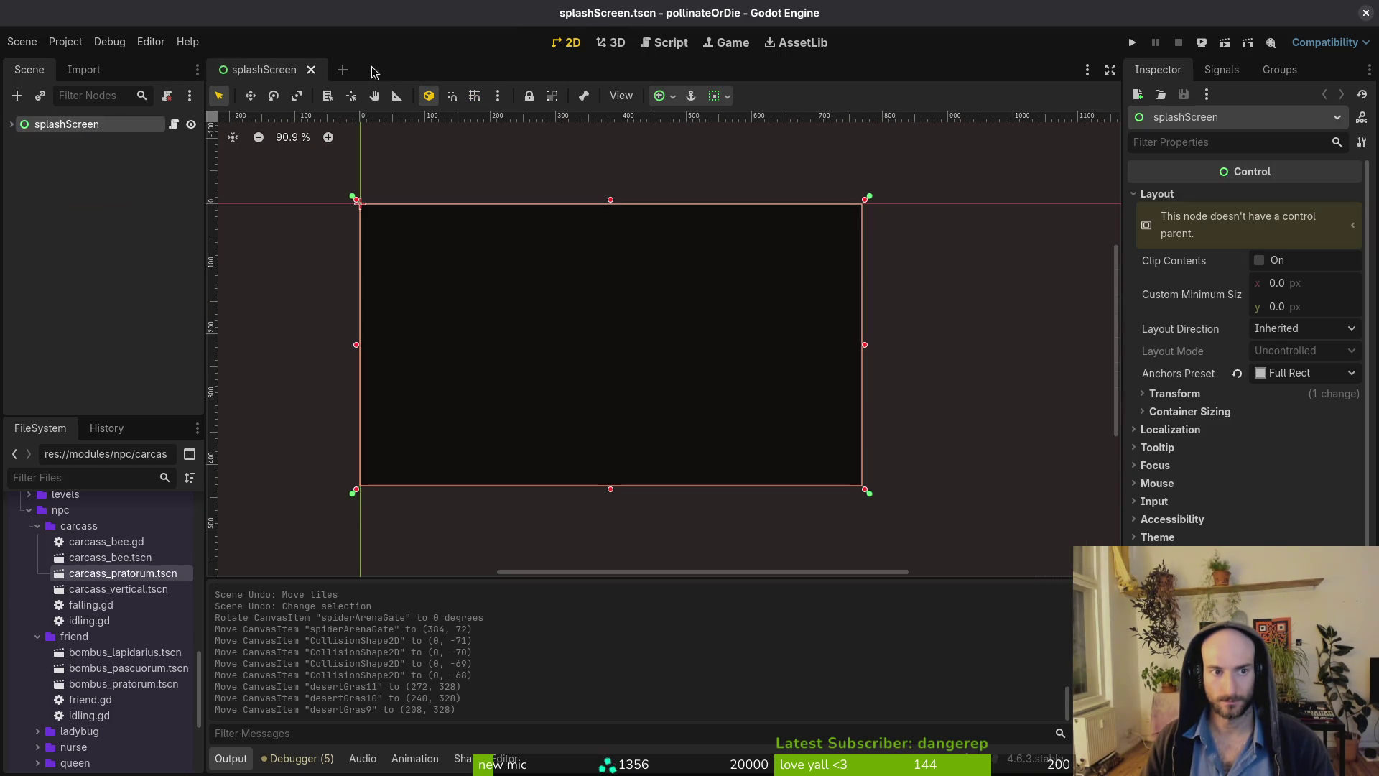
key("ctrl+s")
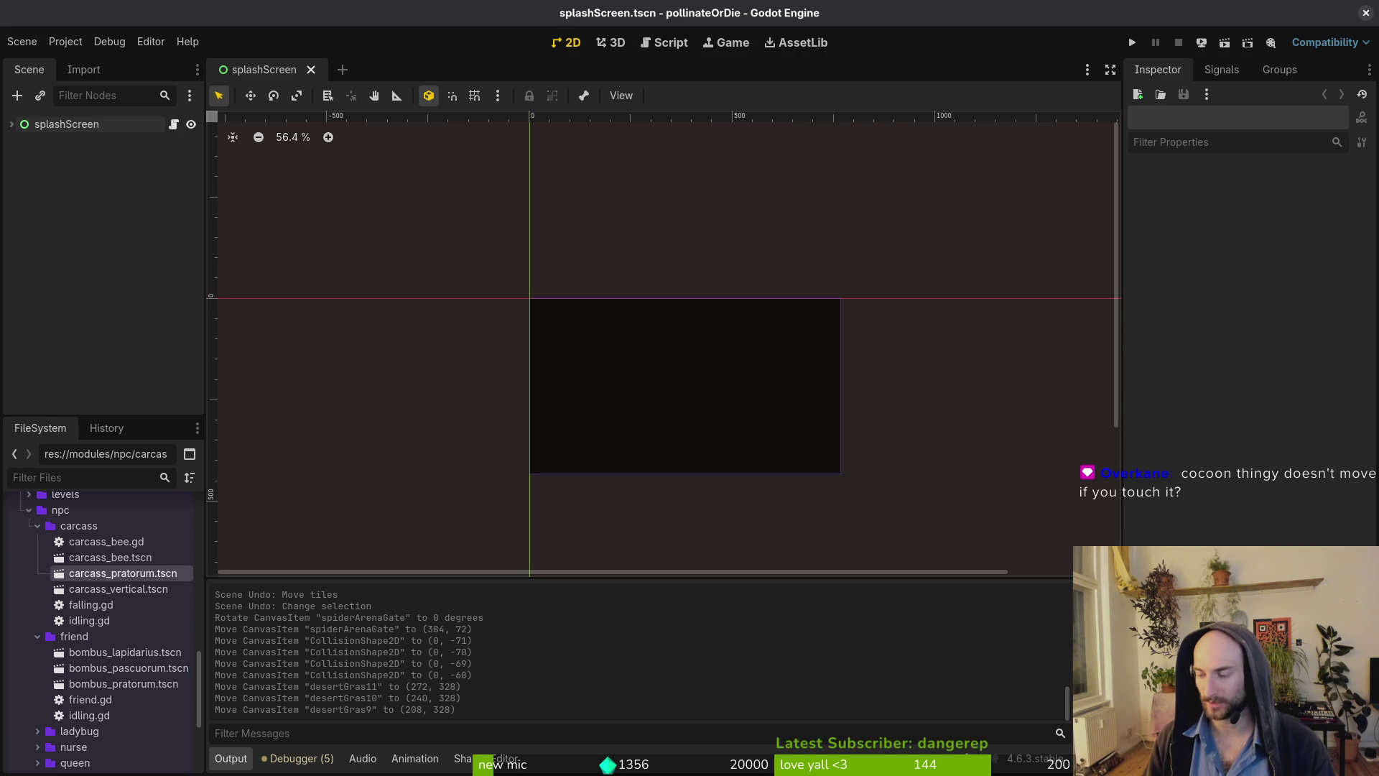
key("alt+Tab")
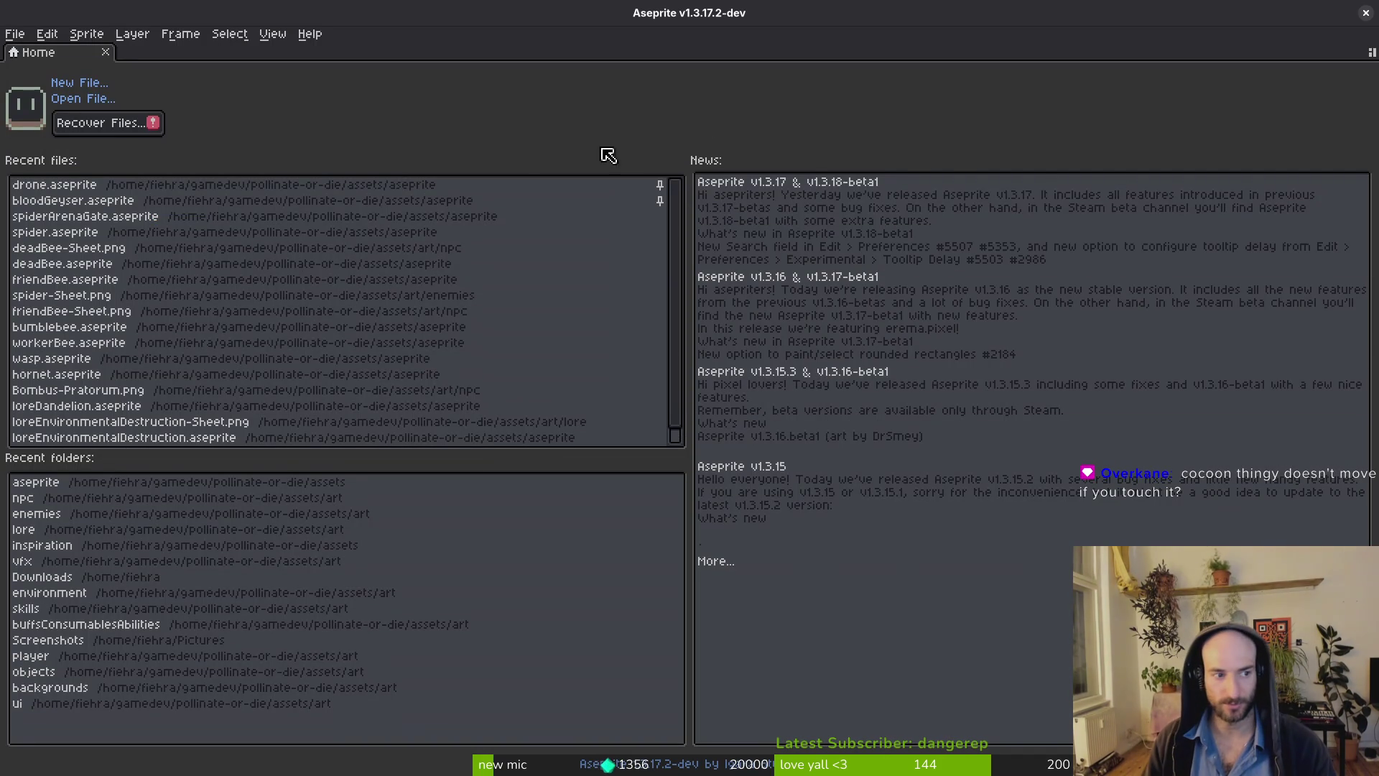
Open spiderArenaGate.aseprite and inspect the cocoon sprite's layers and frames, zoomed to fit.
left_click(85, 216)
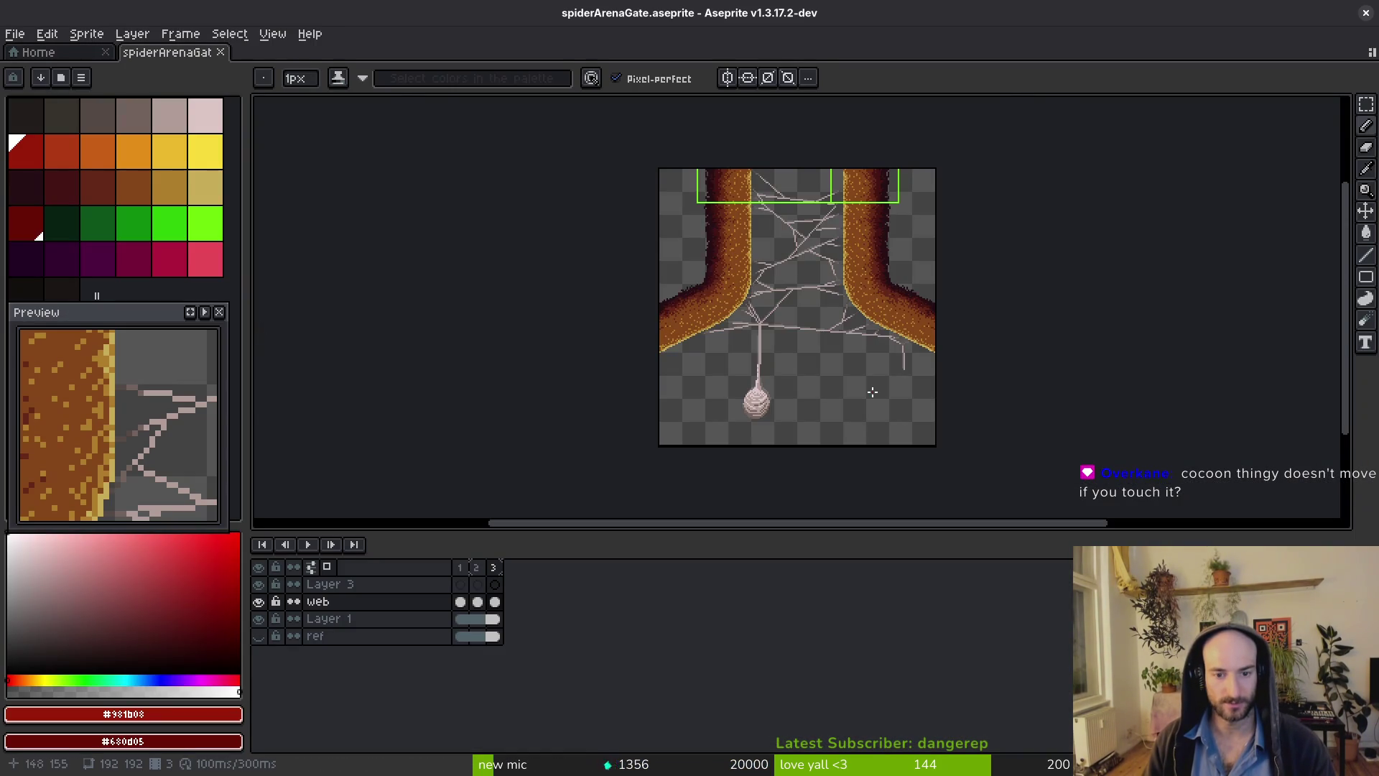
scroll(790, 380, "up", 3)
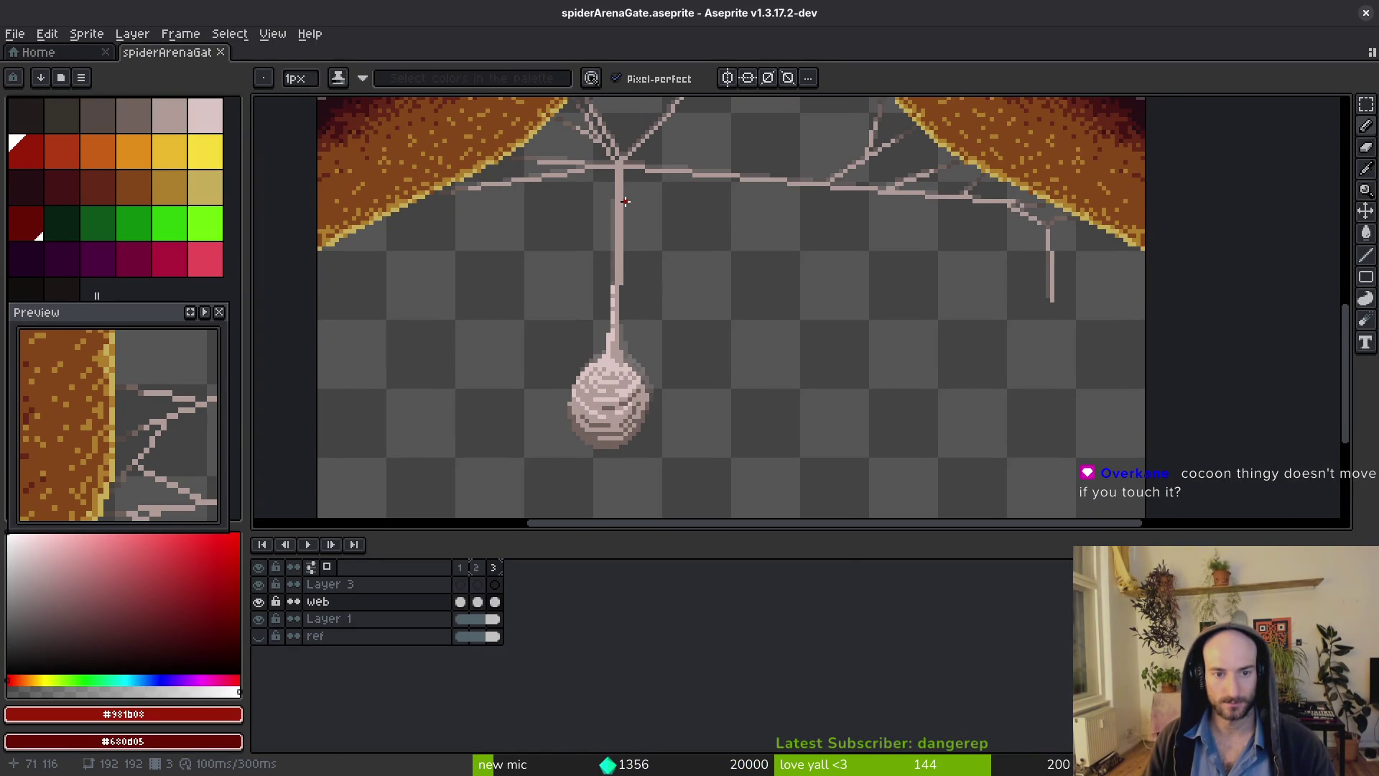
key("i")
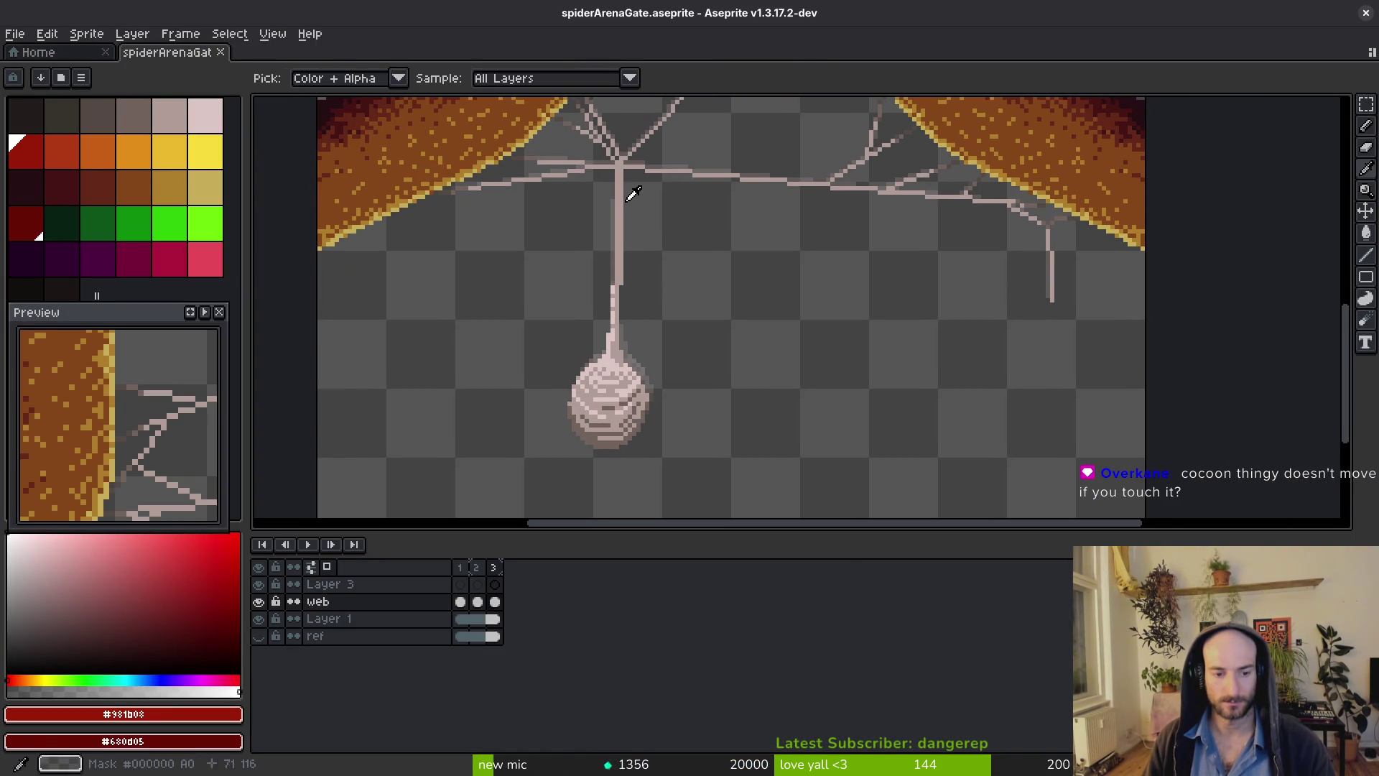
key("Down")
key("Left")
key("Left")
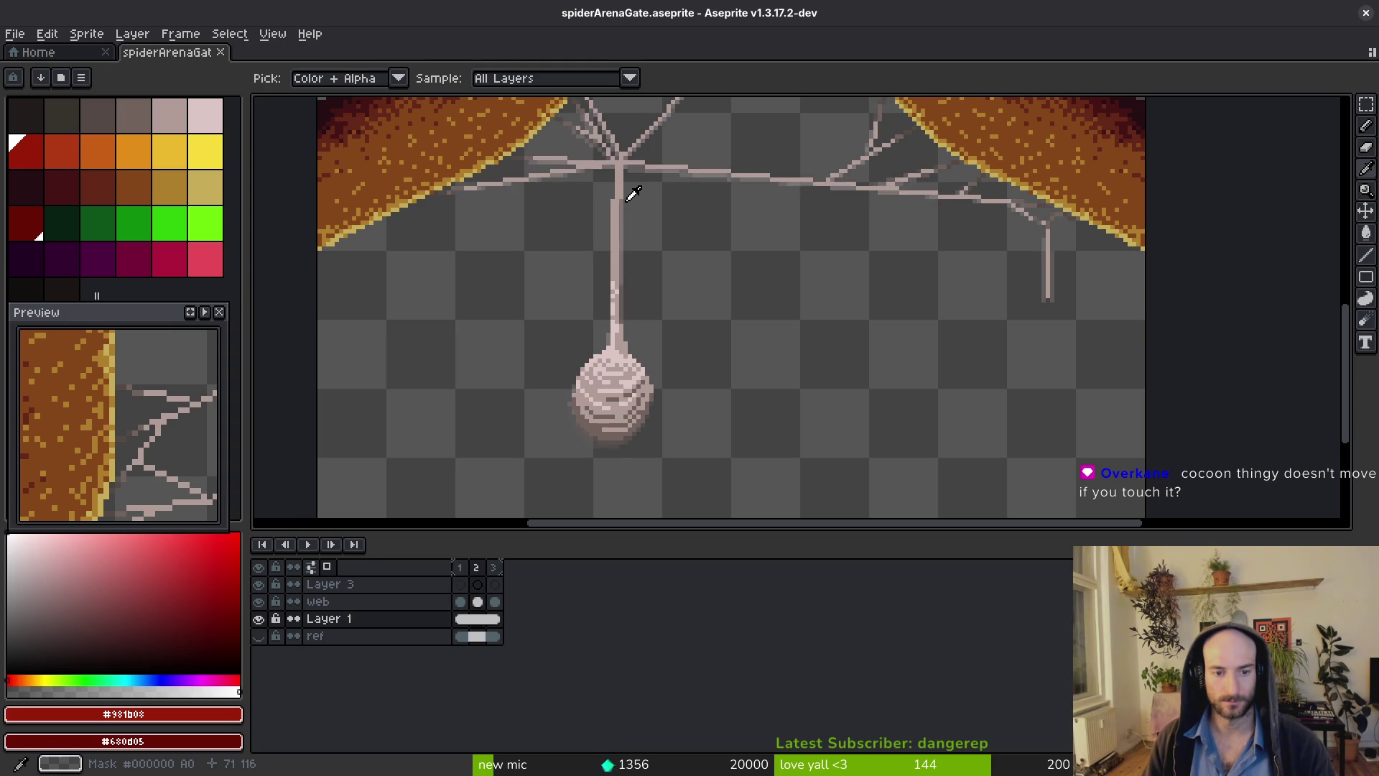
key("b")
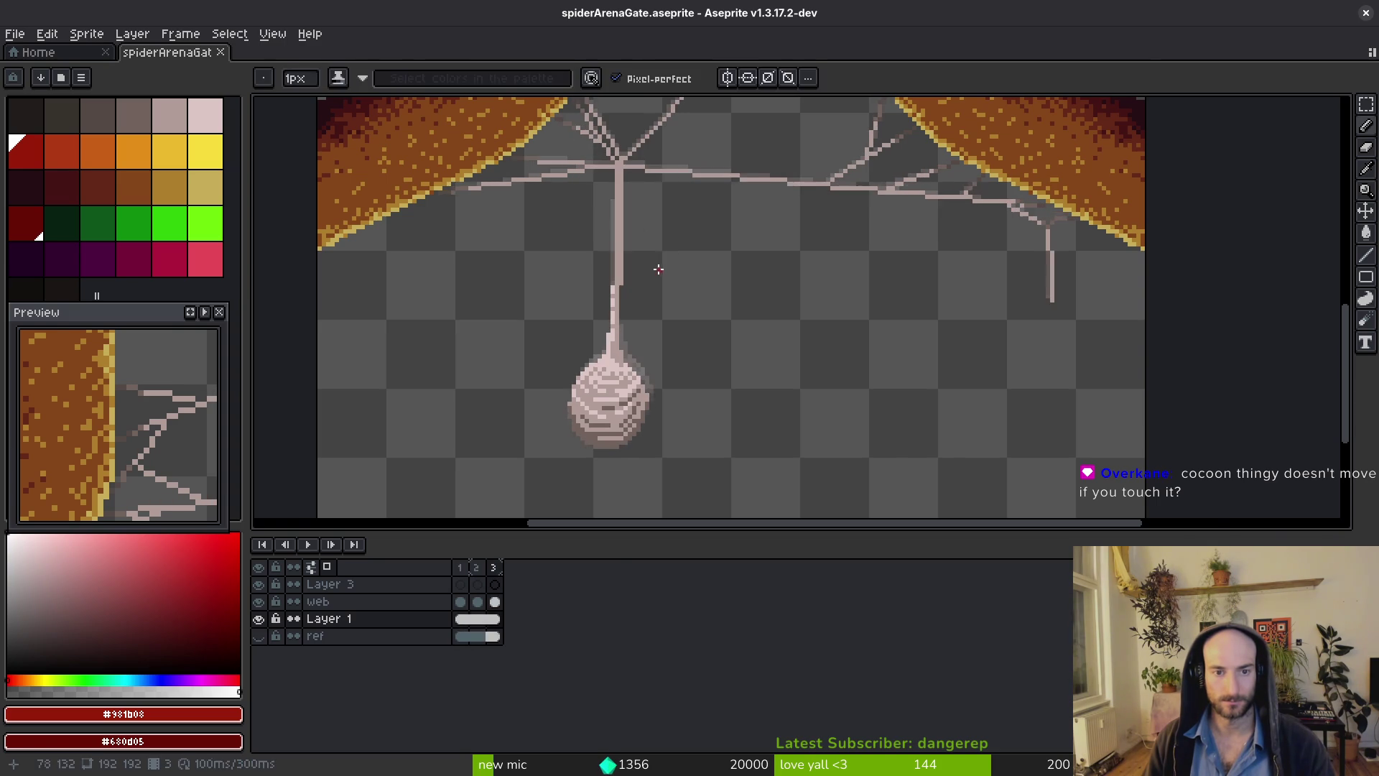
key("1")
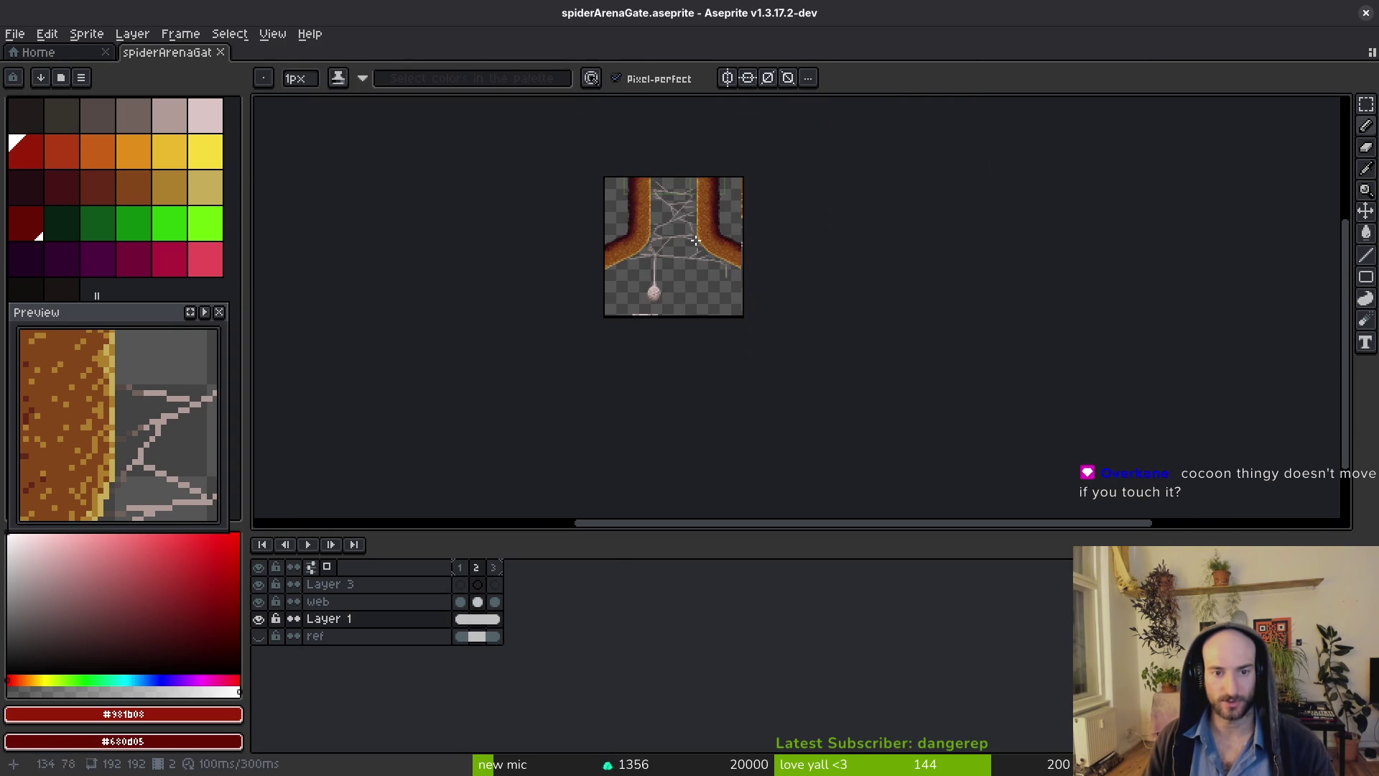
scroll(679, 248, "up", 5)
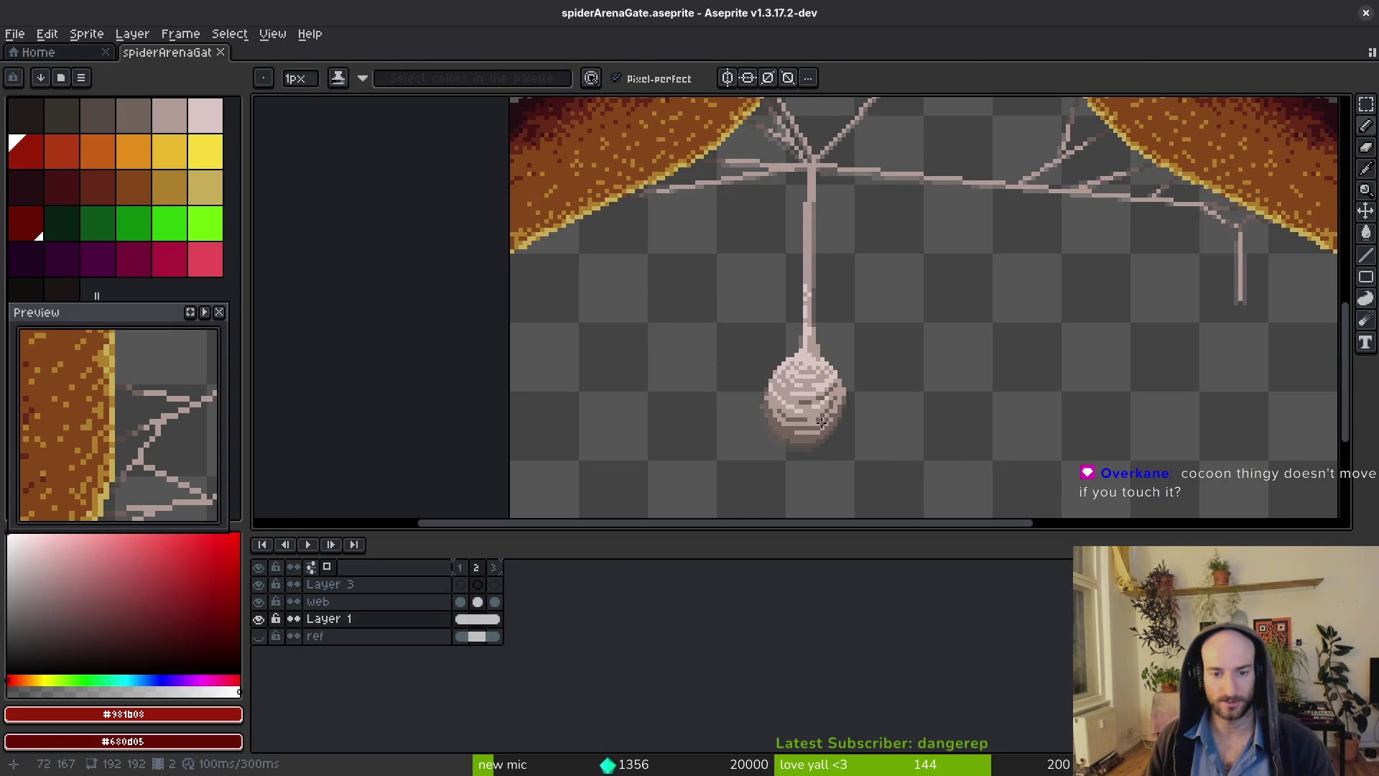
key("alt+Tab")
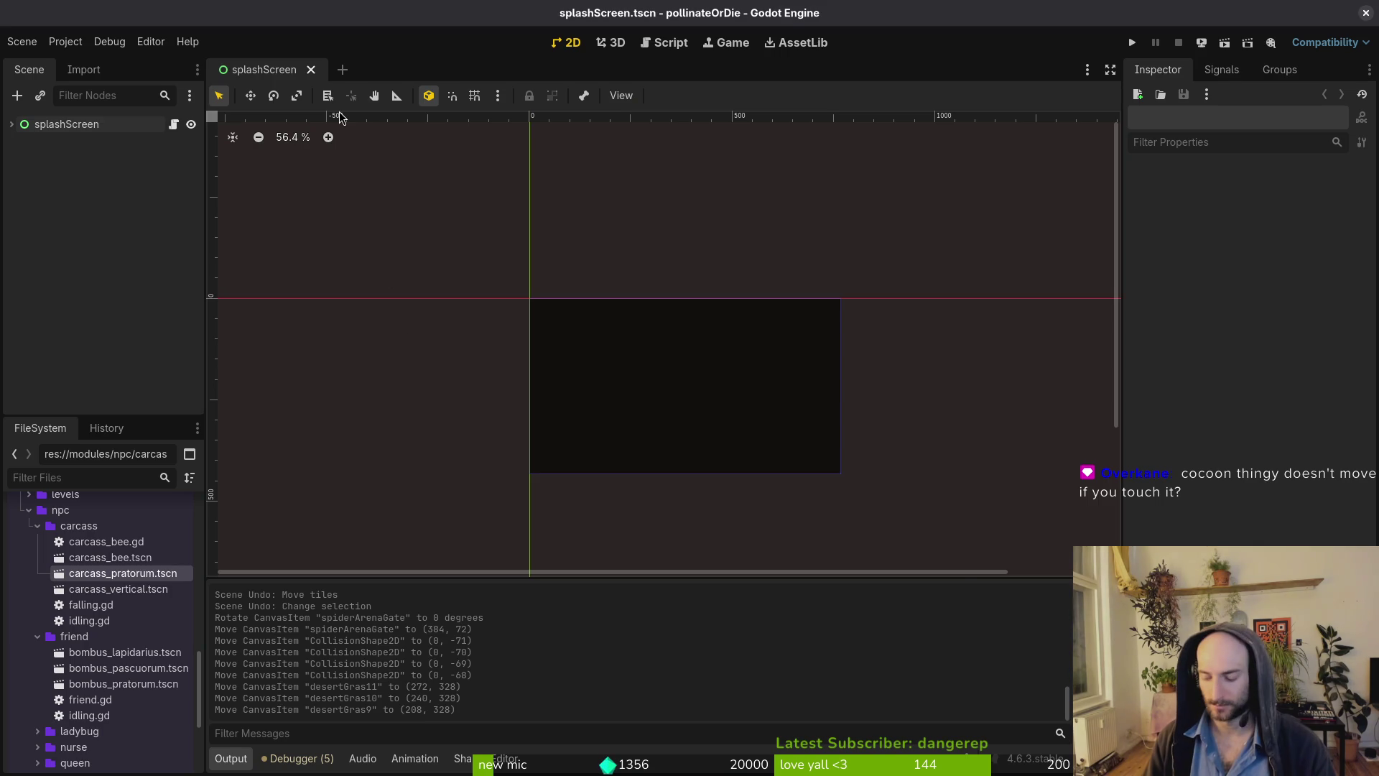
Quick-open the spider_arena_gate.tscn scene.
key("shift+alt+o")
type("areagte")
key("Down")
key("Down")
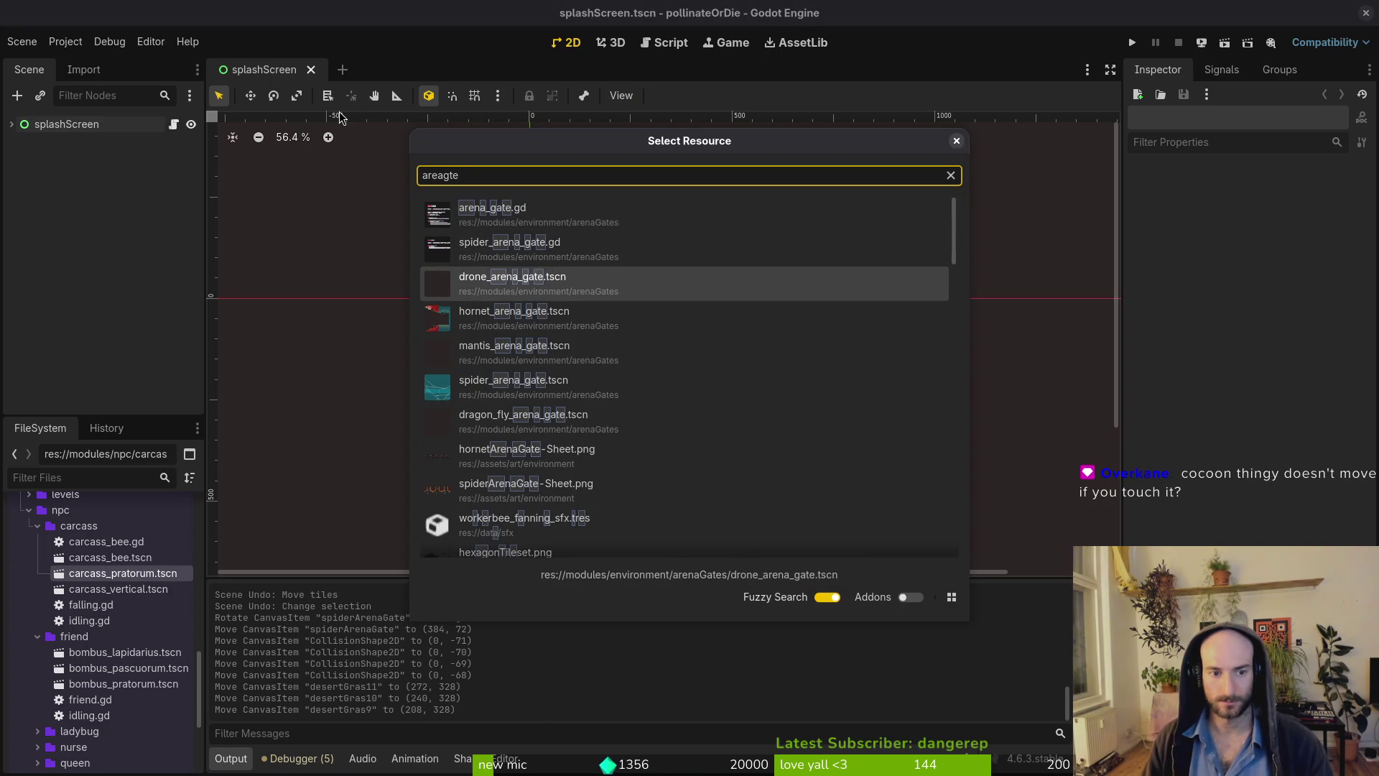
key("Down")
key("Down")
key("Down")
key("Return")
scroll(715, 267, "down", 3)
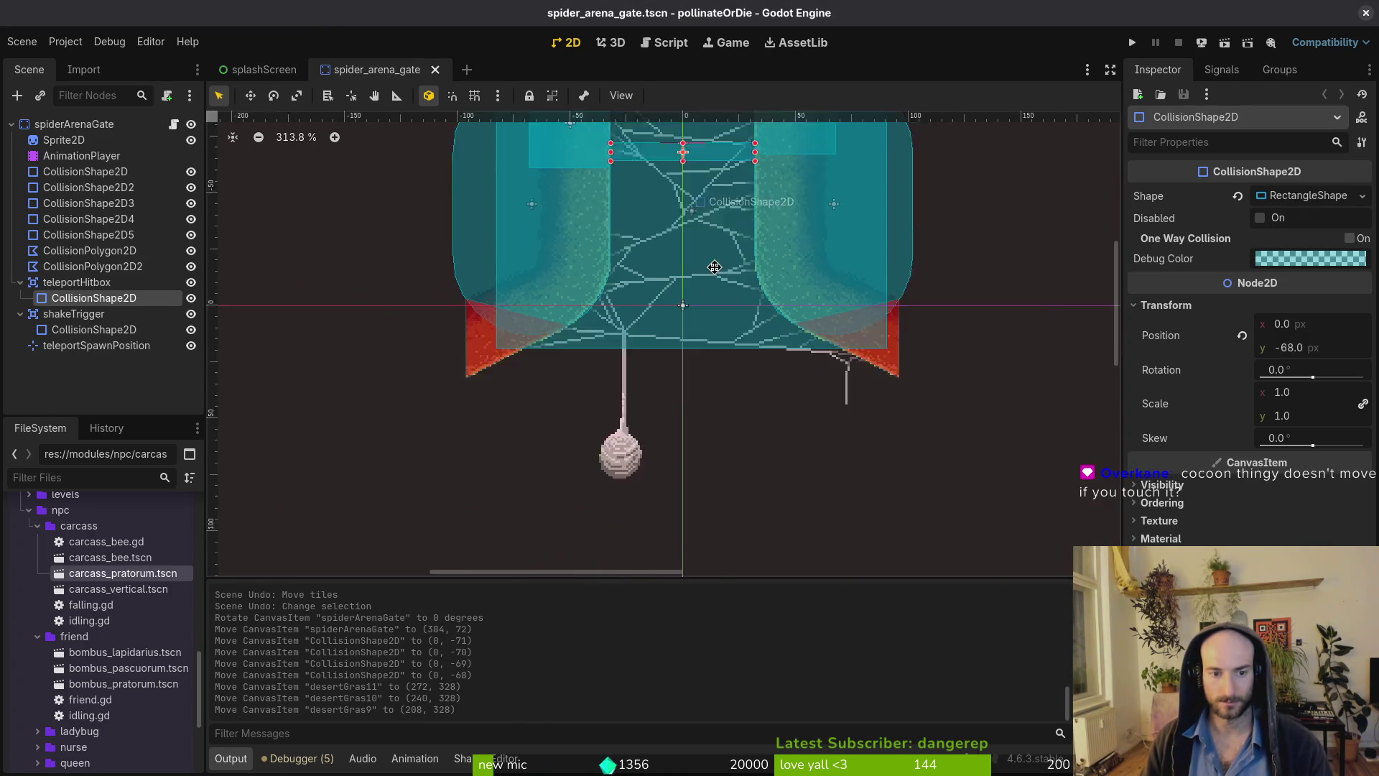
scroll(714, 267, "up", 1)
Paste a copy of shakeTrigger's collision shape and give it a new RectangleShape2D.
left_click(692, 305)
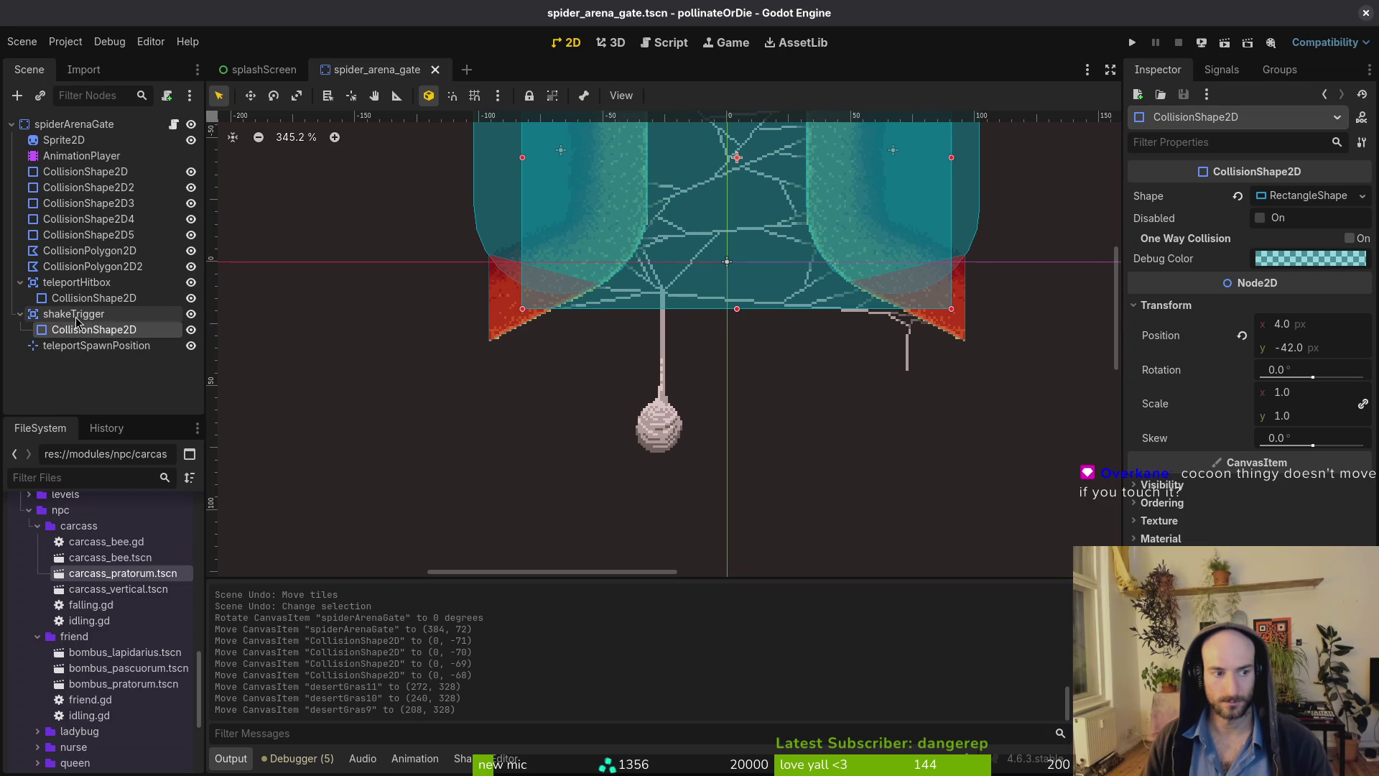
key("ctrl+v")
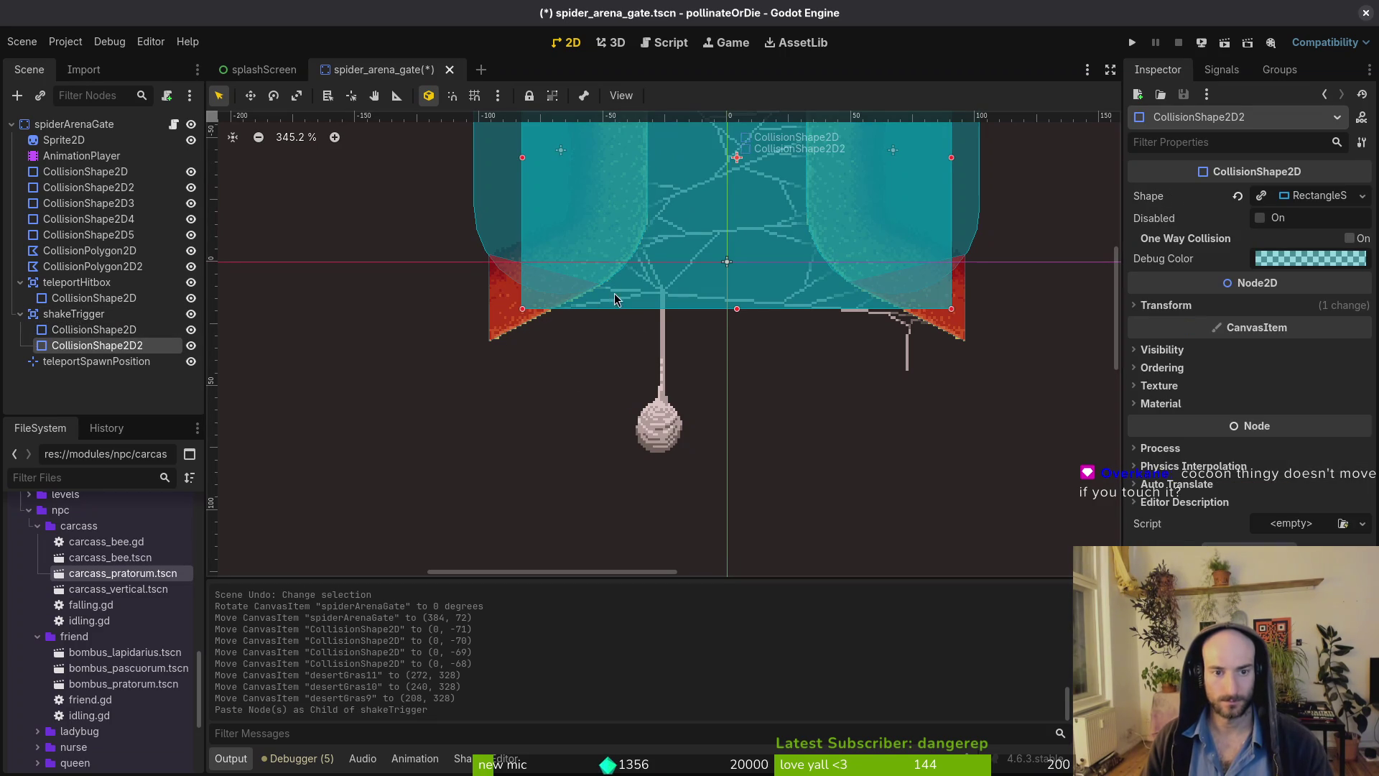
left_click(1259, 195)
left_click(1292, 195)
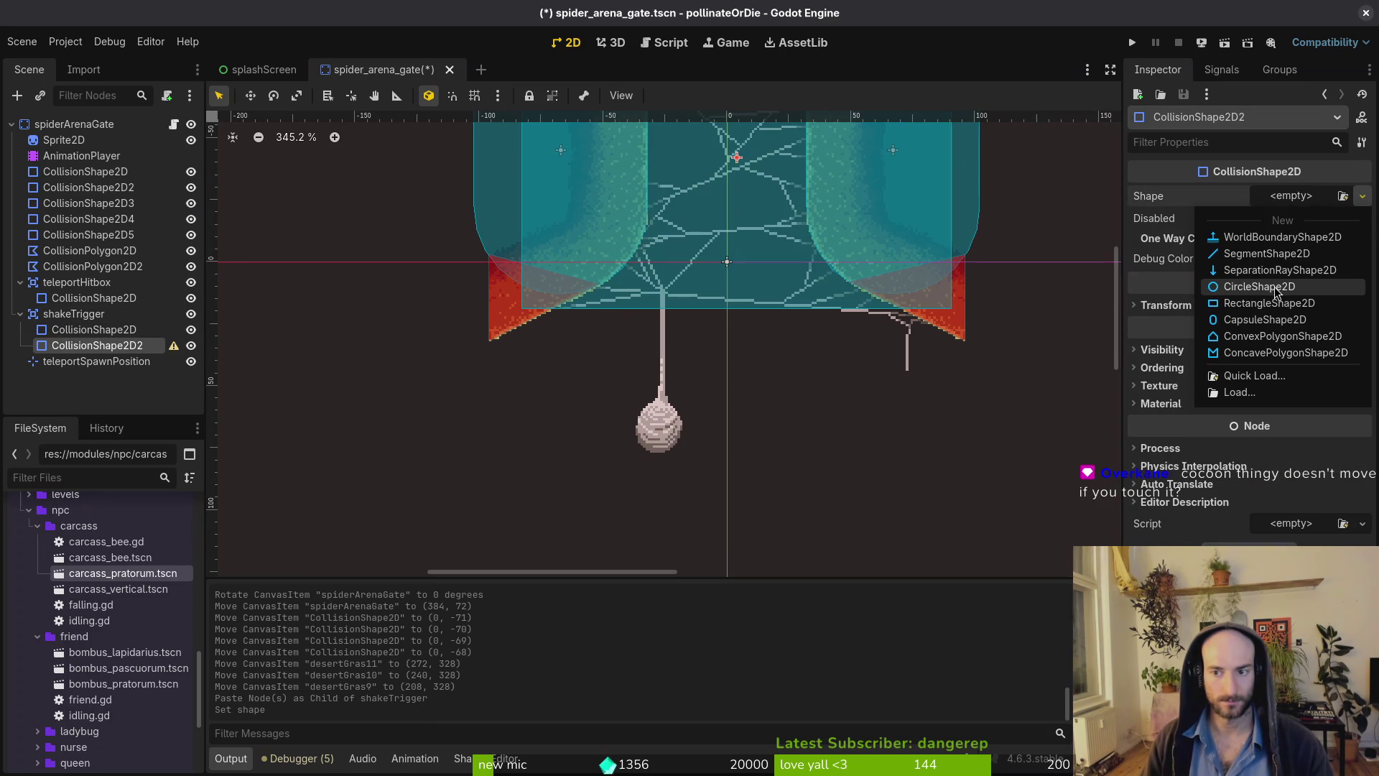
left_click(1220, 302)
Resize the rectangle into a thin strip over the cocoon's thread at (-26, 66).
left_click_drag(746, 170, 668, 437)
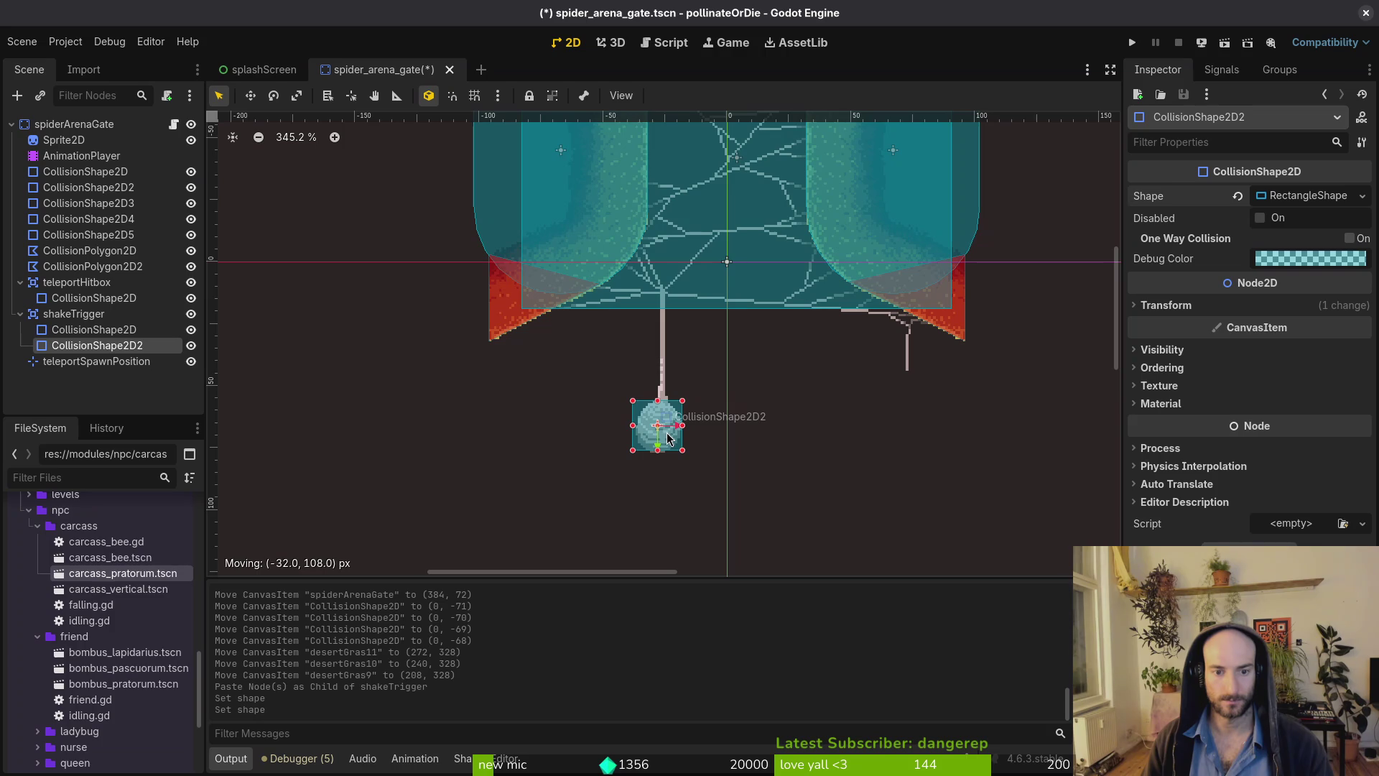
scroll(668, 437, "up", 4)
left_click_drag(642, 352, 645, 241)
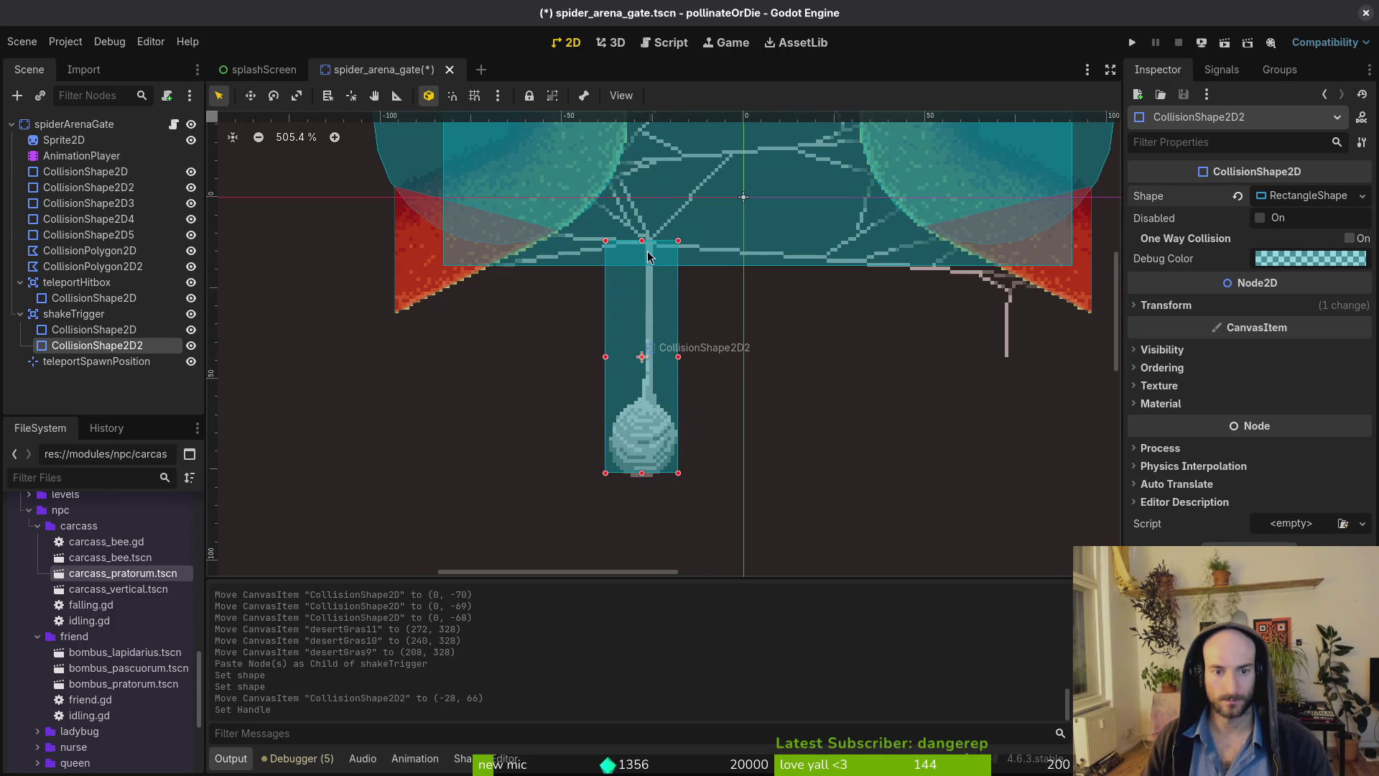
mouse_move(678, 357)
left_mouse_down()
mouse_move(621, 366)
mouse_move(650, 386)
left_mouse_up()
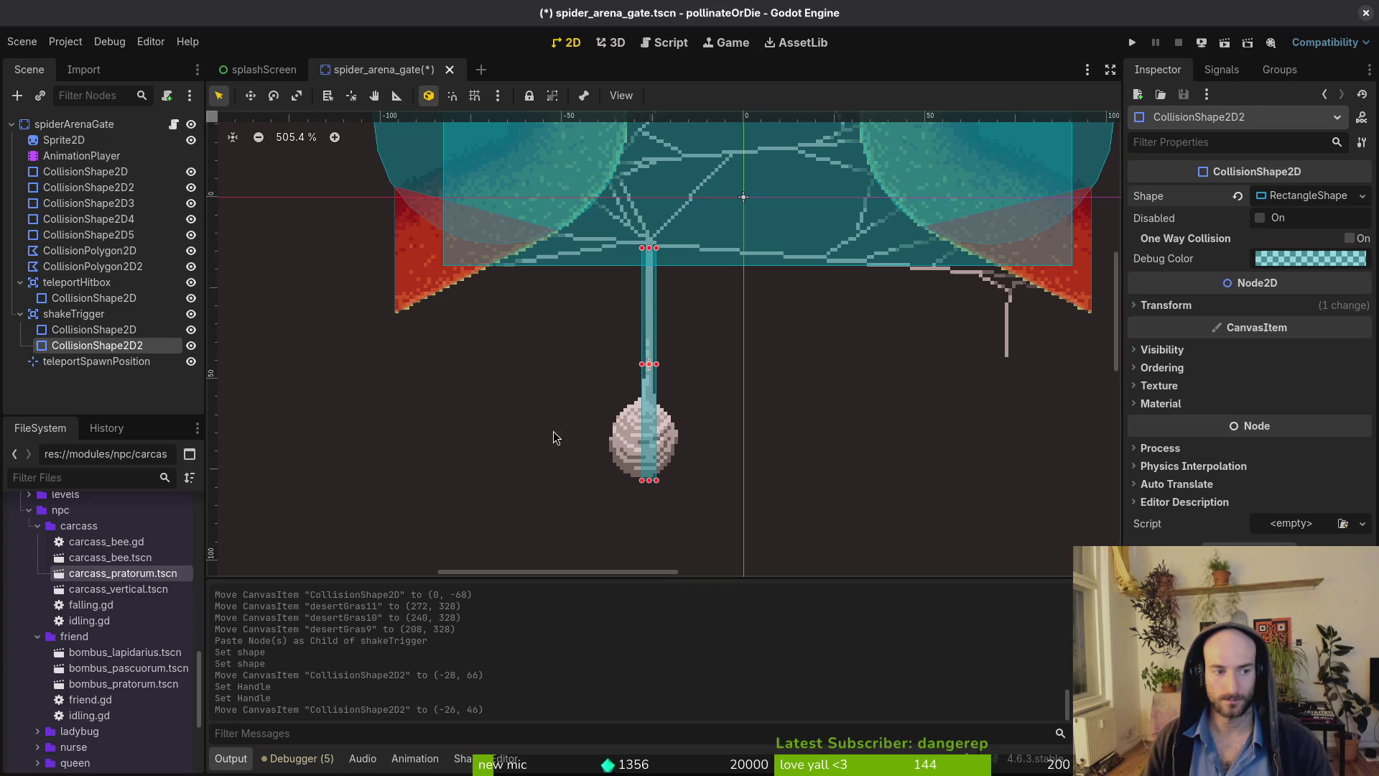
Save the spider arena gate scene and briefly test-run the game.
key("ctrl+s")
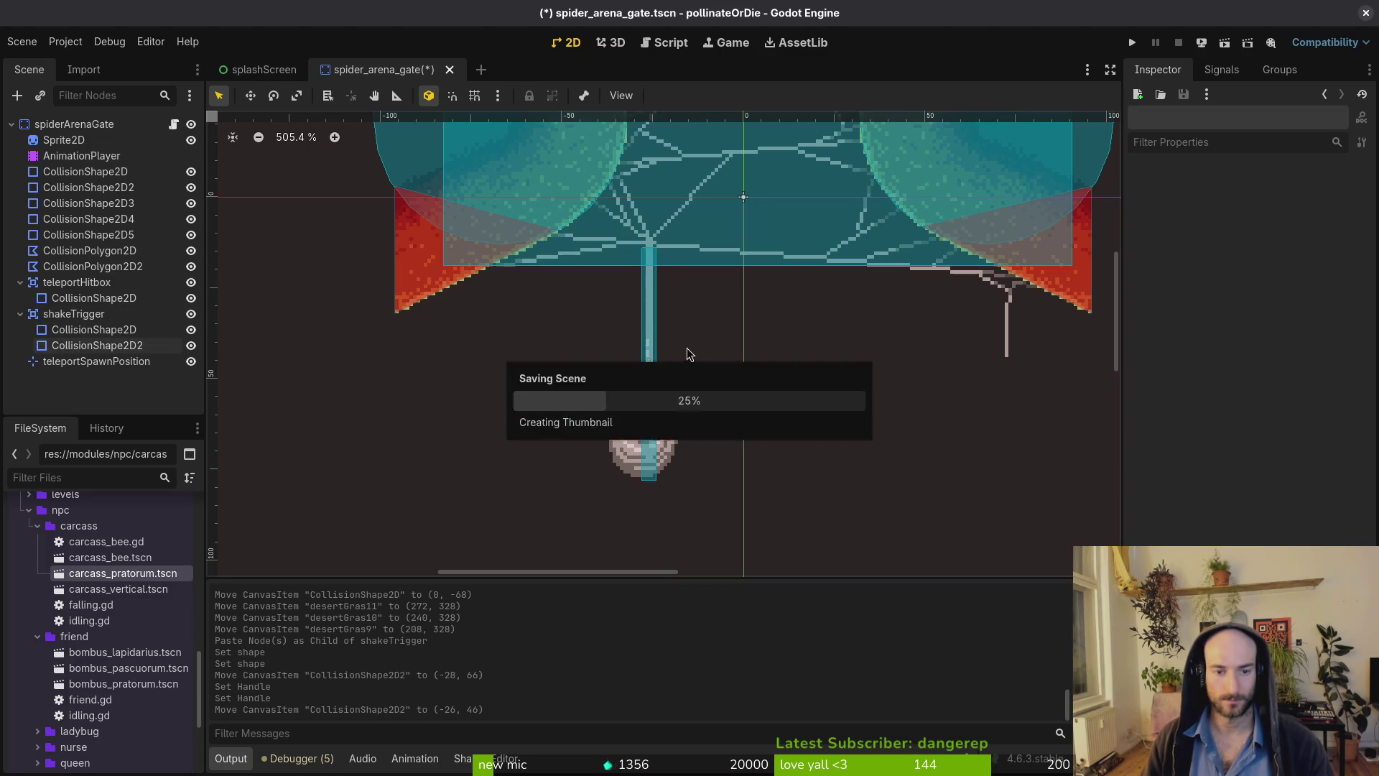
scroll(713, 333, "down", 5)
key("F5")
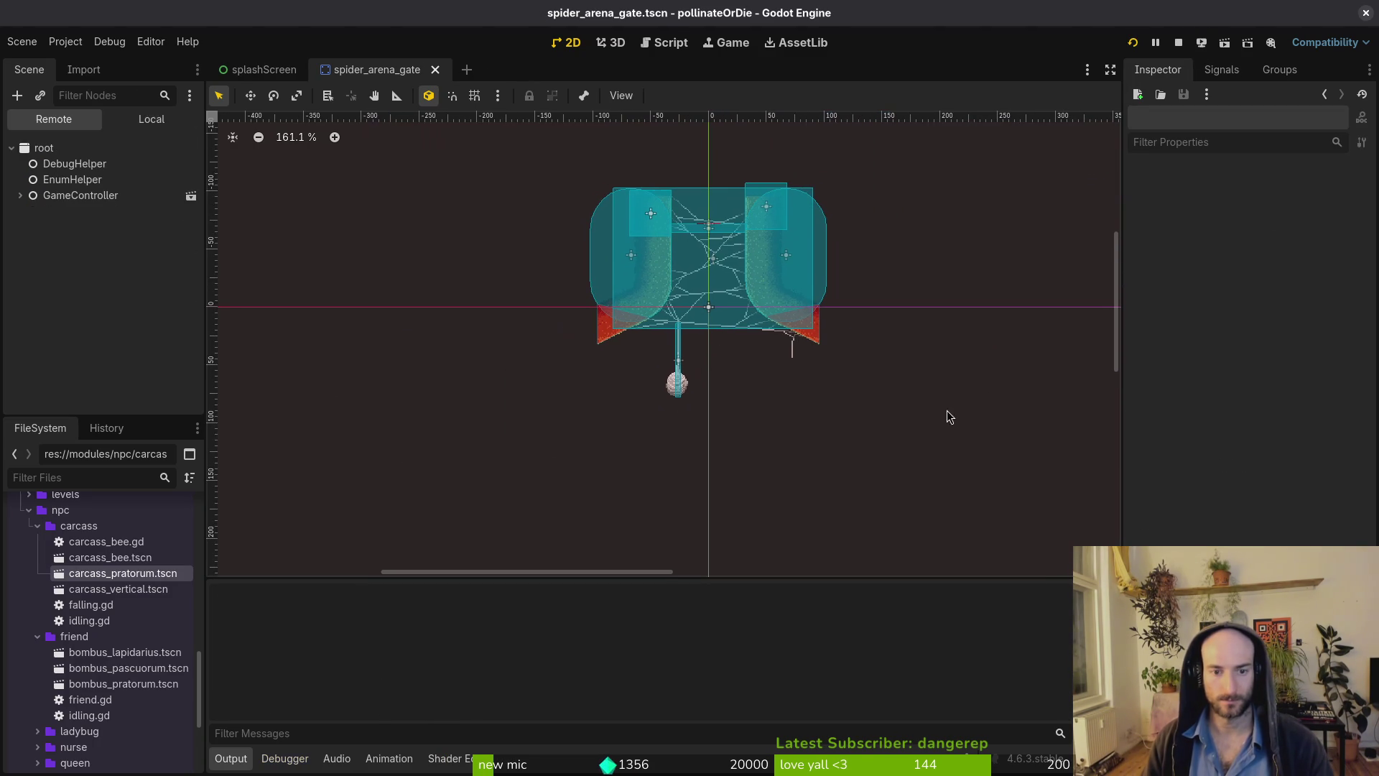
key("F8")
Shorten the thread collision rectangle to end above the cocoon.
scroll(667, 387, "up", 4)
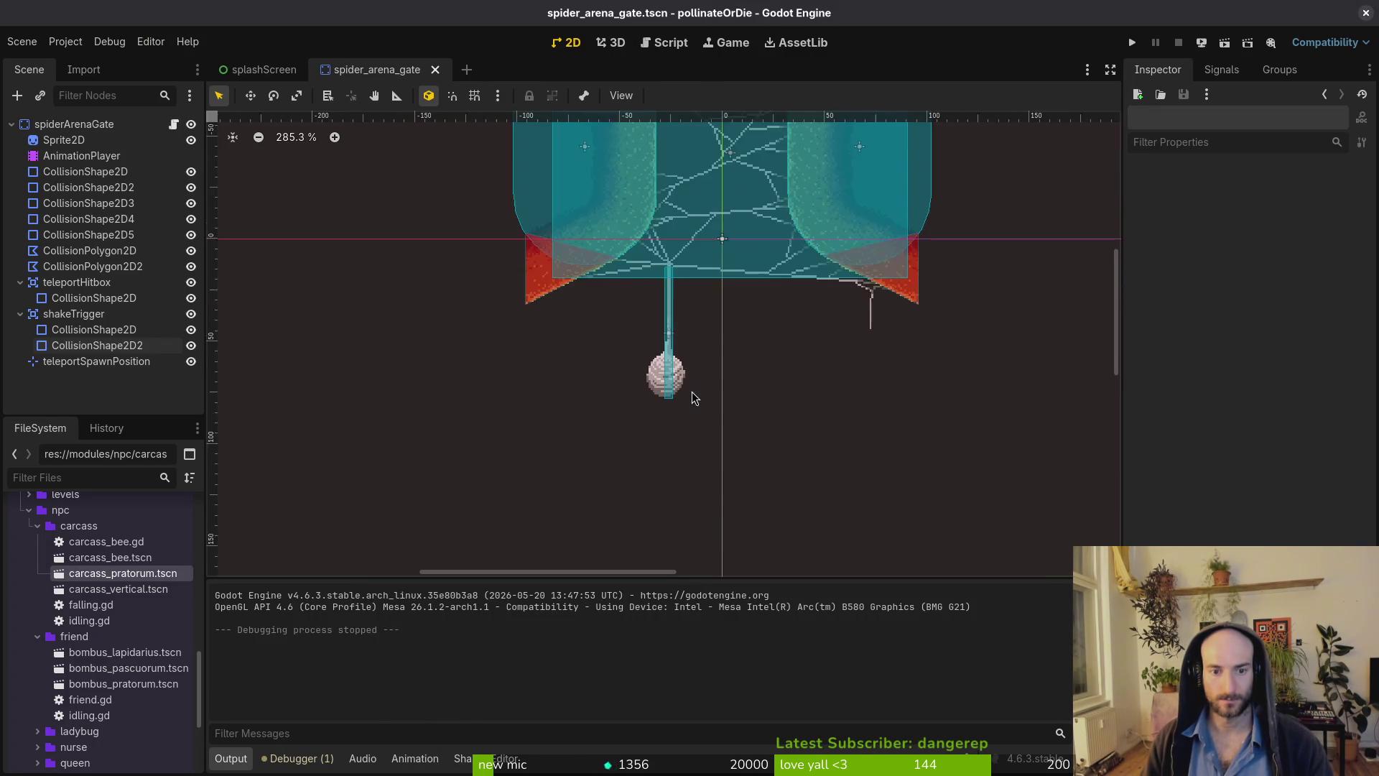
left_click(671, 396)
left_click_drag(661, 398, 660, 341)
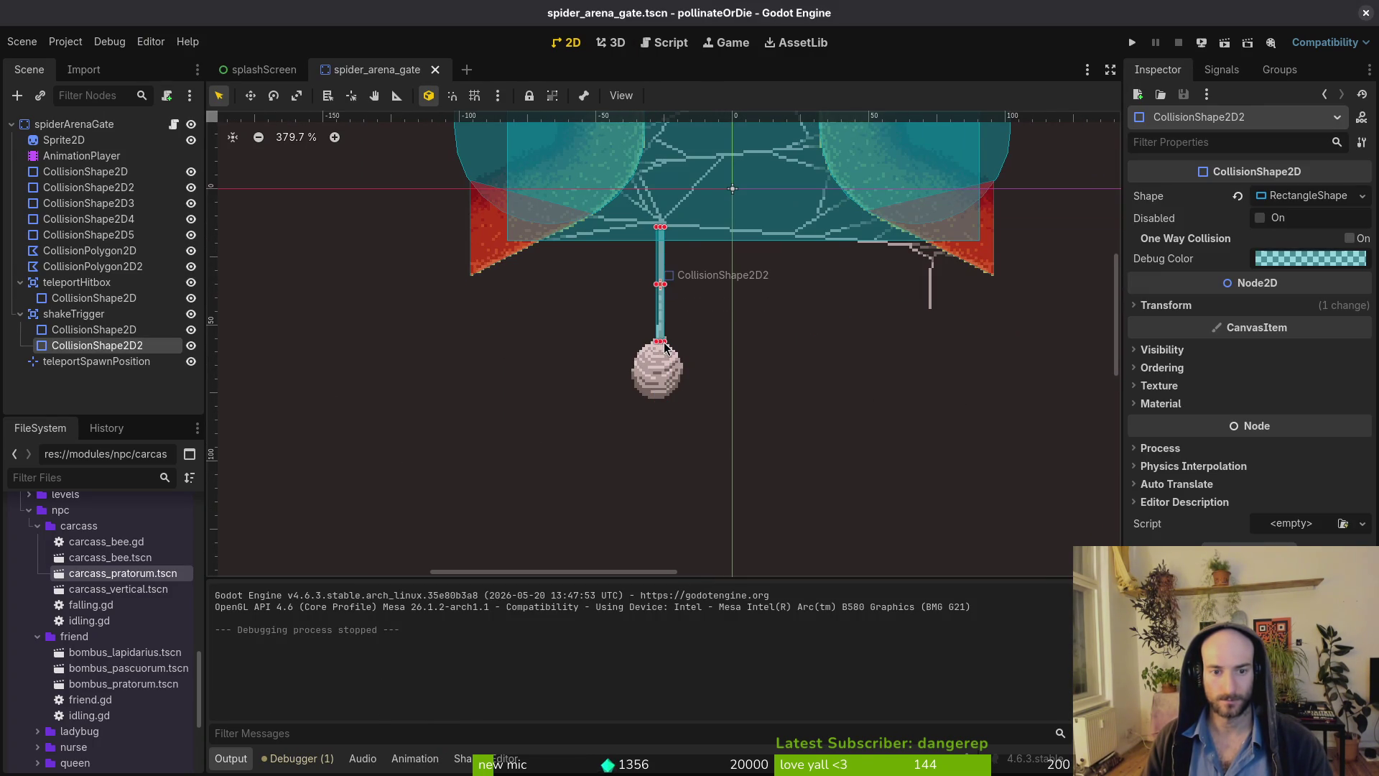
Add a third collision shape as a CircleShape2D over the cocoon at (-28, 66), then run the game.
left_click(81, 321)
key("ctrl+v")
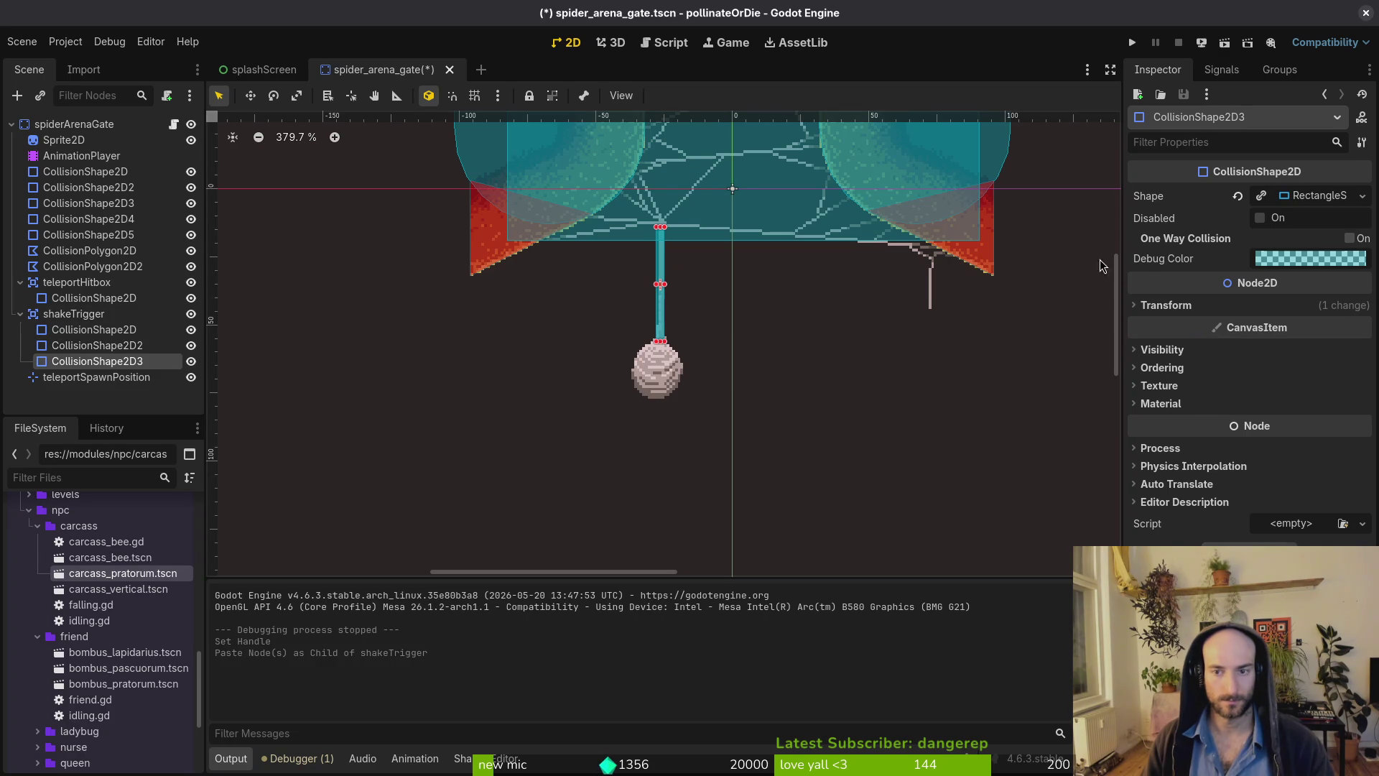
left_click(1238, 195)
left_click(1362, 195)
left_click(1259, 285)
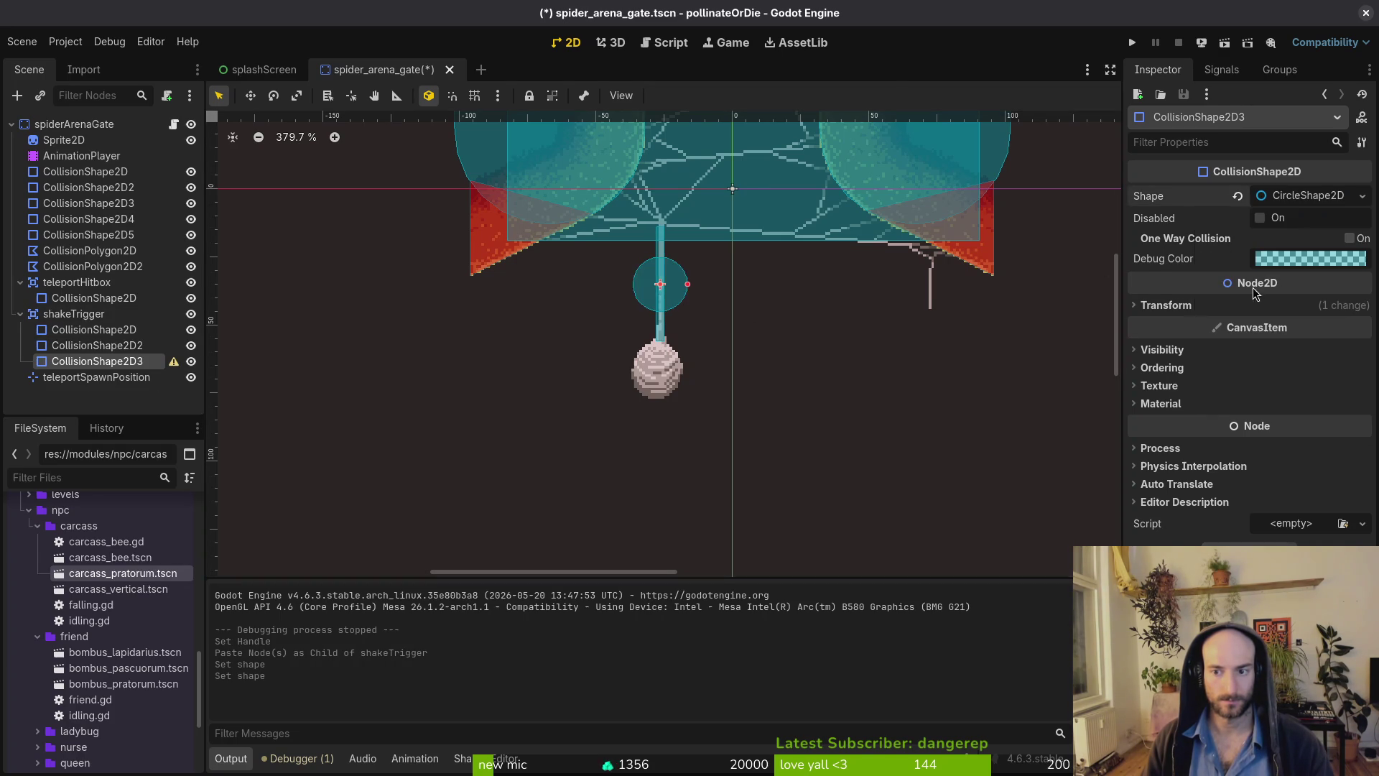
scroll(720, 330, "up", 2)
left_click_drag(663, 269, 663, 394)
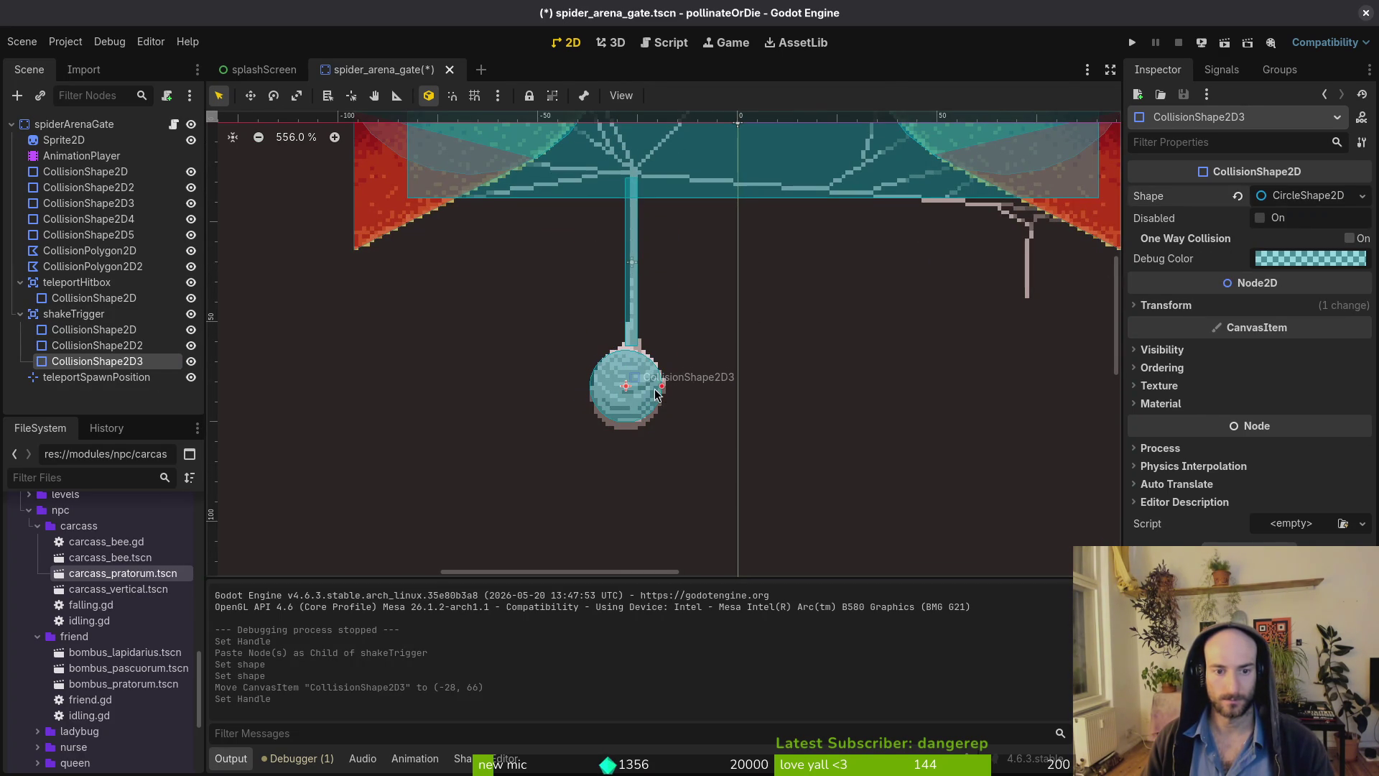
key("F5")
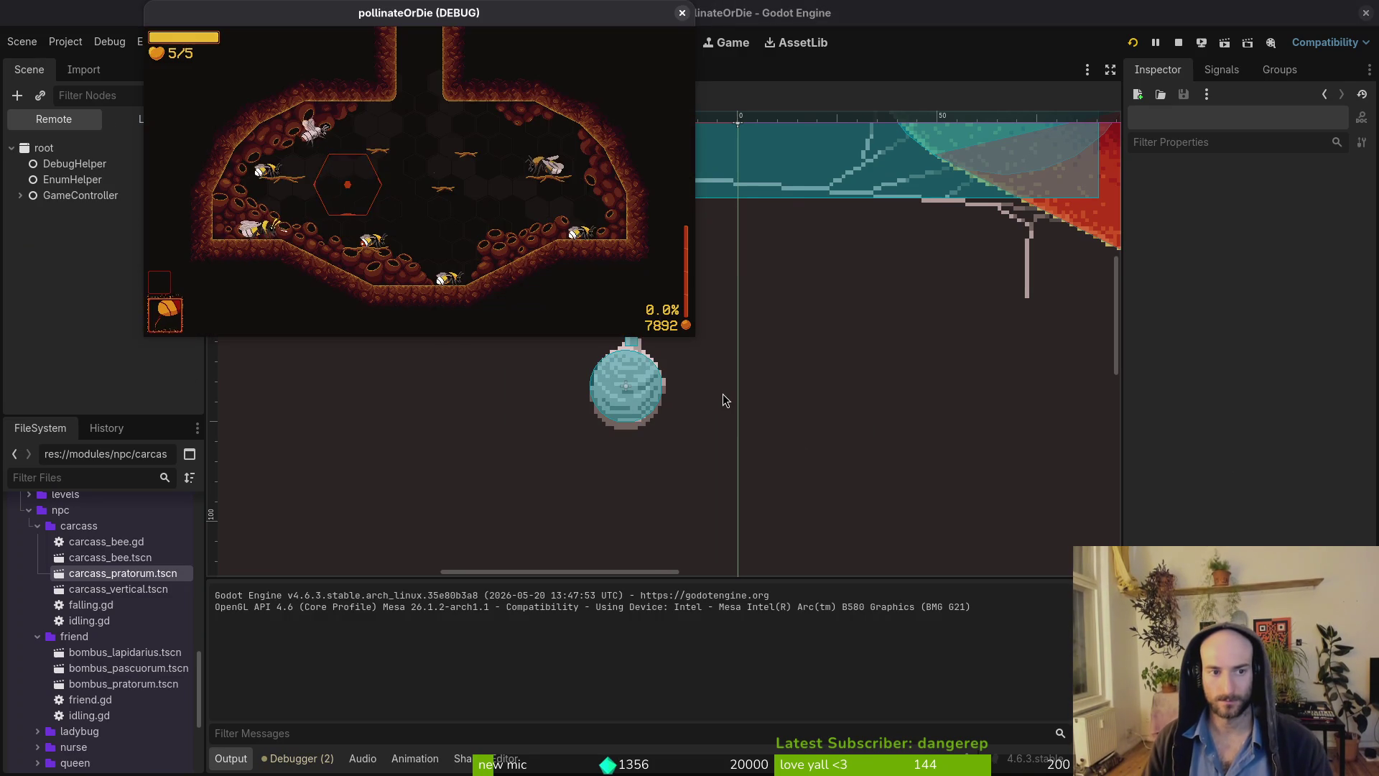
Load p_spider from the debug level-select menu and advance through the bee's dialogue.
key("Escape")
key("Right")
key("Right")
key("Down")
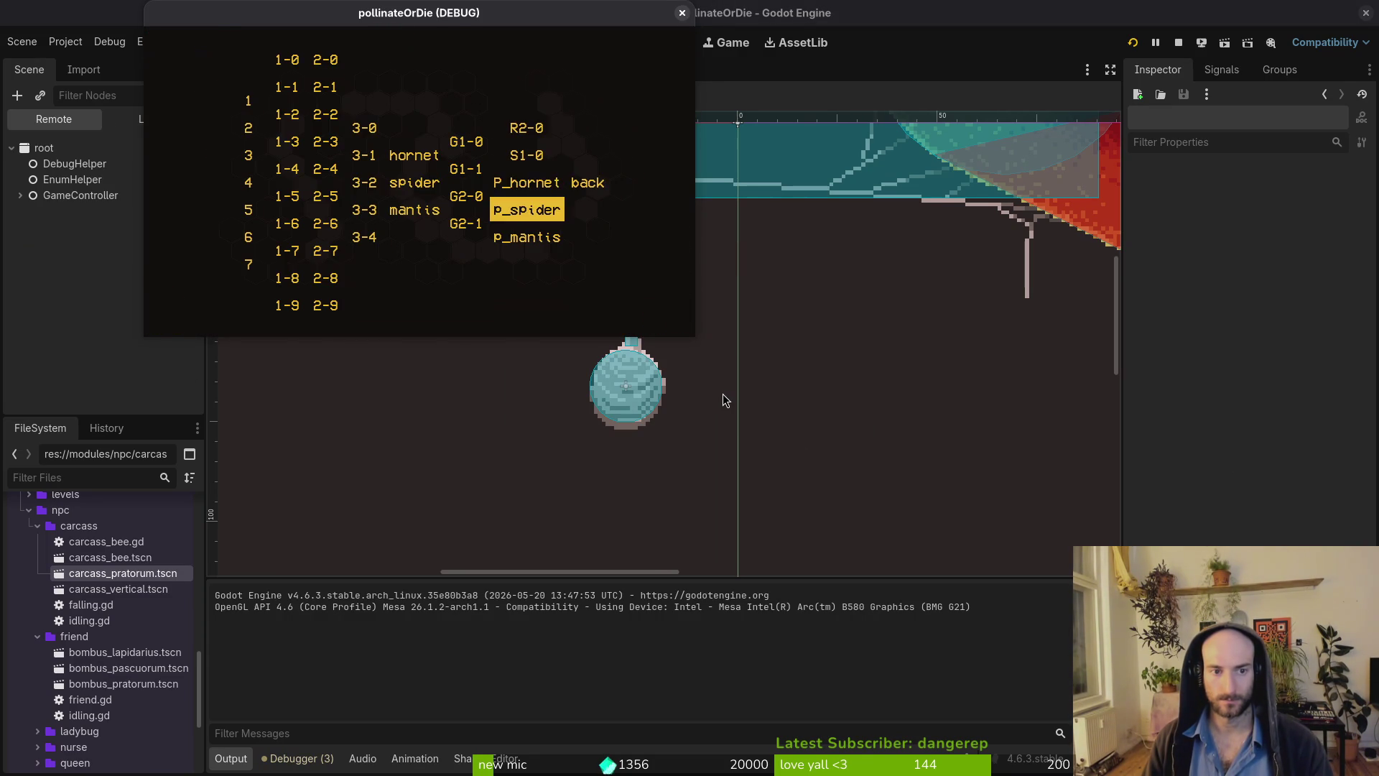
key("Return")
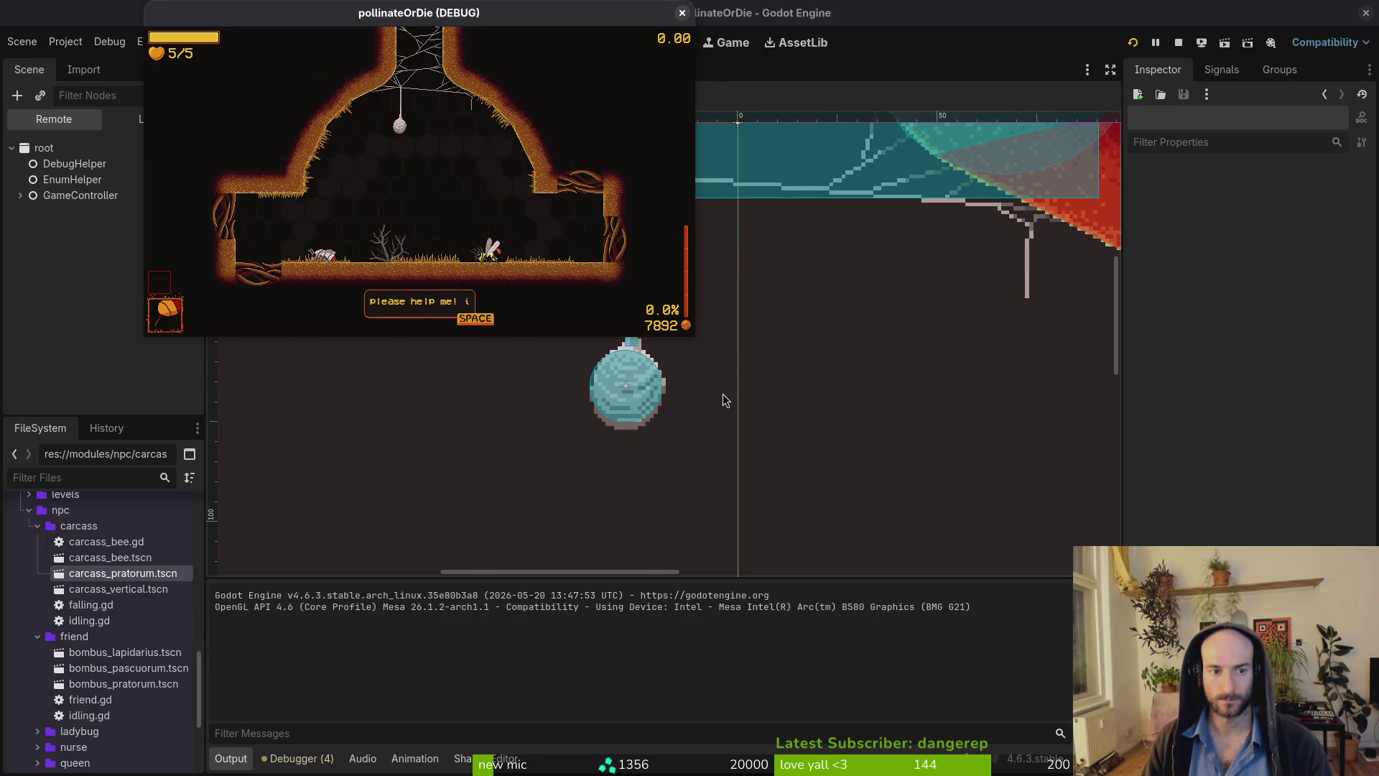
key("space")
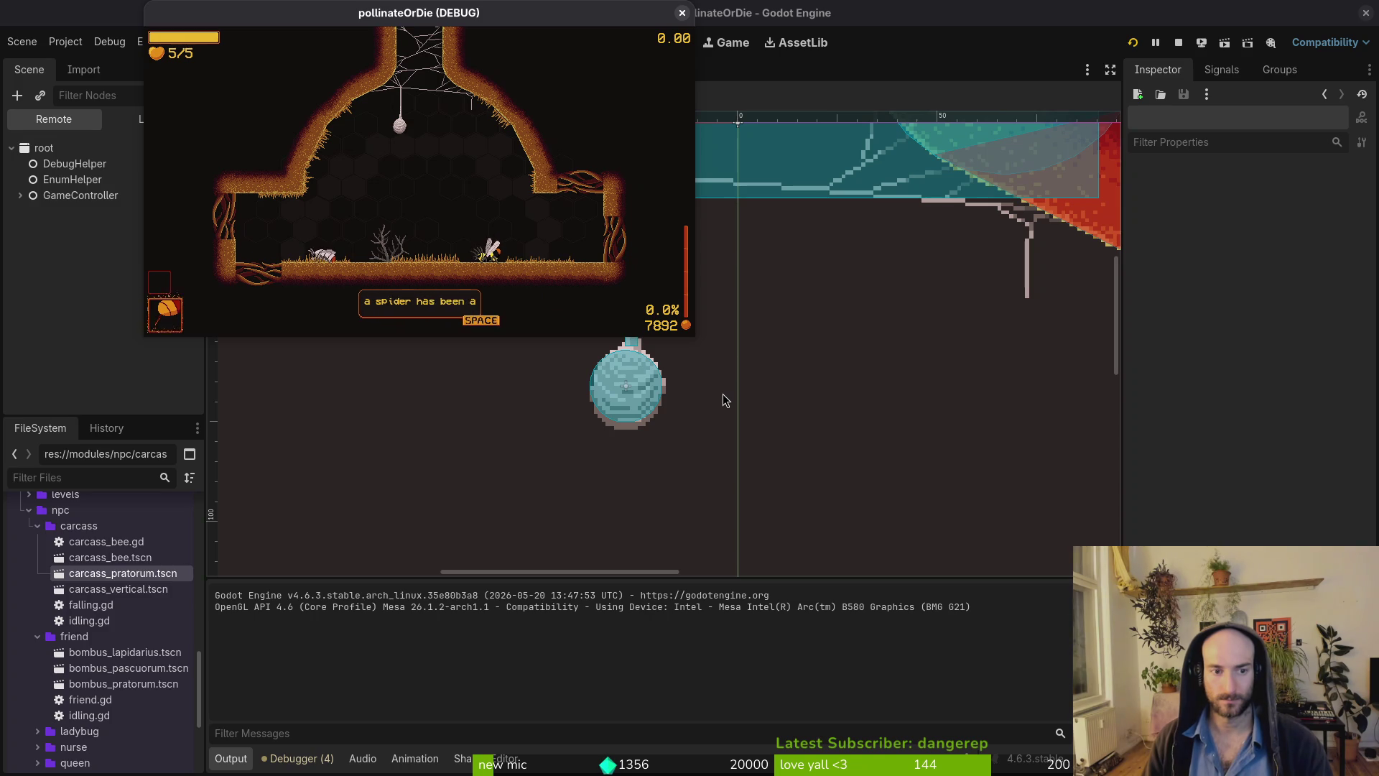
key("space")
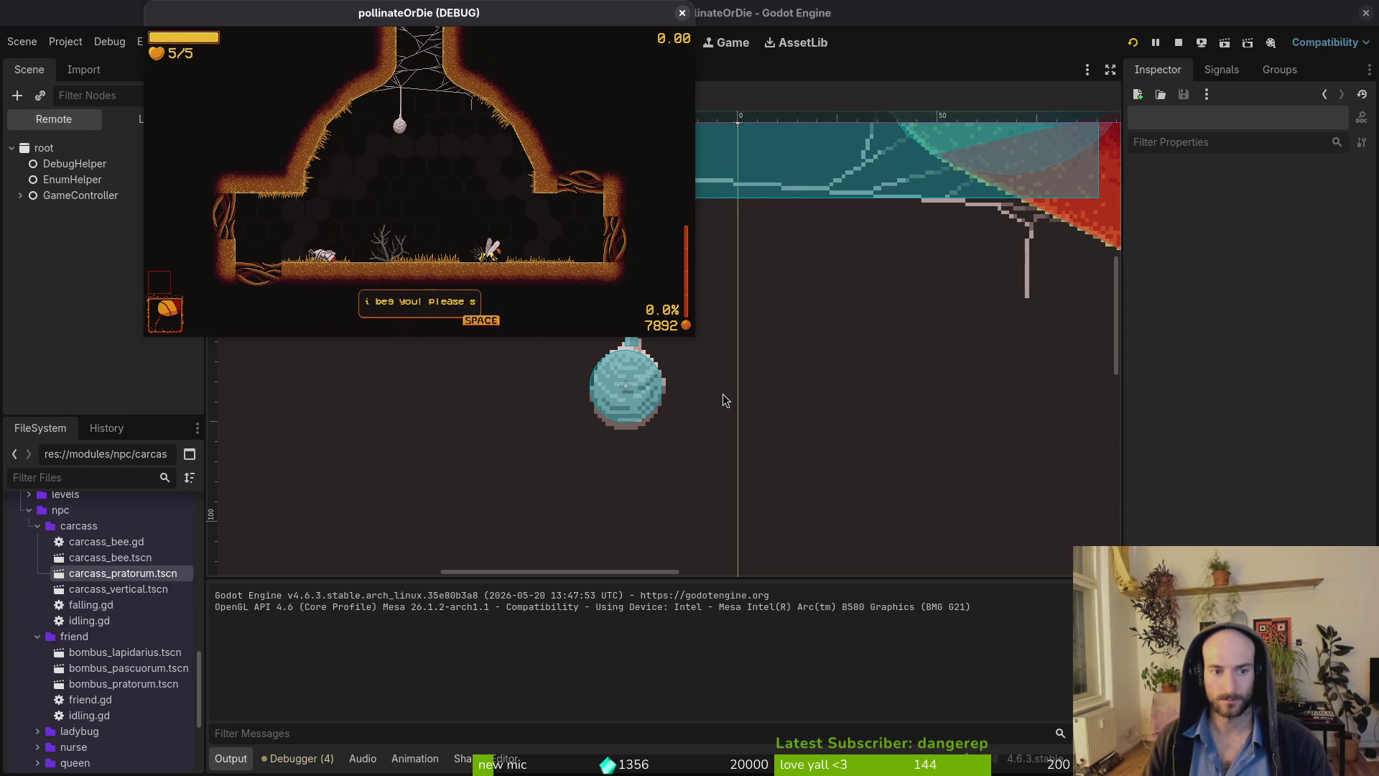
key("space")
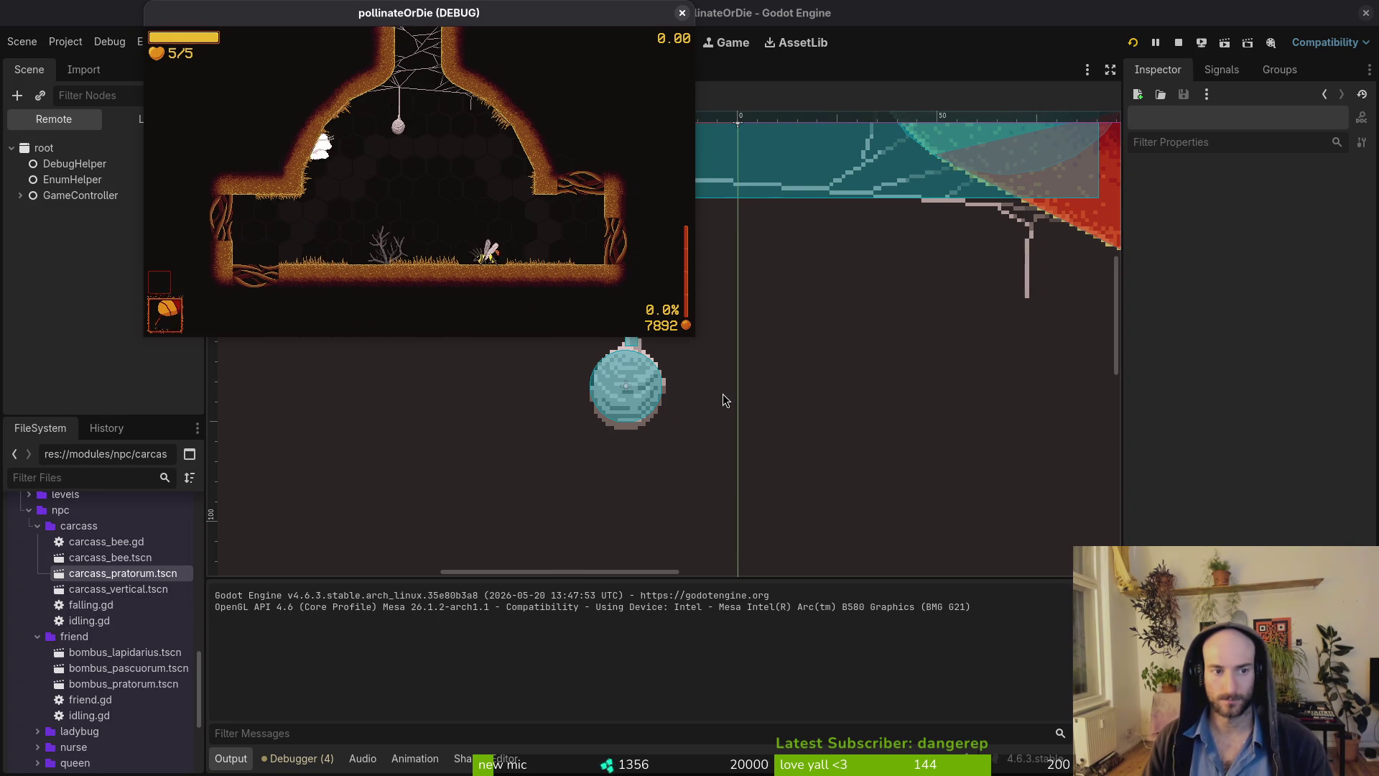
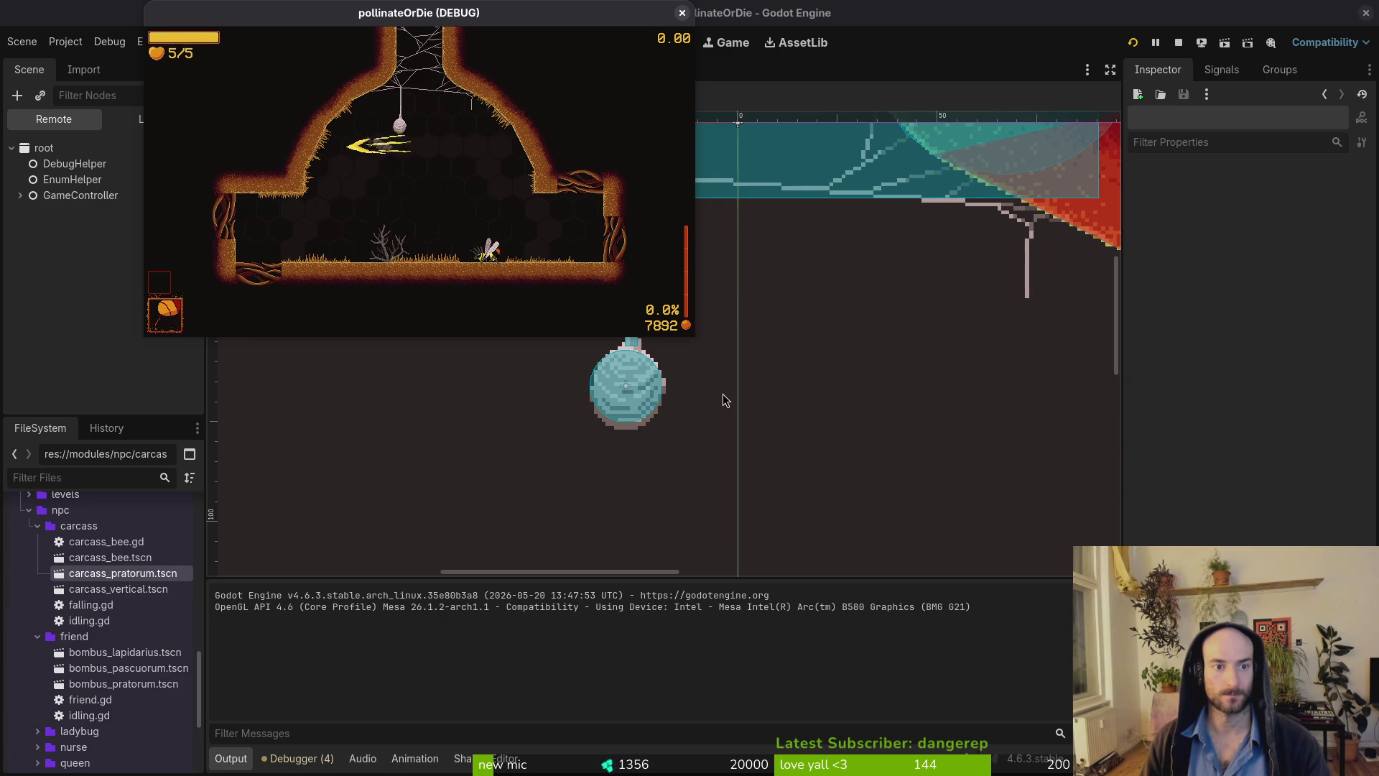
Fullscreen the running game, stop the test run, and save the open scene.
key("F11")
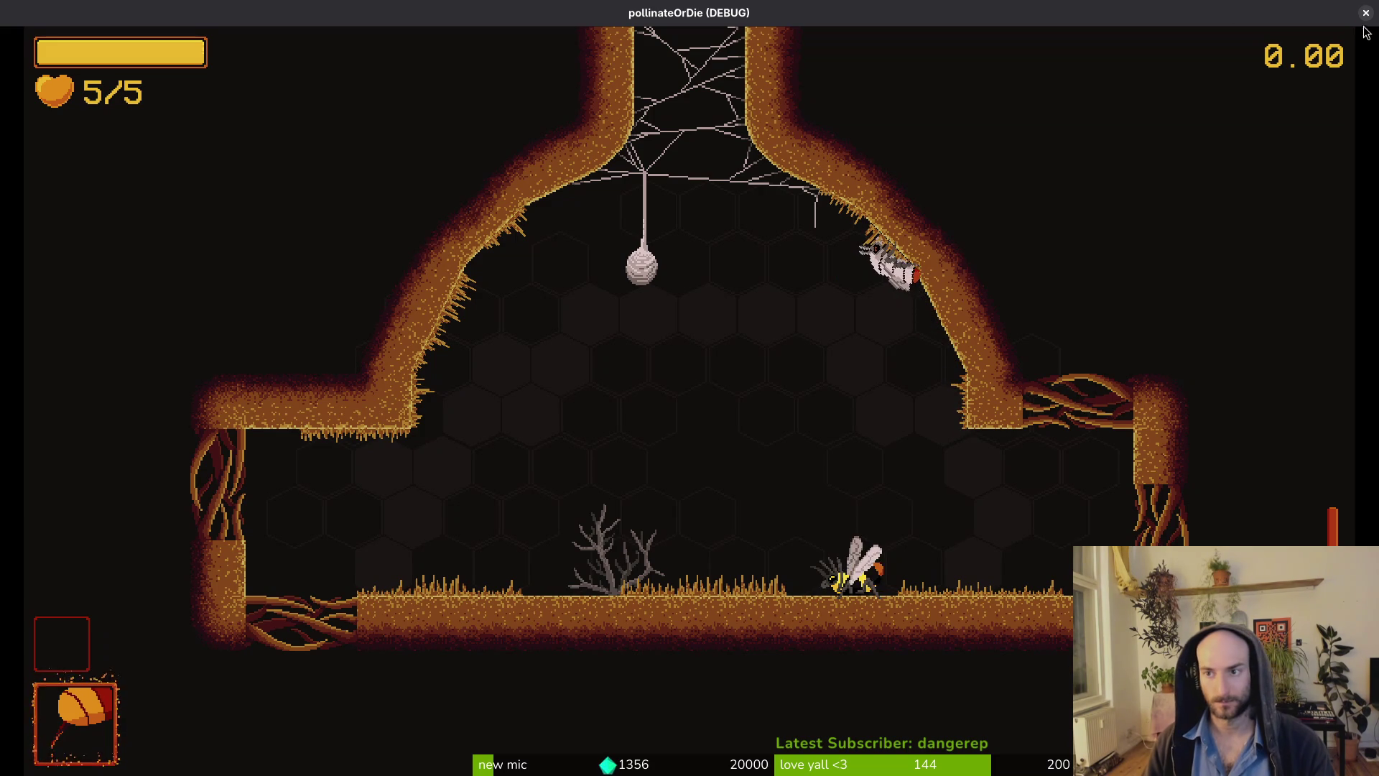
key("F8")
key("ctrl+s")
Open bombus_pratorum.tscn through Quick Open Scene.
key("ctrl+shift+o")
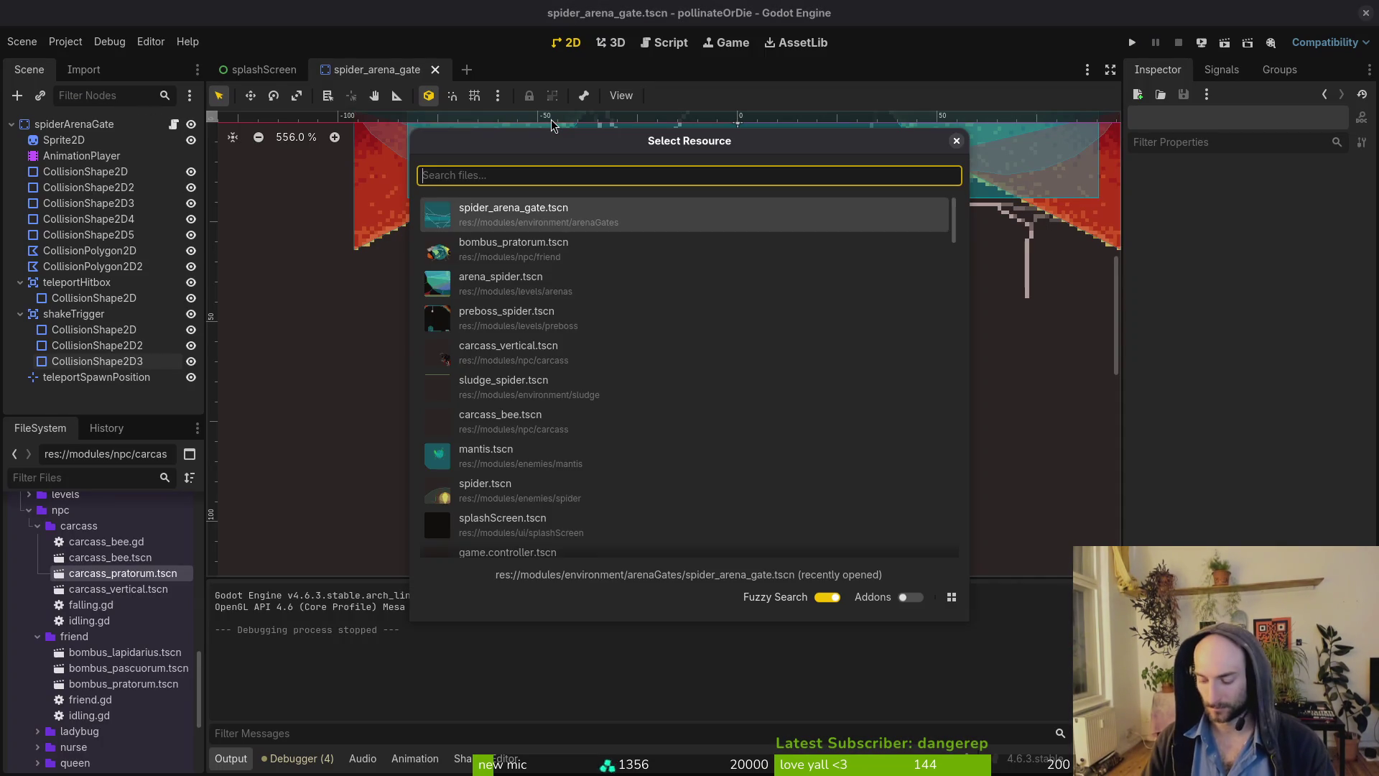
type("bo")
key("BackSpace")
key("BackSpace")
key("Down")
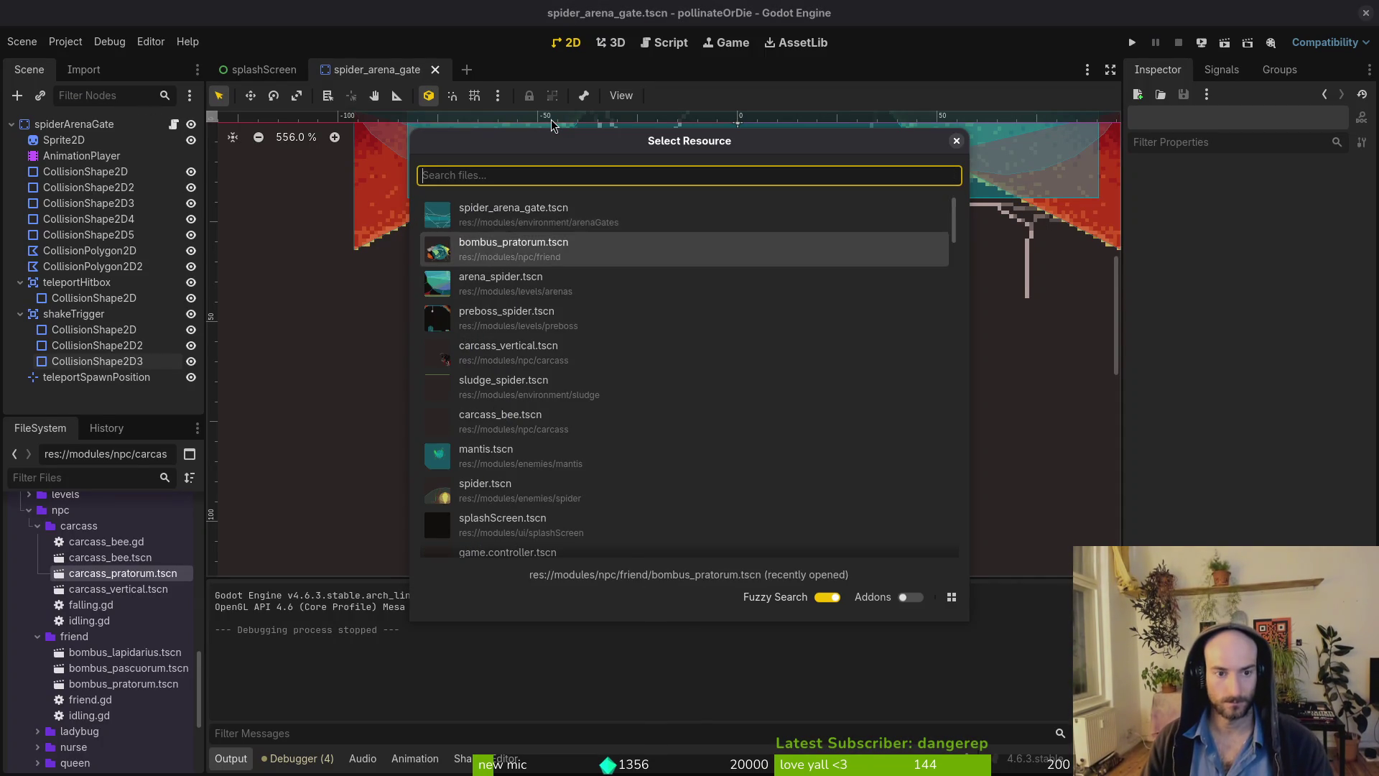
key("Return")
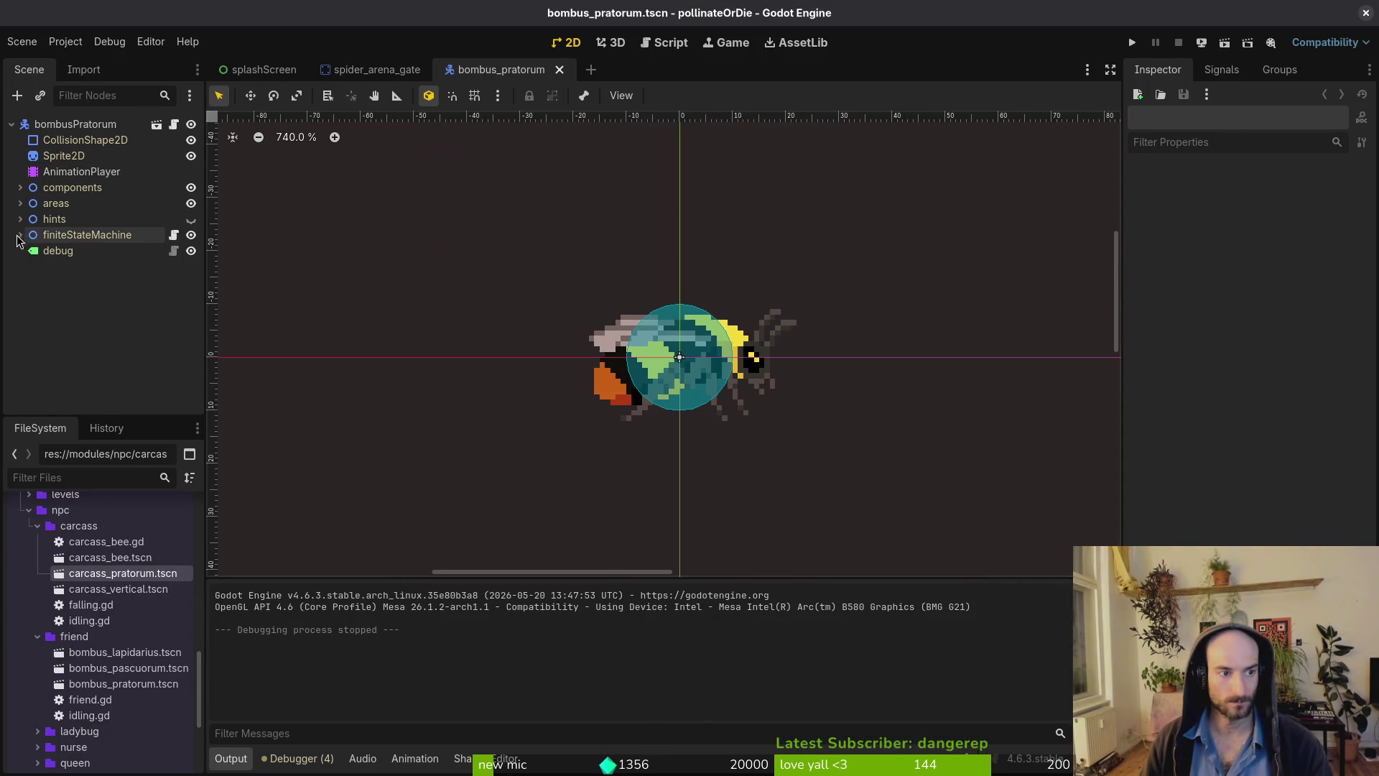
Add a Node2D child named flying under finiteStateMachine.
left_click(20, 235)
left_click(73, 237)
key("ctrl+a")
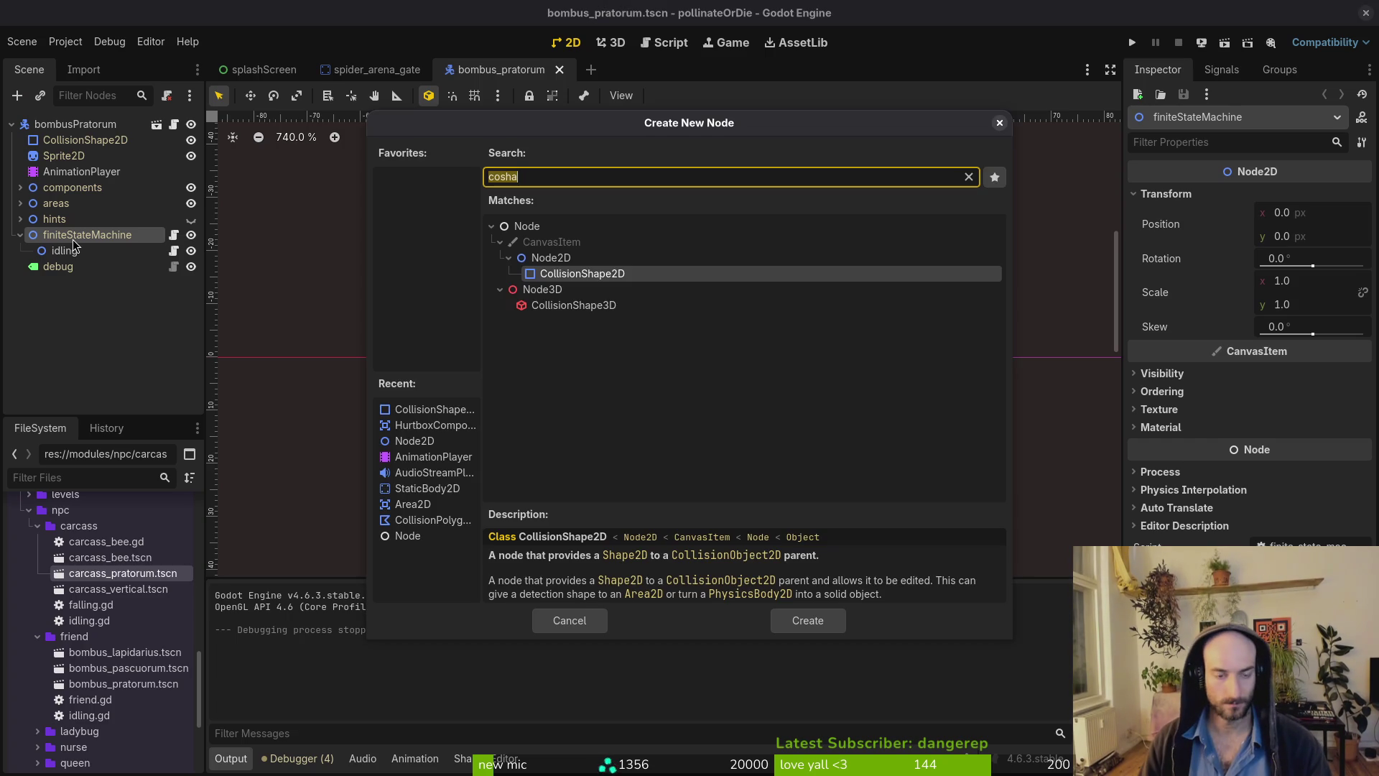
key("Up")
key("Return")
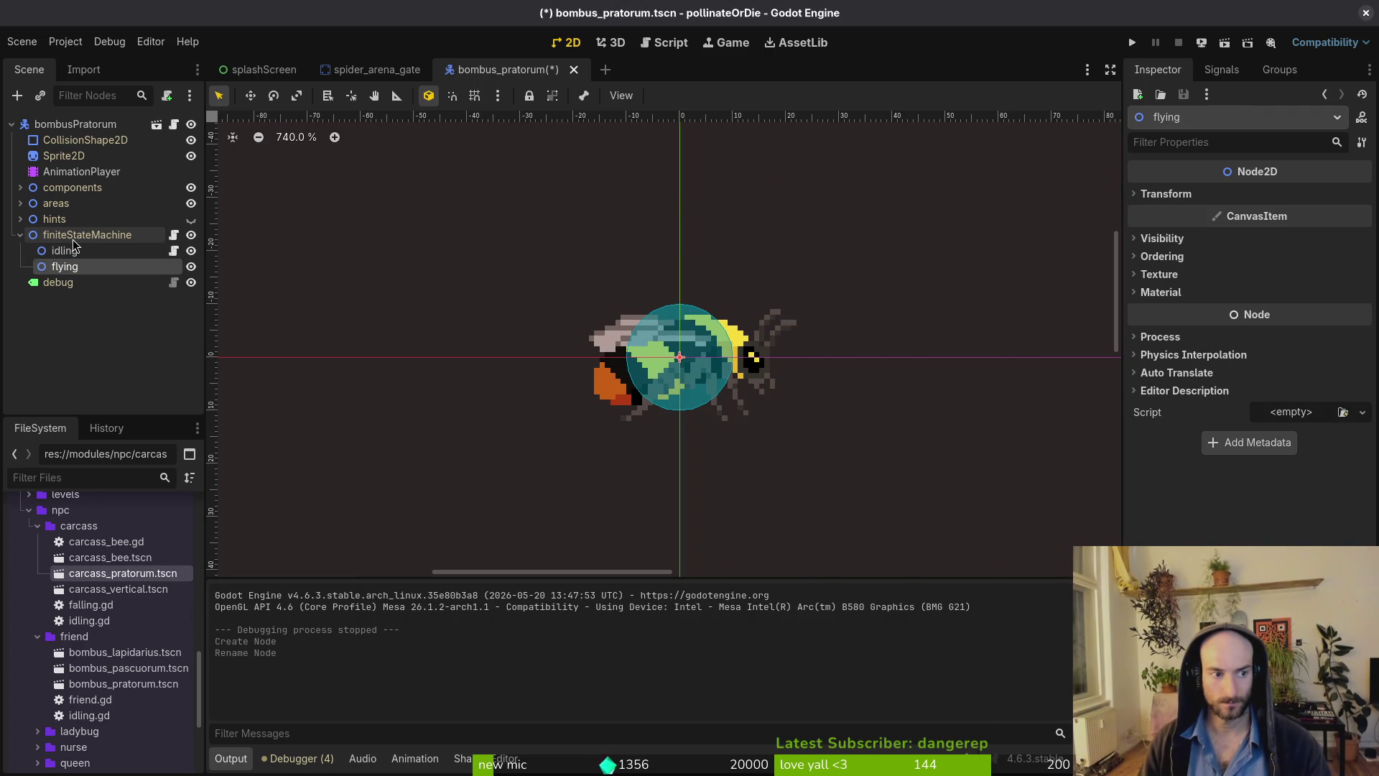
Attach res://modules/core/state/state.gd to the flying node and save the scene.
right_click(98, 269)
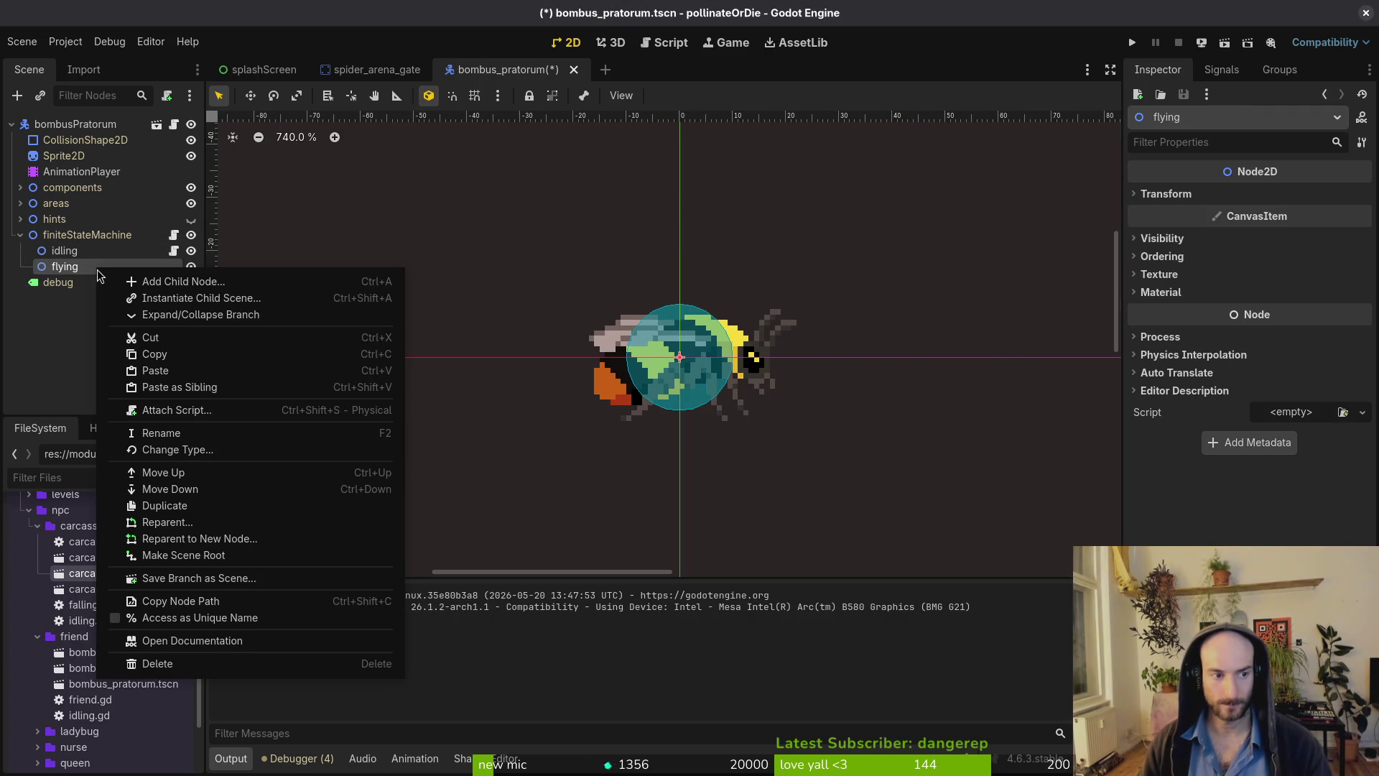
left_click(215, 419)
left_click(839, 364)
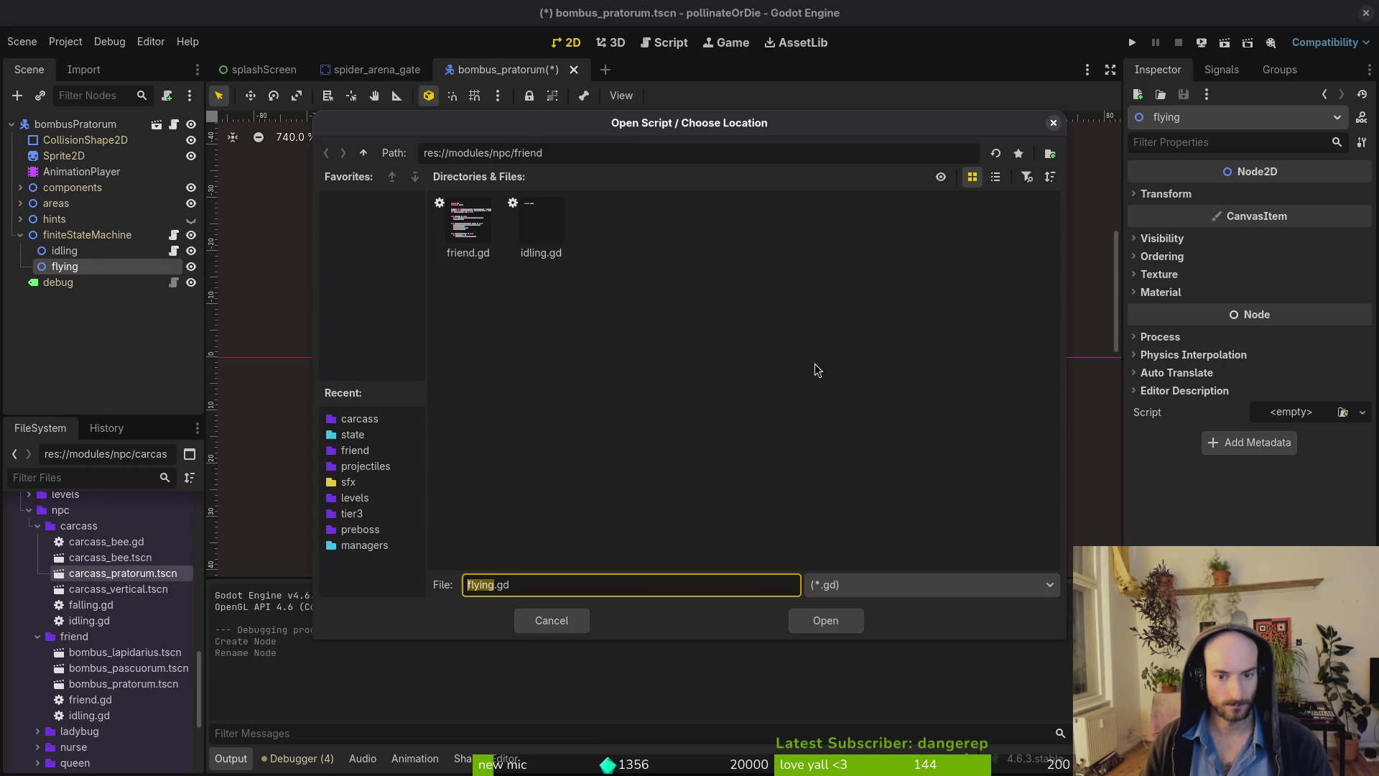
left_click(364, 154)
left_click(364, 153)
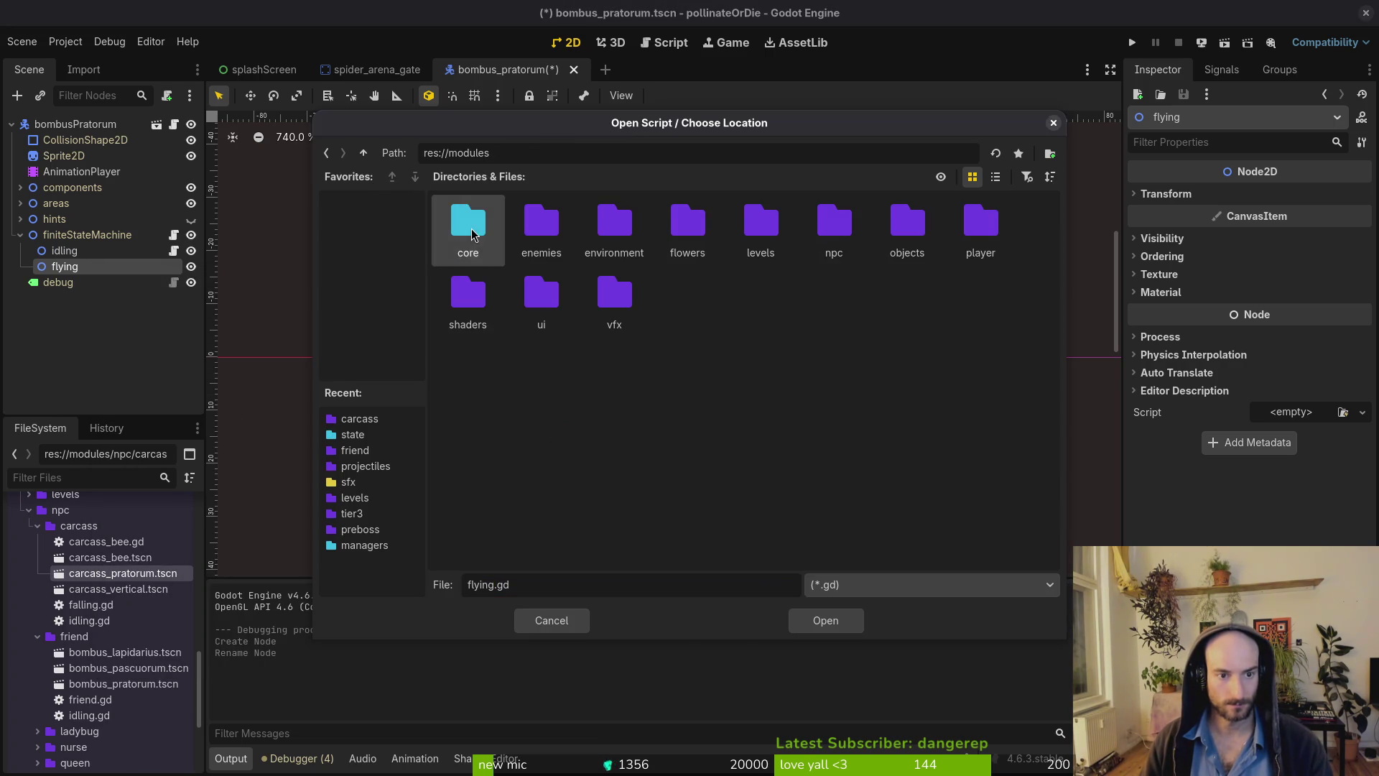
double_click(467, 223)
double_click(768, 224)
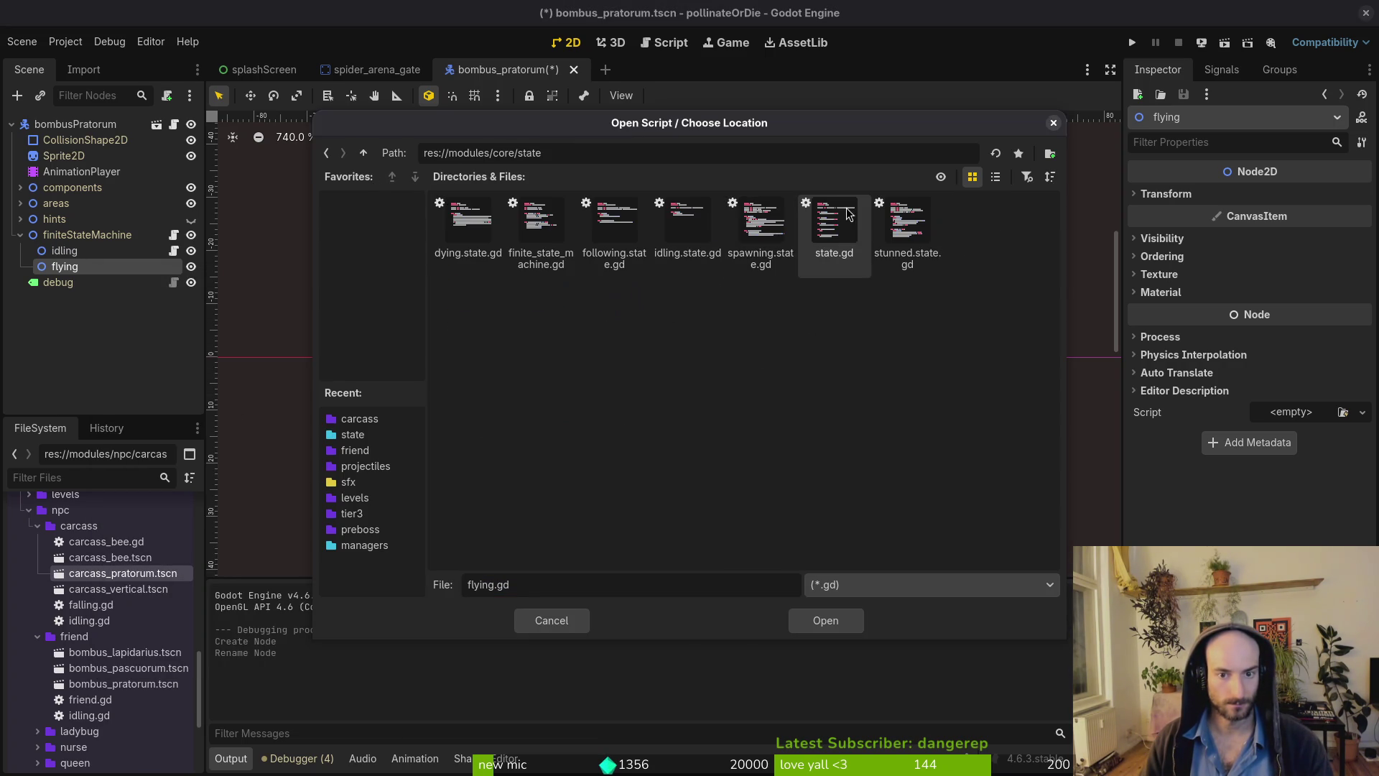
left_click(834, 222)
left_click(825, 619)
left_click(743, 511)
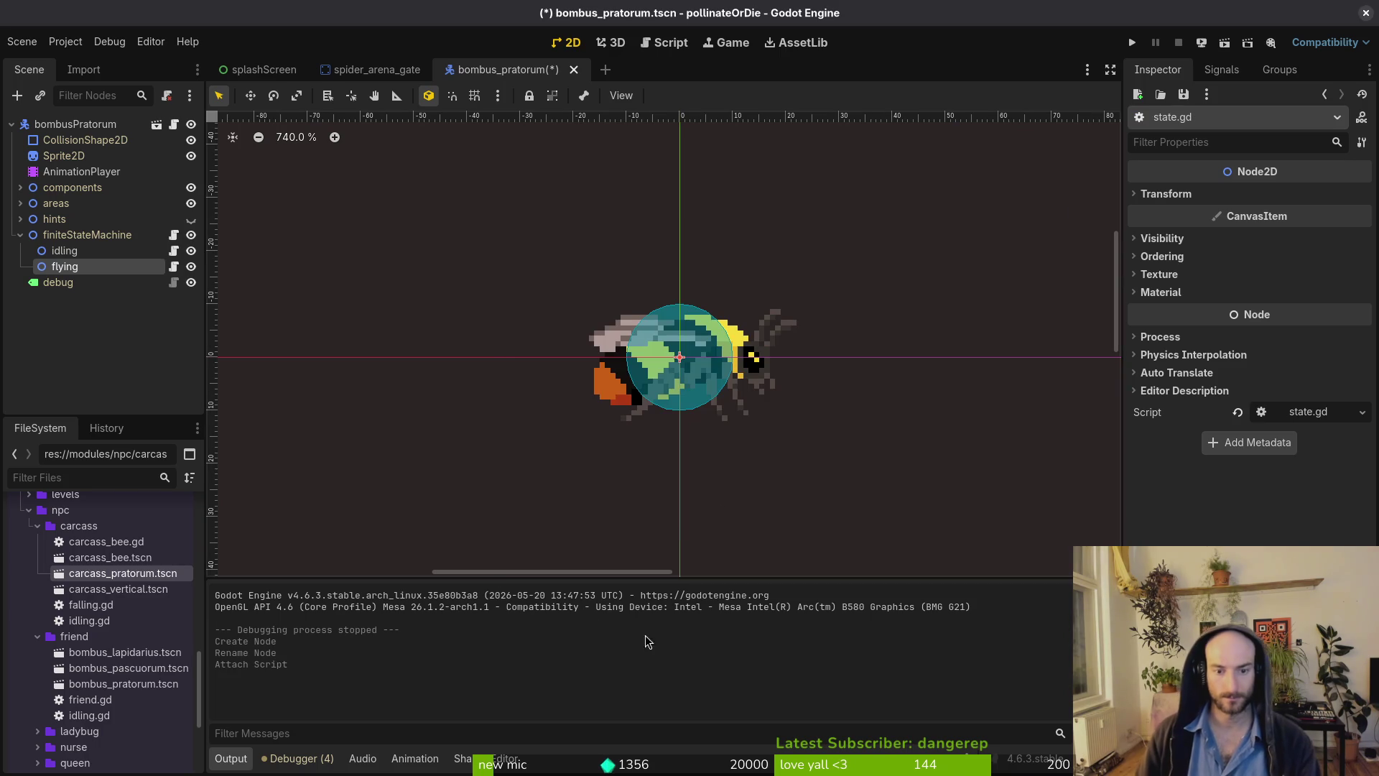
key("ctrl+s")
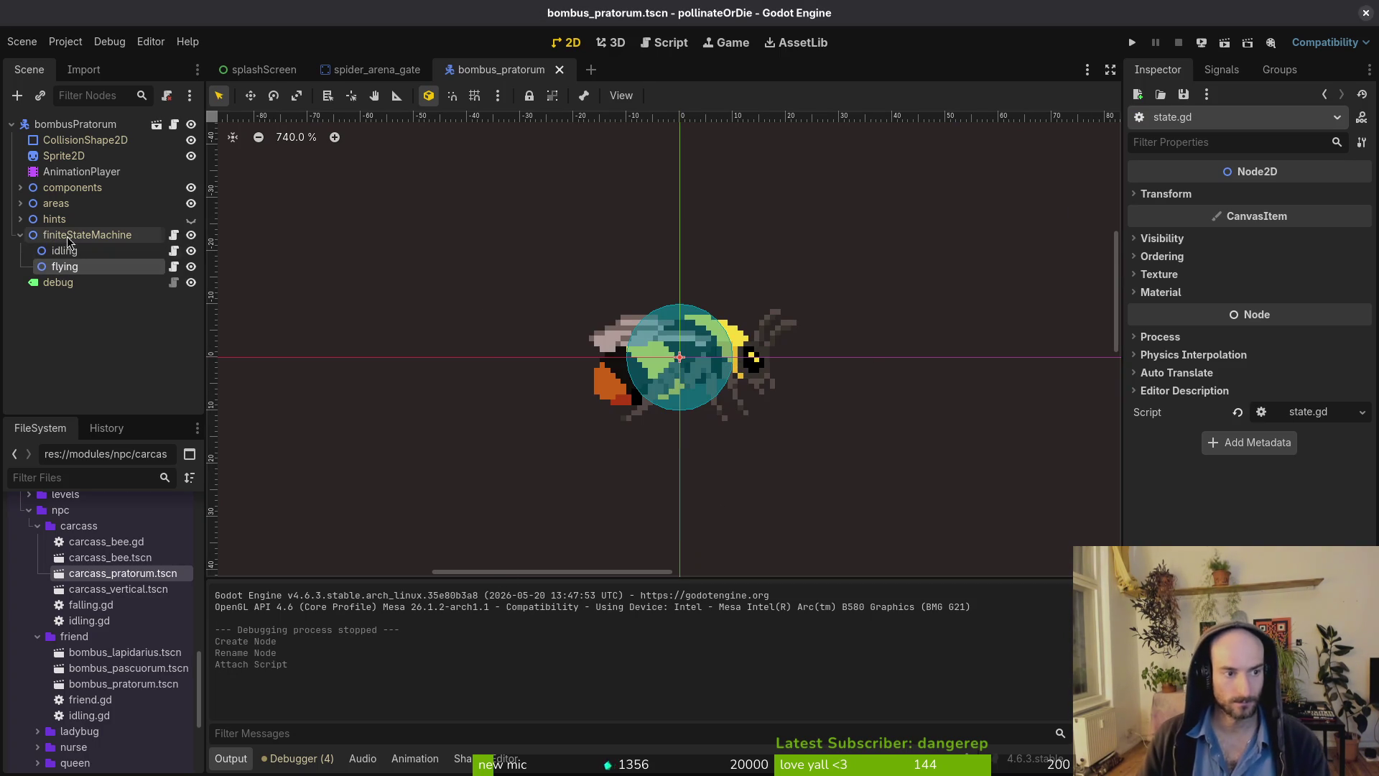
key("alt+Tab")
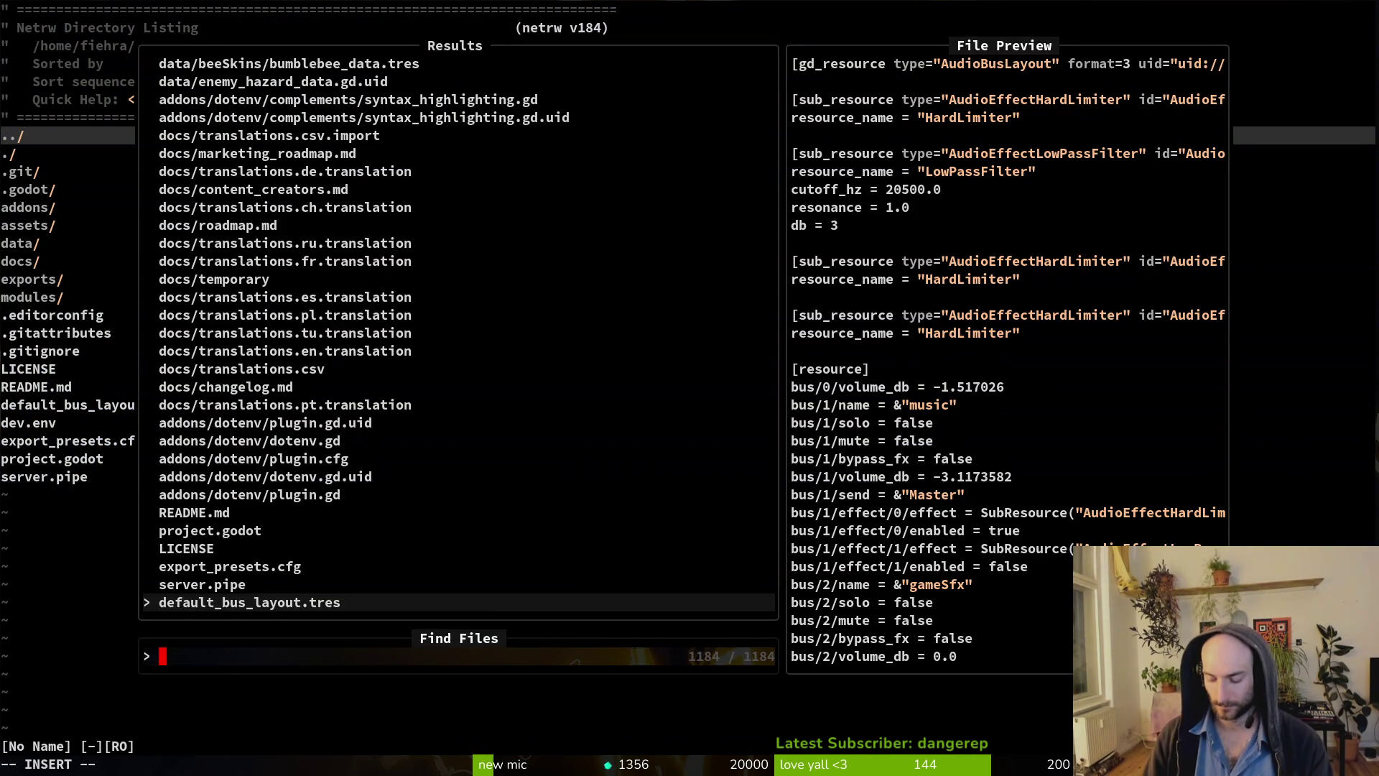
type("fridl")
key("Return")
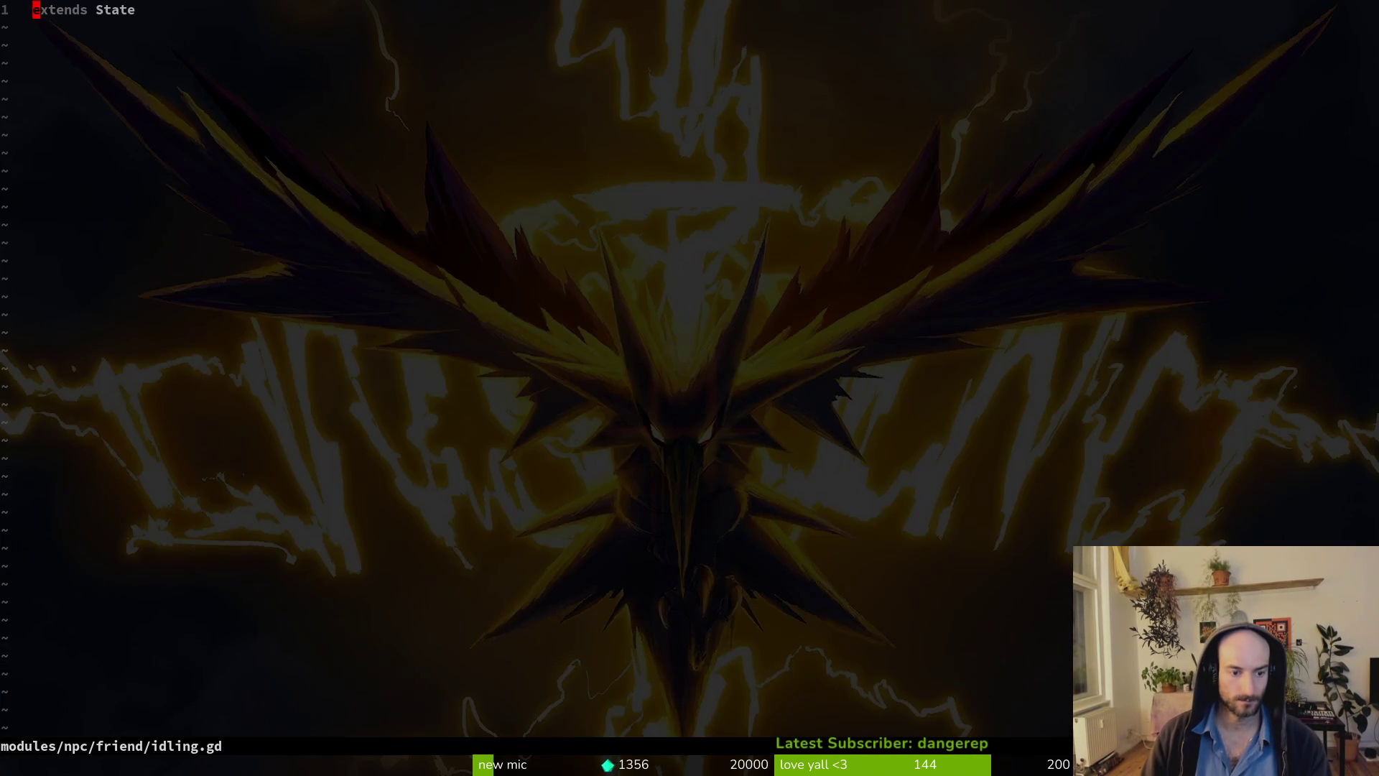
key("space")
key("f")
key("f")
type("friend")
key("Return")
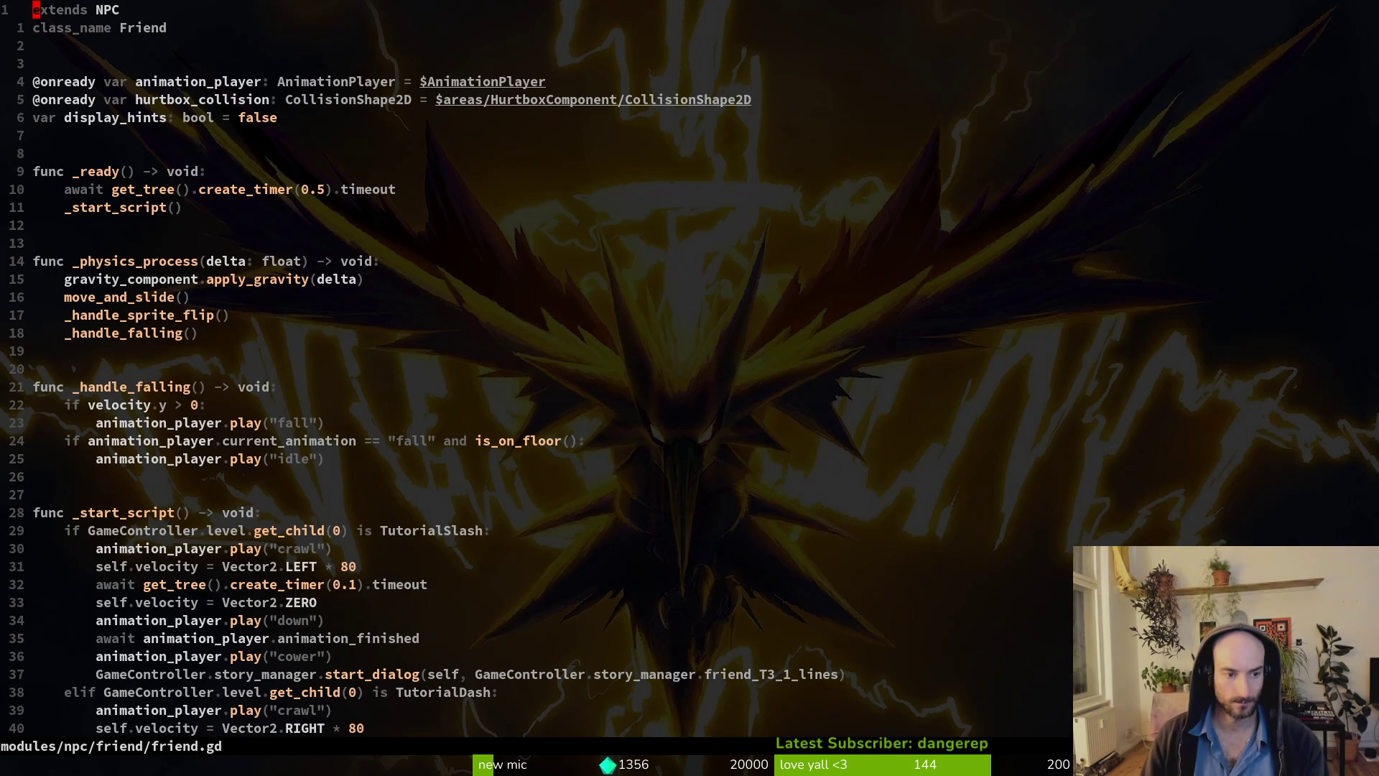
scroll(568, 279, "down", 20)
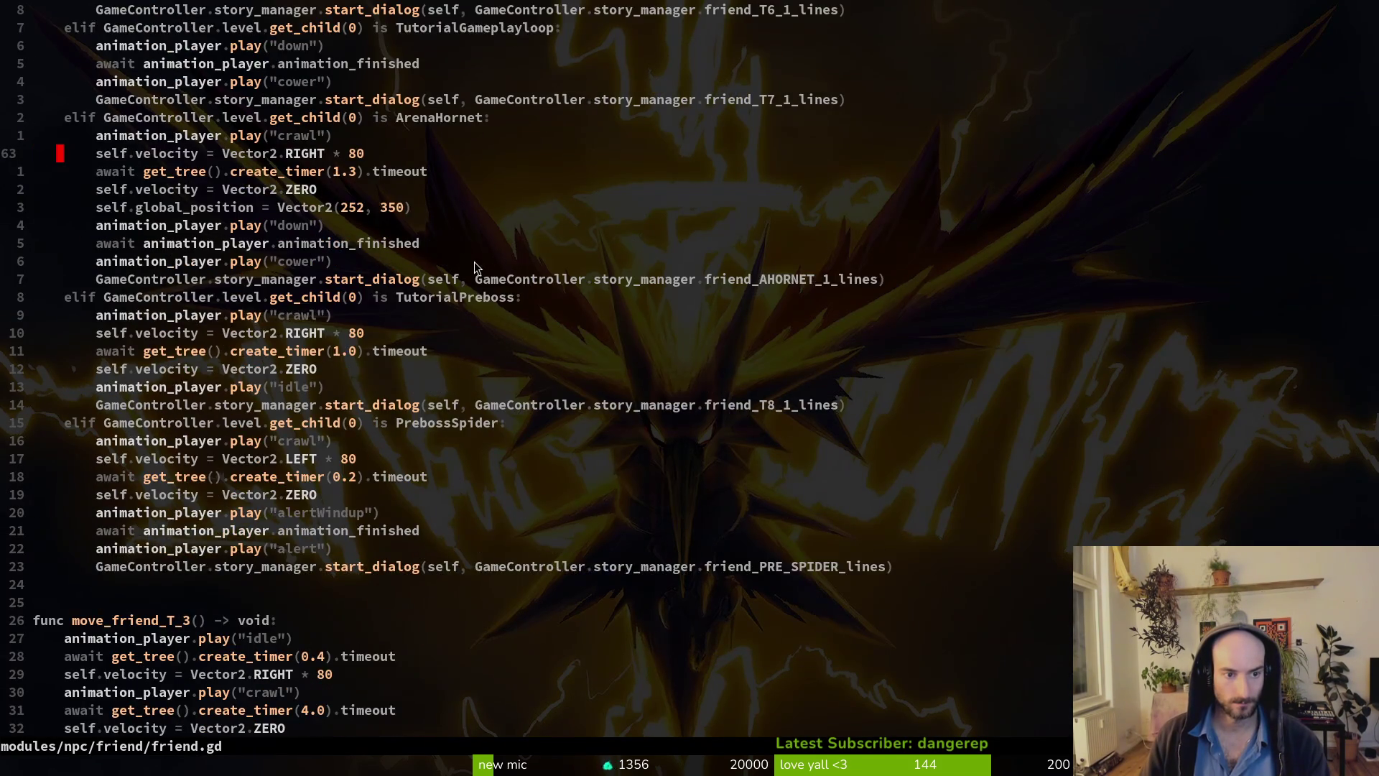
left_click(154, 243)
key("ctrl+s")
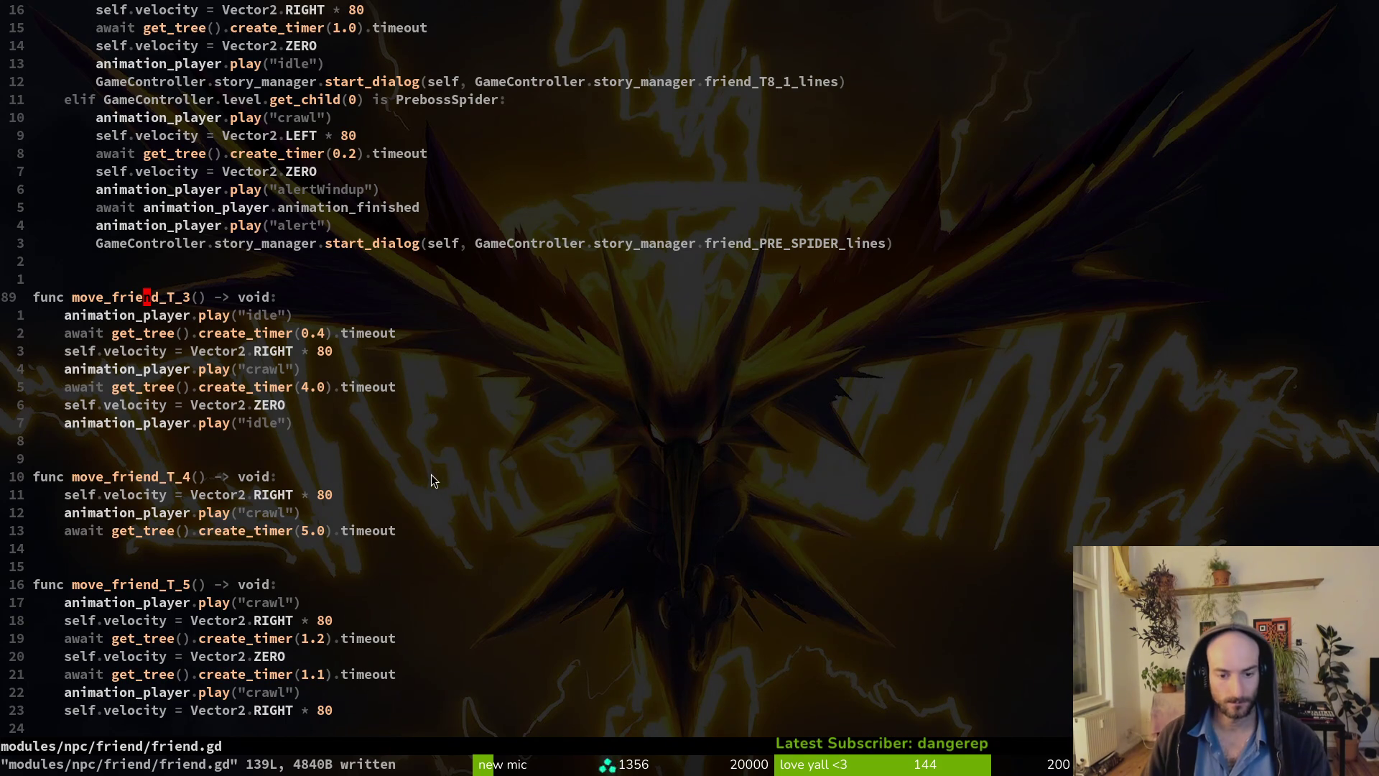
scroll(503, 445, "down", 12)
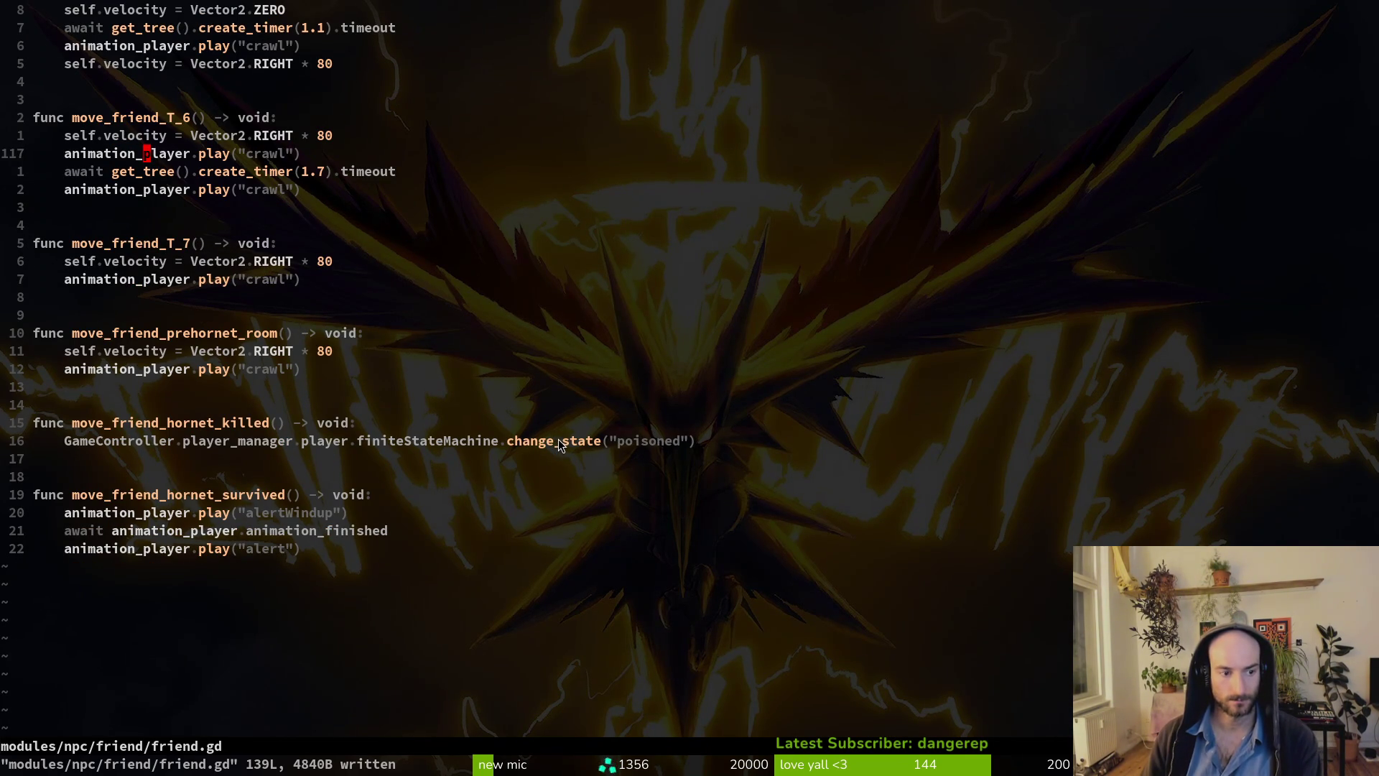
scroll(546, 438, "up", 10)
Back in Godot, review the bee AnimationPlayer's existing animations without changing them.
key("alt+Tab")
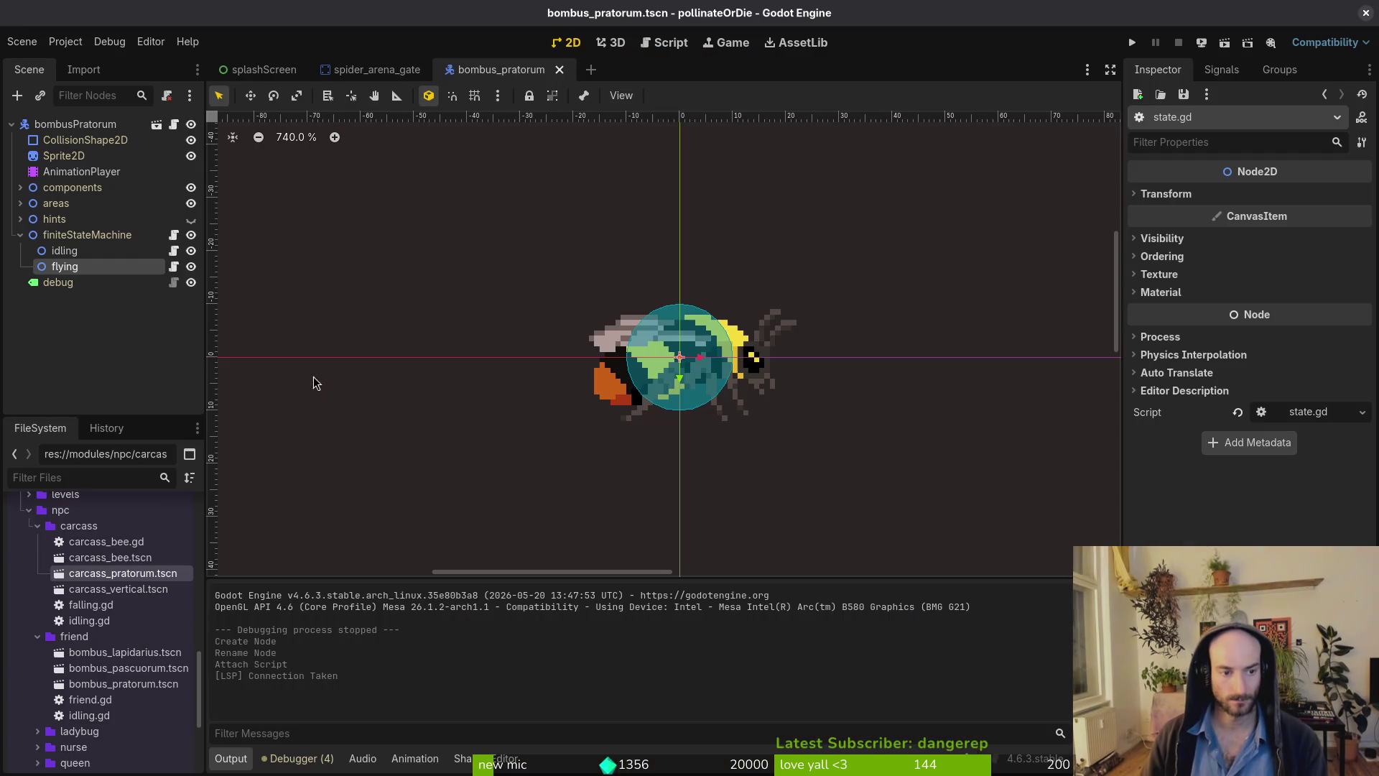
left_click(79, 171)
left_click(578, 583)
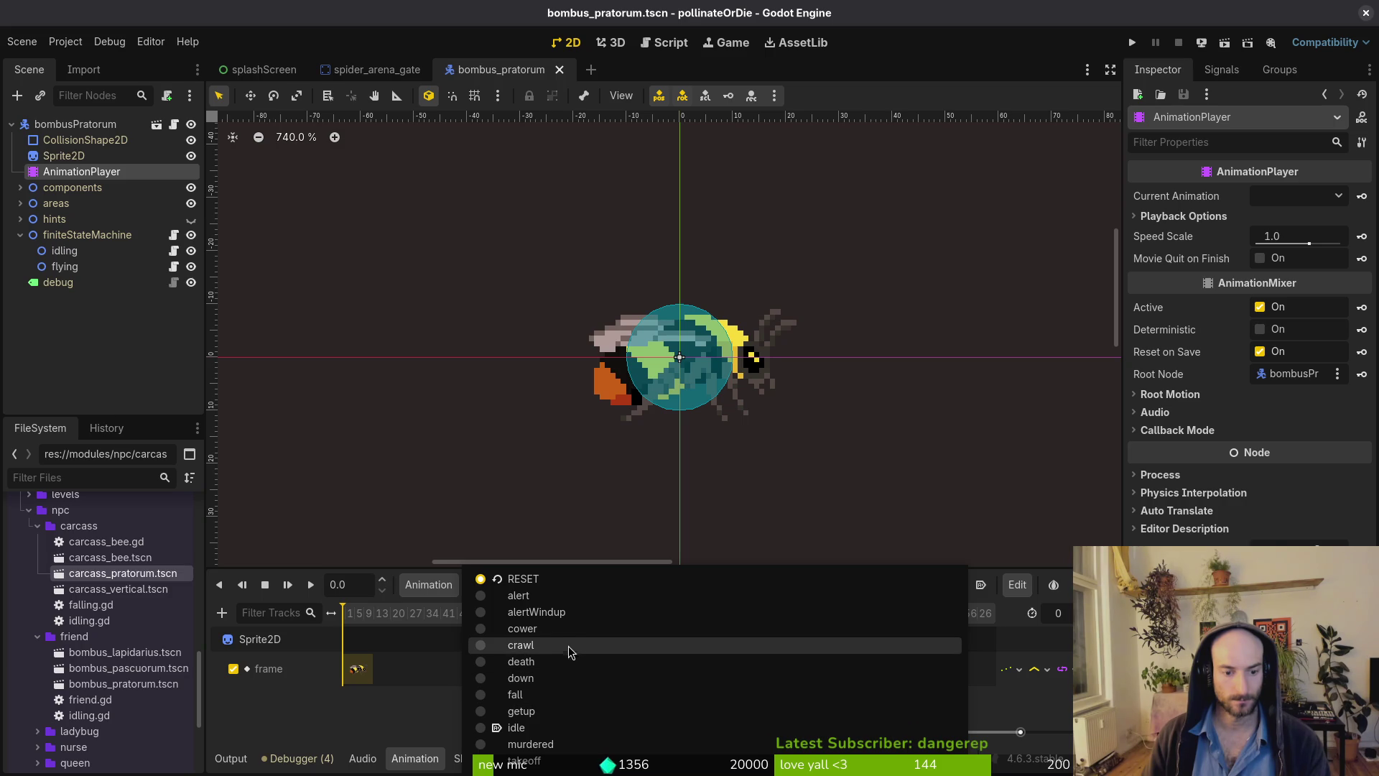
key("Escape")
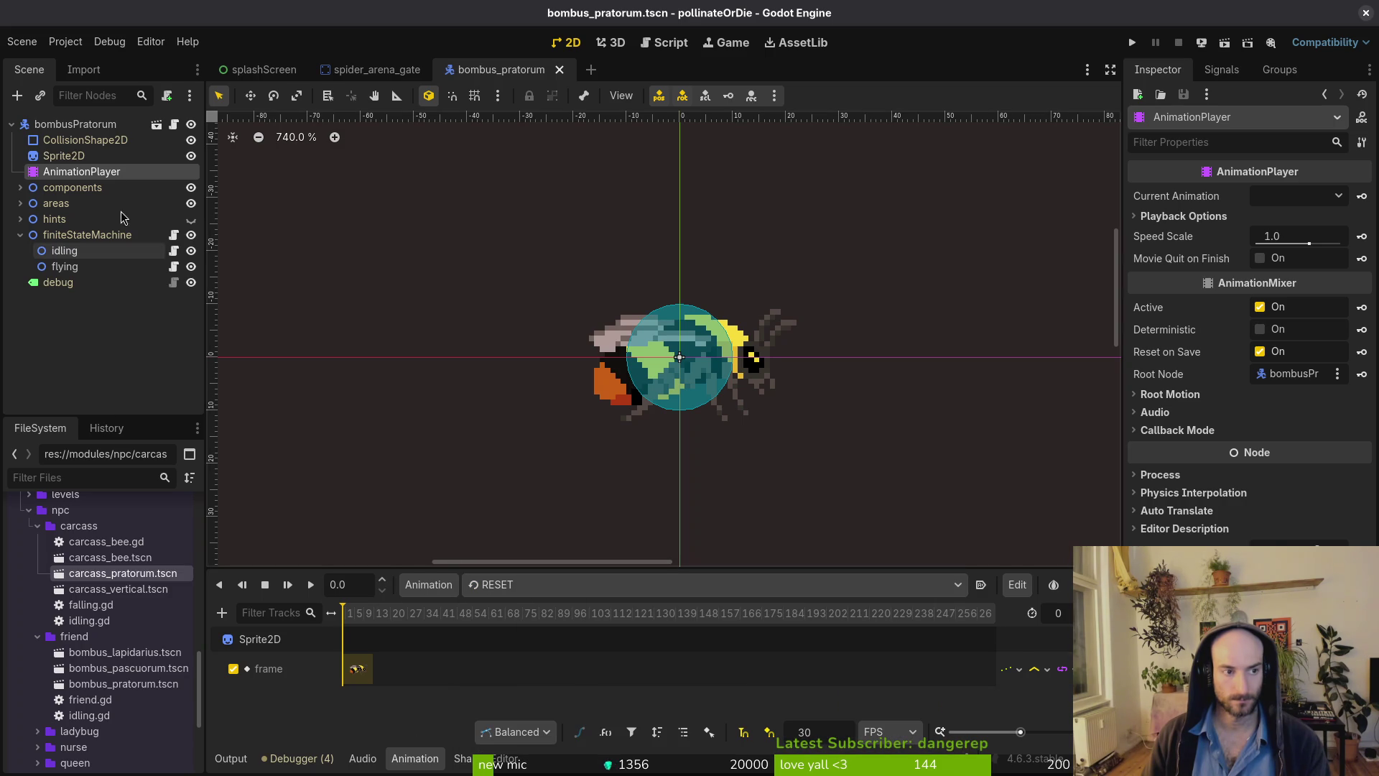
left_click(109, 392)
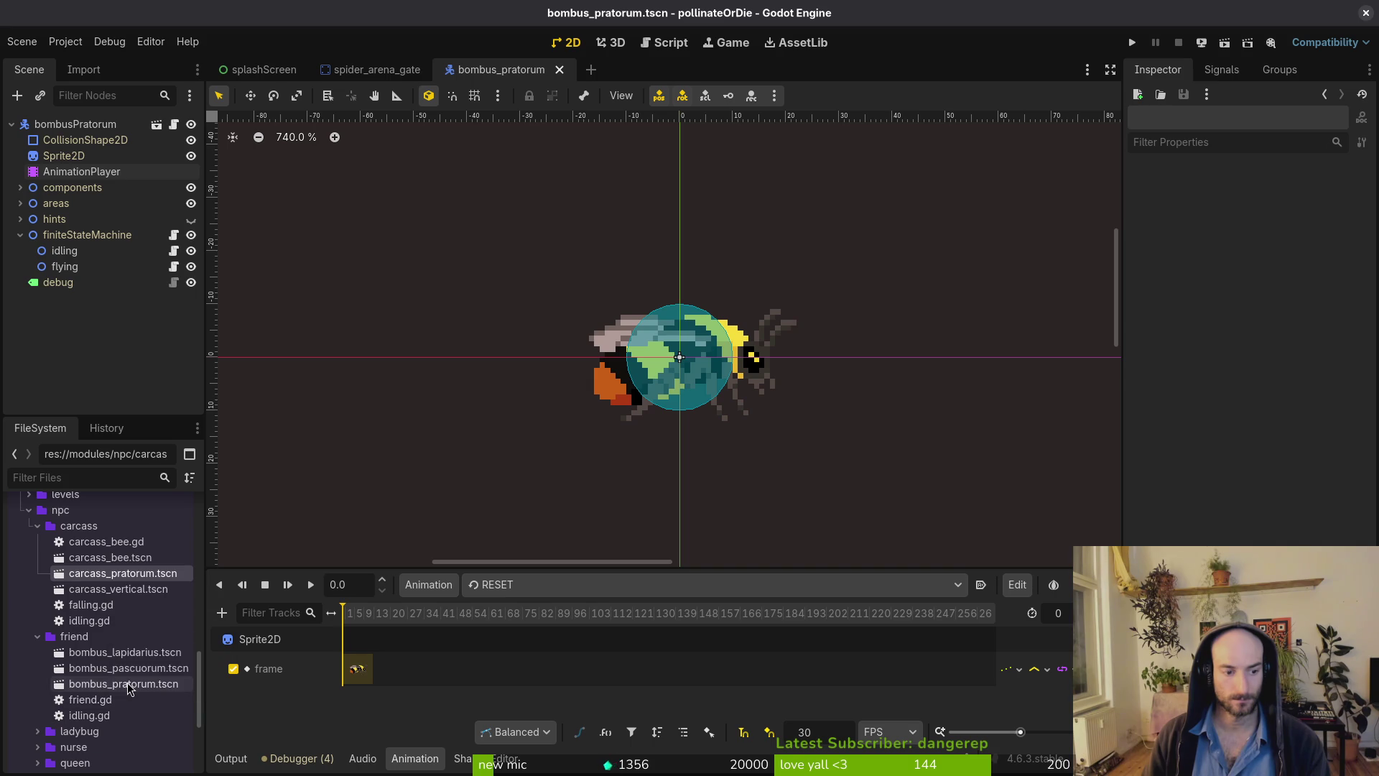
In the bombus_pascuorum scene, create a new AnimationPlayer animation named 'flying'.
double_click(139, 668)
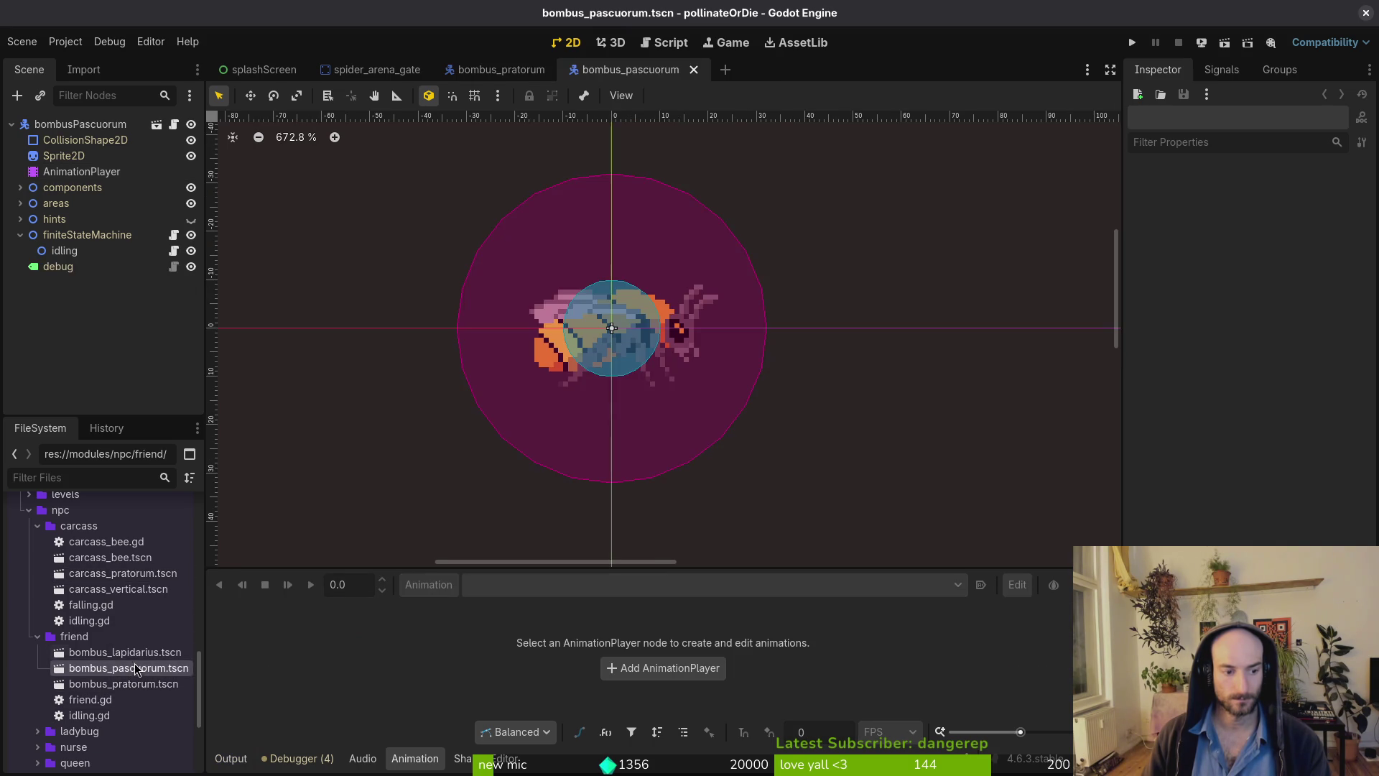
double_click(138, 652)
double_click(131, 668)
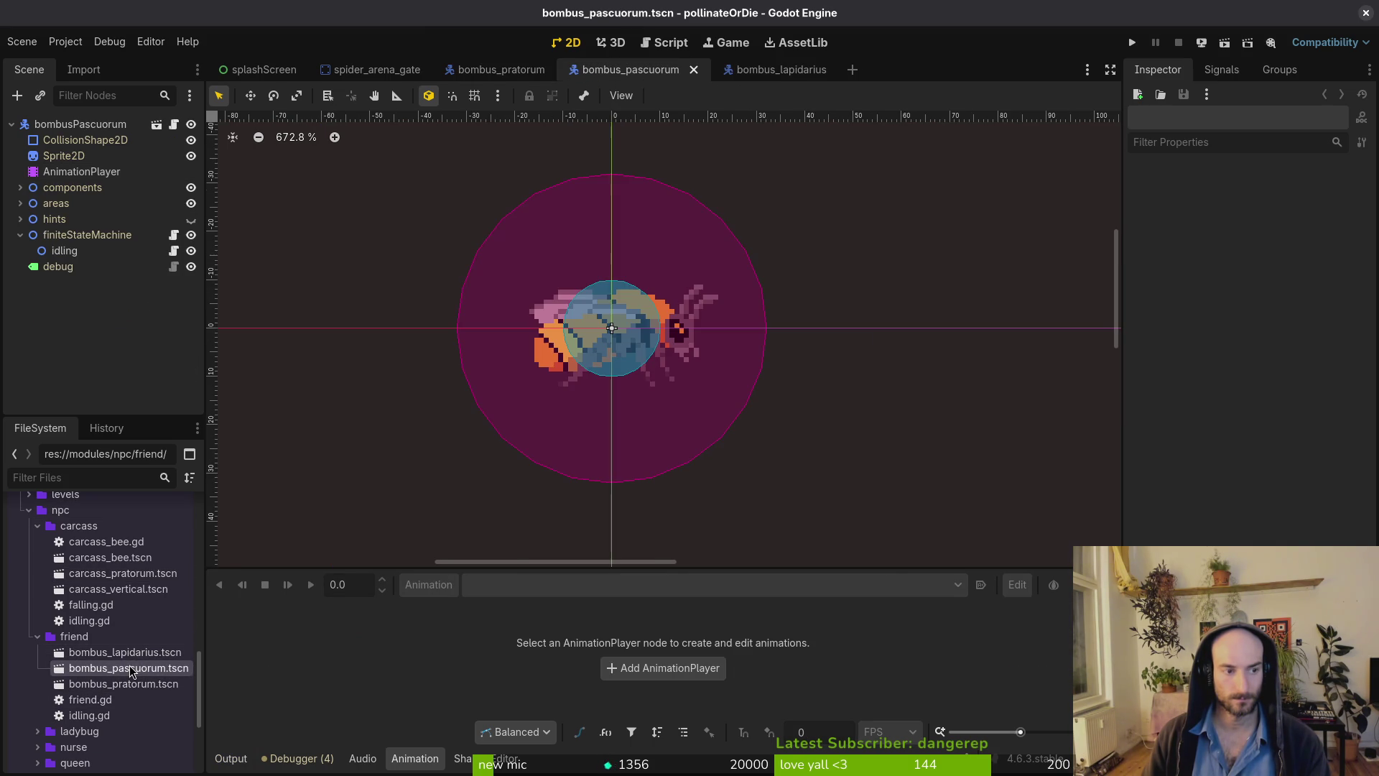
left_click(84, 172)
left_click(502, 583)
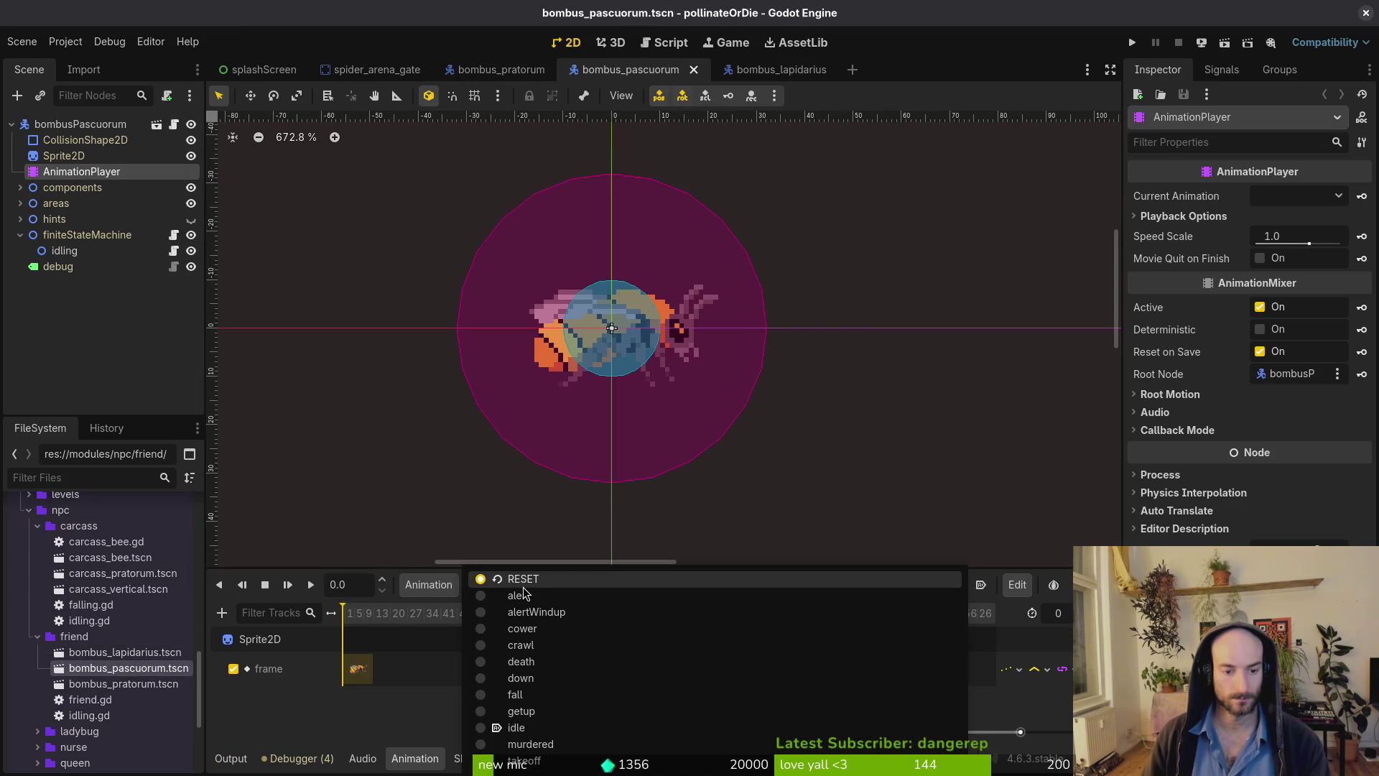
left_click(431, 584)
left_click(443, 610)
type("flying")
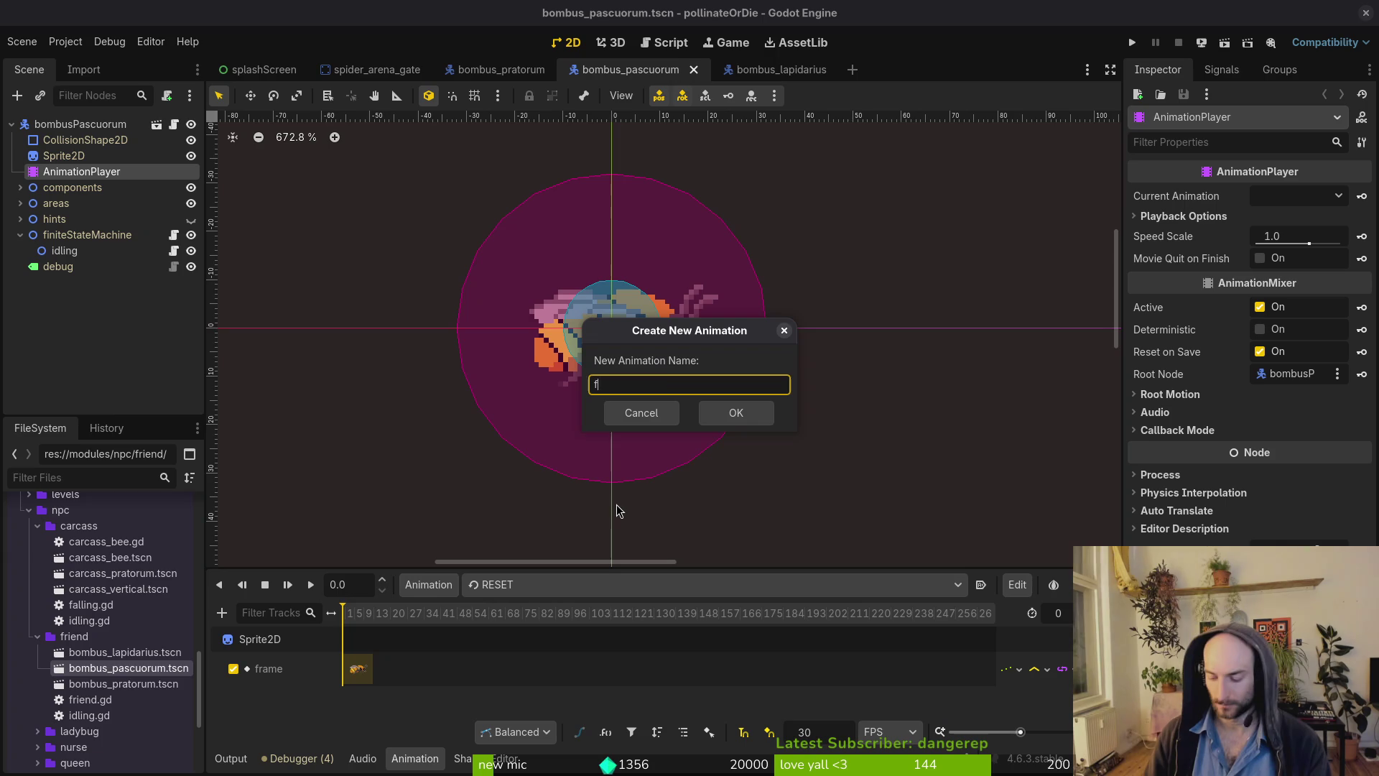
key("Return")
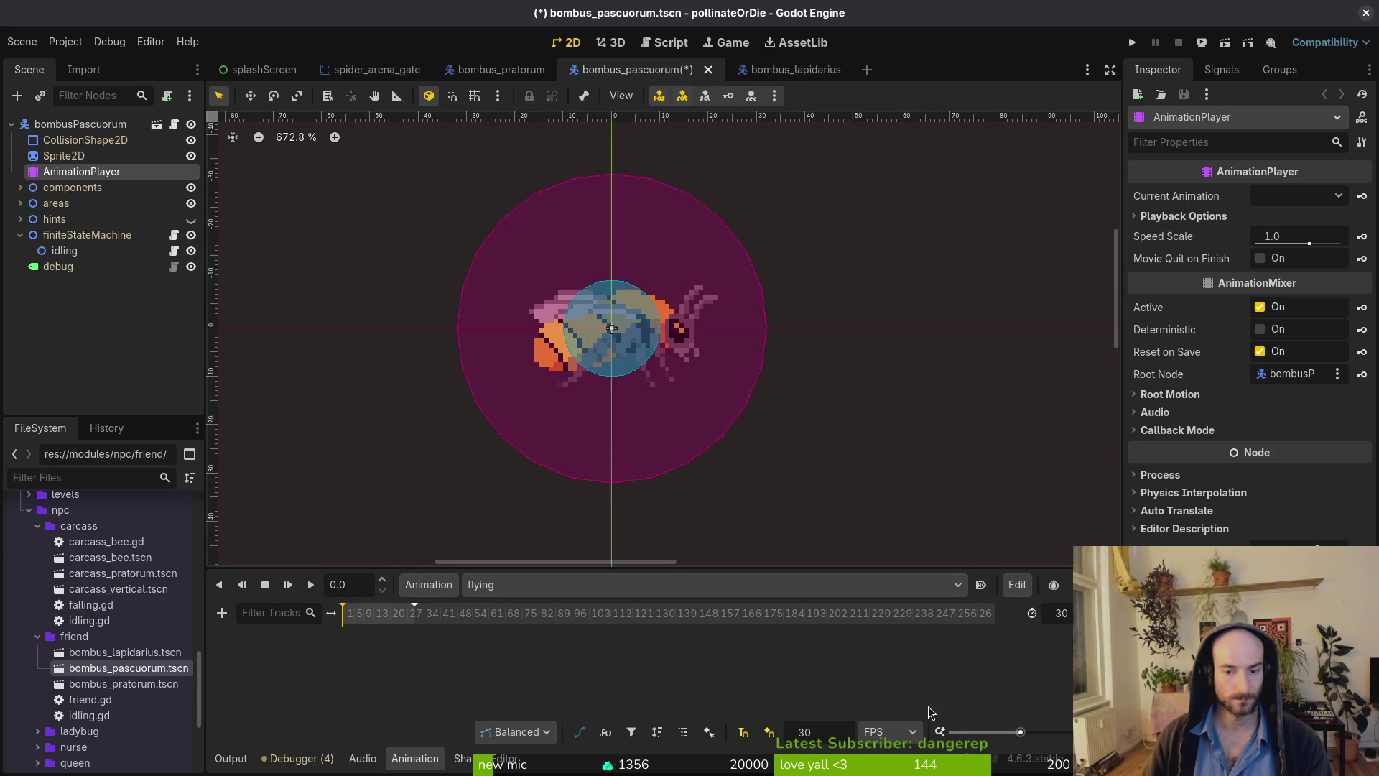
Set the flying animation's timeline snap to 12 FPS, confirm its length, and save the scene.
double_click(825, 732)
type("12")
key("Return")
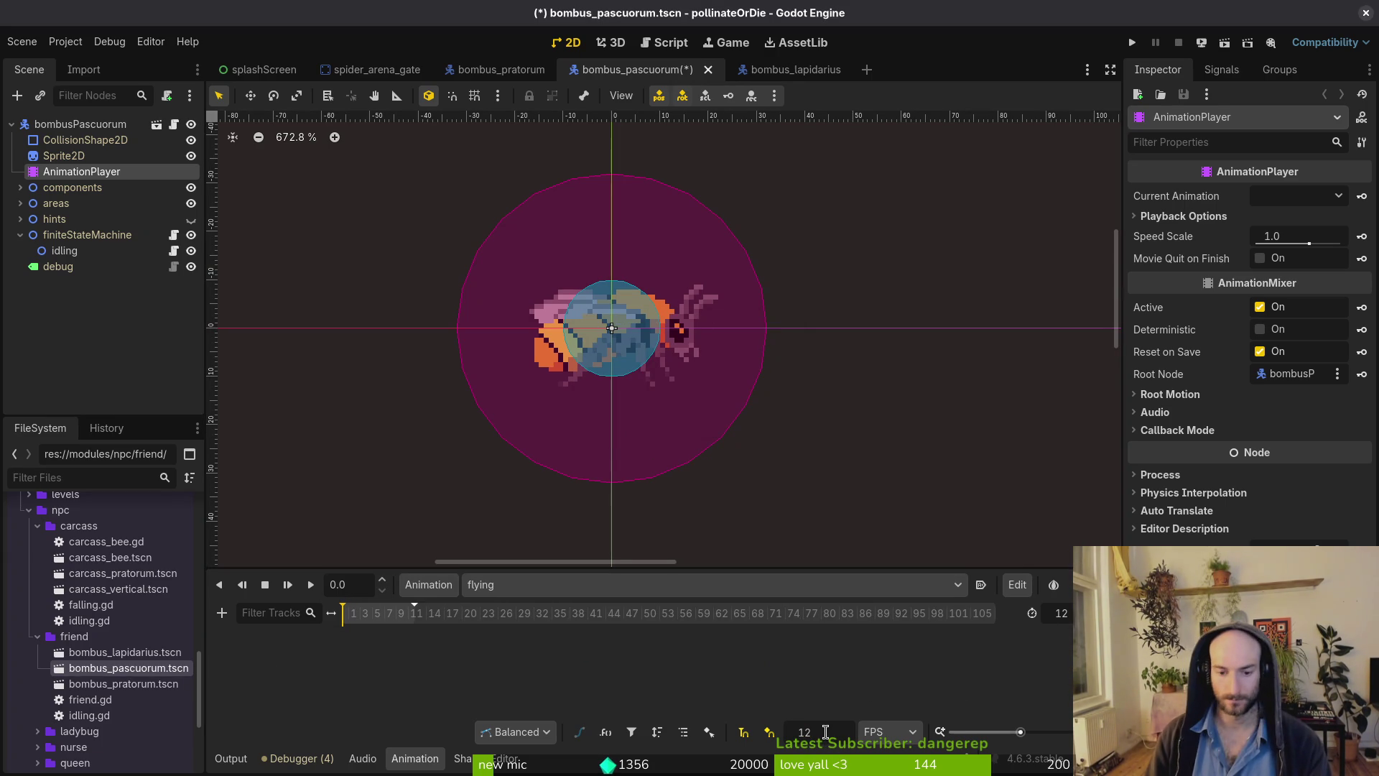
type("4")
key("Return")
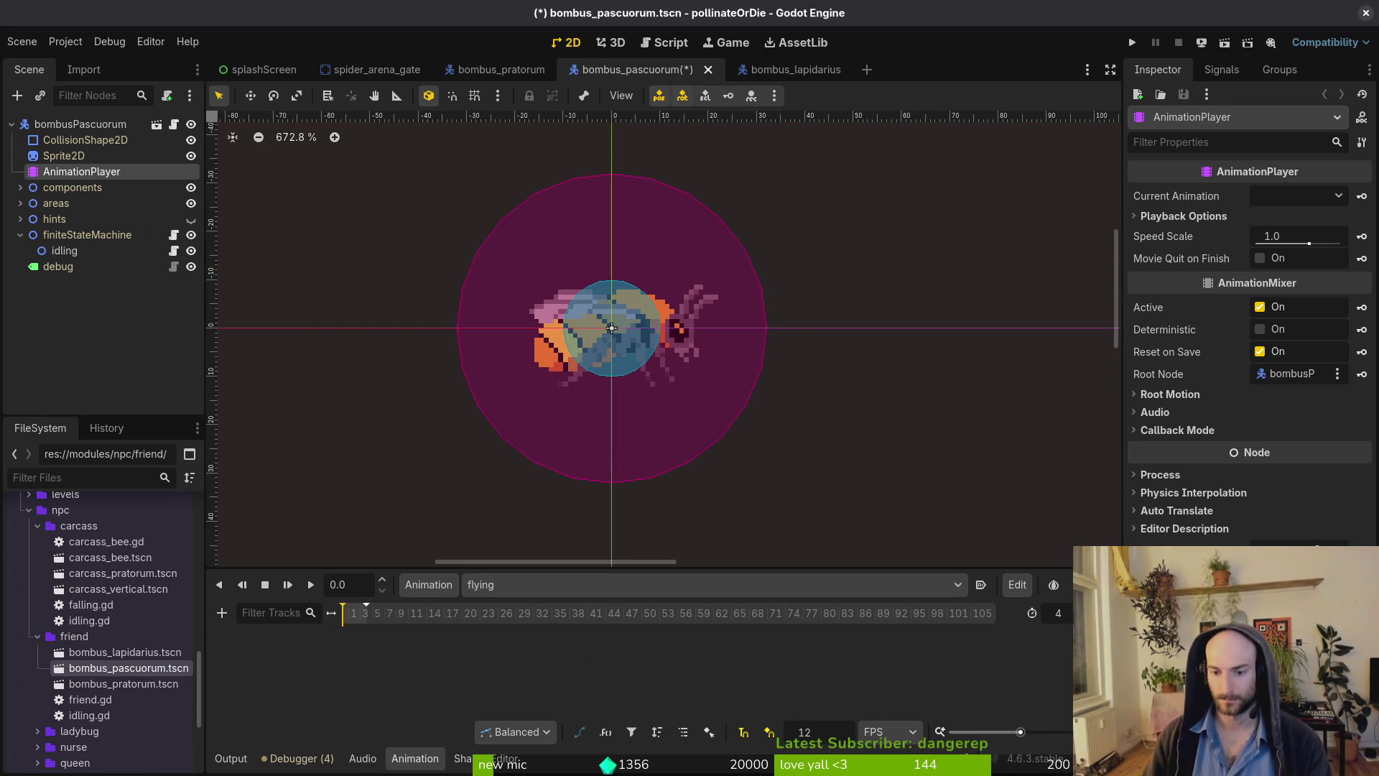
key("ctrl+s")
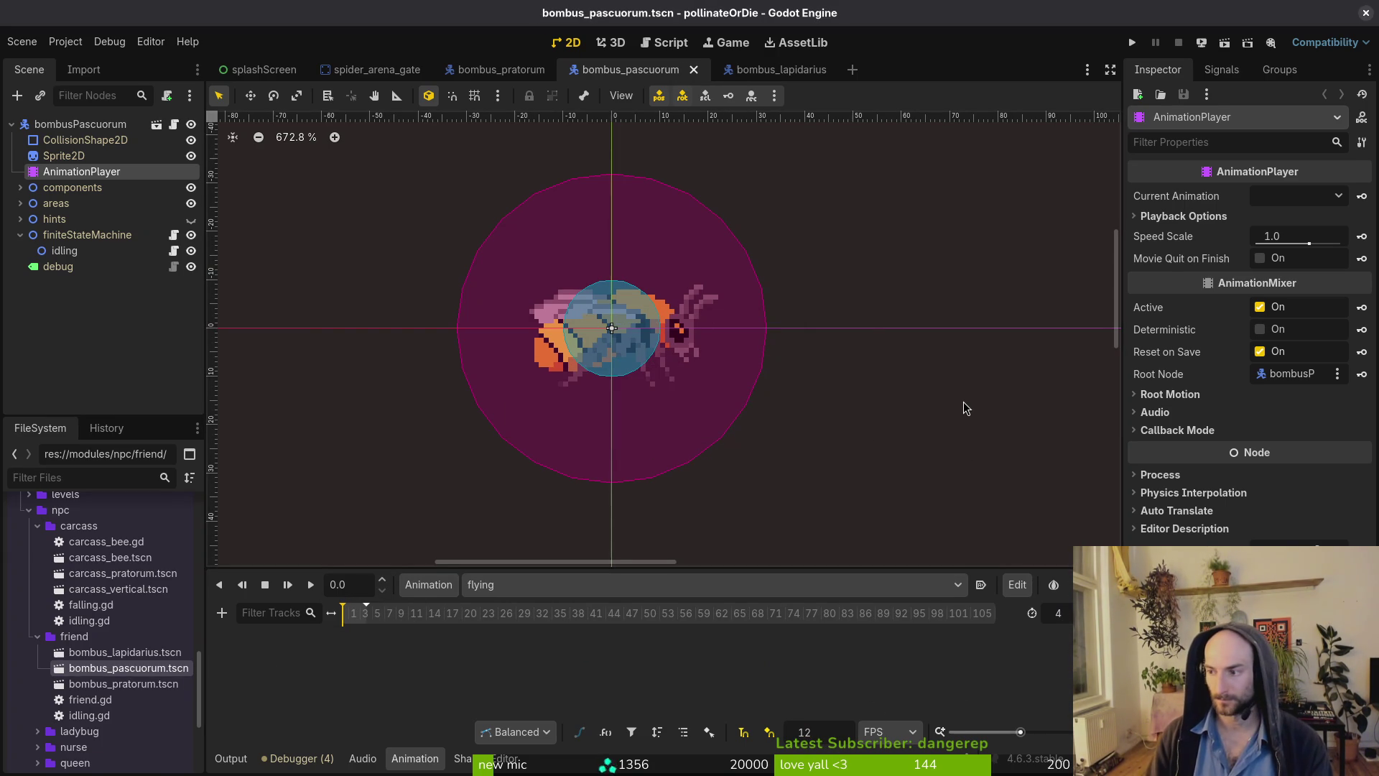
Open friendBee.aseprite from Aseprite's recent files and inspect the flying tag's frames.
key("alt+Tab")
left_click(33, 58)
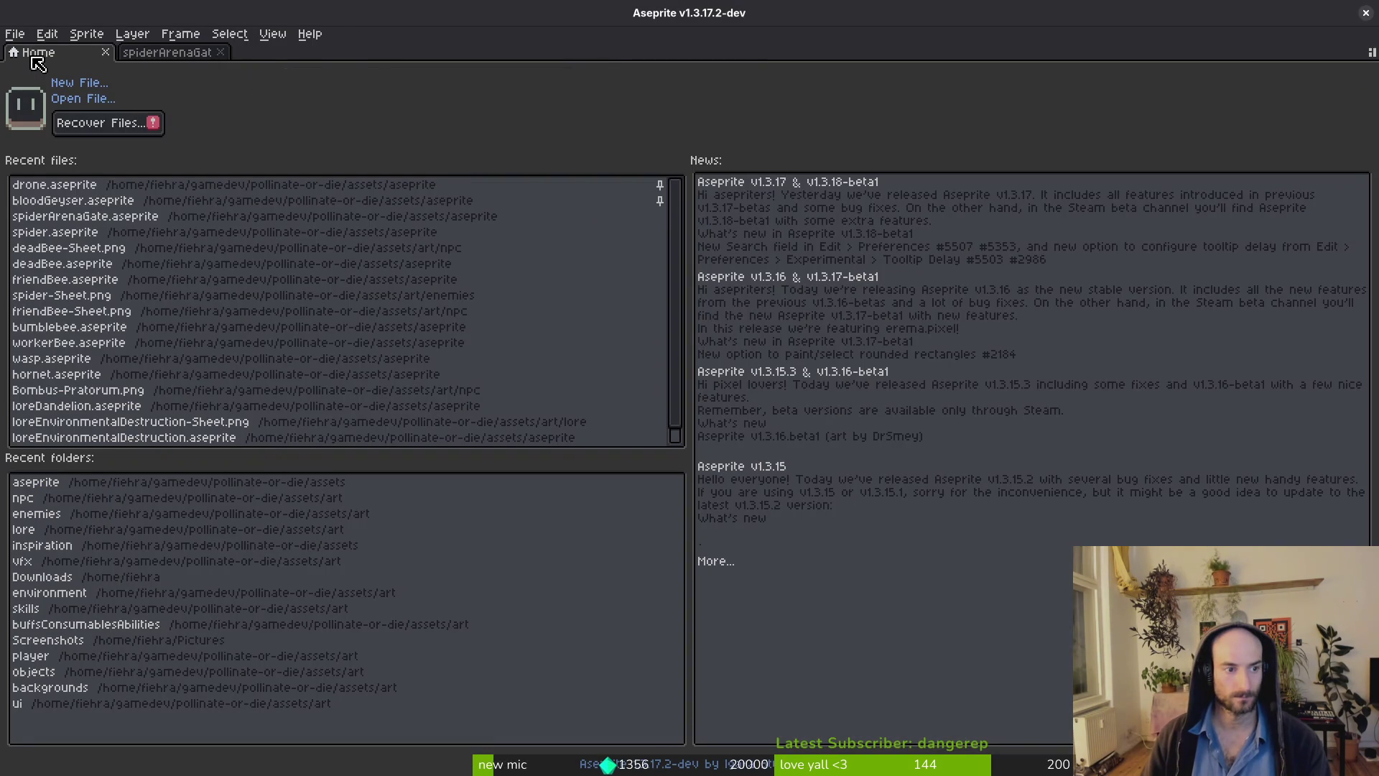
left_click(68, 279)
scroll(1021, 637, "right", 5)
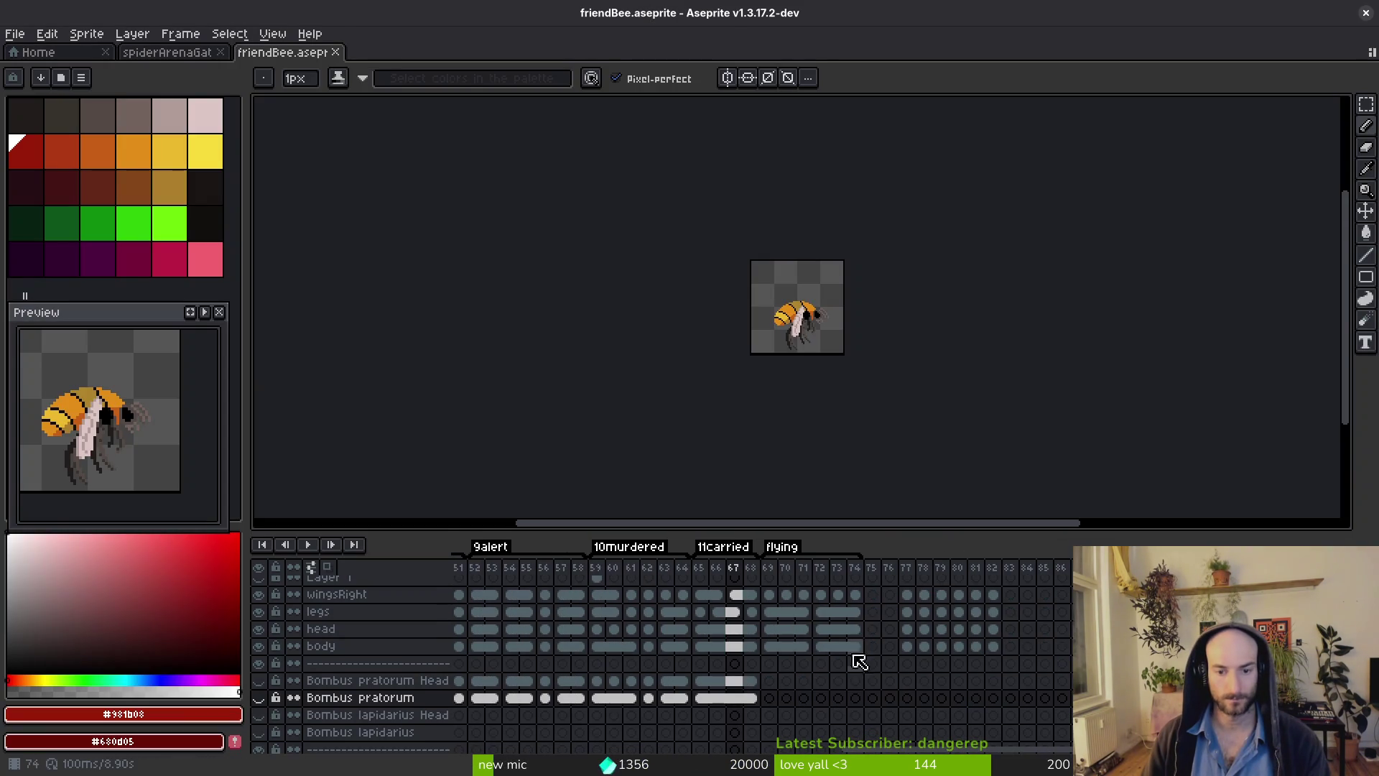
left_click(782, 583)
key("alt+Tab")
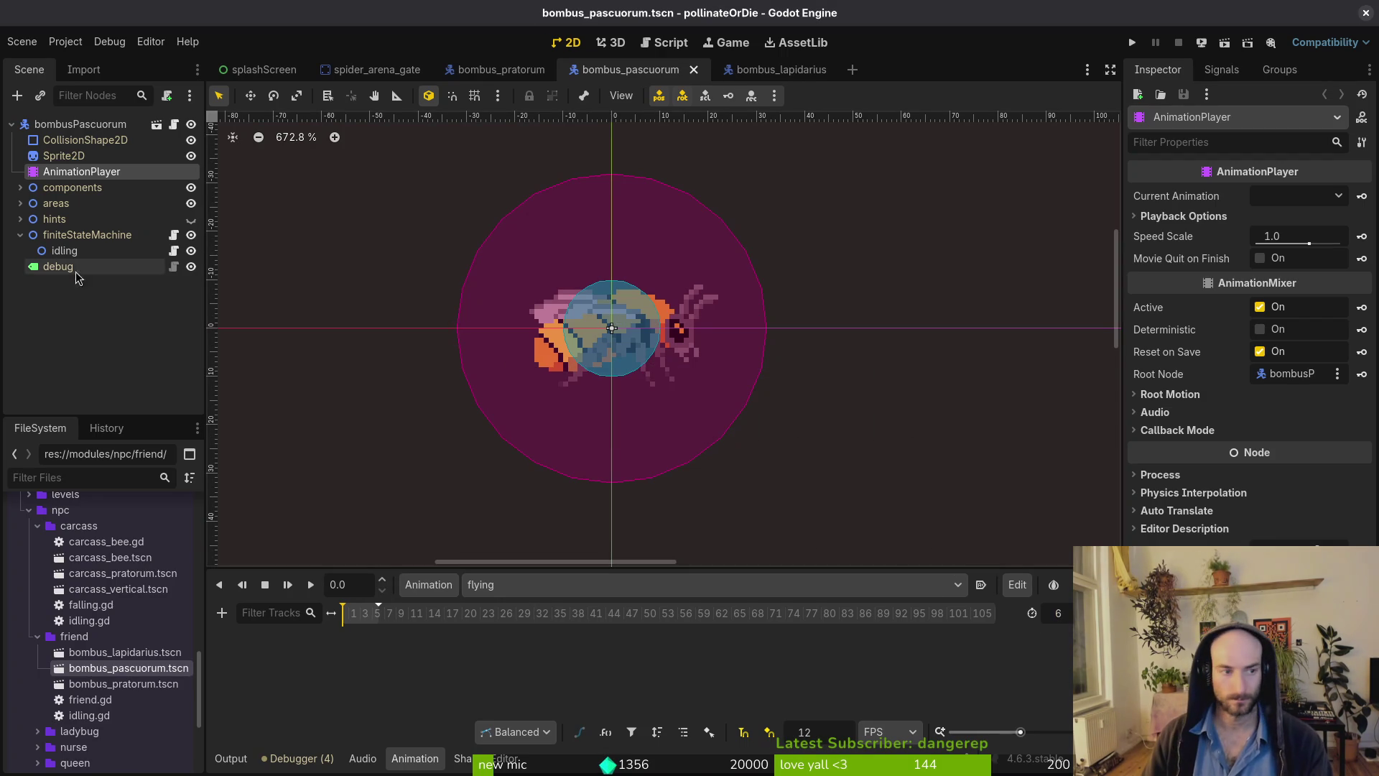
Raise the bee Sprite2D's Frame Coords y to row 11 (frame 121).
left_click(65, 156)
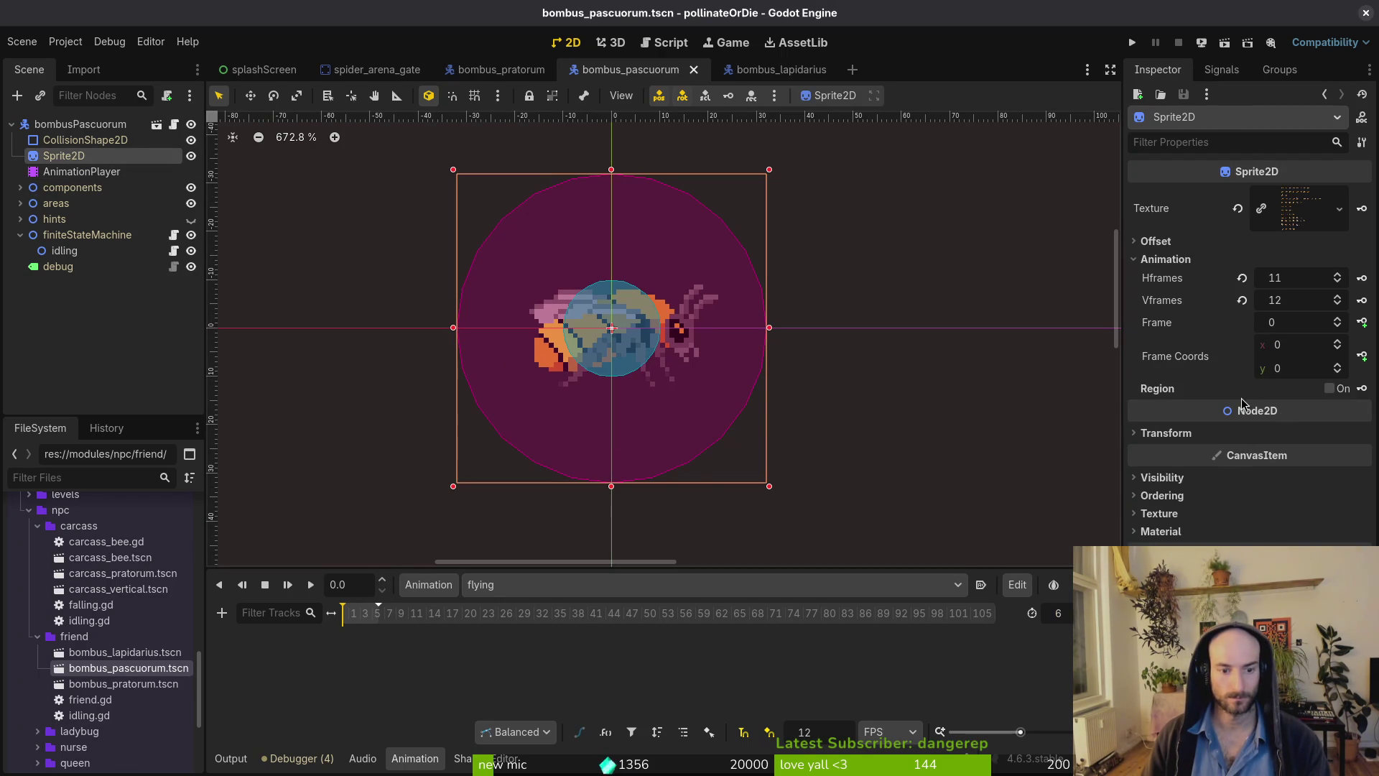
left_click(1337, 366)
left_click(1337, 365)
left_click(1337, 366)
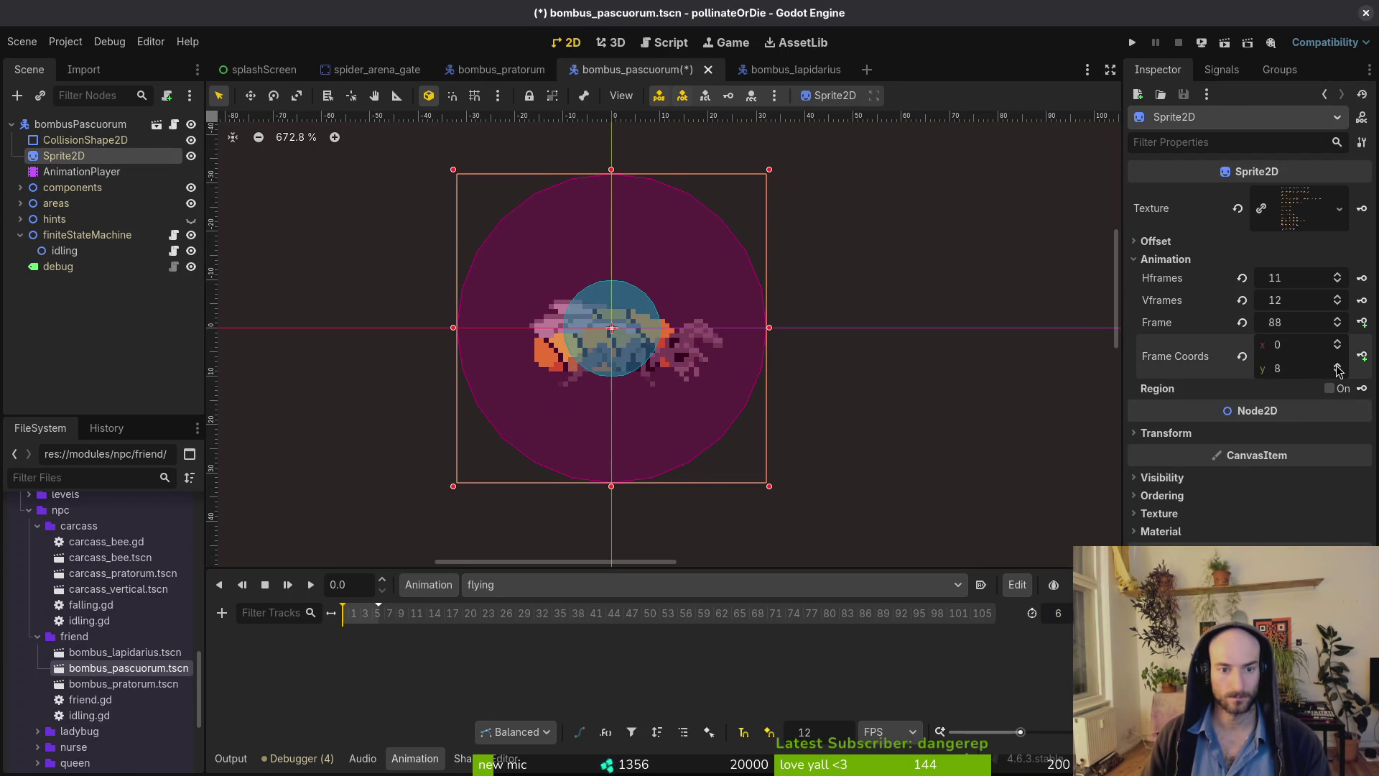
left_click(1336, 365)
left_click(1337, 366)
left_click(1337, 365)
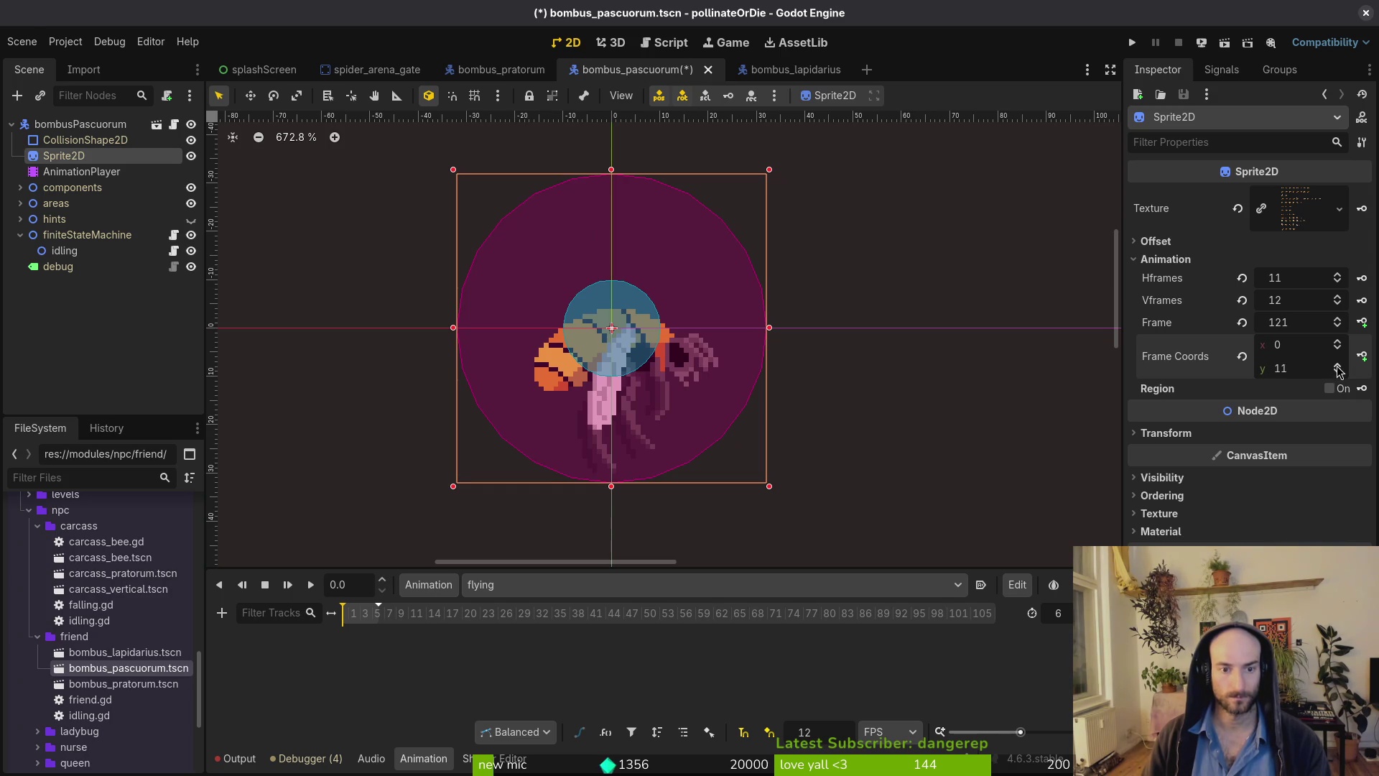
key("alt+Tab")
Rename the flying animation tag to '12flying'.
scroll(718, 661, "right", 3)
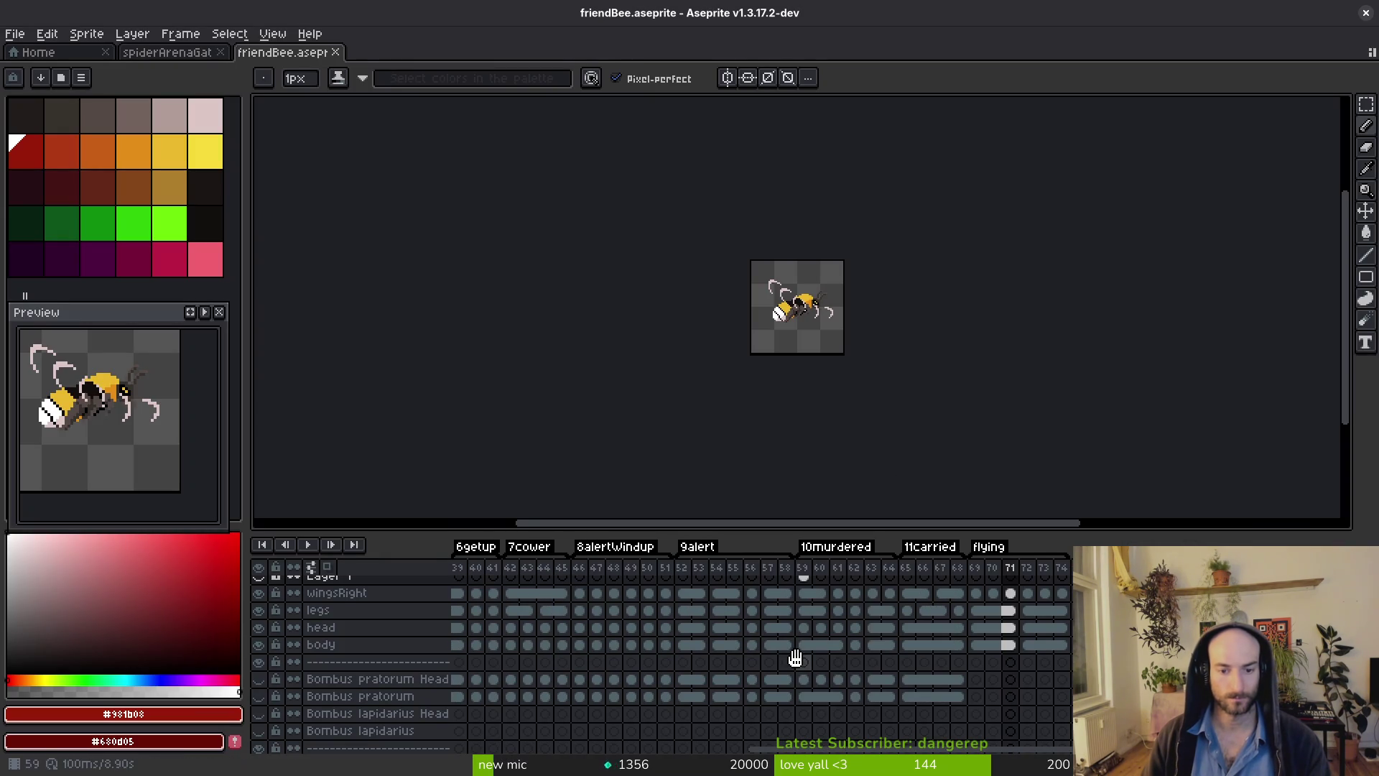
double_click(991, 546)
key("Home")
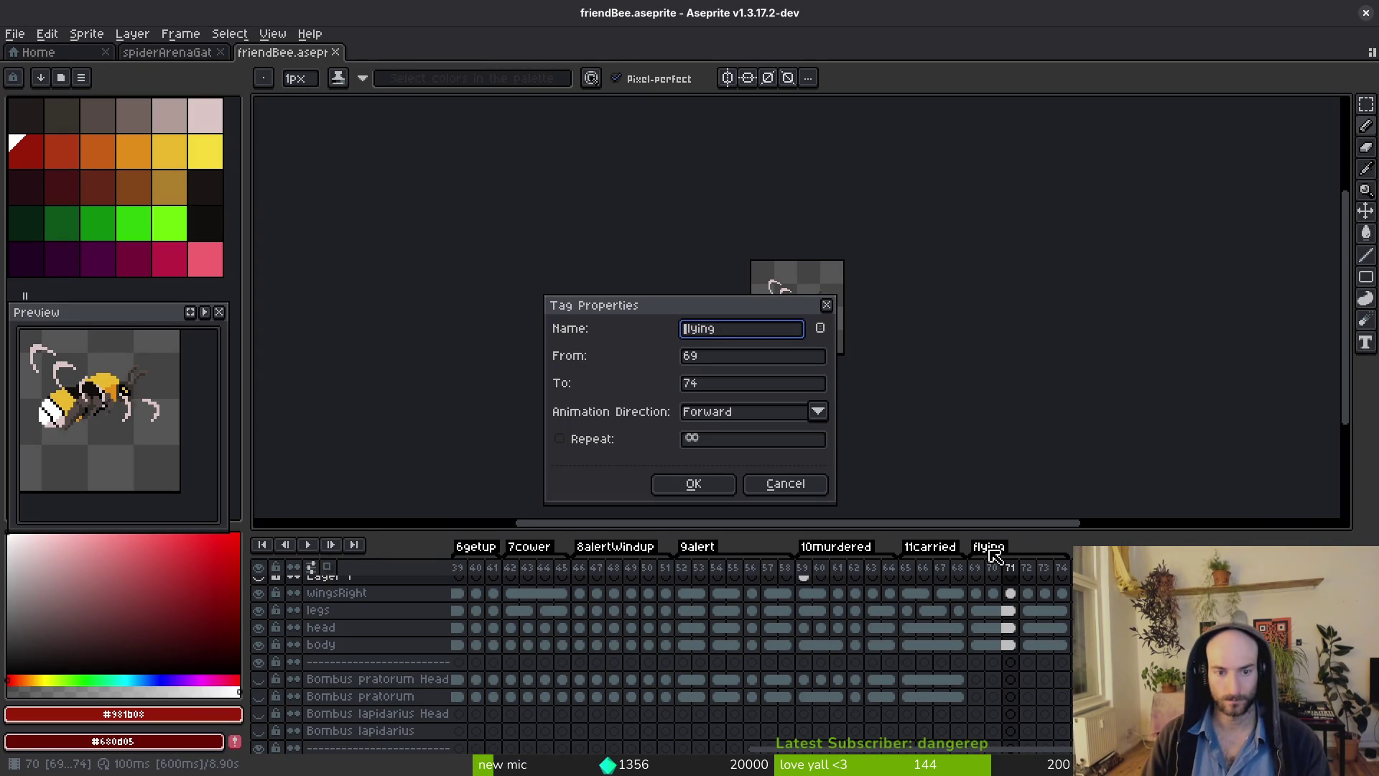
type("12")
key("Return")
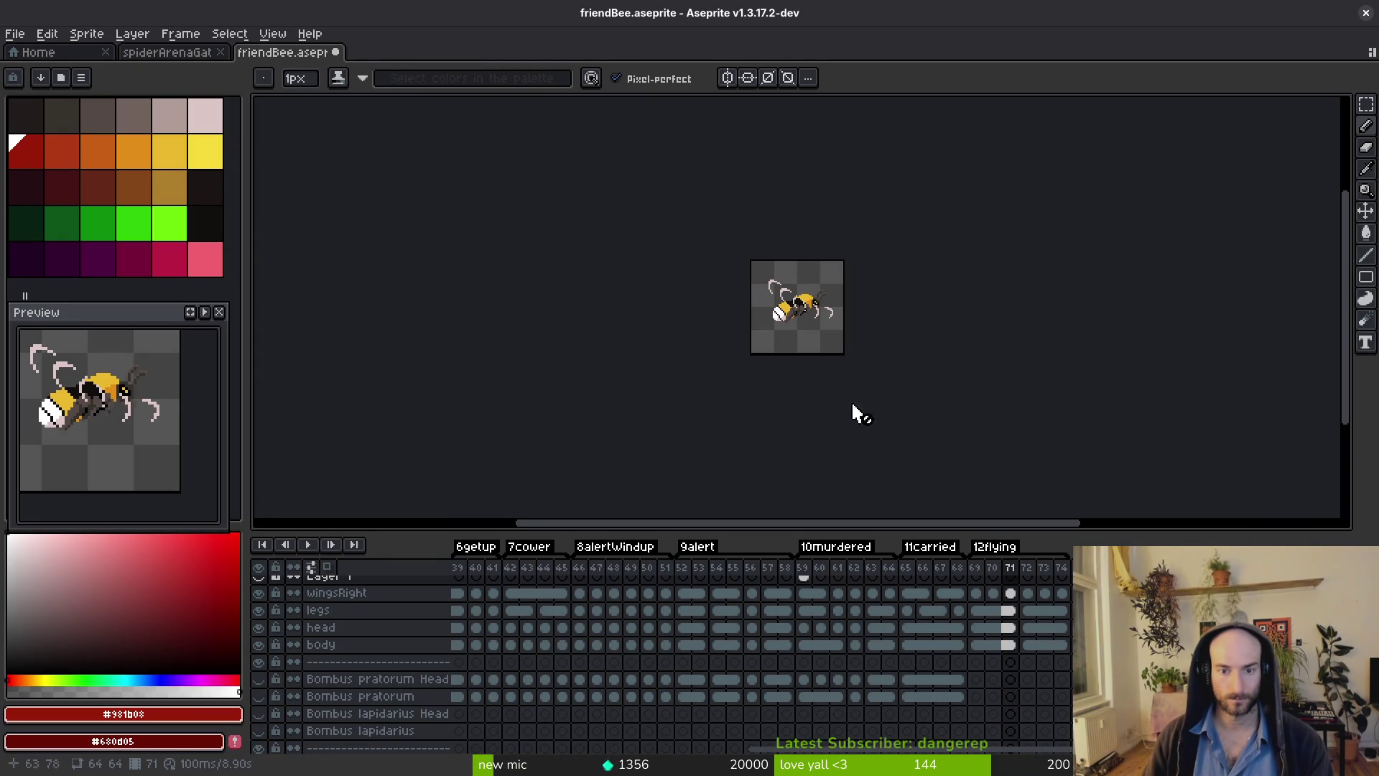
Compare against frame 68, then select the body and head cels across flying frames 69–74.
scroll(978, 677, "up", 1)
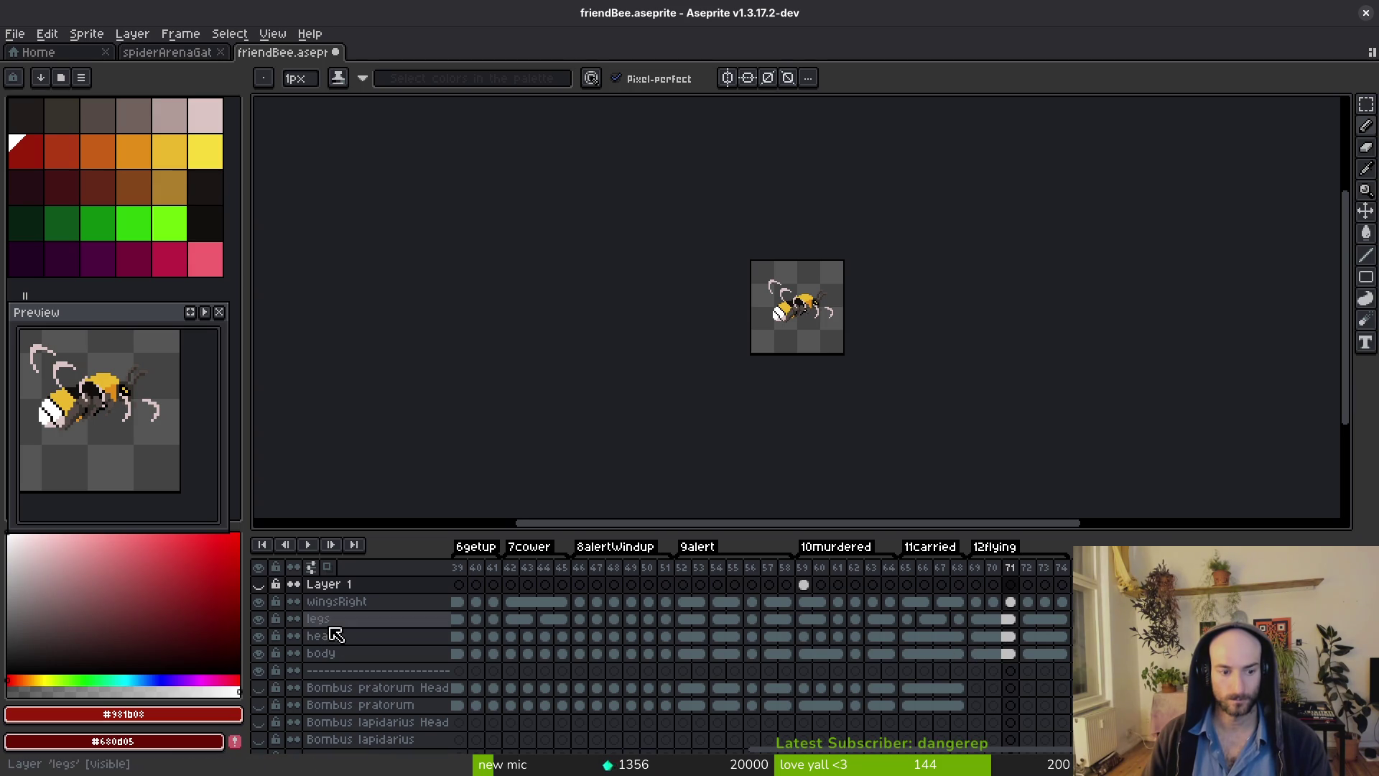
scroll(295, 711, "down", 1)
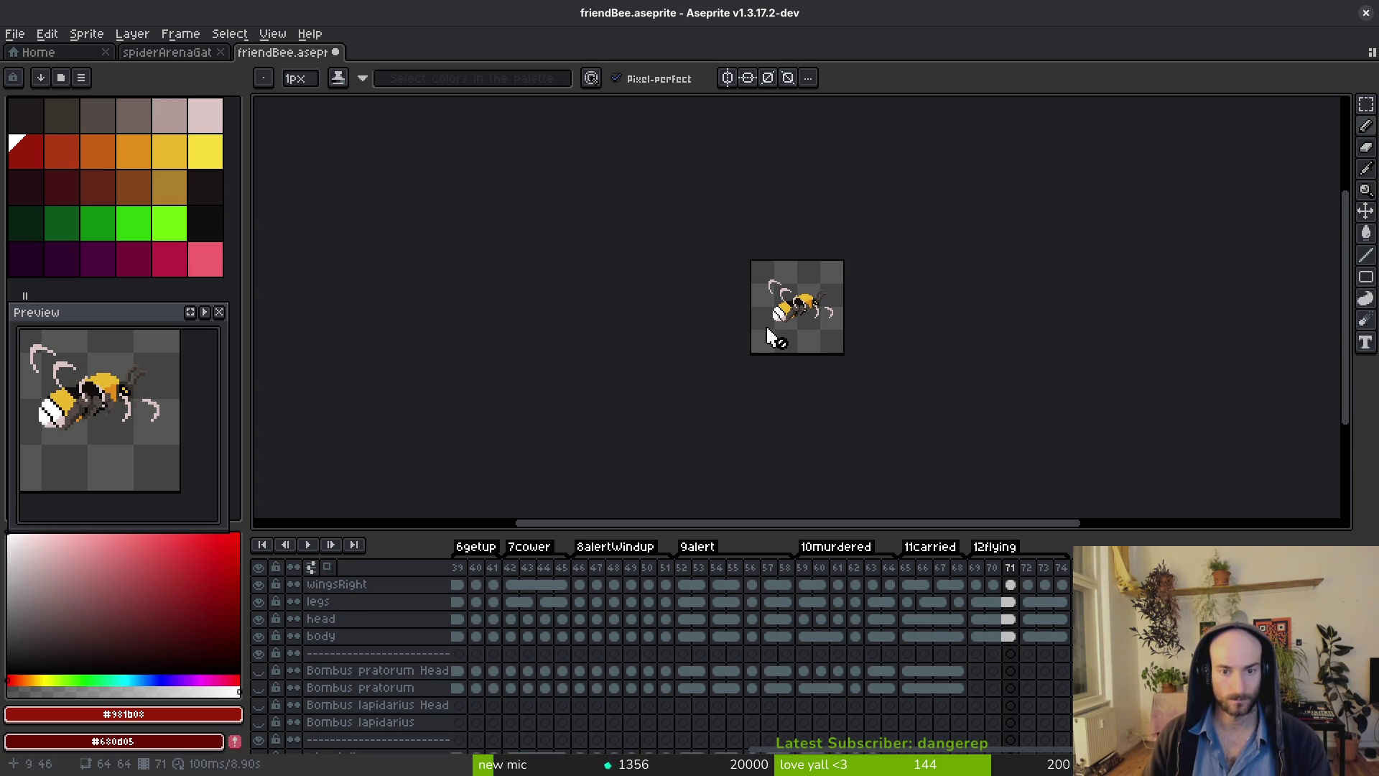
scroll(766, 333, "up", 3)
key("Left")
key("Left")
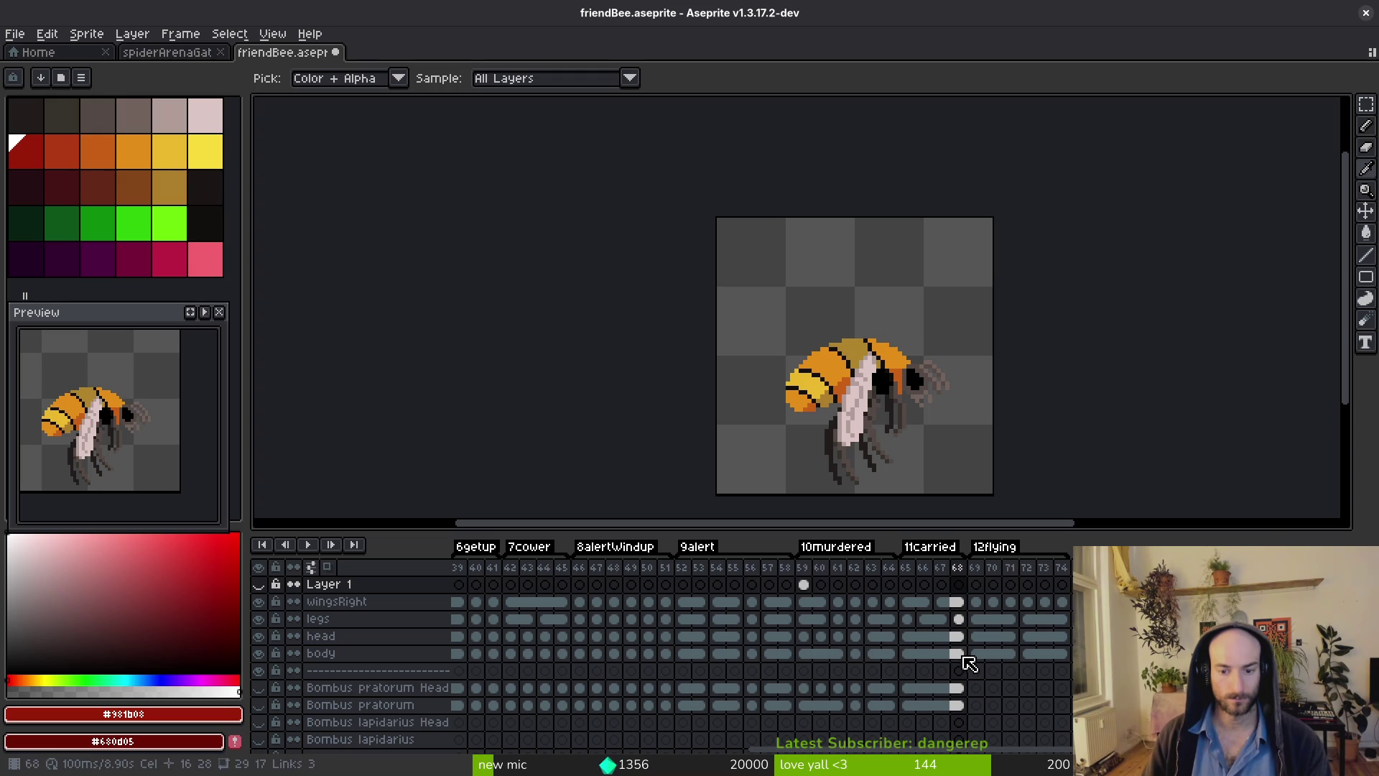
left_click(967, 655)
key("Left")
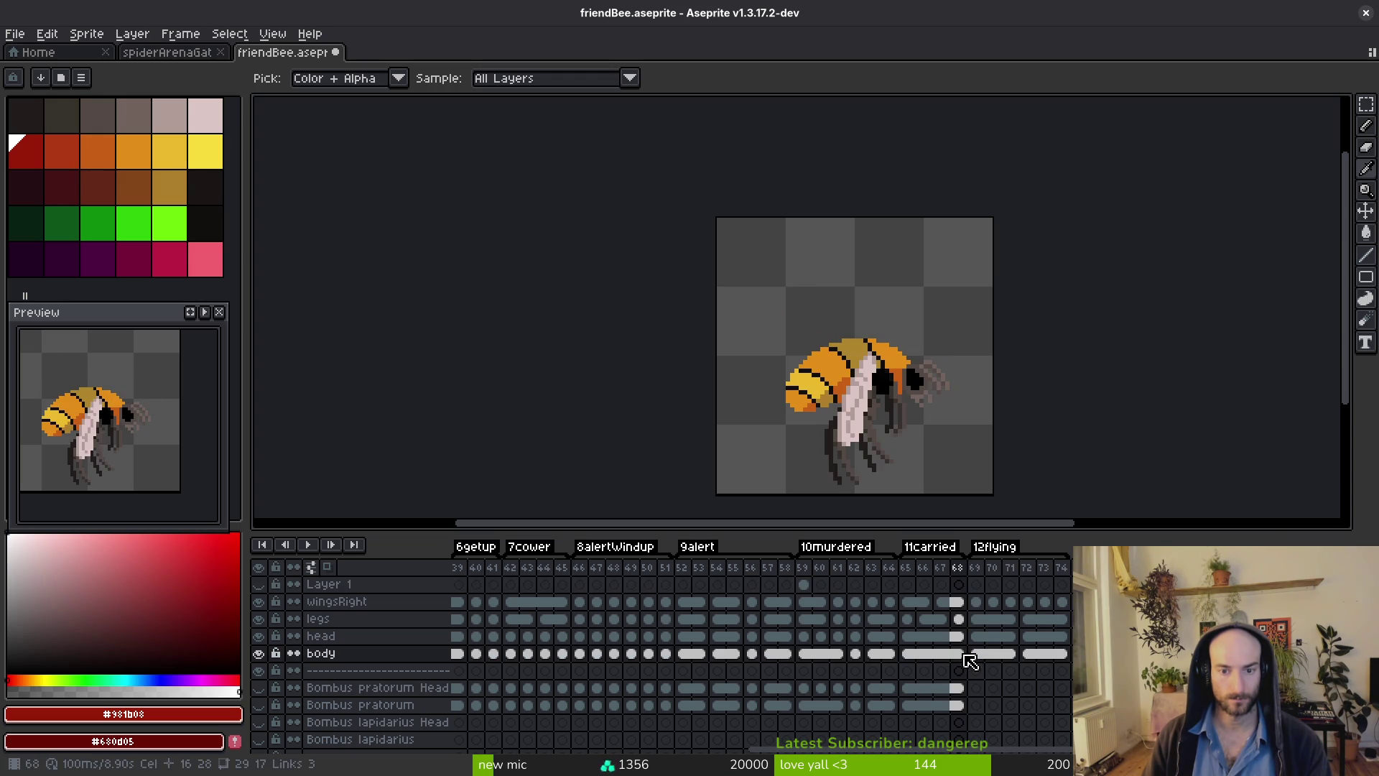
key("Right")
key("b")
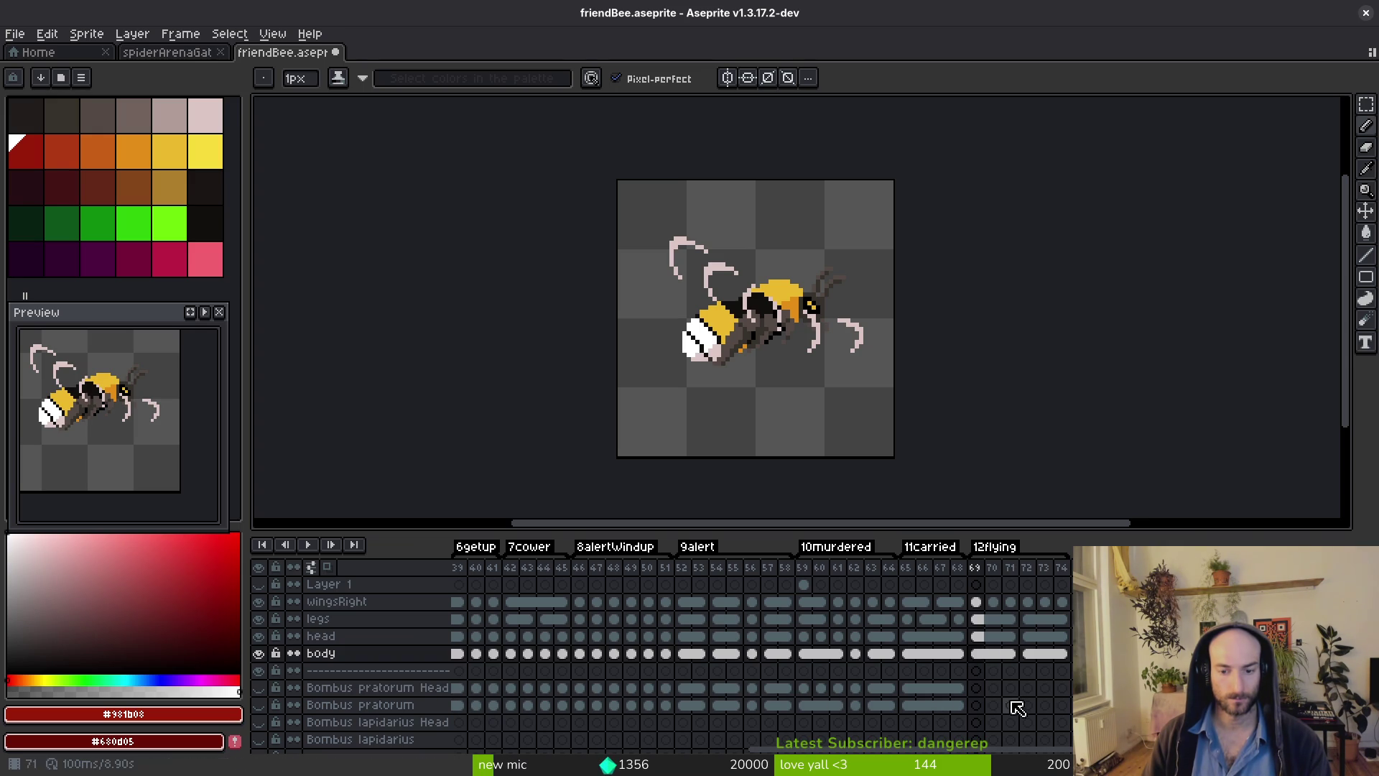
left_click_drag(984, 659, 1061, 655)
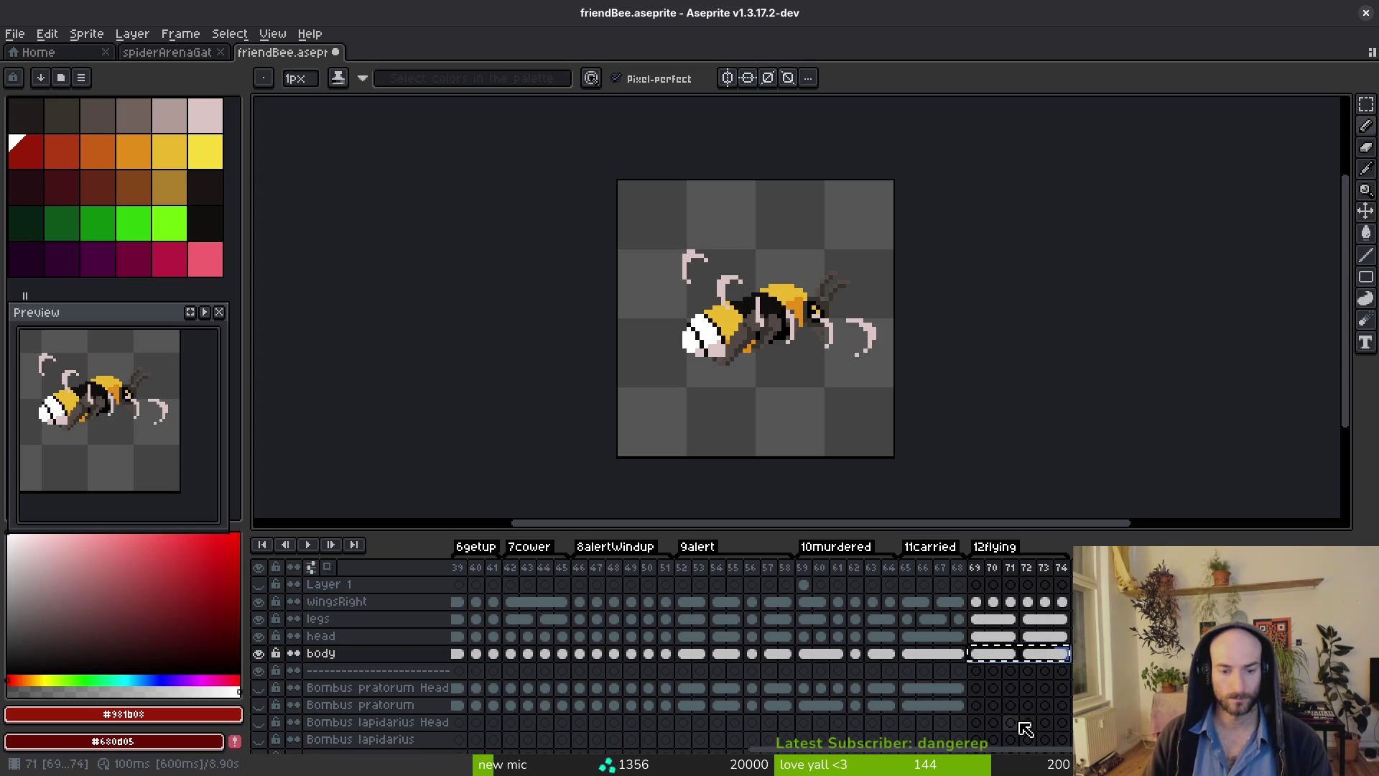
left_click(978, 705)
left_click_drag(984, 641, 1065, 641)
left_click(978, 690)
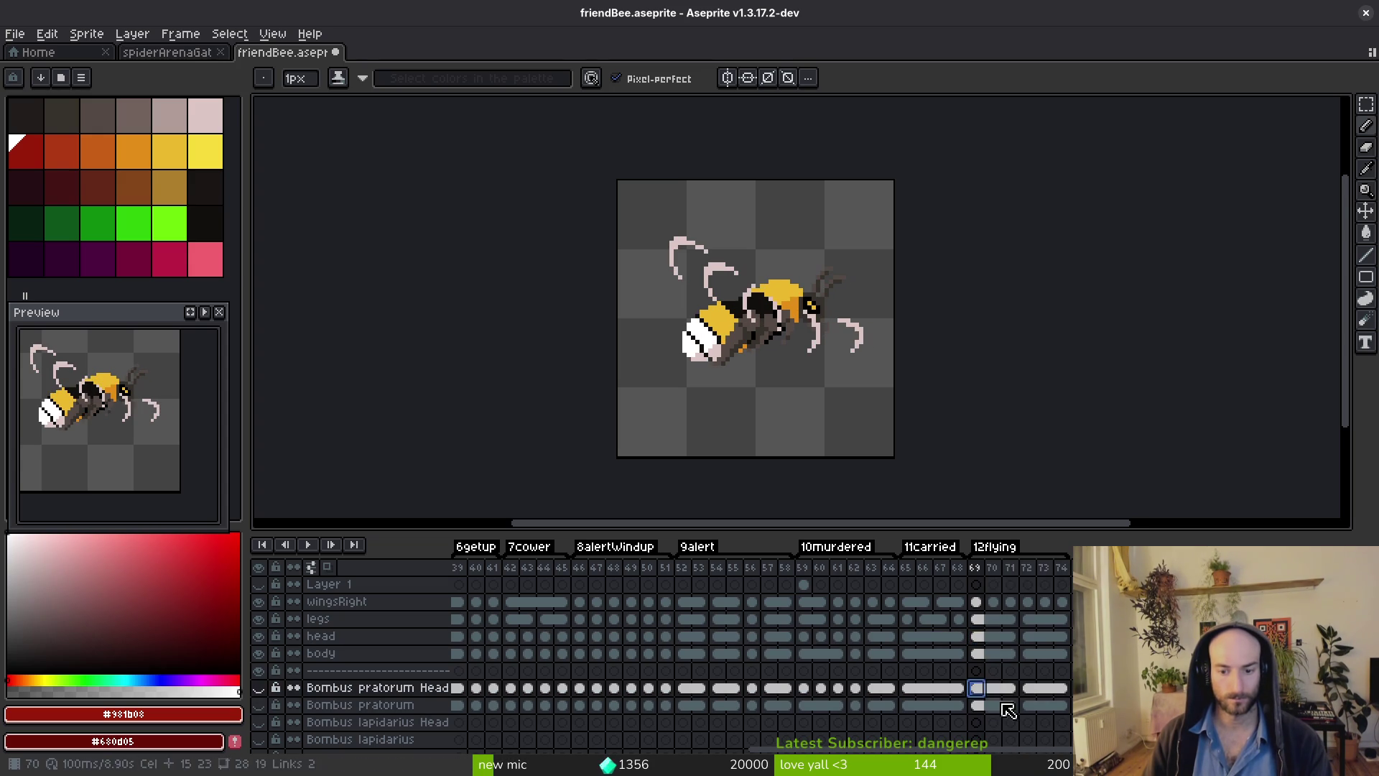
left_click(977, 652)
scroll(719, 330, "up", 3)
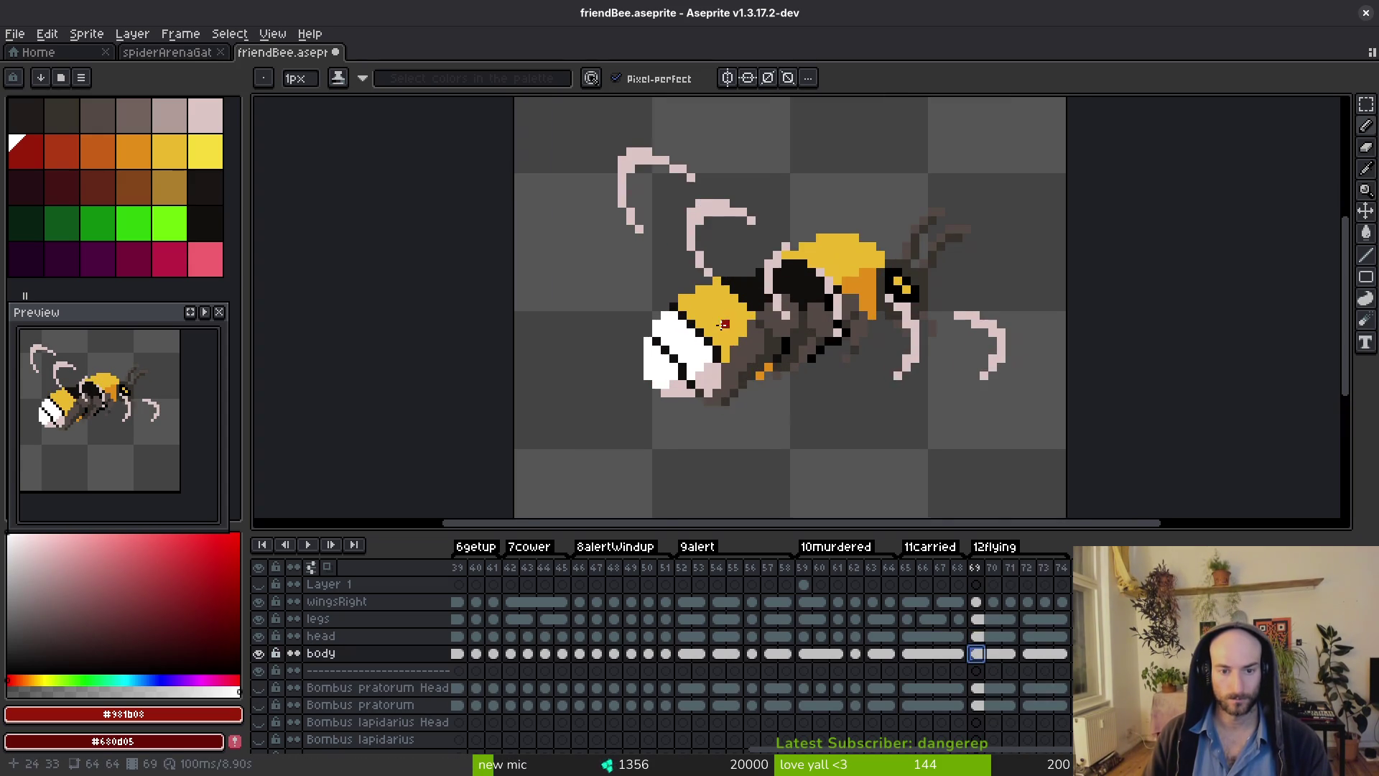
Fill the flying bee's yellow abdomen band and thorax patch with the reference orange.
left_click(746, 323, "alt")
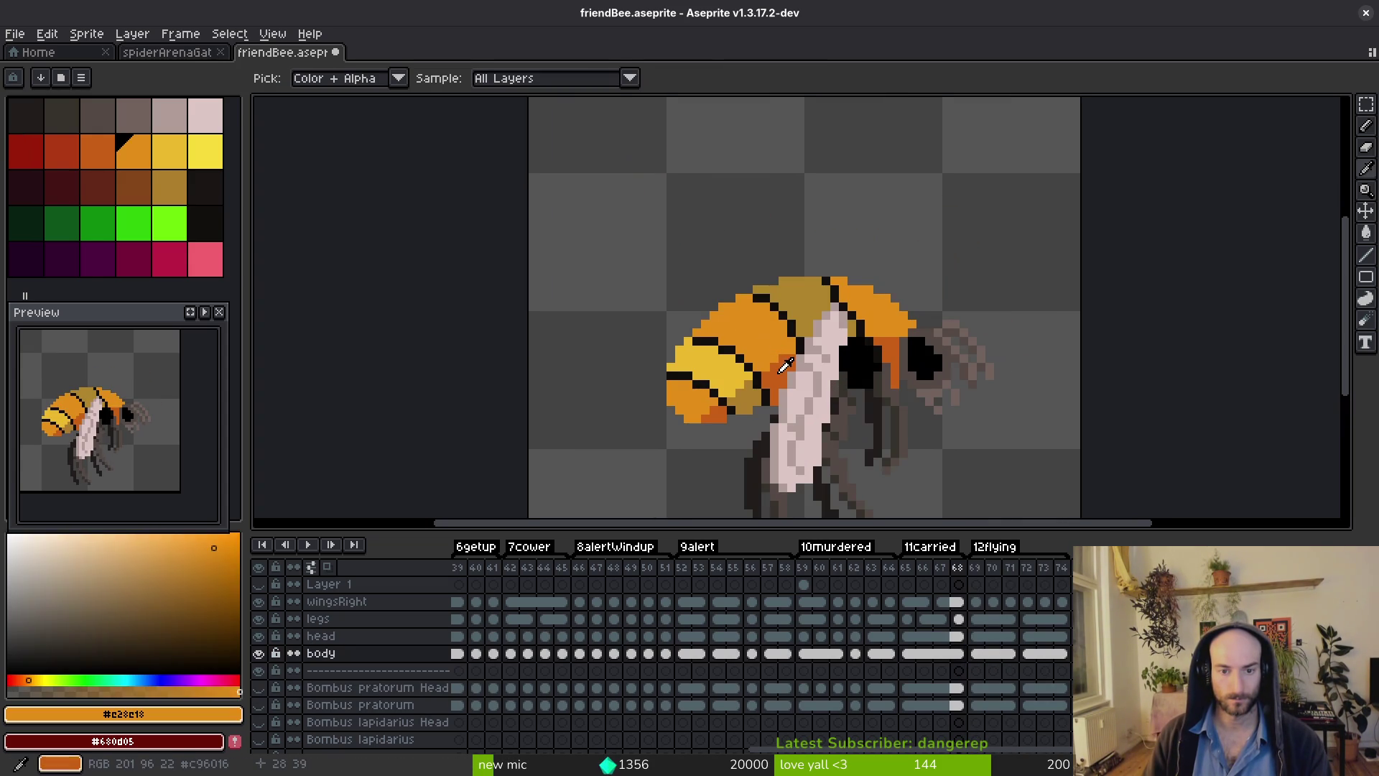
left_click(747, 323, "alt")
key("g")
left_click(745, 322)
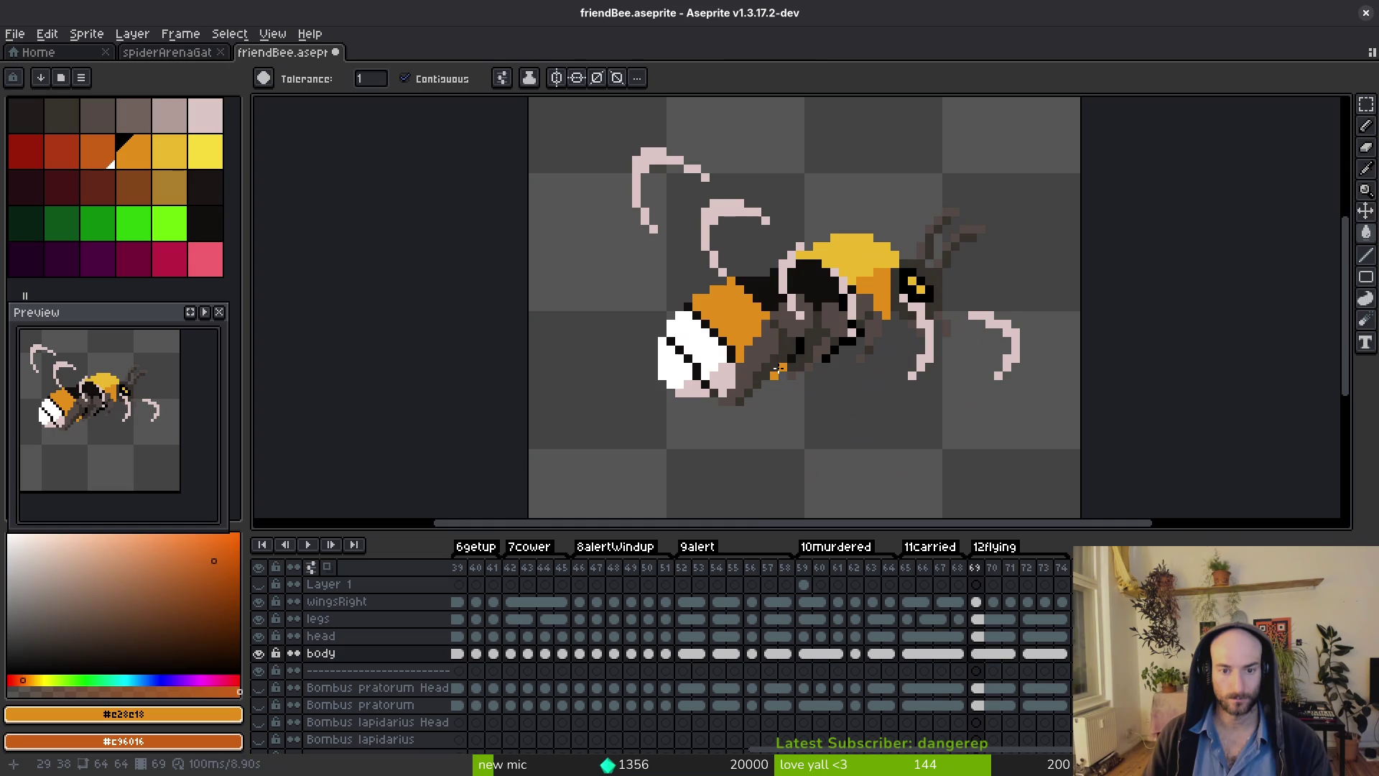
key("ctrl+z")
key("ctrl+y")
left_click(859, 259)
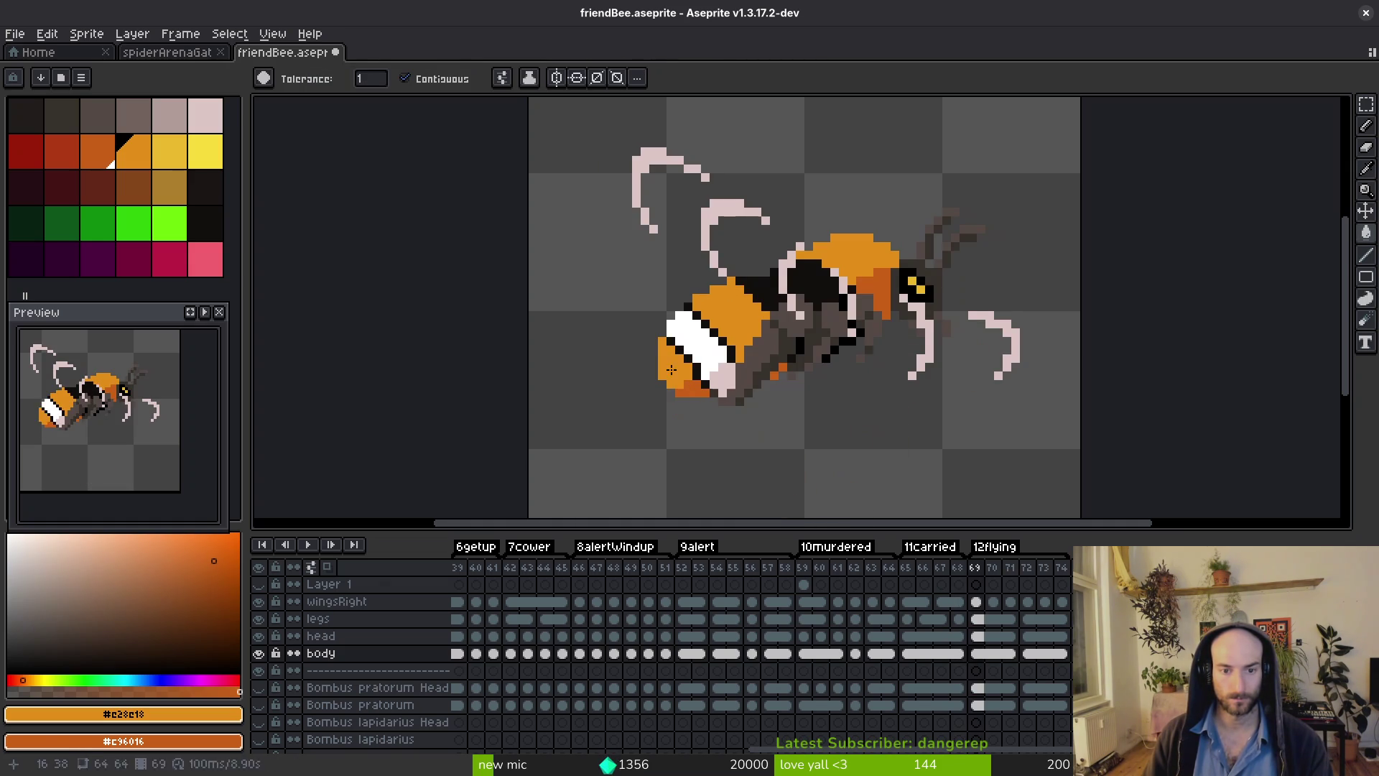
Sample two tans from reference frame 68 and fill the abdomen tip with the darker one.
key("comma")
left_click(725, 368, "alt")
key("period")
key("comma")
right_click(753, 388)
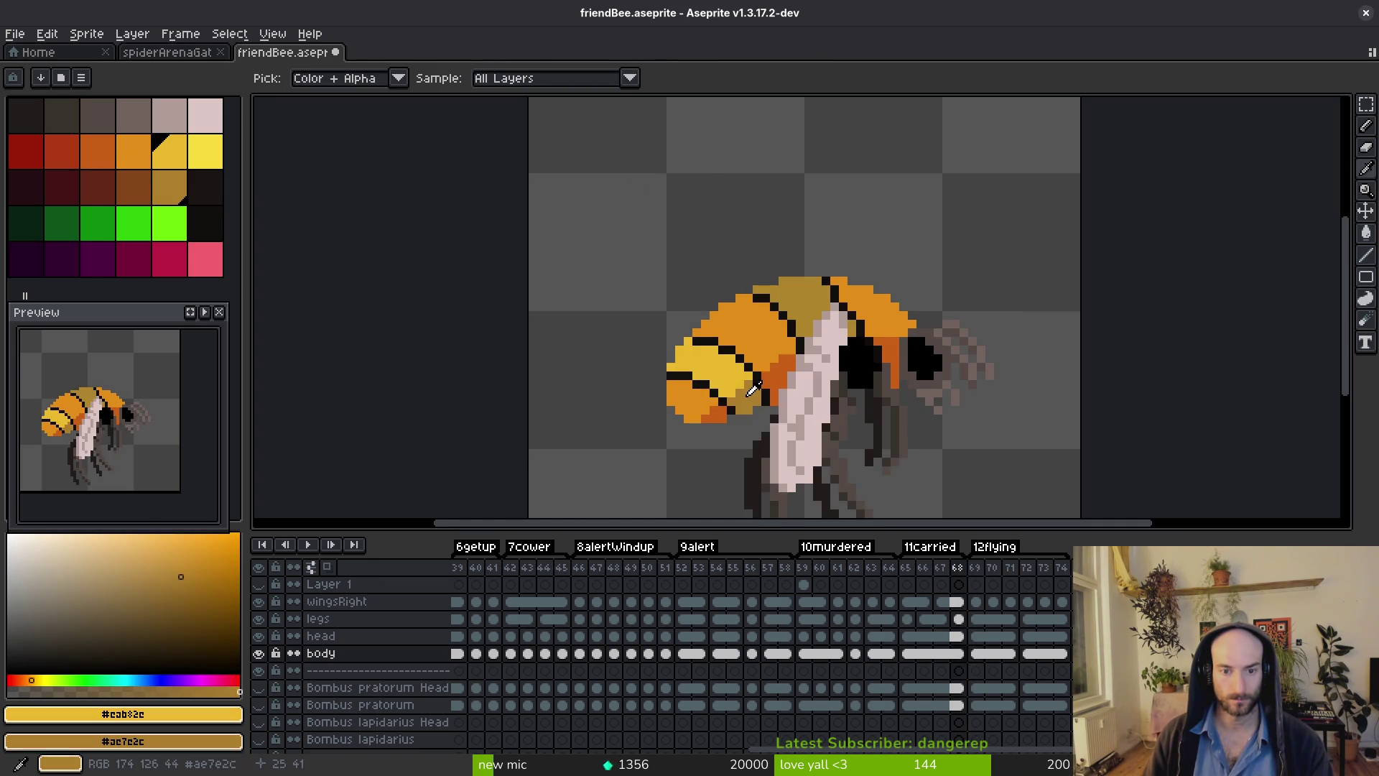
key("period")
left_click(718, 370)
key("comma")
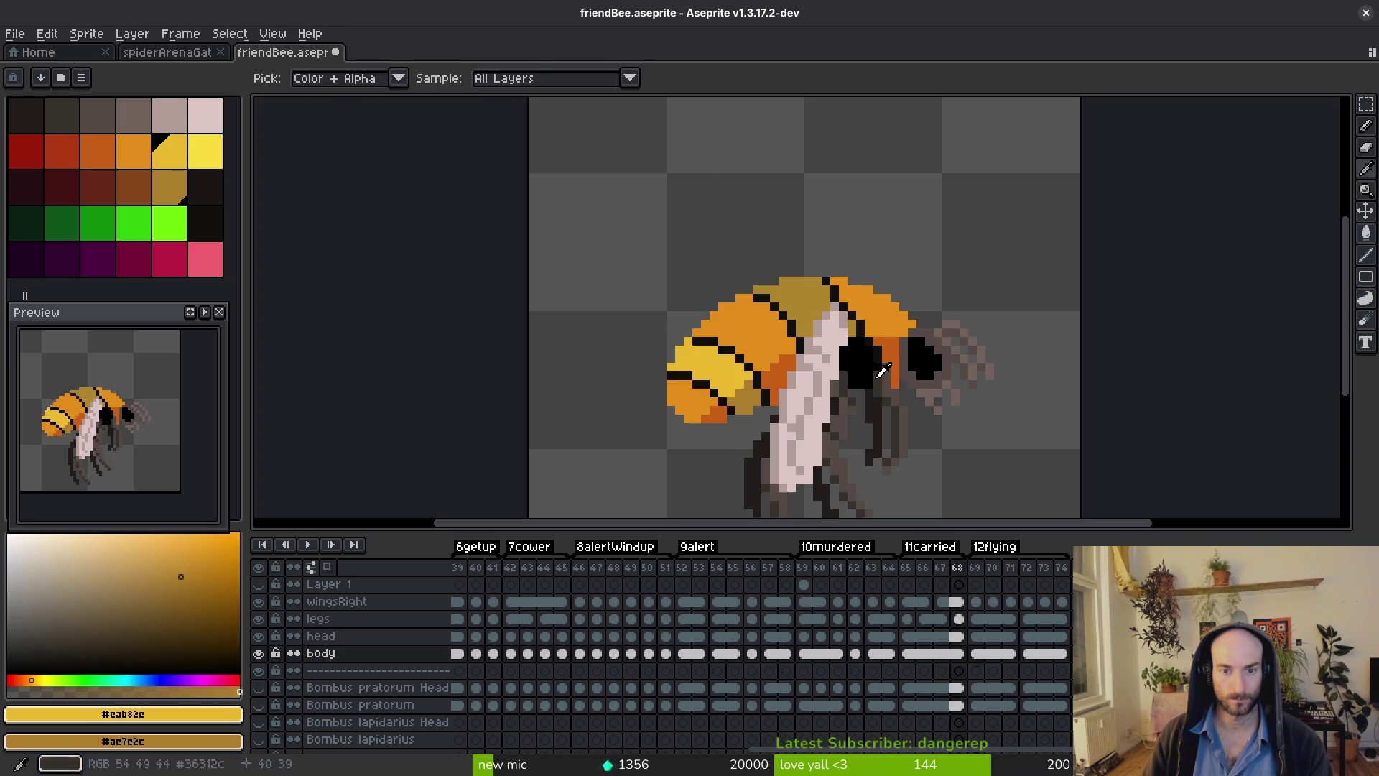
key("period")
scroll(882, 370, "up", 3)
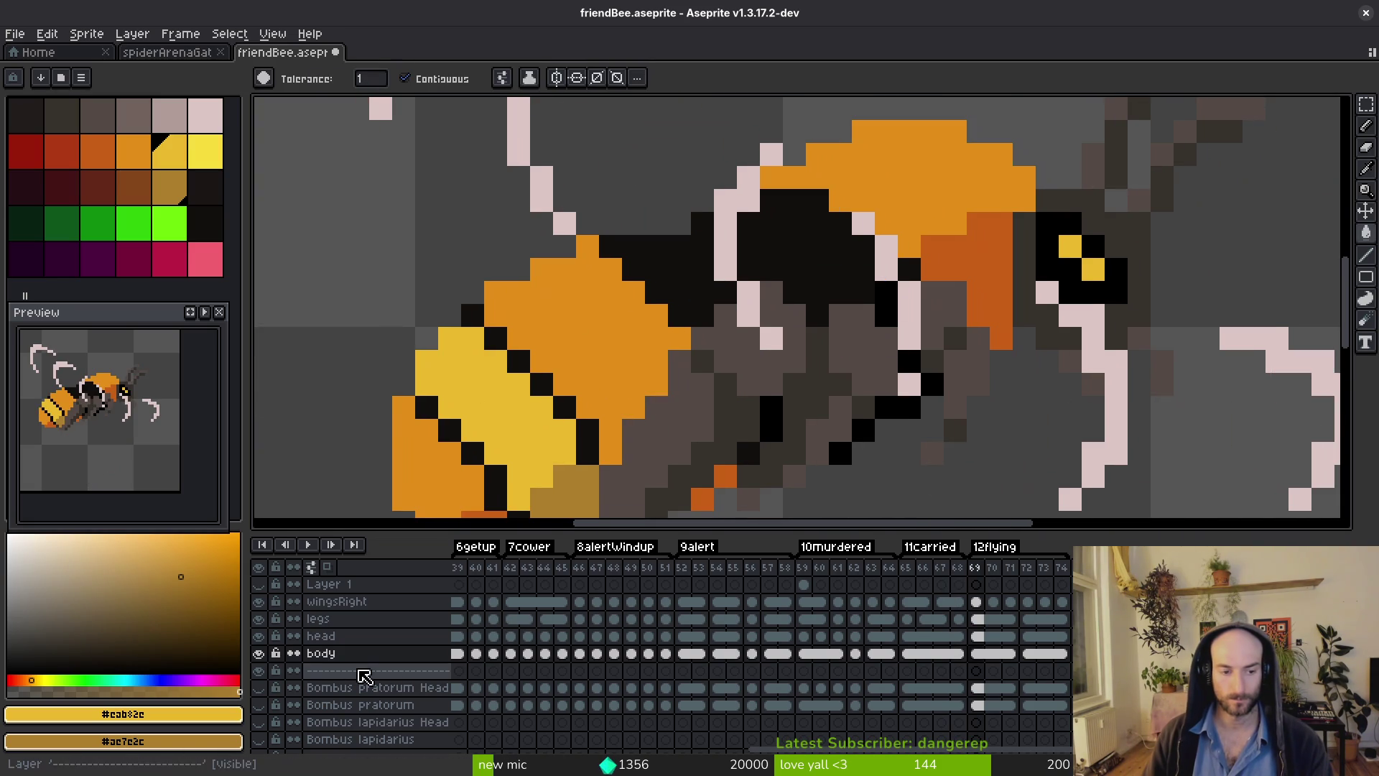
Hide the legs and wingsRight layers, then paint and fill the black upper body gold.
left_click(258, 618)
key("b")
left_click_drag(656, 246, 640, 245)
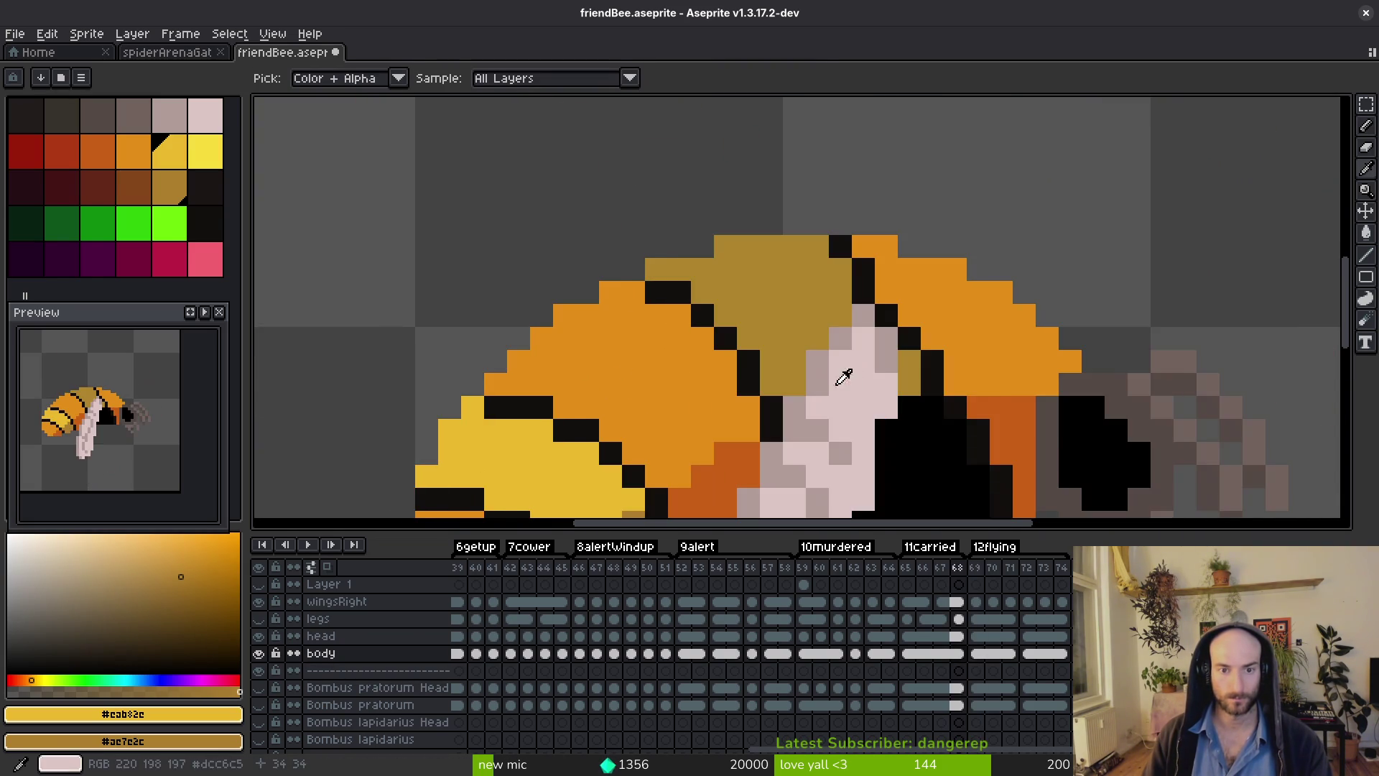
left_click(761, 270, "alt")
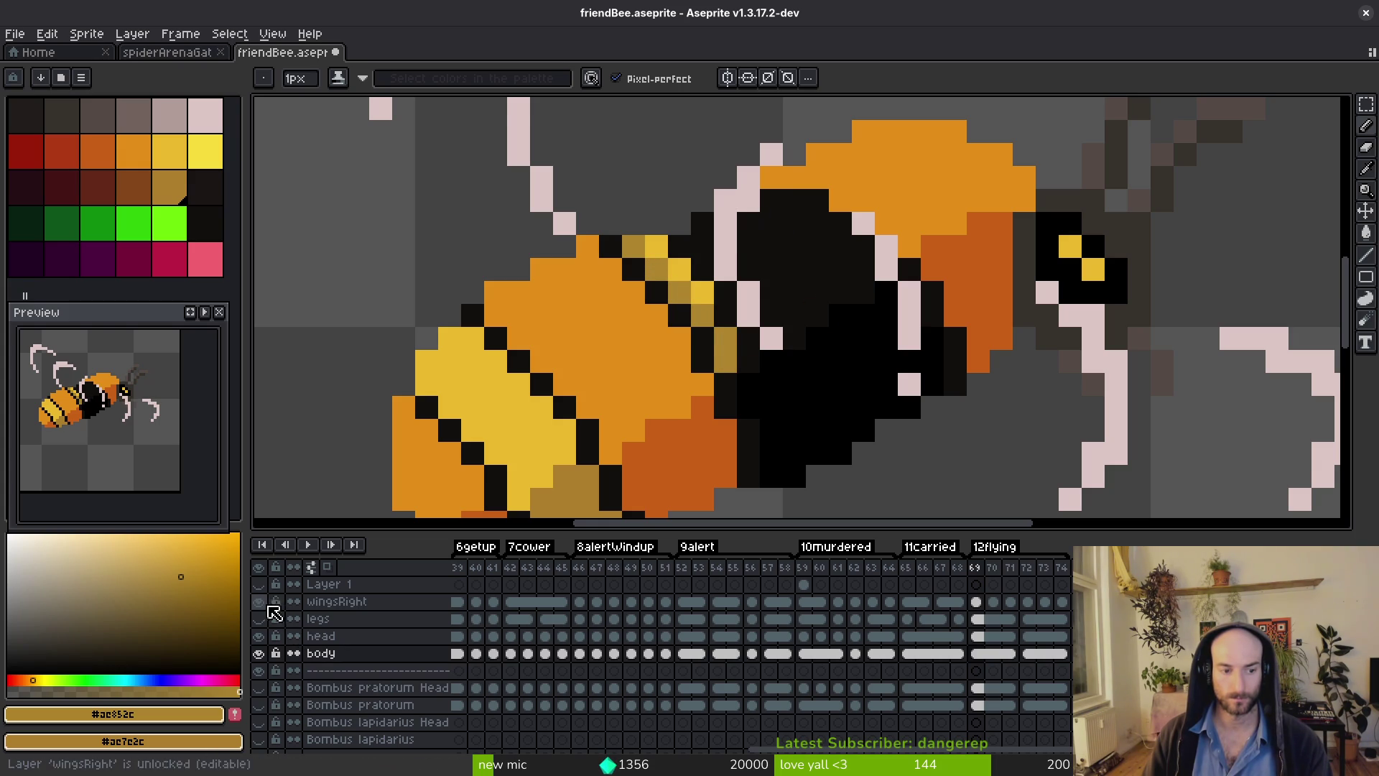
left_click(258, 601)
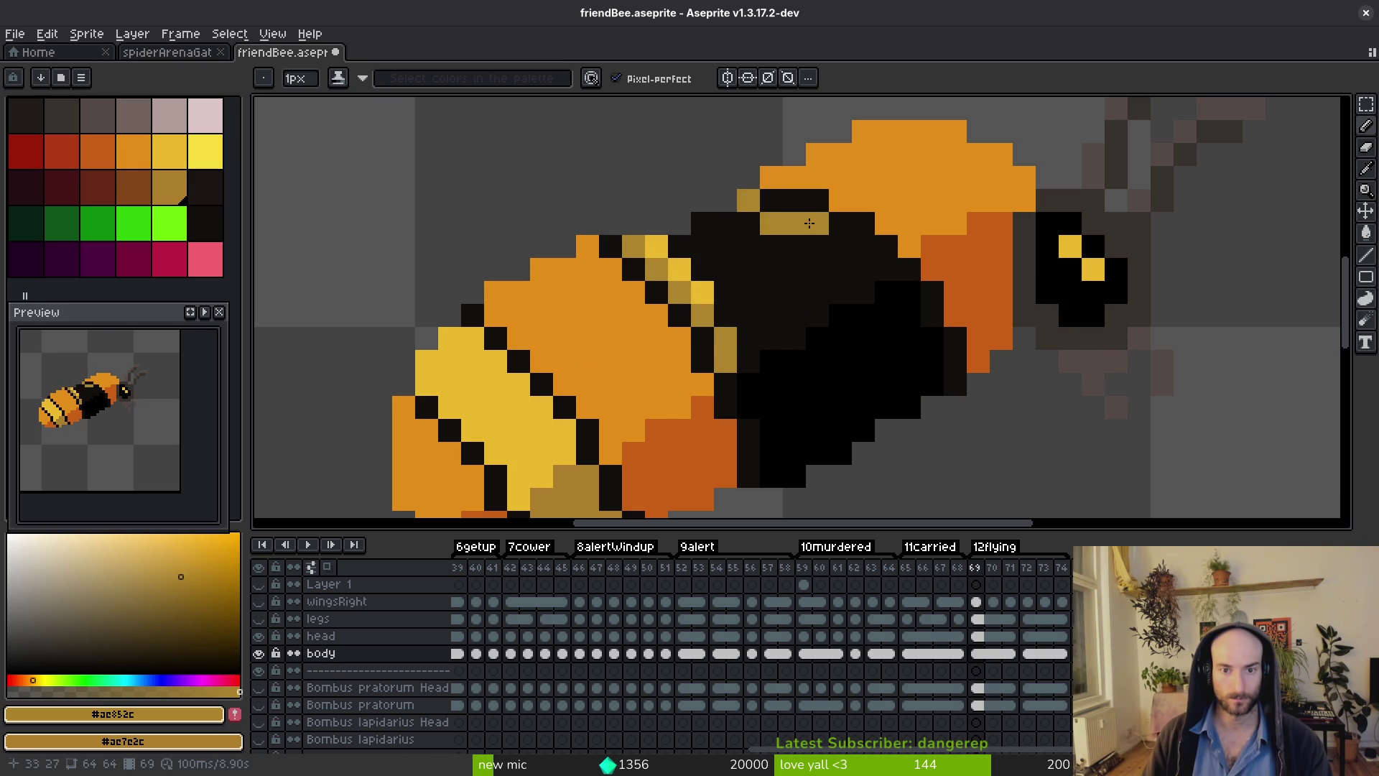
key("g")
left_click(875, 264)
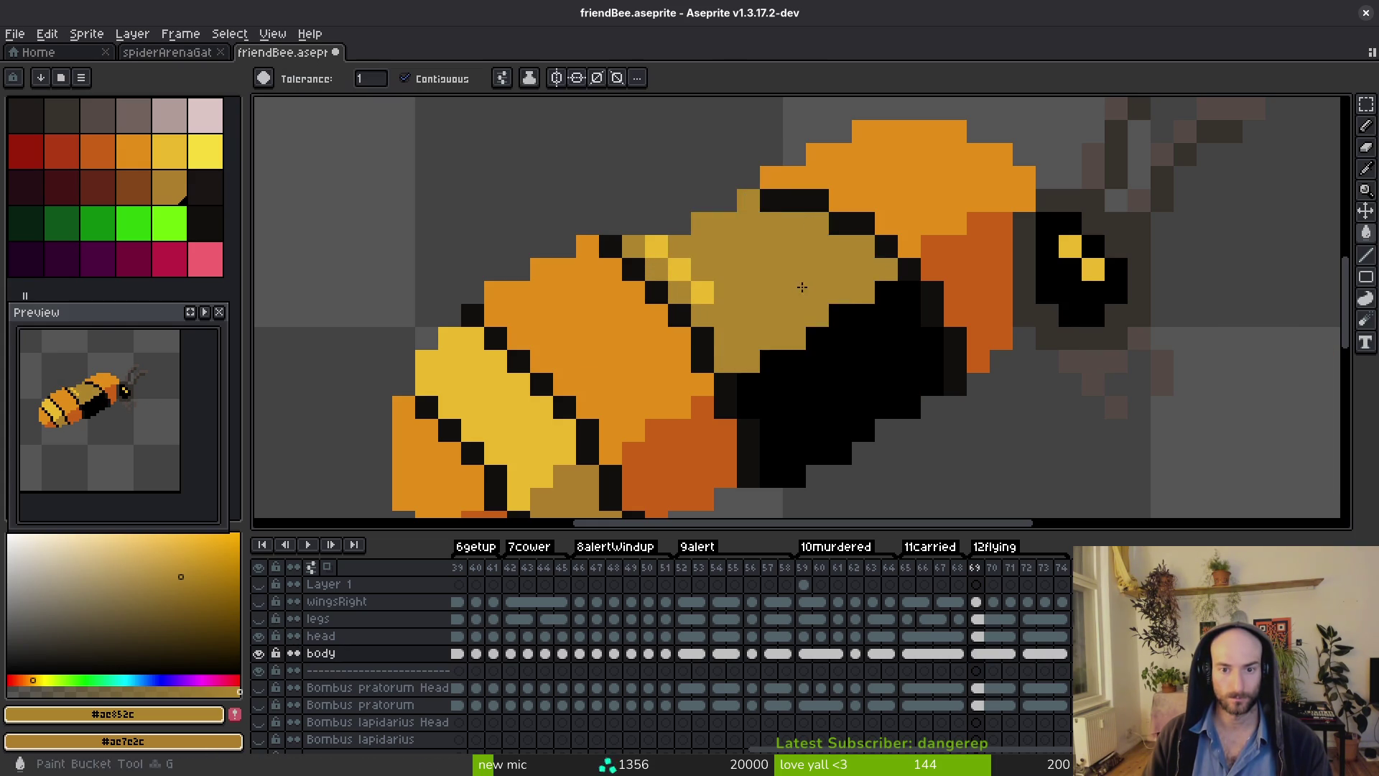
scroll(706, 237, "down", 5)
scroll(707, 237, "up", 4)
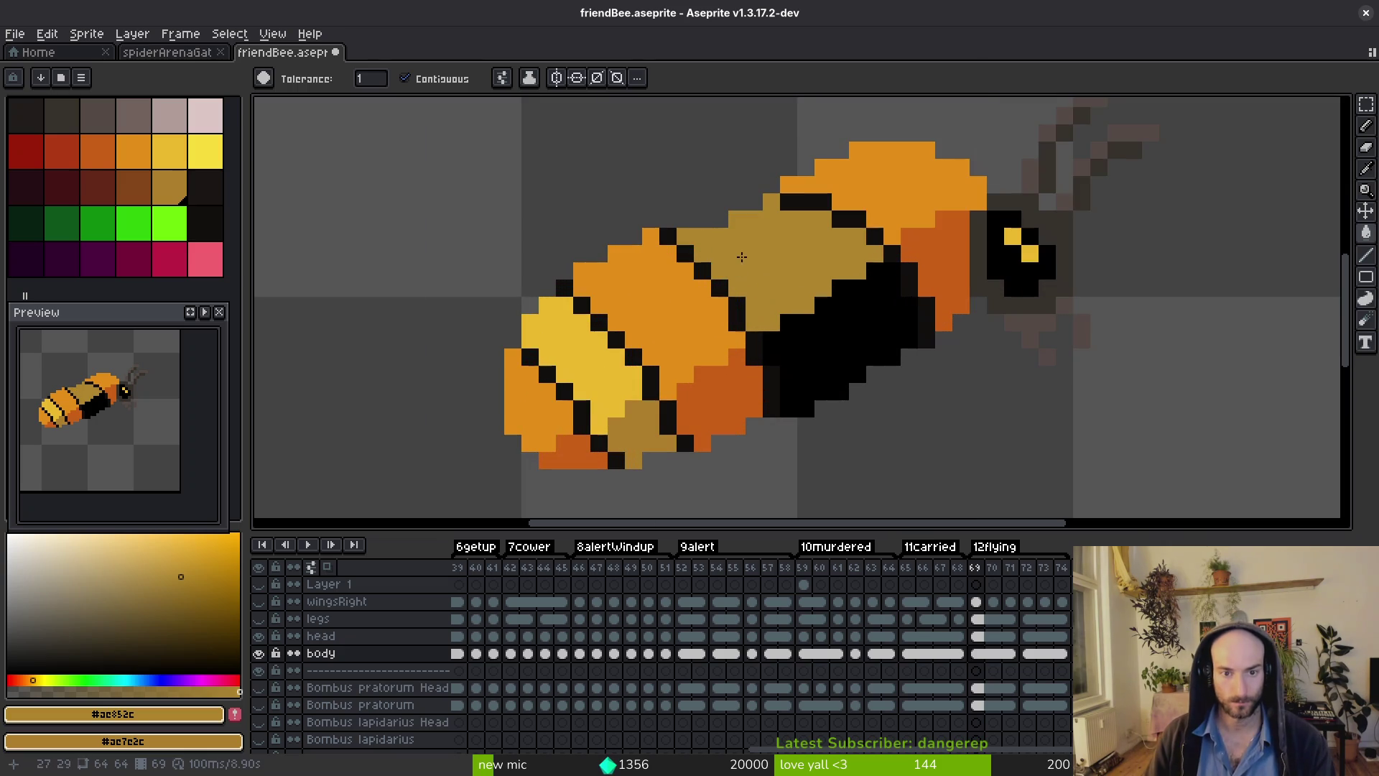
scroll(742, 257, "down", 5)
On flying frame 72, fill the dark upper body gold, undoing stray pixels.
key("i")
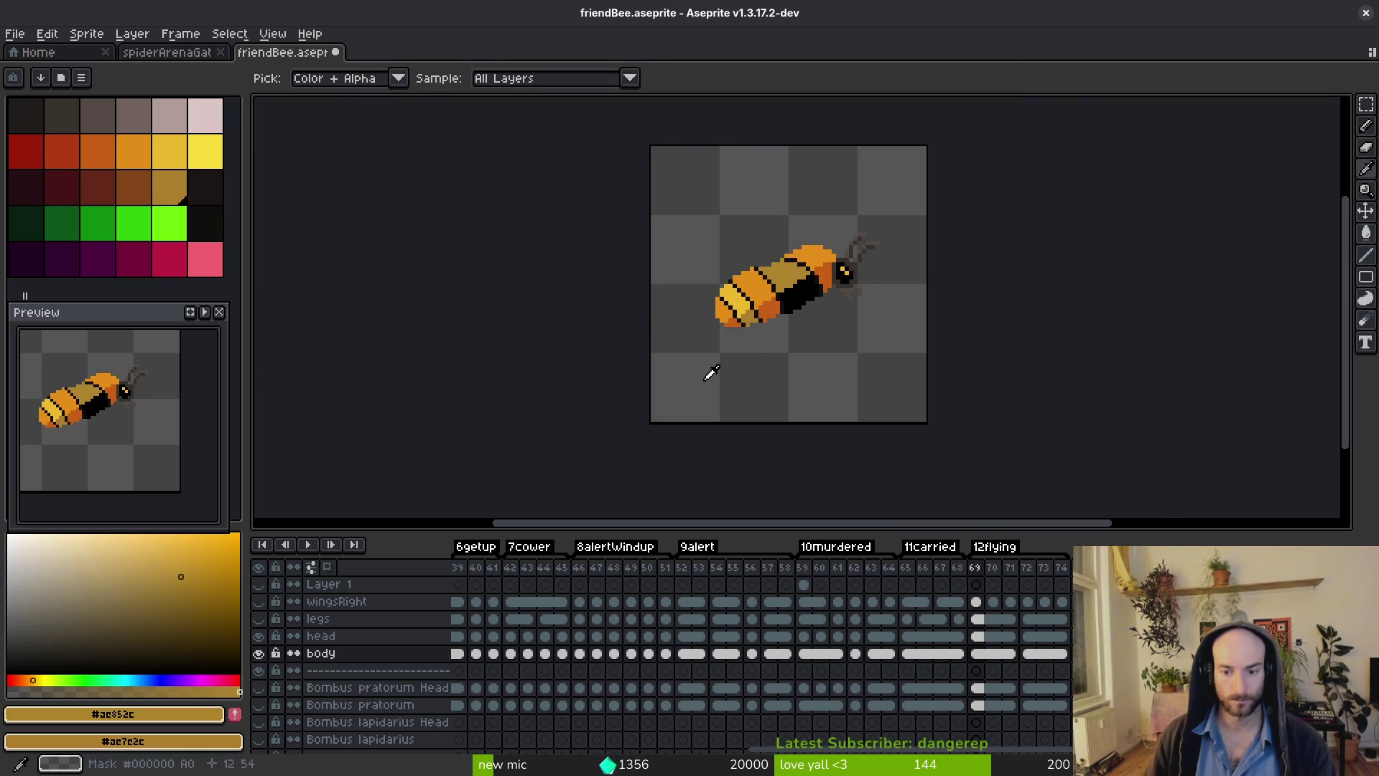
key("Right")
key("Right")
key("Right")
key("g")
scroll(752, 362, "up", 5)
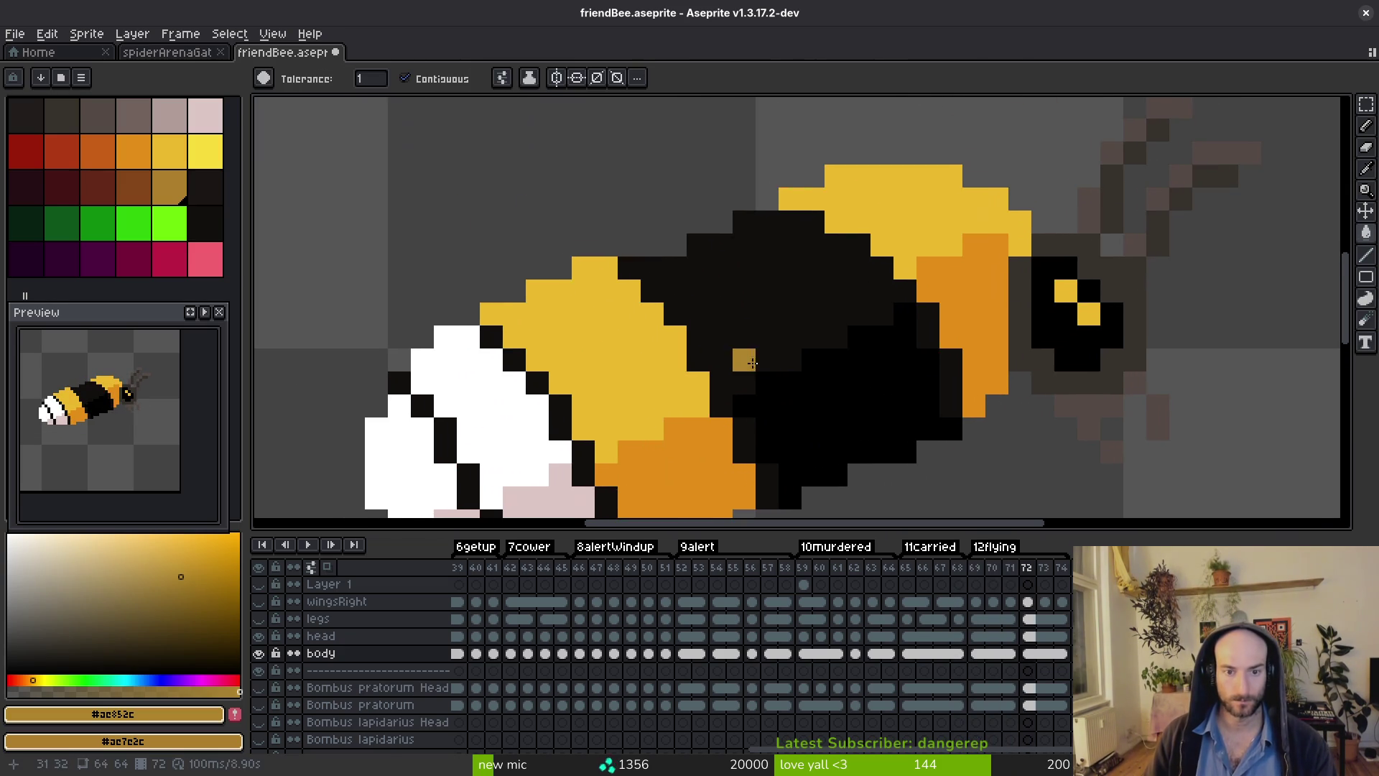
left_click(740, 363)
key("ctrl+z")
key("f")
left_click(727, 358)
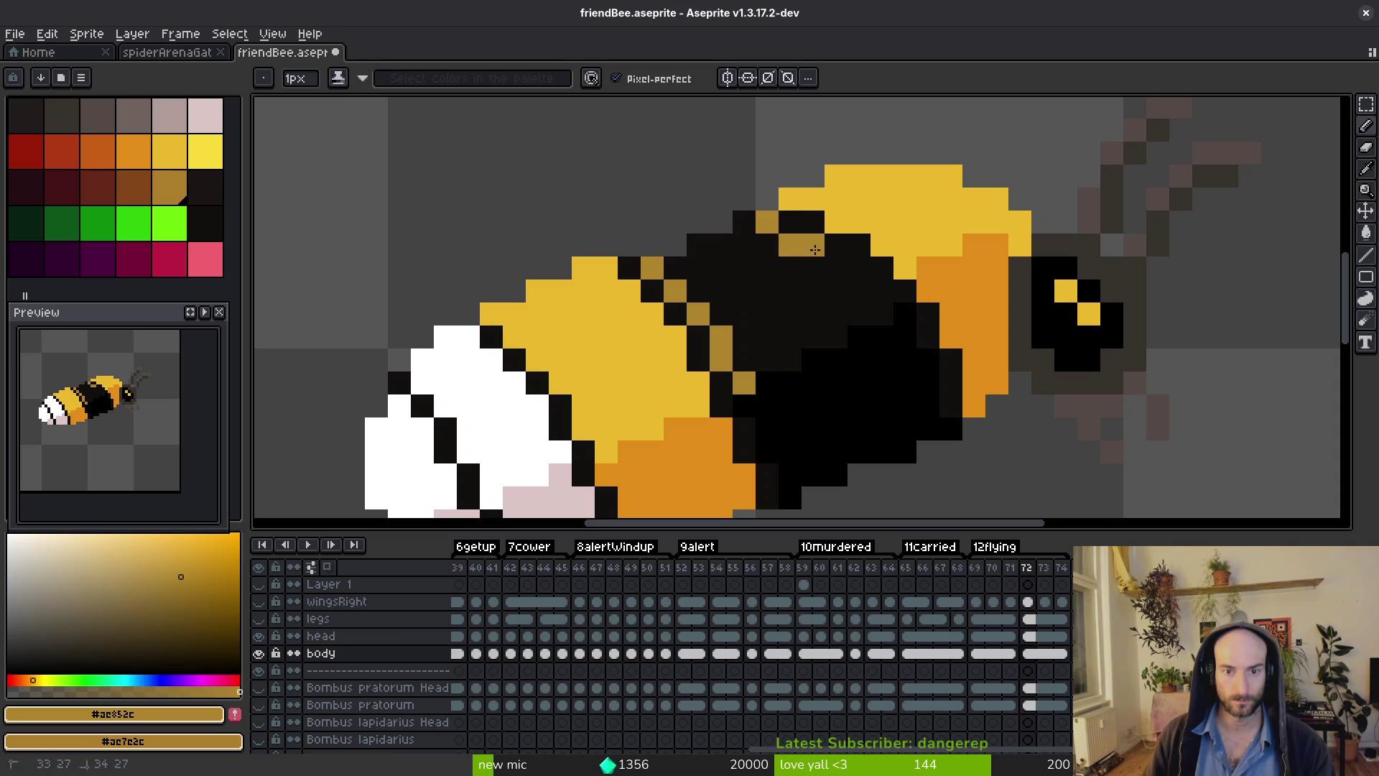
key("g")
left_click(857, 313)
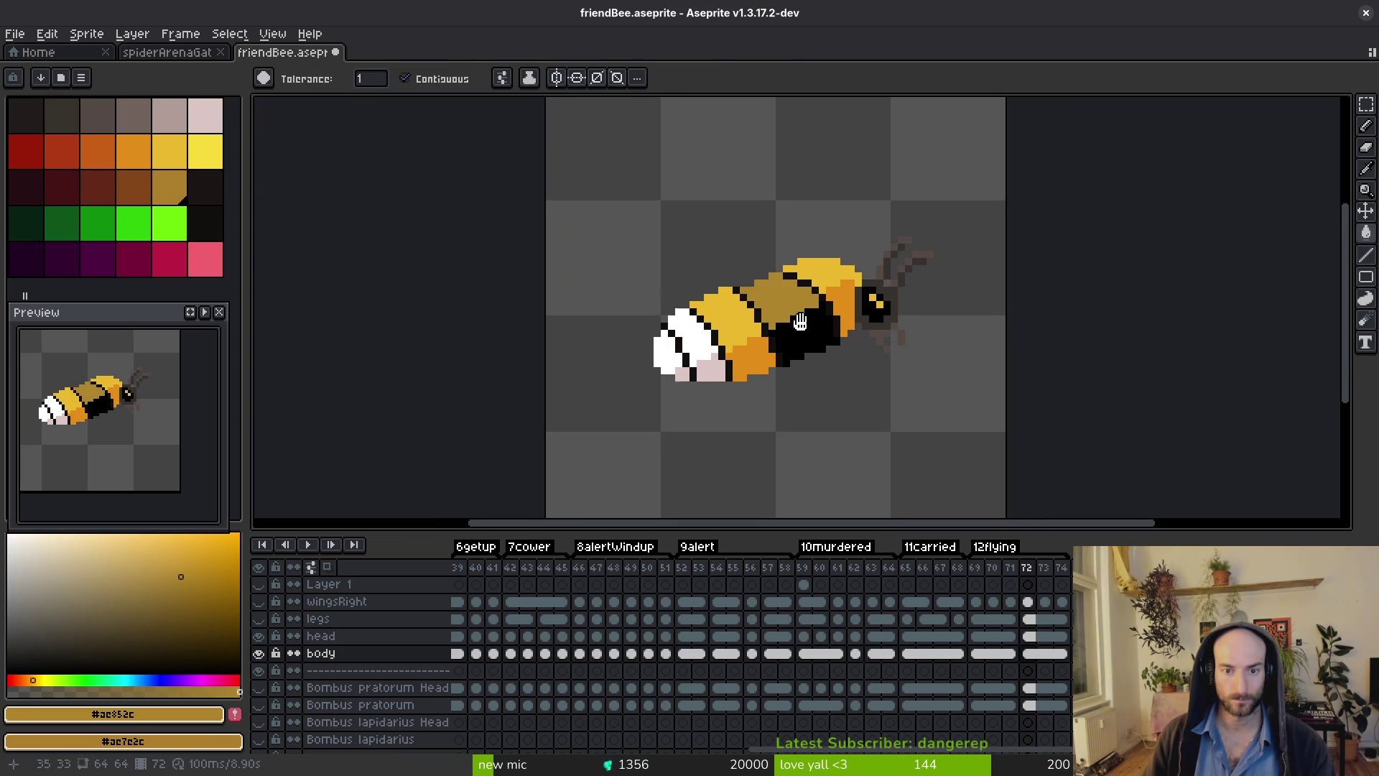
scroll(727, 337, "down", 3)
scroll(728, 338, "up", 2)
key("ctrl+z")
Fill frame 72's pink lower-body area and white rear area with gold.
key("i")
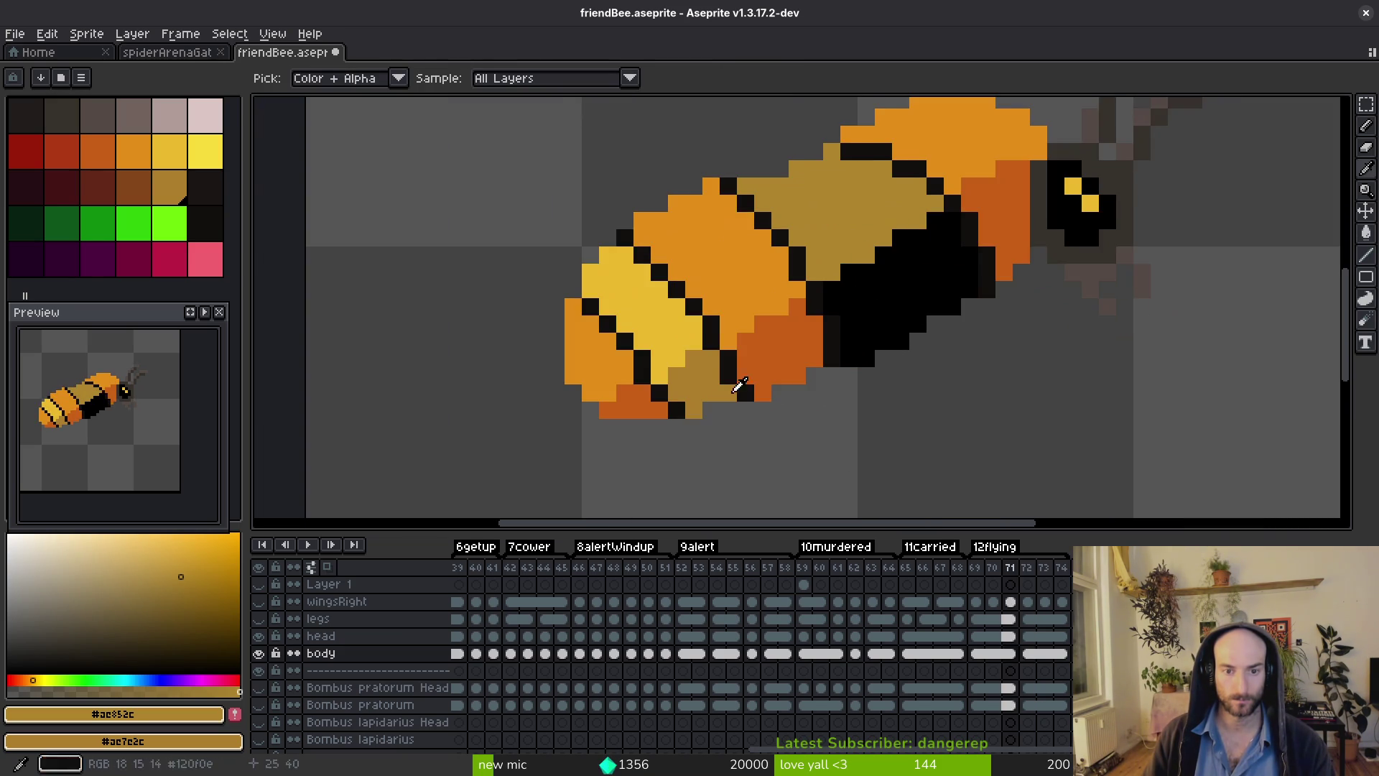
key("g")
left_click(700, 374)
key("i")
key("comma")
key("period")
key("g")
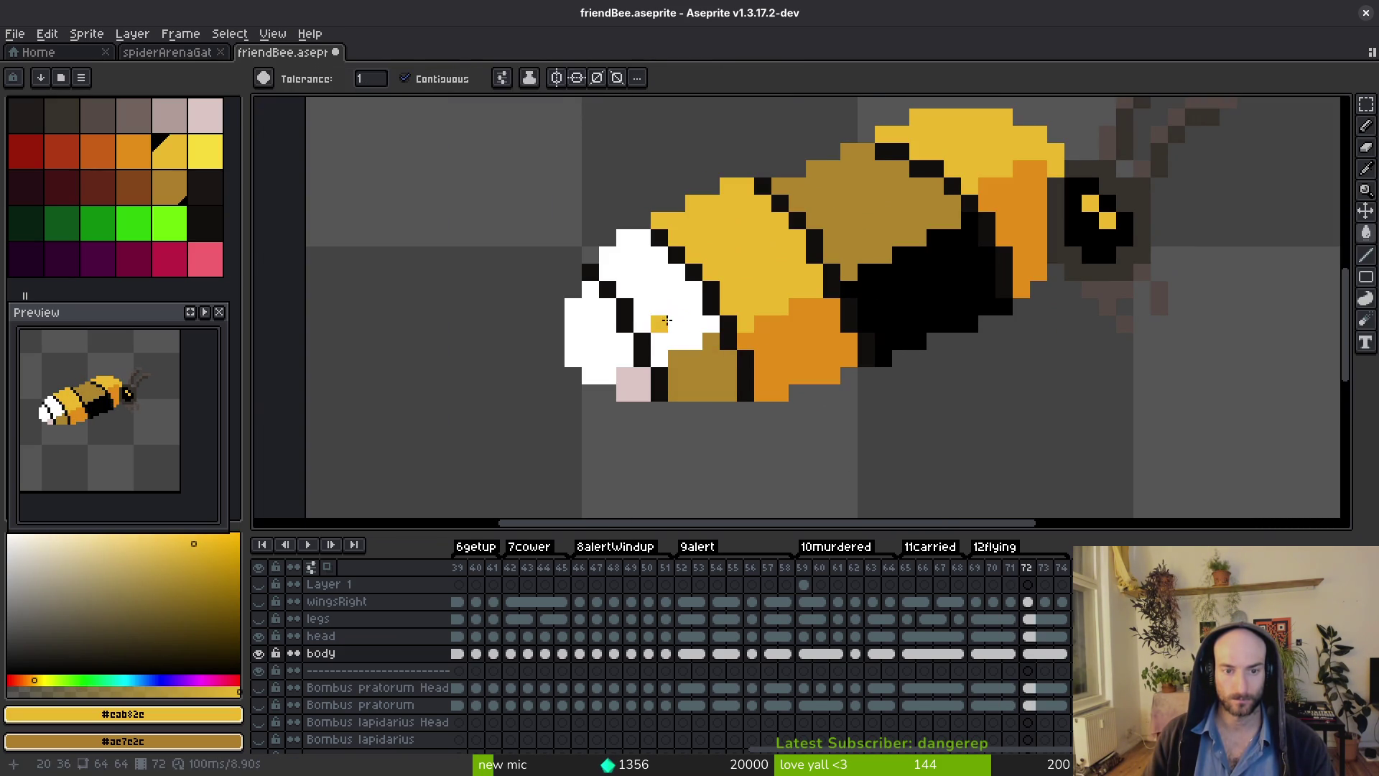
left_click(671, 298)
Pick orange and dark orange from frame 71 and refill frame 72's stripes, belly, tail and rear.
key("i")
key("comma")
left_click(733, 261)
right_click(781, 329)
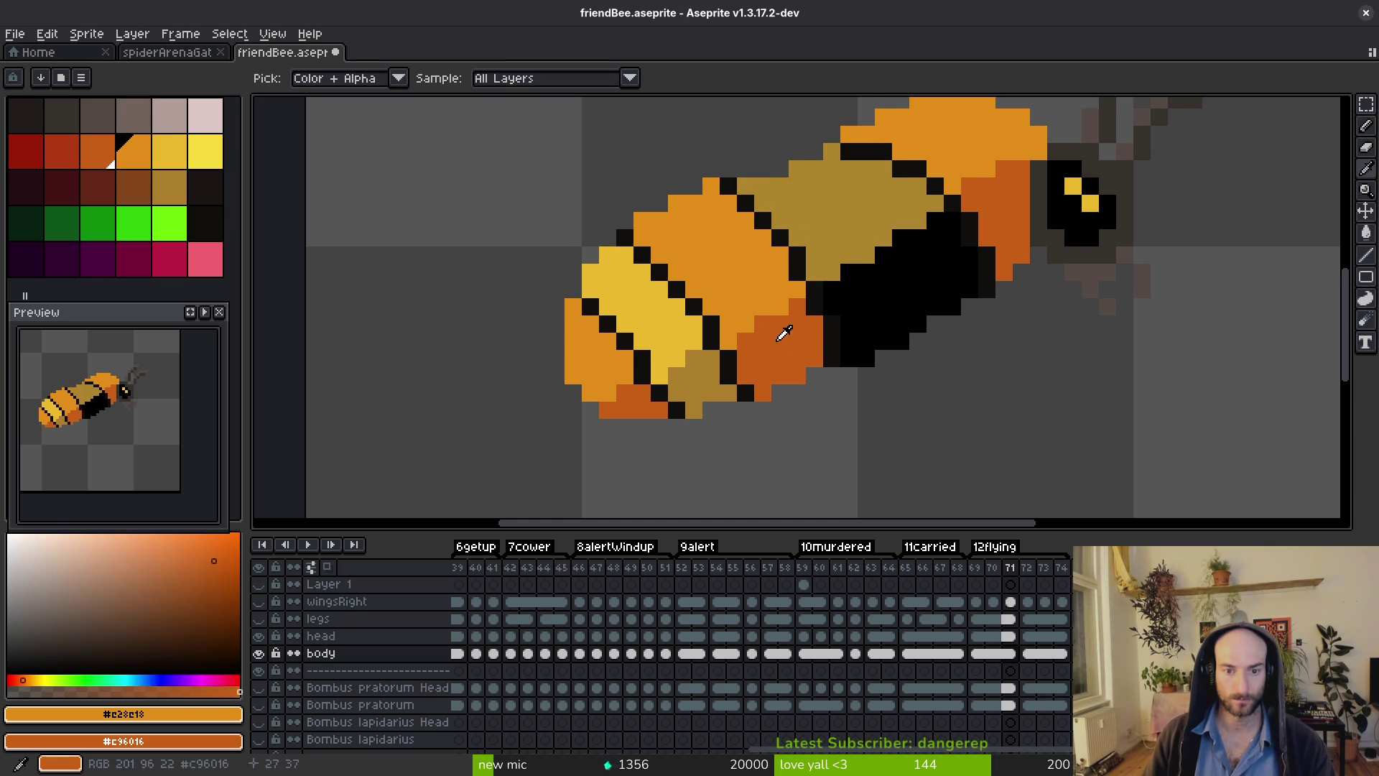
key("period")
key("g")
right_click(797, 345)
left_click(754, 251)
right_click(1031, 204)
left_click(950, 121)
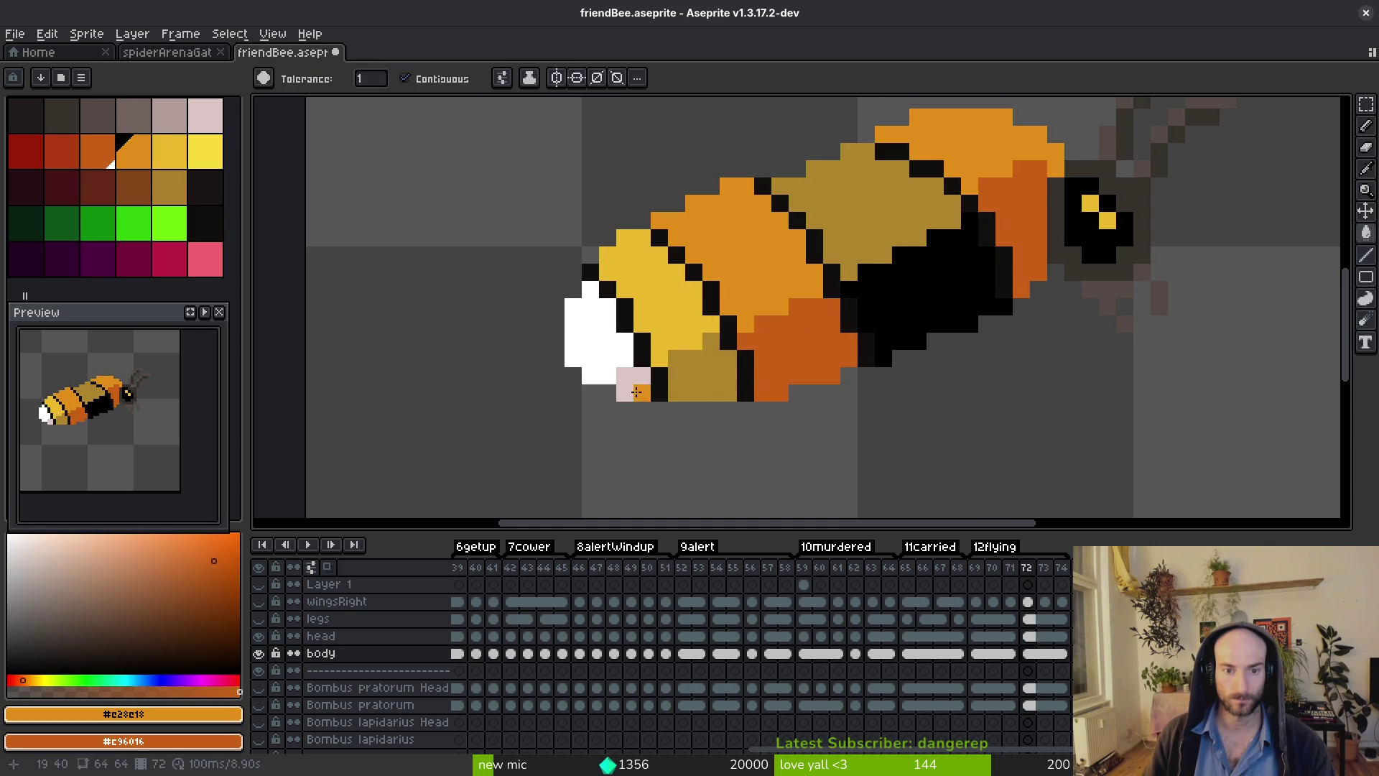
right_click(636, 391)
left_click(605, 350)
scroll(912, 334, "down", 4)
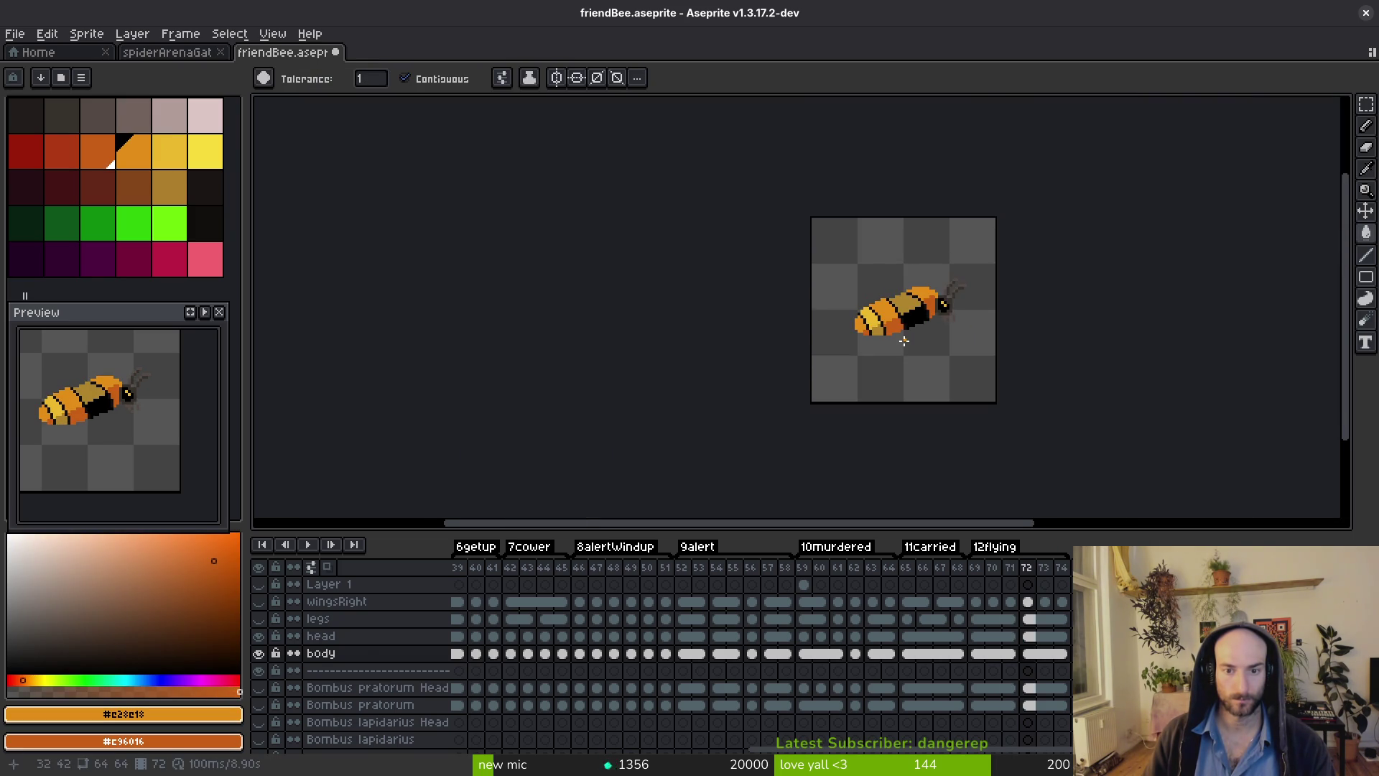
scroll(912, 334, "up", 1)
key("alt")
key("period")
key("period")
key("period")
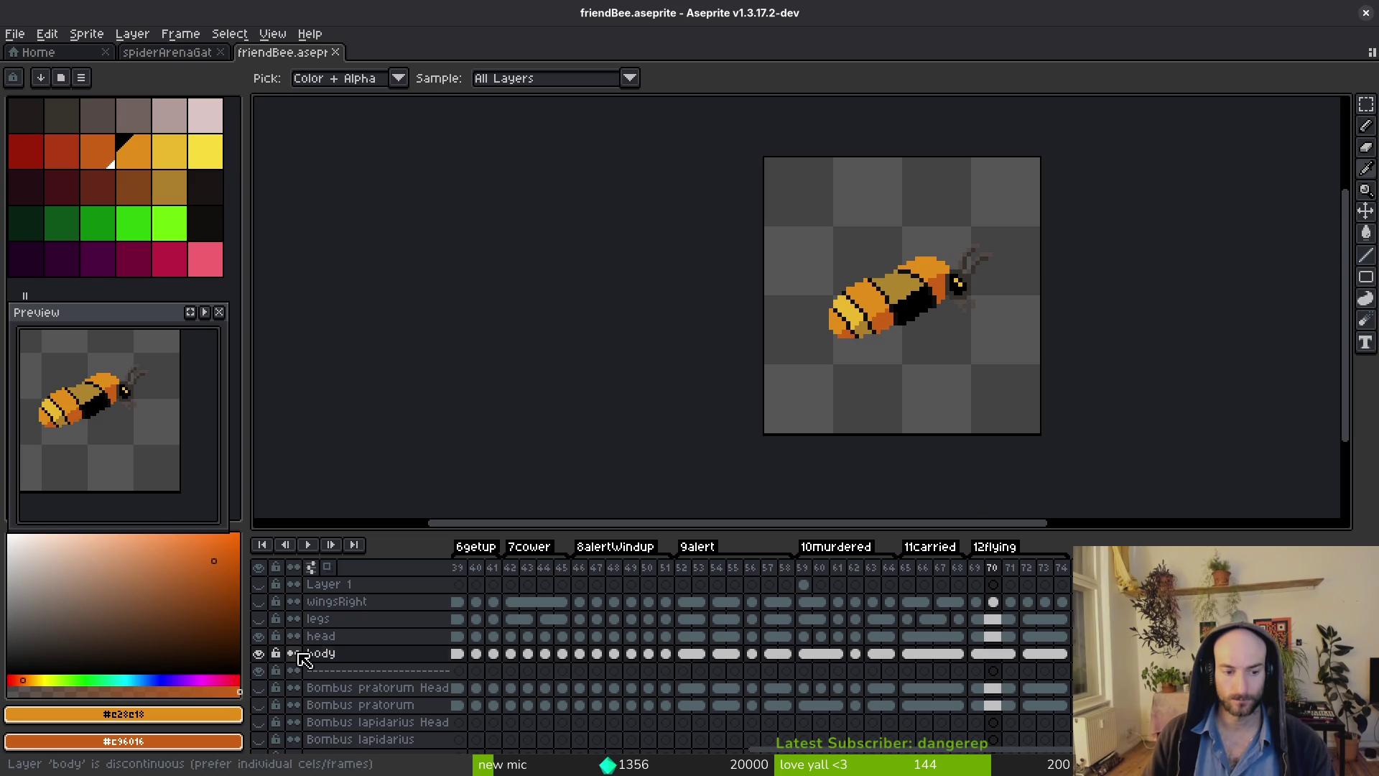
Hide the body and head layers, then show Bombus pratorum and make it the active layer.
left_click(258, 652)
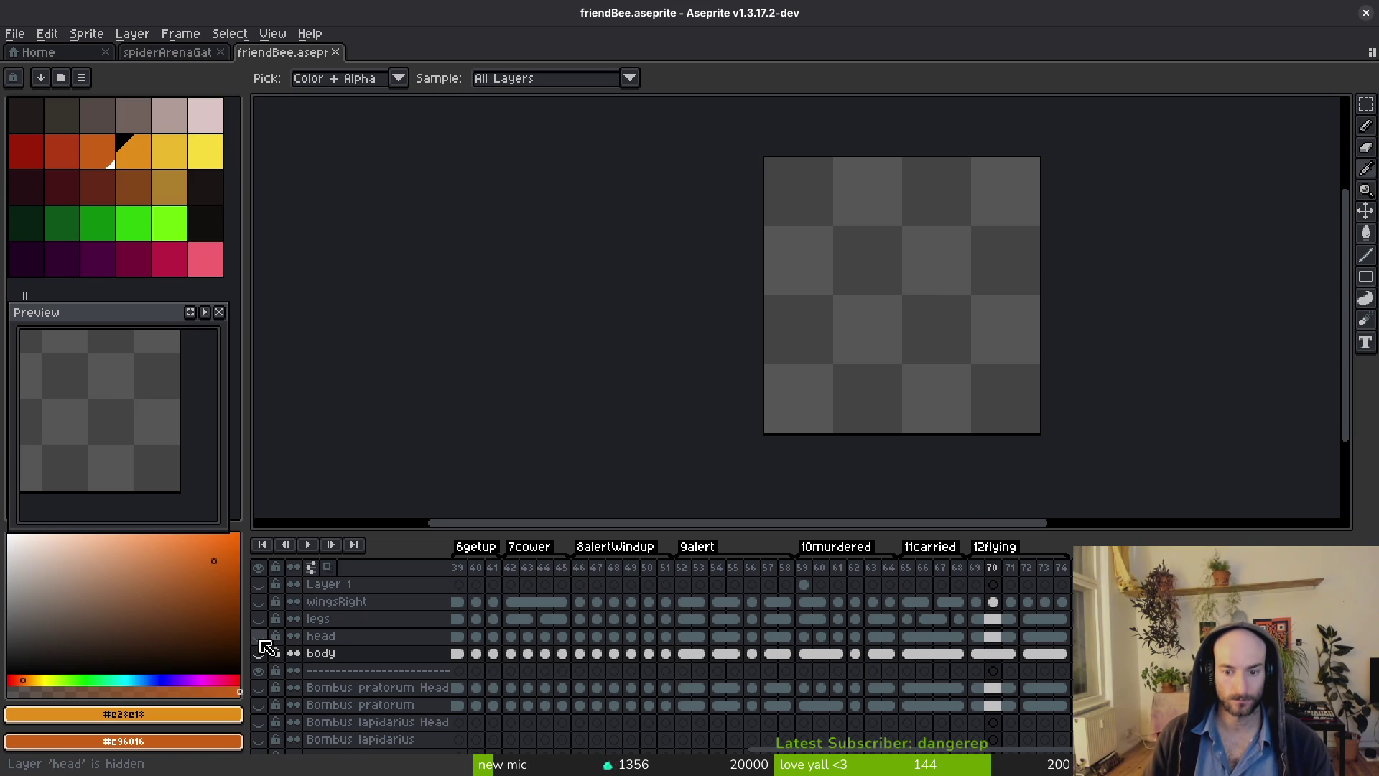
left_click(958, 636)
left_click(259, 637)
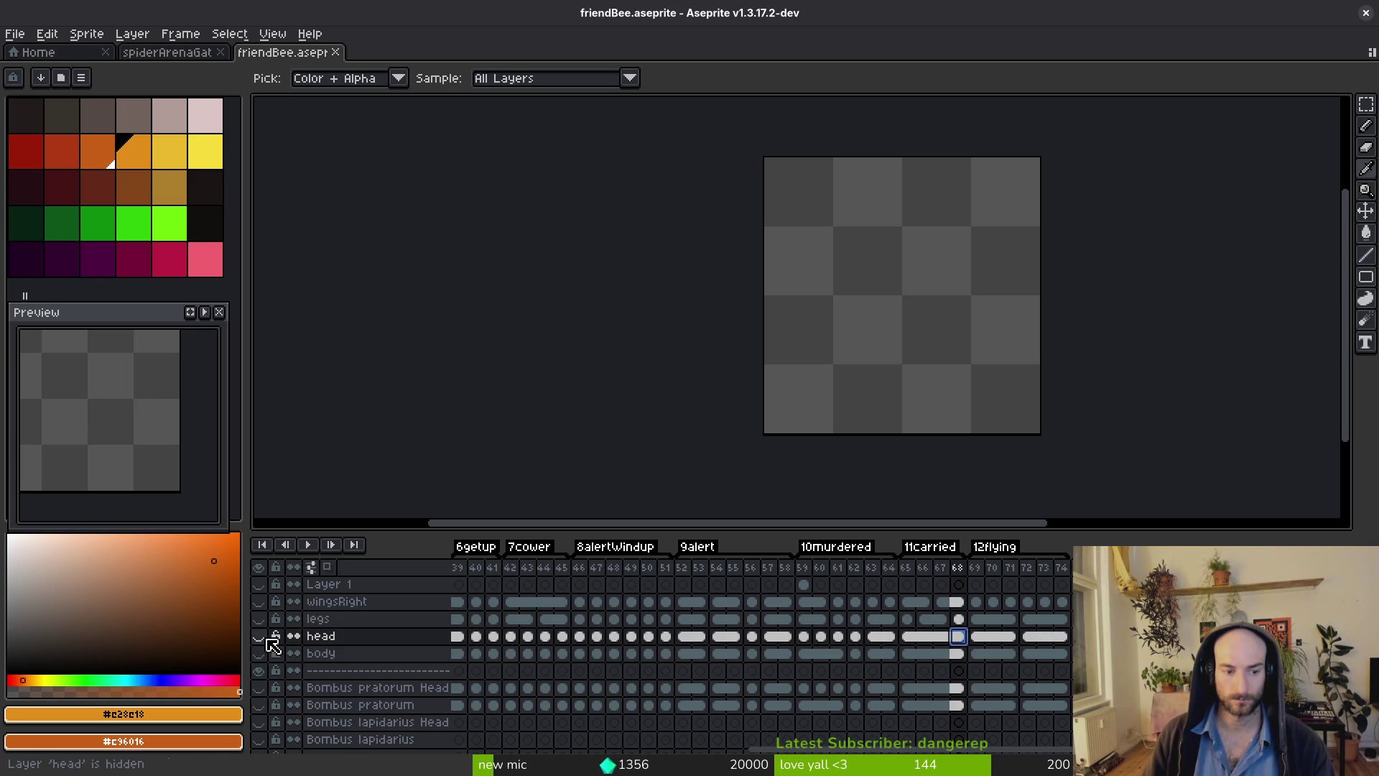
key("comma")
key("comma")
key("comma")
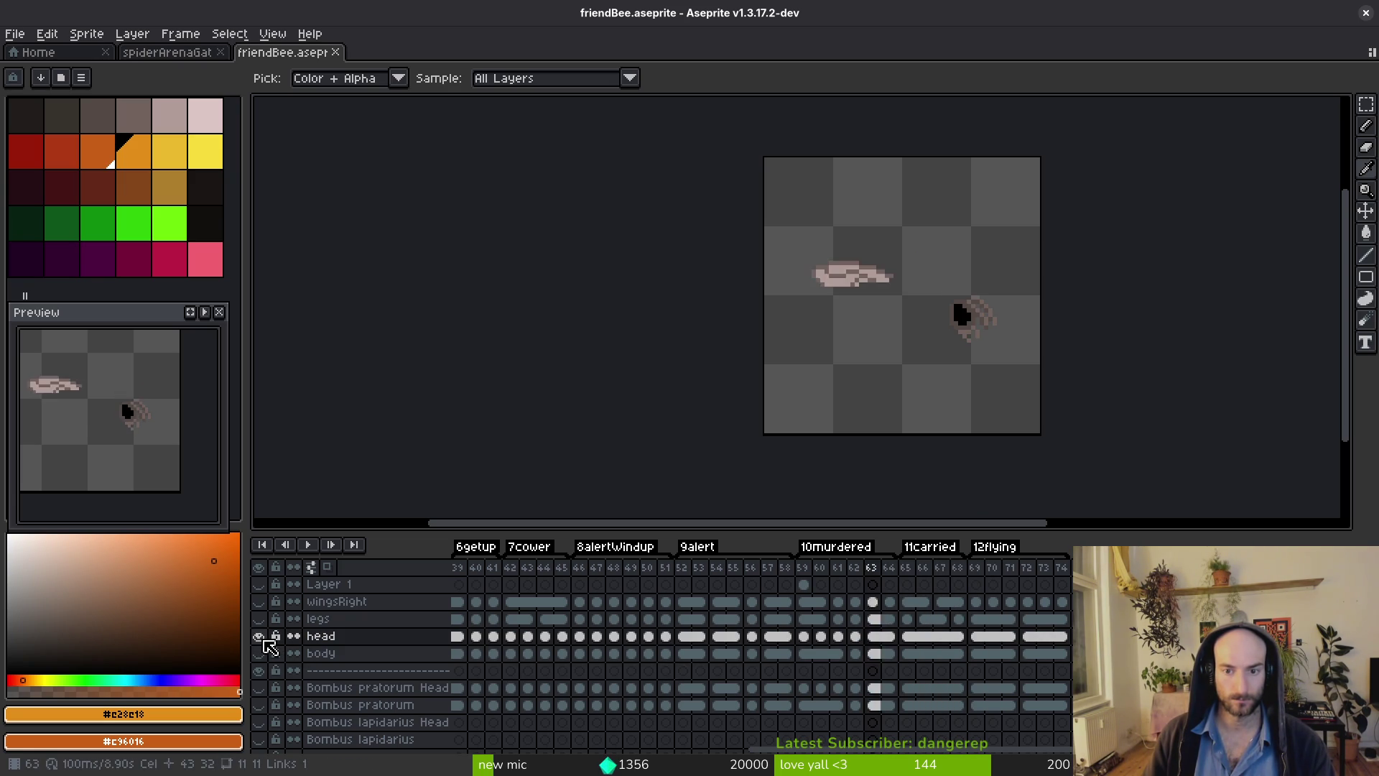
left_click(259, 636)
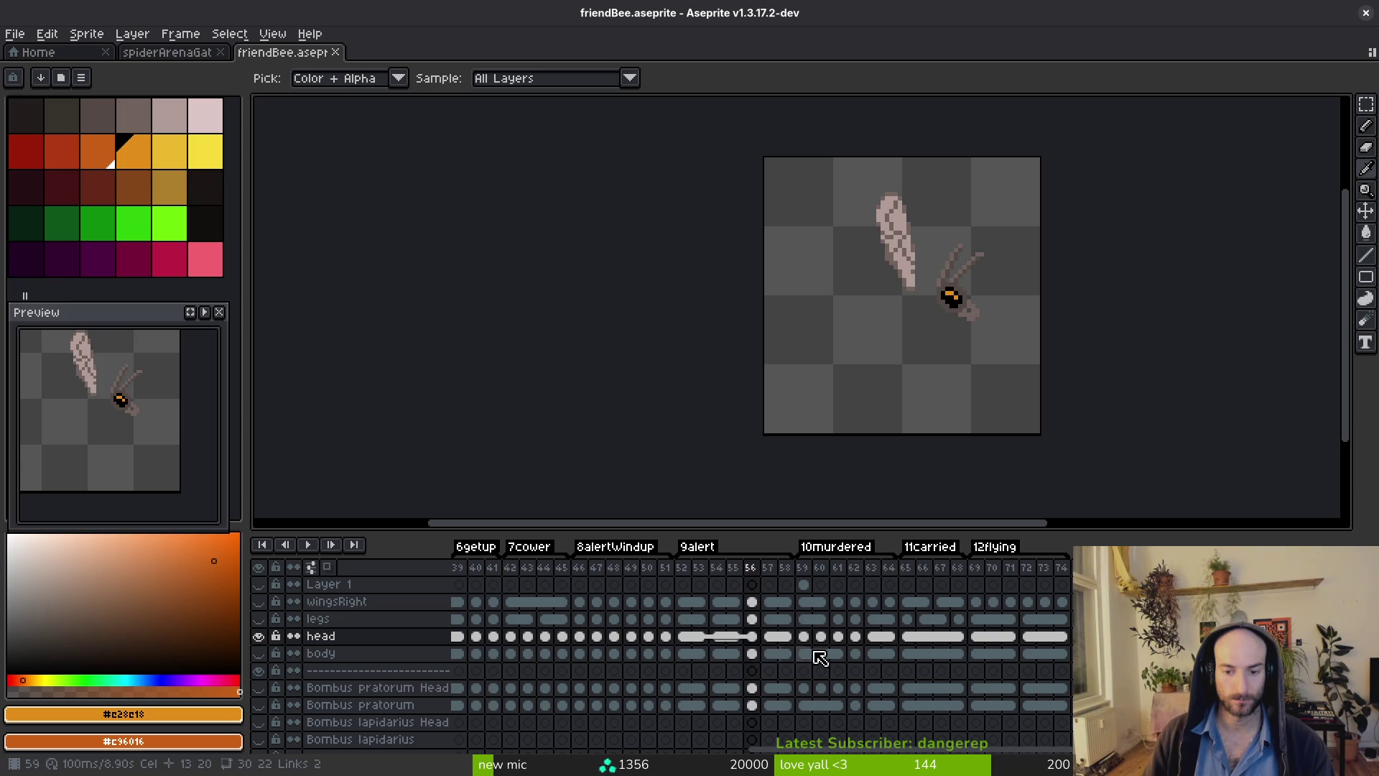
left_click(976, 635)
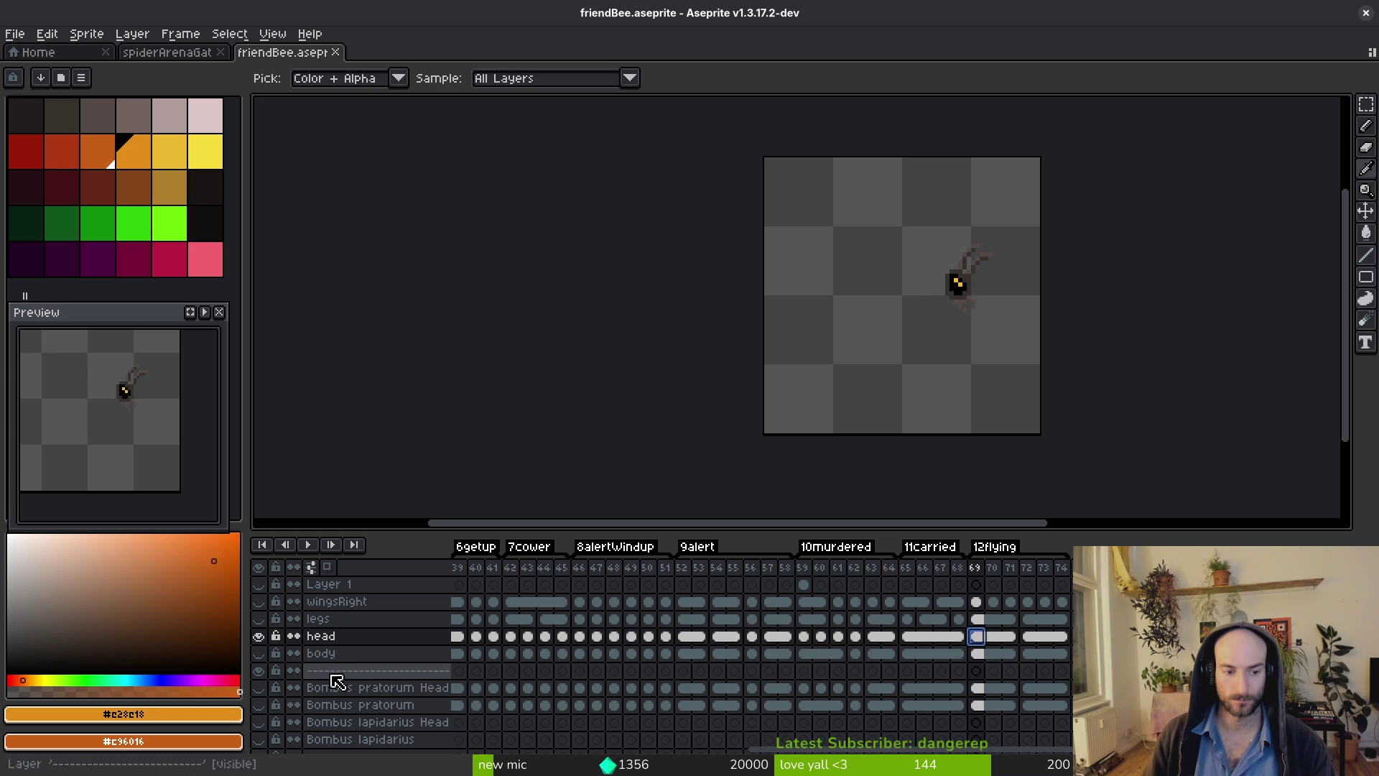
left_click(259, 707, "alt")
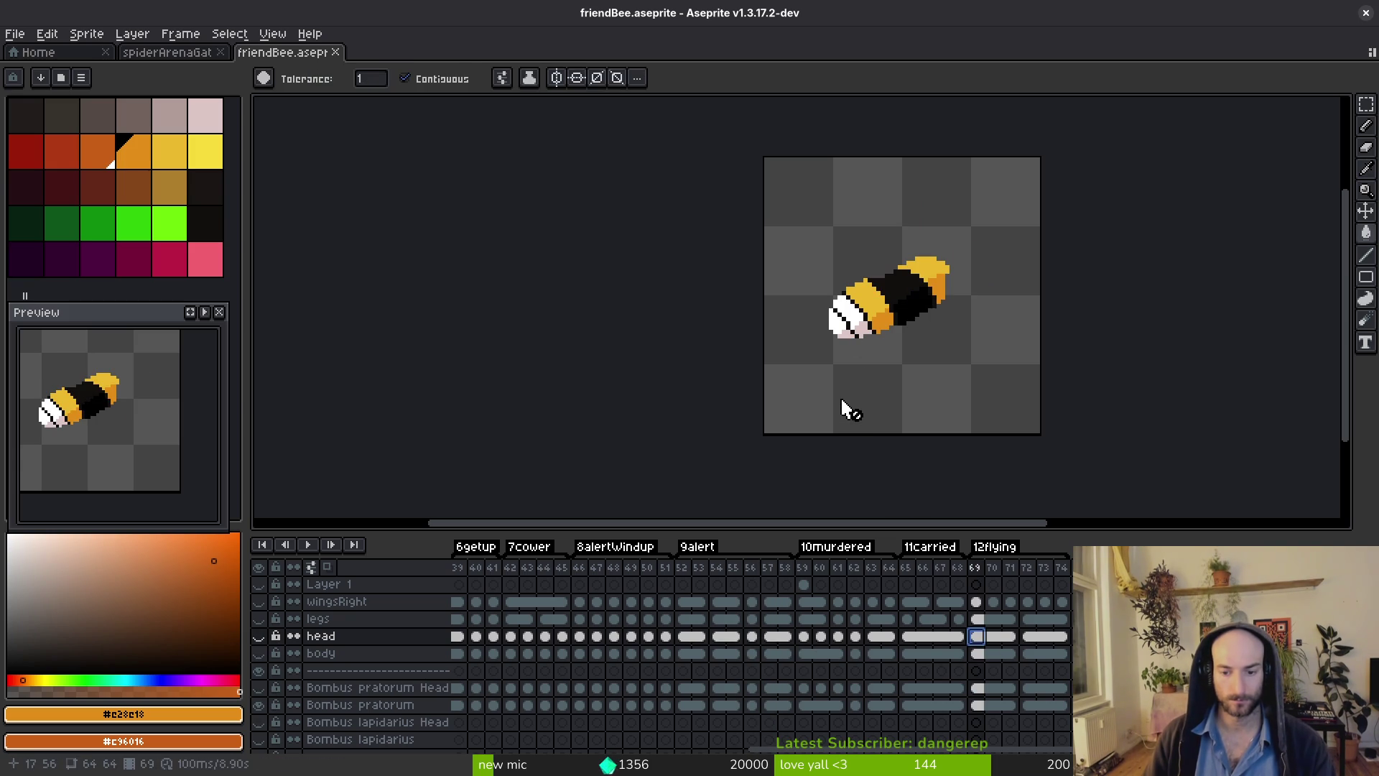
key("alt+Down")
key("alt+Down")
key("alt+Down")
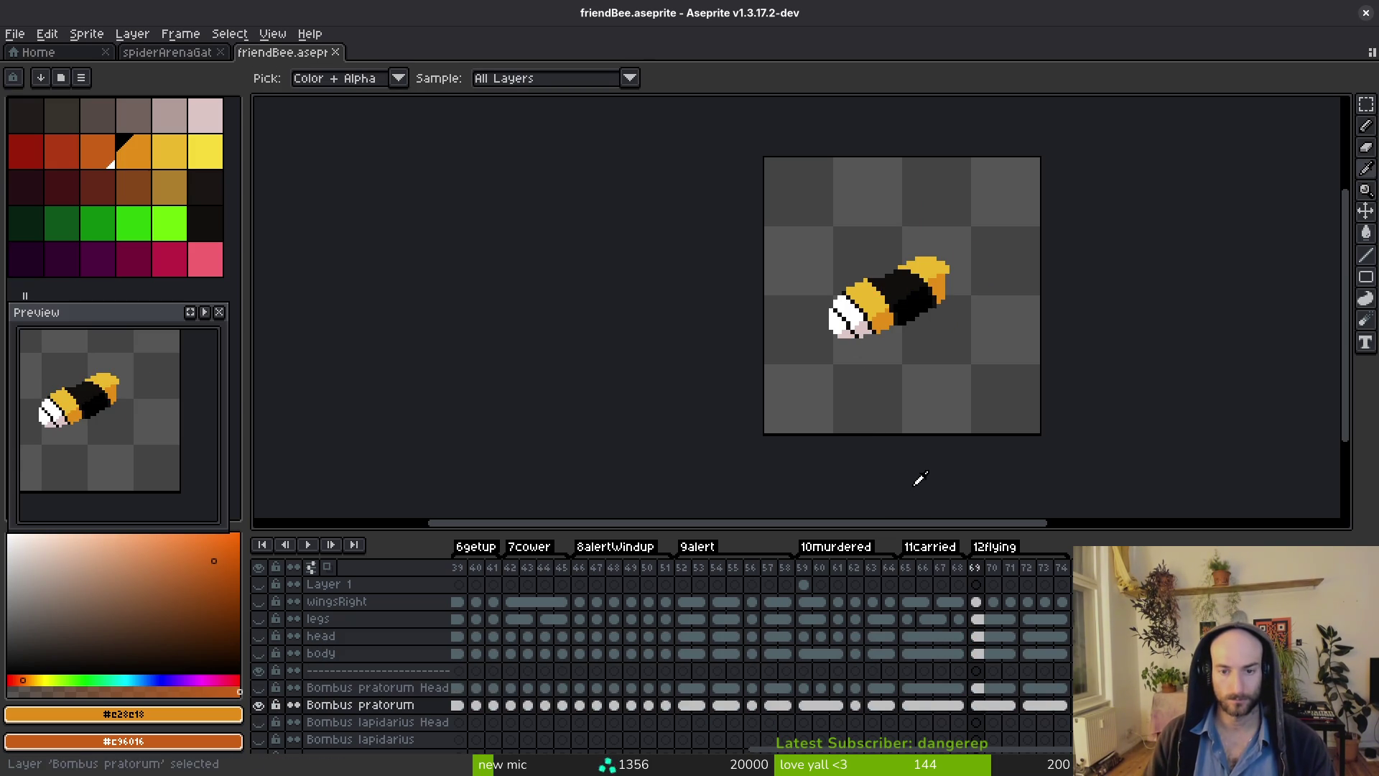
key("Left")
key("Right")
key("Left")
Fill the tails orange with dark red-orange tips on flying frames 69 and 72.
left_click(867, 344)
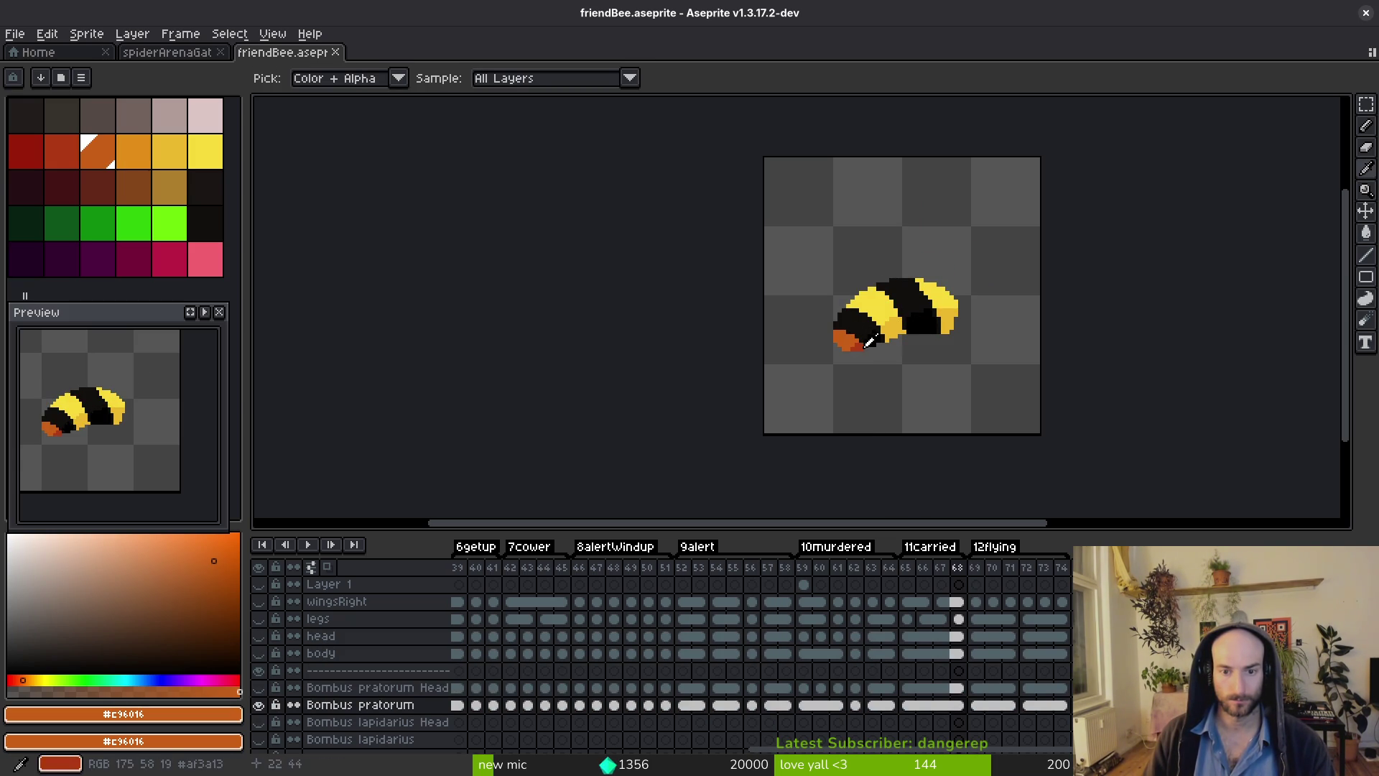
right_click(866, 344, "alt")
key("Right")
scroll(862, 341, "up", 3)
left_click(811, 287)
right_click(846, 321)
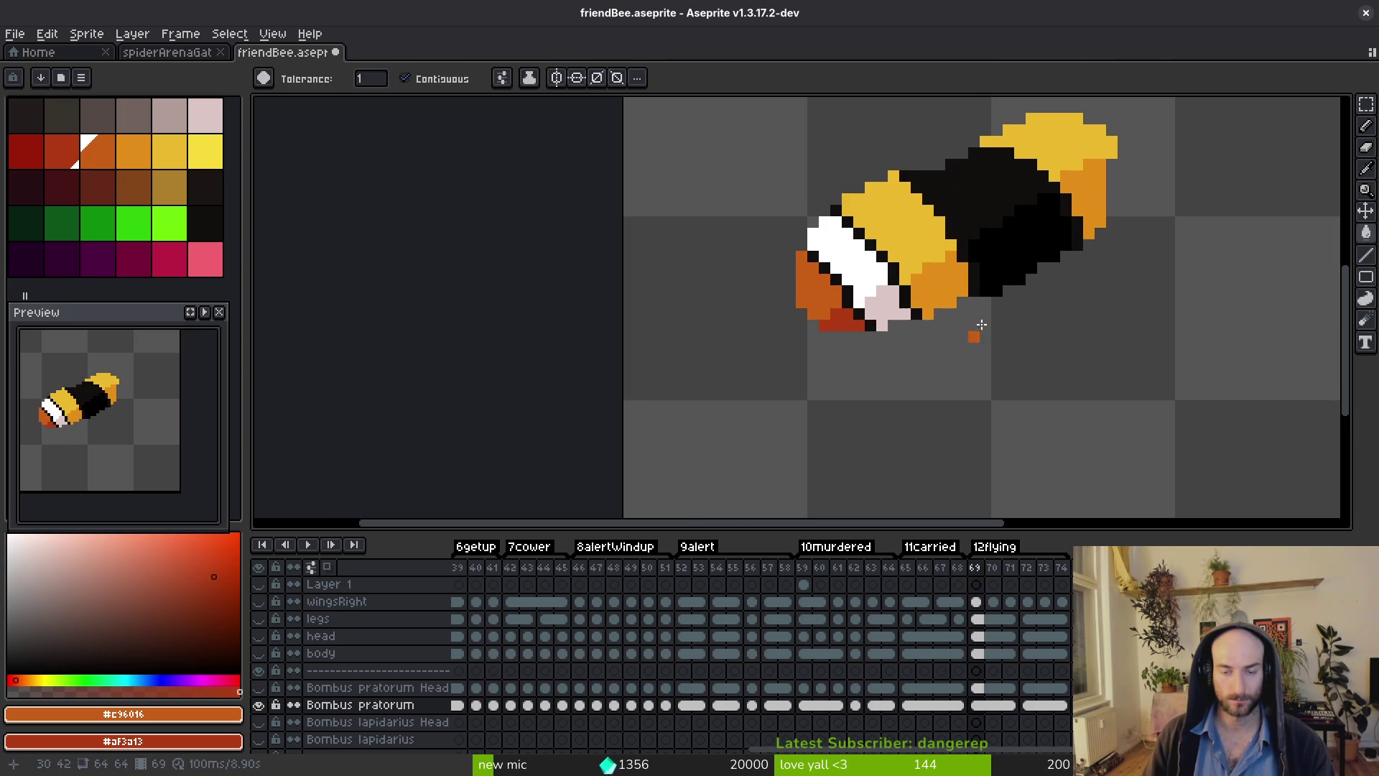
key("Right")
key("Right")
key("Right")
left_click(846, 305)
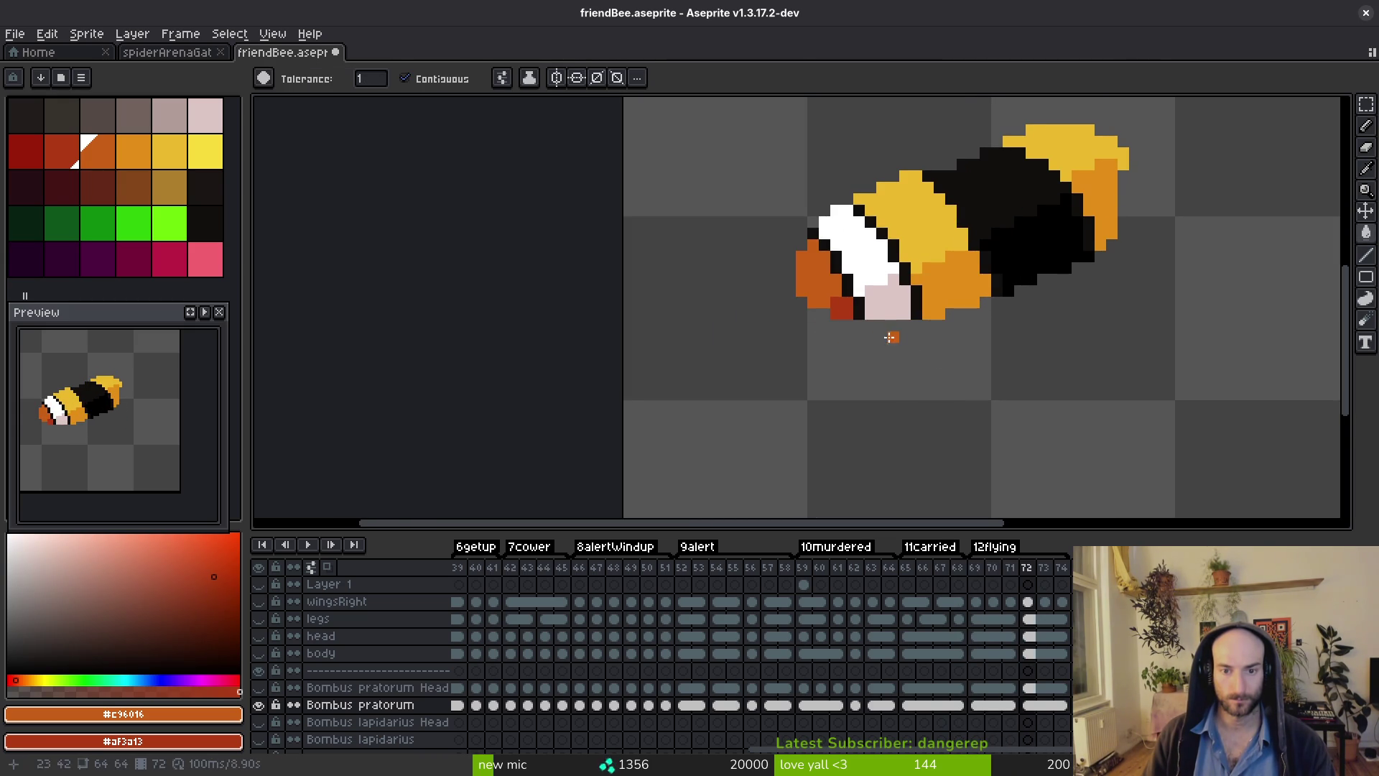
Sample bright and deeper yellow, then fill frame 69's stripes and shaded bands.
key("Left")
key("Left")
key("Left")
key("i")
left_click(963, 284)
right_click(970, 301)
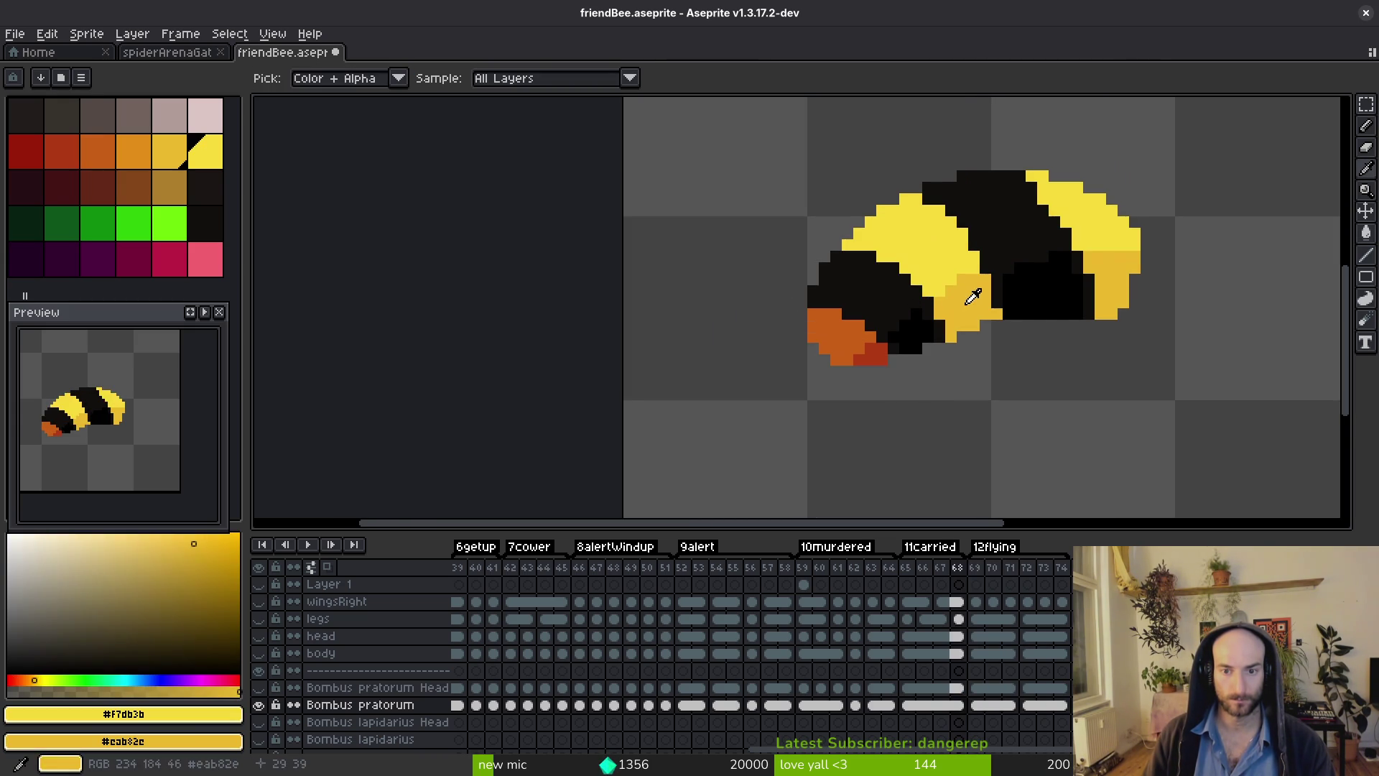
key("Right")
key("g")
left_click(898, 216)
right_click(930, 287)
left_click(1056, 141)
right_click(1086, 190)
left_click(1099, 268)
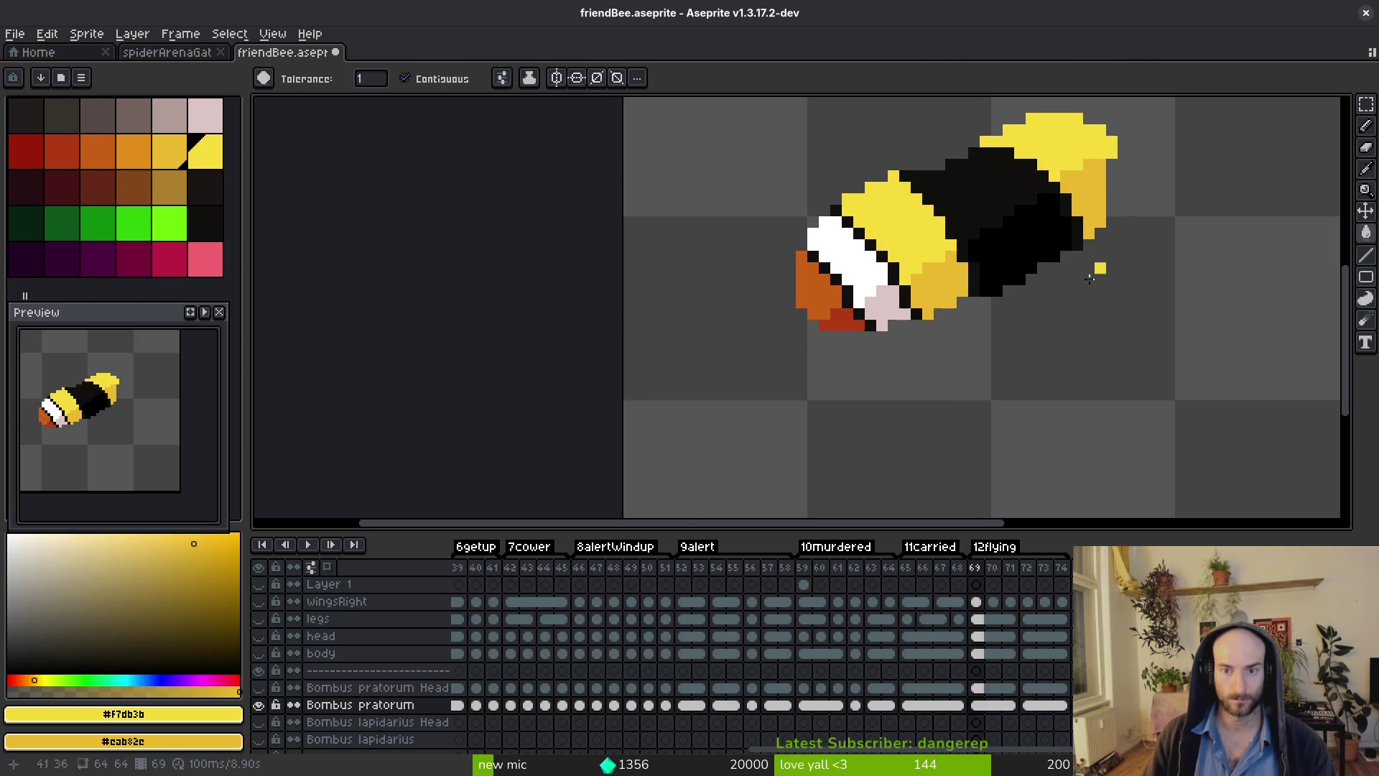
Fill frame 72's stripes bright yellow and its shaded regions deeper yellow.
key("i")
key("Right")
key("Right")
key("Right")
key("g")
left_click(908, 215)
right_click(948, 288)
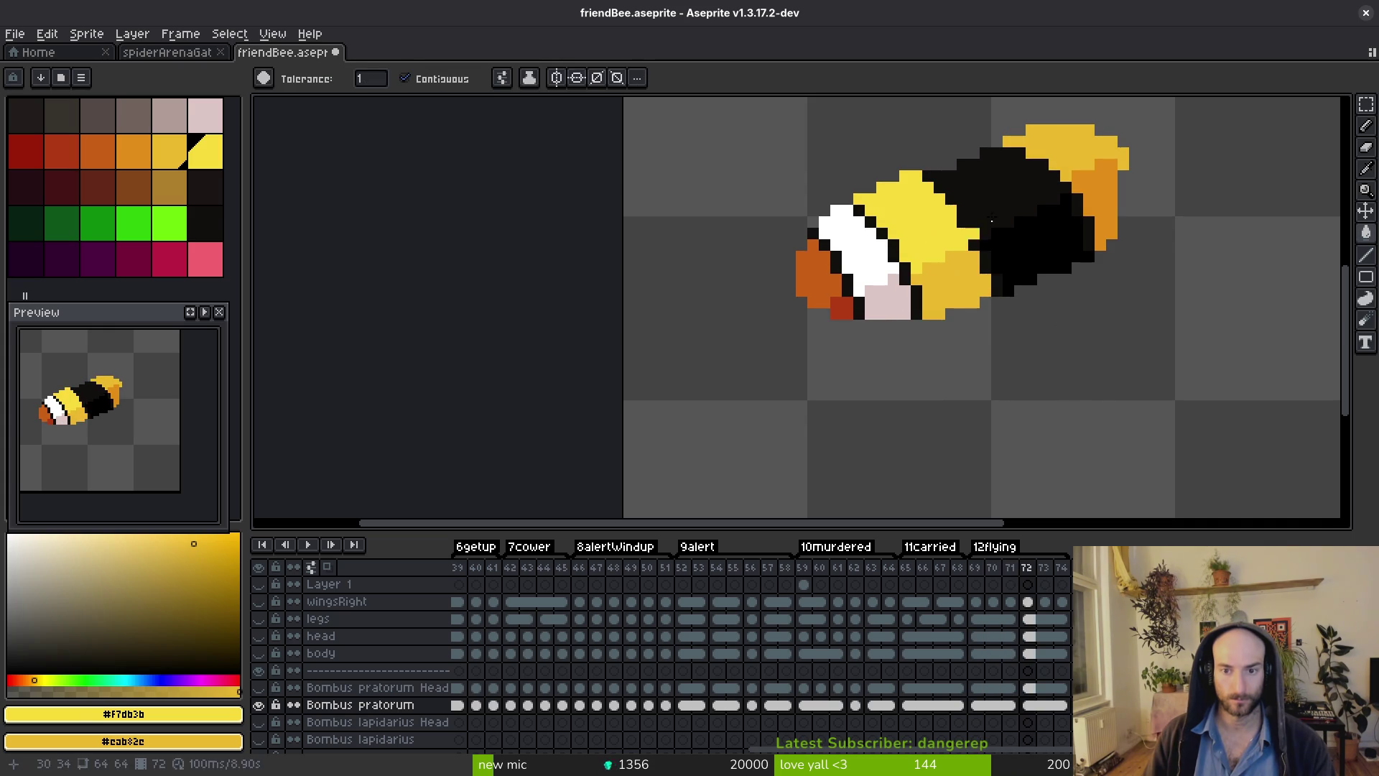
left_click(1081, 164)
right_click(1081, 165)
key("ctrl+z")
right_click(1098, 203)
key("i")
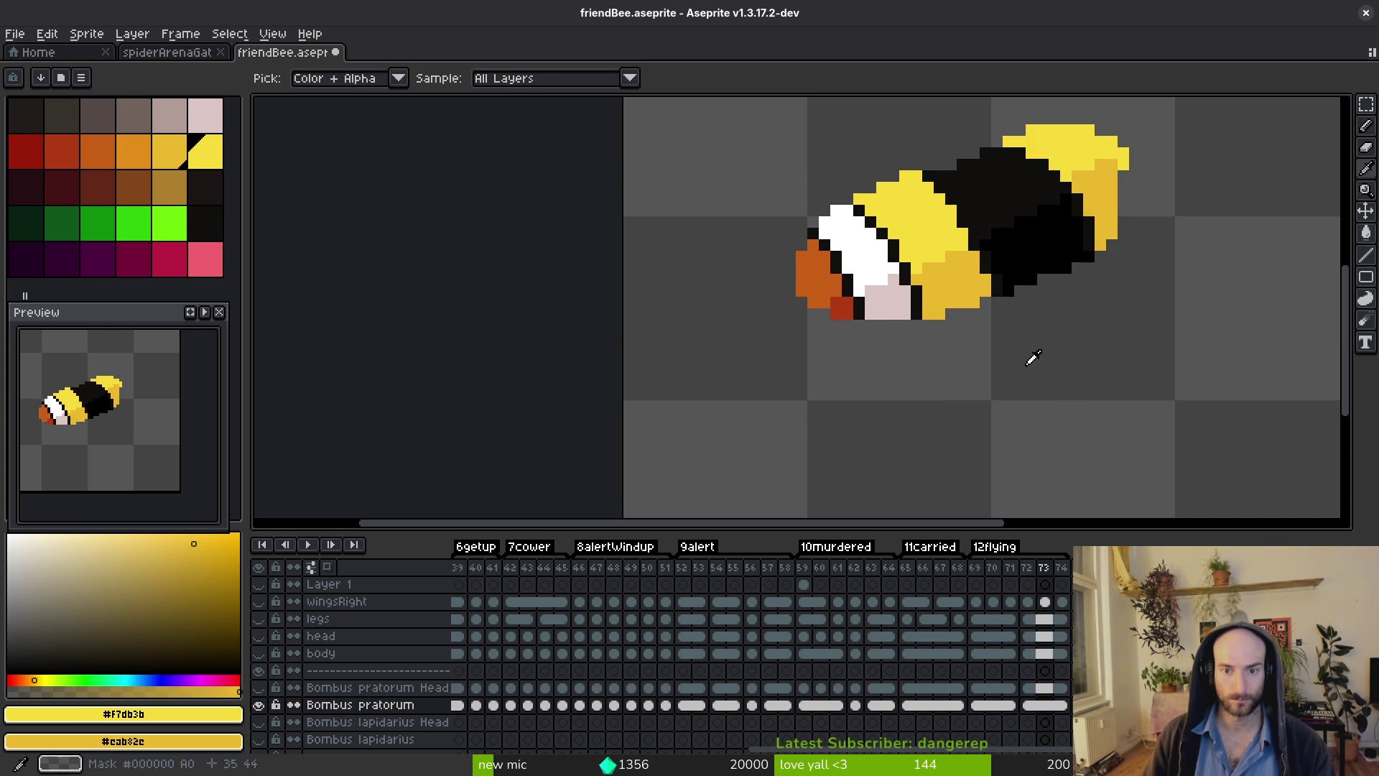
key("Right")
key("Right")
key("Left")
key("Left")
key("Left")
Sample near-black and pure black, then fill frame 69's light head regions black.
left_click(893, 292)
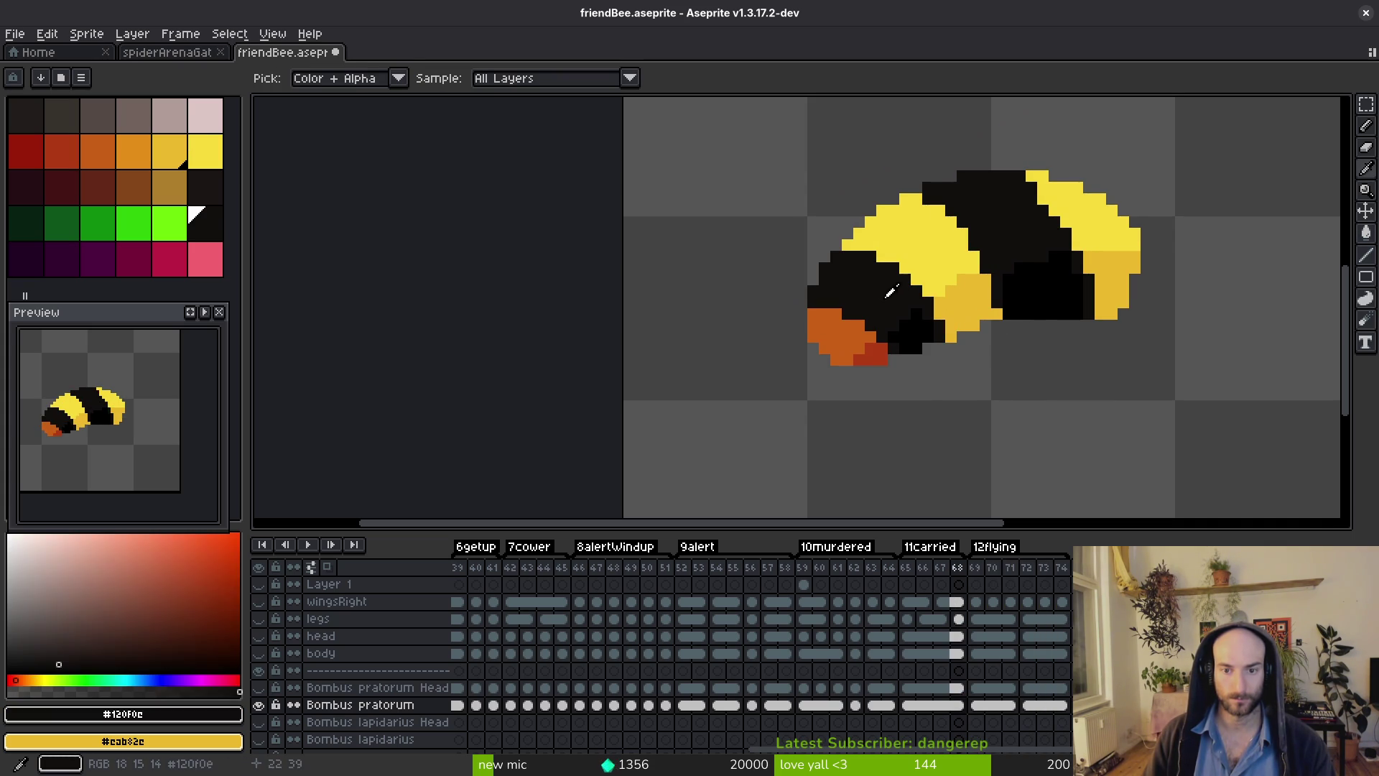
right_click(915, 329)
key("Right")
key("g")
left_click(844, 262)
left_click(882, 310)
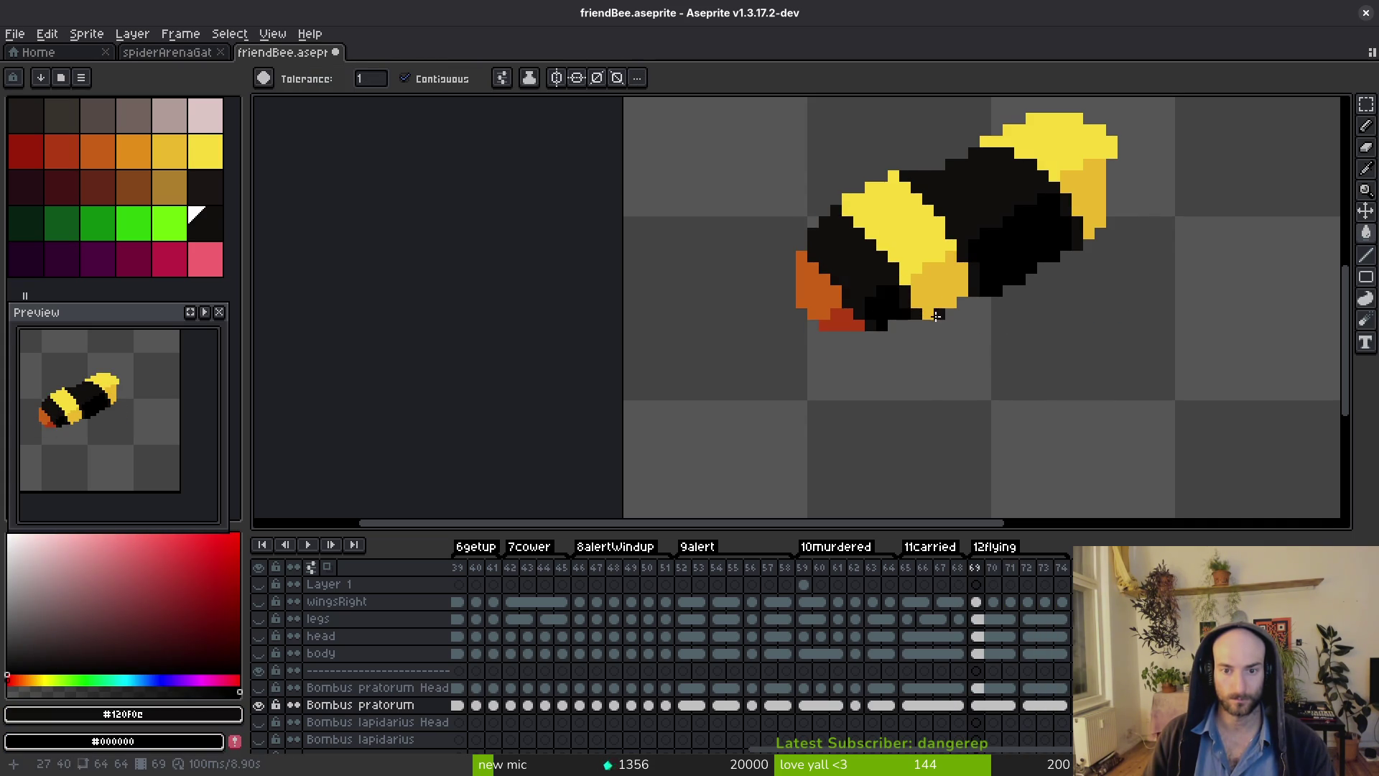
Fill frame 72's light head pixels black and show the Bombus pratorum Head layer.
key("i")
key("Right")
key("Right")
key("Right")
key("g")
left_click(881, 298)
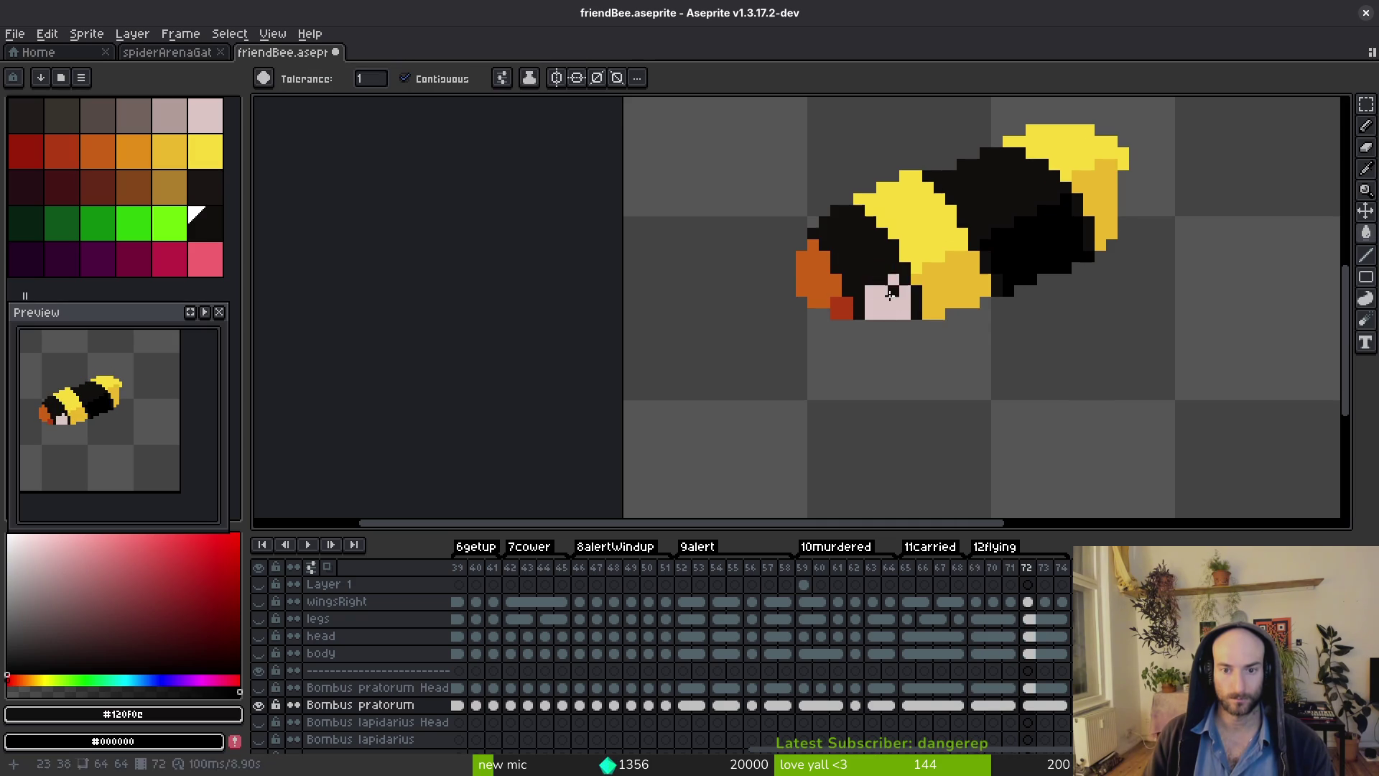
left_click(894, 306)
scroll(900, 298, "down", 1)
scroll(900, 297, "down", 2)
scroll(898, 302, "up", 1)
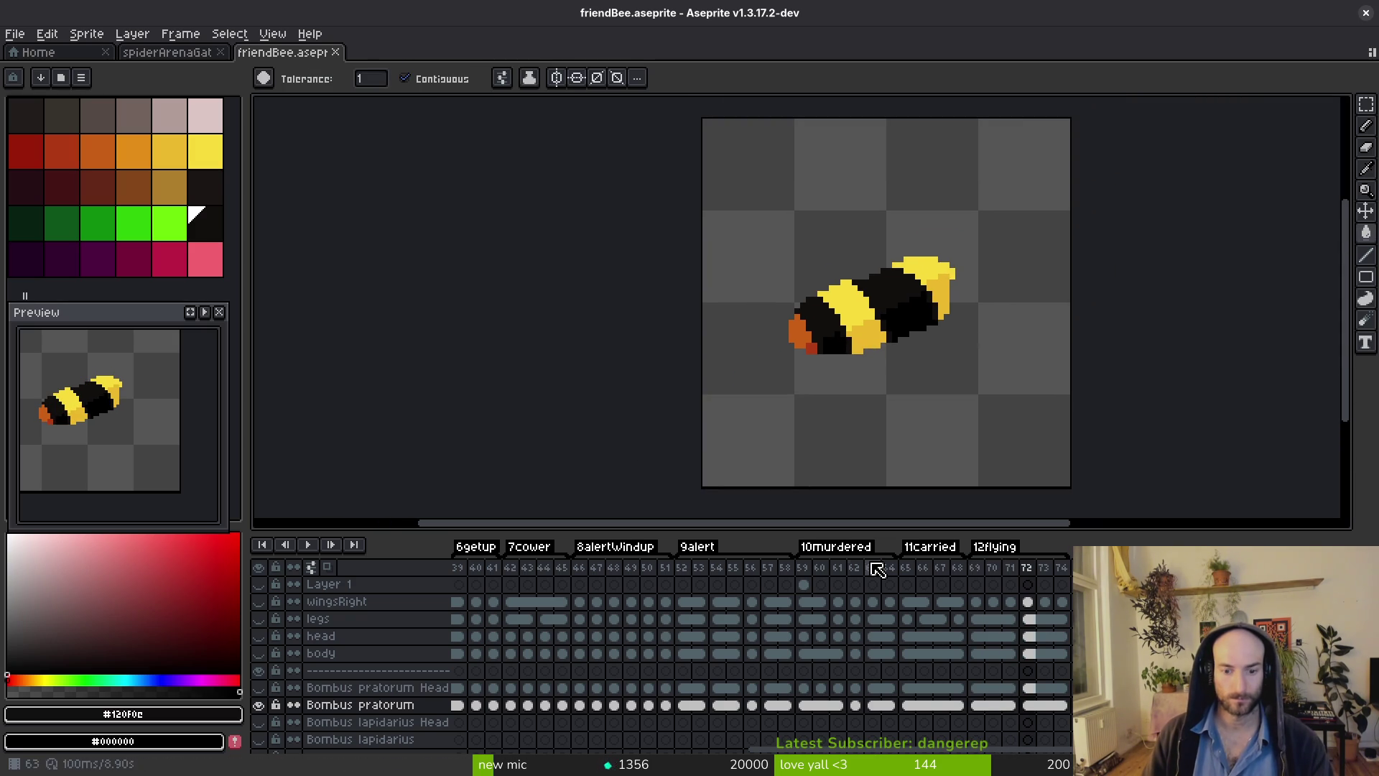
left_click(261, 688)
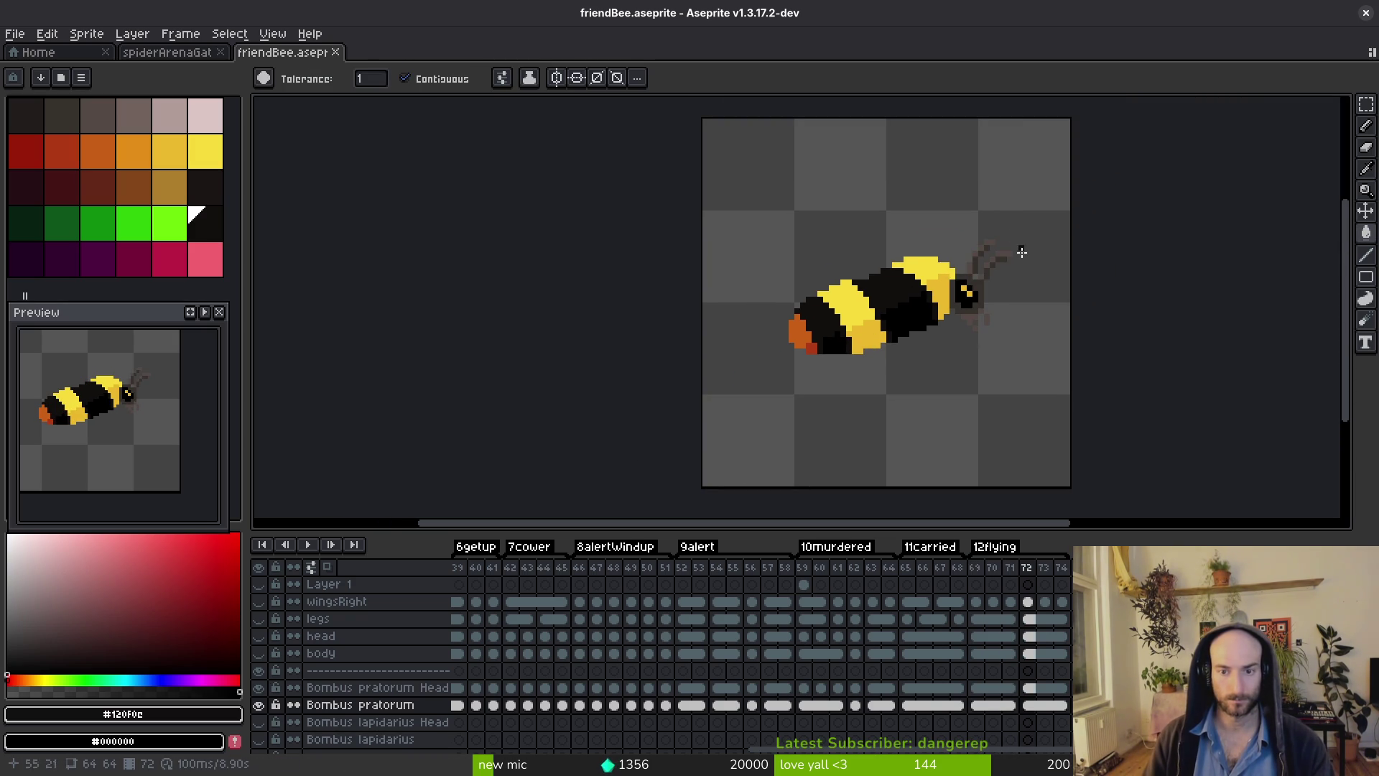
Sample the eye yellow on frame 70 and fill frame 72's eye pixel yellow.
left_click(890, 689)
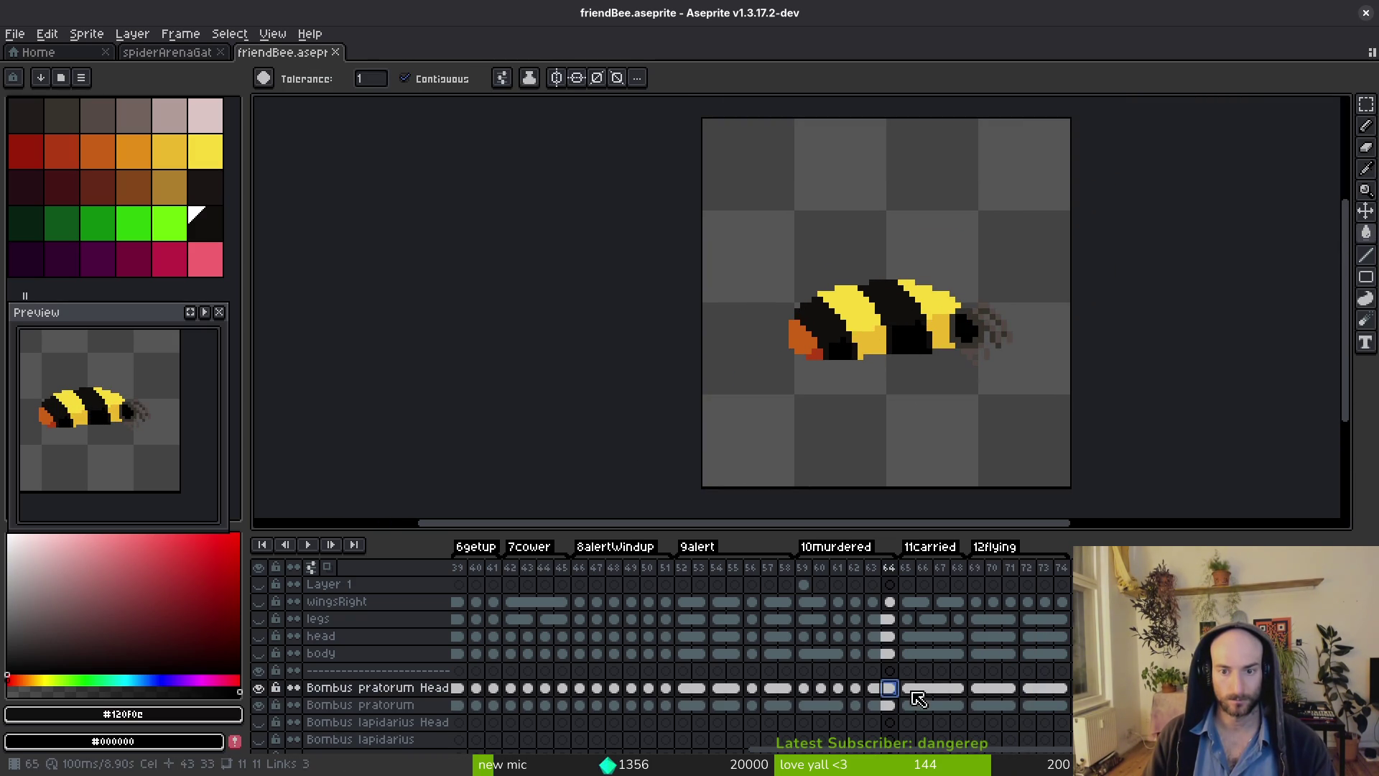
left_click(787, 690)
scroll(965, 276, "up", 3)
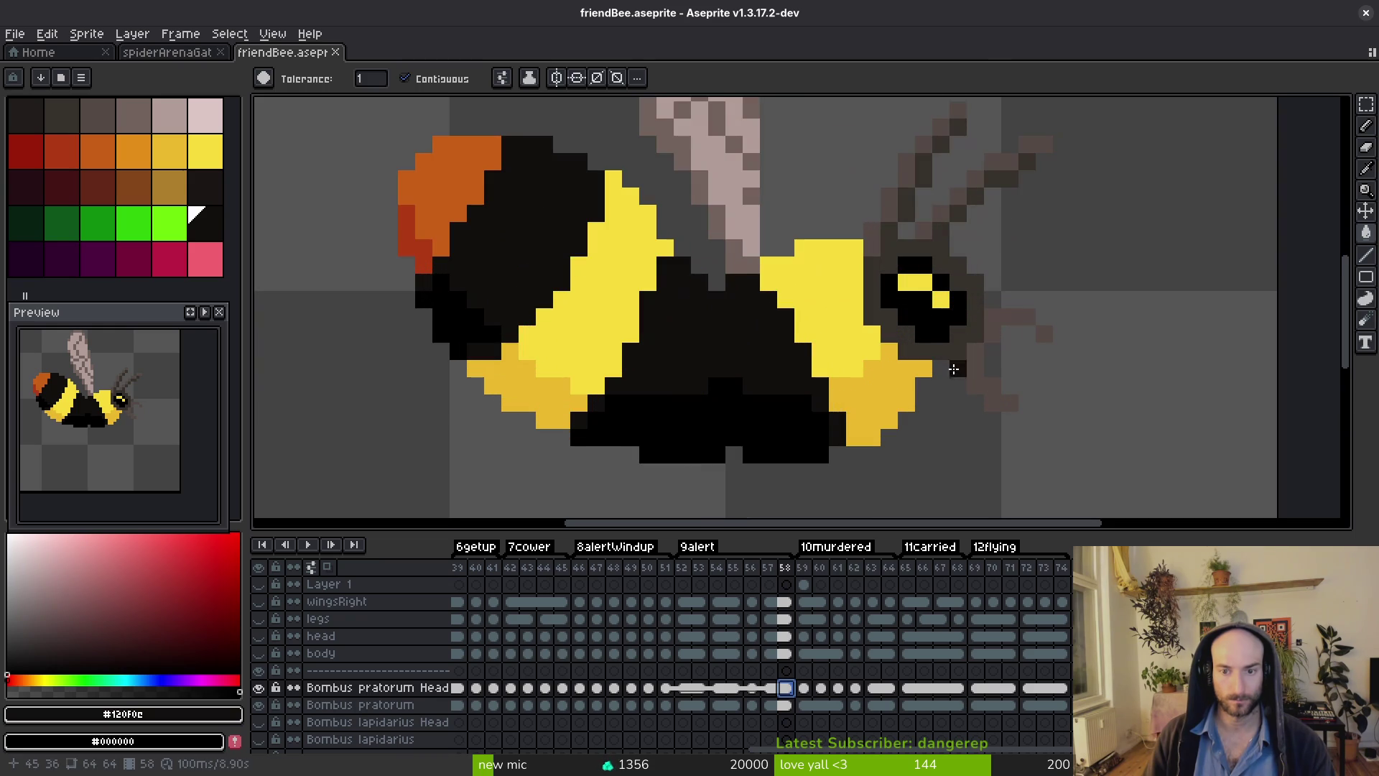
left_click(993, 688)
key("i")
left_click(941, 233, "alt")
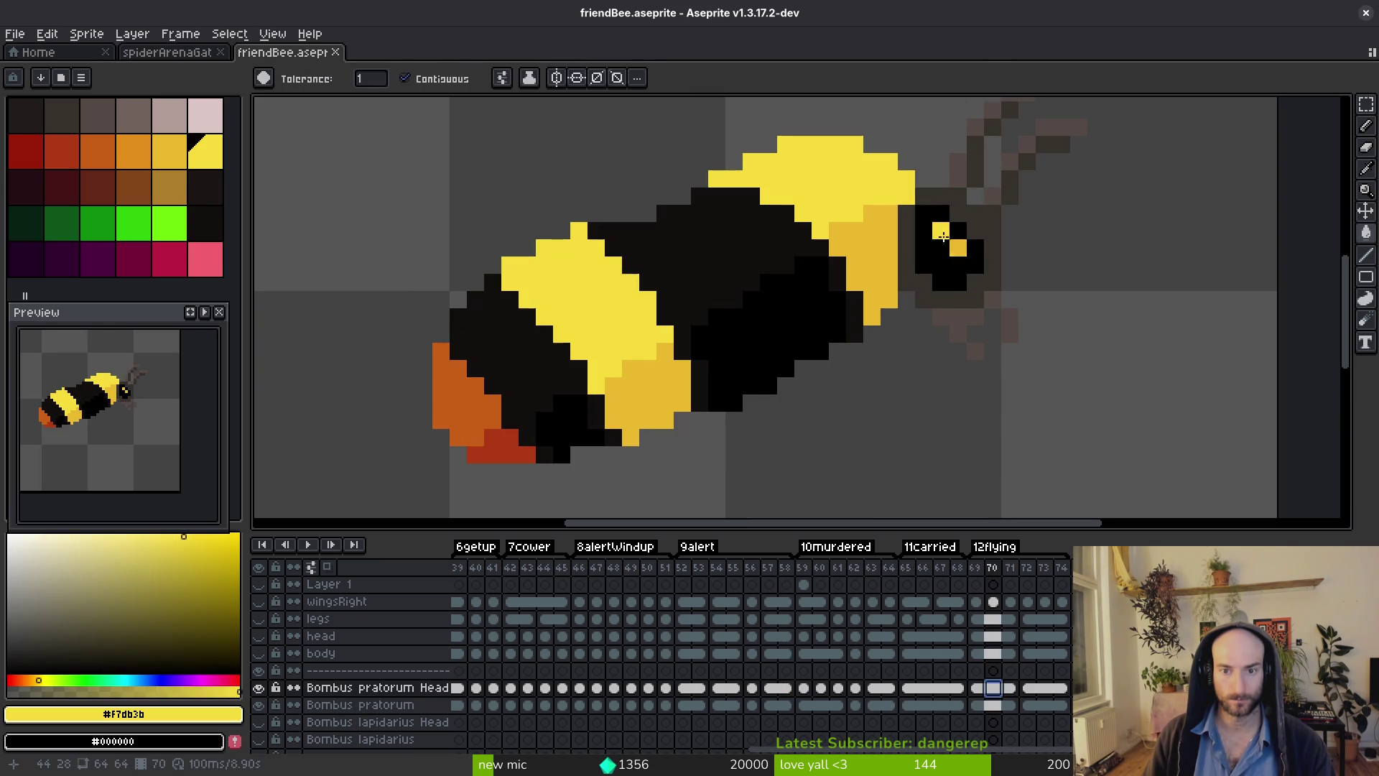
key("Right")
key("Right")
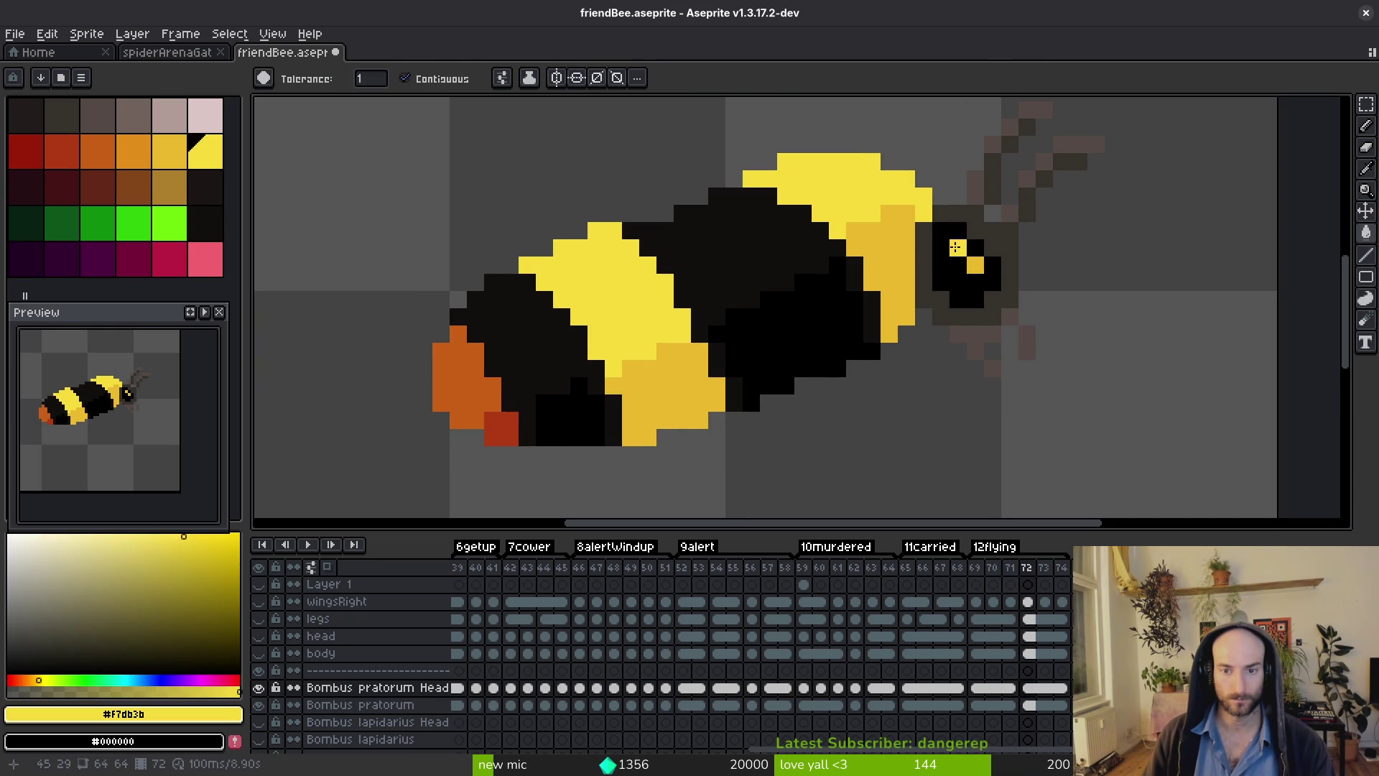
left_click(976, 265)
Save friendBee.aseprite, show the wingsRight layer, save again and start Export Sprite Sheet.
key("ctrl+s")
scroll(961, 287, "down", 5)
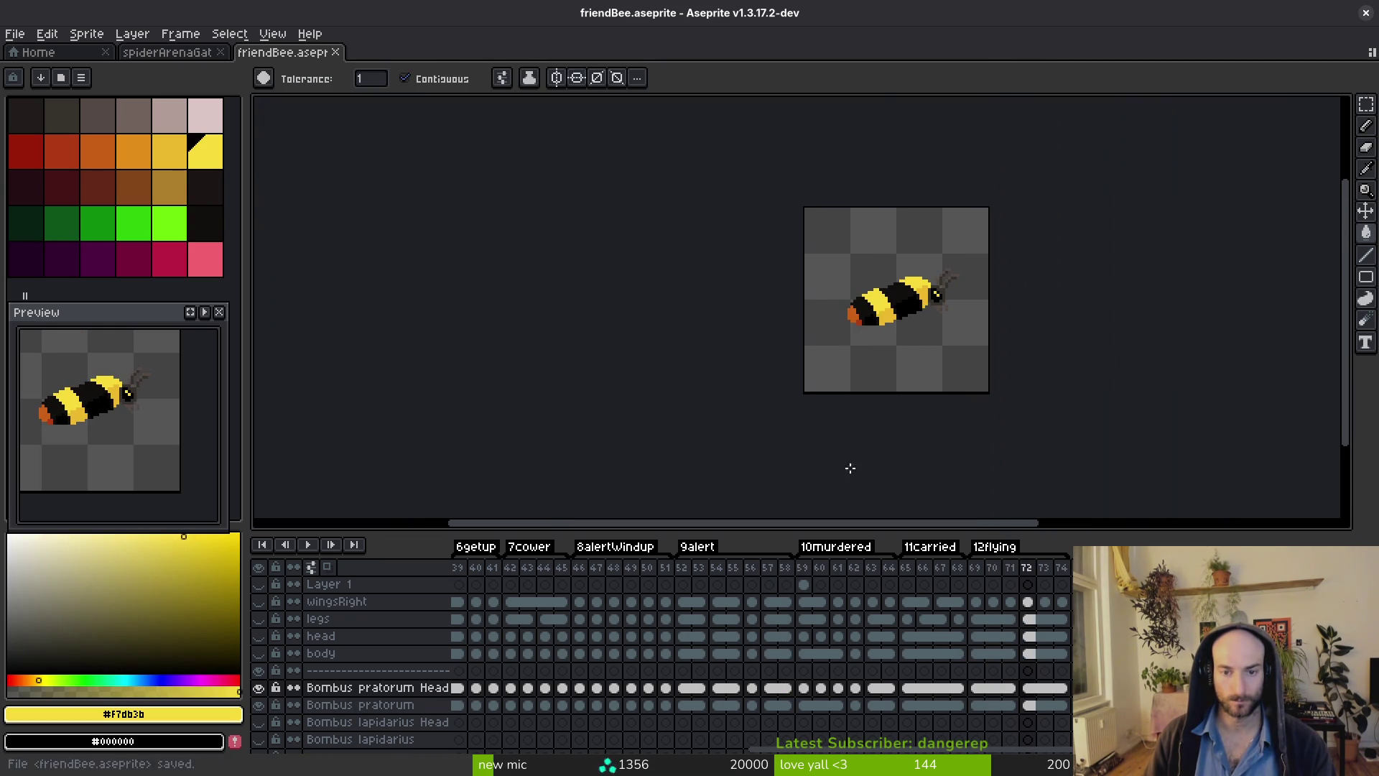
left_click(260, 601)
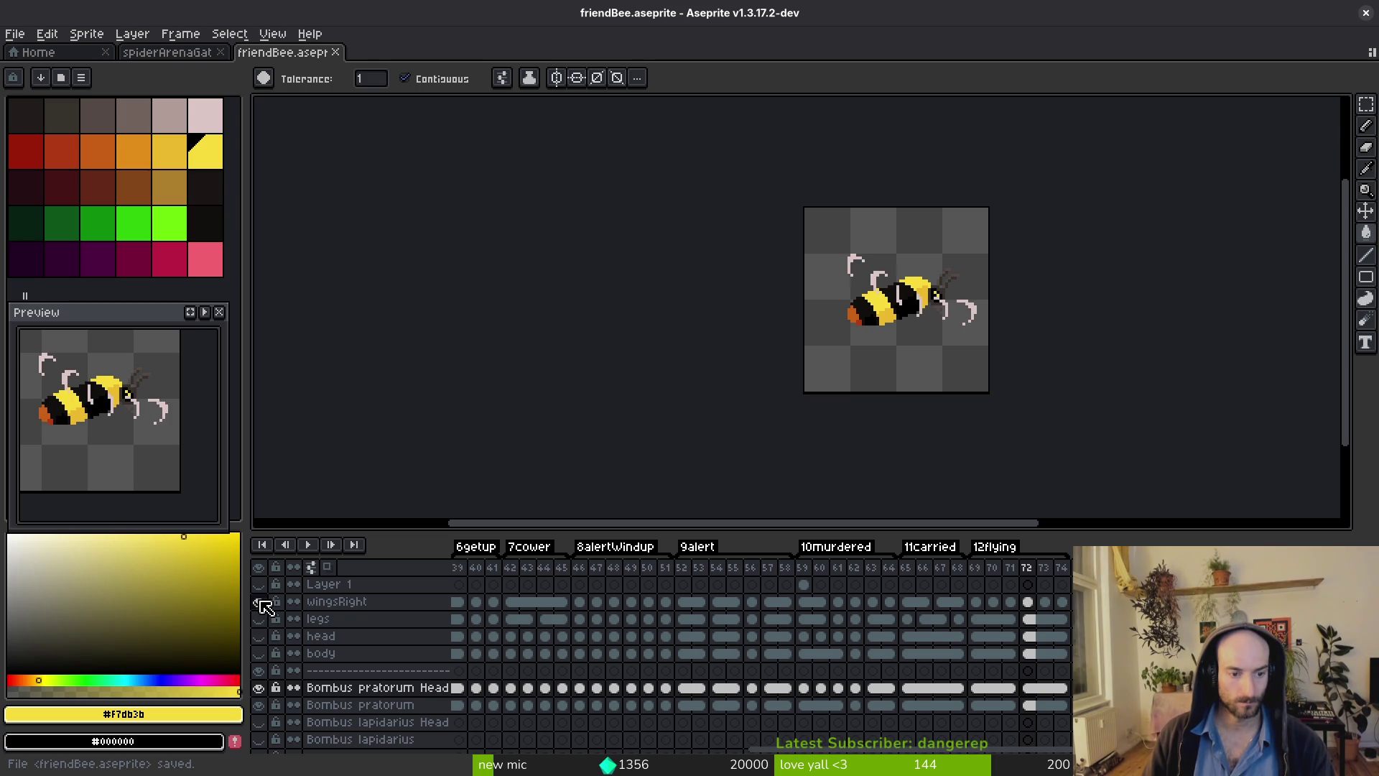
key("ctrl+s")
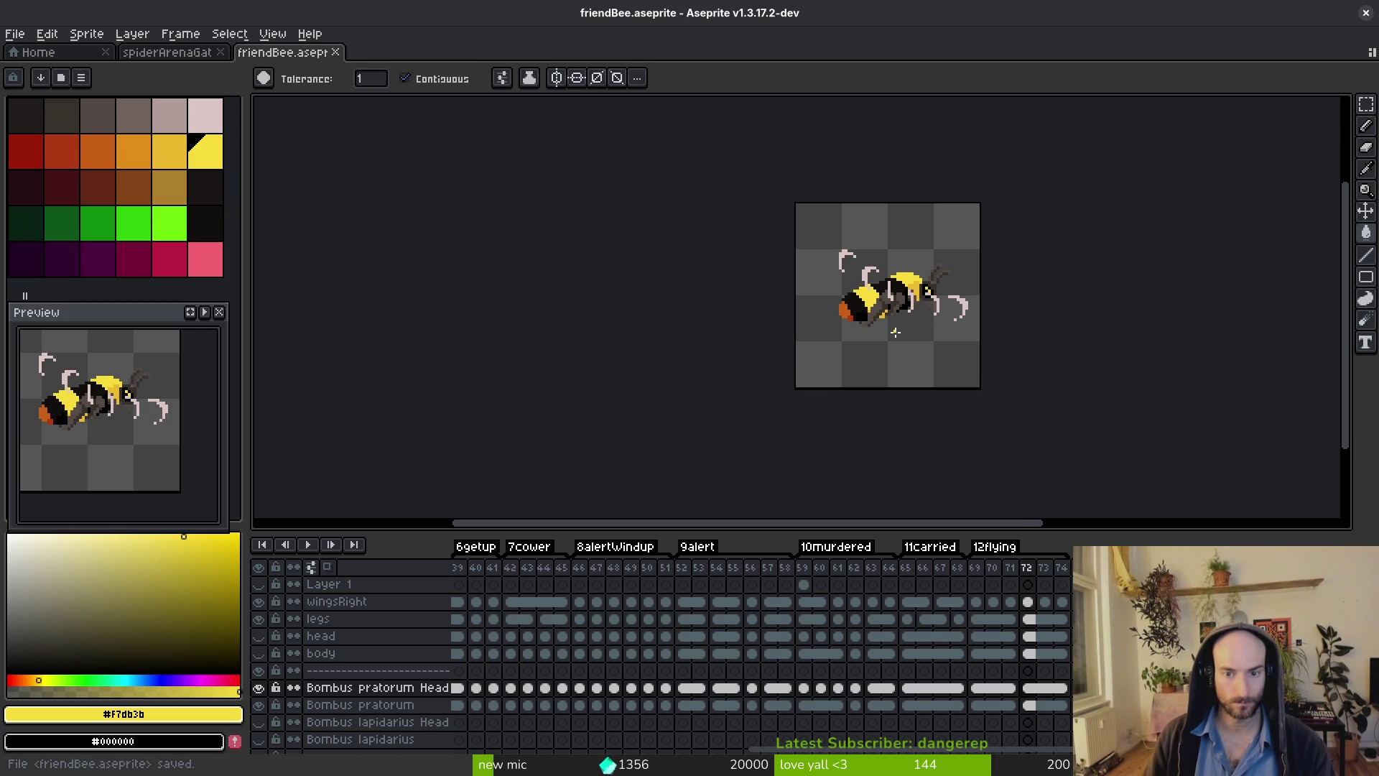
key("ctrl+e")
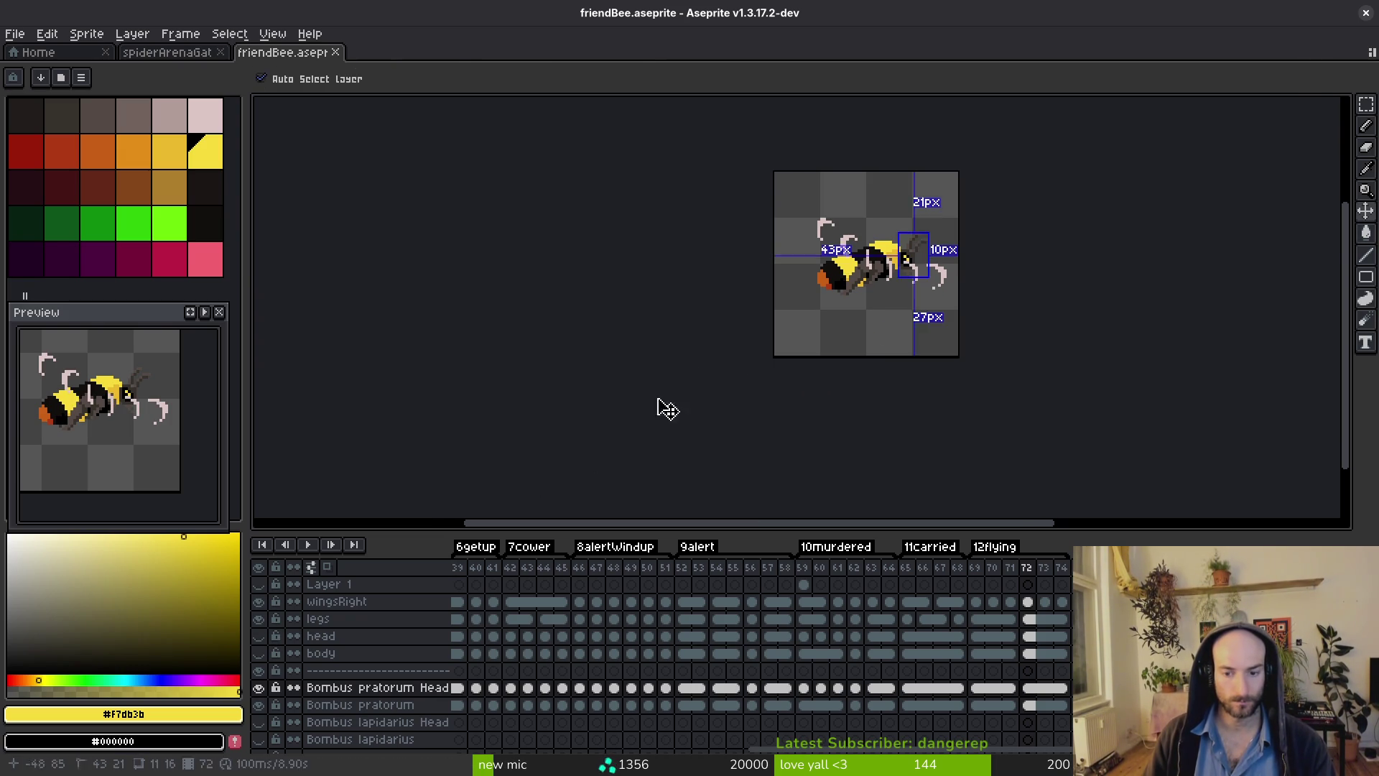